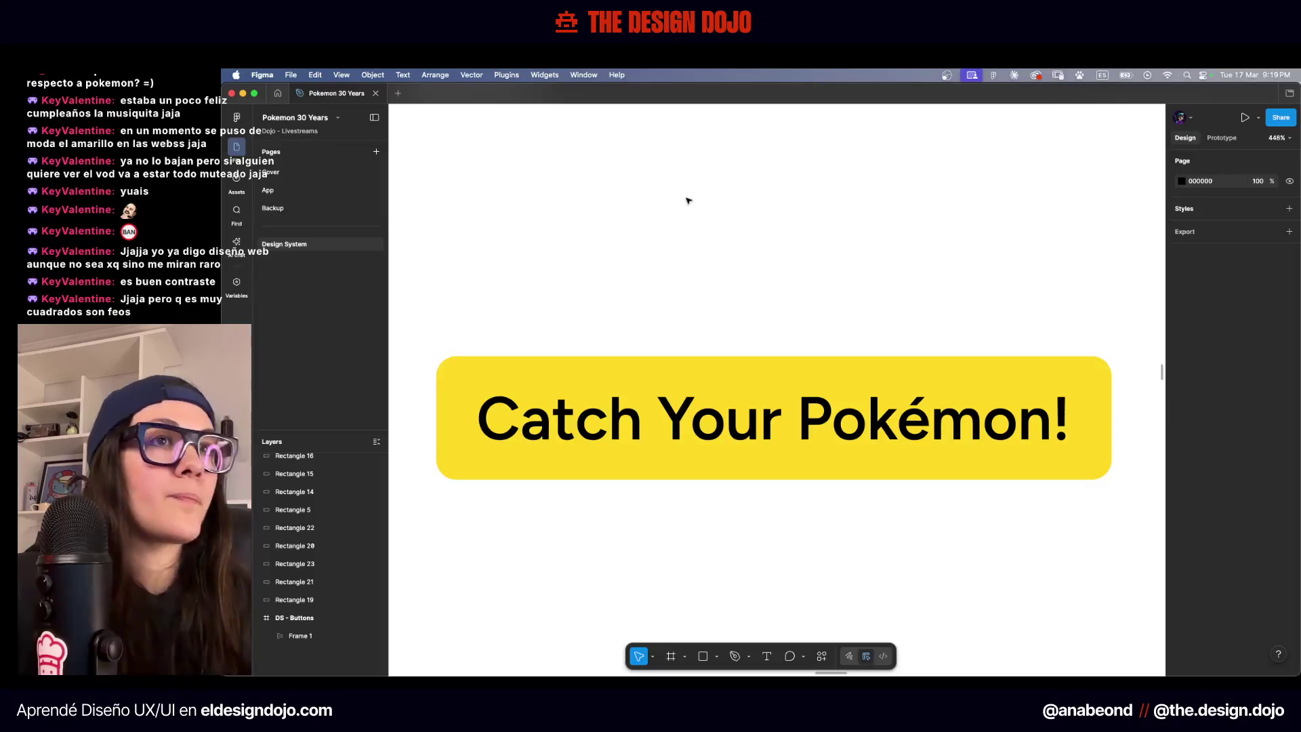
Switch the button to independent corners and set its top-right radius to 15
click(1016, 406)
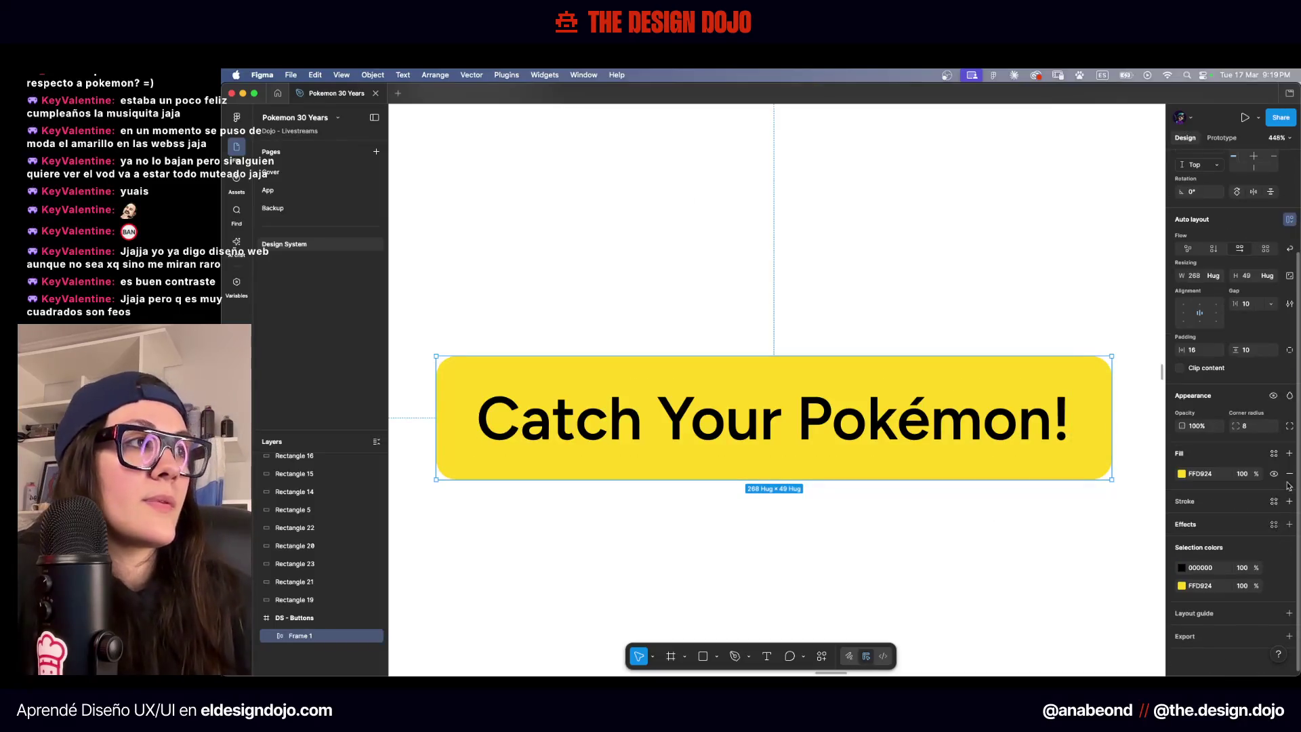
click(1290, 424)
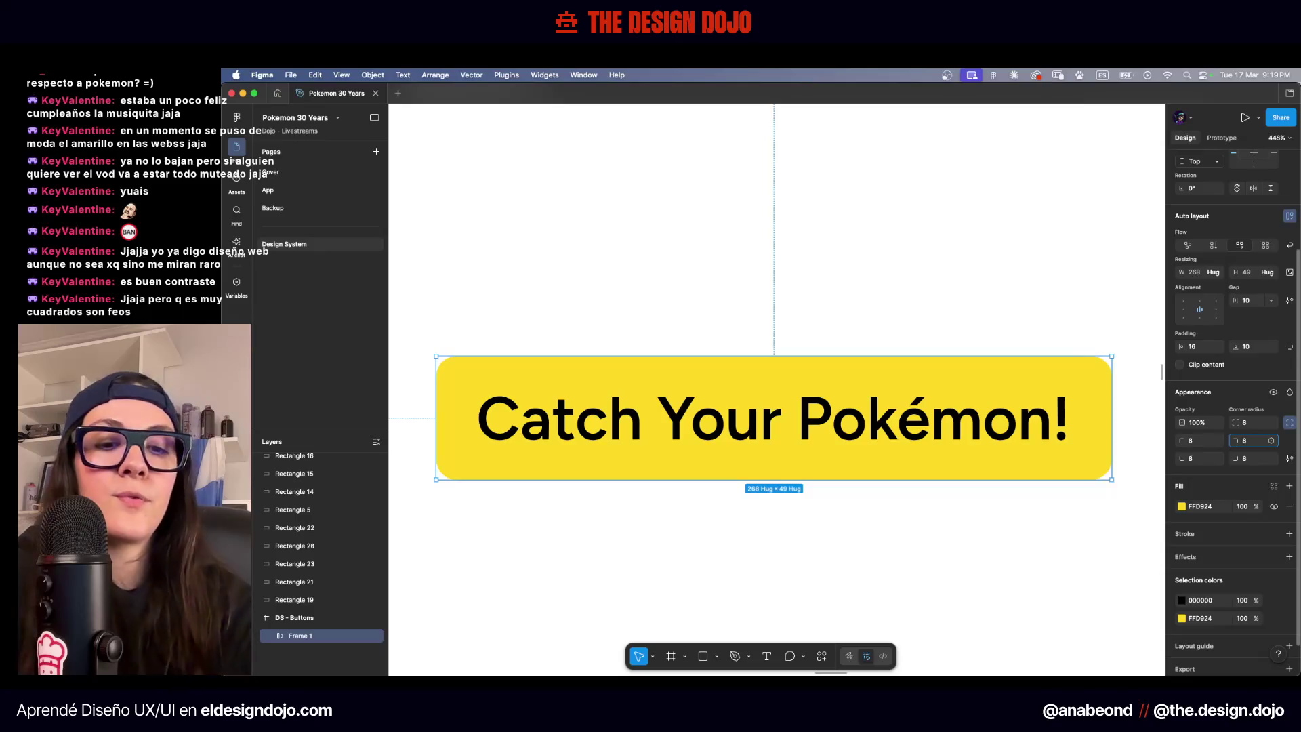
text(15)
key(Return)
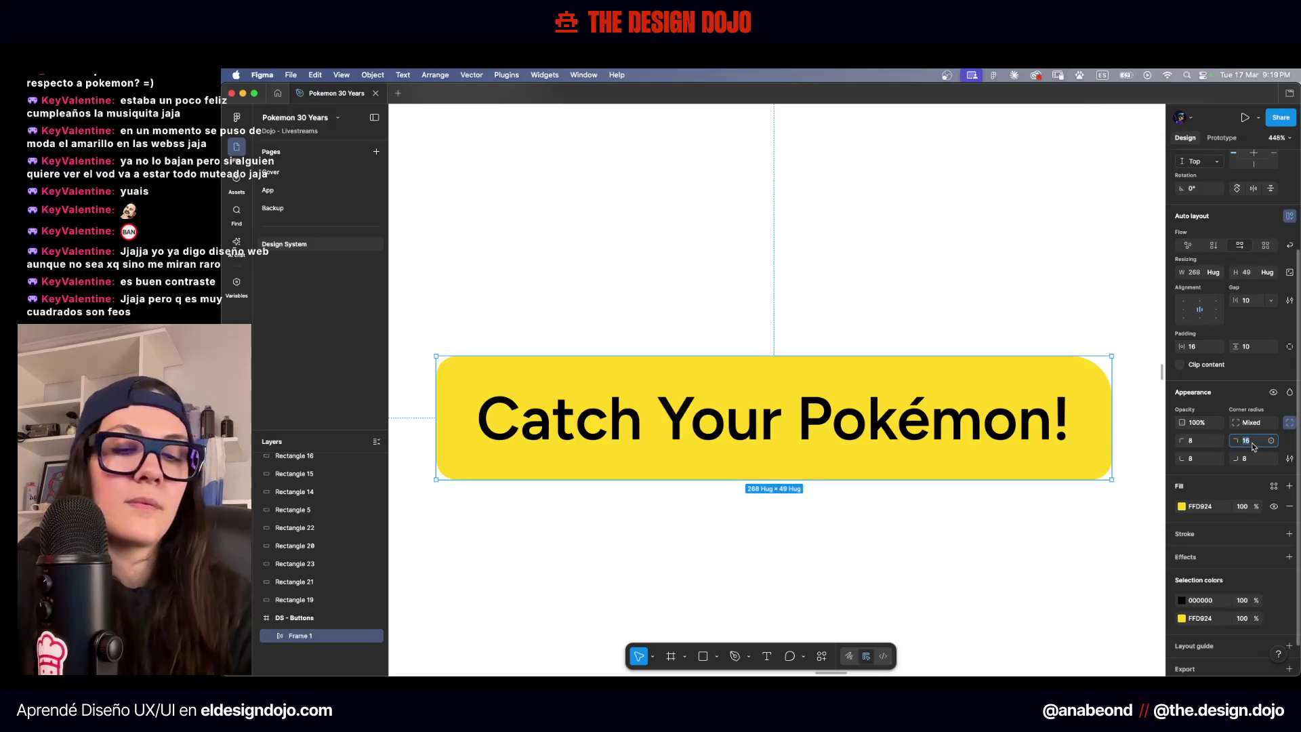
Deselect and reselect the button to inspect its uneven rounded corners
click(1105, 260)
scroll(1105, 260, down, 3)
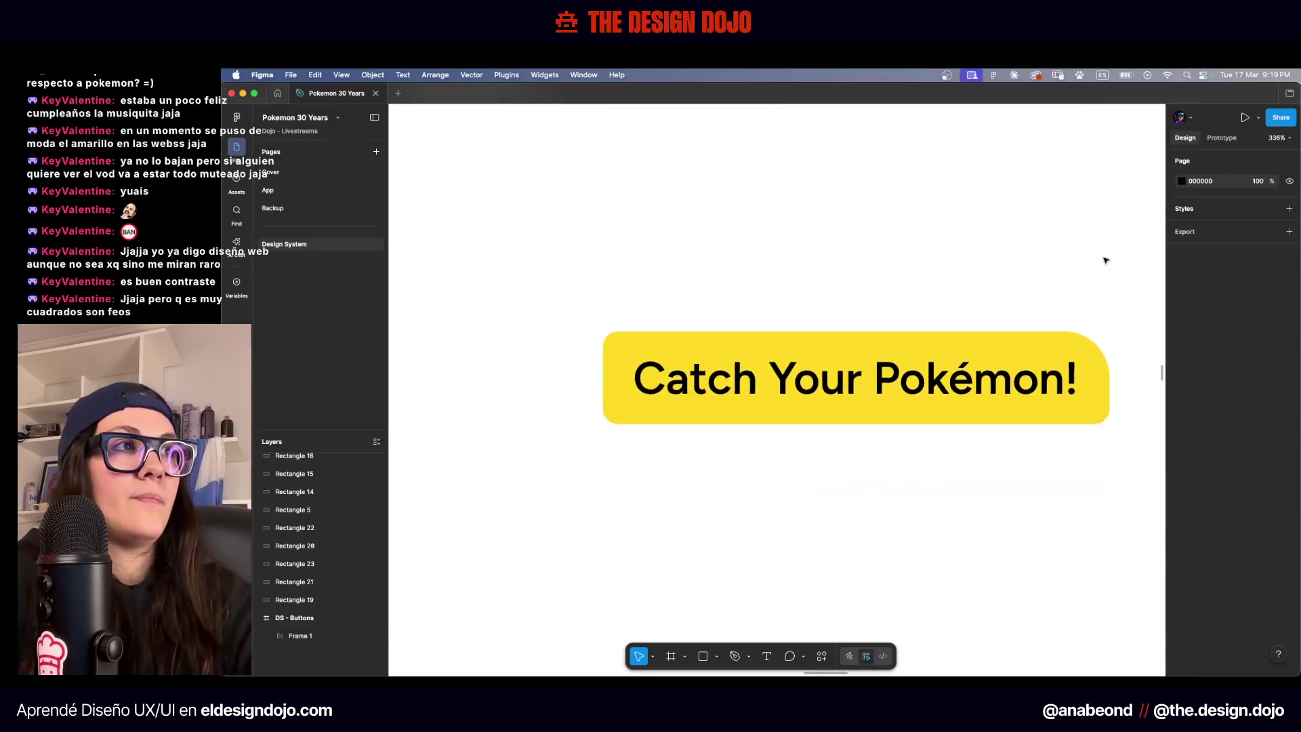
scroll(1105, 260, right, 2)
click(1051, 374)
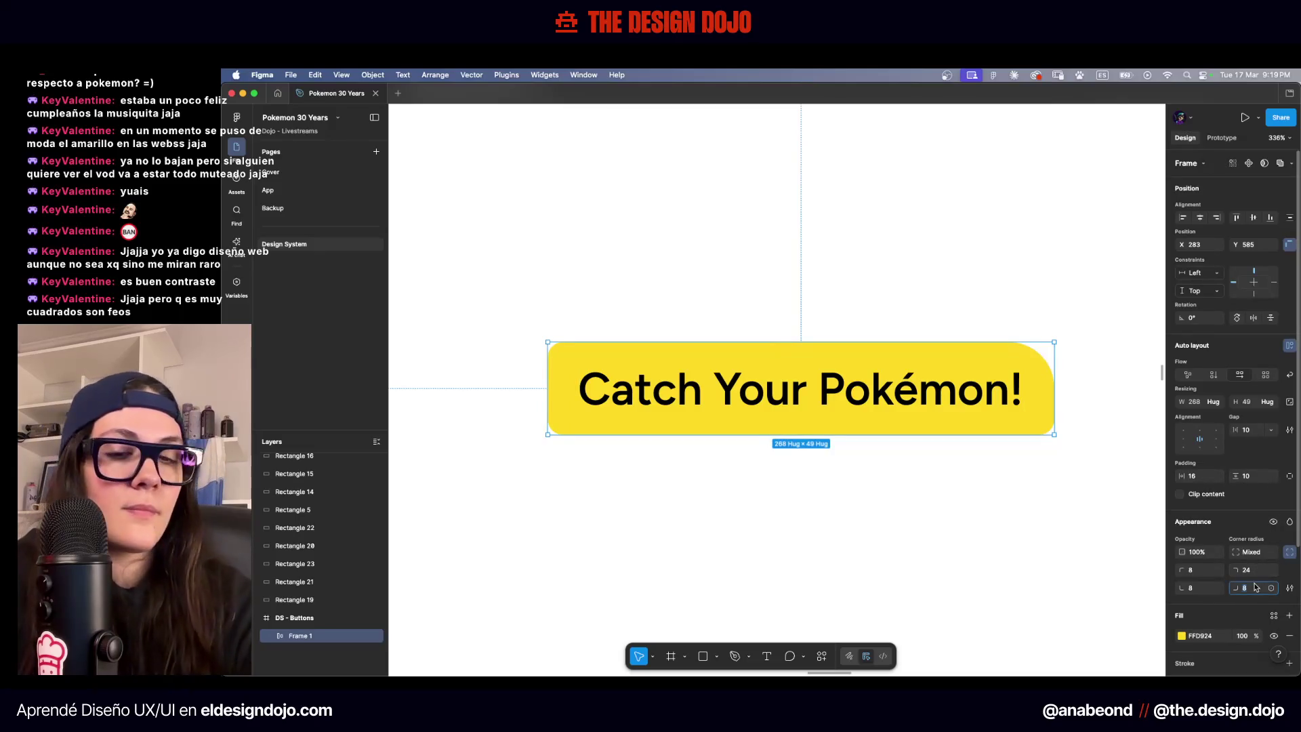
click(880, 325)
scroll(930, 323, down, 2)
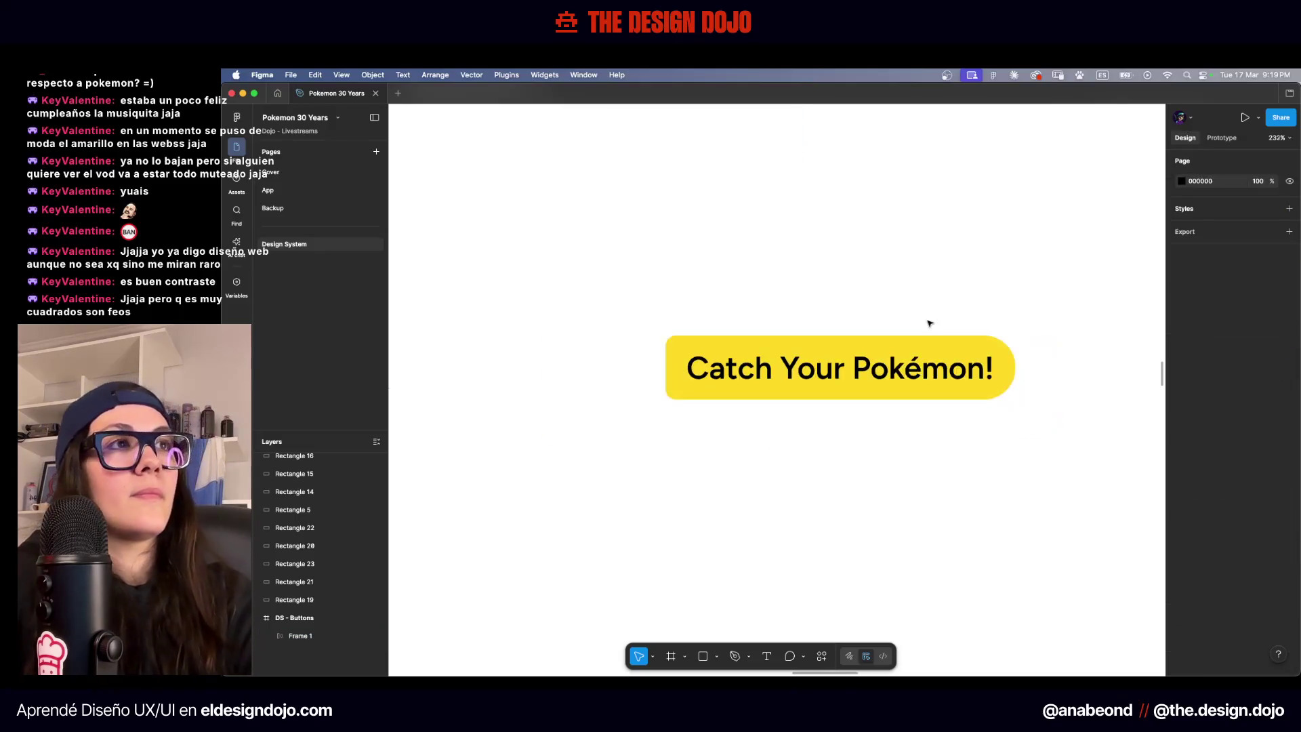
scroll(929, 323, right, 2)
scroll(928, 323, down, 2)
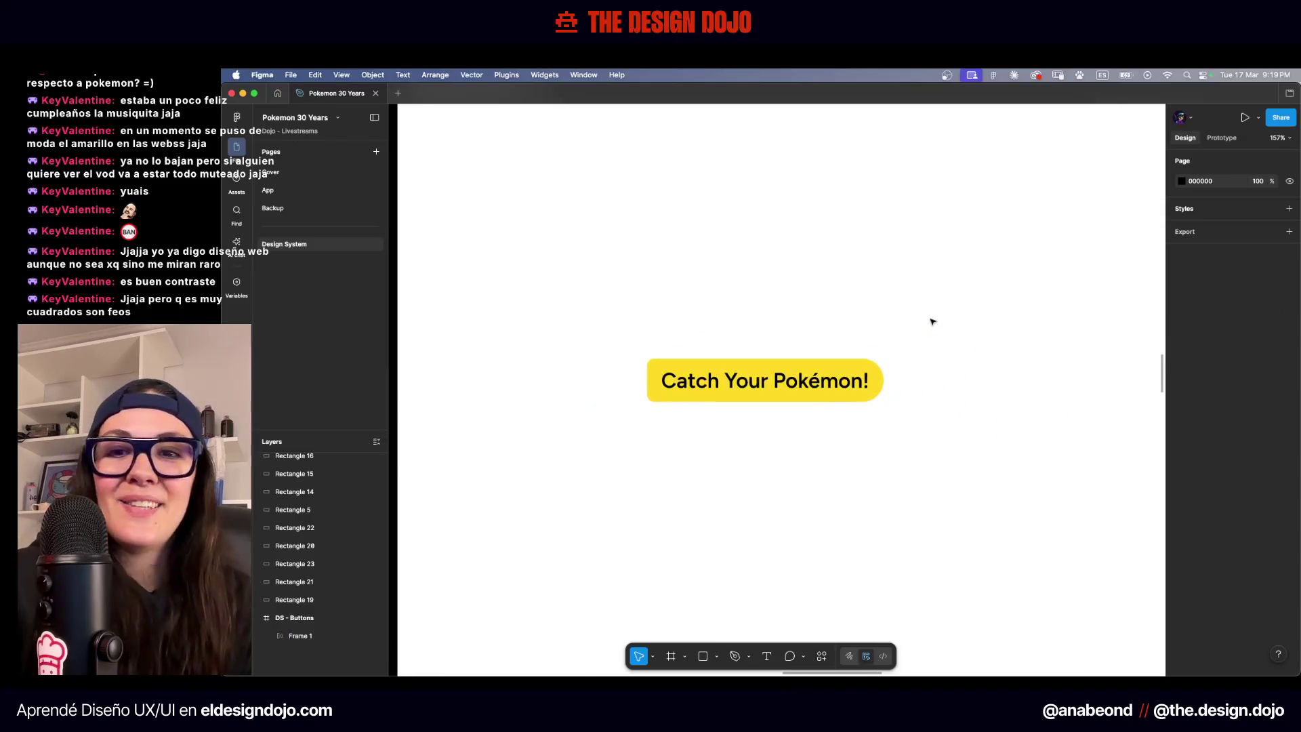
scroll(931, 321, down, 6)
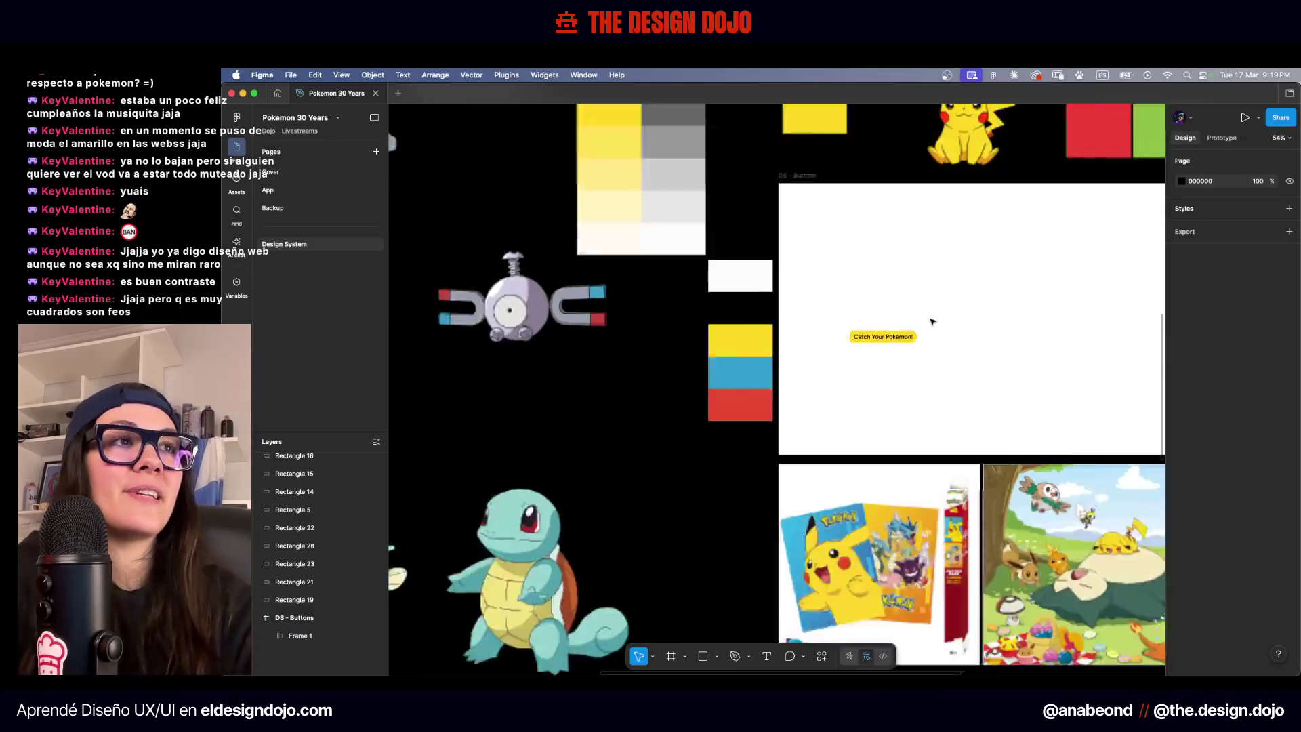
scroll(930, 321, right, 4)
scroll(823, 494, up, 8)
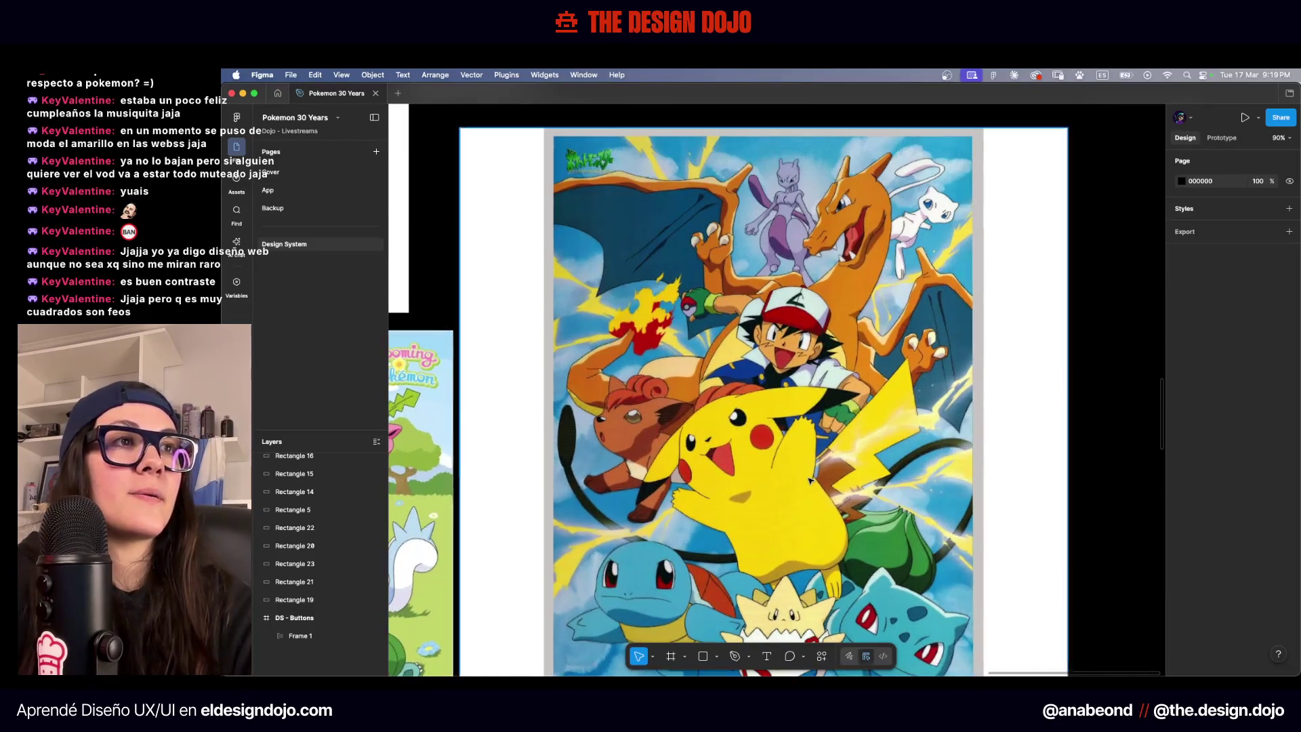
scroll(898, 395, down, 1)
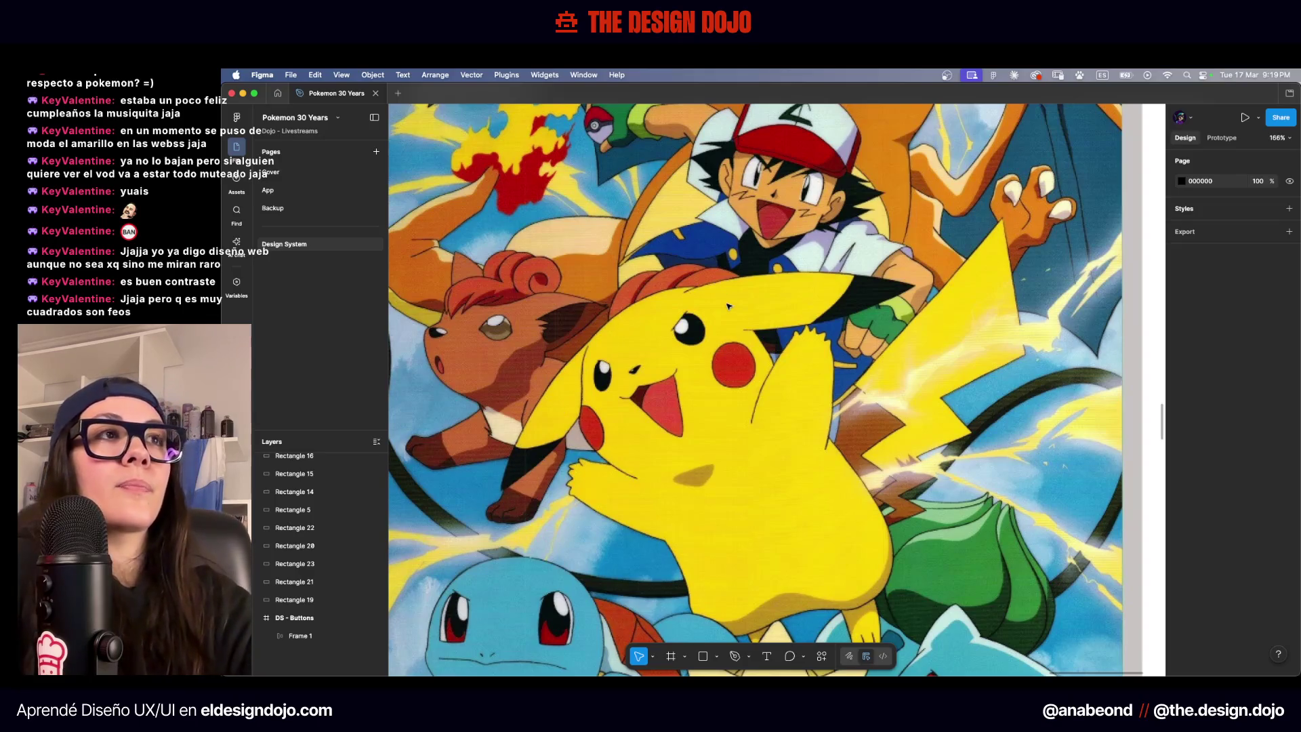
scroll(729, 306, down, 3)
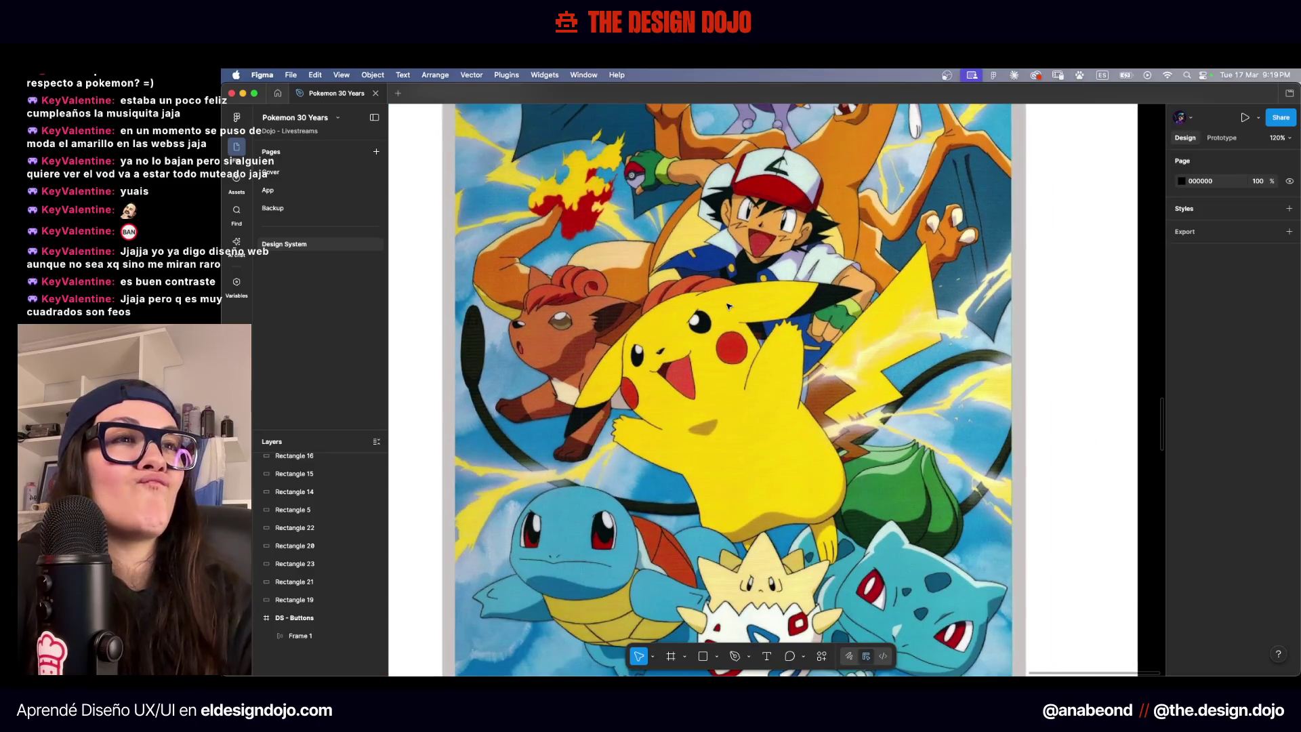
scroll(732, 306, down, 3)
scroll(733, 305, left, 5)
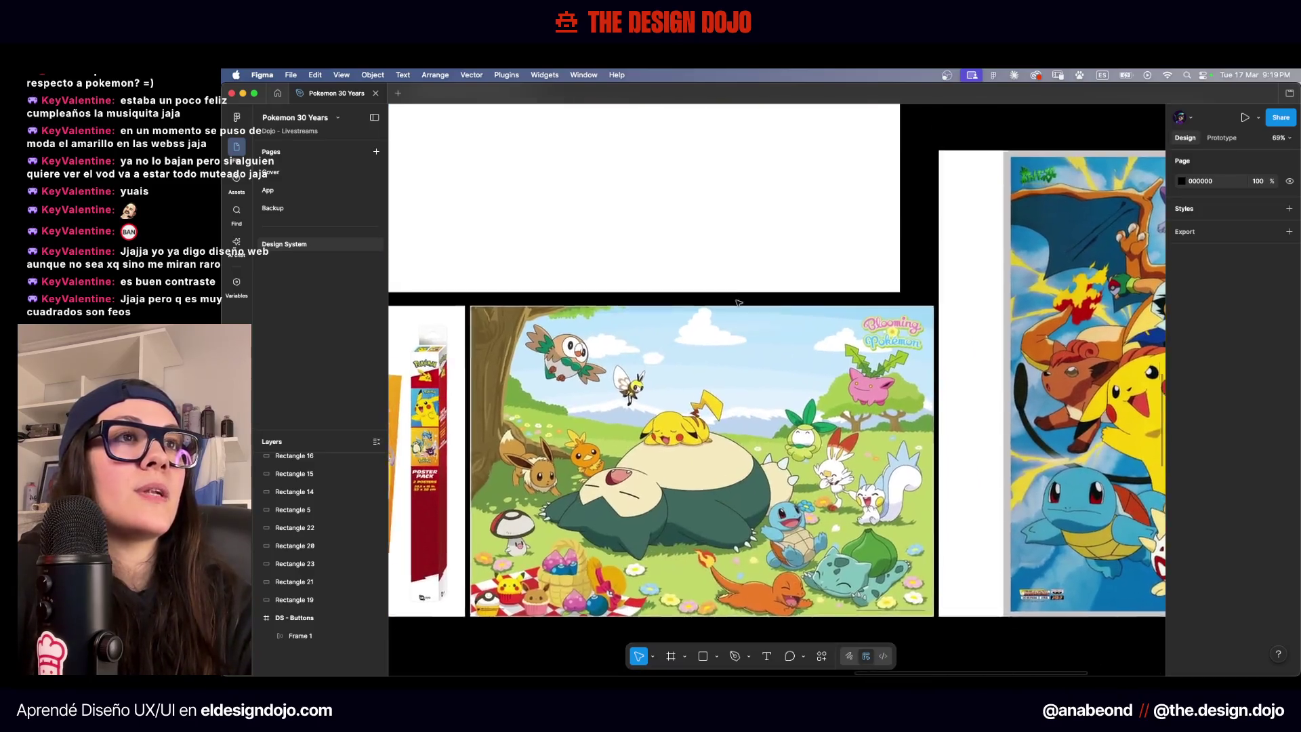
scroll(734, 302, down, 5)
scroll(494, 290, up, 3)
scroll(495, 292, left, 2)
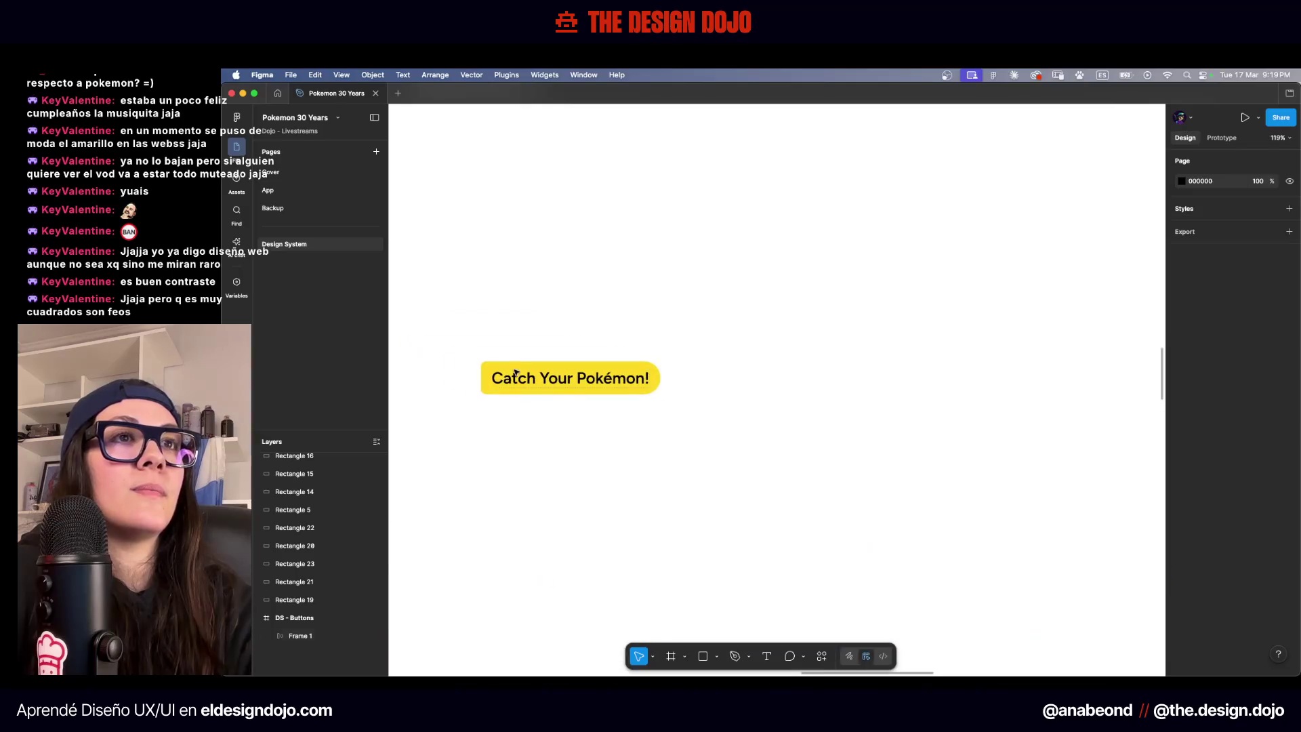
scroll(508, 288, up, 5)
scroll(535, 277, left, 1)
scroll(535, 278, left, 2)
scroll(535, 278, up, 1)
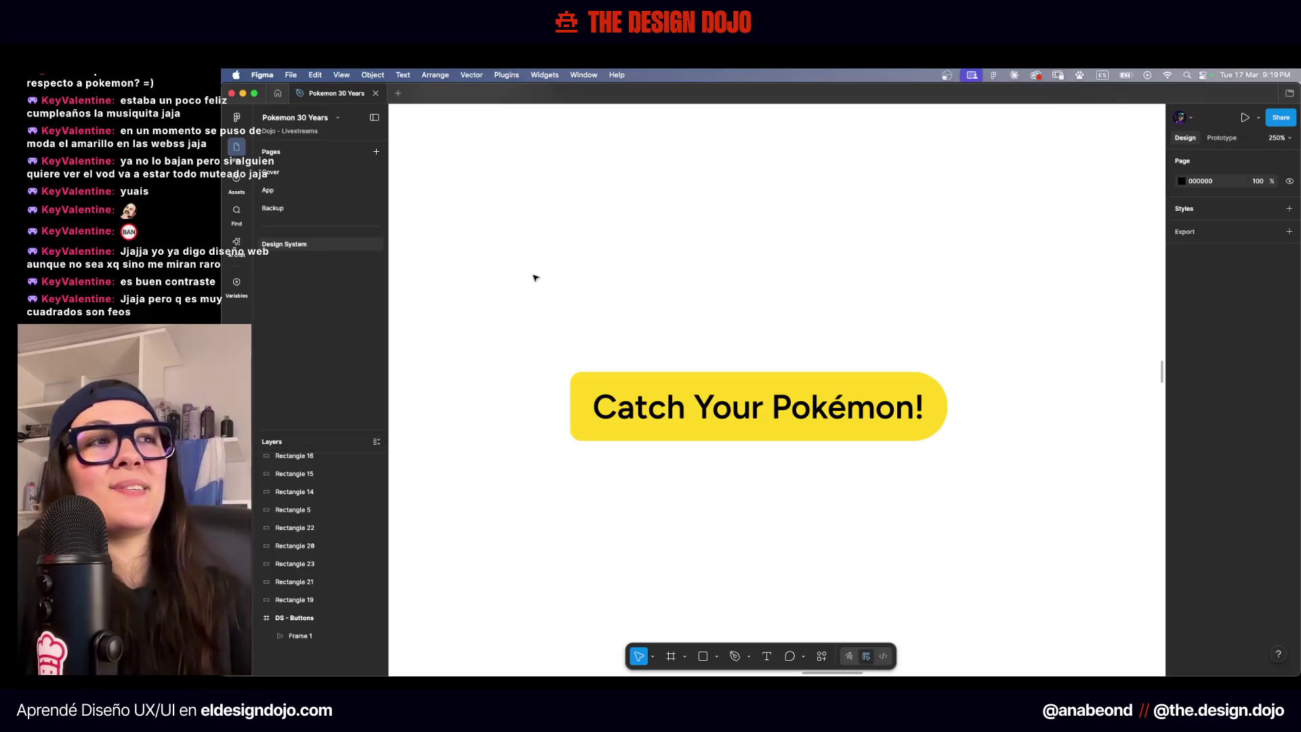
Set the button's top-right and bottom-right corner radii back to 8
click(651, 420)
click(1255, 573)
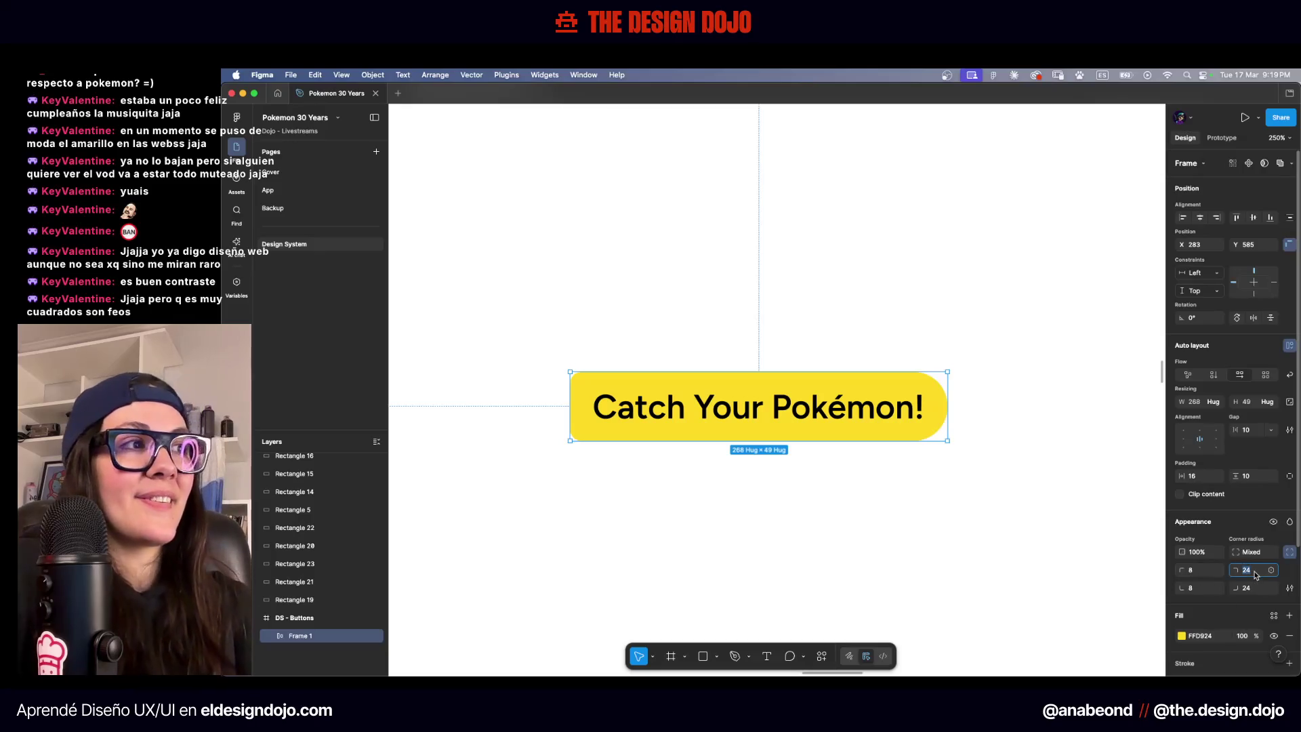
text(8)
key(Tab)
key(Tab)
text(8)
key(Tab)
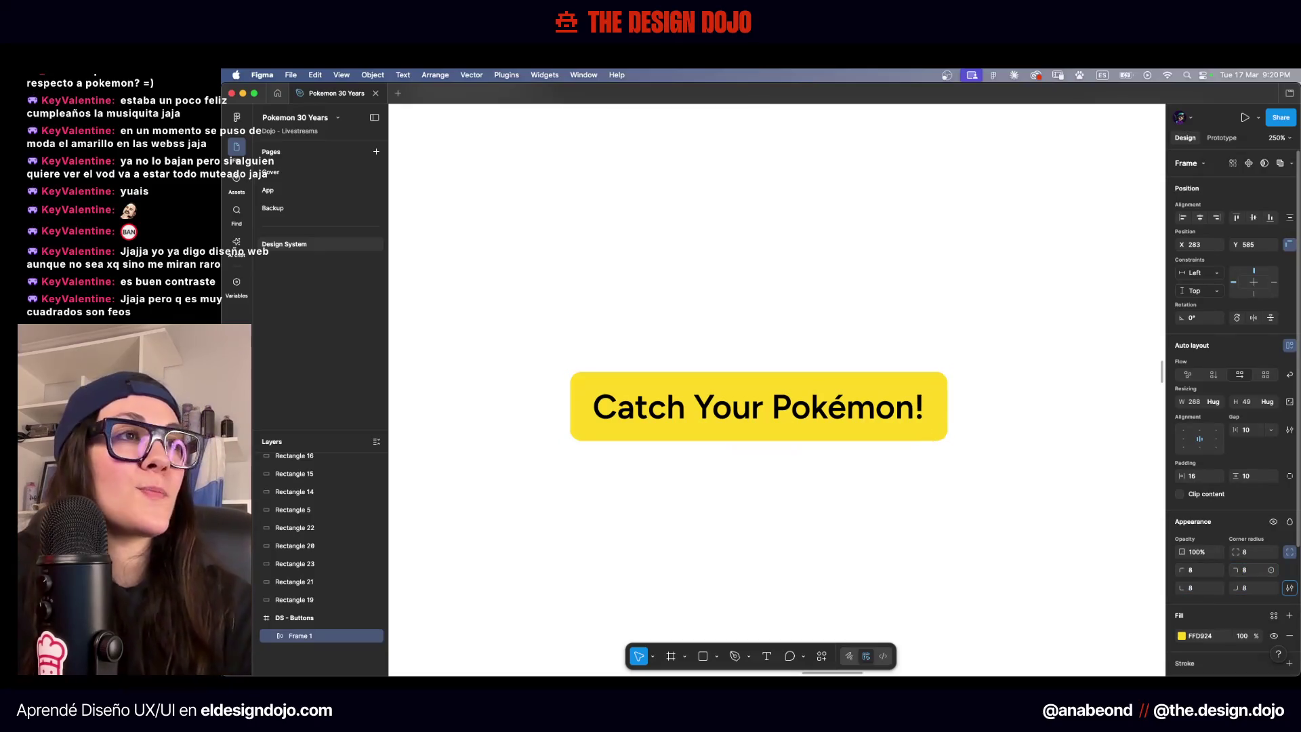
Draw a large square rectangle inside the white frame
click(903, 250)
scroll(905, 252, down, 5)
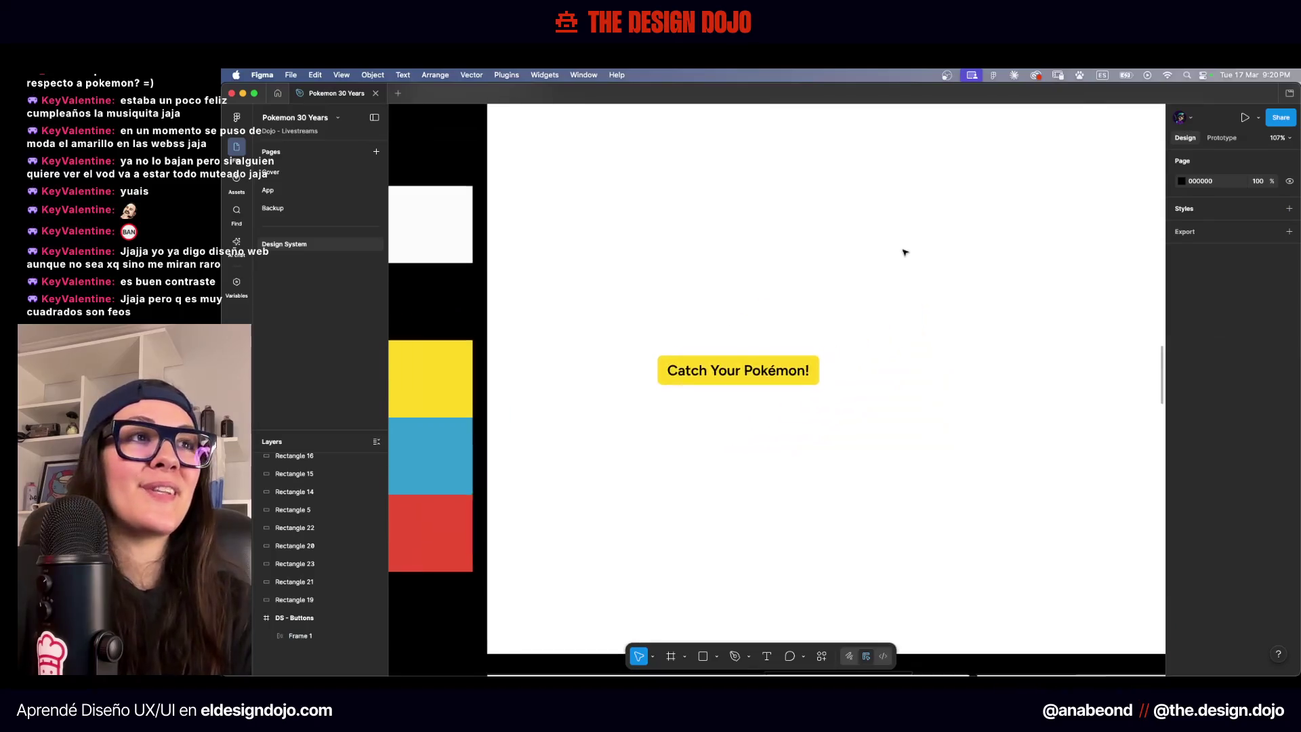
scroll(905, 252, right, 2)
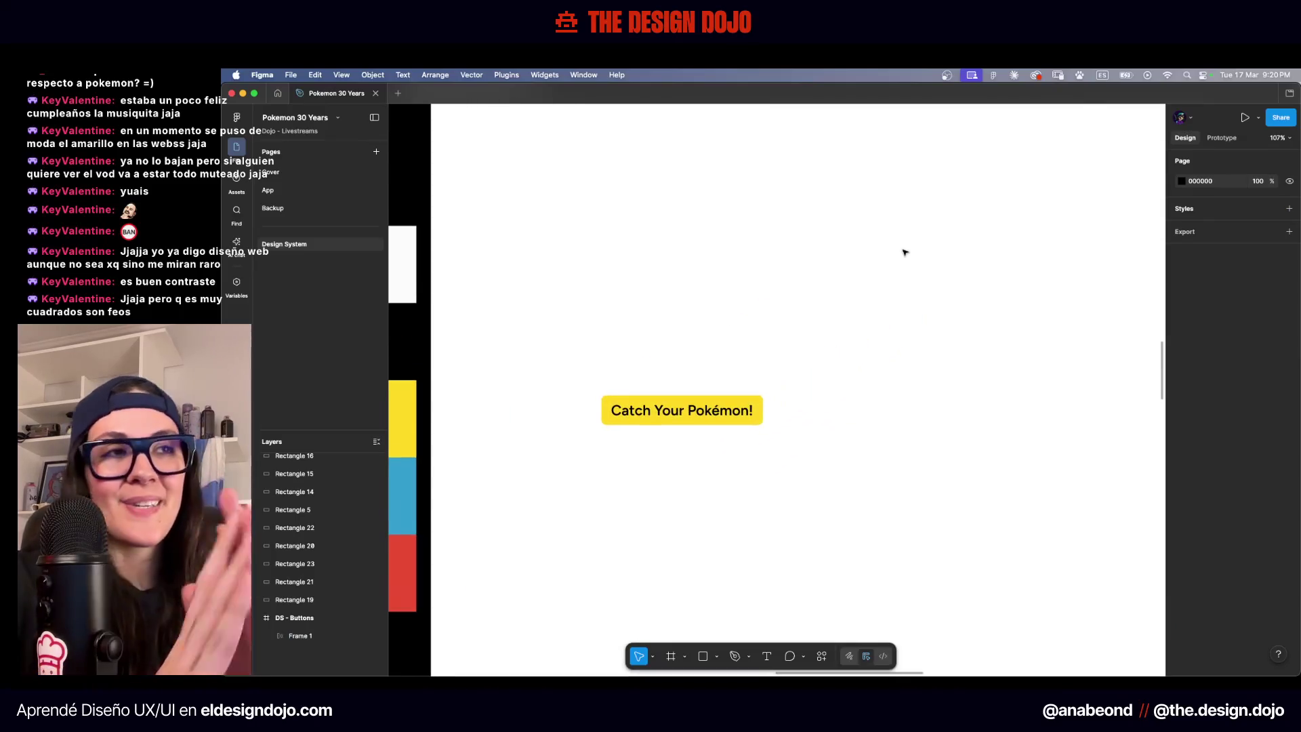
scroll(843, 271, down, 3)
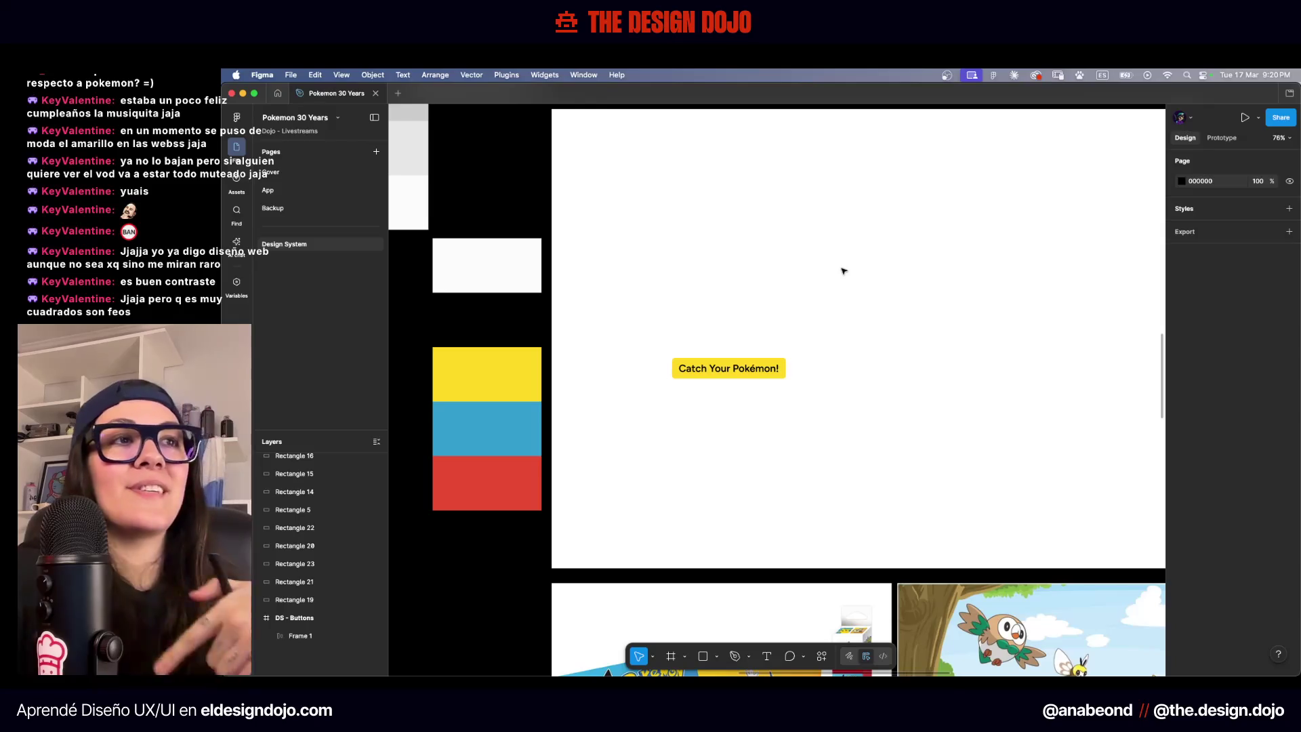
scroll(683, 453, right, 5)
scroll(682, 453, up, 1)
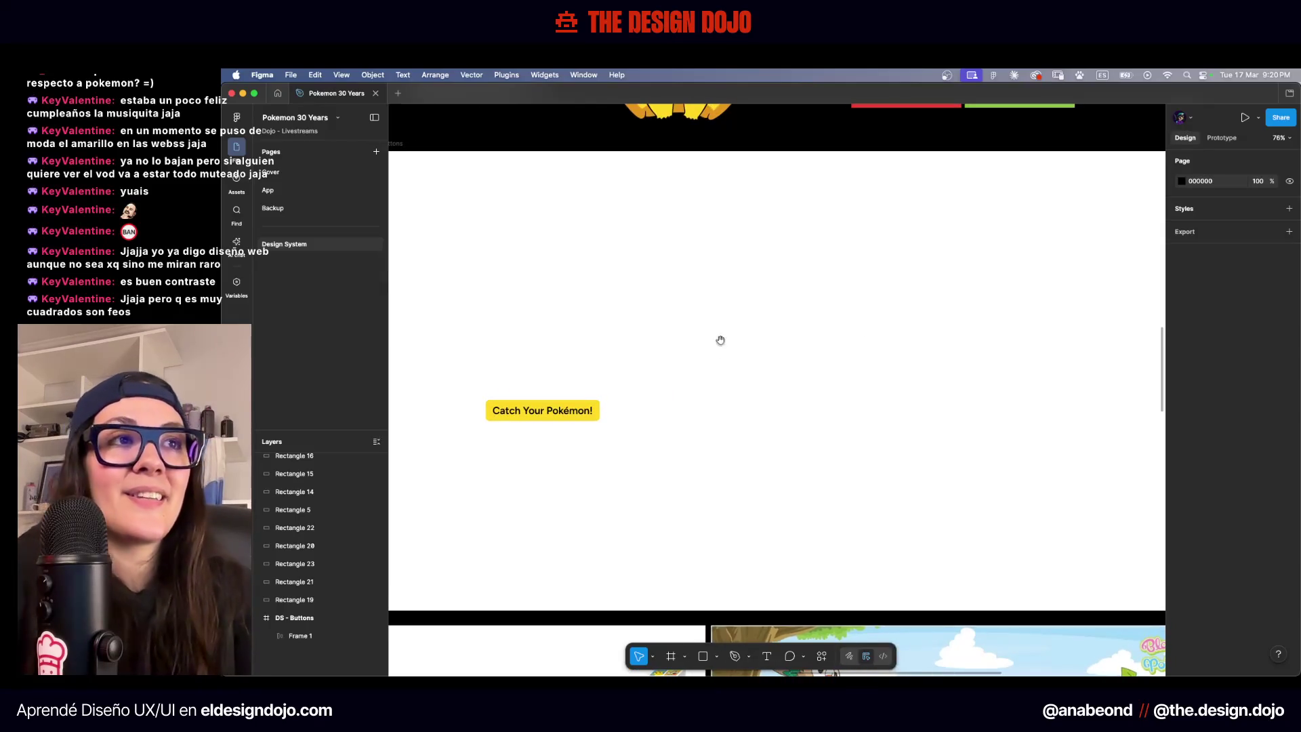
scroll(781, 233, right, 2)
scroll(781, 232, up, 1)
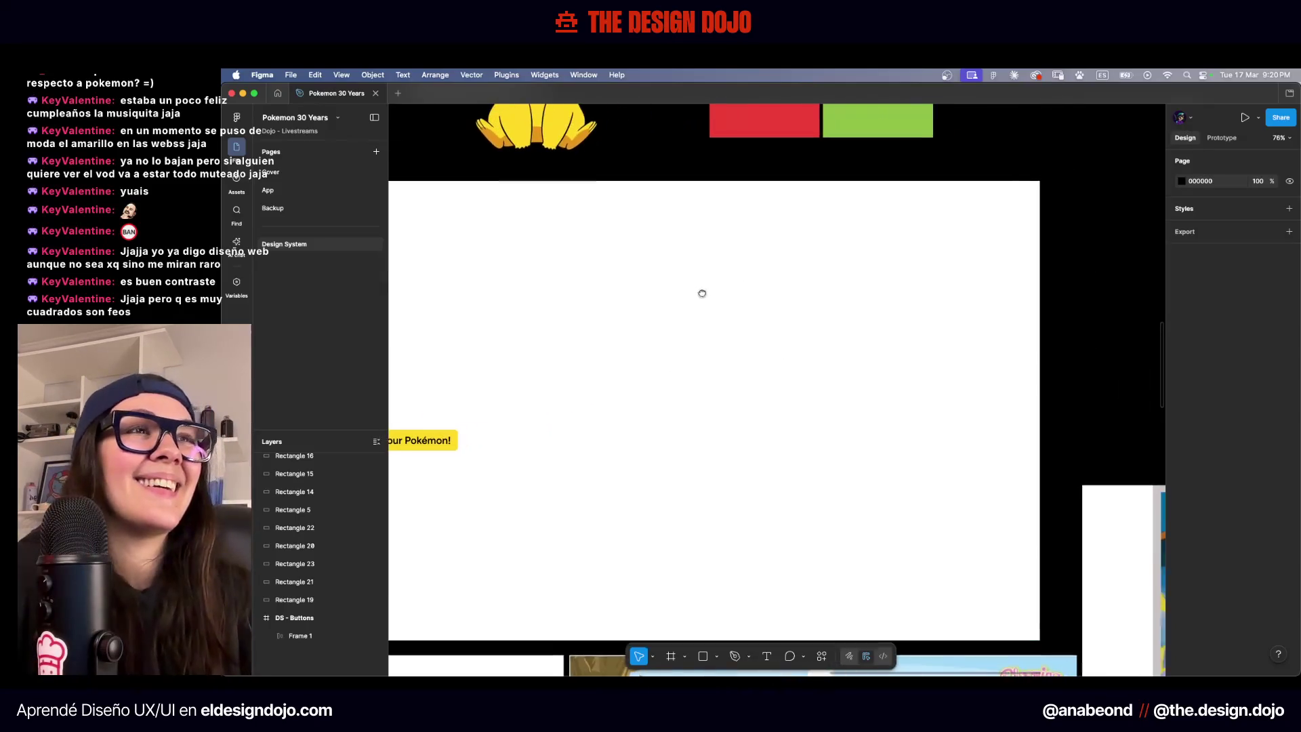
key(r)
mouse_move(610, 207)
mouse_down()
mouse_move(1051, 517)
mouse_move(1002, 595)
mouse_up()
Fill the large rectangle with the blue sampled from the blue swatch
scroll(1002, 596, down, 5)
scroll(966, 297, left, 3)
scroll(966, 297, up, 2)
scroll(966, 296, right, 2)
key(i)
click(576, 382)
Move the Catch Your Pokémon! button onto the blue rectangle
scroll(663, 307, up, 2)
scroll(663, 307, right, 2)
drag(628, 389, 792, 366)
scroll(795, 354, up, 3)
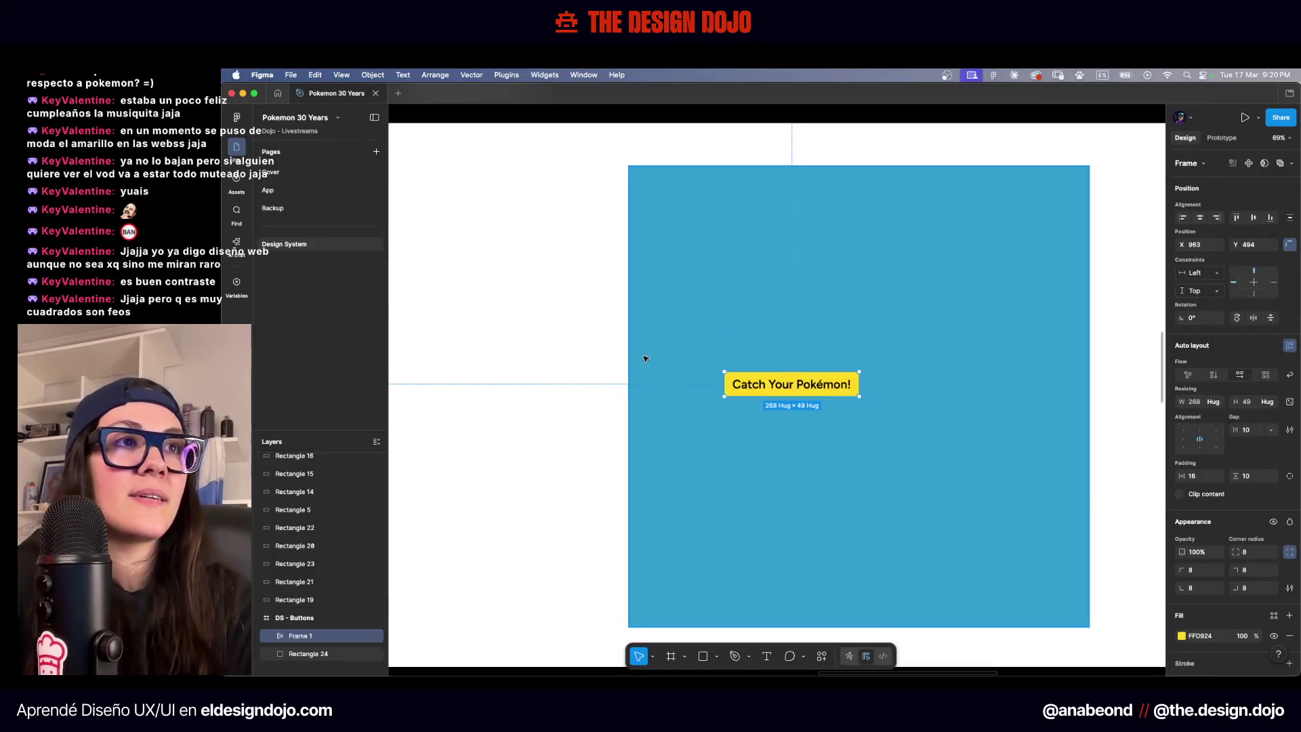
click(813, 368)
scroll(816, 371, up, 4)
scroll(817, 374, right, 1)
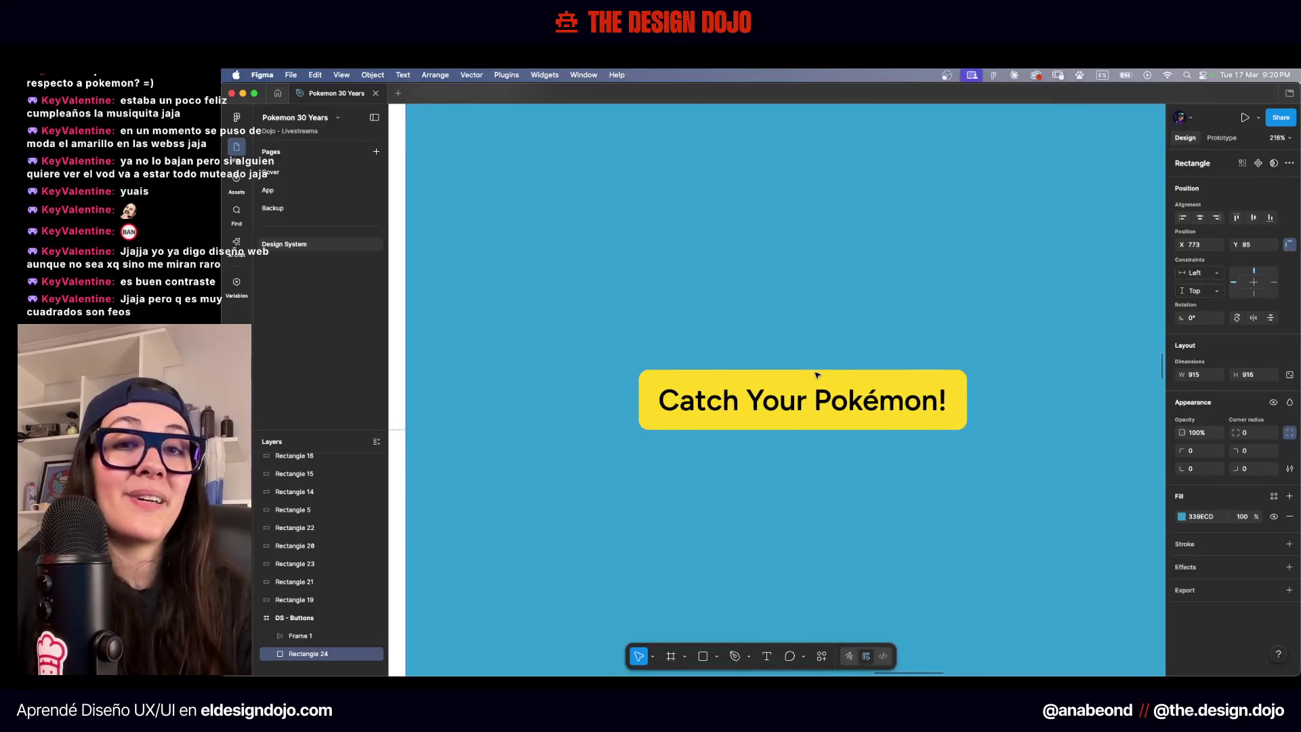
scroll(816, 374, down, 3)
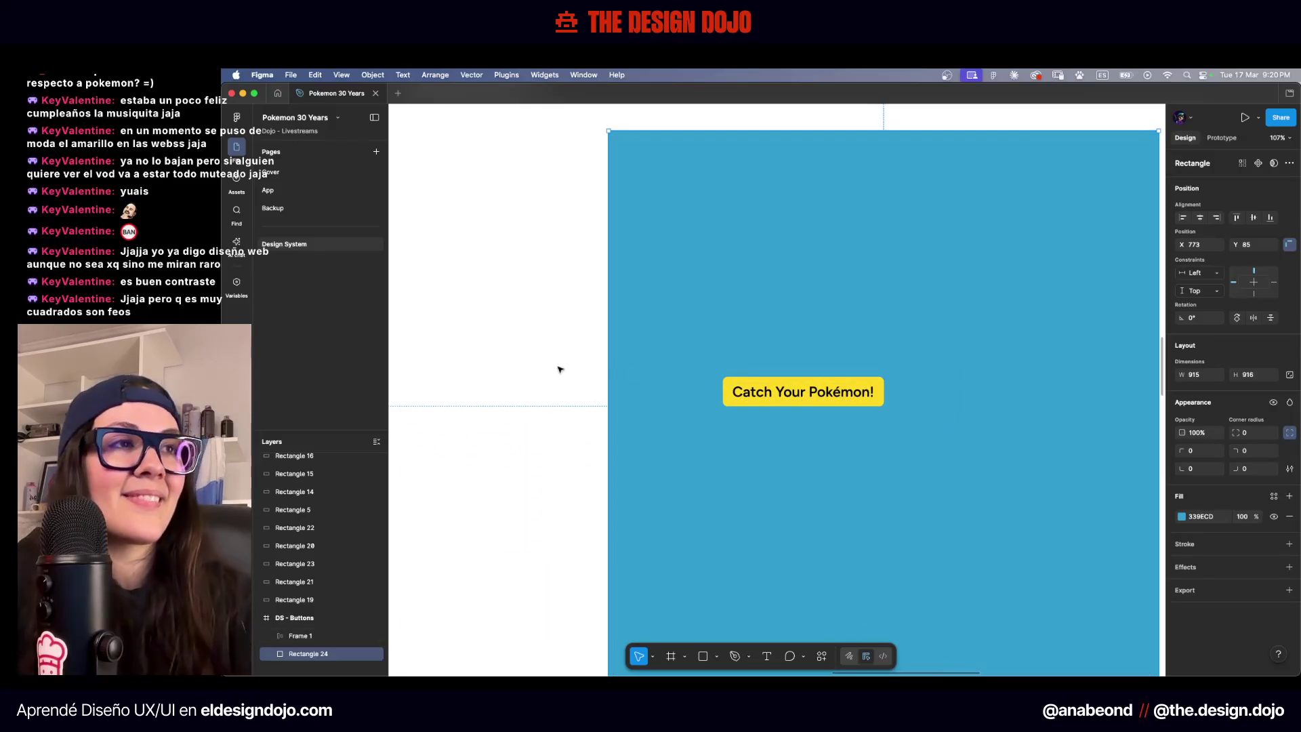
click(521, 303)
scroll(522, 303, down, 5)
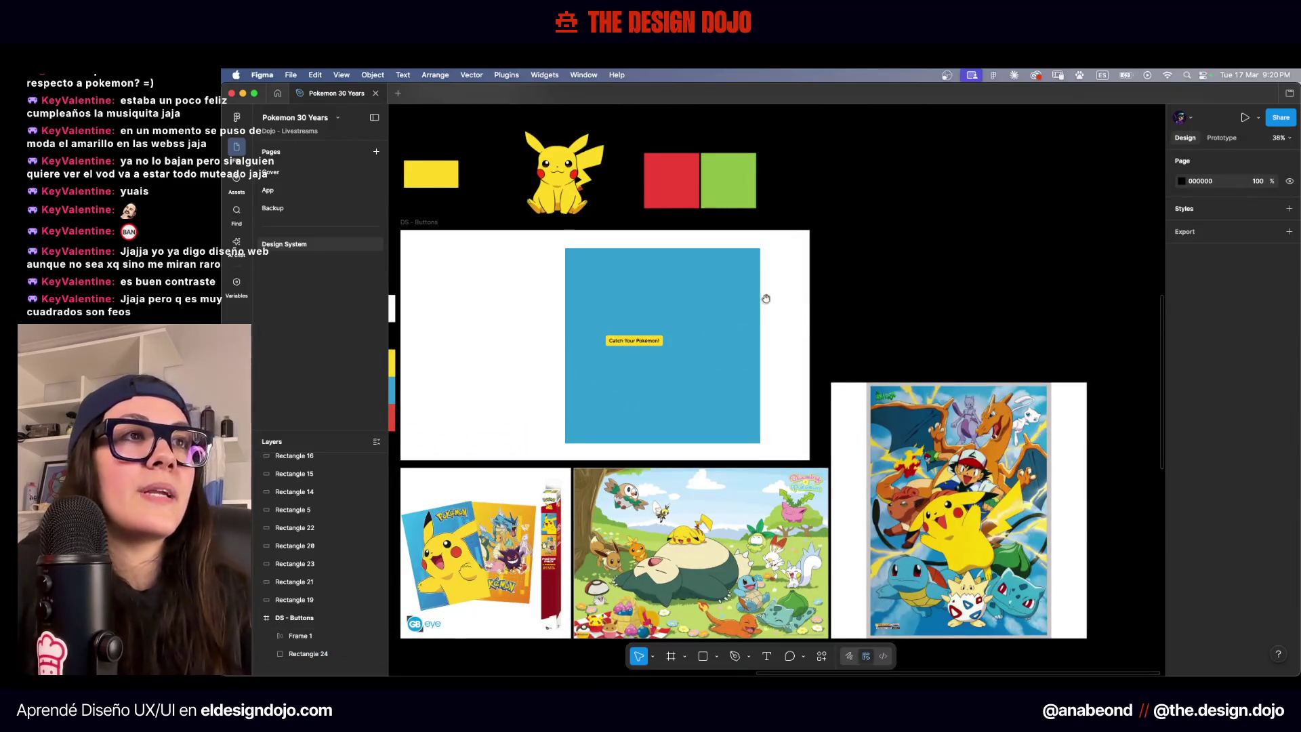
scroll(779, 302, left, 2)
Turn the rectangle's fill into a linear gradient ending in C1DCE8 faded to near white
click(794, 310)
click(1188, 516)
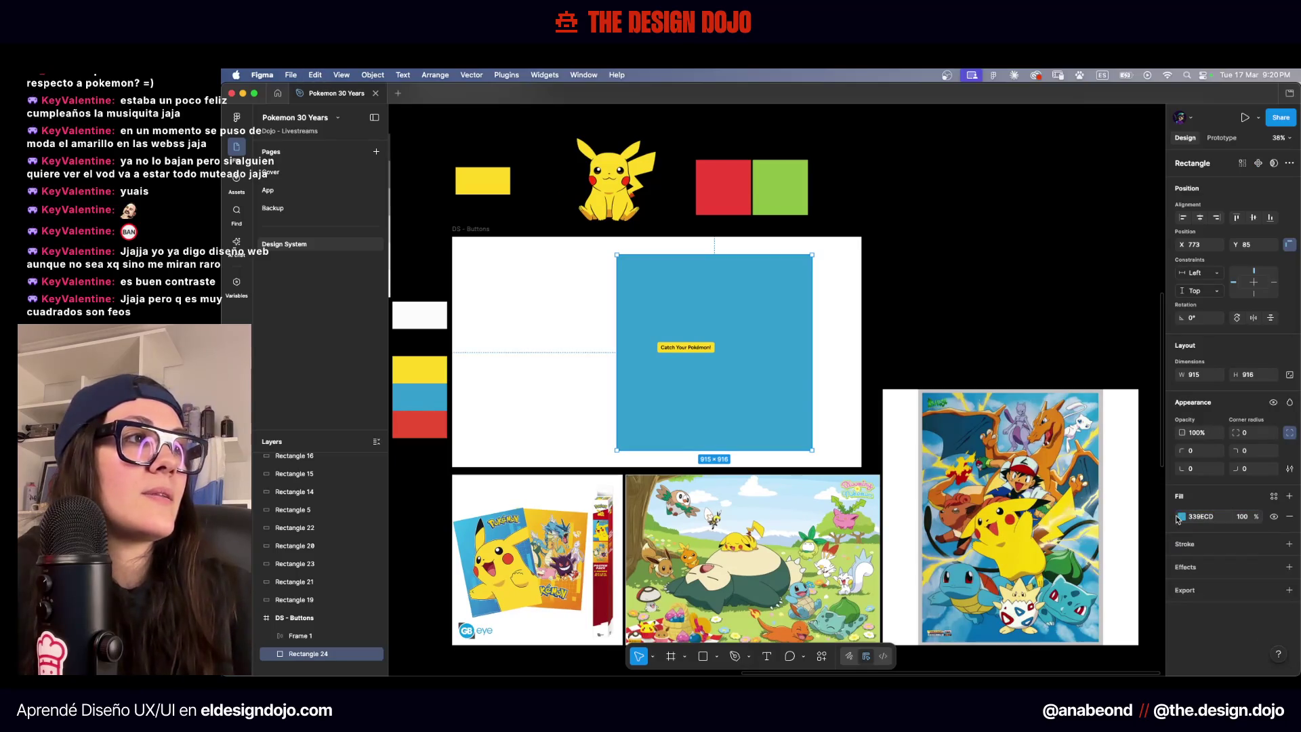
key(Escape)
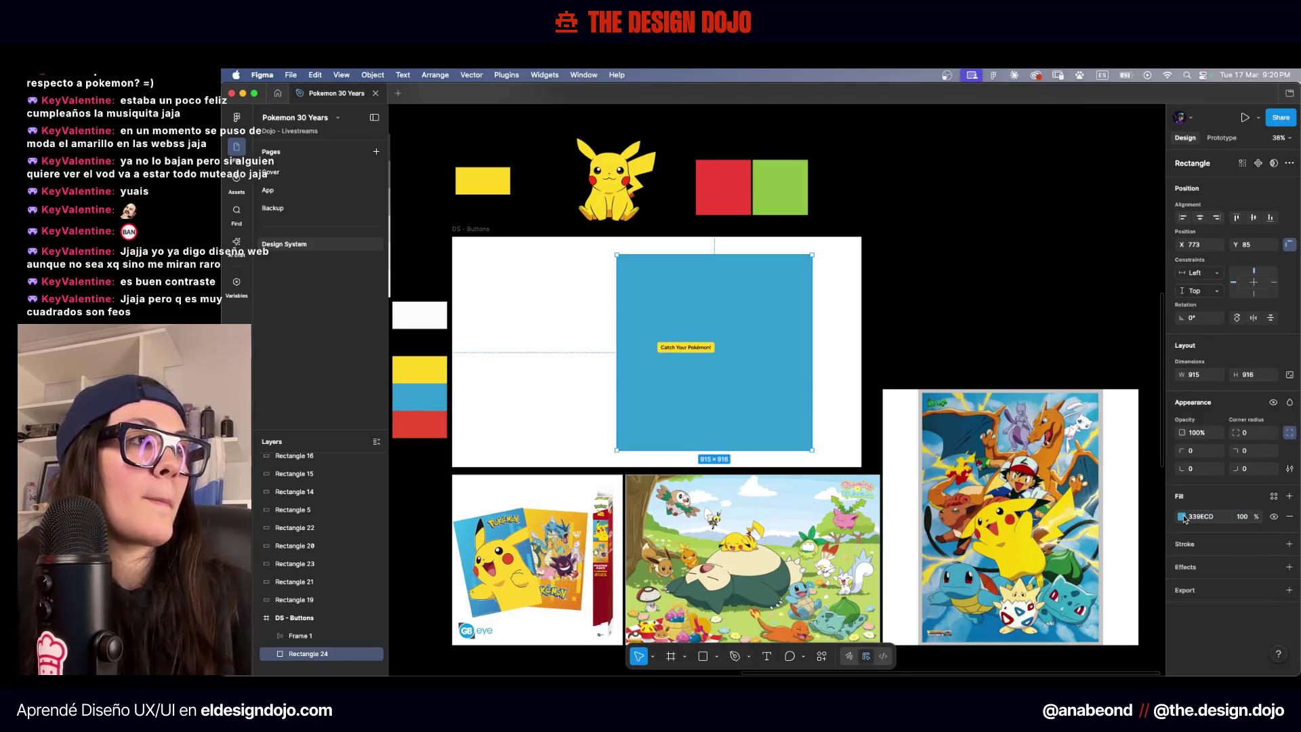
click(1181, 516)
click(1058, 399)
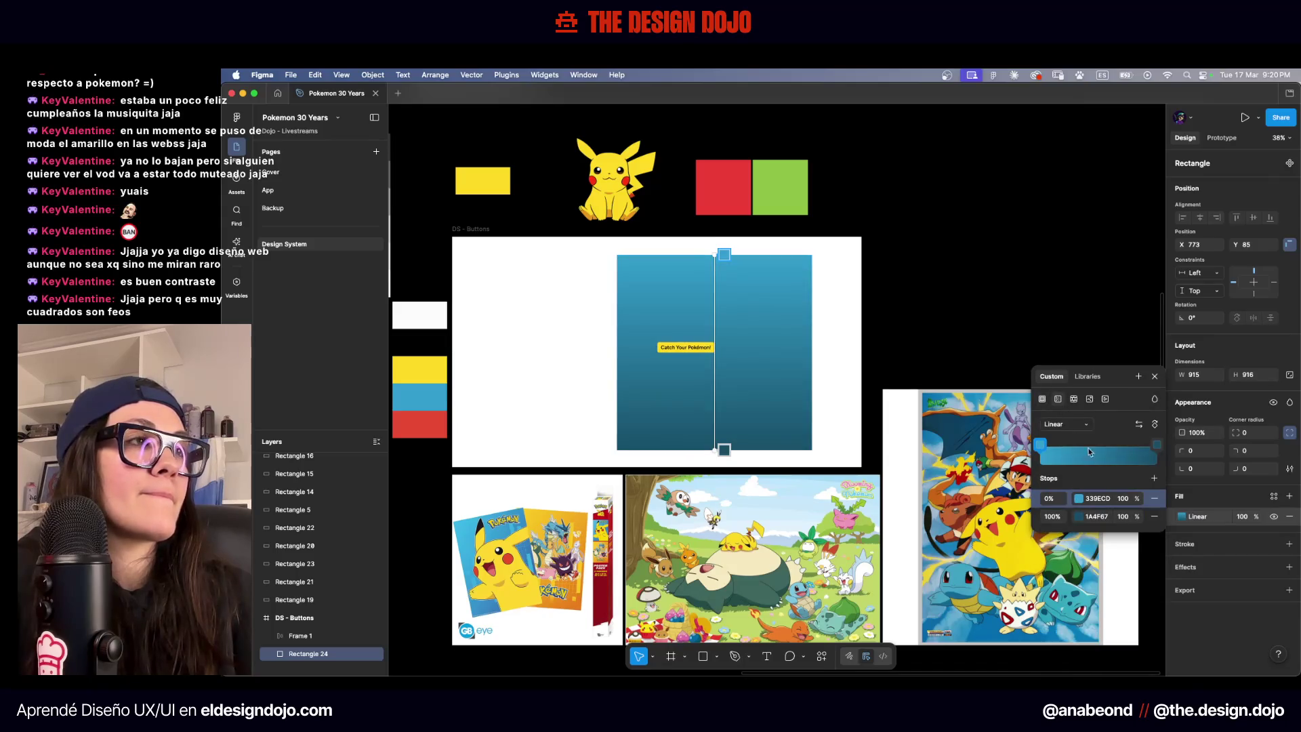
click(1096, 516)
text(C1DCE8)
key(Return)
click(1078, 516)
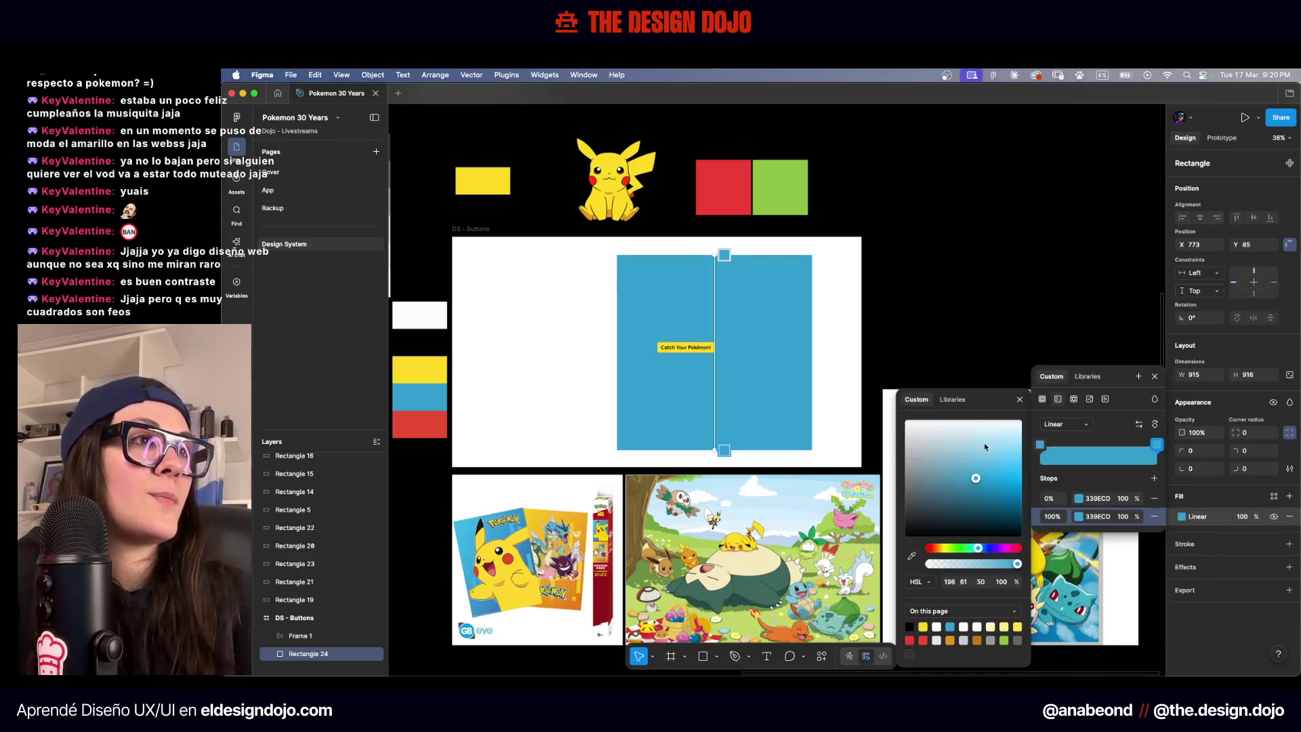
drag(935, 451, 937, 421)
click(827, 296)
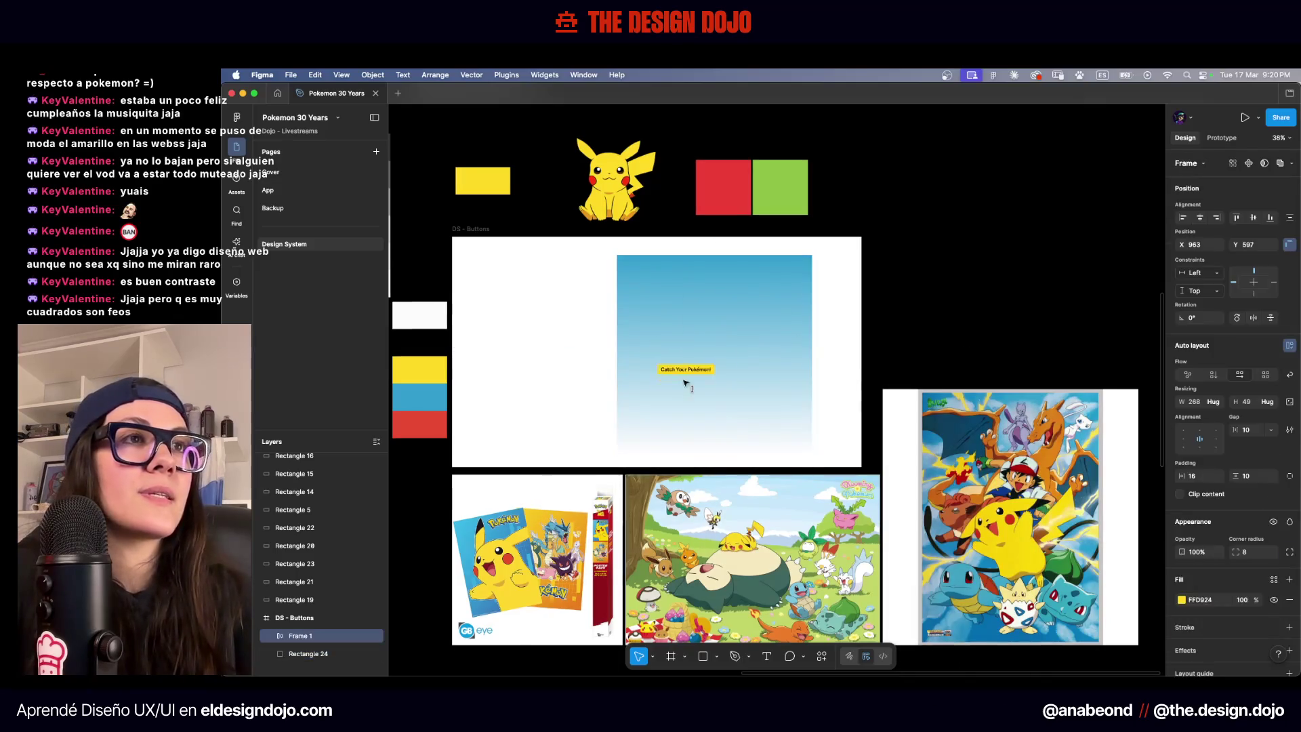
Lighten the blue of the gradient's first stop
scroll(789, 345, up, 3)
click(767, 340)
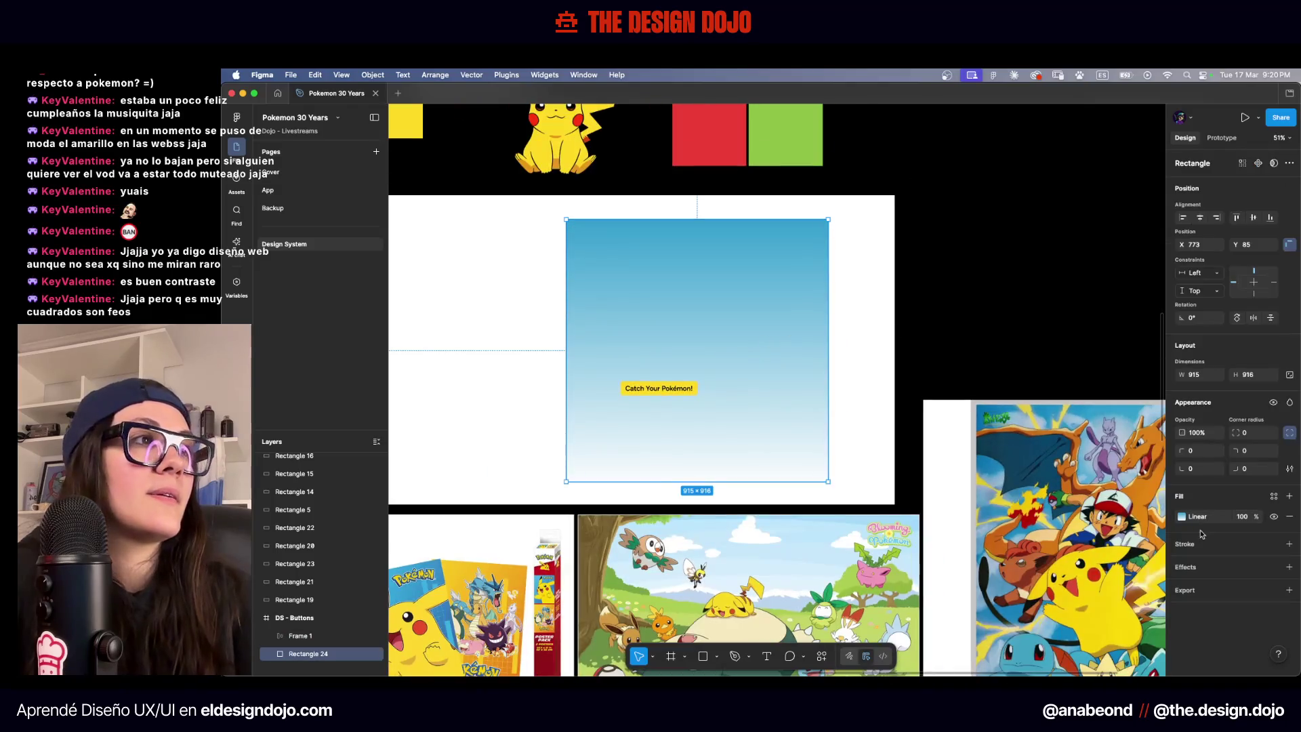
click(1182, 517)
click(1040, 580)
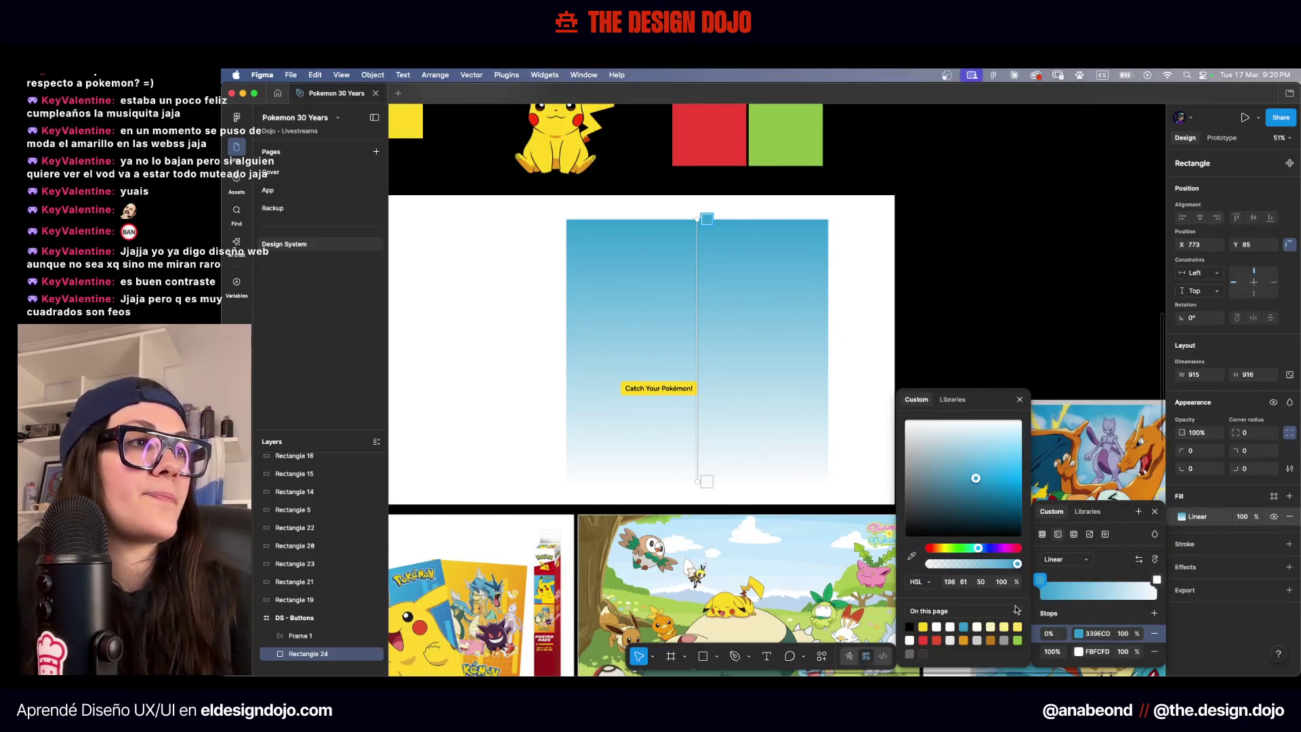
drag(970, 458, 988, 458)
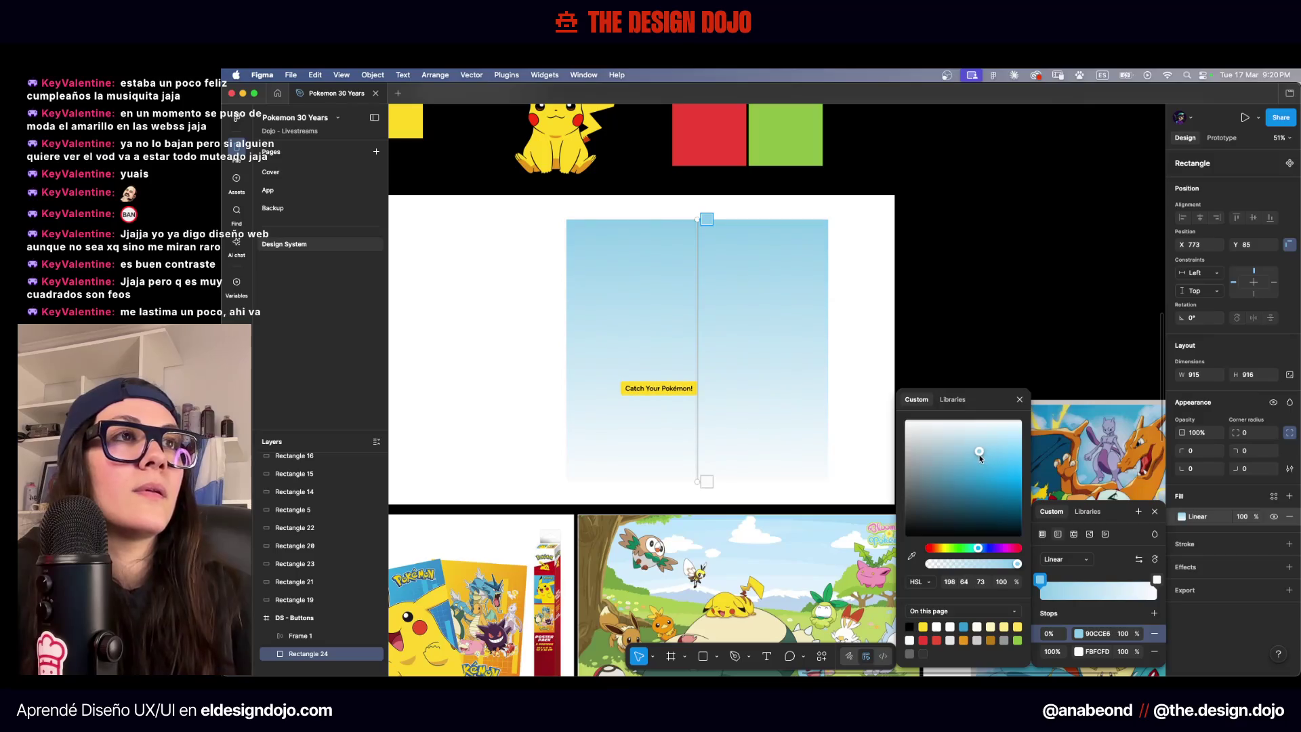
click(860, 291)
Move the Catch Your Pokémon! button up to the top of the frame
scroll(708, 369, up, 5)
drag(732, 489, 738, 206)
click(471, 312)
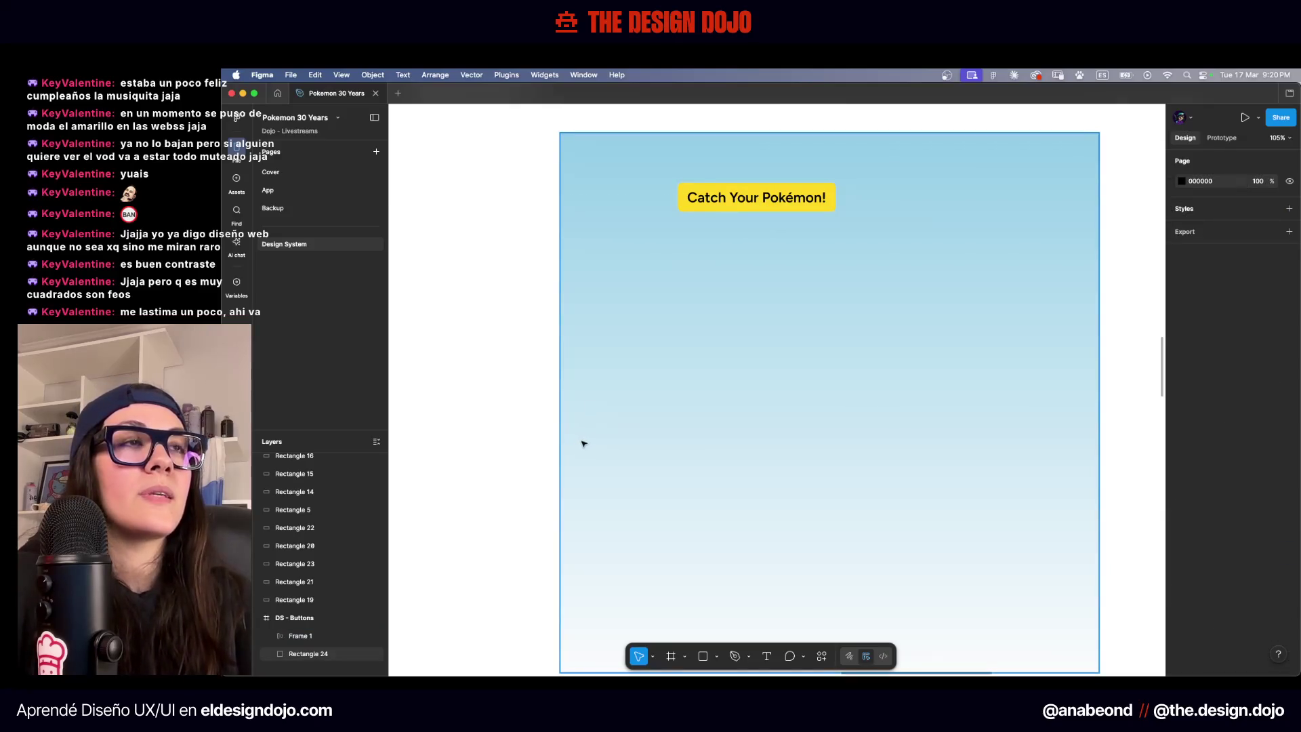
Undo the button move and drag the button text higher up
key(ctrl+z)
click(771, 481)
drag(771, 481, 771, 342)
Give the yellow button a black border of weight 2
click(797, 477)
scroll(1206, 413, down, 2)
click(1206, 502)
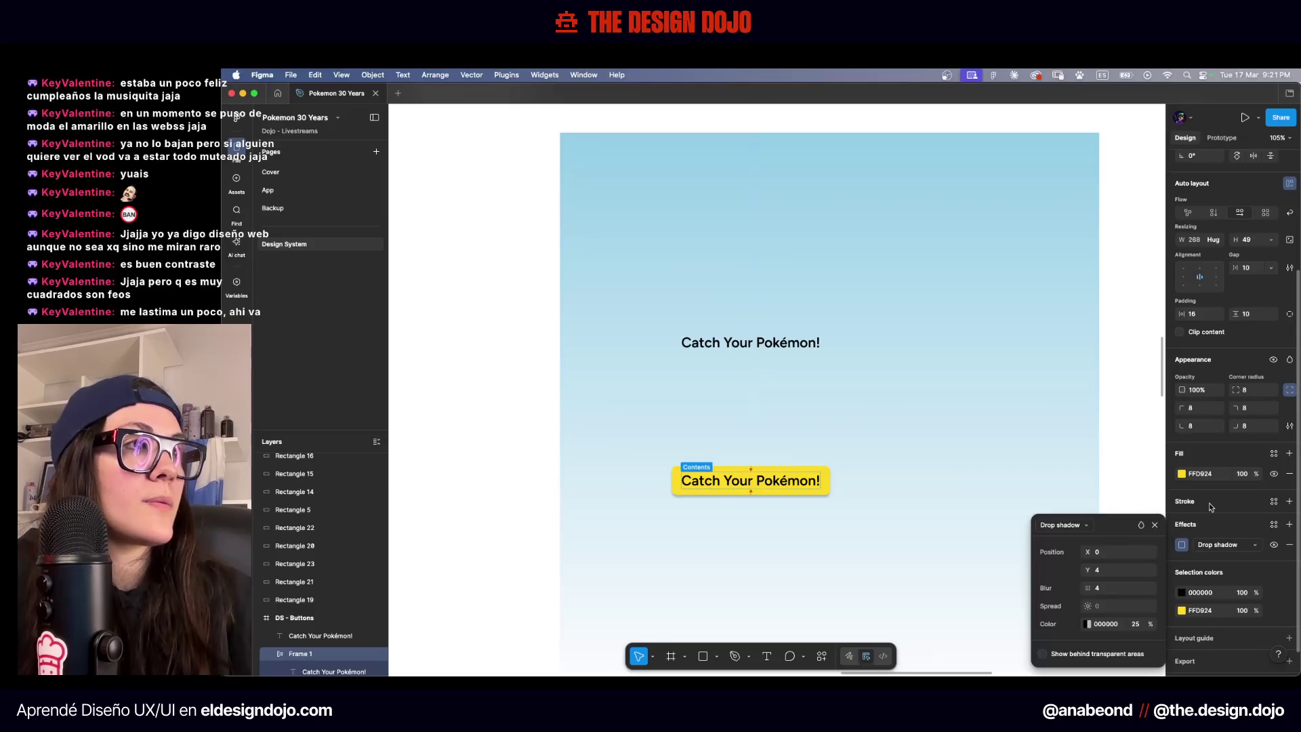
click(1232, 509)
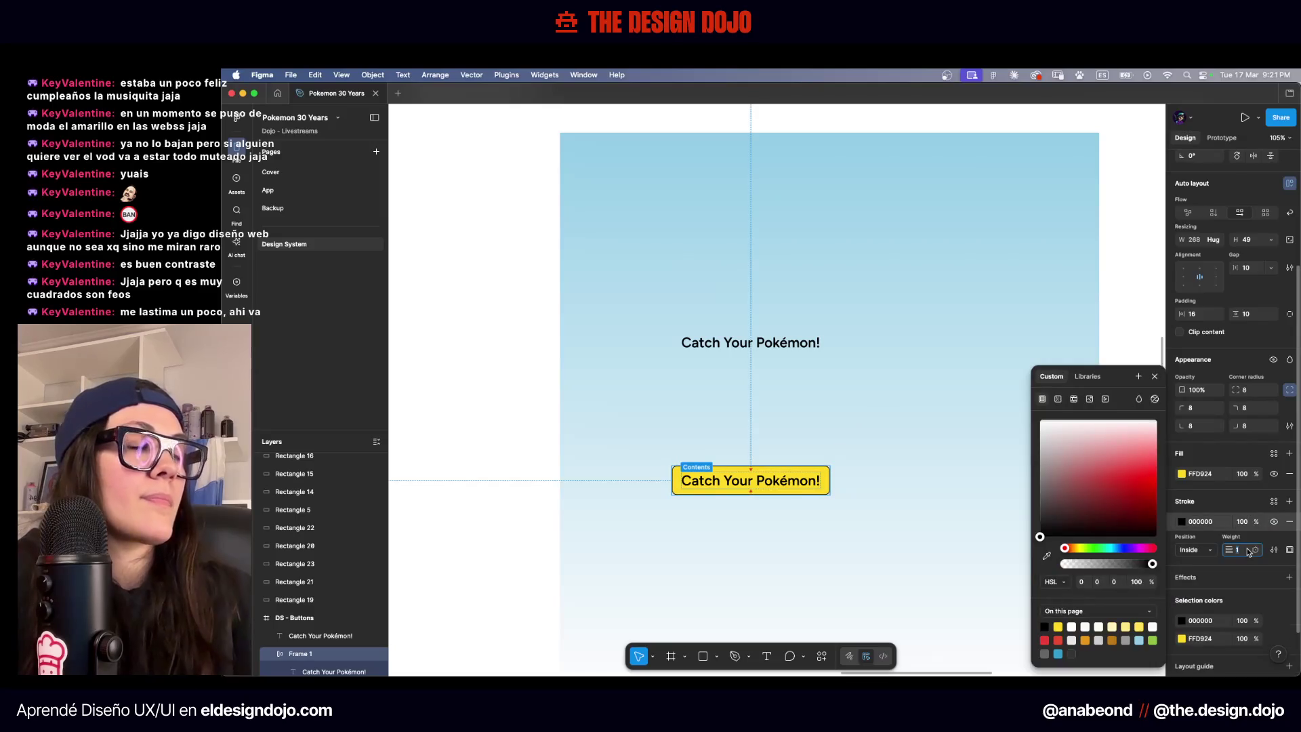
key(Up)
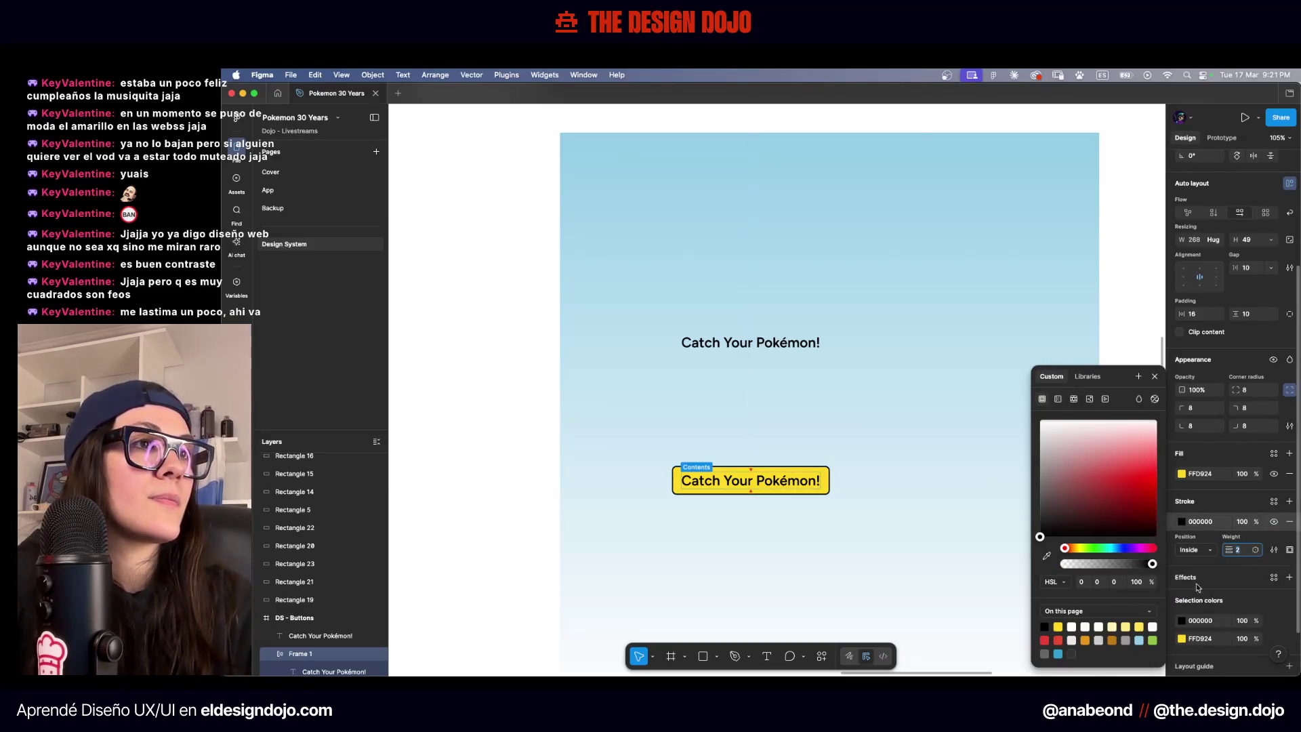
Delete the stray duplicated Catch Your Pokémon! text from the frame
click(935, 569)
click(806, 342)
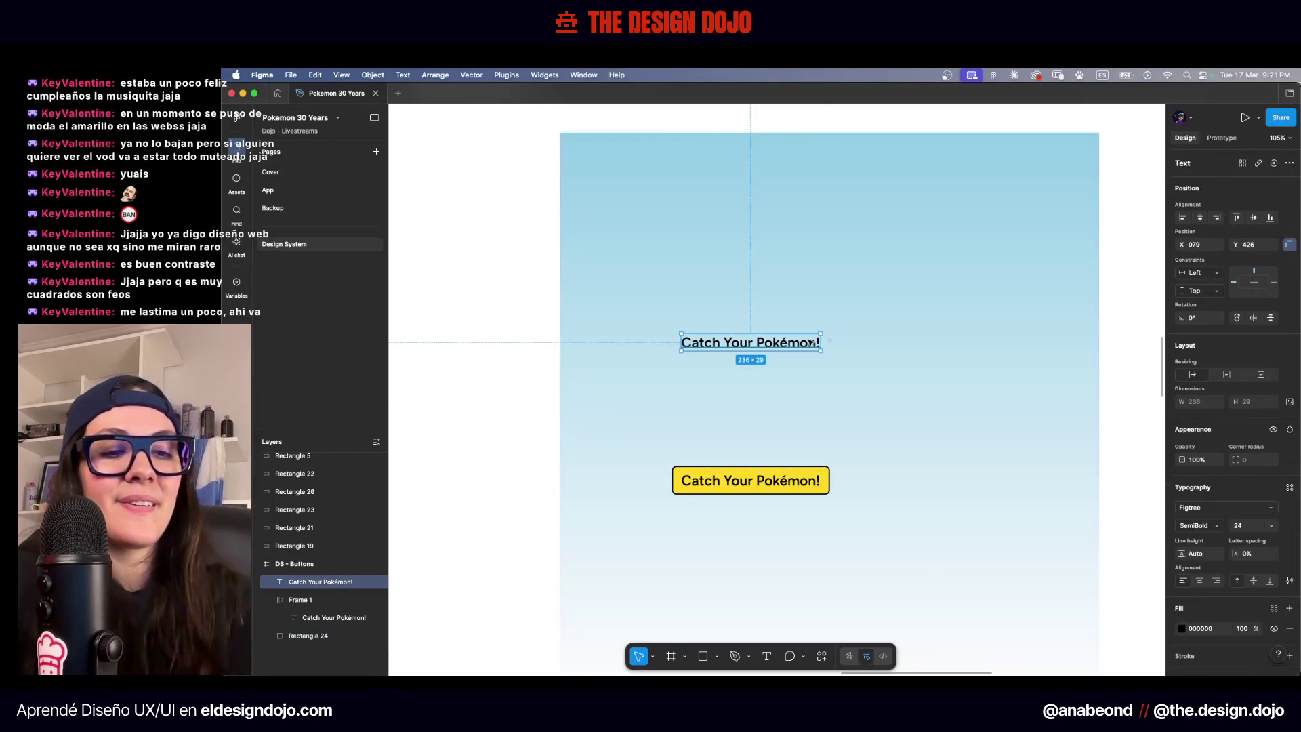
key(Delete)
scroll(497, 425, down, 5)
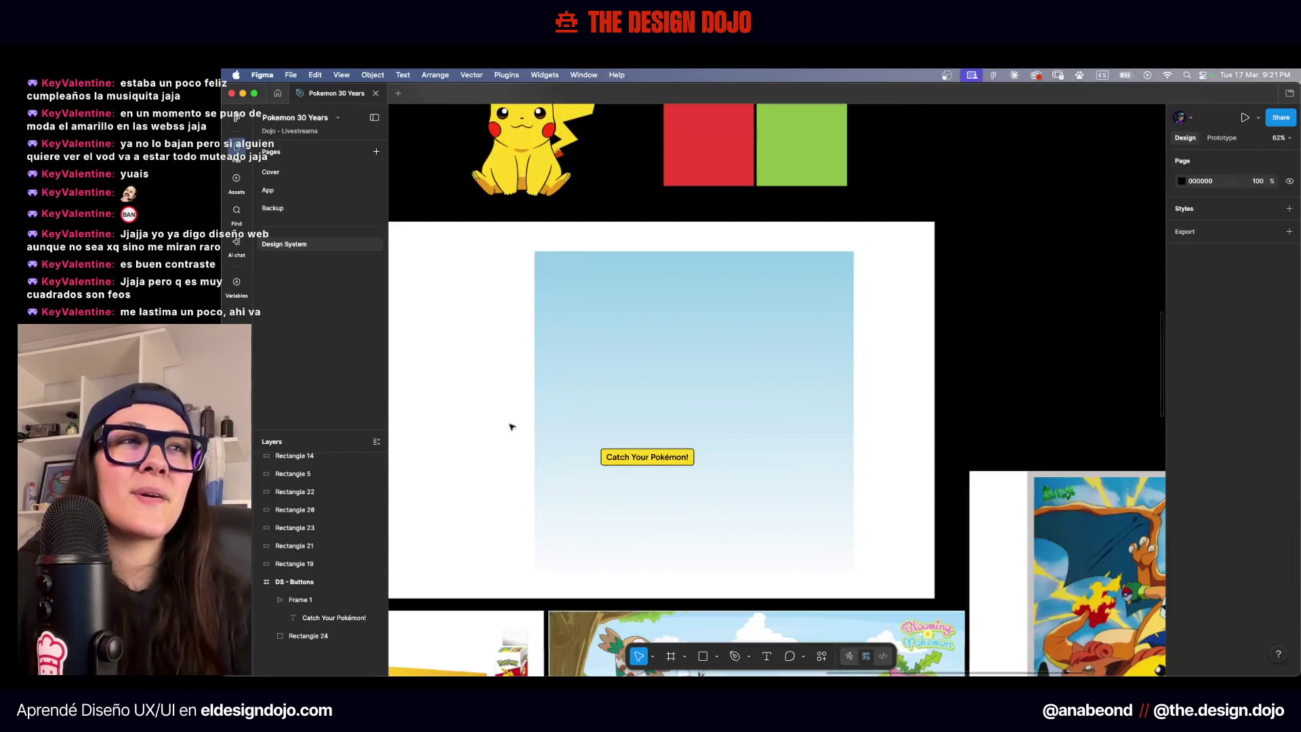
click(668, 458)
scroll(668, 458, up, 5)
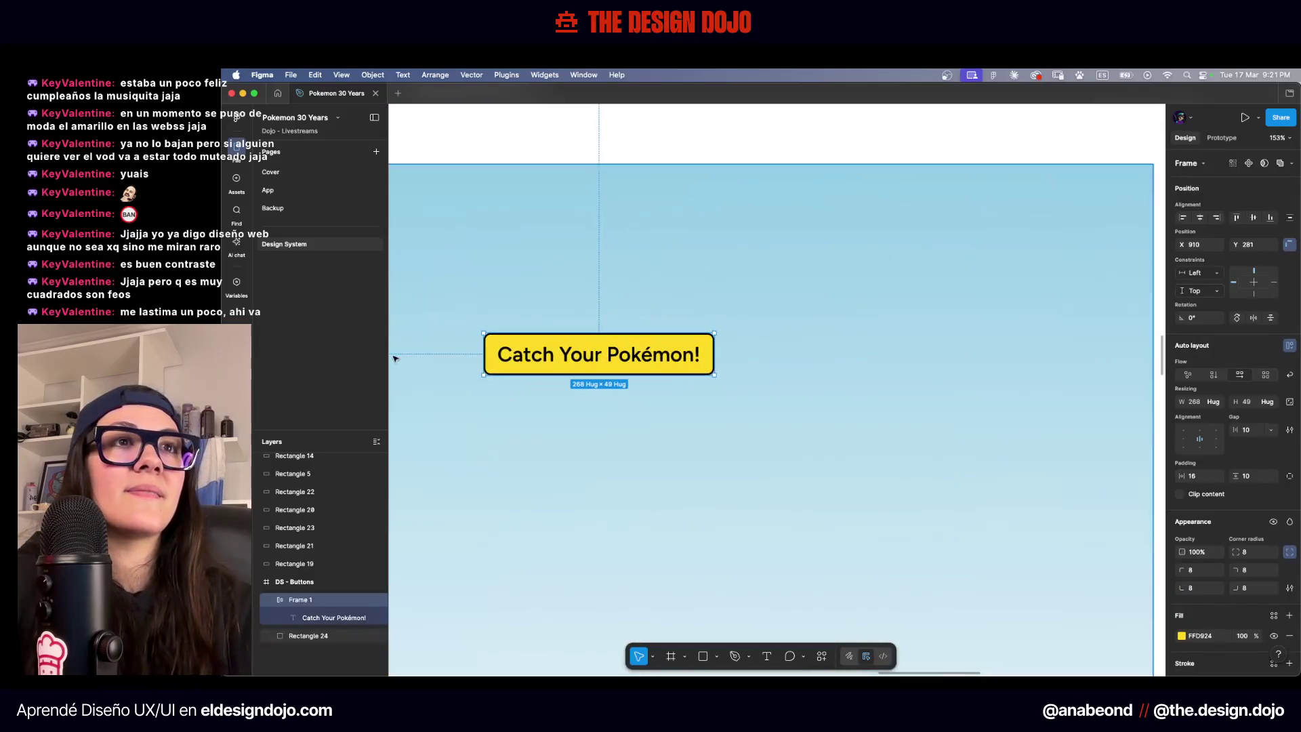
scroll(706, 313, left, 3)
click(477, 380)
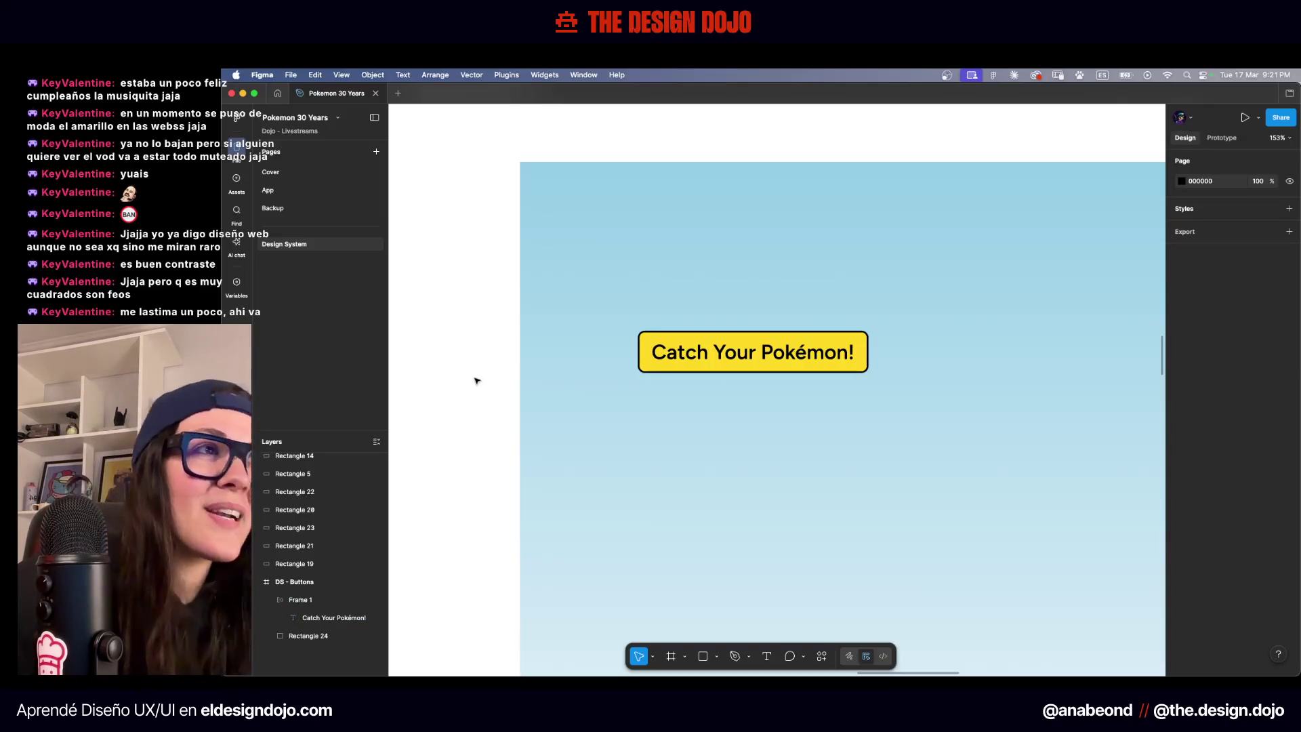
scroll(444, 398, down, 5)
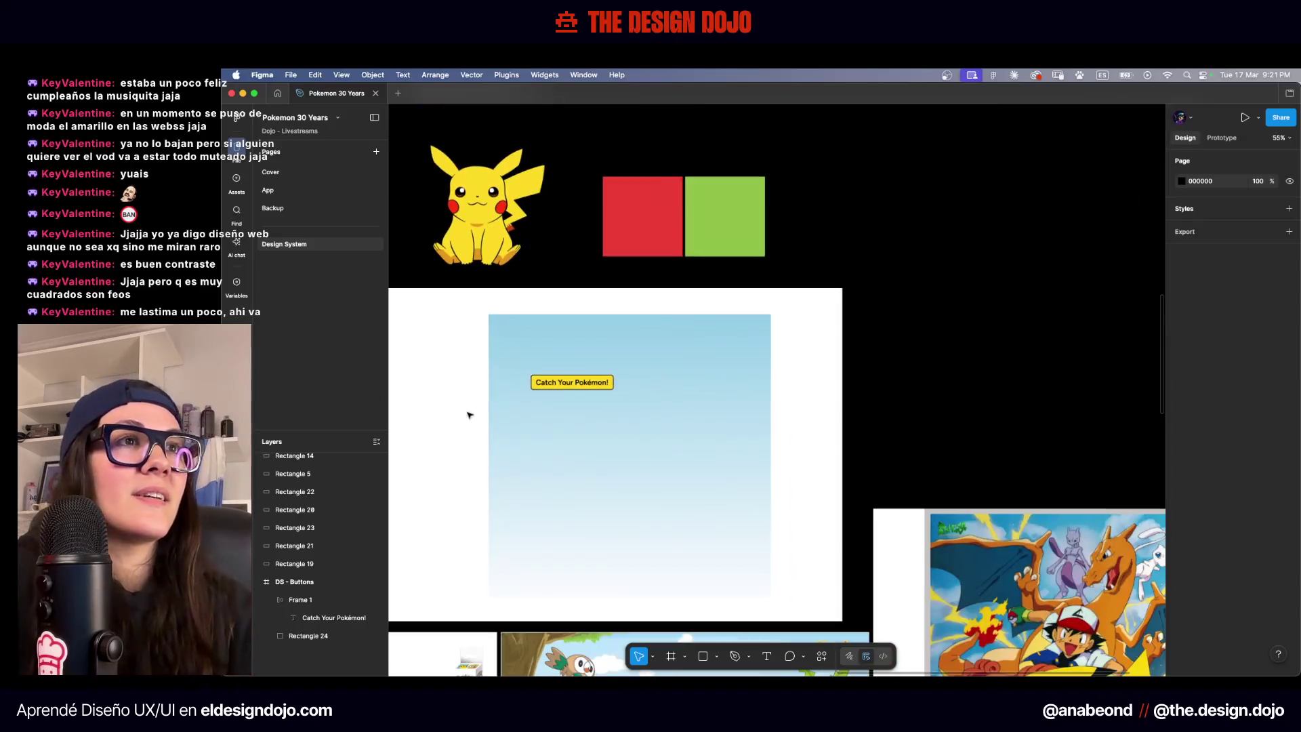
scroll(557, 436, left, 2)
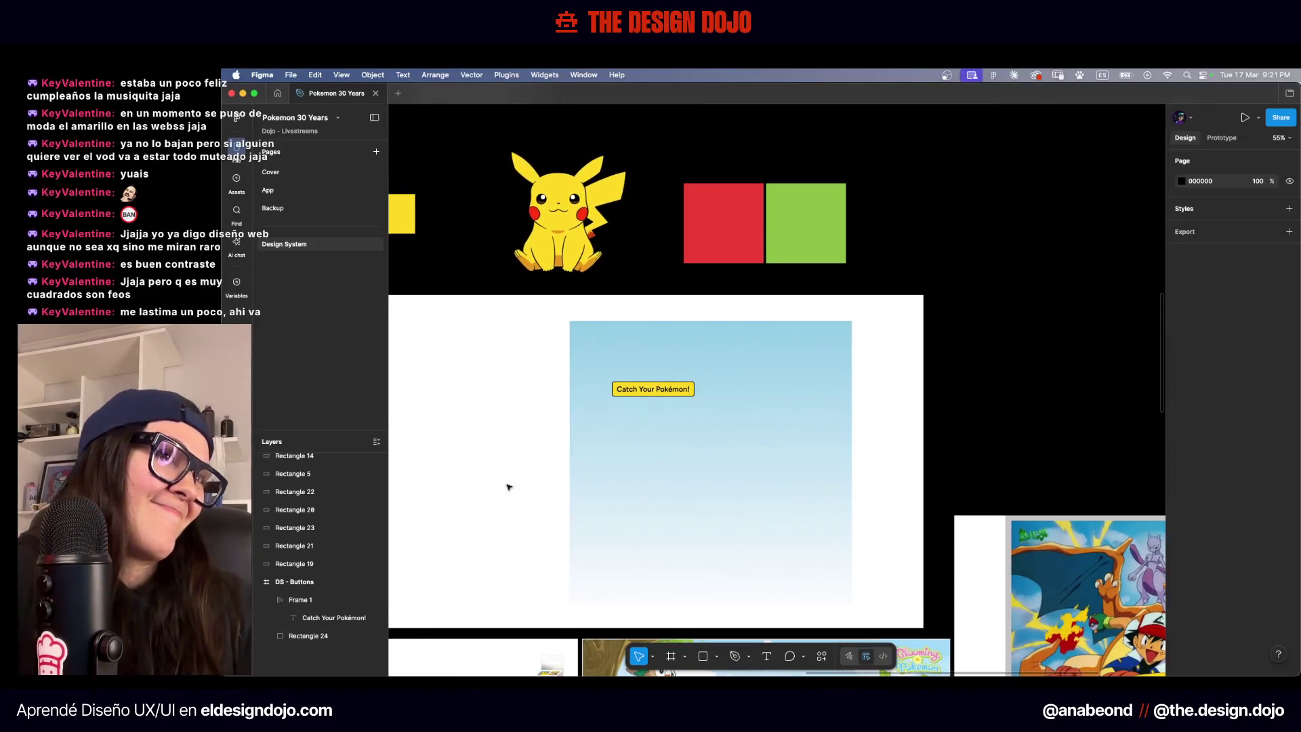
drag(662, 392, 662, 423)
key(Escape)
mouse_move(525, 455)
mouse_down()
mouse_move(958, 372)
mouse_move(839, 409)
mouse_move(775, 197)
mouse_move(855, 269)
mouse_move(607, 240)
mouse_up()
mouse_move(1027, 275)
mouse_down()
mouse_move(867, 391)
mouse_move(722, 449)
mouse_move(683, 440)
mouse_move(857, 476)
mouse_up()
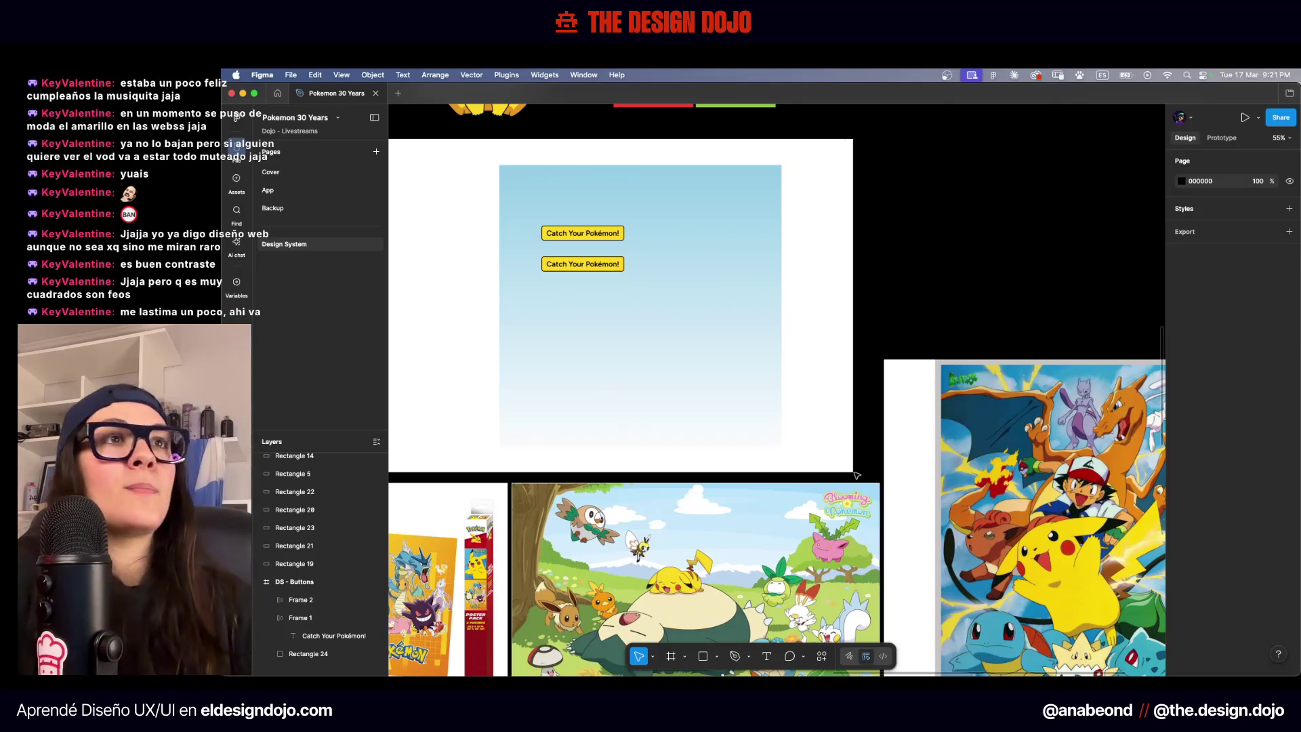
click(581, 264)
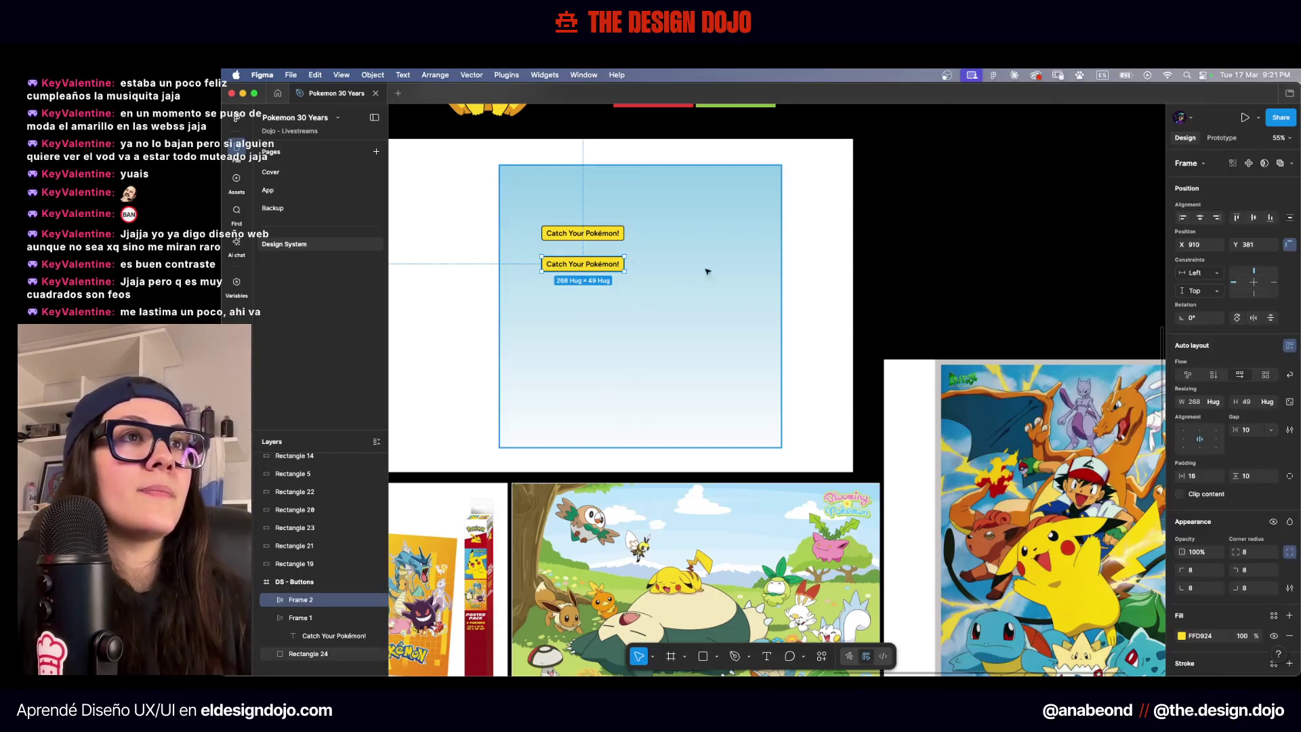
scroll(1246, 600, down, 3)
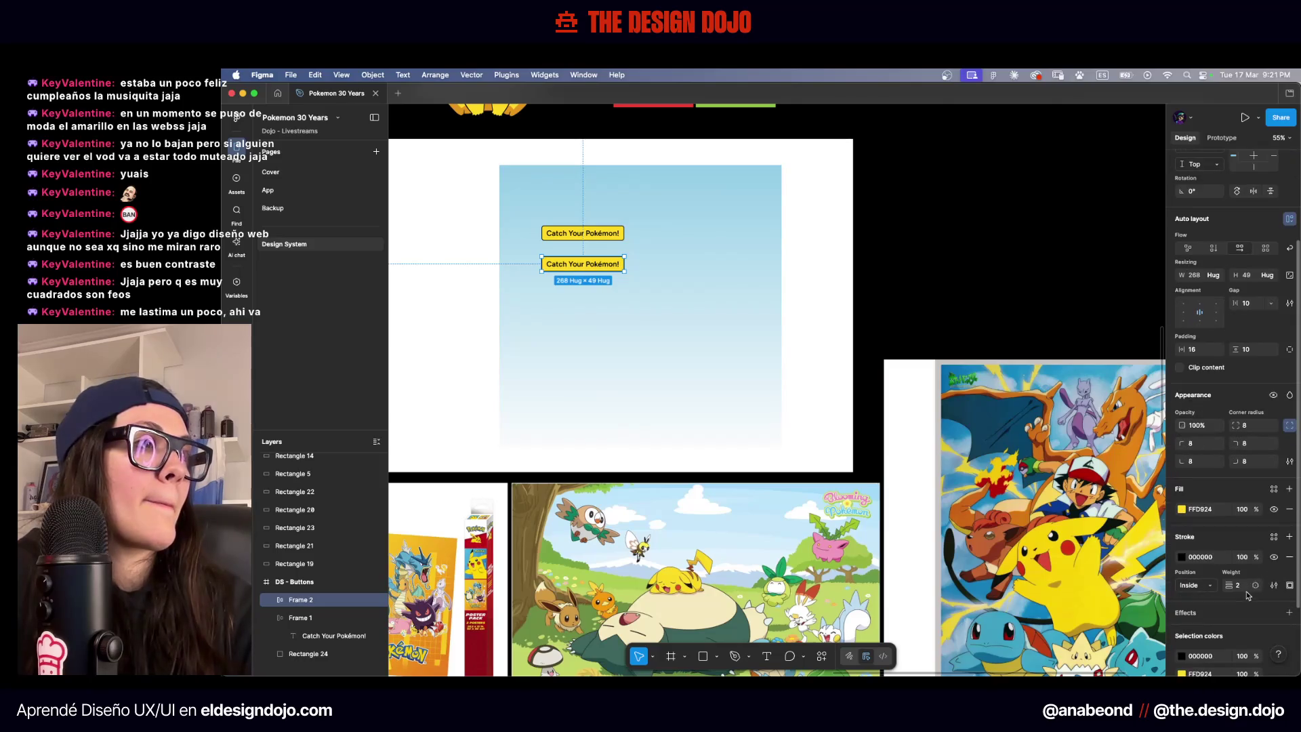
text(4)
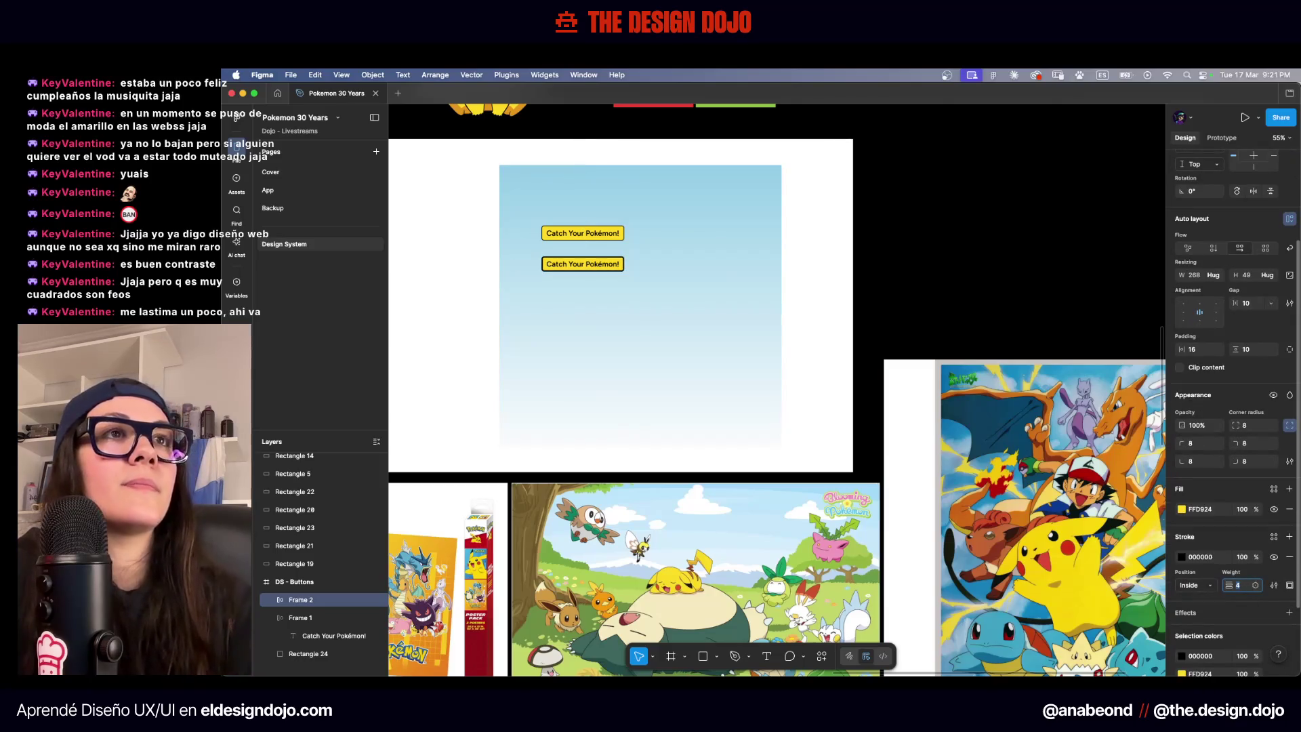
scroll(549, 277, up, 5)
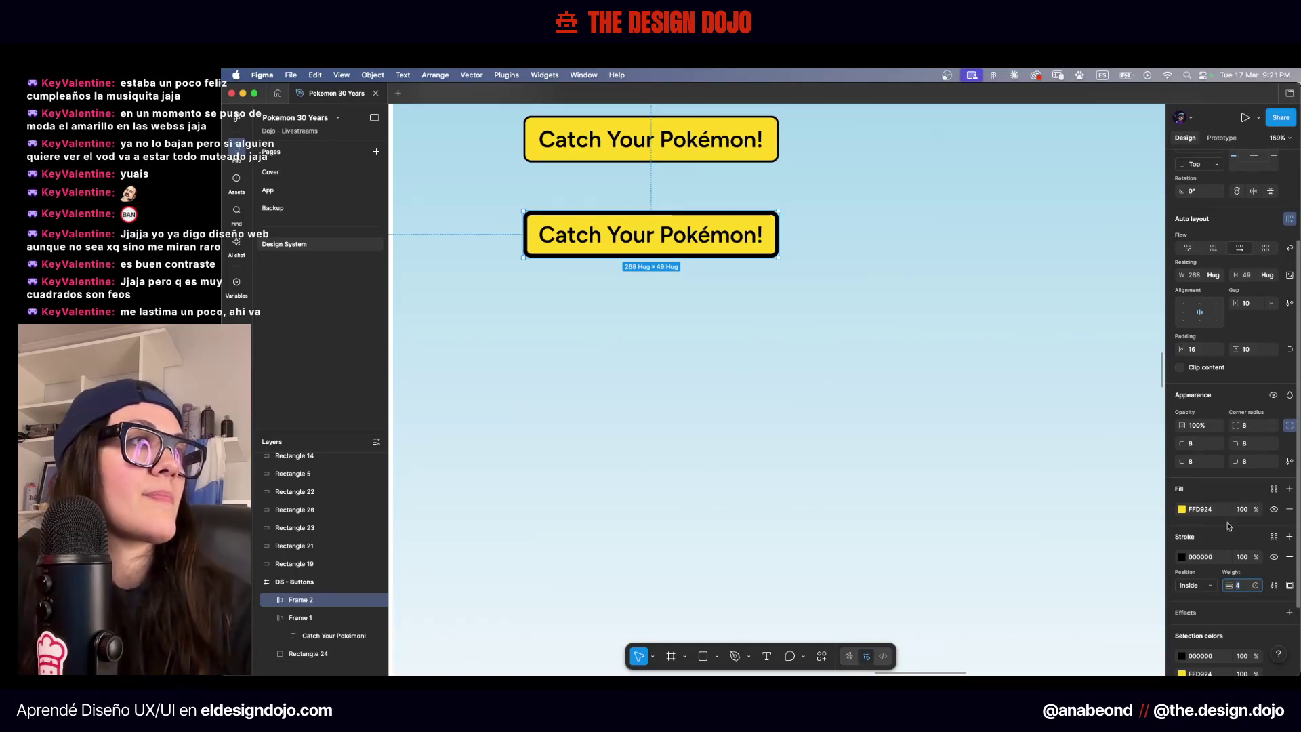
click(1196, 584)
click(1204, 597)
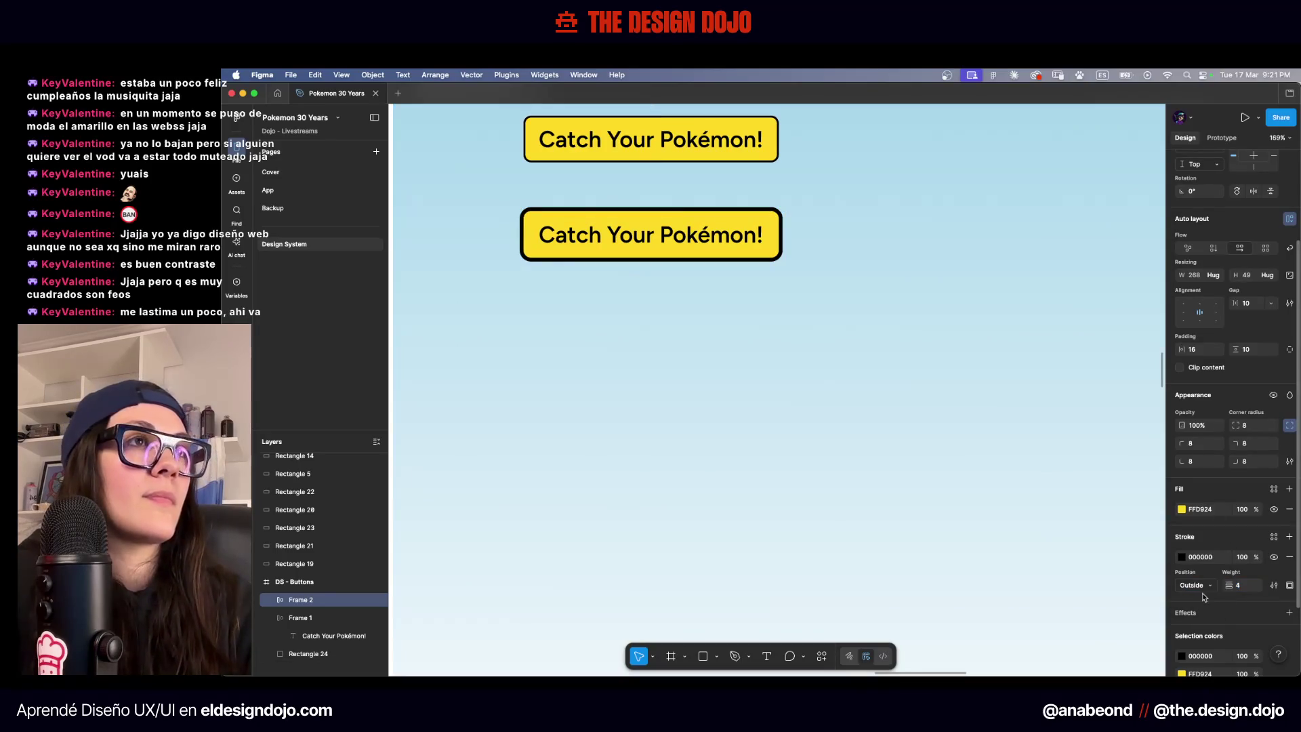
click(1289, 556)
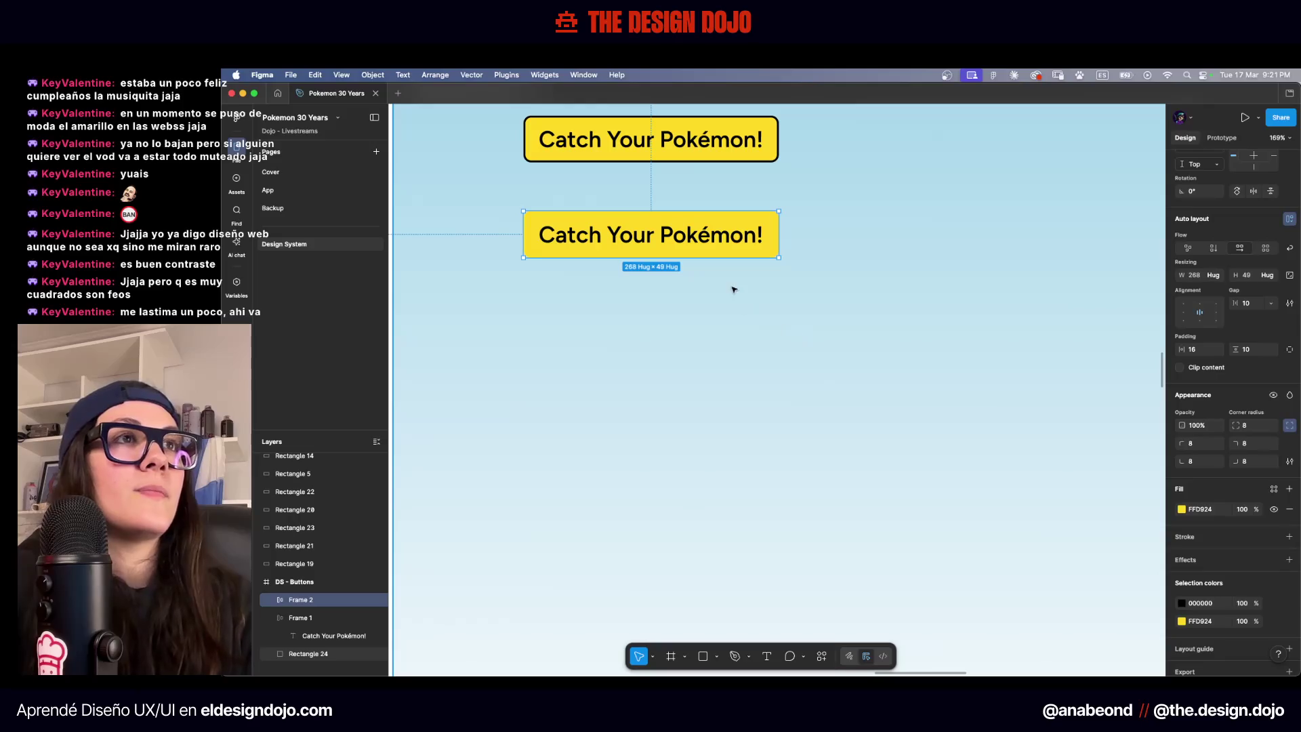
scroll(631, 219, up, 5)
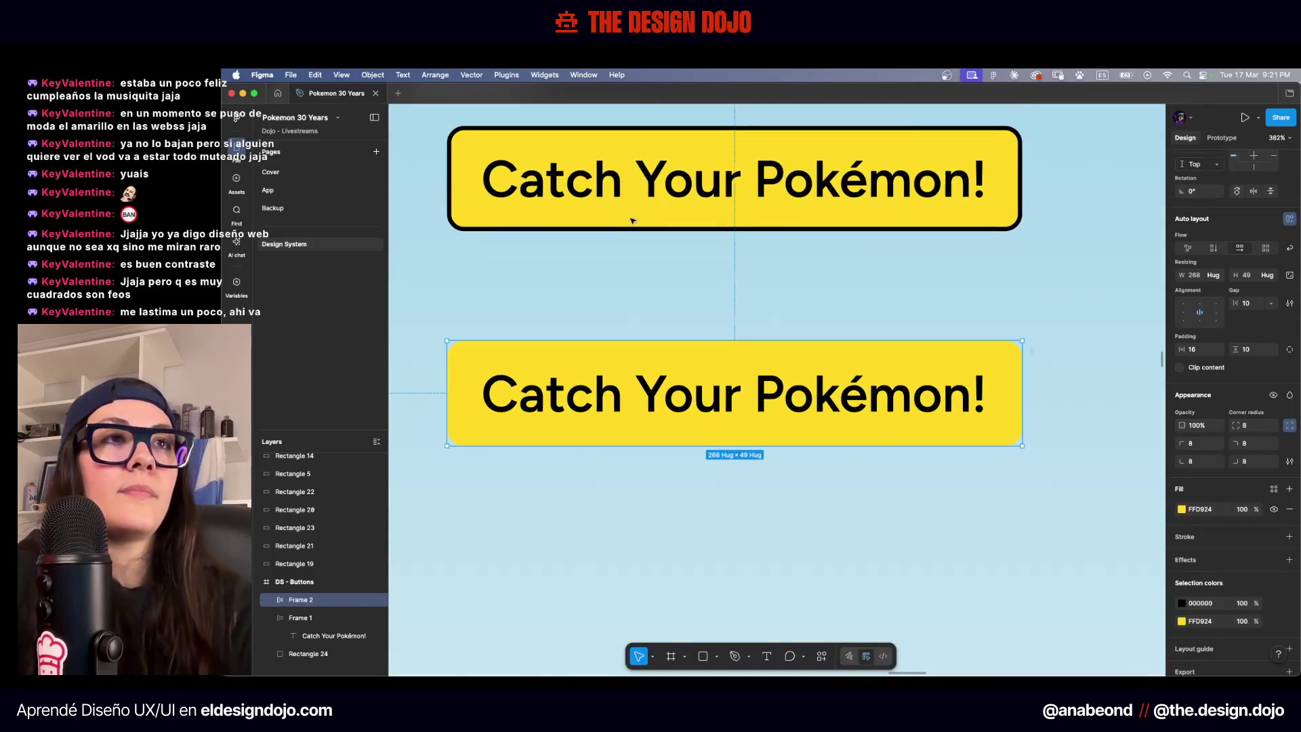
key(Delete)
click(630, 220)
Add a drop shadow with blur 0, 100% opaque black, and Y offset 6
scroll(636, 177, up, 2)
scroll(653, 248, up, 2)
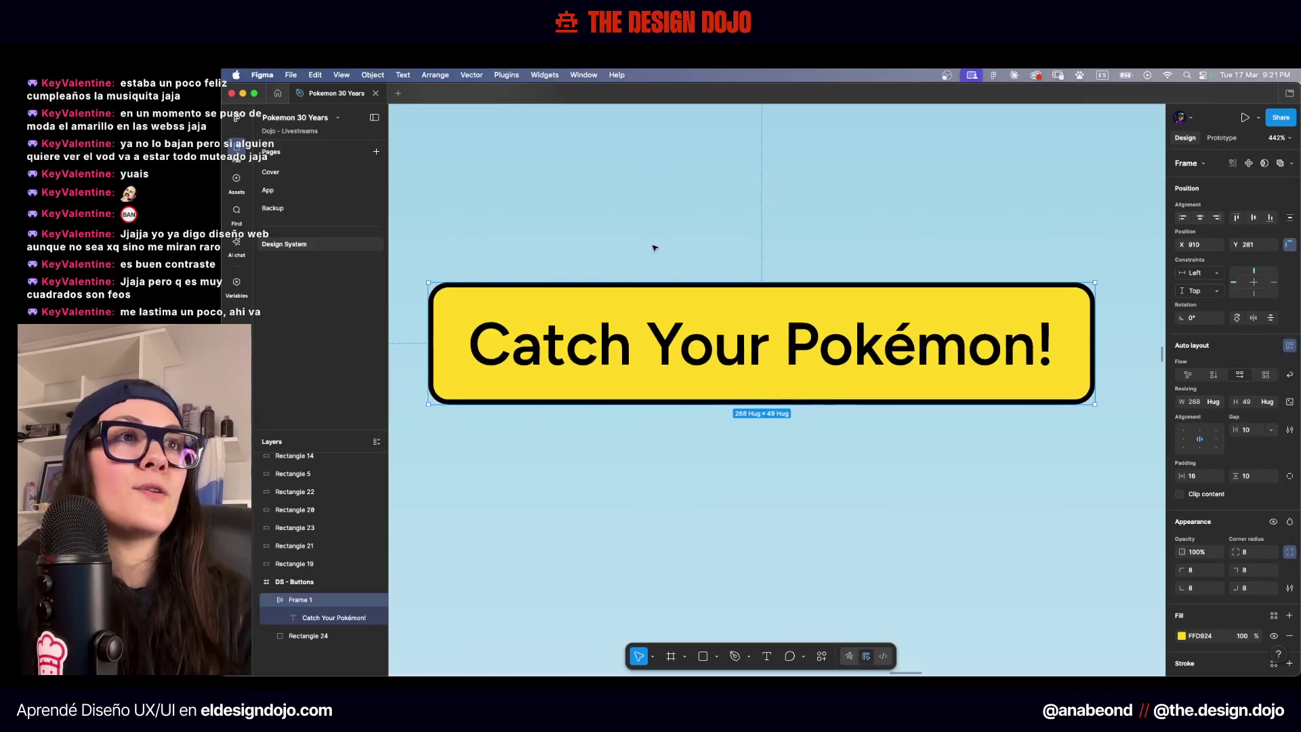
scroll(1197, 526, down, 3)
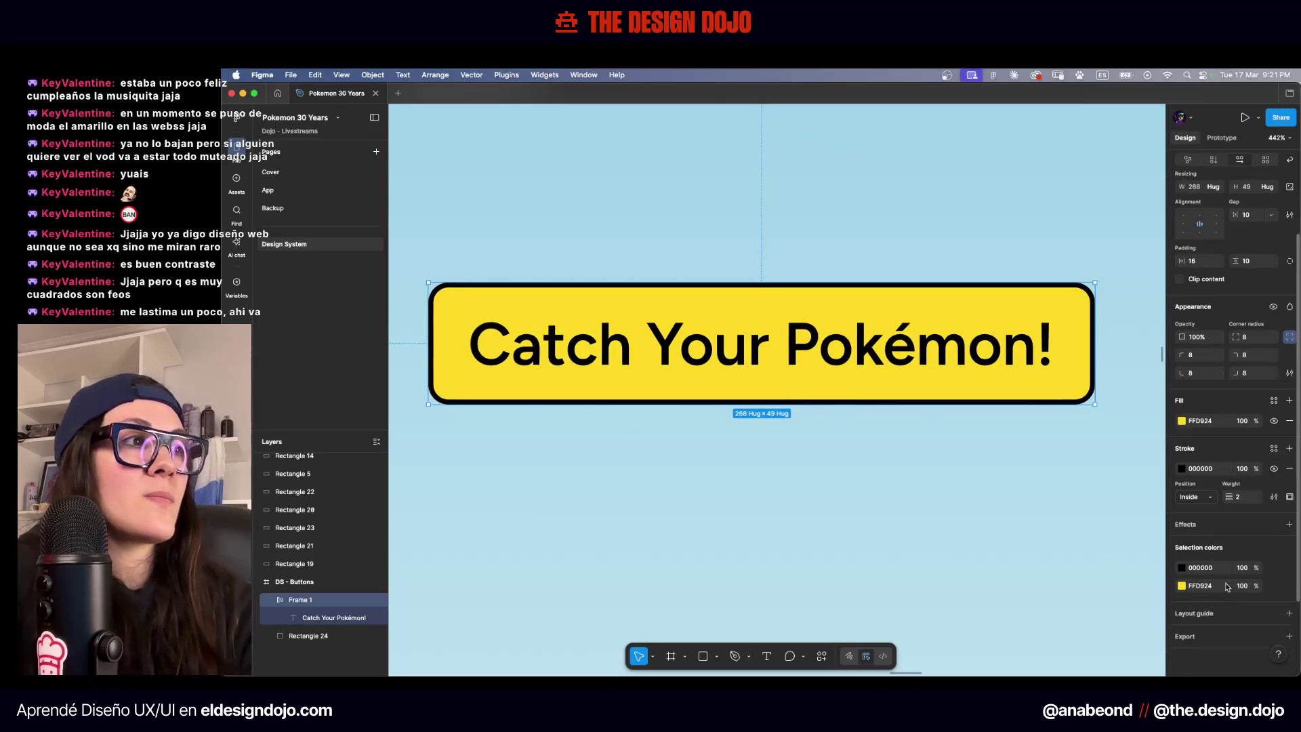
click(1193, 523)
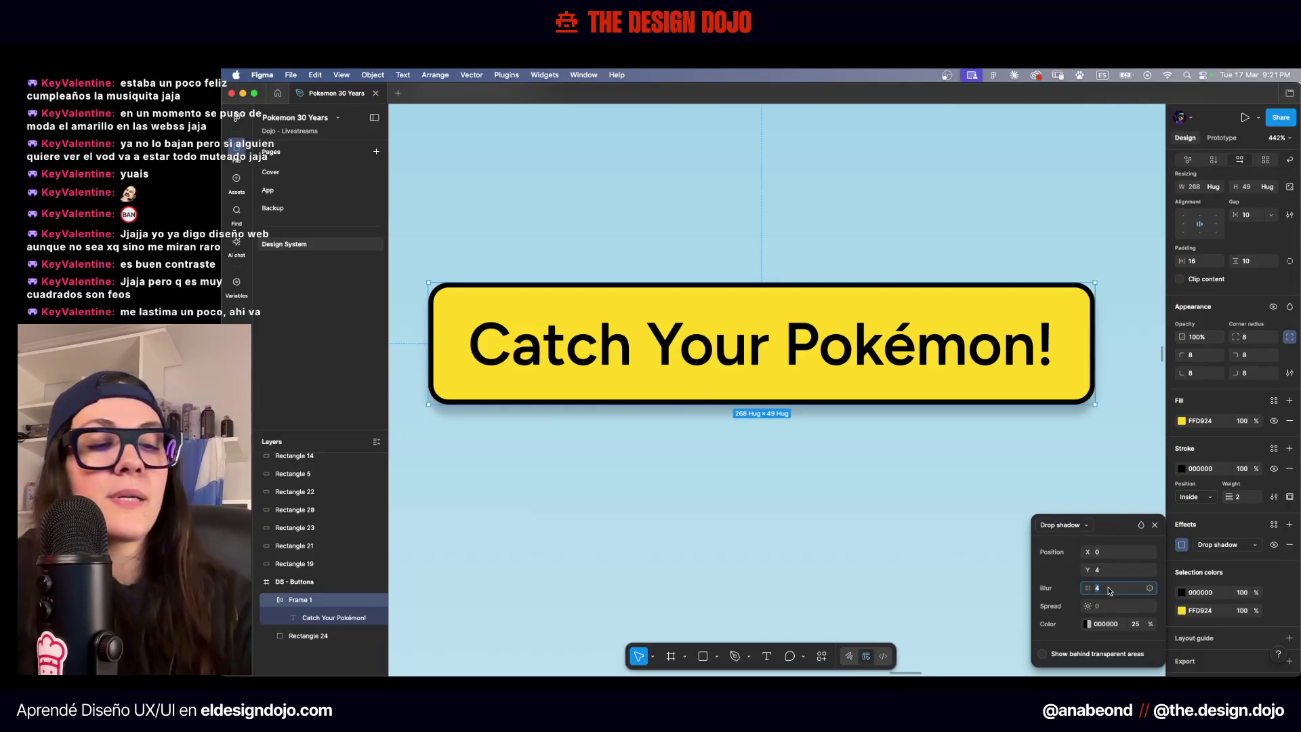
key(Return)
click(1146, 621)
text(100)
key(Return)
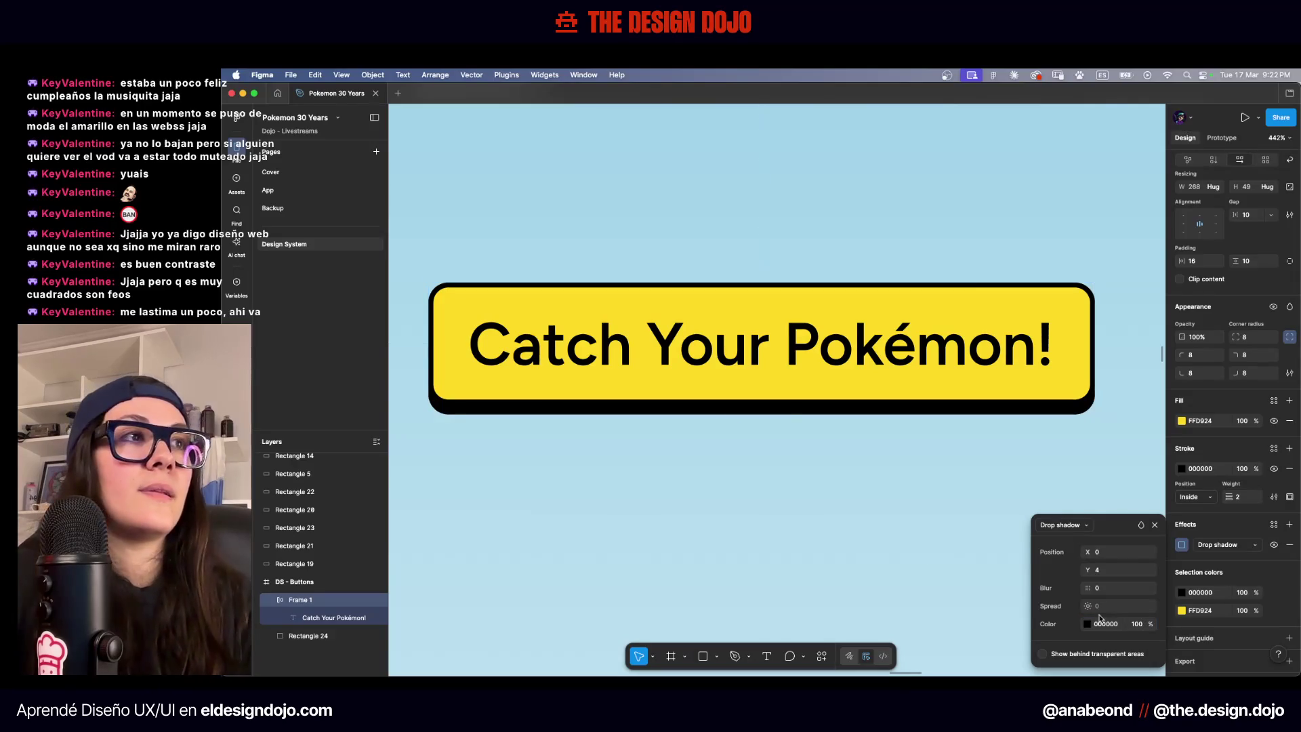
scroll(860, 528, down, 2)
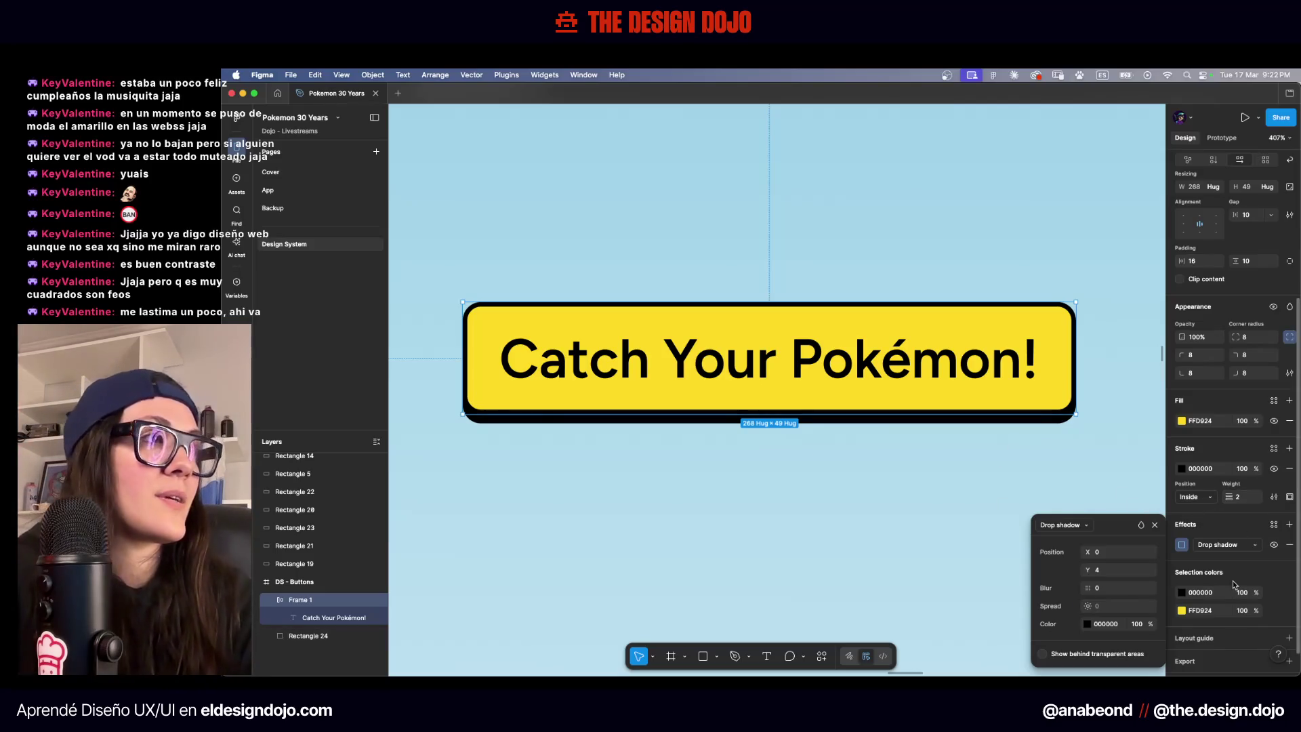
key(Up)
key(Up)
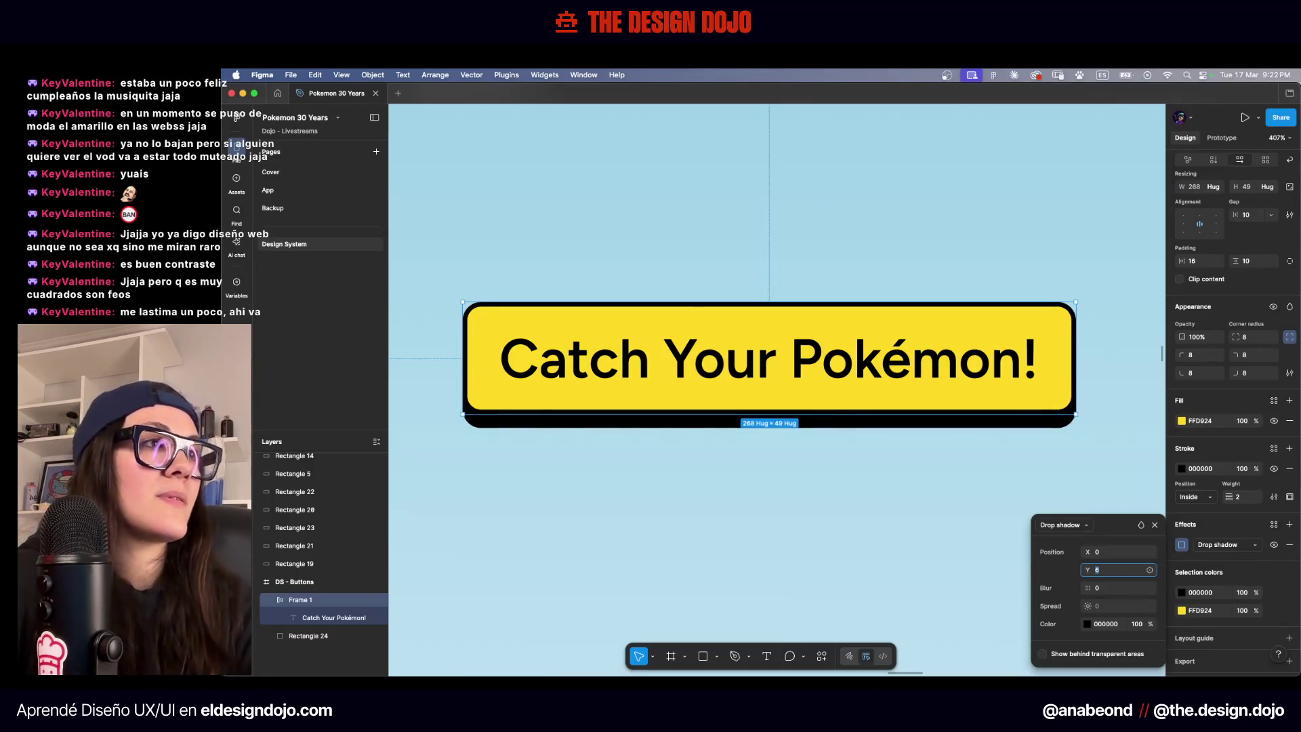
key(Up)
key(Up)
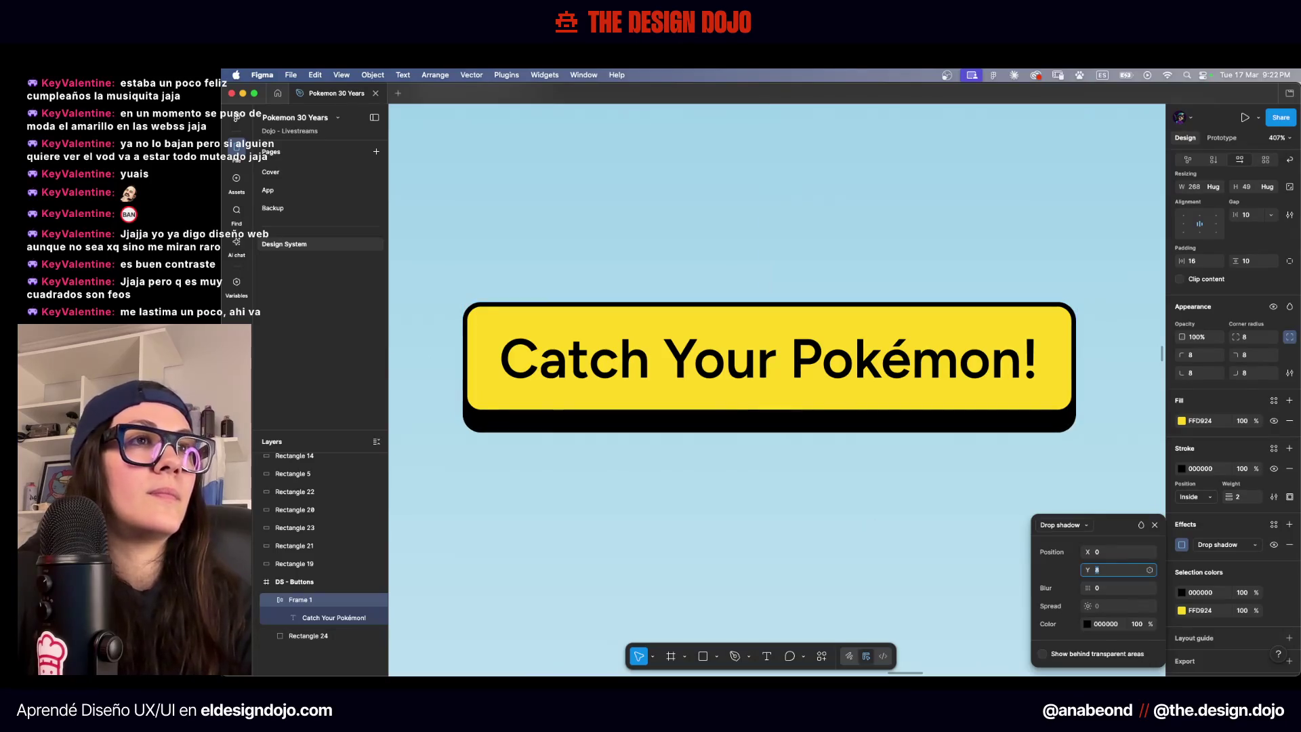
key(Down)
key(Down)
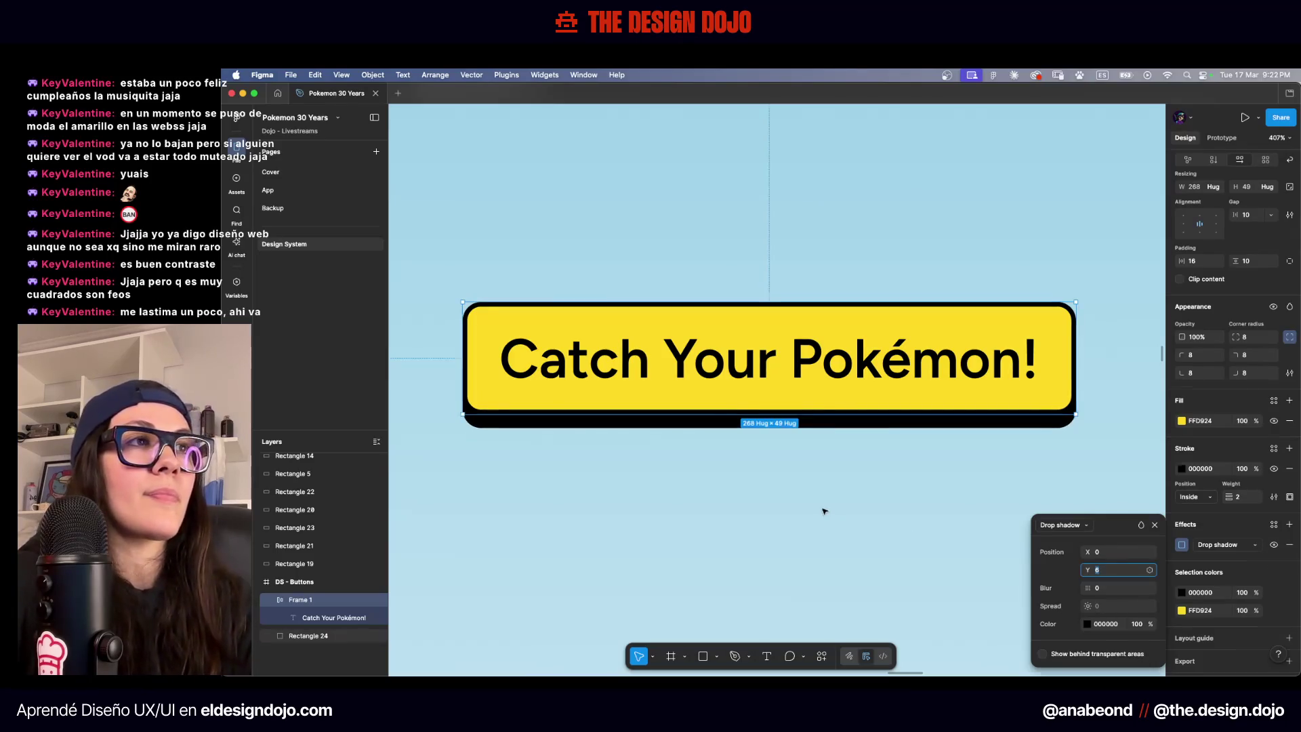
click(824, 511)
scroll(824, 511, down, 5)
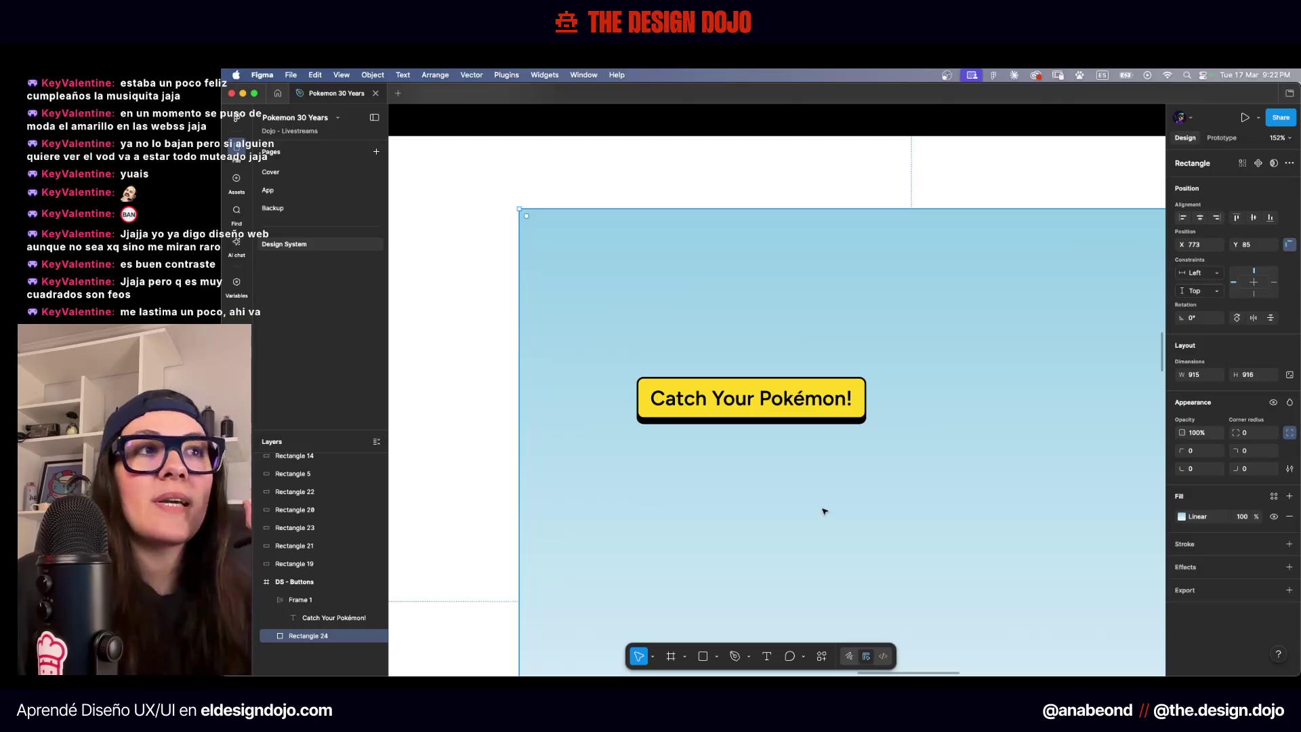
click(459, 335)
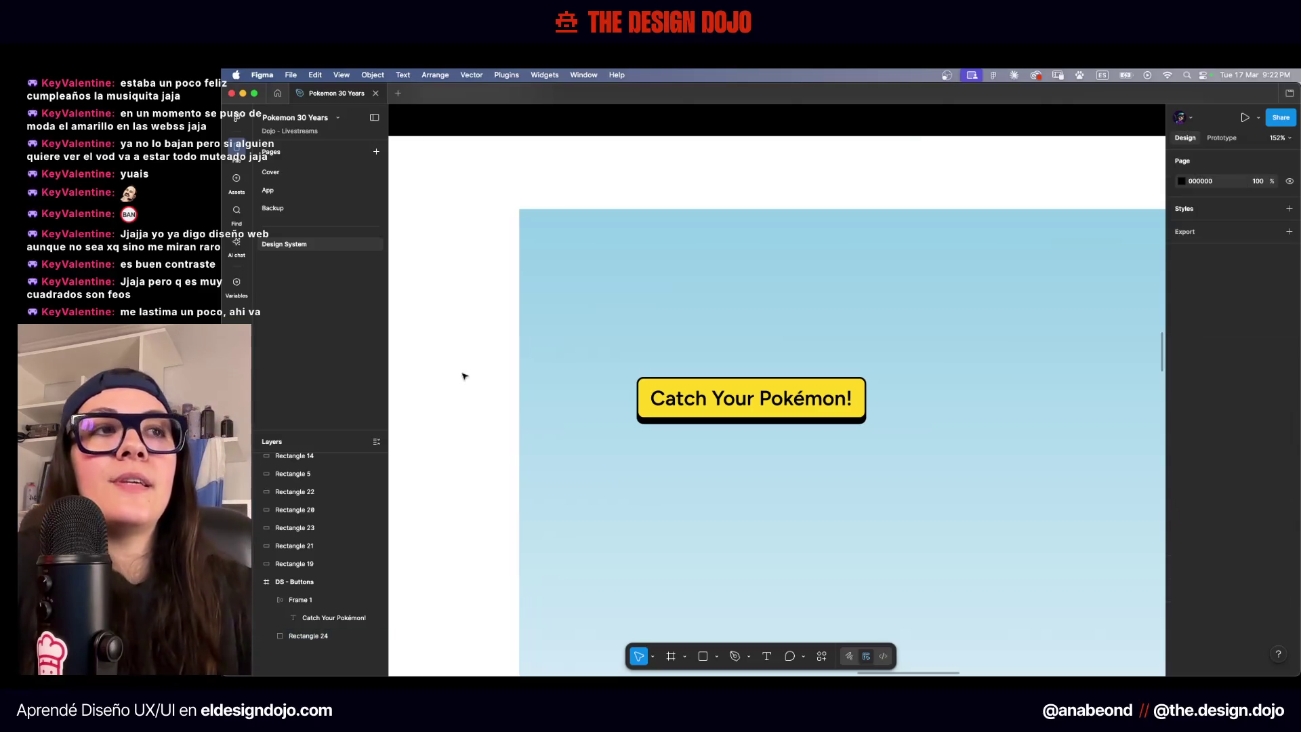
scroll(474, 353, down, 5)
scroll(481, 337, up, 3)
scroll(515, 356, down, 3)
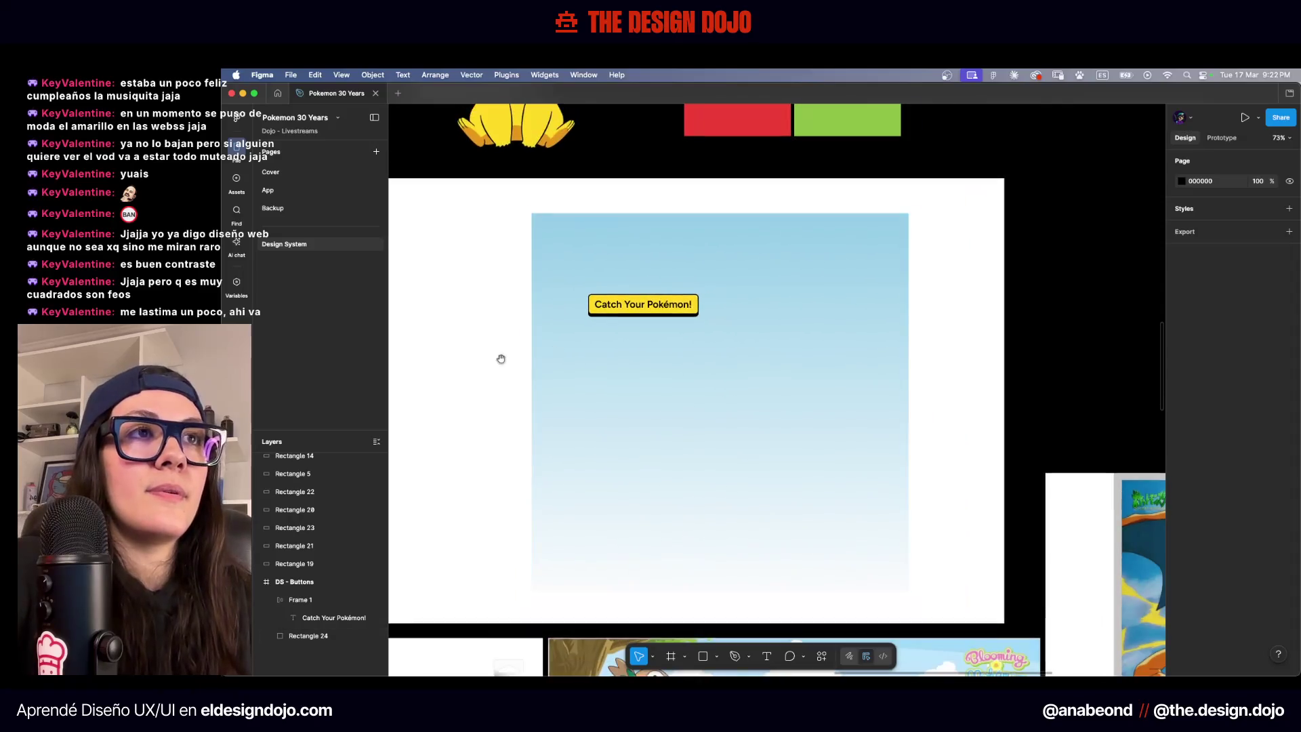
click(701, 364)
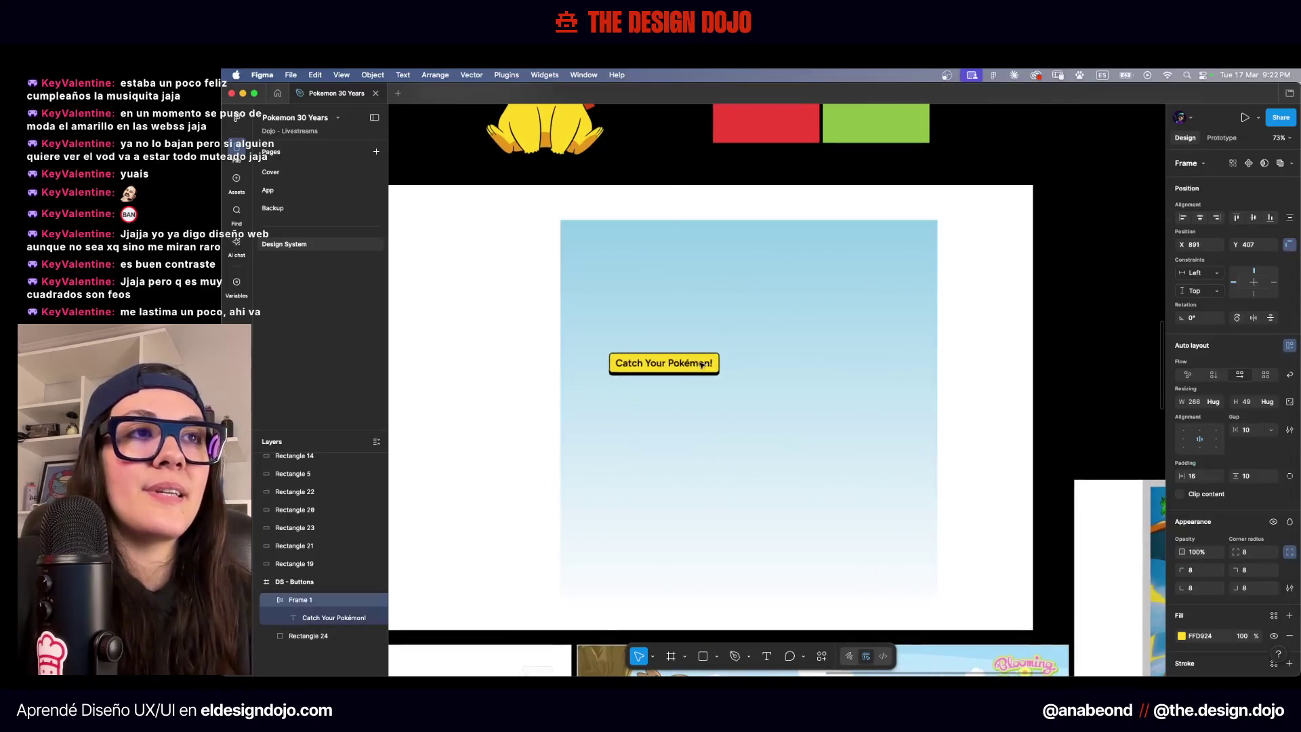
click(520, 400)
scroll(665, 366, up, 3)
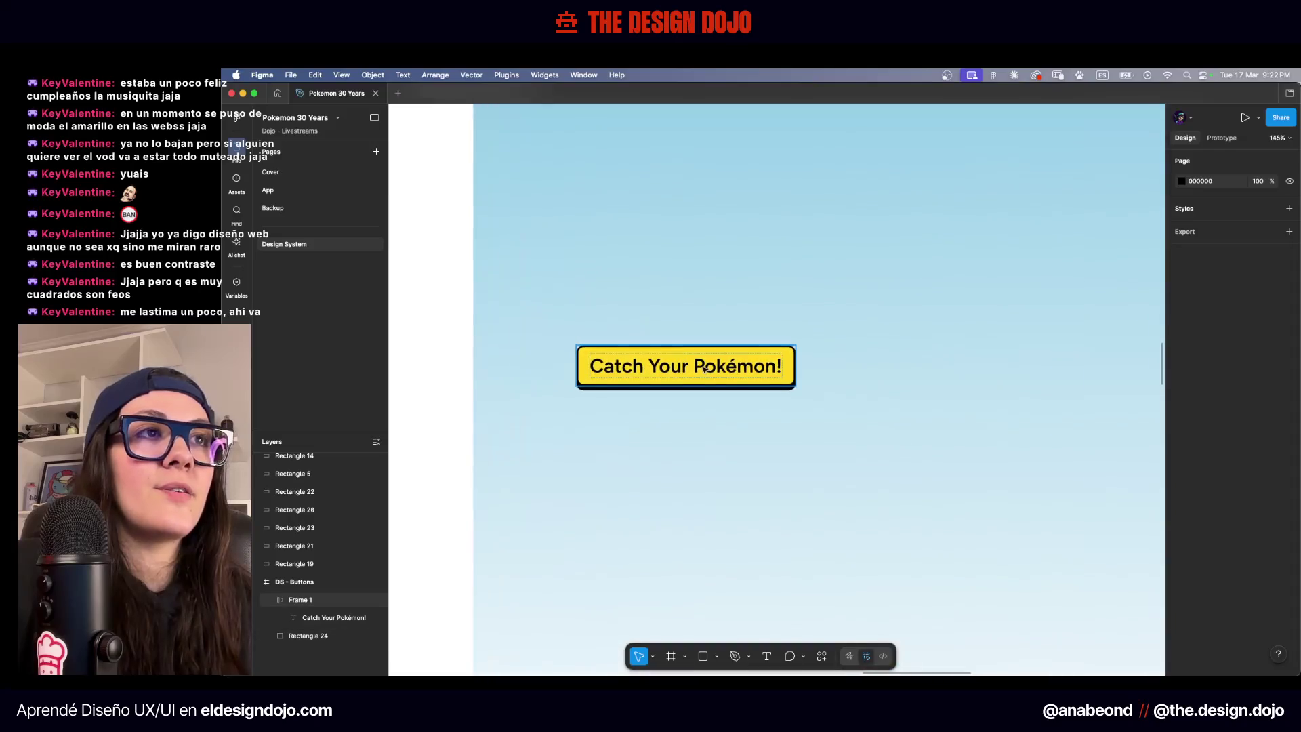
double_click(664, 367)
scroll(652, 387, up, 4)
click(423, 409)
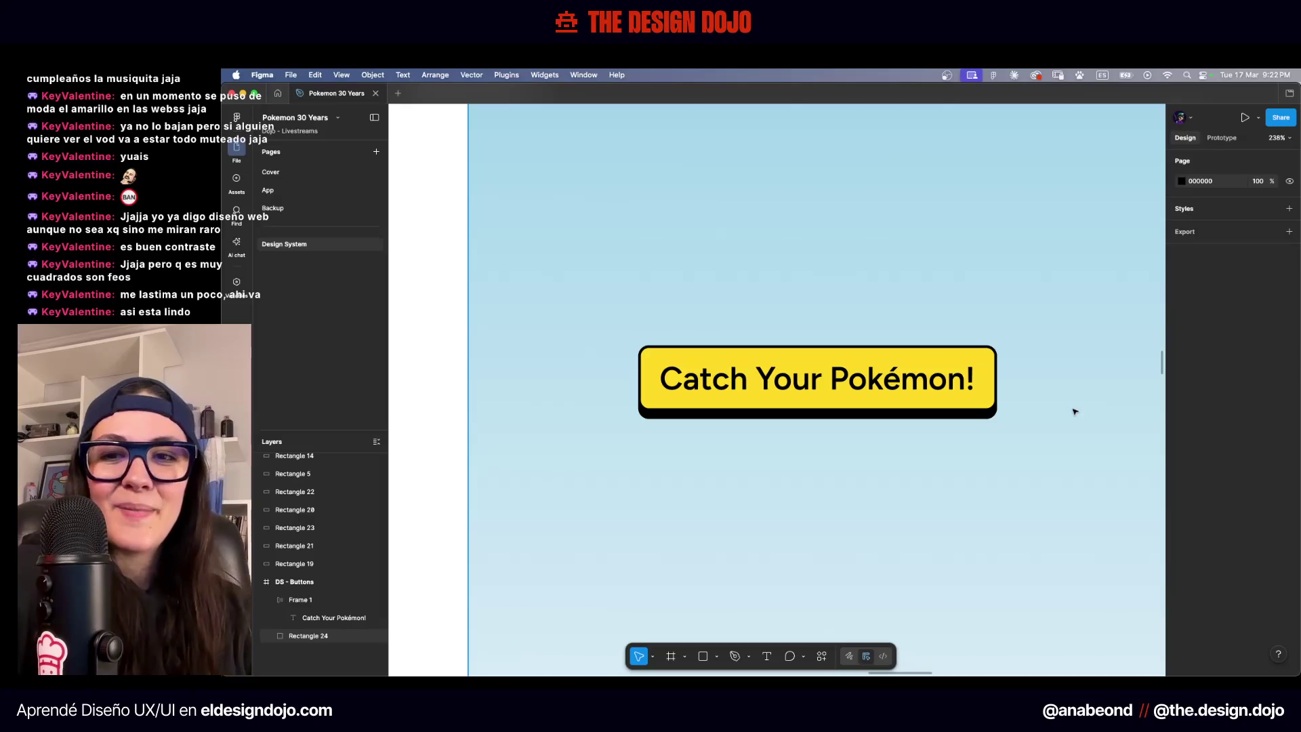
scroll(1010, 363, down, 5)
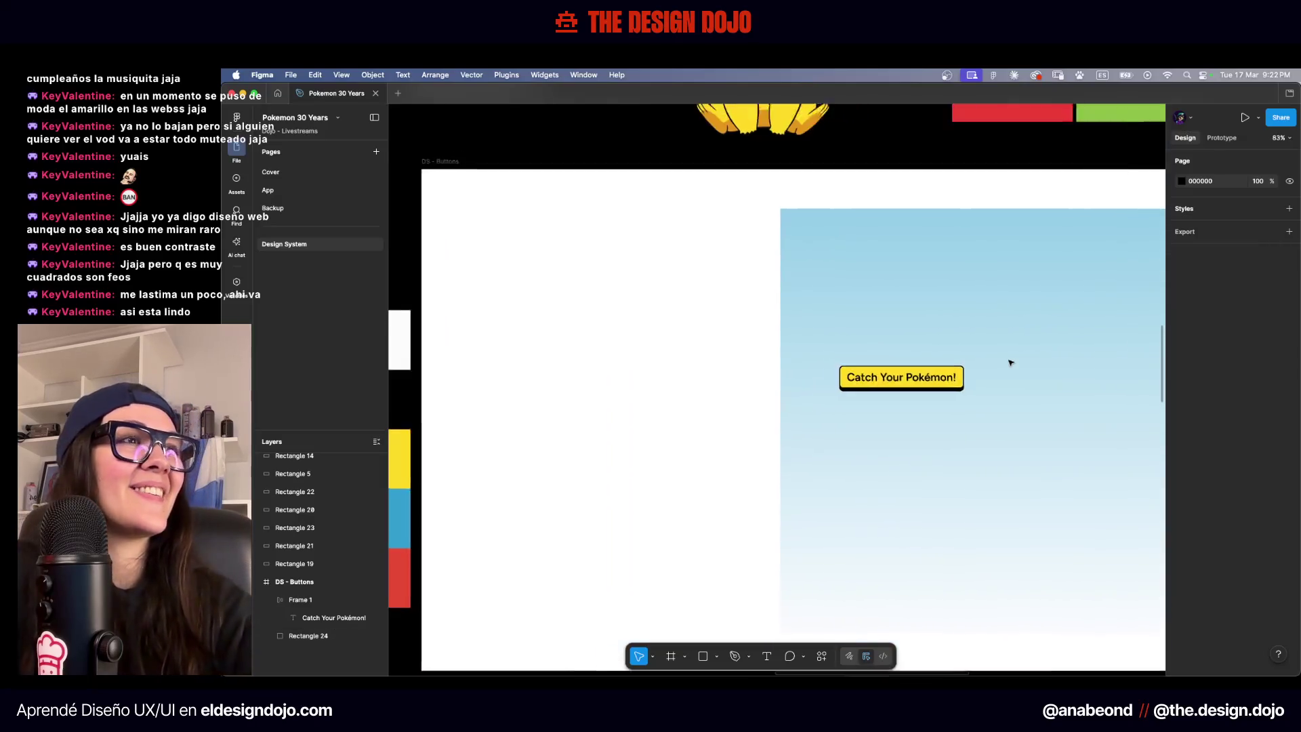
scroll(1010, 362, right, 3)
scroll(1011, 362, right, 1)
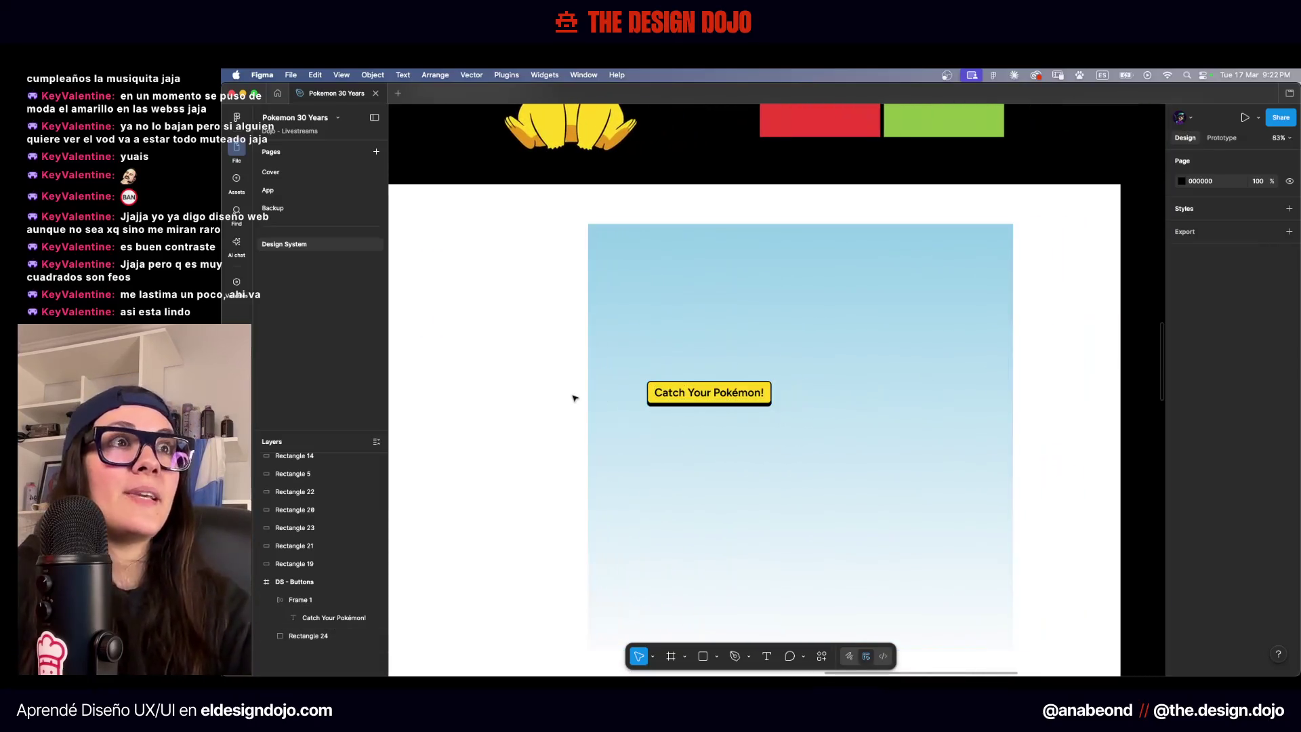
scroll(574, 397, down, 5)
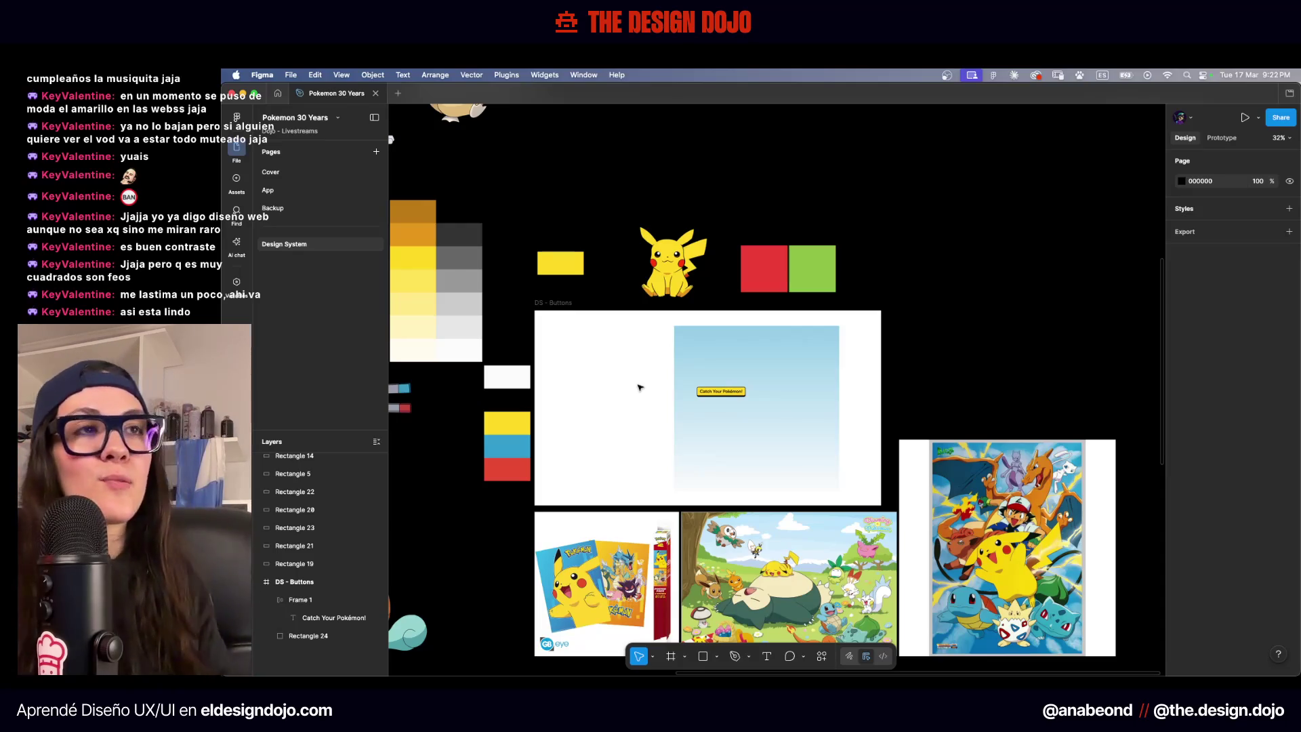
scroll(677, 392, up, 5)
double_click(840, 393)
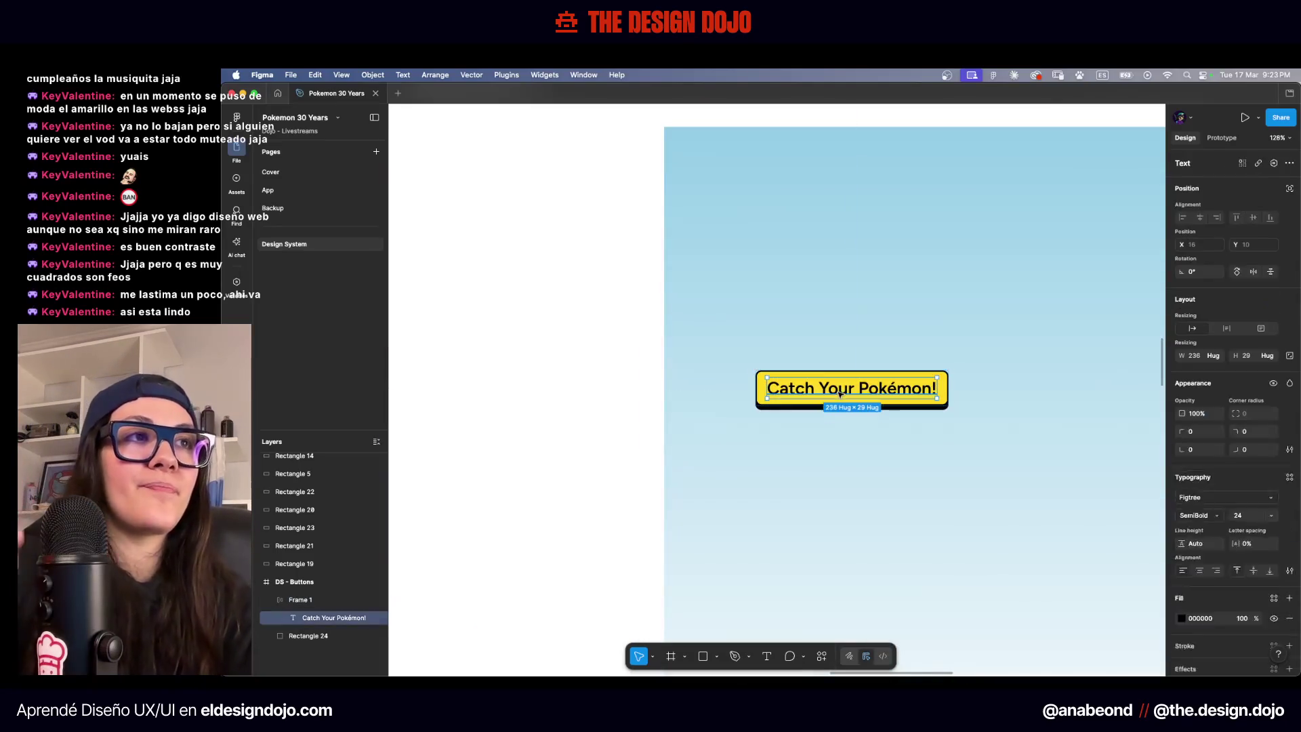
Change the button's label text to 'Sign Up'
key(Return)
scroll(839, 394, right, 2)
text(Sign Up)
click(590, 372)
scroll(523, 389, down, 2)
scroll(524, 391, down, 1)
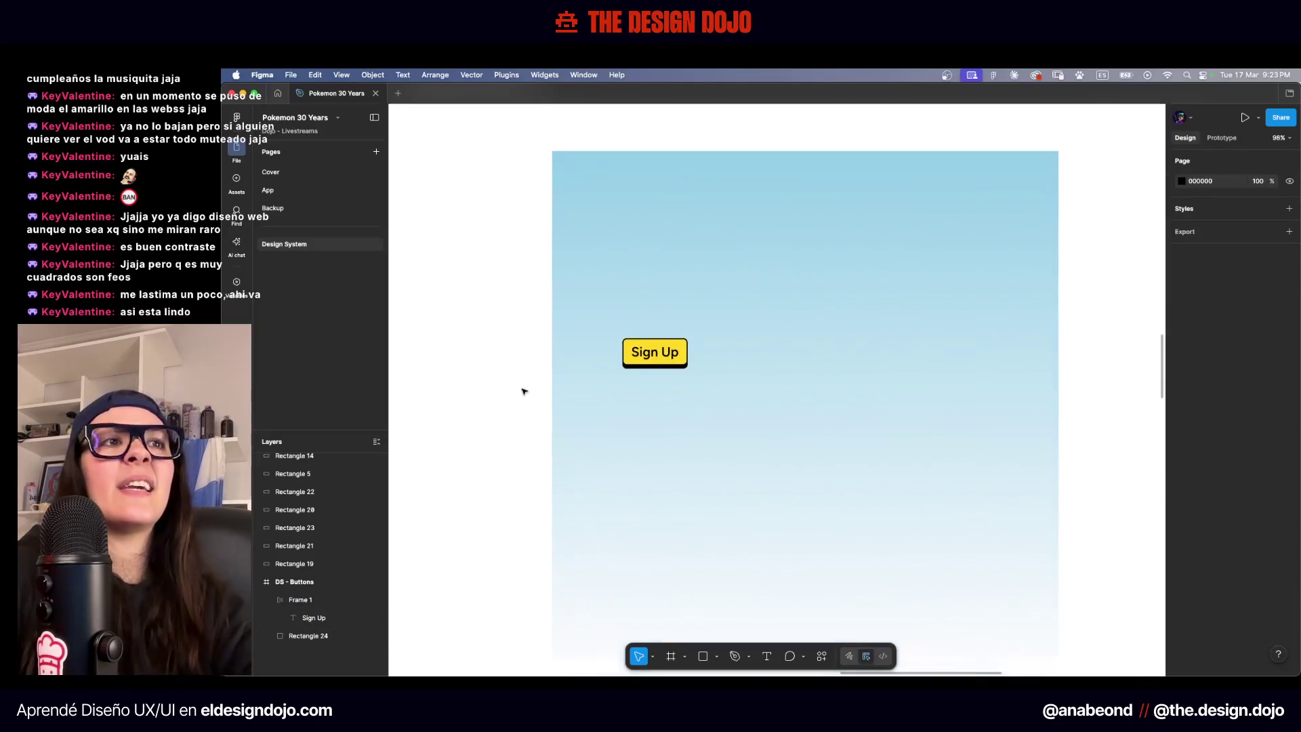
scroll(522, 391, down, 2)
Place a duplicate of the Sign Up button just to its right
alt+drag(613, 362, 668, 368)
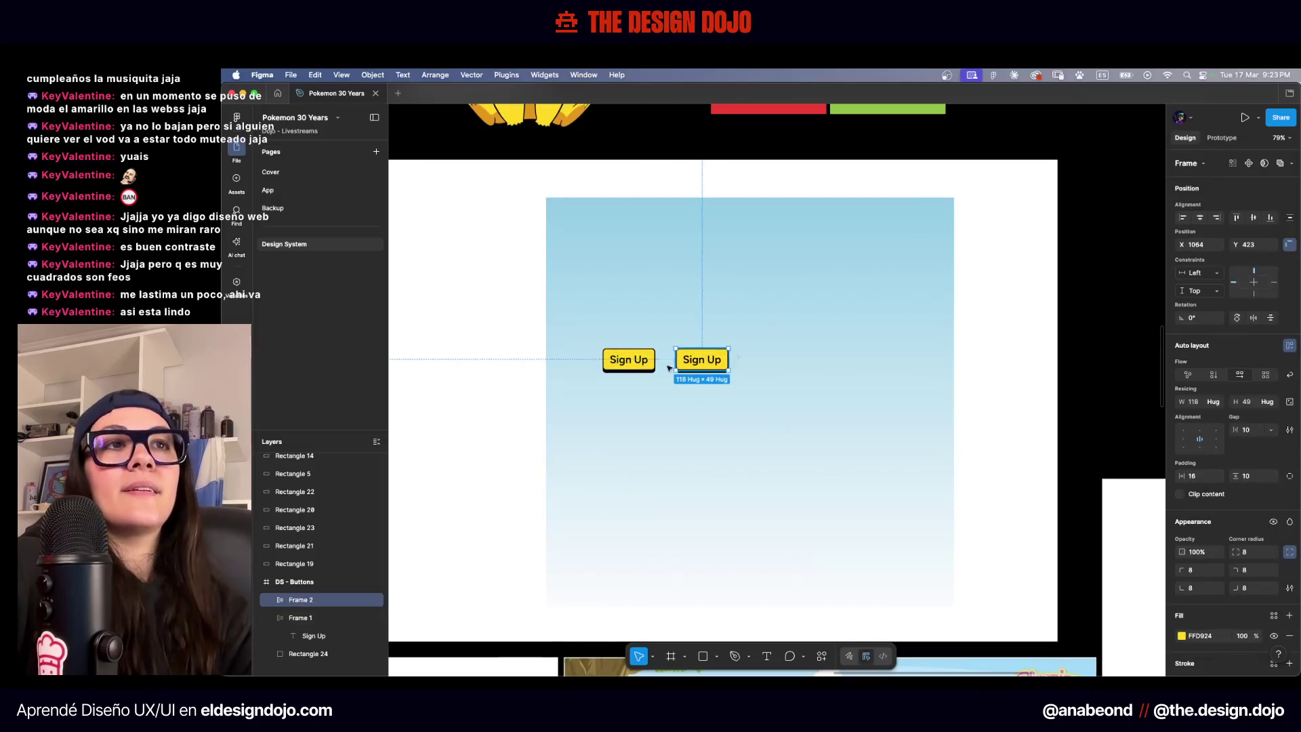
click(492, 360)
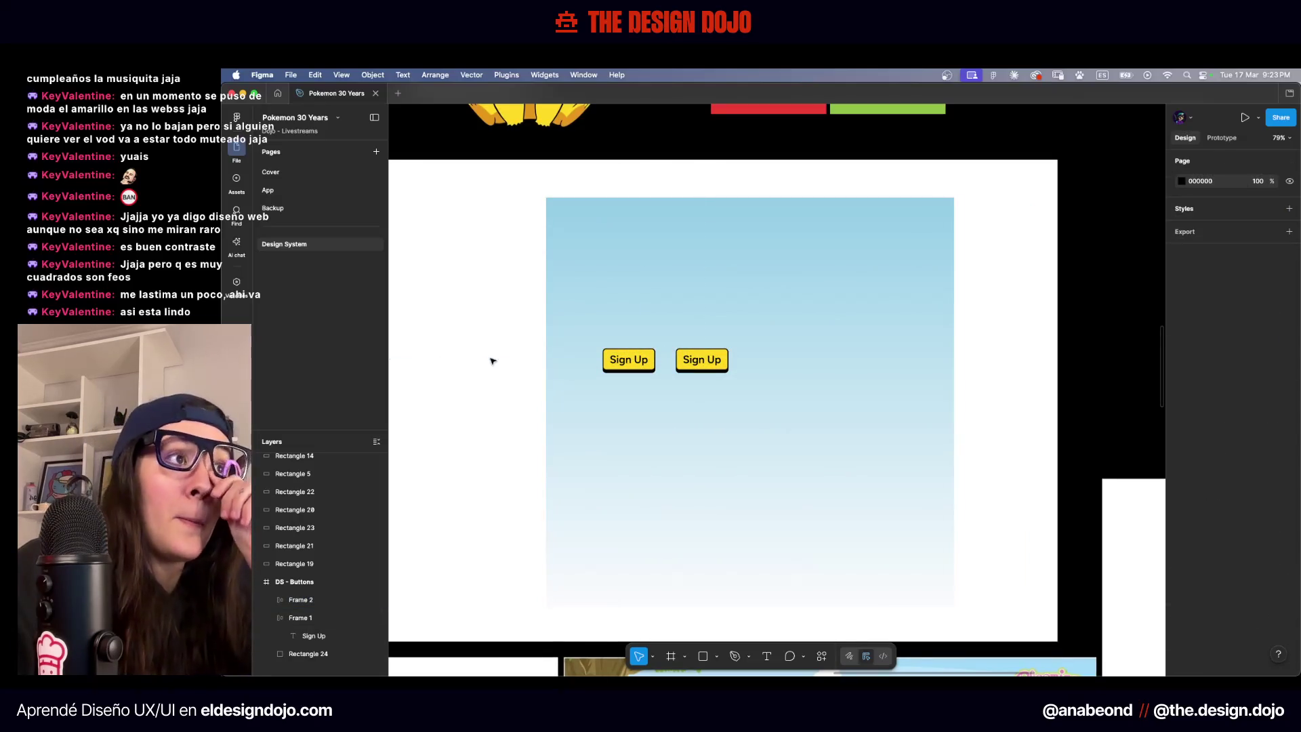
scroll(492, 360, down, 5)
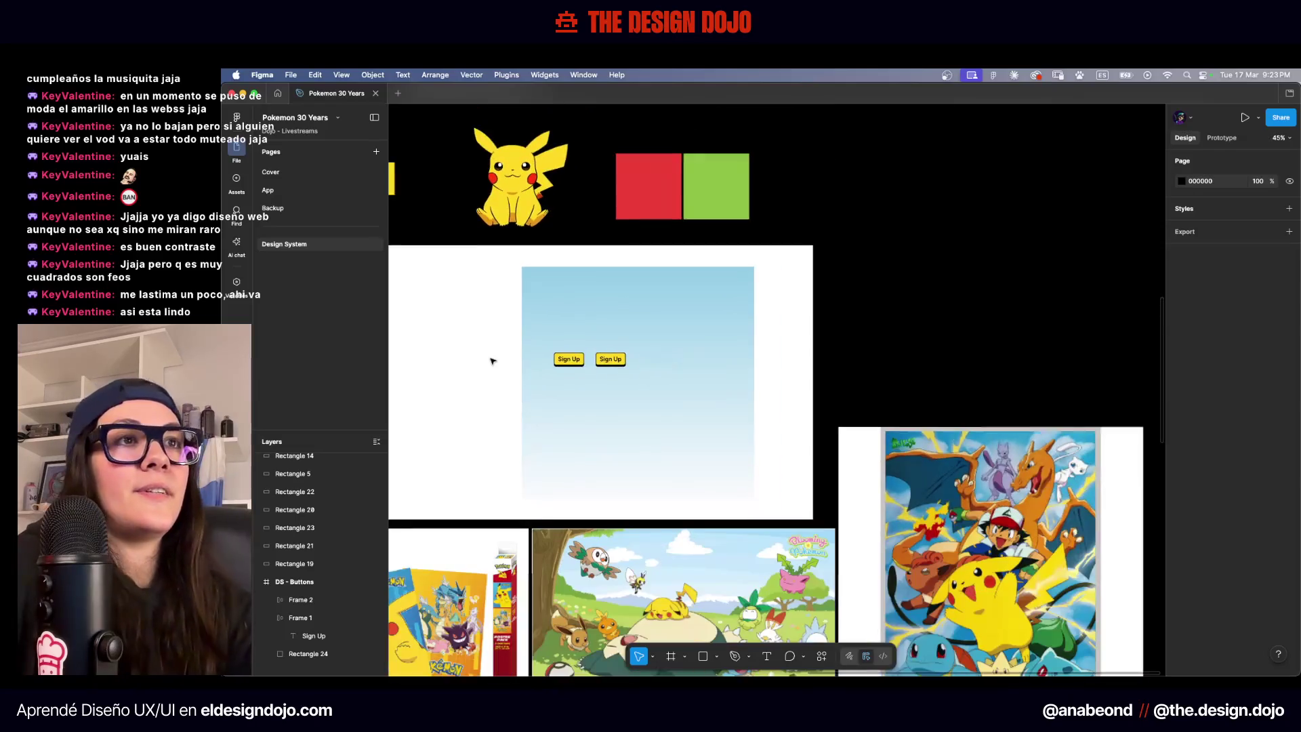
scroll(506, 365, left, 1)
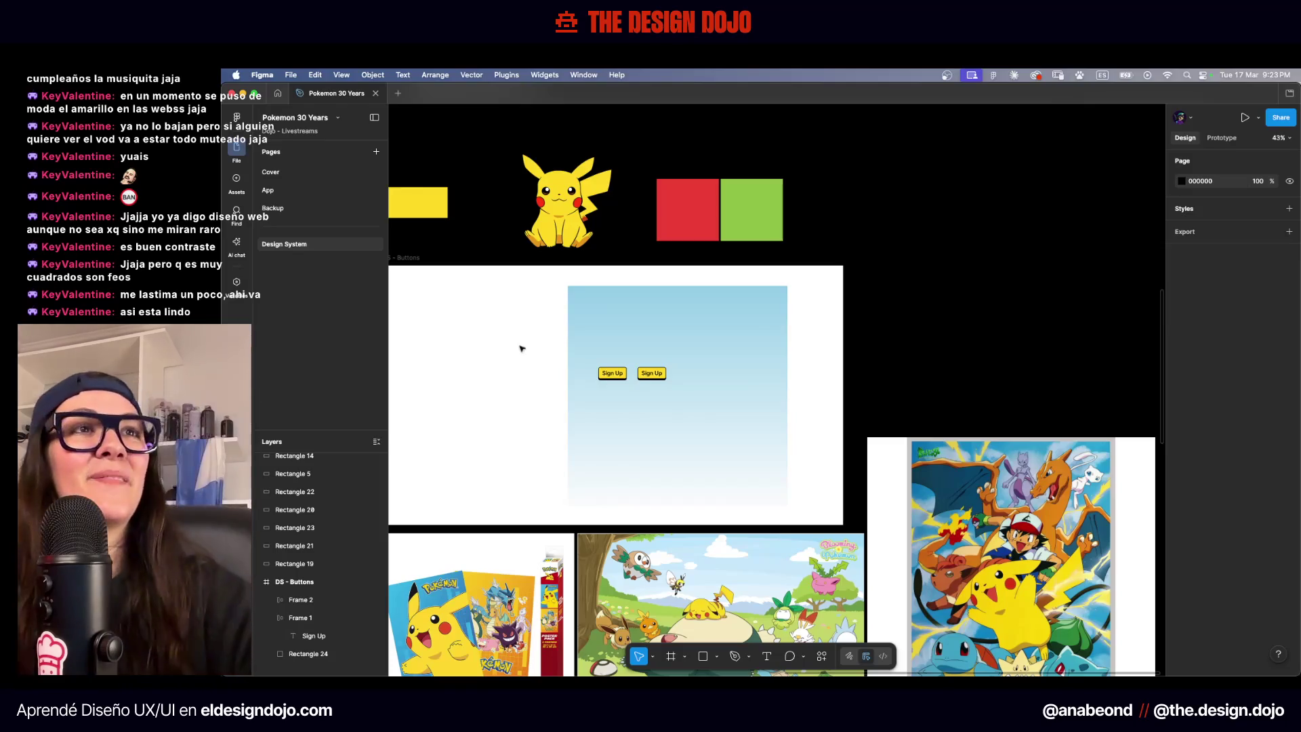
scroll(616, 356, up, 5)
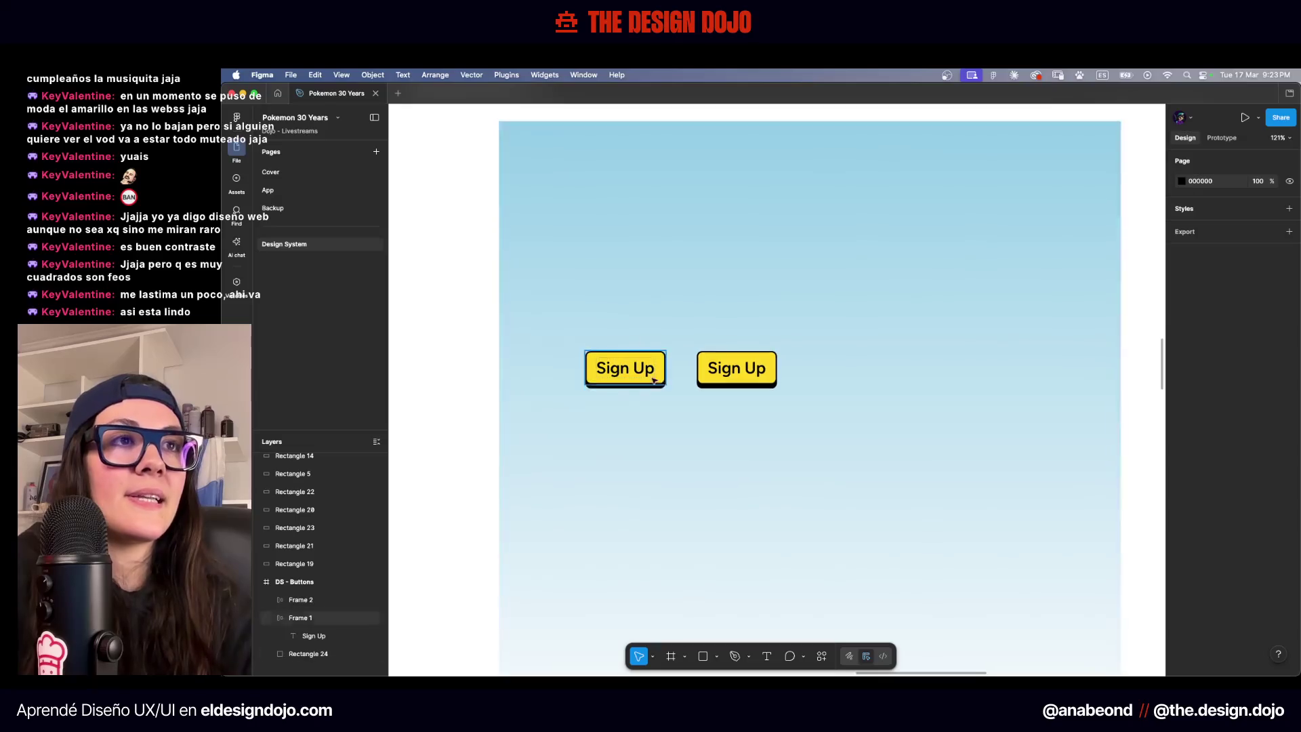
Set the left Sign Up button's corner radius to 12
scroll(590, 424, up, 5)
click(661, 366)
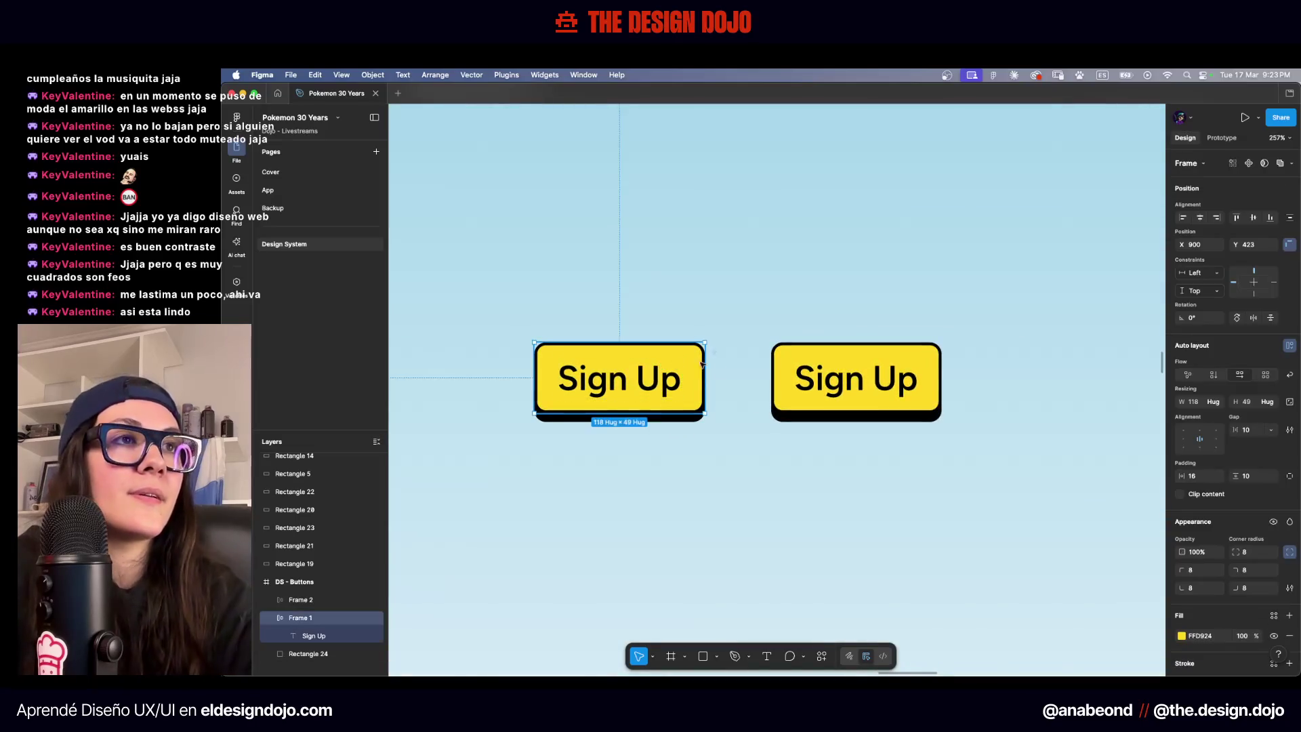
scroll(680, 372, up, 3)
scroll(680, 372, left, 2)
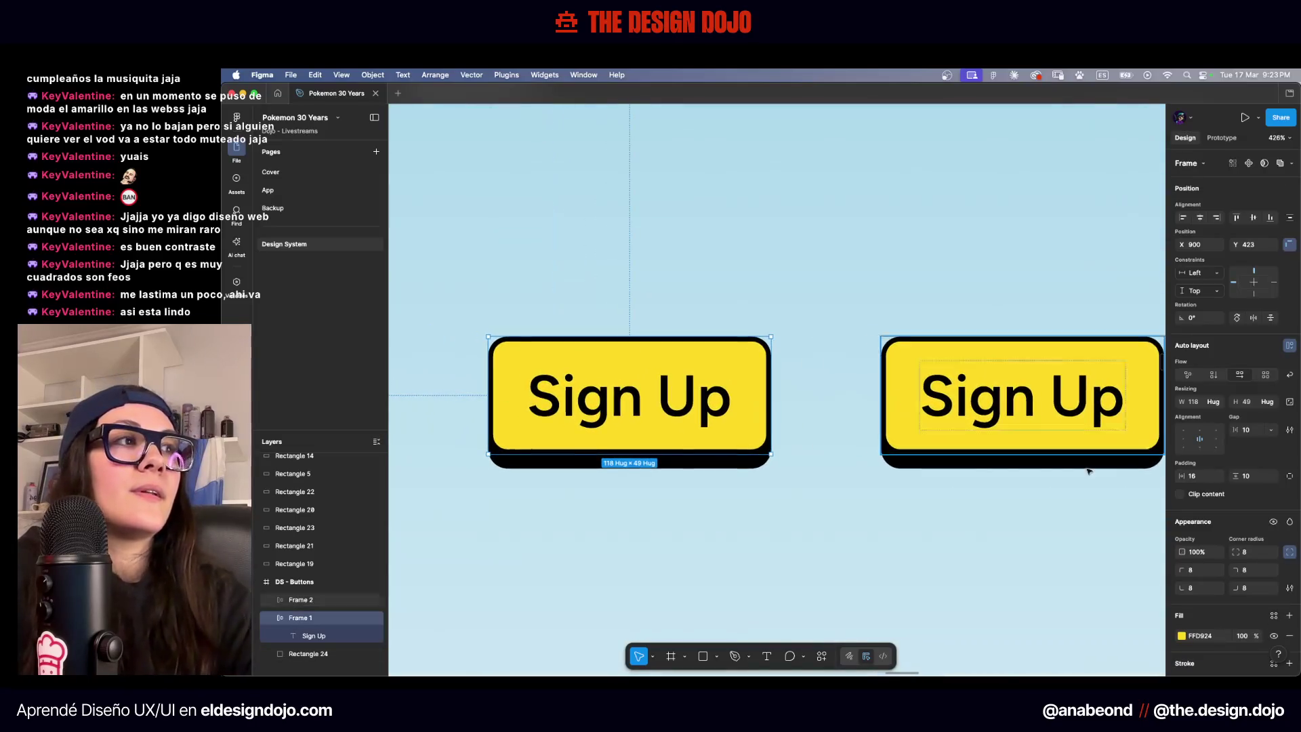
click(1251, 551)
text(10)
key(Return)
key(Up)
key(Up)
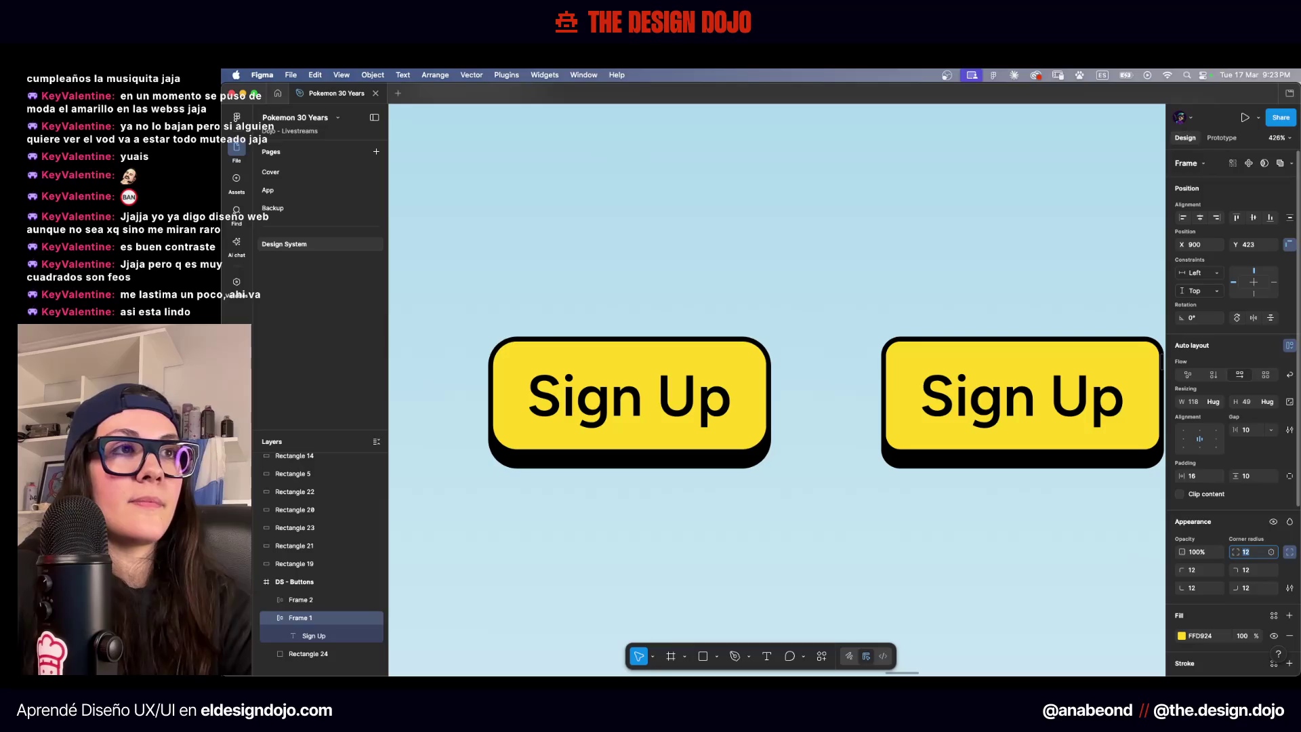
Delete the duplicate Sign Up button
click(989, 441)
key(Delete)
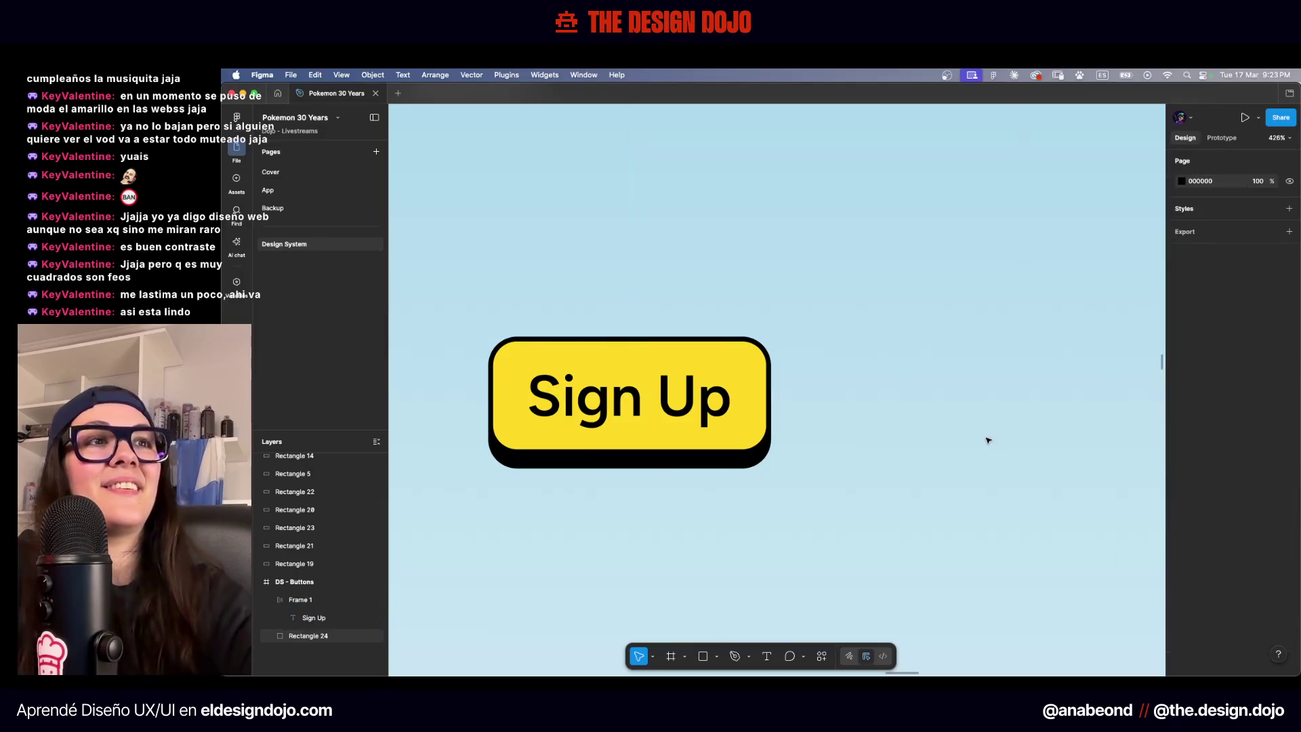
scroll(988, 440, down, 3)
scroll(498, 364, down, 2)
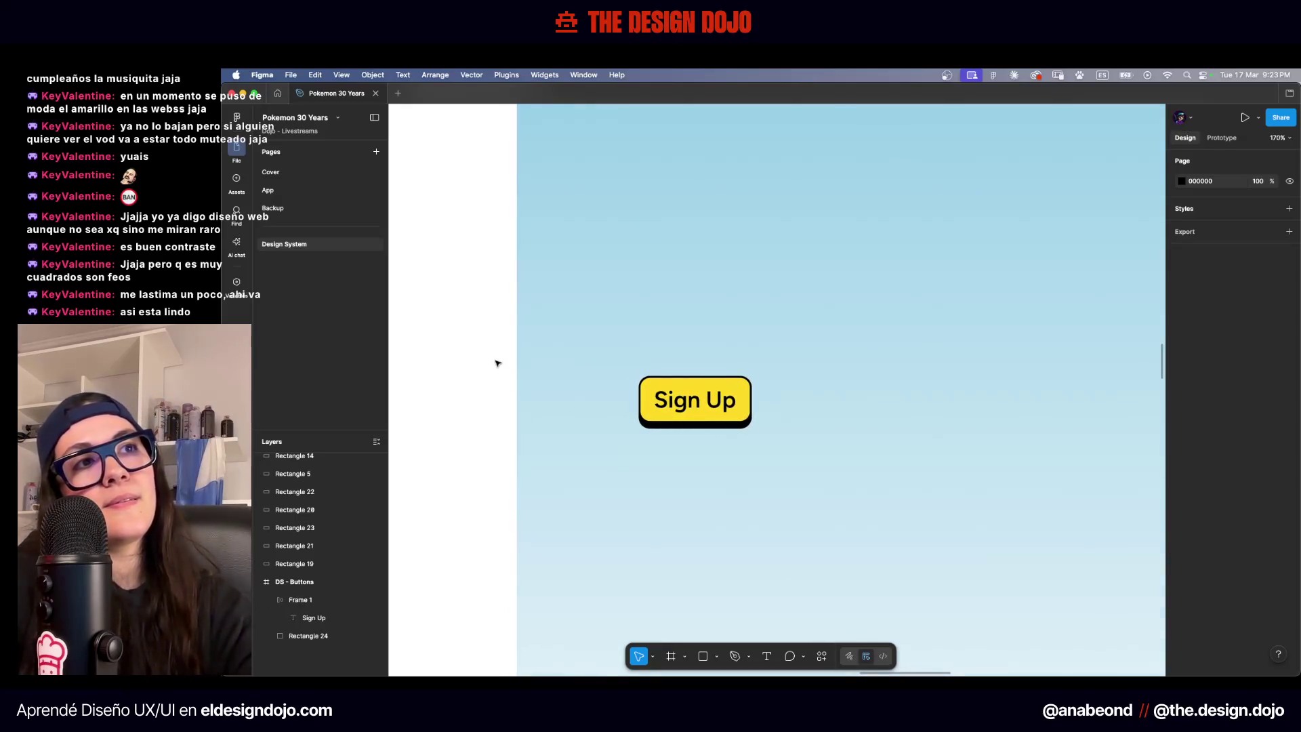
scroll(708, 441, up, 3)
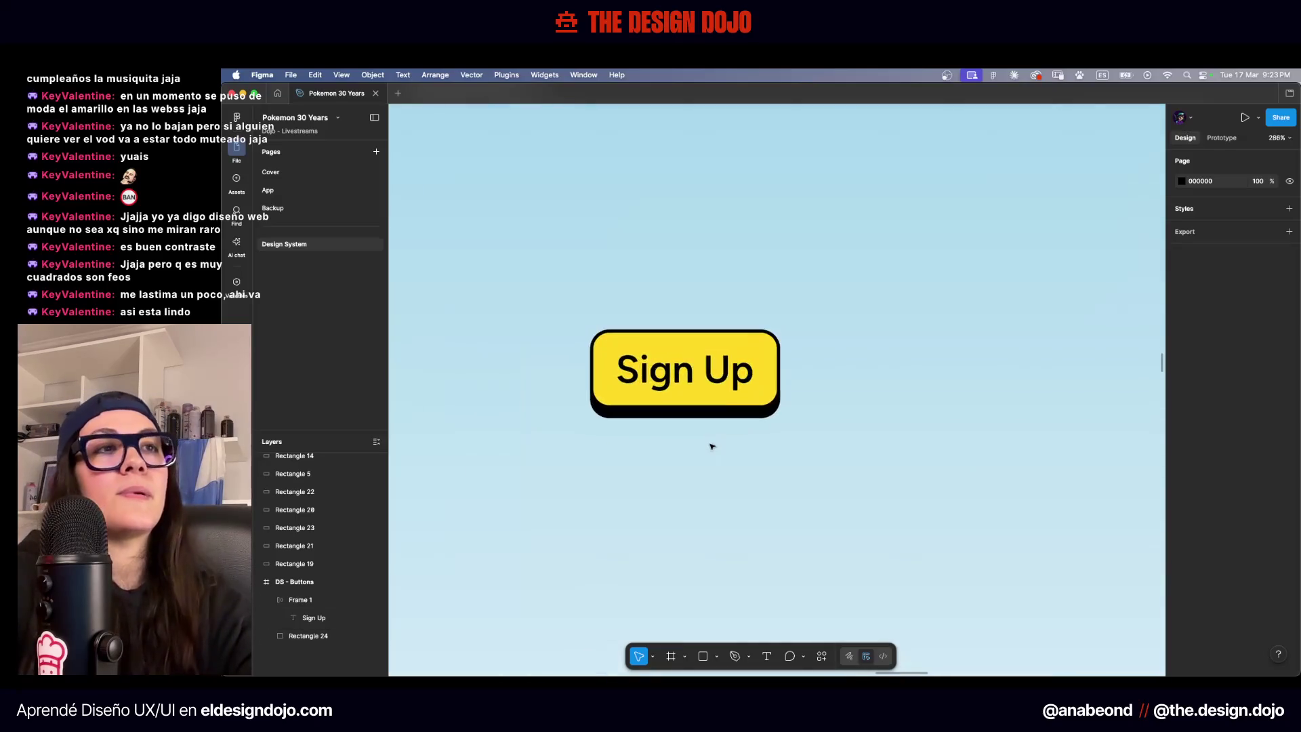
scroll(705, 397, up, 3)
Add a second shadow effect to the Sign Up button
click(705, 398)
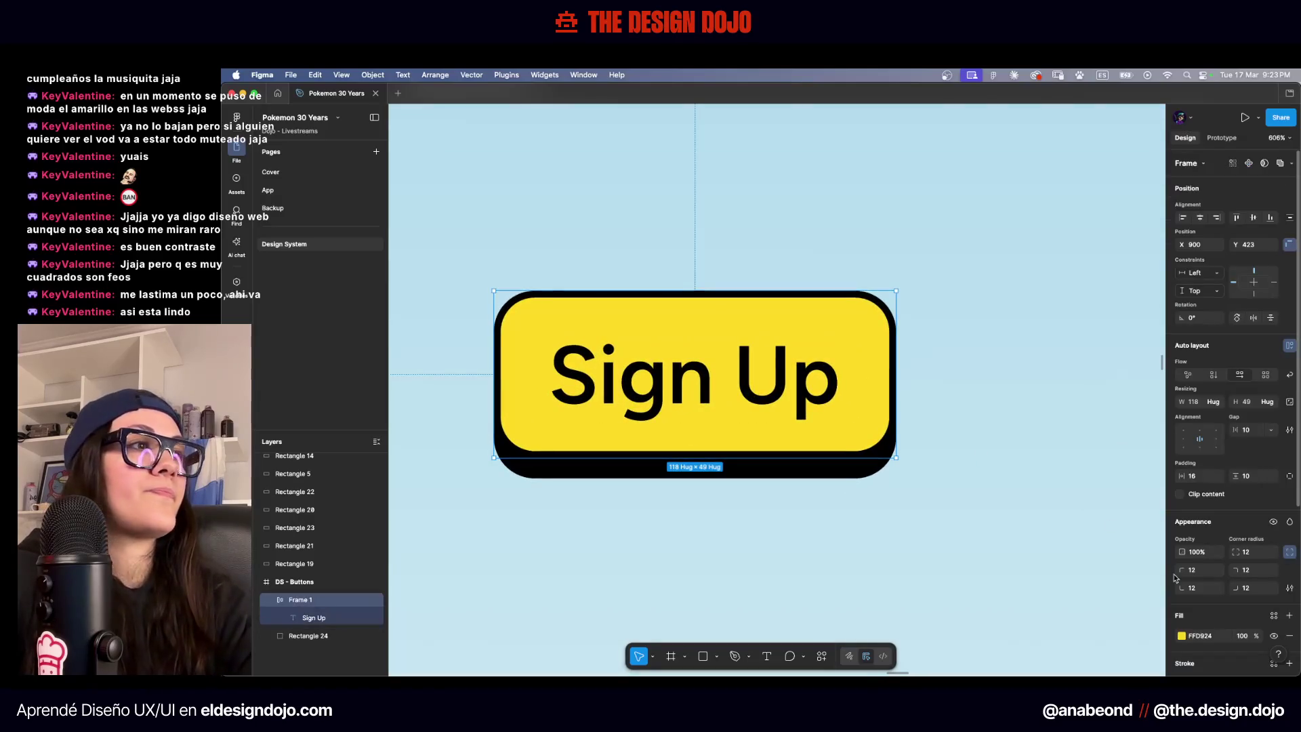
scroll(1218, 586, down, 4)
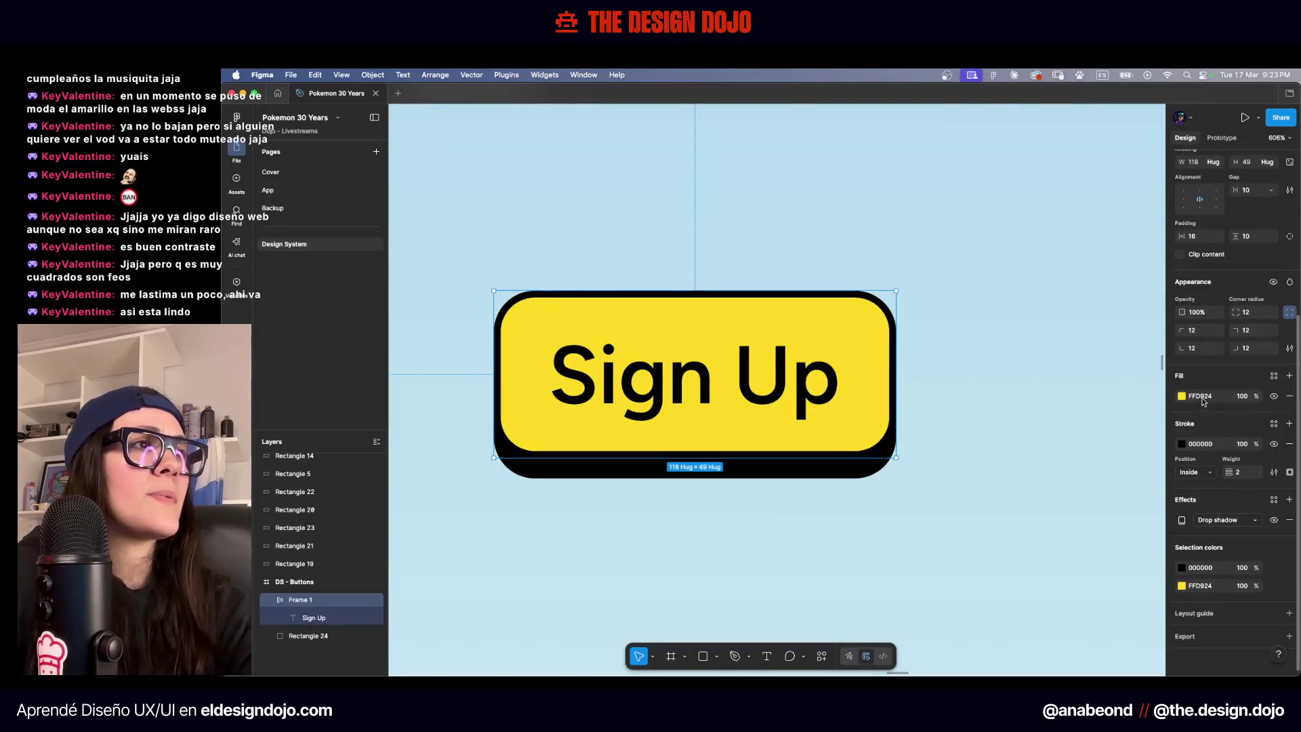
click(1289, 501)
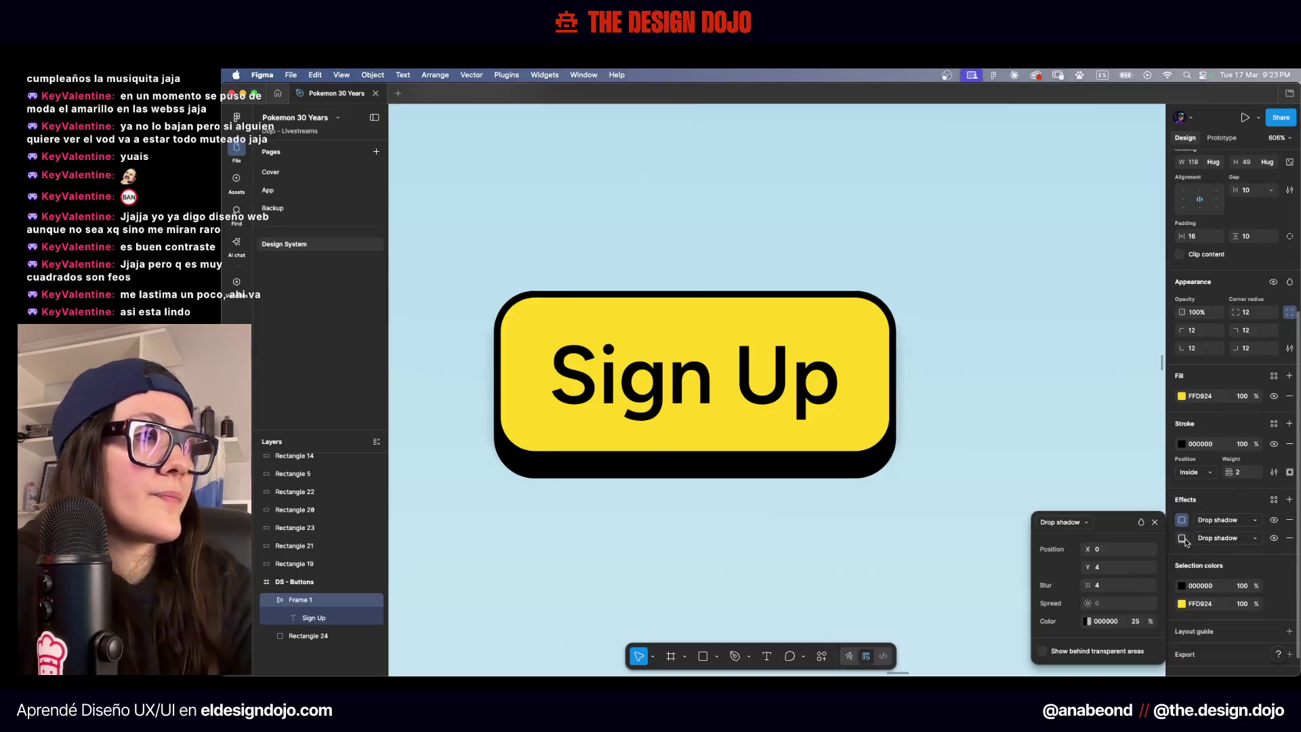
Make the new effect an inner shadow with blur 0 and 100% opacity
click(1221, 522)
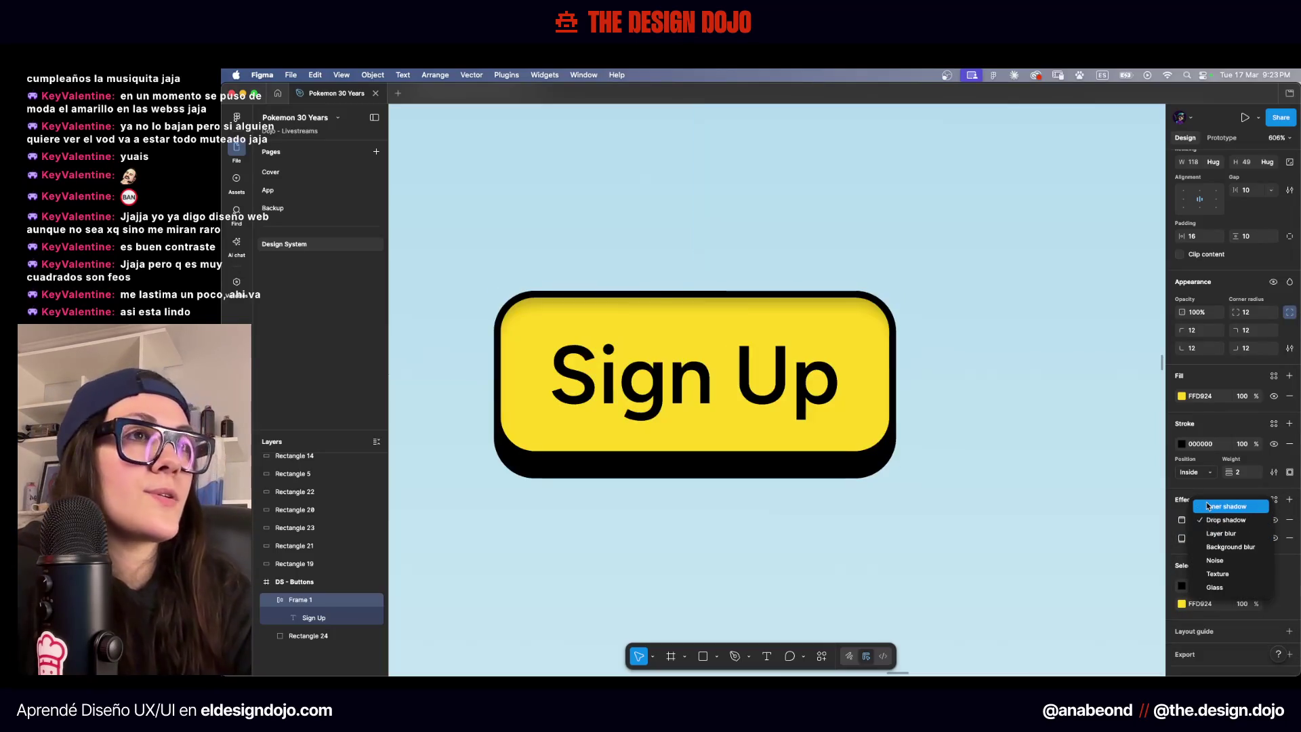
click(1208, 505)
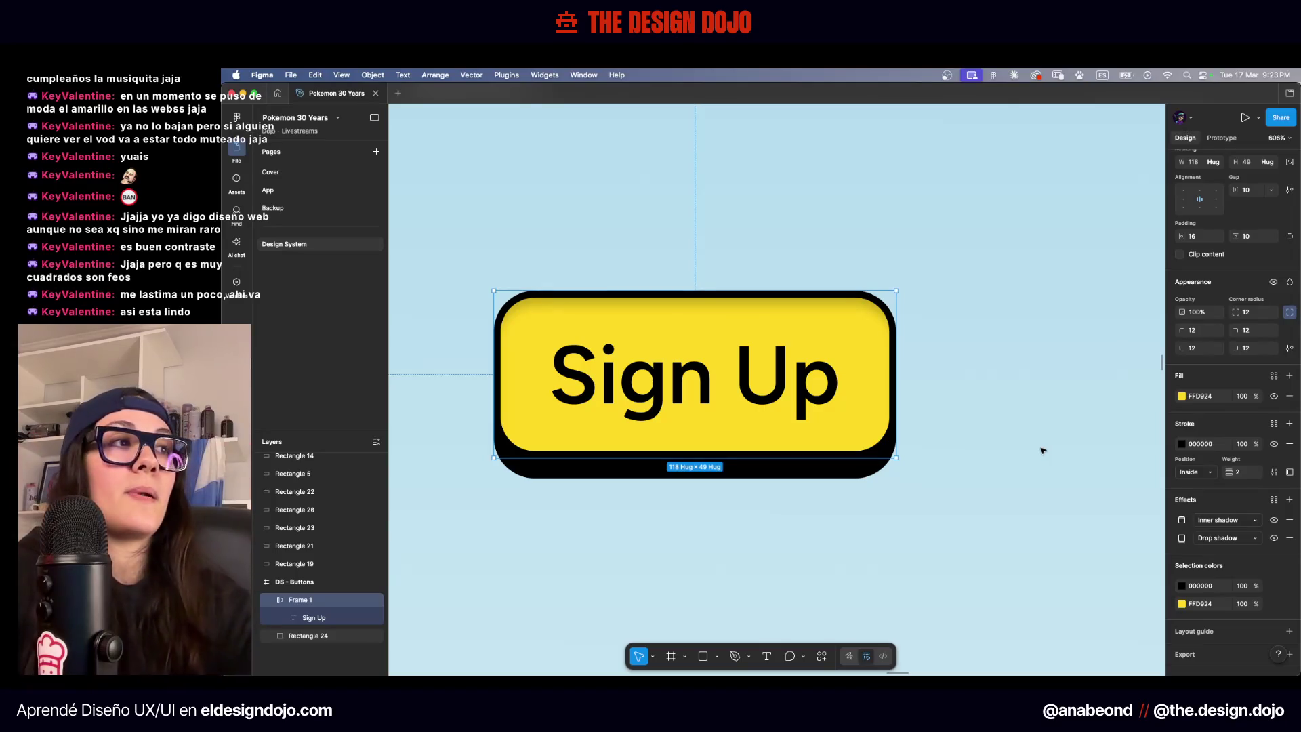
click(1182, 521)
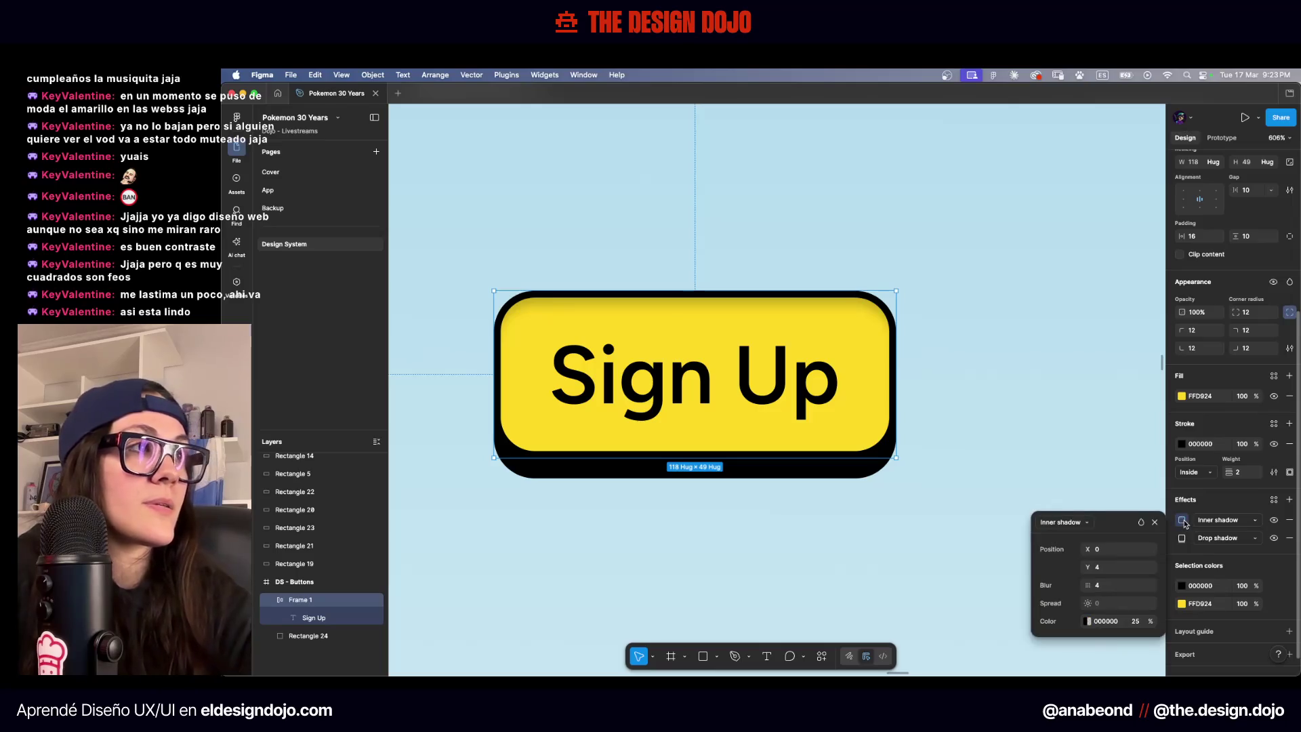
click(1112, 587)
text(0)
key(Tab)
key(Tab)
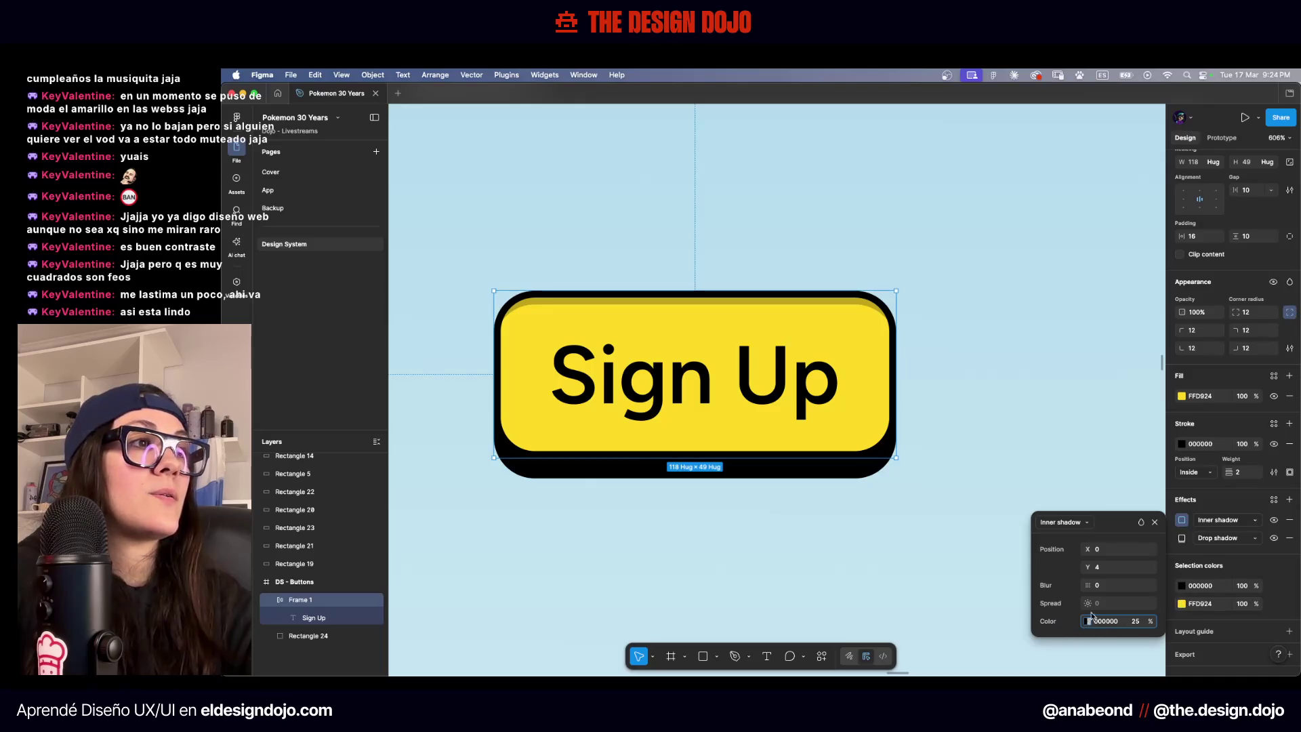
text(100)
key(Return)
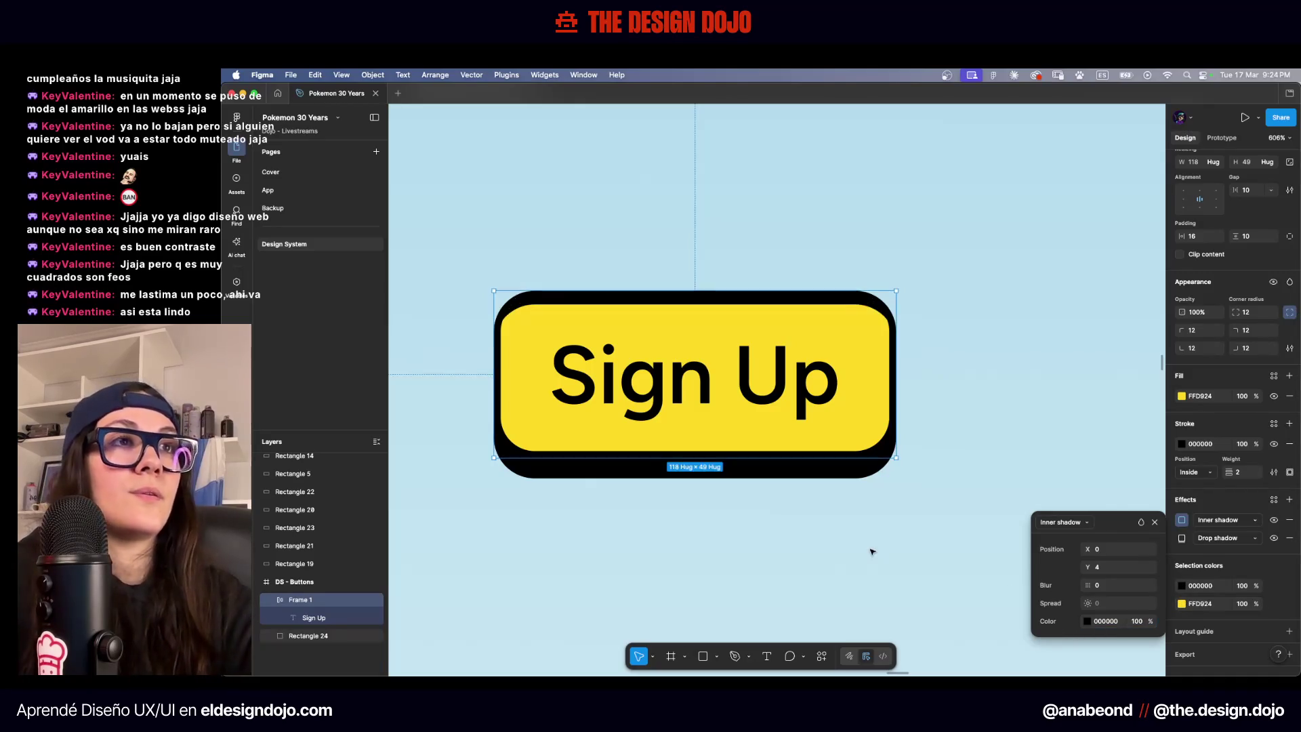
Colour the inner shadow with Pikachu's orange sampled from the canvas
scroll(873, 547, down, 3)
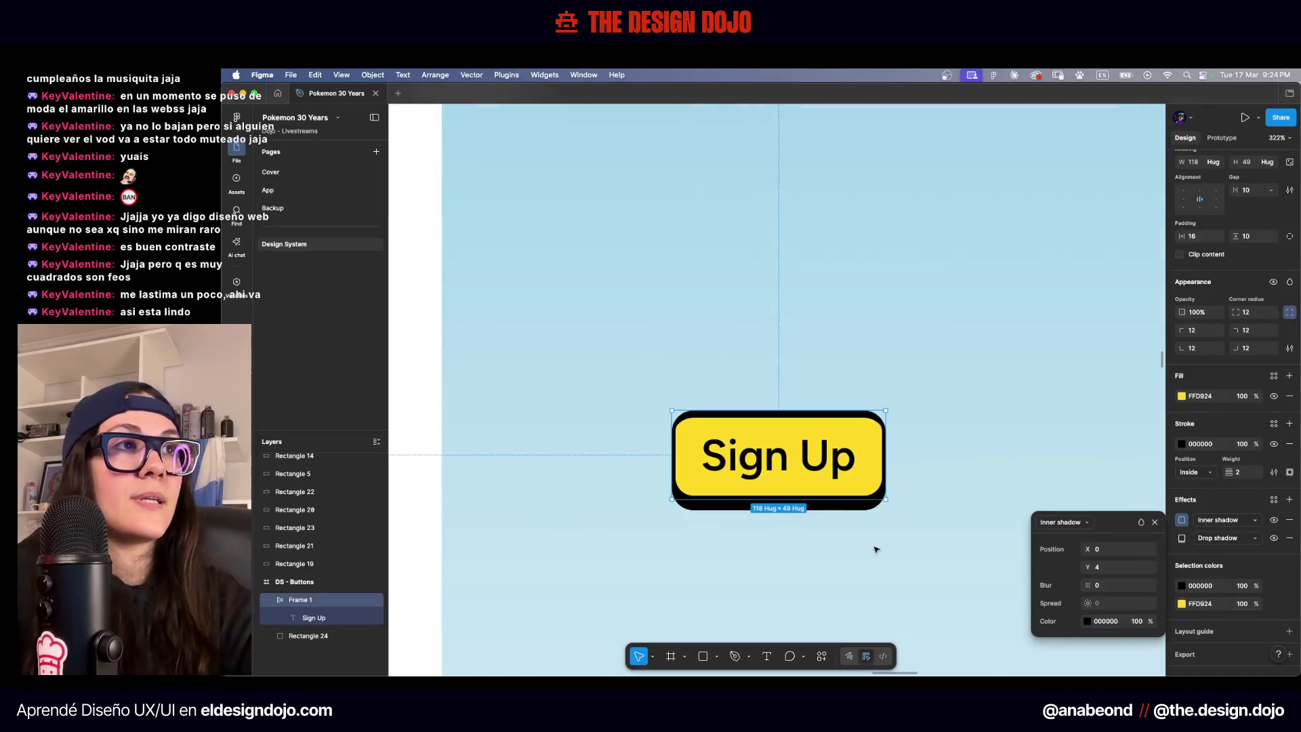
click(1087, 622)
scroll(873, 560, down, 5)
click(911, 556)
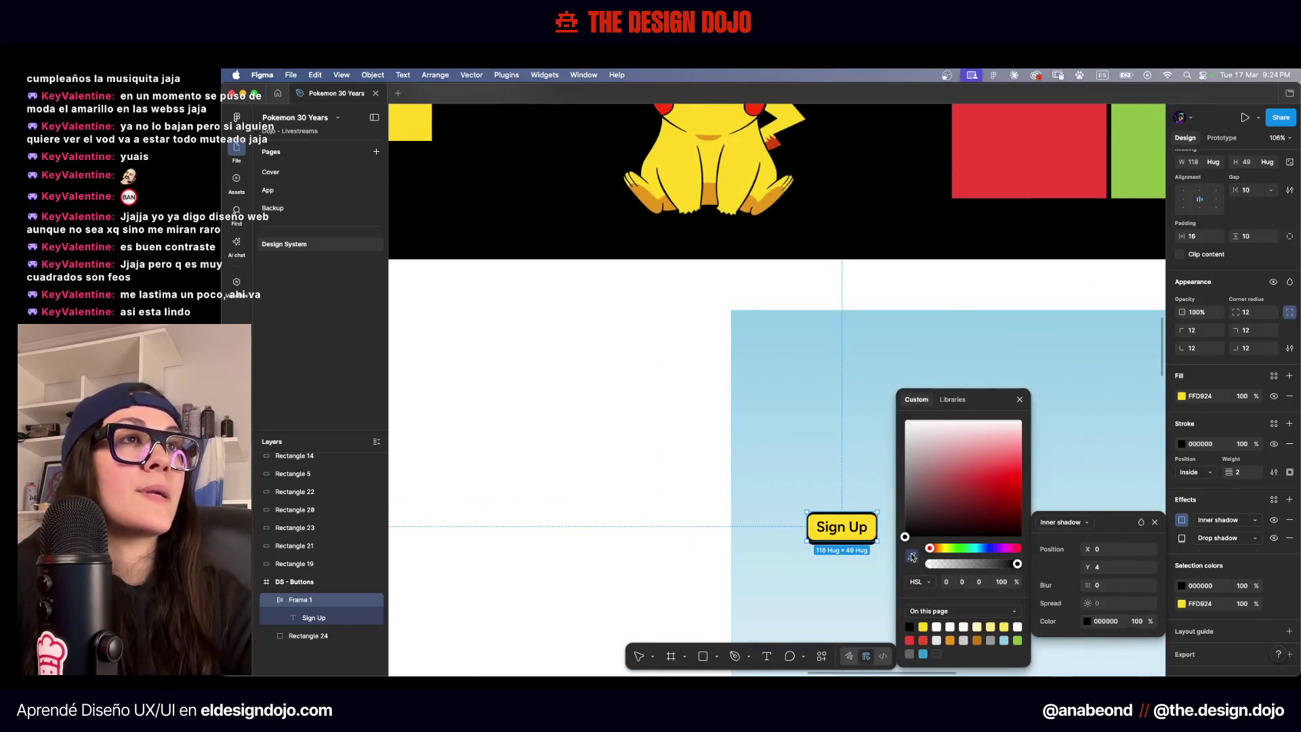
click(754, 197)
click(816, 328)
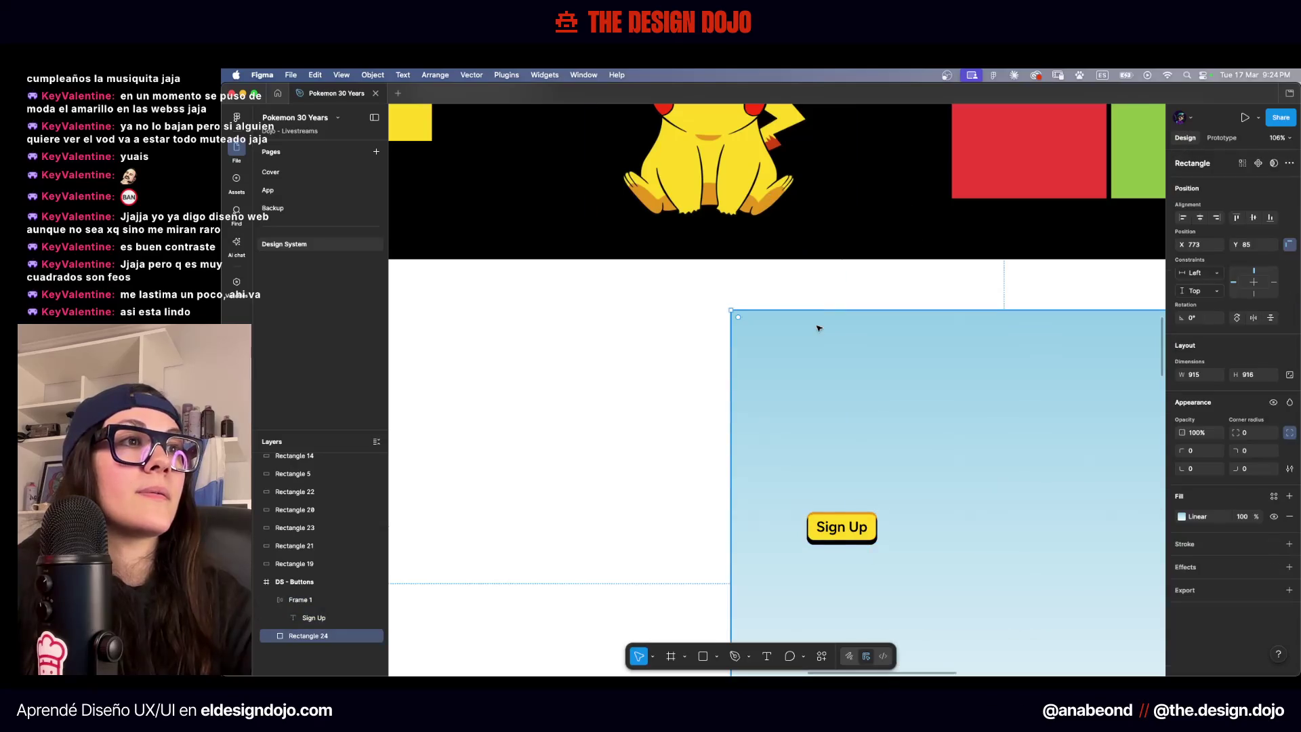
Select the Sign Up button frame on the canvas
scroll(838, 488, down, 3)
scroll(838, 488, up, 3)
scroll(790, 329, up, 5)
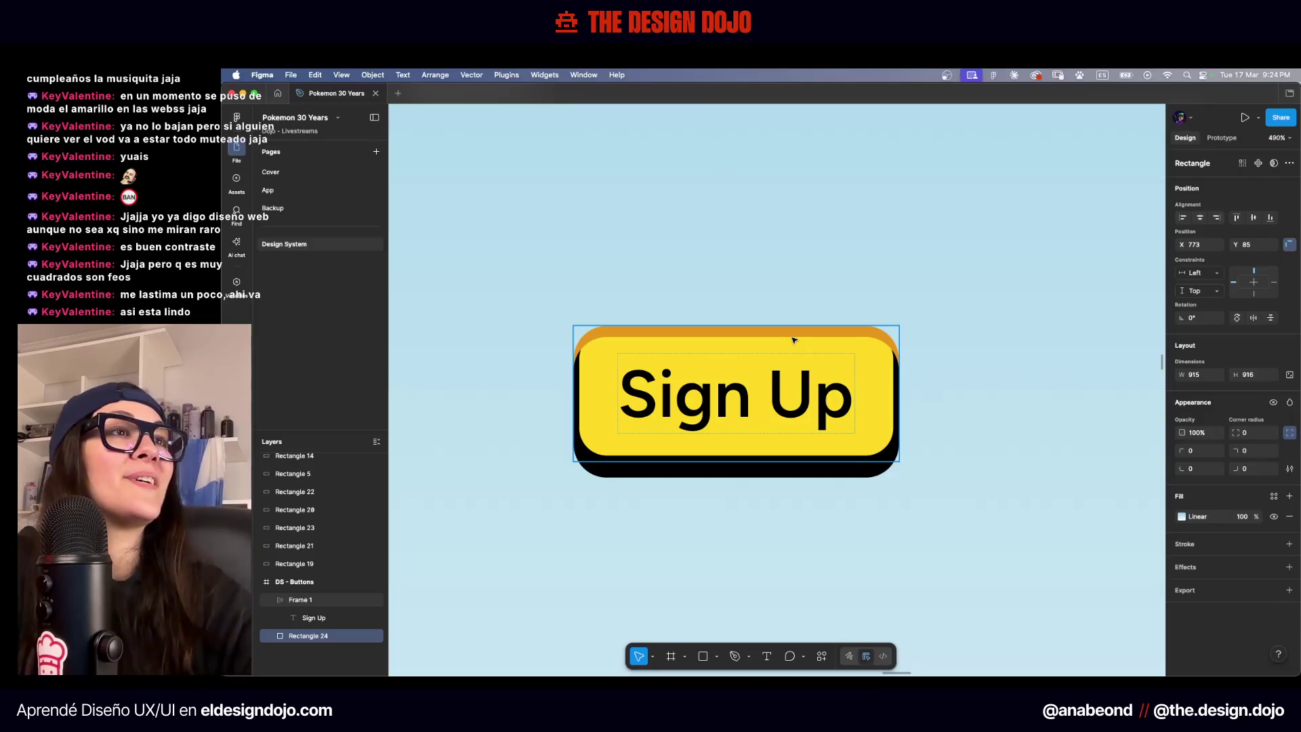
click(789, 342)
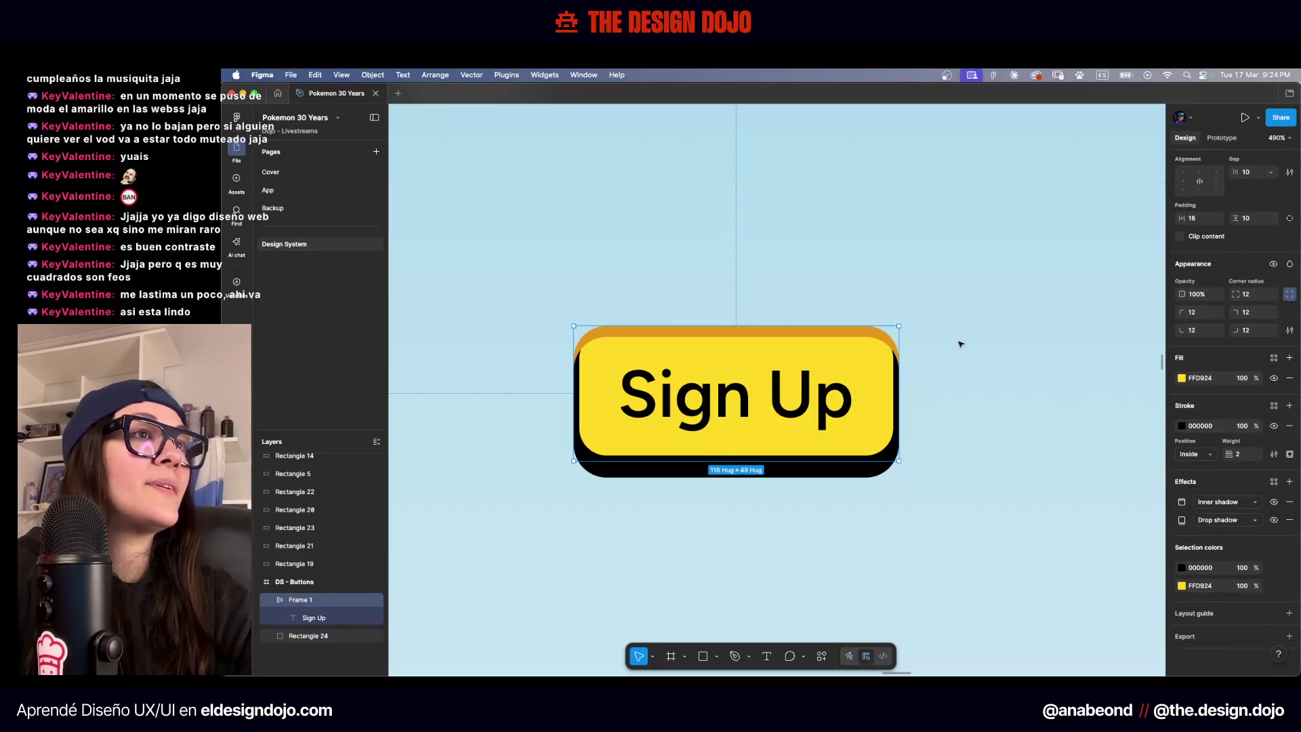
click(883, 338)
click(884, 338)
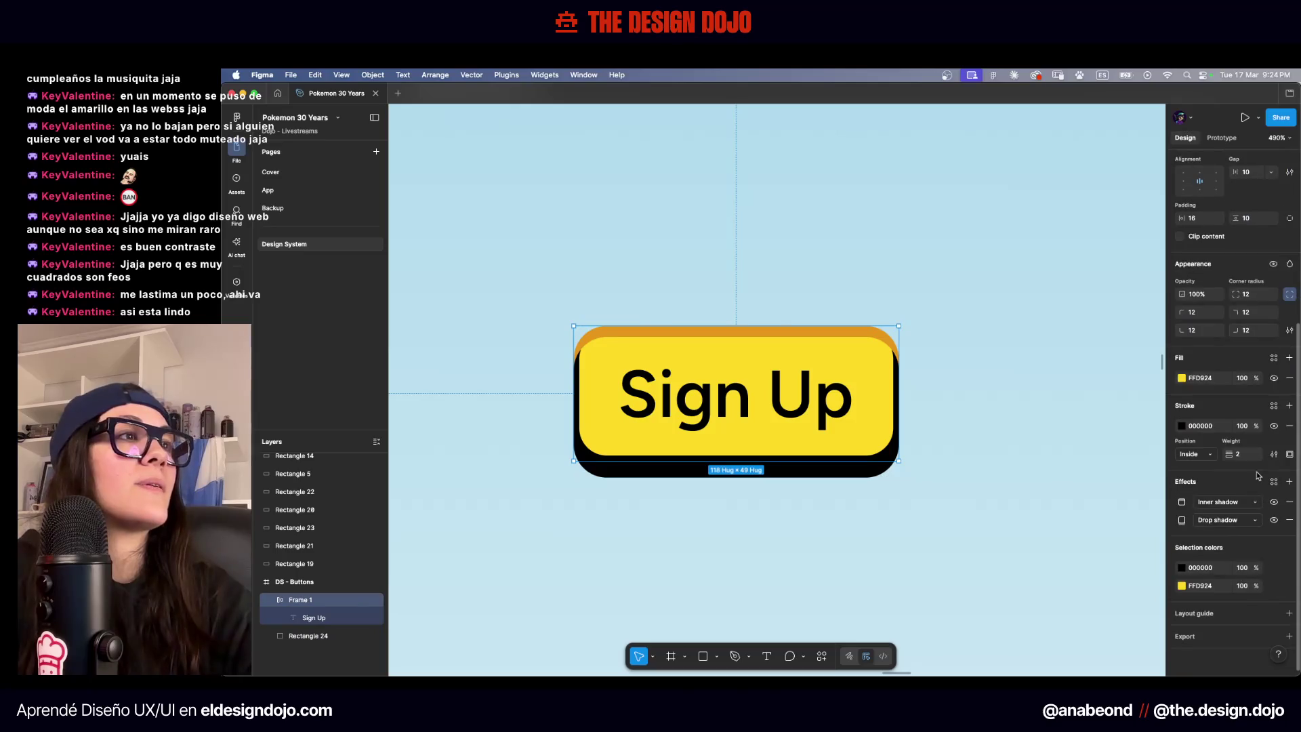
click(1083, 441)
scroll(1083, 442, down, 3)
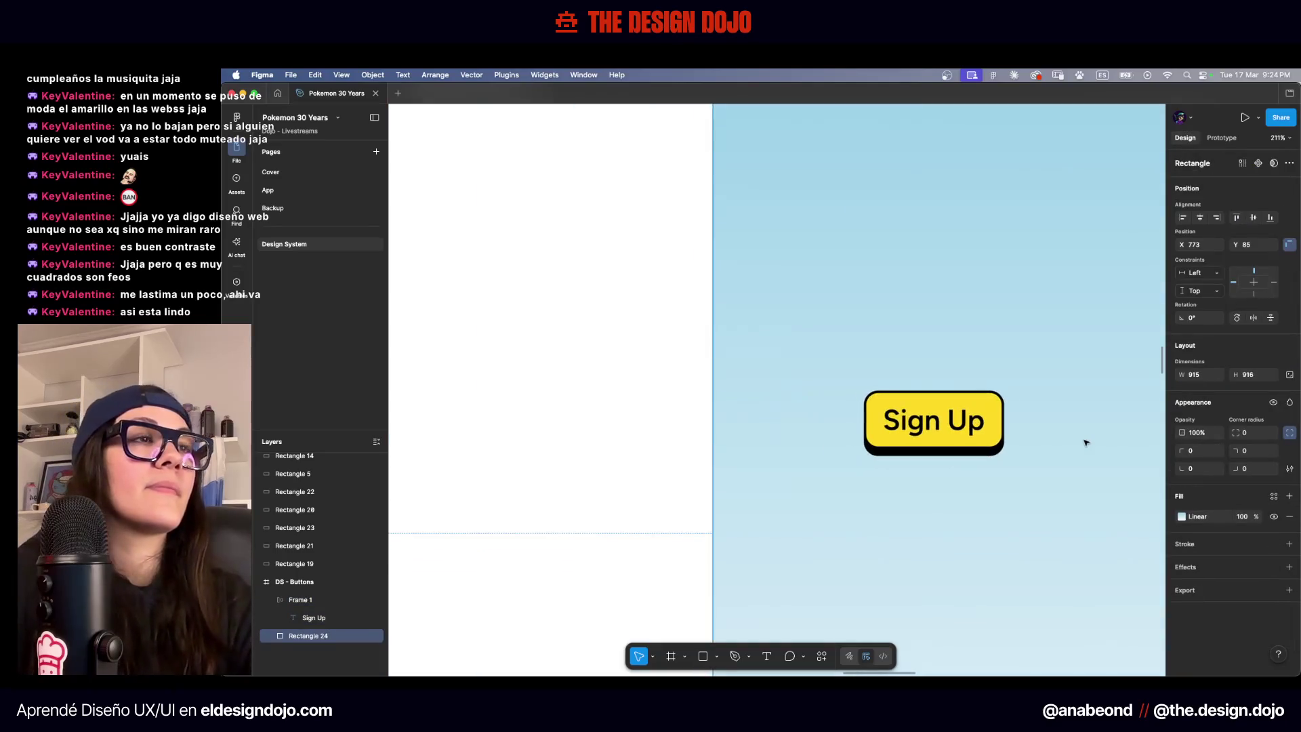
scroll(962, 430, up, 5)
click(962, 430)
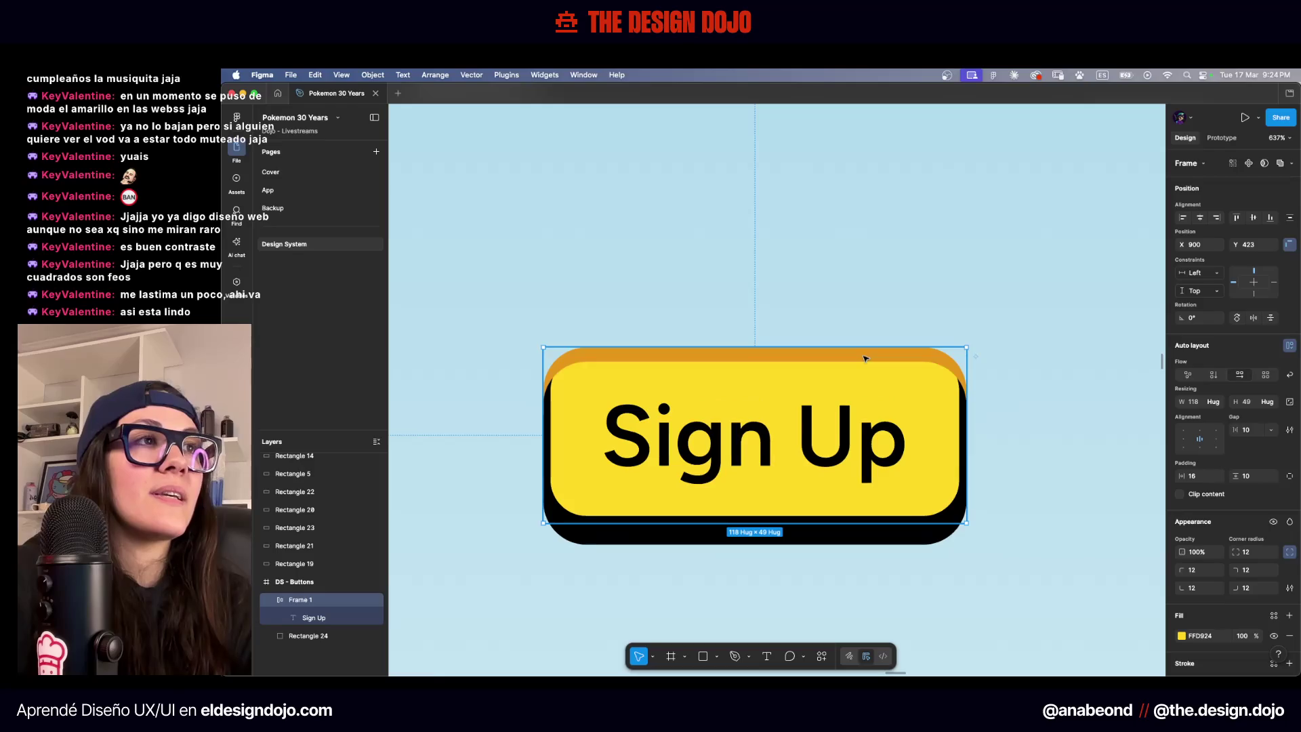
Nudge the inner shadow's vertical offset down and set the stroke position to Outside
scroll(739, 357, up, 2)
scroll(1190, 641, down, 10)
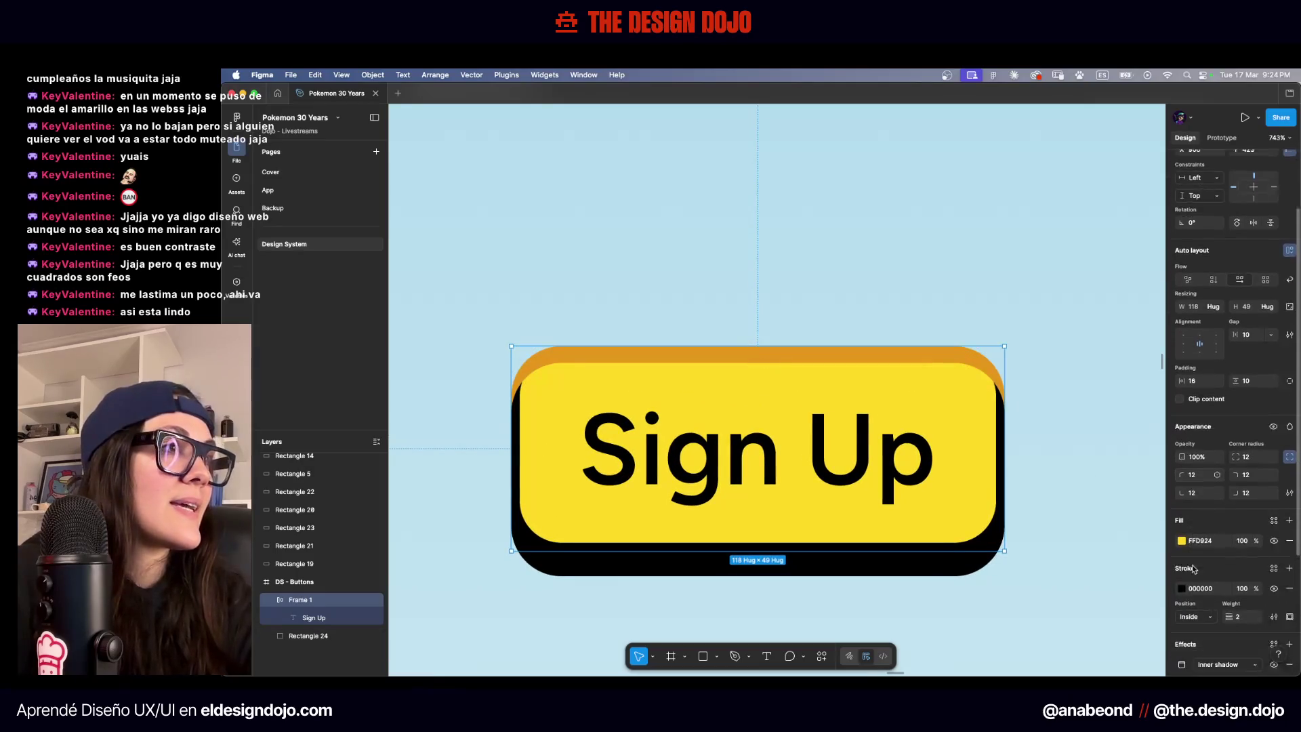
click(1181, 545)
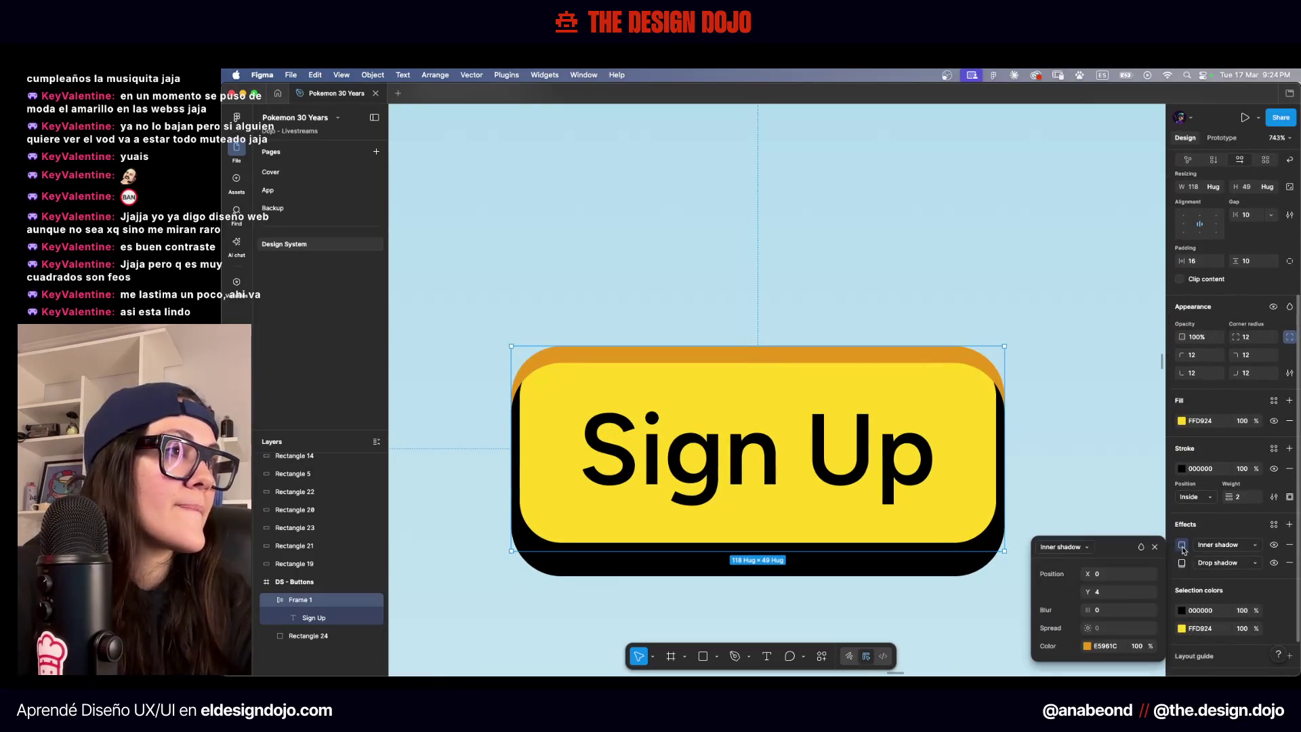
click(1107, 591)
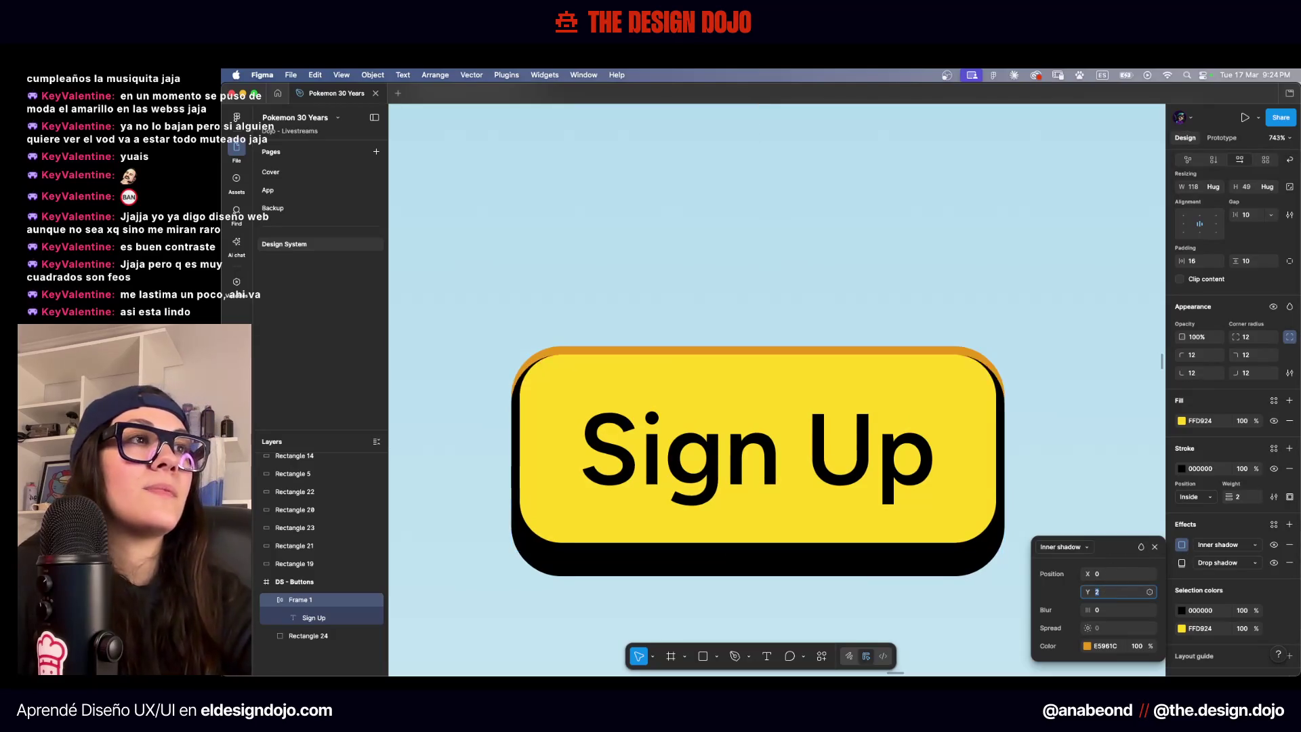
key(Down)
key(Down)
key(Down)
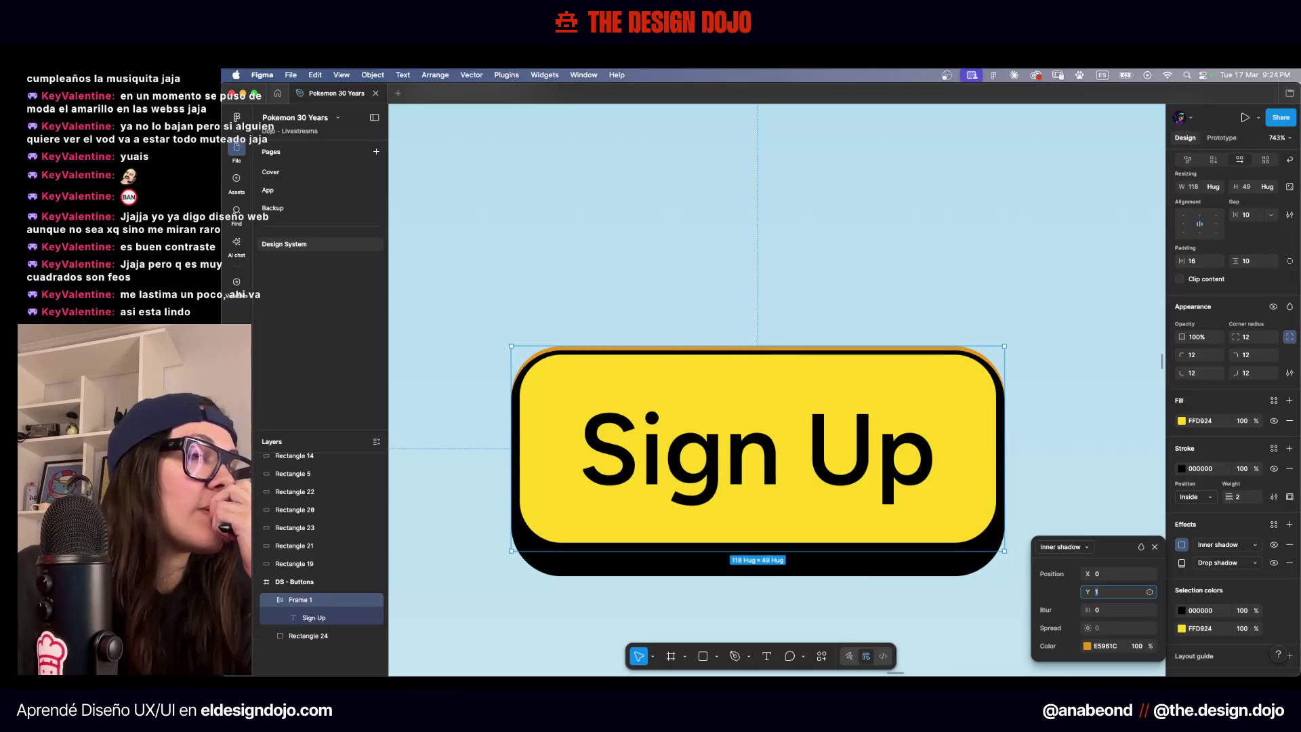
click(1195, 498)
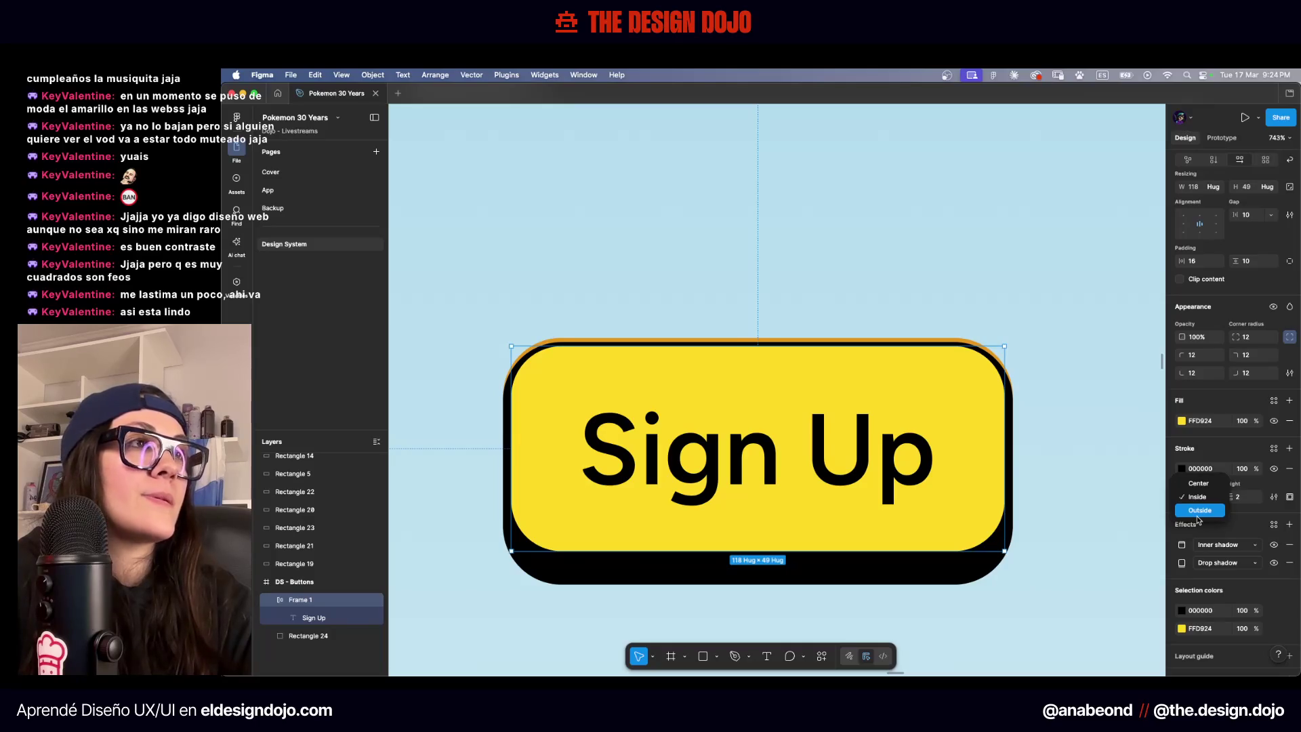
click(1198, 512)
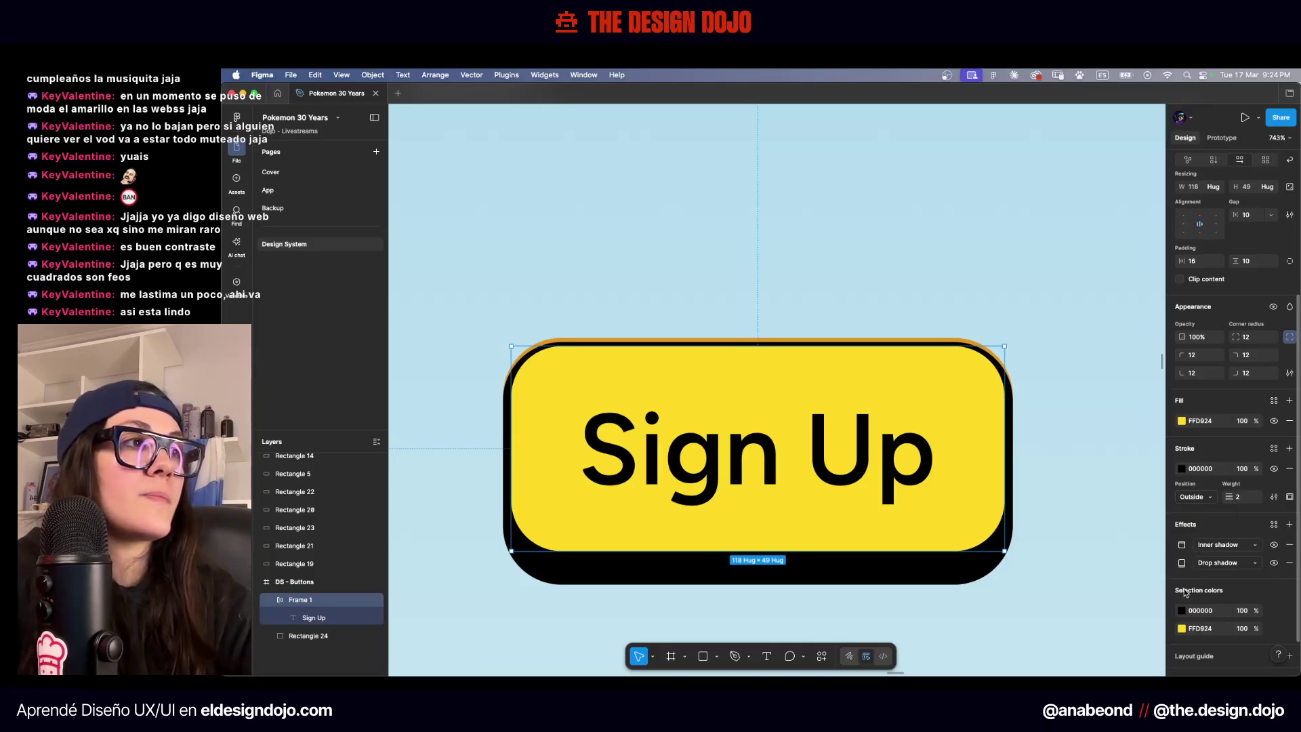
Try the inner shadow's vertical offset at 5, then delete the inner shadow
click(1181, 544)
click(1117, 592)
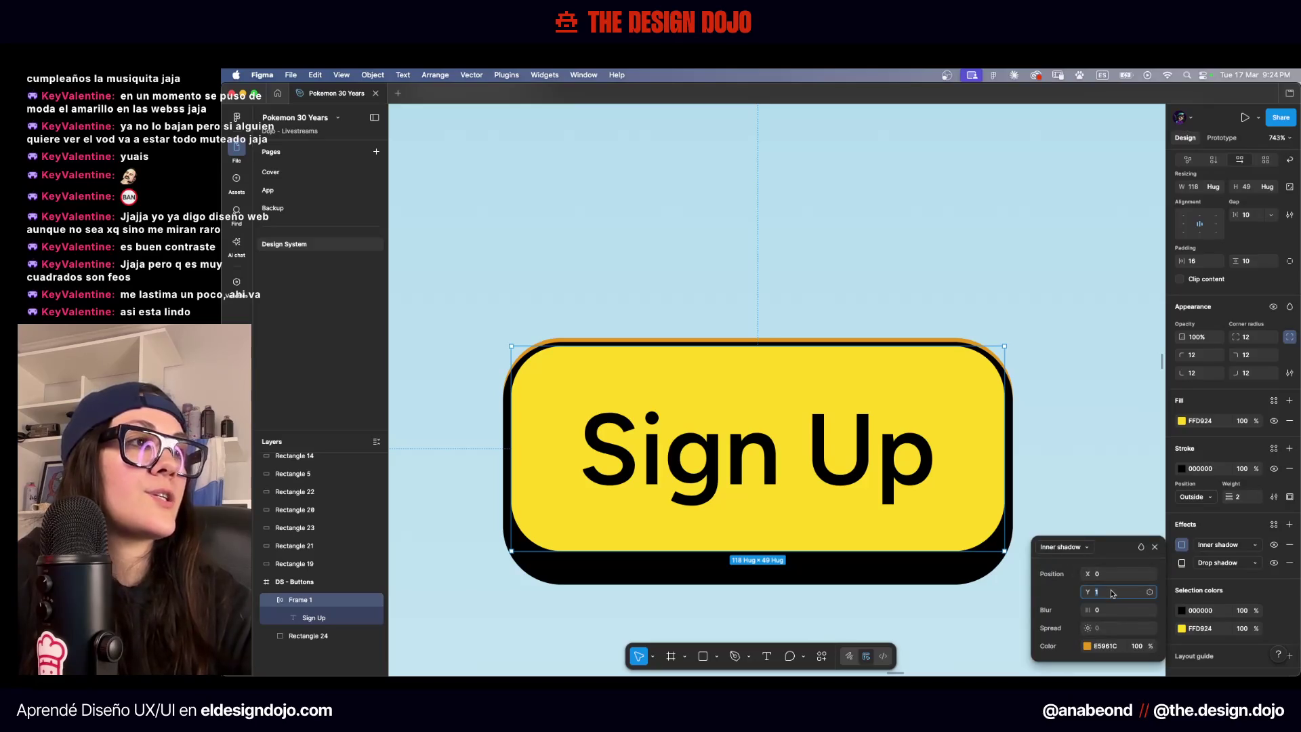
key(Up)
key(Up)
key(Up)
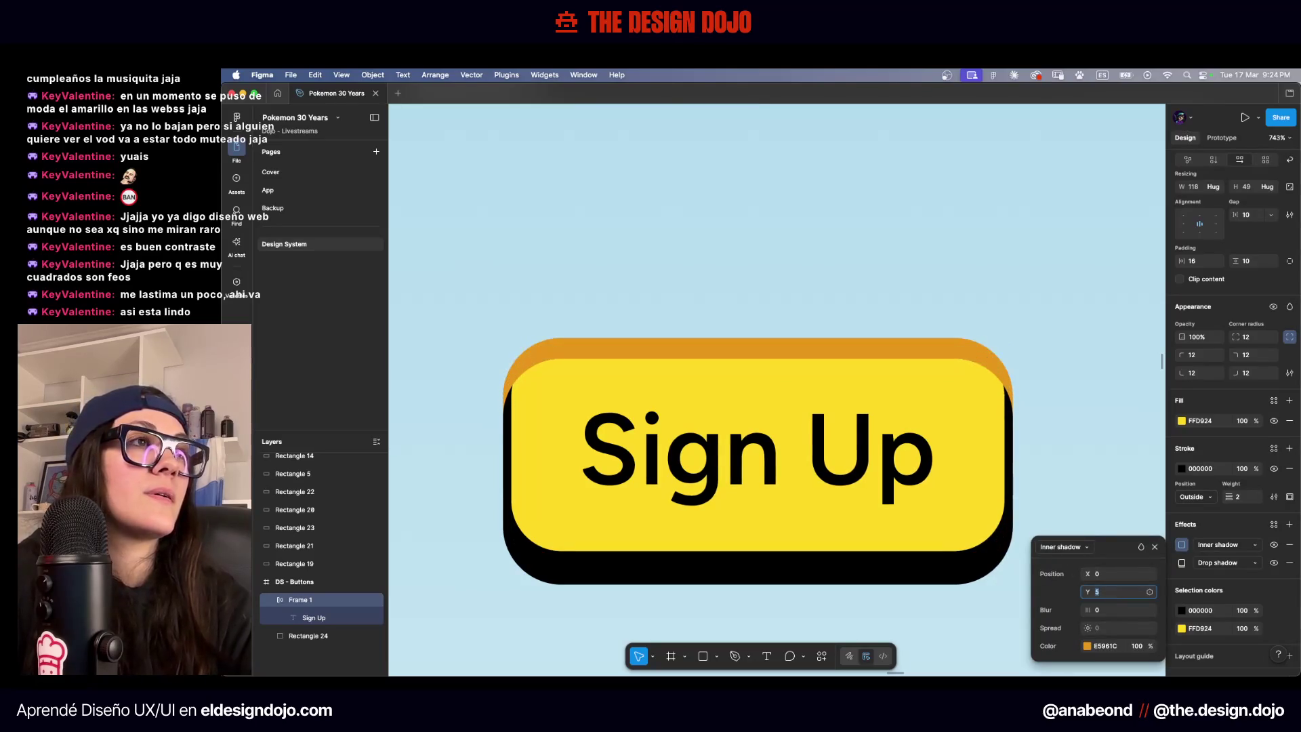
key(Down)
key(Down)
key(Down)
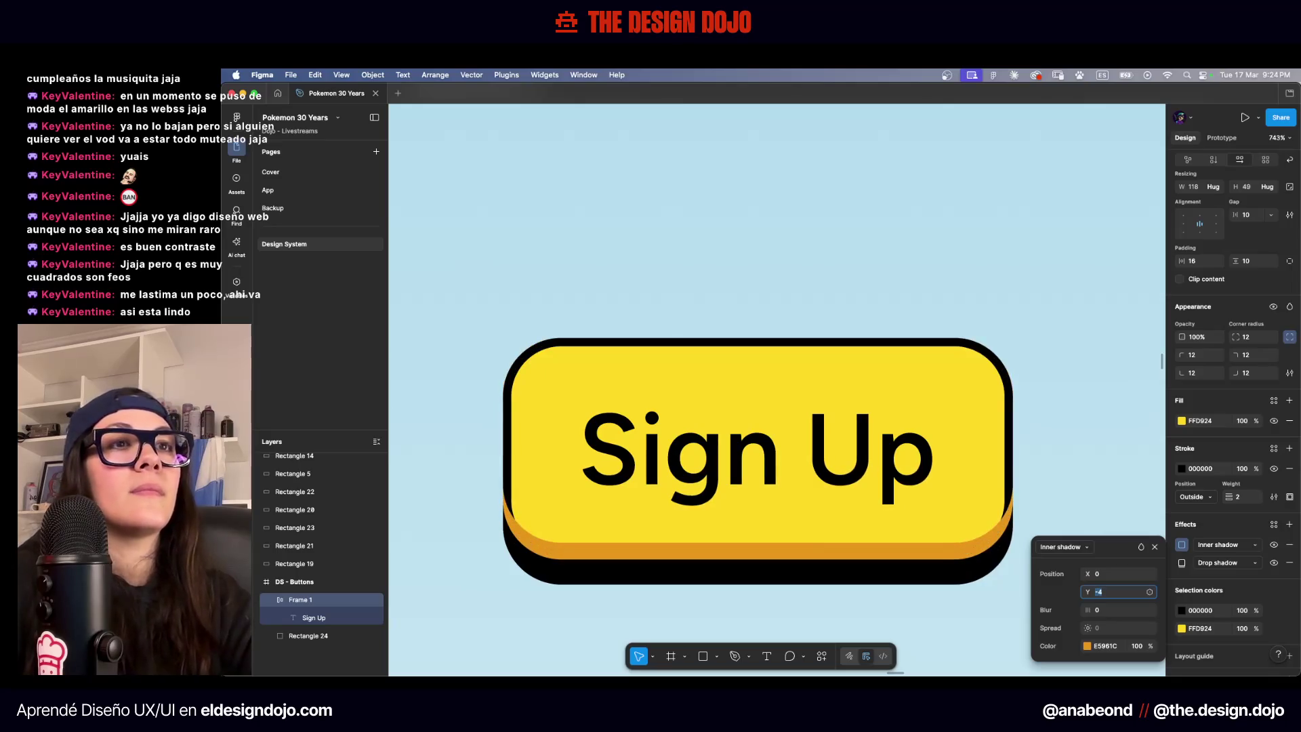
key(Up)
key(Up)
key(Up)
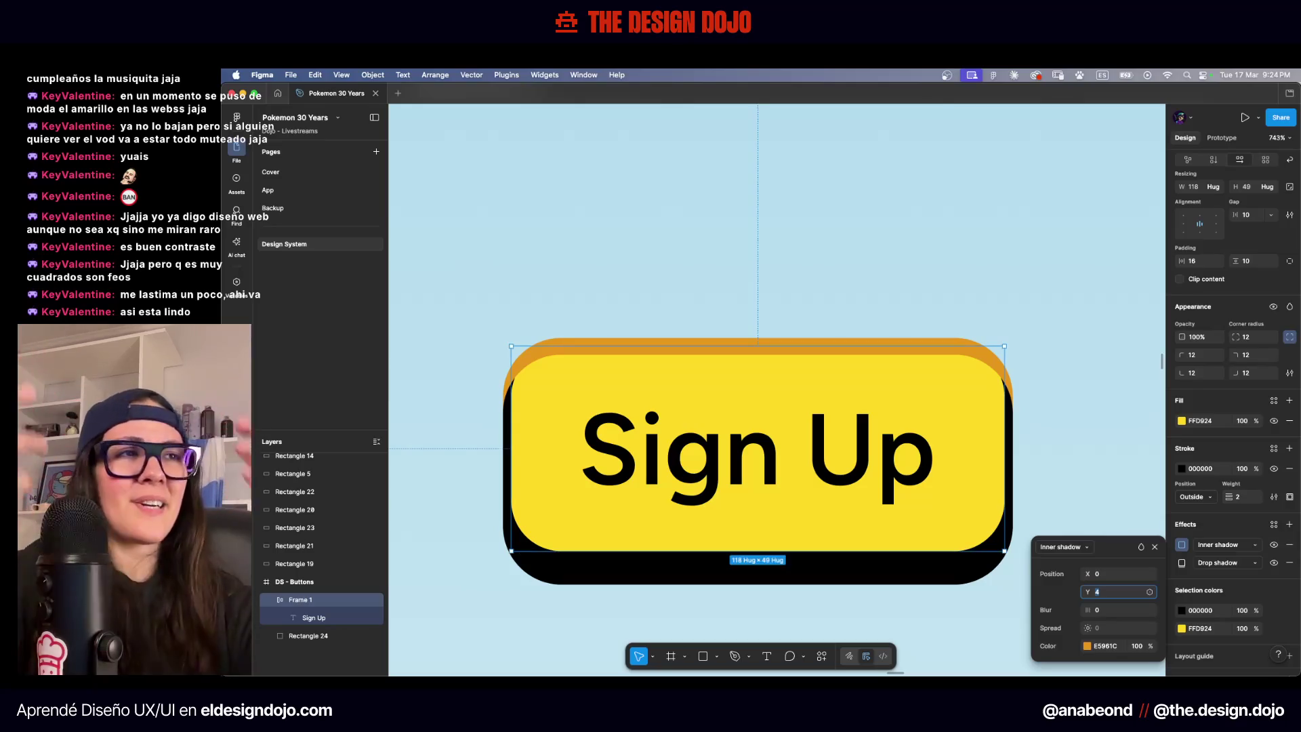
click(1289, 544)
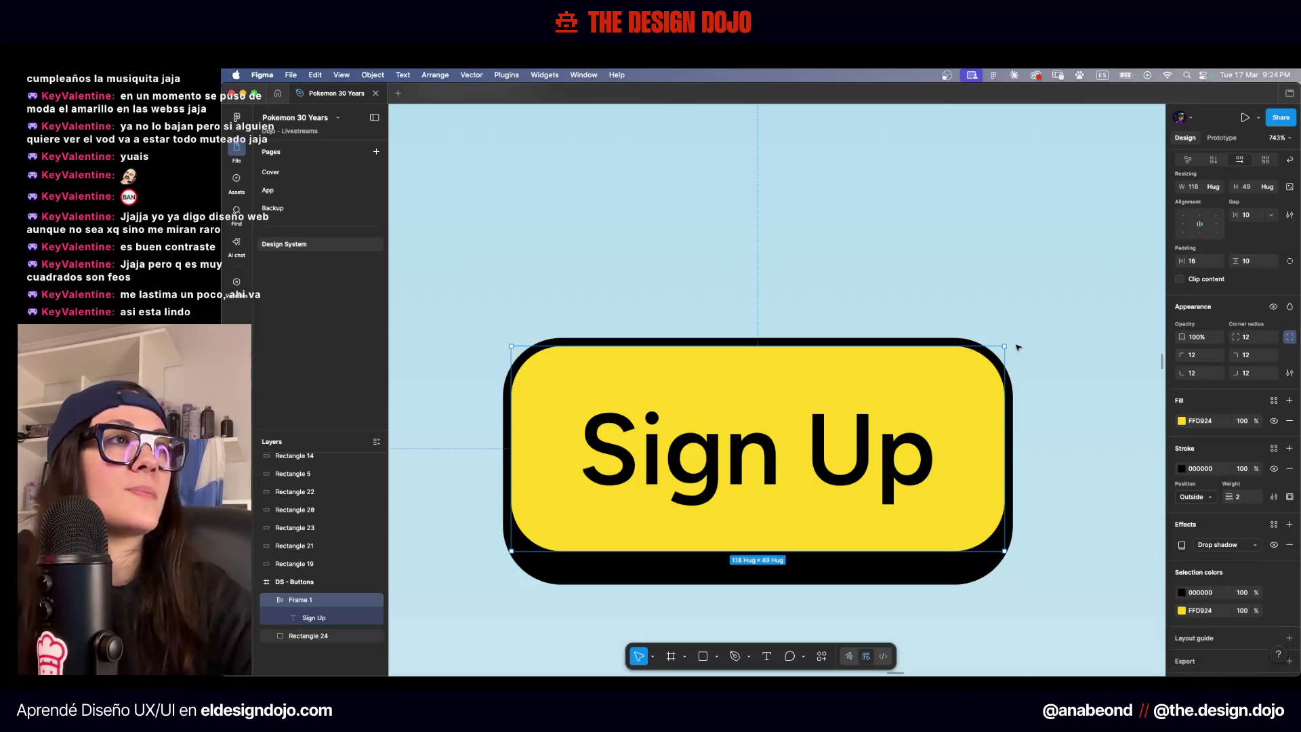
Zoom out over the Pokémon poster references on the canvas, then show Mission Control
scroll(1018, 346, down, 3)
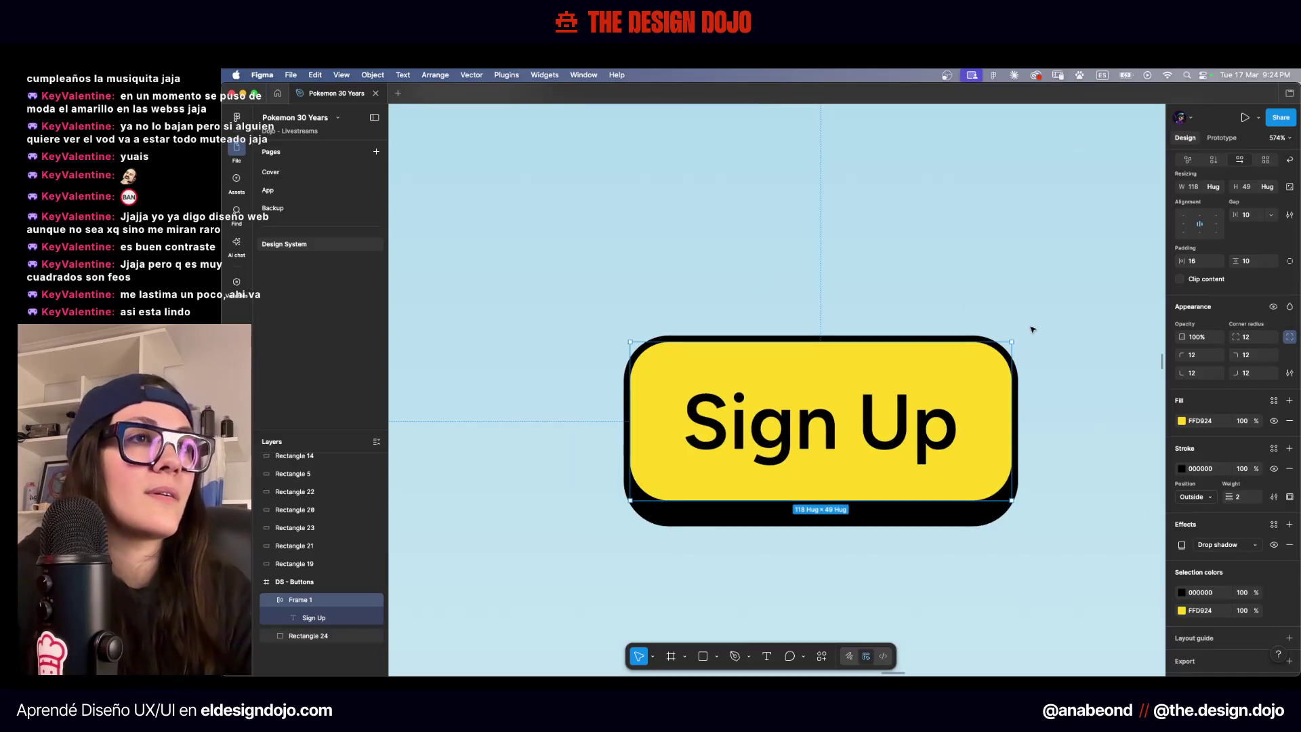
click(1031, 329)
scroll(1033, 328, down, 2)
scroll(1033, 328, down, 3)
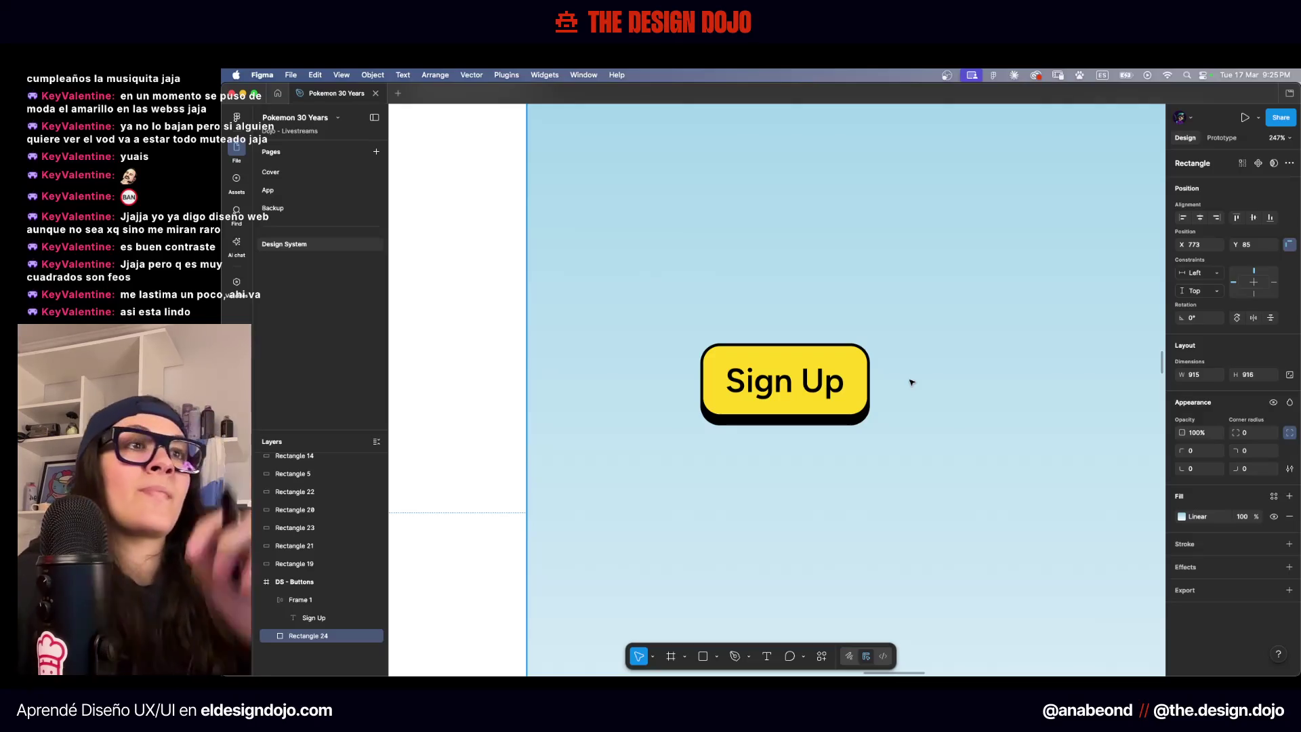
scroll(911, 380, down, 5)
scroll(937, 366, down, 5)
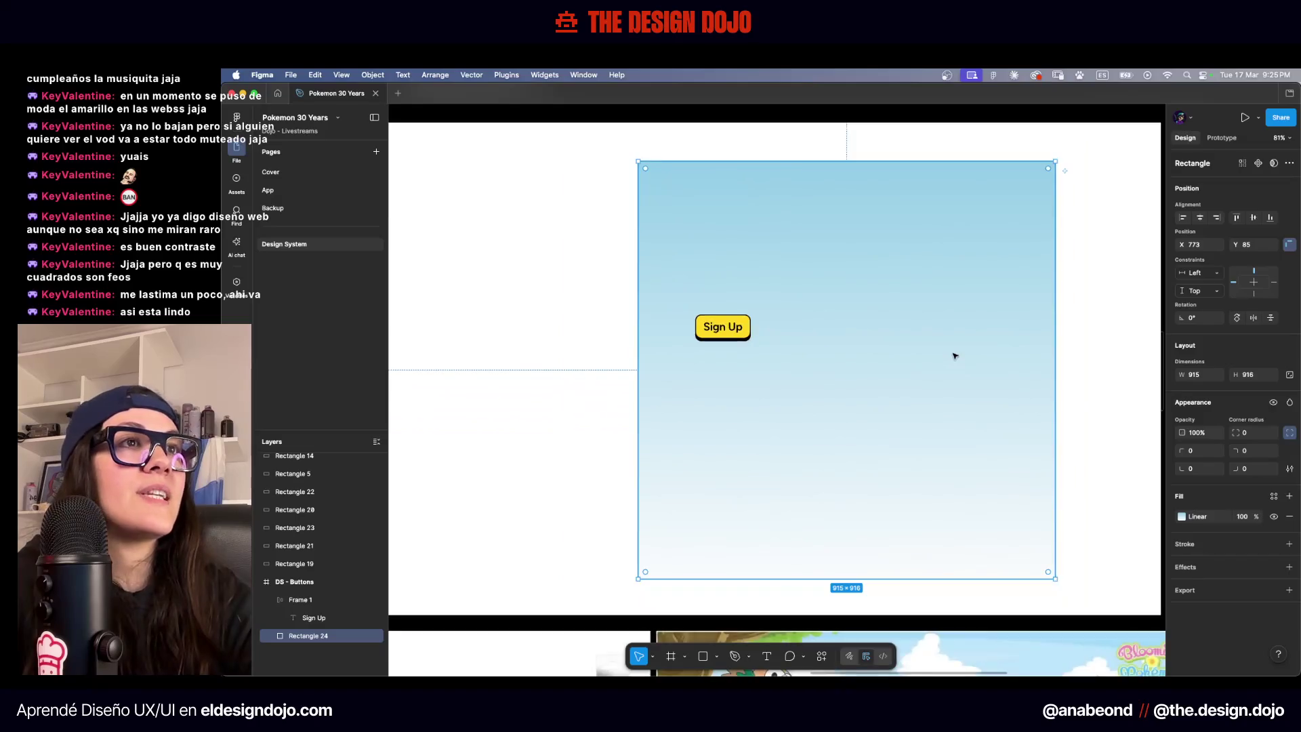
scroll(917, 401, up, 5)
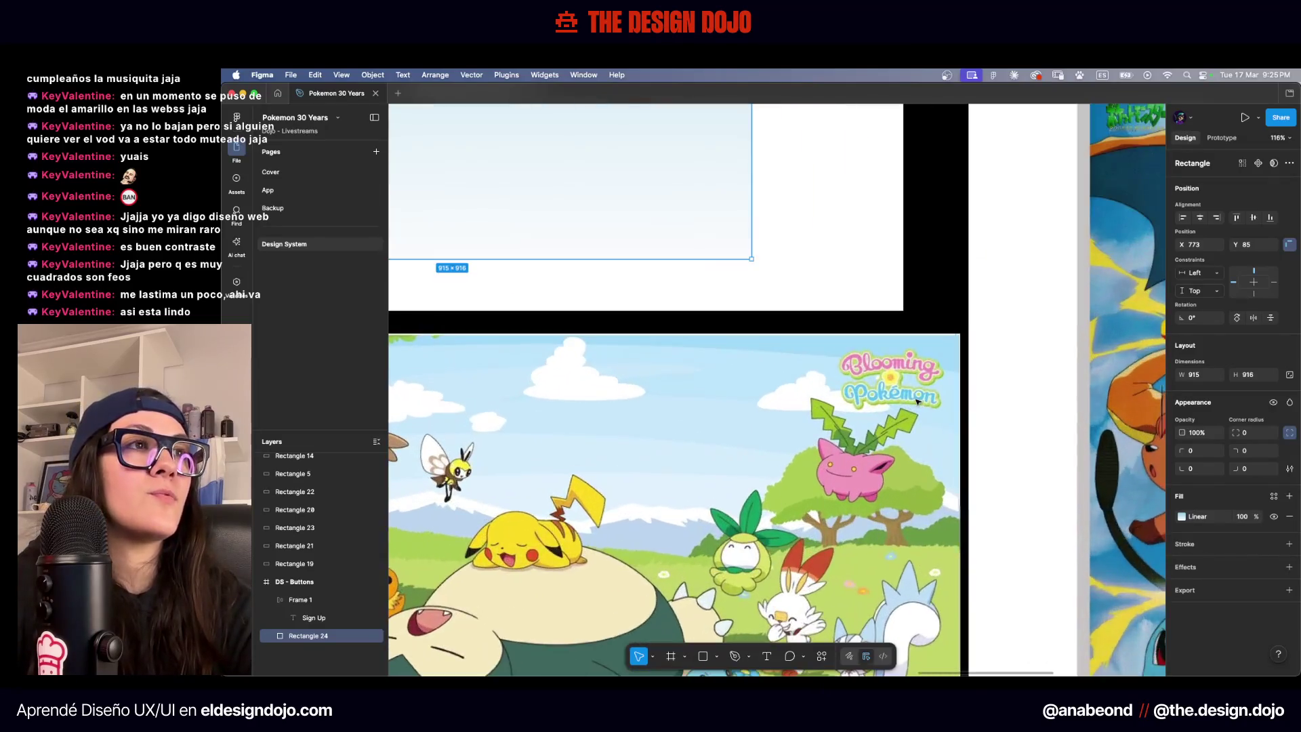
scroll(914, 364, down, 5)
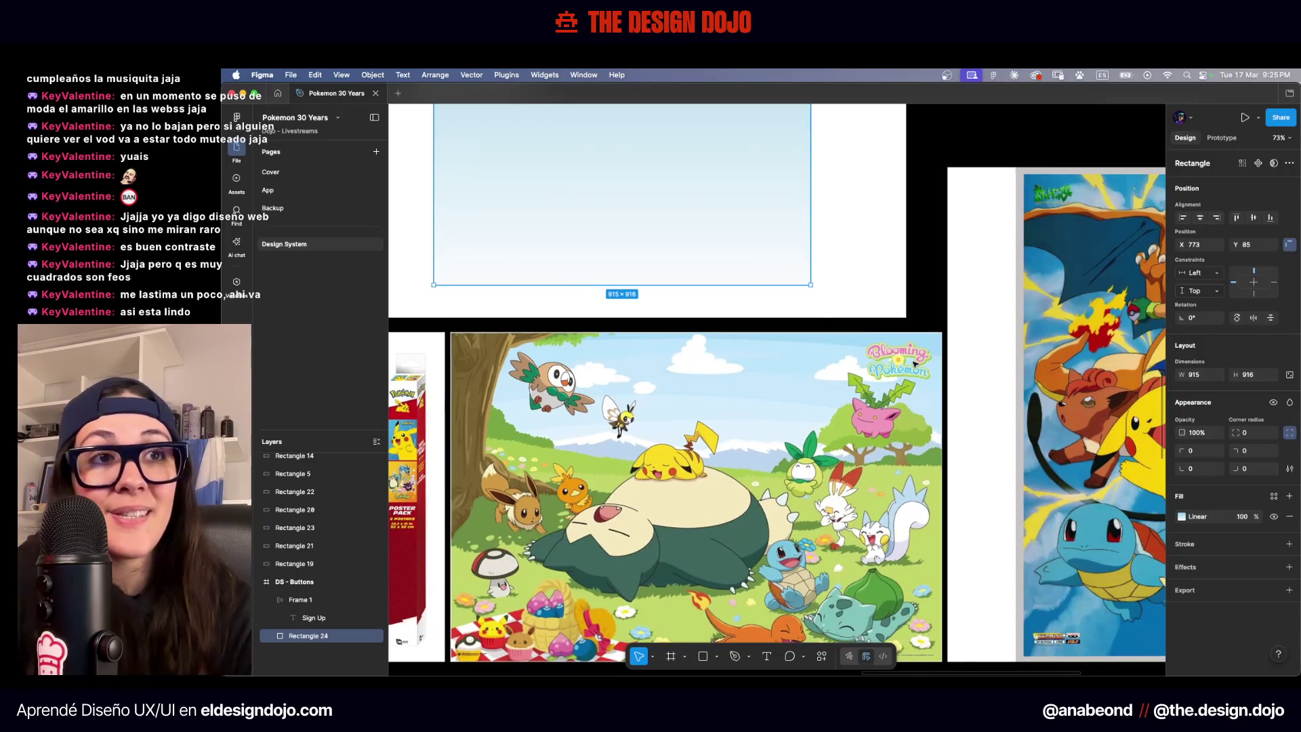
scroll(621, 522, up, 5)
scroll(622, 522, up, 5)
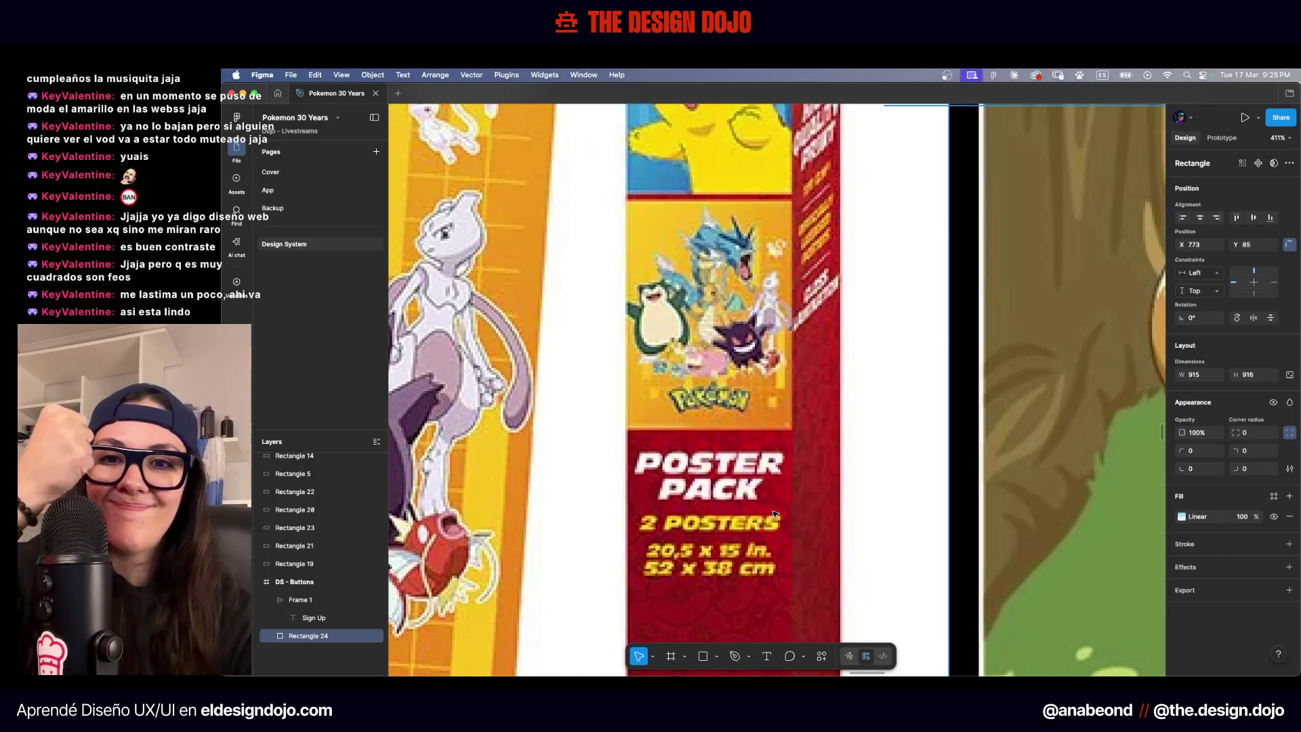
scroll(776, 515, down, 5)
key(ctrl+Up)
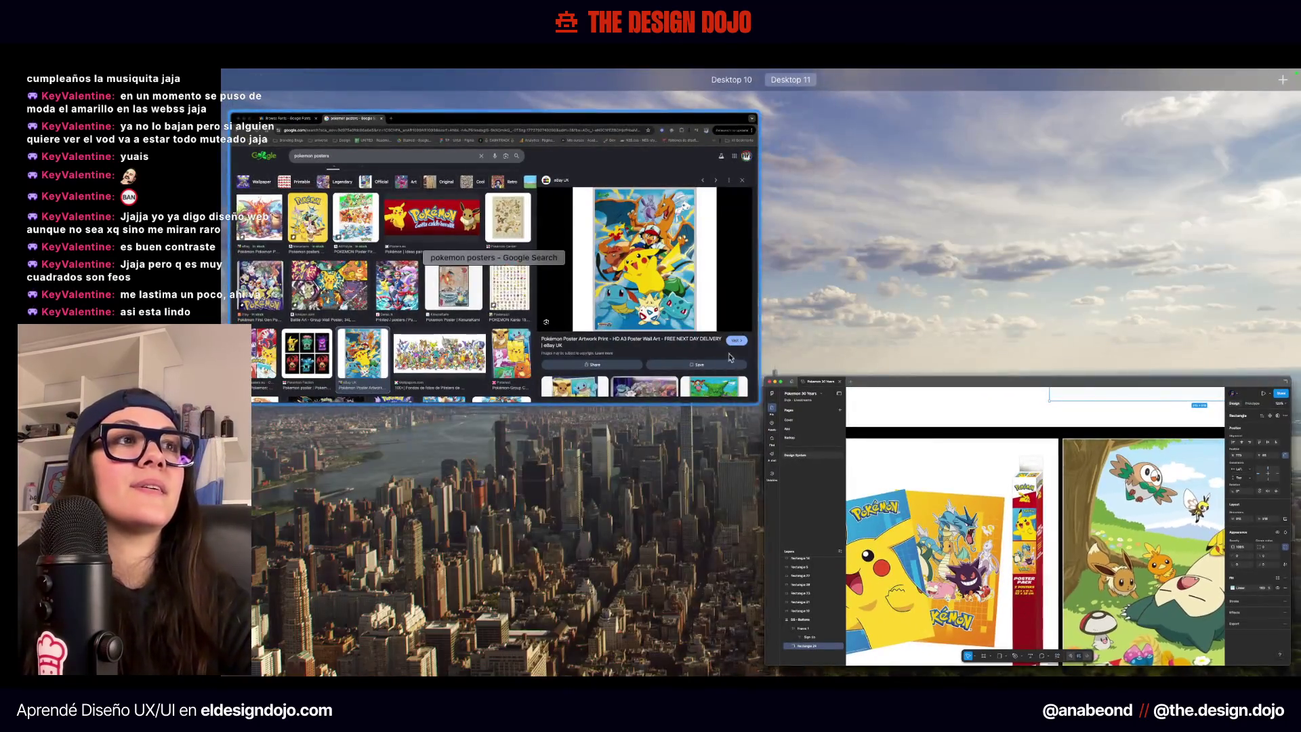
Go to the Google Fonts browse page and filter to Sans Serif families
click(703, 161)
click(313, 94)
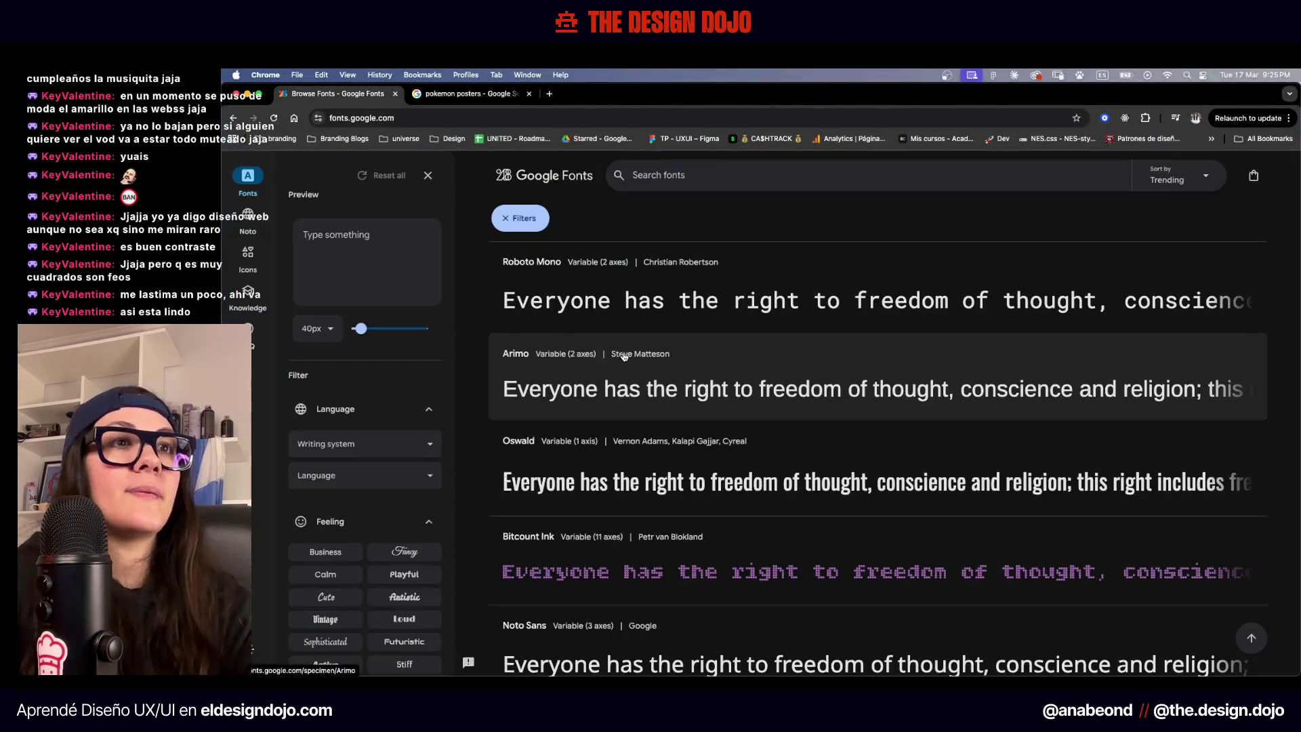
scroll(618, 351, down, 1)
scroll(372, 474, down, 4)
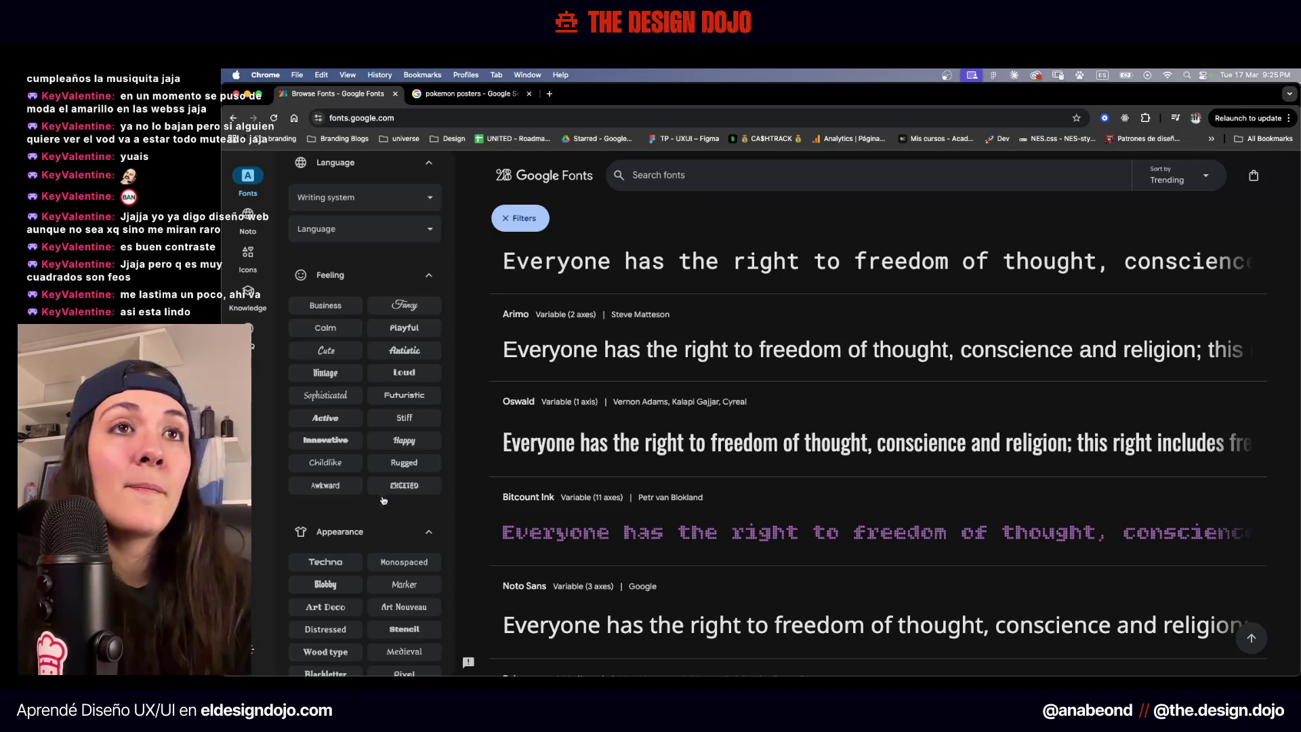
scroll(383, 500, down, 3)
scroll(356, 232, up, 2)
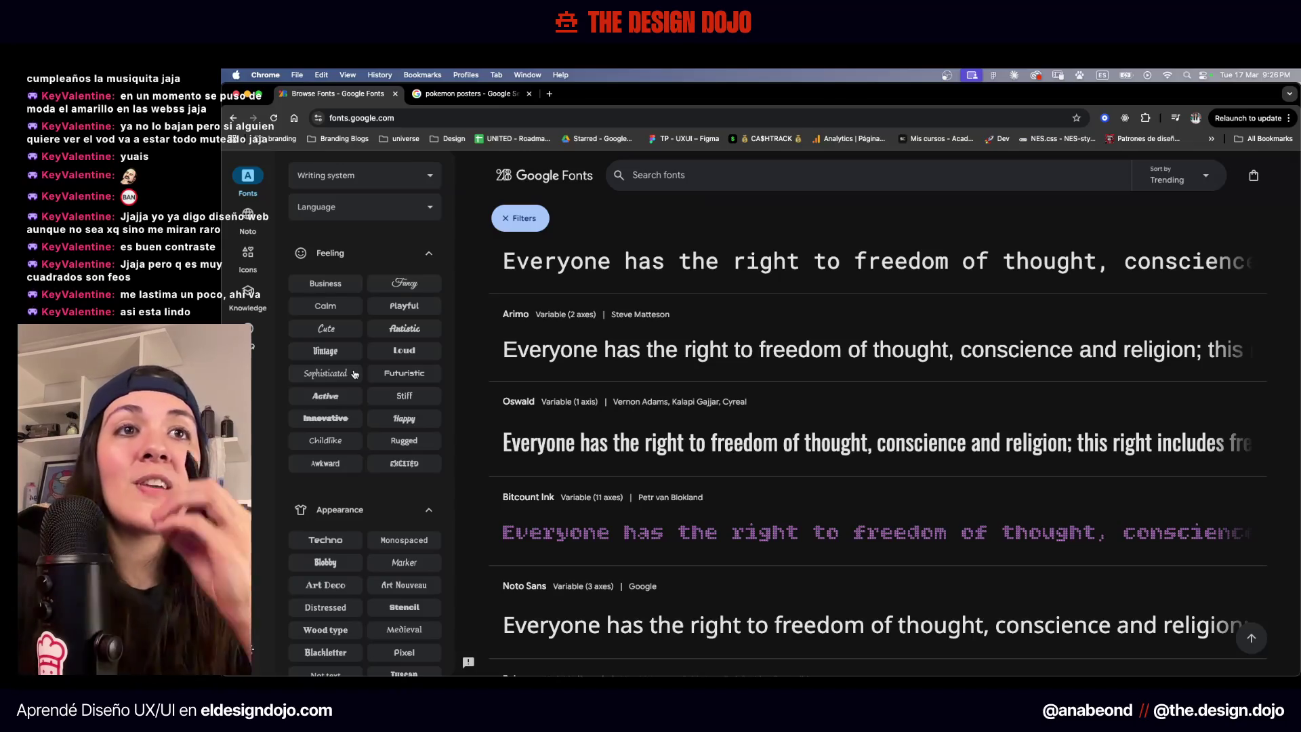
scroll(353, 373, down, 5)
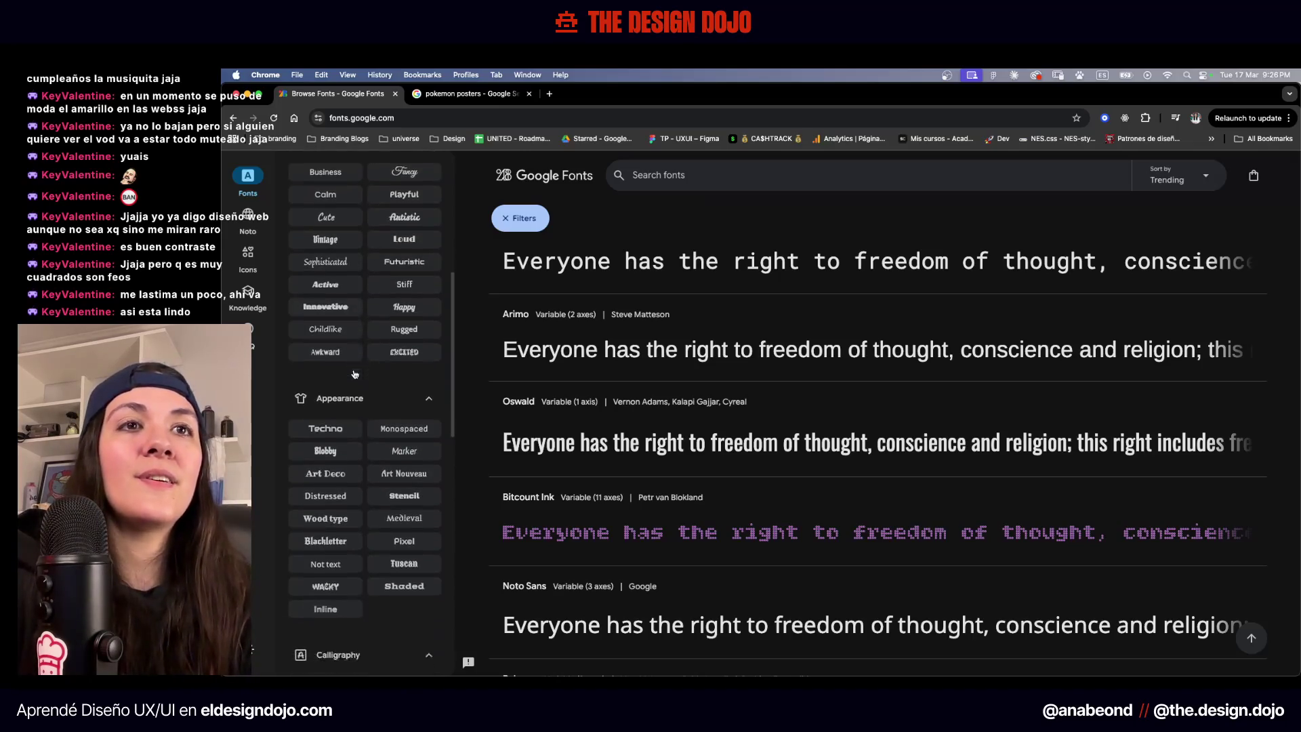
scroll(366, 443, down, 2)
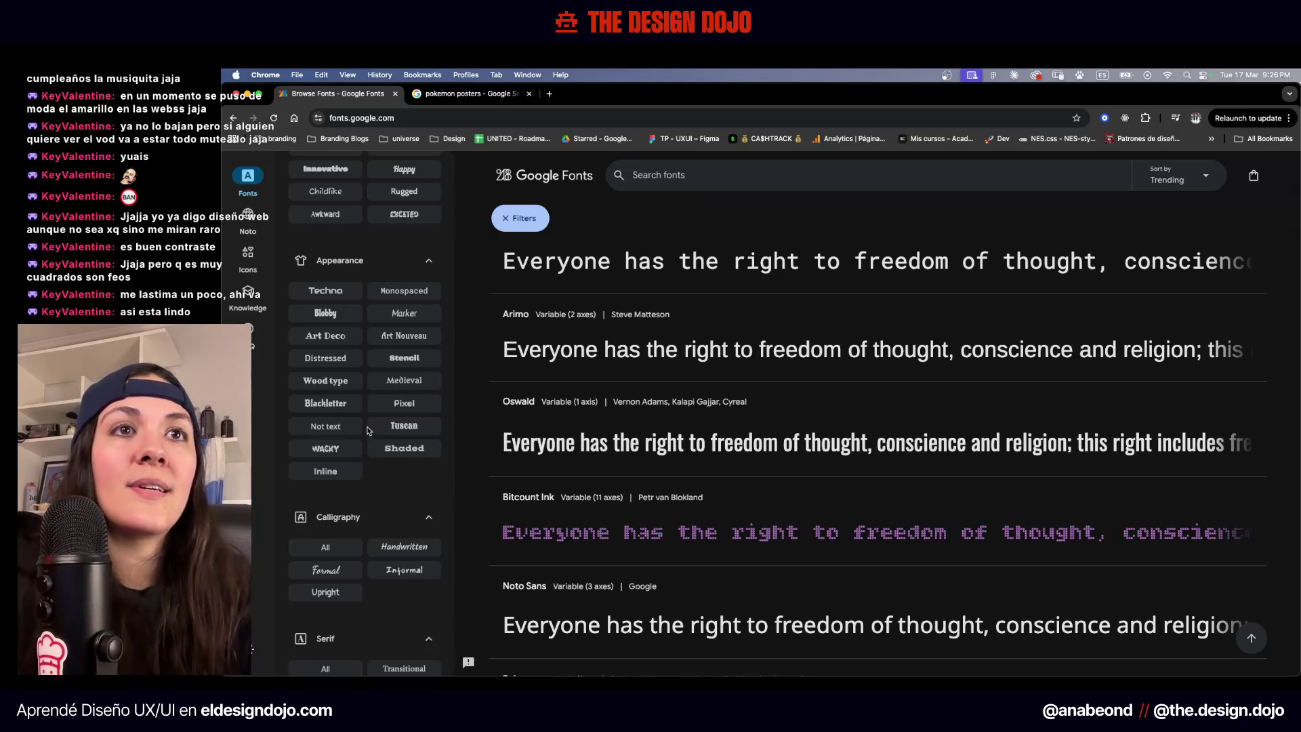
scroll(401, 320, down, 5)
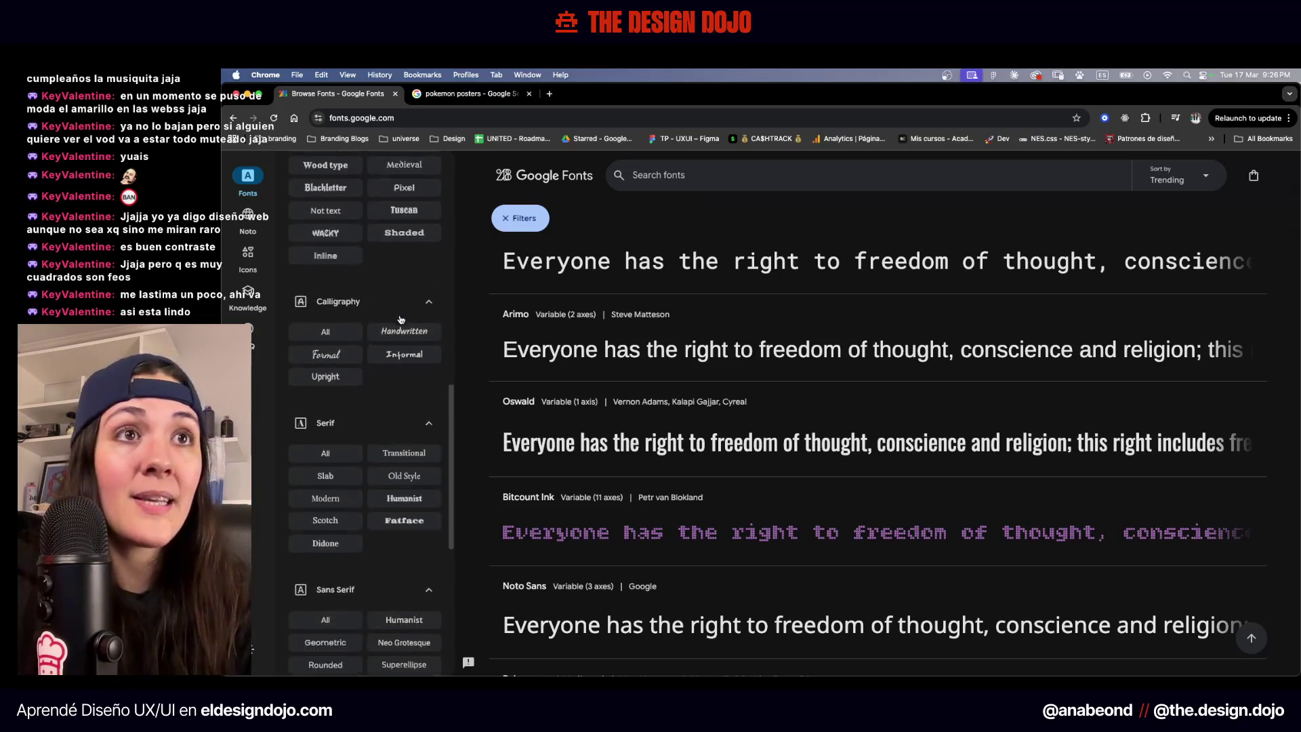
scroll(400, 320, down, 1)
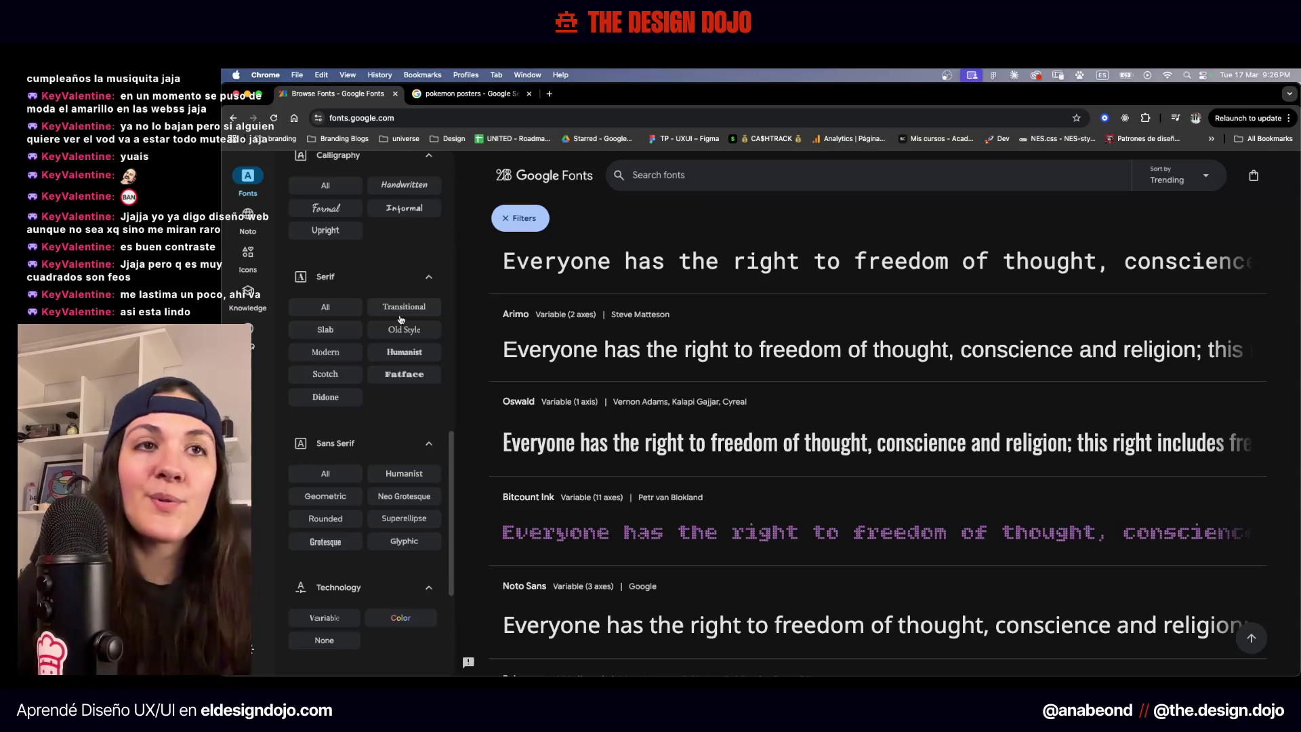
scroll(353, 312, down, 3)
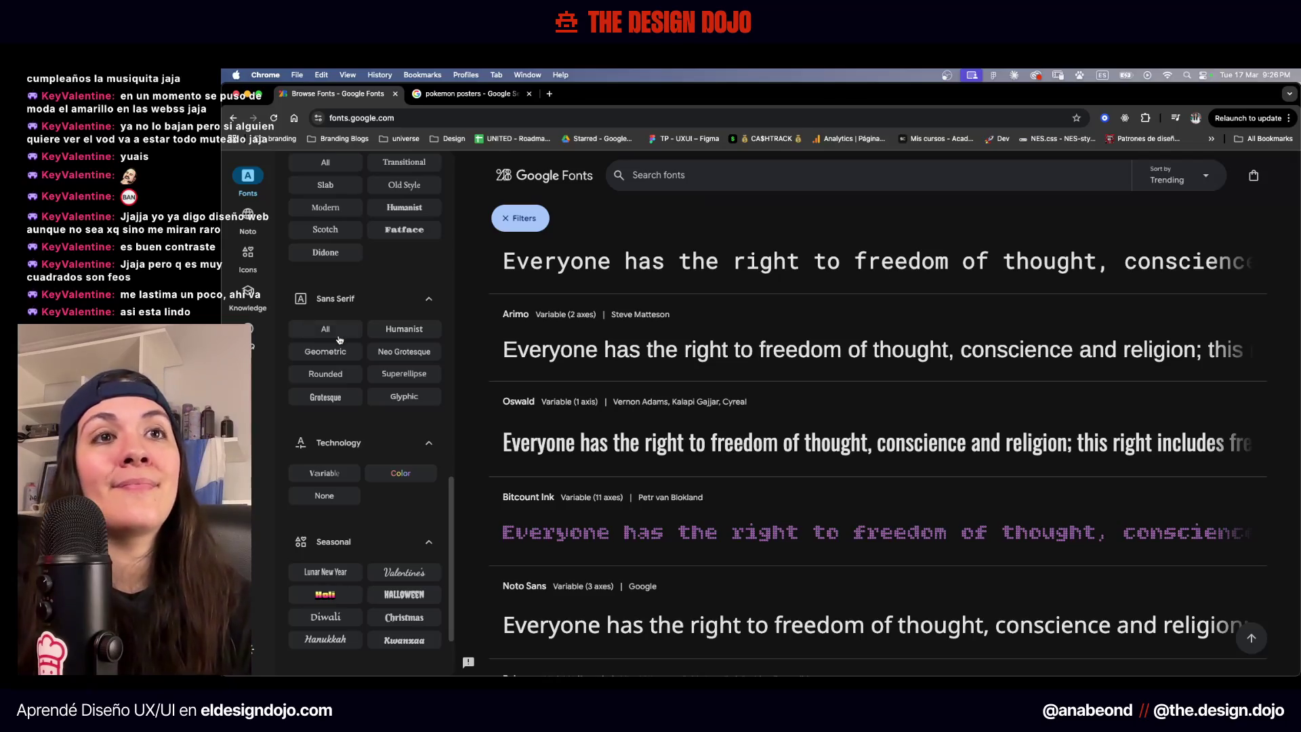
click(341, 332)
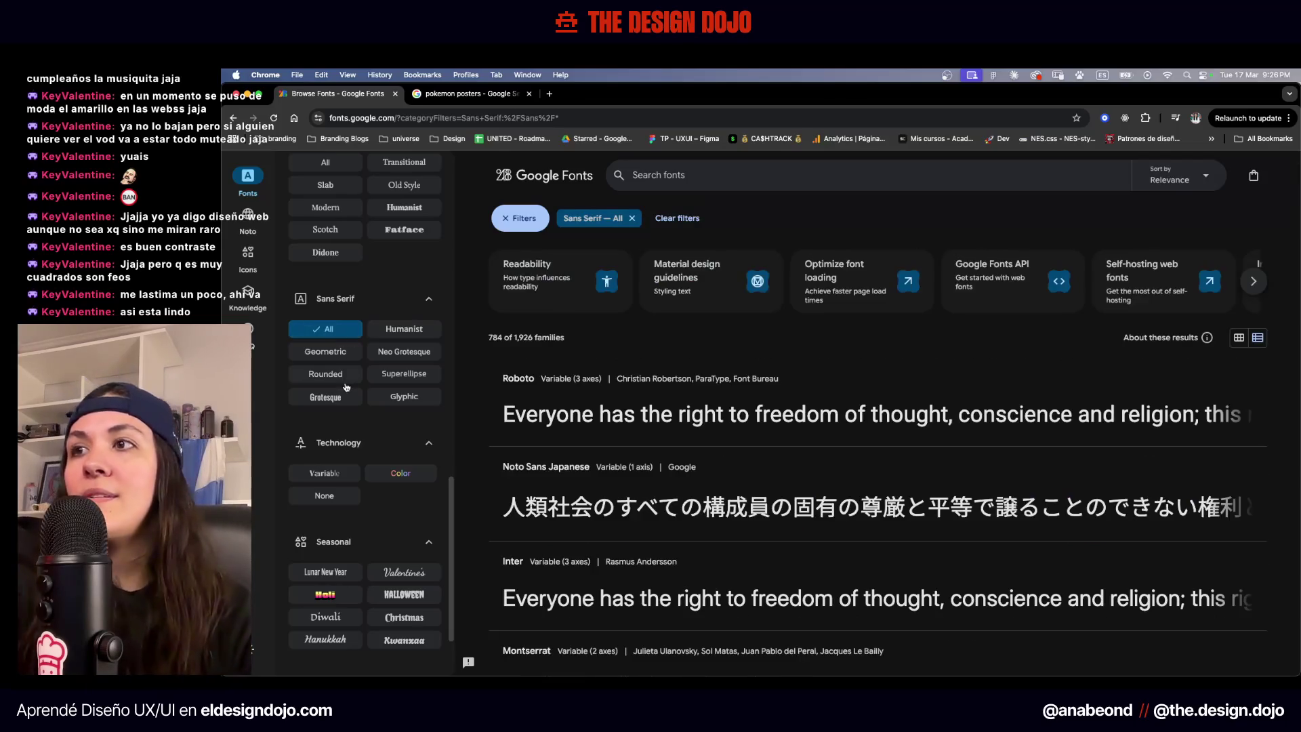
Scroll to the Feeling filters and choose Active
scroll(346, 387, down, 2)
scroll(353, 407, up, 10)
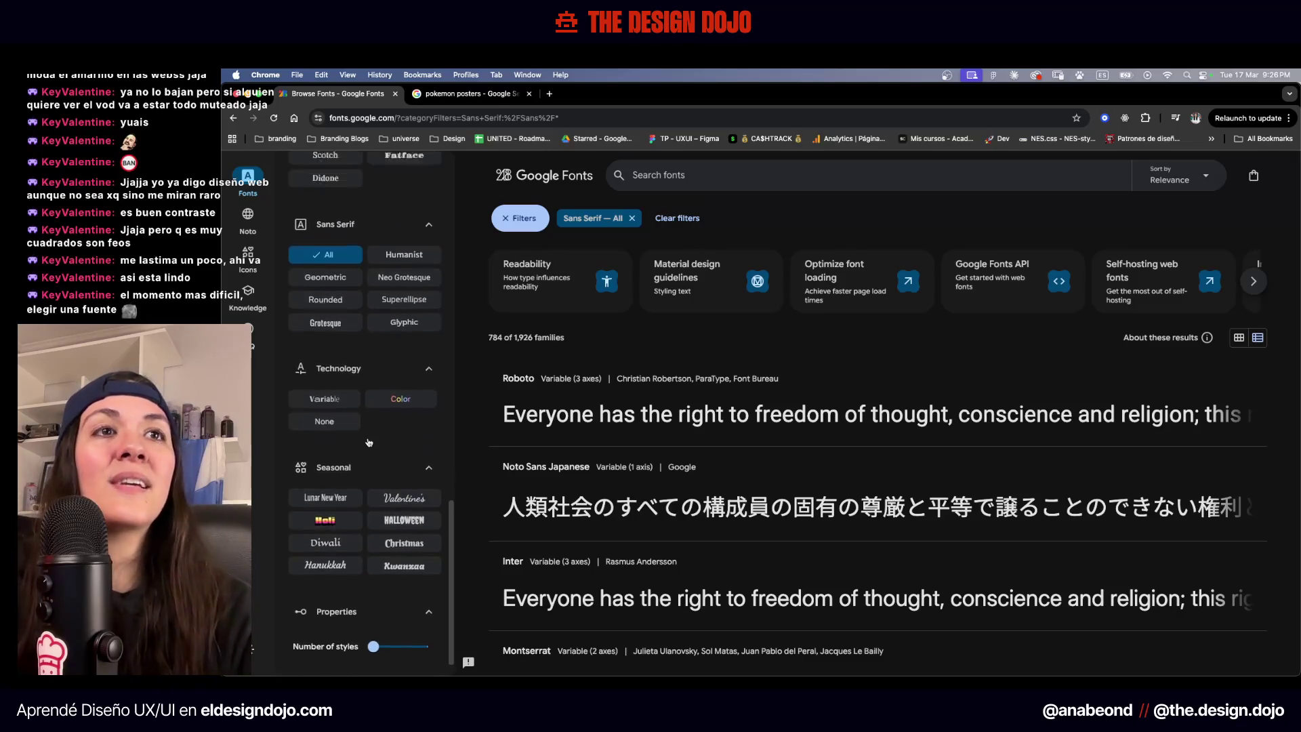
scroll(382, 452, down, 3)
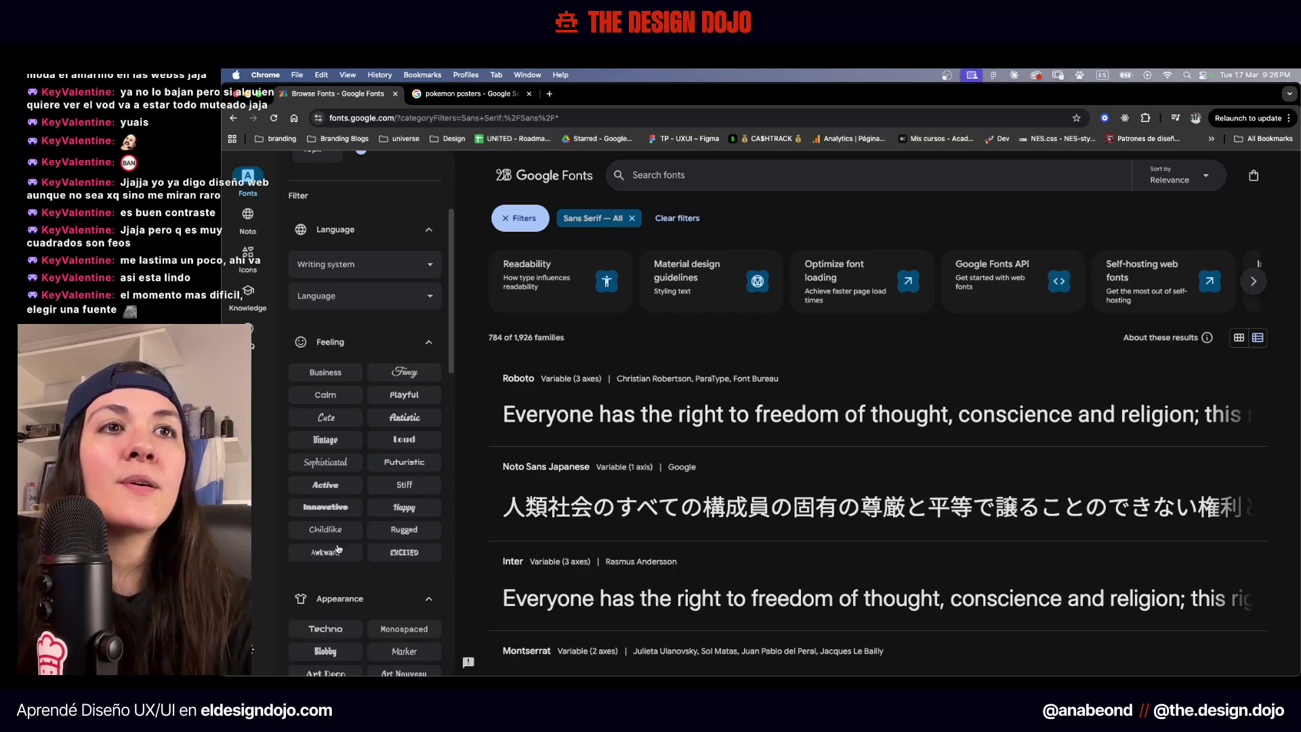
scroll(371, 456, down, 2)
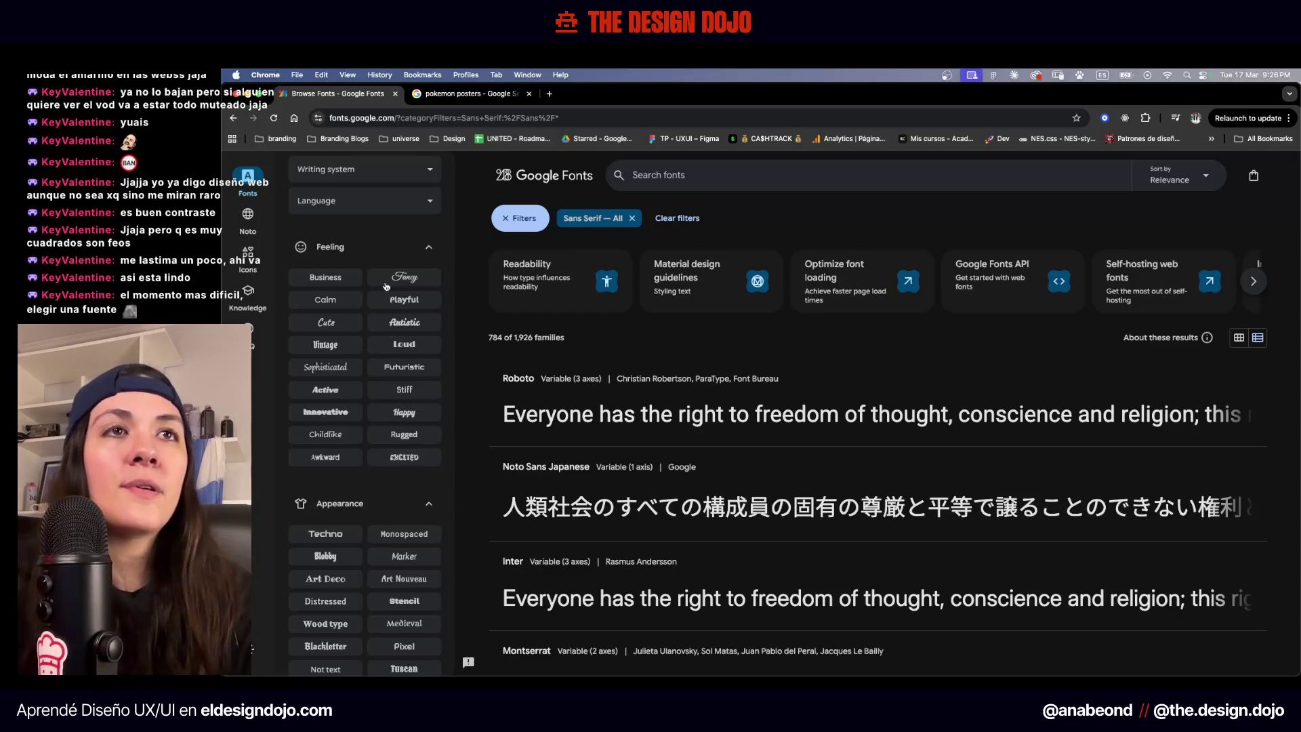
scroll(372, 299, up, 3)
scroll(363, 489, down, 4)
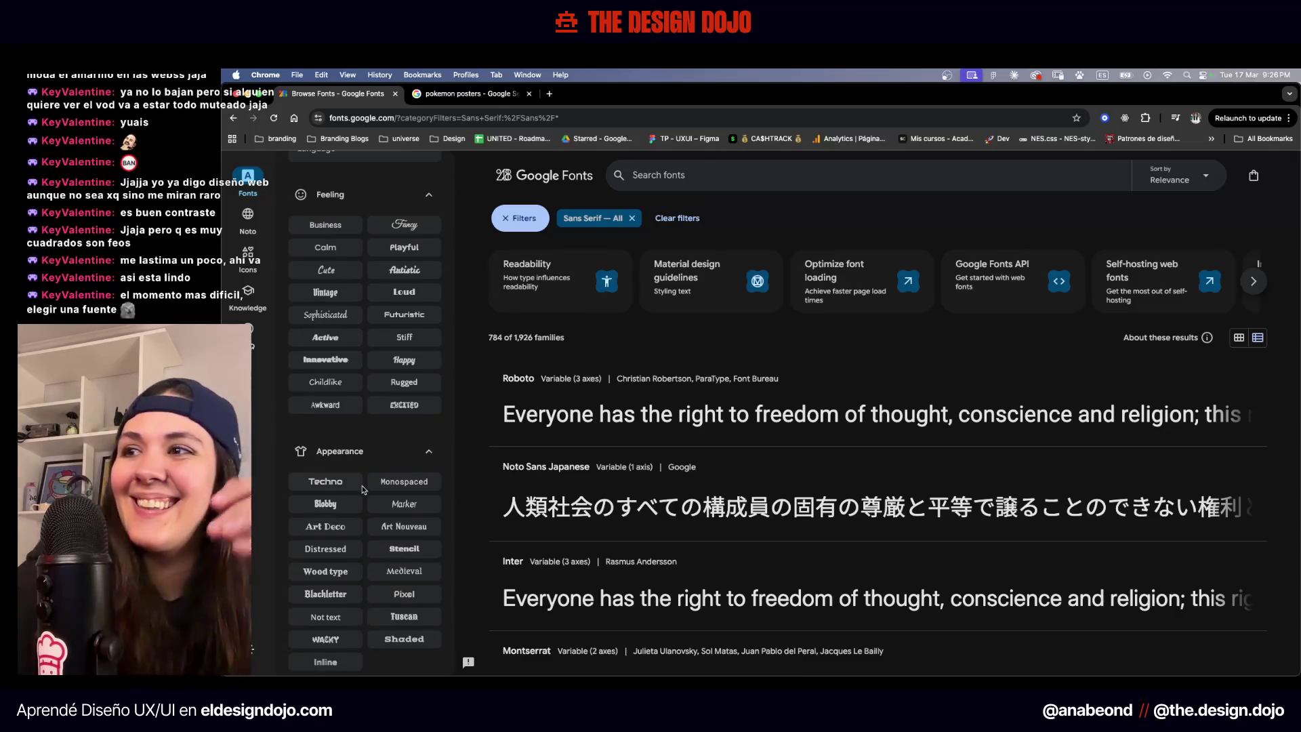
scroll(384, 379, up, 2)
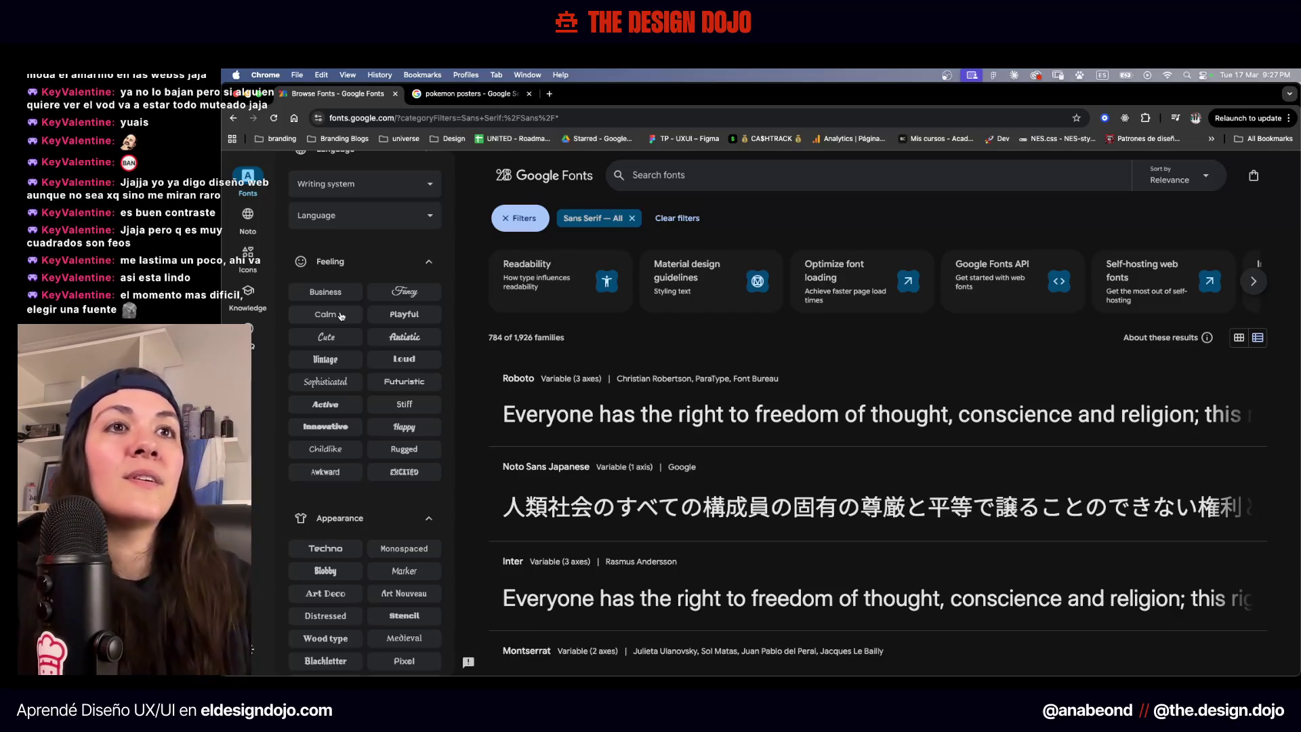
scroll(349, 339, down, 2)
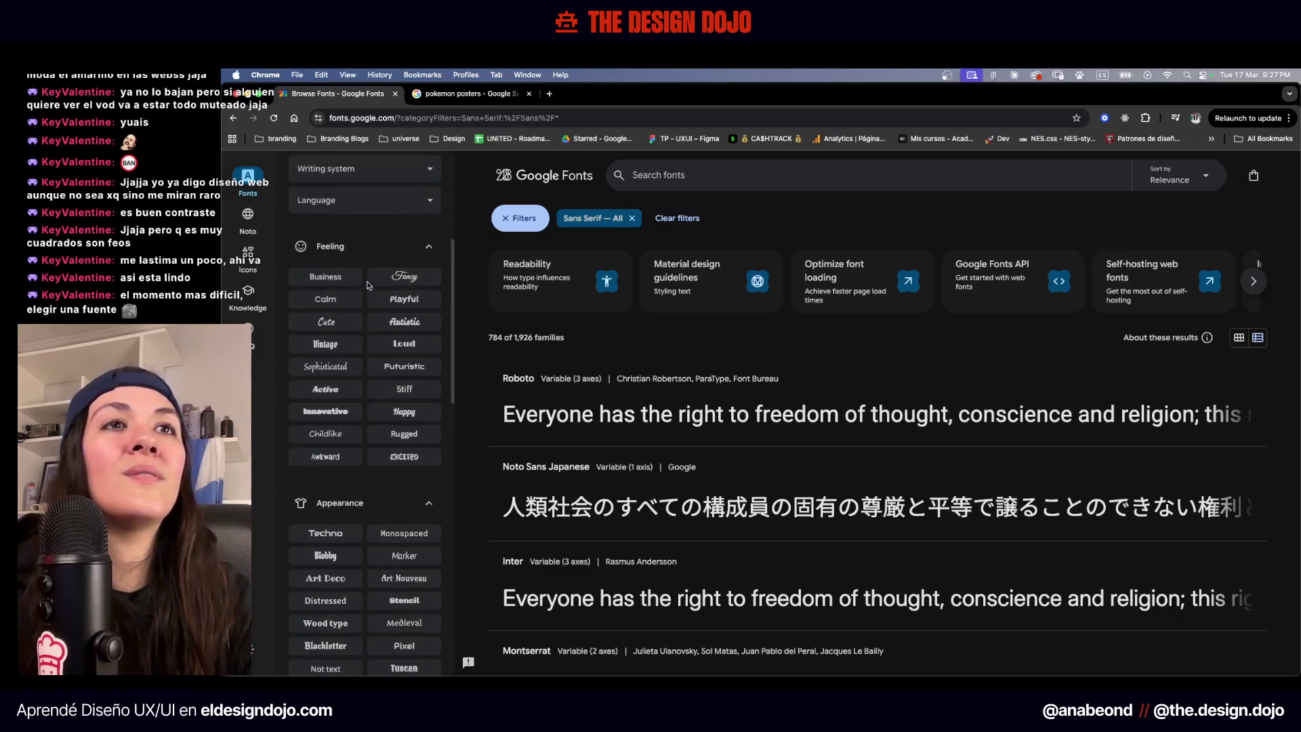
scroll(344, 426, down, 2)
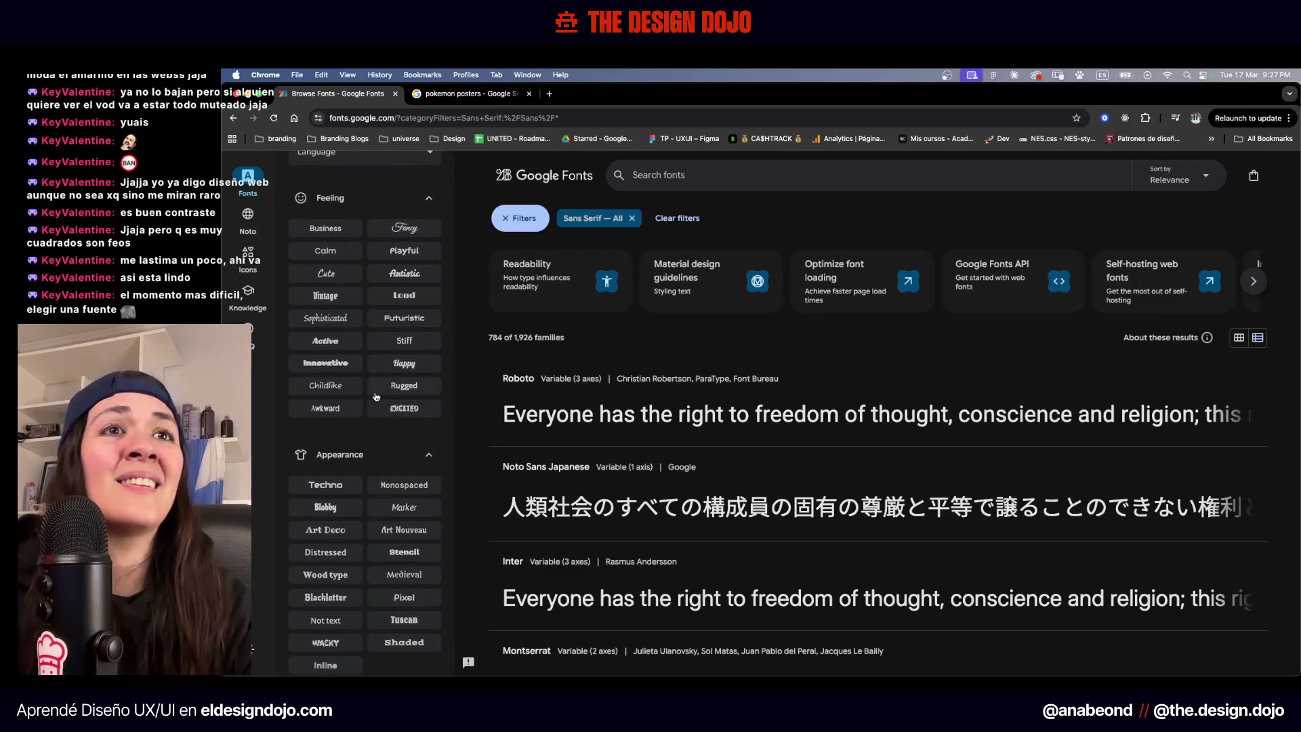
click(344, 341)
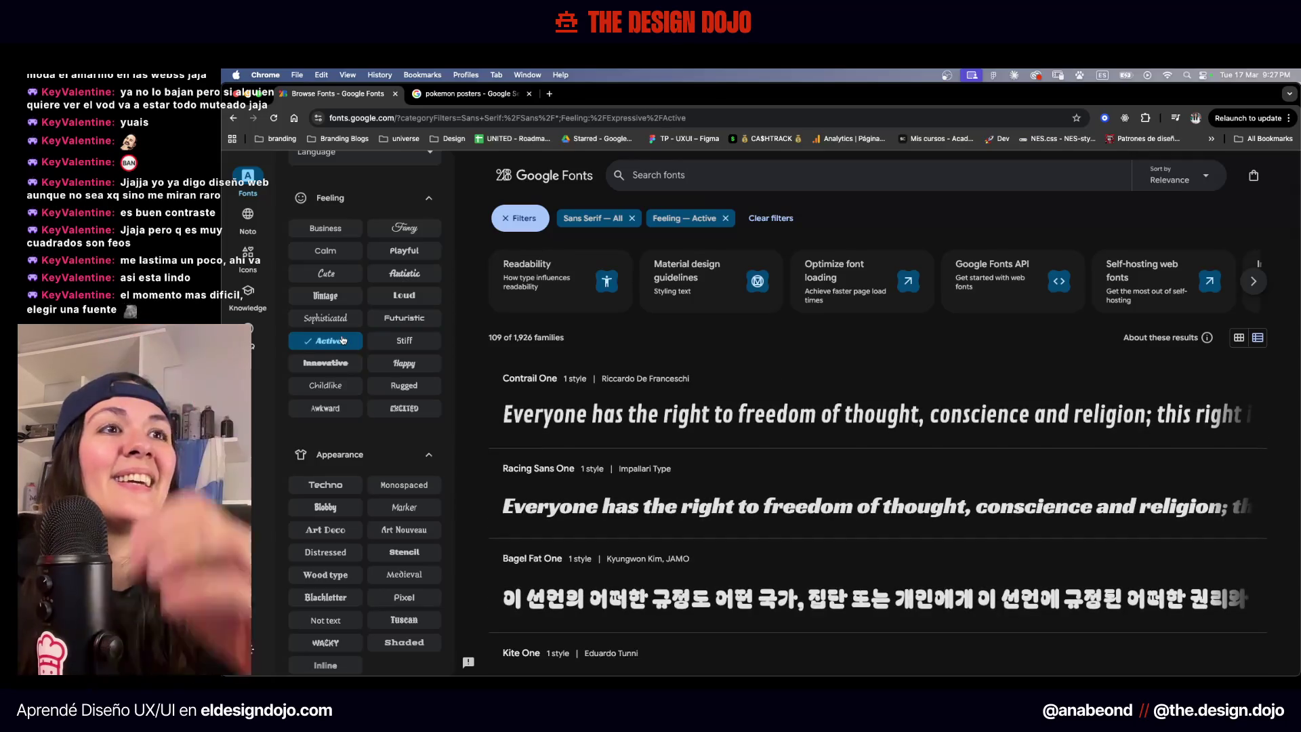
Open Racing Sans One and Contrail One in separate tabs, then view Racing Sans One
scroll(642, 372, down, 3)
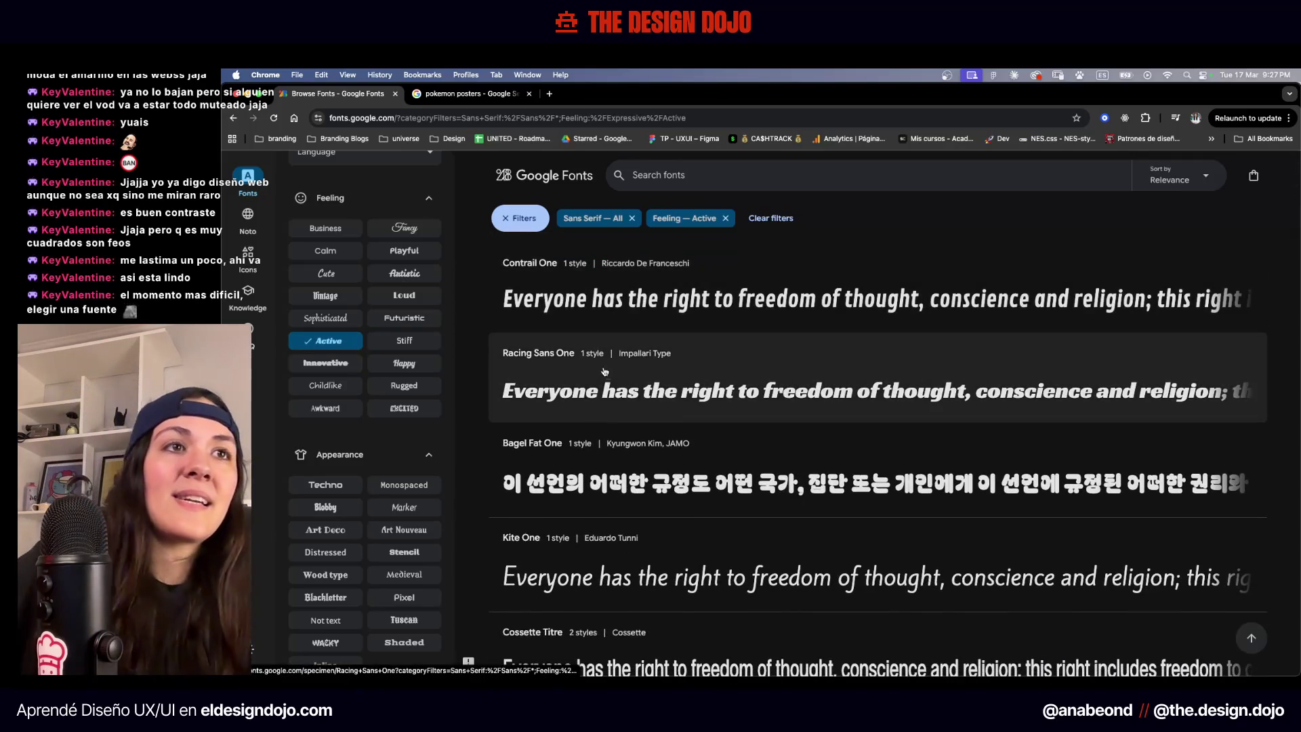
super+click(605, 388)
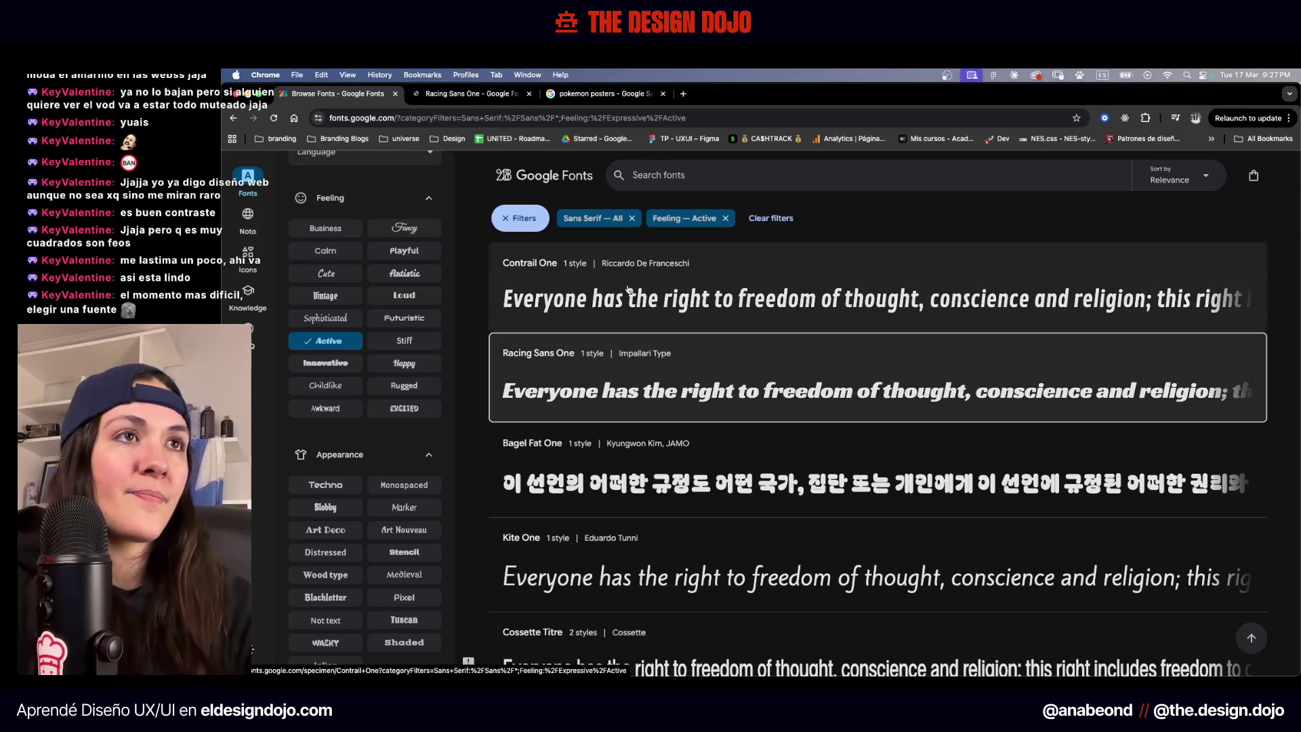
super+click(603, 298)
scroll(640, 475, down, 5)
scroll(640, 473, down, 1)
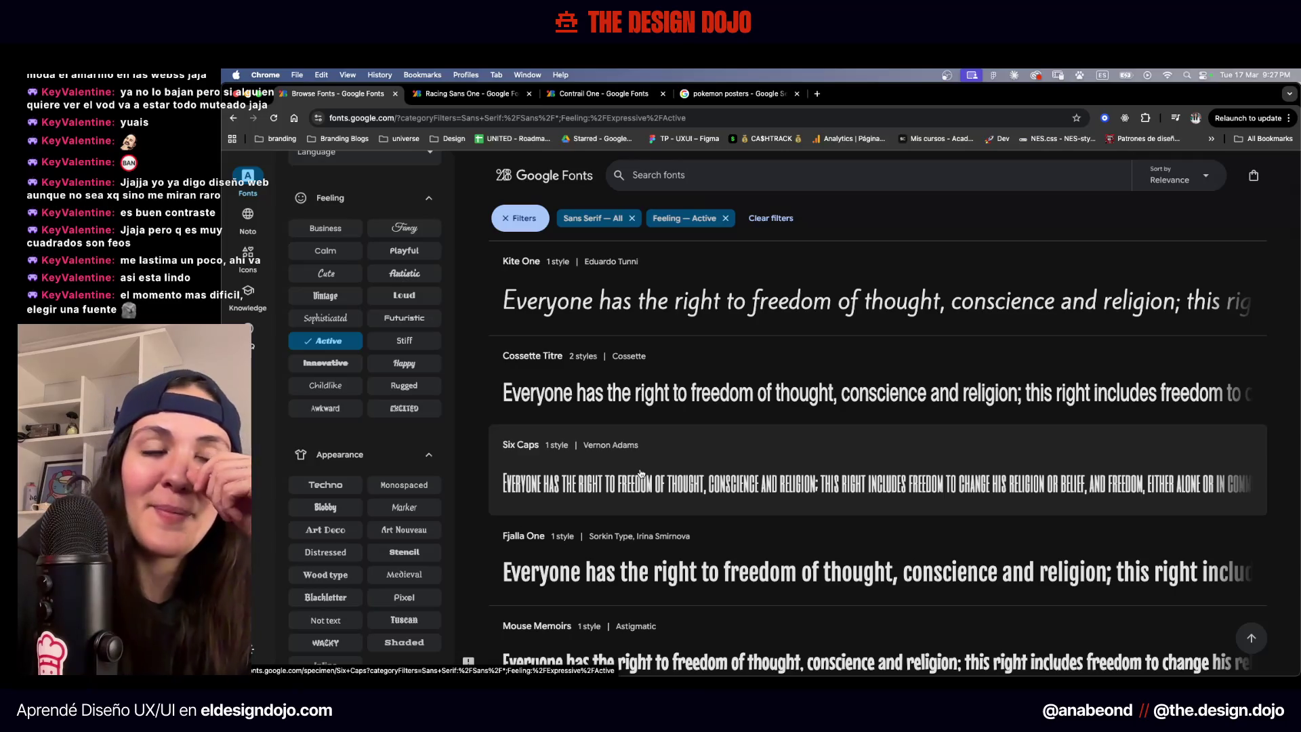
scroll(640, 473, down, 8)
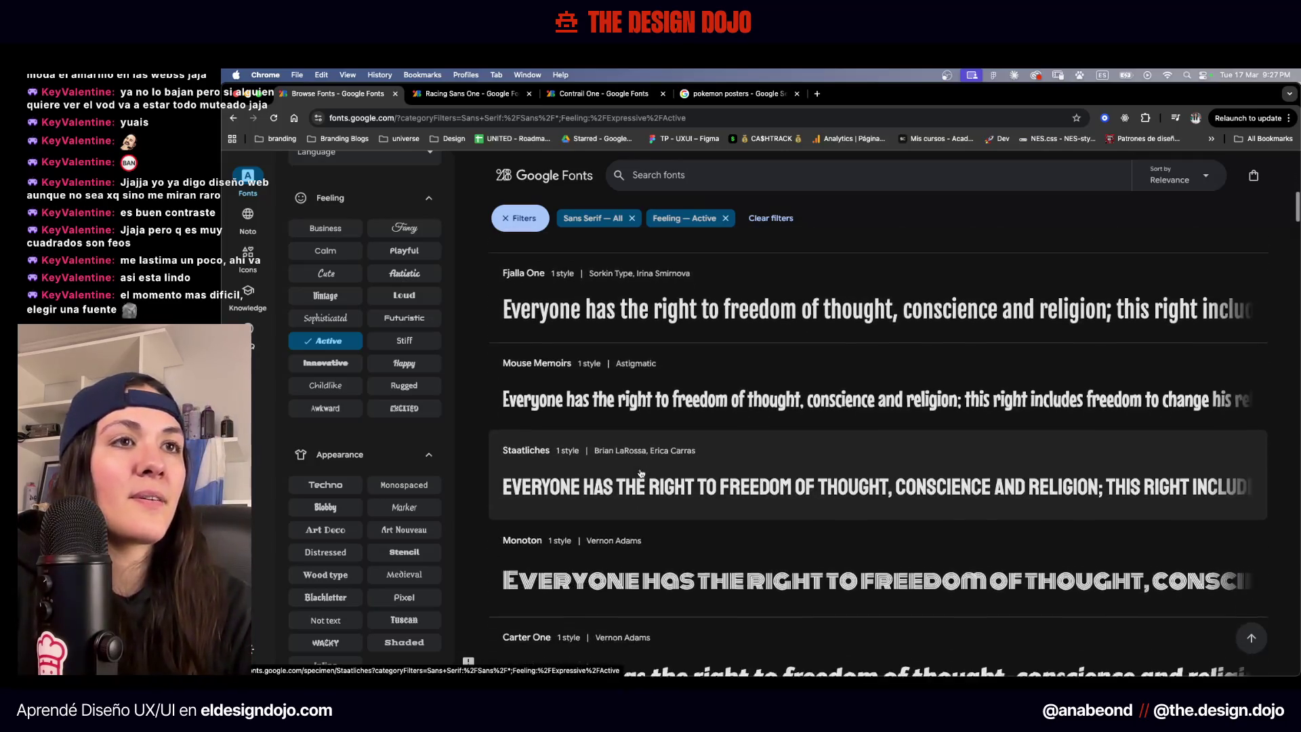
scroll(658, 273, down, 5)
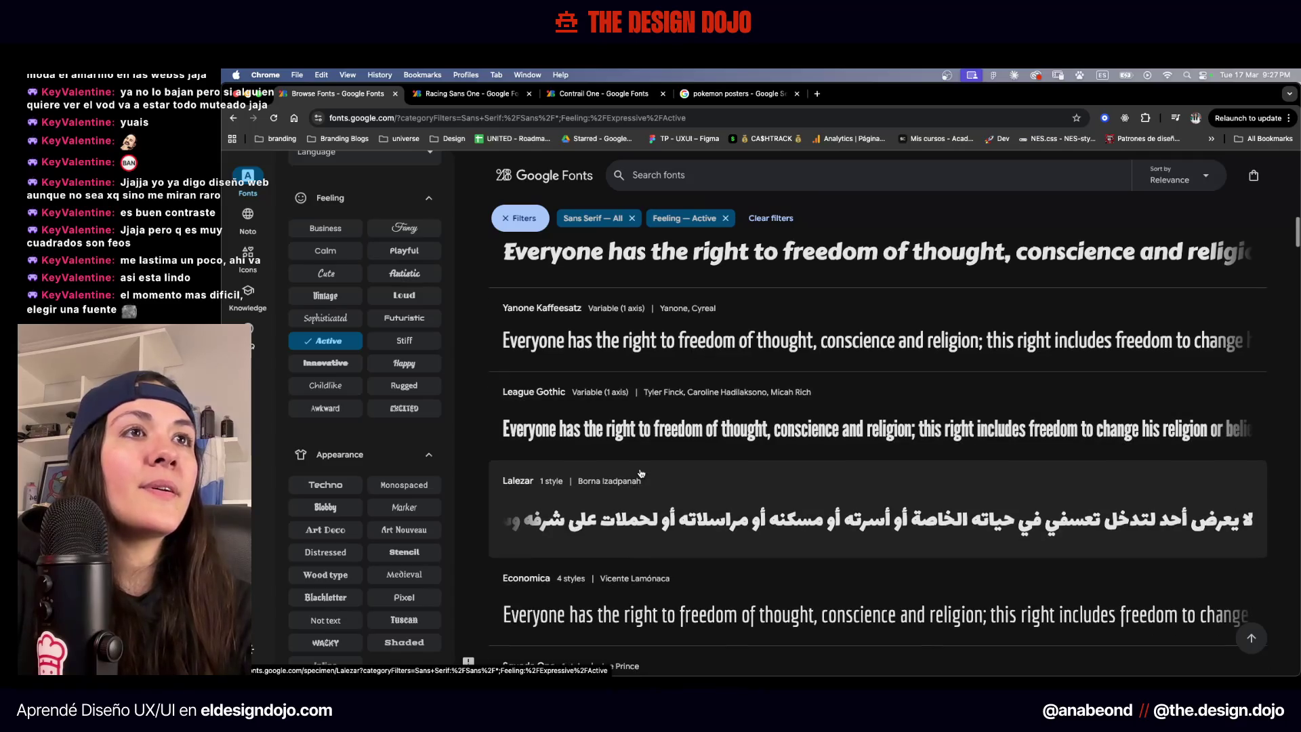
scroll(659, 273, up, 2)
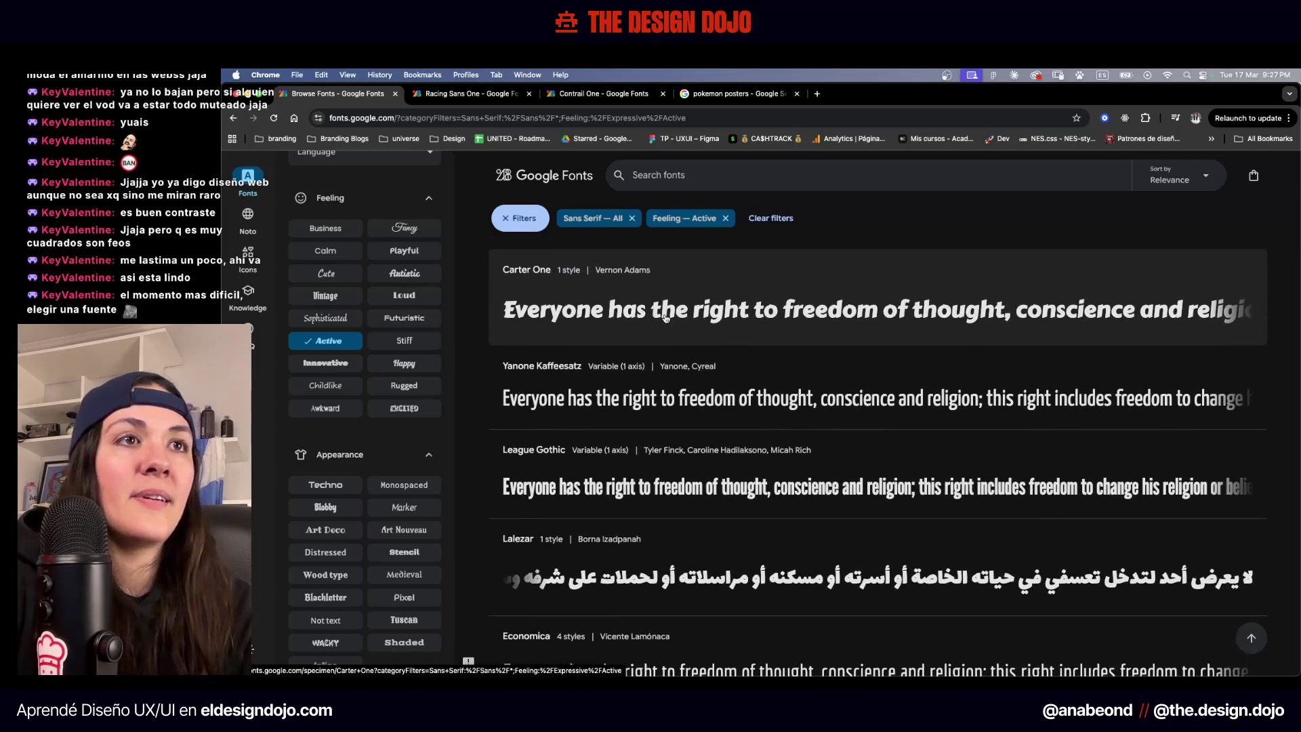
click(473, 95)
Preview the text POKEMON in the Contrail One specimen
scroll(546, 339, down, 3)
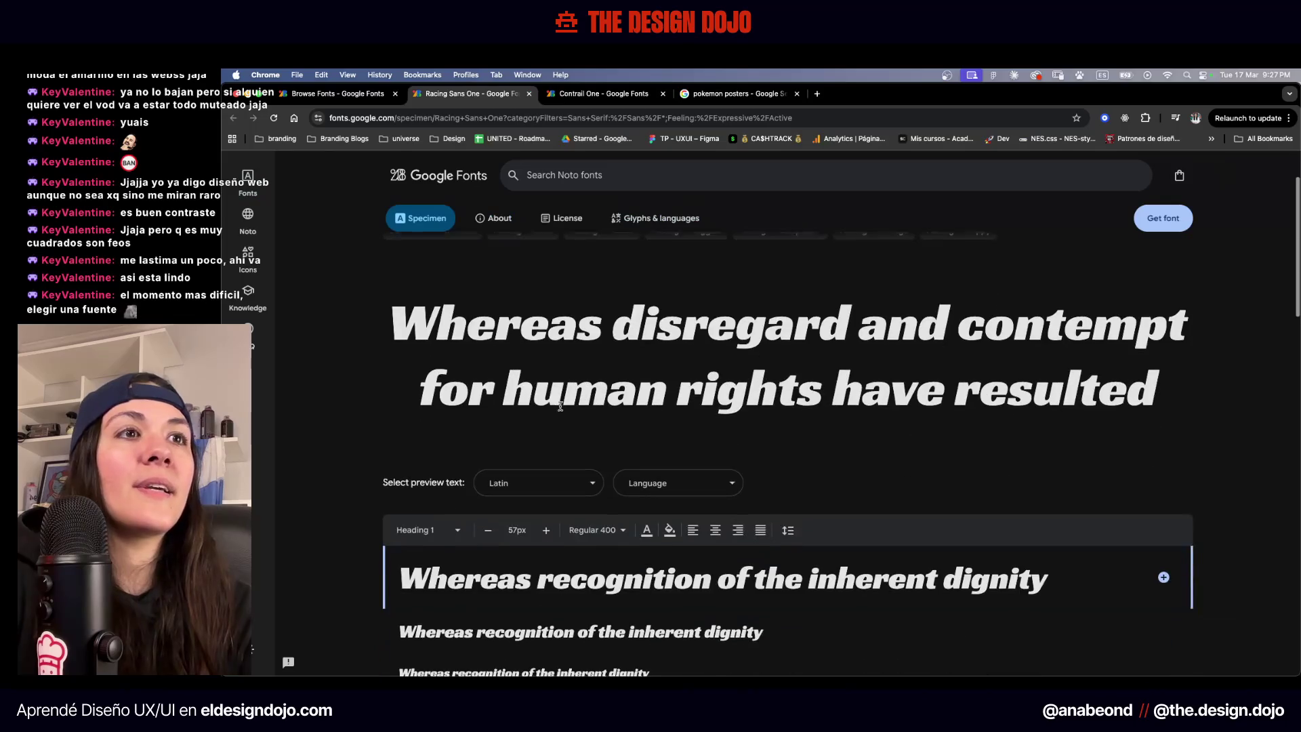
scroll(548, 437, down, 4)
scroll(555, 502, up, 5)
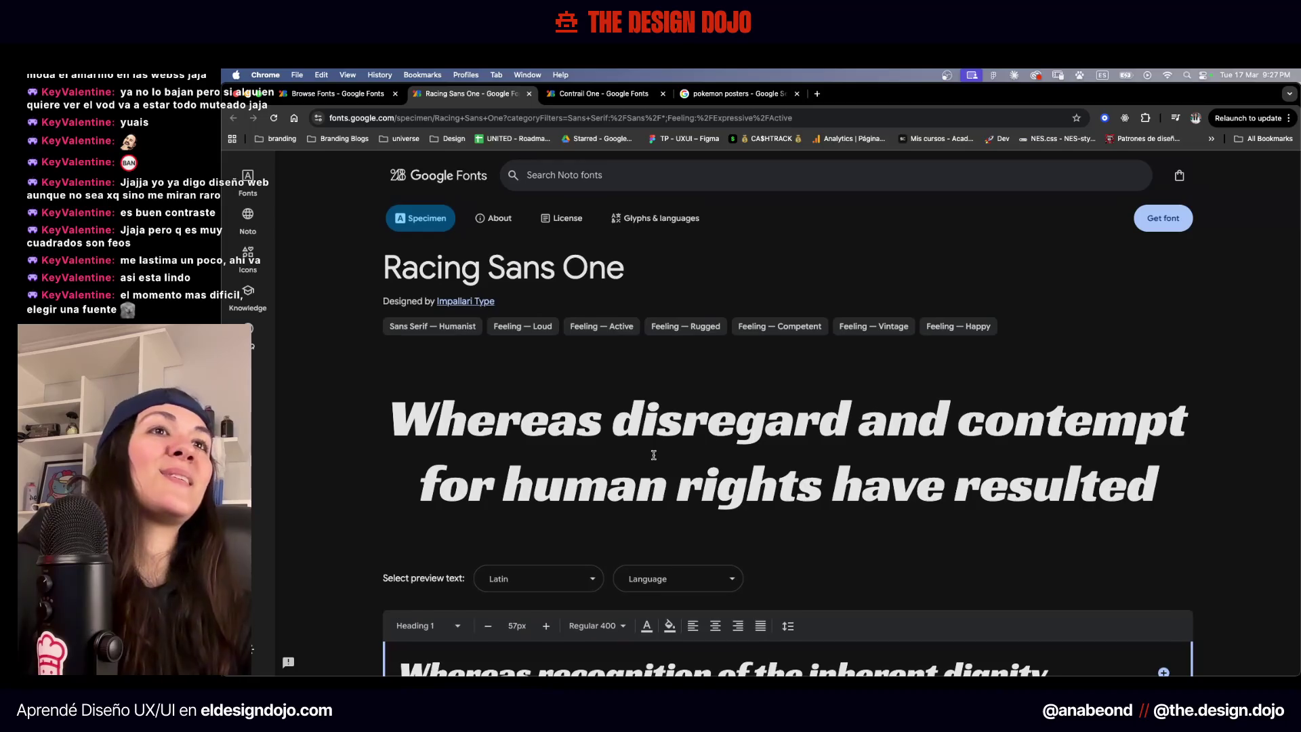
click(612, 95)
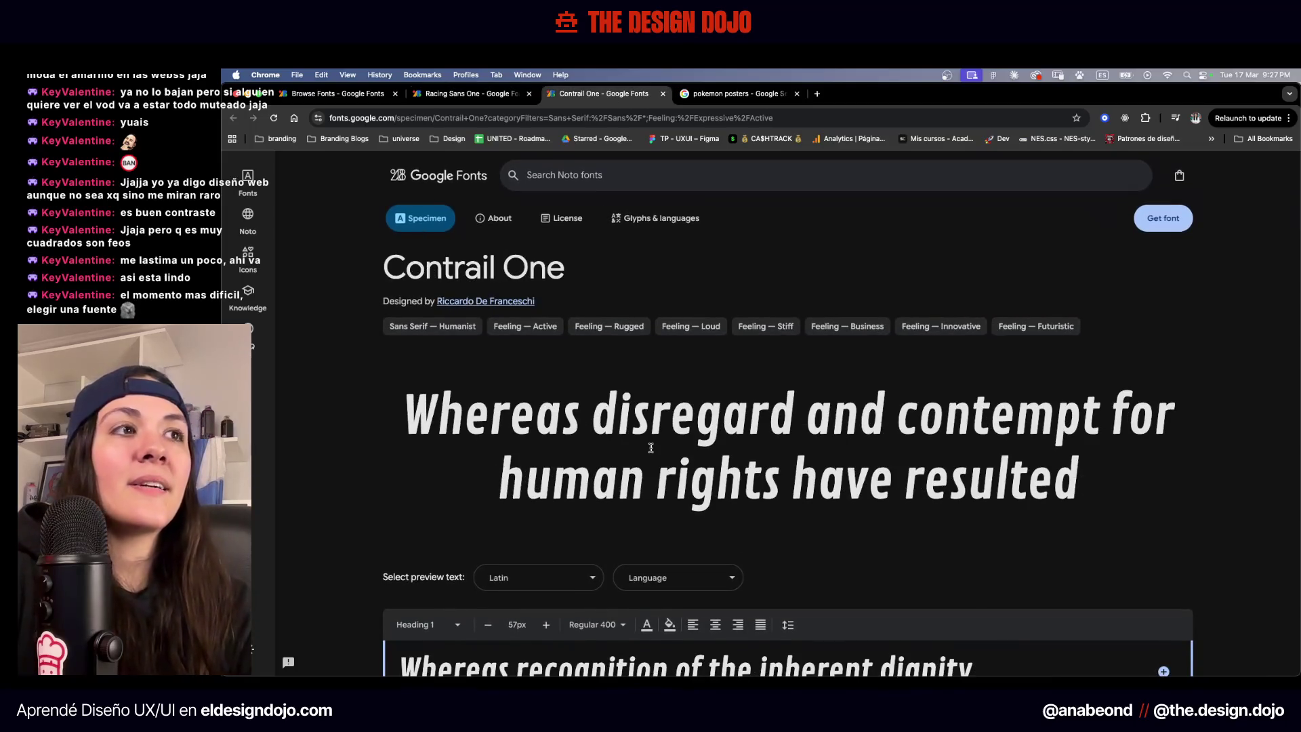
scroll(651, 447, down, 4)
scroll(596, 481, up, 4)
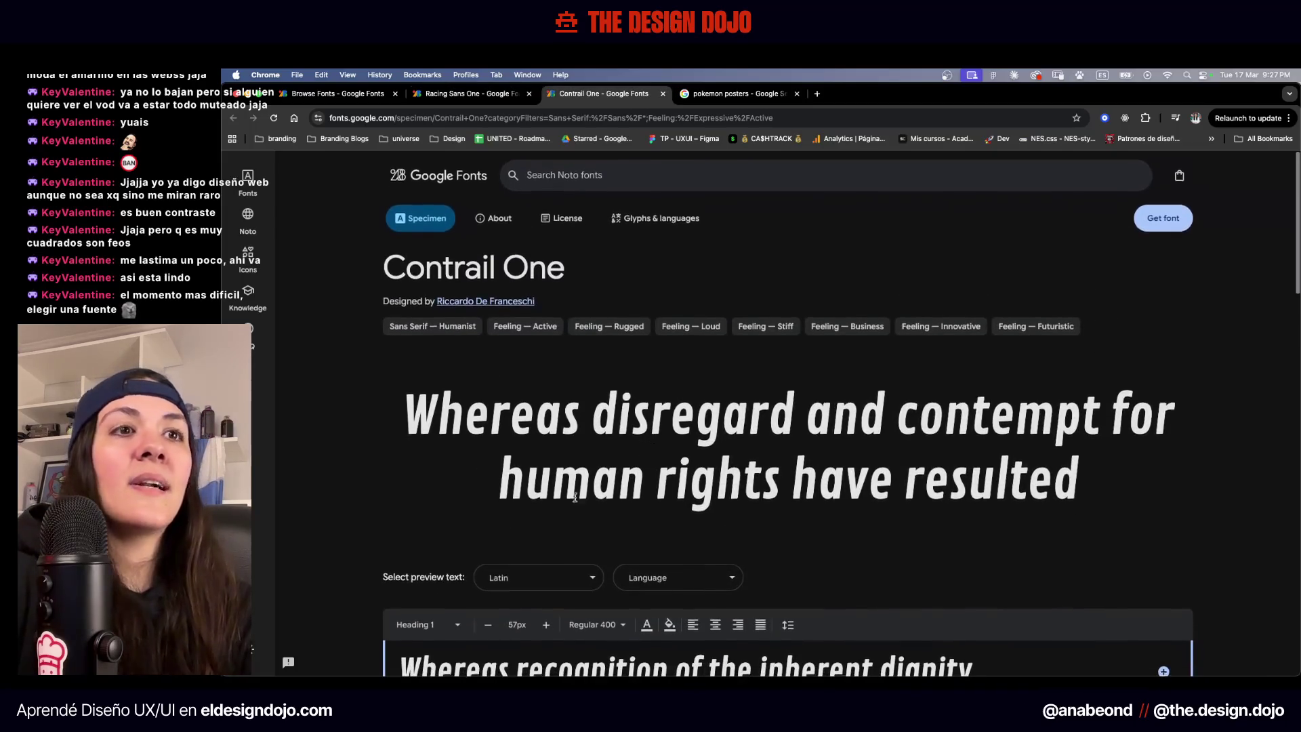
scroll(567, 468, down, 5)
scroll(535, 474, down, 3)
click(472, 444)
text(POke)
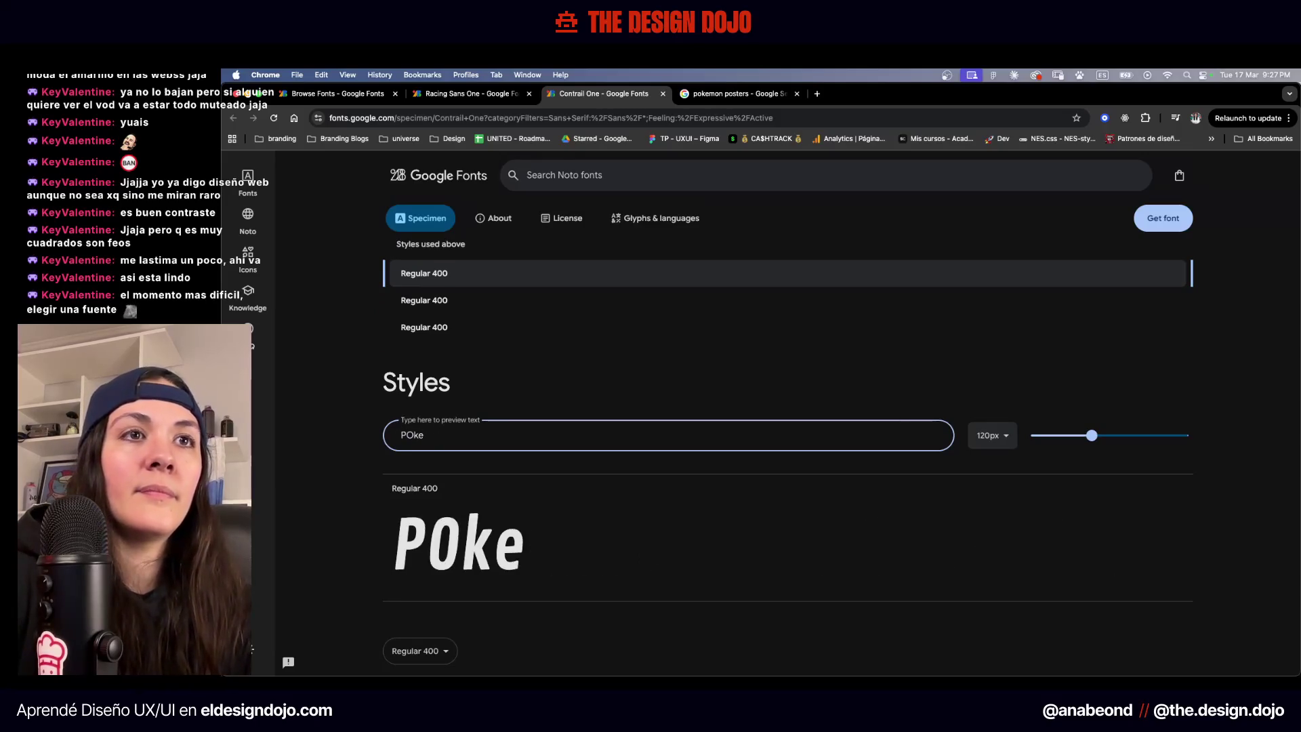
key(BackSpace)
key(BackSpace)
text(KEMON)
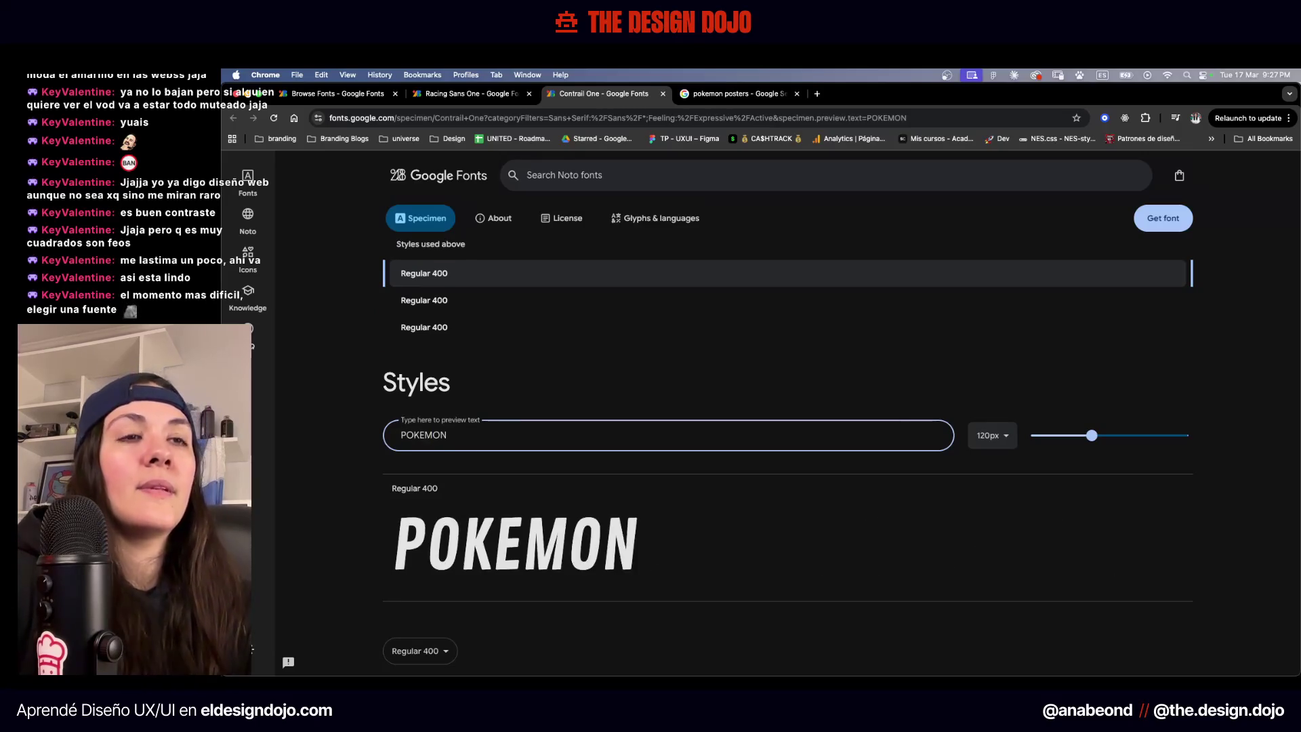
Preview POKEMON in Racing Sans One after checking the poster images, then close its tab
scroll(563, 485, down, 2)
scroll(732, 505, down, 3)
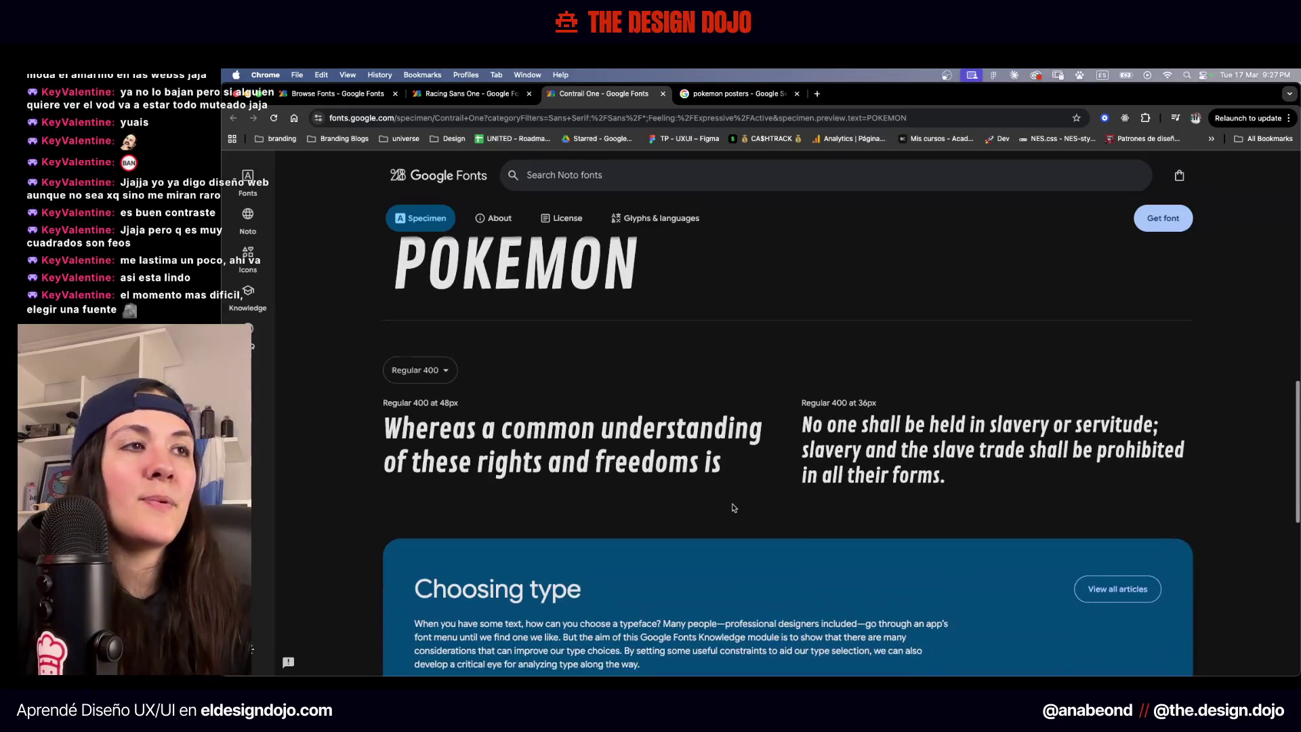
scroll(733, 507, up, 2)
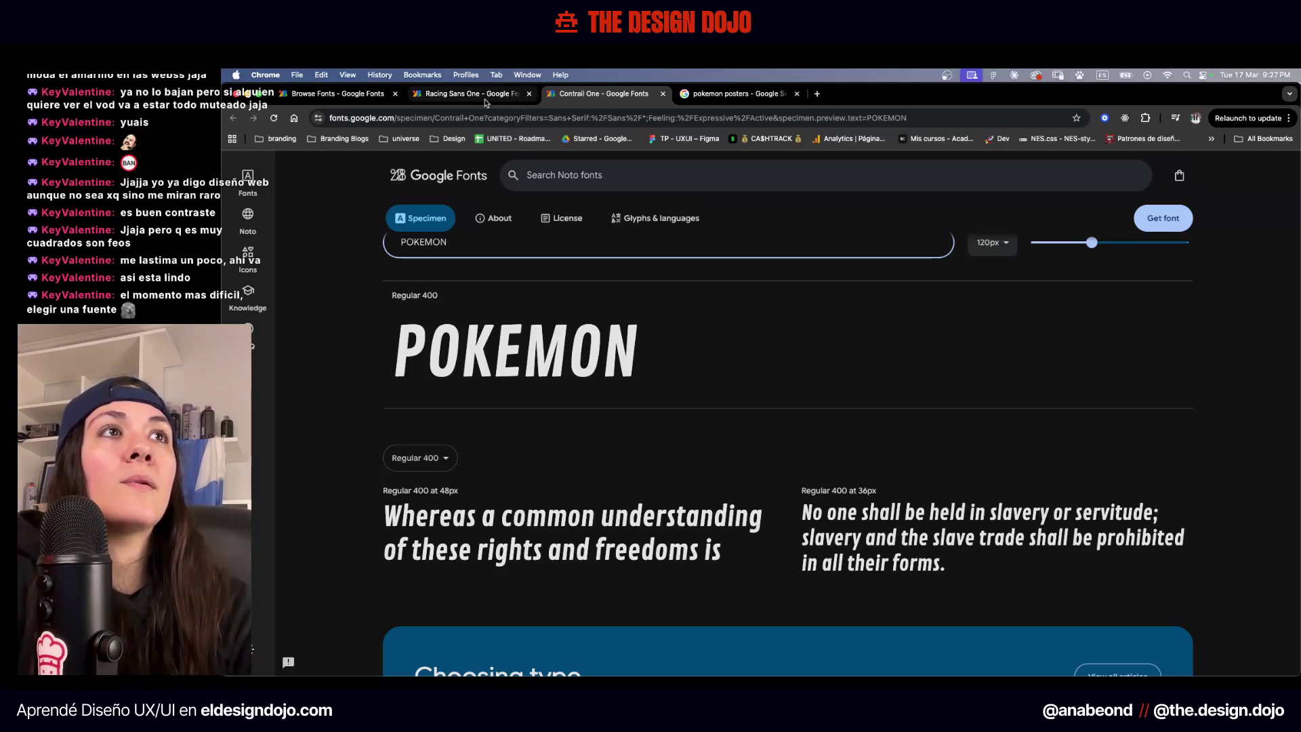
click(724, 103)
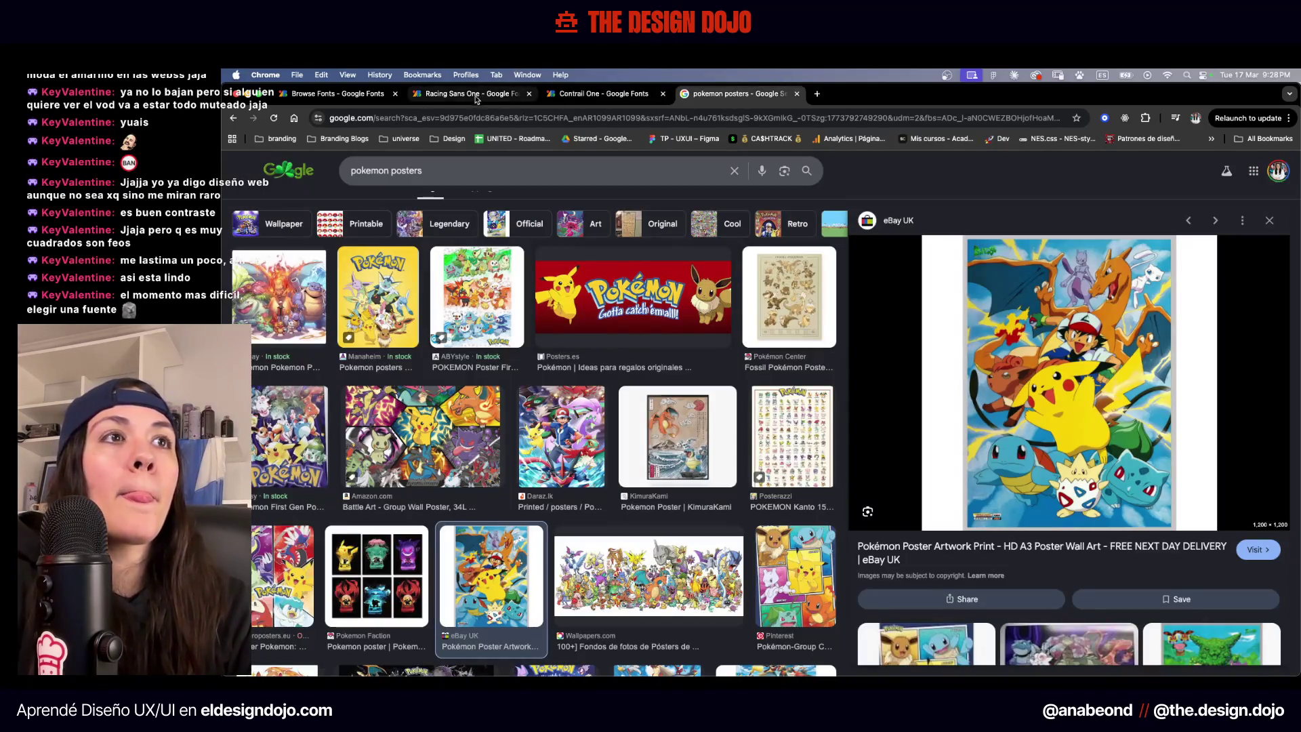
click(471, 99)
scroll(600, 592, down, 10)
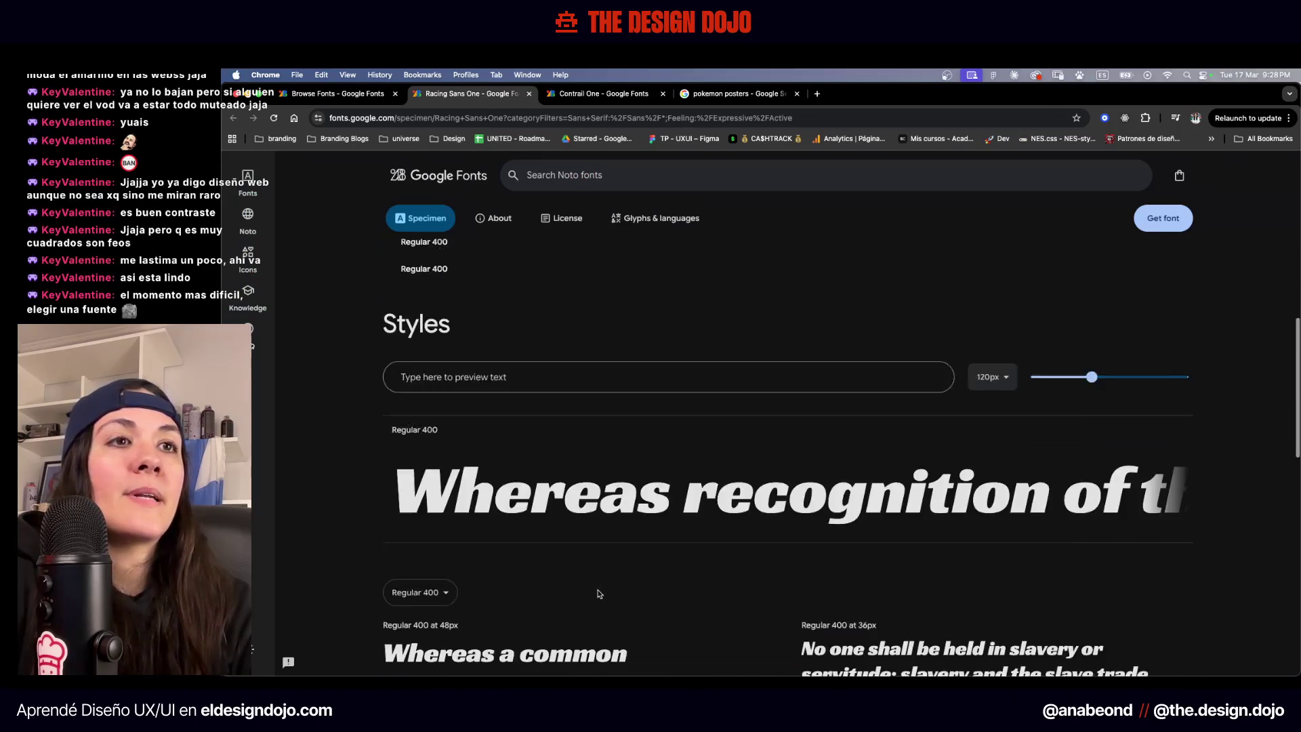
click(505, 380)
text(pokemon)
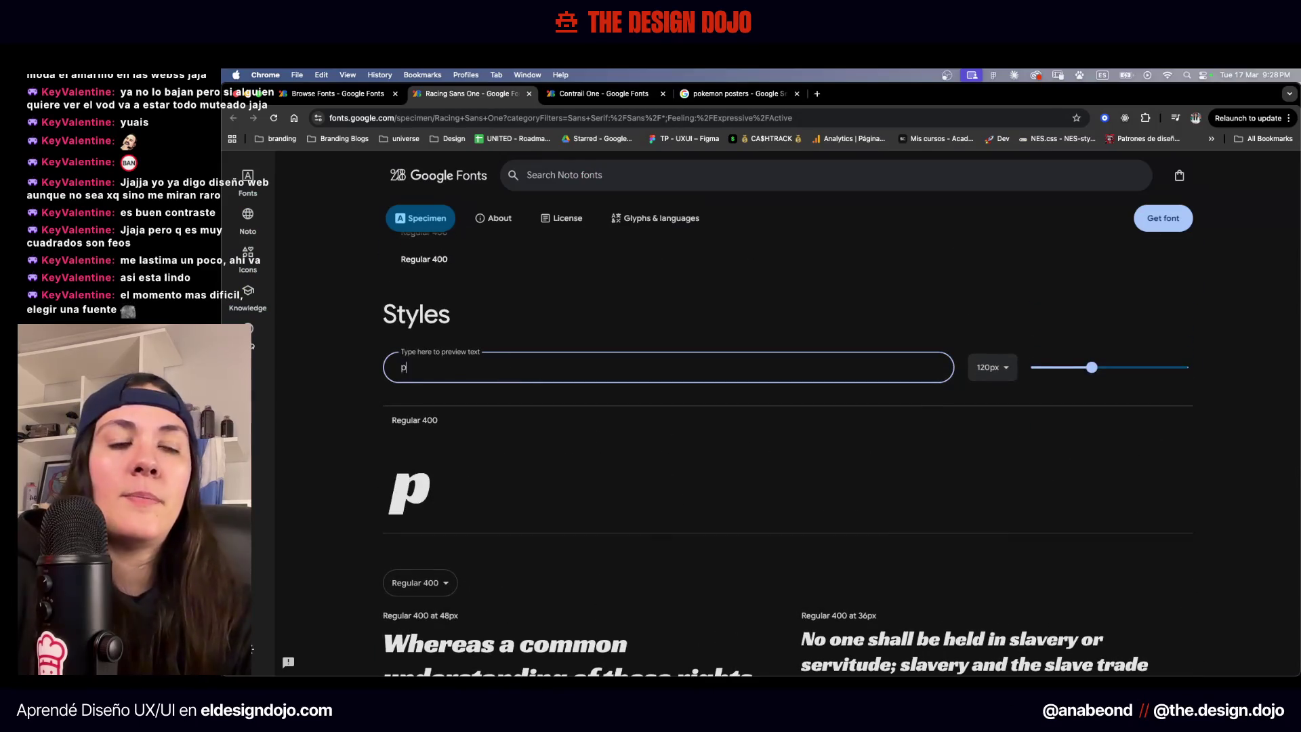
key(super+a)
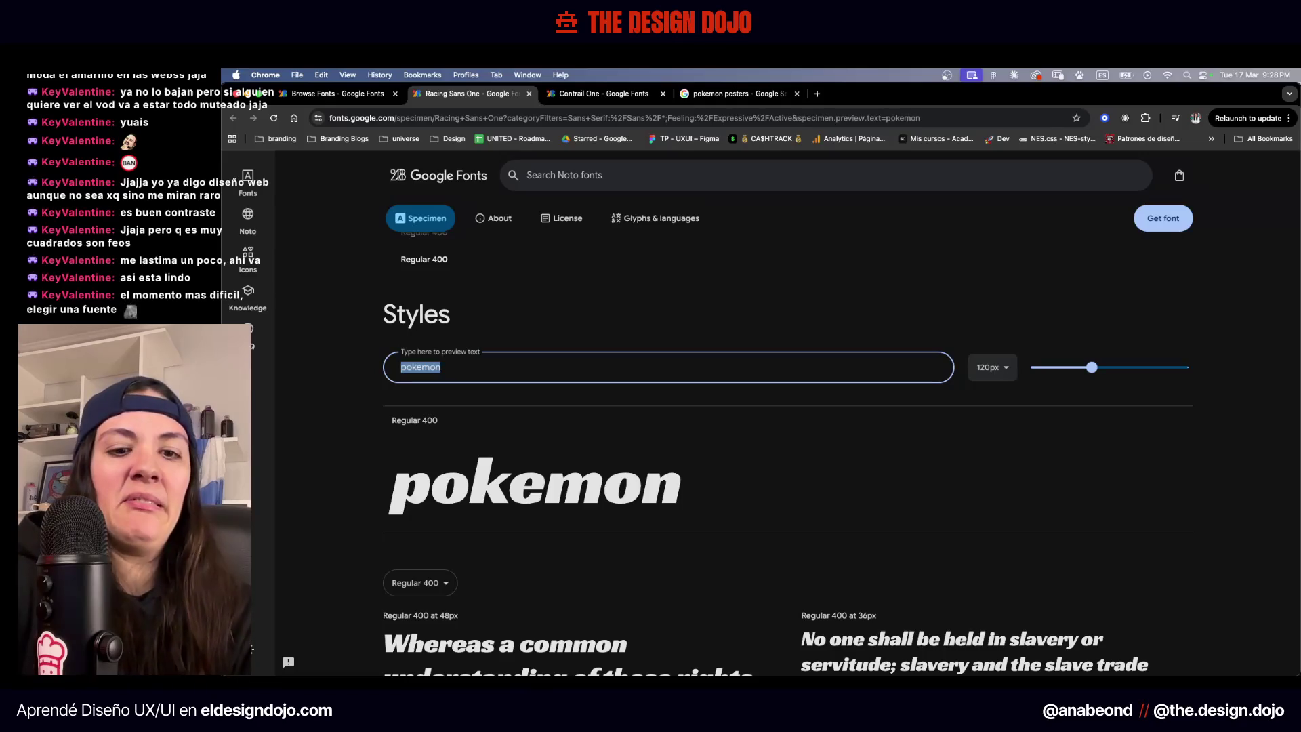
text(POKEMON)
key(Caps_Lock)
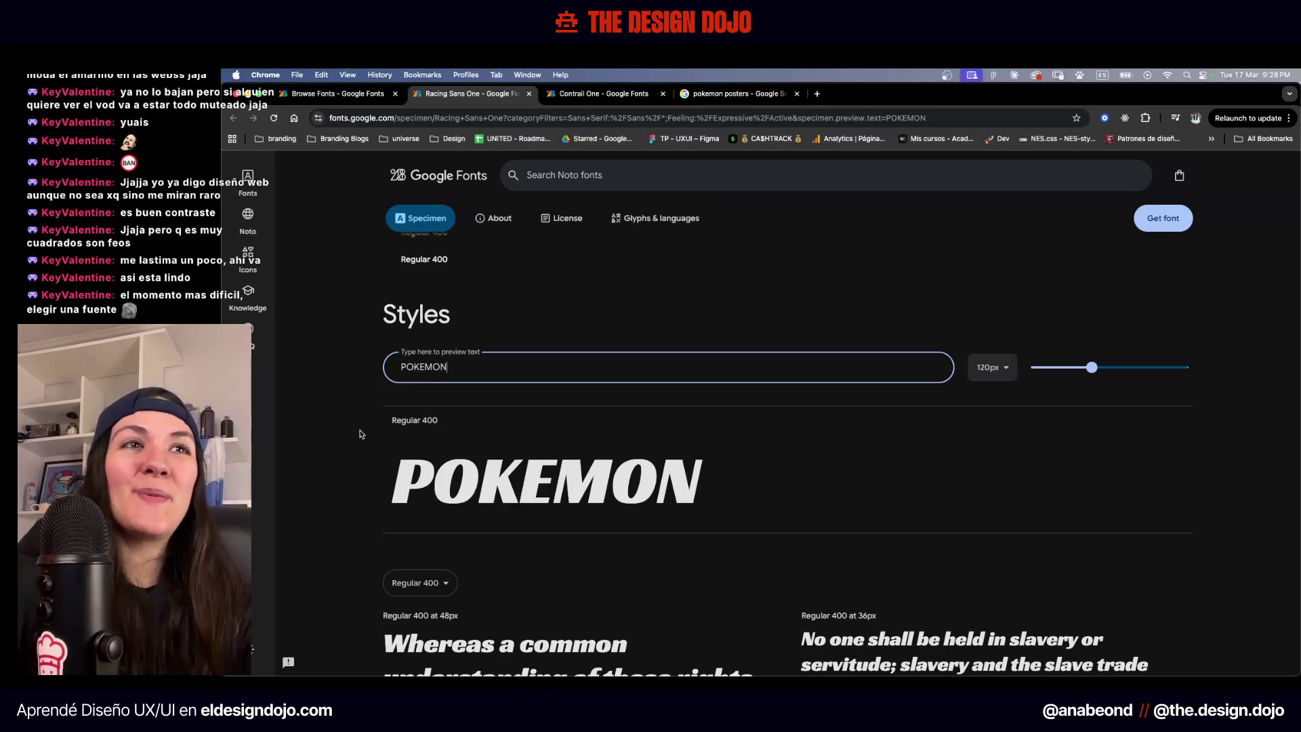
click(530, 93)
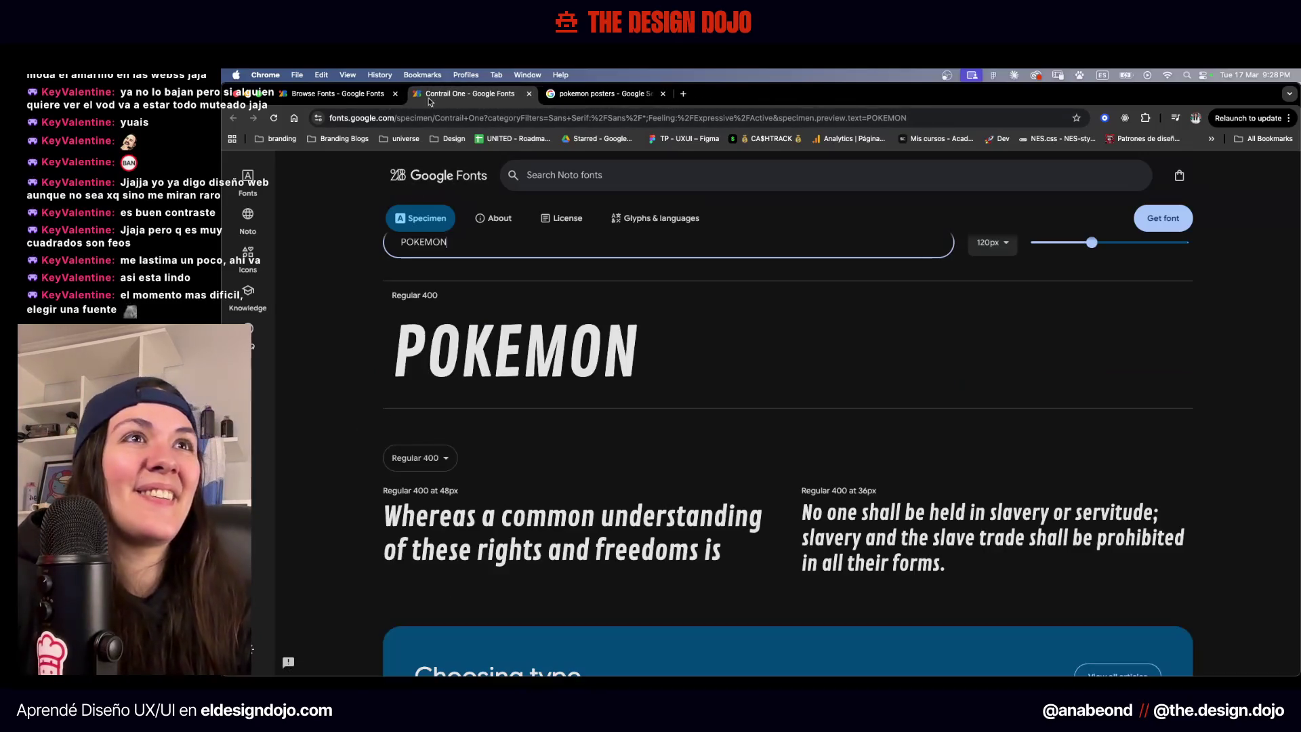
click(335, 95)
scroll(520, 299, down, 3)
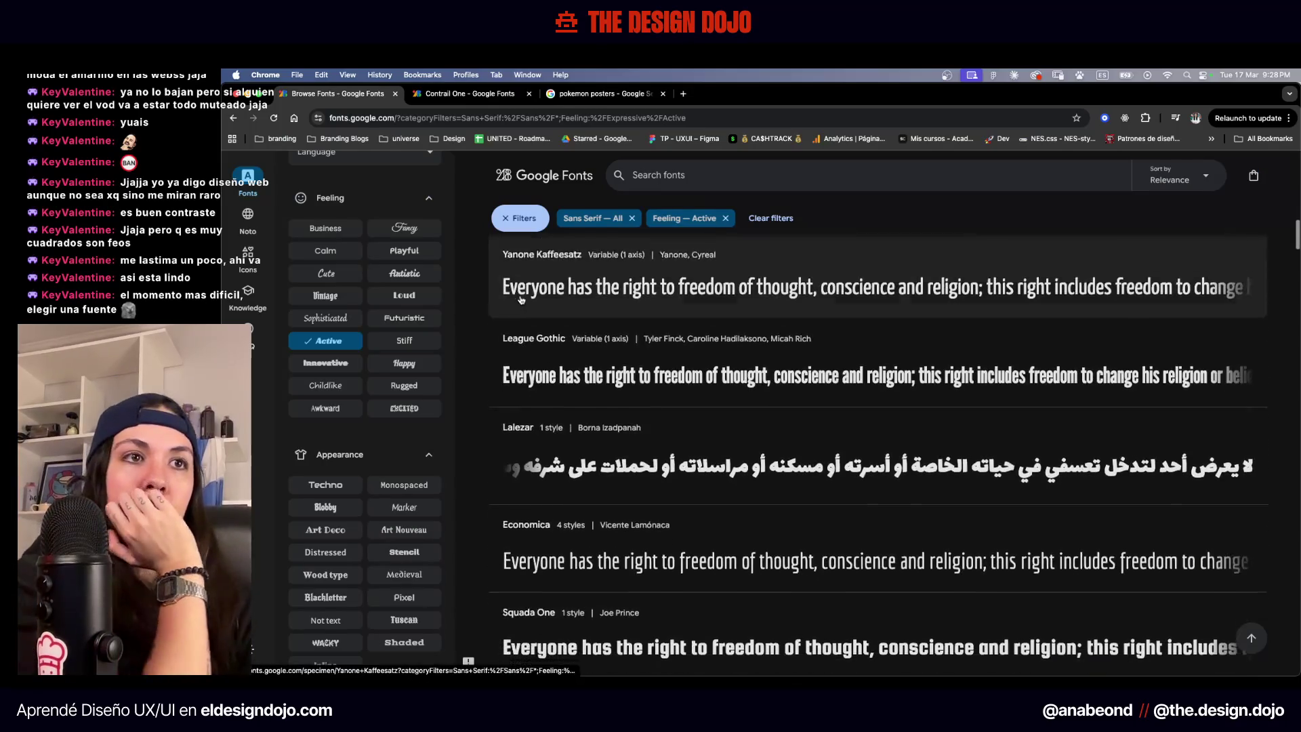
scroll(521, 299, down, 6)
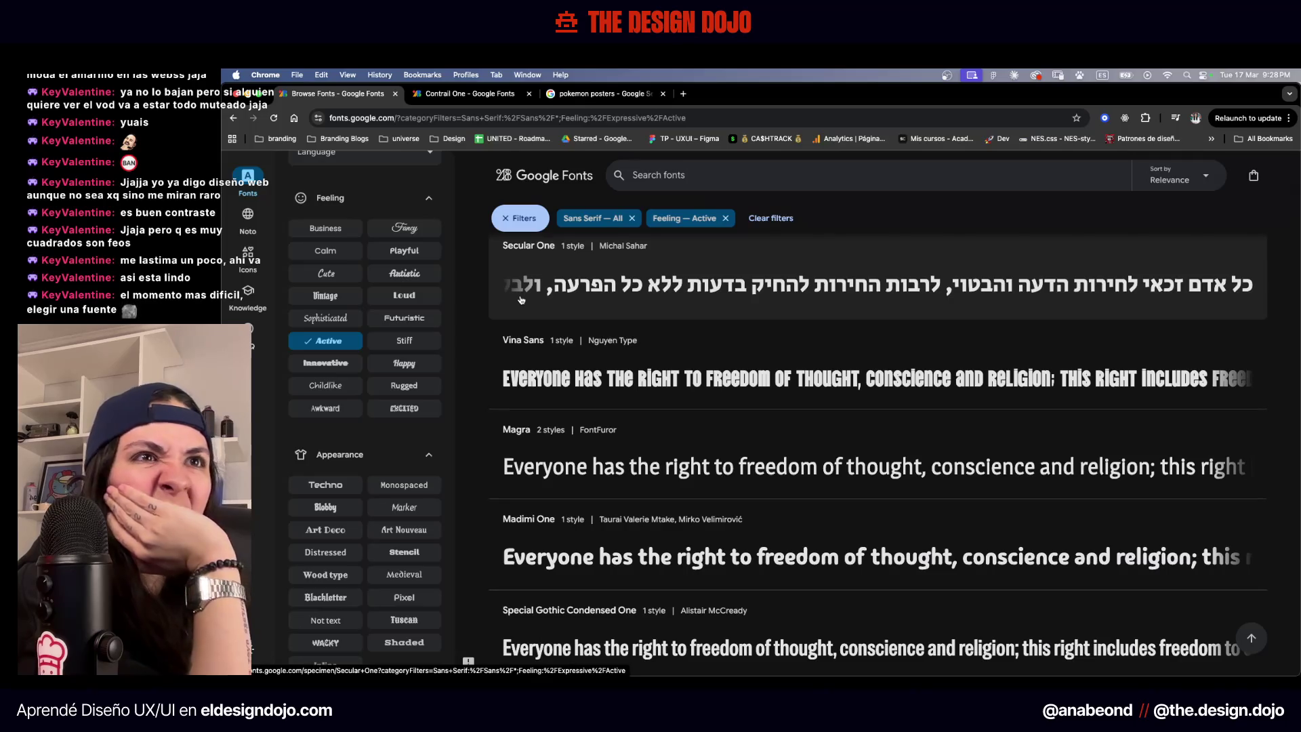
scroll(595, 436, down, 3)
scroll(596, 435, down, 6)
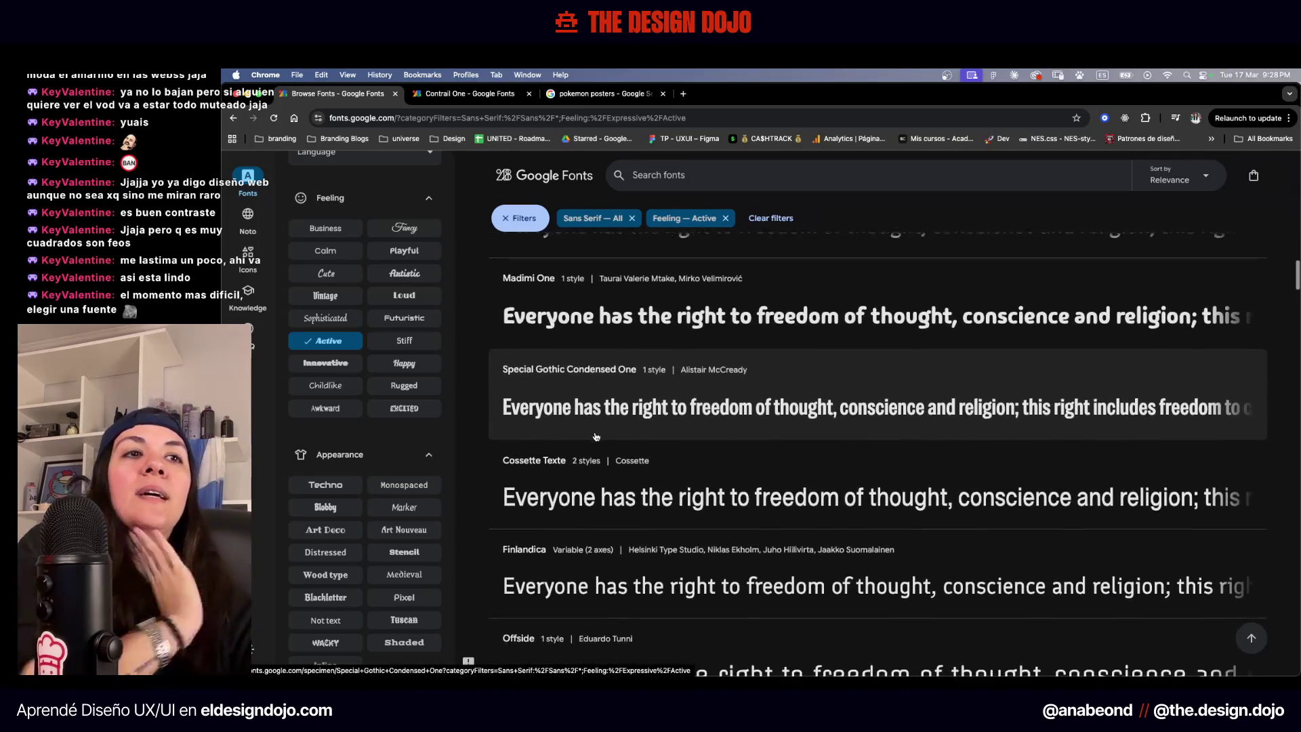
scroll(596, 436, down, 2)
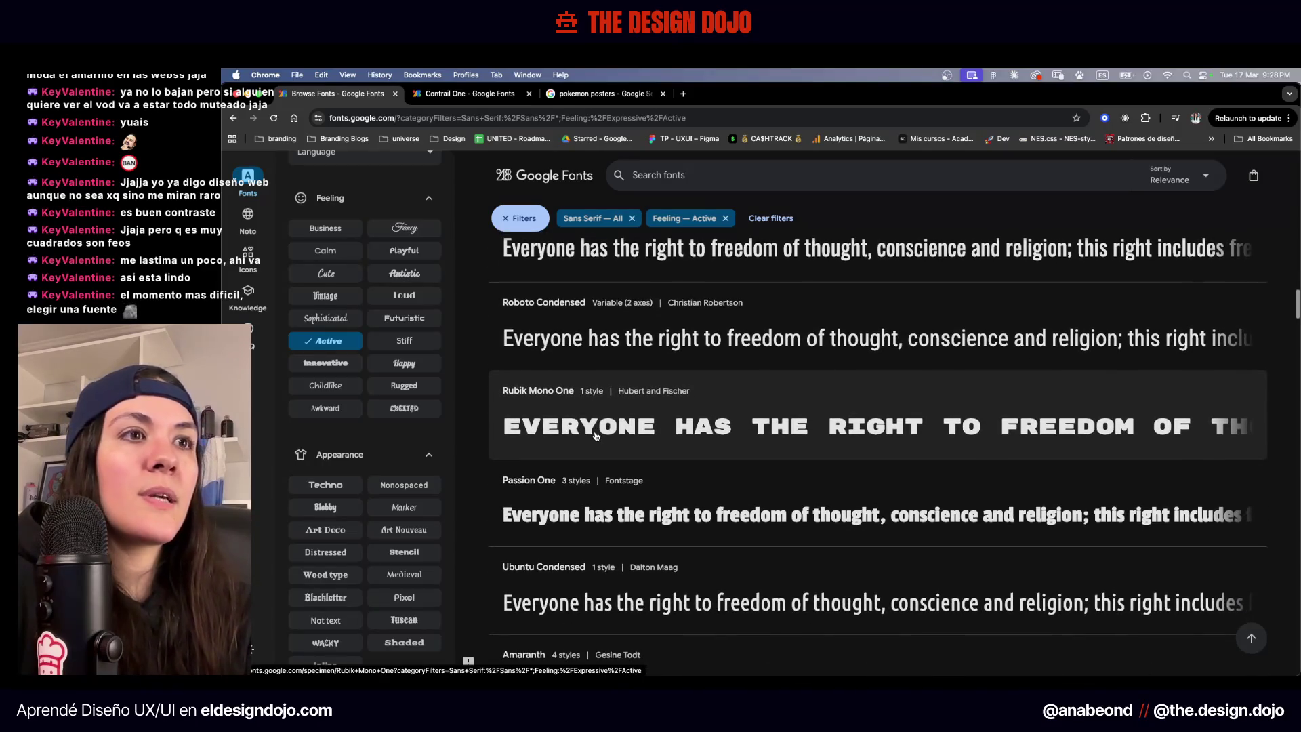
scroll(595, 435, down, 10)
scroll(595, 436, down, 7)
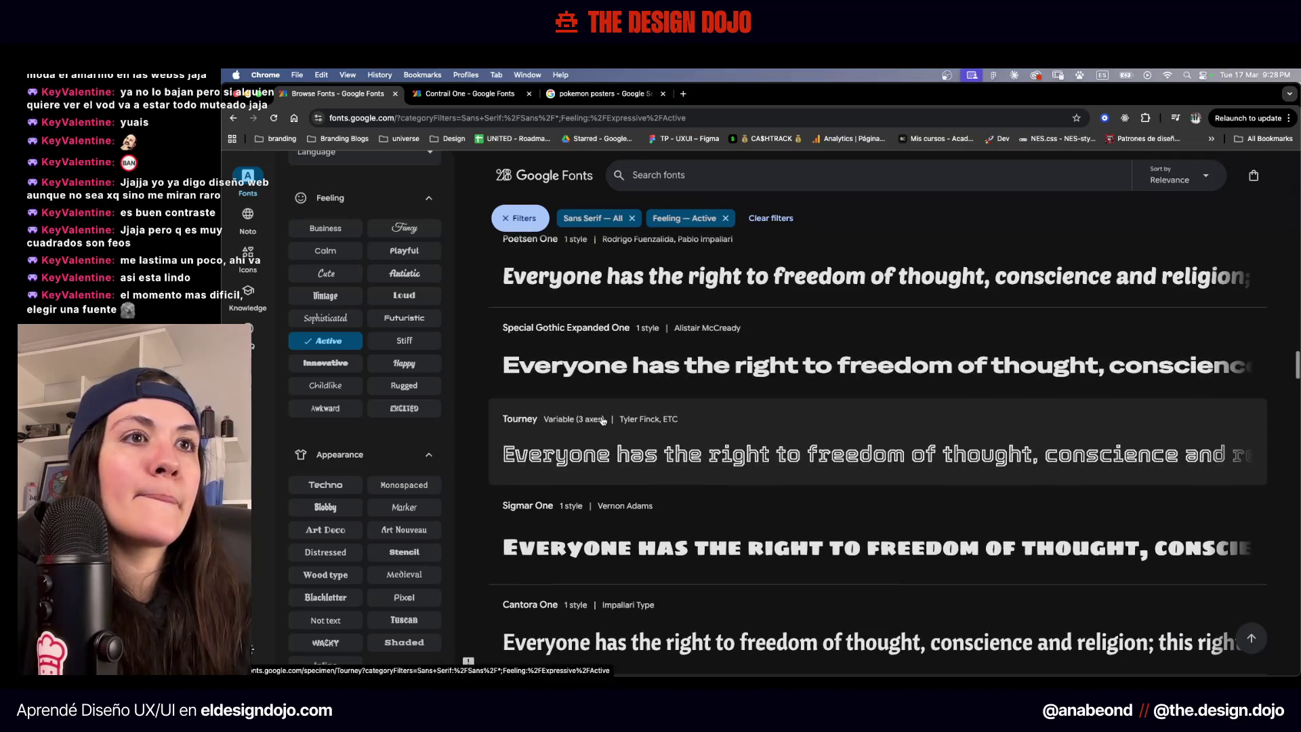
key(ctrl+Up)
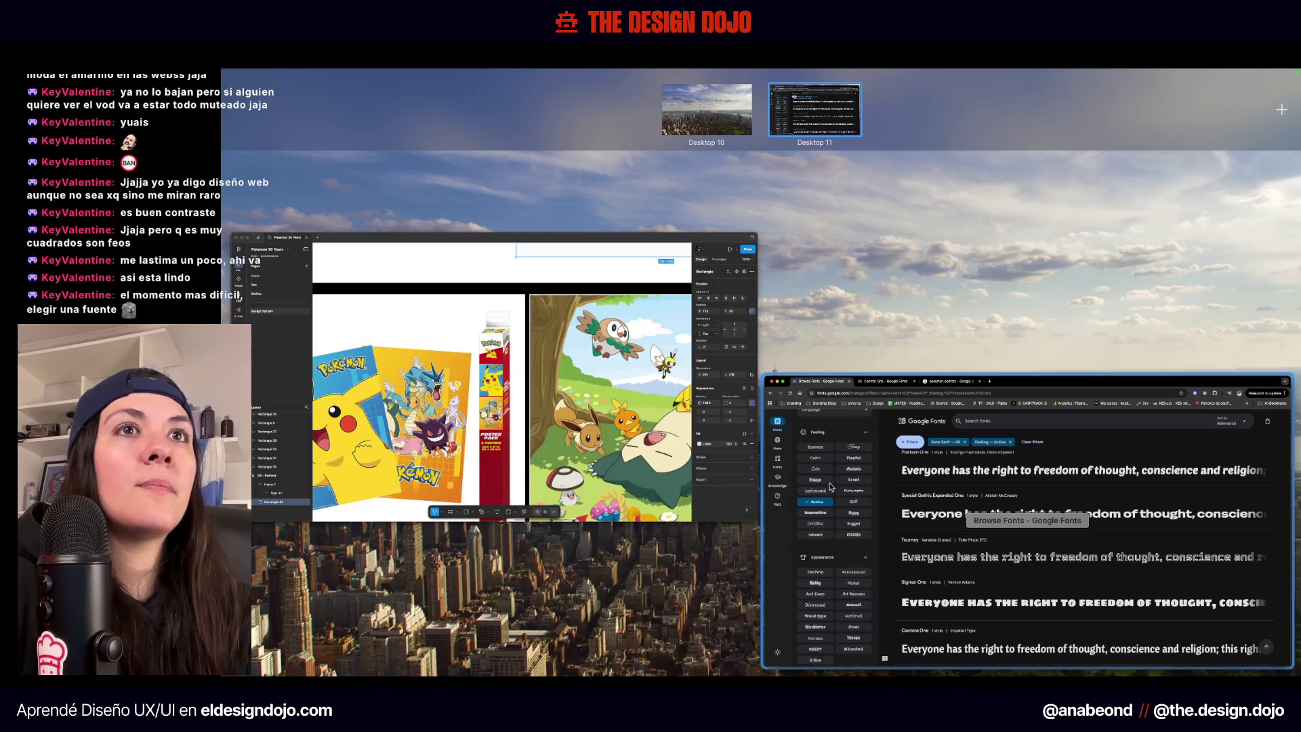
click(831, 486)
scroll(940, 566, down, 3)
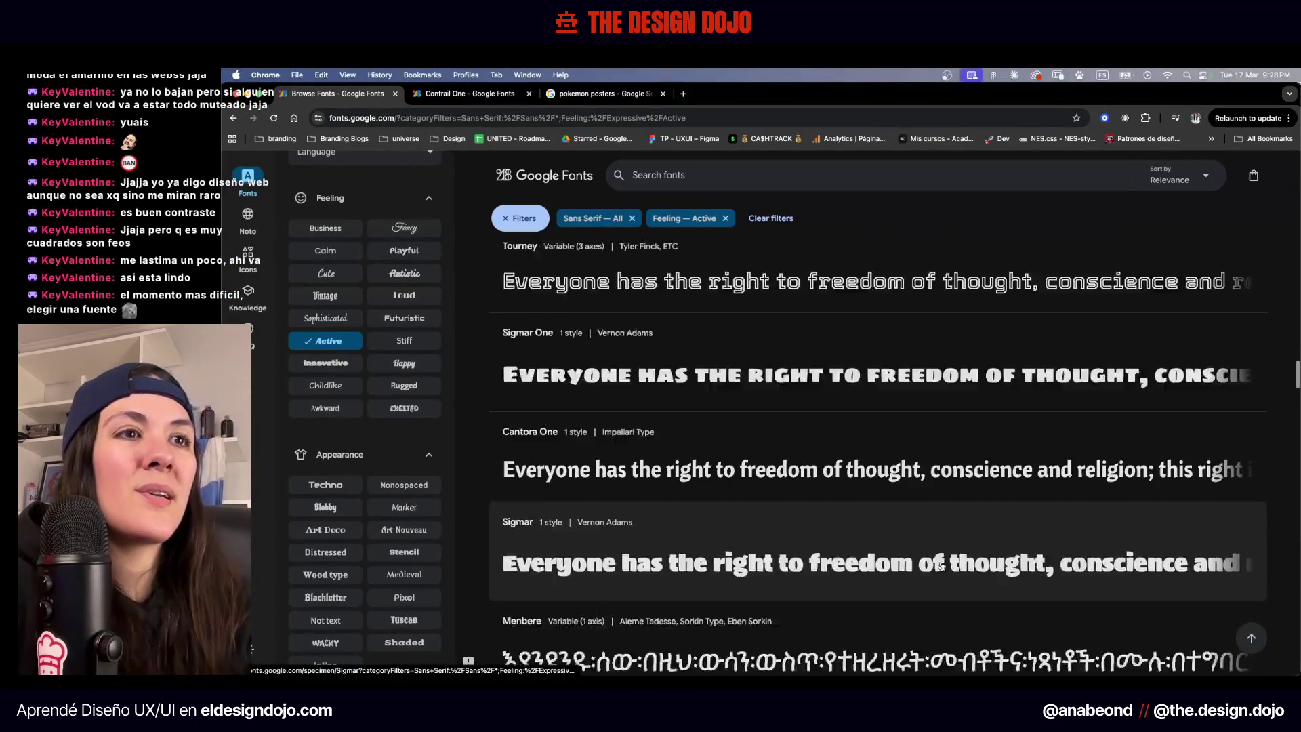
scroll(940, 565, down, 2)
scroll(940, 566, down, 8)
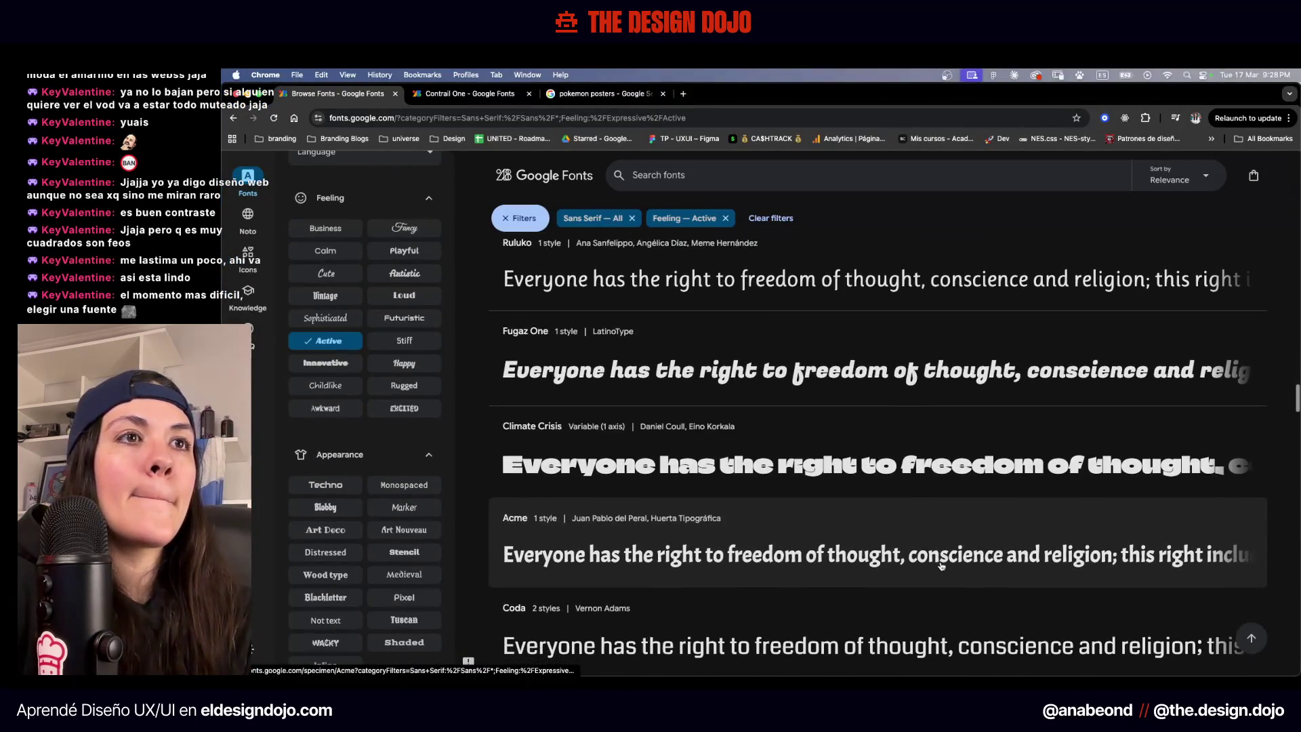
scroll(941, 562, down, 7)
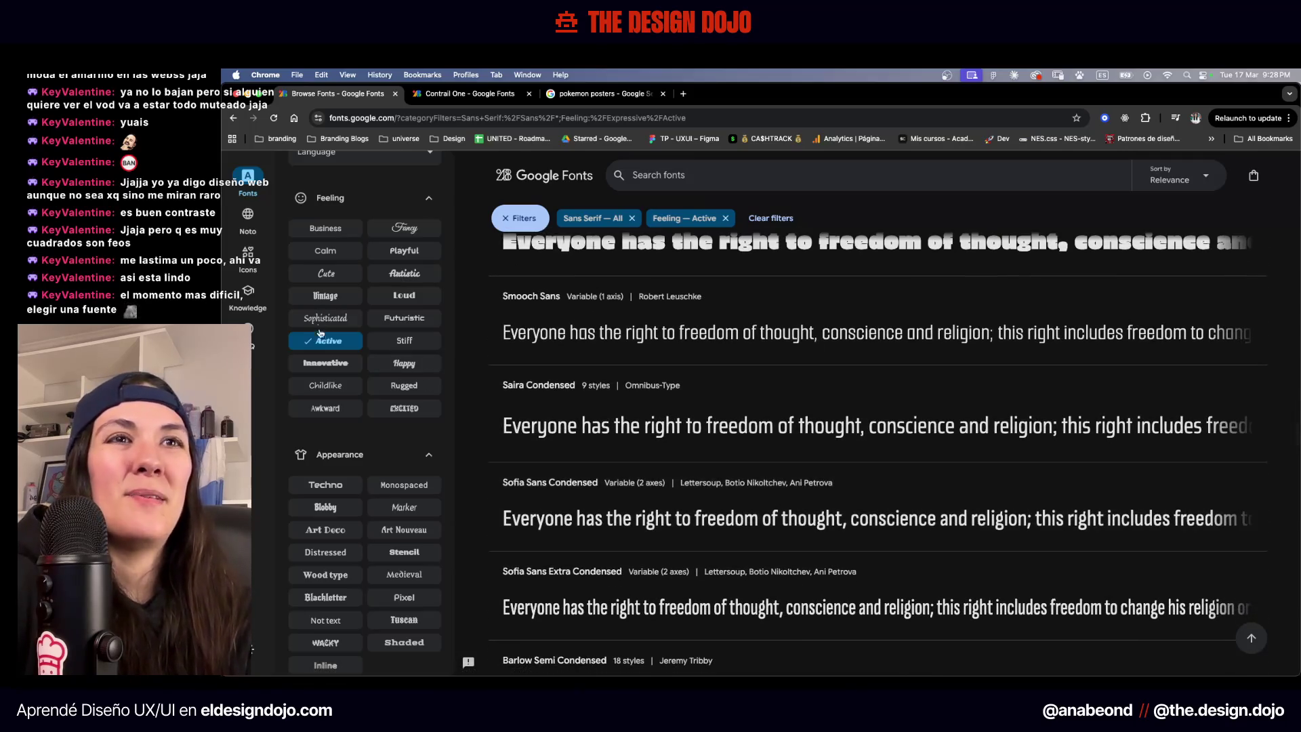
scroll(686, 428, down, 5)
scroll(686, 428, down, 6)
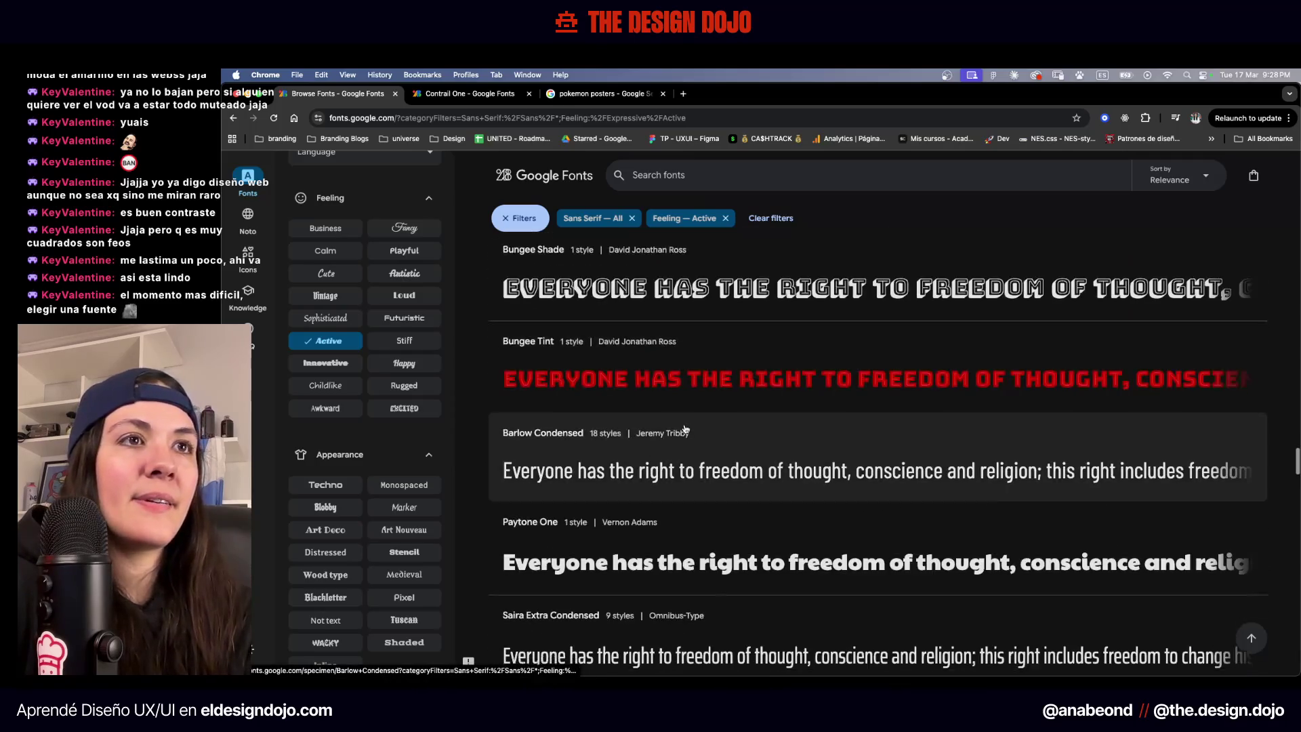
scroll(685, 429, down, 4)
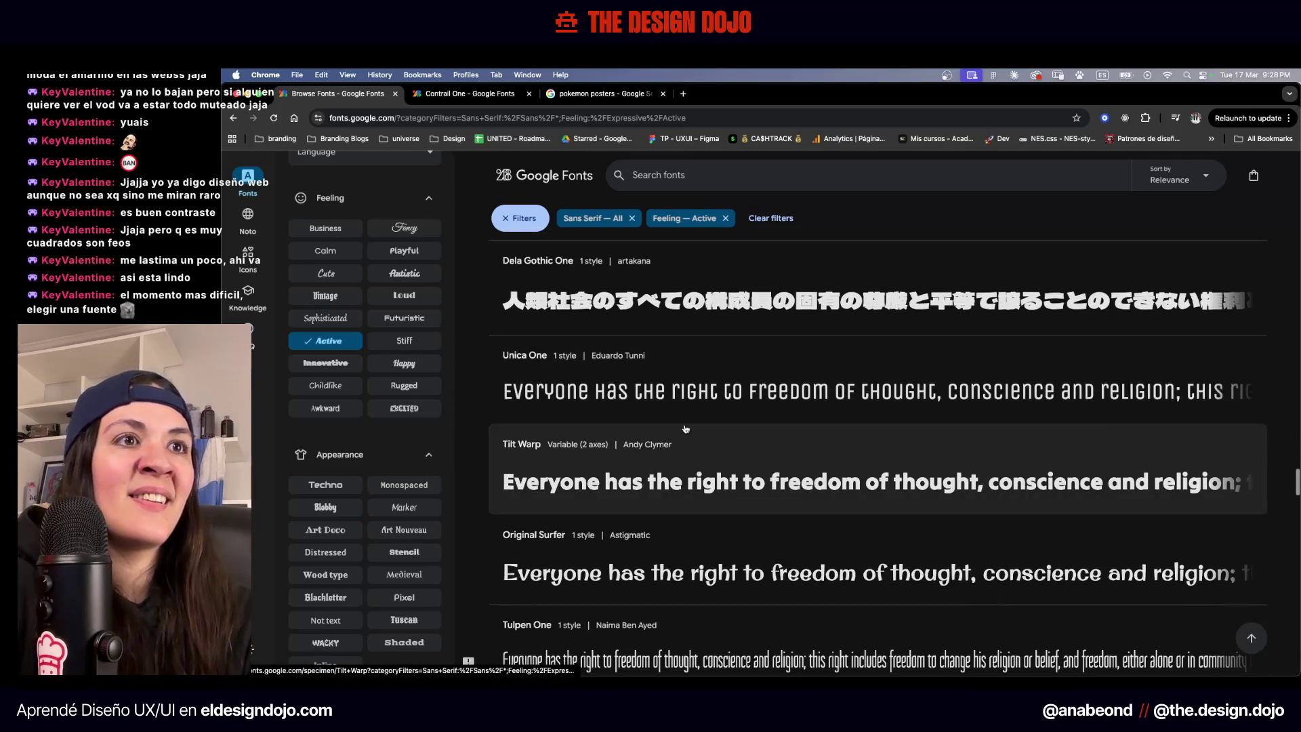
Open Tilt Warp in its own tab and preview POKEMON in it
super+click(686, 428)
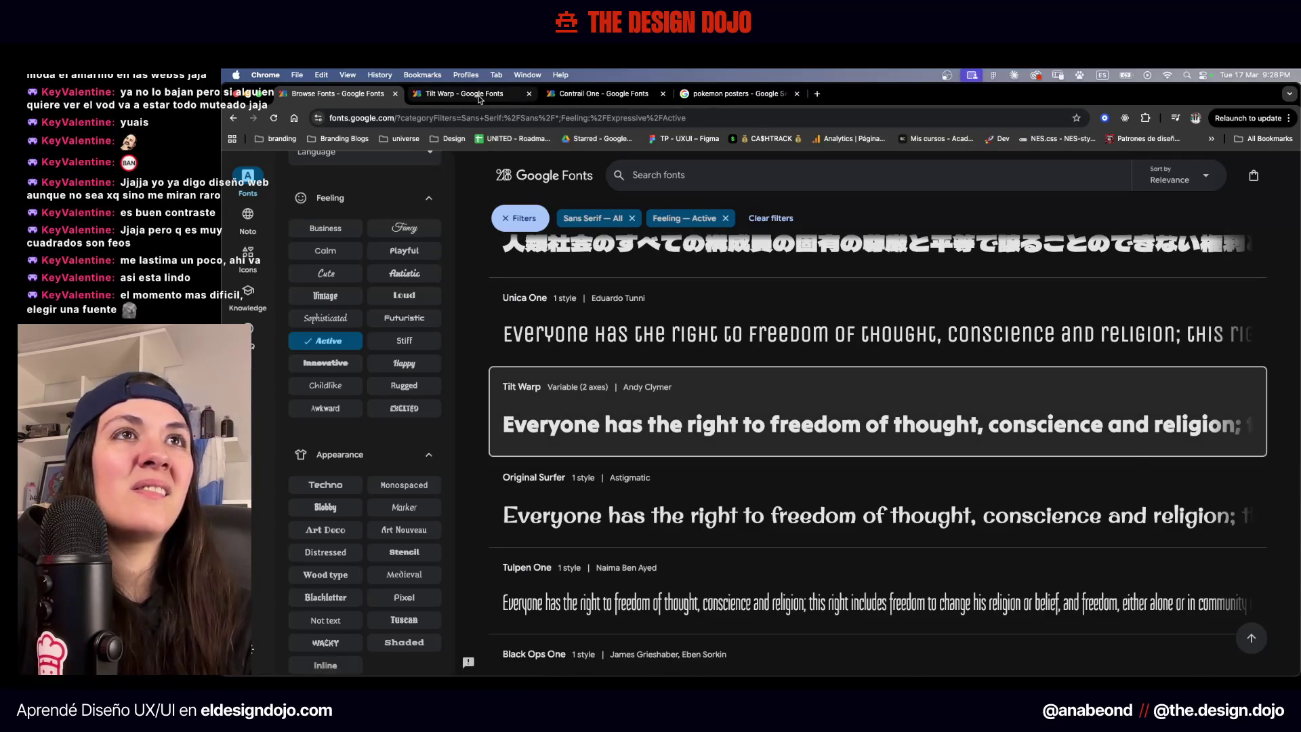
click(478, 99)
scroll(573, 466, down, 1)
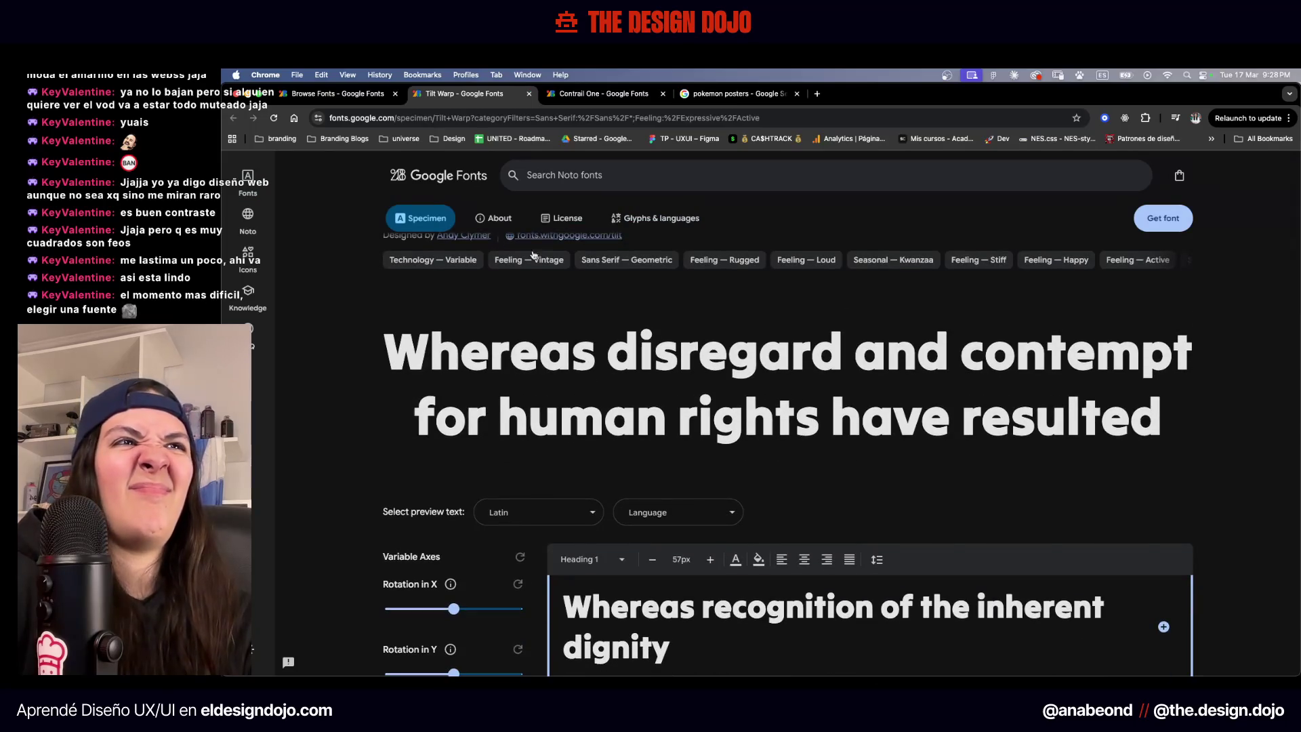
scroll(561, 484, down, 10)
click(511, 453)
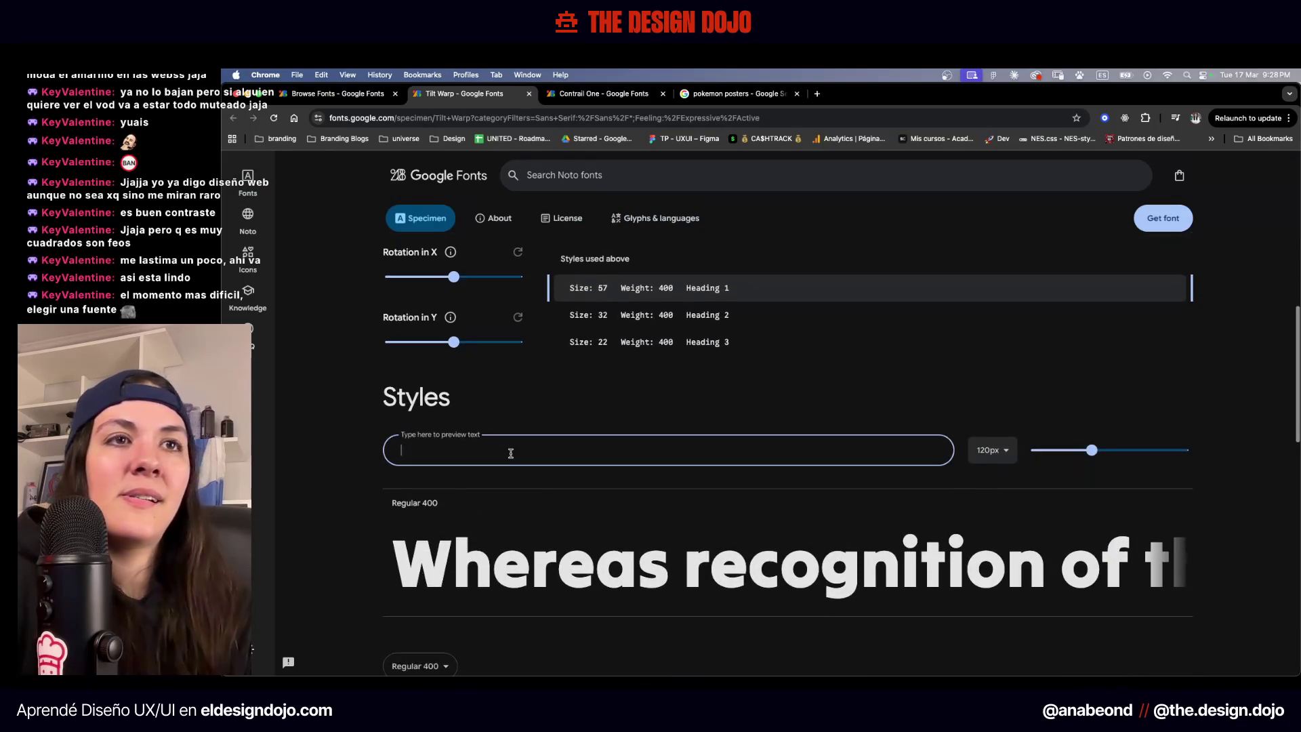
text(pOKEMON)
key(BackSpace)
key(BackSpace)
key(BackSpace)
key(BackSpace)
text(P)
key(BackSpace)
key(BackSpace)
text(POKEMON)
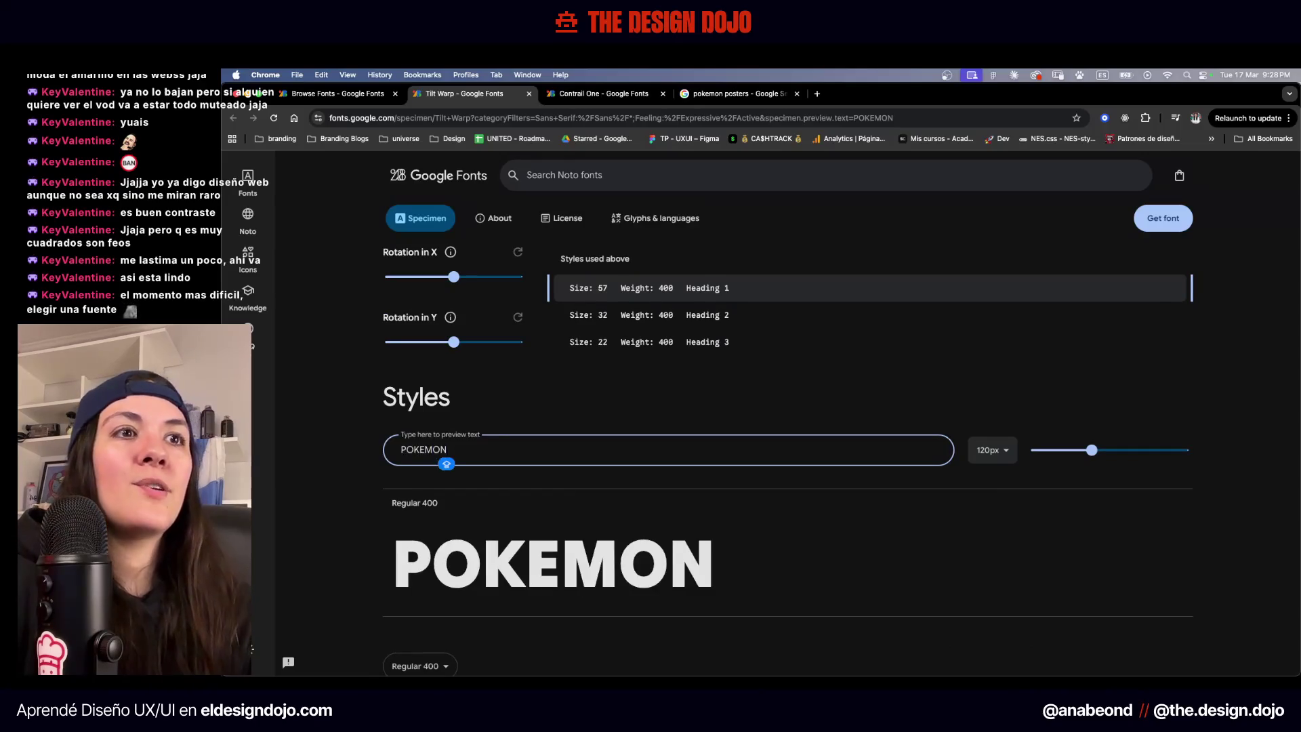
Compare POKEMON in Contrail One, then close the Contrail One tab
scroll(786, 407, down, 1)
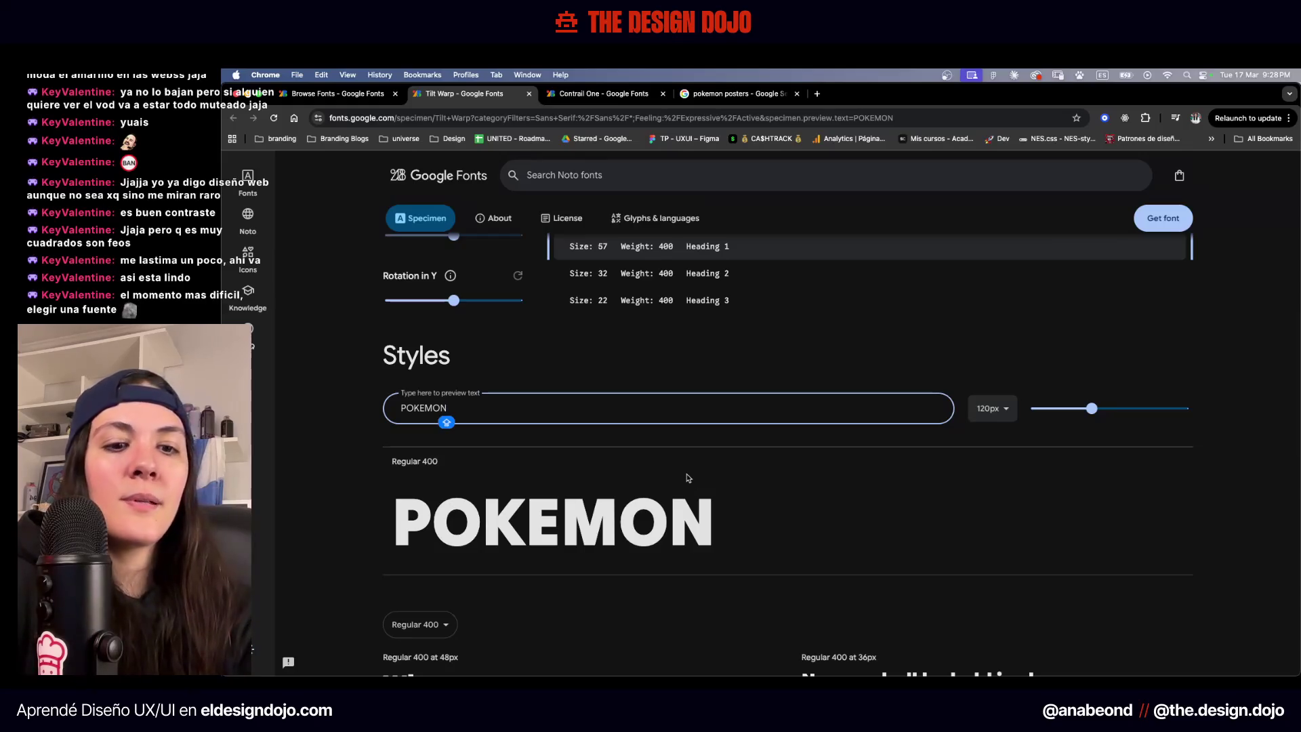
scroll(688, 478, down, 8)
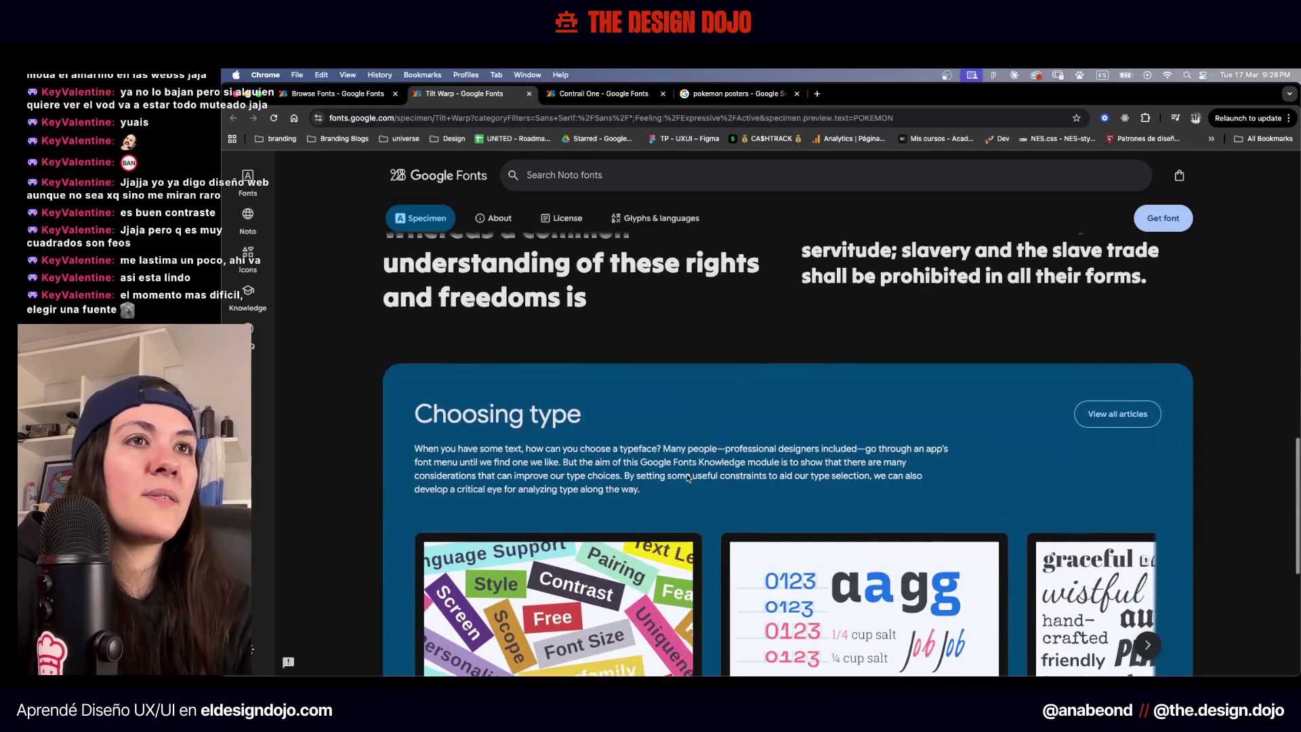
scroll(688, 478, up, 9)
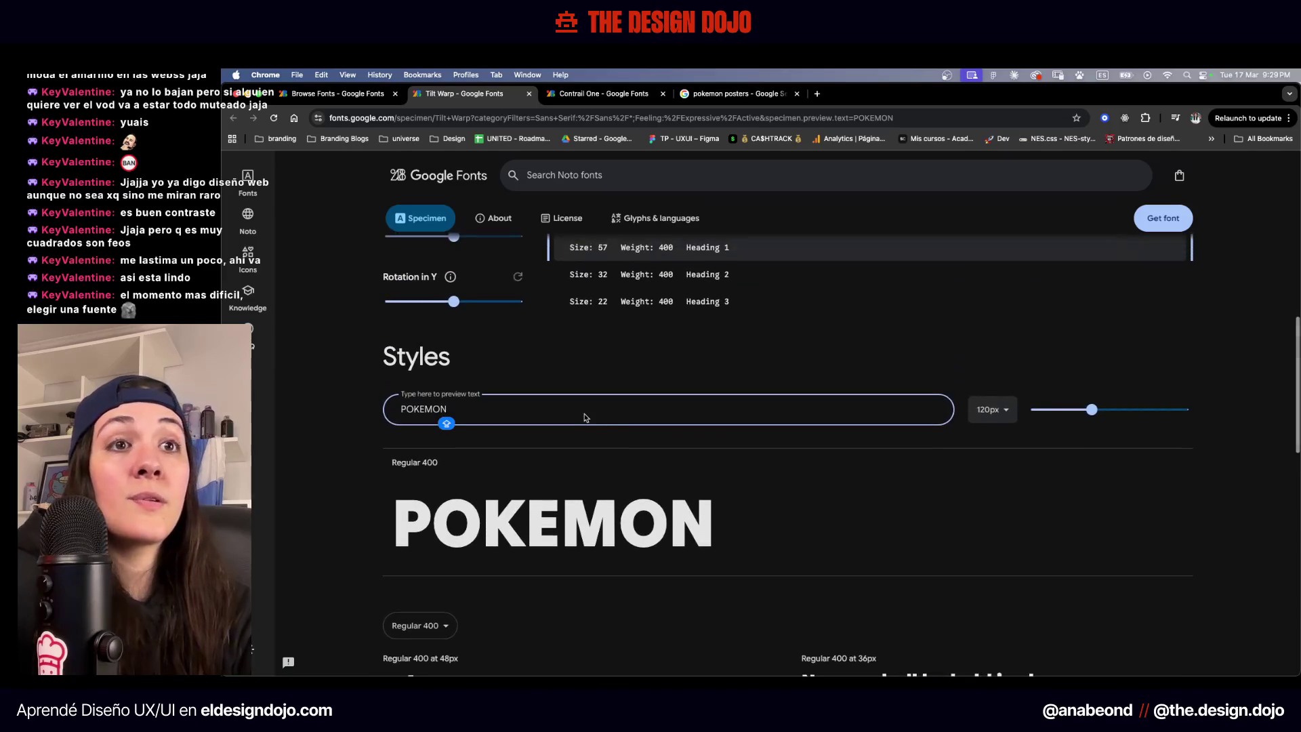
click(581, 100)
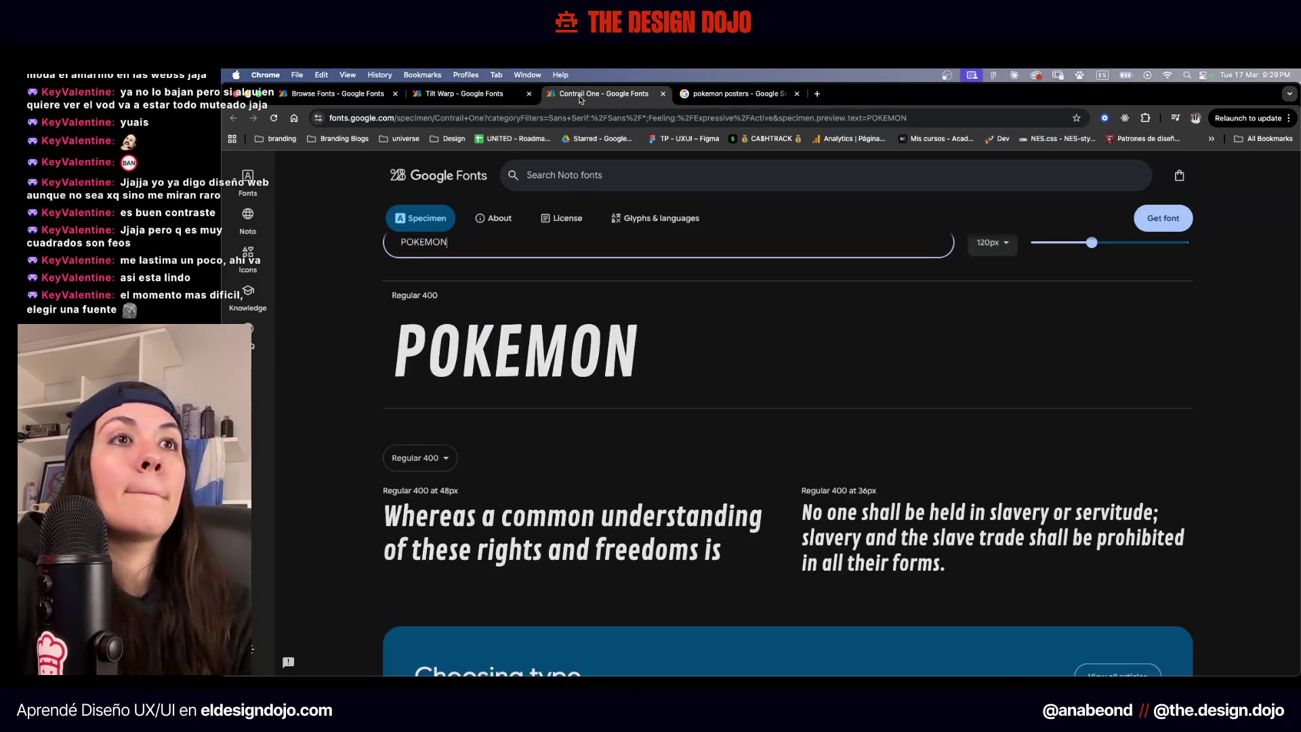
click(662, 94)
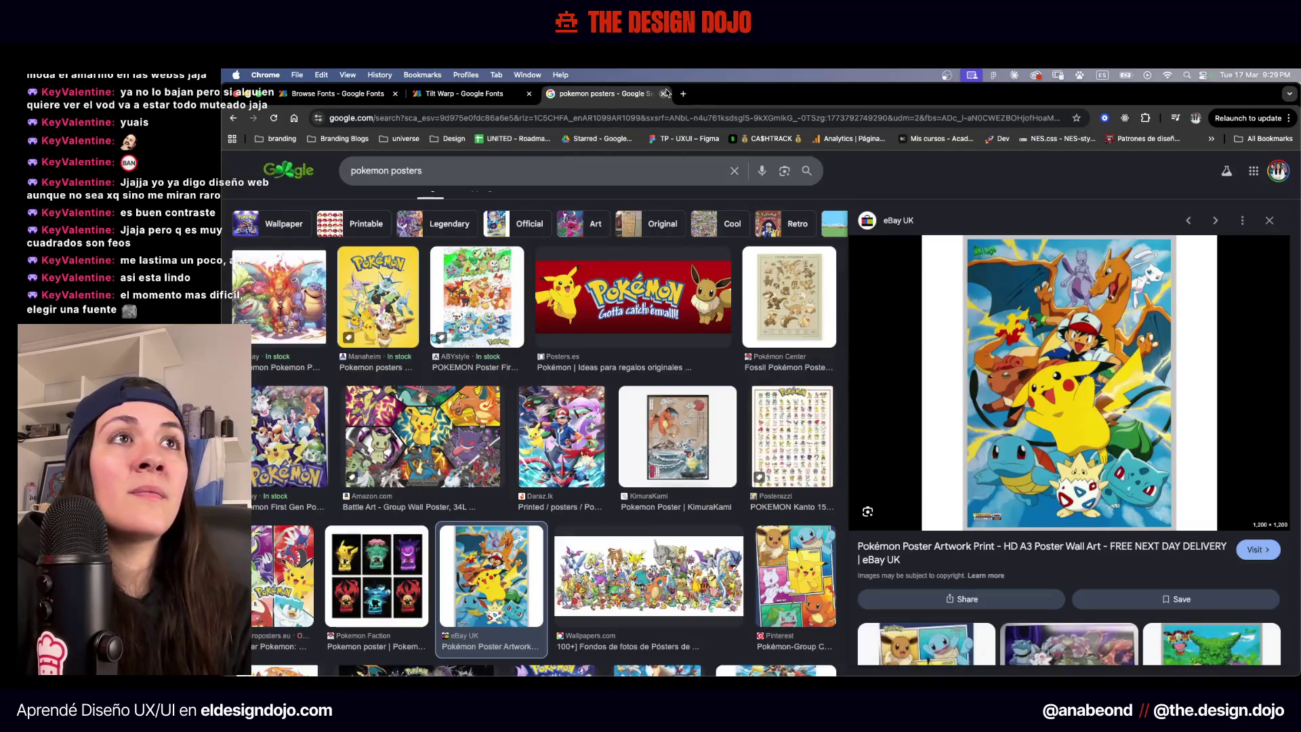
Scroll the pokemon posters image results and return to the filtered Google Fonts list
scroll(585, 507, down, 4)
scroll(586, 508, down, 10)
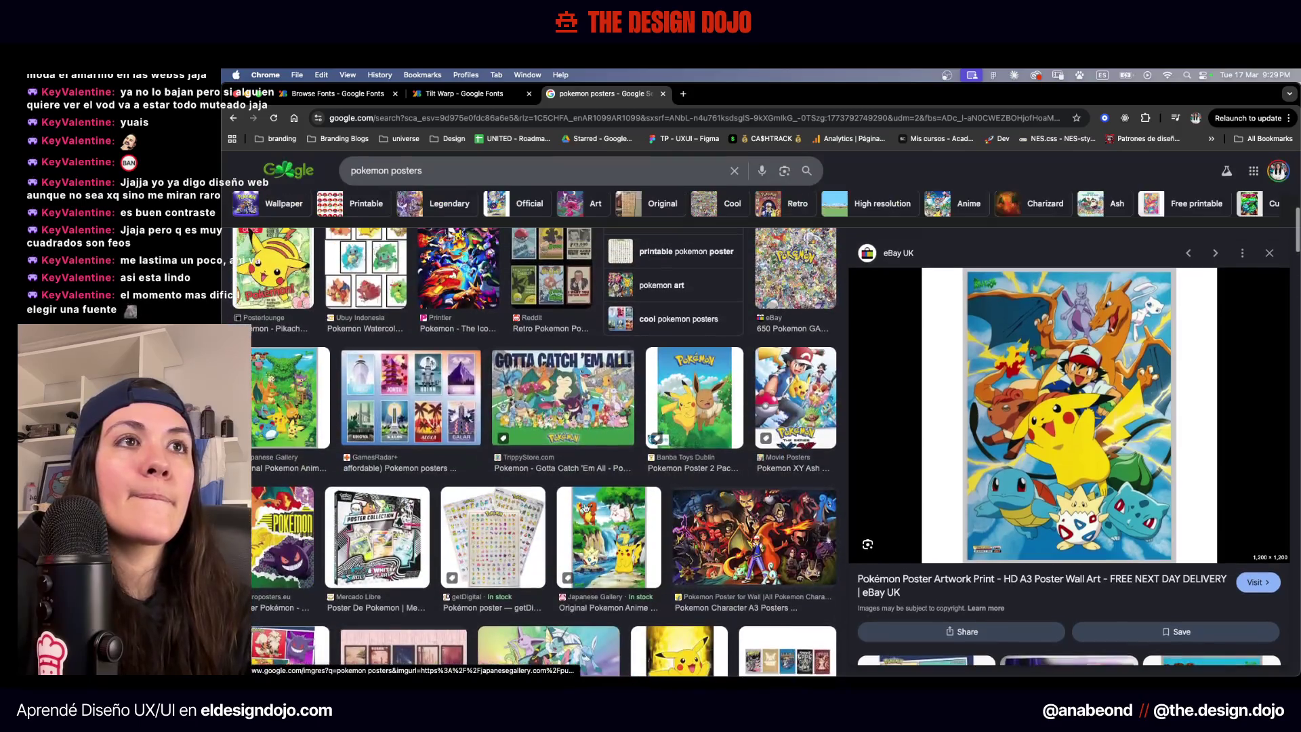
click(562, 407)
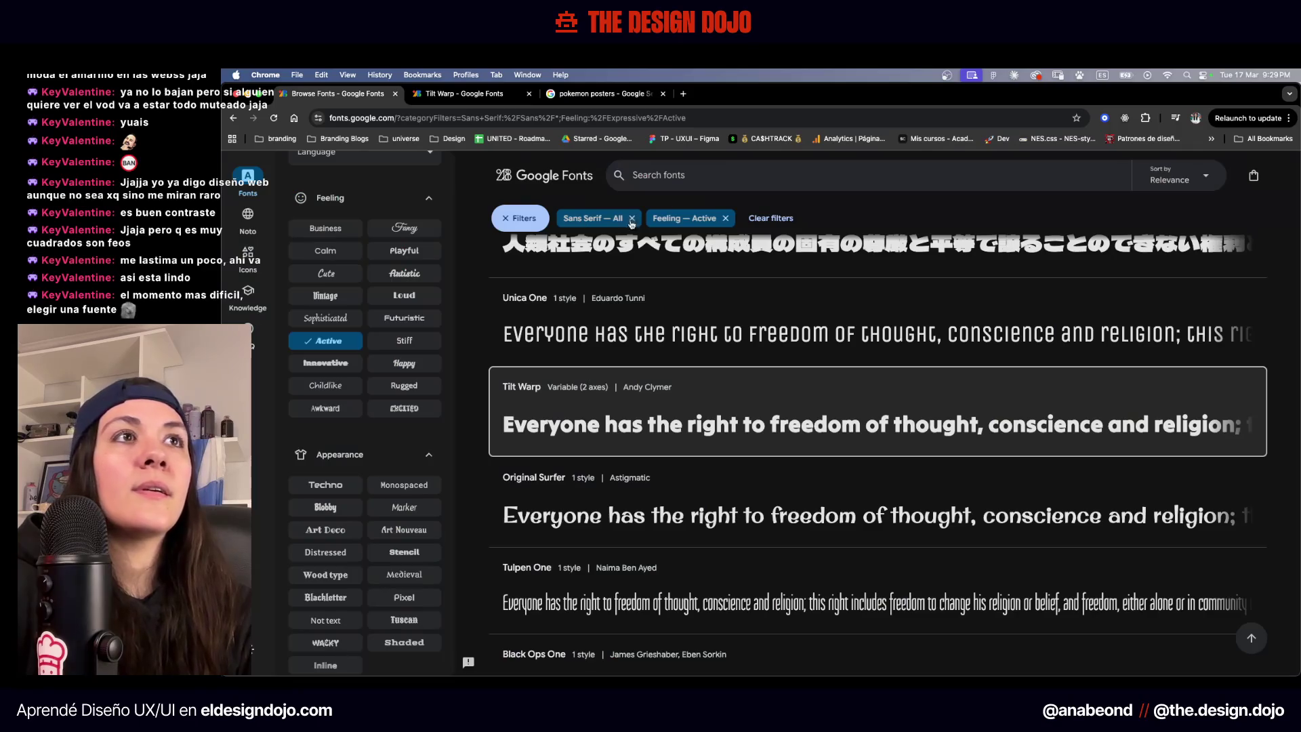
Search 'anton', open the Anton specimen and preview POKEMON
click(684, 183)
text(anton)
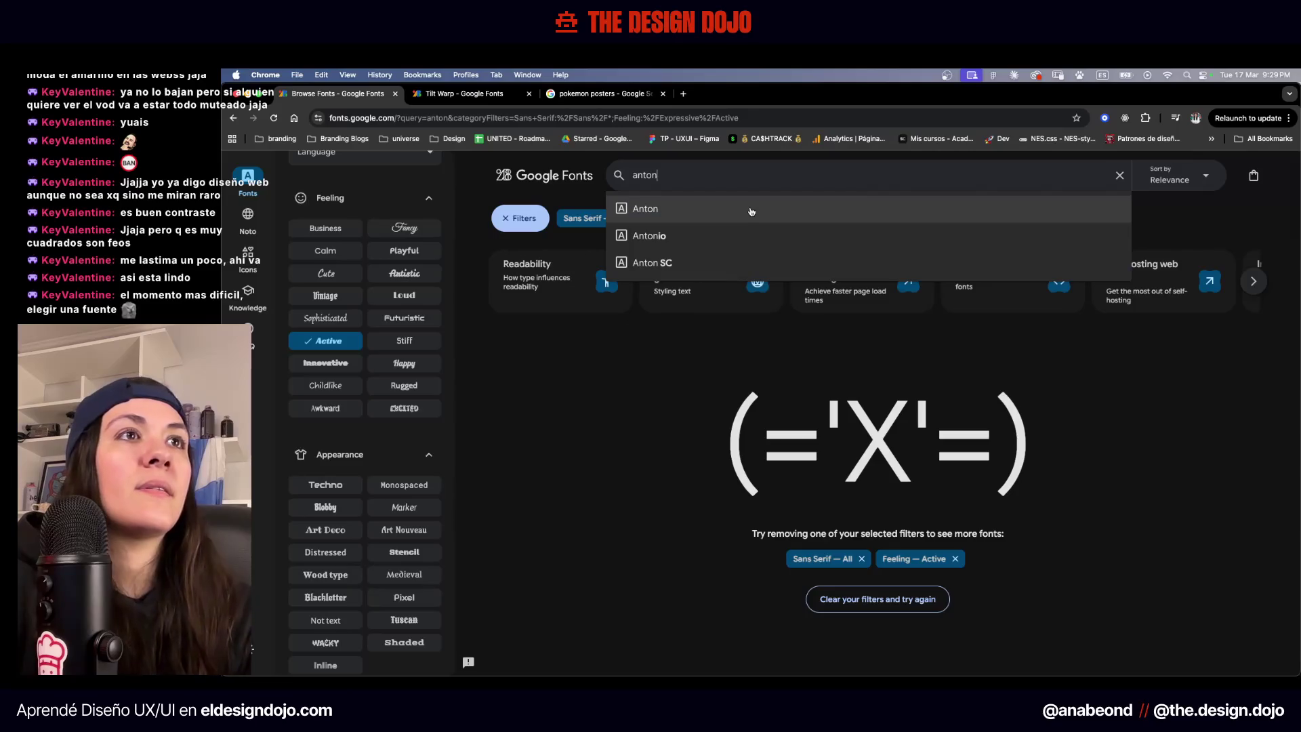
click(751, 211)
scroll(657, 418, down, 10)
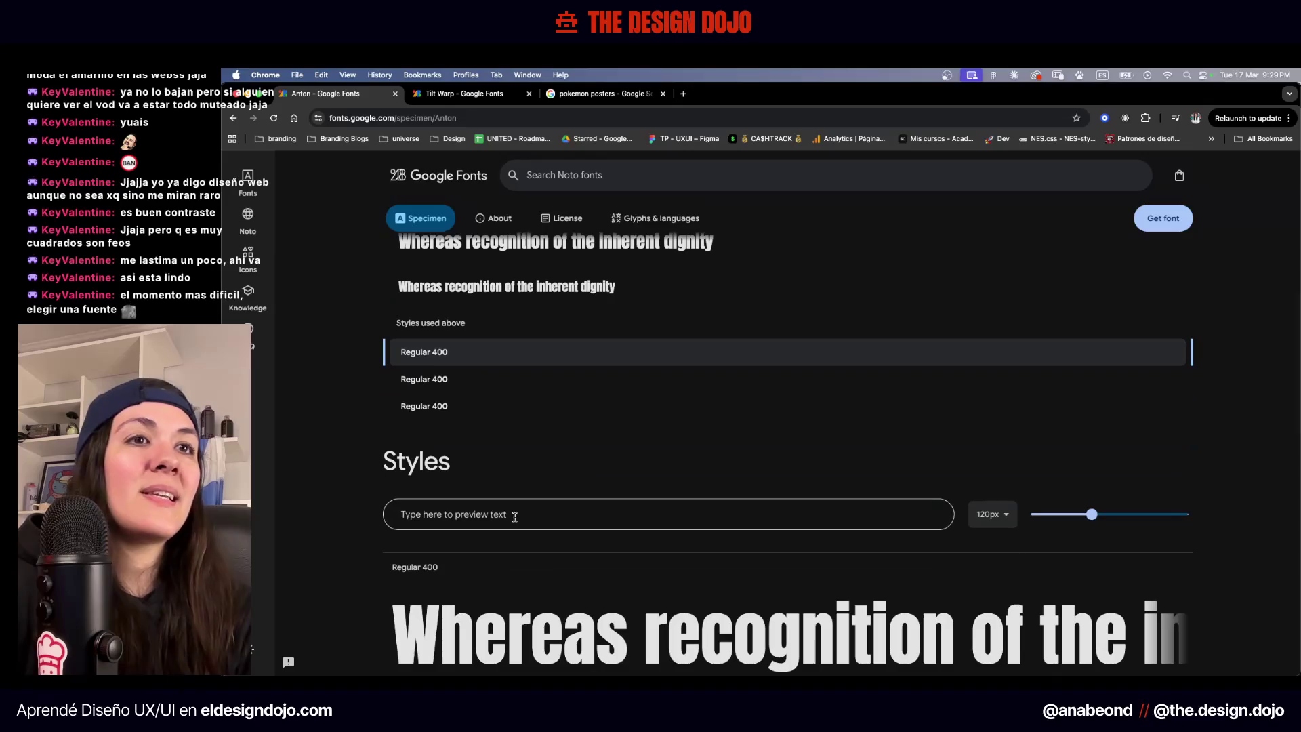
click(528, 507)
scroll(527, 508, down, 2)
text(POKEMON)
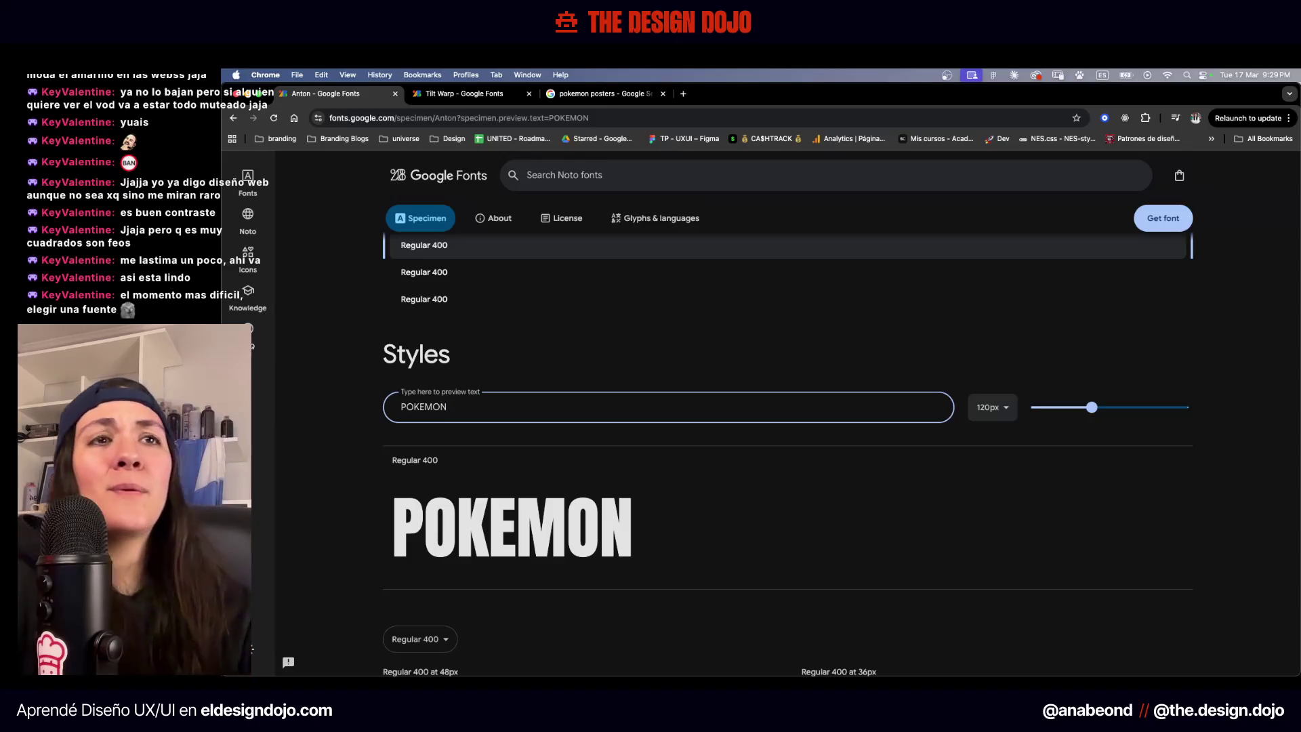
scroll(584, 424, down, 6)
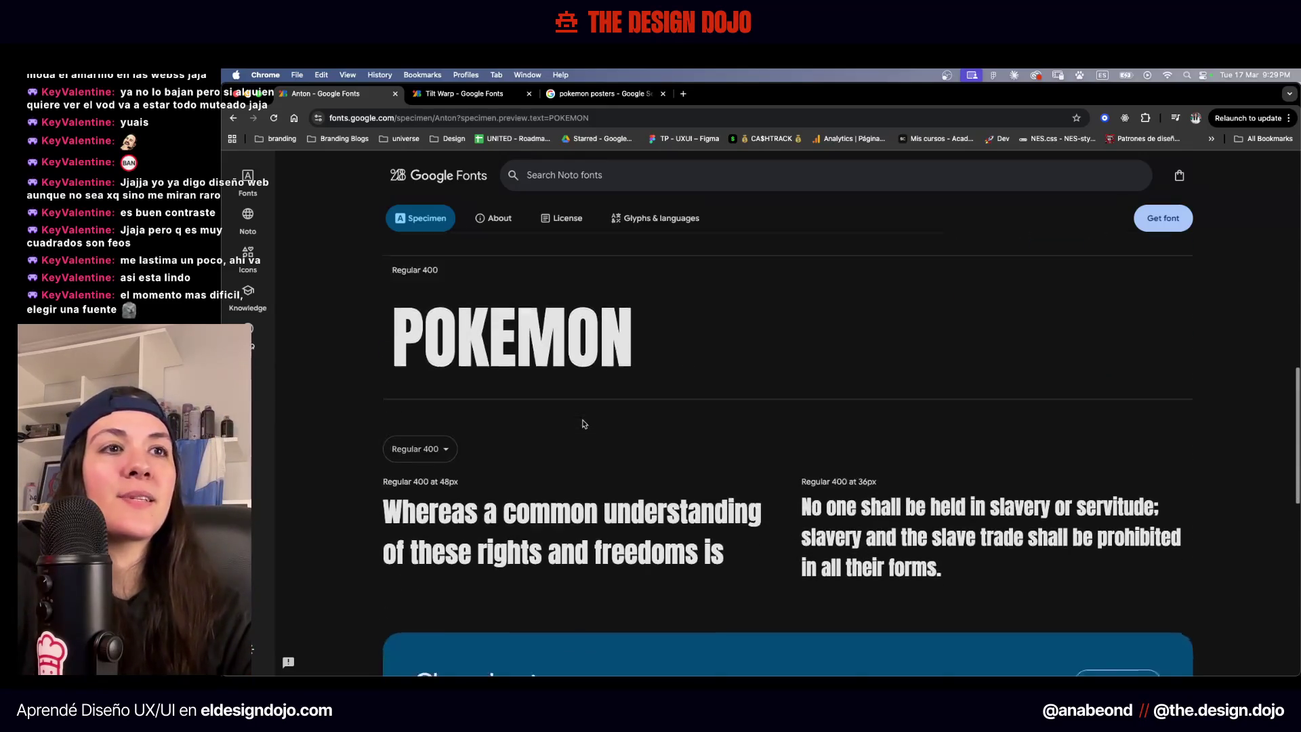
scroll(584, 425, up, 7)
scroll(584, 424, down, 3)
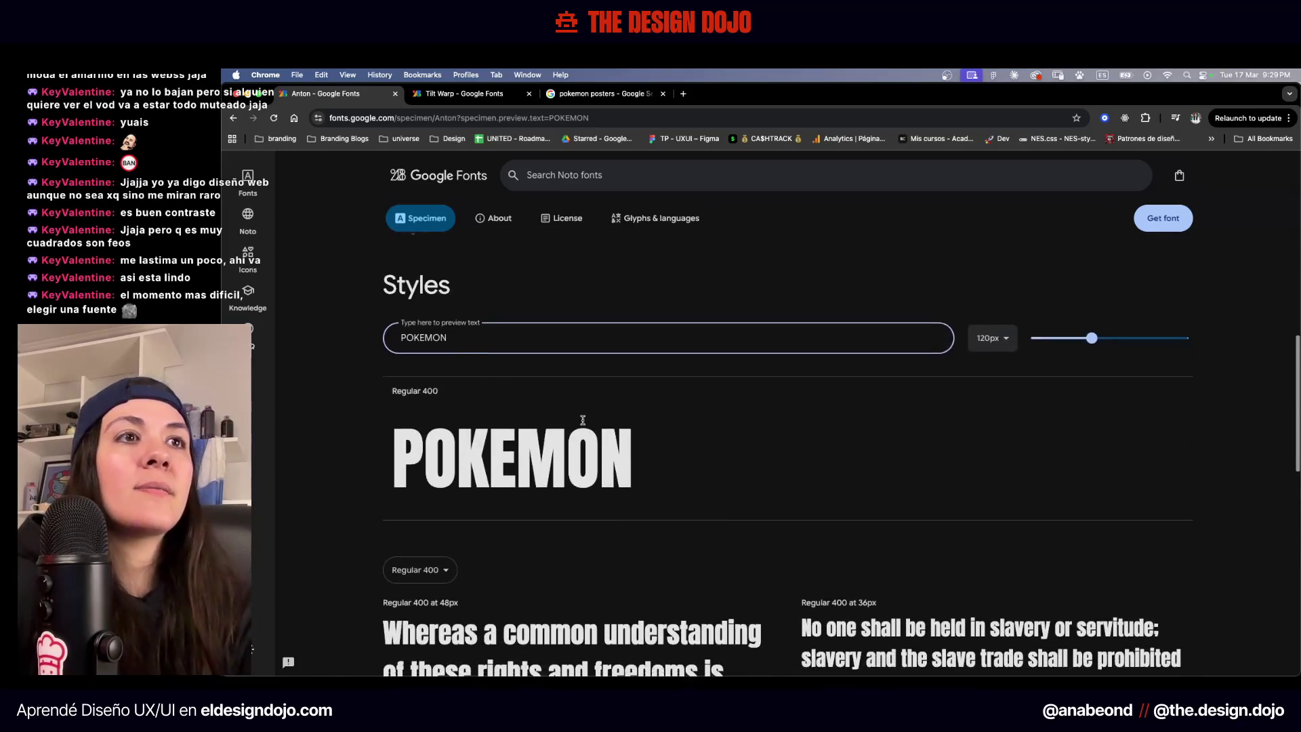
Switch back to the Figma Pokemon 30 Years file through Mission Control
key(ctrl+Up)
click(565, 237)
scroll(581, 252, down, 5)
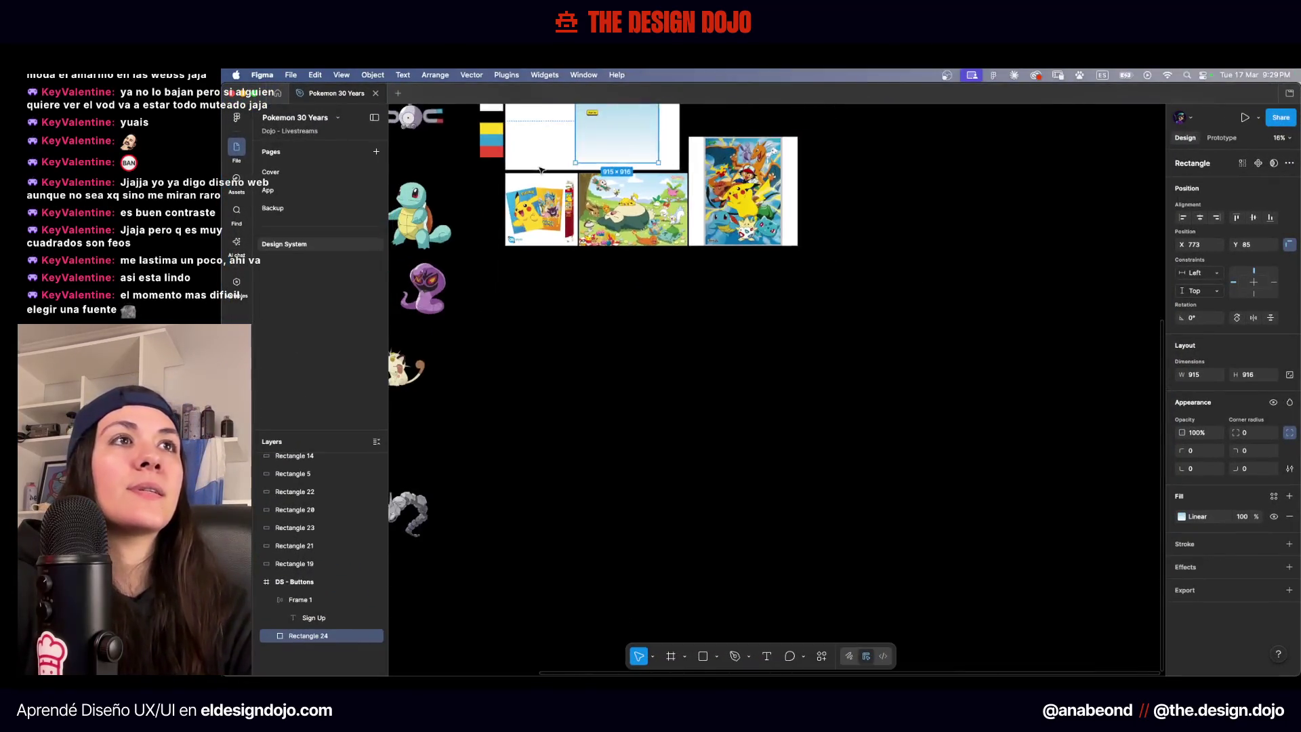
Add a POKEMON APP text heading above the Sign Up button
scroll(580, 252, up, 5)
scroll(581, 252, up, 10)
key(t)
click(639, 271)
text(KEMON APP)
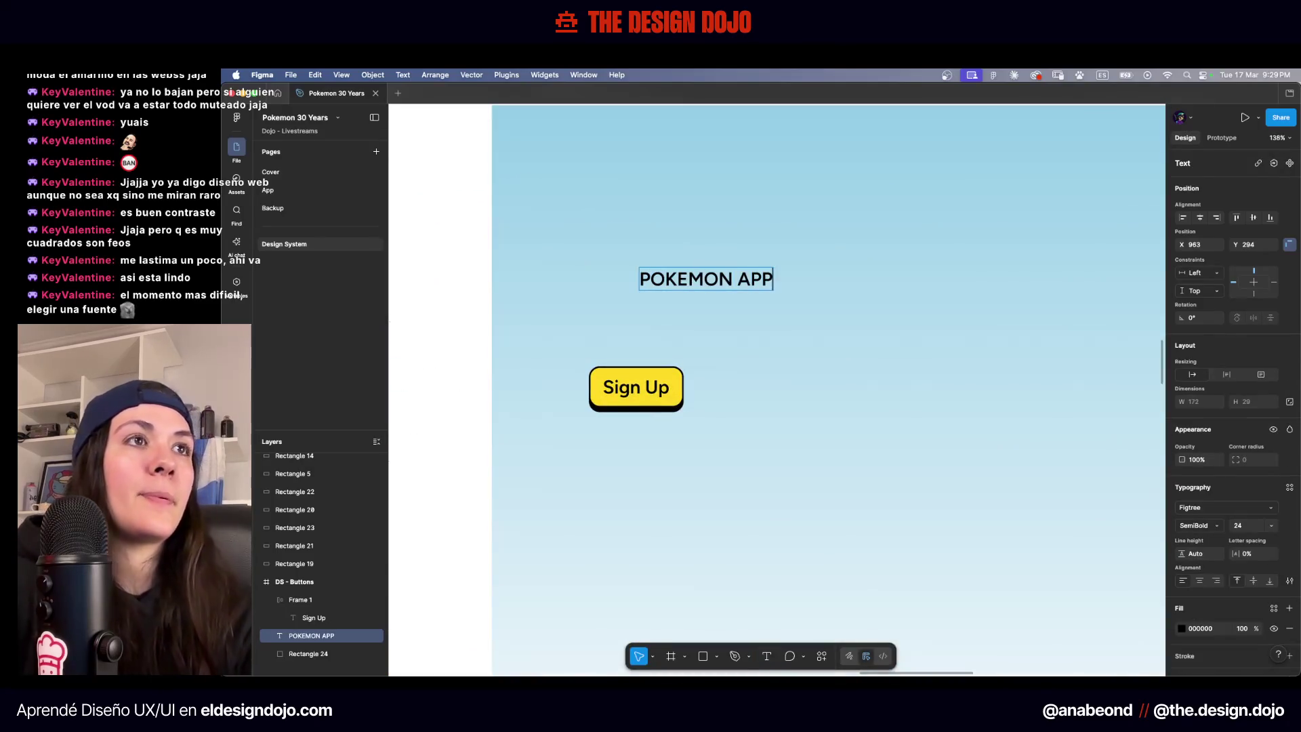
key(Escape)
Set the heading's font to Anton and copy its text properties
click(1205, 507)
text(and)
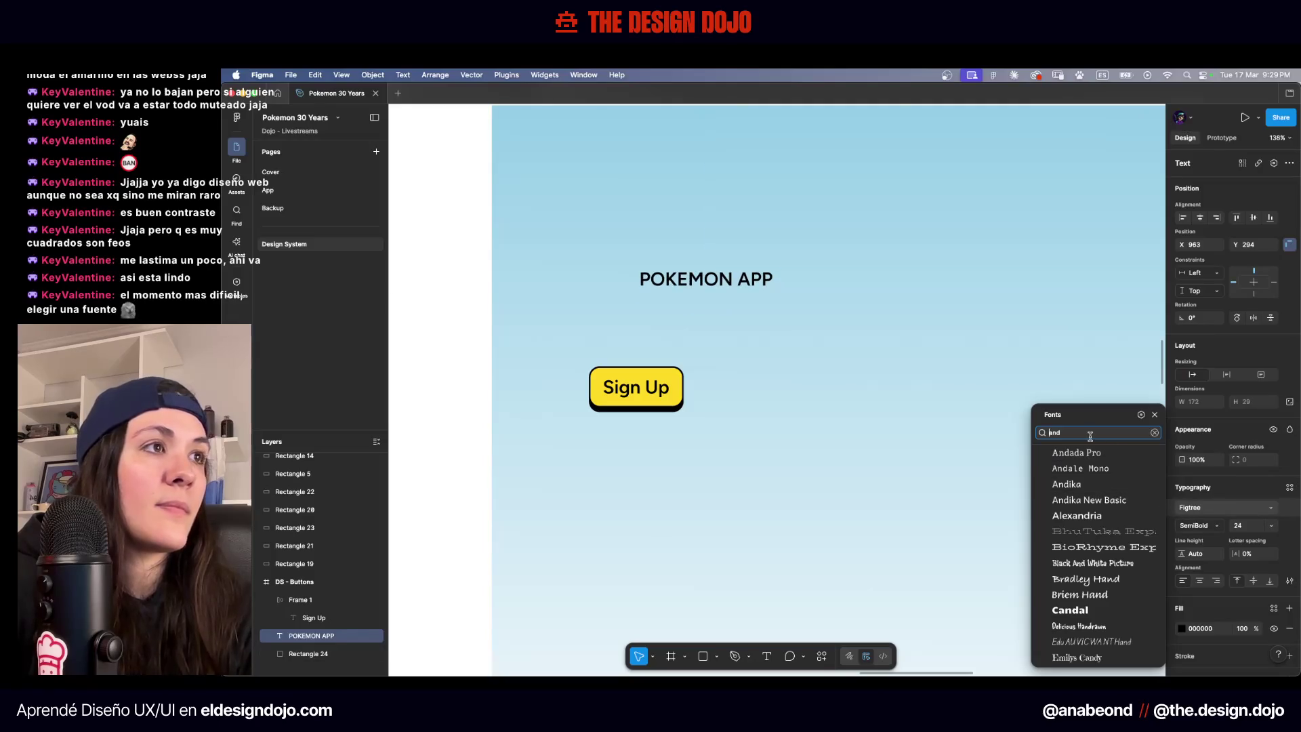
key(BackSpace)
text(to)
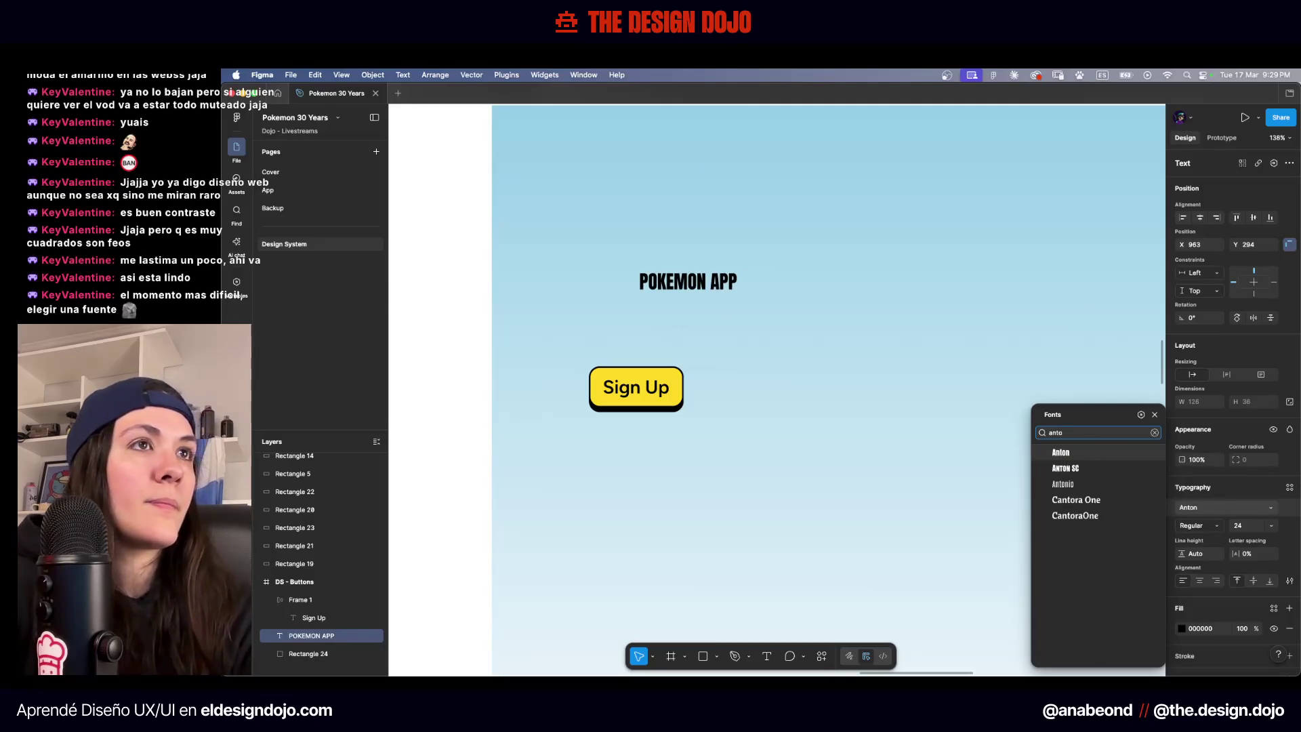
key(Return)
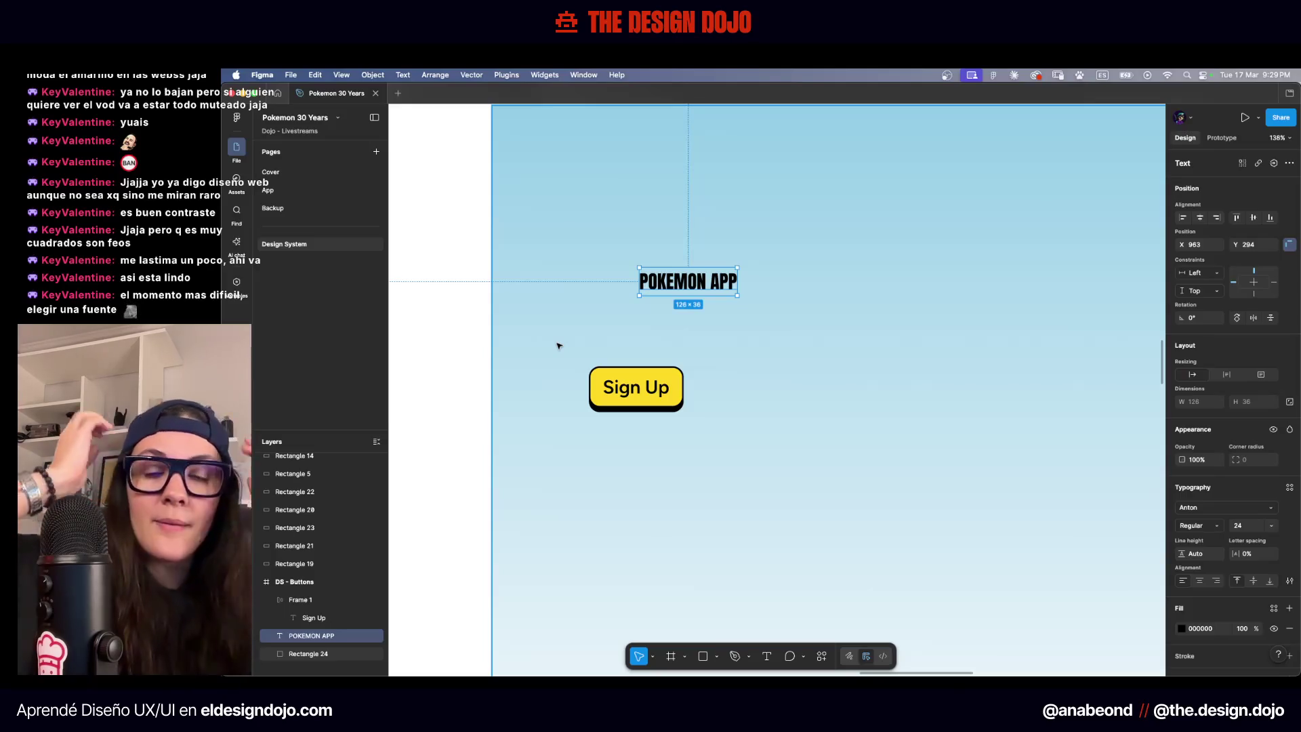
scroll(615, 311, up, 5)
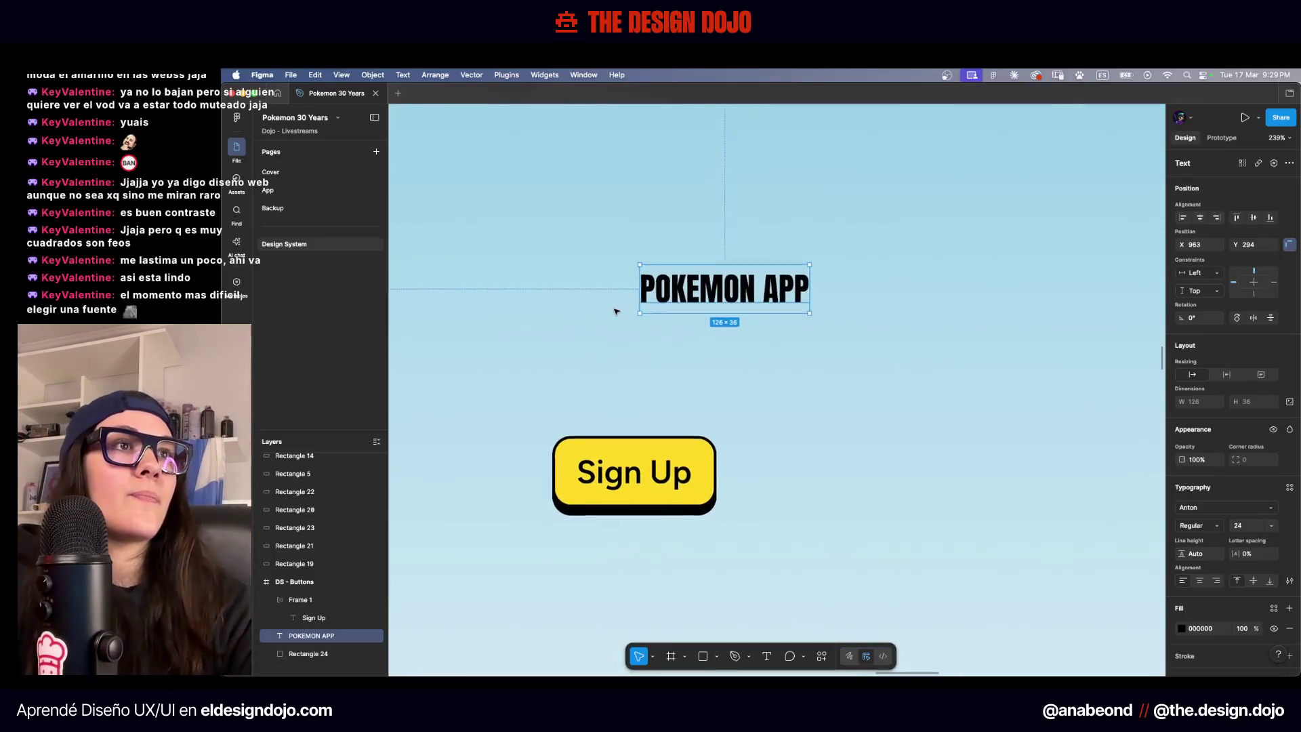
double_click(684, 303)
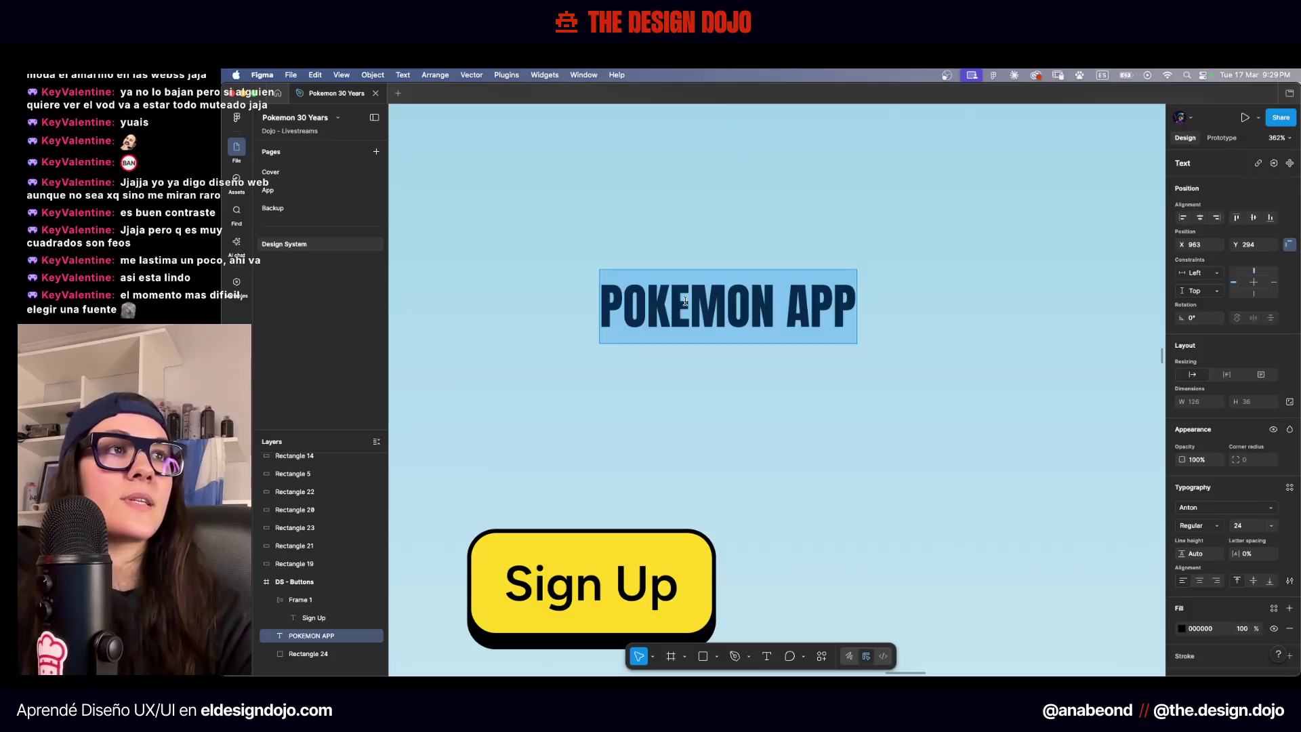
key(Escape)
key(ctrl+alt+c)
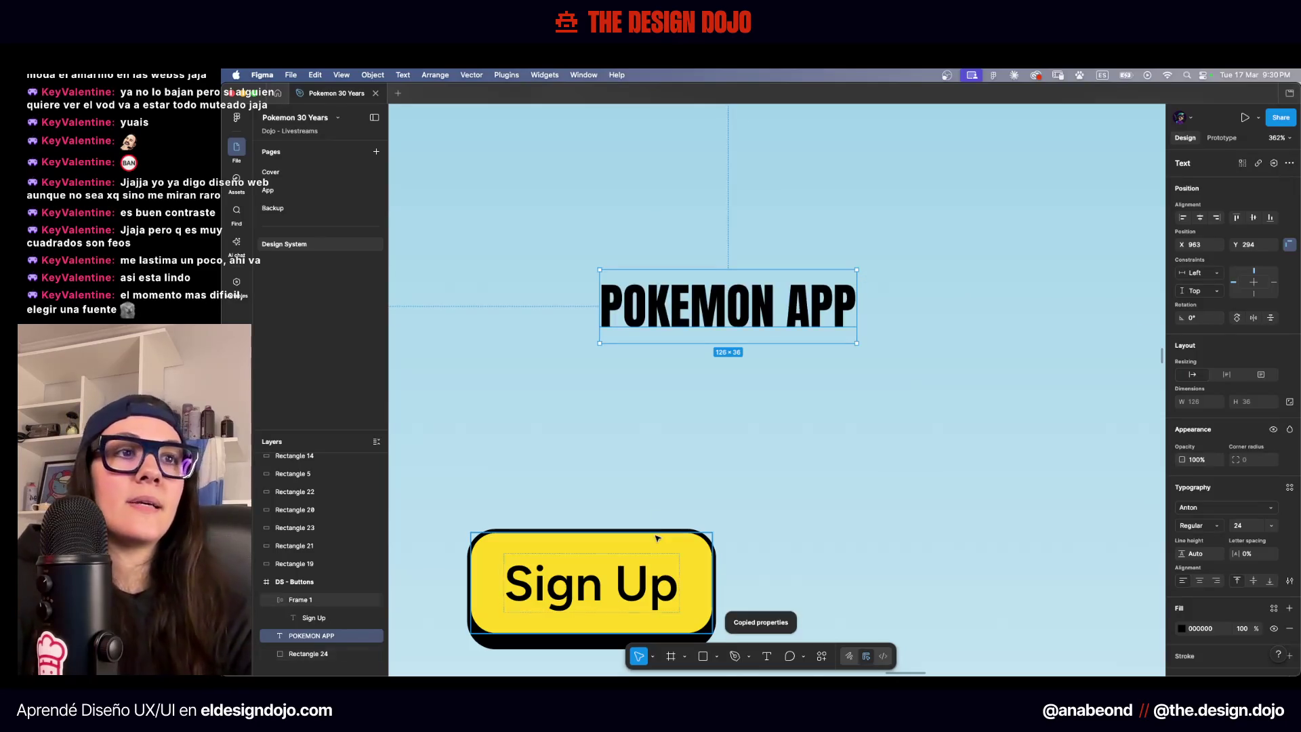
Paste the heading's Anton style onto the Sign Up label and make it all uppercase
scroll(664, 538, down, 2)
double_click(607, 516)
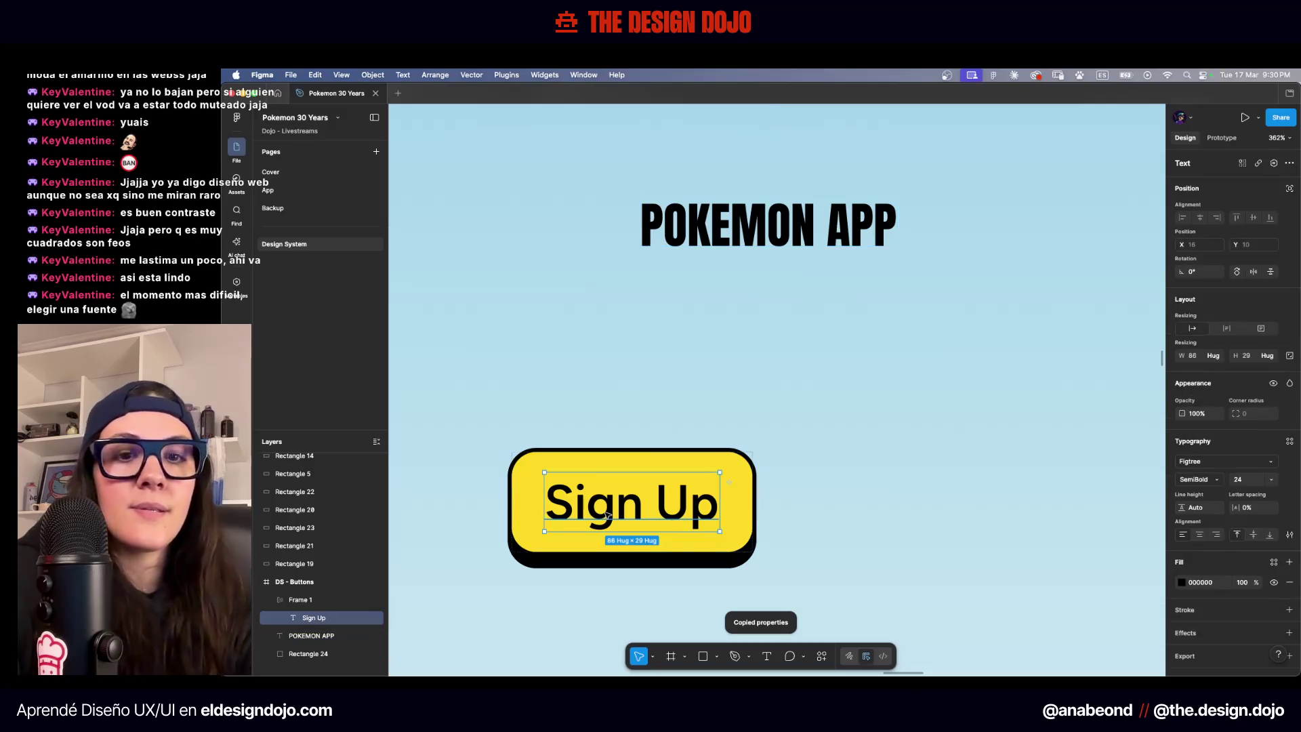
key(ctrl+alt+v)
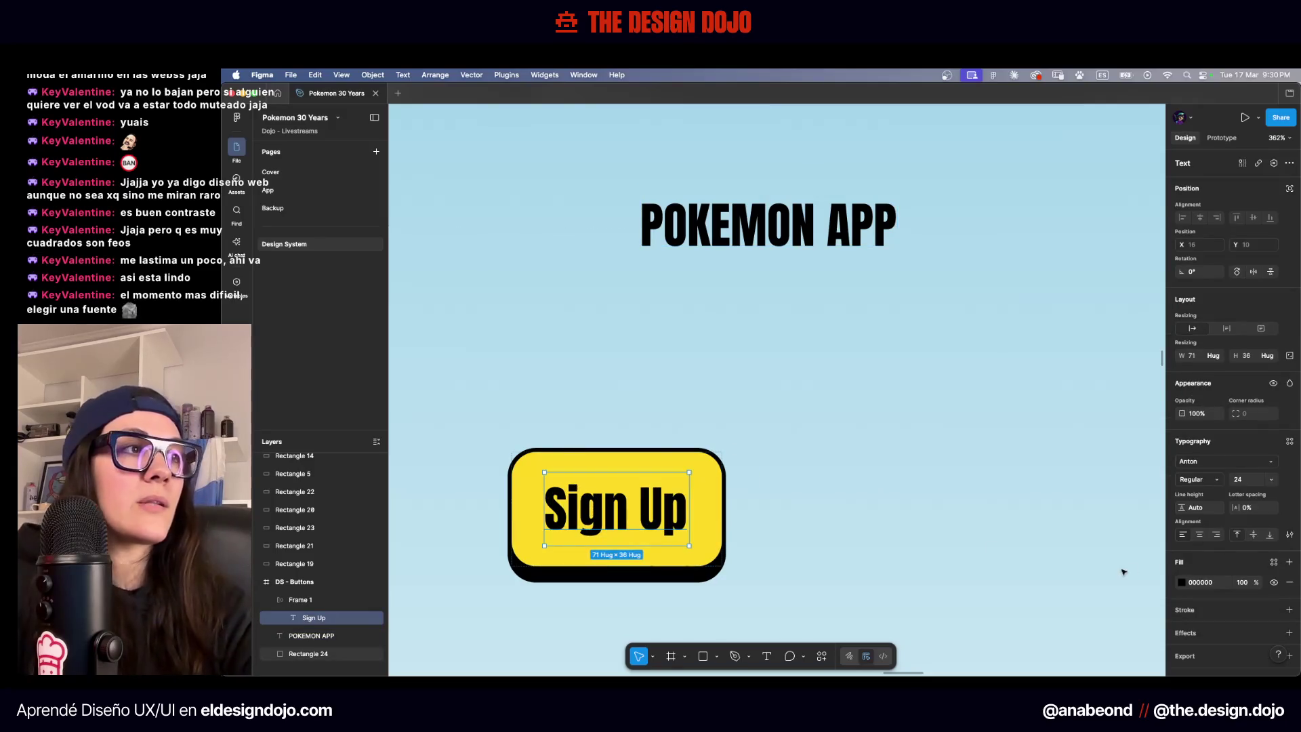
click(1290, 535)
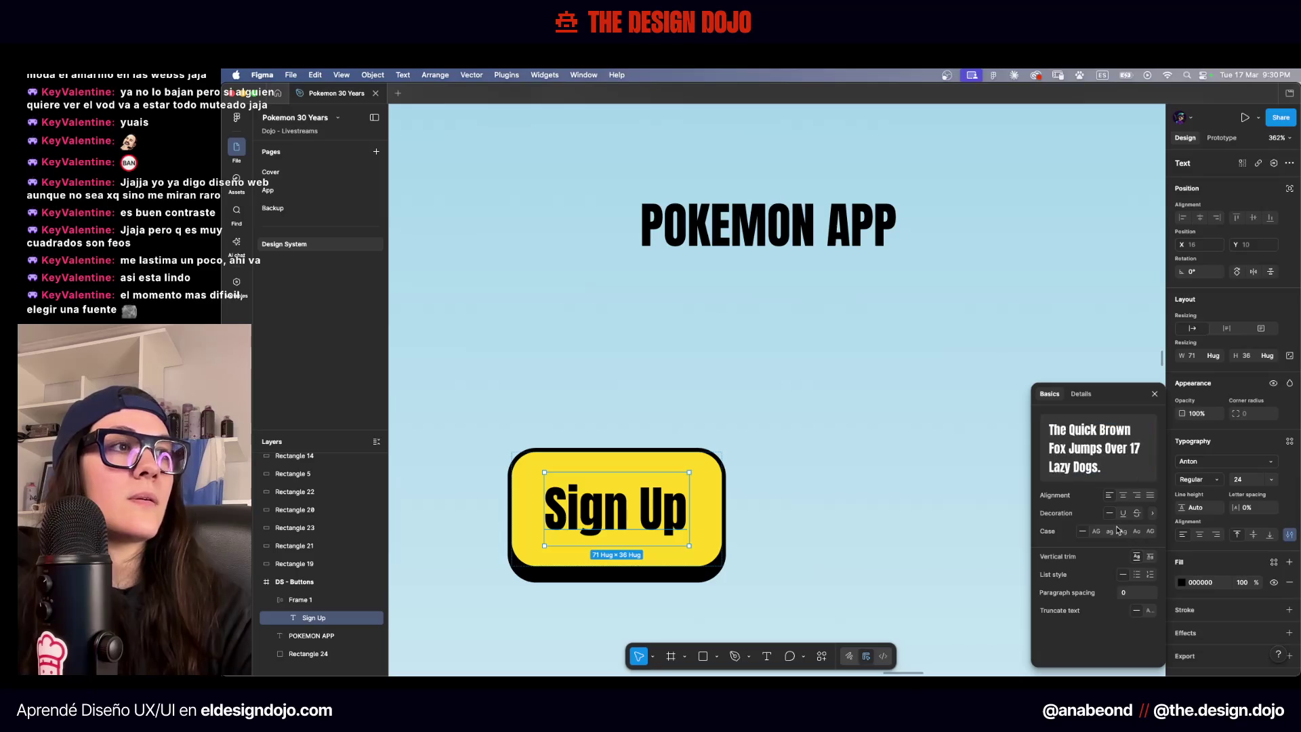
click(1097, 534)
click(917, 453)
scroll(917, 454, down, 3)
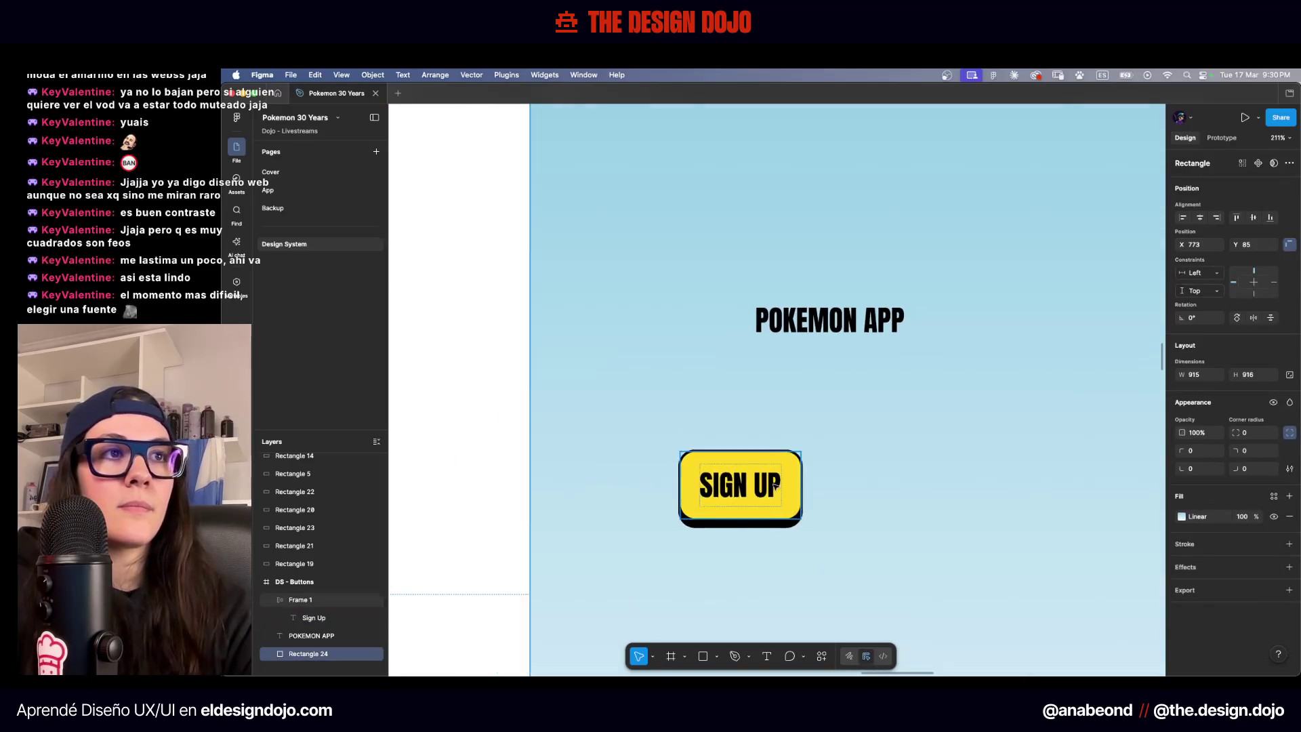
scroll(776, 486, up, 5)
Cut the yellow SIGN UP button's vertical padding from 10 to 8
click(801, 509)
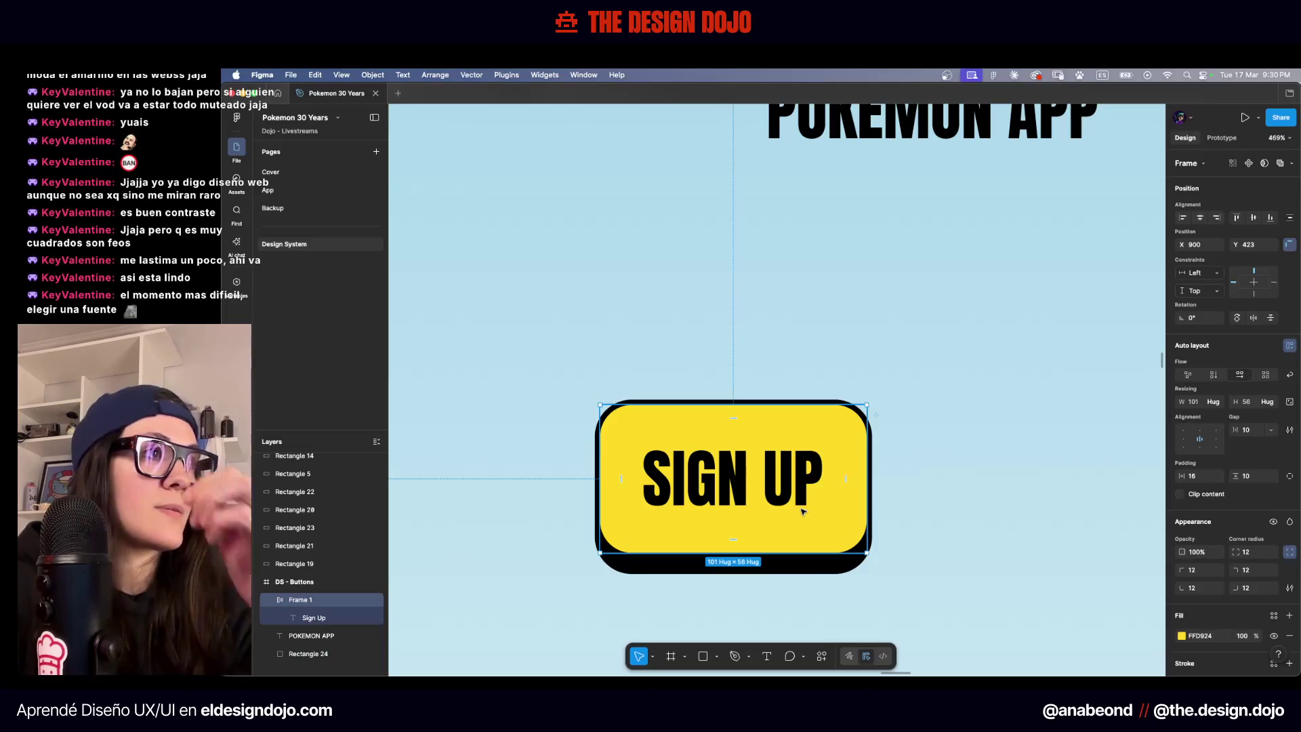
text(8)
key(Return)
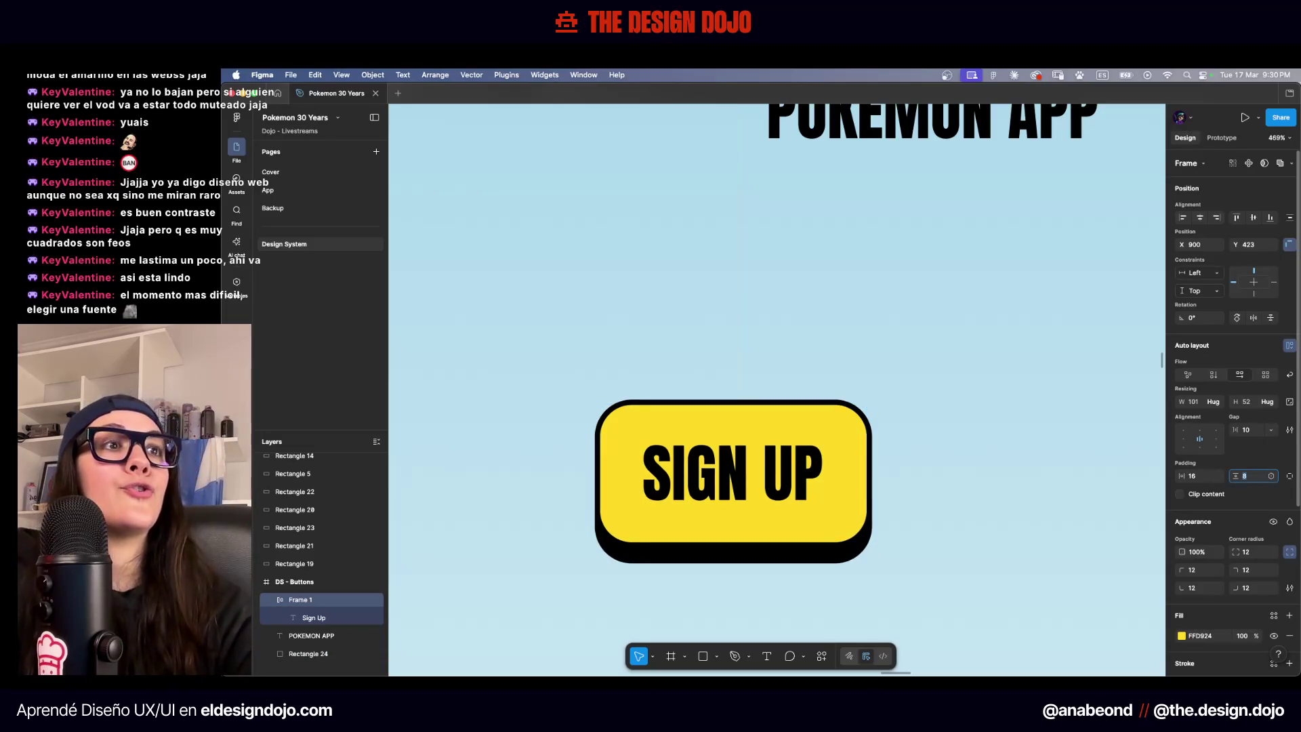
click(1017, 397)
Delete the POKEMON APP title, undo it, then select the light-blue background
scroll(1019, 396, down, 5)
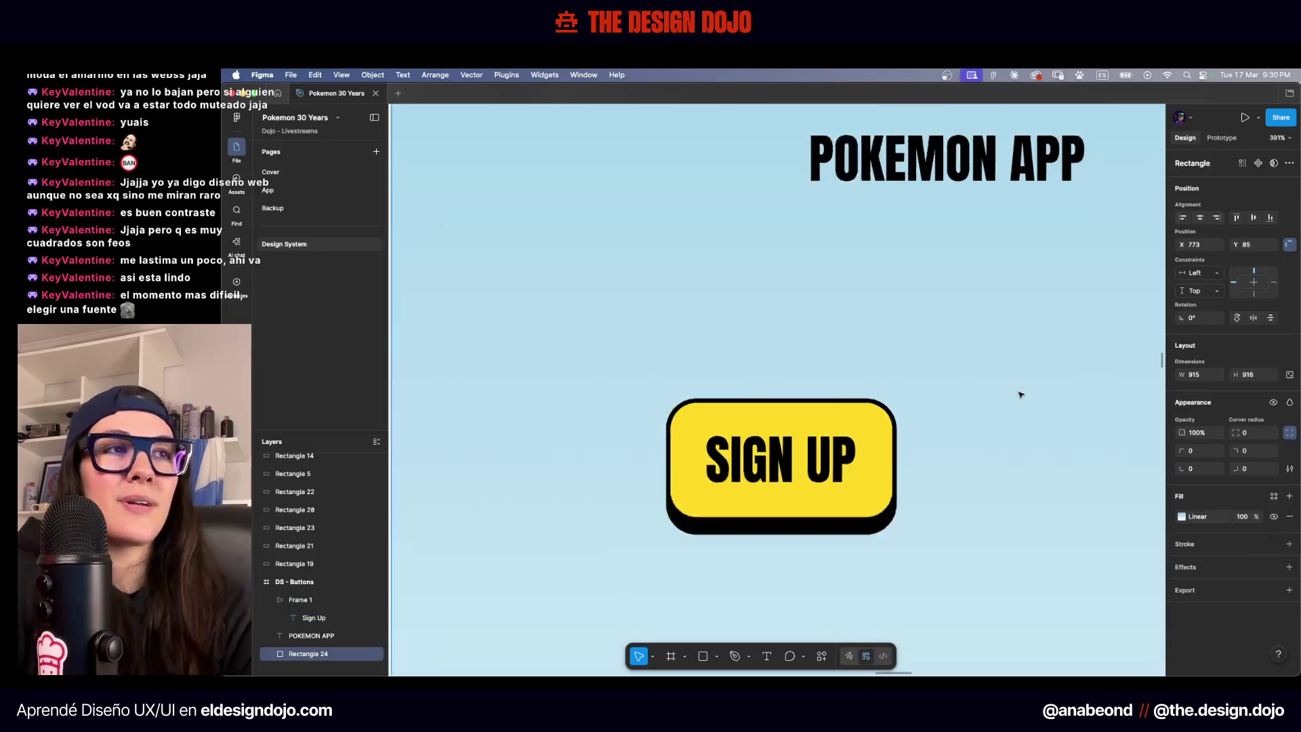
scroll(1020, 394, right, 3)
click(896, 299)
key(Delete)
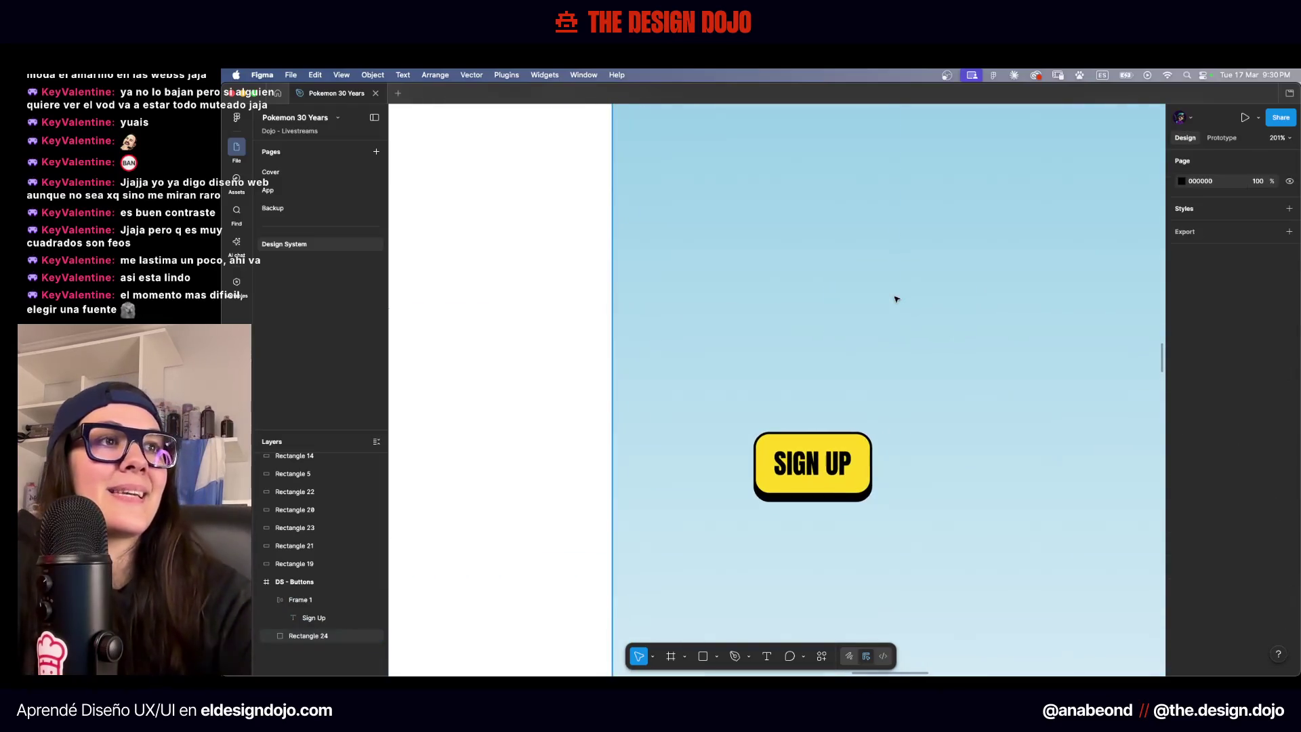
key(super+z)
scroll(895, 298, right, 3)
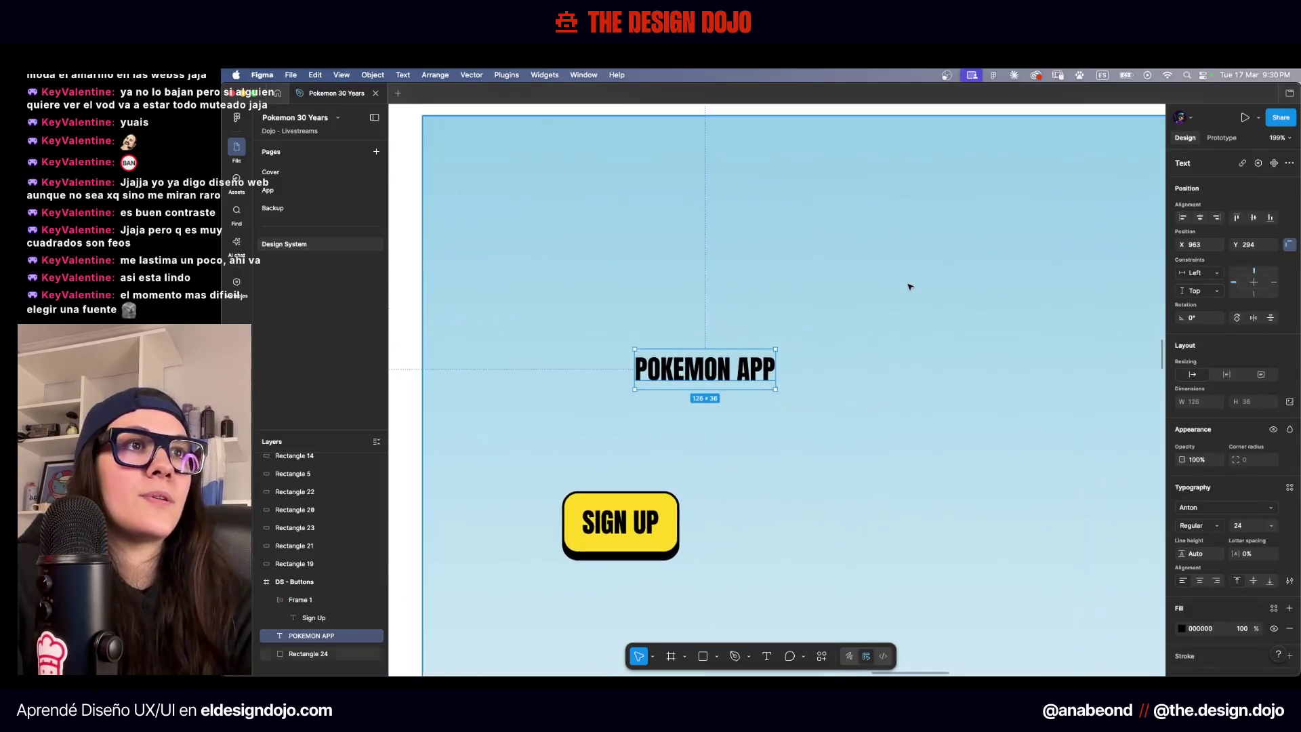
scroll(909, 286, down, 2)
scroll(910, 286, right, 2)
click(836, 351)
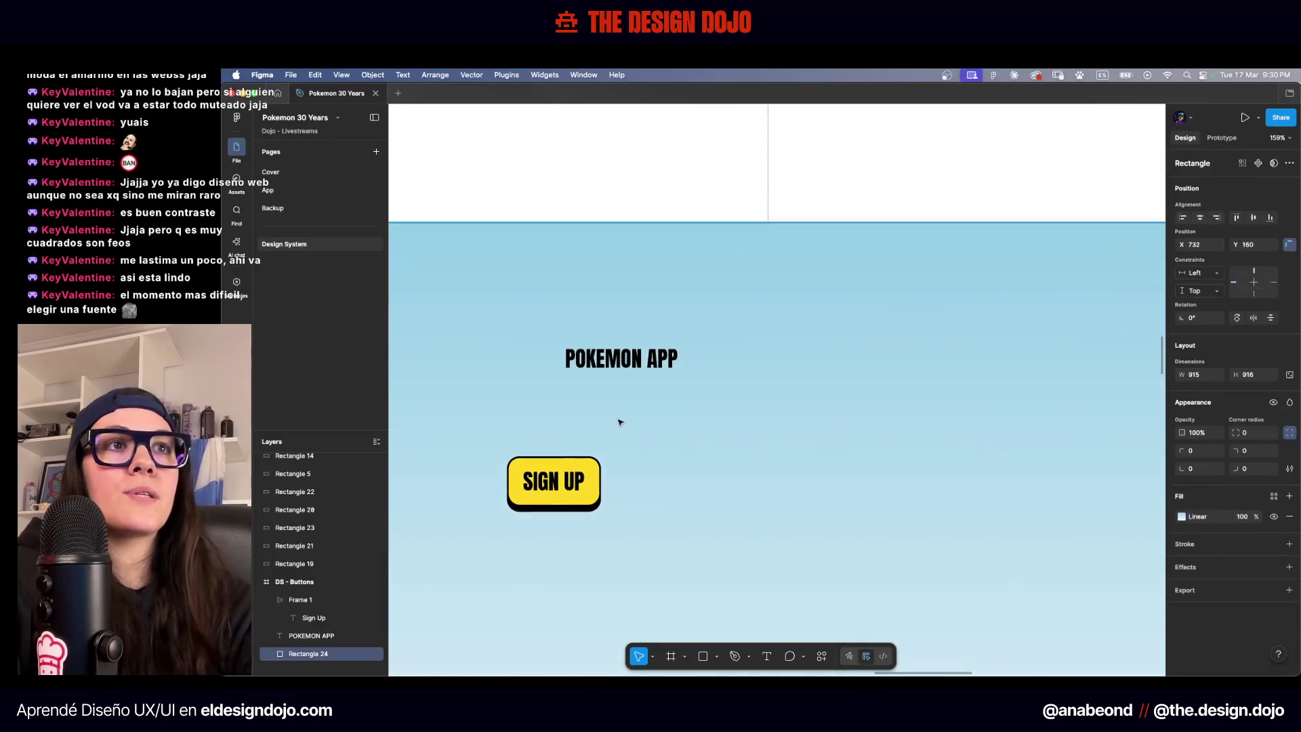
Duplicate the POKEMON APP title, retype it as 'Hello, welcome' and fill it FFFFFF
click(637, 363)
mouse_move(638, 362)
mouse_down()
mouse_move(586, 433)
mouse_move(729, 452)
mouse_up()
click(1208, 526)
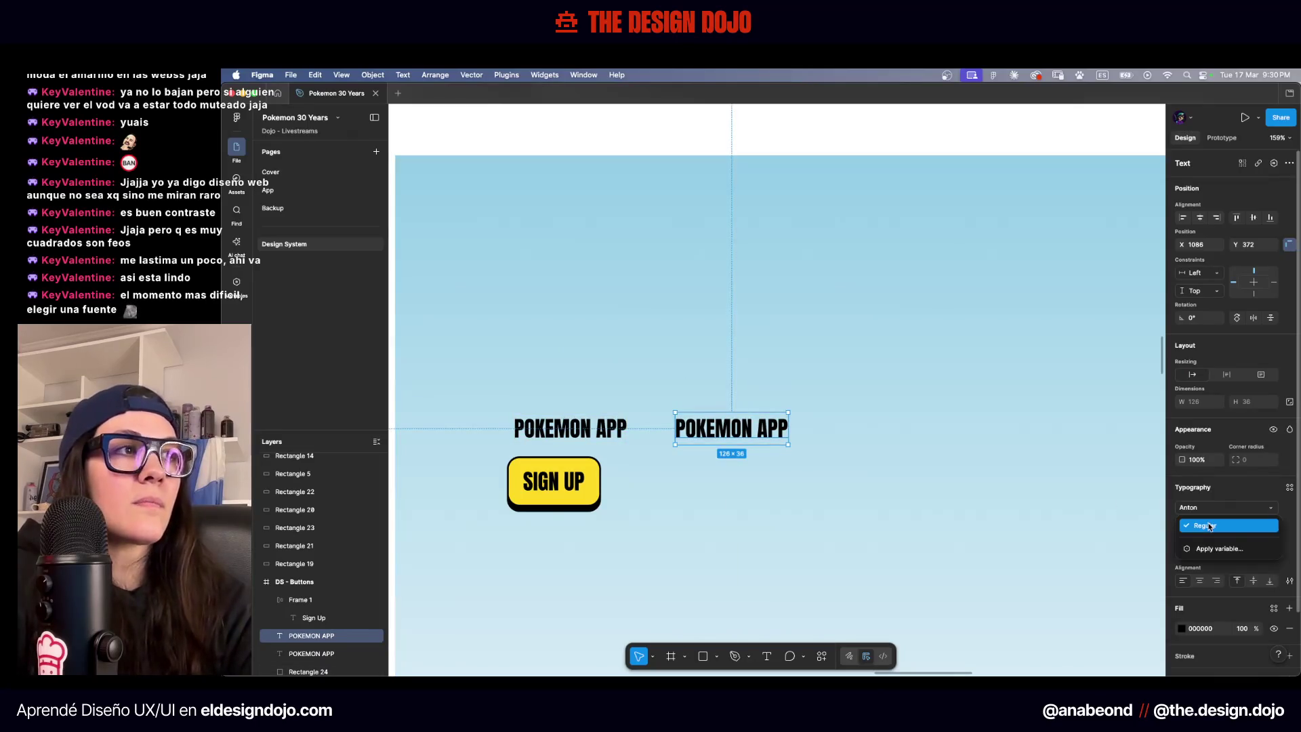
click(1216, 539)
double_click(774, 433)
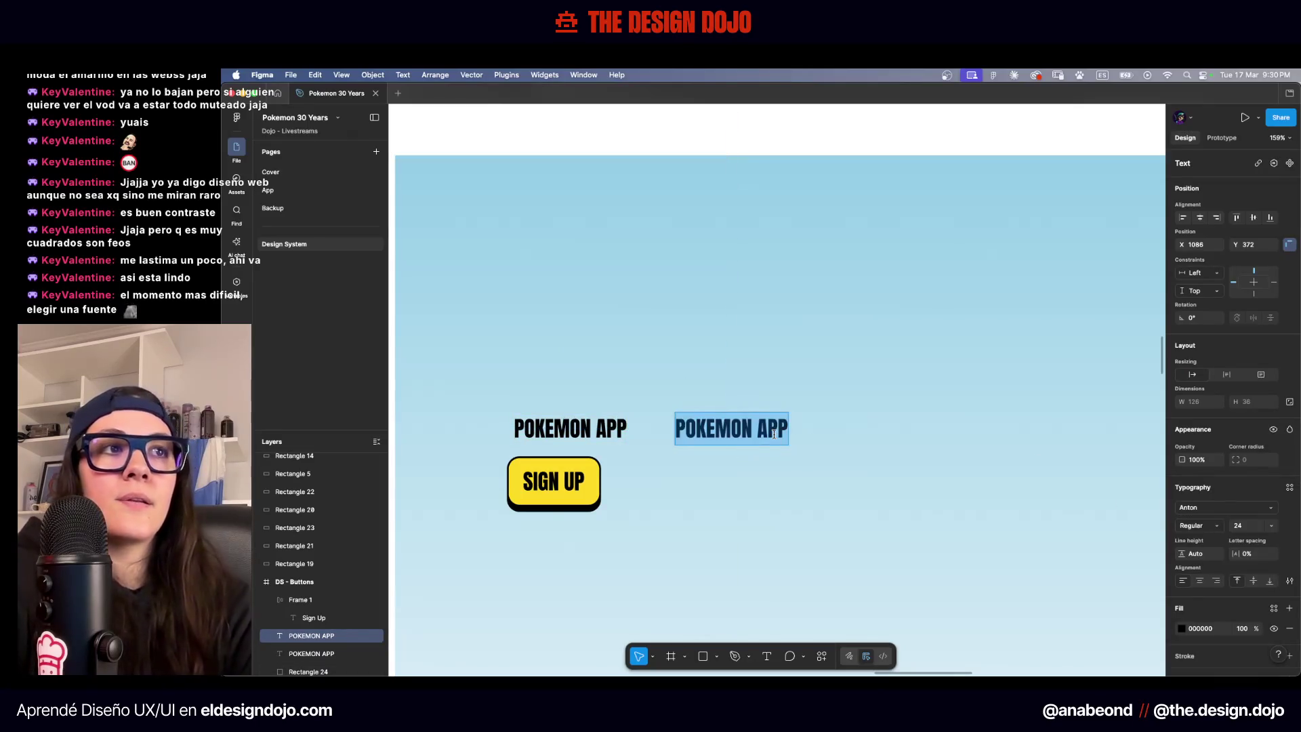
text(Helloe,)
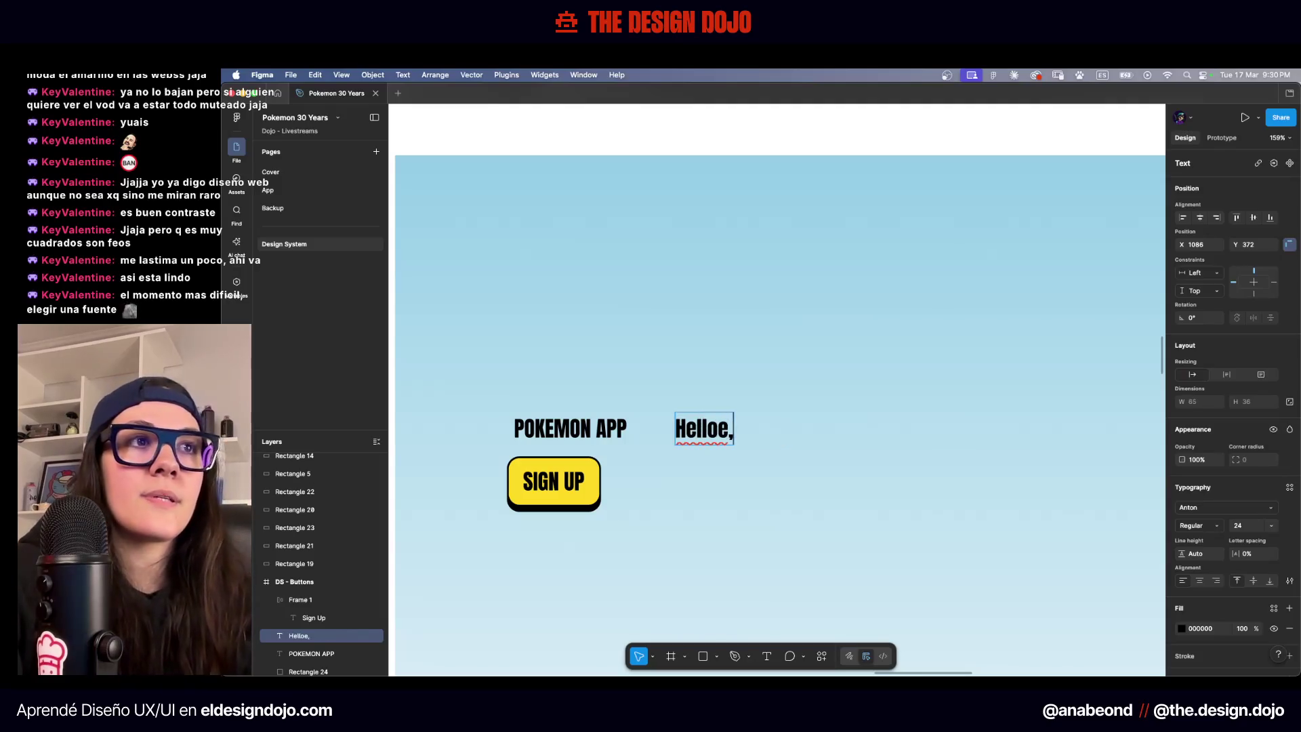
key(BackSpace)
key(BackSpace)
text(, welcome)
key(Escape)
text(FFFFFF)
key(Return)
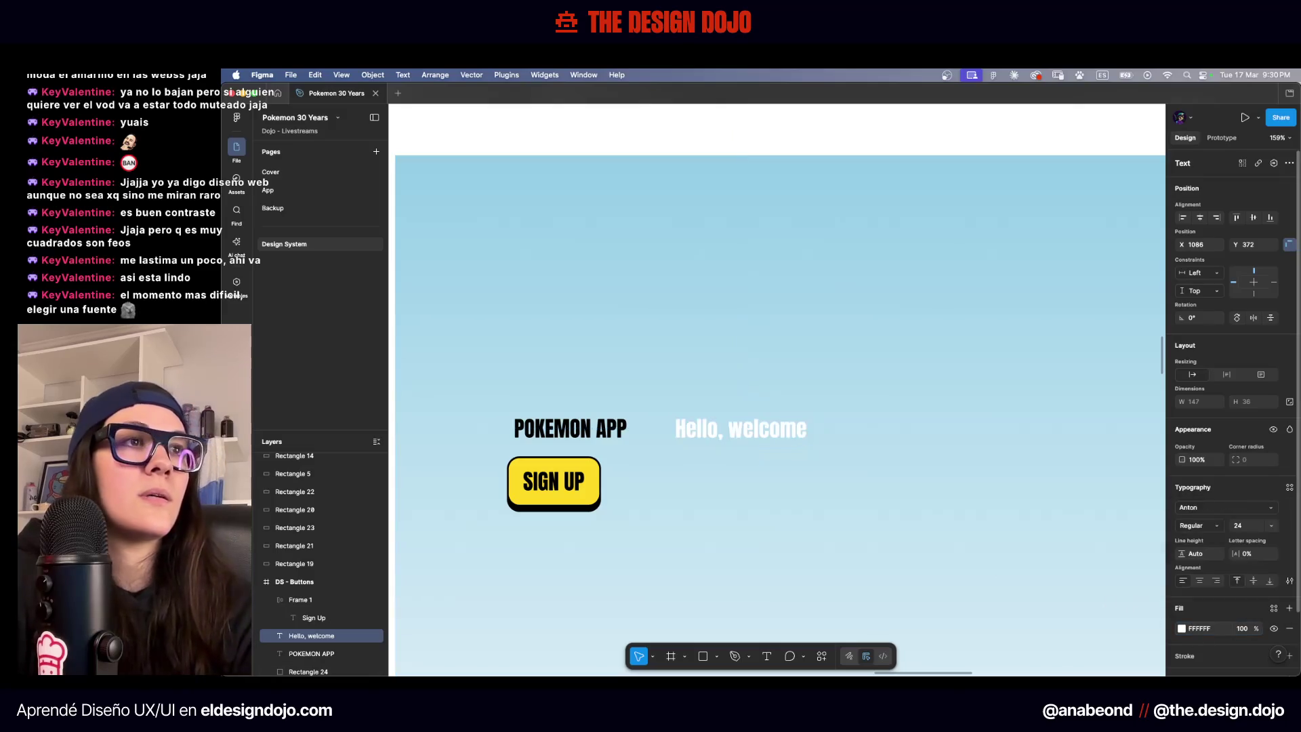
Move 'Hello, welcome' to the frame's top-left, delete the original title, and raise SIGN UP
click(991, 523)
scroll(991, 523, down, 3)
click(752, 425)
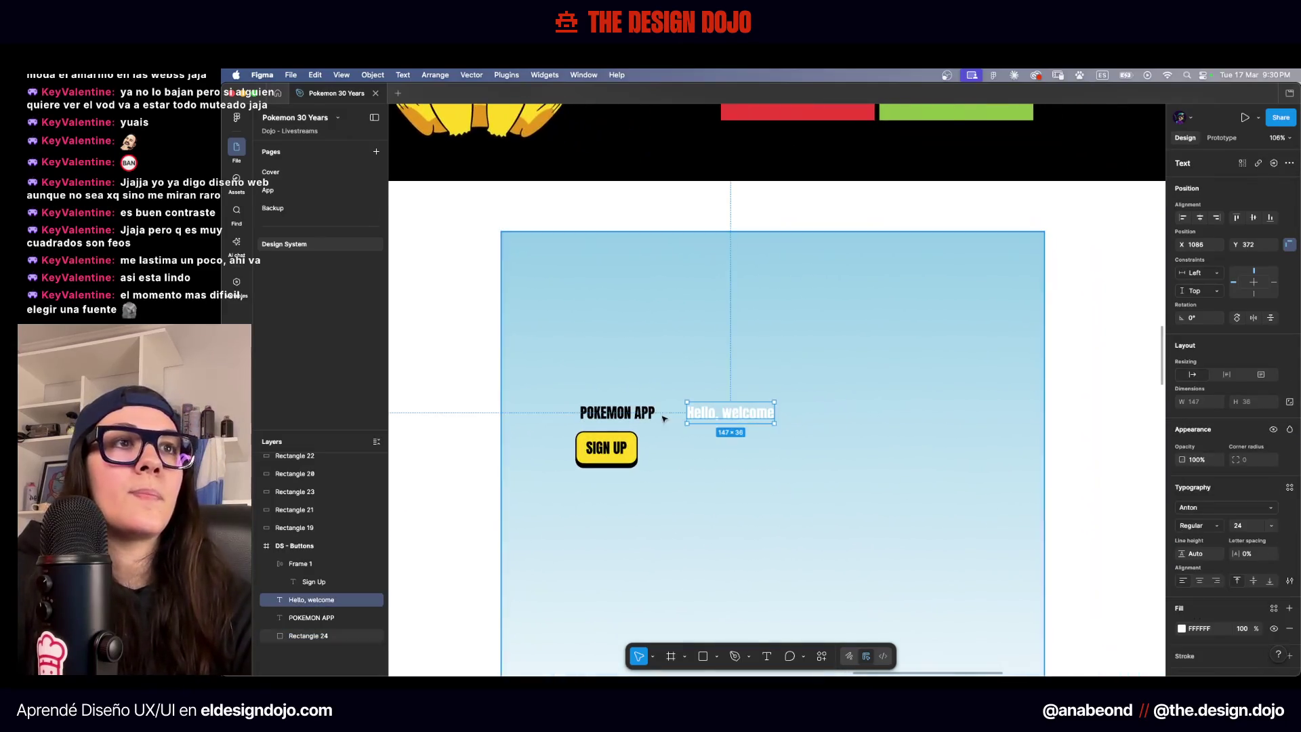
mouse_move(725, 411)
mouse_down()
mouse_move(596, 298)
mouse_move(611, 298)
mouse_up()
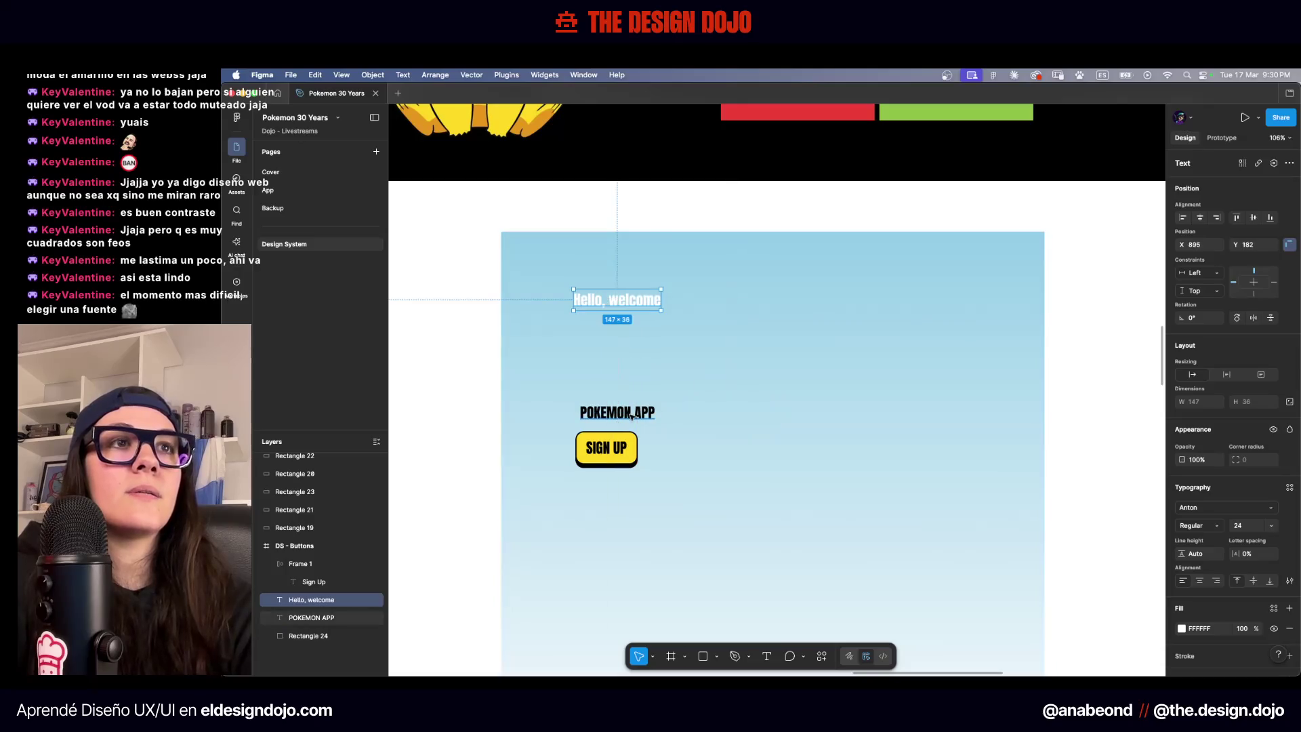
click(618, 413)
key(BackSpace)
mouse_move(619, 437)
mouse_down()
mouse_move(617, 340)
mouse_move(681, 316)
mouse_move(681, 267)
mouse_move(680, 324)
mouse_up()
Set the lower 'Hello, welcome' copy to Inter Medium at size 16
scroll(613, 293, up, 5)
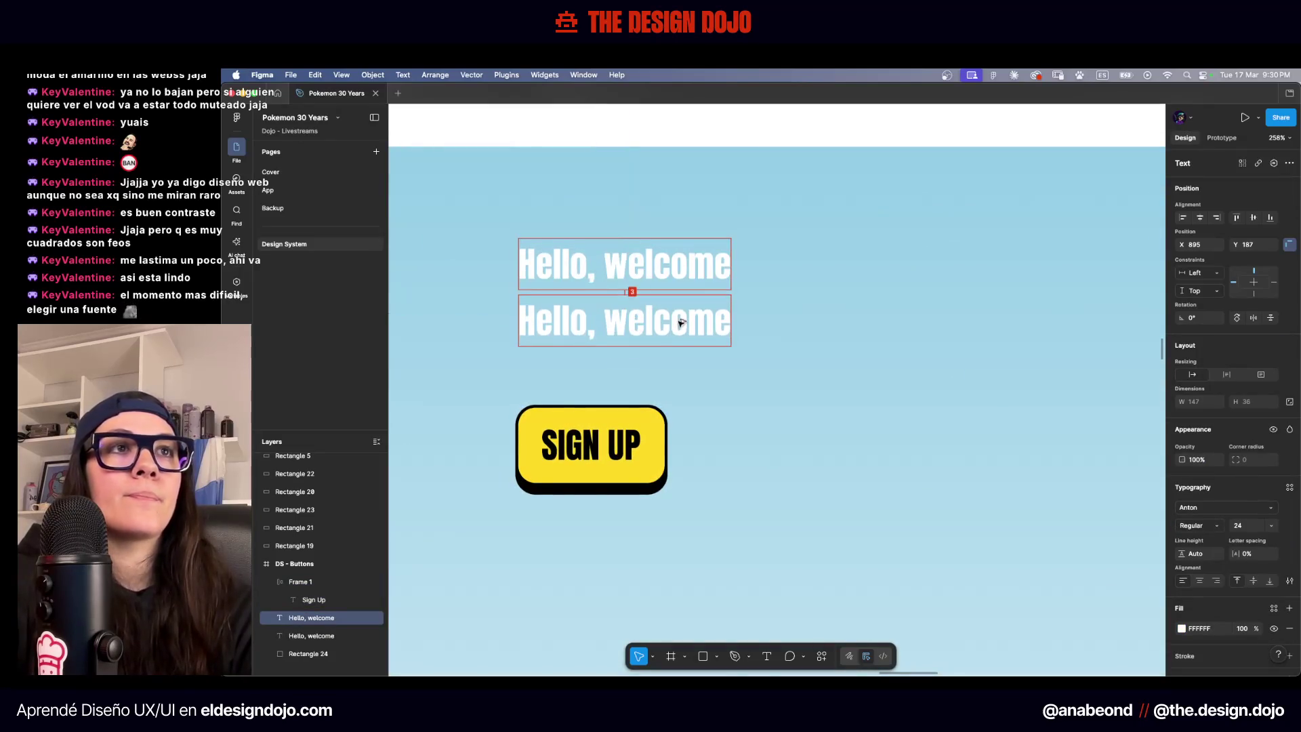
click(1206, 514)
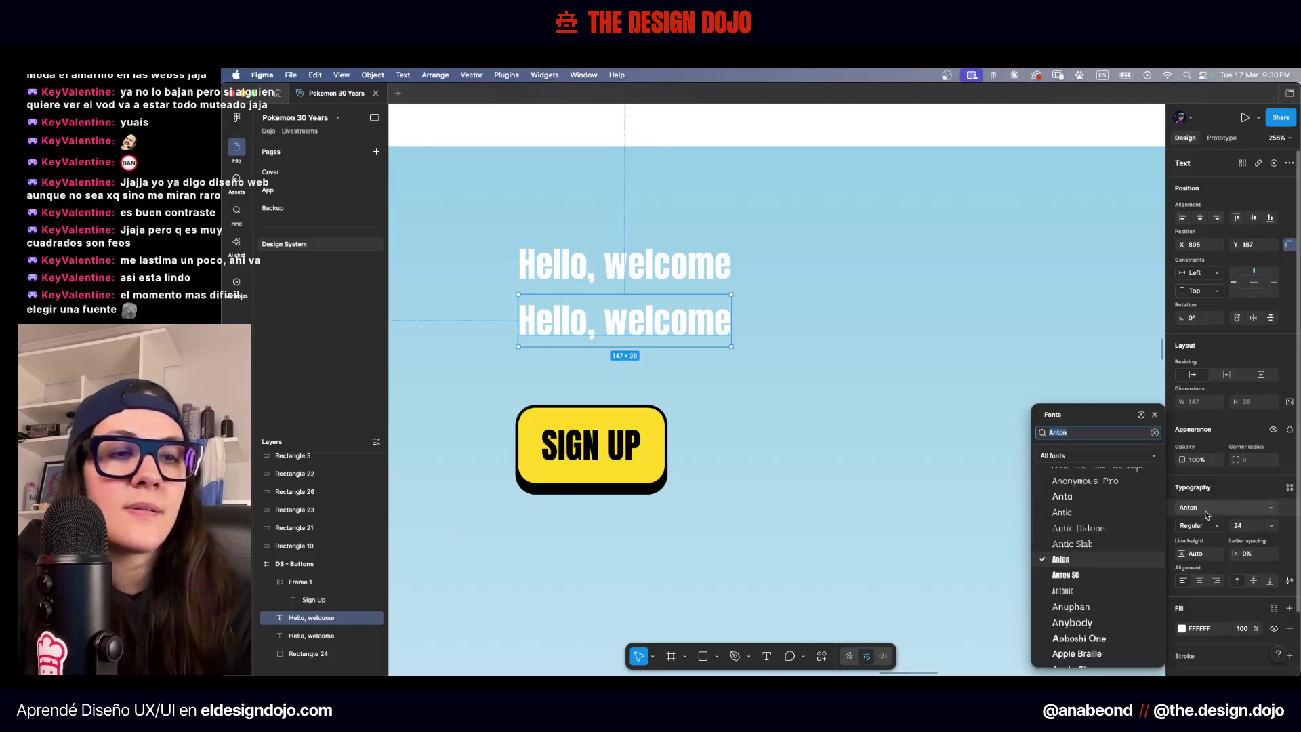
text(inter)
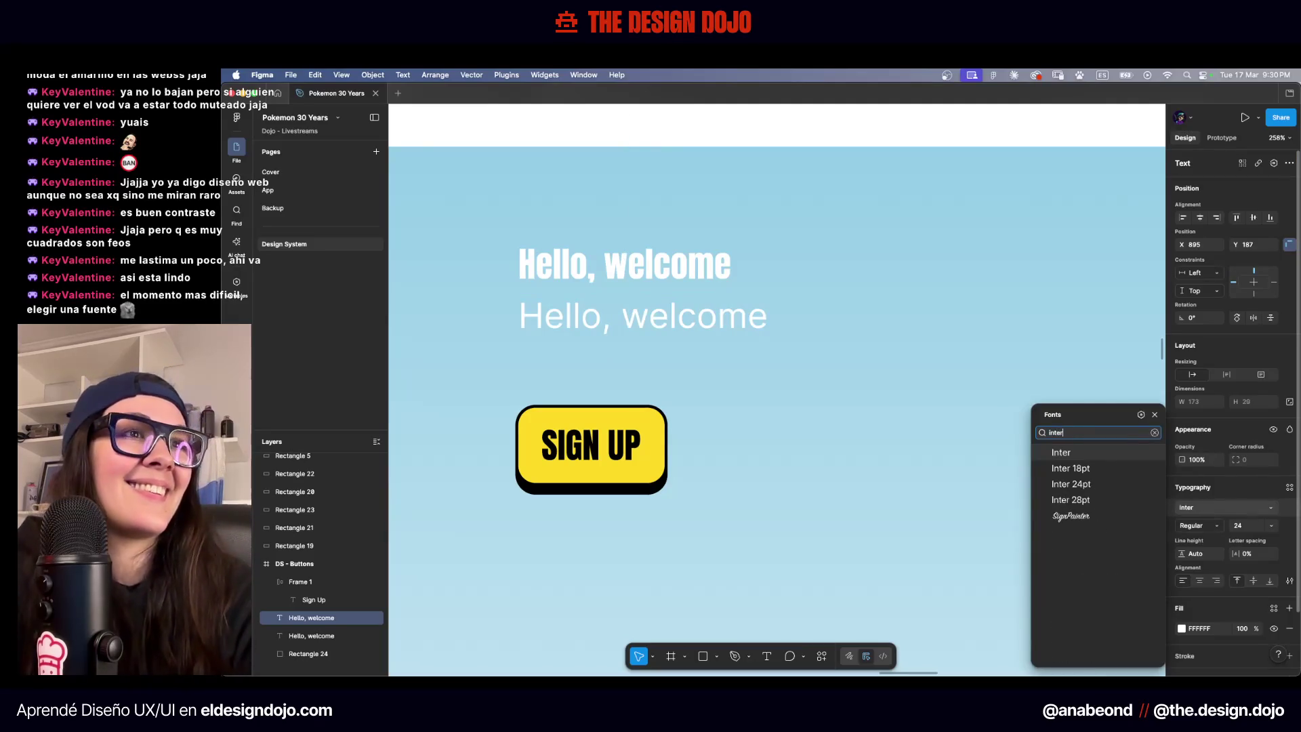
key(Return)
text(16)
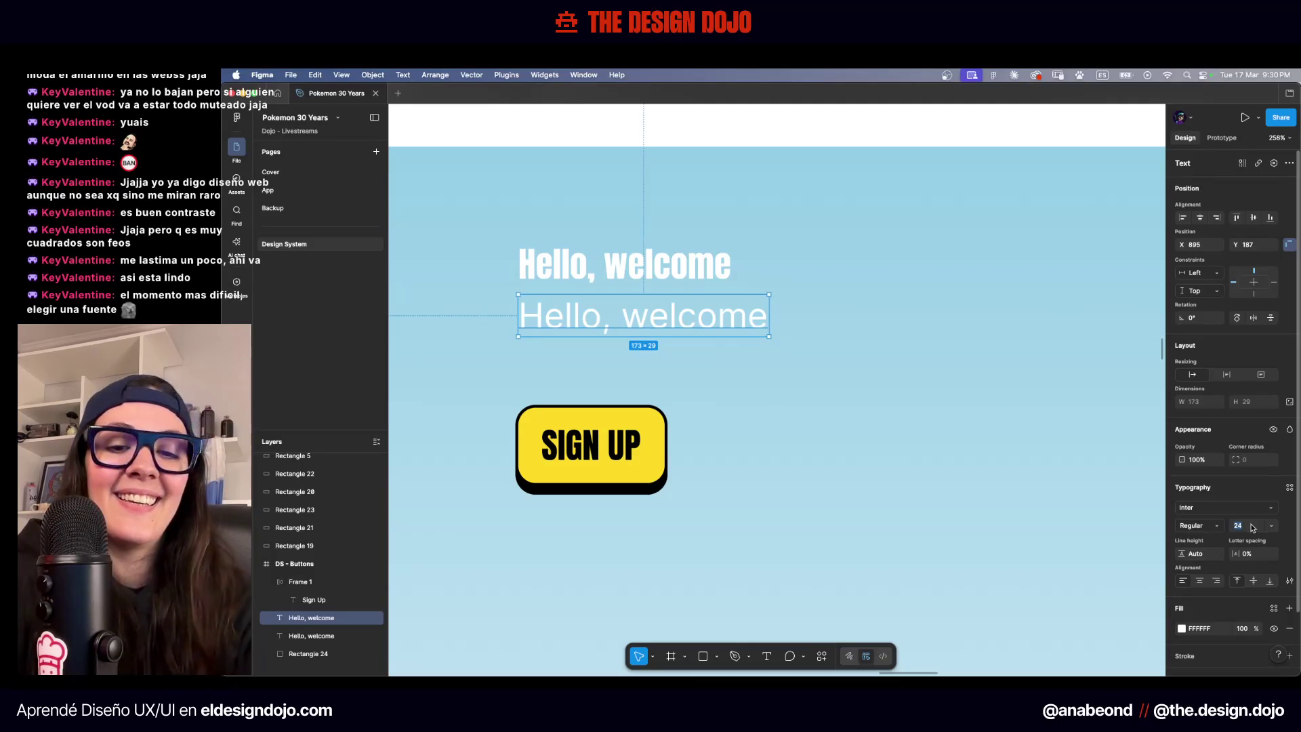
key(Return)
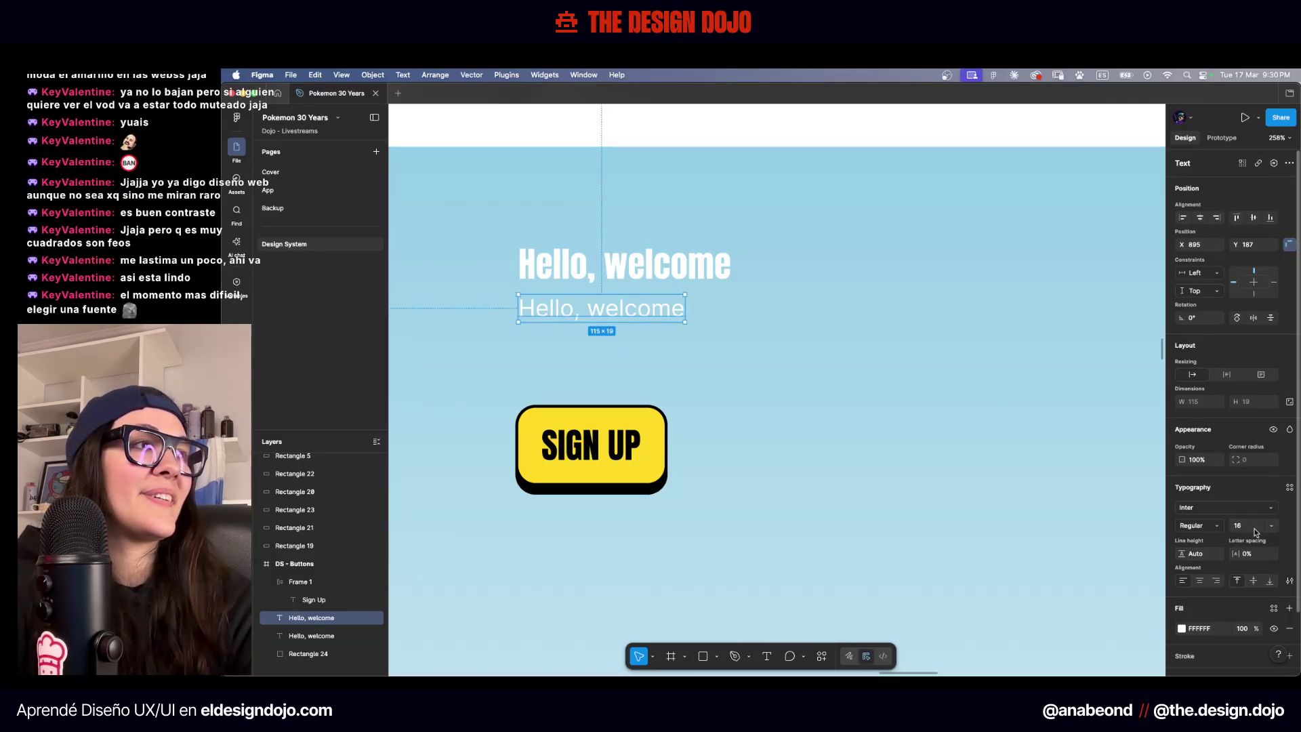
click(1216, 525)
click(1213, 540)
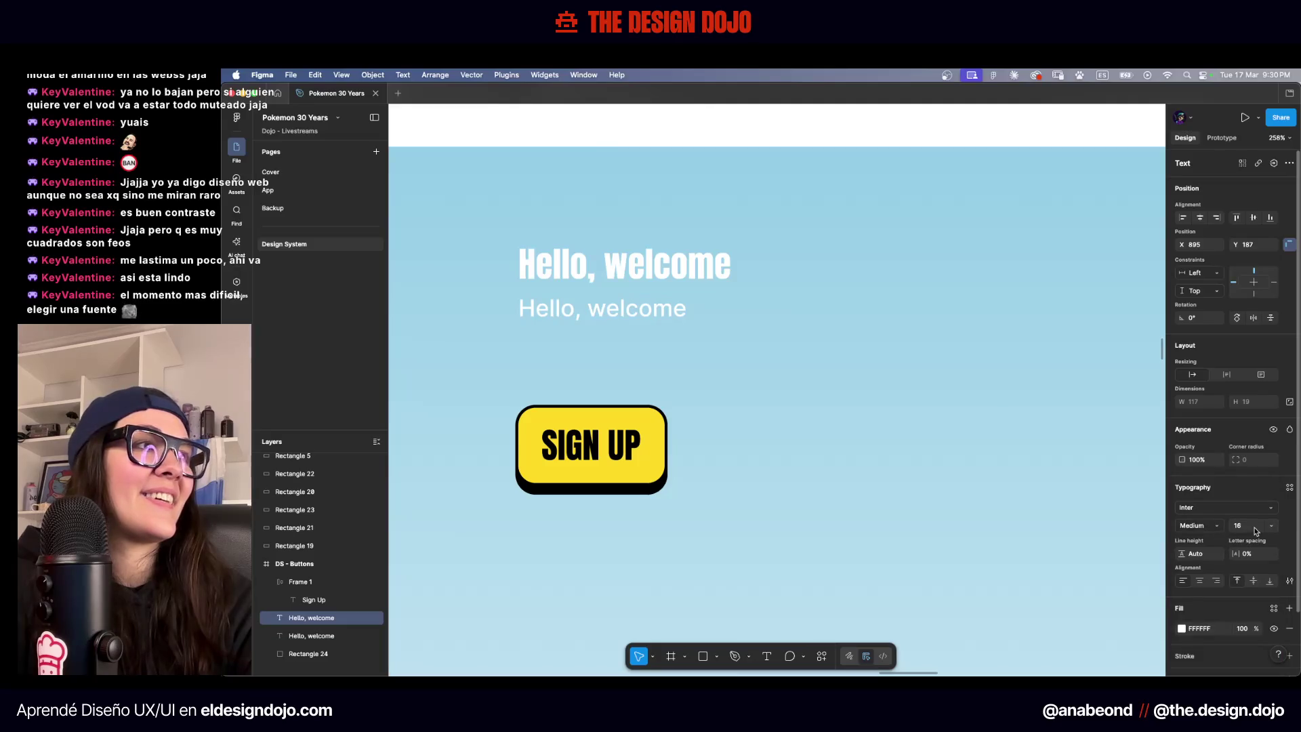
Settle the subtitle's letter spacing at -2% and shrink it to size 12
text(-2)
key(Return)
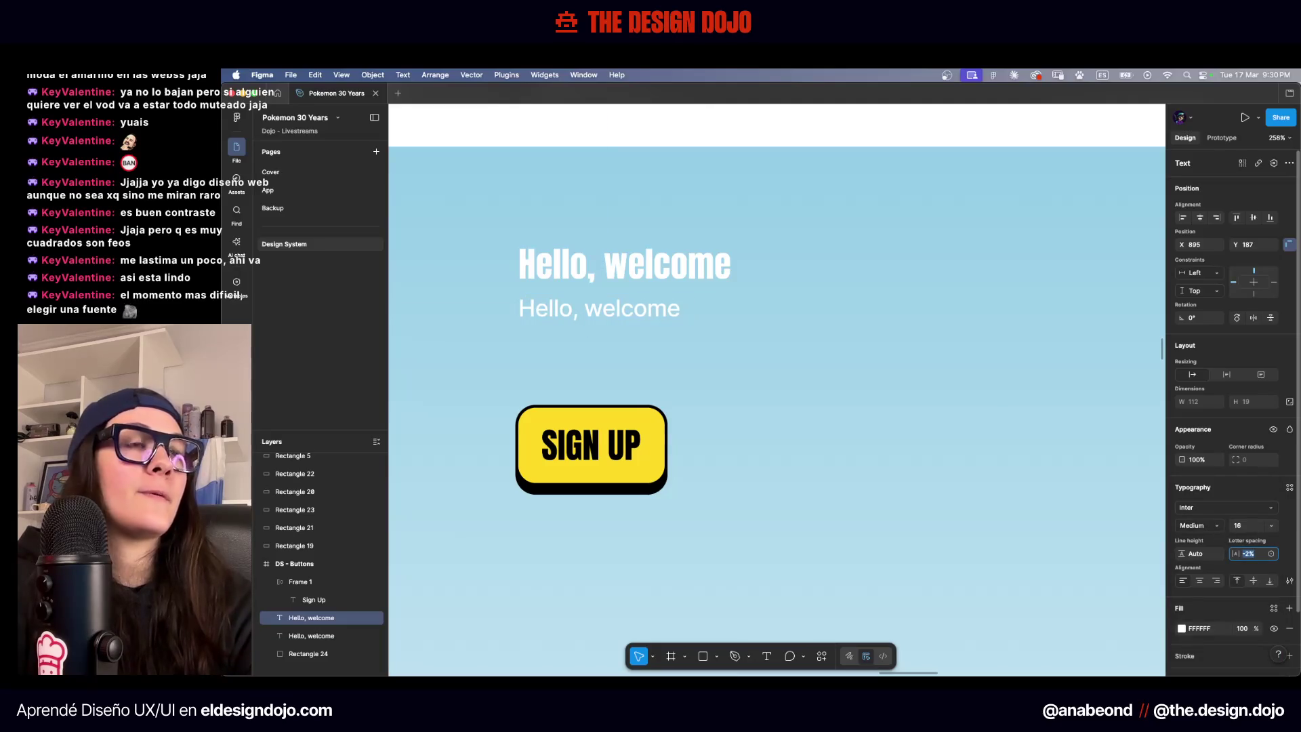
text(-4)
key(Return)
text(-2)
key(Return)
text(12)
key(Return)
Deselect everything to preview the new heading and subtitle layout
scroll(897, 427, down, 3)
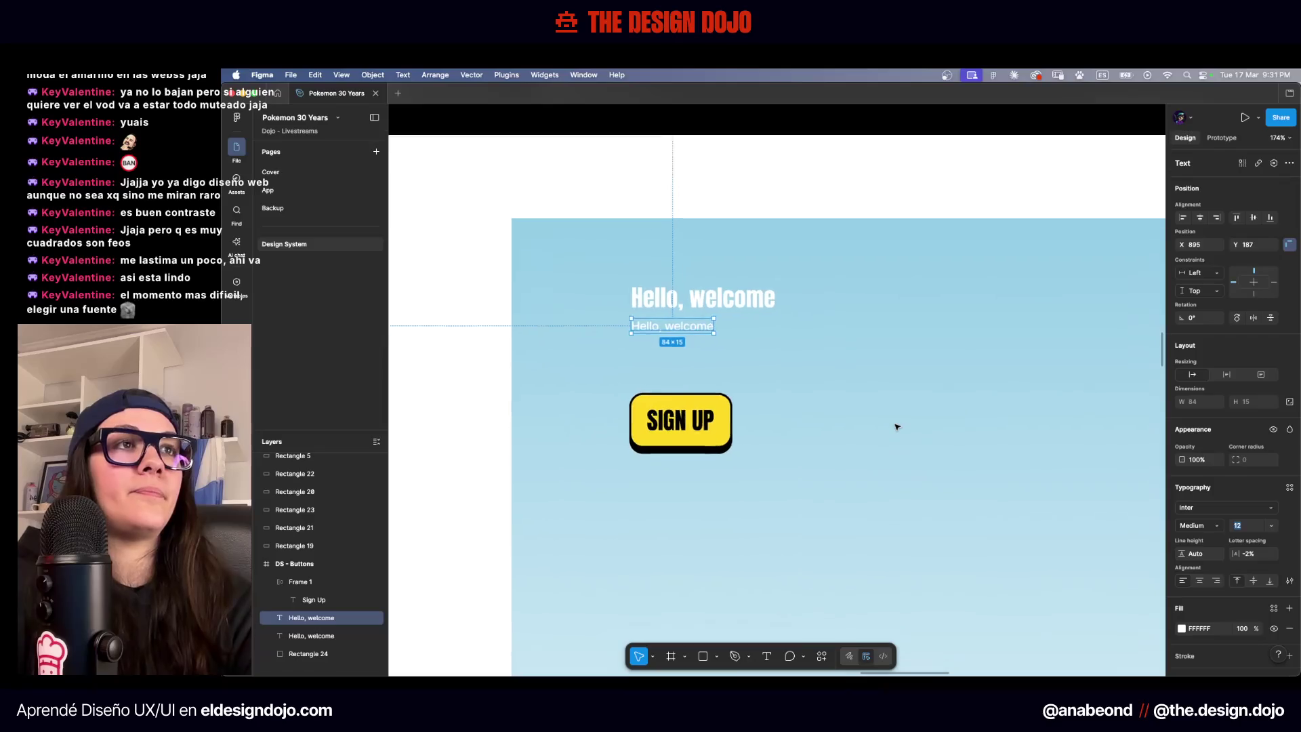
scroll(897, 427, up, 1)
click(785, 212)
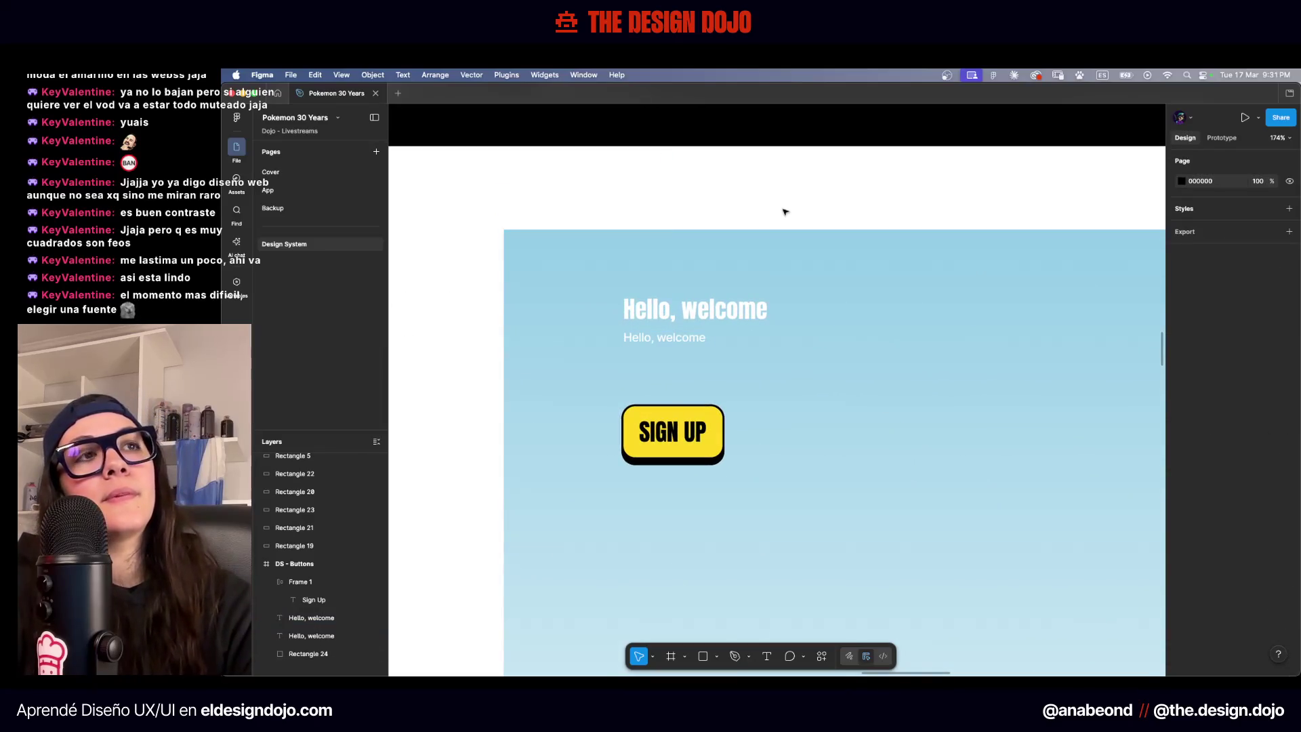
scroll(711, 312, up, 5)
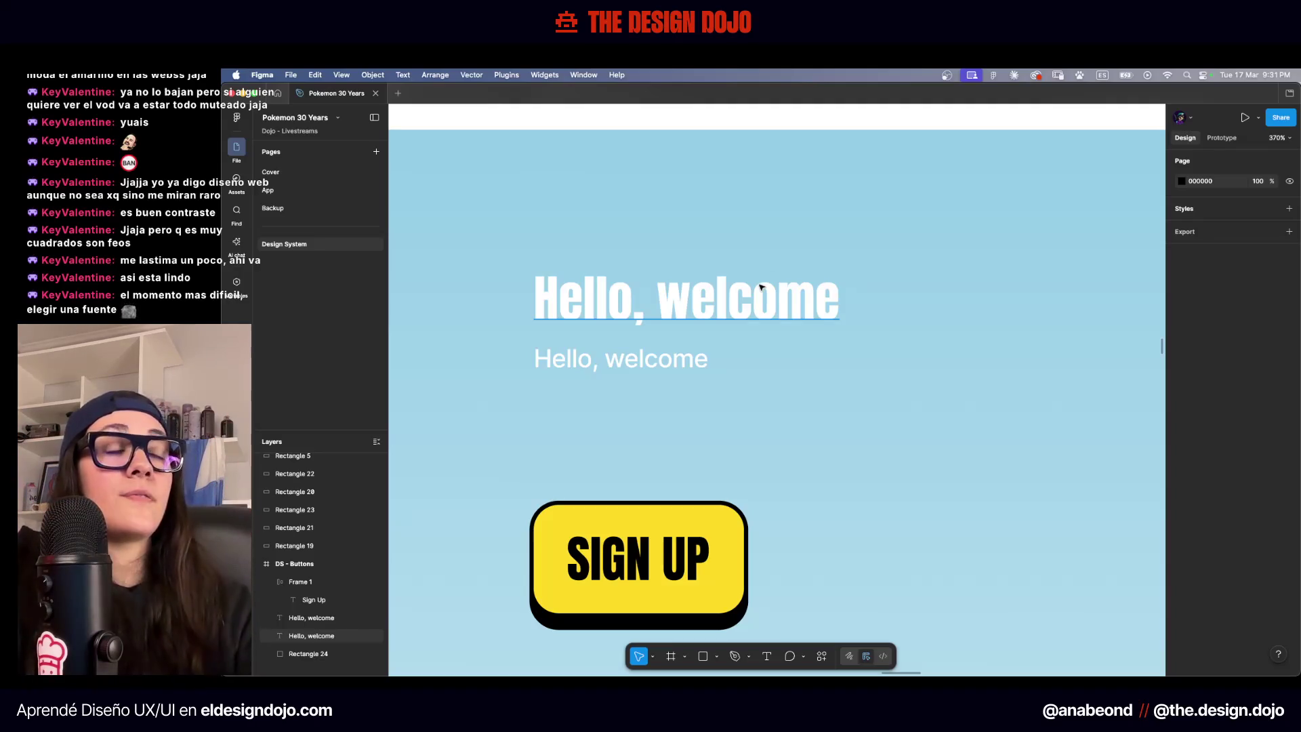
scroll(760, 287, down, 4)
key(super+Tab)
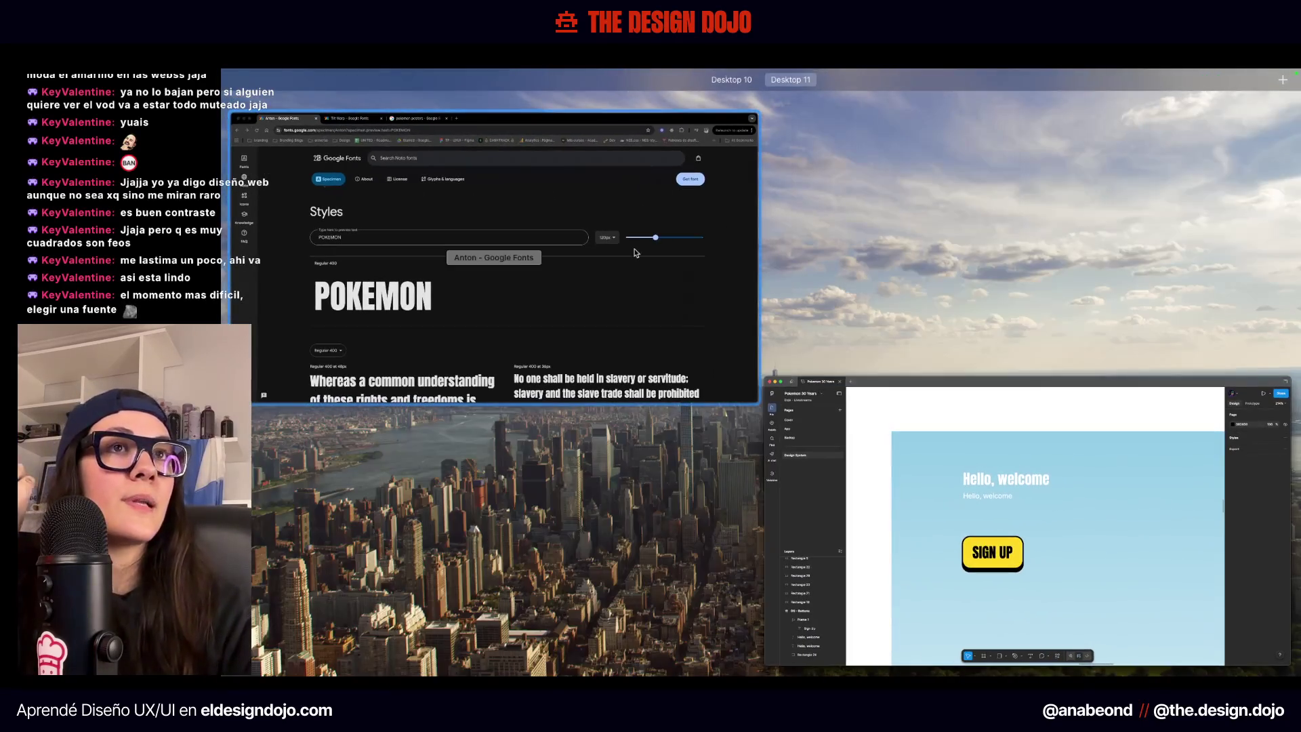
Close the Tilt Warp tab and scroll the Google Fonts list, reached from the Anton page
click(428, 95)
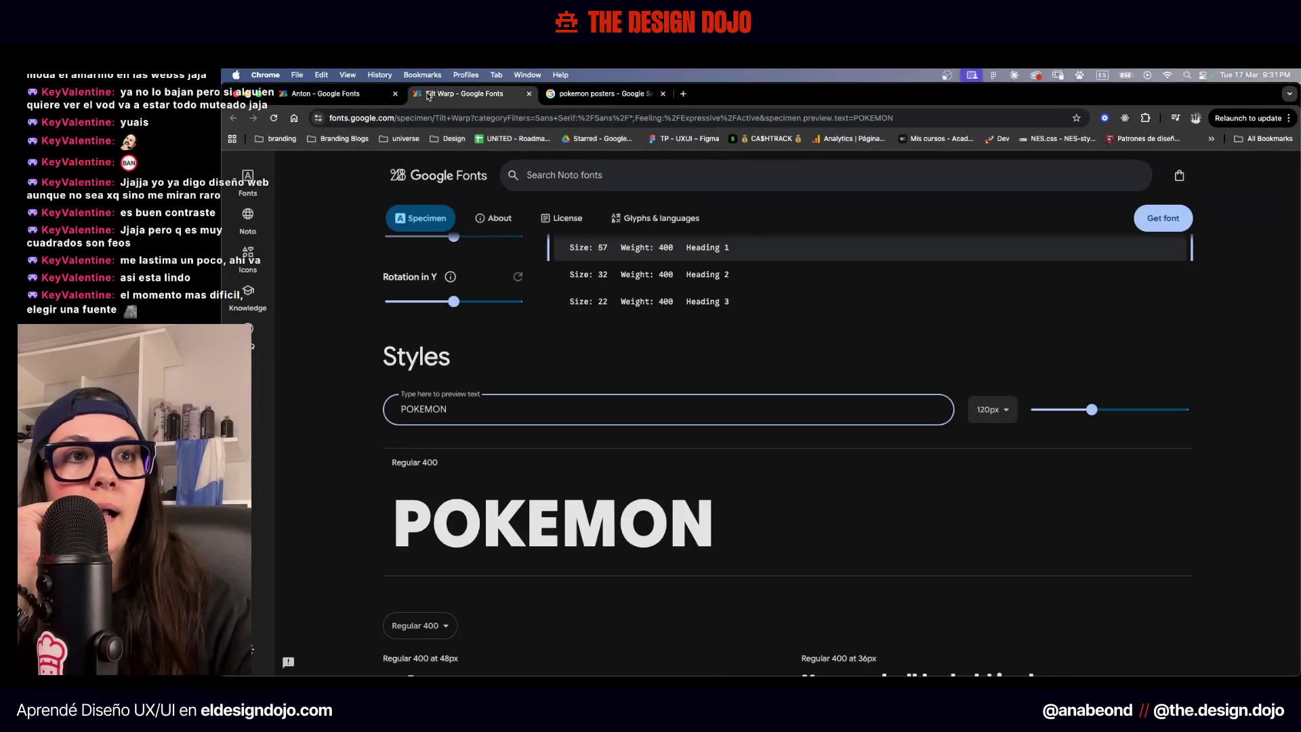
click(529, 93)
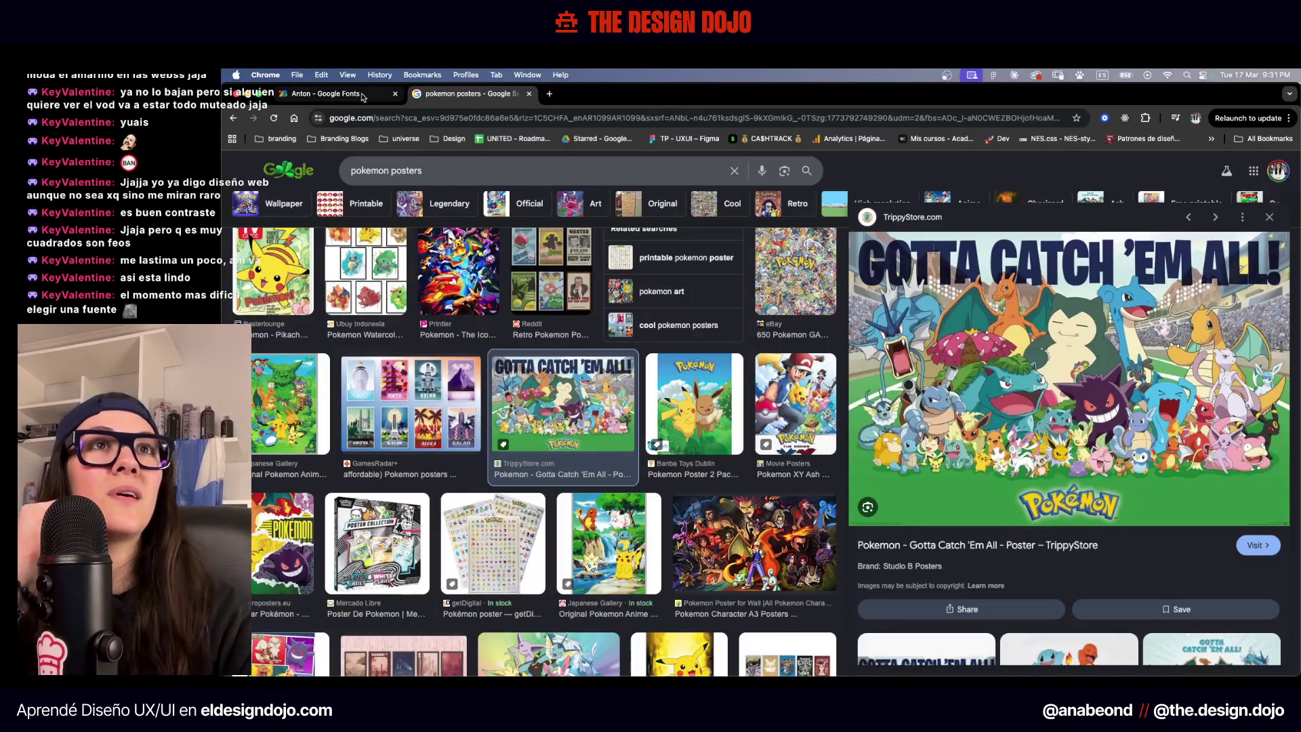
click(326, 93)
scroll(522, 348, up, 10)
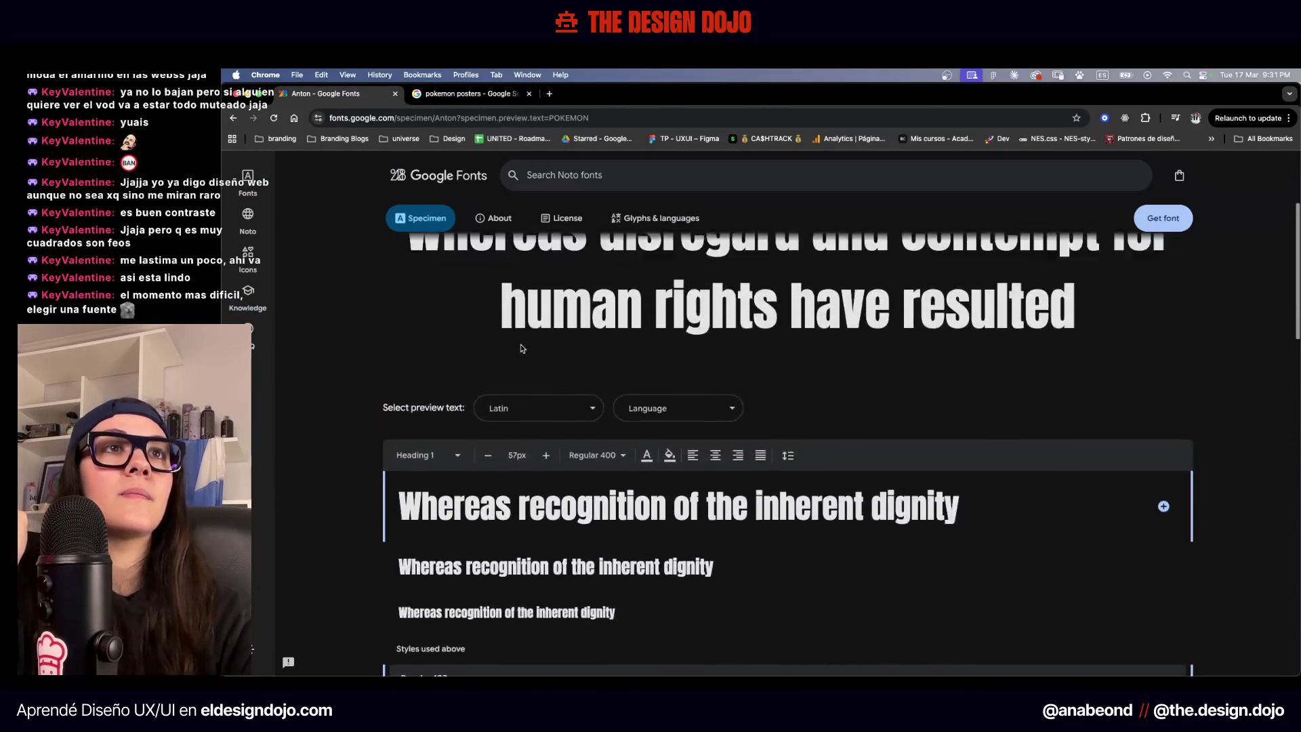
click(233, 118)
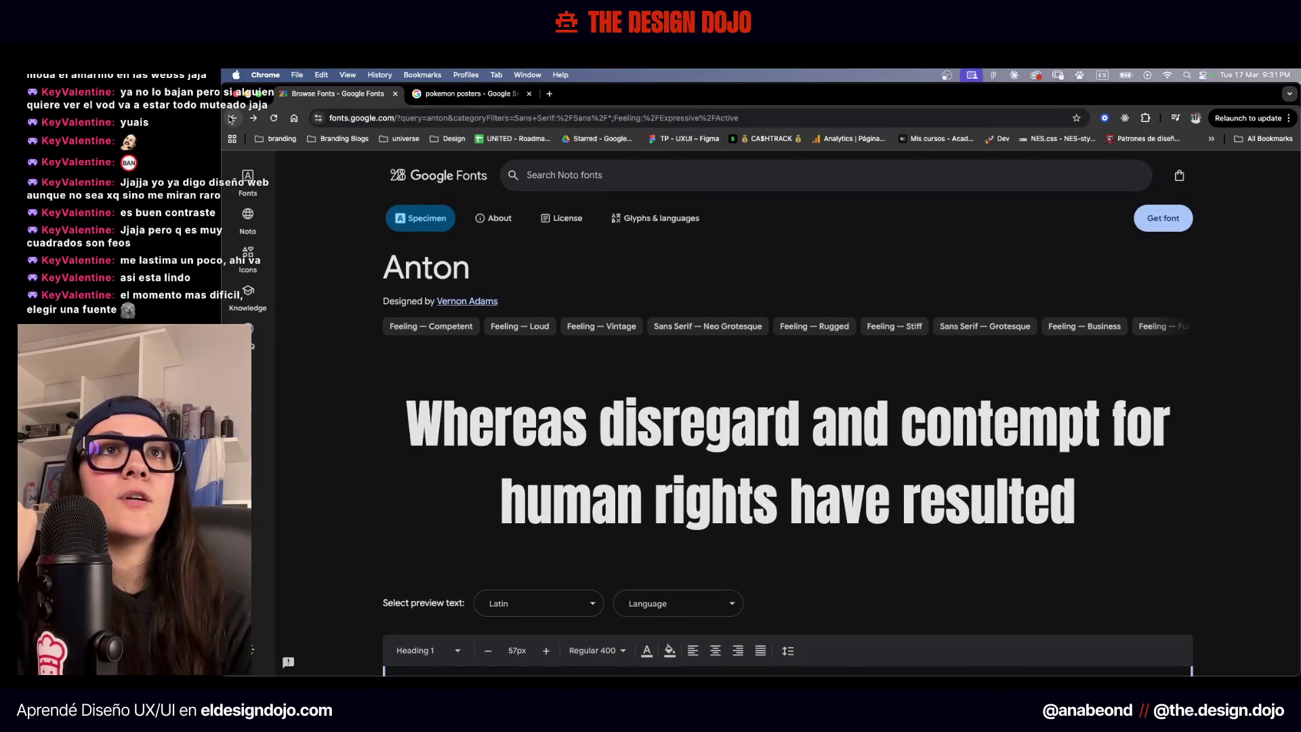
scroll(642, 349, down, 5)
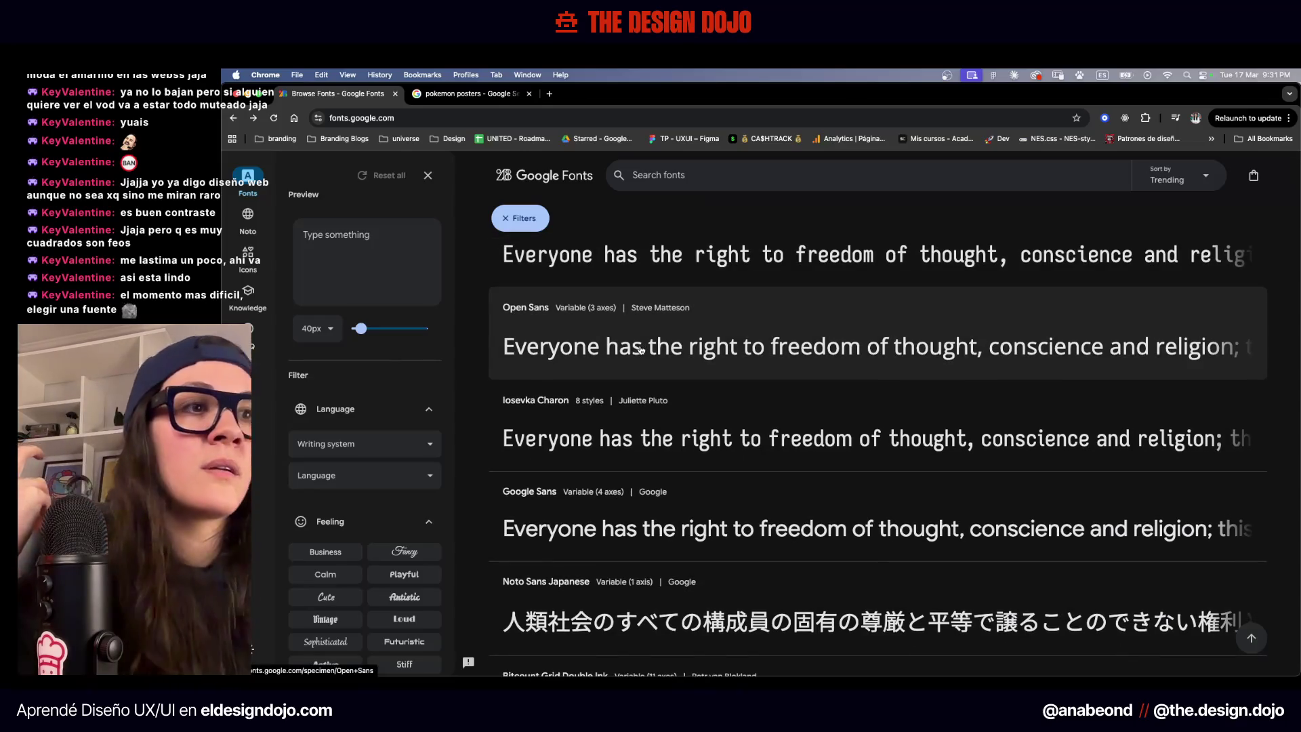
scroll(642, 350, down, 4)
scroll(642, 349, down, 5)
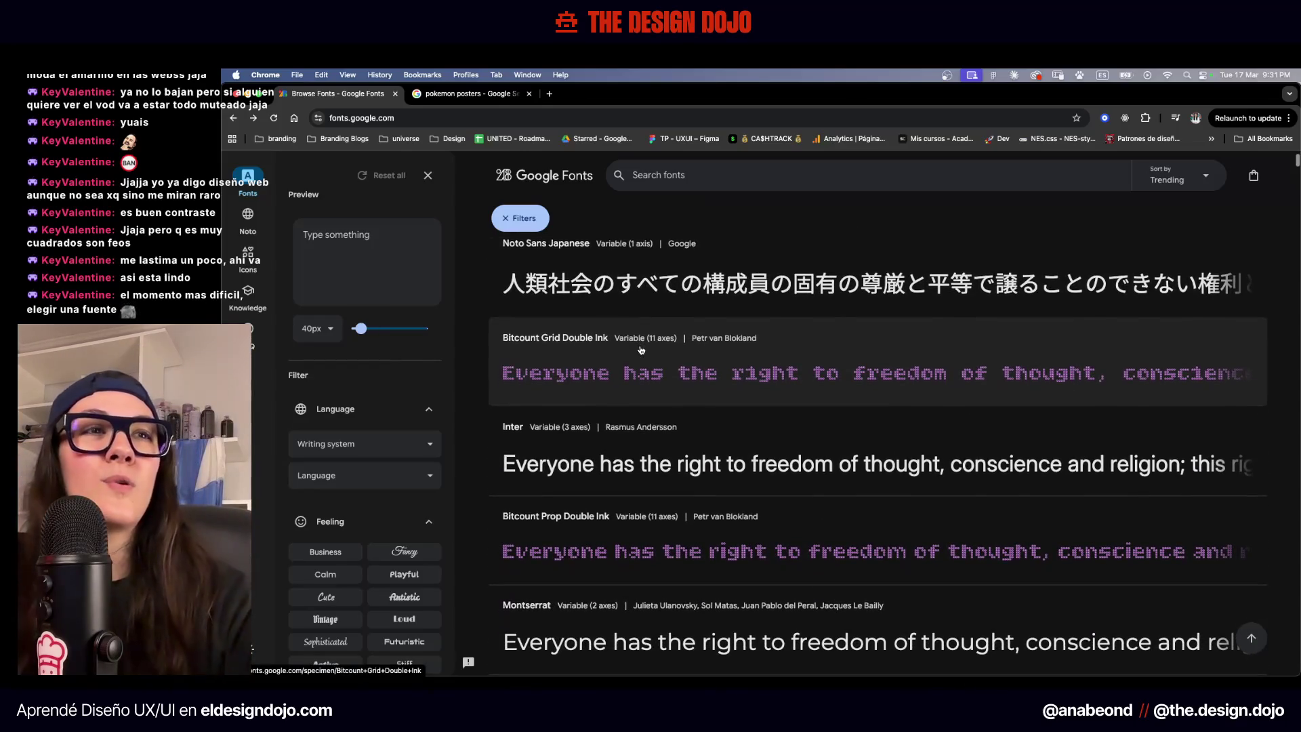
scroll(641, 349, down, 10)
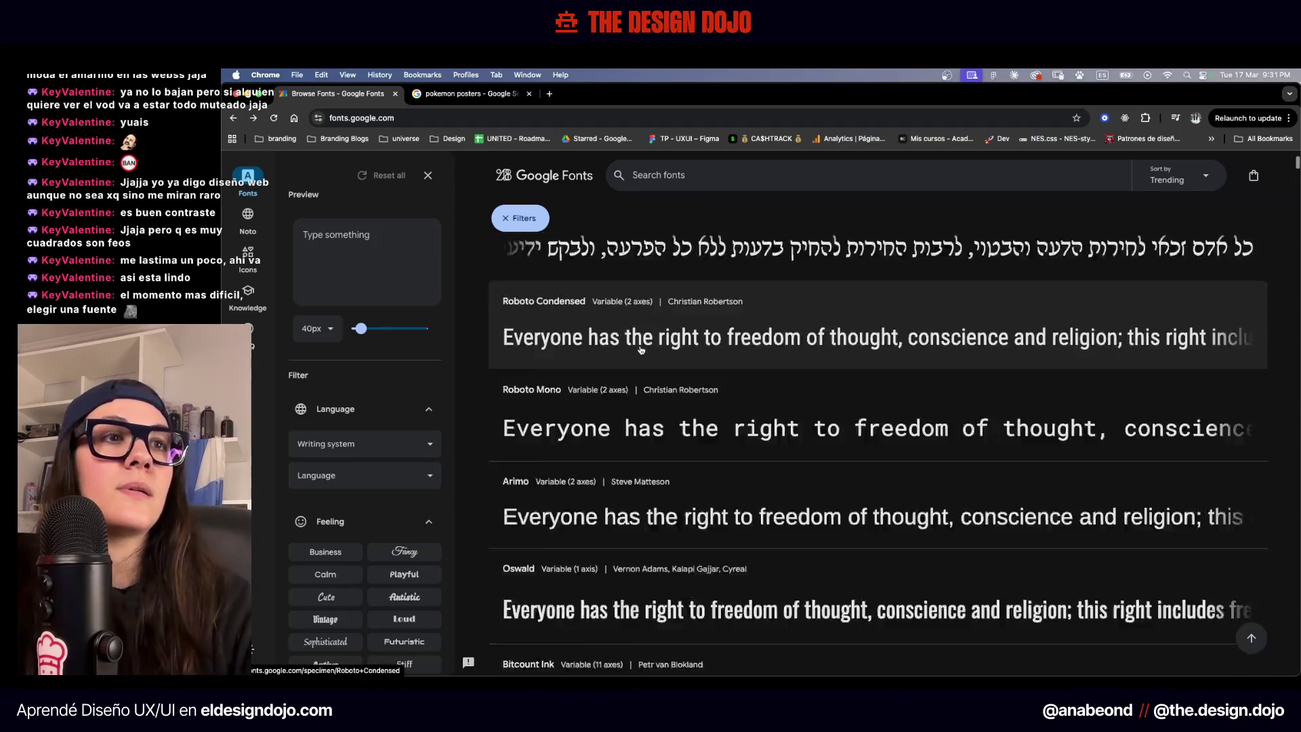
scroll(641, 349, down, 6)
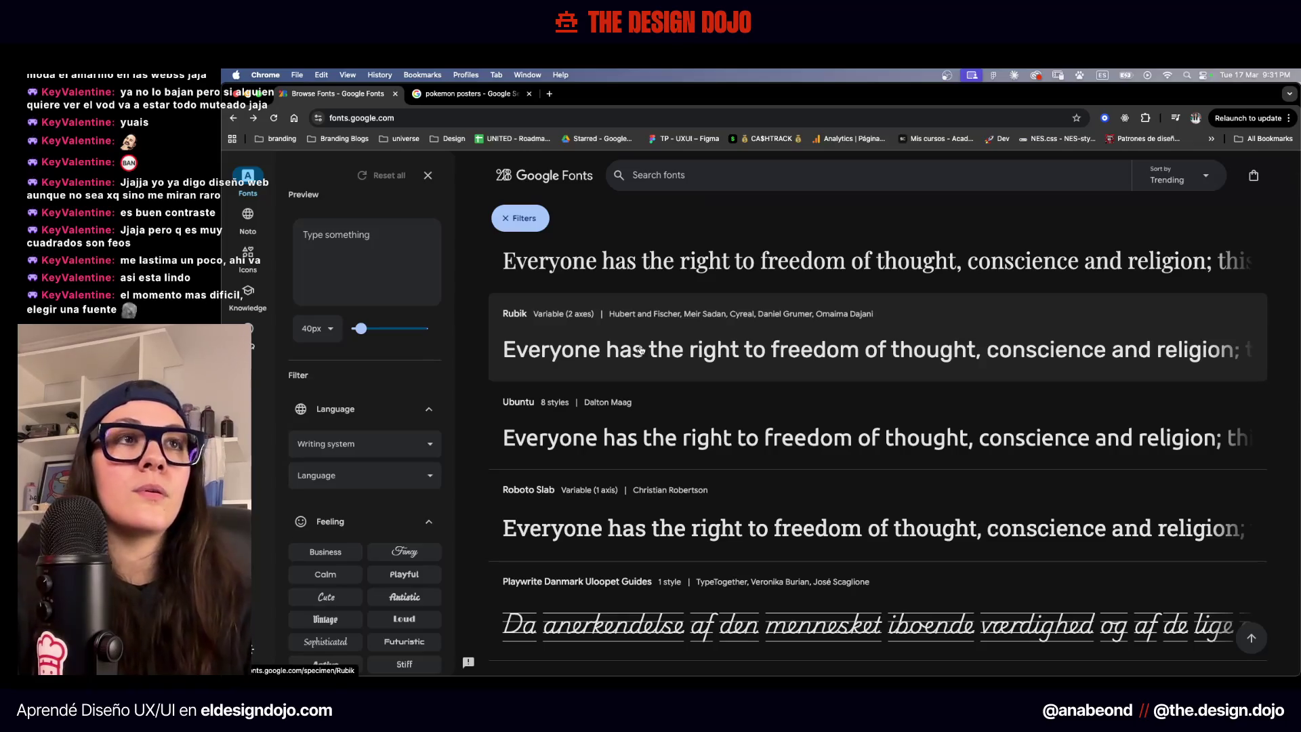
key(super+Tab)
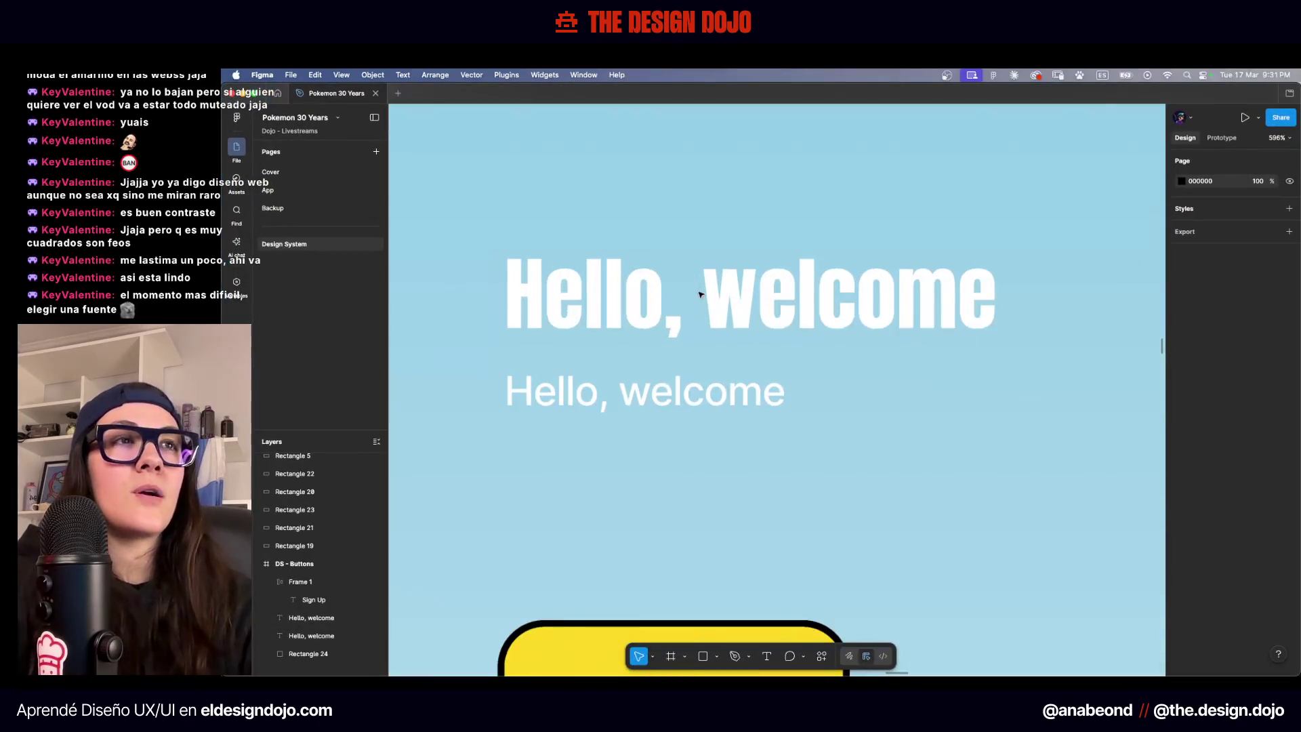
Duplicate the subtitle lower in the frame and set it in Futura Condensed ExtraBold
drag(644, 392, 643, 474)
click(1198, 508)
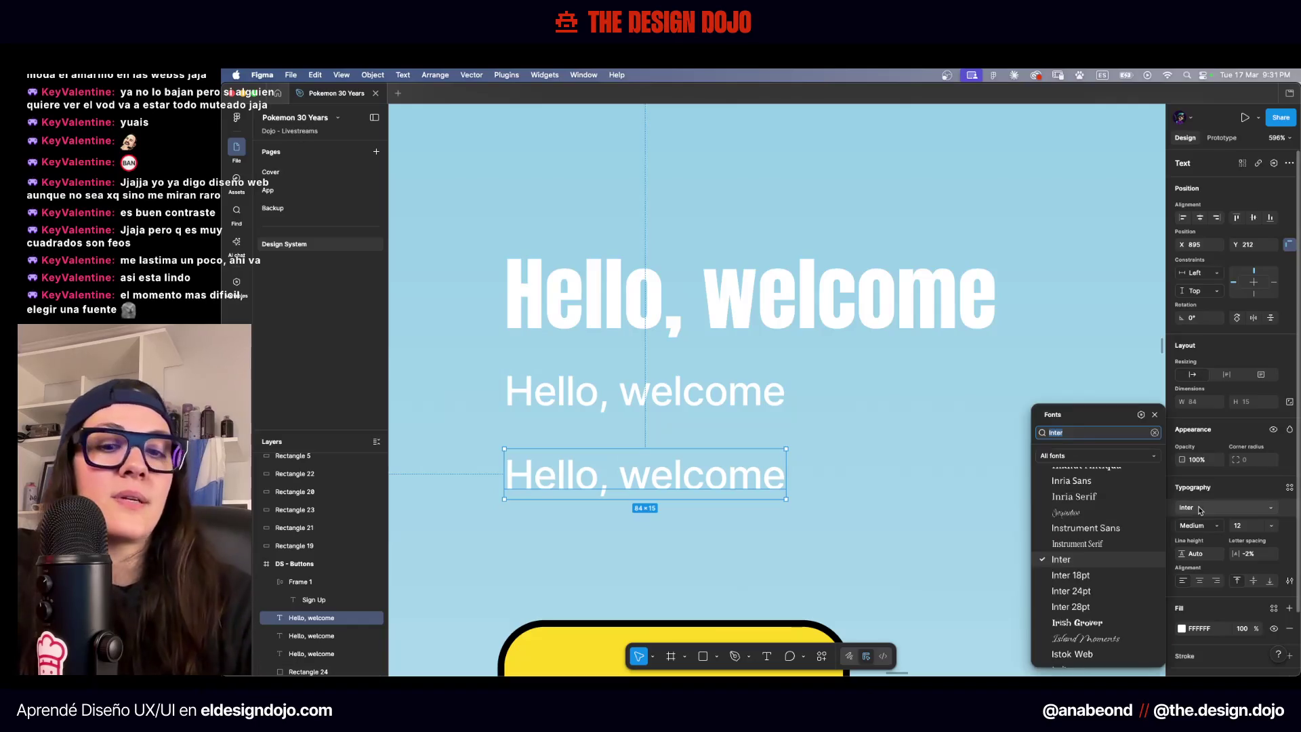
text(futura)
key(Return)
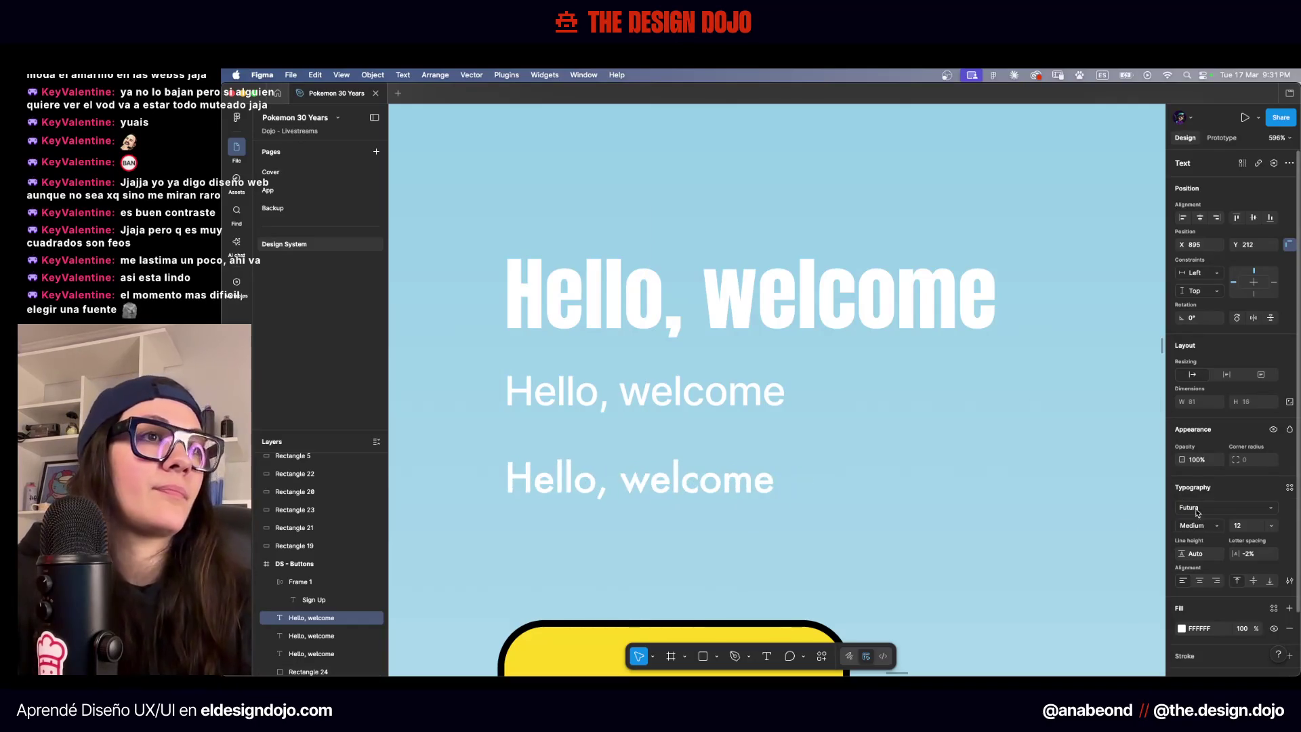
click(1220, 527)
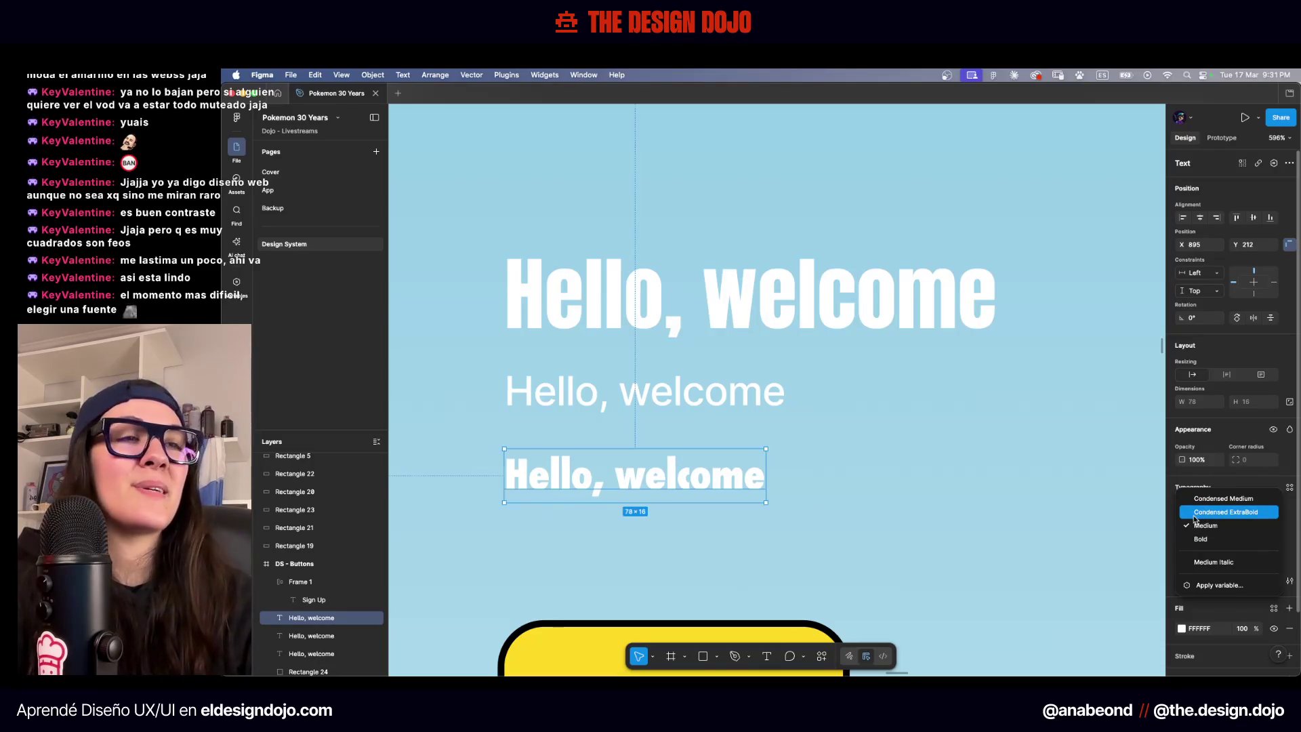
click(1194, 518)
scroll(650, 538, up, 5)
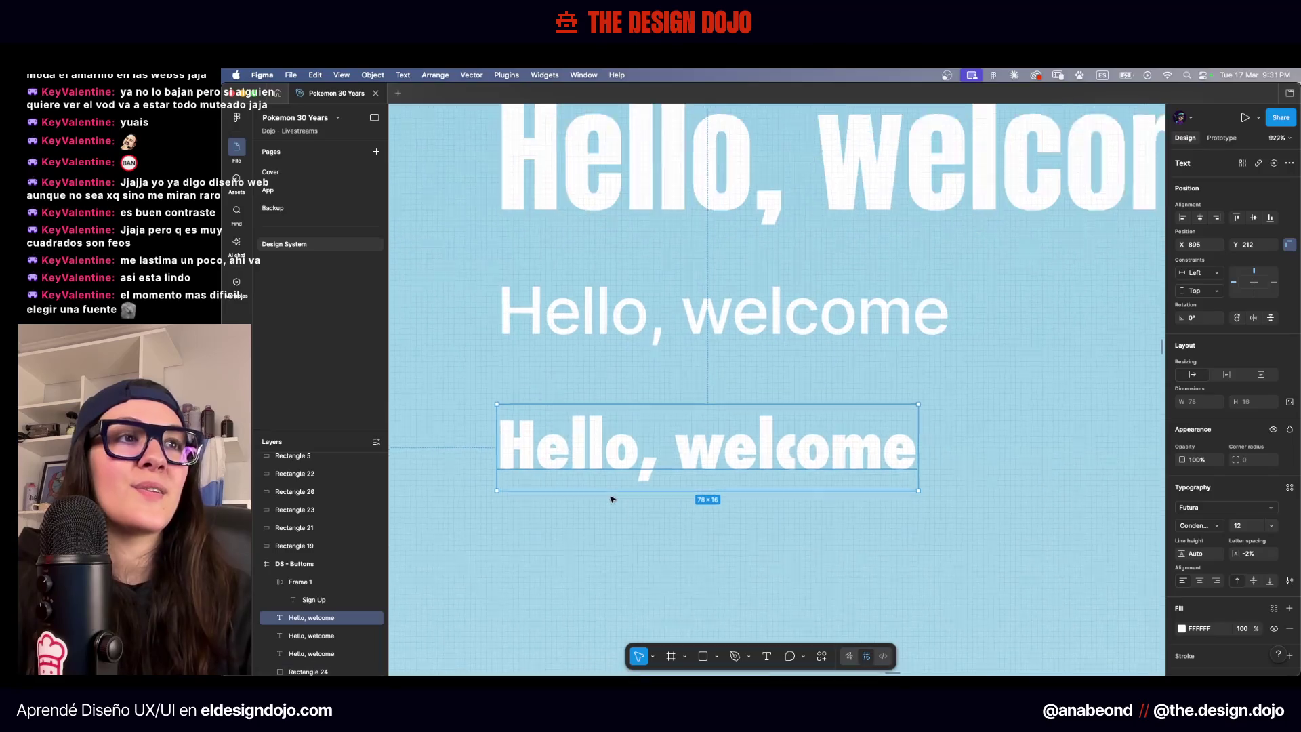
scroll(652, 448, up, 2)
Change the third line's text to 'HELLO POKEMON' and deselect it
double_click(652, 449)
text(NIKE)
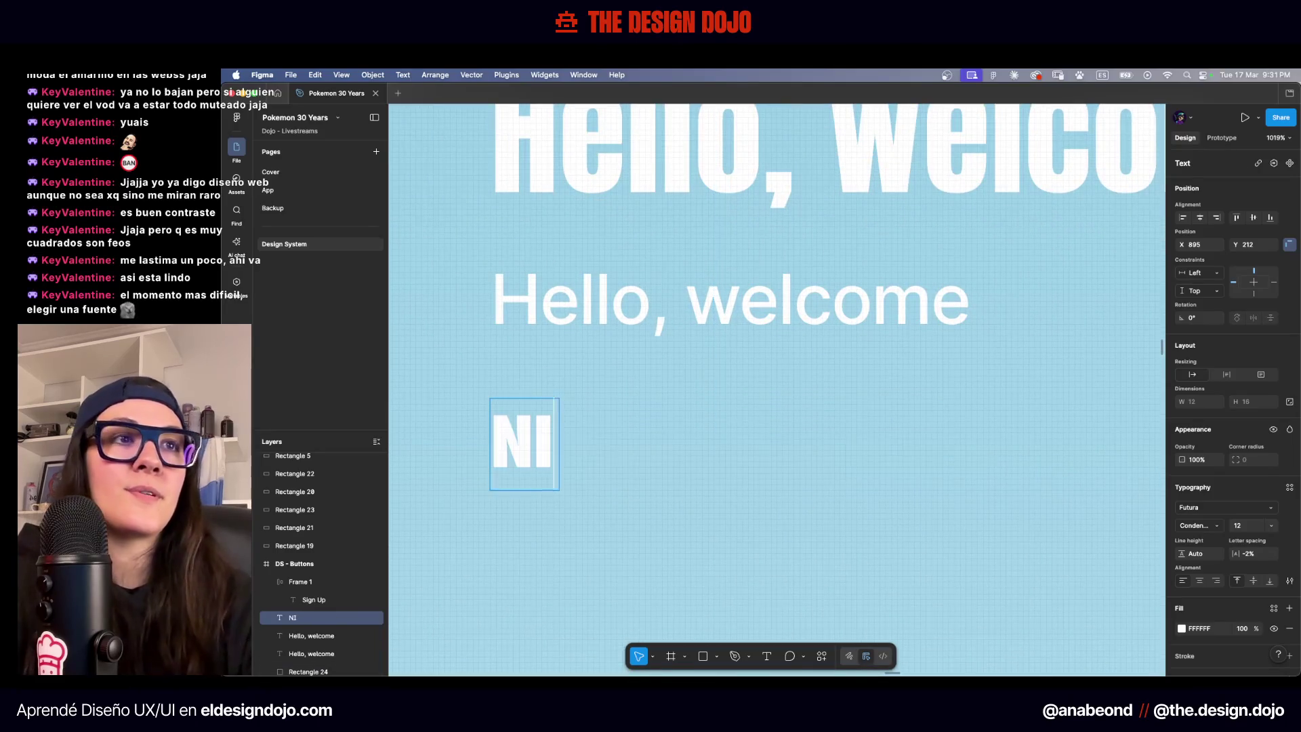
double_click(583, 437)
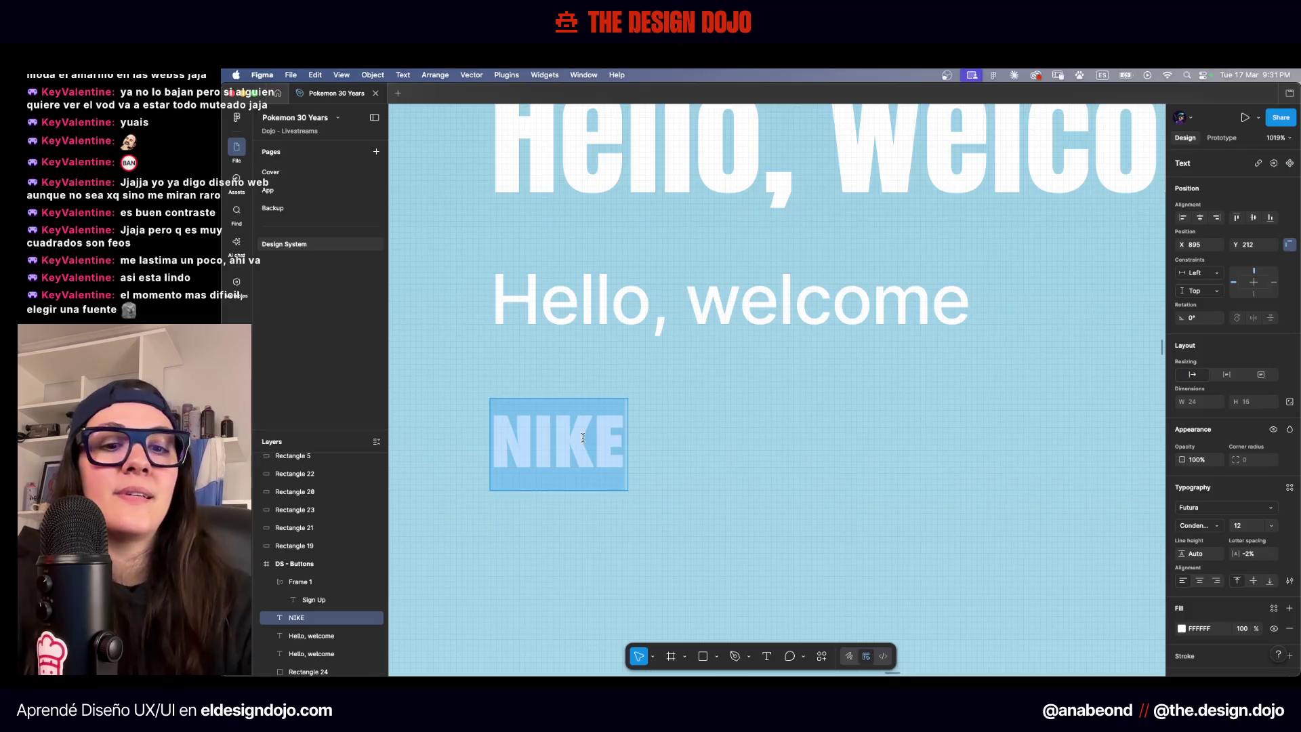
text(HELLO PO)
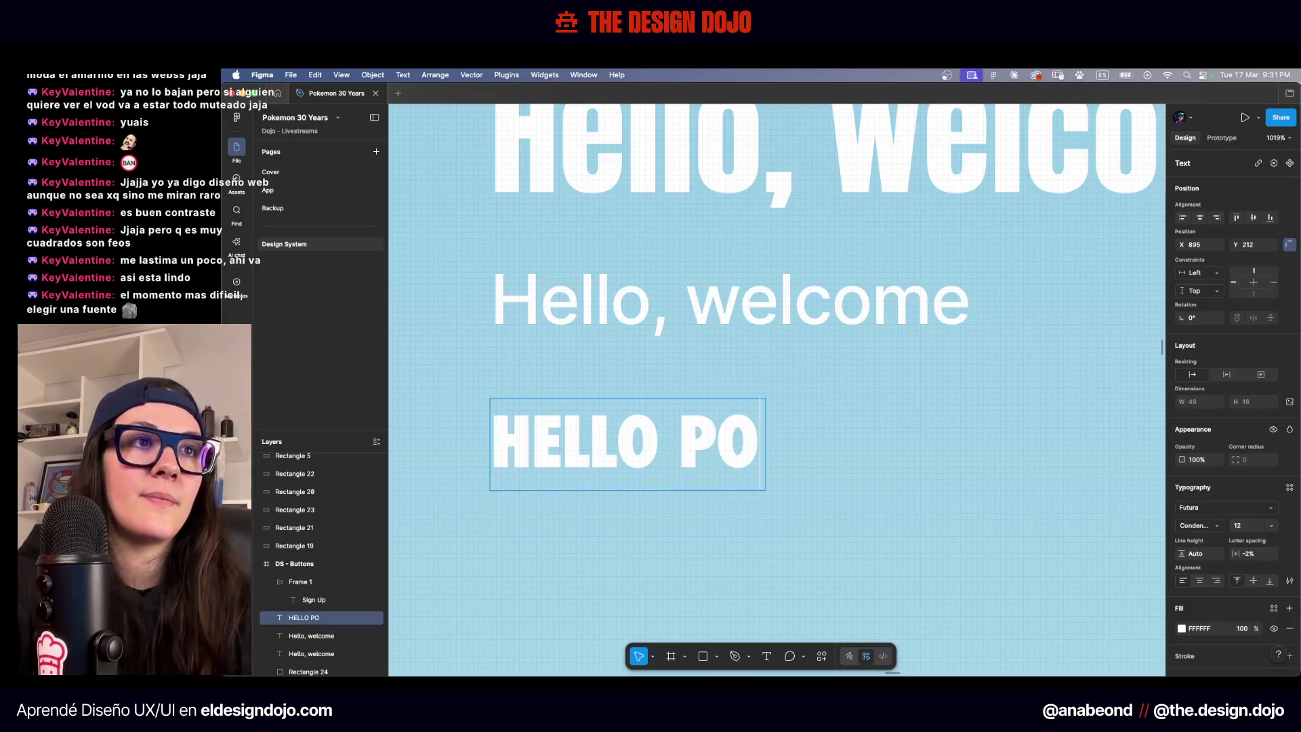
text(KEMON)
key(Escape)
scroll(784, 480, down, 5)
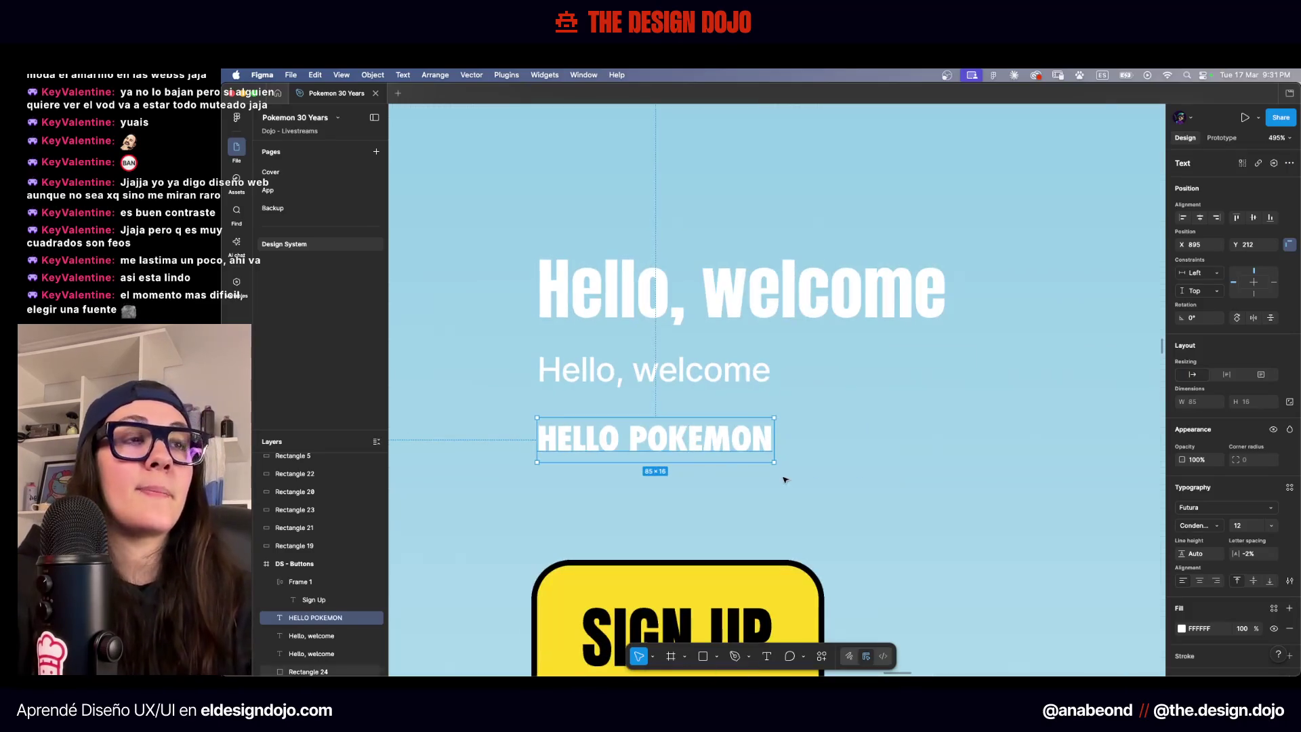
click(784, 479)
scroll(785, 480, right, 1)
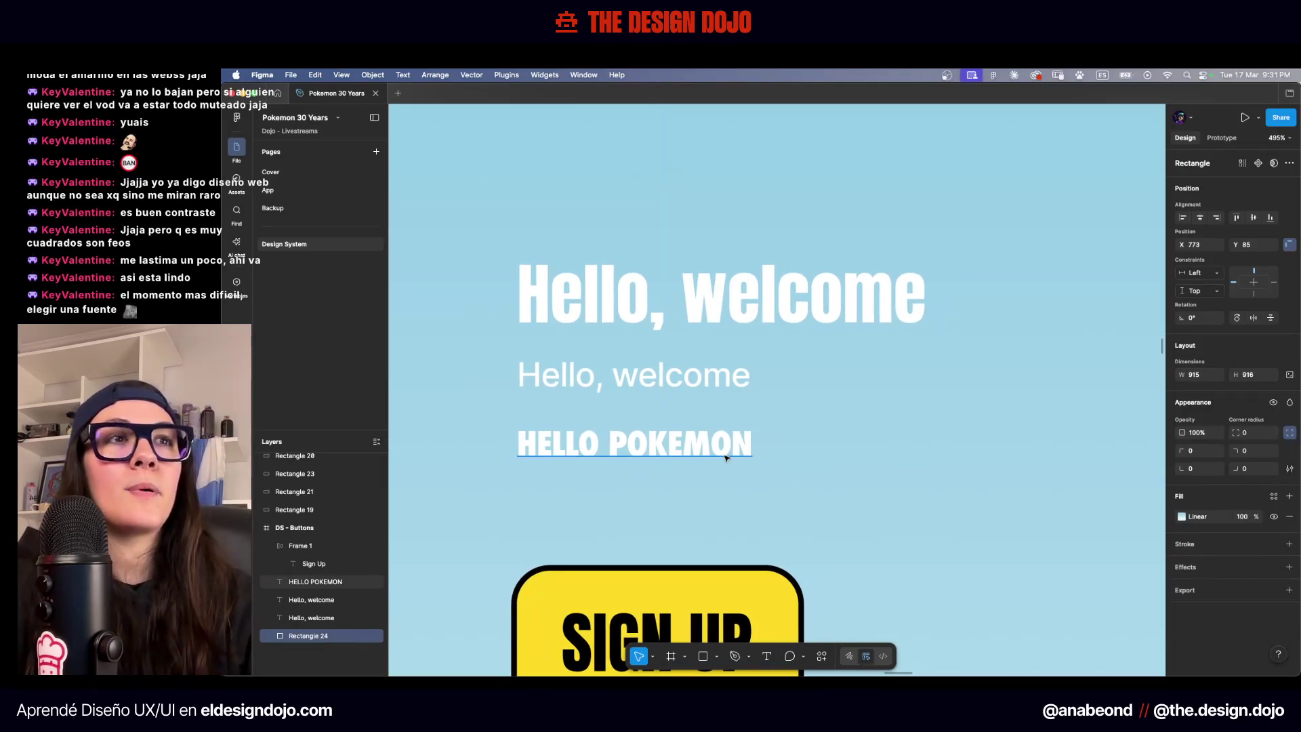
scroll(781, 498, down, 5)
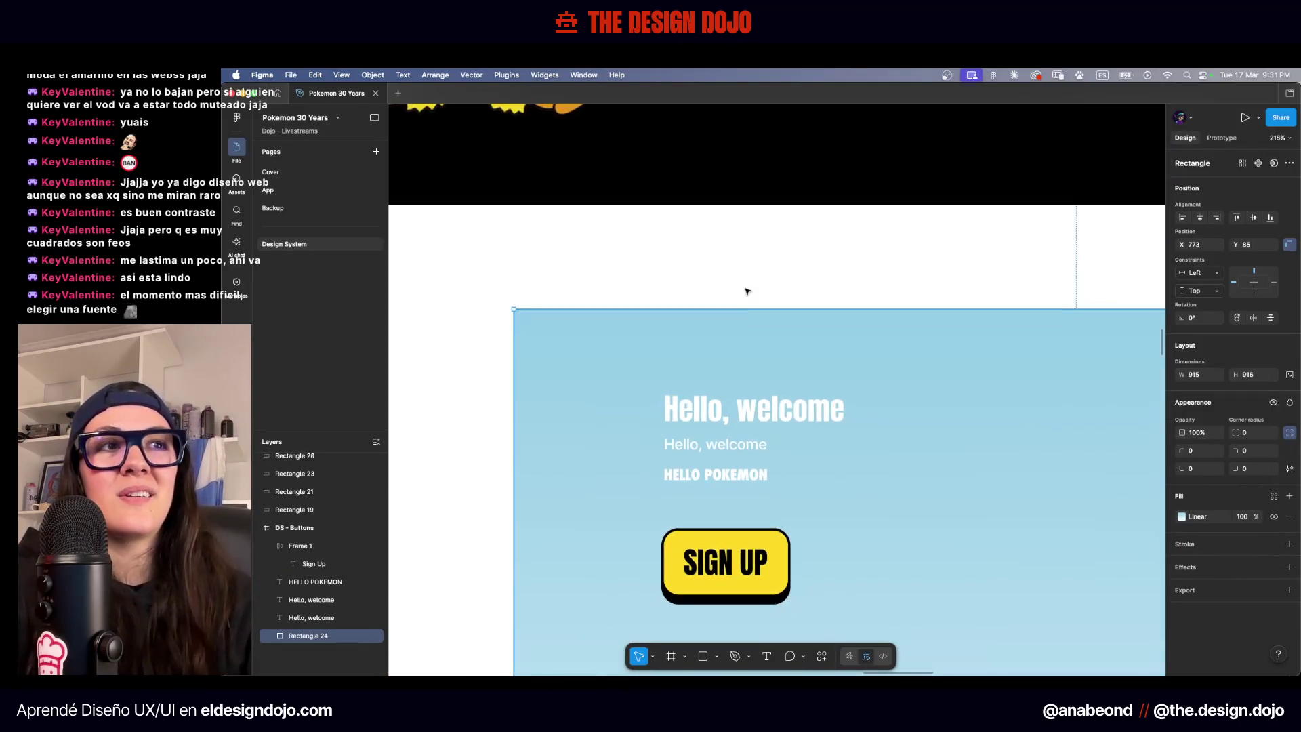
scroll(748, 292, down, 1)
Retype both the Anton heading and the Futura line as 'Hello Pokemon'
double_click(734, 378)
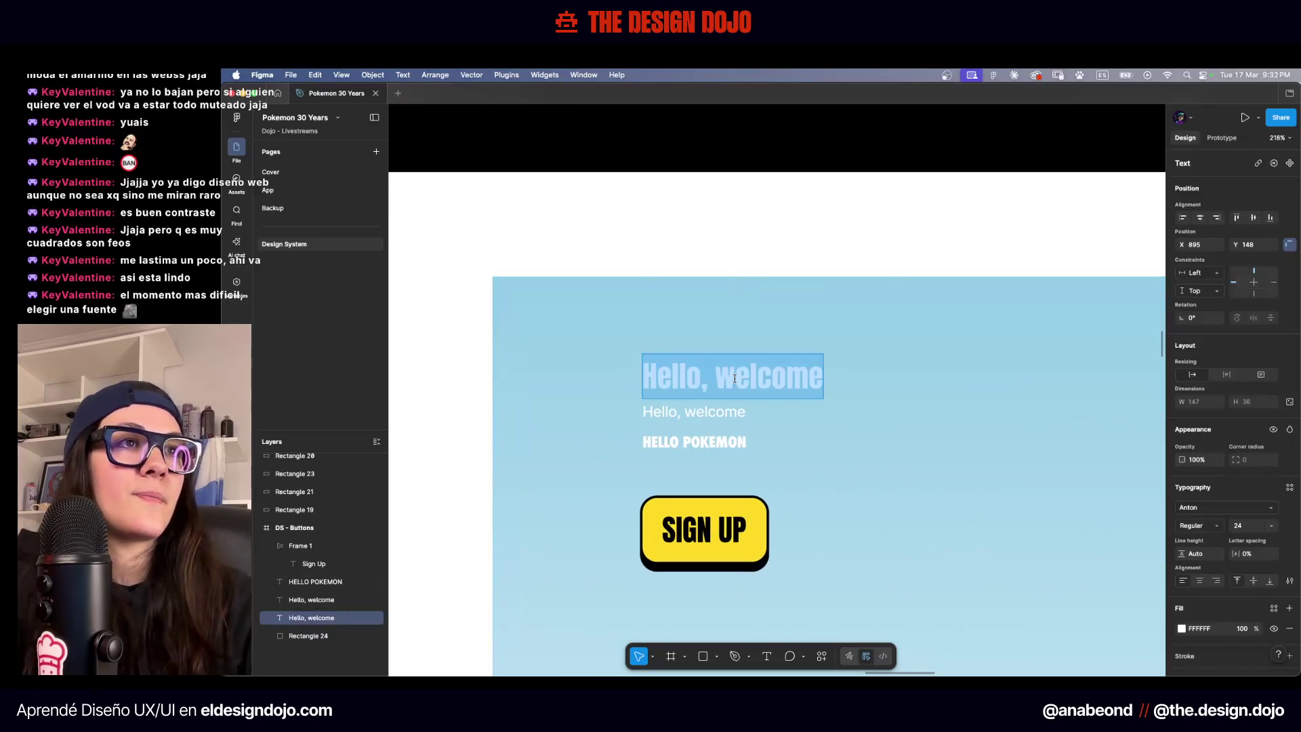
text(HEL)
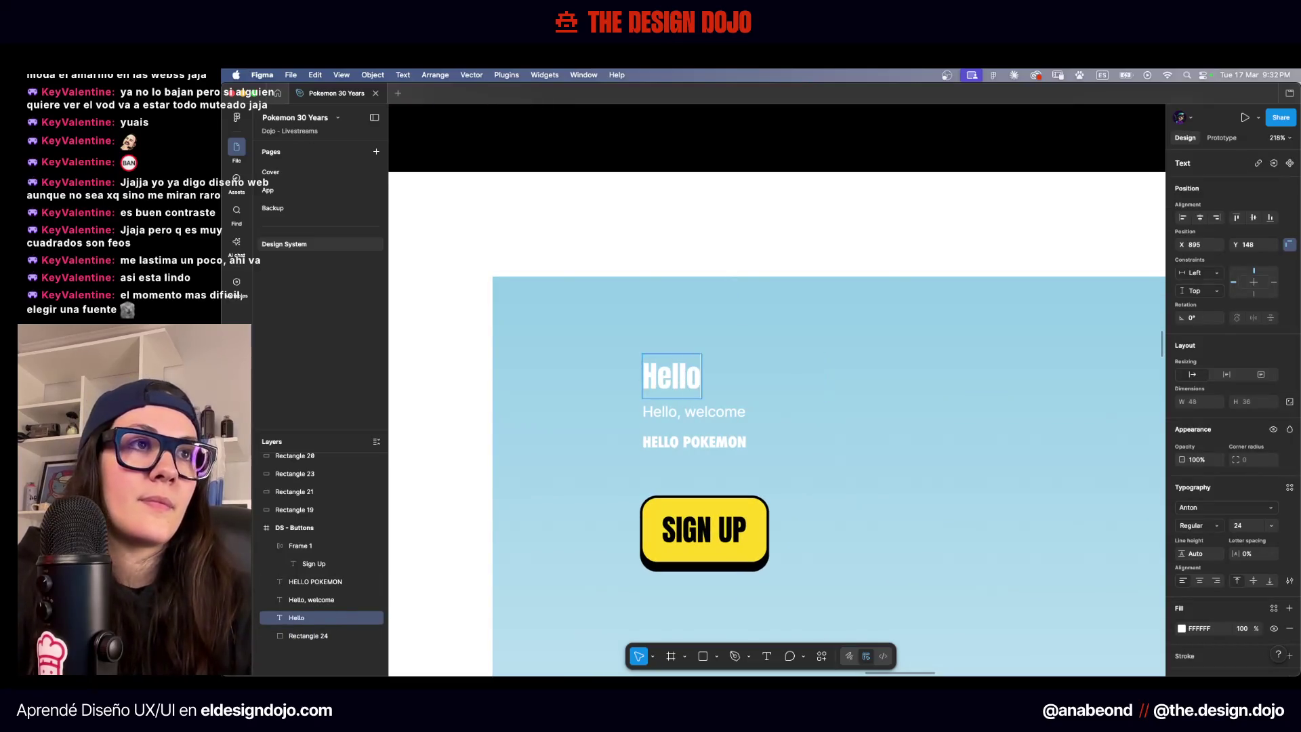
text(kemon)
key(Escape)
scroll(754, 392, up, 5)
double_click(596, 508)
text(Helo)
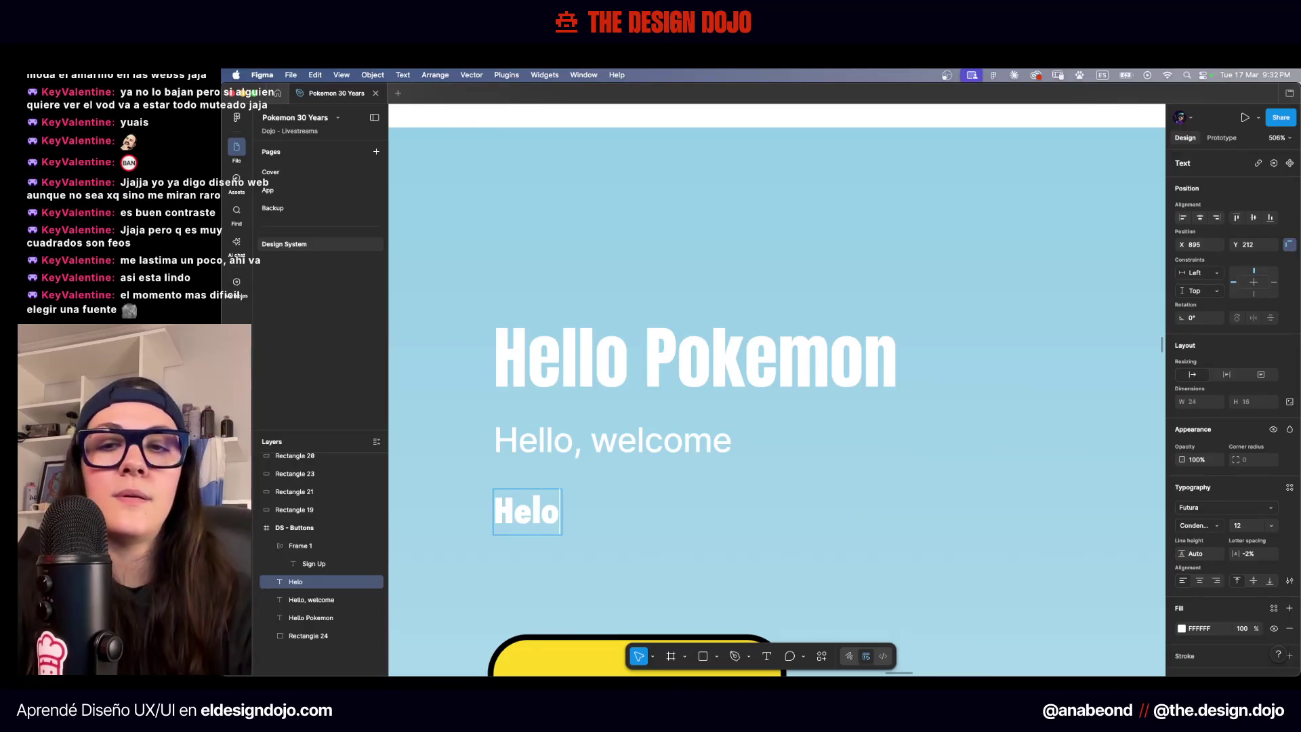
key(BackSpace)
text(lo pok)
key(BackSpace)
key(BackSpace)
key(BackSpace)
text(Poej)
key(BackSpace)
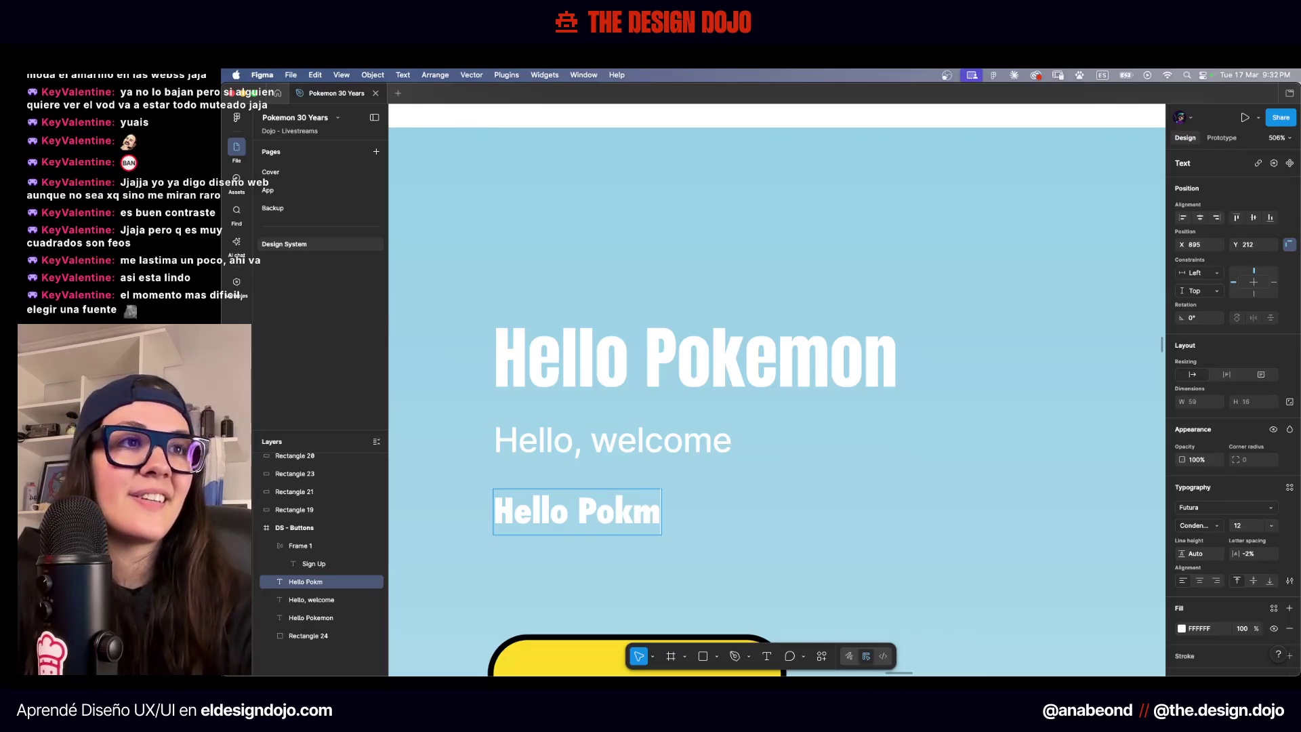
key(BackSpace)
text(emon)
key(Escape)
Delete the 'Hello, welcome' subtitle, move the Futura line up, and set it to size 24
click(633, 447)
key(Delete)
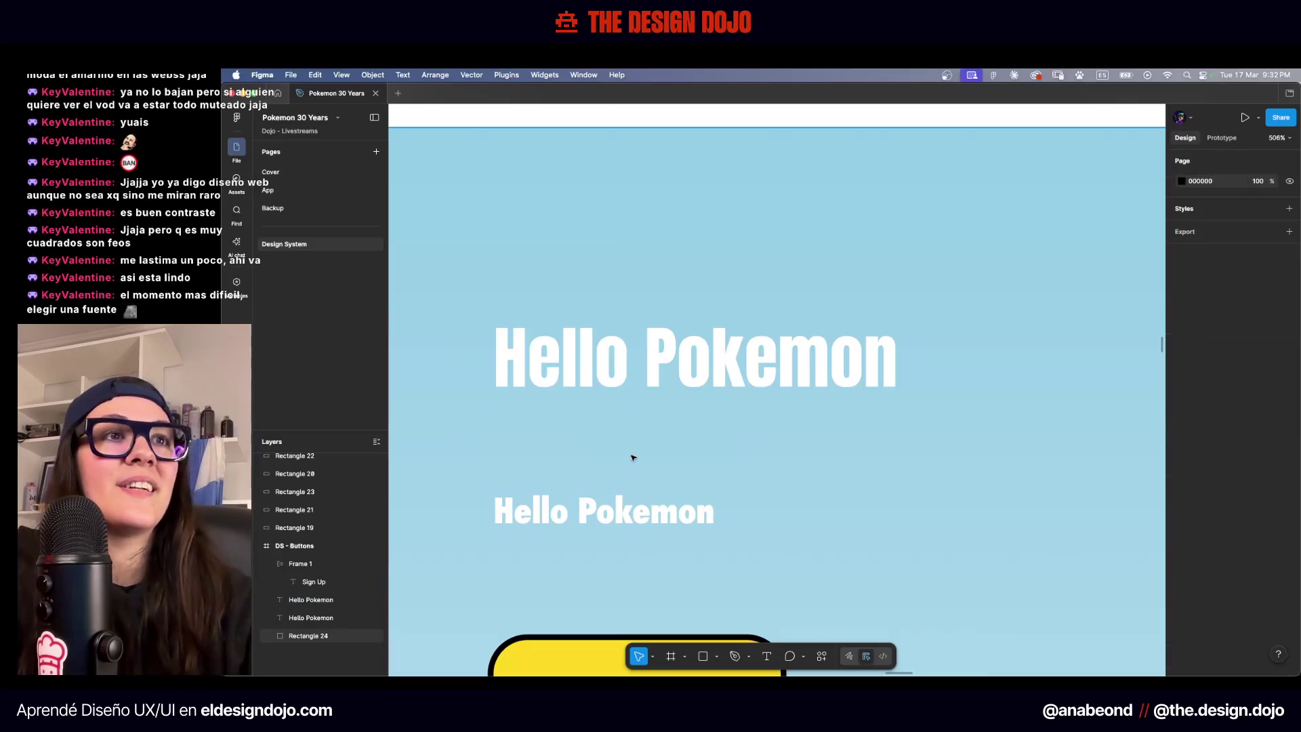
drag(621, 501, 622, 415)
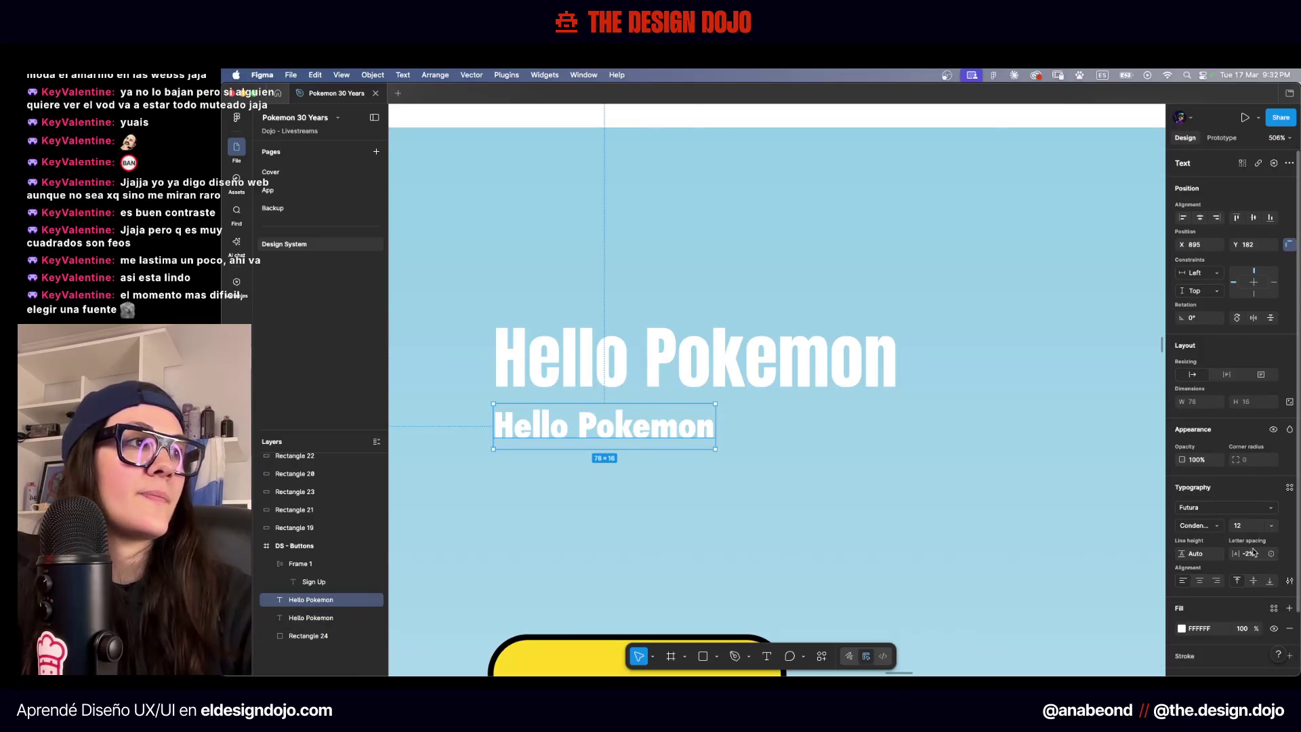
text(24)
key(Return)
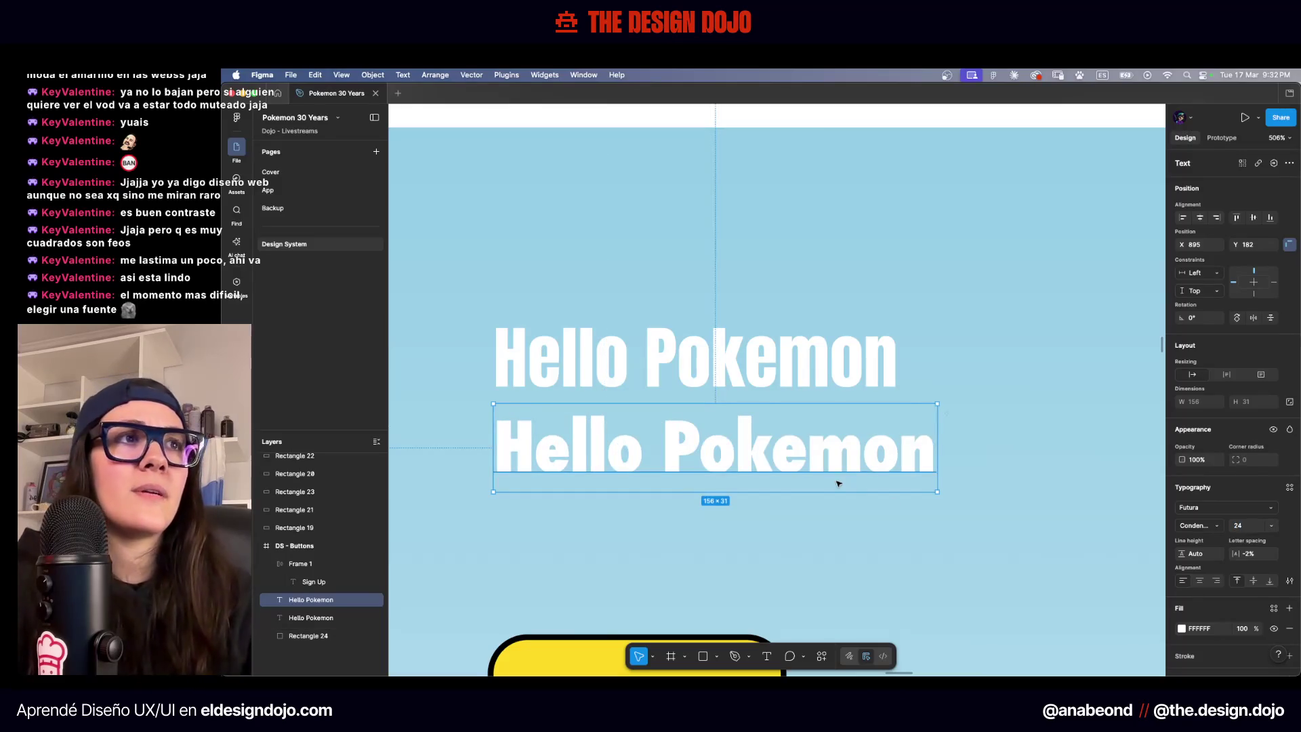
scroll(809, 392, down, 3)
Zoom in to compare the two Hello Pokemon lines and check the upper heading's font
click(752, 174)
scroll(756, 430, up, 5)
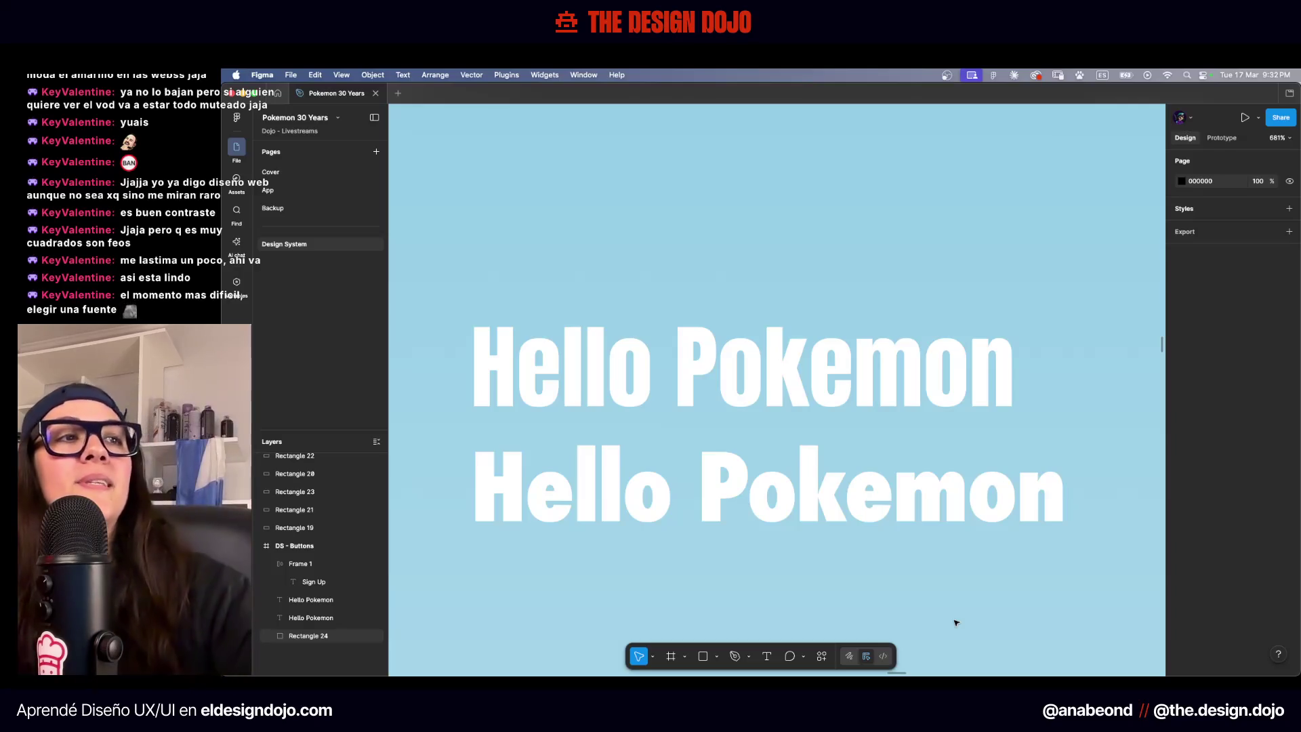
scroll(814, 524, down, 1)
scroll(744, 498, down, 2)
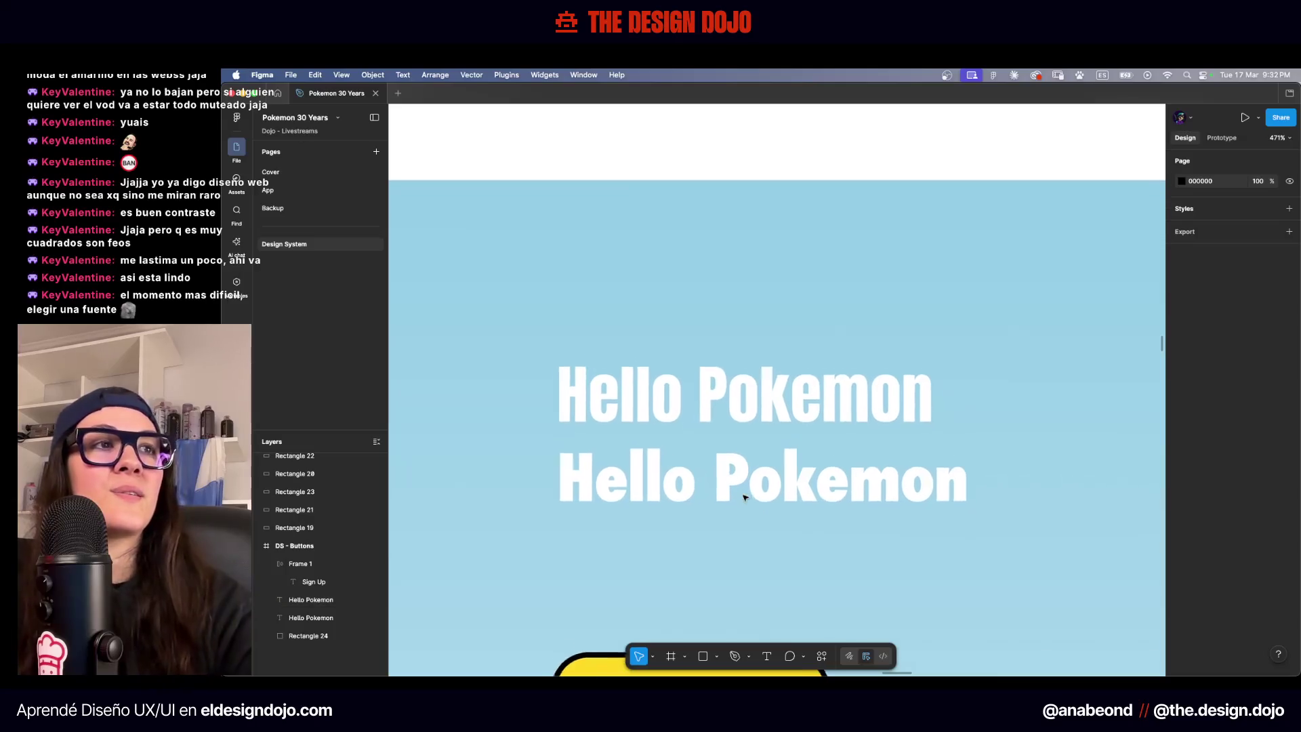
scroll(817, 483, up, 5)
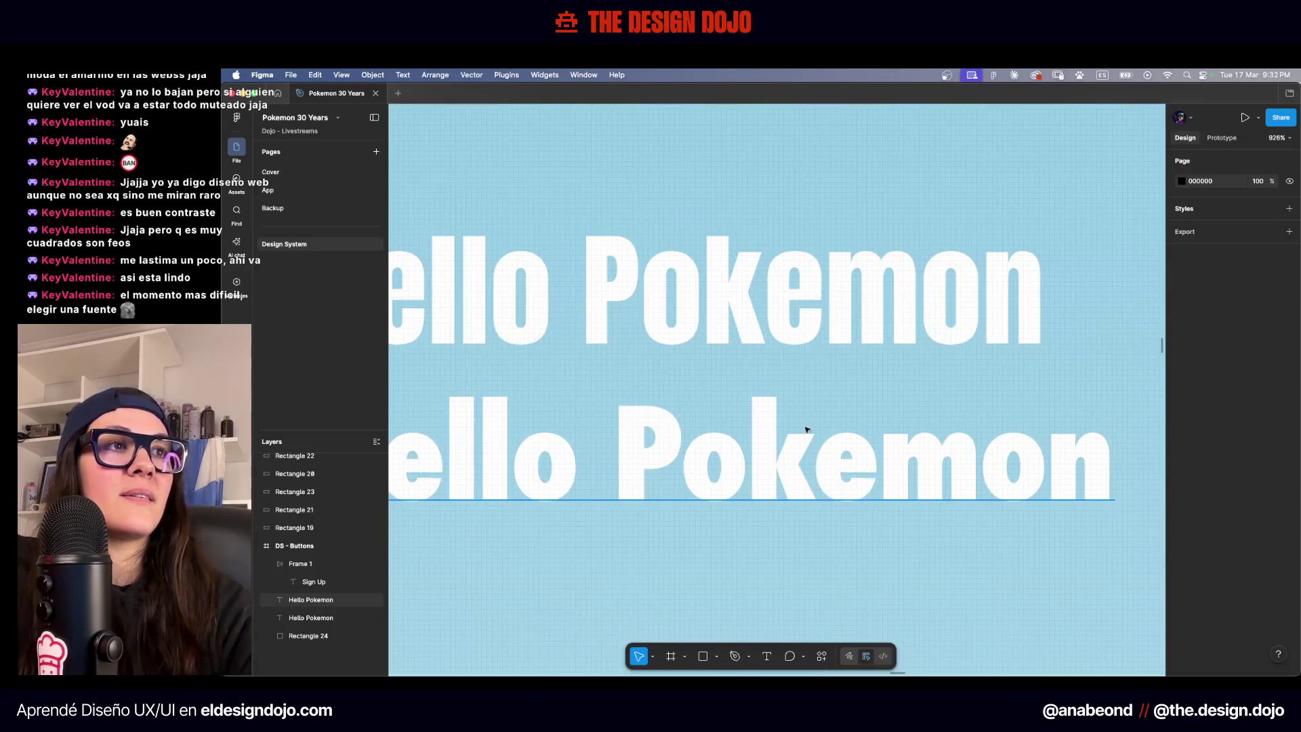
click(889, 480)
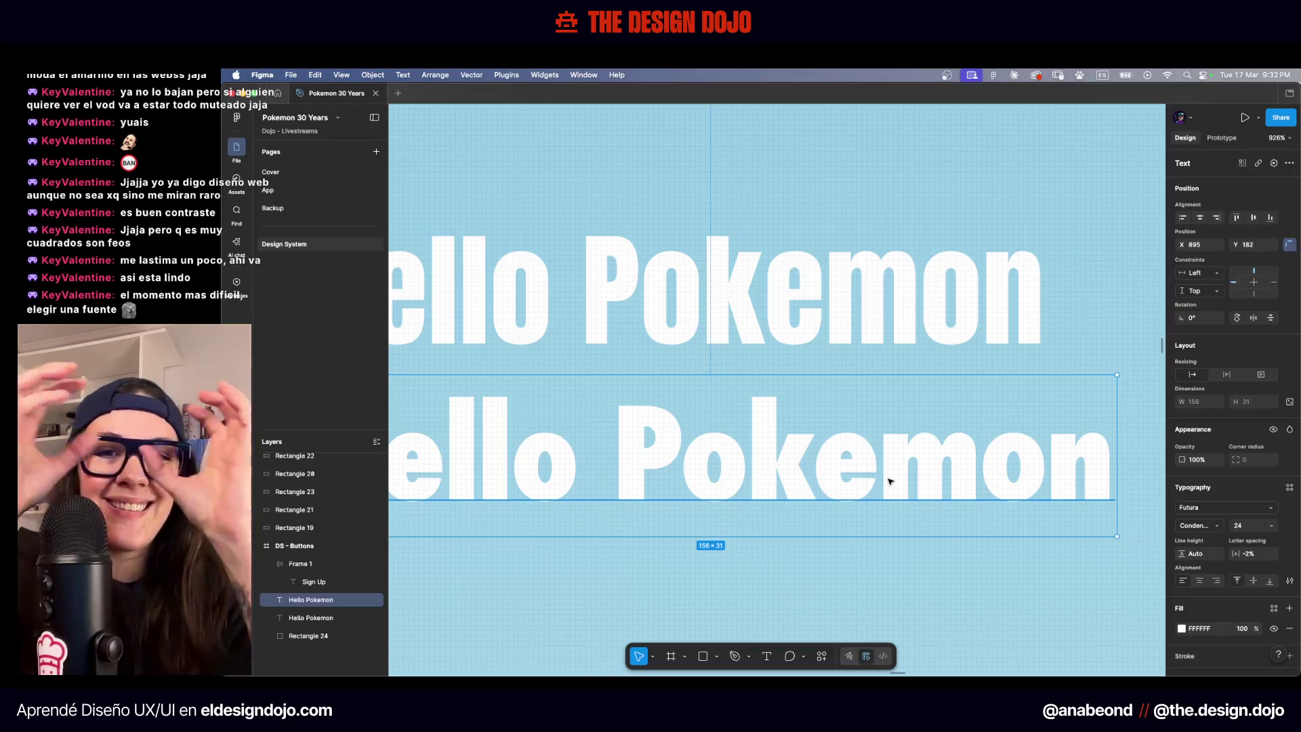
scroll(889, 481, down, 3)
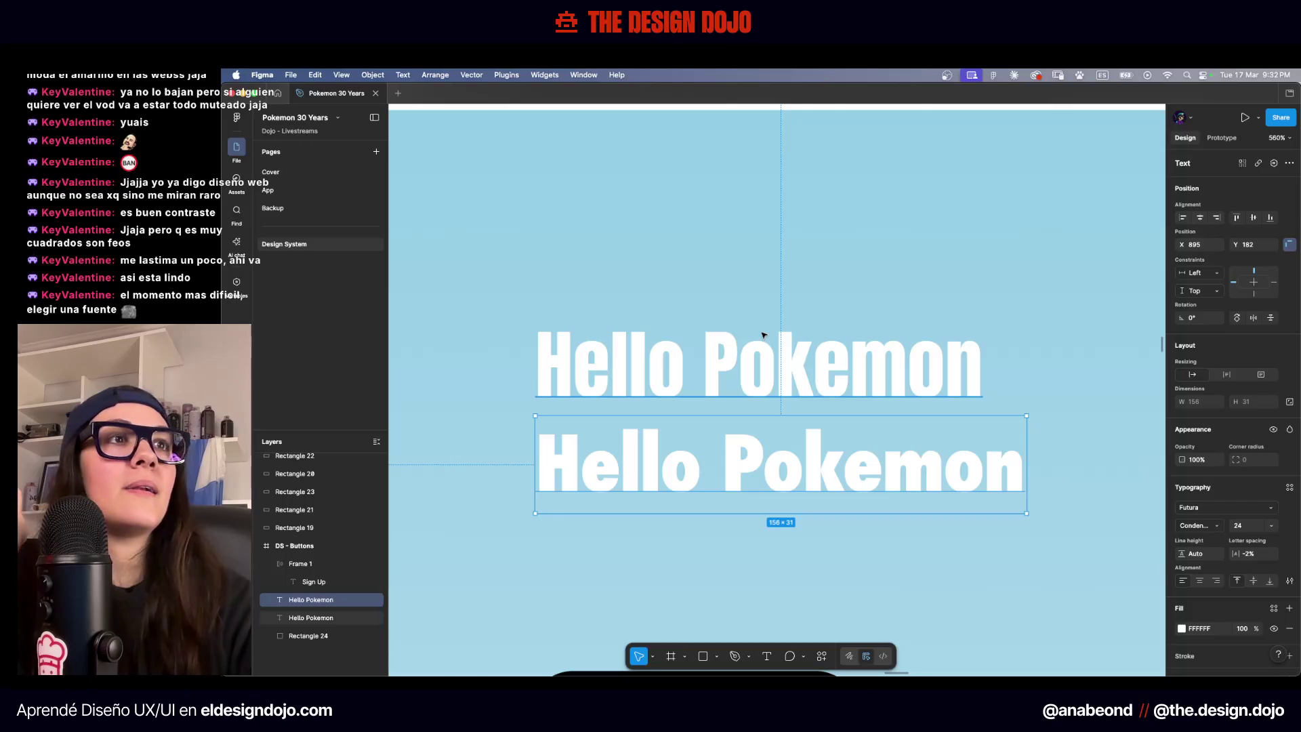
scroll(763, 335, down, 5)
scroll(673, 327, up, 4)
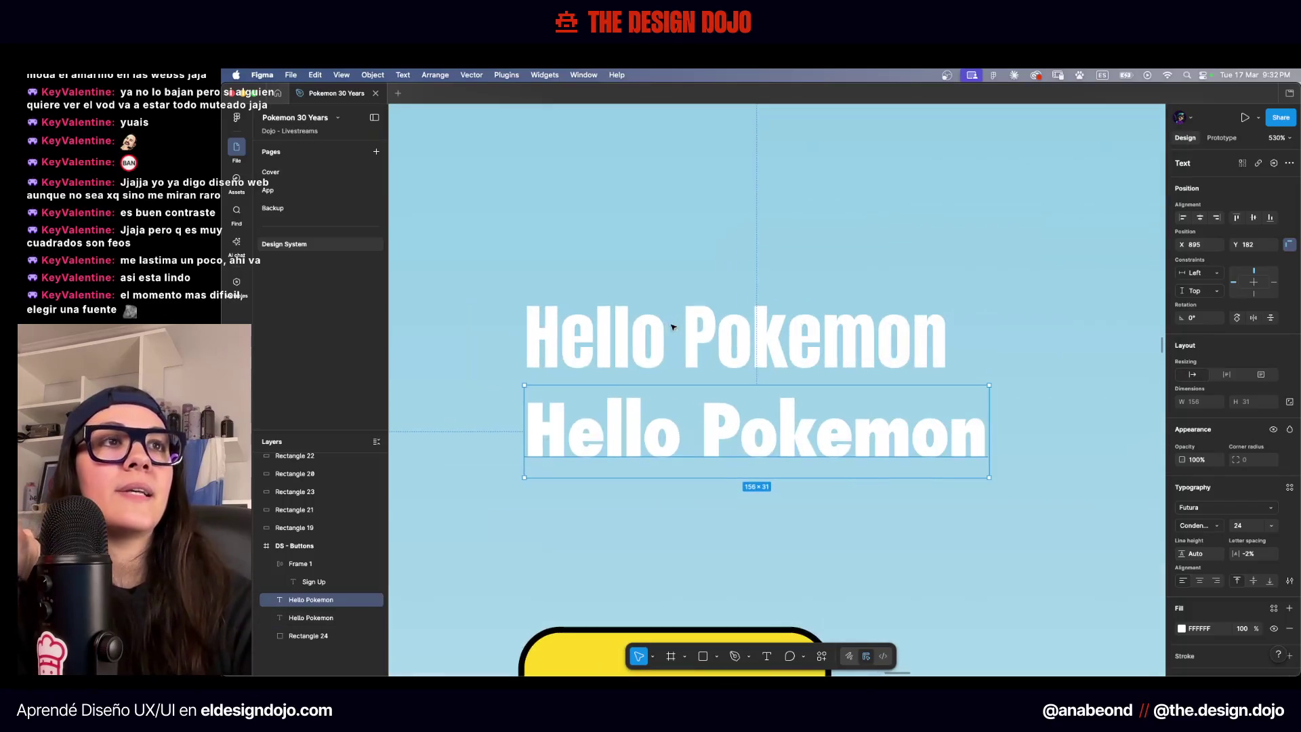
click(723, 334)
double_click(725, 334)
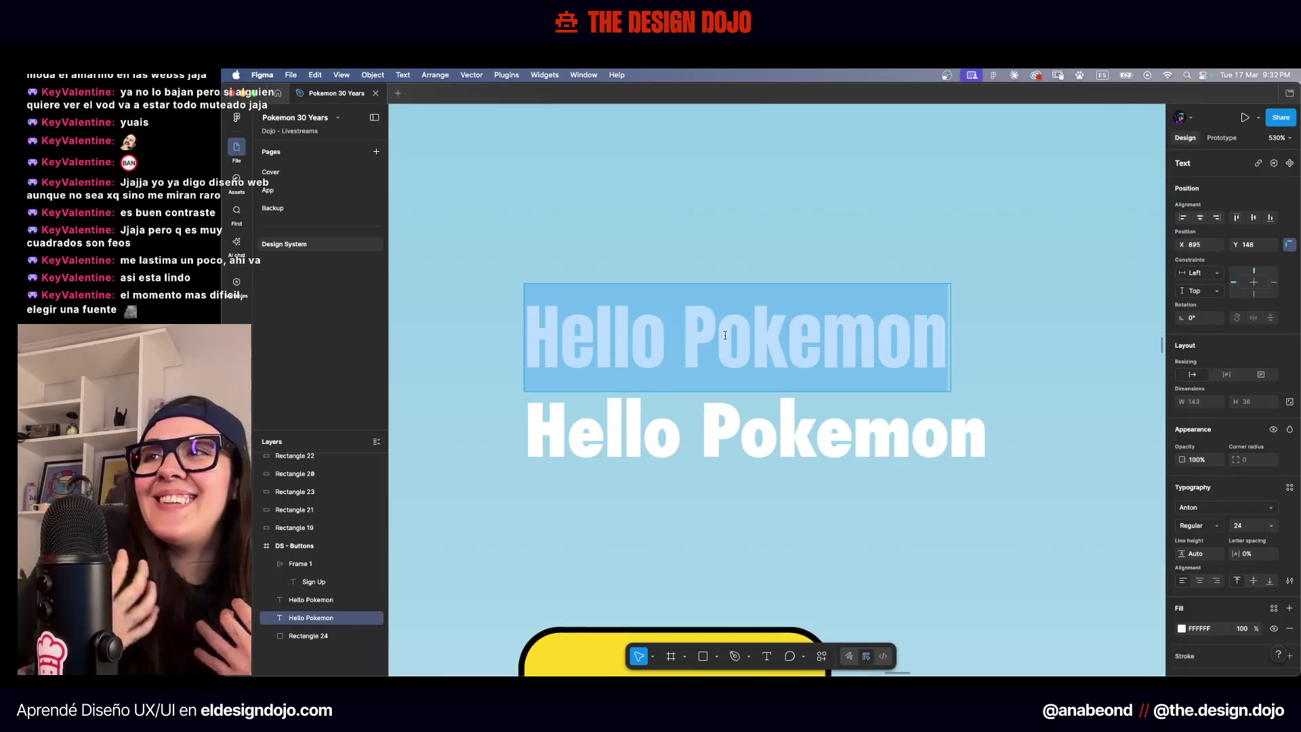
scroll(725, 335, down, 3)
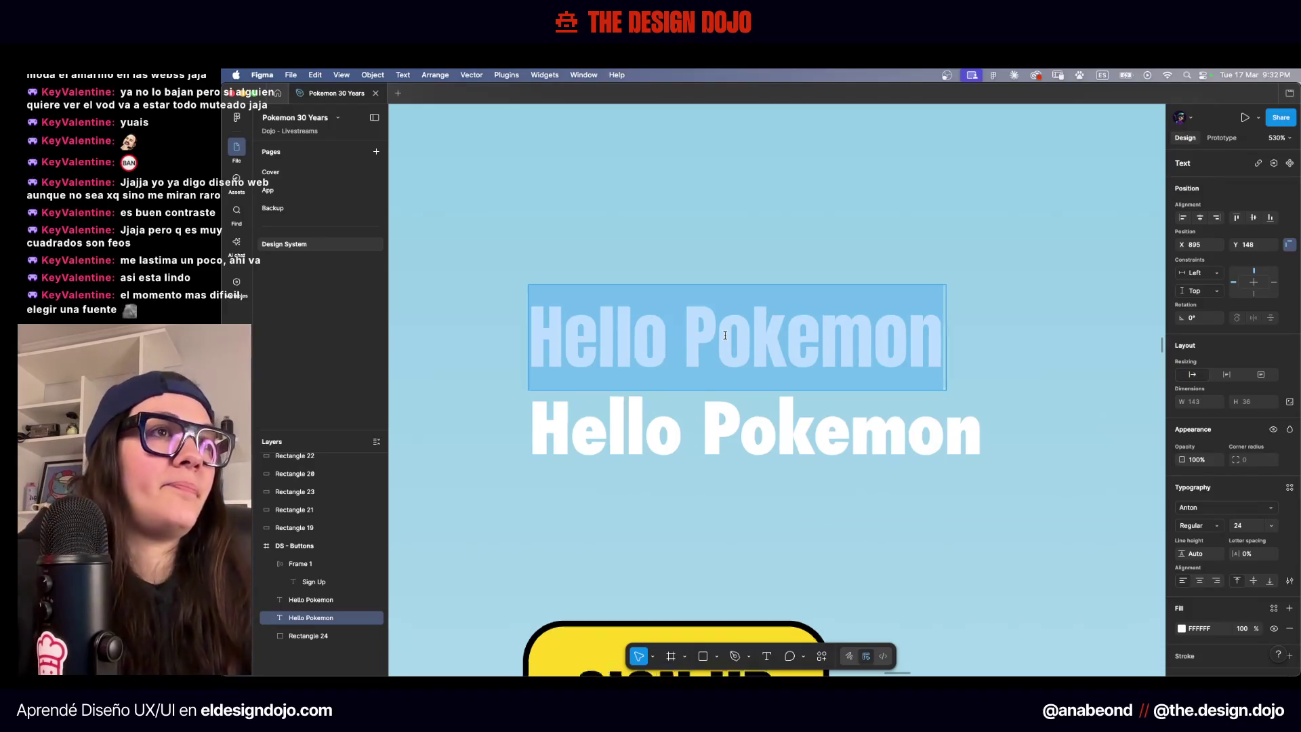
key(Escape)
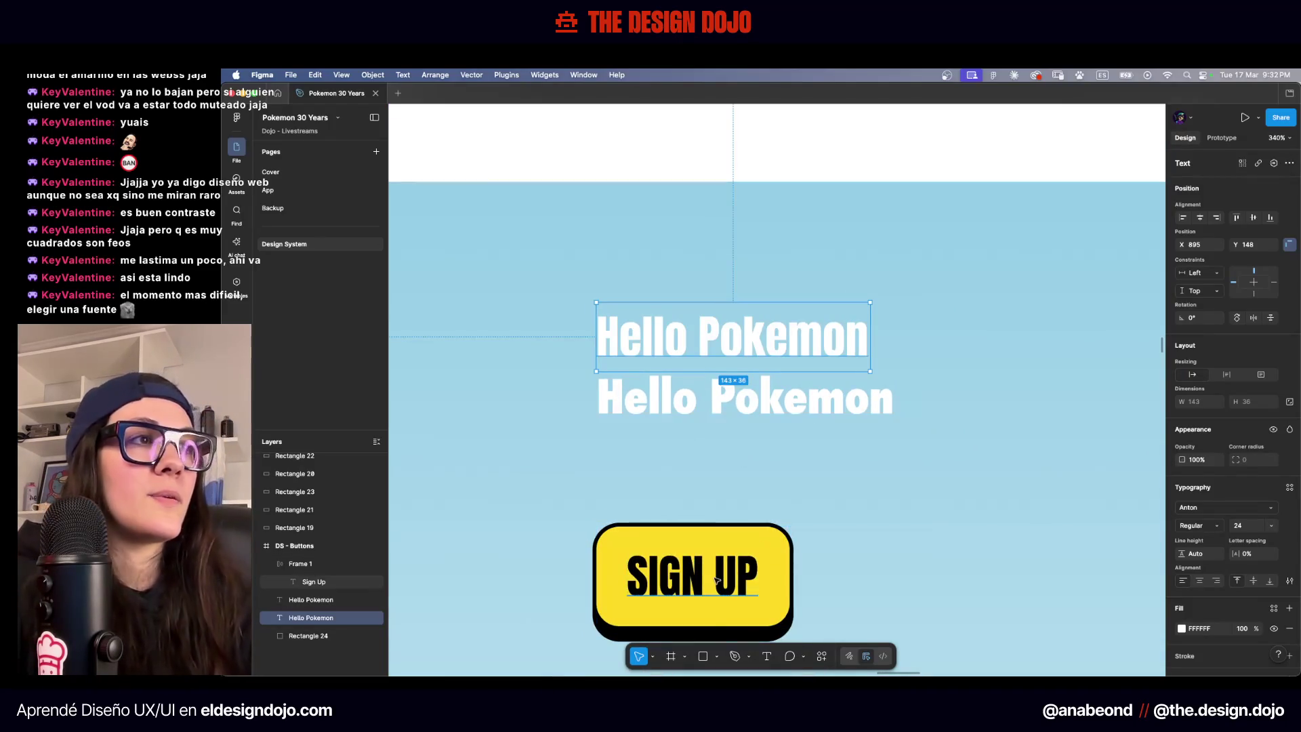
Remove the lower Futura Condensed Hello Pokemon line
double_click(693, 561)
click(712, 405)
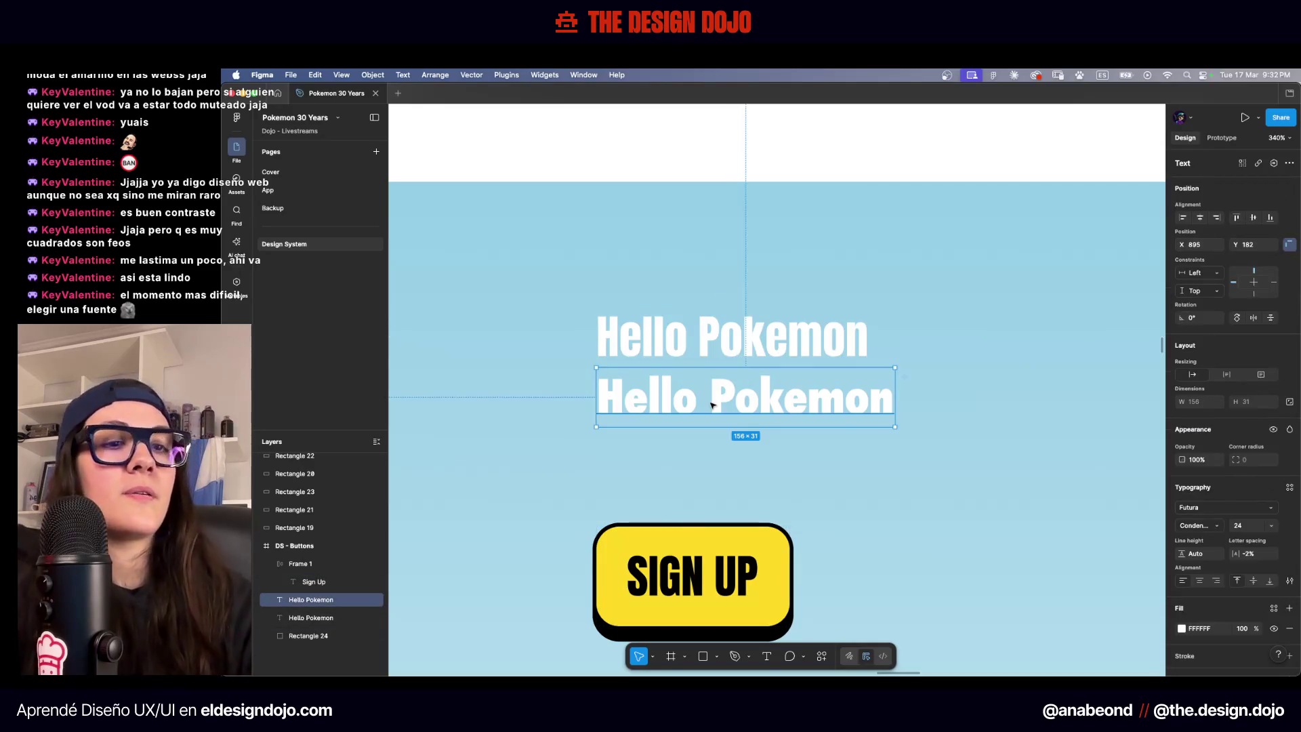
key(BackSpace)
scroll(711, 405, down, 3)
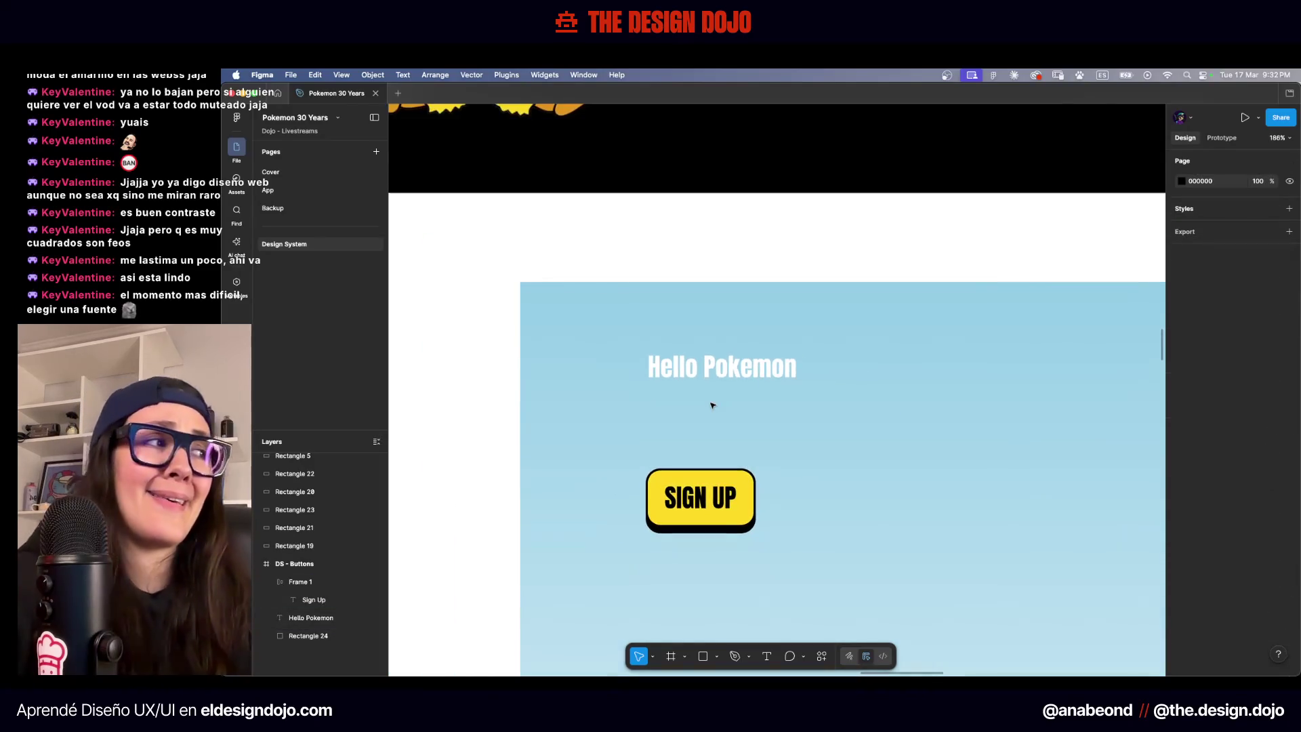
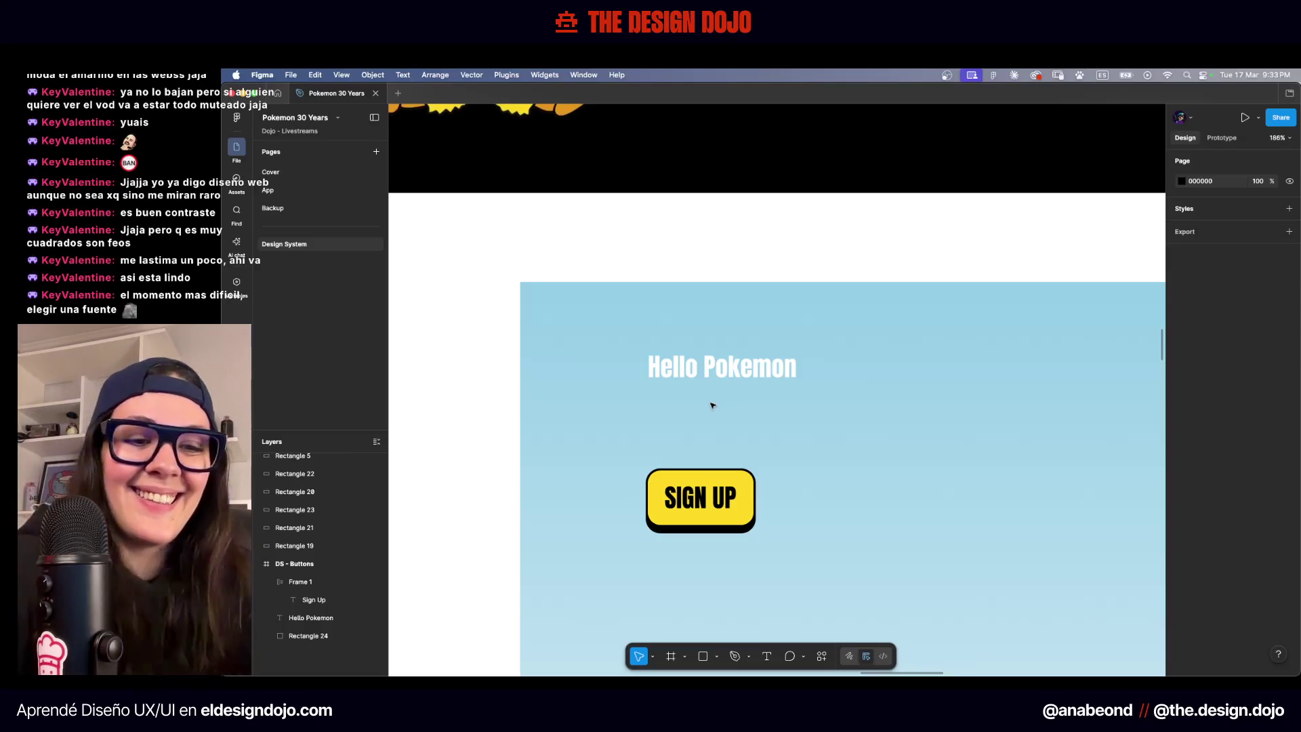
Move the Hello Pokemon heading down closer to the SIGN UP button
scroll(731, 380, down, 5)
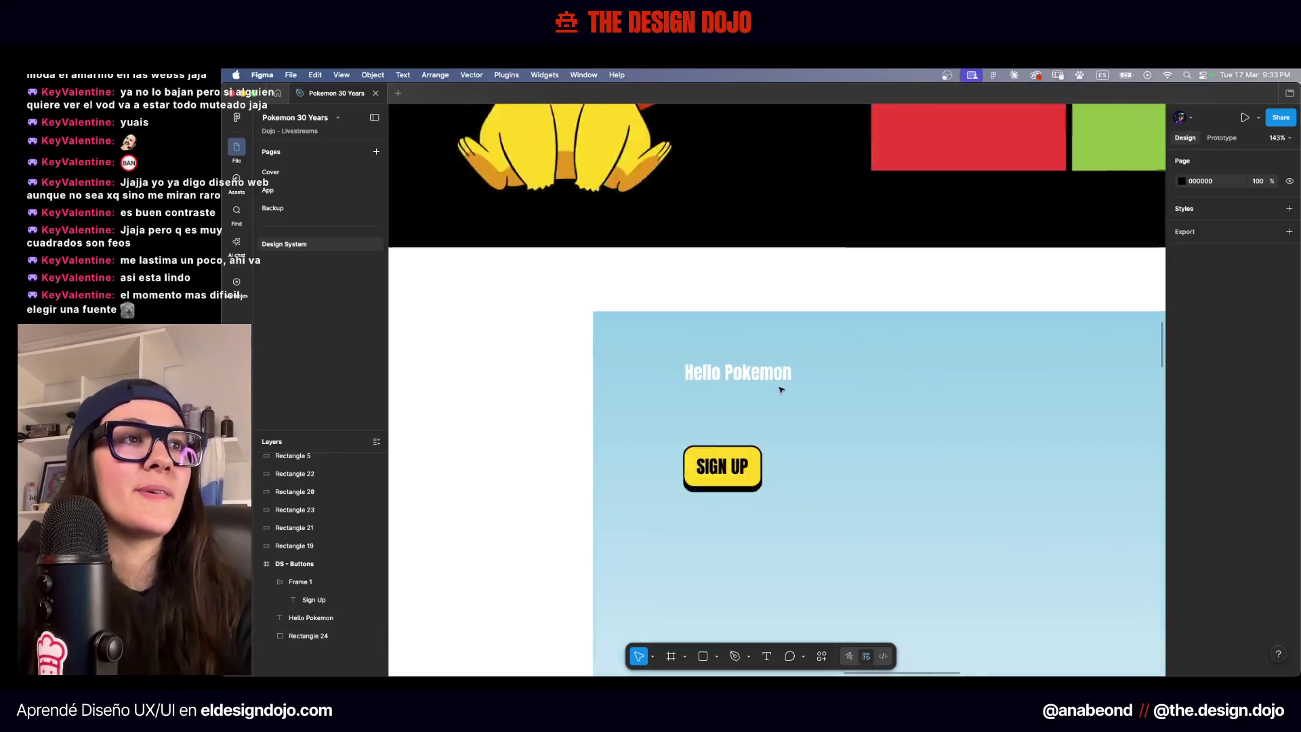
scroll(732, 378, right, 2)
drag(650, 372, 650, 395)
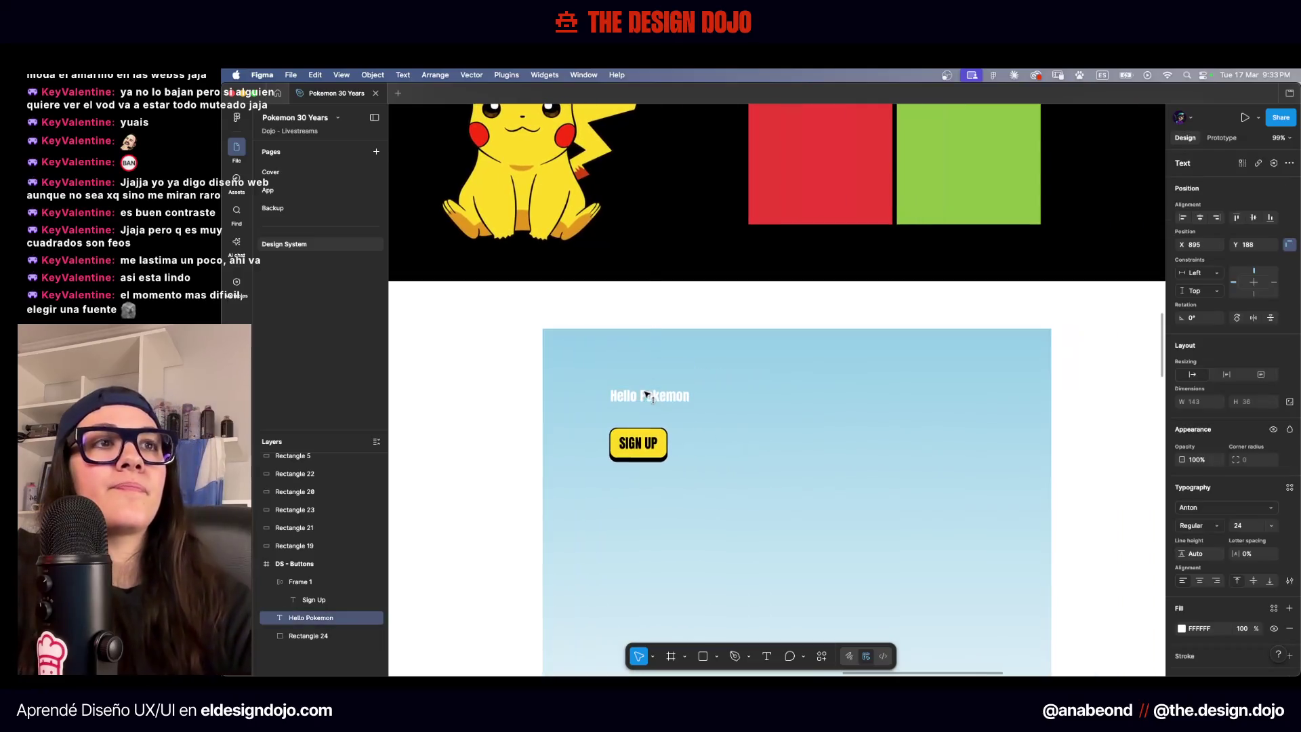
click(502, 411)
Check the Google Fonts page in Chrome, then return to the Pokemon 30 Years file
key(ctrl+Up)
click(636, 288)
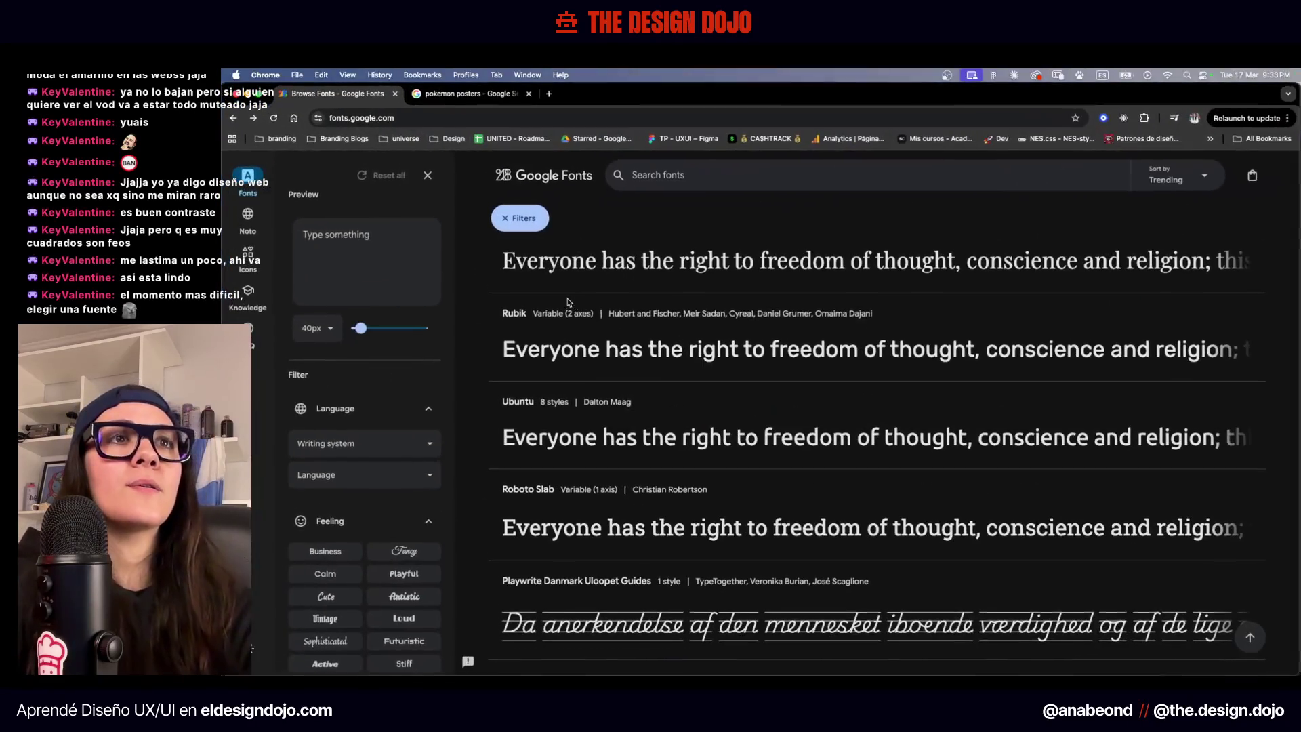
scroll(688, 261, up, 1)
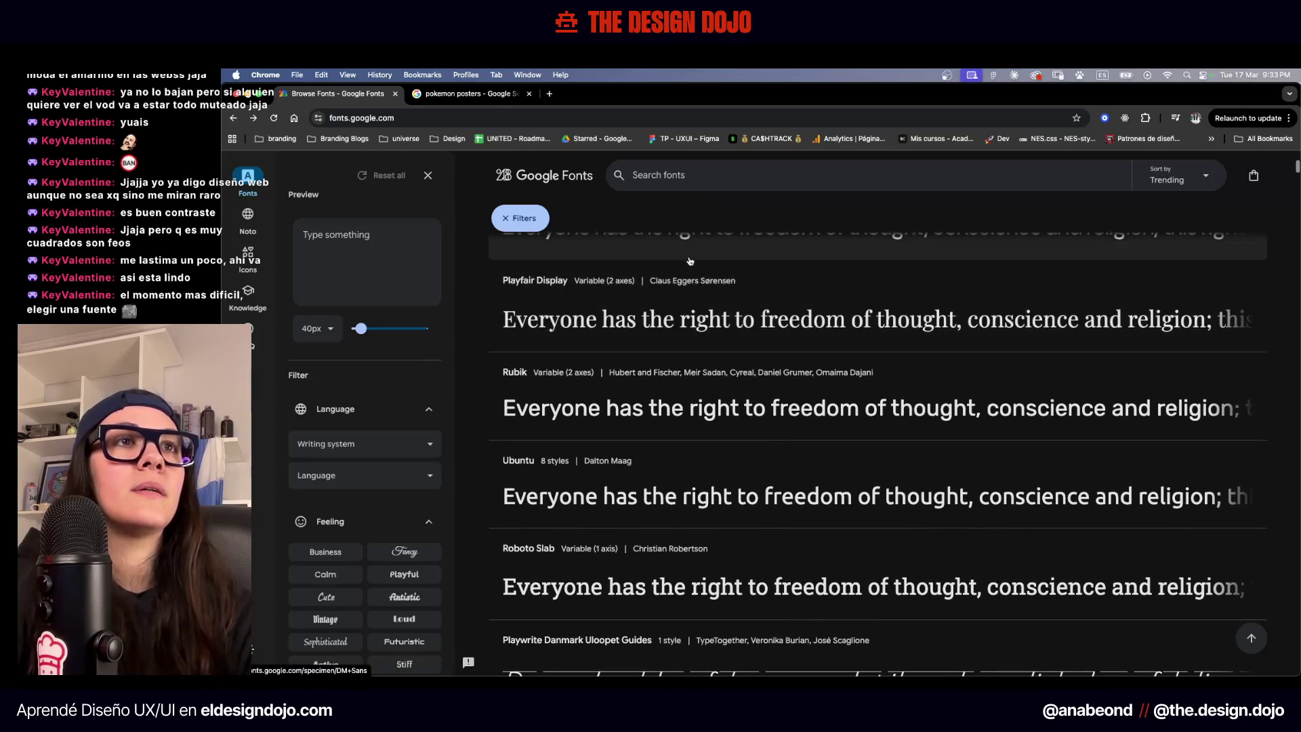
key(ctrl+Up)
click(484, 372)
scroll(624, 342, up, 5)
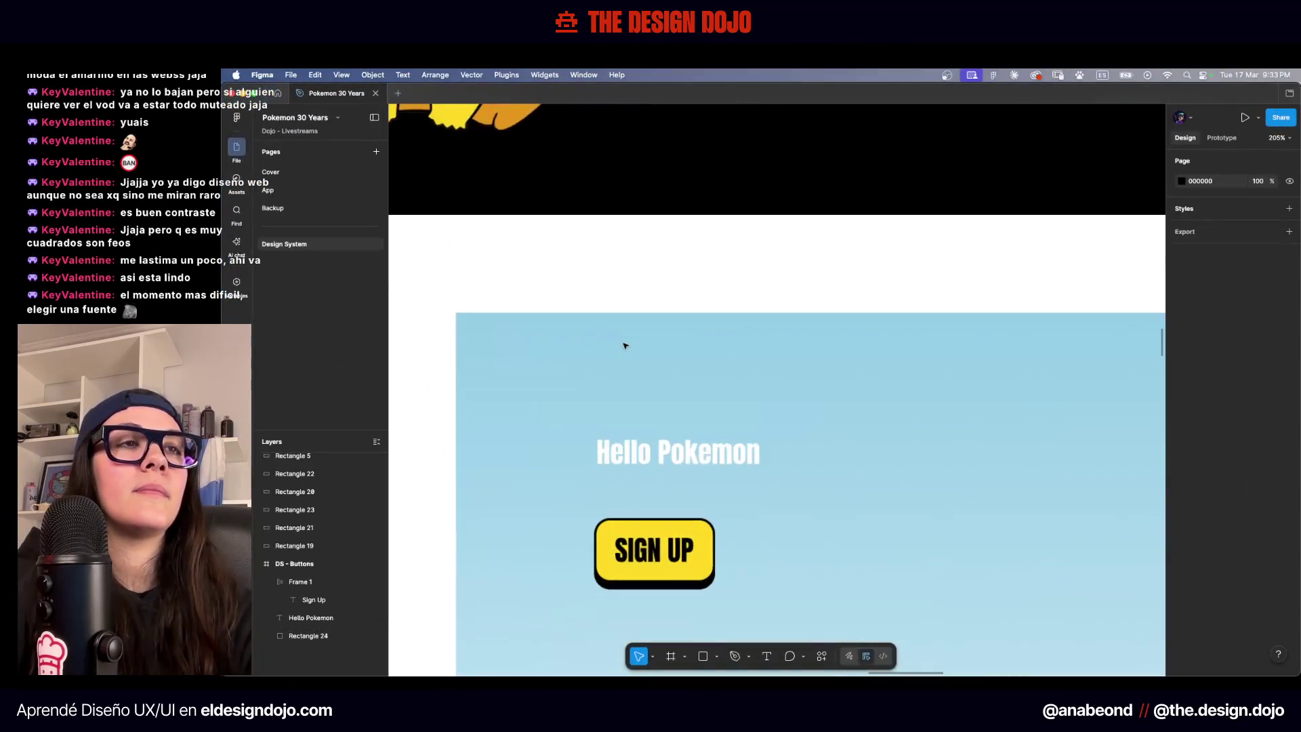
Duplicate Hello Pokemon below the heading and set the copy to Figtree, size 16
click(656, 363)
alt+drag(657, 362, 657, 400)
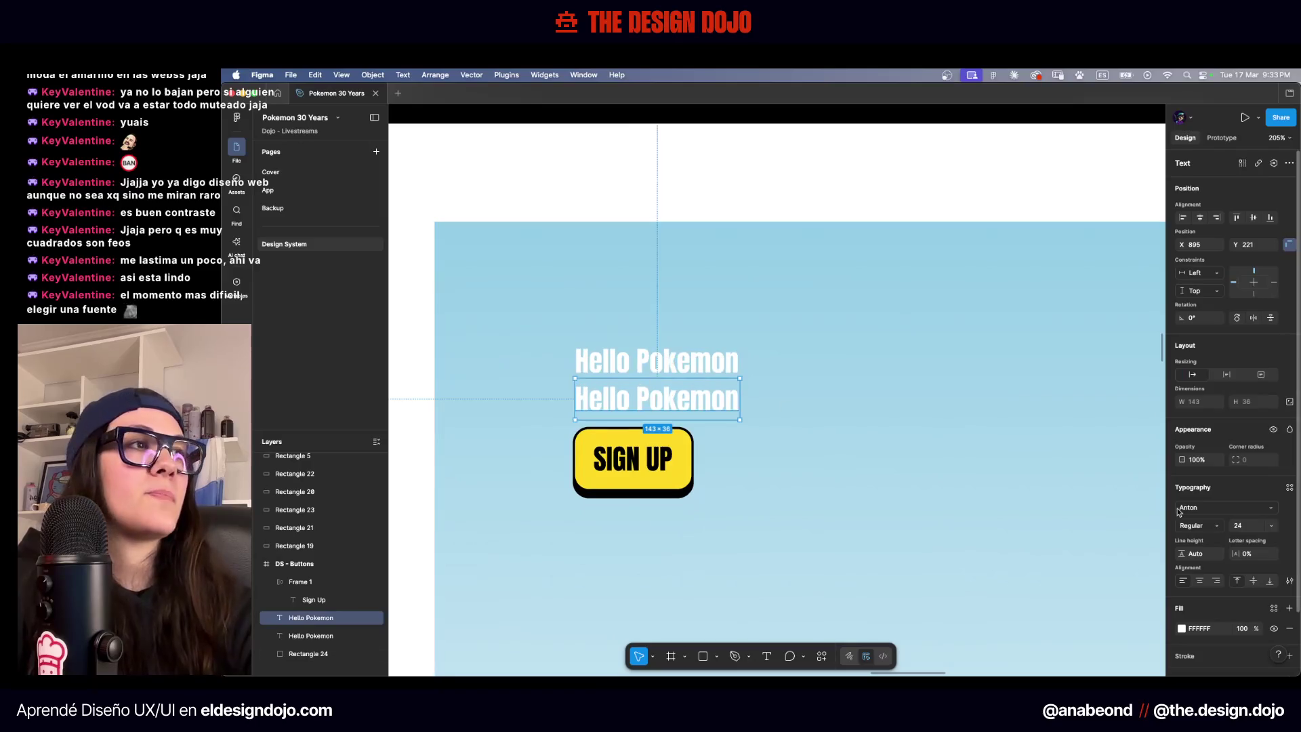
click(1213, 513)
text(figt)
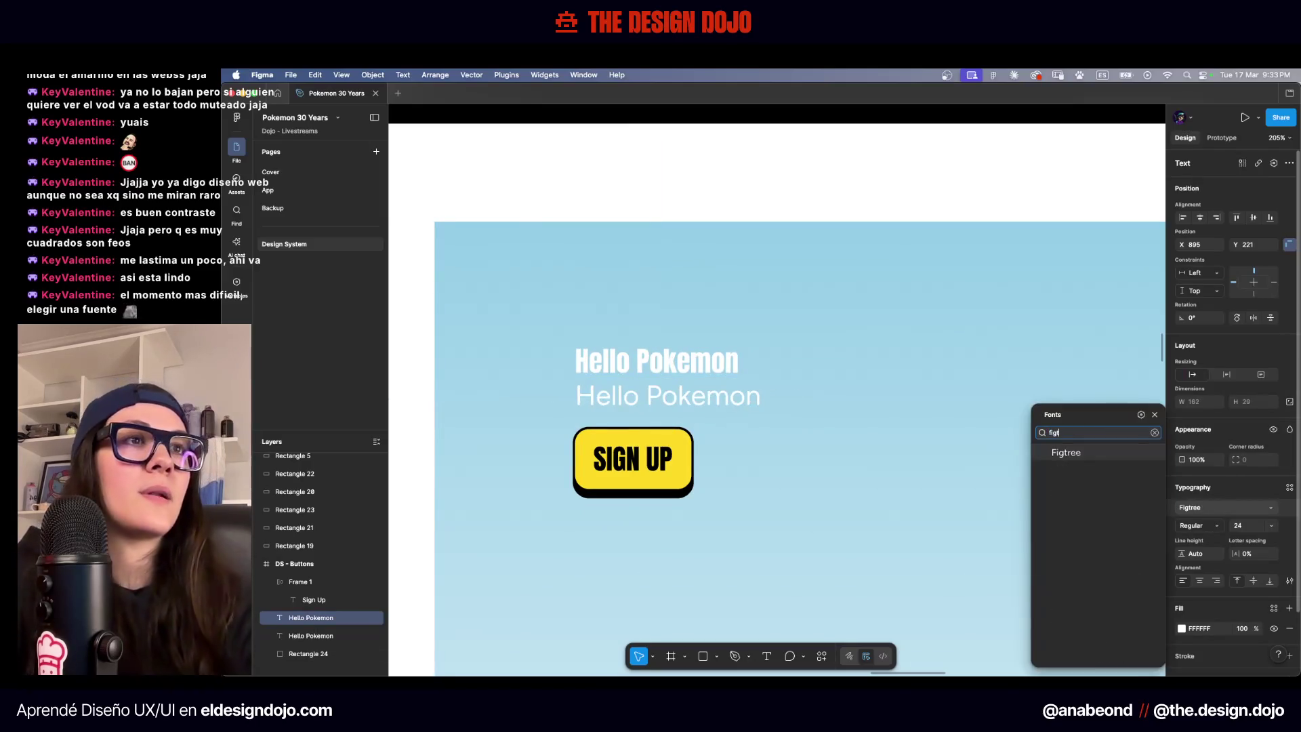
click(1060, 450)
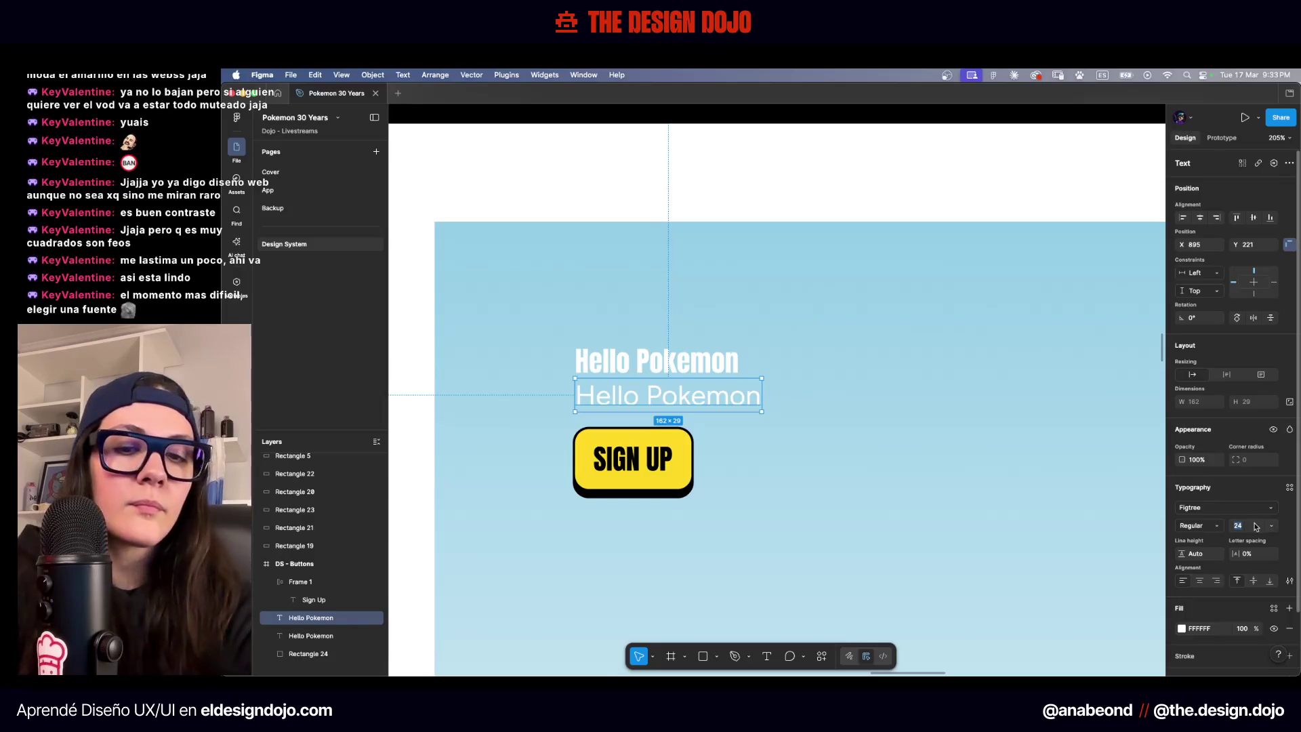
click(1247, 524)
text(16)
key(Return)
scroll(581, 357, up, 5)
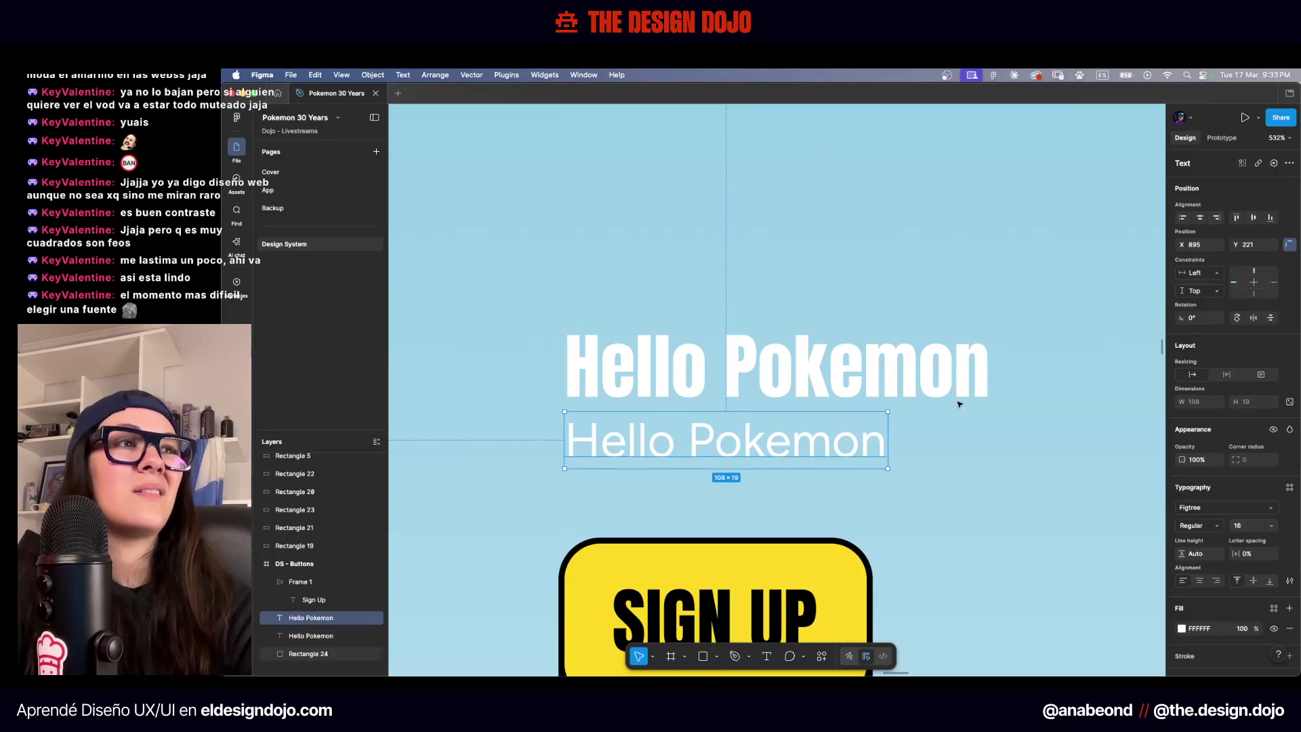
Make the copy Medium weight with -2% letter spacing
click(1198, 525)
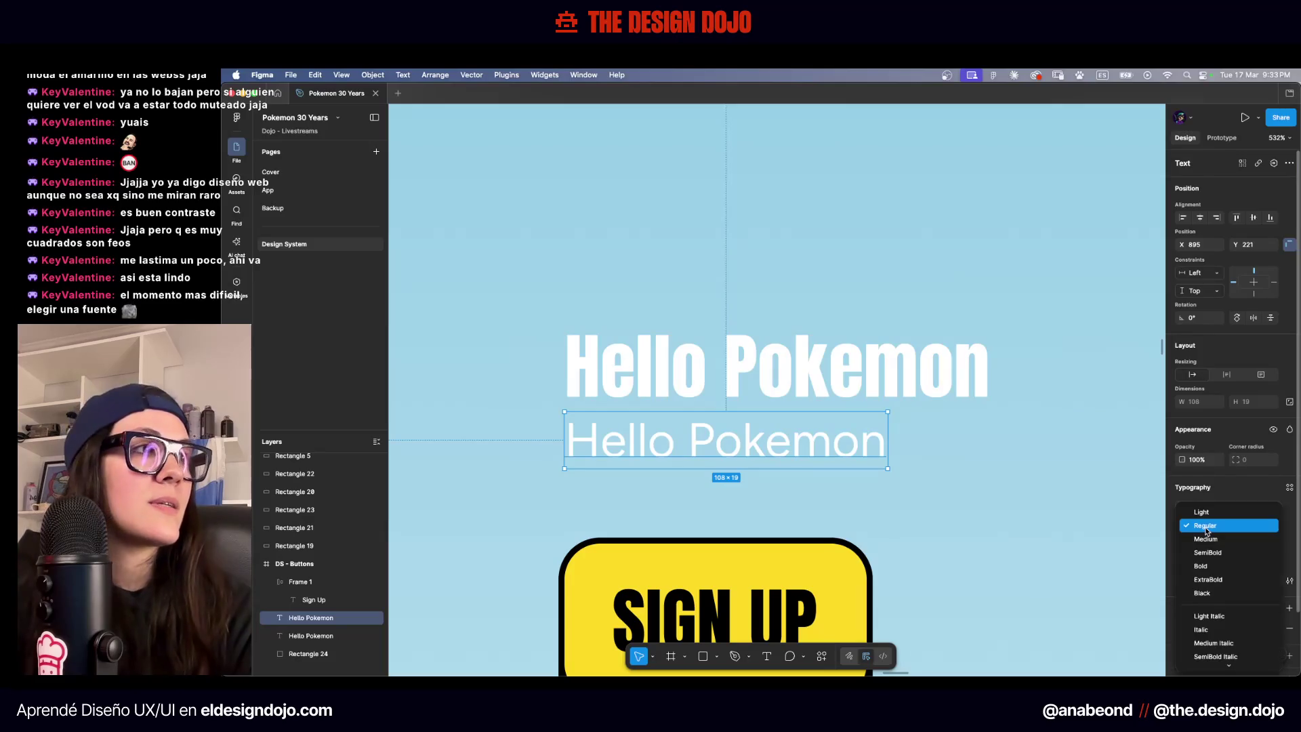
click(1213, 535)
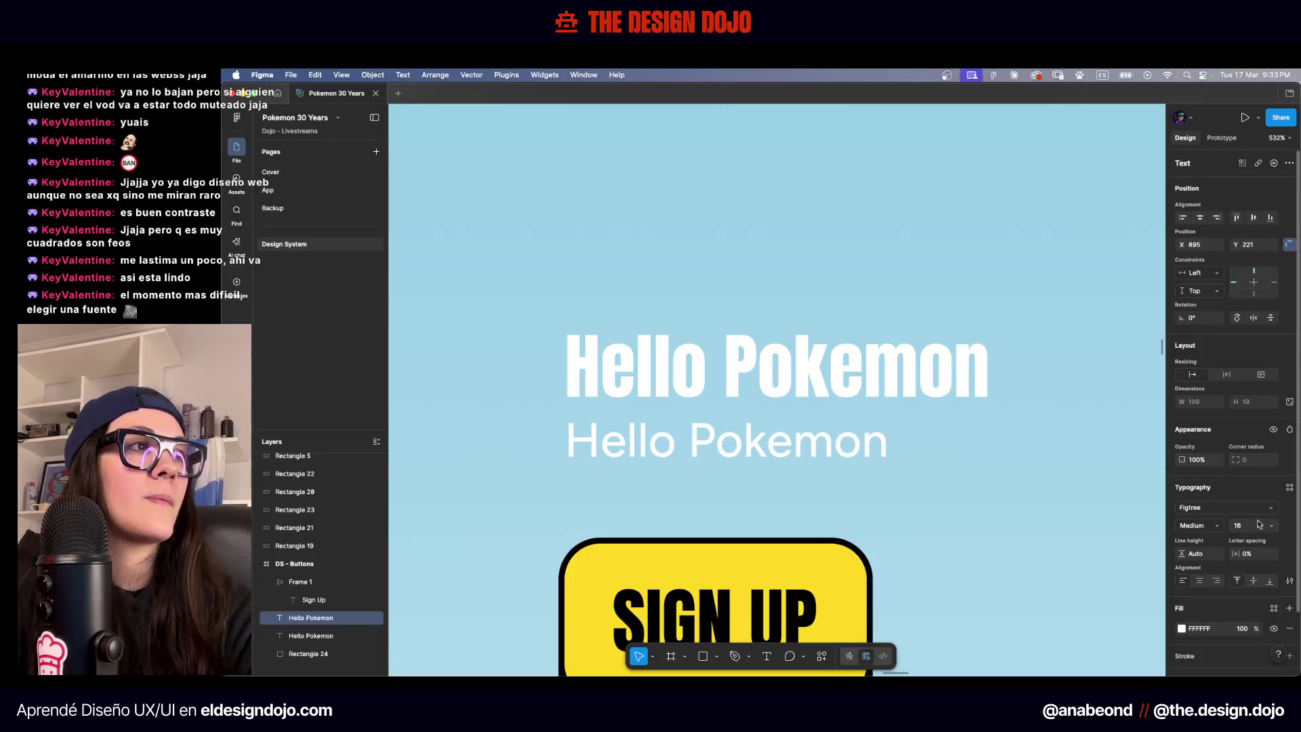
click(1267, 557)
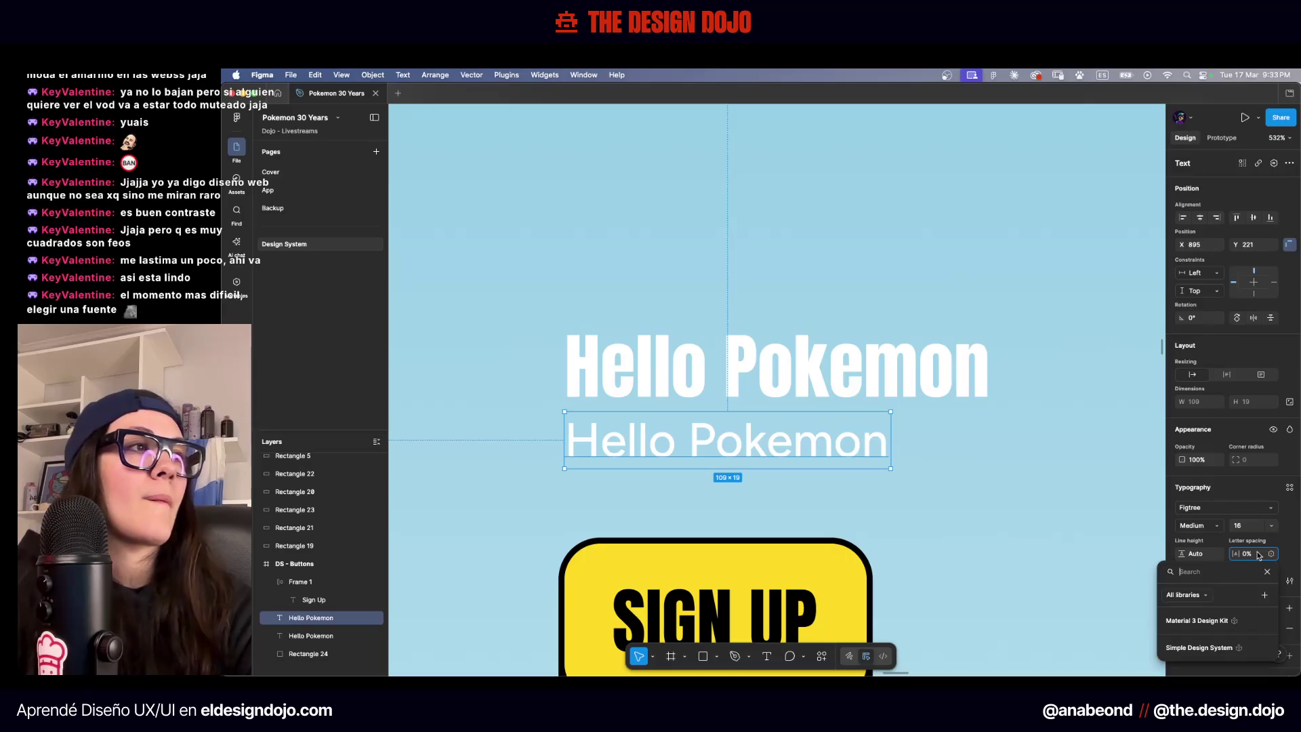
key(Escape)
text(-2)
key(Return)
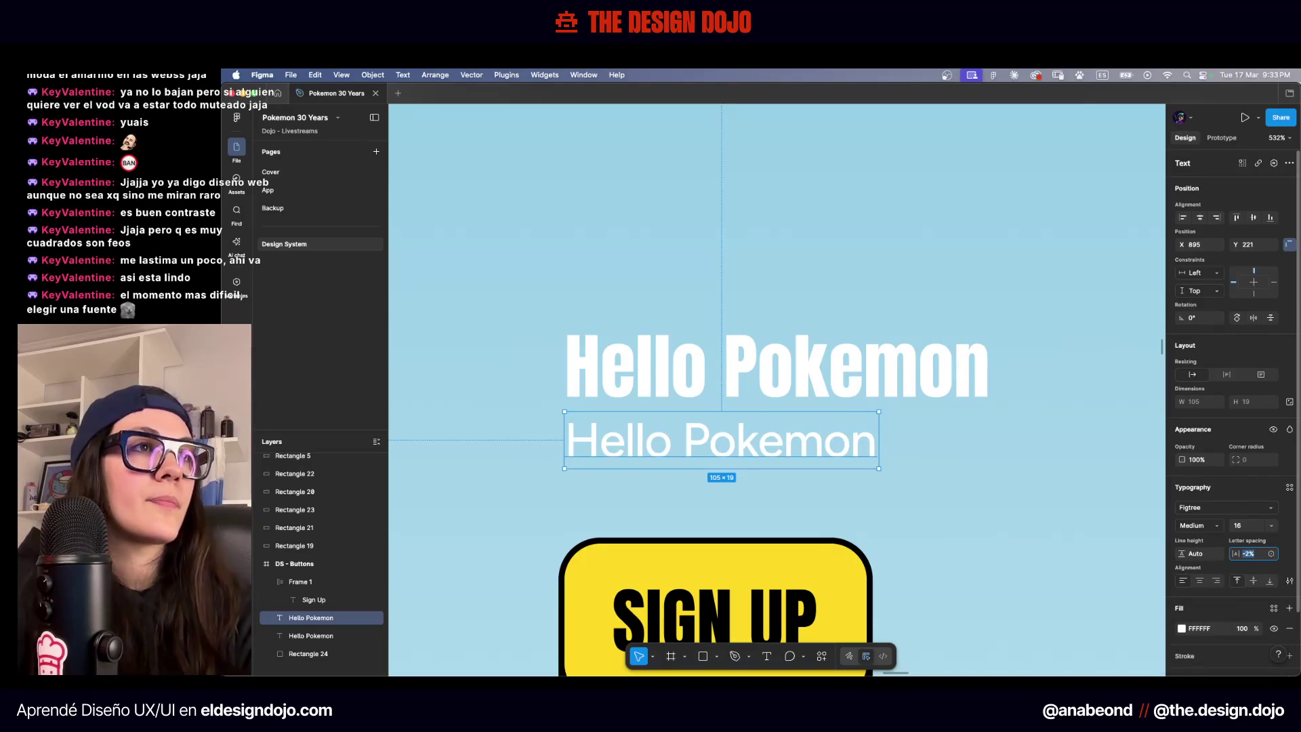
Review the frame, then go back to the Dojo - Livestreams team files
click(949, 430)
scroll(949, 429, down, 5)
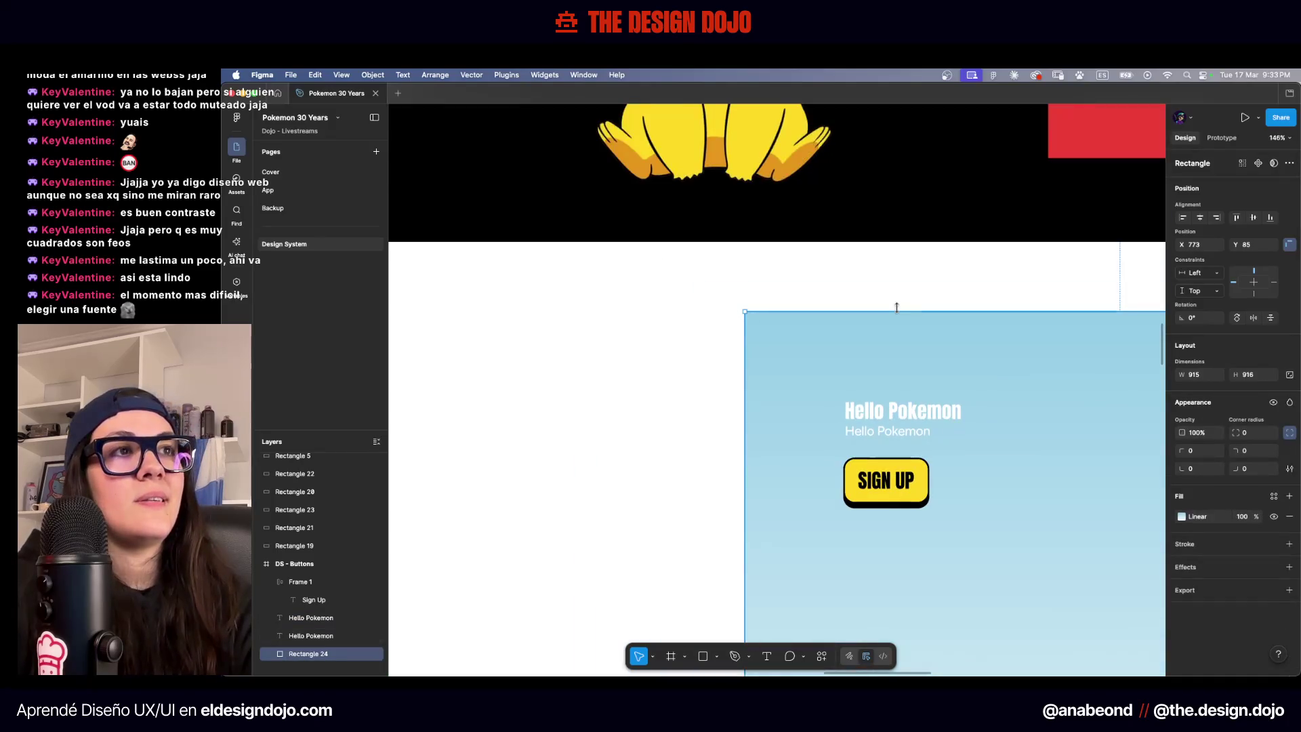
click(881, 275)
scroll(881, 277, right, 5)
scroll(881, 277, down, 1)
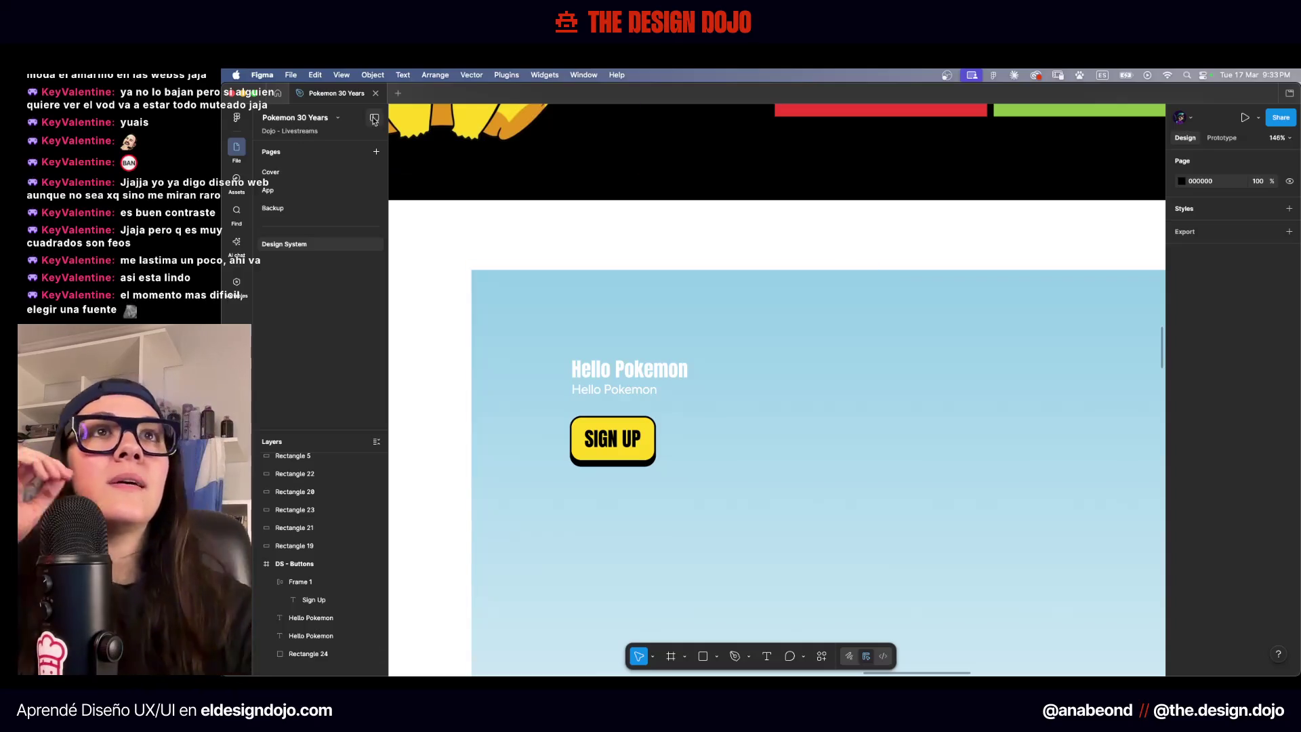
click(278, 95)
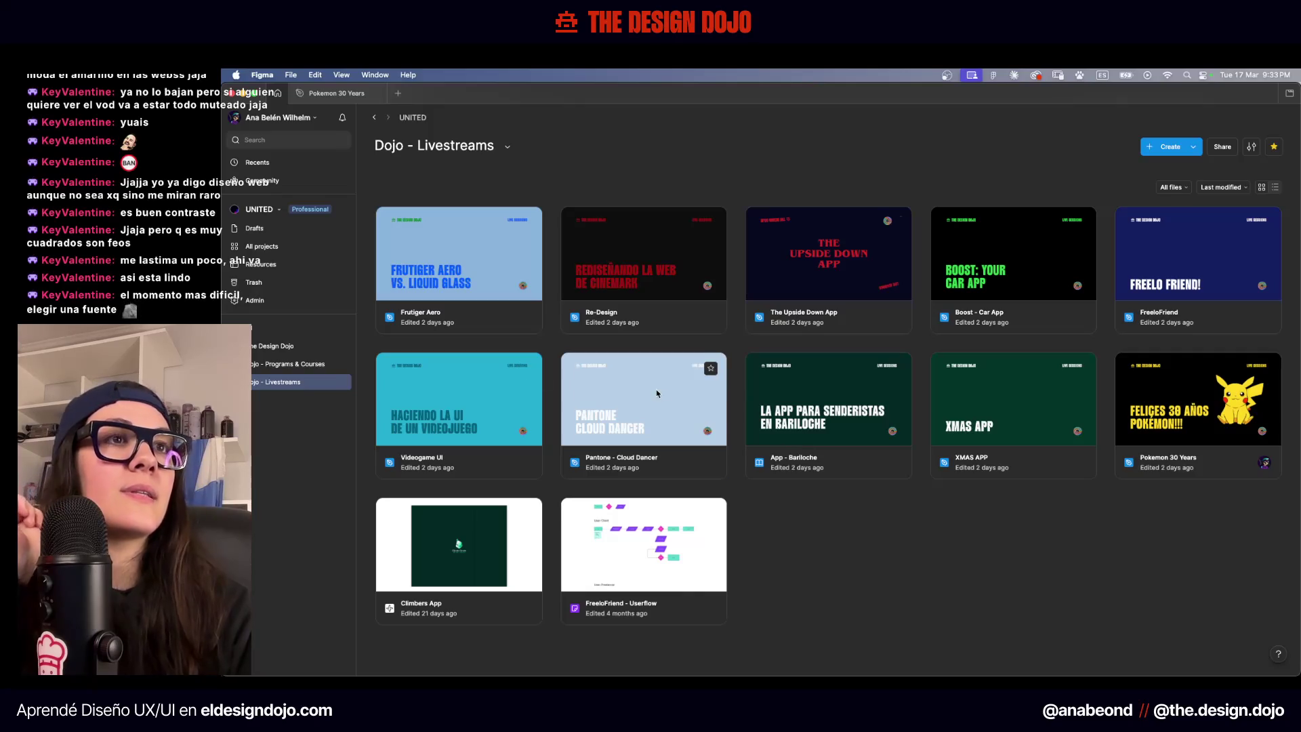
Open the Pantone - Cloud Dancer file and go to Page 1
double_click(657, 393)
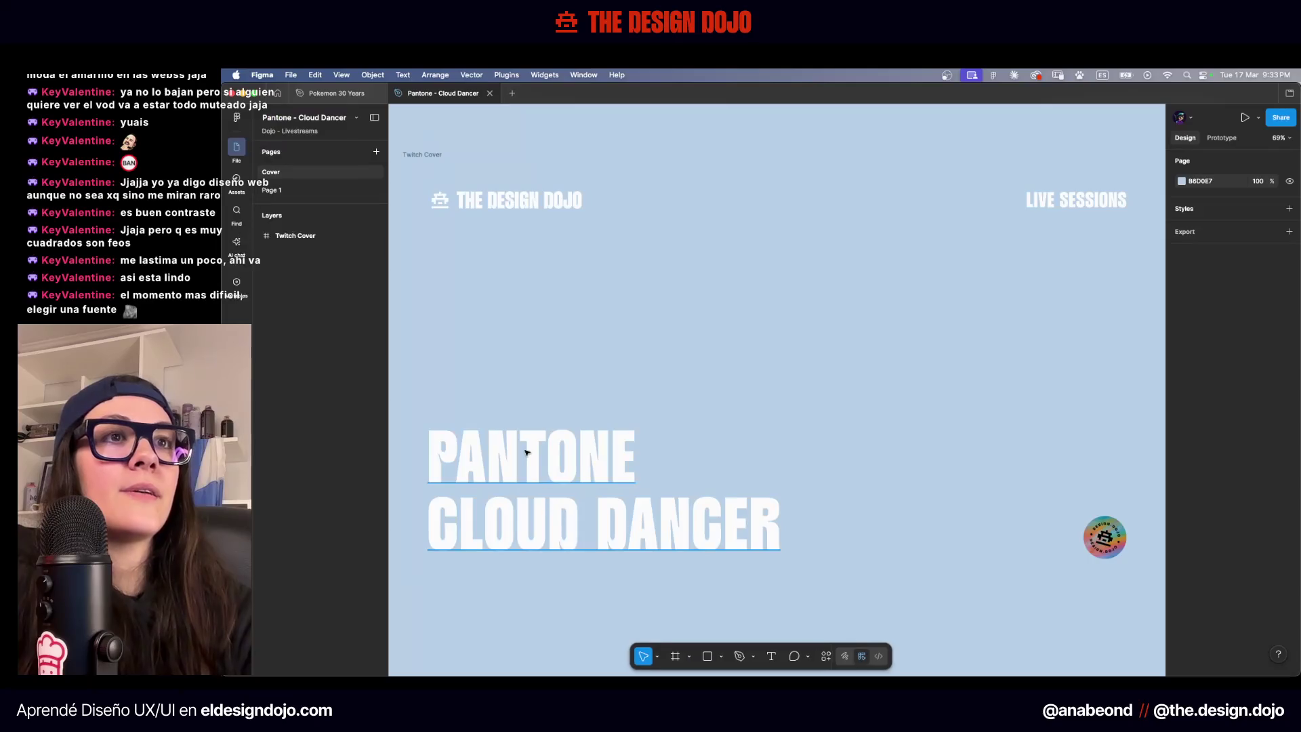
click(527, 452)
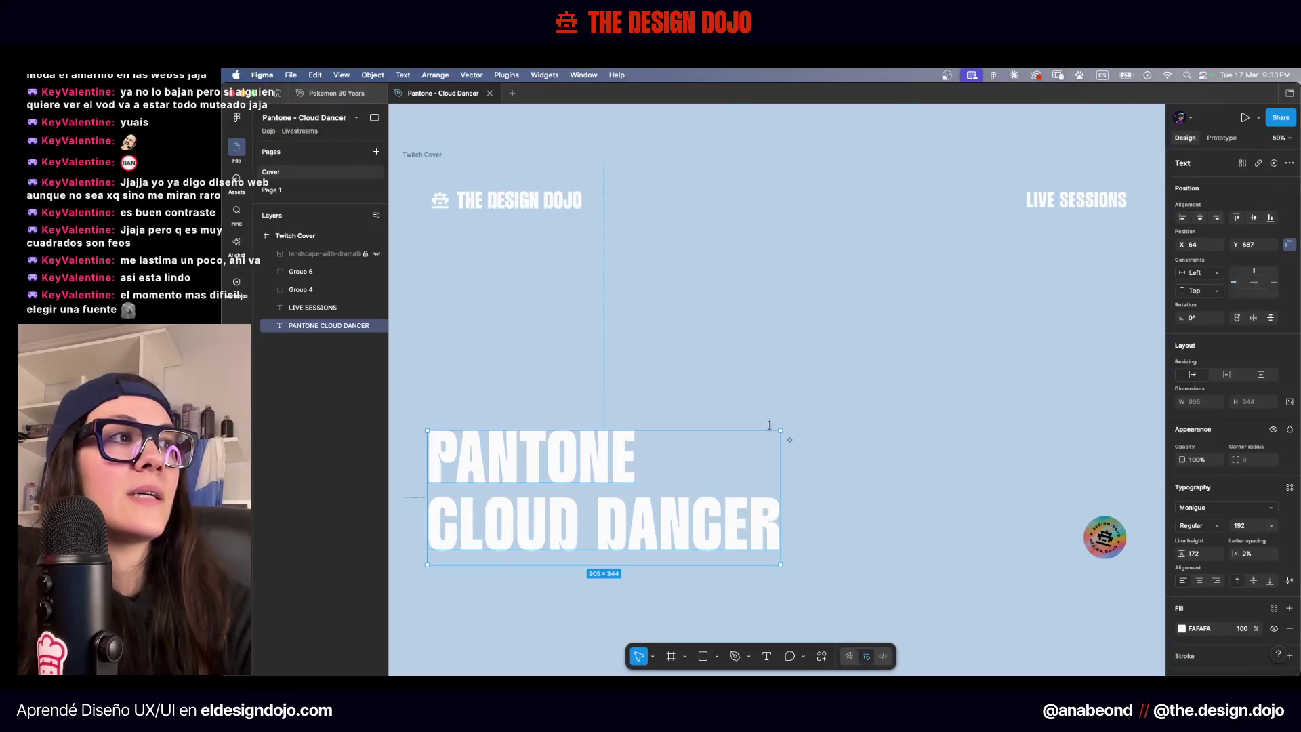
click(418, 220)
click(343, 193)
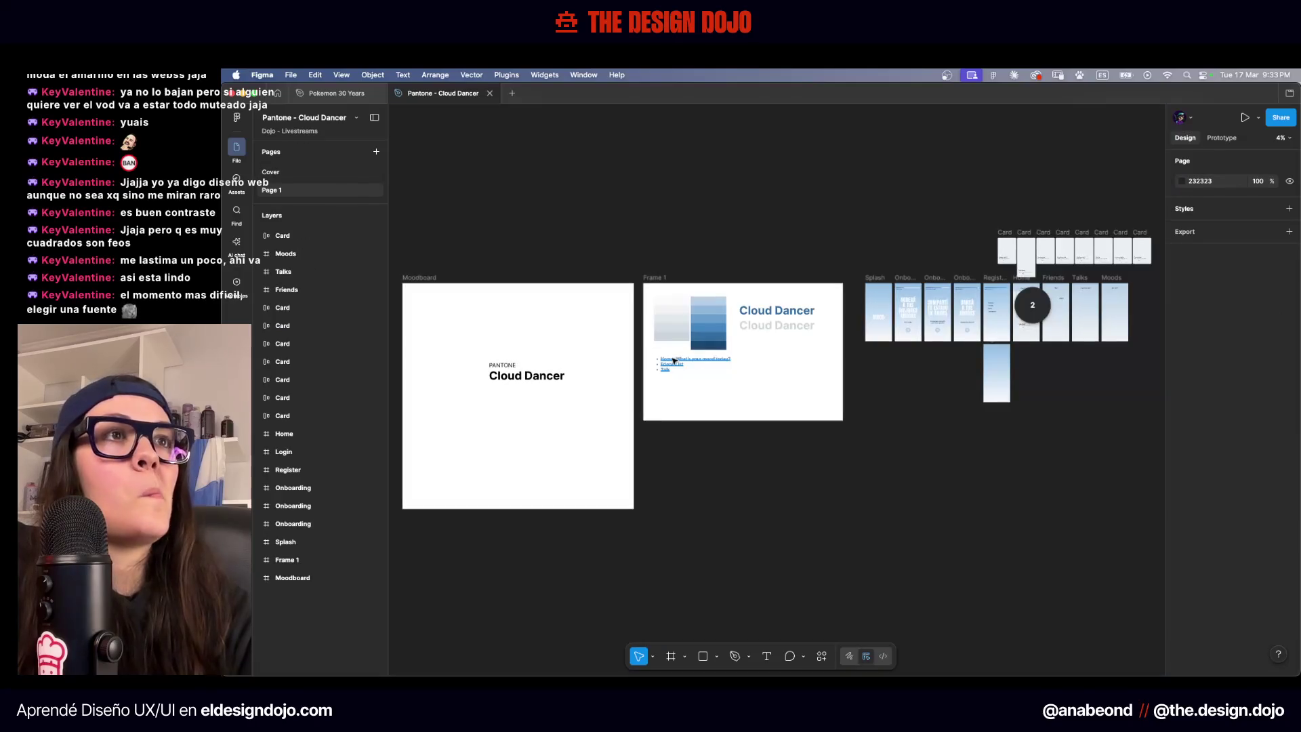
scroll(981, 332, up, 8)
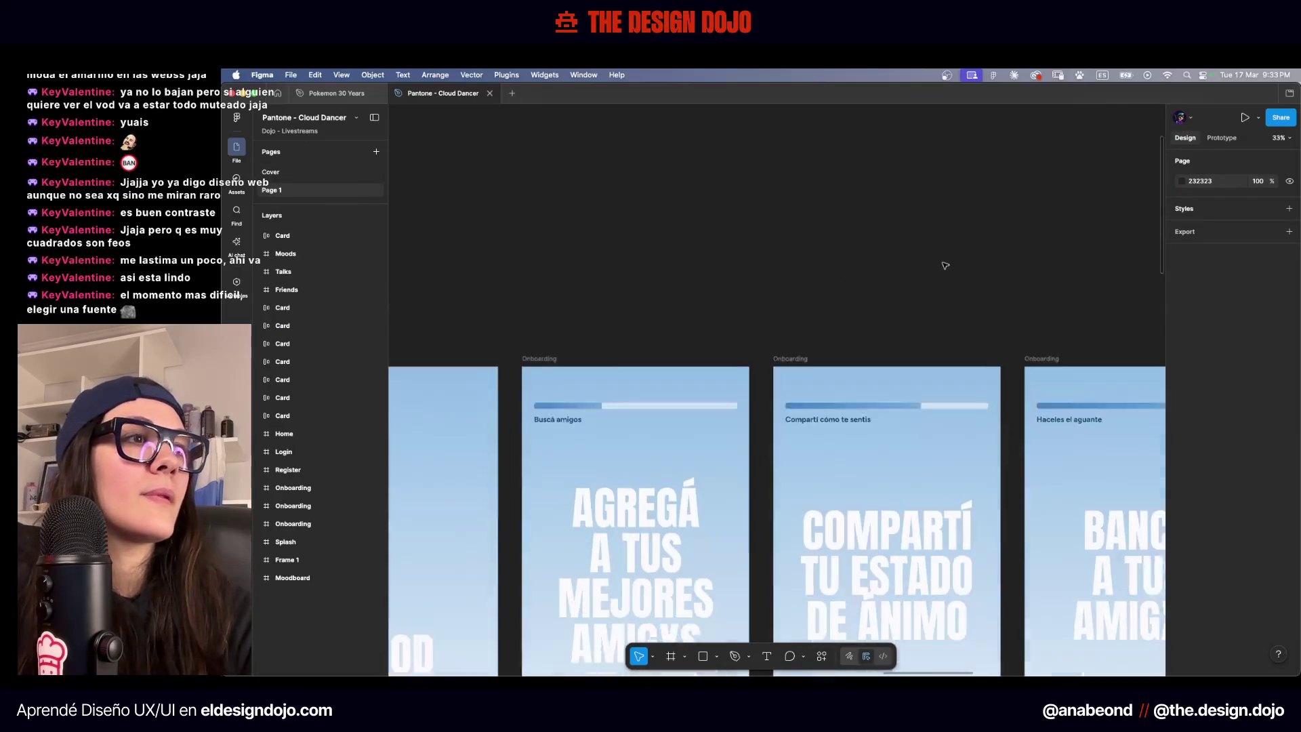
Inspect the onboarding headline and caption fonts, then return to Pokemon 30 Years
click(936, 502)
scroll(936, 502, up, 5)
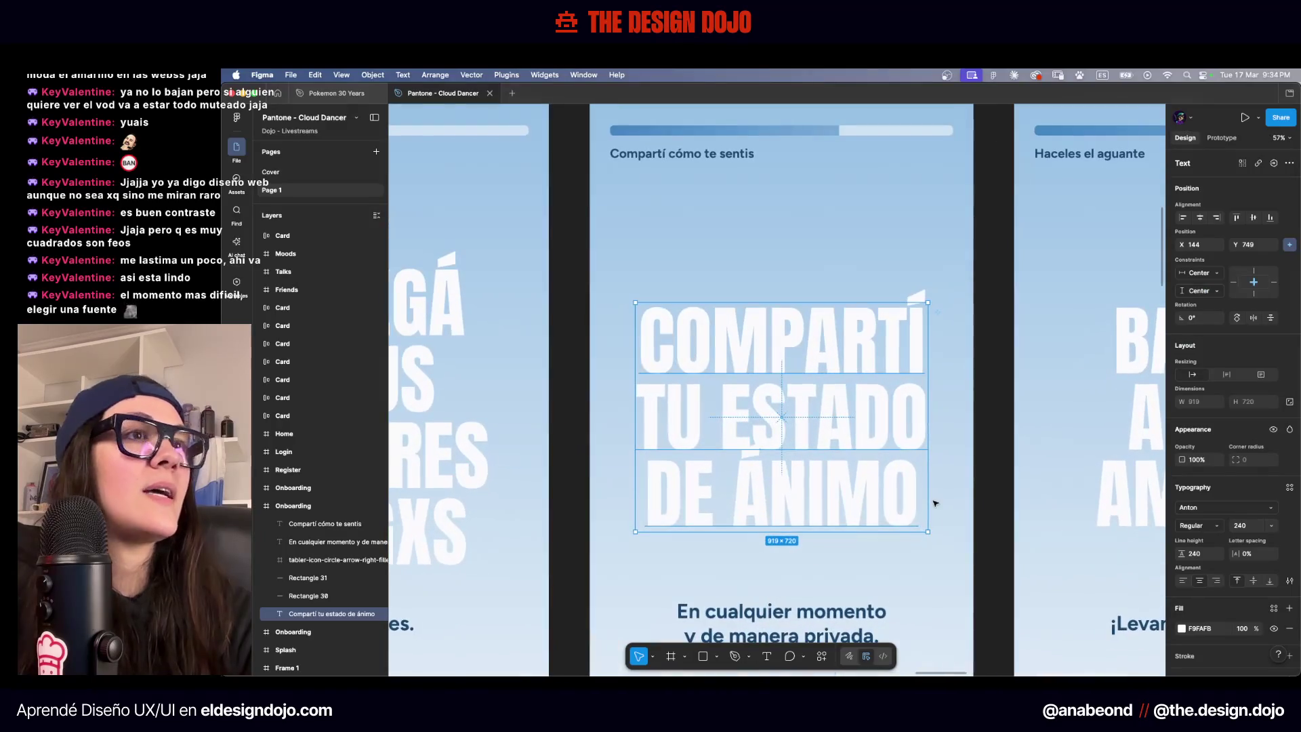
scroll(932, 505, down, 2)
click(874, 579)
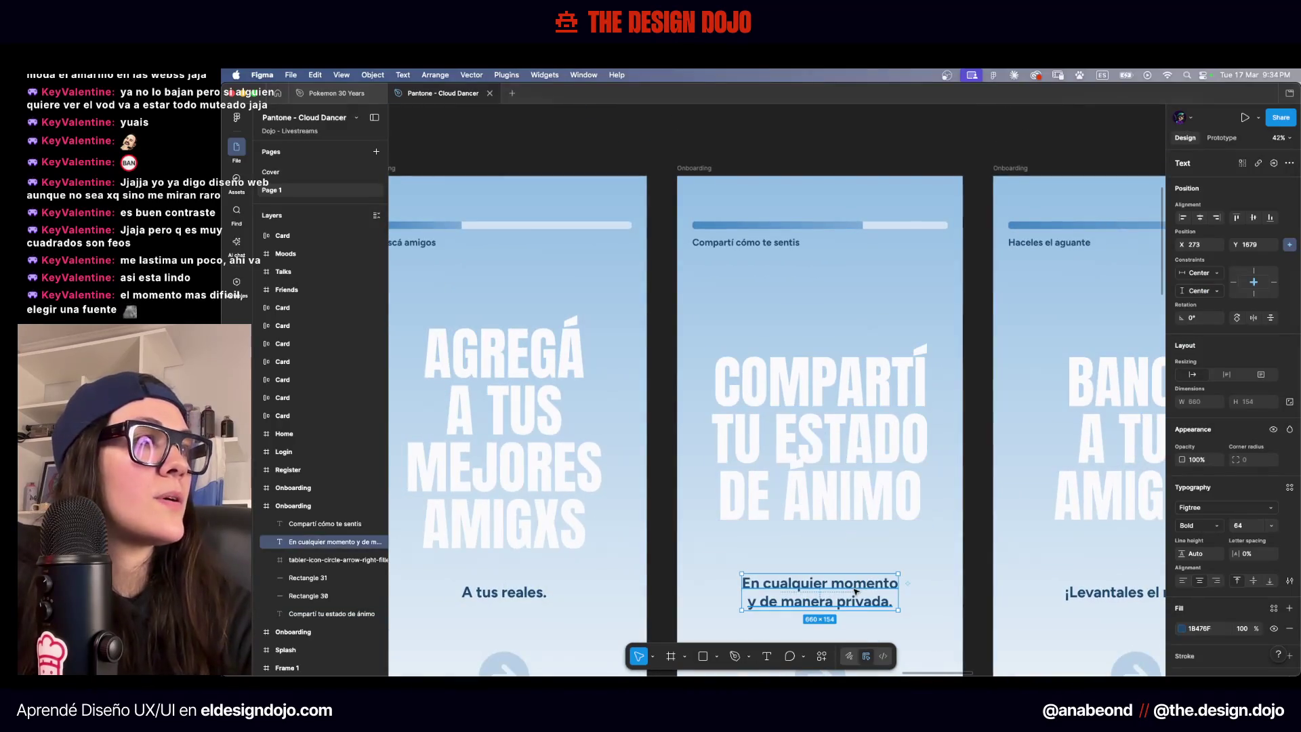
scroll(887, 542, down, 1)
click(909, 504)
scroll(929, 518, down, 4)
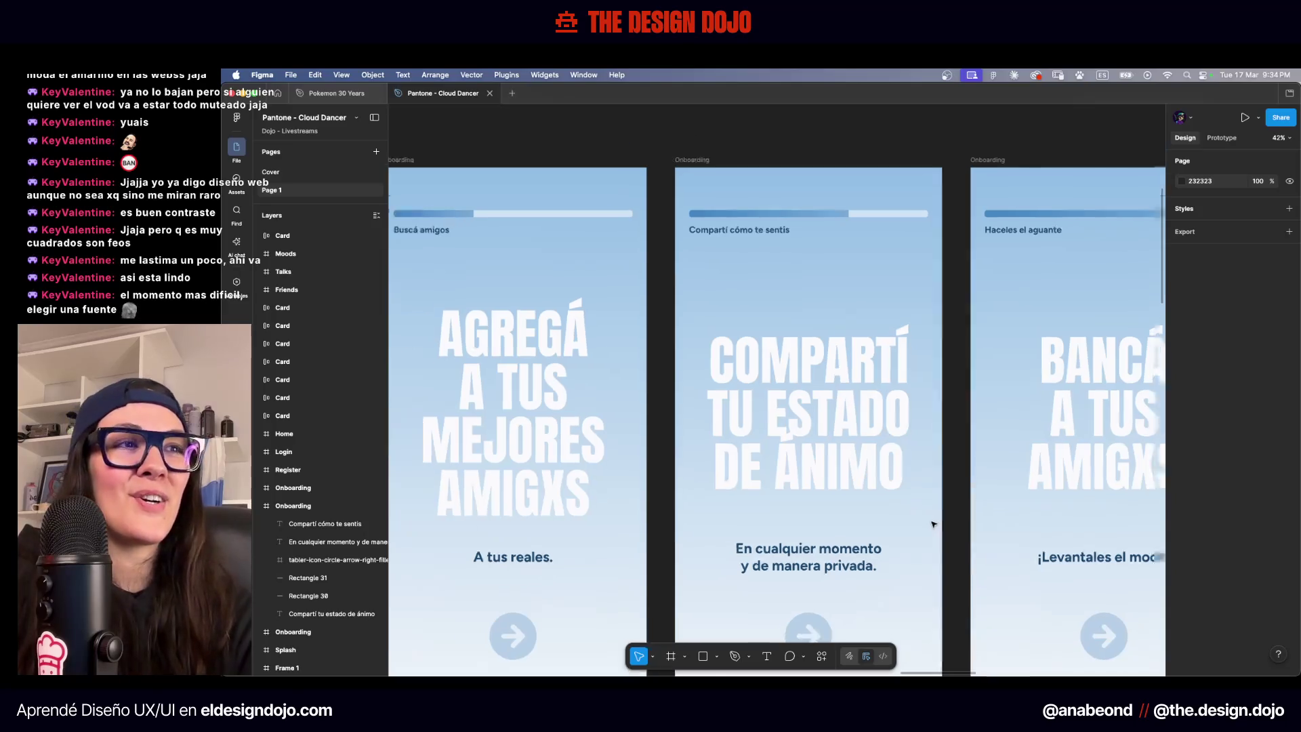
scroll(881, 407, down, 1)
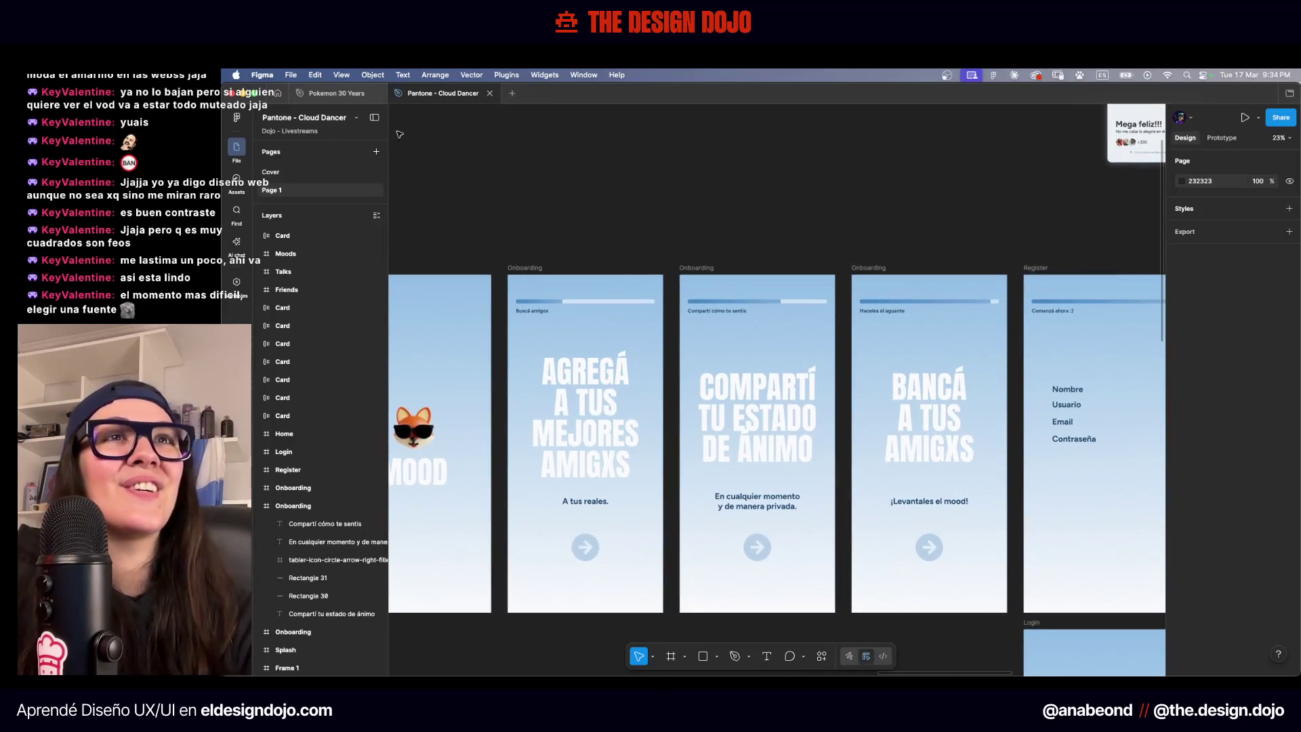
click(335, 93)
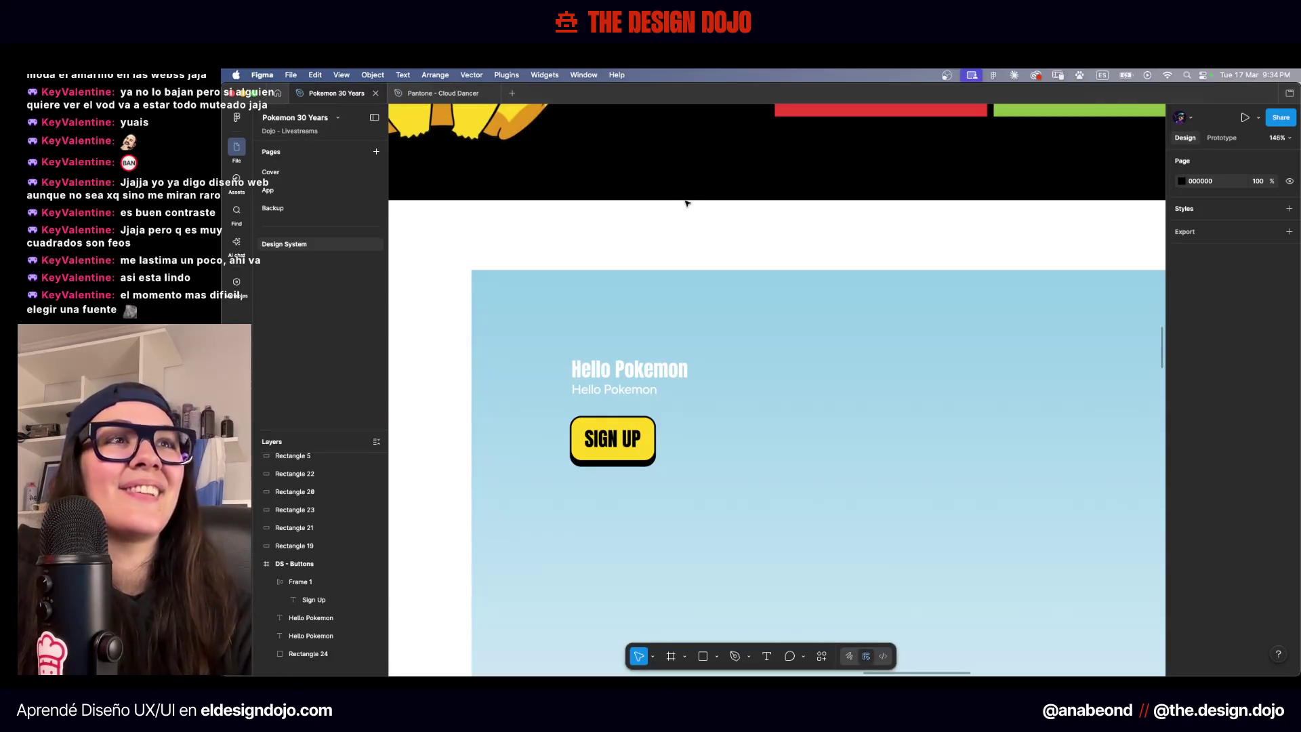
Move the Hello Pokemon subtitle to the right of the heading
click(640, 382)
scroll(675, 353, up, 5)
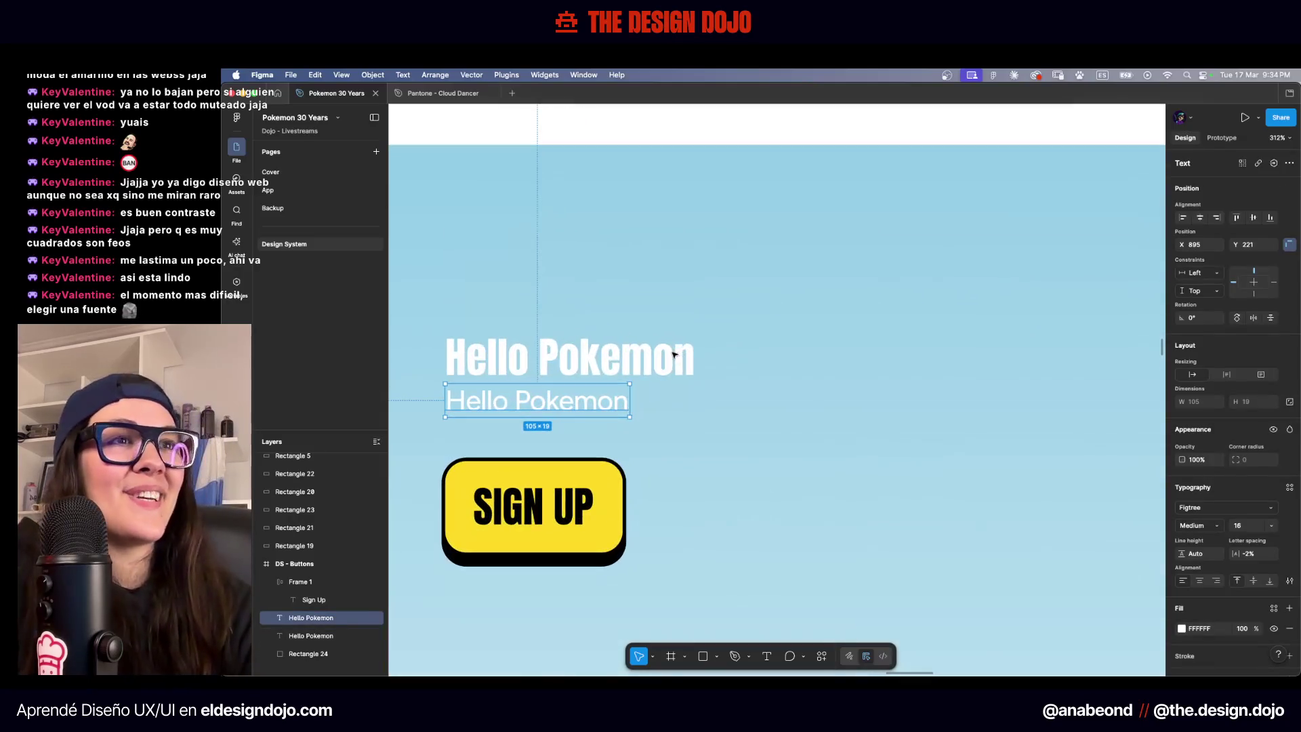
drag(584, 400, 828, 400)
scroll(840, 400, down, 5)
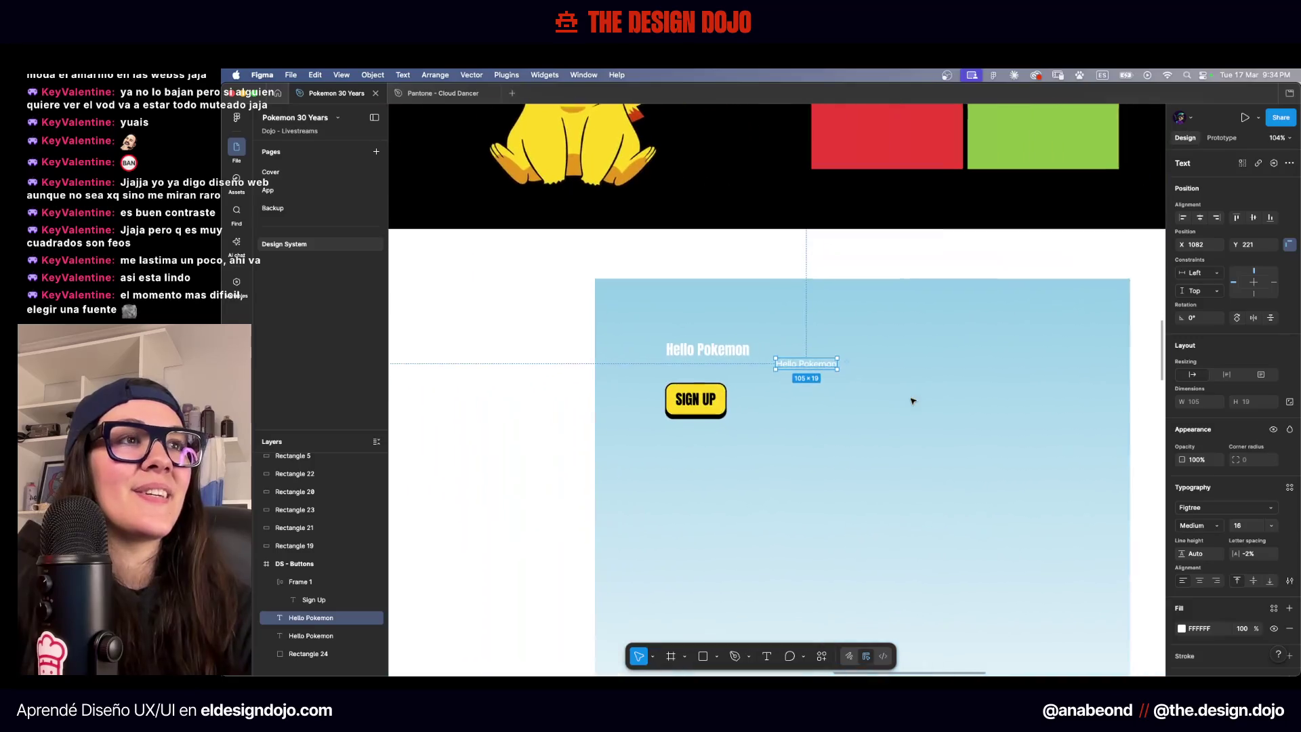
Place the SIGN UP button at the frame's left and duplicate it into three evenly spaced buttons
click(703, 405)
drag(703, 405, 715, 546)
scroll(685, 456, down, 4)
scroll(685, 456, right, 3)
mouse_move(729, 247)
mouse_down()
mouse_move(463, 360)
mouse_move(619, 234)
mouse_up()
mouse_move(625, 425)
mouse_down()
mouse_move(581, 381)
mouse_move(667, 381)
mouse_up()
scroll(654, 369, up, 5)
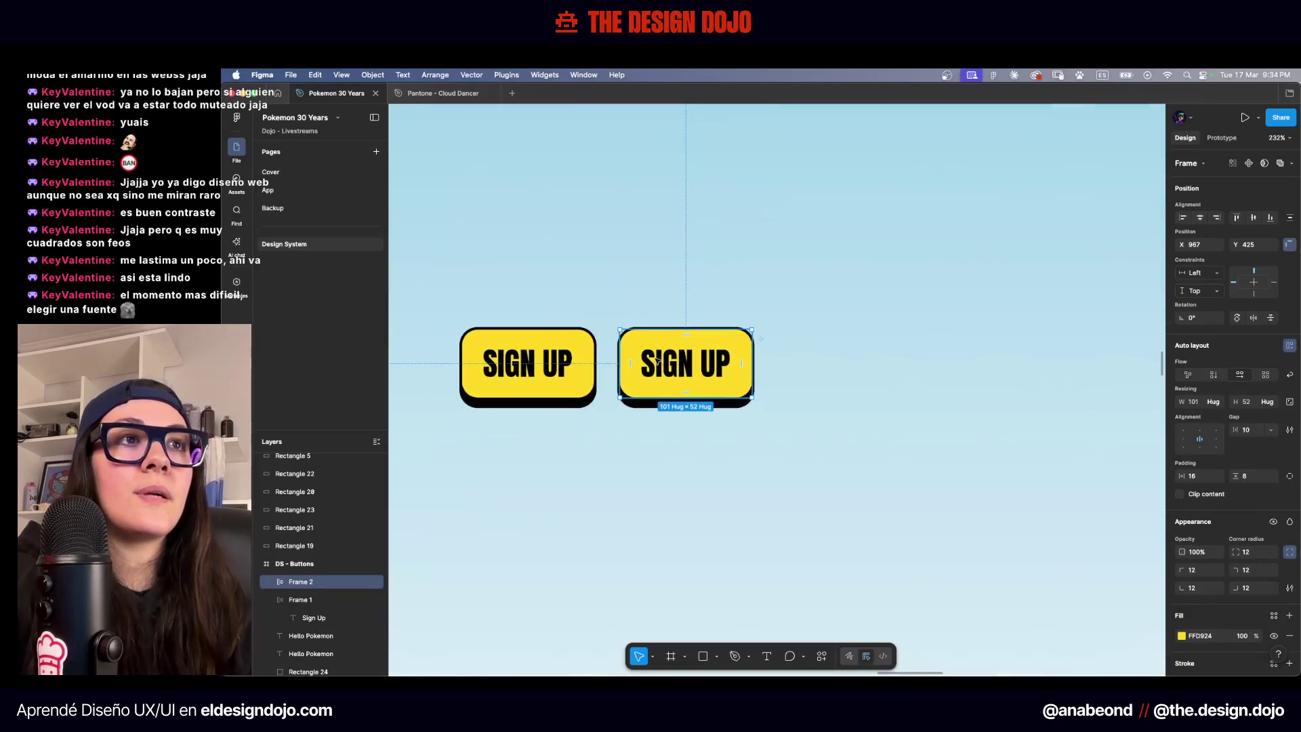
key(super+d)
Give the middle SIGN UP button a 000000 black fill
click(677, 363)
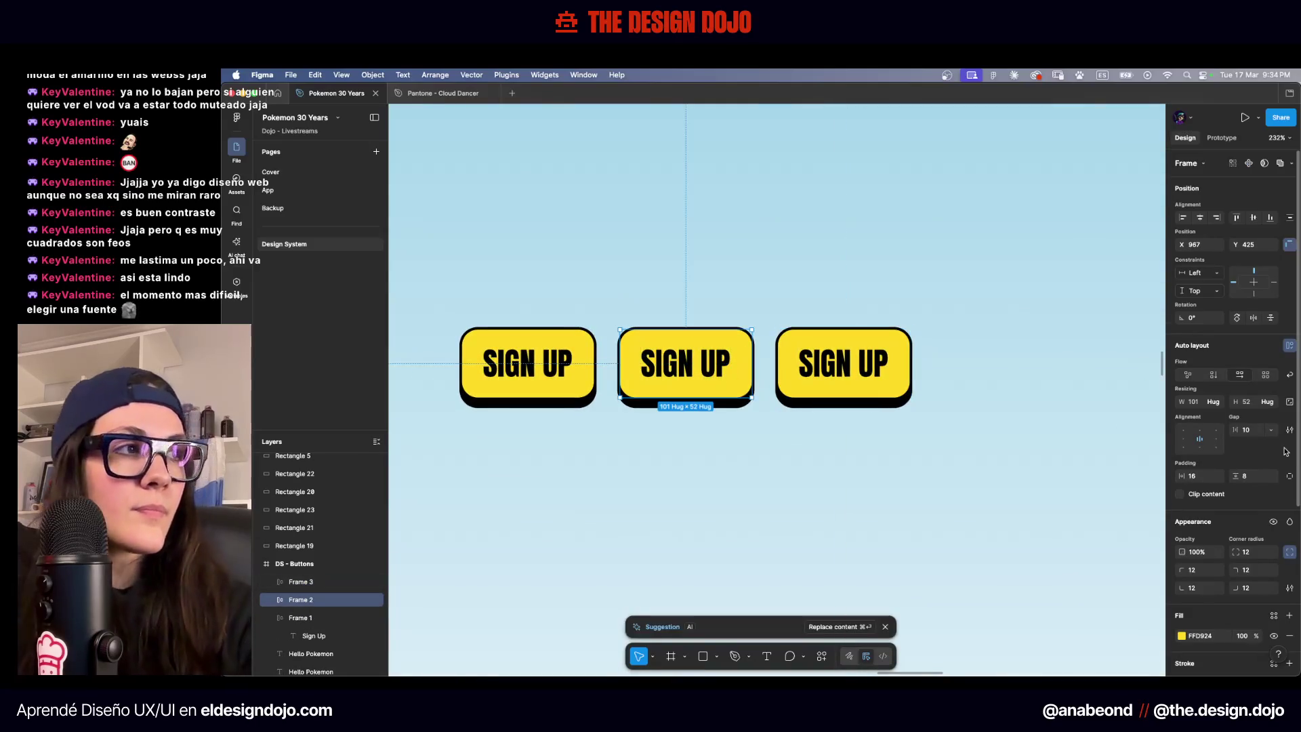
scroll(1237, 534, down, 3)
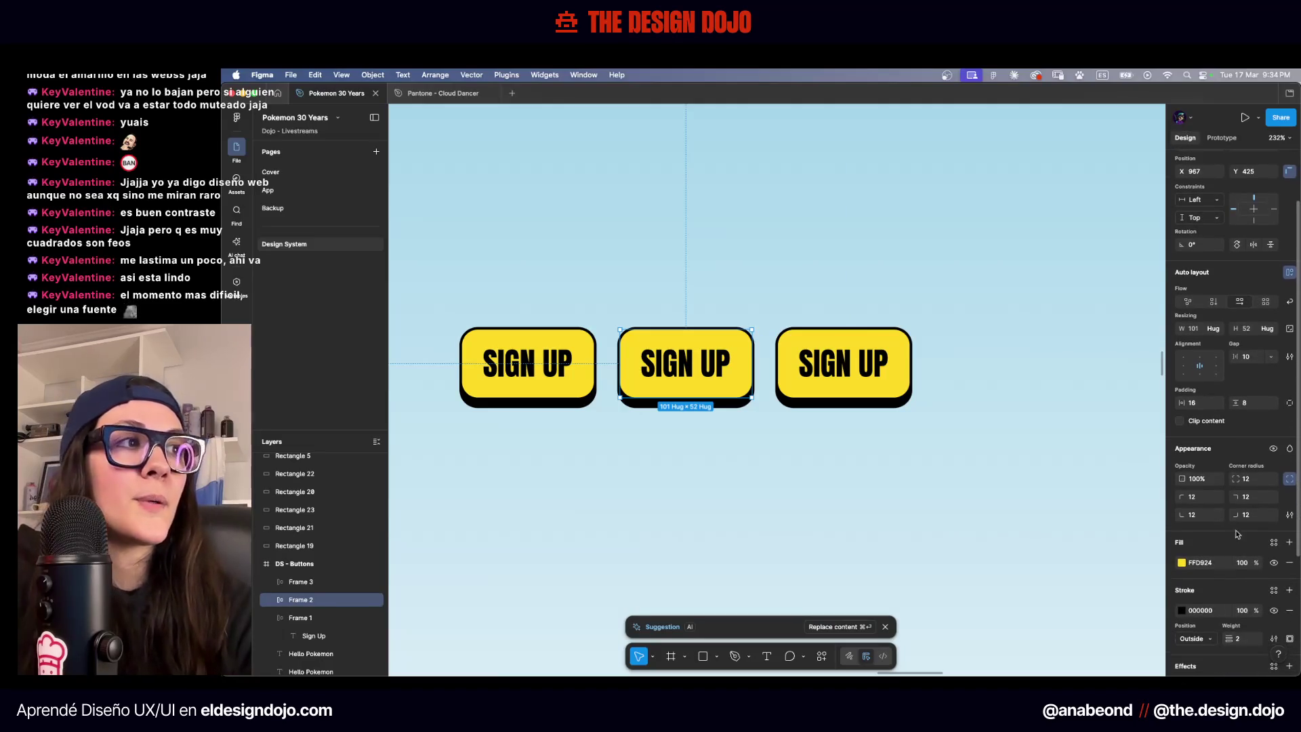
click(1215, 564)
text(000000)
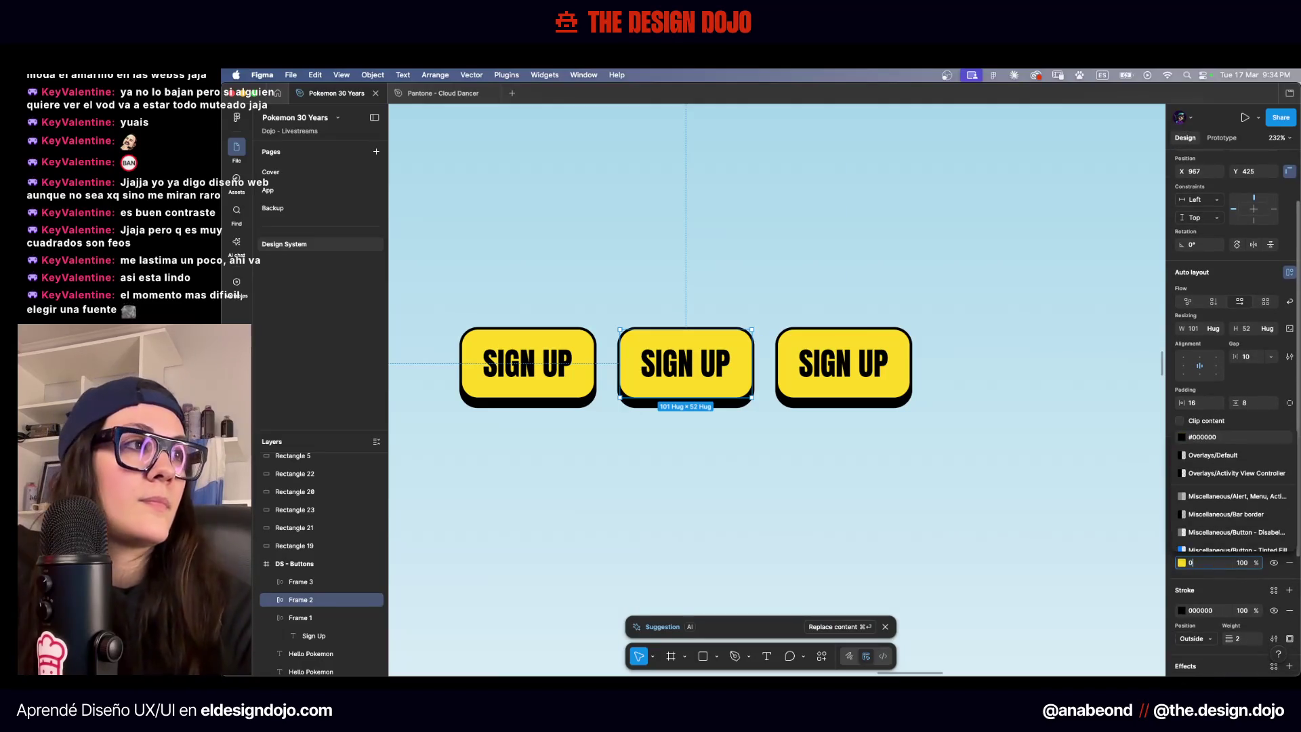
key(Return)
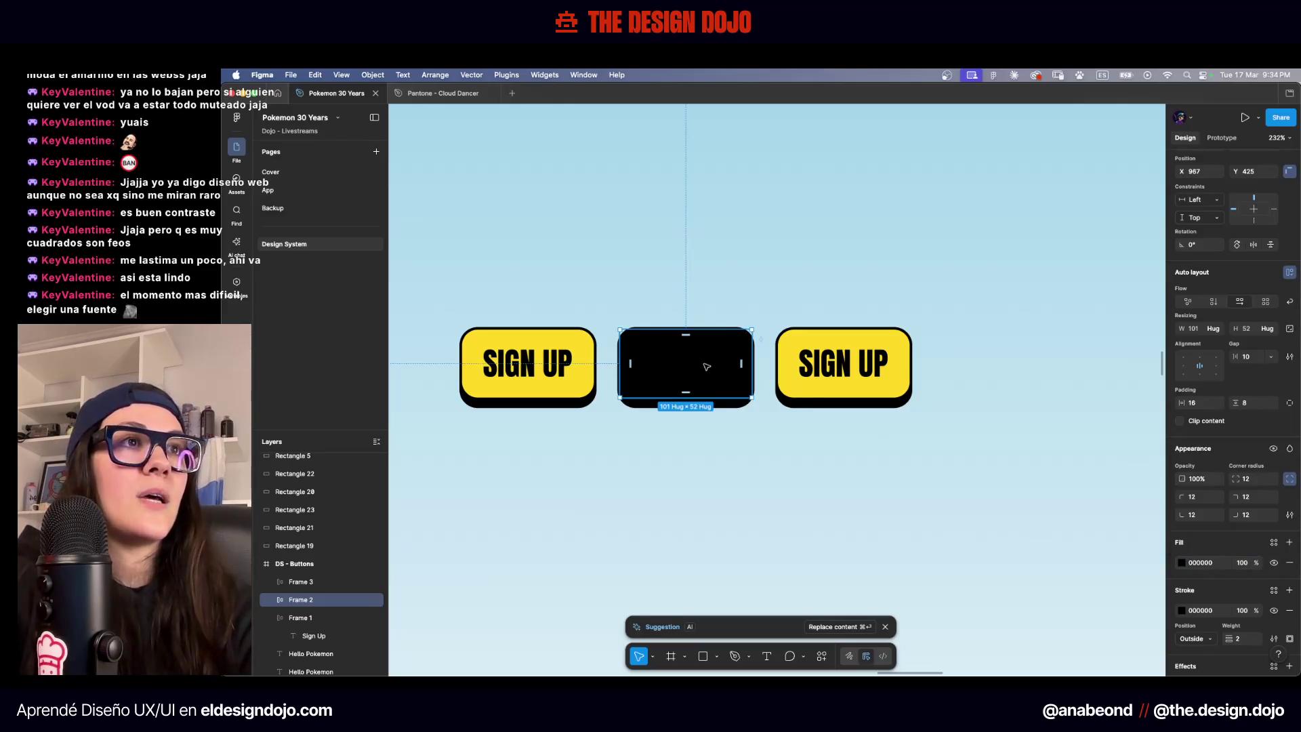
click(849, 401)
click(849, 393)
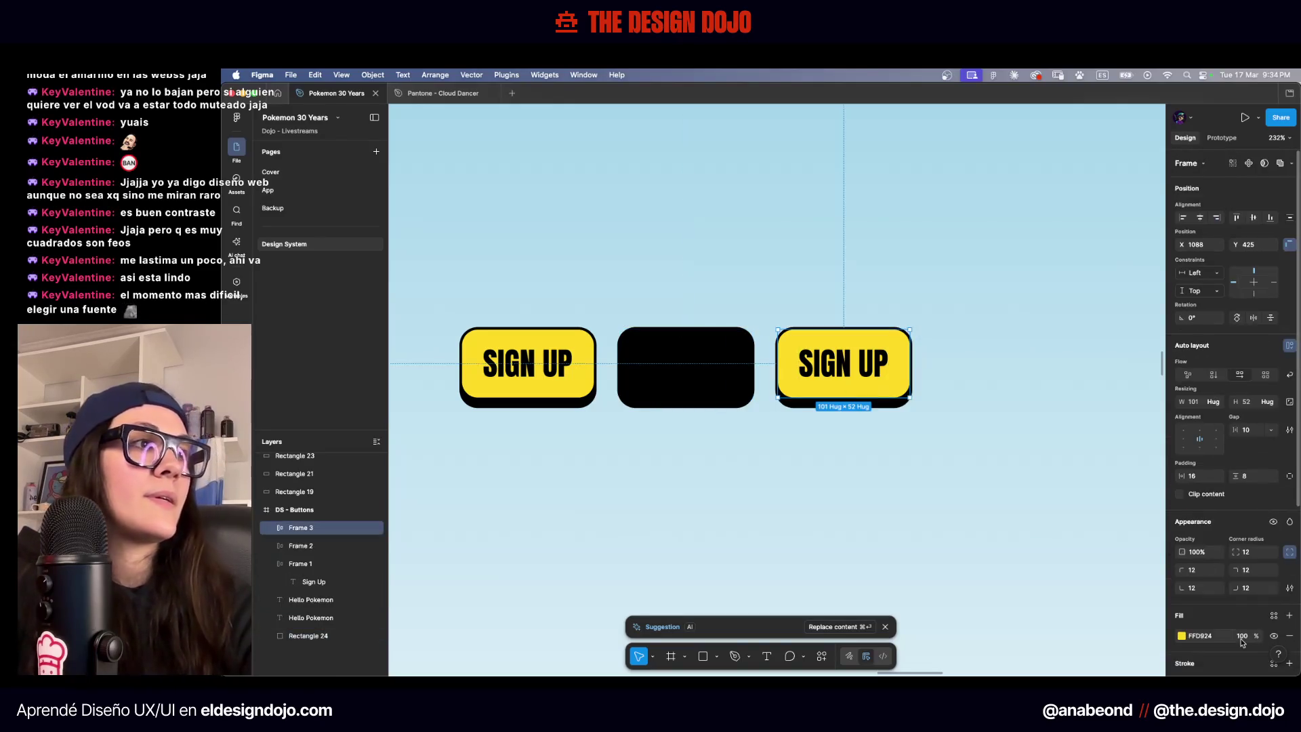
Make the middle button's SIGN UP text yellow
scroll(1219, 510, down, 4)
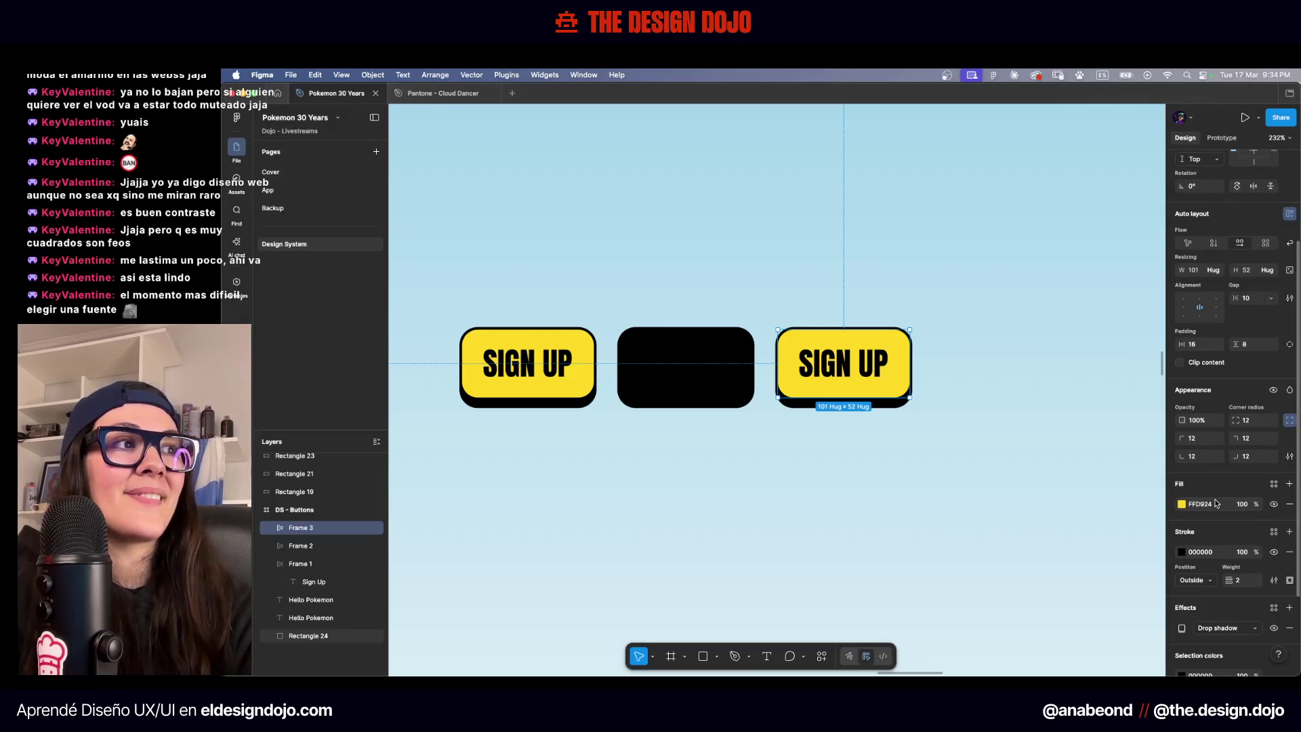
double_click(686, 366)
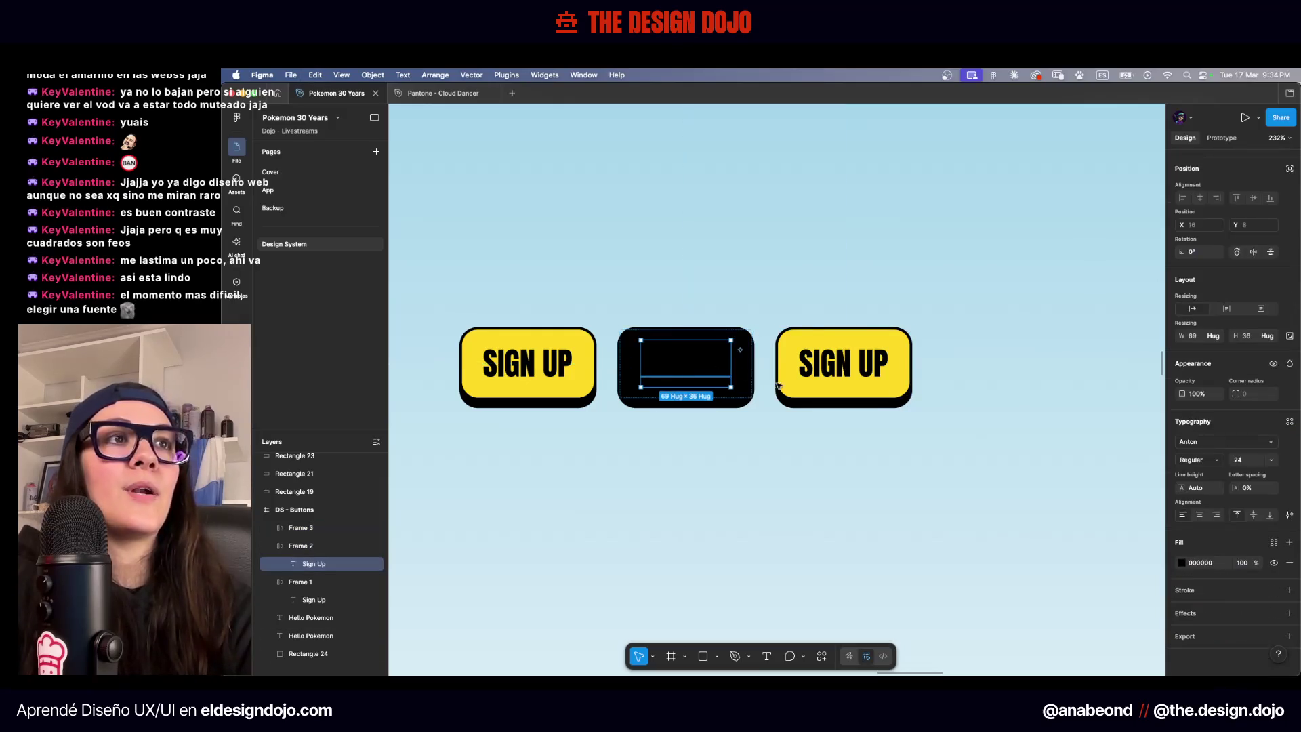
key(ctrl+z)
click(993, 517)
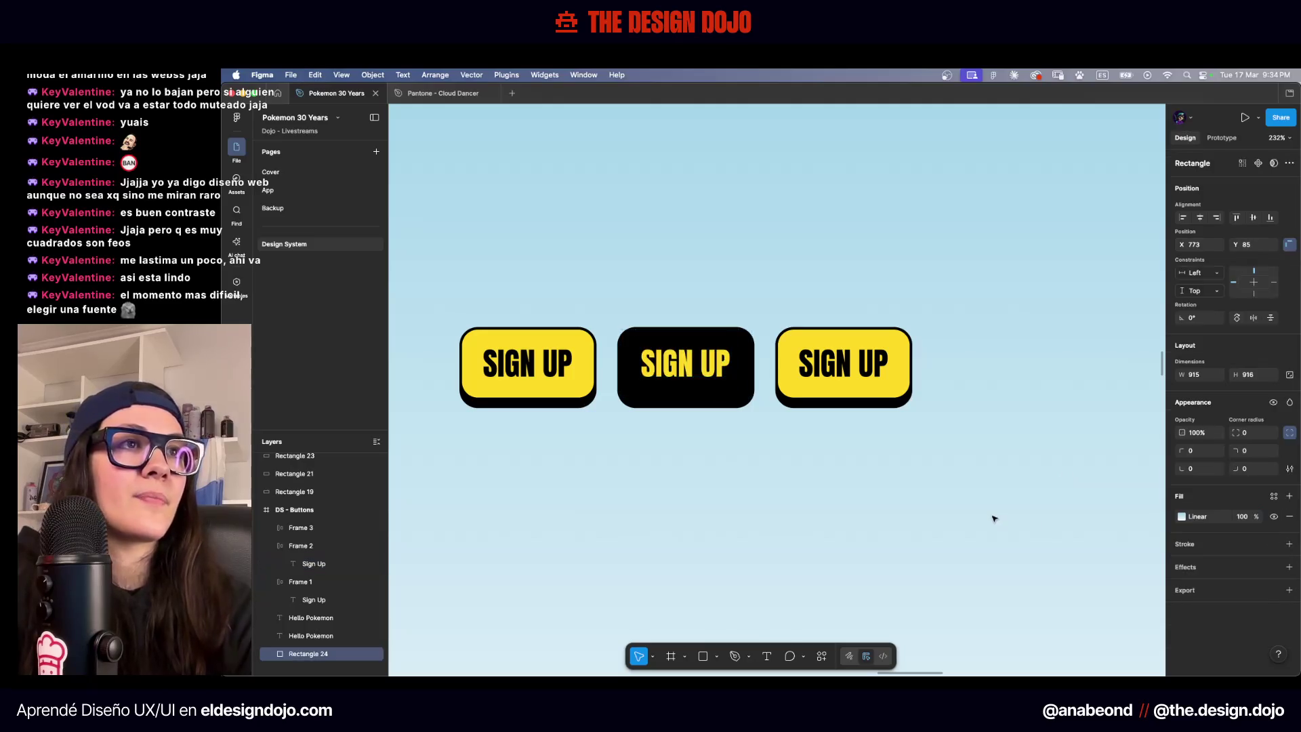
scroll(993, 517, down, 3)
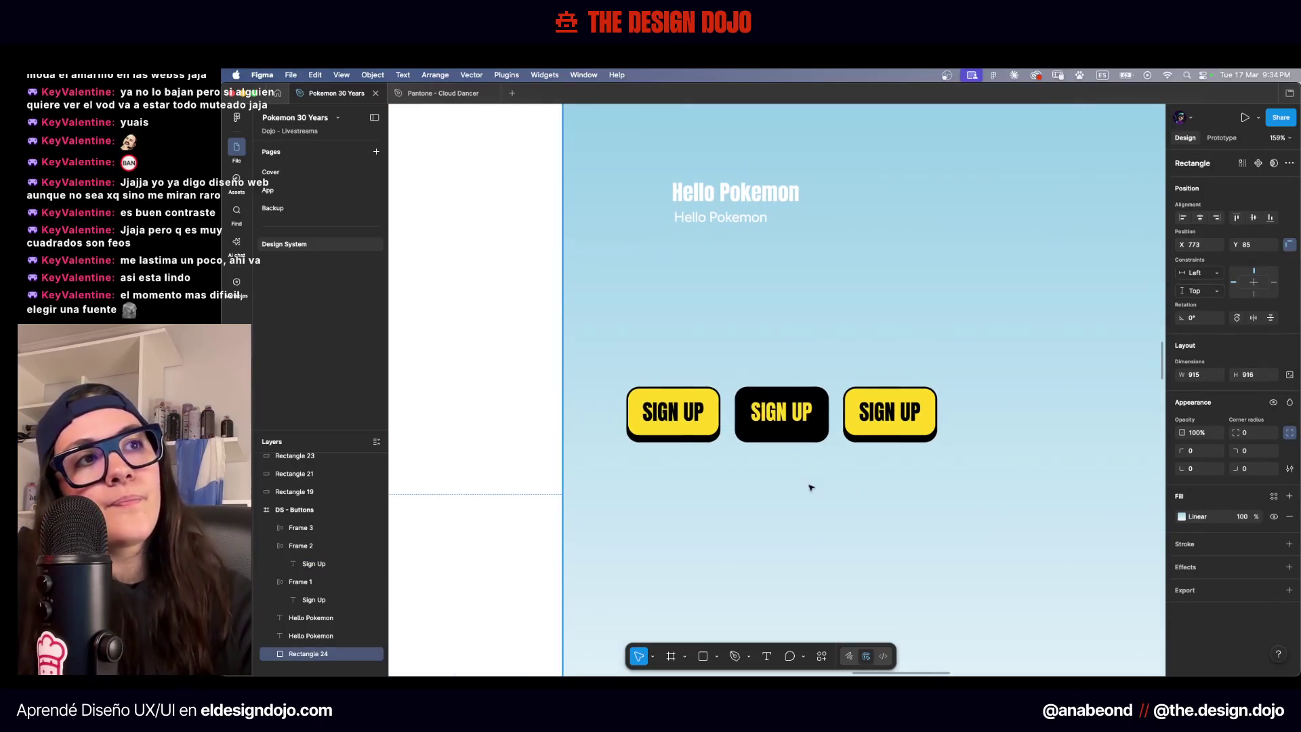
scroll(907, 427, up, 5)
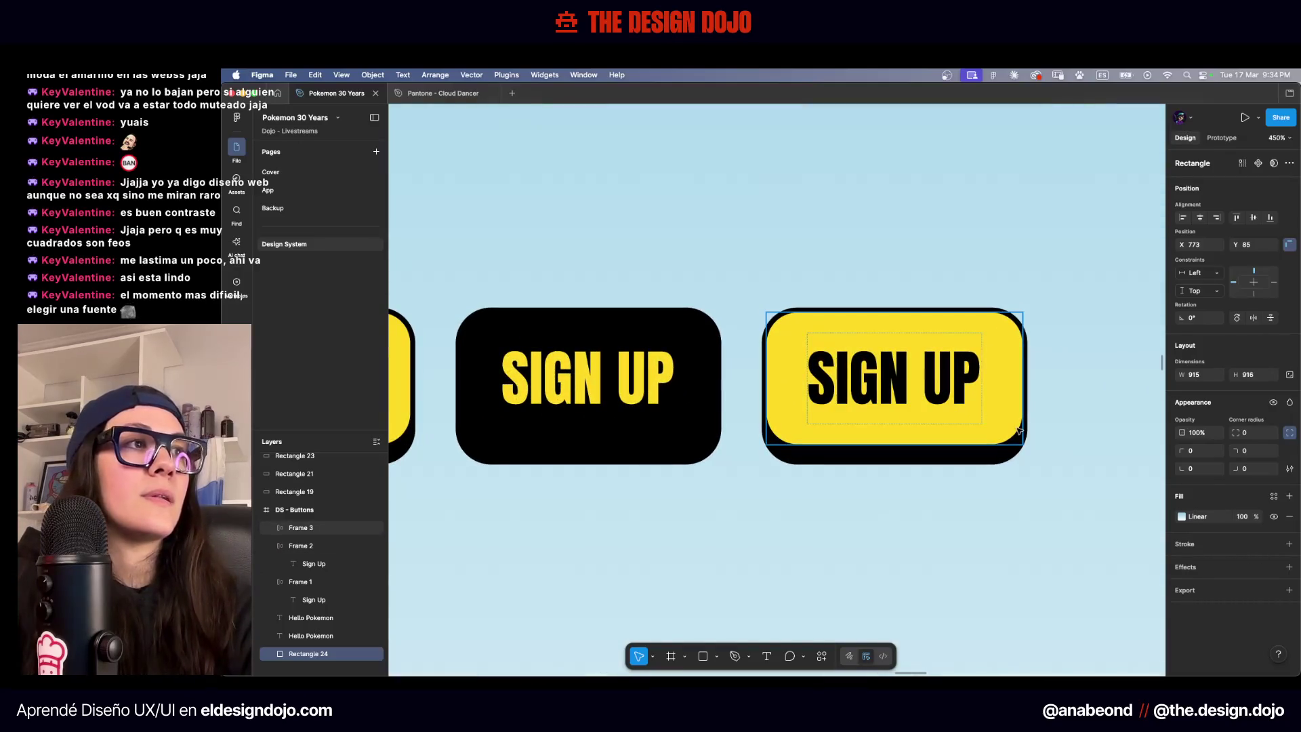
Remove the yellow fill from the right SIGN UP button
shift+click(983, 445)
click(941, 430)
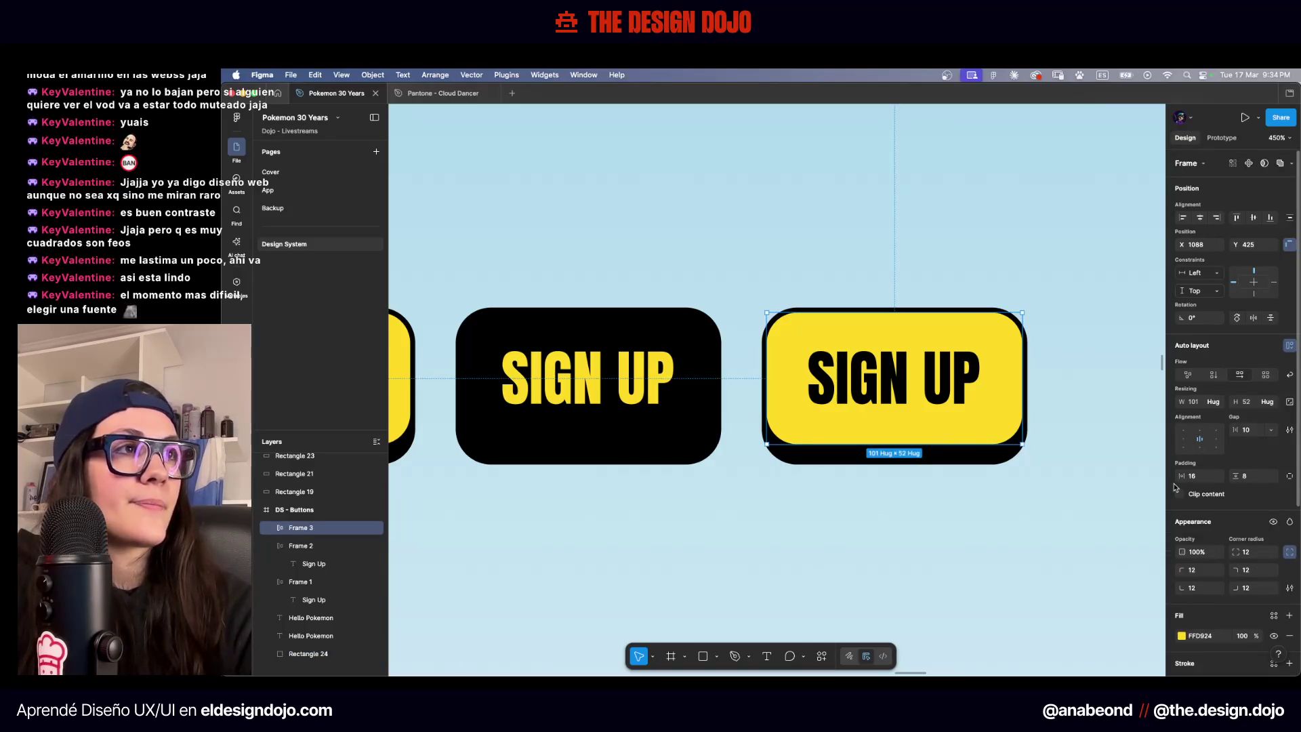
scroll(1274, 494, down, 3)
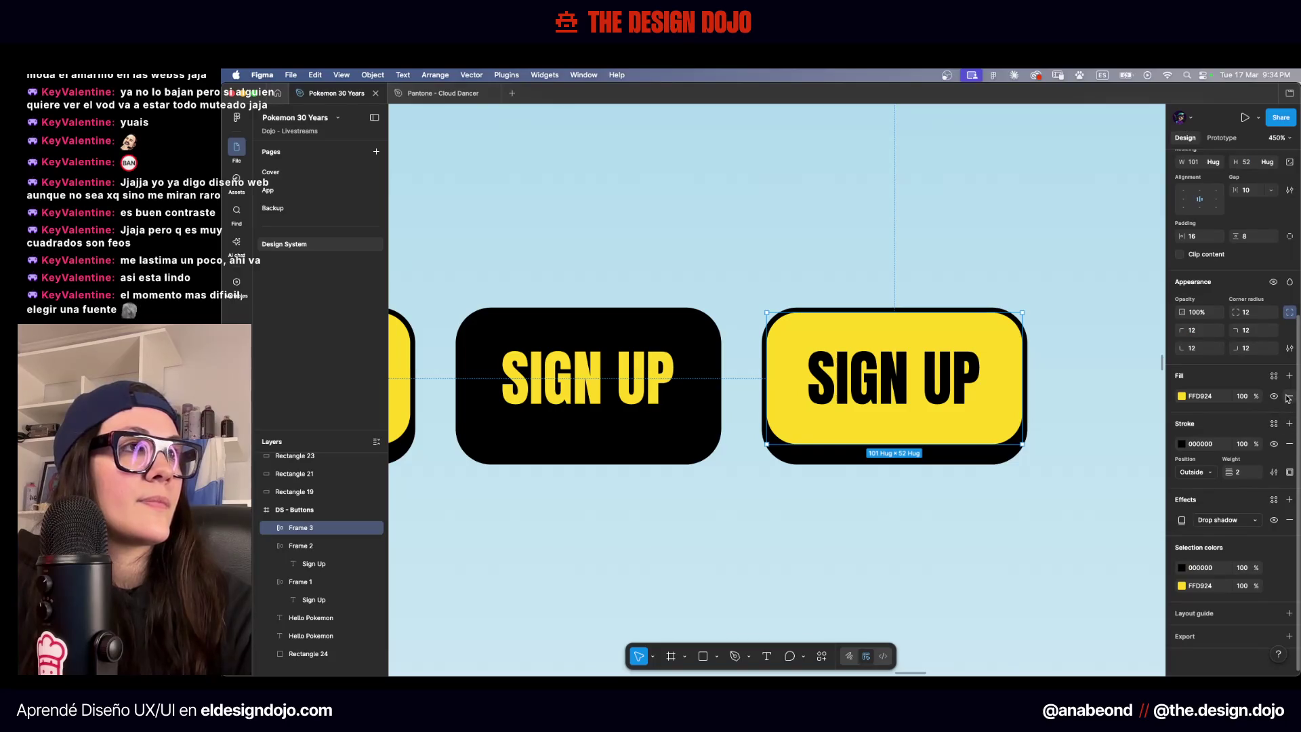
click(1289, 396)
scroll(1060, 577, down, 5)
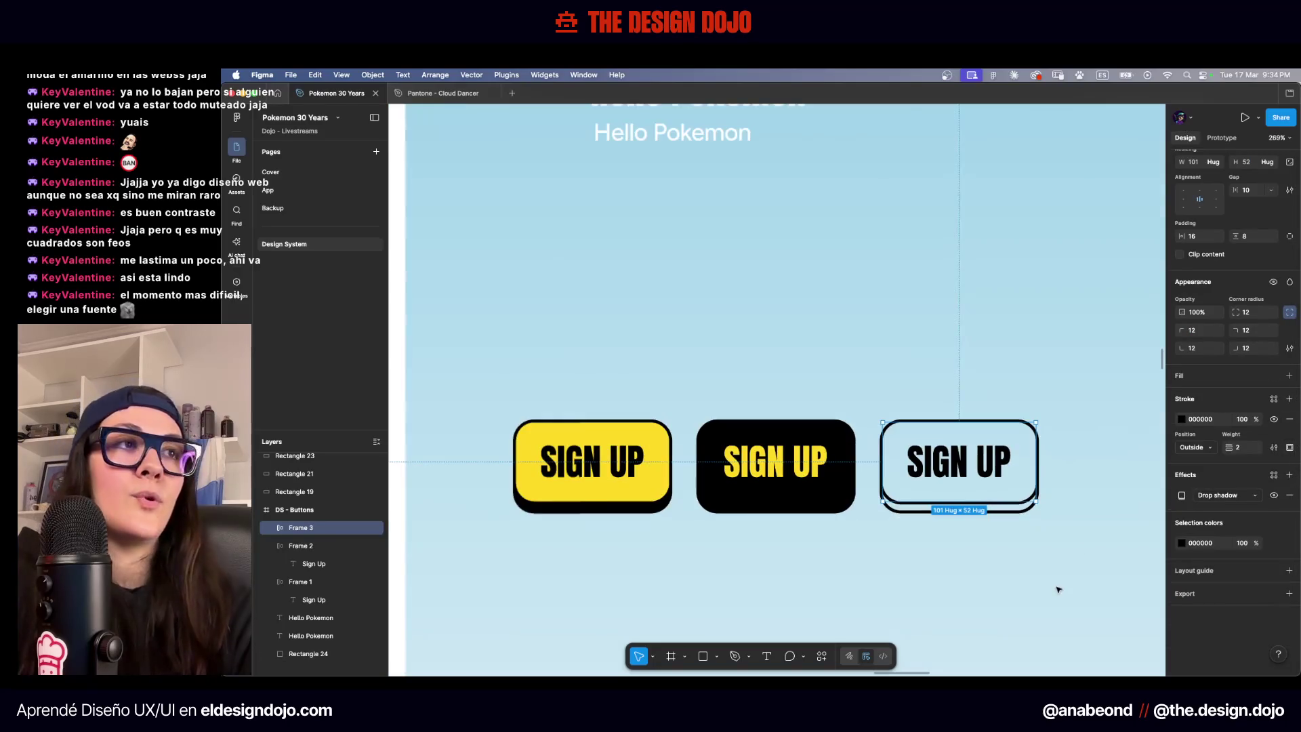
click(990, 566)
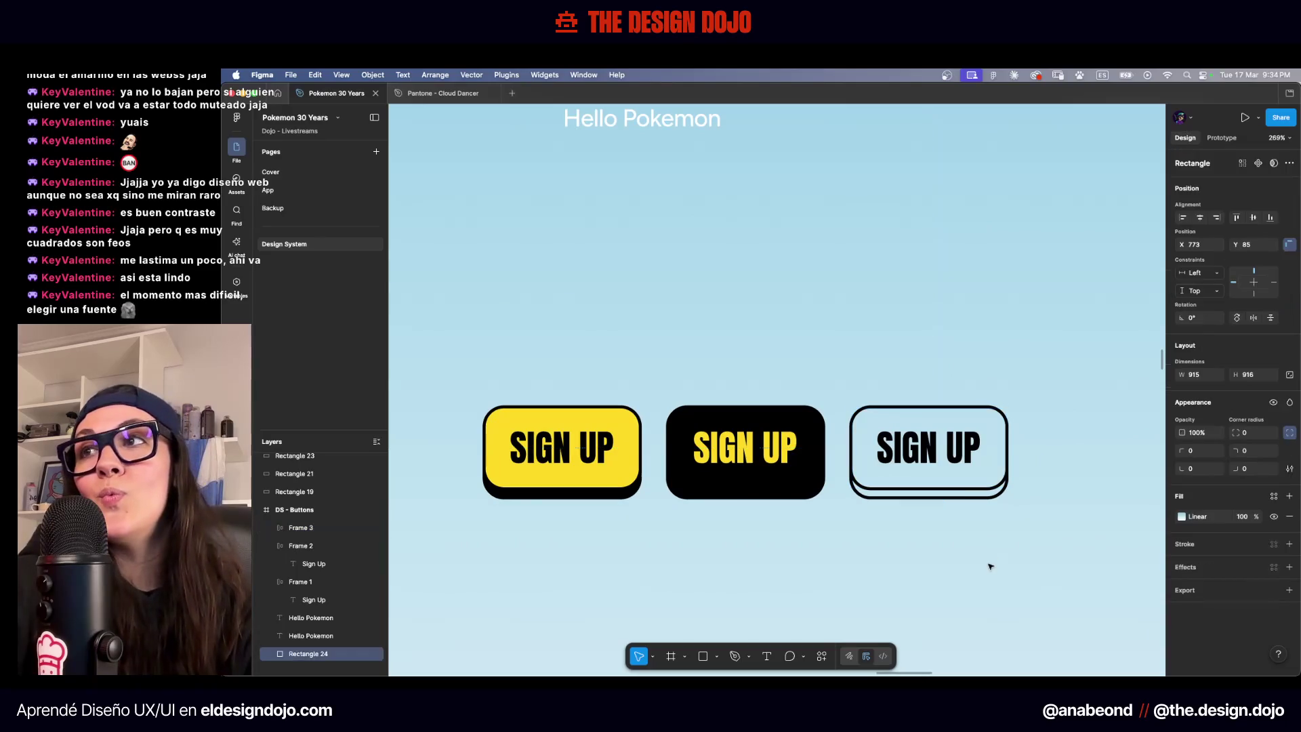
scroll(990, 567, down, 4)
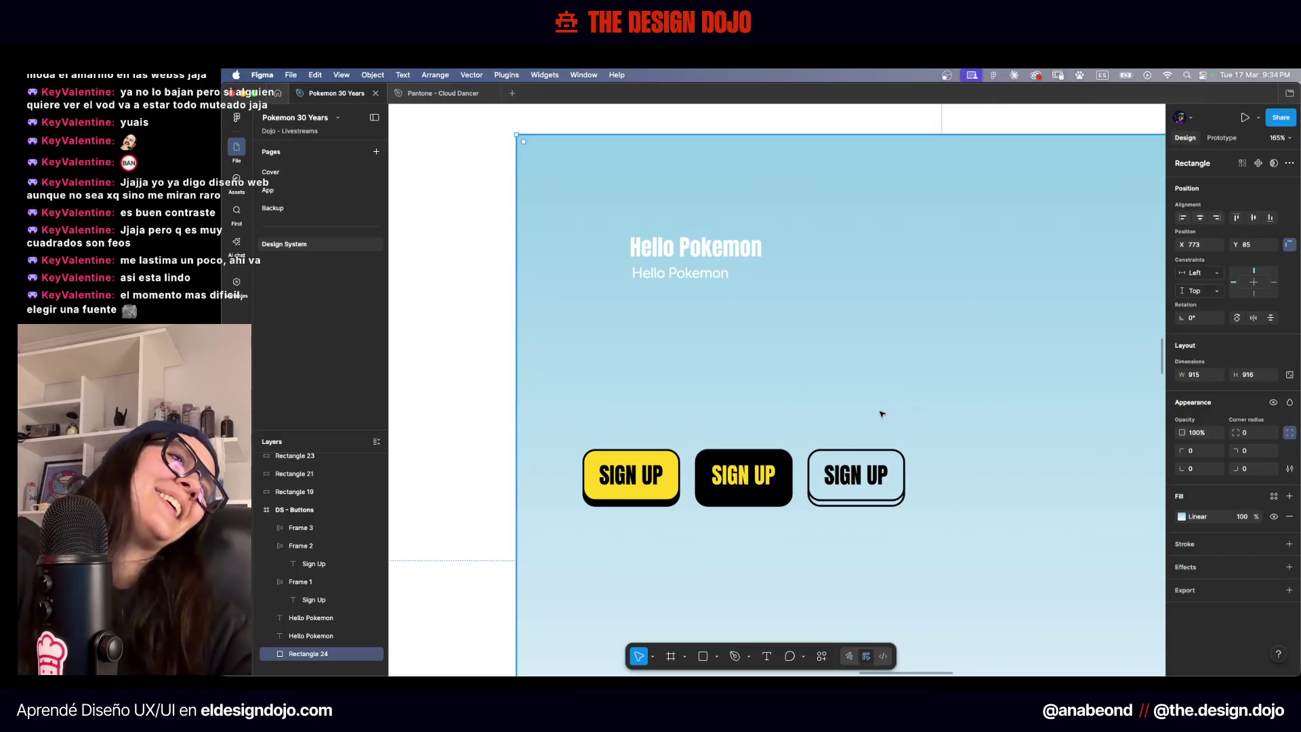
scroll(880, 494, up, 5)
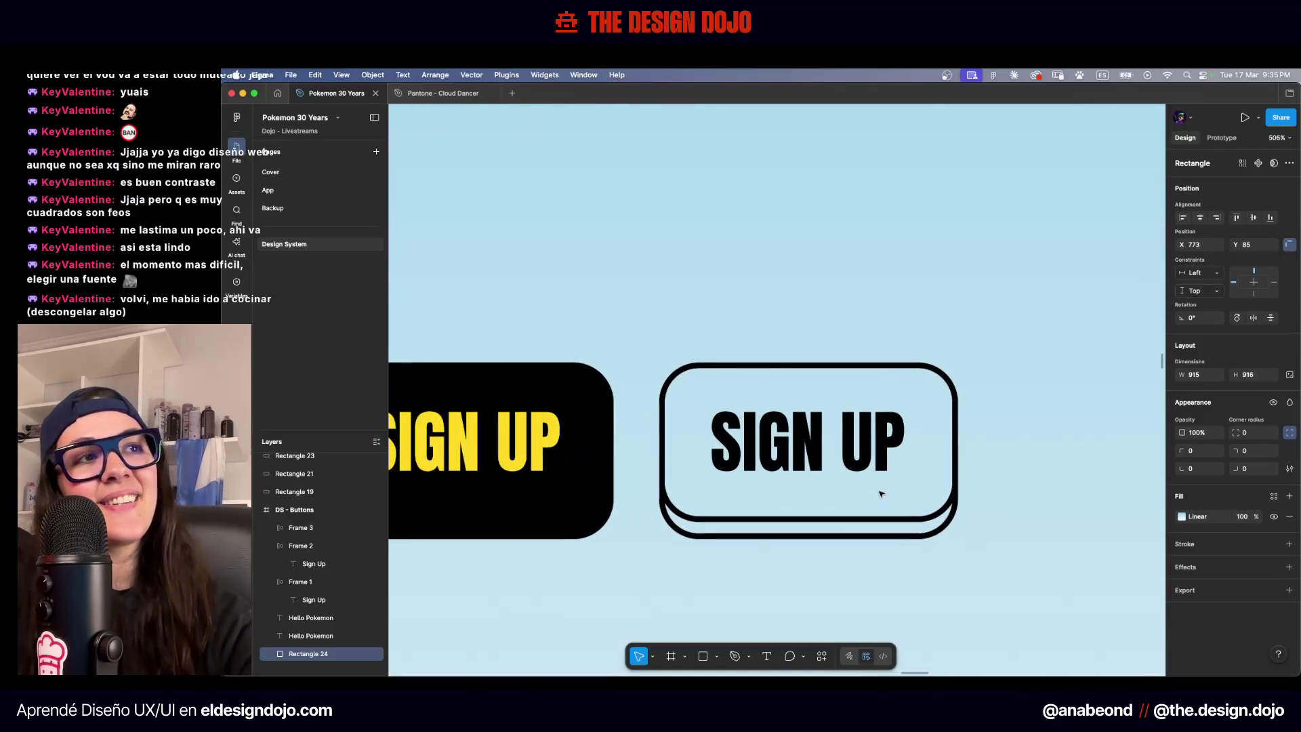
scroll(884, 489, down, 5)
scroll(890, 483, down, 3)
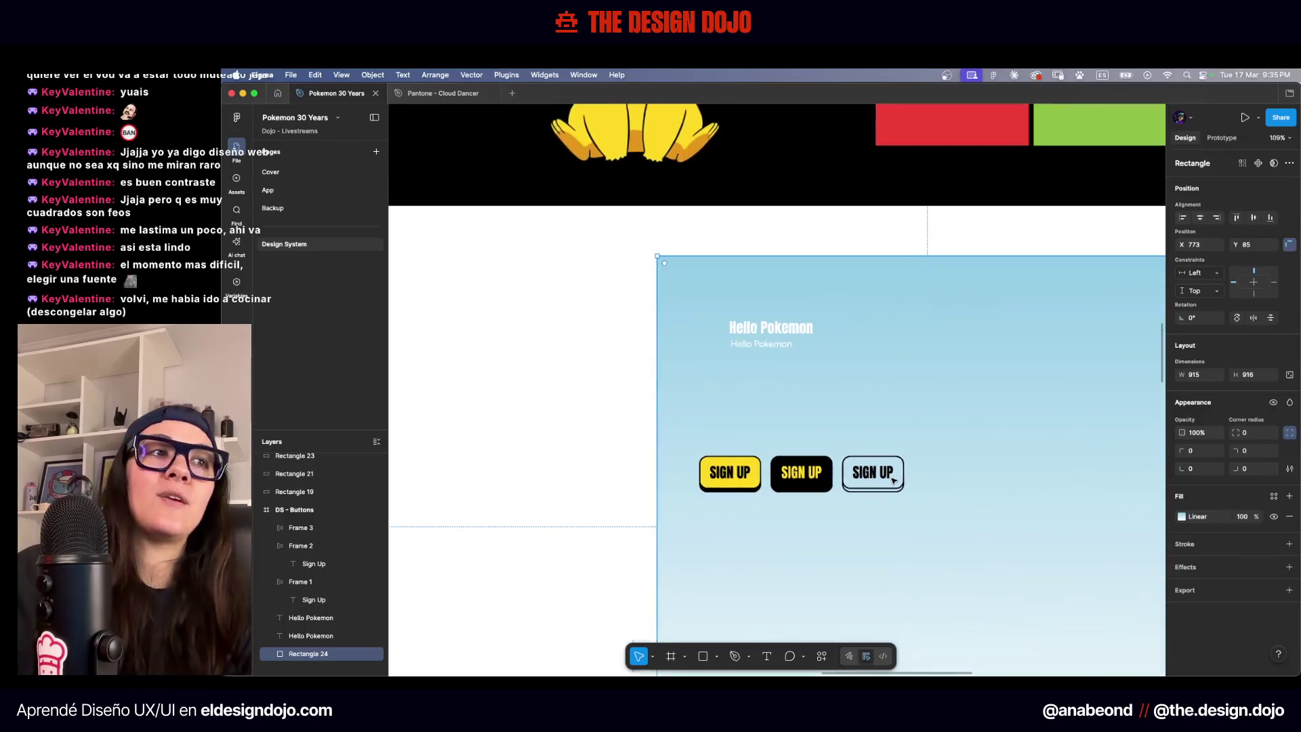
scroll(881, 485, up, 4)
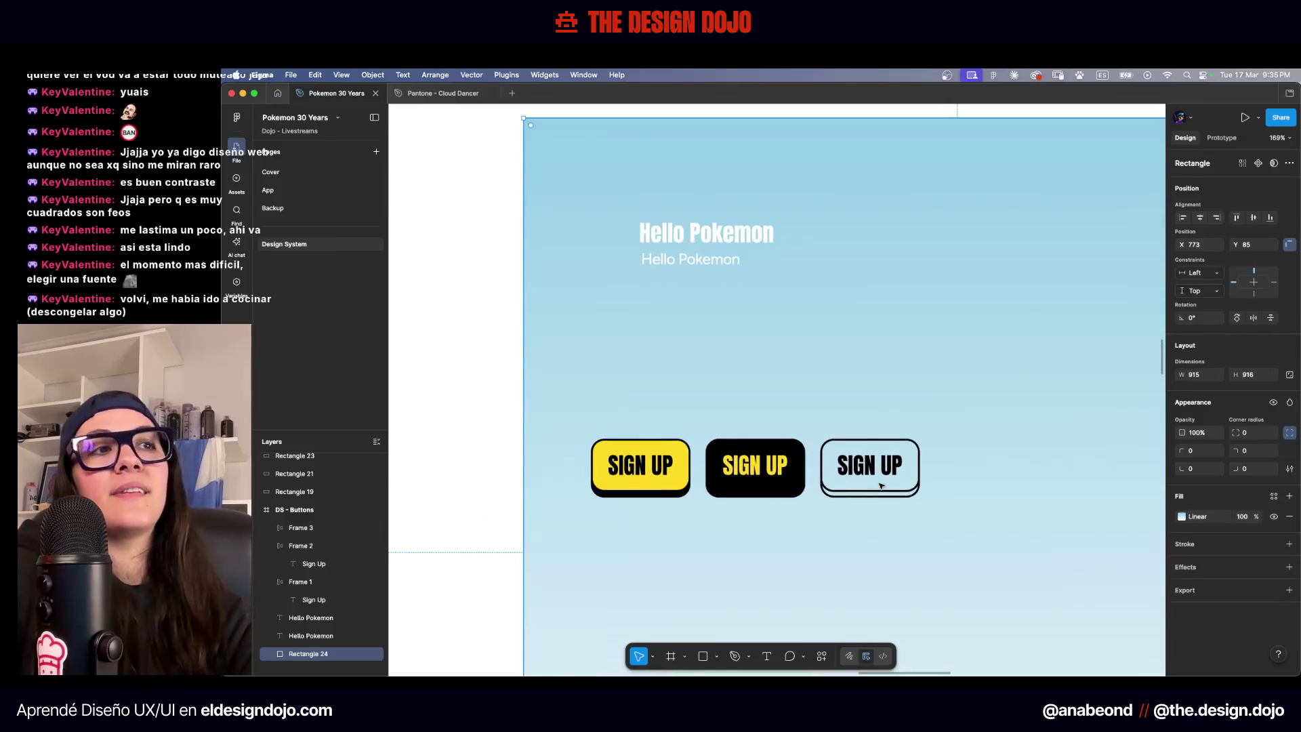
scroll(786, 460, up, 2)
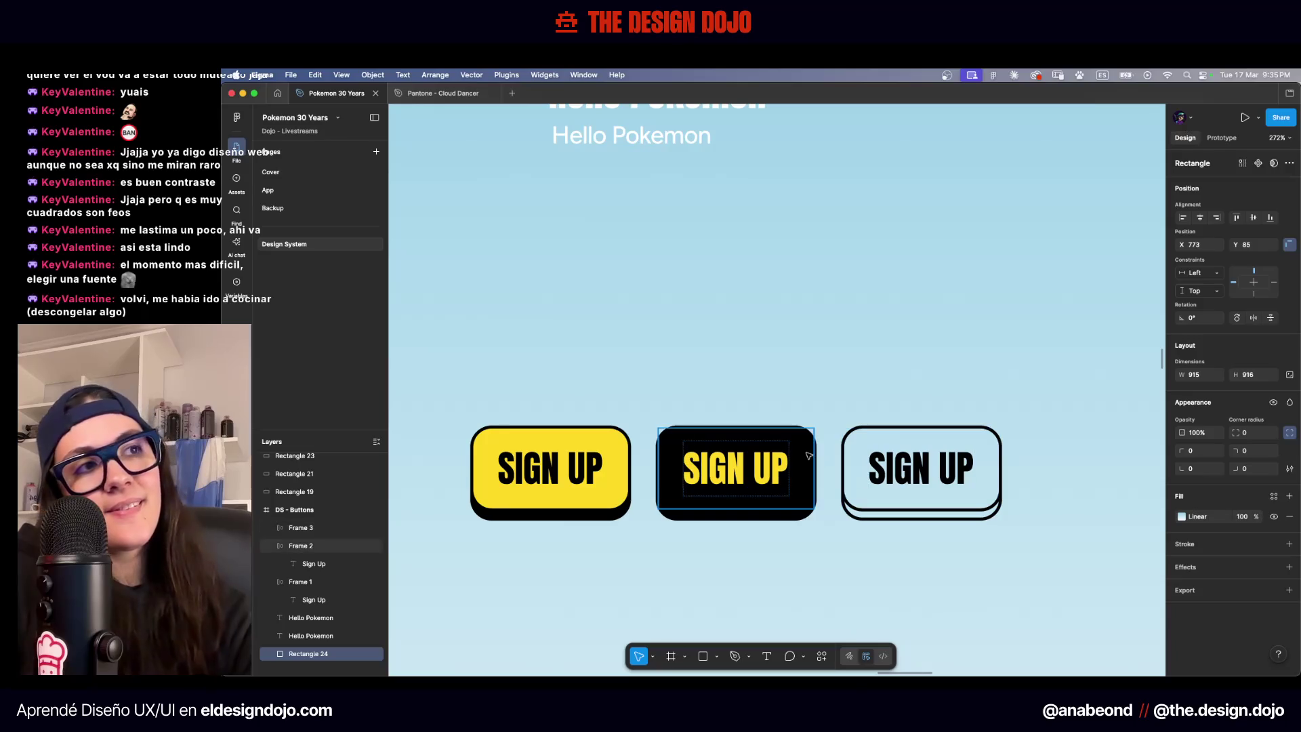
Give the middle button a yellow border sampled with the eyedropper
click(781, 460)
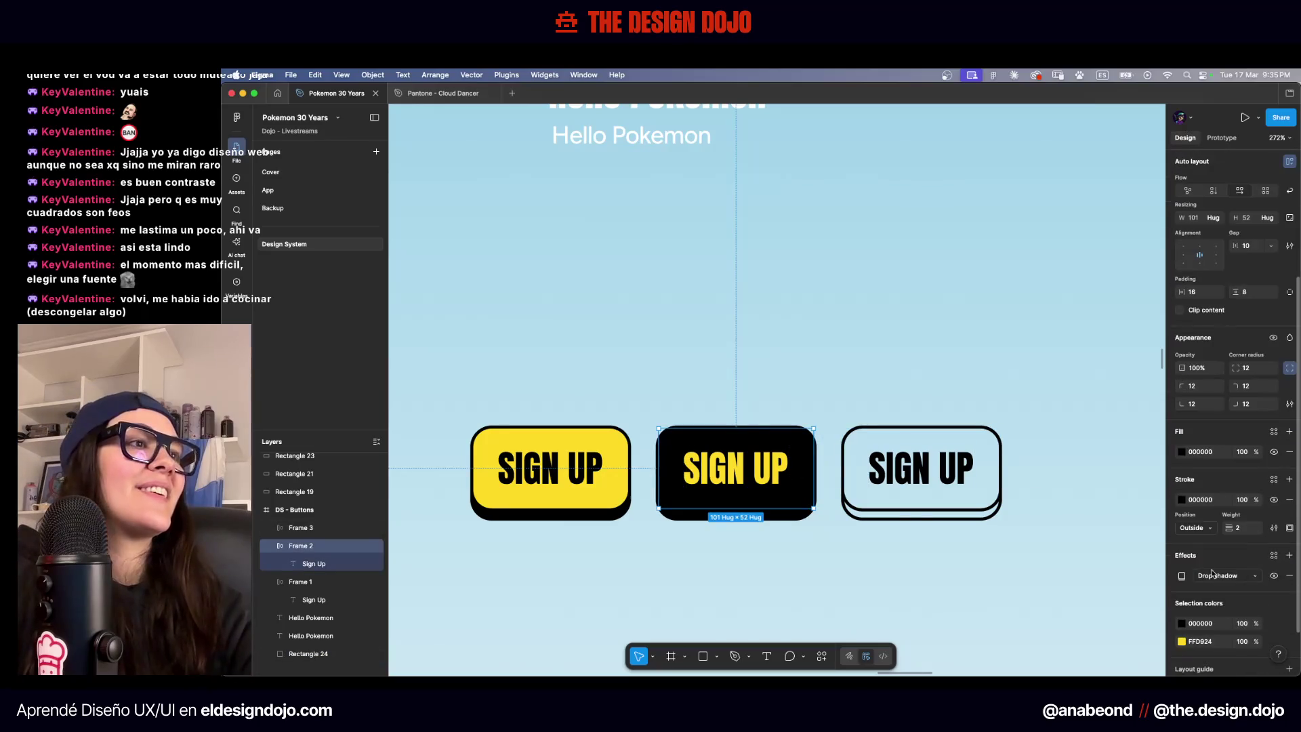
click(1183, 499)
click(1047, 556)
click(624, 461)
click(649, 366)
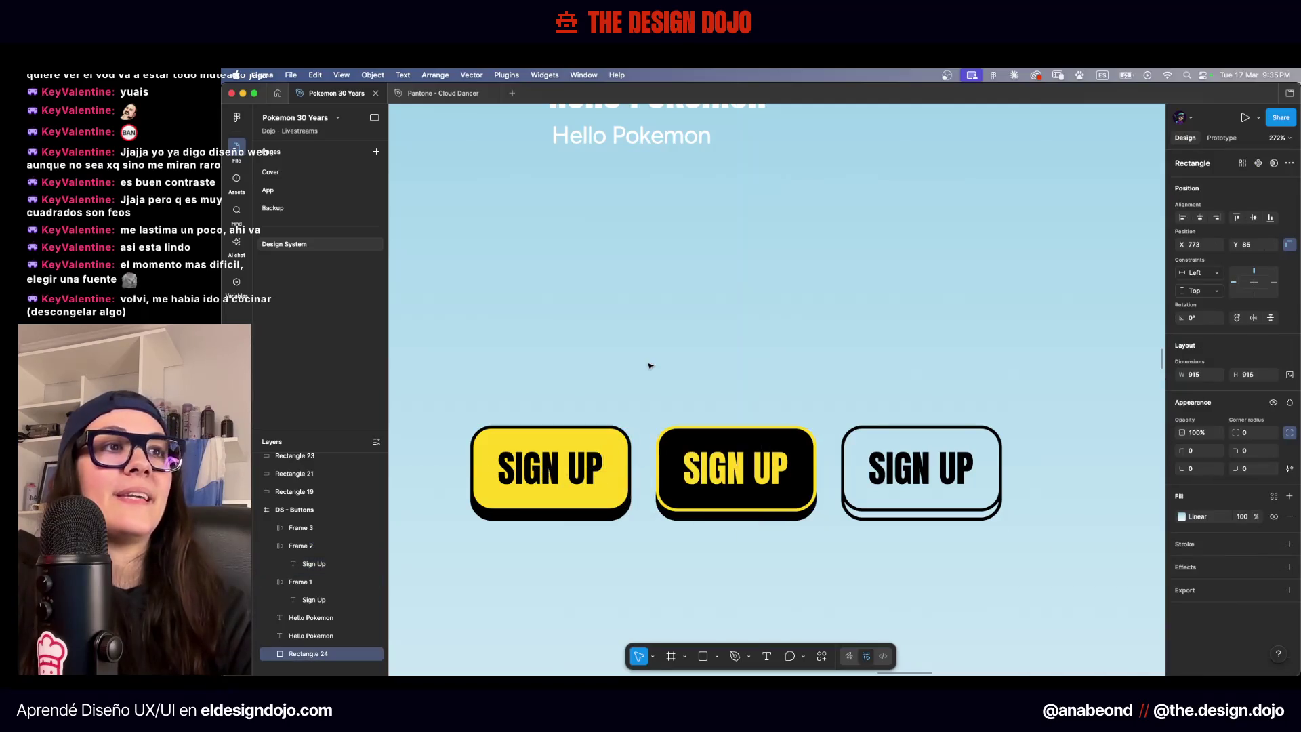
Make the middle button's drop shadow yellow using the eyedropper
click(737, 447)
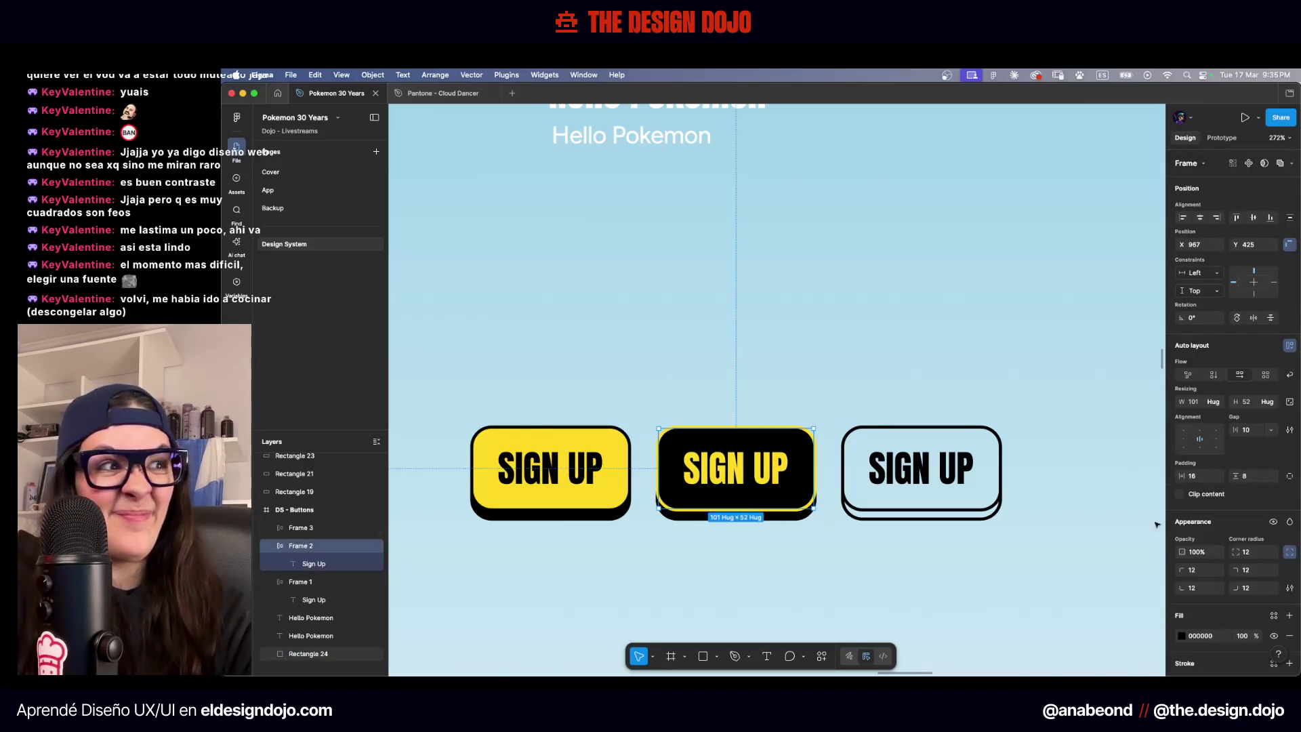
scroll(1161, 554, down, 5)
scroll(1034, 494, up, 2)
scroll(1210, 566, down, 5)
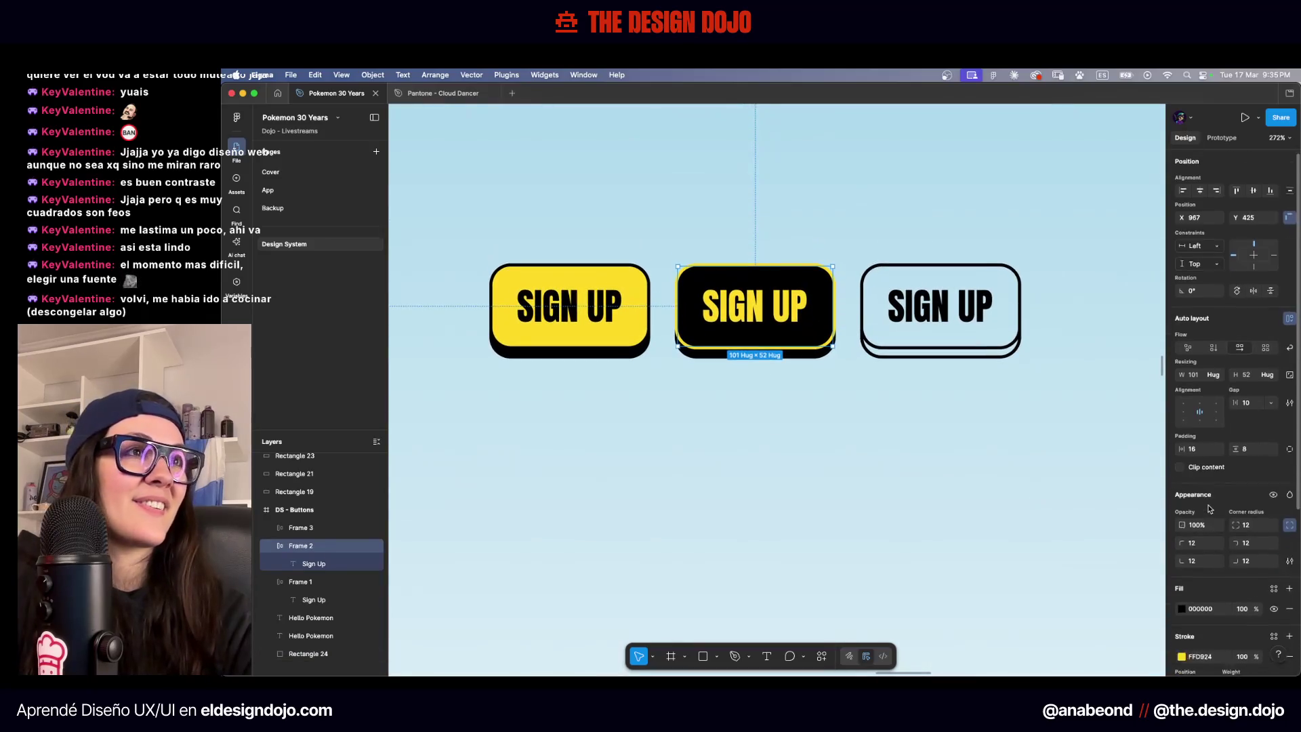
click(1181, 522)
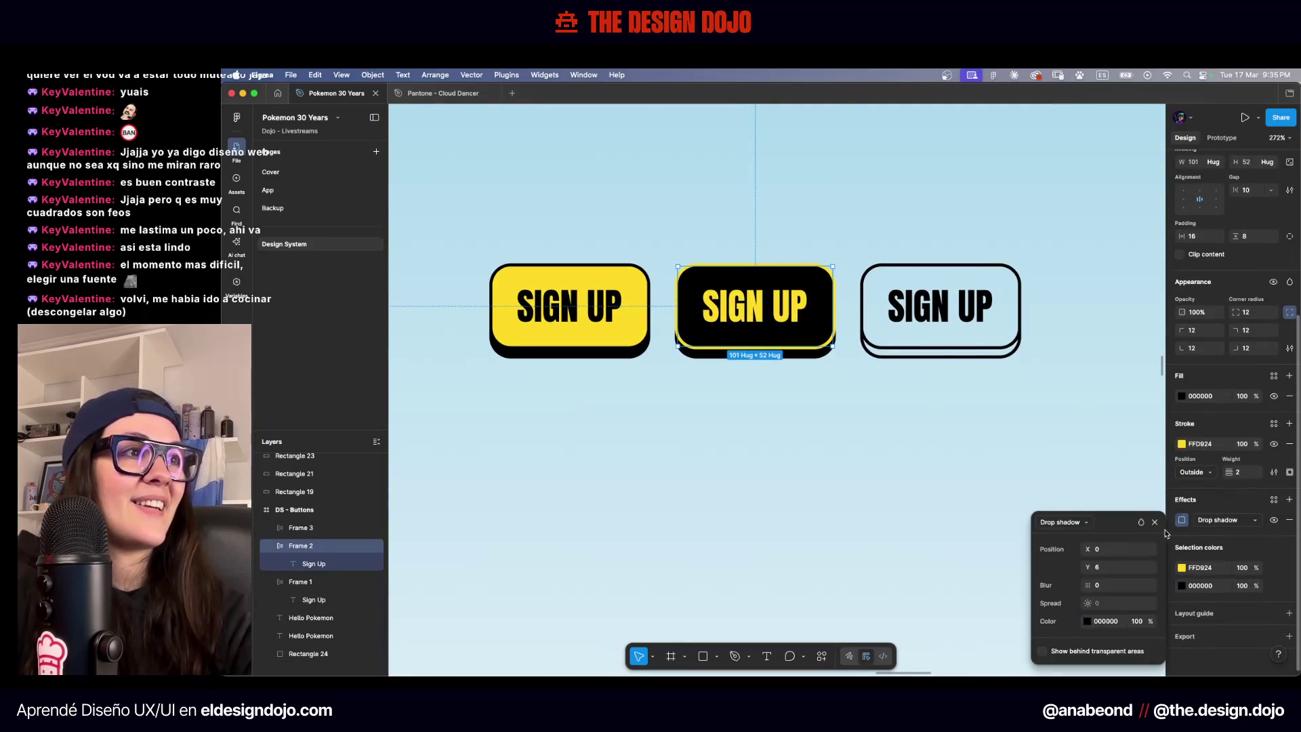
click(1088, 621)
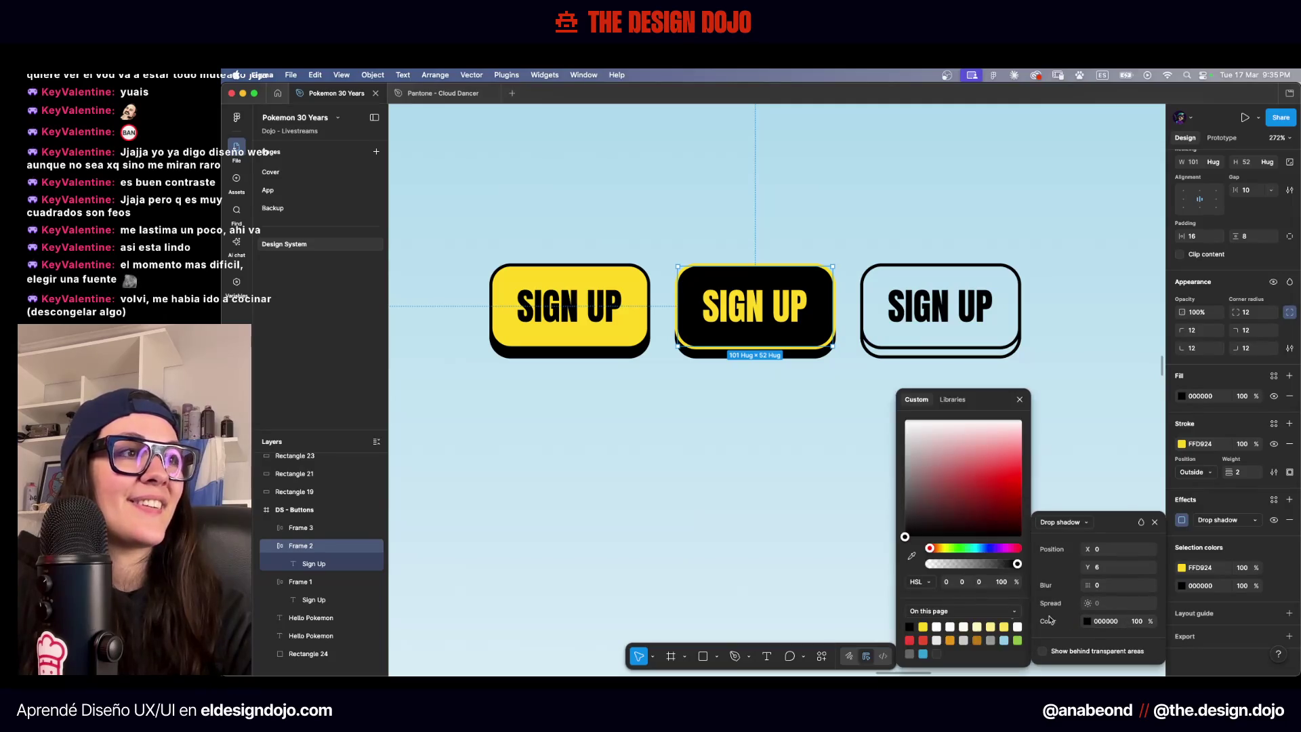
click(913, 560)
click(630, 272)
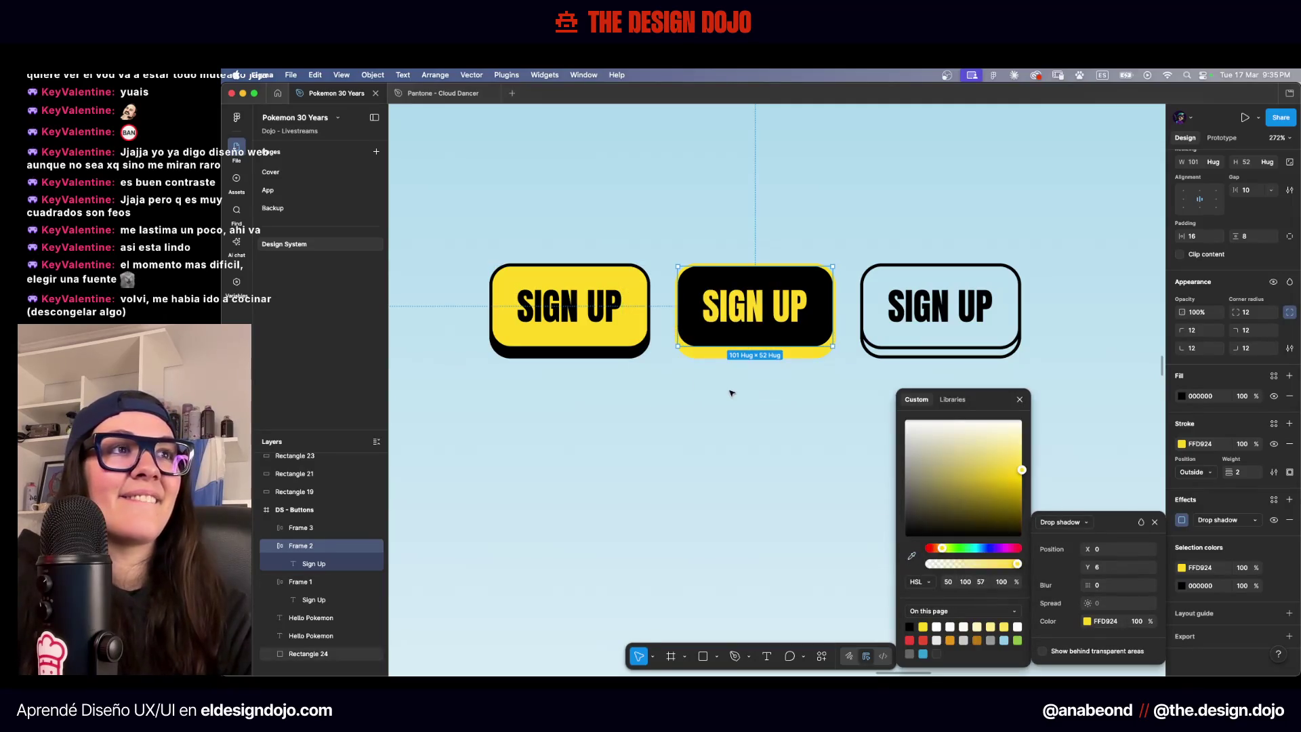
click(731, 393)
scroll(731, 393, down, 5)
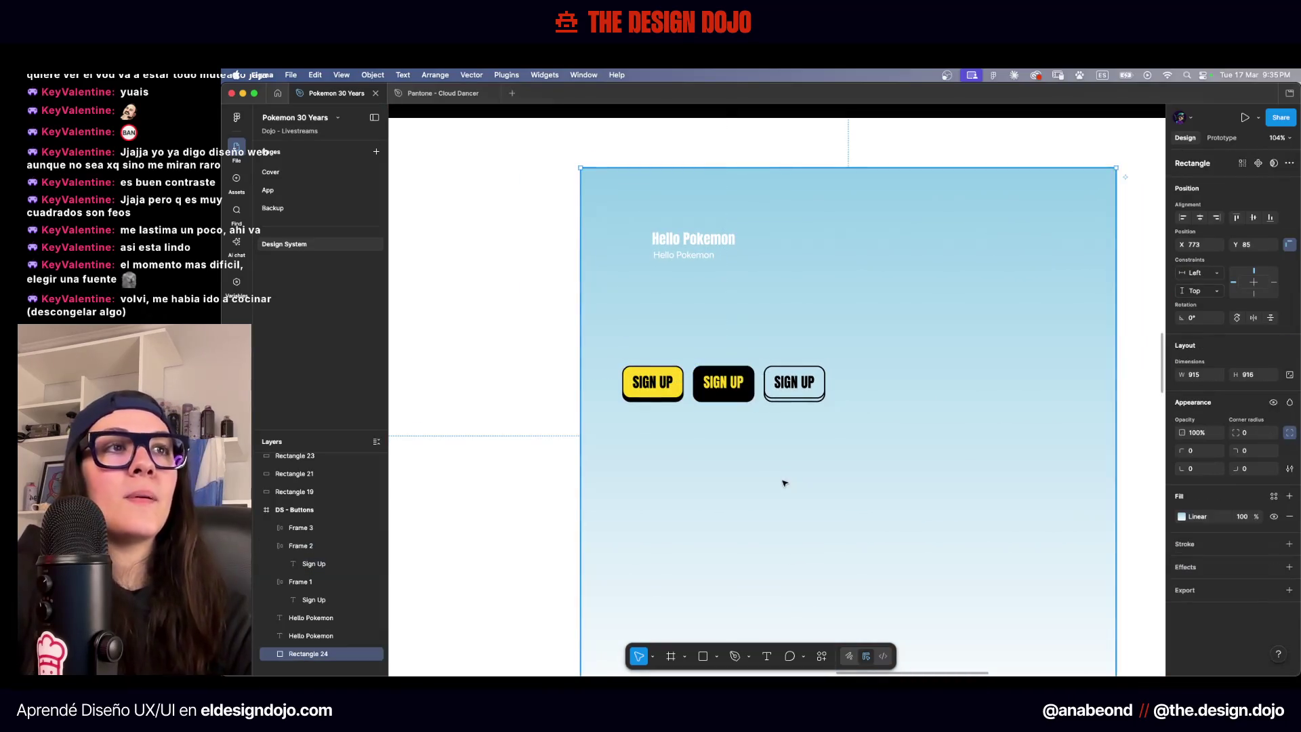
scroll(749, 391, up, 5)
Remove the right button's border and drop shadow, leaving it text-only
click(855, 380)
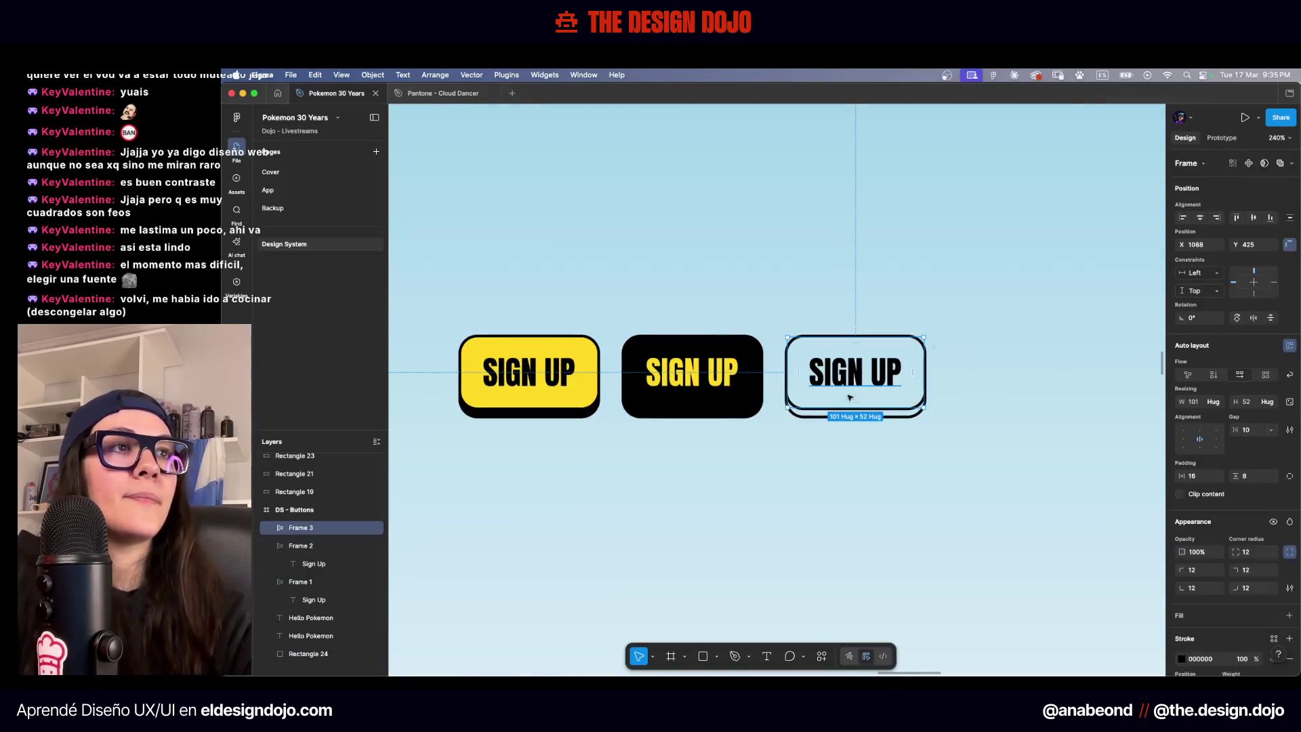
scroll(1230, 606, down, 3)
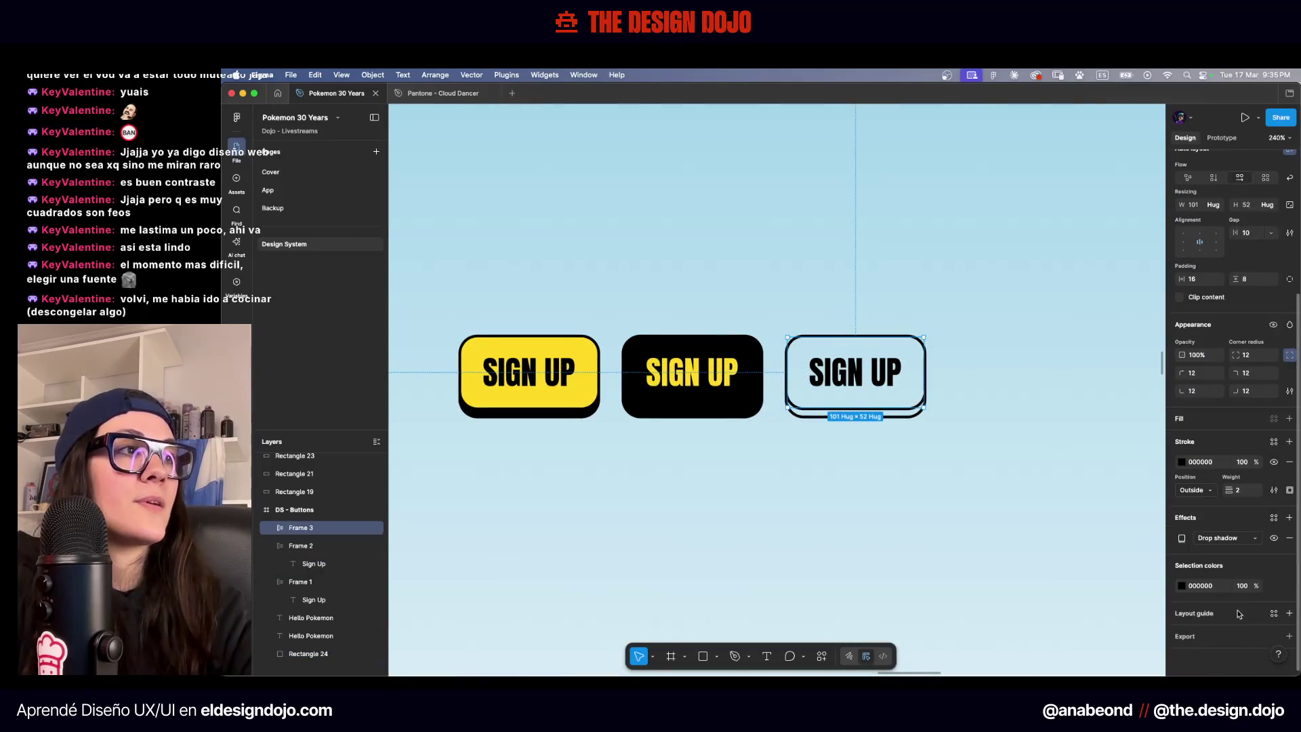
click(1289, 460)
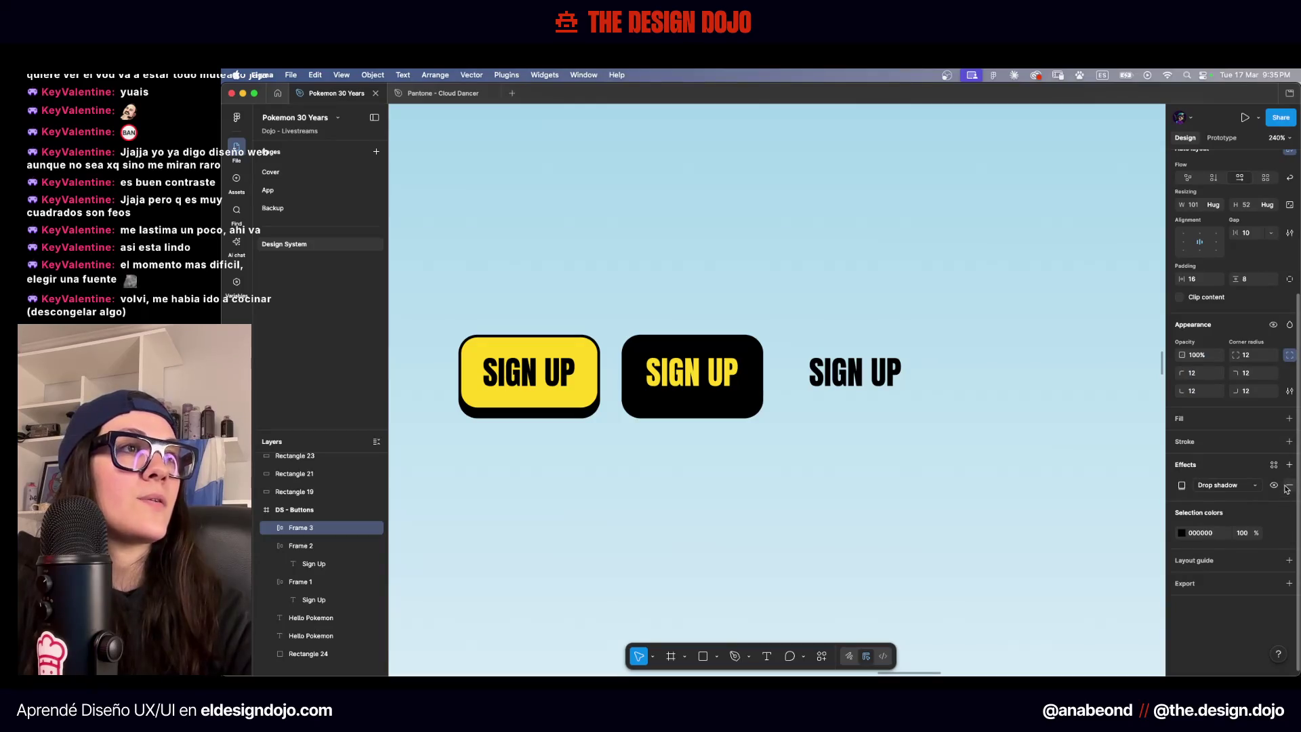
click(1288, 487)
scroll(955, 447, down, 5)
click(954, 452)
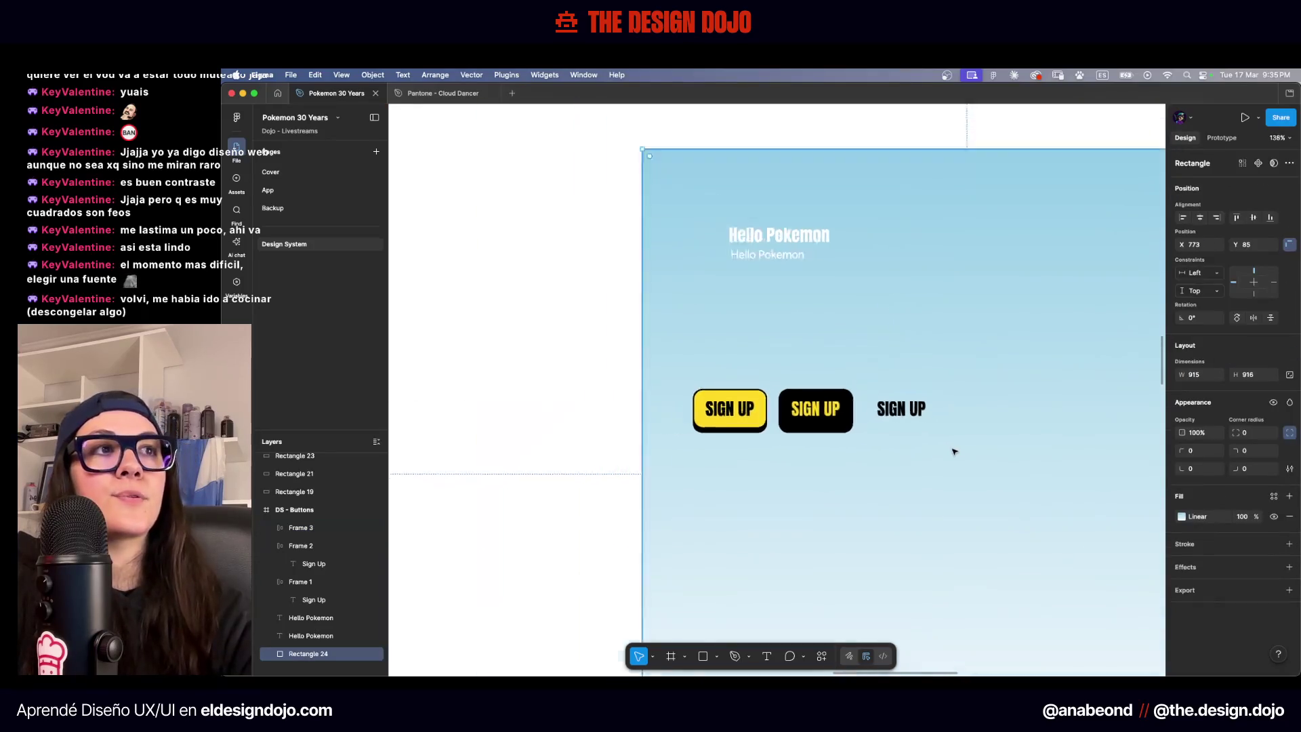
scroll(954, 452, down, 3)
click(526, 419)
scroll(526, 418, right, 2)
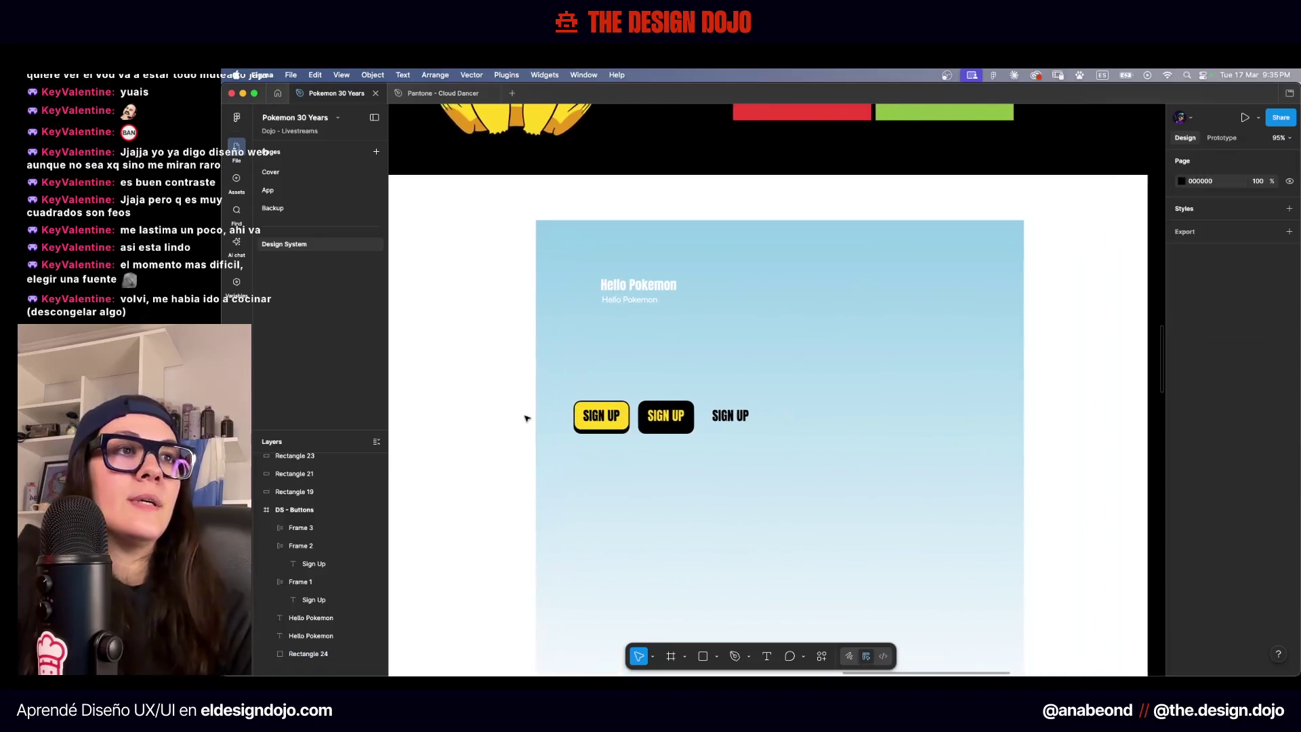
click(728, 417)
double_click(598, 415)
Undo the stray text move and rename the yellow button layer Primary Btn
drag(599, 415, 630, 343)
key(super+z)
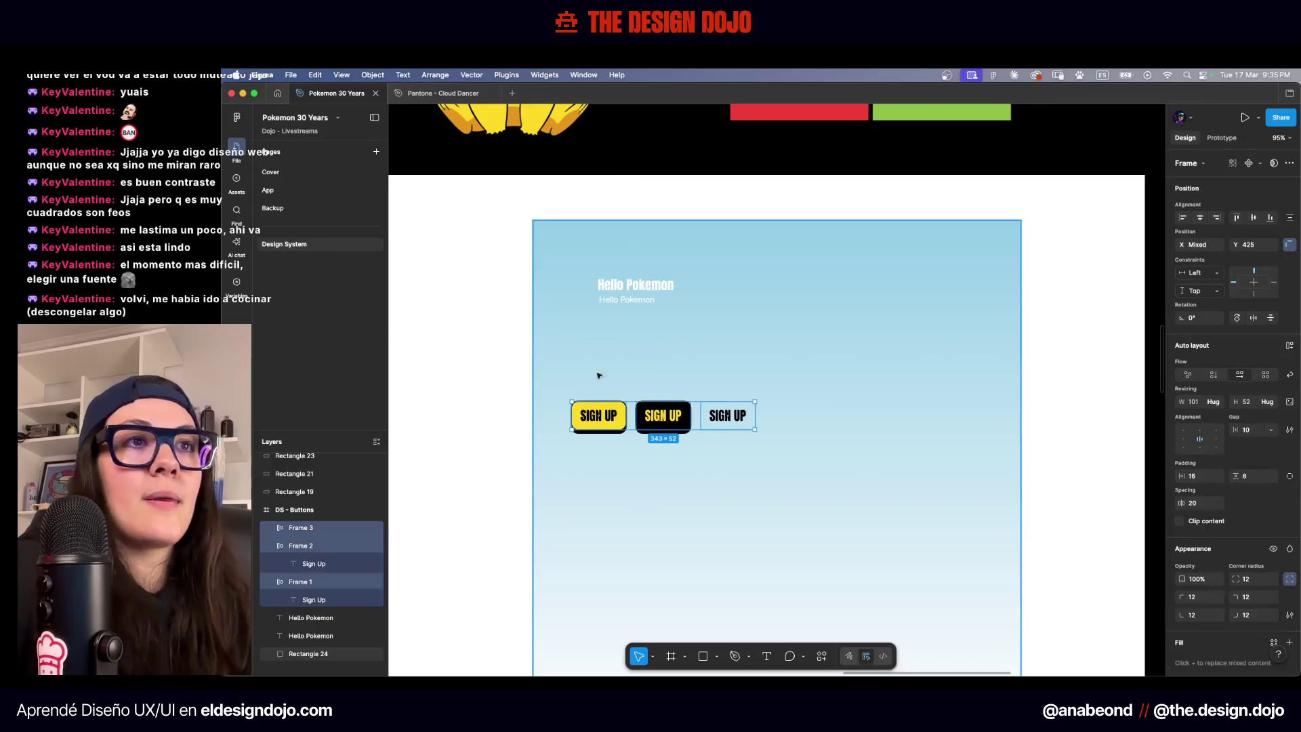
click(610, 415)
scroll(632, 415, up, 5)
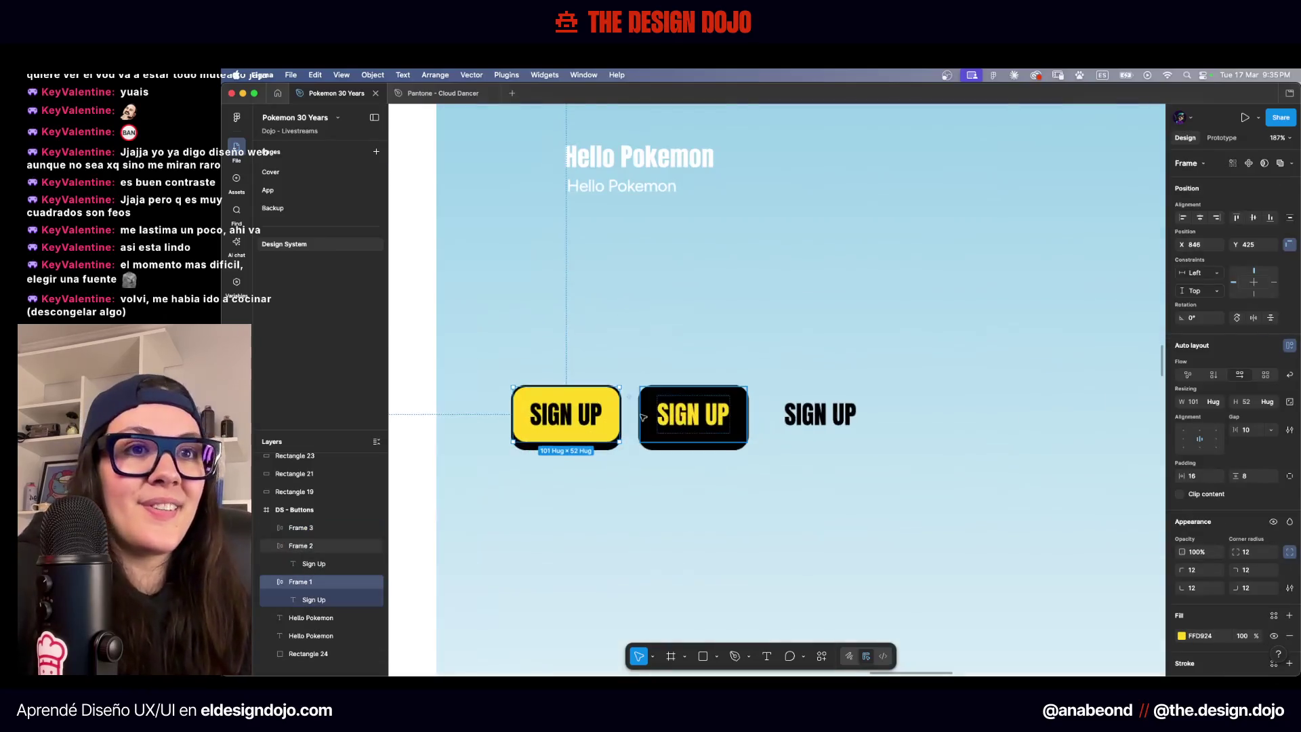
double_click(305, 582)
text(Primary Btn)
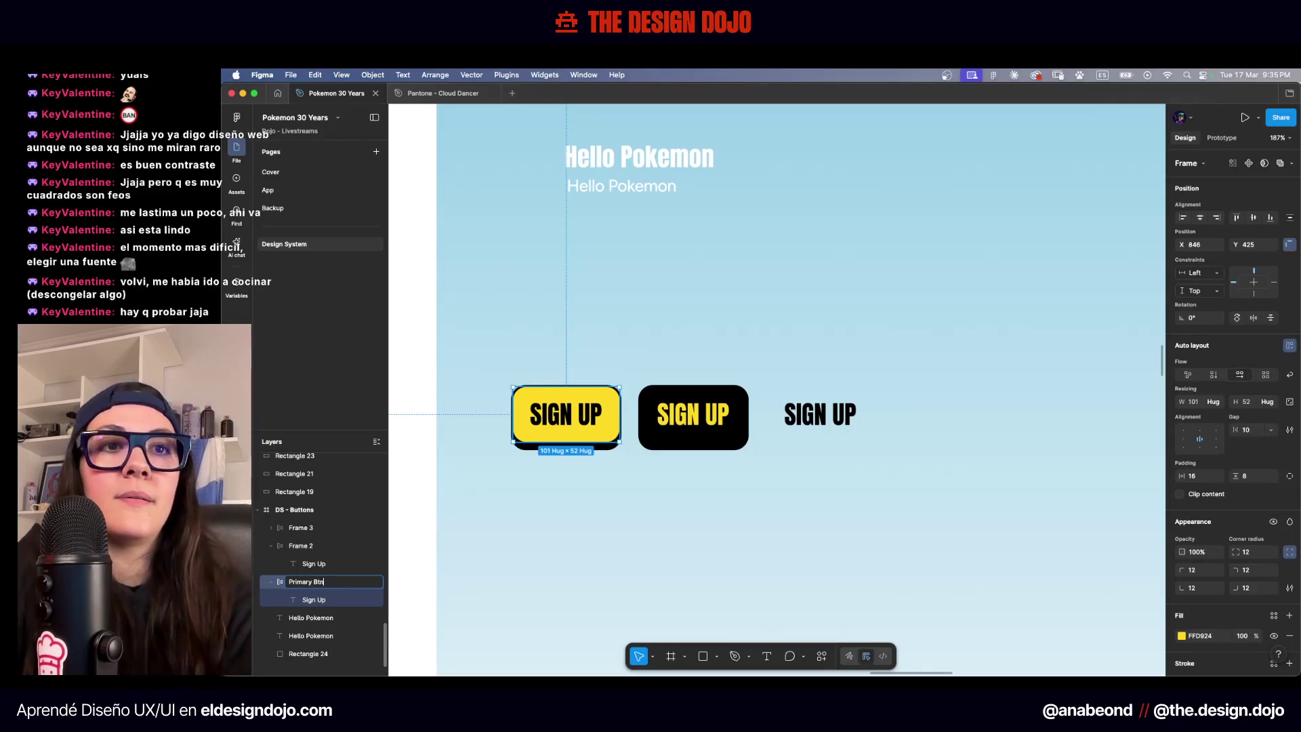
key(Return)
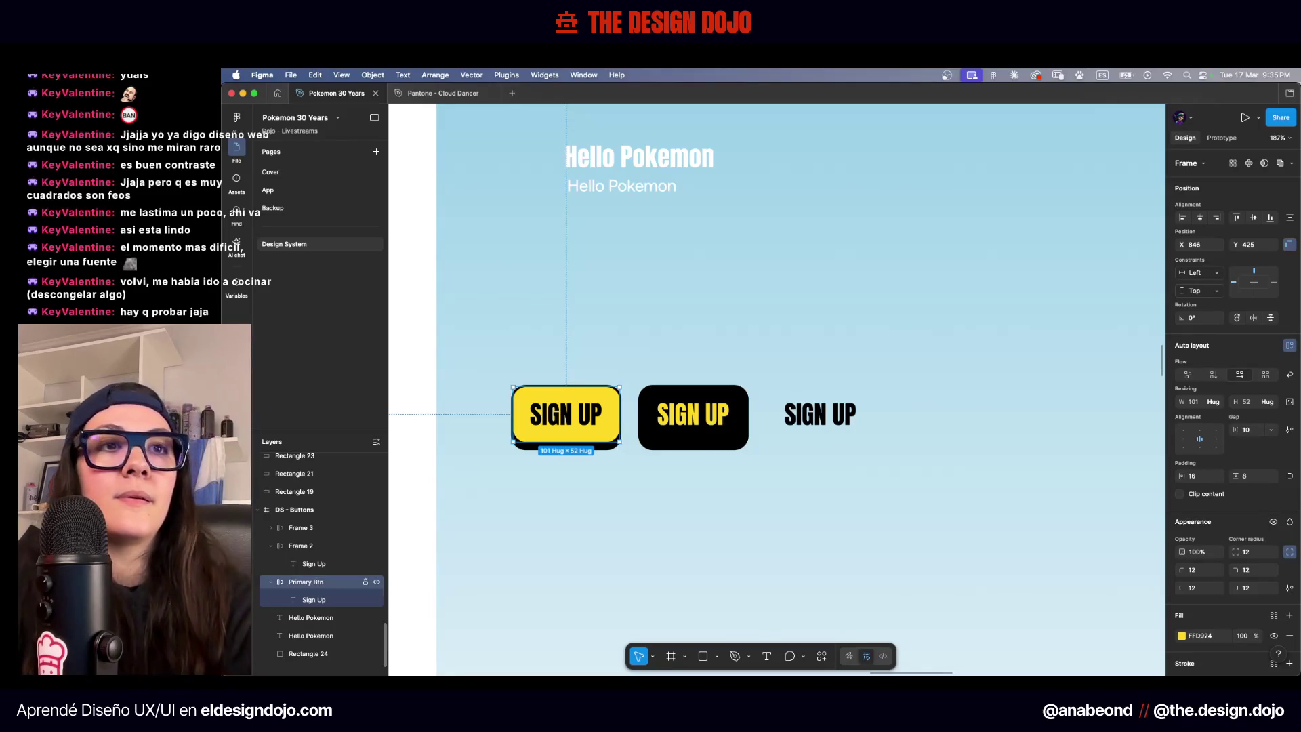
Rename the black button Secondary Btn and the third button Ghost Btn
double_click(303, 547)
text(Secondary B)
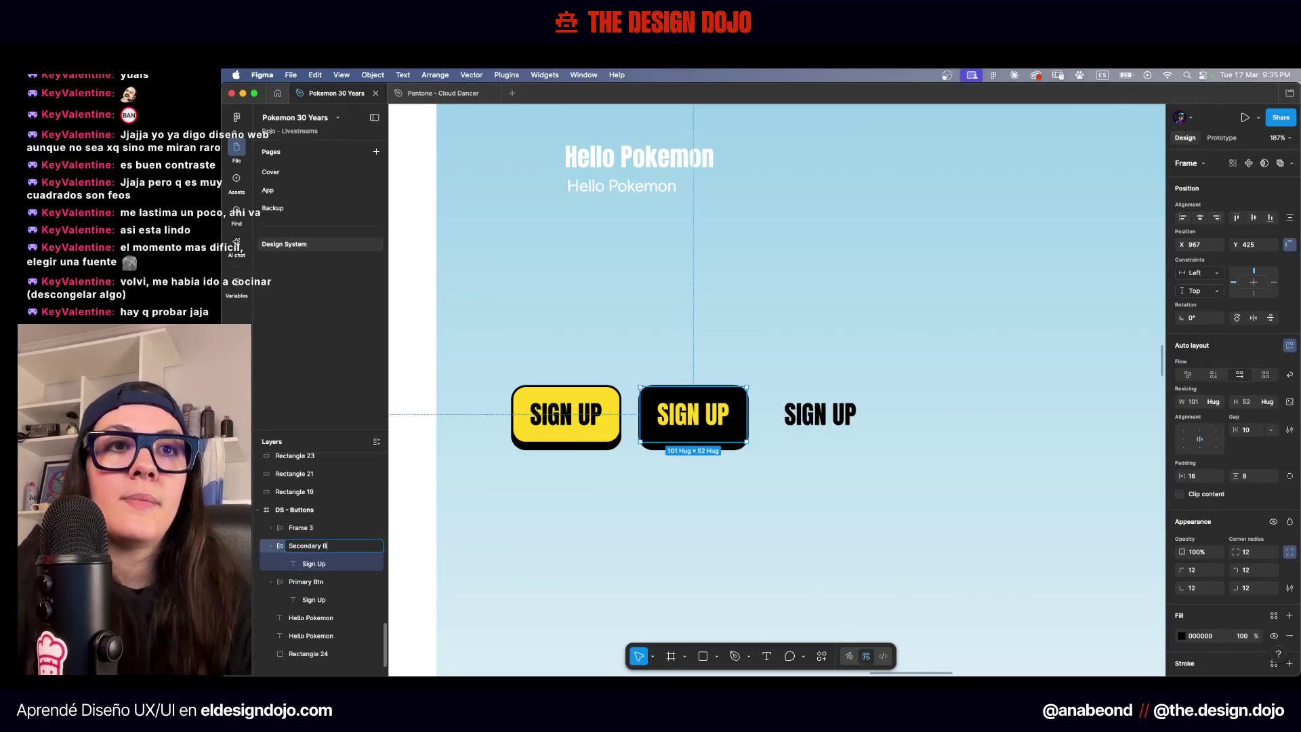
text(tn)
key(Return)
click(297, 527)
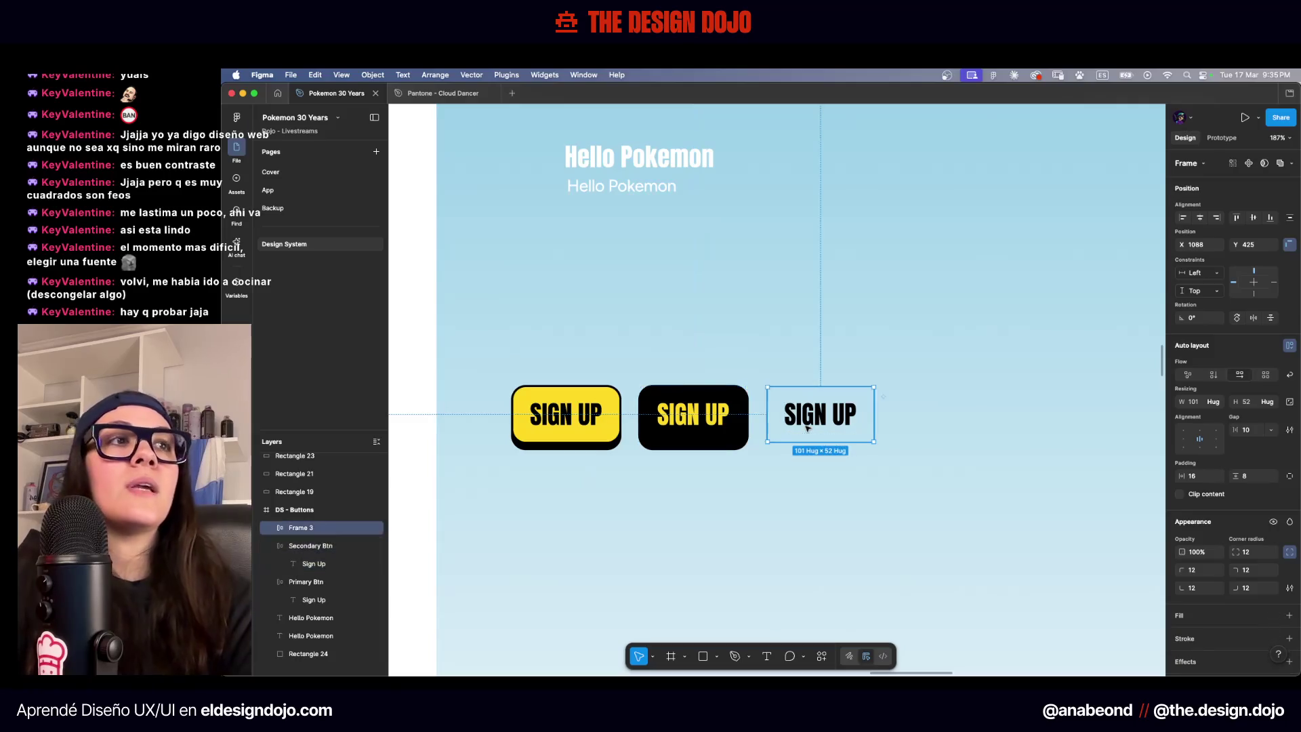
double_click(298, 528)
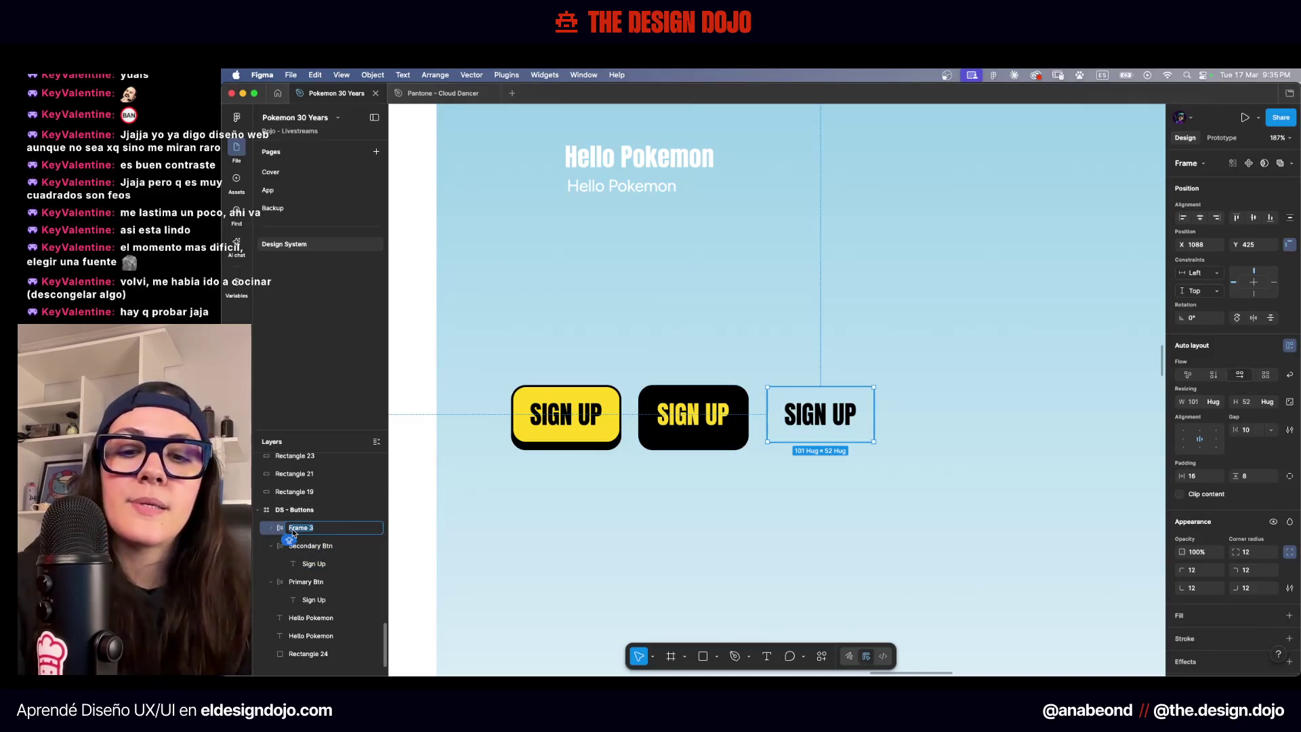
text(Ghost B)
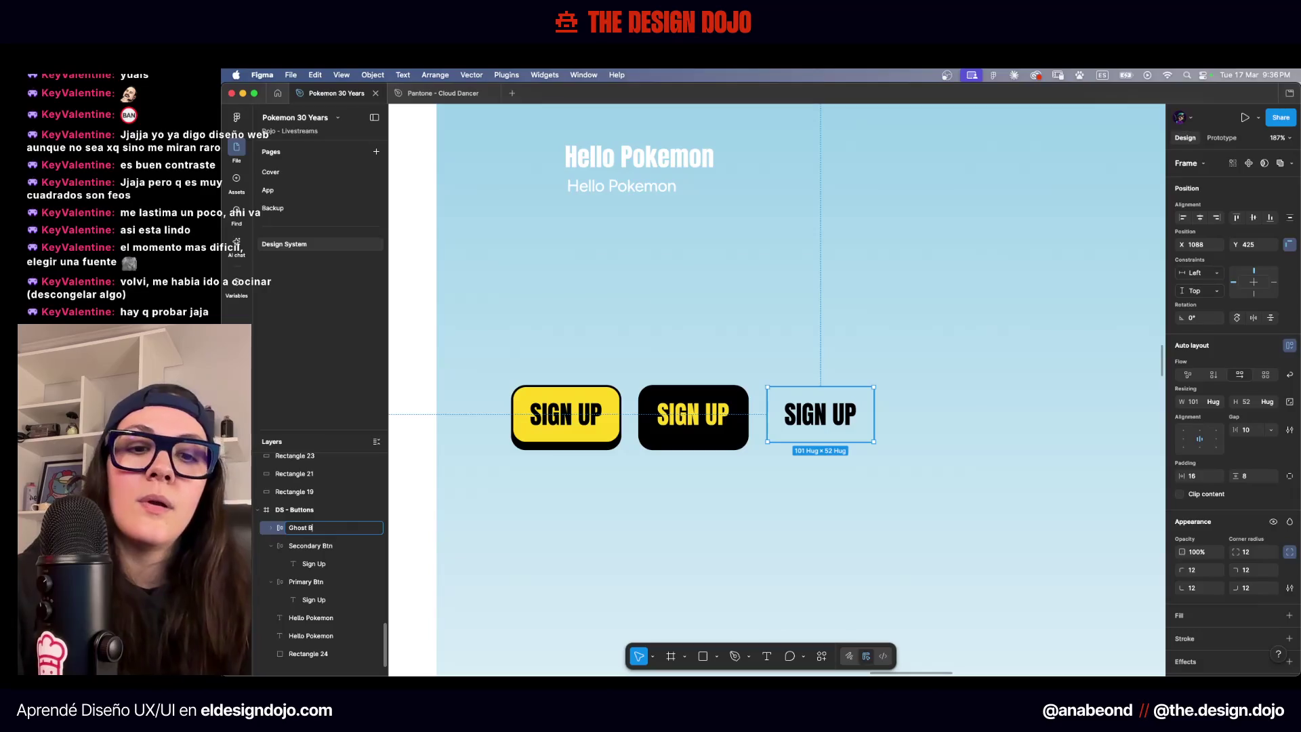
text(tn)
key(Return)
scroll(649, 274, down, 5)
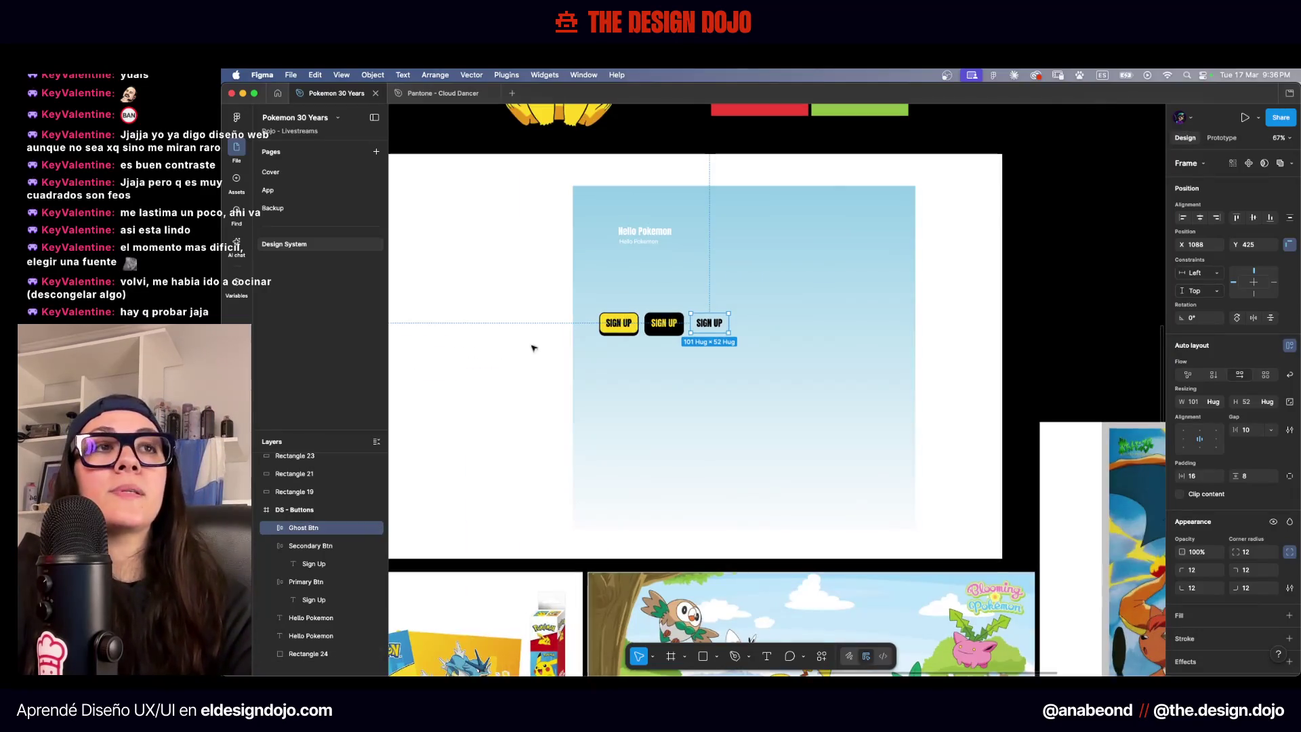
Collapse all layer groups and bring the DS - Buttons frame into view
click(497, 358)
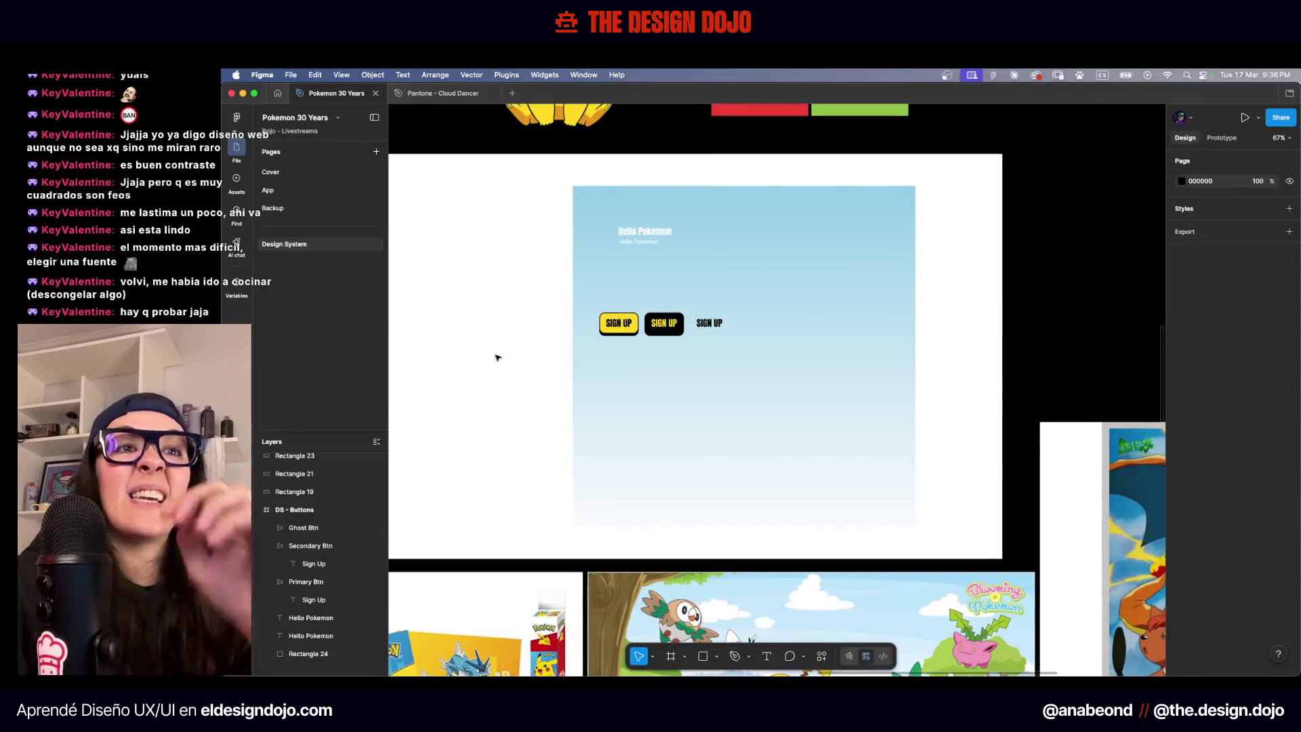
drag(353, 428, 344, 266)
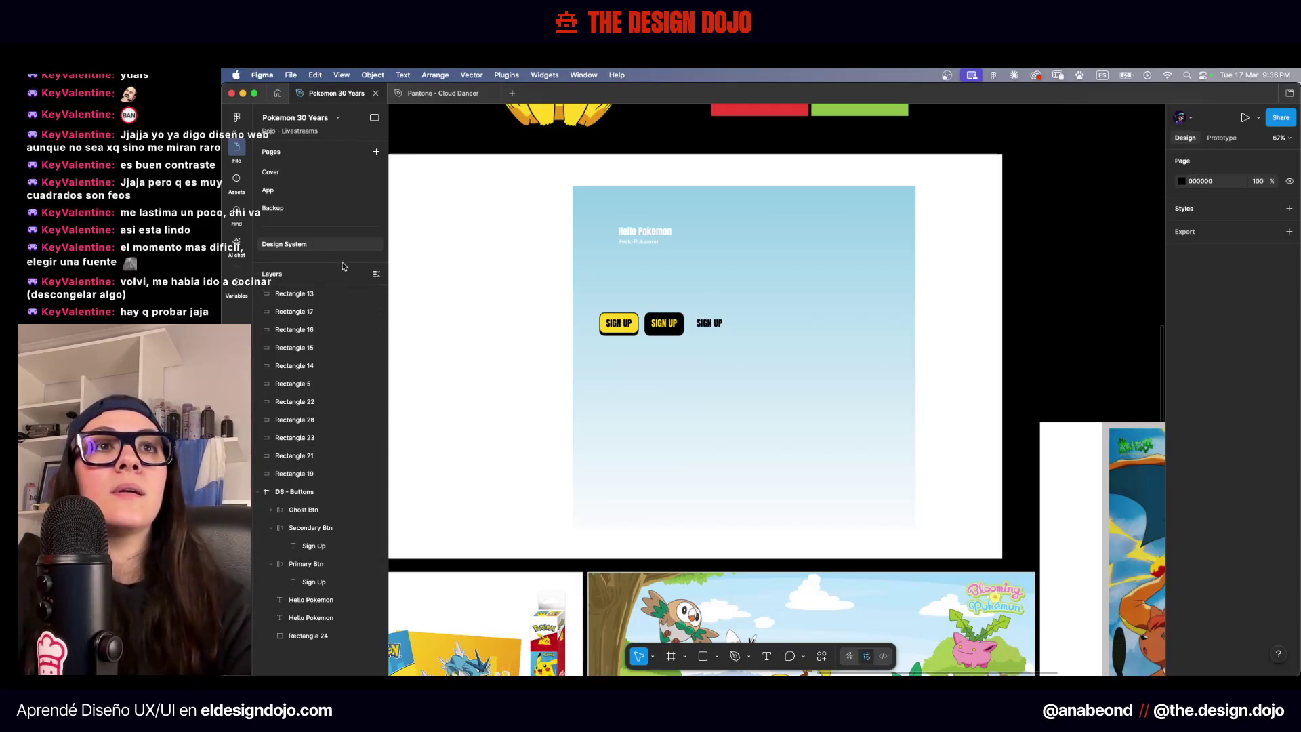
key(alt+l)
scroll(345, 332, up, 3)
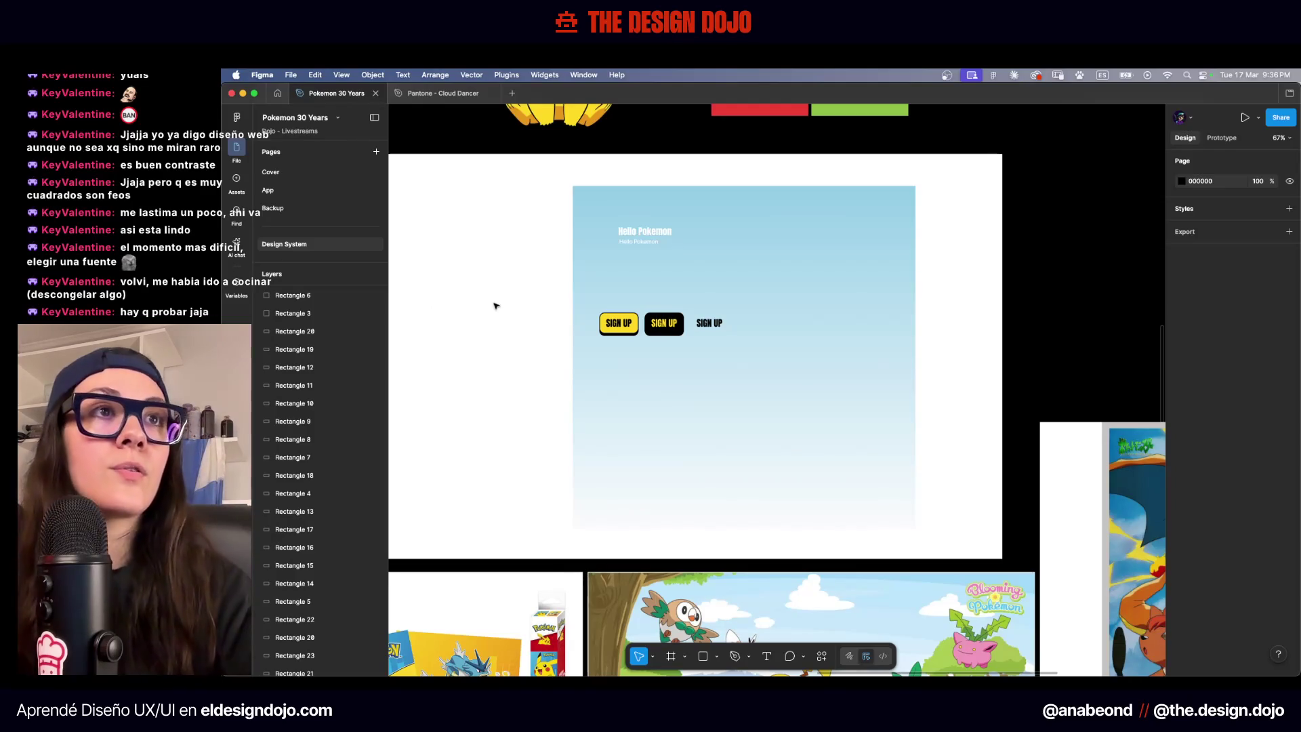
scroll(495, 306, down, 3)
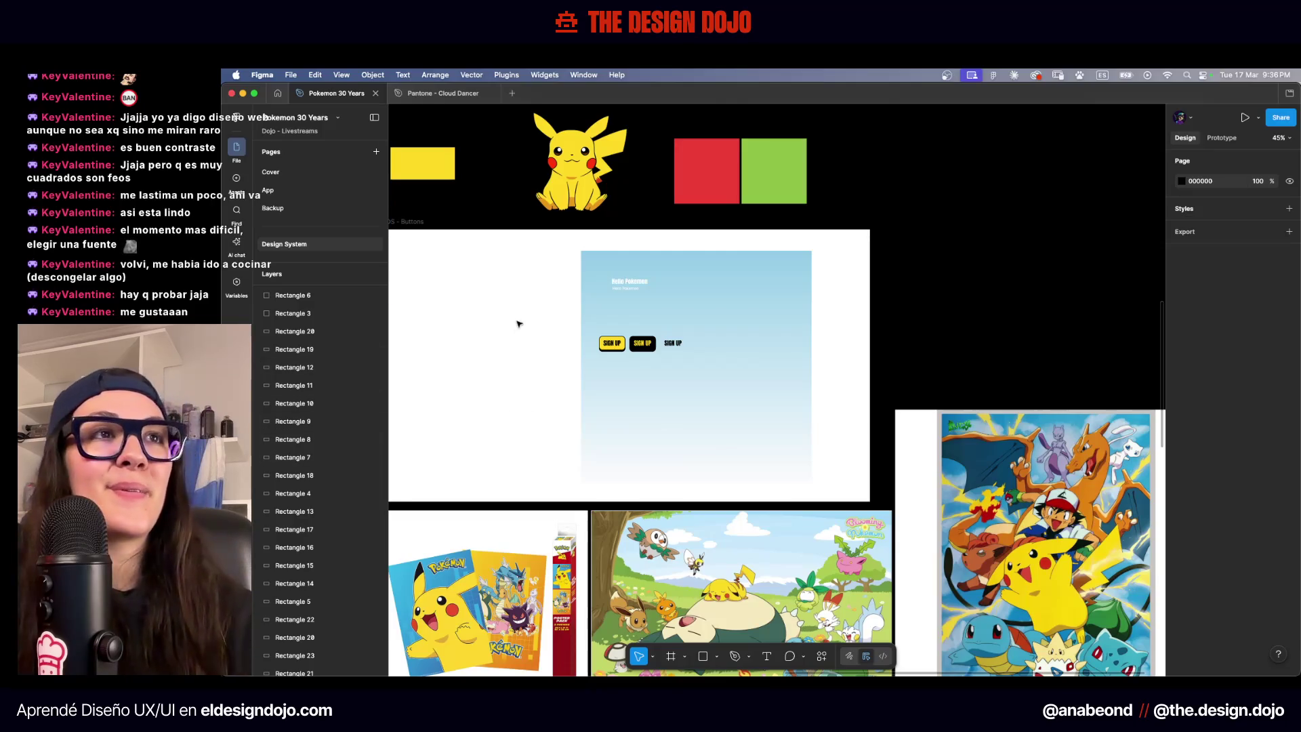
mouse_move(542, 295)
mouse_down()
mouse_move(688, 331)
mouse_move(922, 524)
mouse_up()
mouse_move(833, 416)
mouse_down()
mouse_move(650, 406)
mouse_move(673, 388)
mouse_move(665, 431)
mouse_up()
key(Escape)
scroll(645, 418, up, 2)
Narrow the blue gradient Rectangle 24 from 915 to 623 wide
click(685, 540)
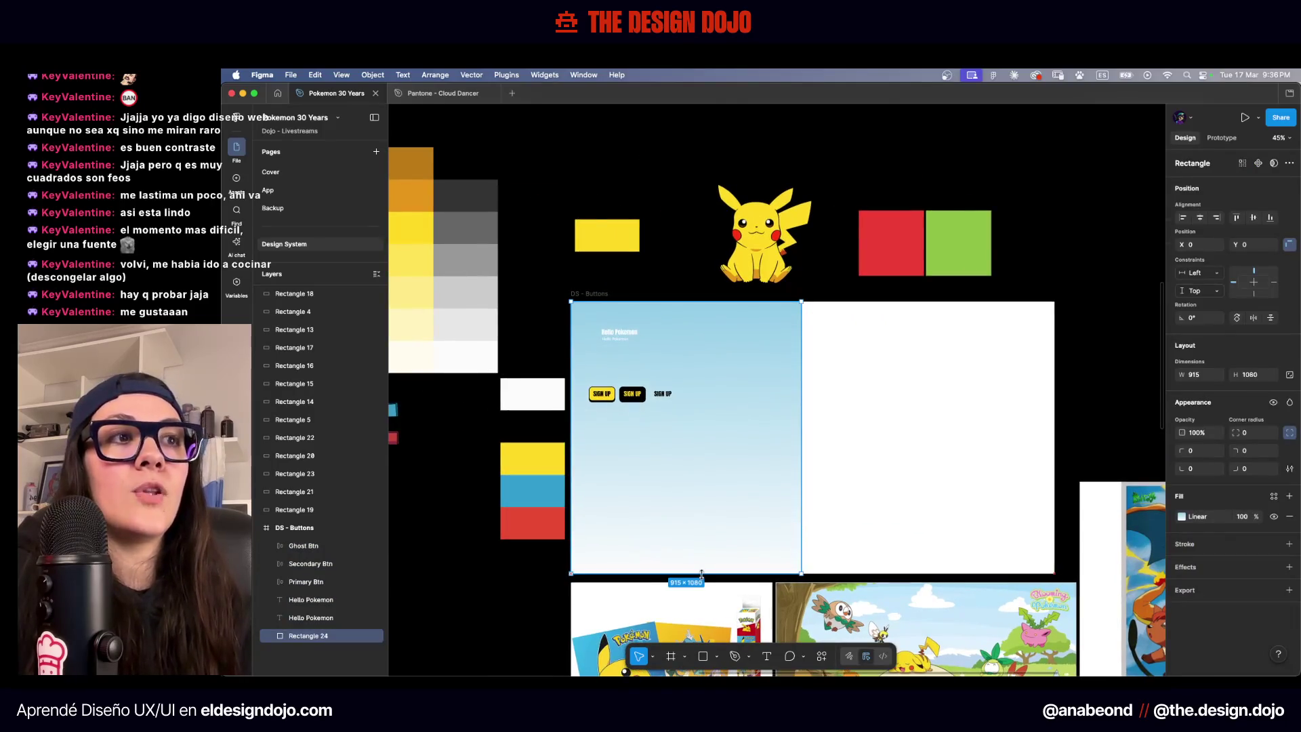
mouse_move(801, 436)
mouse_down()
mouse_move(711, 435)
mouse_move(727, 436)
mouse_up()
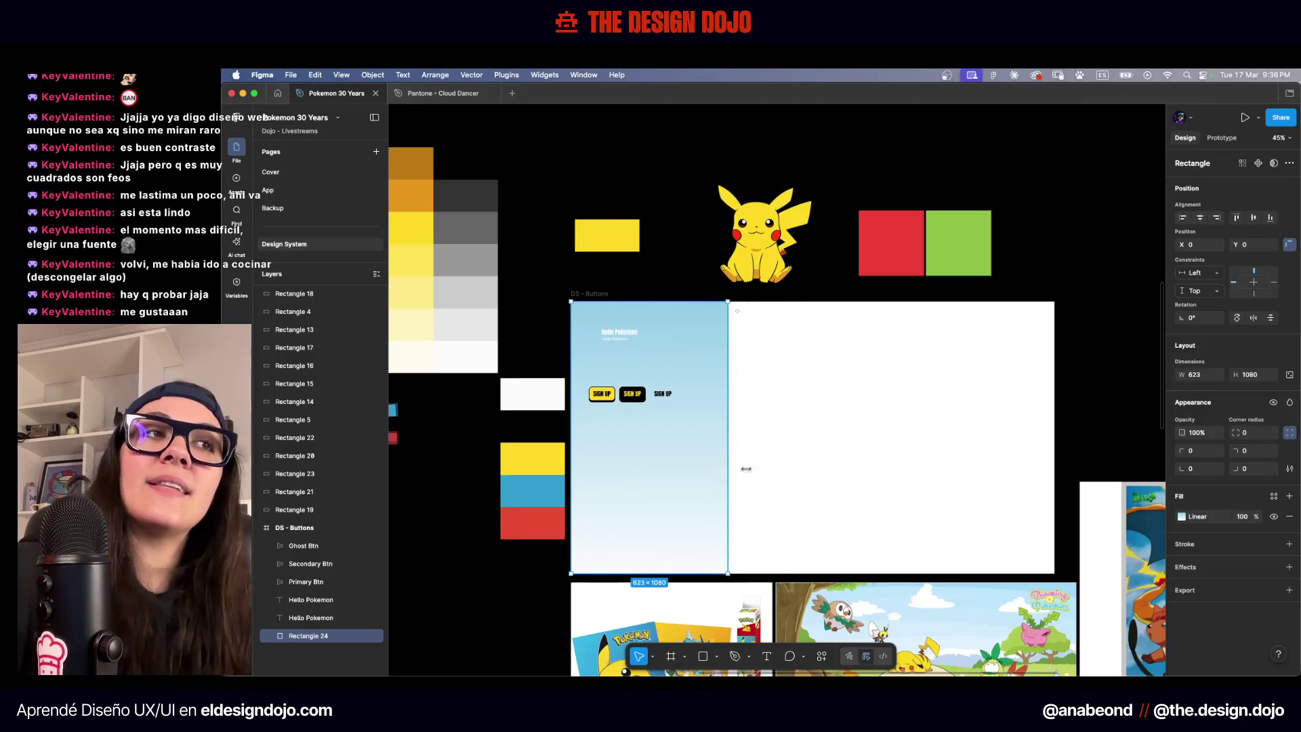
click(795, 441)
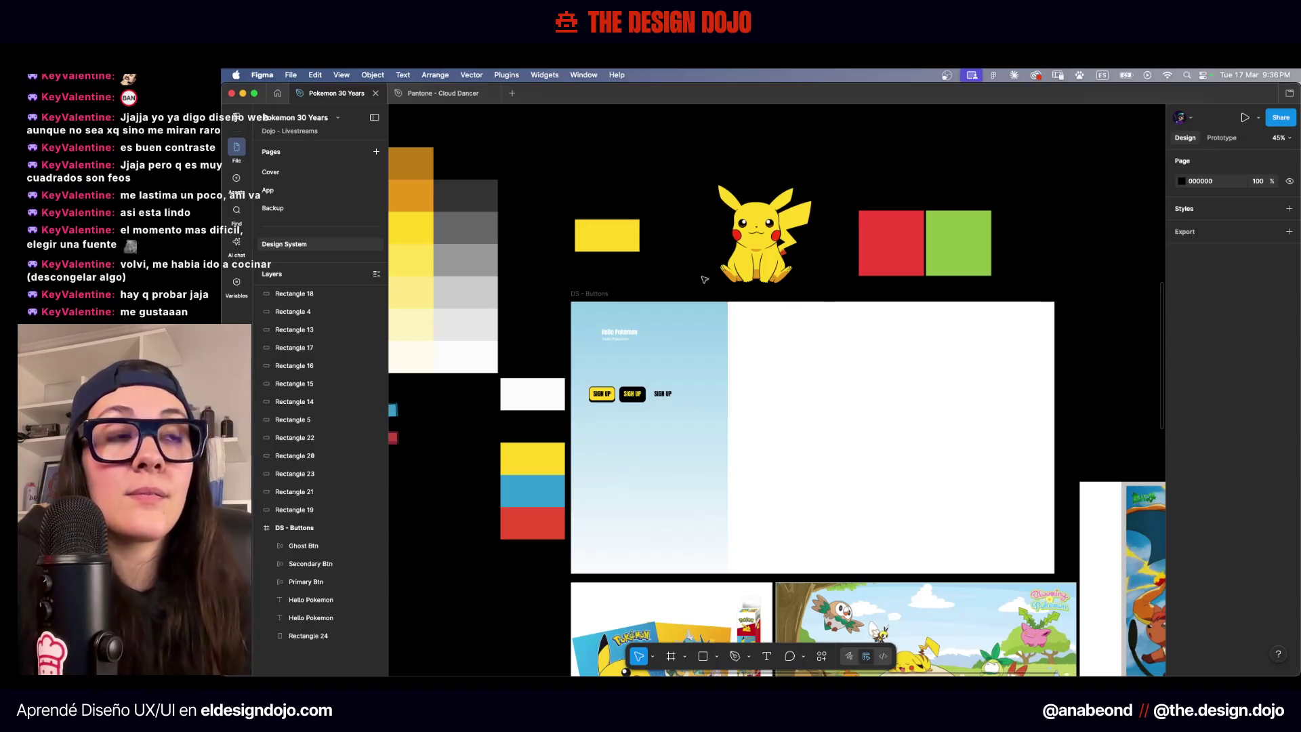
scroll(684, 340, up, 5)
Turn both Hello Pokemon texts black and move the small one lower
drag(769, 293, 590, 332)
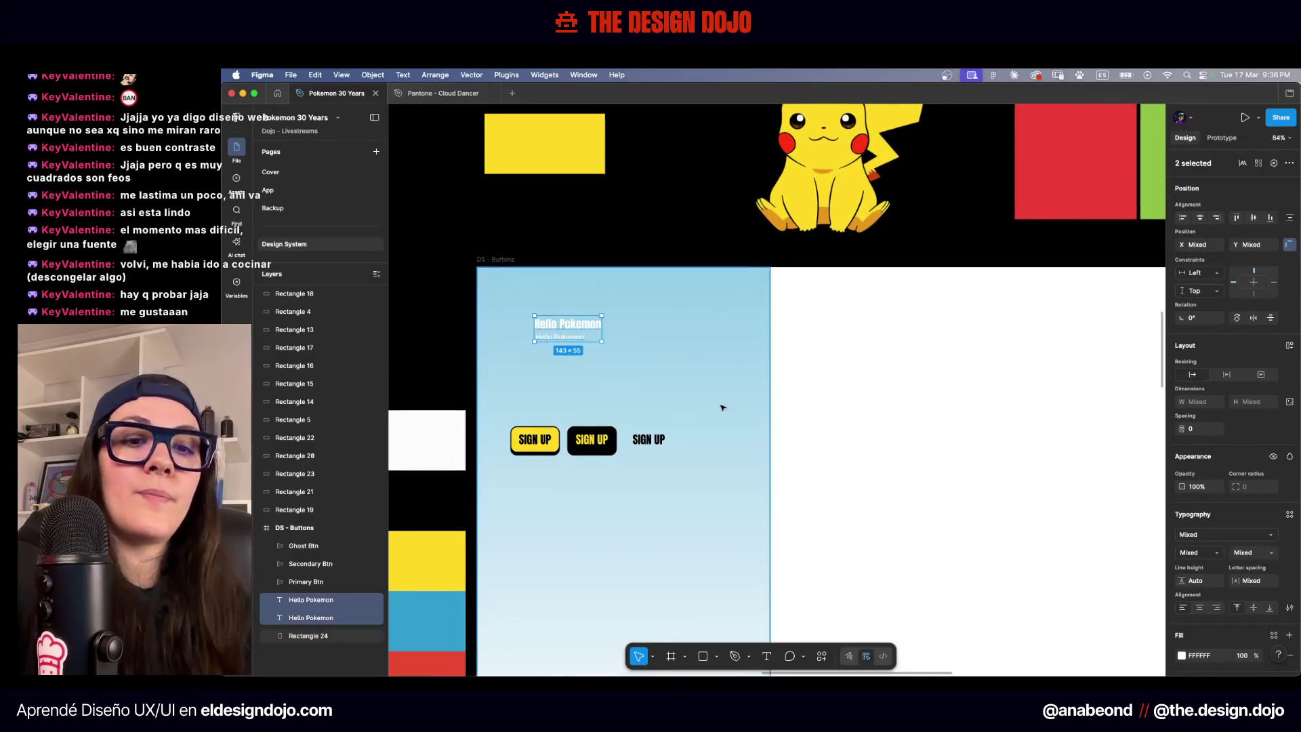
key(super+alt+v)
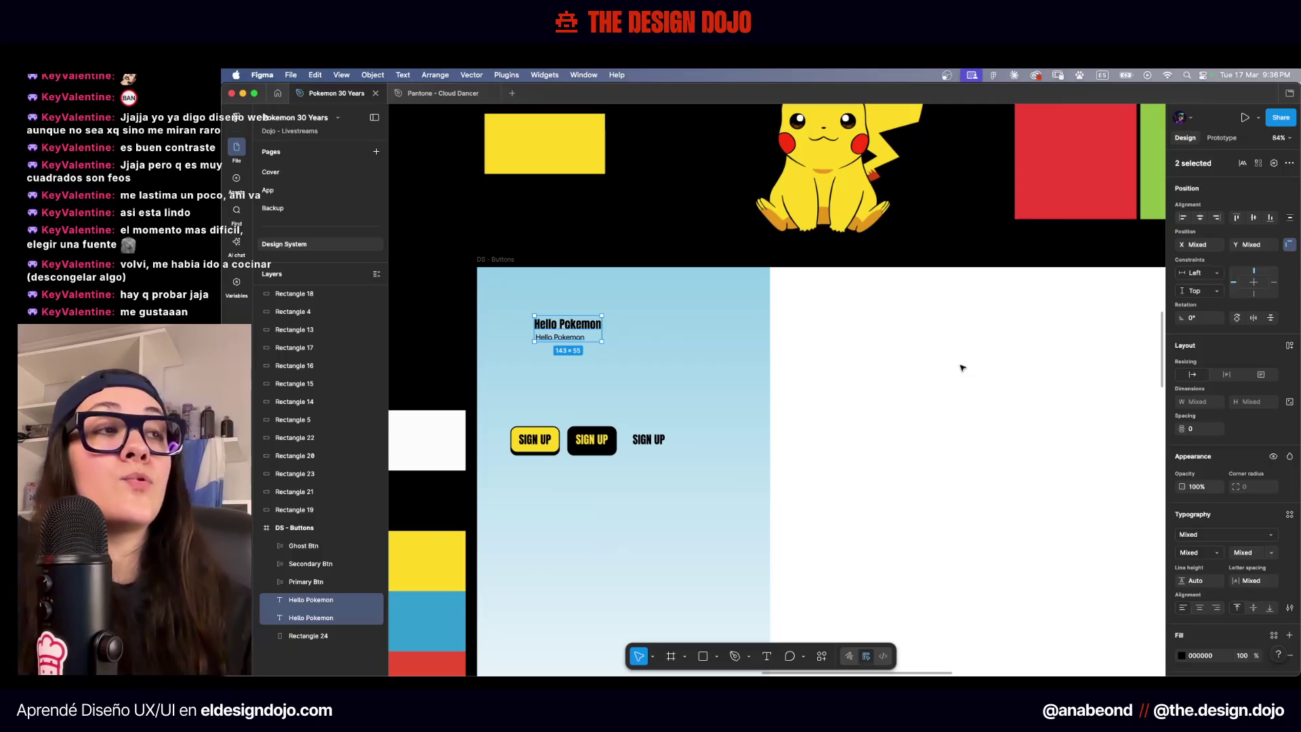
click(962, 368)
drag(596, 340, 577, 381)
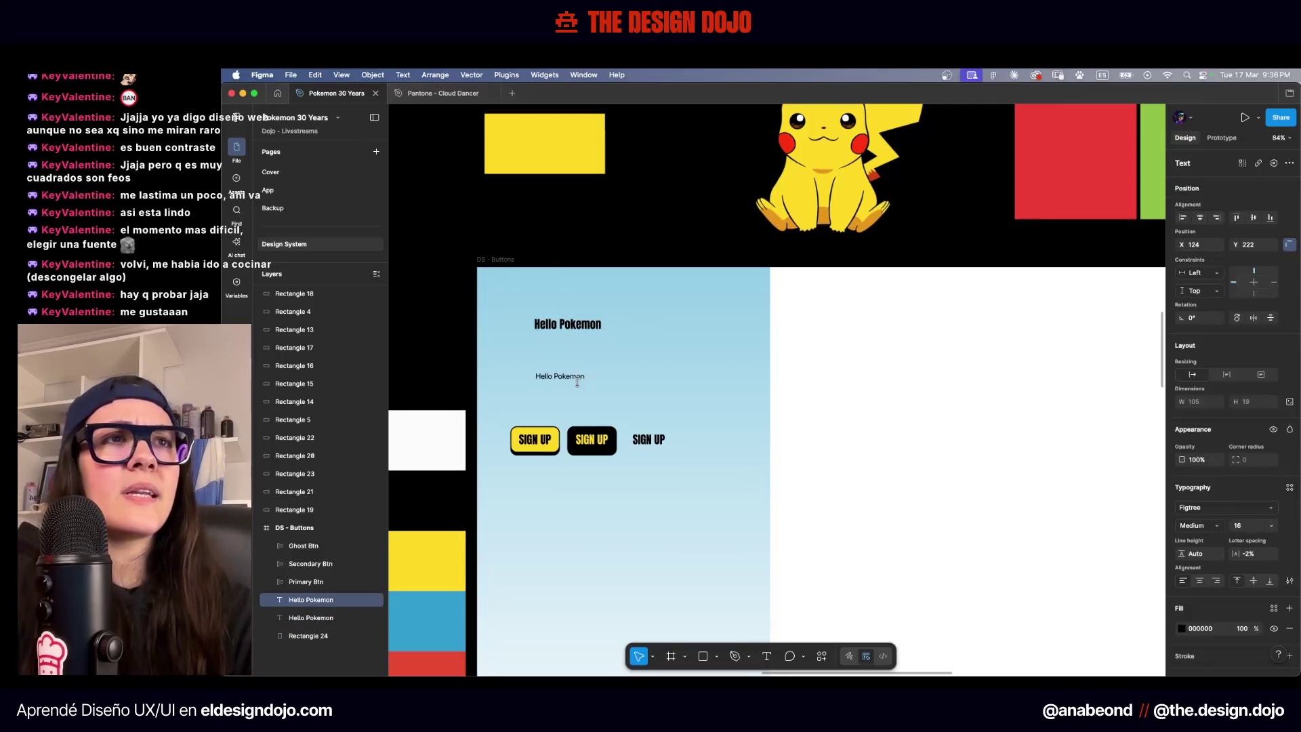
Set the large Anton heading to size 128 and move it up
click(568, 324)
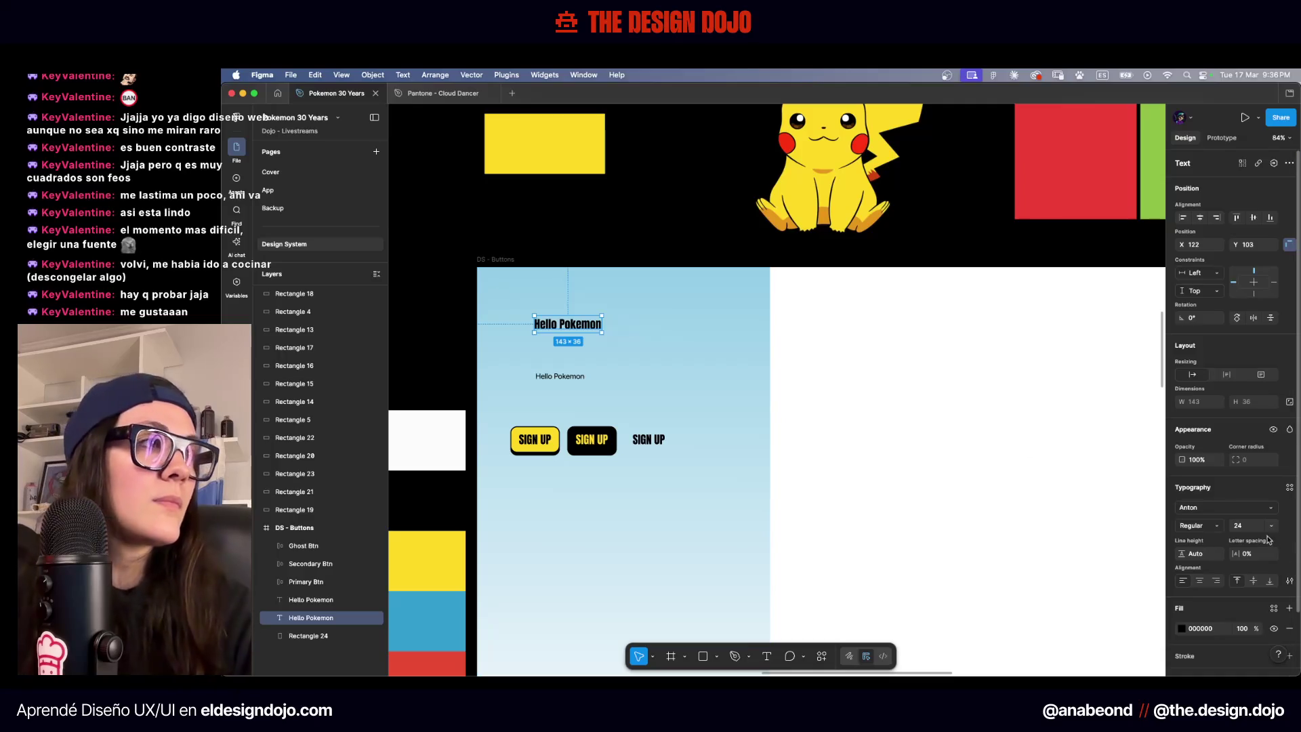
text(128)
key(Return)
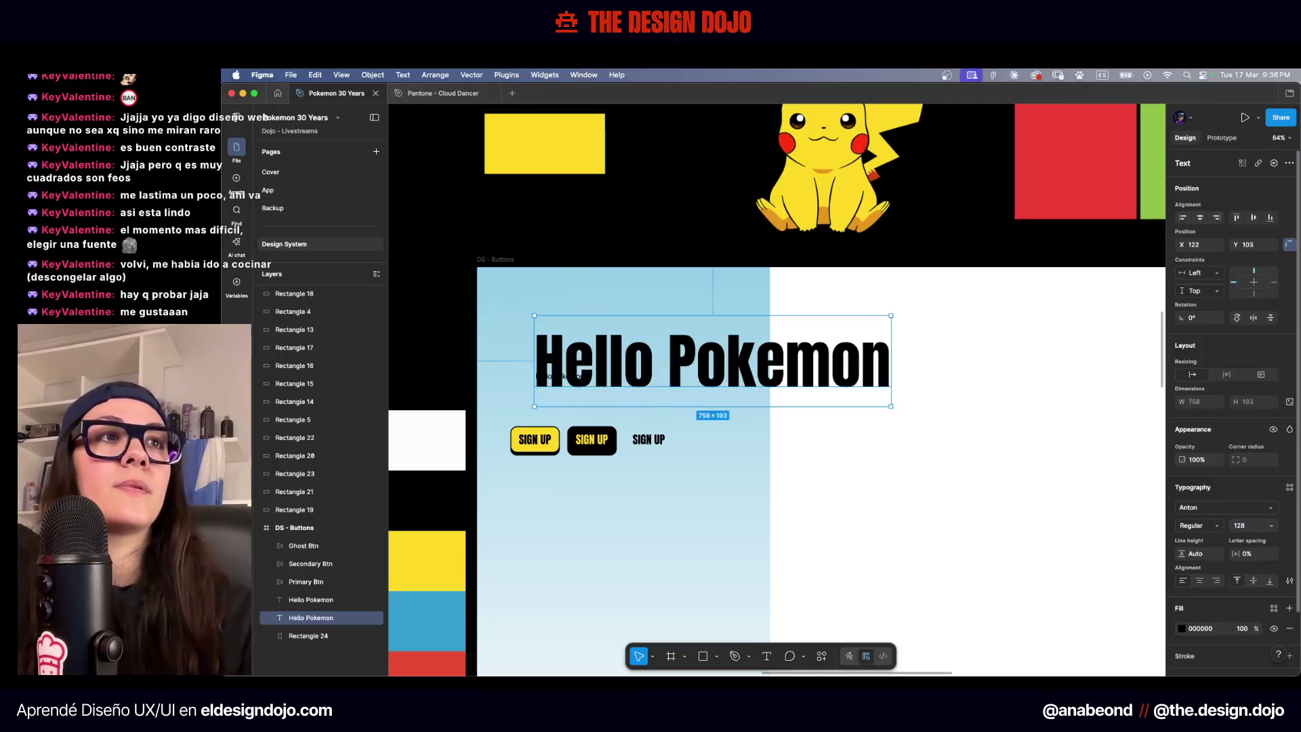
drag(548, 426, 586, 229)
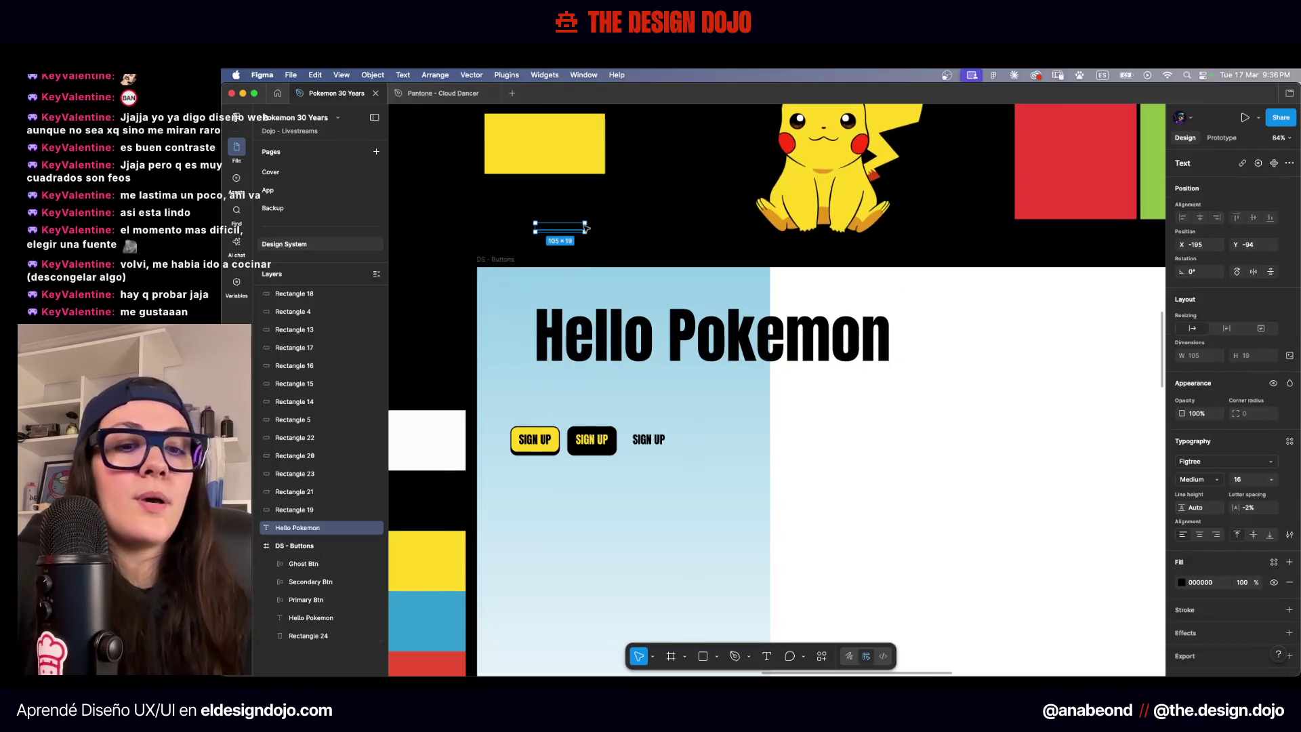
click(948, 419)
Stretch the blue gradient rectangle Rectangle 24 to the full 1920 width
scroll(948, 419, down, 2)
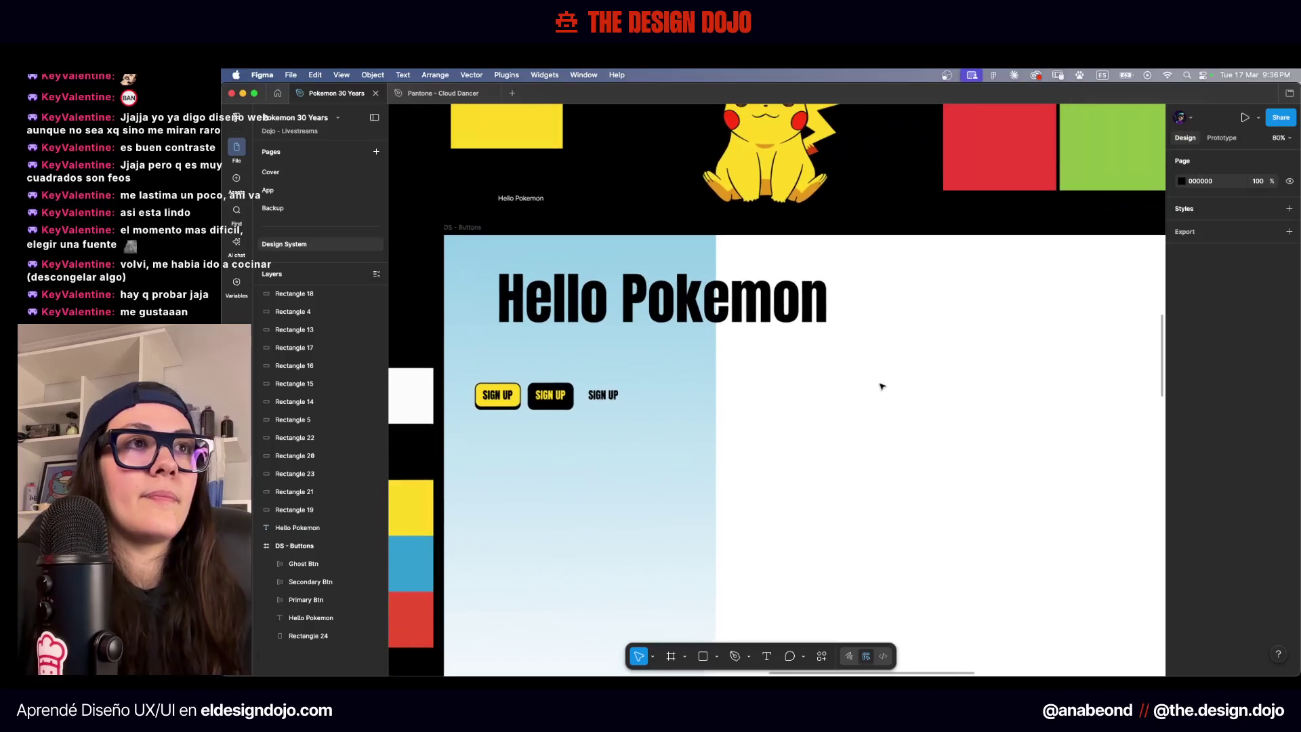
scroll(840, 394, down, 3)
click(610, 454)
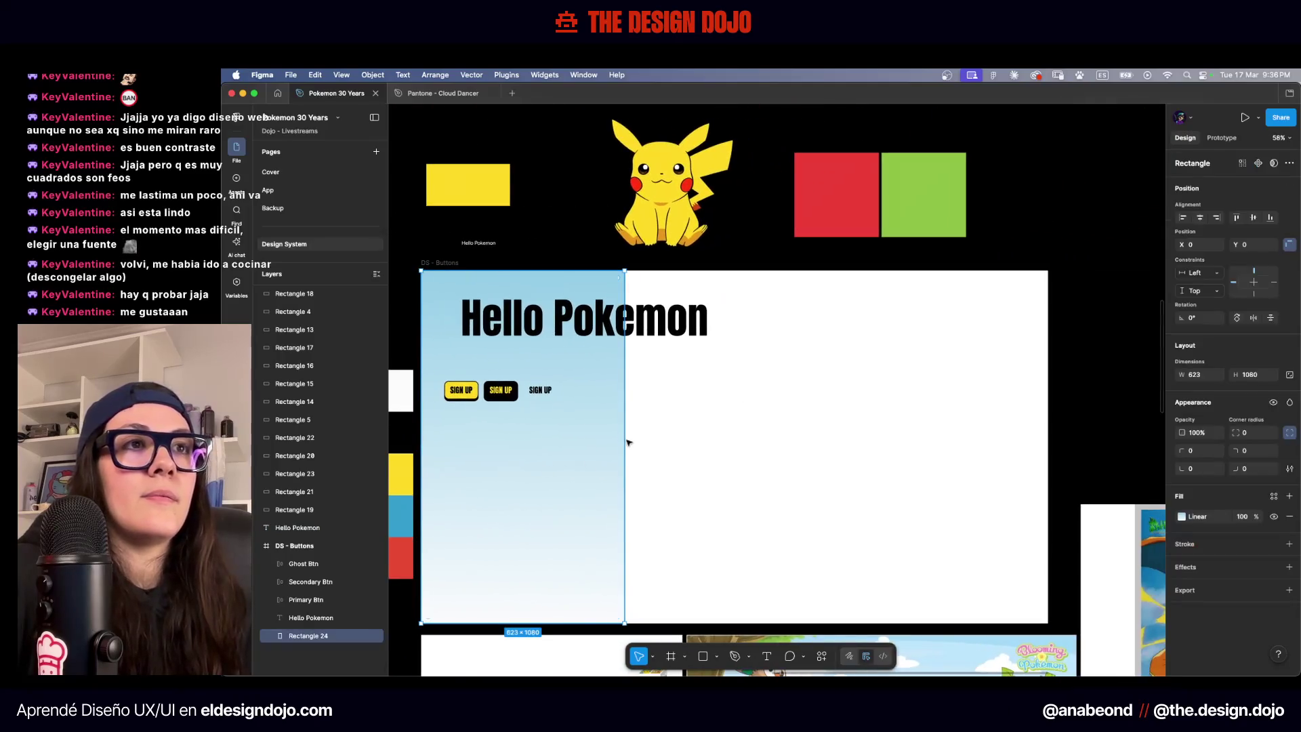
drag(901, 407, 1051, 409)
click(1055, 350)
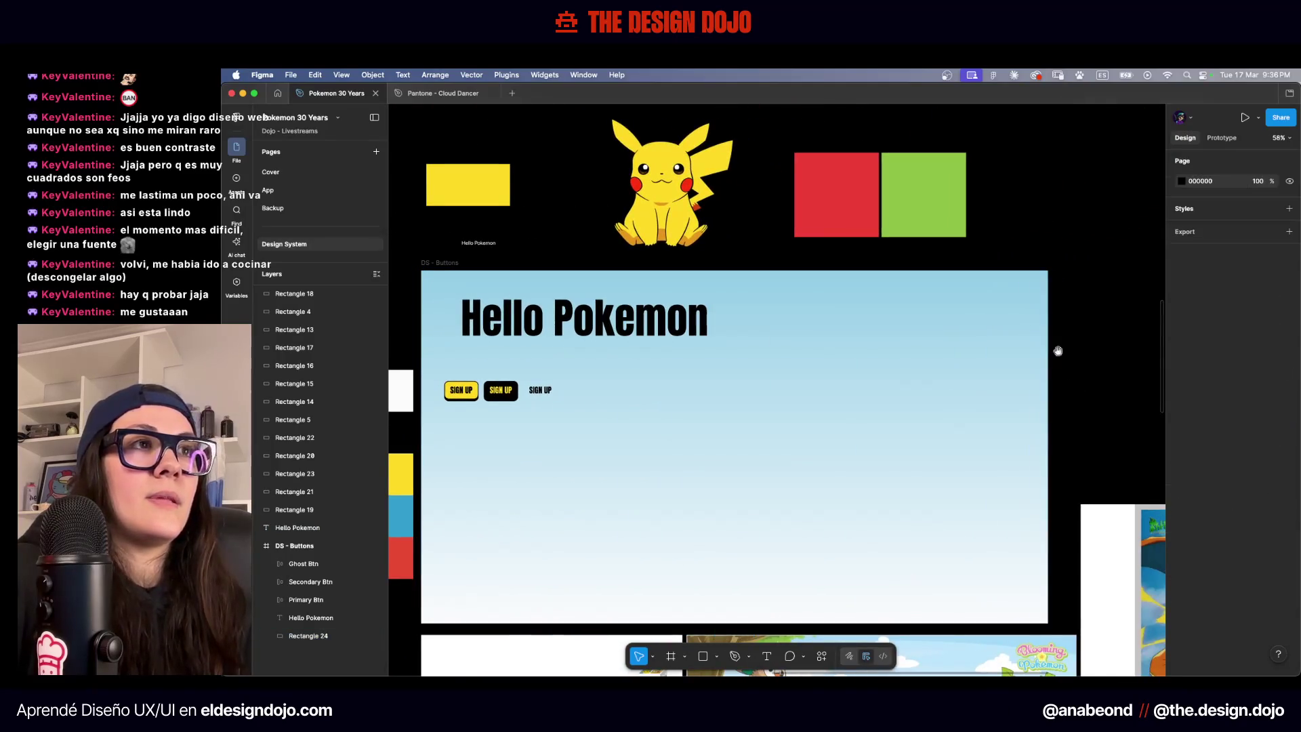
scroll(1070, 339, left, 2)
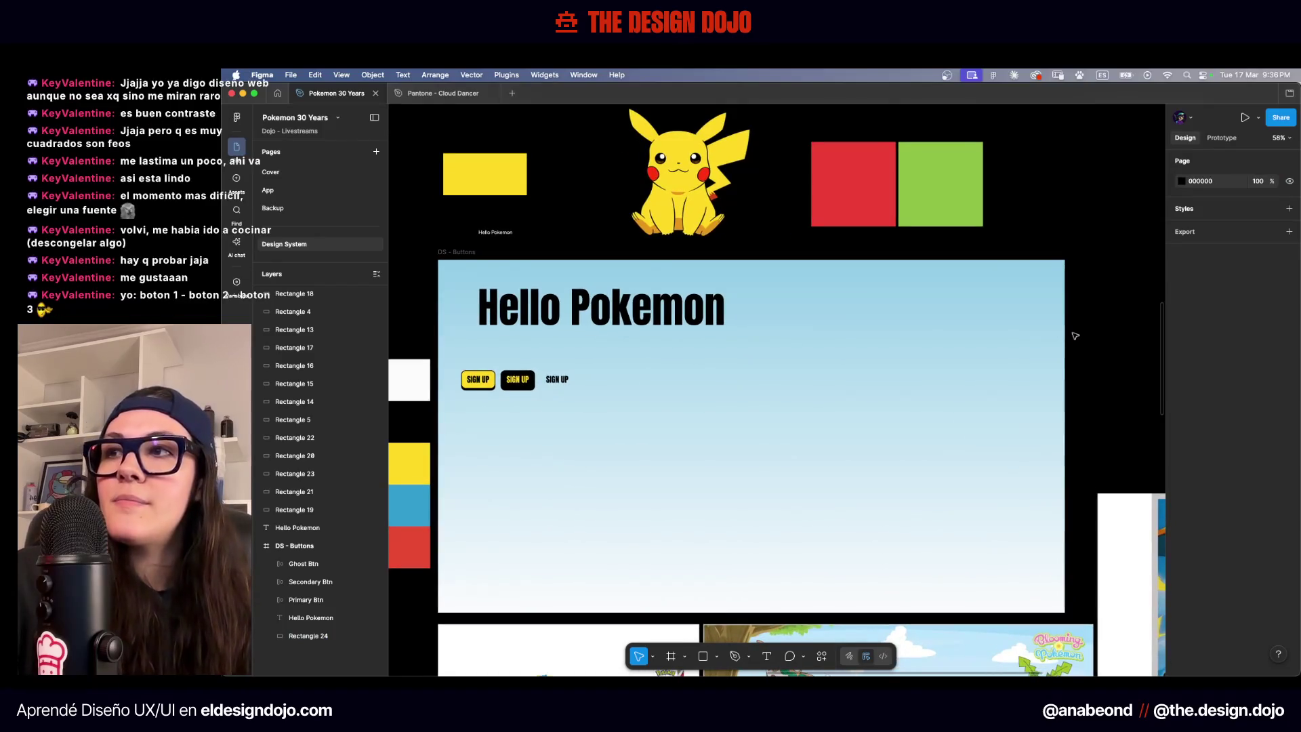
Lock the blue gradient rectangle in the Layers panel
click(485, 409)
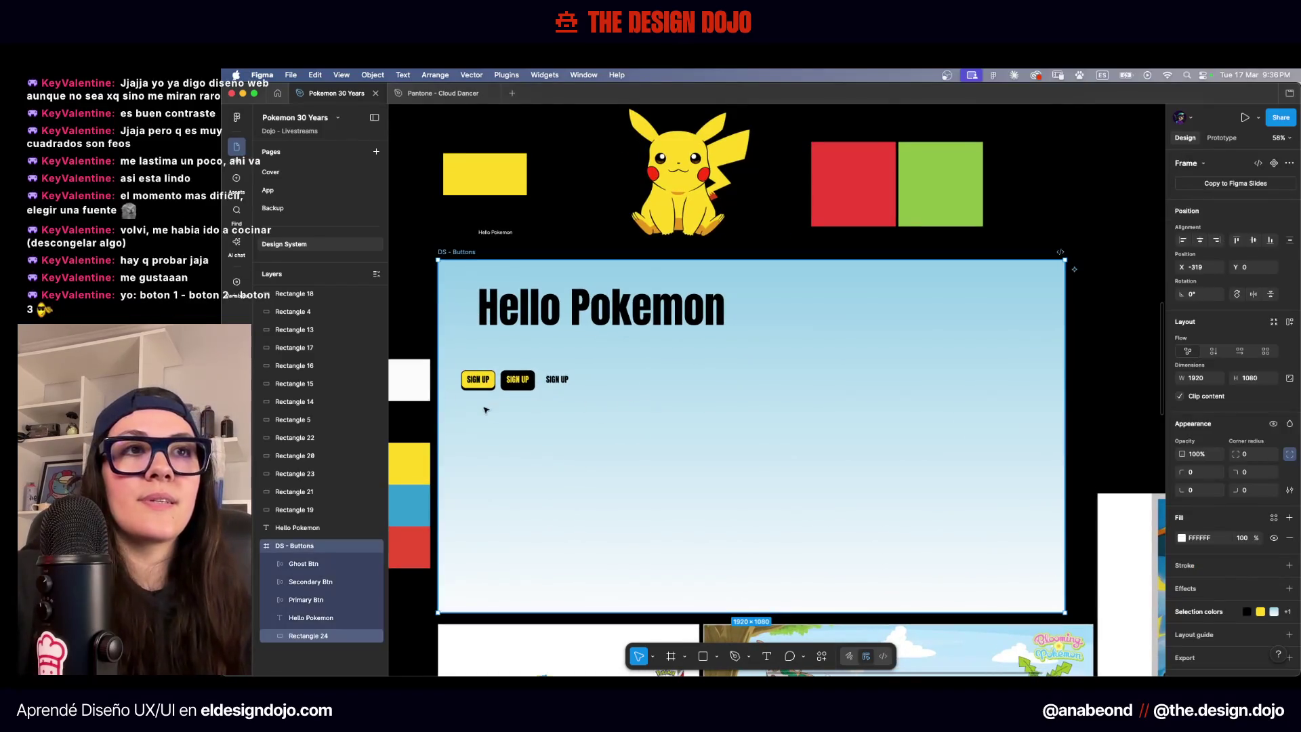
click(338, 635)
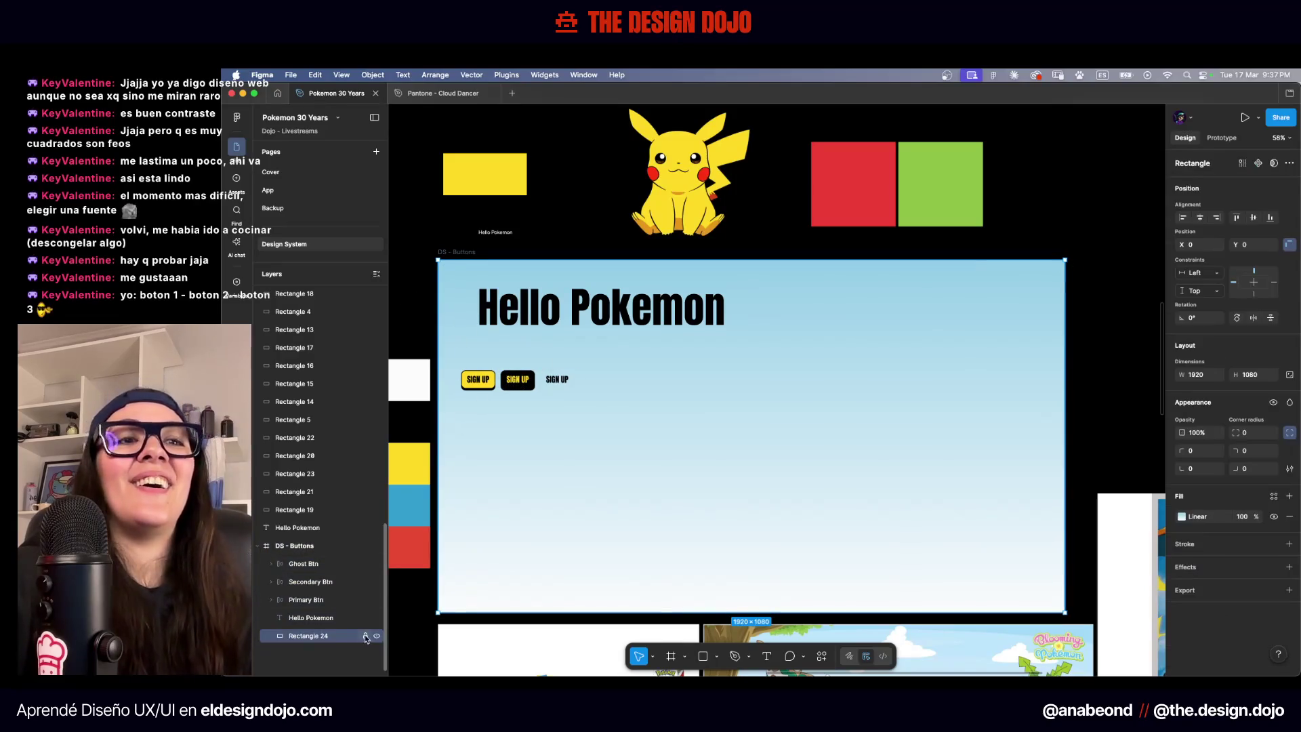
click(366, 635)
click(520, 413)
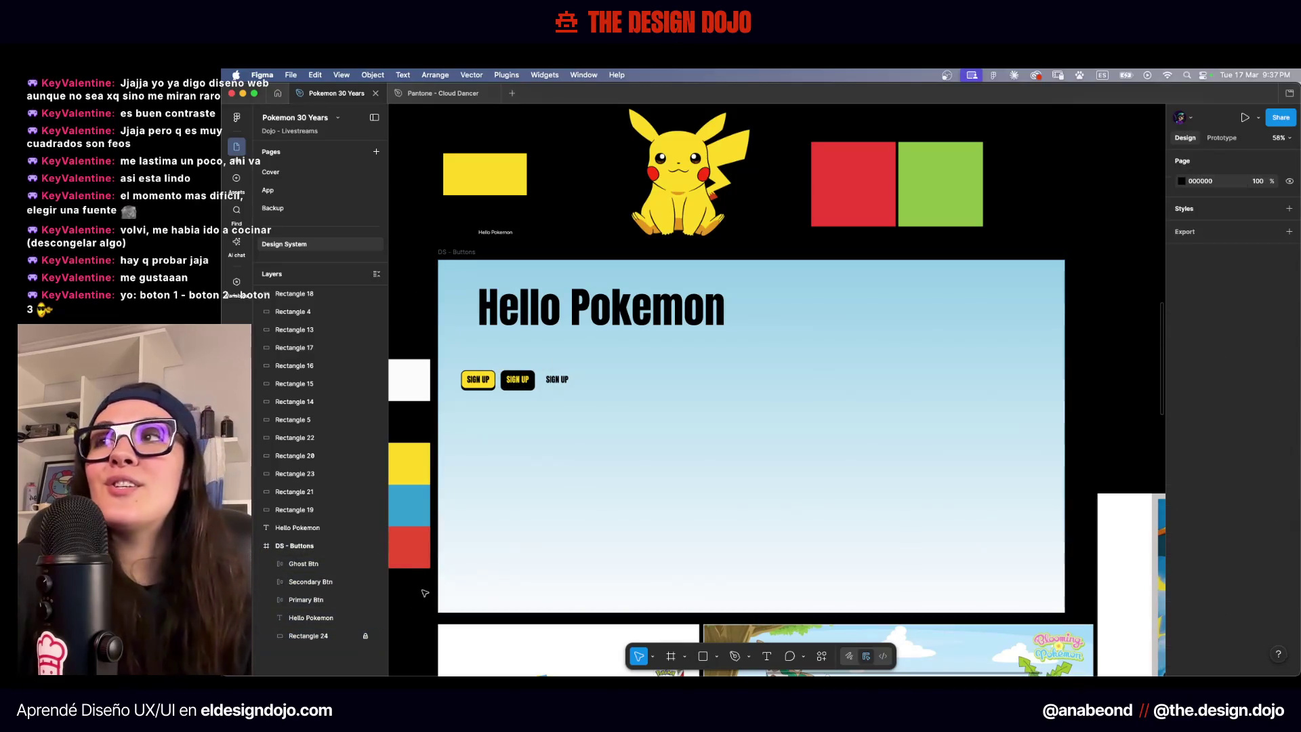
Nudge the Hello Pokemon heading slightly left and move the three SIGN UP buttons down
scroll(501, 416, up, 5)
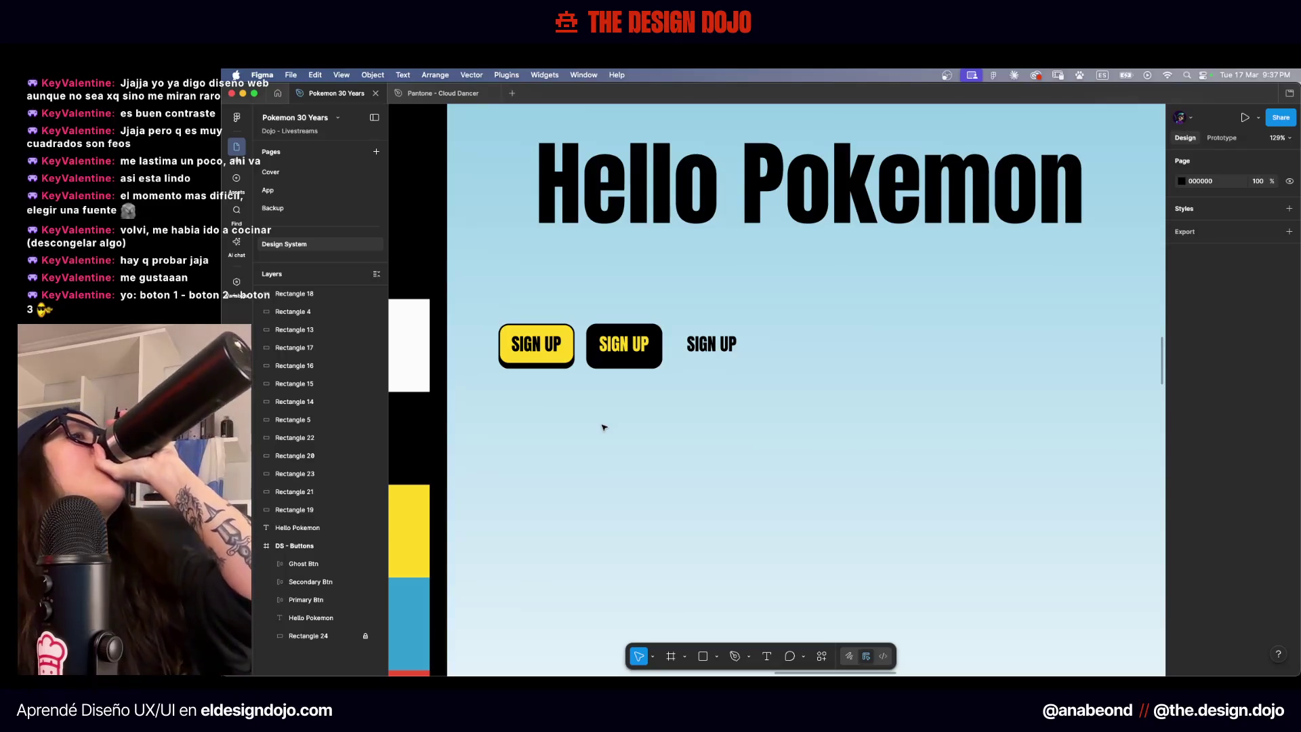
scroll(604, 427, down, 5)
drag(680, 378, 616, 343)
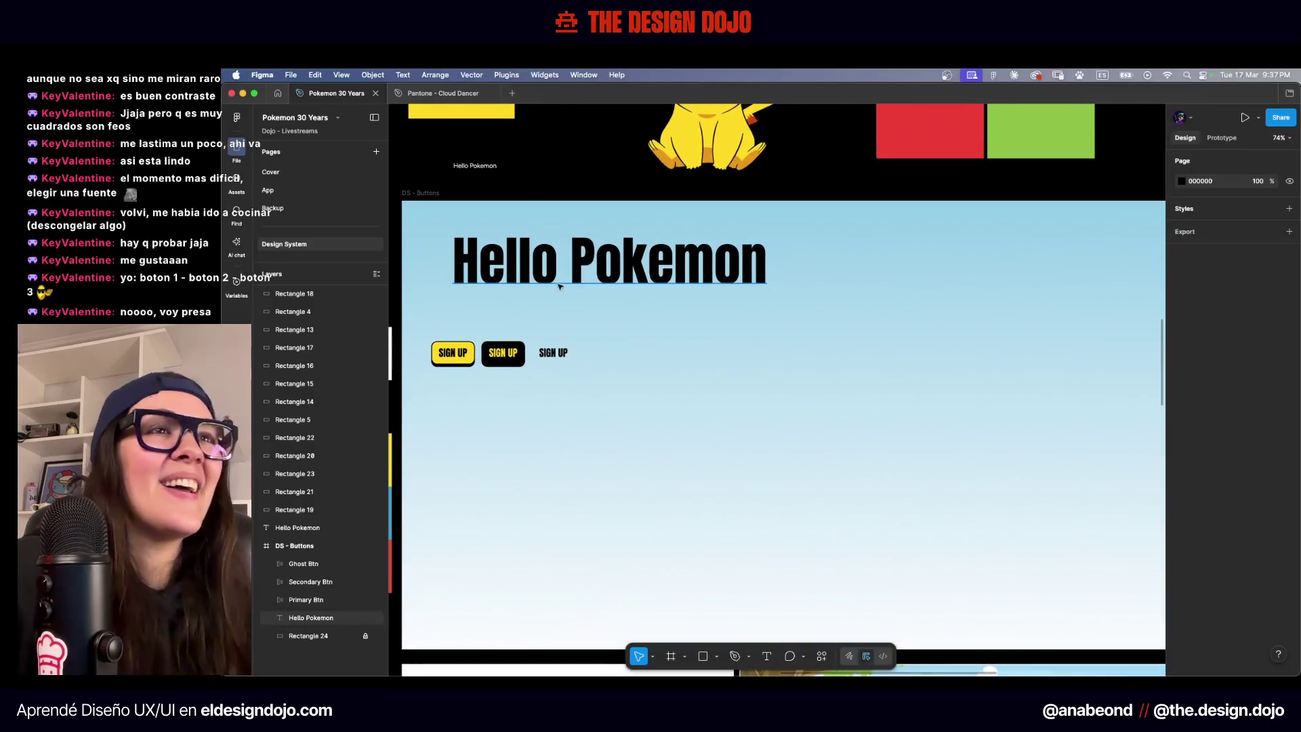
drag(552, 278, 530, 278)
mouse_move(657, 306)
mouse_down()
mouse_move(477, 380)
mouse_move(481, 420)
mouse_move(609, 363)
mouse_up()
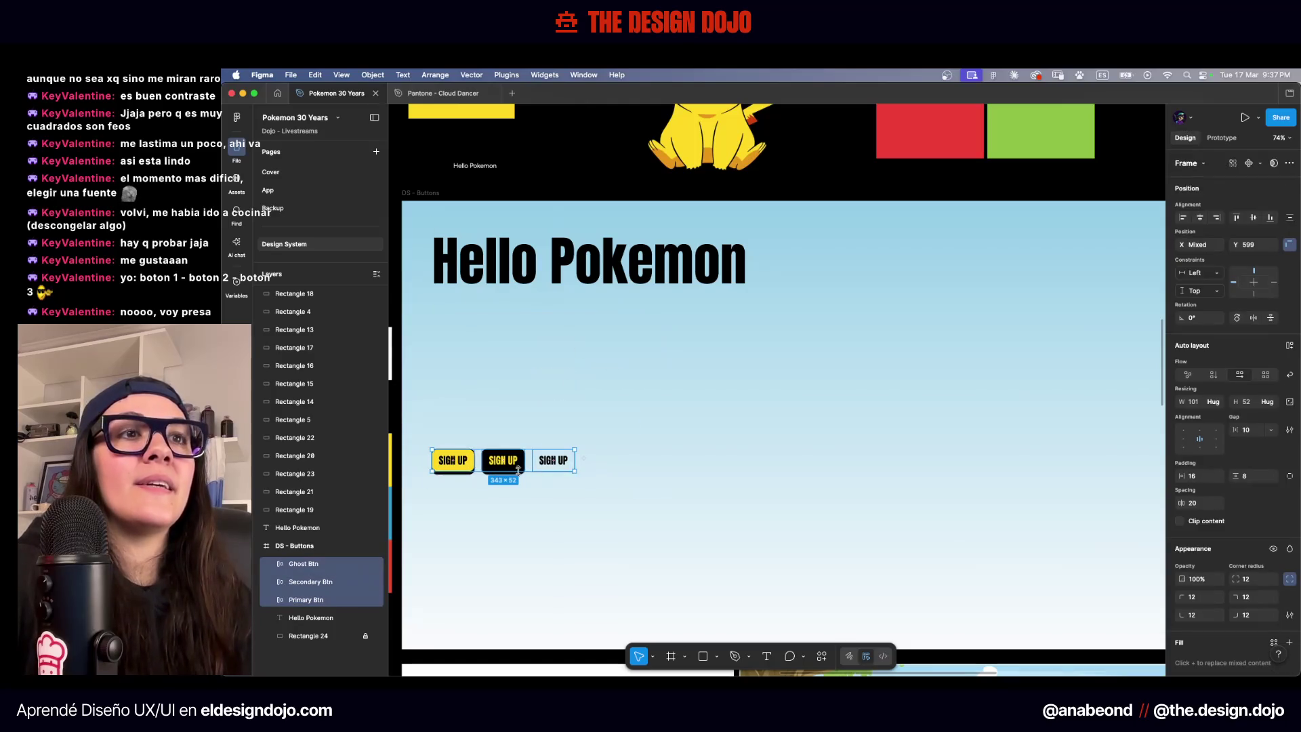
Move the three SIGN UP buttons further down the DS - Buttons frame
drag(430, 421, 774, 392)
click(774, 392)
click(743, 264)
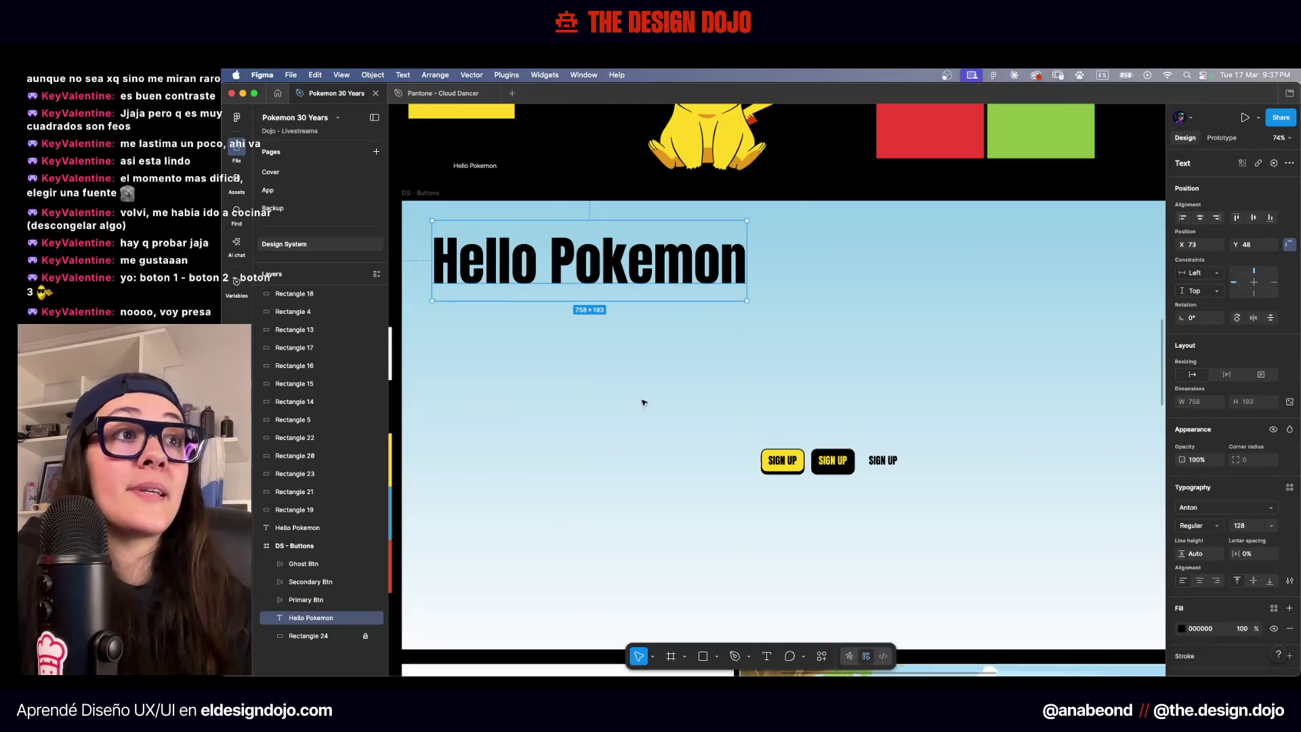
Change the Hello Pokemon heading's font size from 128 to 64
click(1239, 525)
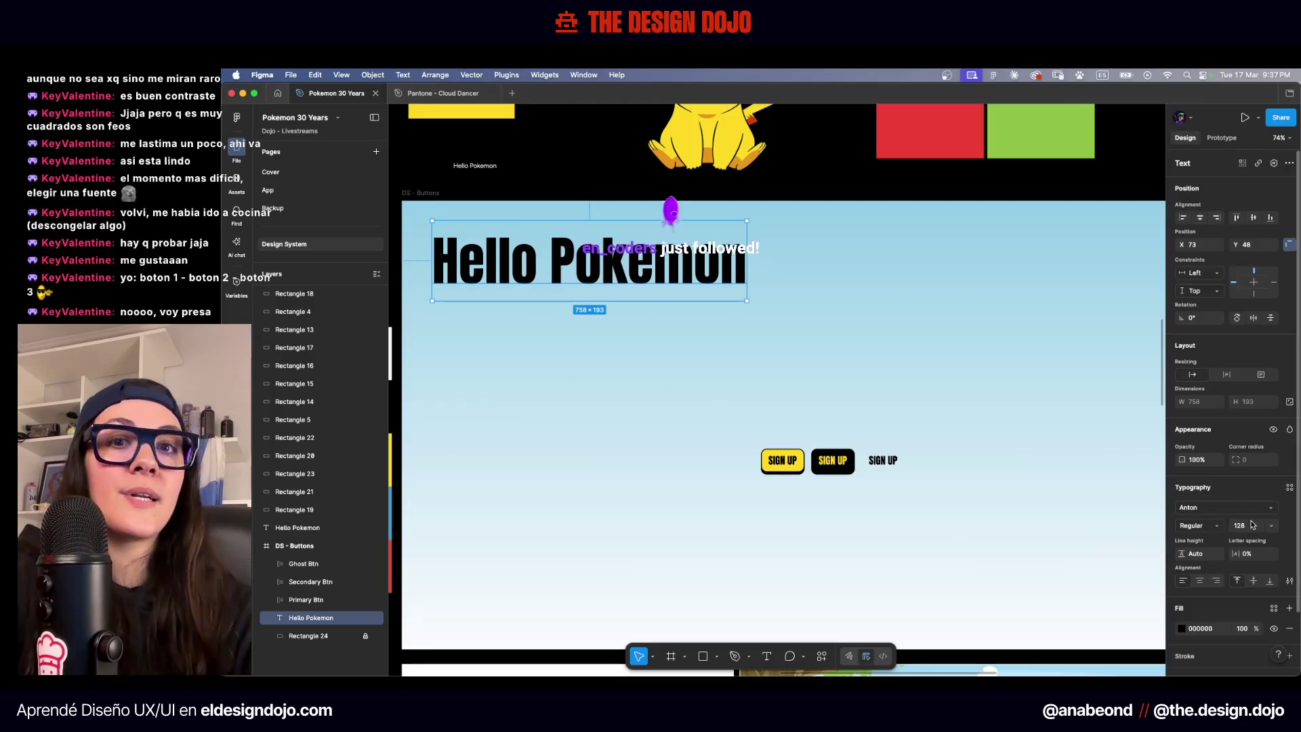
scroll(1122, 543, up, 2)
scroll(1122, 543, right, 1)
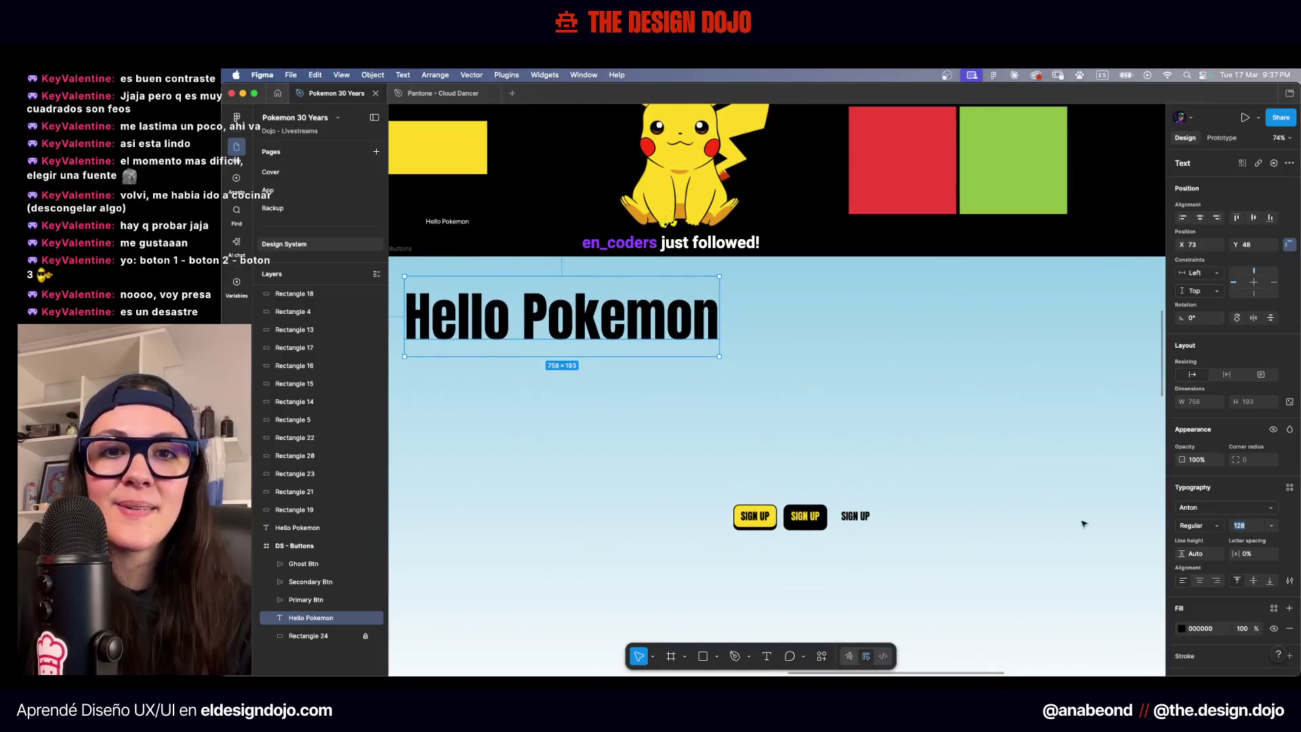
scroll(1071, 500, down, 5)
scroll(1071, 500, right, 2)
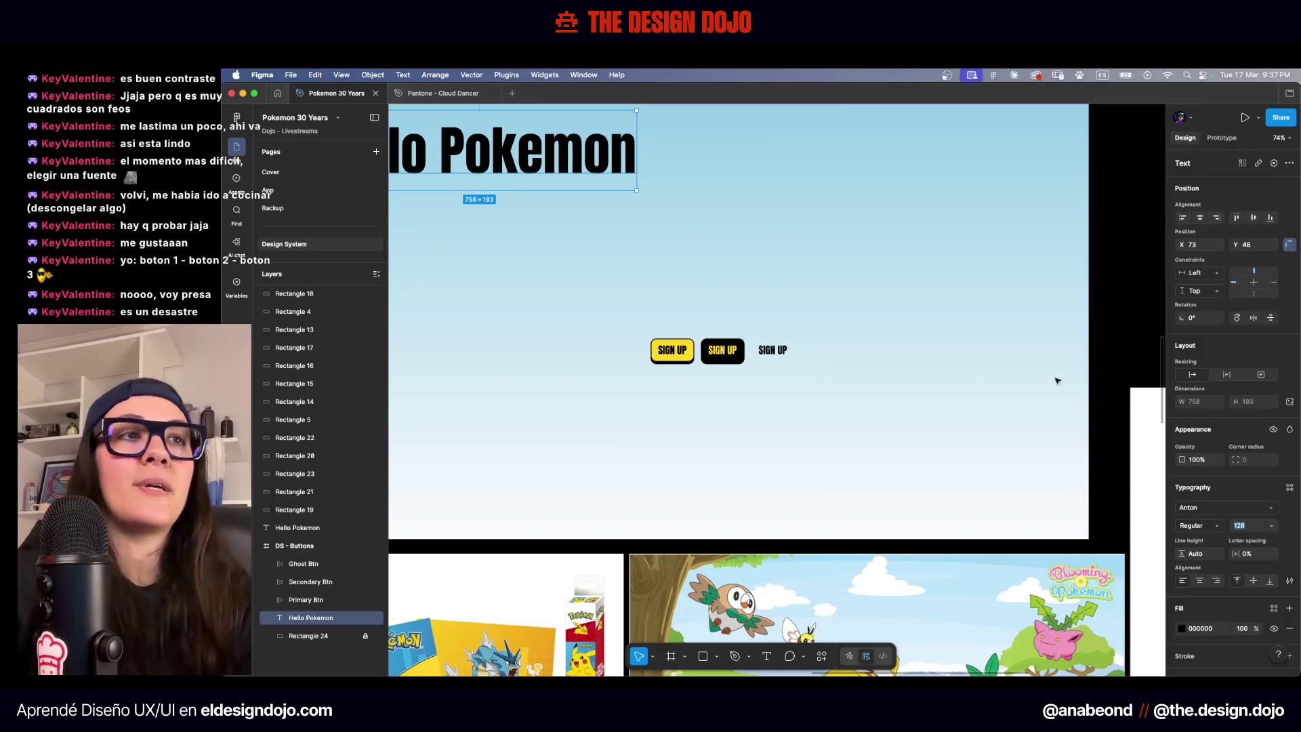
click(702, 212)
scroll(701, 212, up, 3)
scroll(701, 212, left, 2)
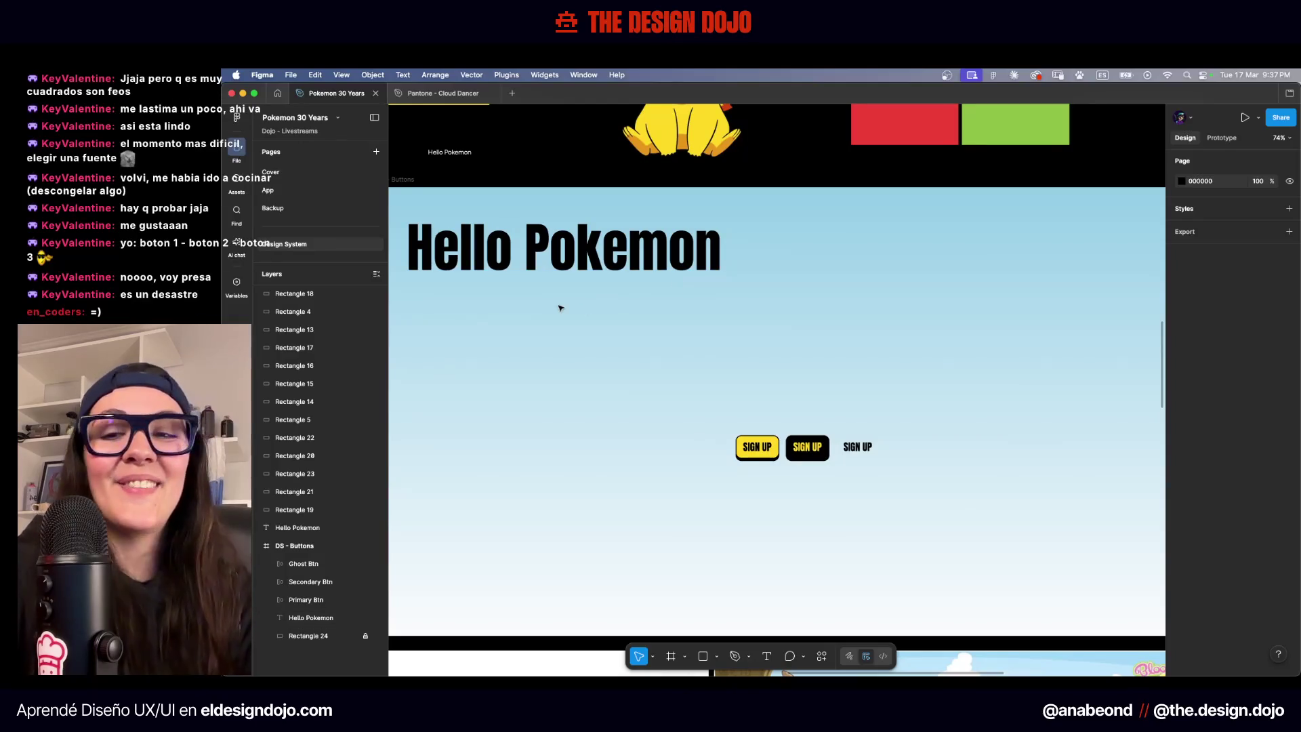
scroll(561, 308, left, 2)
scroll(561, 308, up, 1)
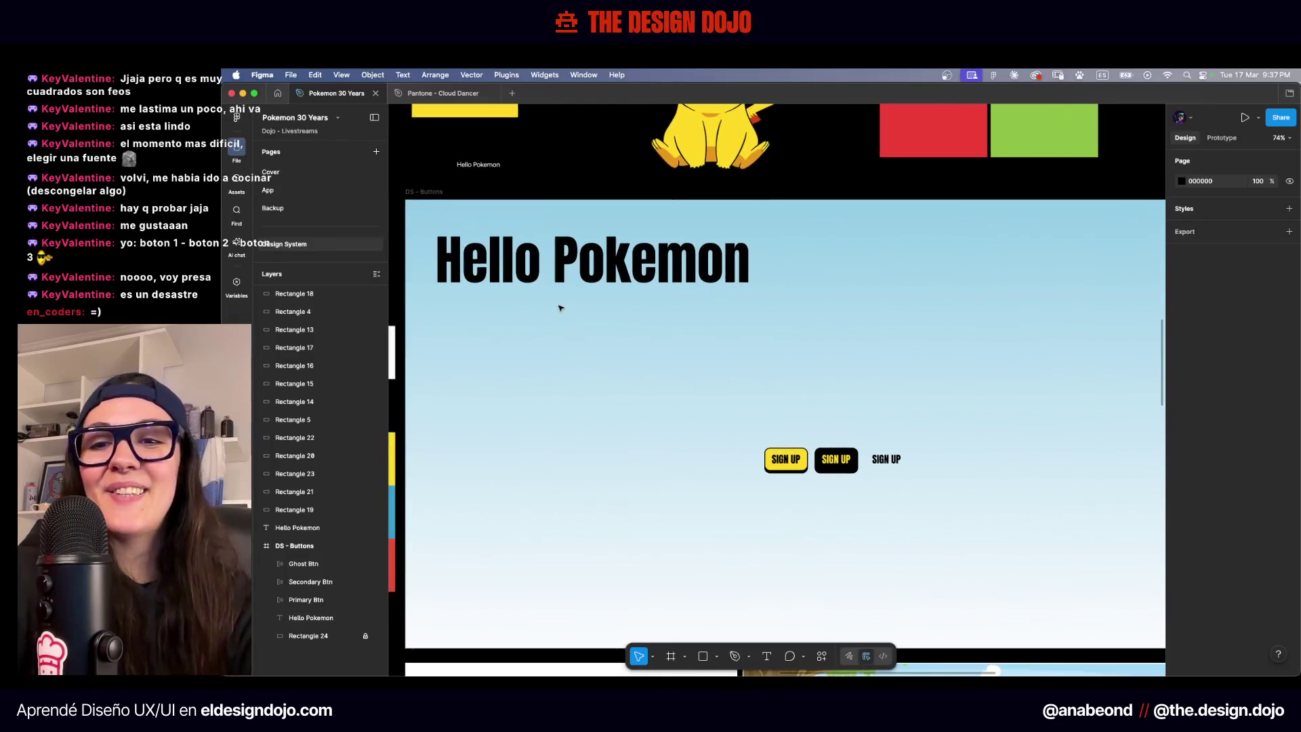
click(637, 254)
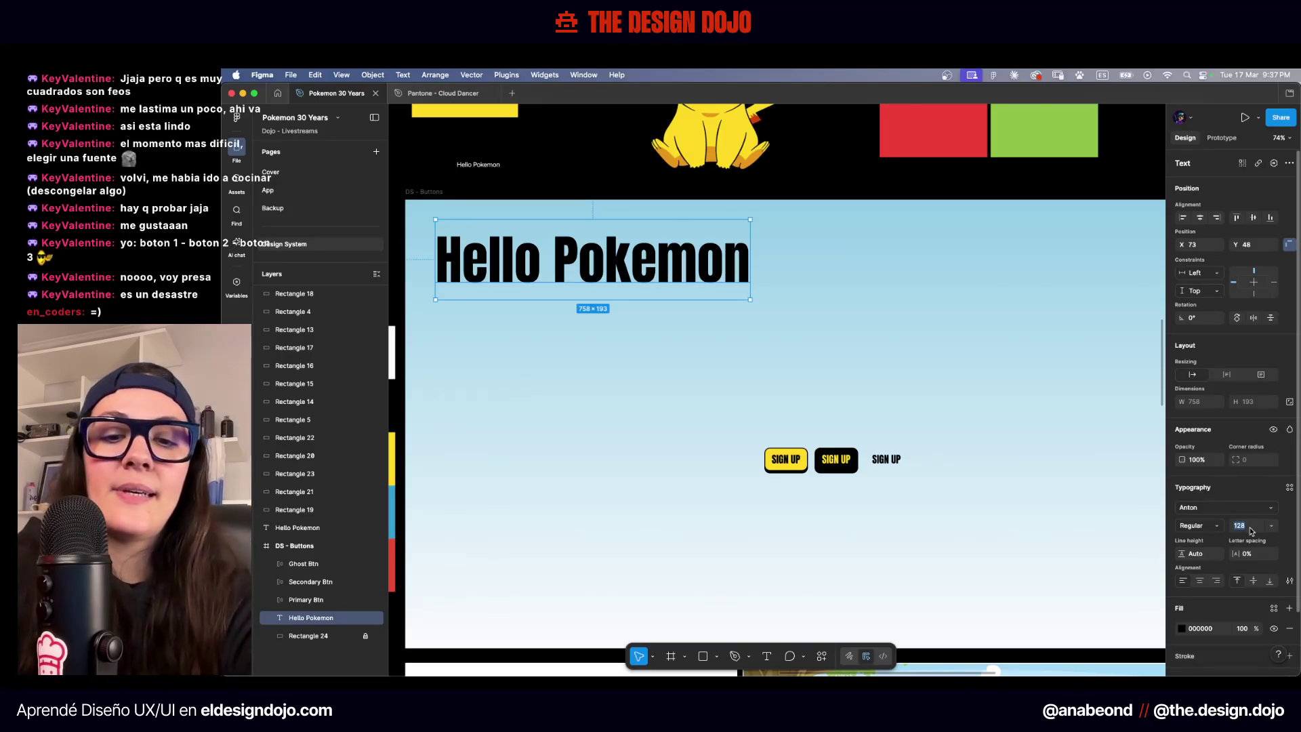
key(Return)
Move the 64 px heading down and right inside the DS - Buttons frame
scroll(795, 394, up, 2)
scroll(795, 394, left, 2)
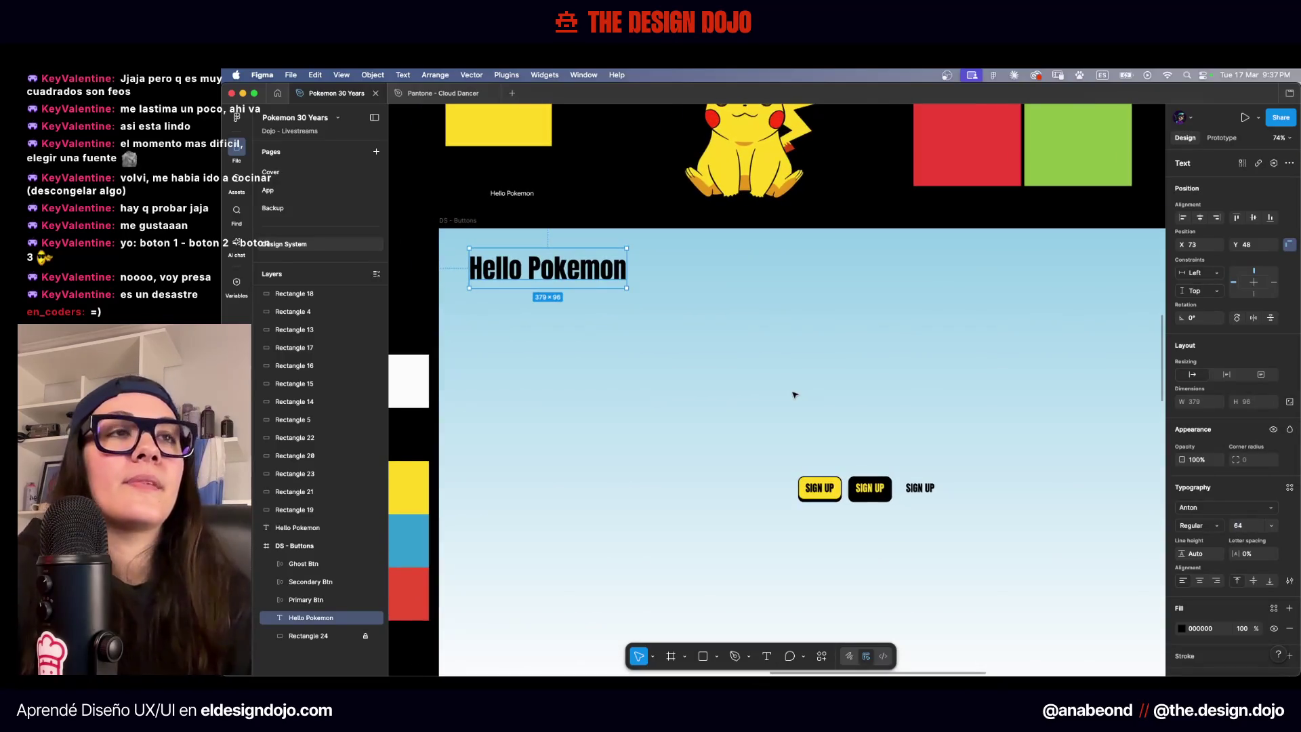
drag(569, 257, 637, 333)
scroll(746, 291, down, 1)
click(746, 291)
scroll(620, 346, up, 5)
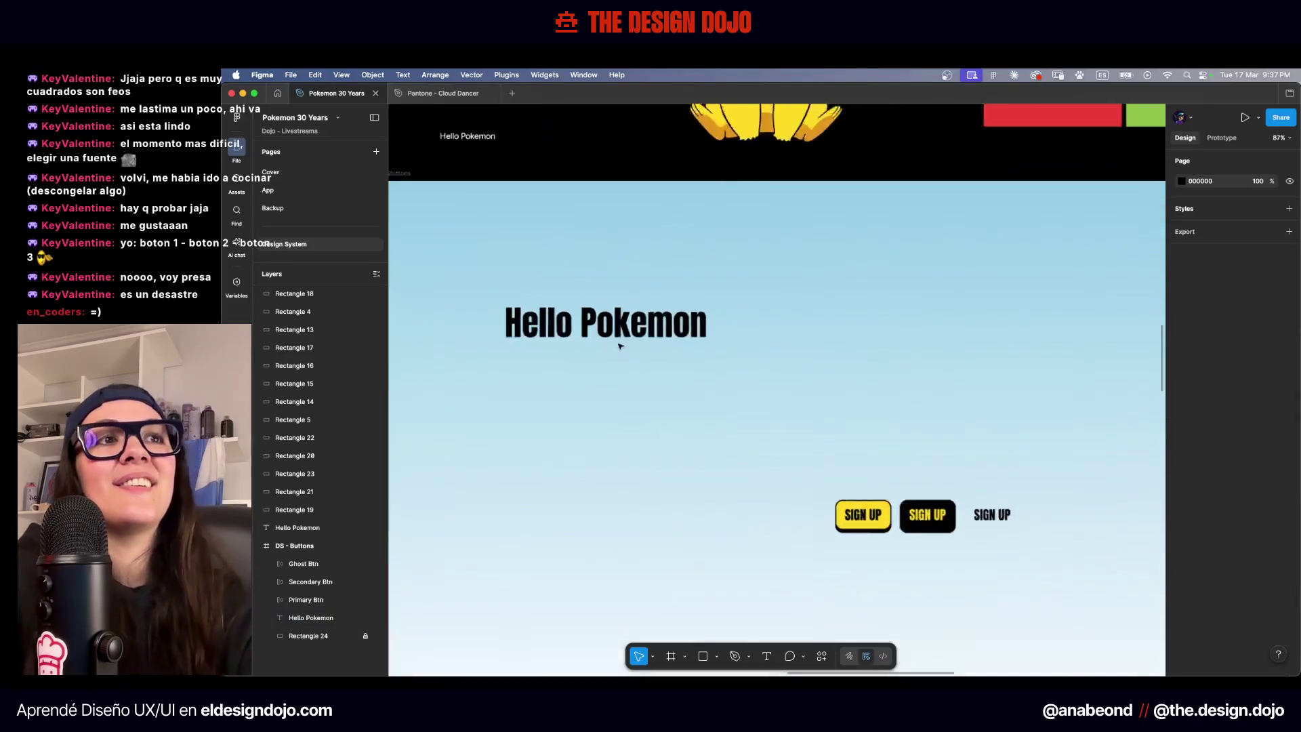
scroll(666, 290, down, 2)
click(665, 281)
key(alt+l)
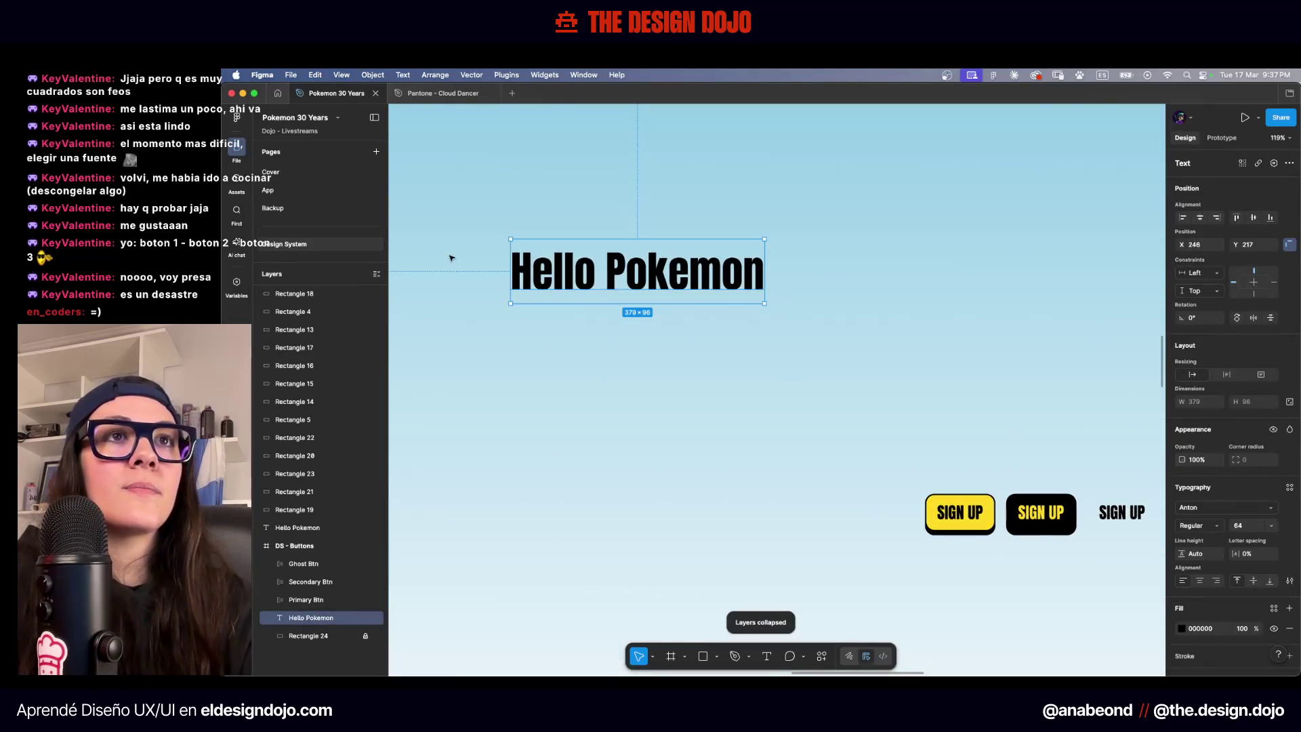
click(450, 255)
scroll(471, 249, down, 5)
scroll(567, 261, up, 2)
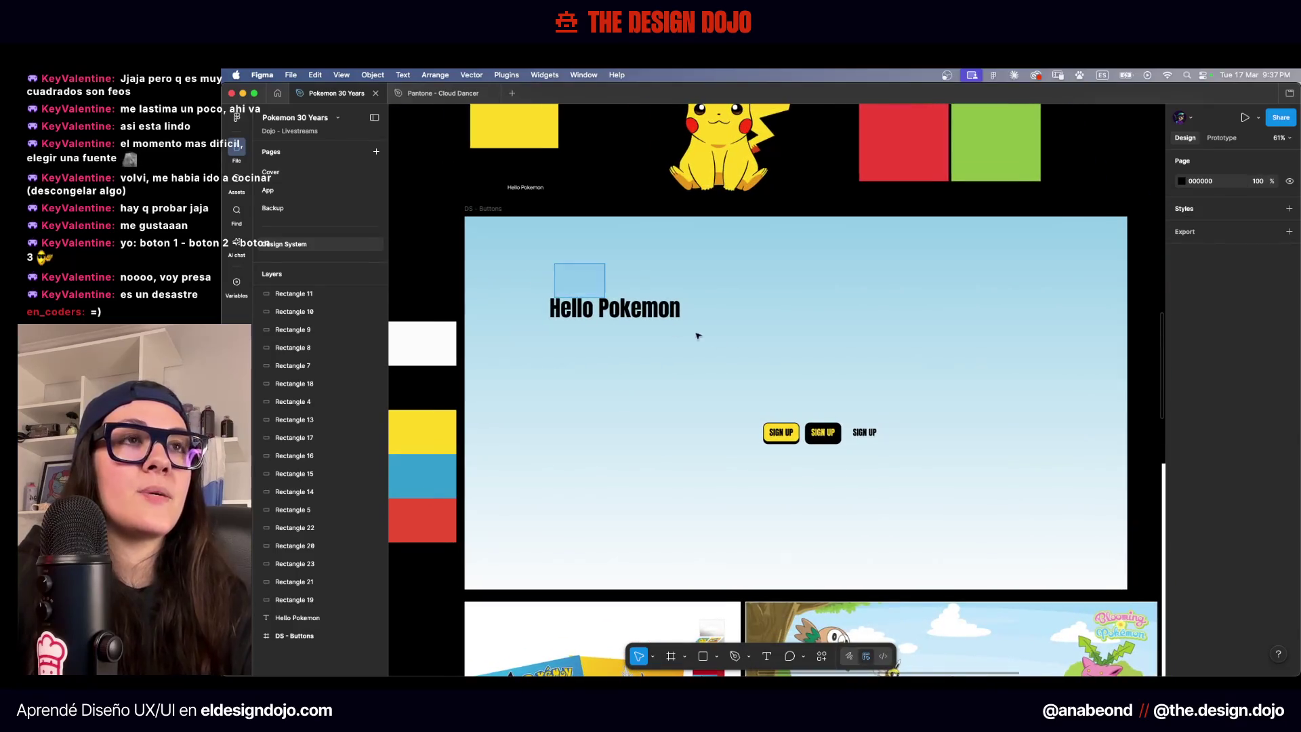
Duplicate the heading directly below and set the copy to 48 px
click(596, 308)
scroll(583, 271, up, 3)
drag(582, 256, 583, 305)
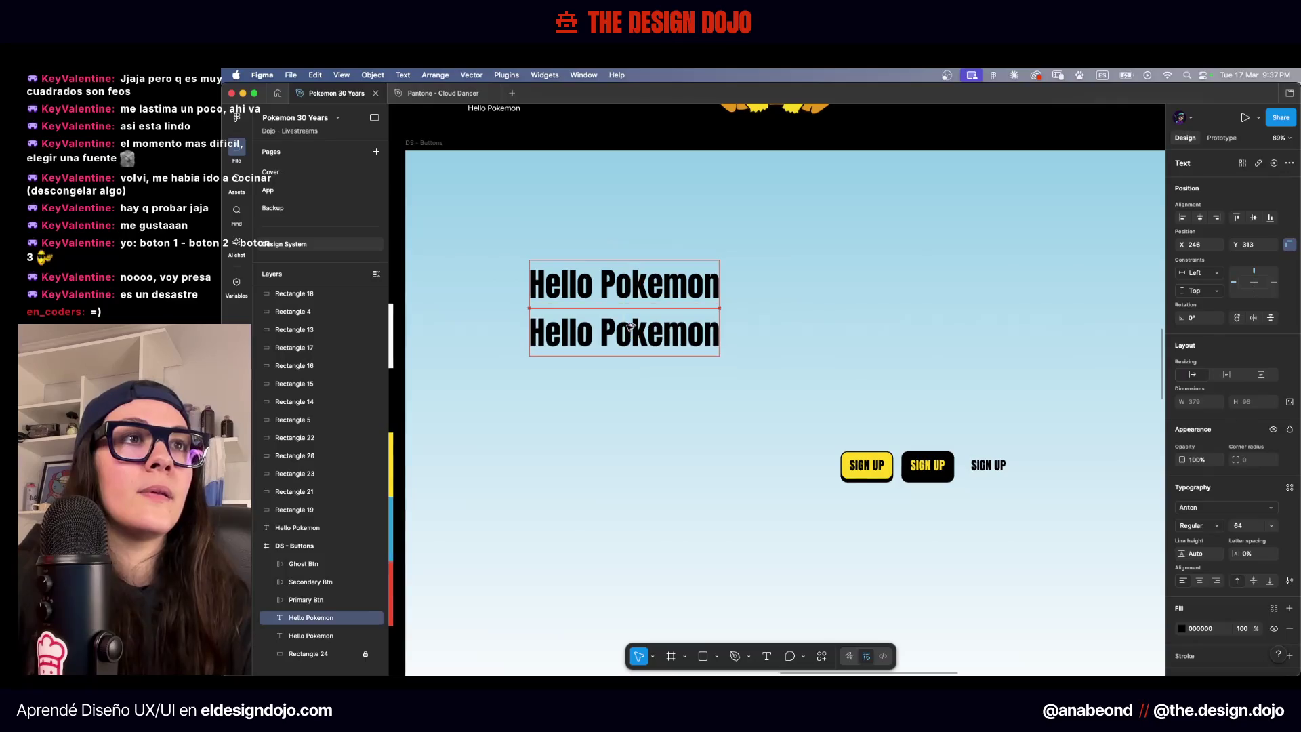
click(1232, 508)
click(1250, 530)
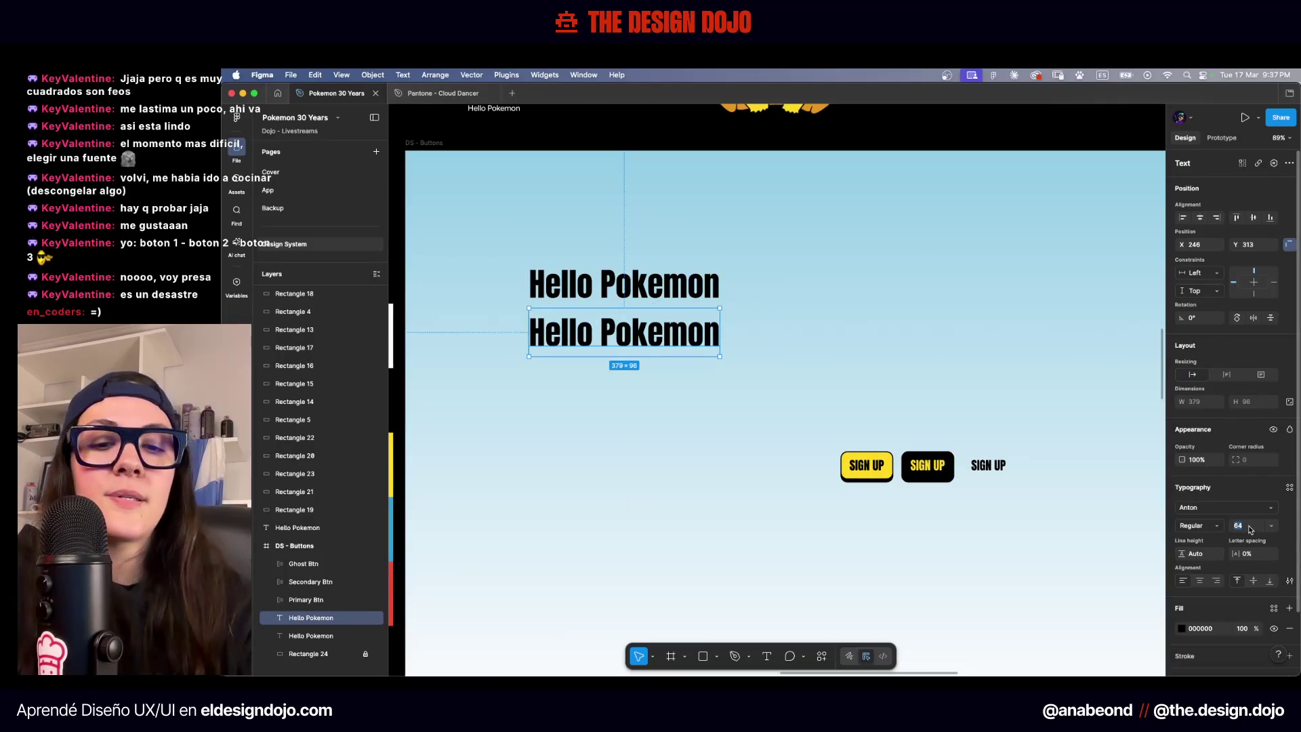
text(48)
key(Return)
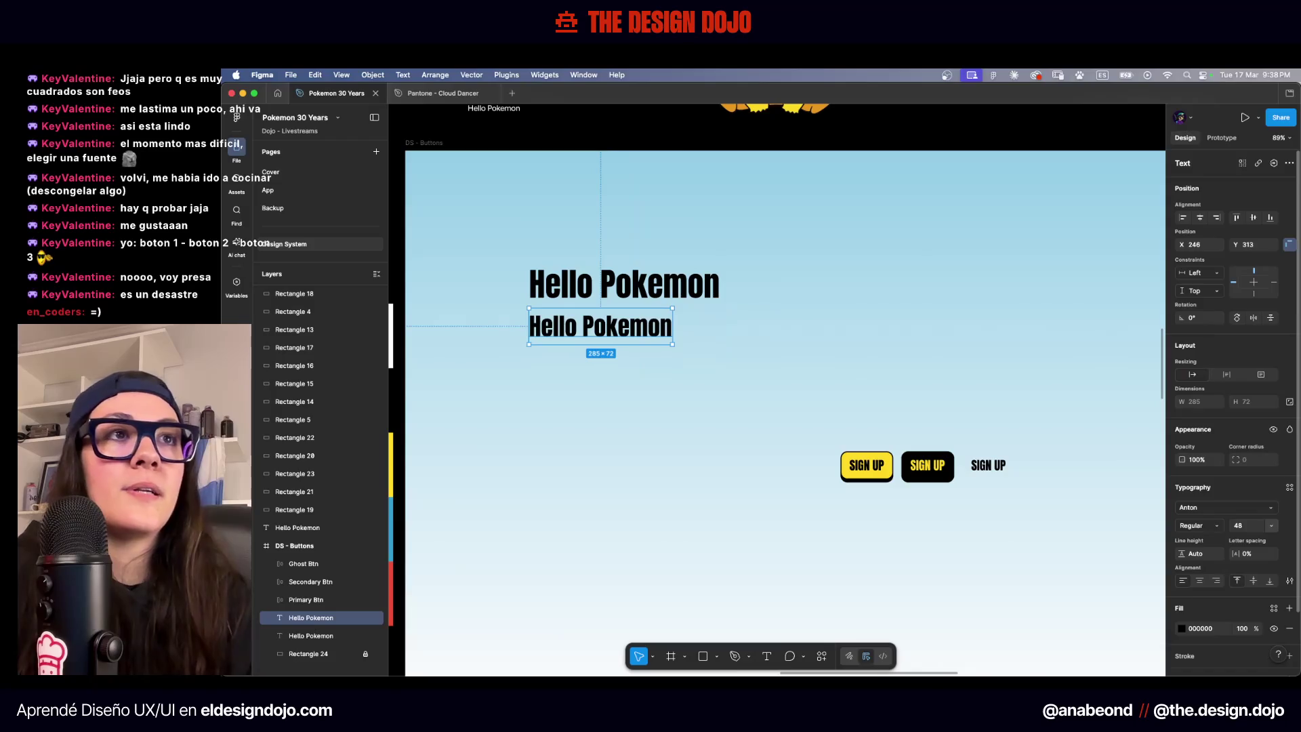
scroll(744, 334, up, 3)
Add two more copies below, sized 32 and 24 px
mouse_move(657, 354)
mouse_down()
mouse_move(662, 417)
mouse_move(663, 403)
mouse_up()
click(822, 385)
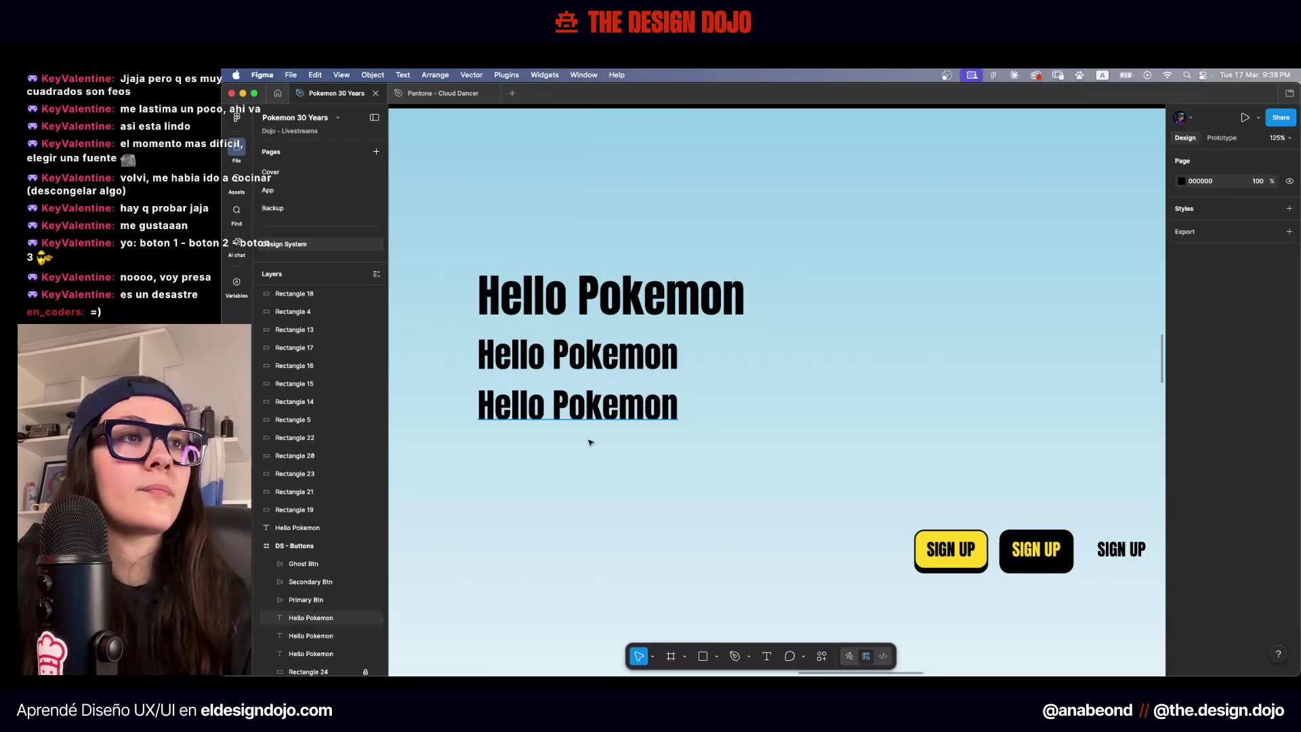
click(650, 416)
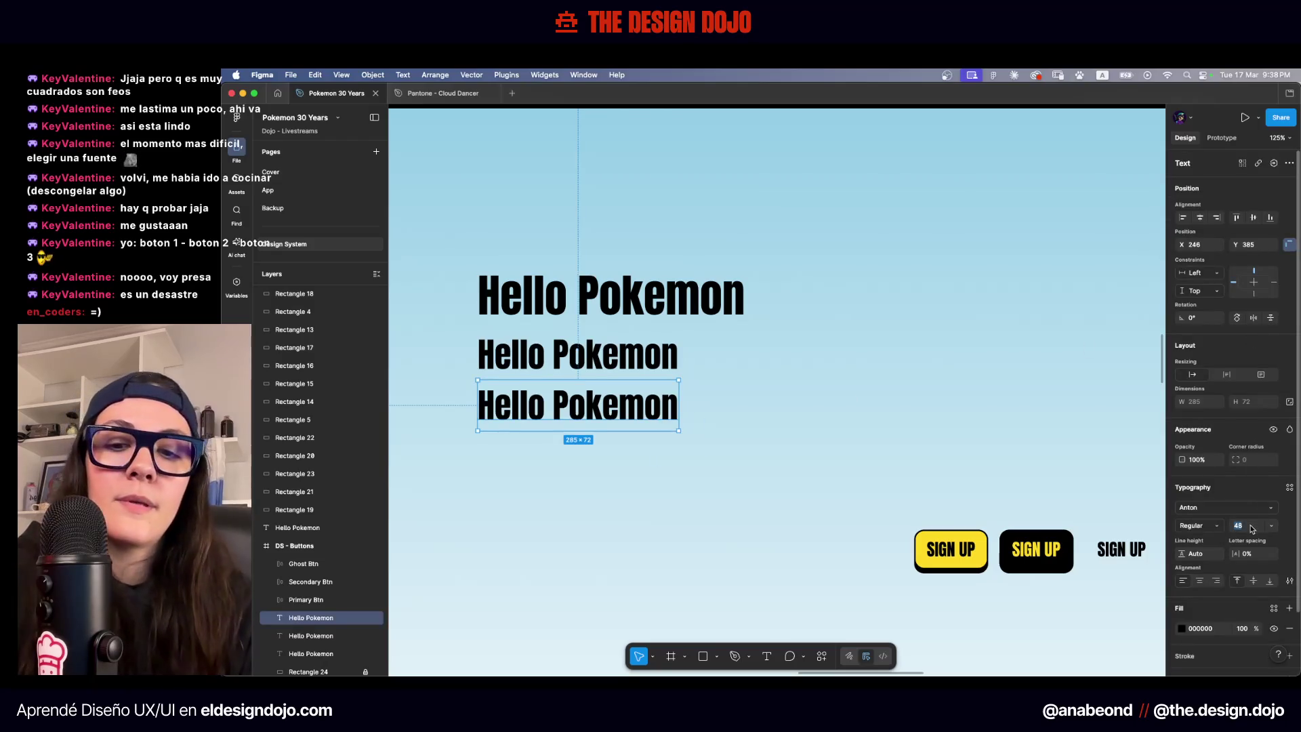
text(32)
key(Return)
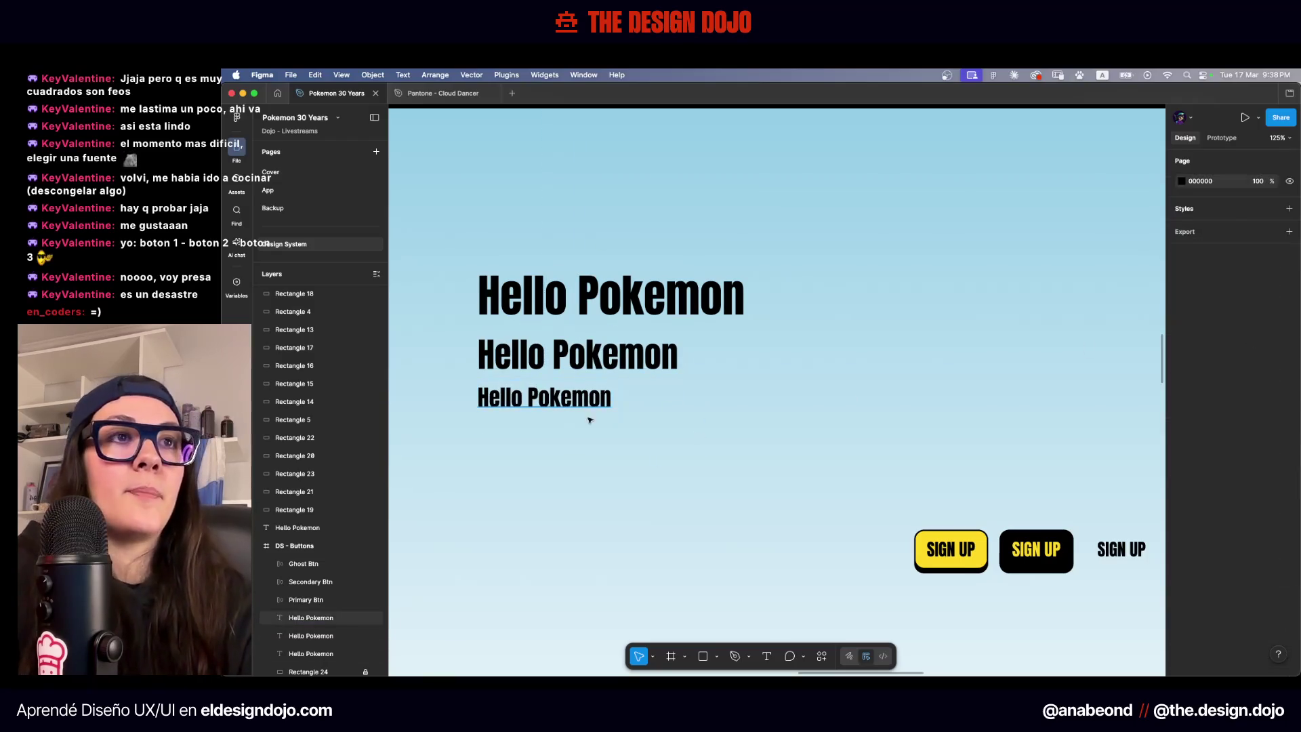
drag(590, 413, 594, 444)
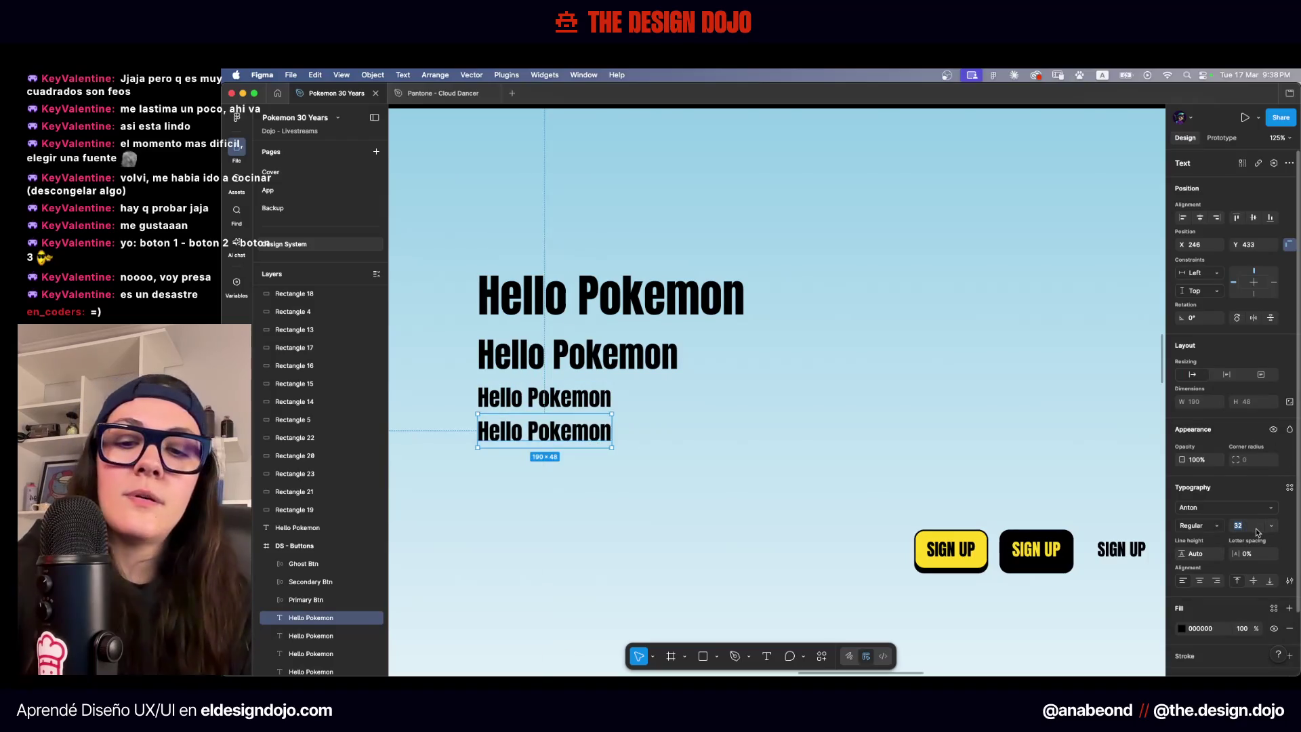
key(Return)
Add a 16 px copy beneath the 24 px line
drag(551, 438, 551, 469)
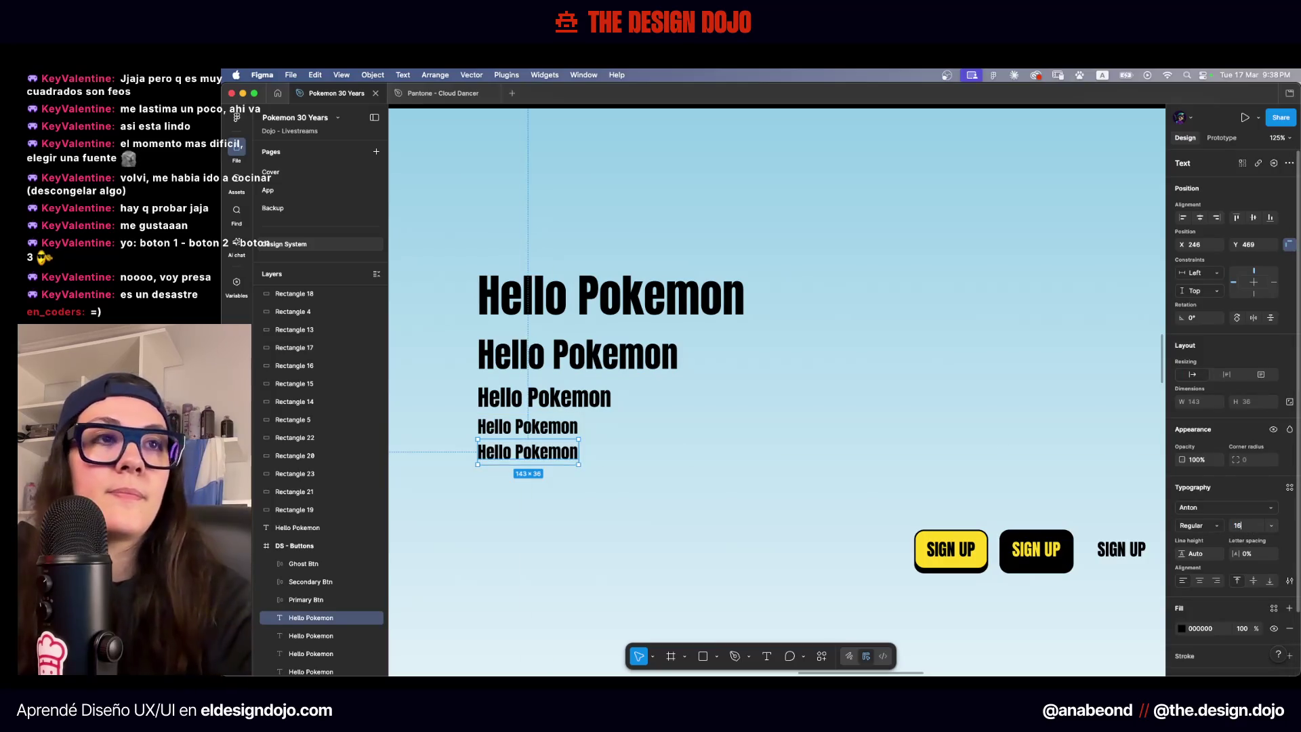
key(Return)
click(636, 456)
scroll(656, 401, down, 2)
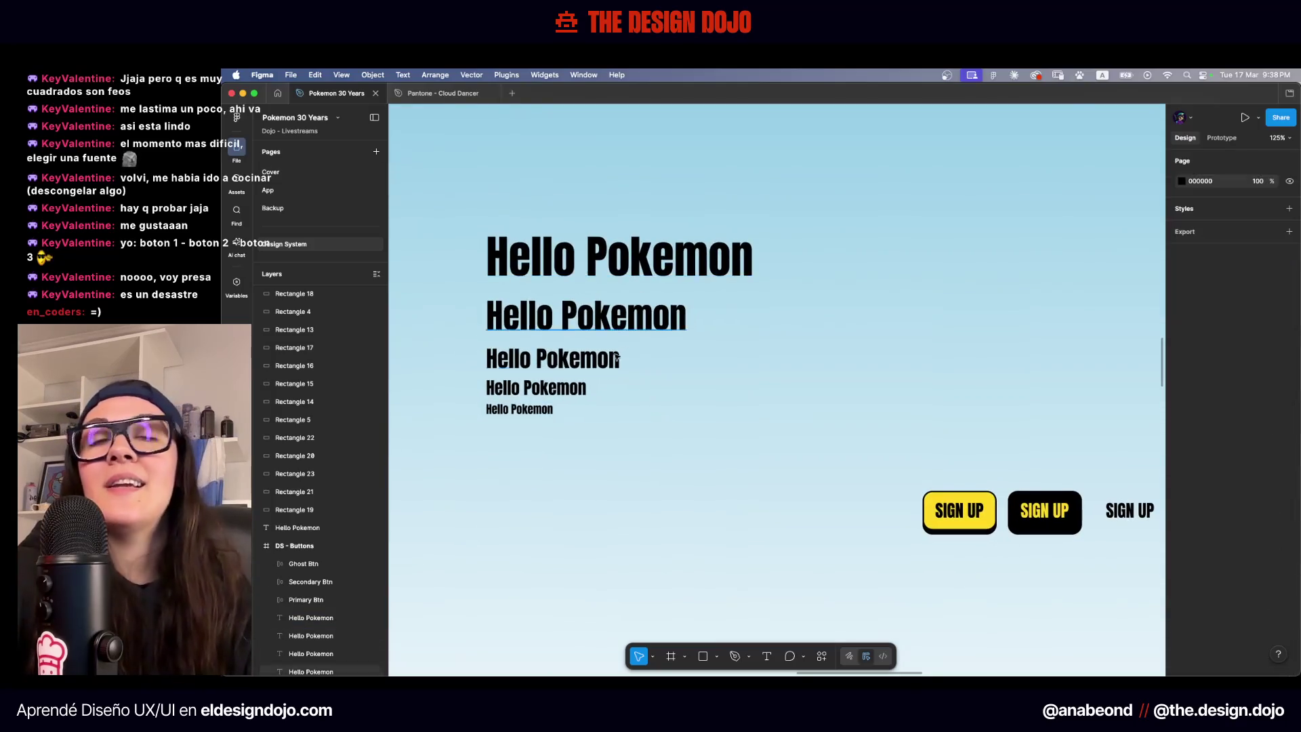
scroll(609, 407, up, 5)
drag(756, 379, 937, 419)
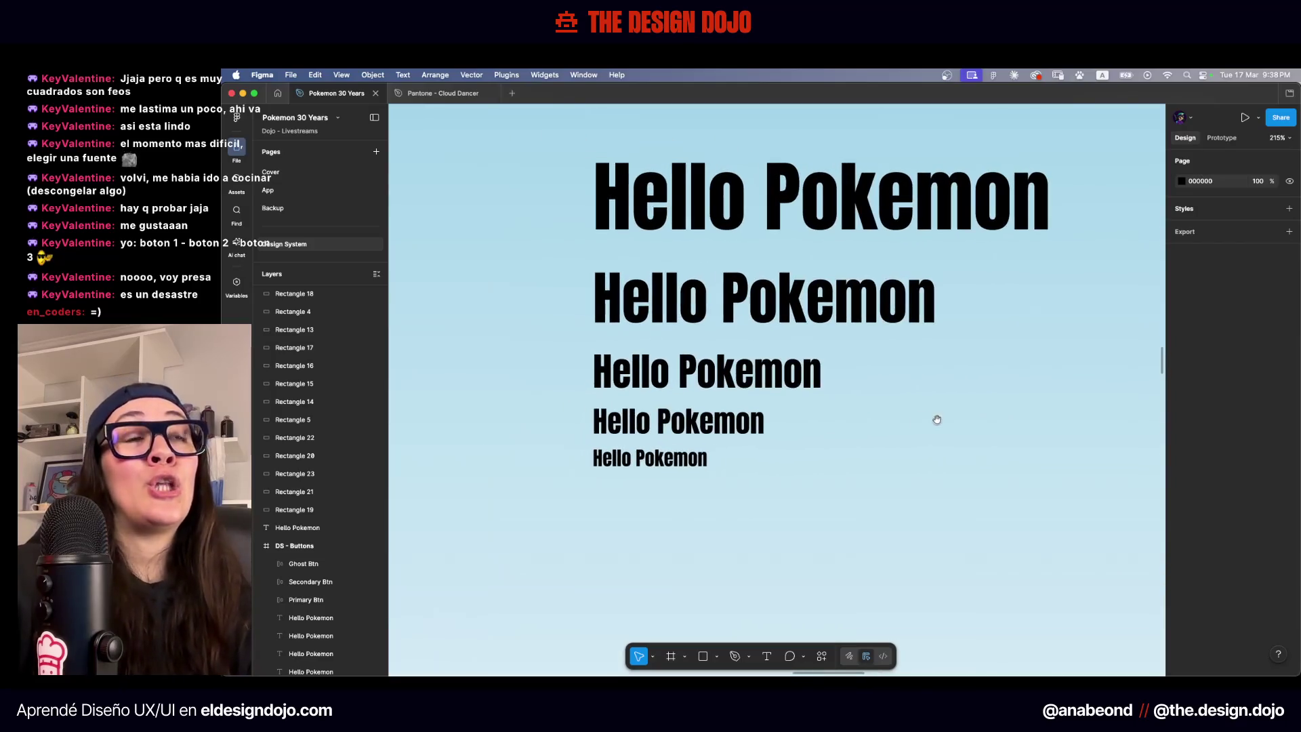
scroll(840, 433, right, 2)
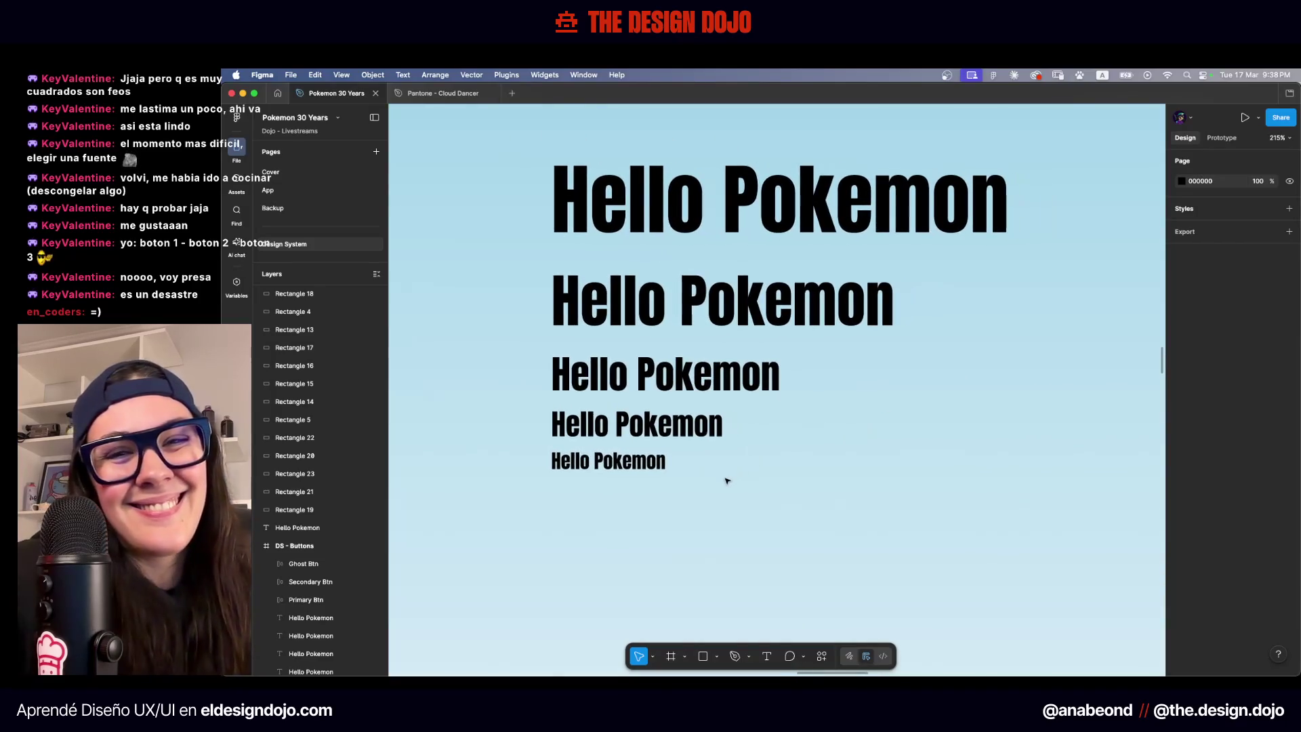
Finish the scale with 12 px and 10 px copies at the bottom
click(618, 474)
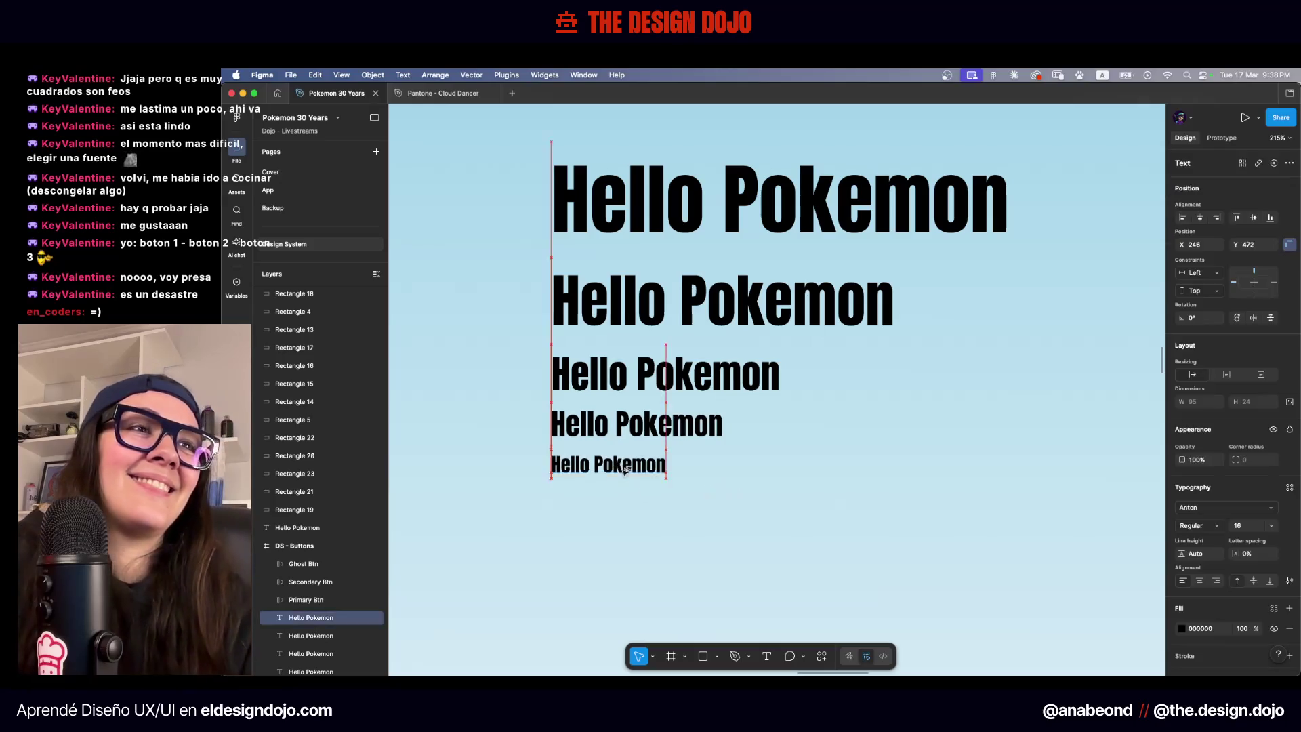
drag(619, 474, 630, 493)
key(Escape)
click(666, 501)
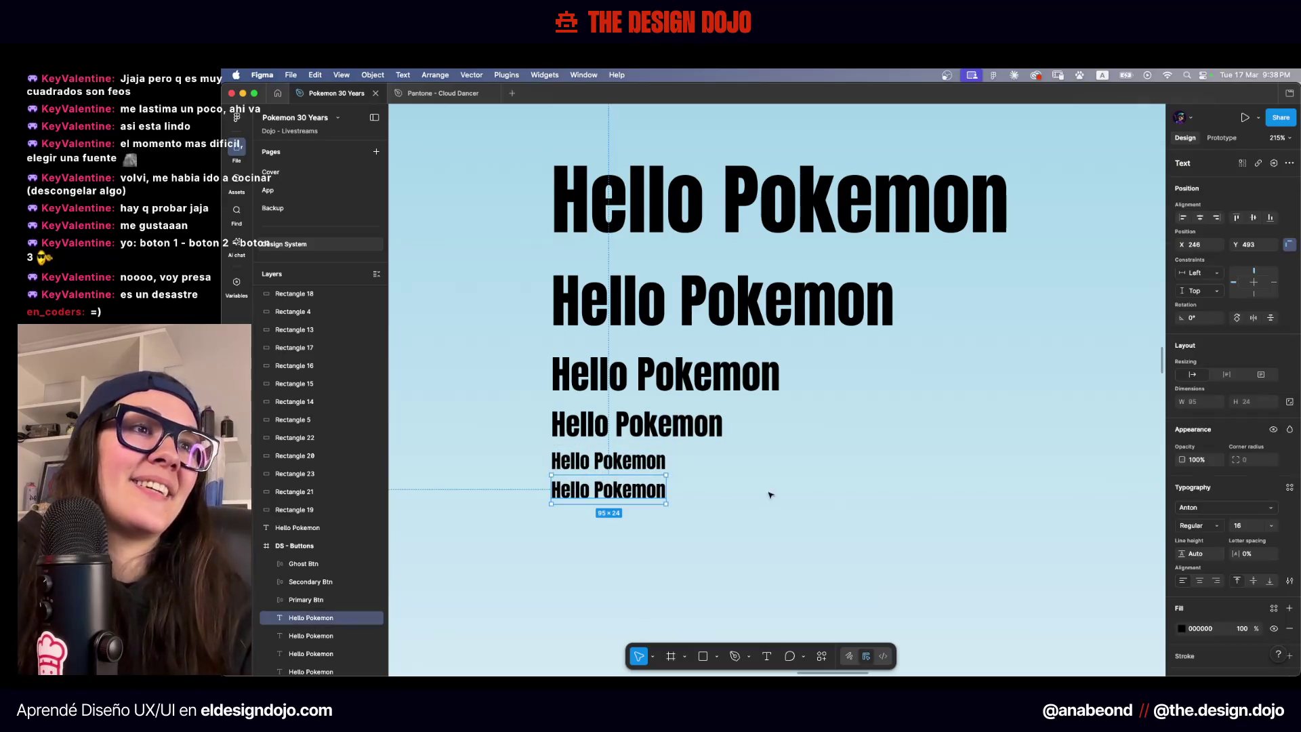
text(12)
key(Return)
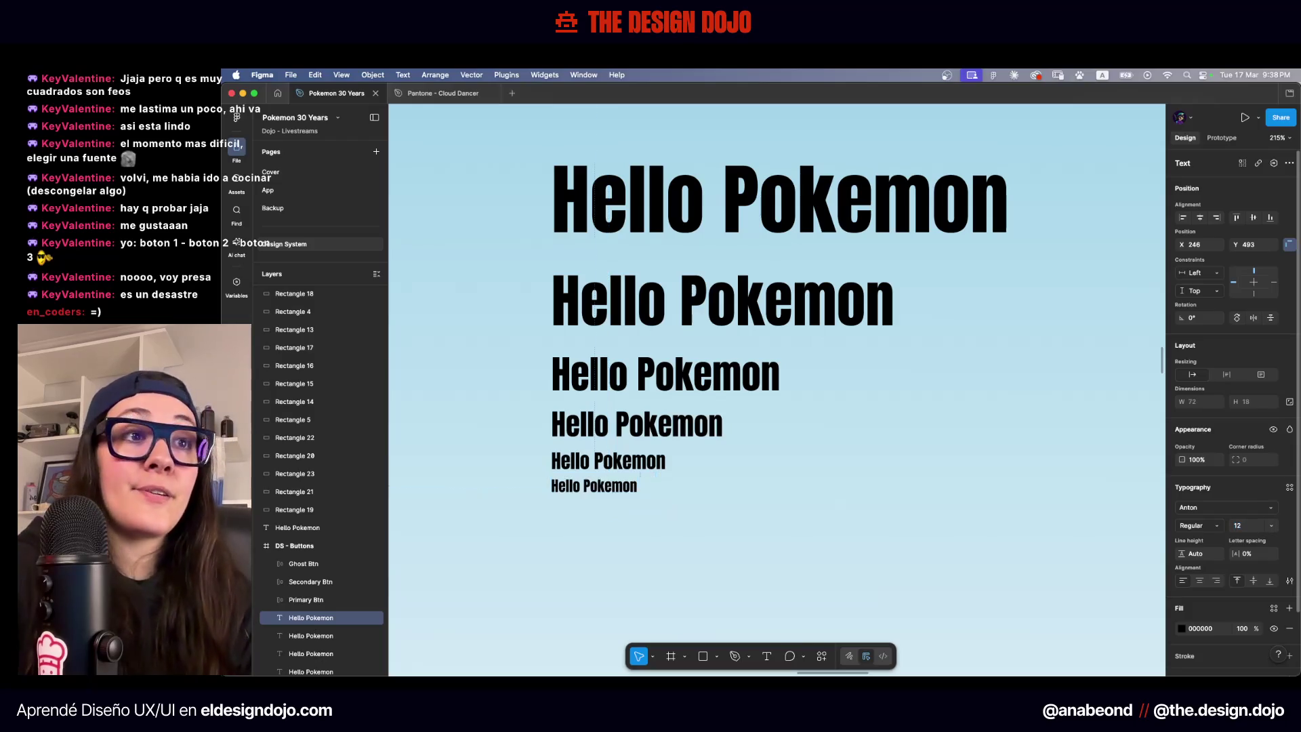
drag(617, 484, 617, 510)
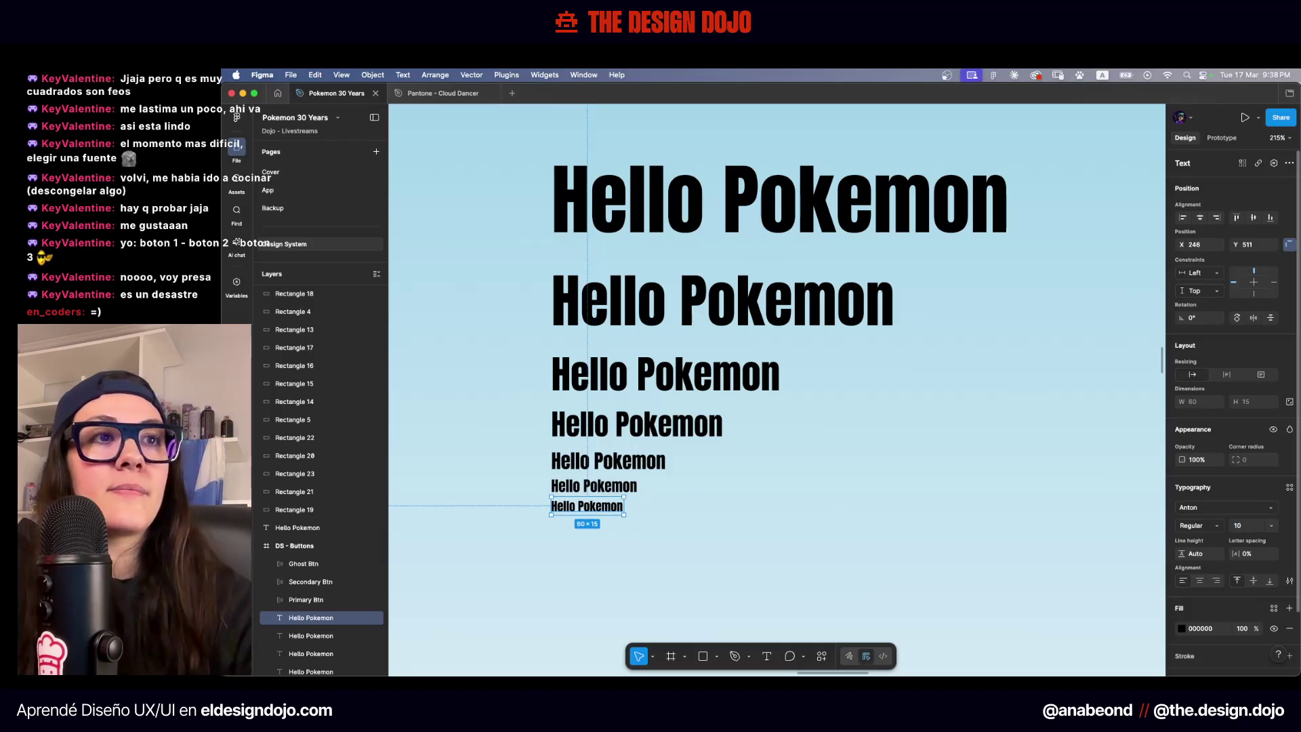
click(778, 521)
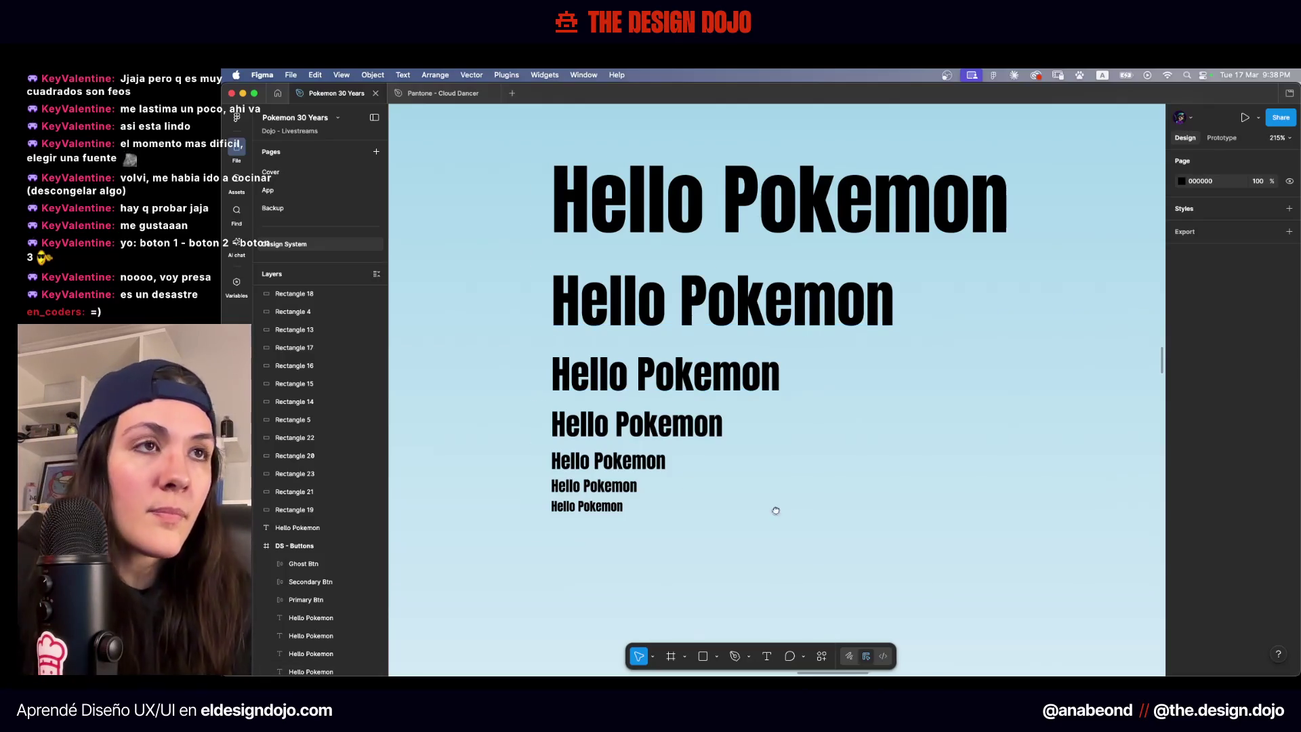
scroll(505, 473, up, 5)
drag(469, 492, 523, 497)
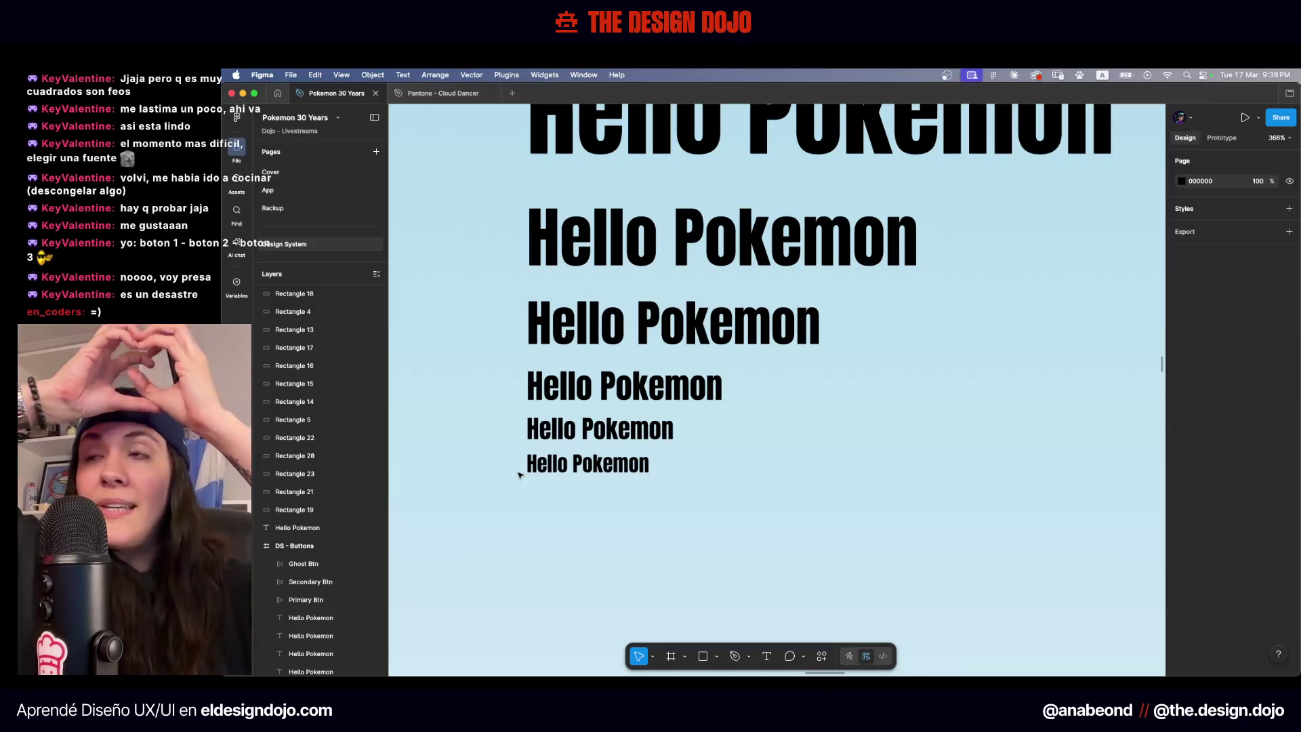
Zoom to 100% to review the seven-line Anton scale above the SIGN UP buttons
key(shift+0)
scroll(786, 451, right, 5)
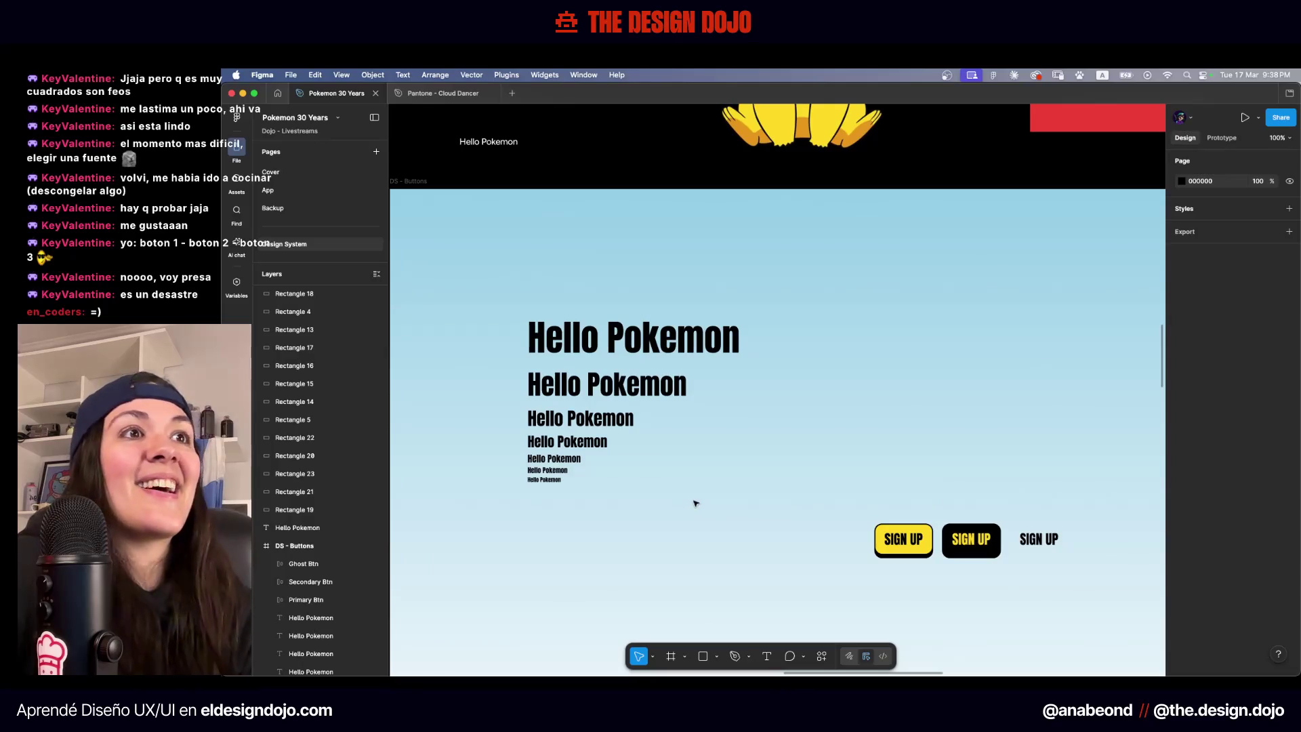
drag(845, 273, 732, 322)
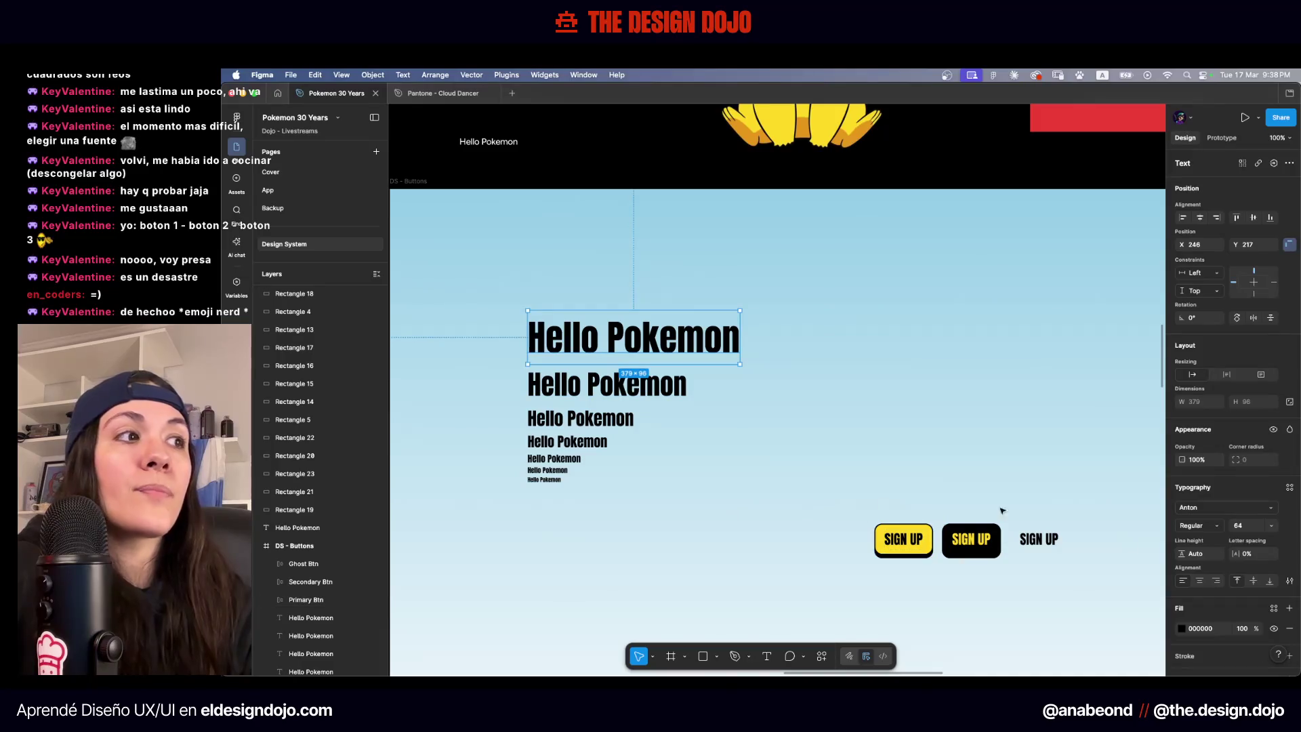
scroll(567, 505, up, 5)
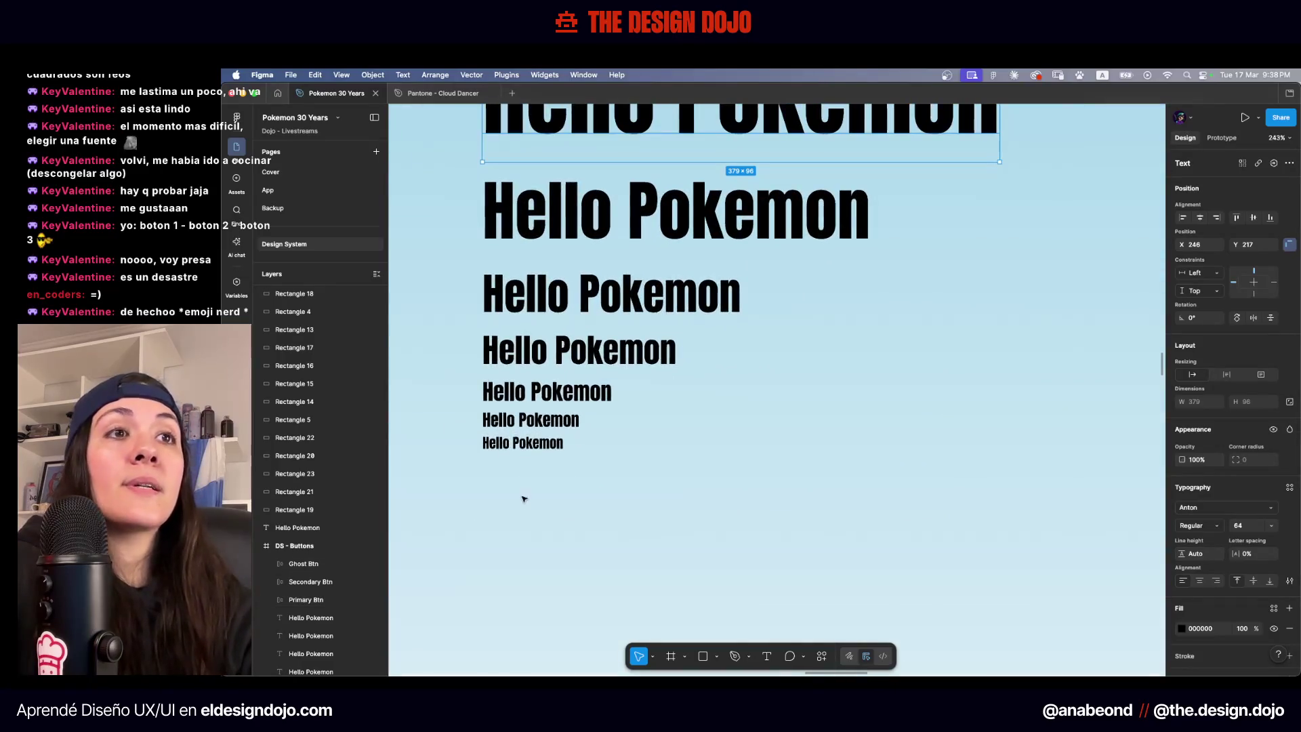
scroll(550, 510, down, 5)
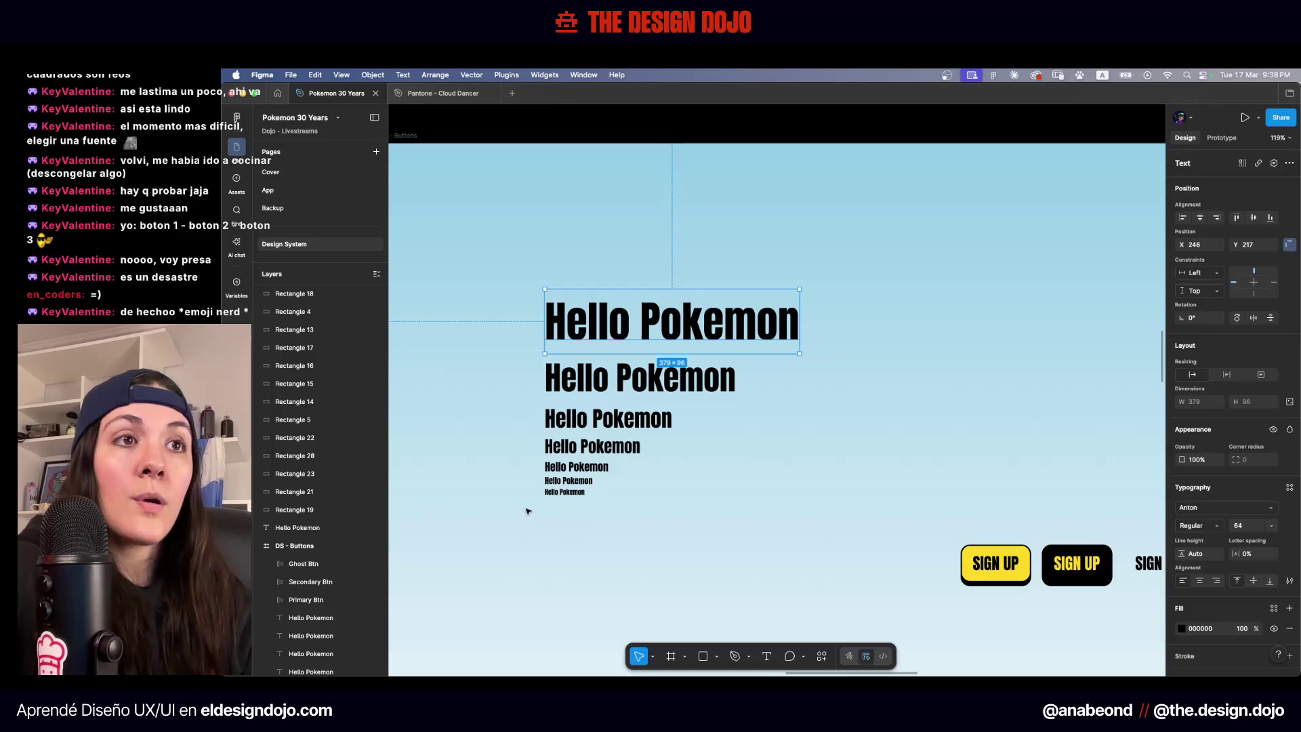
click(527, 508)
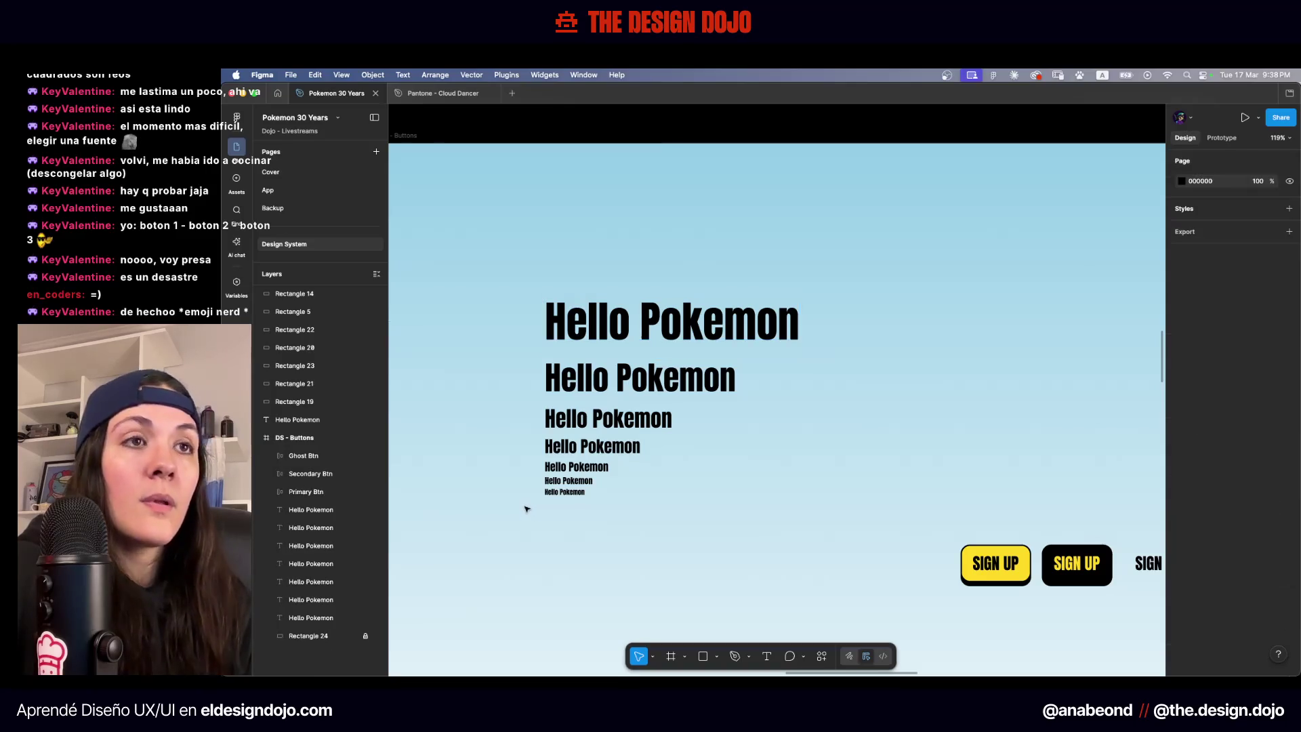
drag(542, 504, 600, 475)
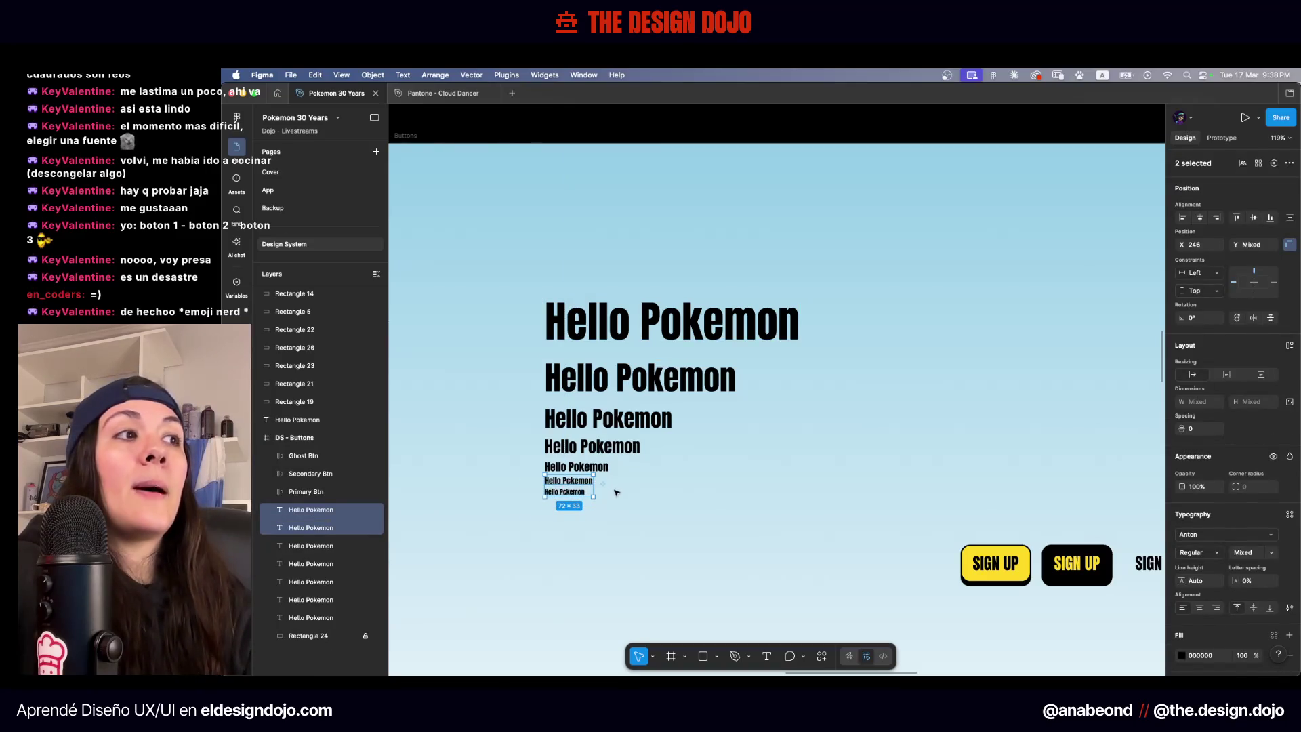
Set the two smallest Hello Pokemon lines to uppercase with 4% letter spacing
click(586, 483)
drag(599, 523, 517, 484)
drag(631, 510, 535, 482)
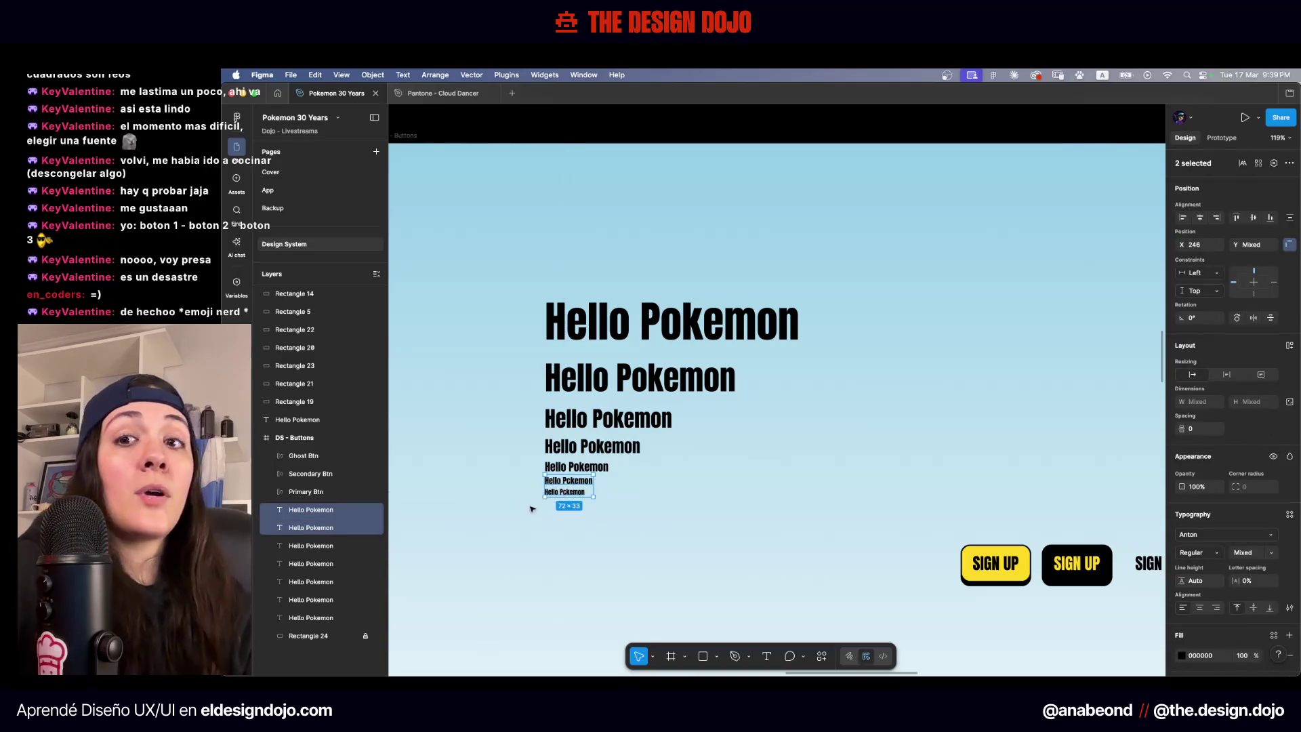
click(1290, 608)
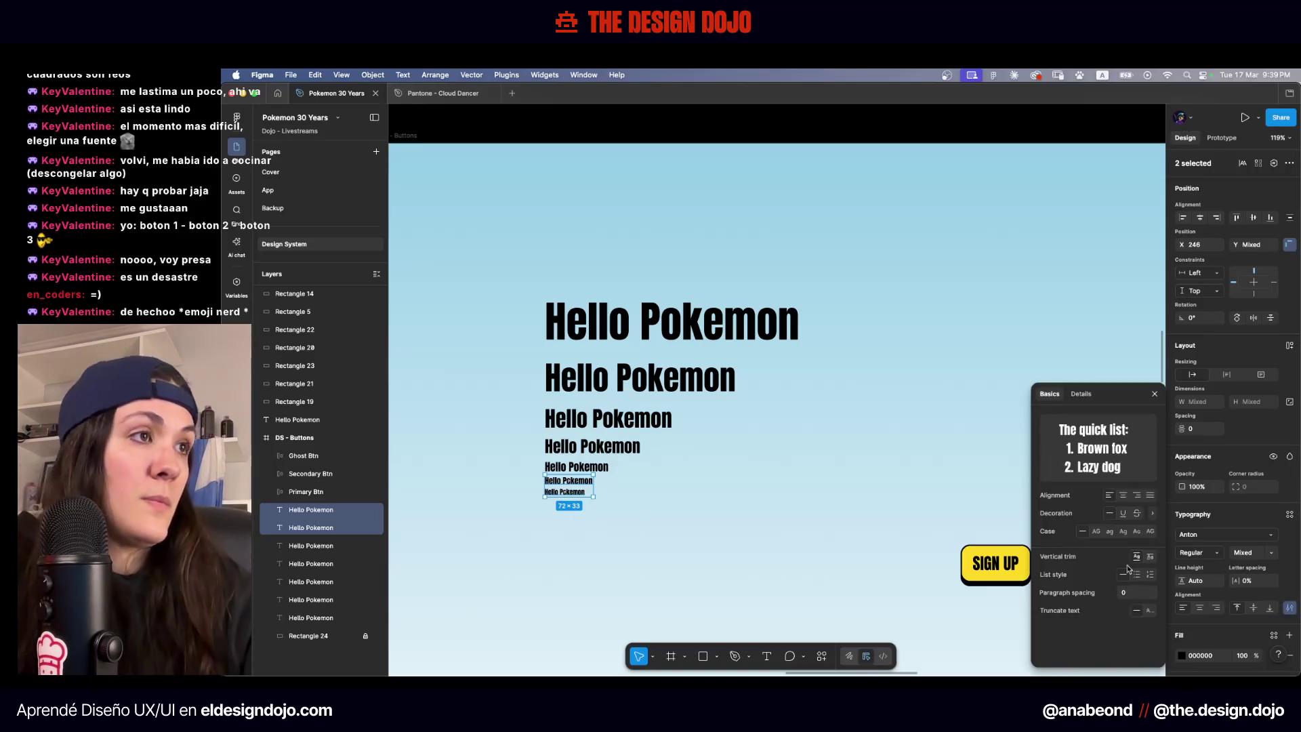
click(1097, 532)
key(Up)
key(Up)
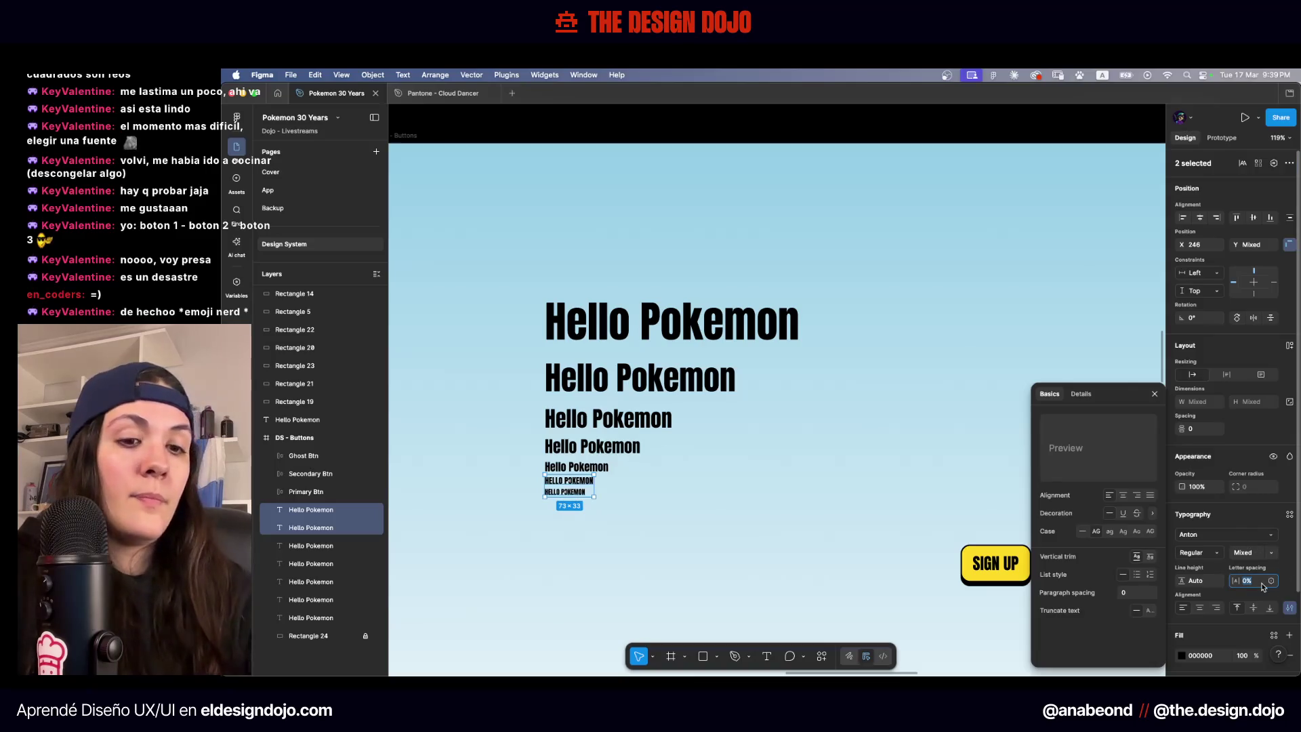
click(820, 557)
scroll(561, 429, up, 5)
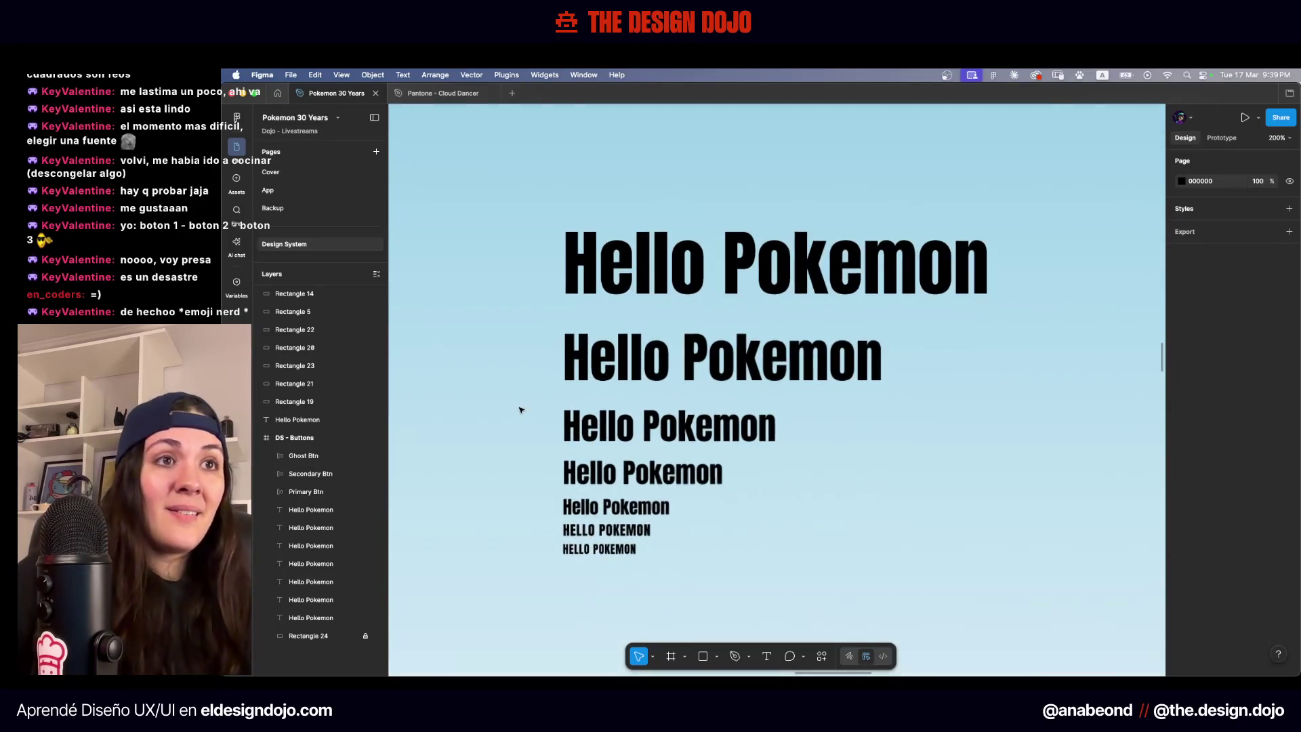
scroll(813, 600, right, 1)
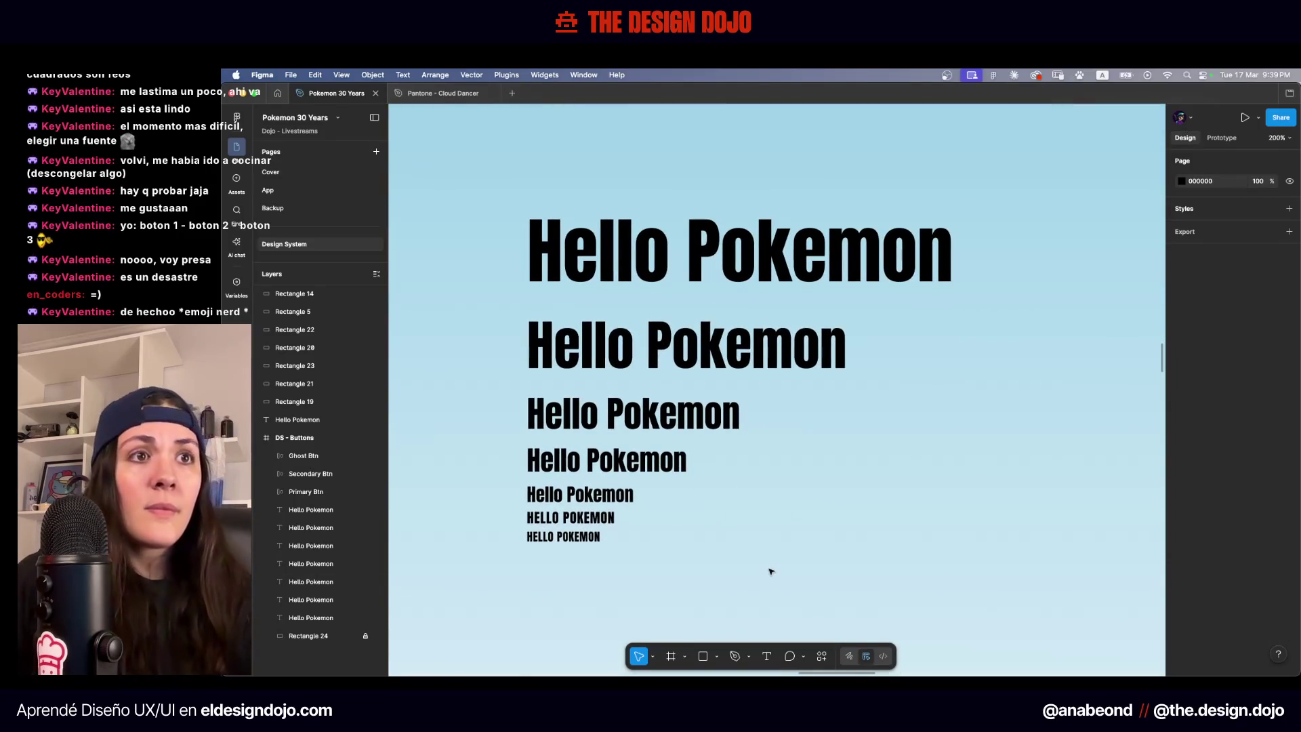
scroll(770, 571, down, 5)
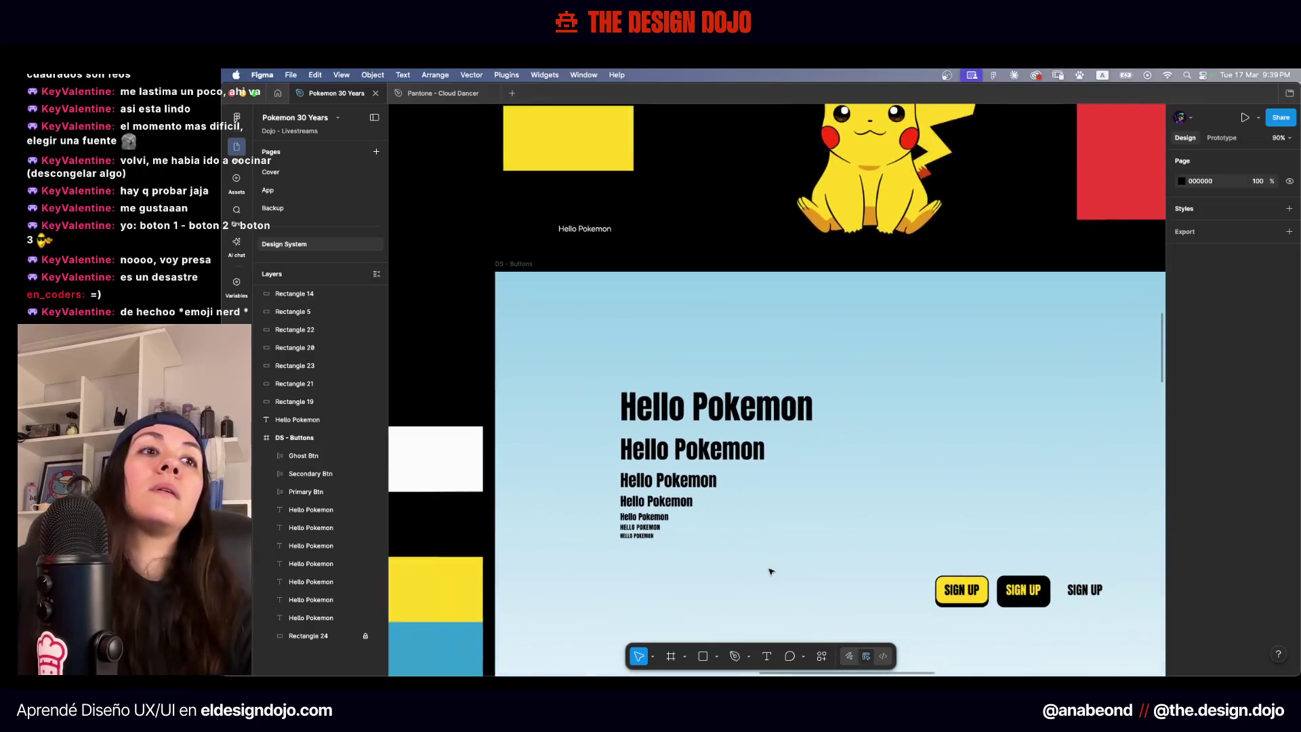
Move the Figtree Hello Pokemon text into DS - Buttons, lined up under the heading stack
mouse_move(593, 237)
mouse_down()
mouse_move(695, 284)
mouse_move(823, 484)
mouse_up()
click(651, 214)
mouse_move(584, 228)
mouse_down()
mouse_move(732, 558)
mouse_move(716, 556)
mouse_up()
scroll(589, 474, up, 5)
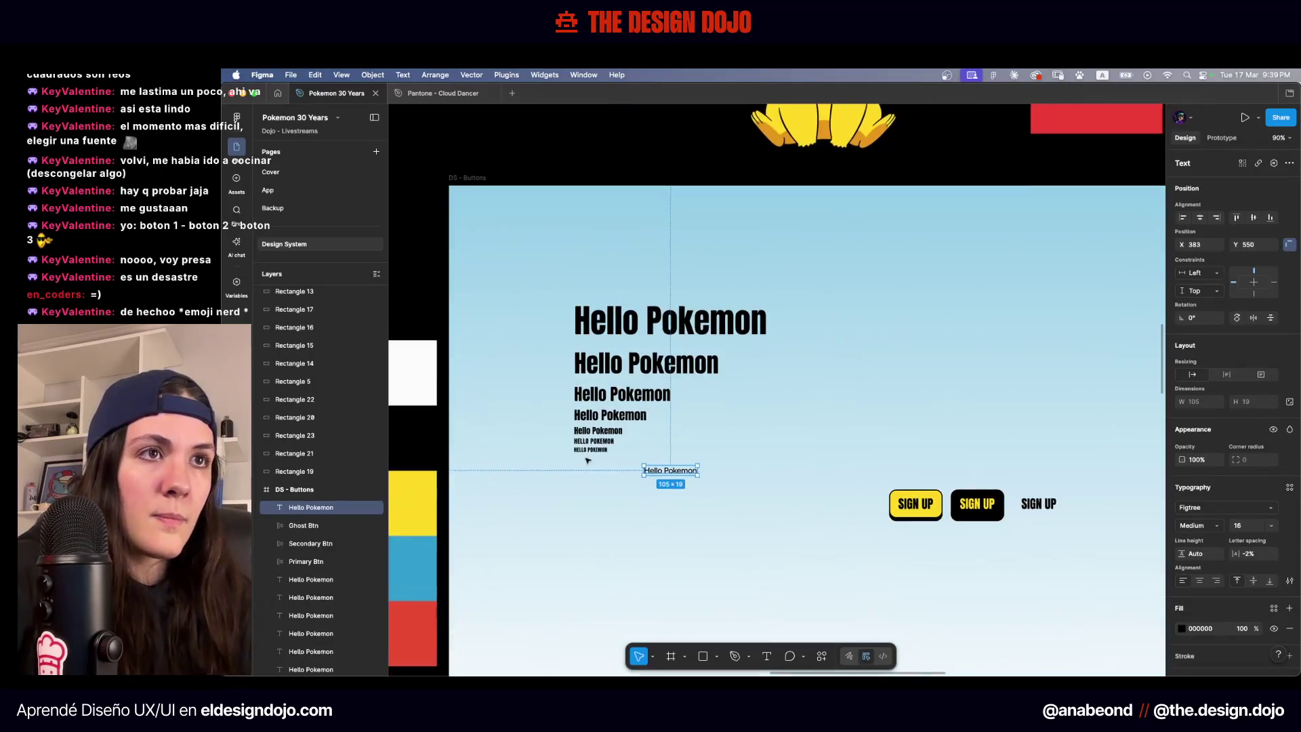
mouse_move(821, 526)
mouse_down()
mouse_move(590, 512)
mouse_move(613, 505)
mouse_up()
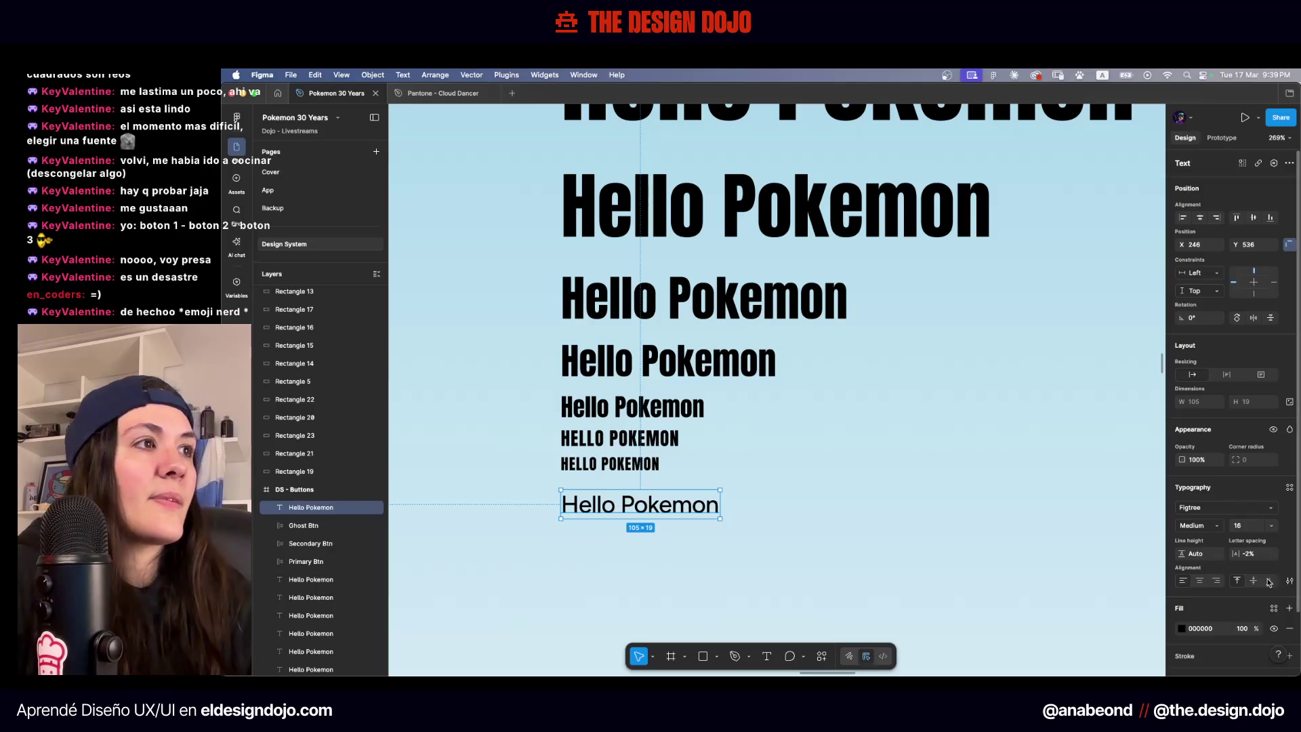
Set the Figtree text's font size to 12
click(1249, 529)
text(12)
key(Return)
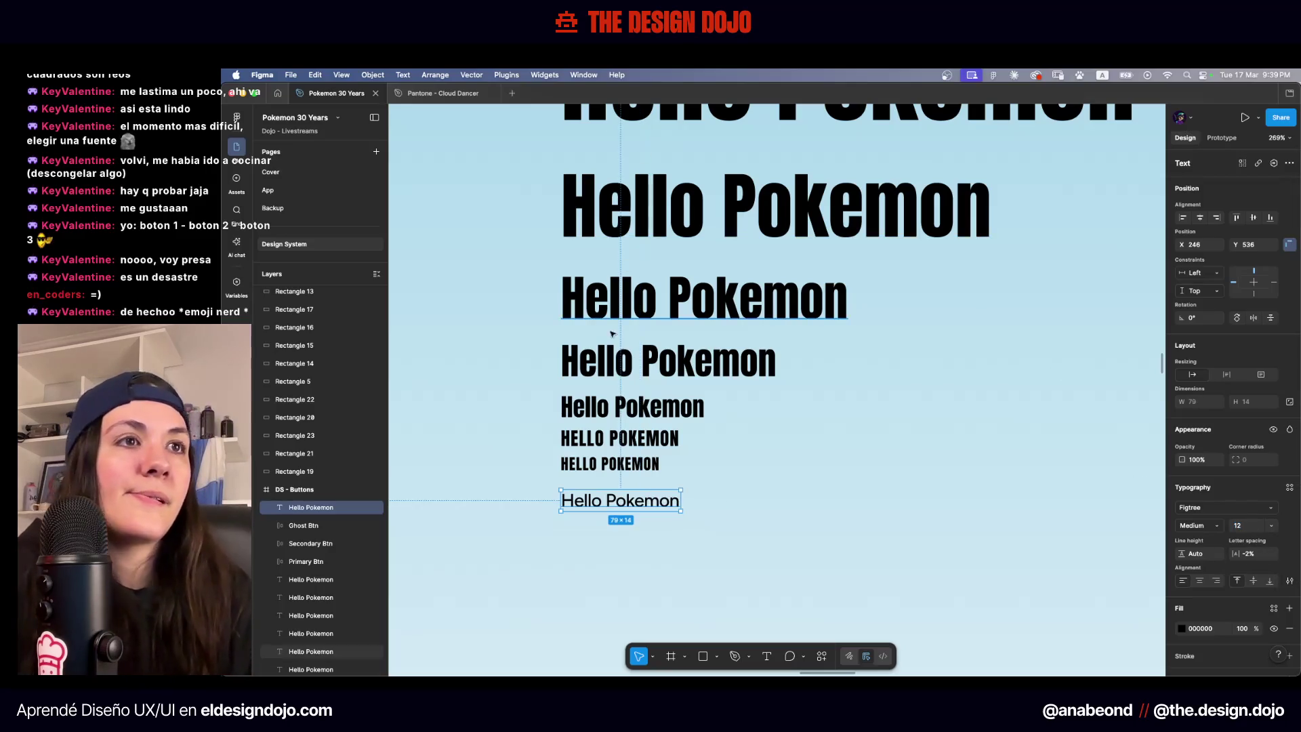
key(Escape)
Select the two tiny HELLO POKEMON texts, undoing a stray nudge
mouse_move(685, 482)
mouse_down()
mouse_move(602, 439)
mouse_move(861, 442)
mouse_up()
key(ctrl+z)
key(Escape)
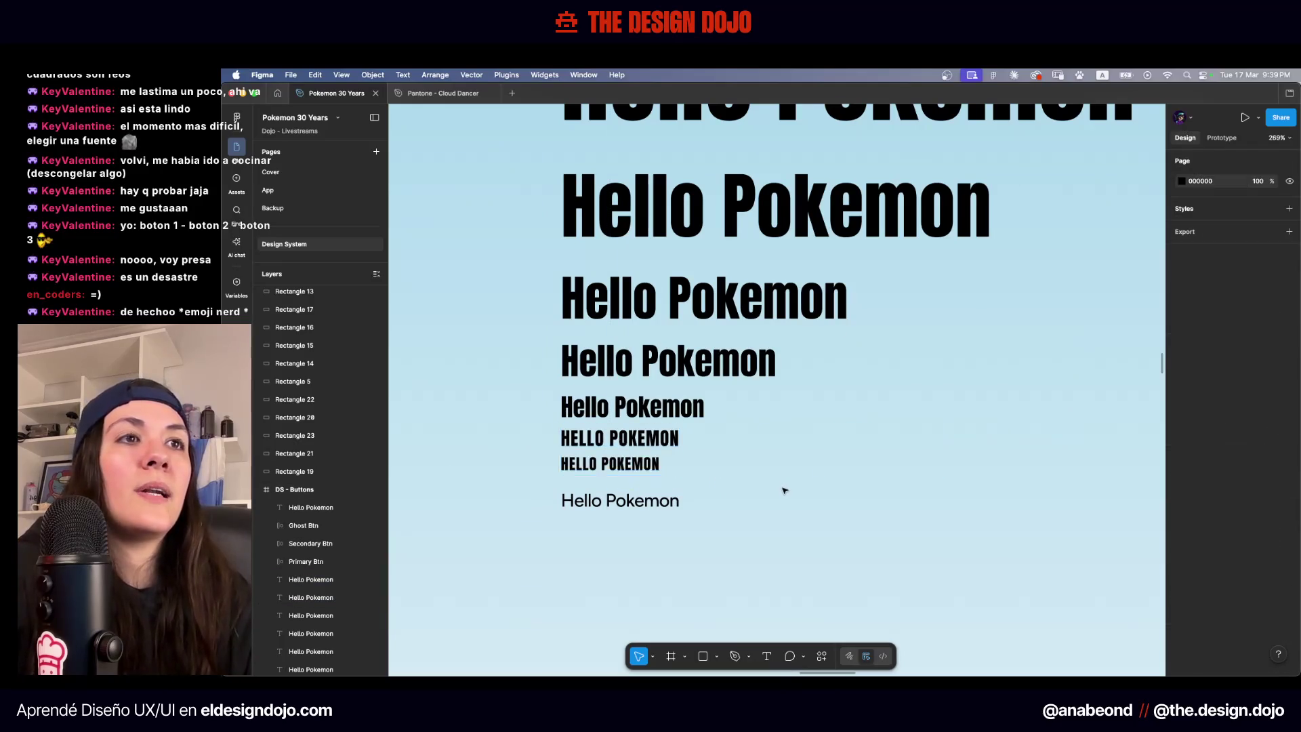
scroll(746, 476, down, 5)
drag(746, 476, 675, 482)
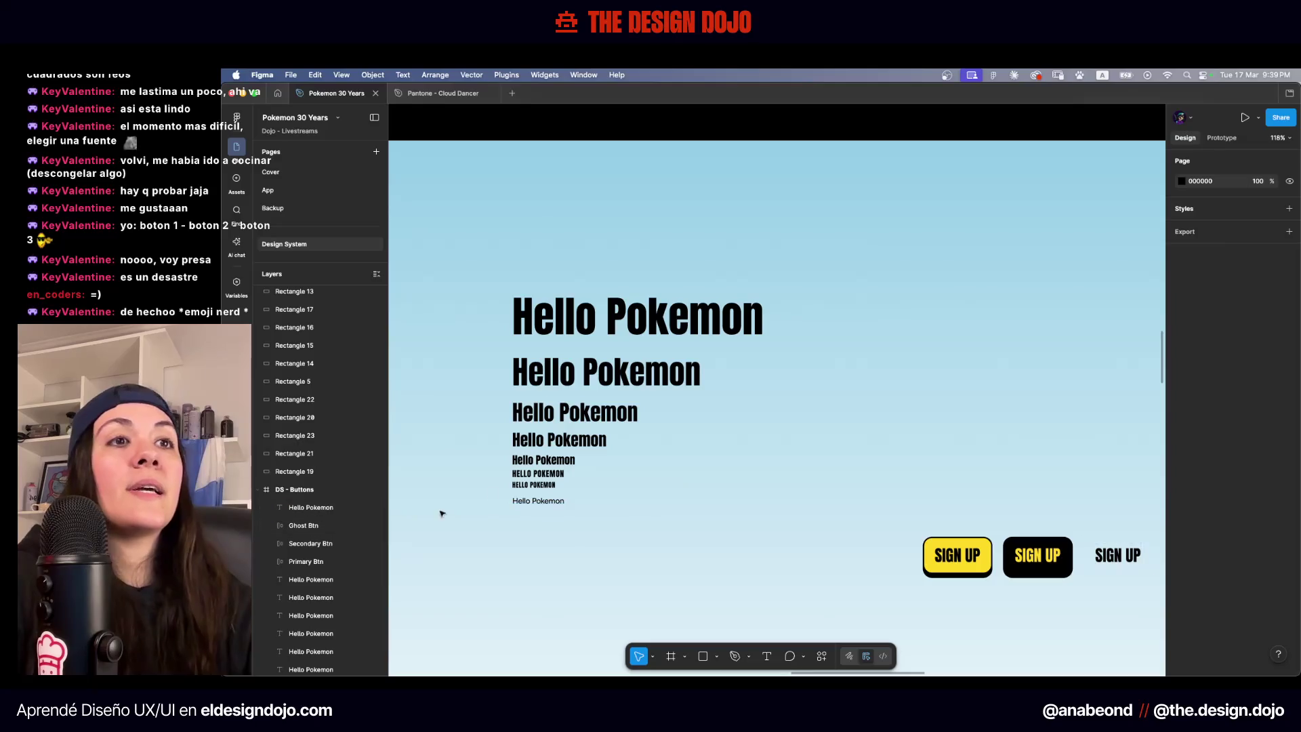
scroll(440, 511, up, 5)
drag(442, 412, 553, 454)
Delete the two tiny HELLO POKEMON texts and make the 16 px Anton line uppercase
key(Escape)
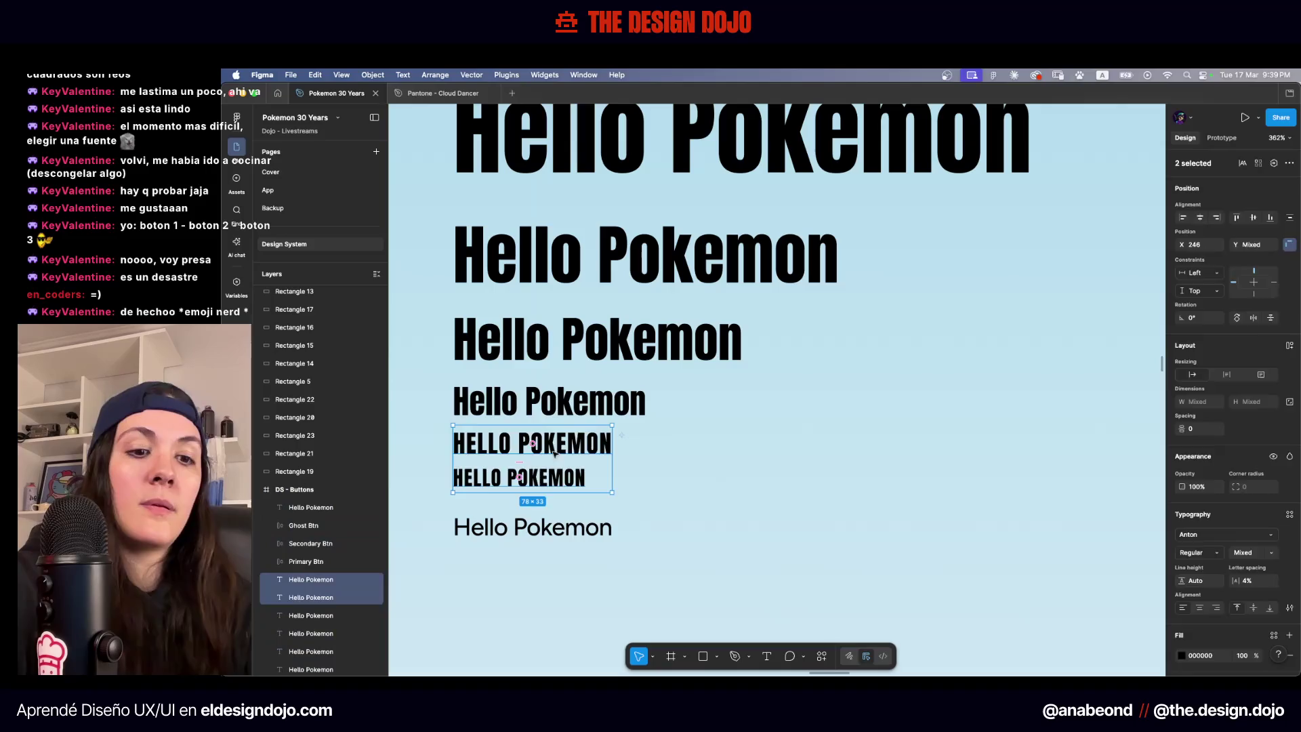
key(Delete)
click(549, 401)
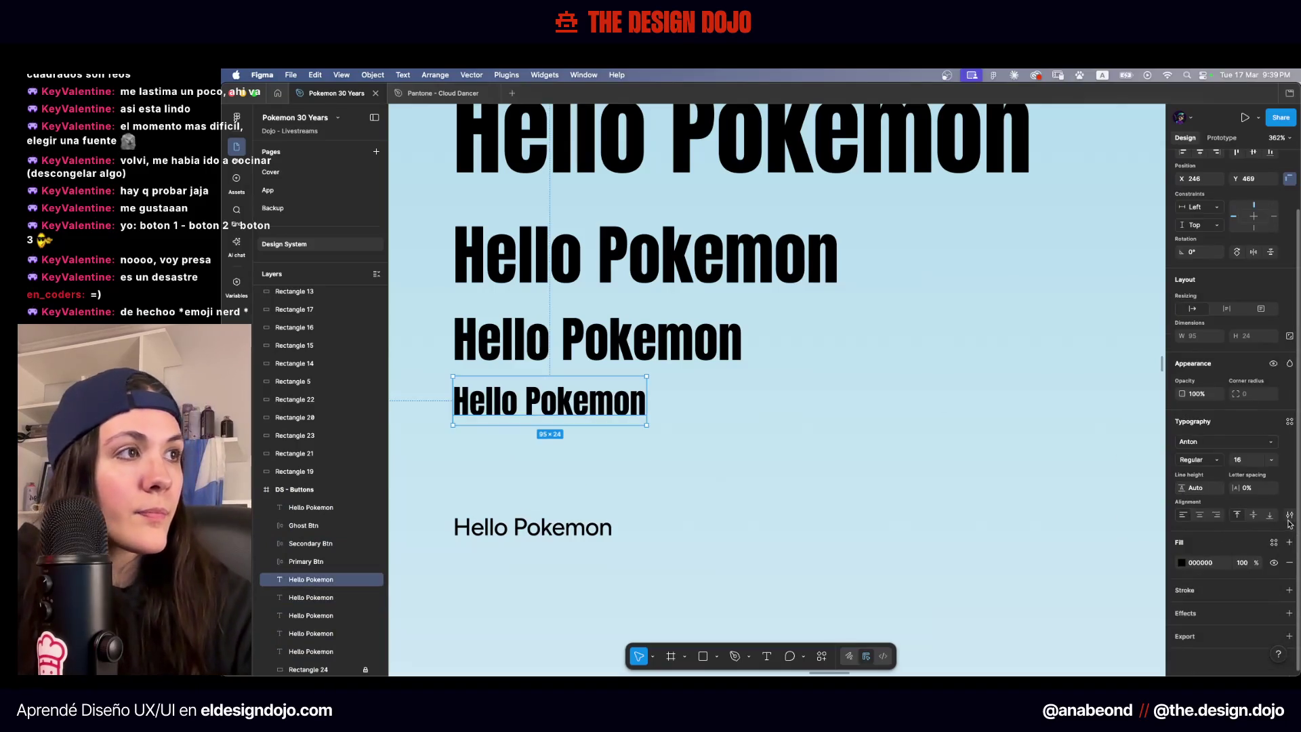
click(1289, 517)
click(1096, 531)
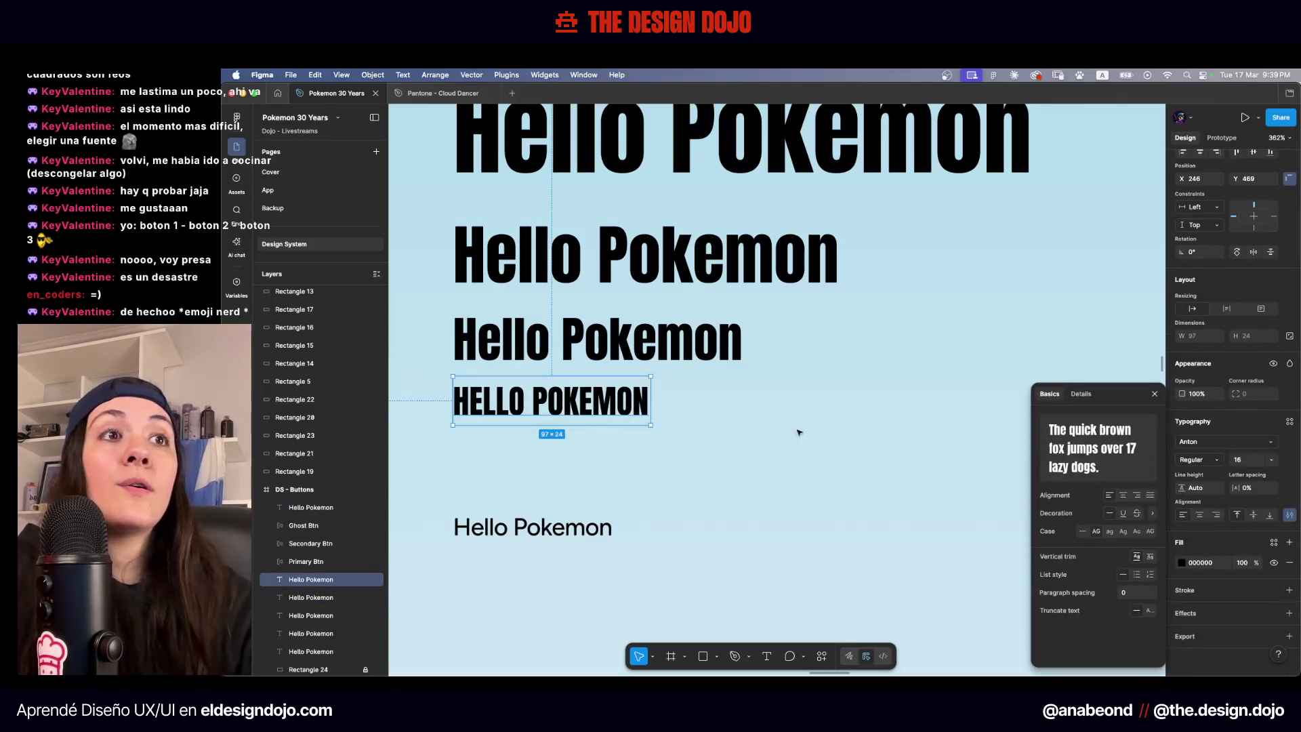
click(798, 432)
Give the 16 px HELLO POKEMON line 2% letter spacing
click(733, 401)
click(1258, 555)
text(2)
key(Return)
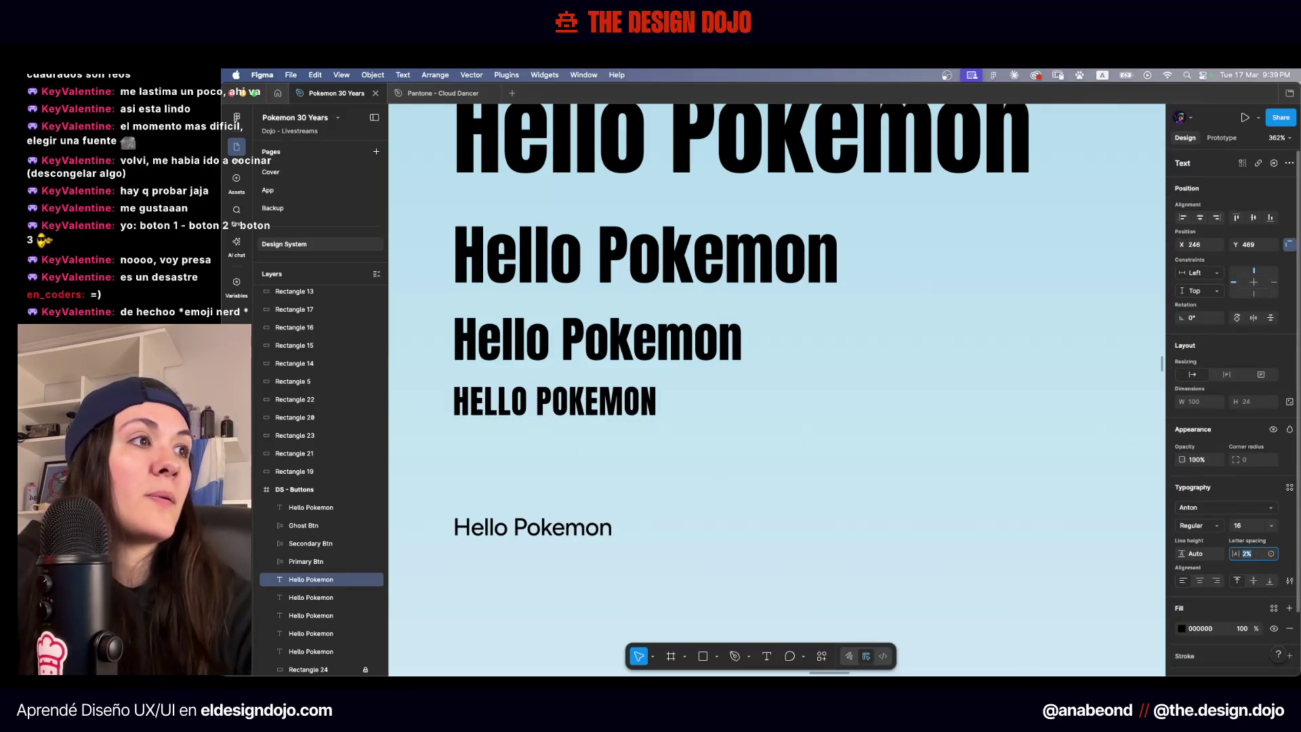
click(850, 386)
scroll(824, 412, down, 5)
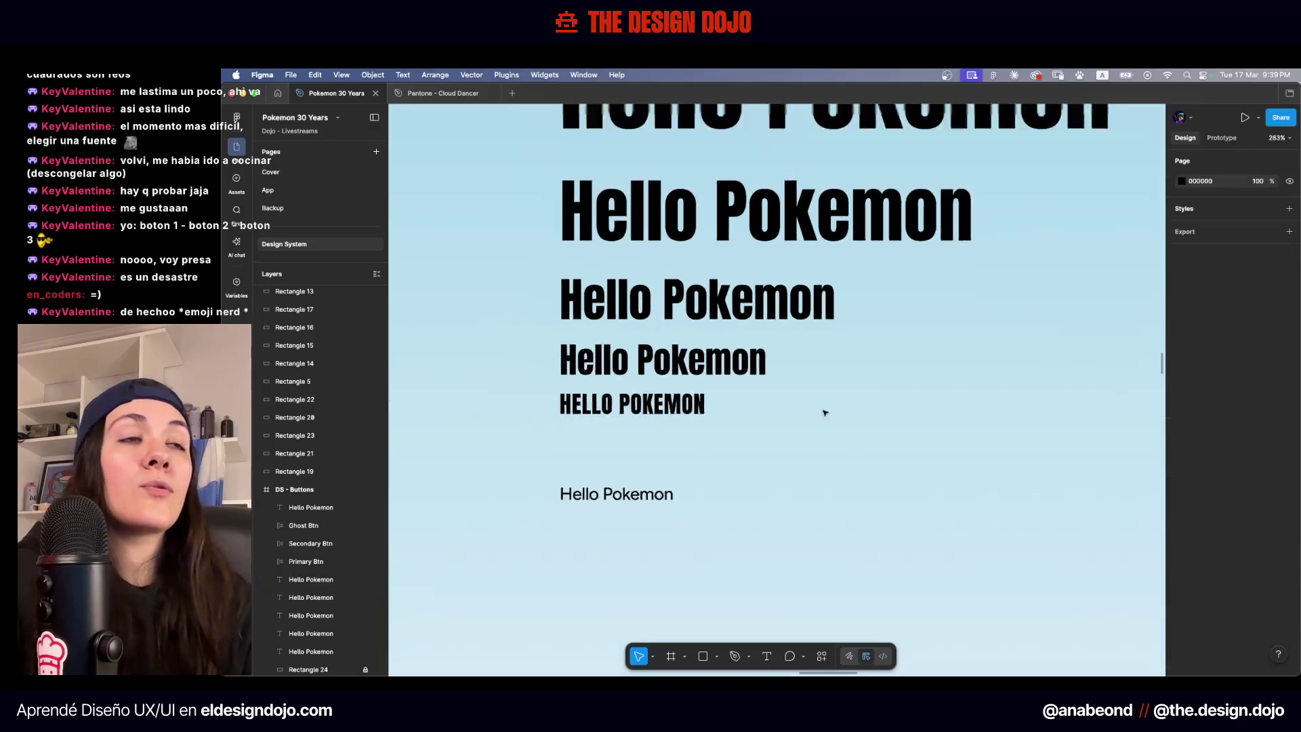
scroll(709, 451, down, 3)
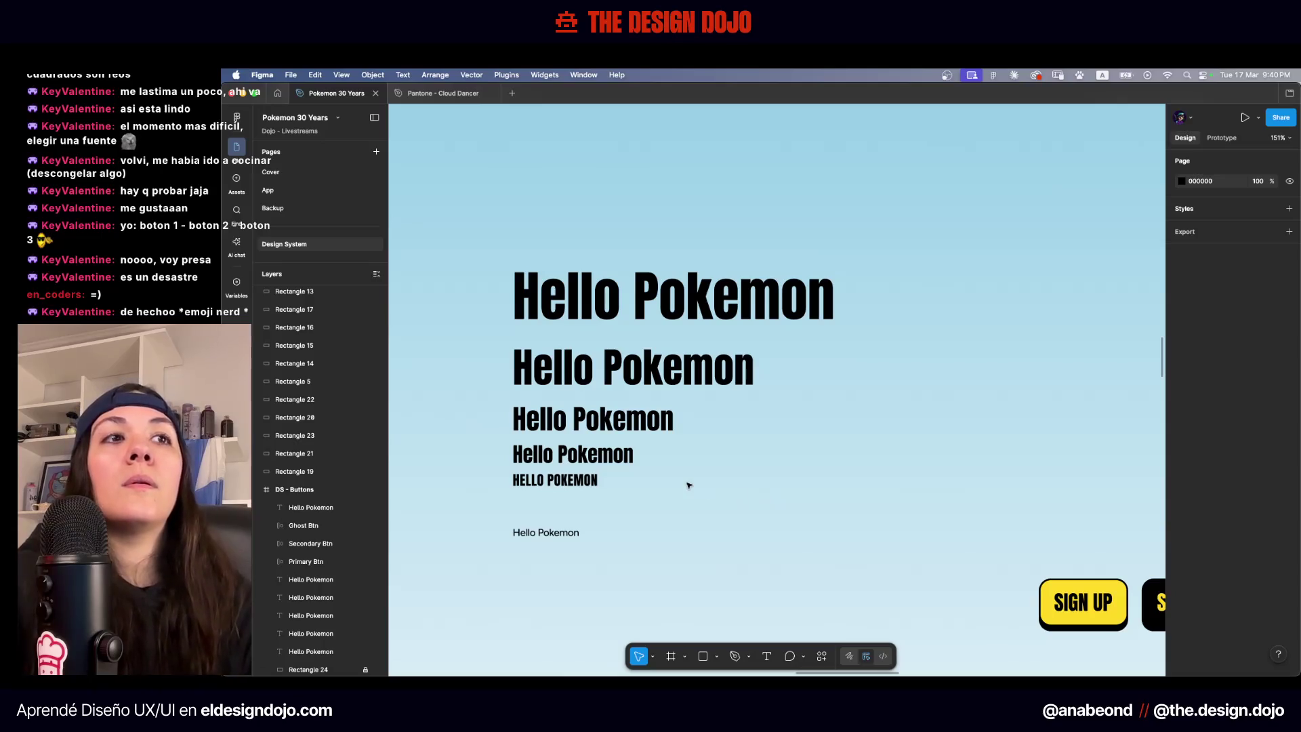
click(571, 481)
ctrl+scroll(571, 485, up, 5)
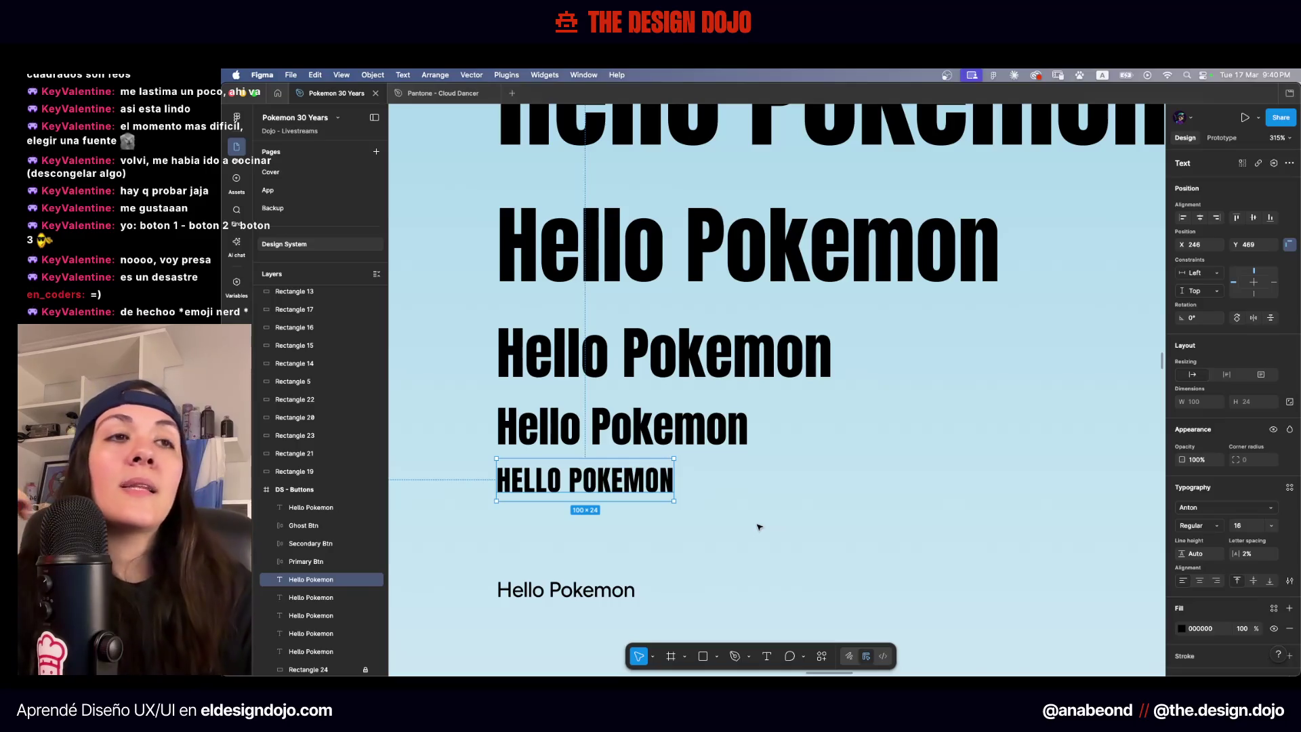
click(567, 589)
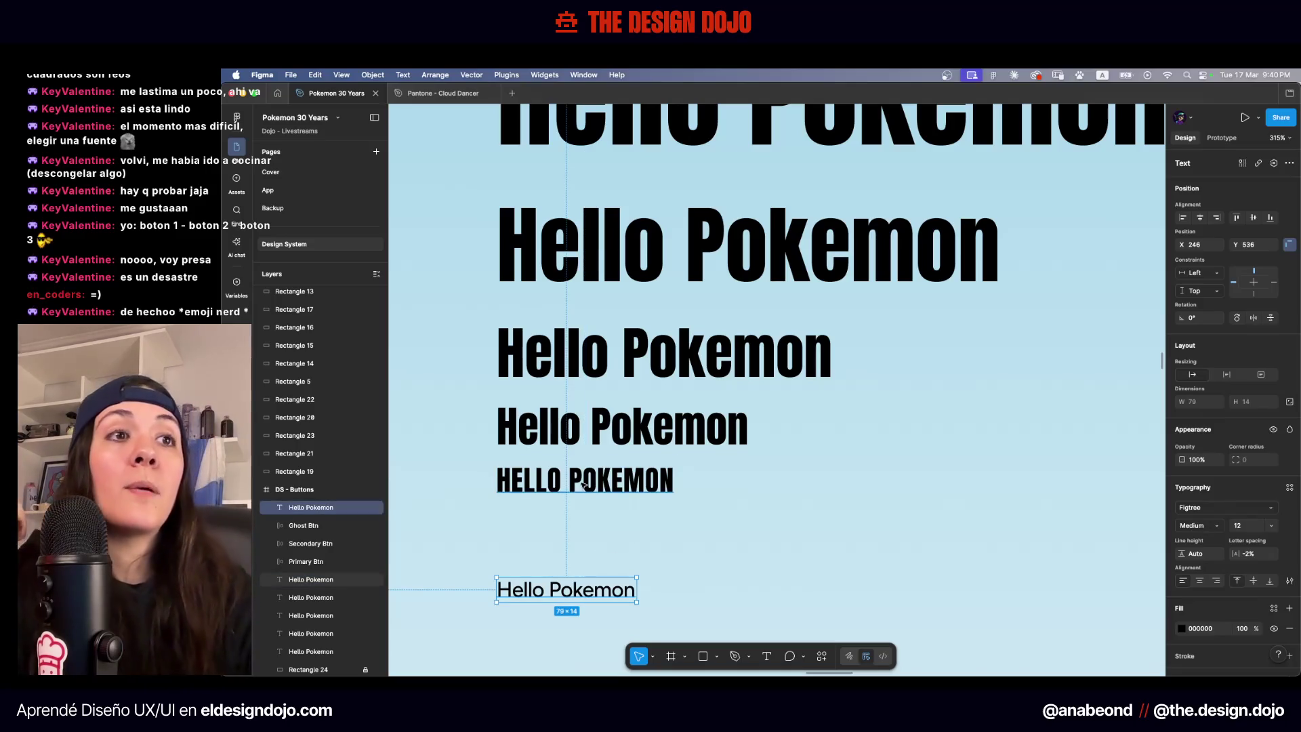
key(ctrl+z)
click(804, 656)
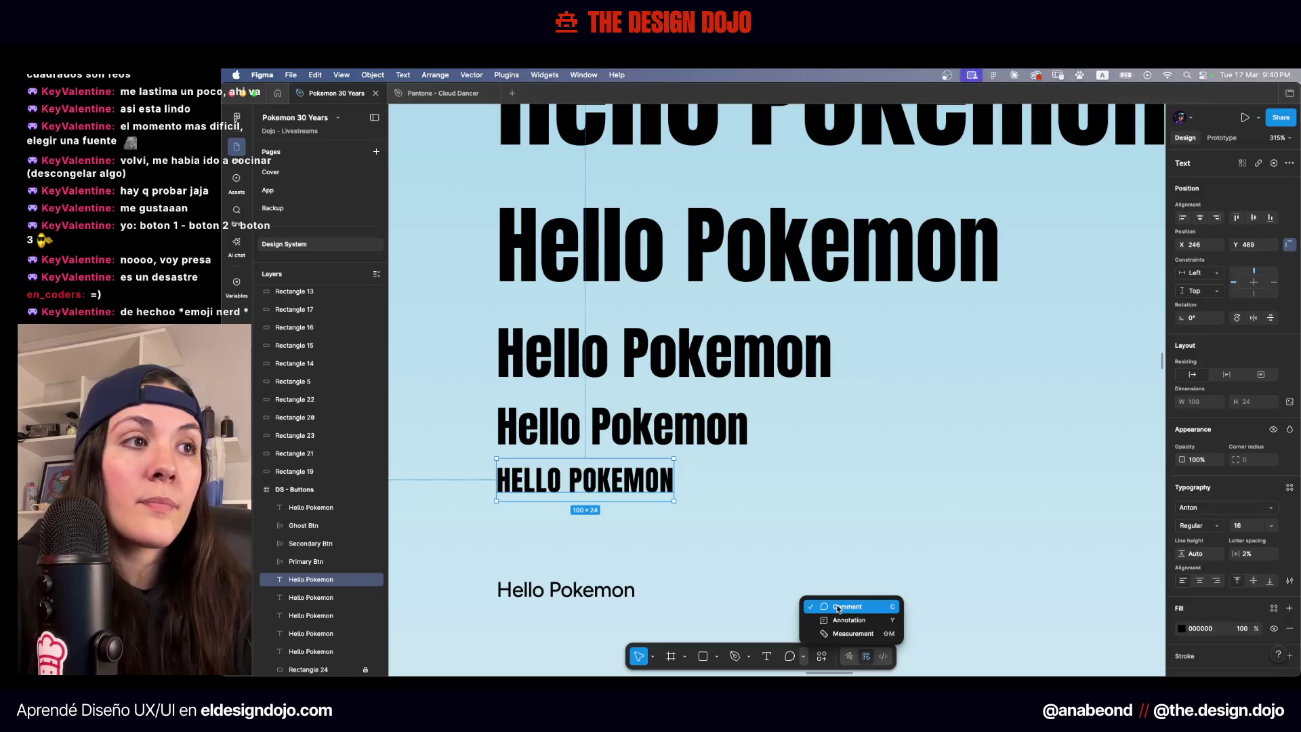
key(Escape)
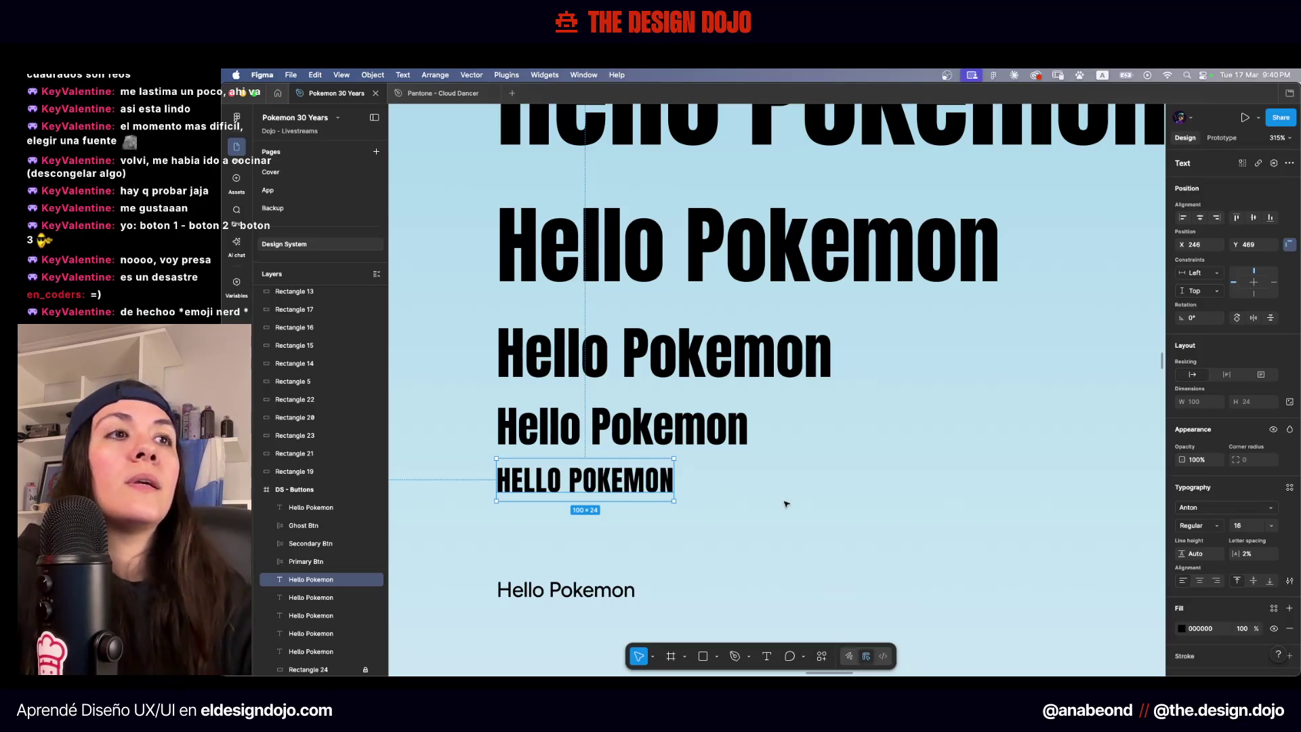
click(783, 502)
scroll(786, 504, down, 5)
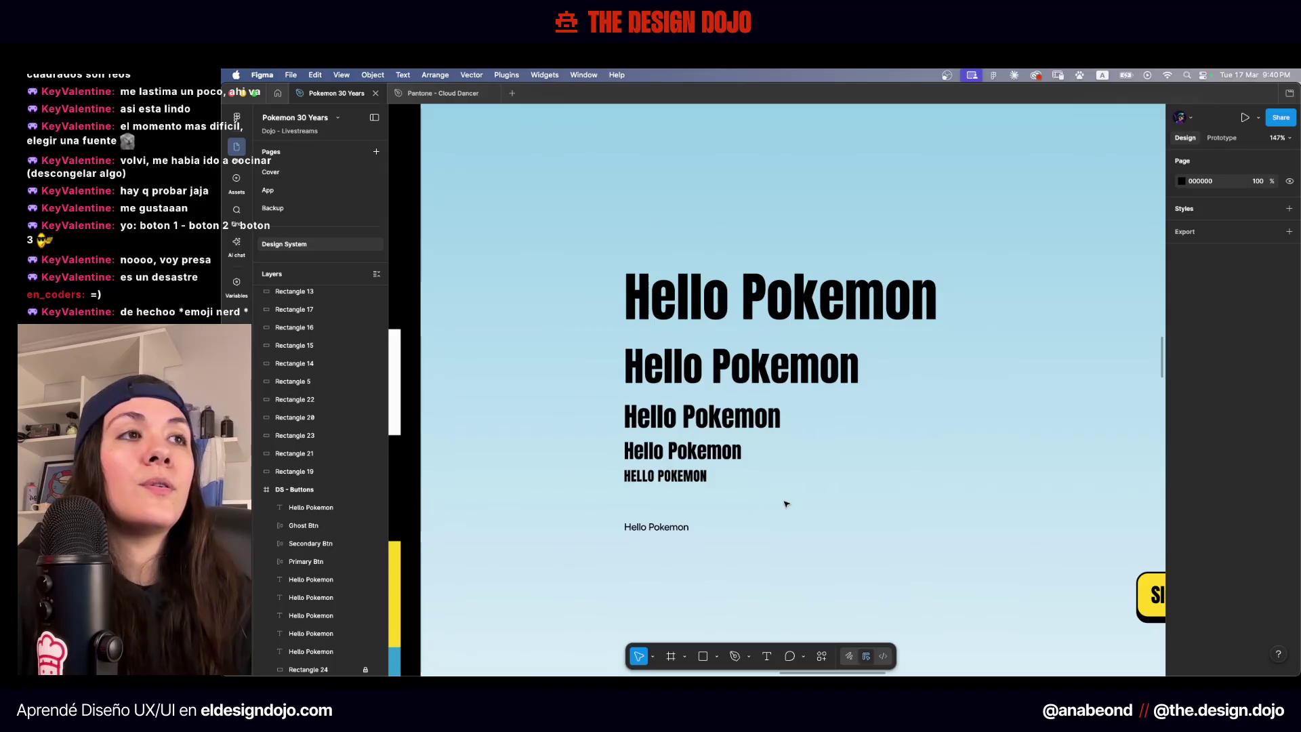
scroll(786, 504, up, 5)
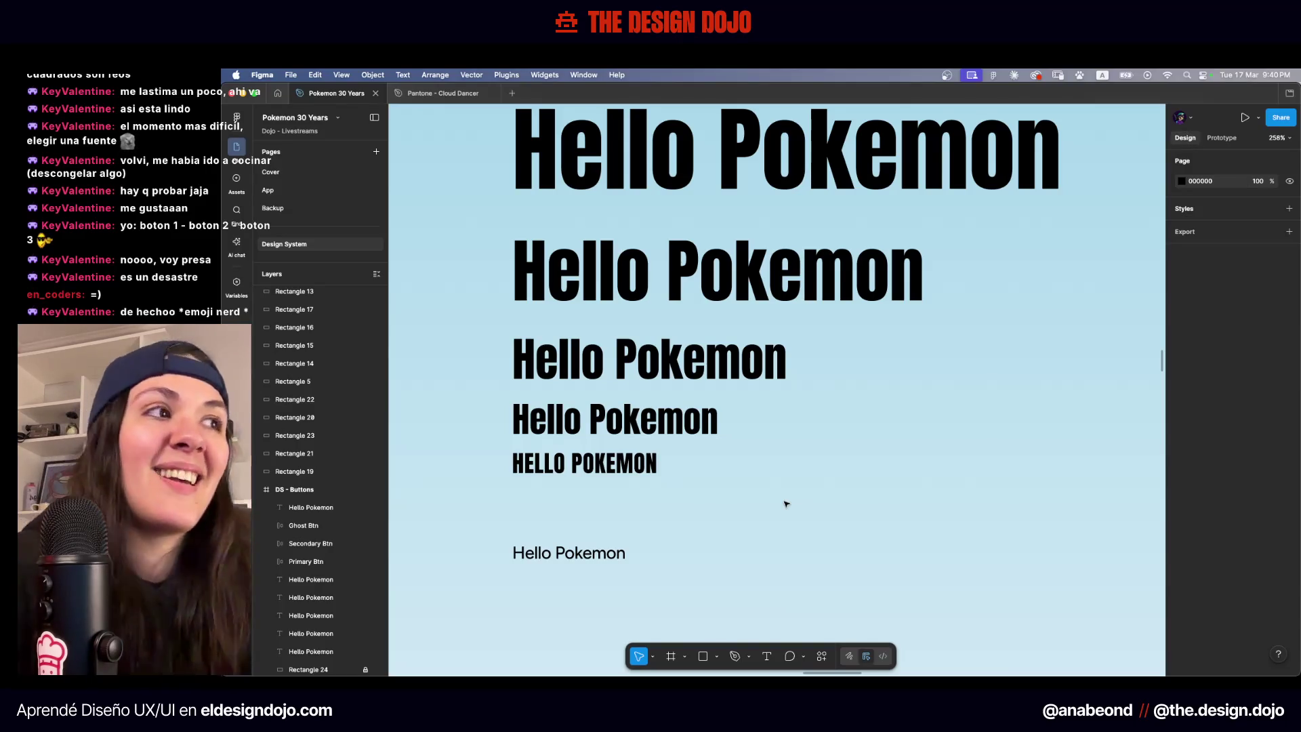
scroll(786, 504, down, 2)
scroll(786, 504, left, 2)
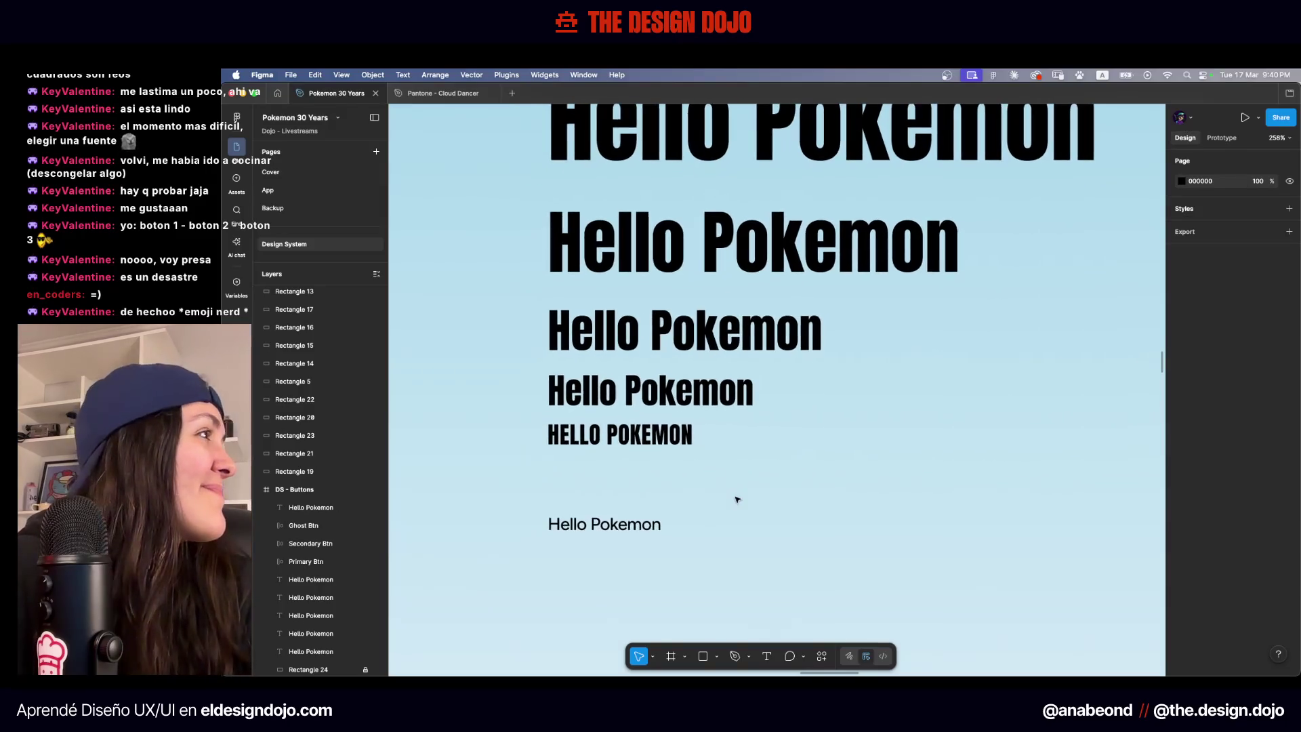
scroll(685, 480, up, 2)
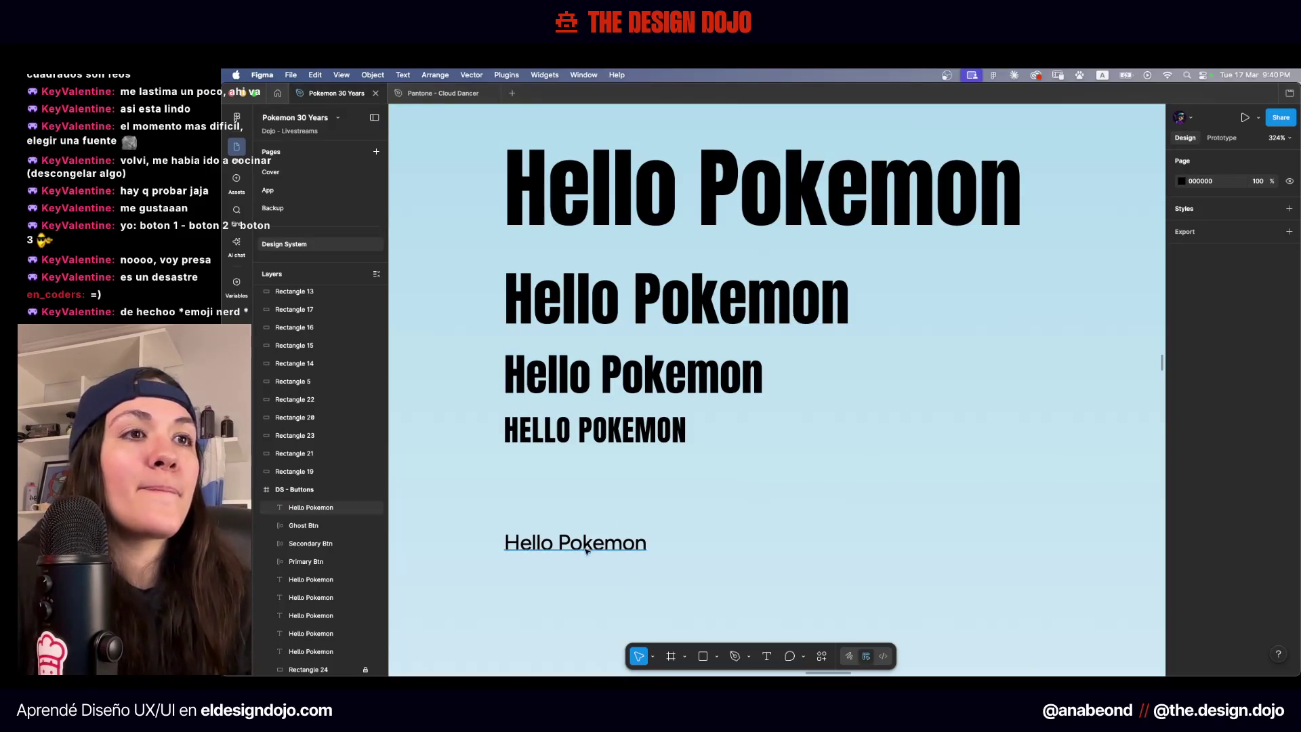
Duplicate the Figtree Hello Pokemon text just below the original and set the copy to size 10
click(622, 447)
click(627, 542)
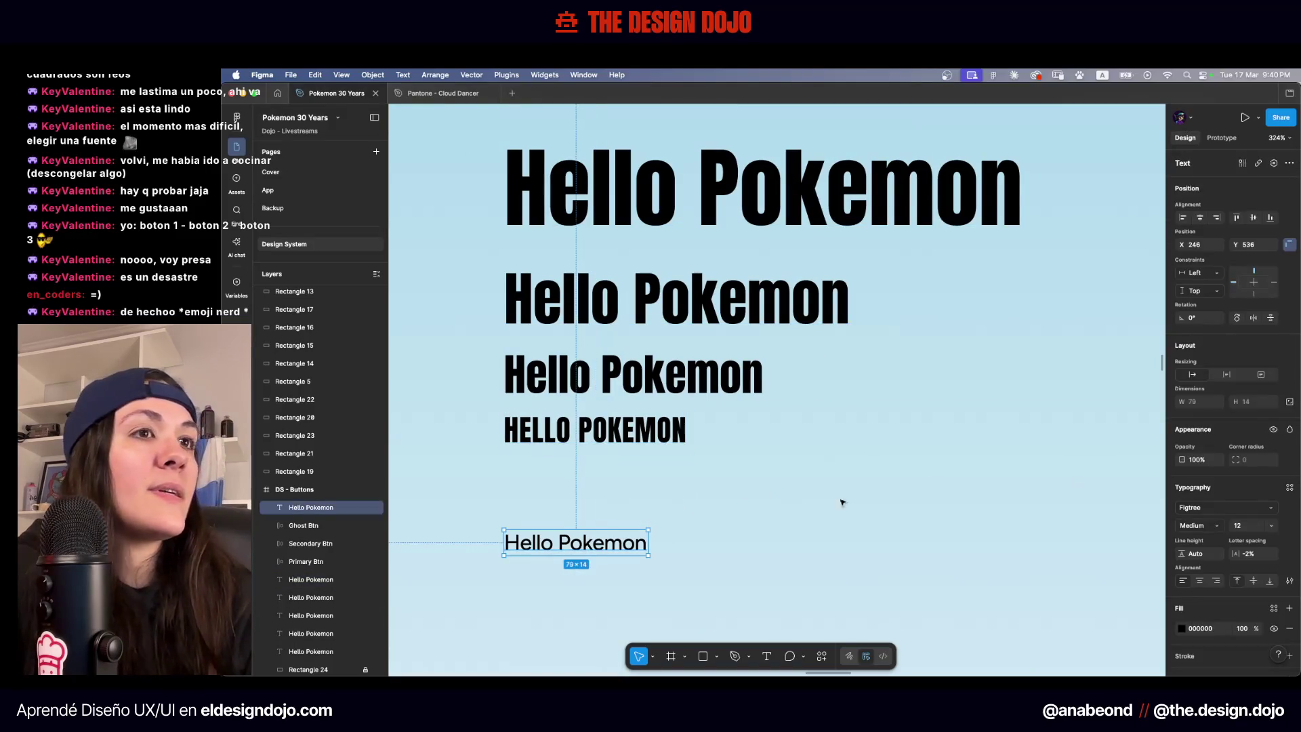
mouse_move(599, 544)
mouse_down()
mouse_move(599, 474)
mouse_move(598, 516)
mouse_up()
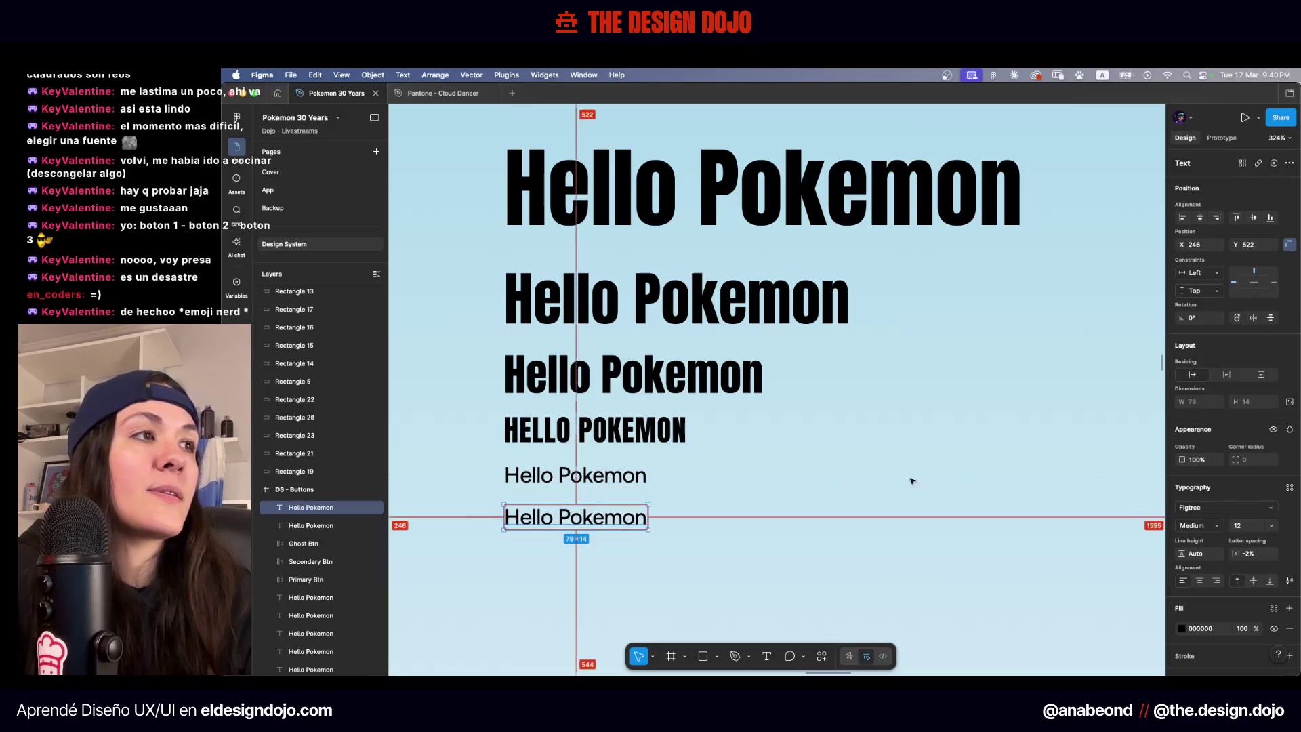
click(1252, 530)
text(10)
key(Return)
scroll(958, 515, down, 5)
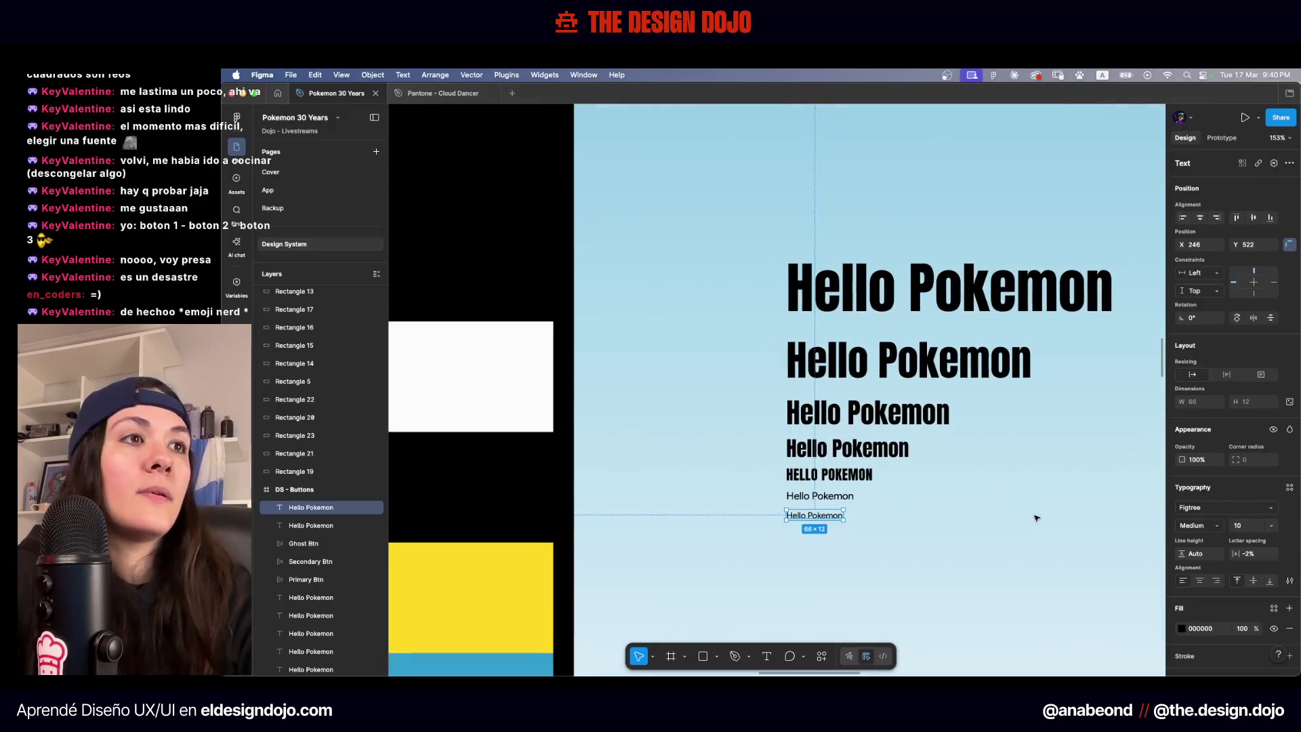
scroll(880, 518, right, 5)
click(848, 517)
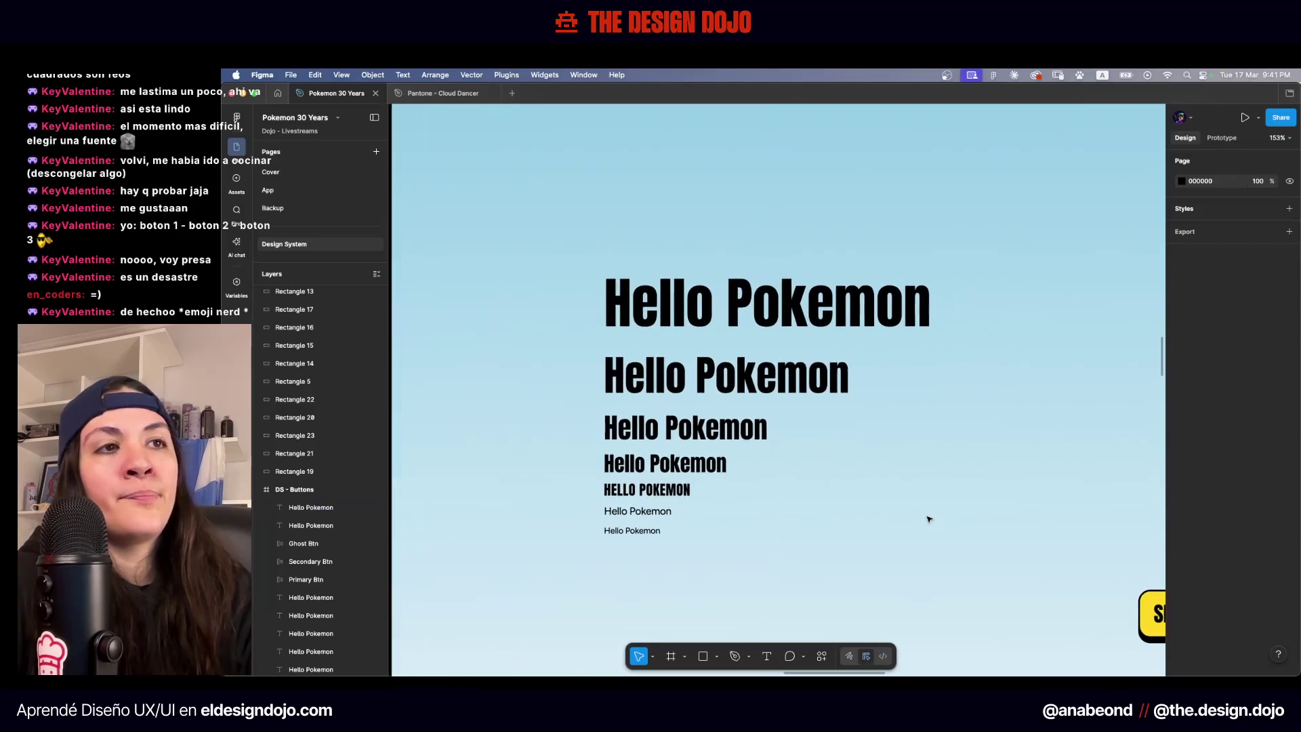
scroll(758, 538, up, 5)
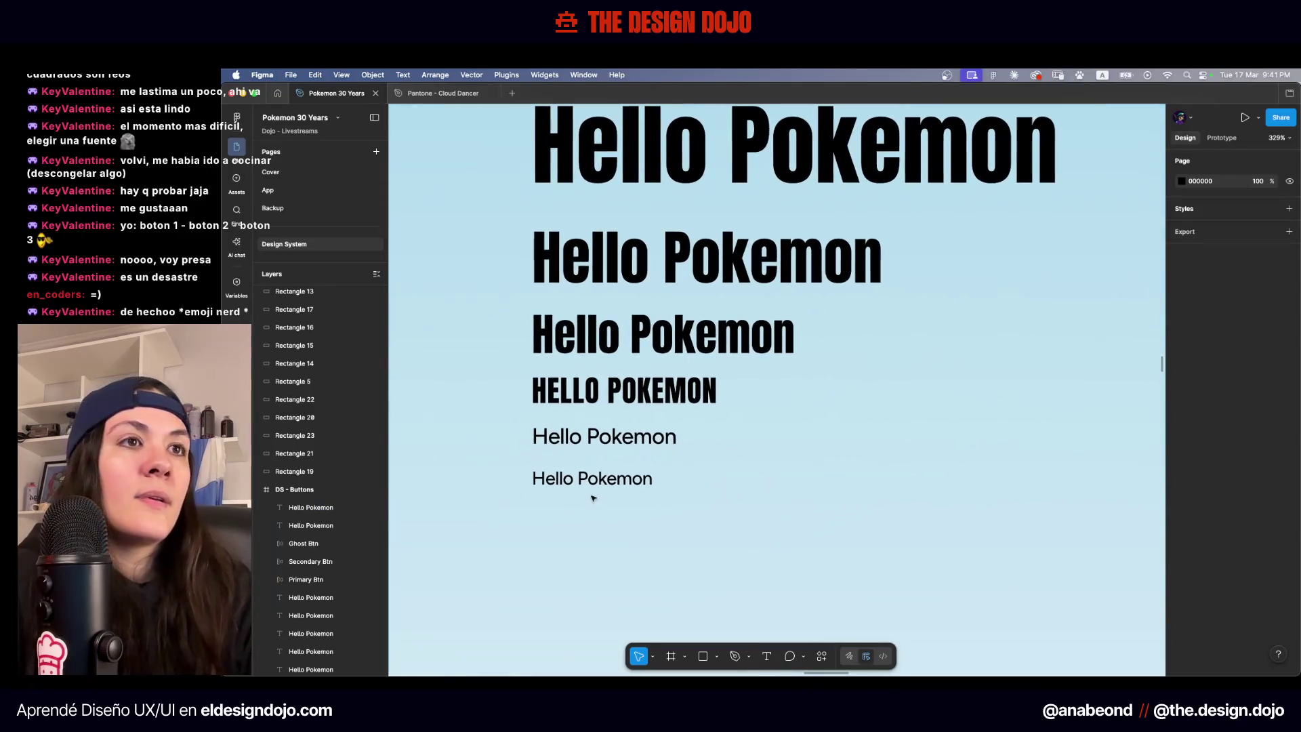
Add a copy of the small Hello Pokemon text below it at size 8 in all uppercase
click(589, 487)
drag(590, 488, 589, 521)
click(1252, 528)
text(8)
key(Return)
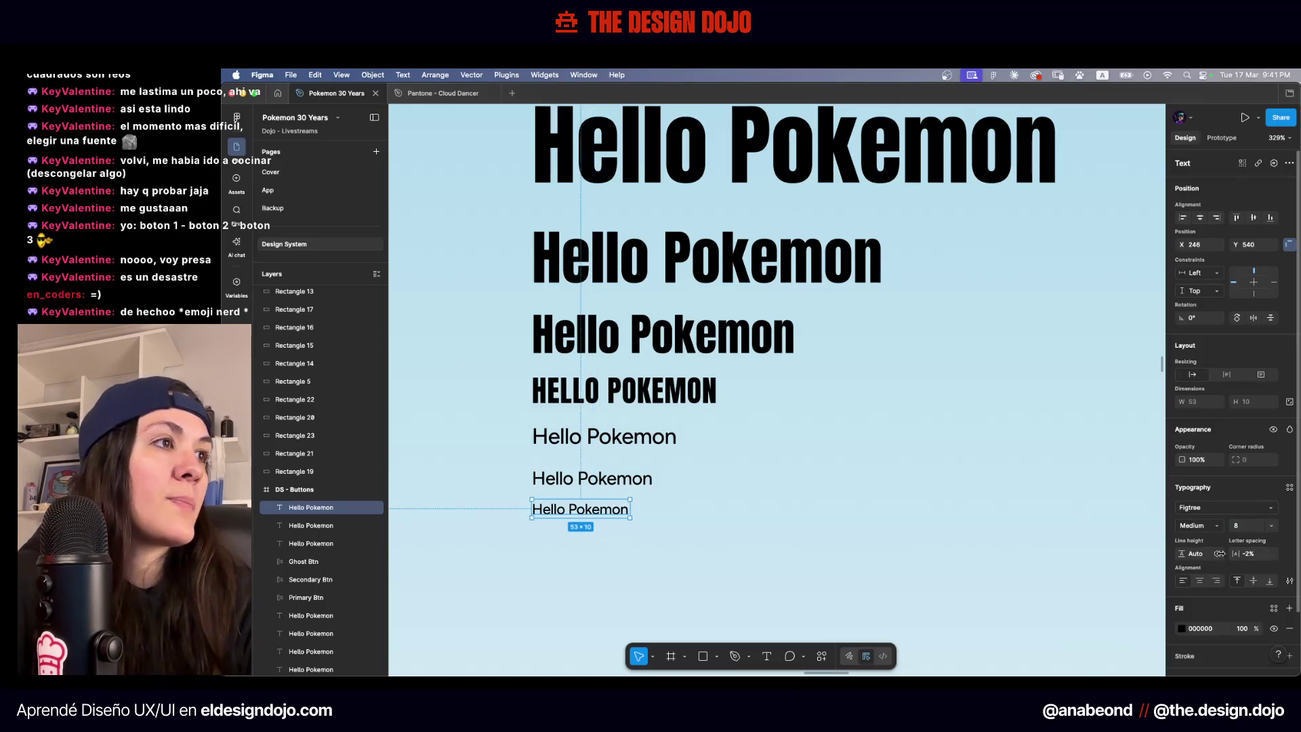
click(1289, 580)
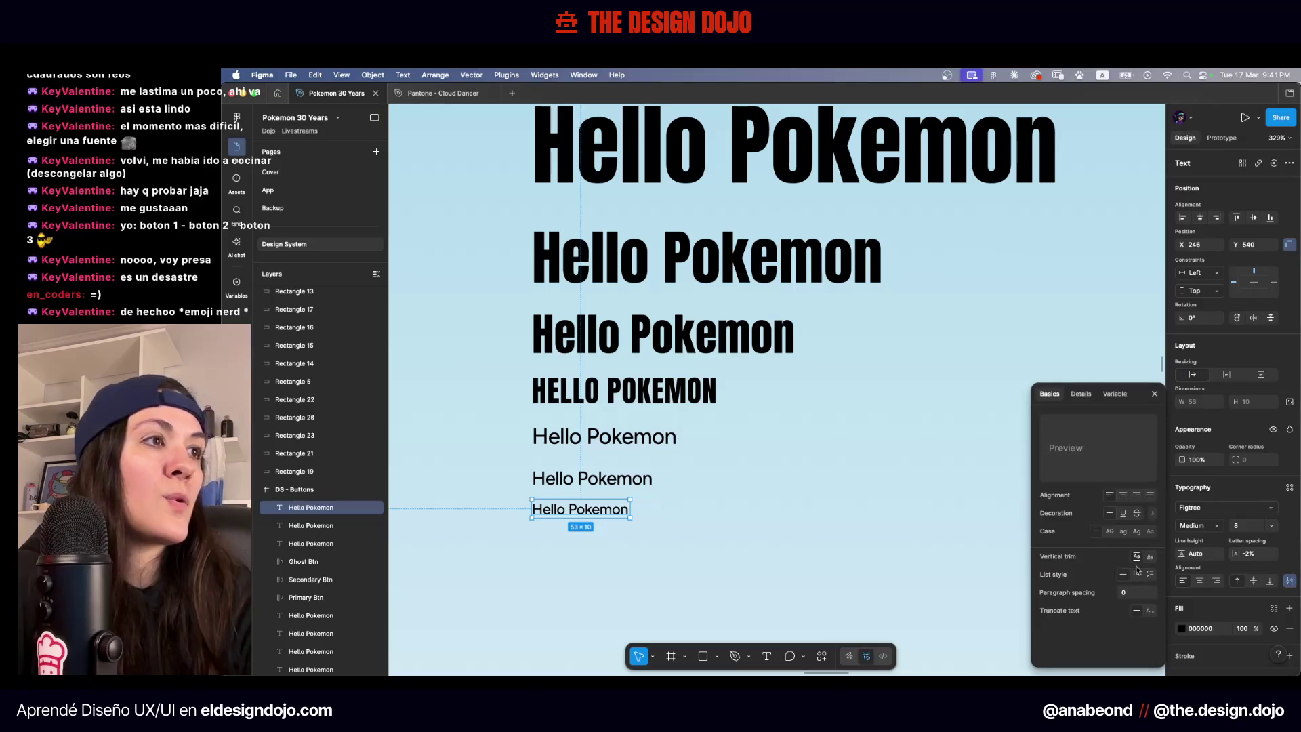
click(1109, 531)
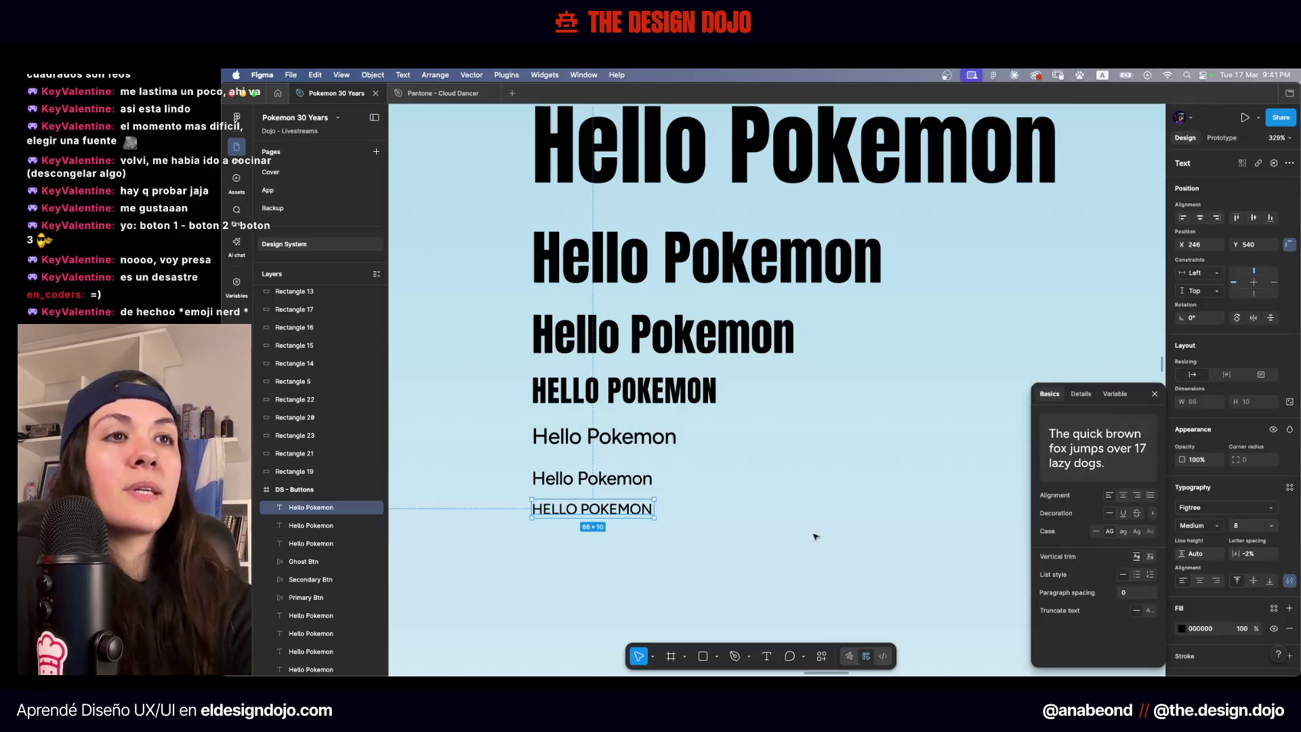
click(815, 537)
scroll(679, 540, down, 2)
scroll(679, 535, up, 5)
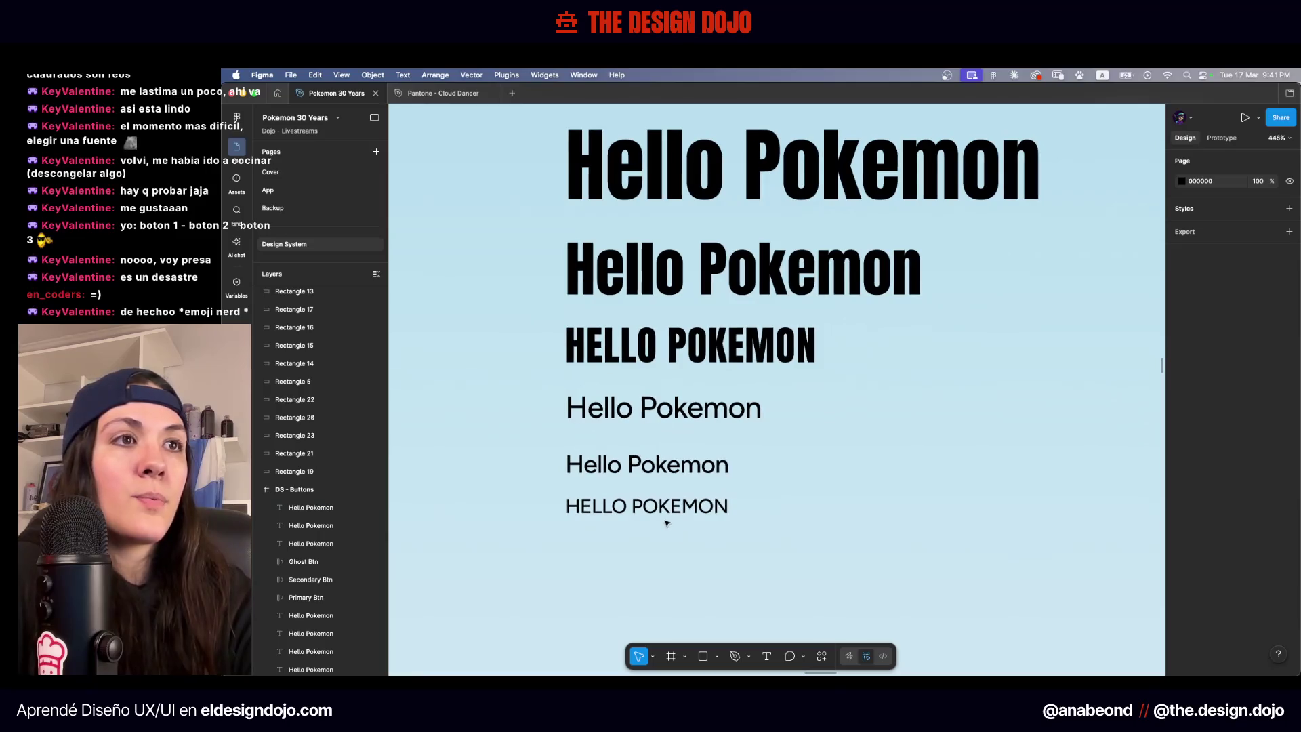
Give the uppercase HELLO POKEMON line 2% letter spacing
click(666, 513)
click(1259, 557)
text(2)
key(Return)
Set the two Hello Pokemon lines above it to 0% letter spacing
click(629, 458)
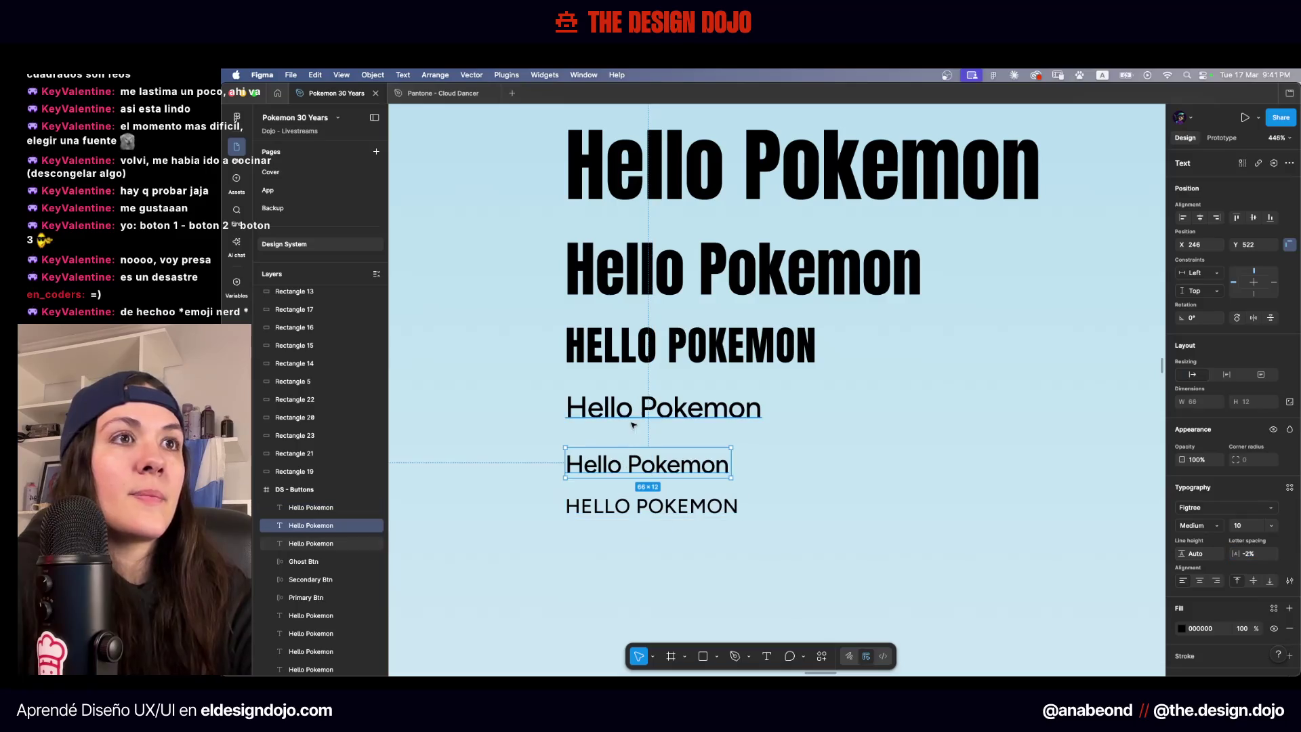
shift+click(618, 414)
click(1250, 581)
text(0)
key(Return)
scroll(840, 511, down, 3)
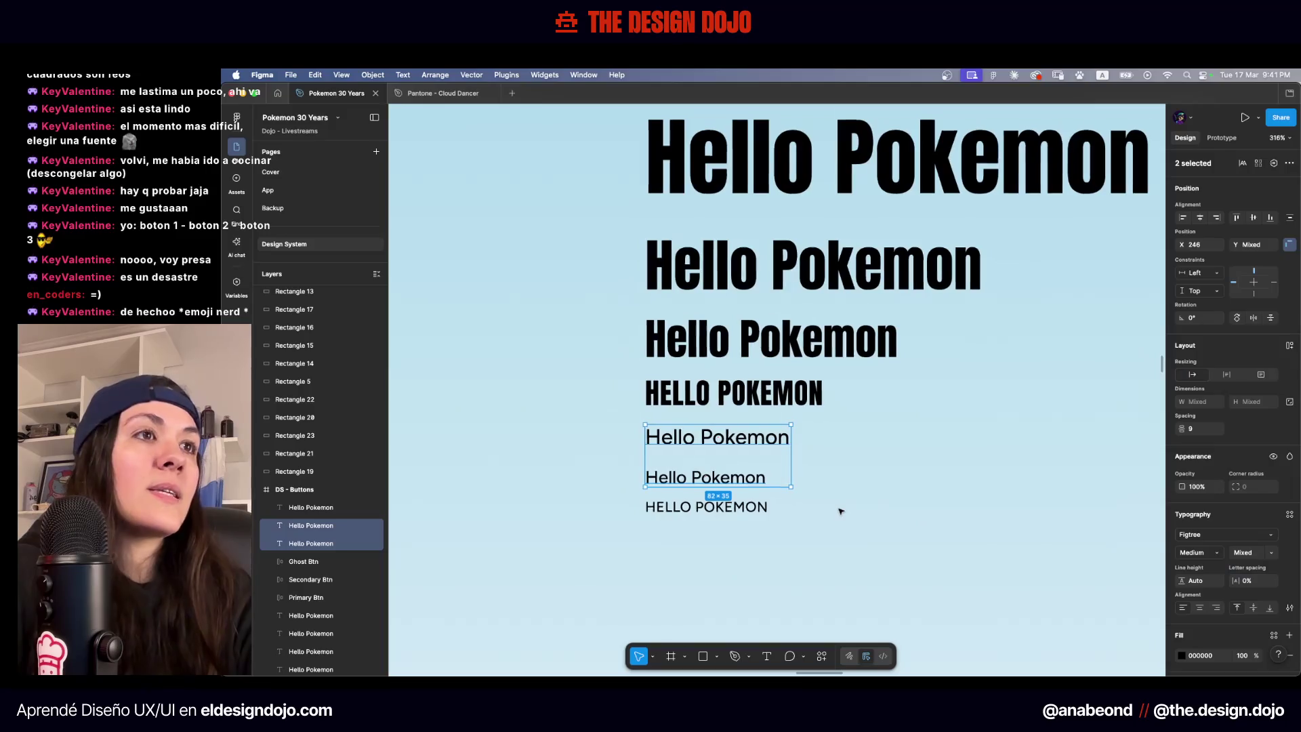
scroll(840, 511, right, 2)
click(785, 474)
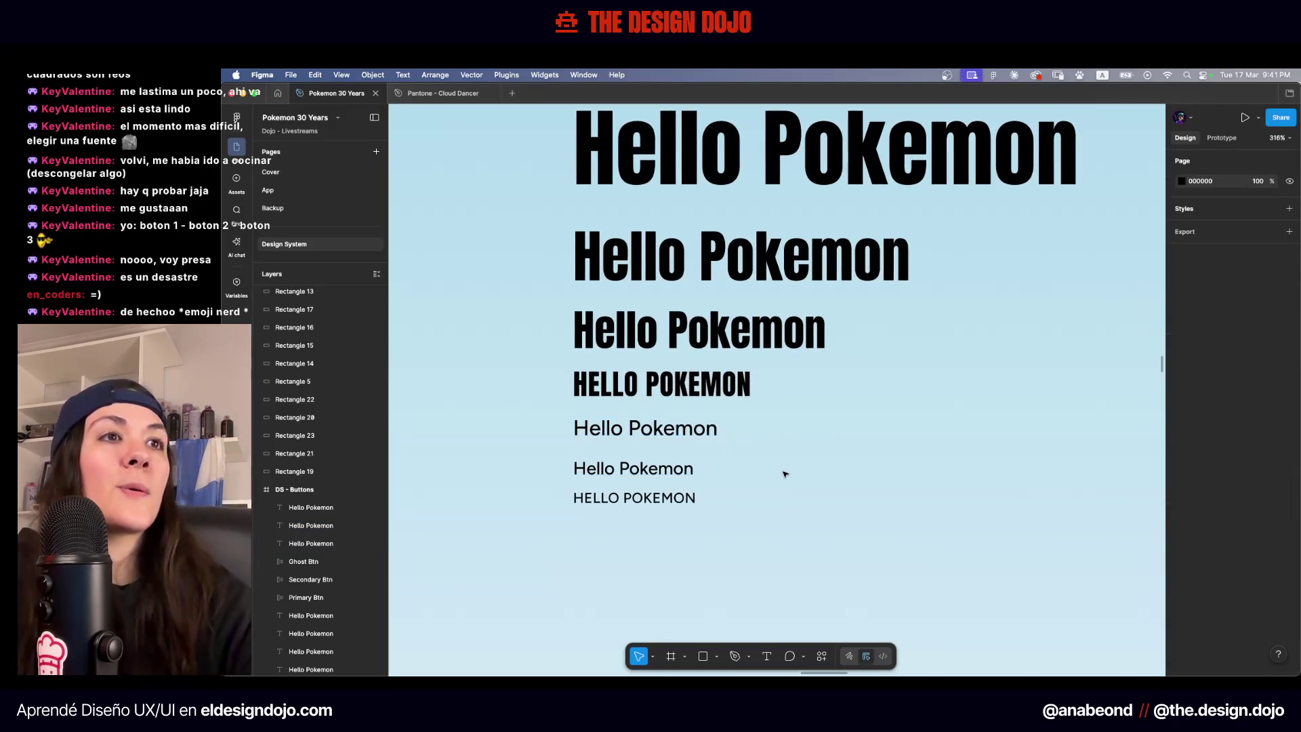
scroll(622, 453, up, 5)
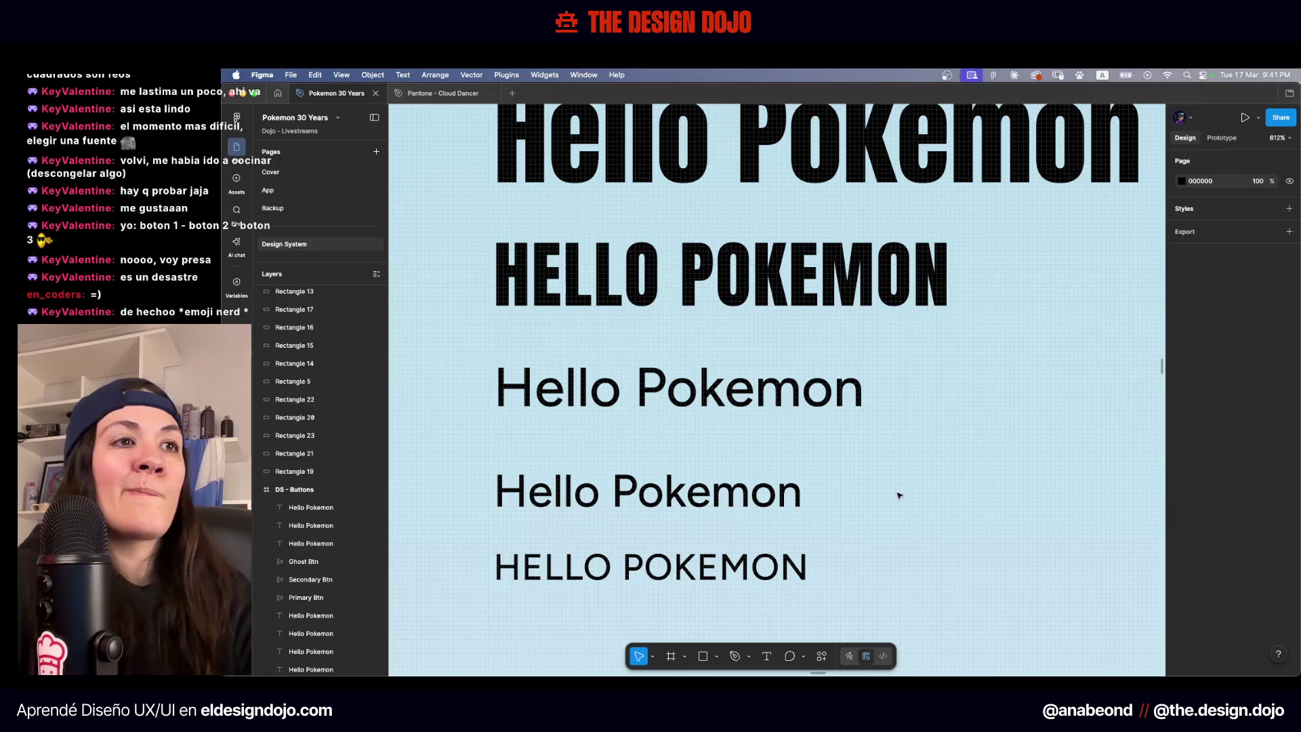
Tighten the two middle Hello Pokemon lines to -2% letter spacing
click(644, 492)
shift+click(677, 387)
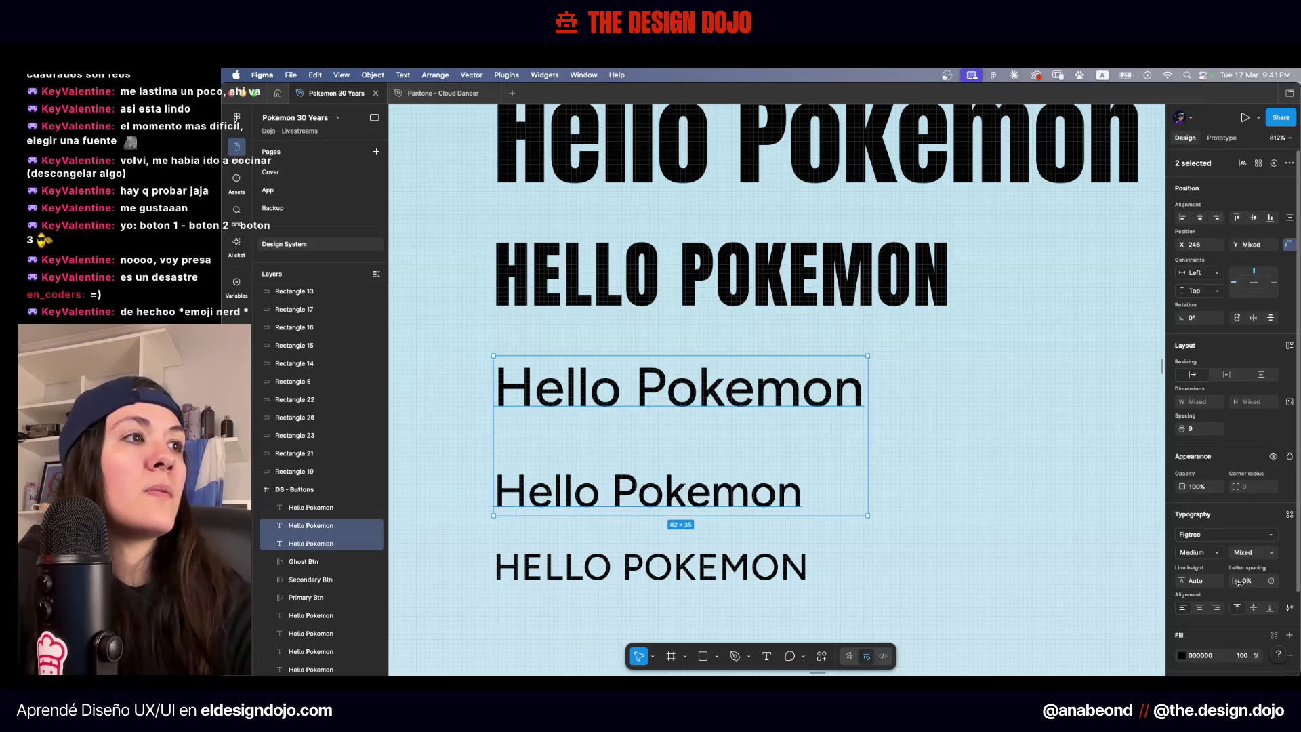
text(-2)
key(Return)
click(979, 536)
scroll(962, 525, down, 5)
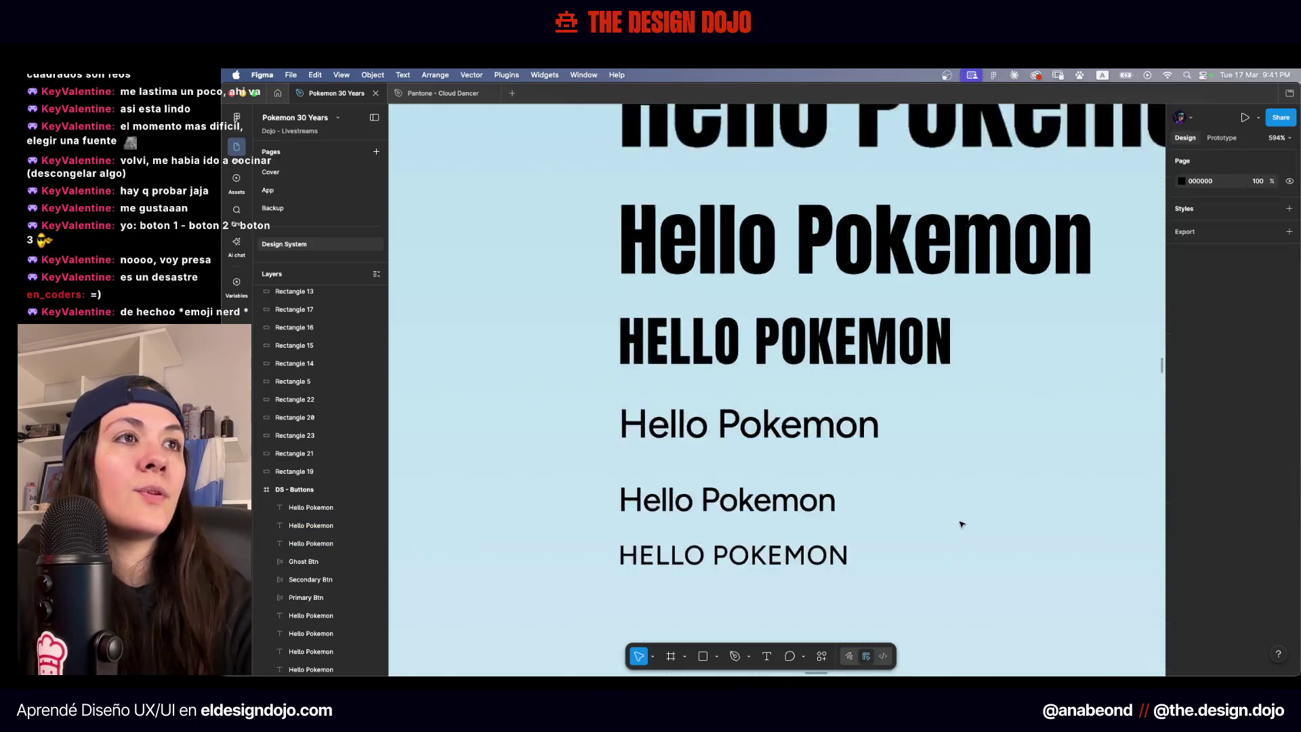
scroll(962, 524, down, 4)
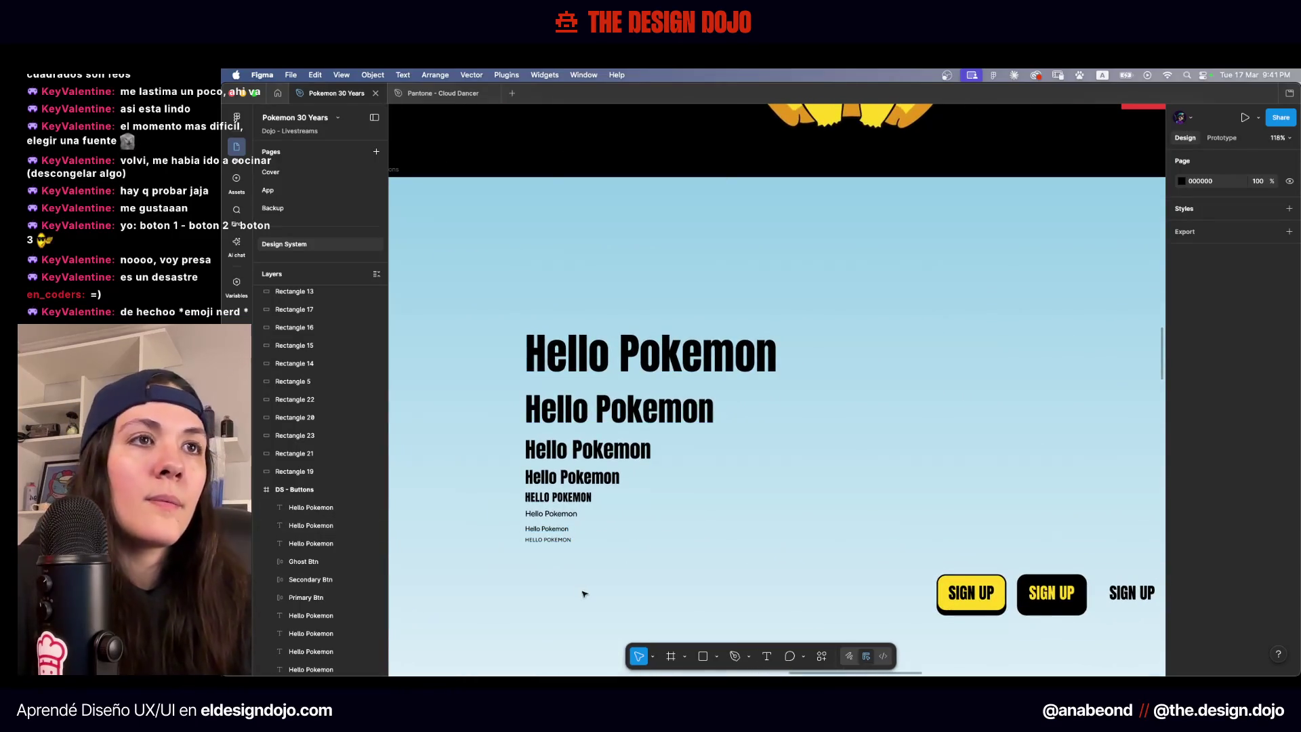
Space the eight Hello Pokemon lines 24 apart
drag(779, 586, 467, 305)
click(1199, 428)
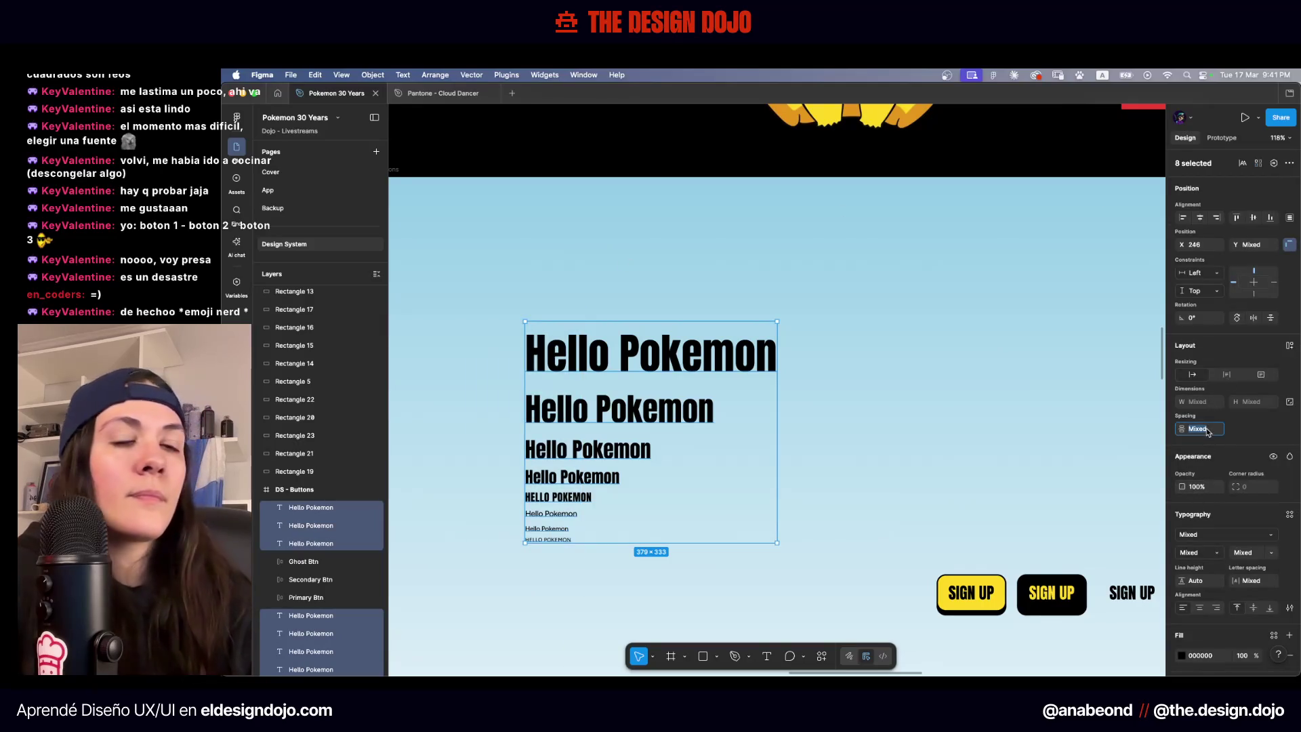
text(24)
key(Return)
Move the type scale to the right and place the three SIGN UP buttons on its left
mouse_move(640, 349)
mouse_down()
mouse_move(755, 267)
mouse_move(677, 317)
mouse_move(451, 551)
mouse_up()
scroll(939, 329, right, 3)
scroll(939, 328, down, 3)
click(938, 329)
scroll(891, 331, right, 3)
click(435, 304)
drag(435, 304, 560, 592)
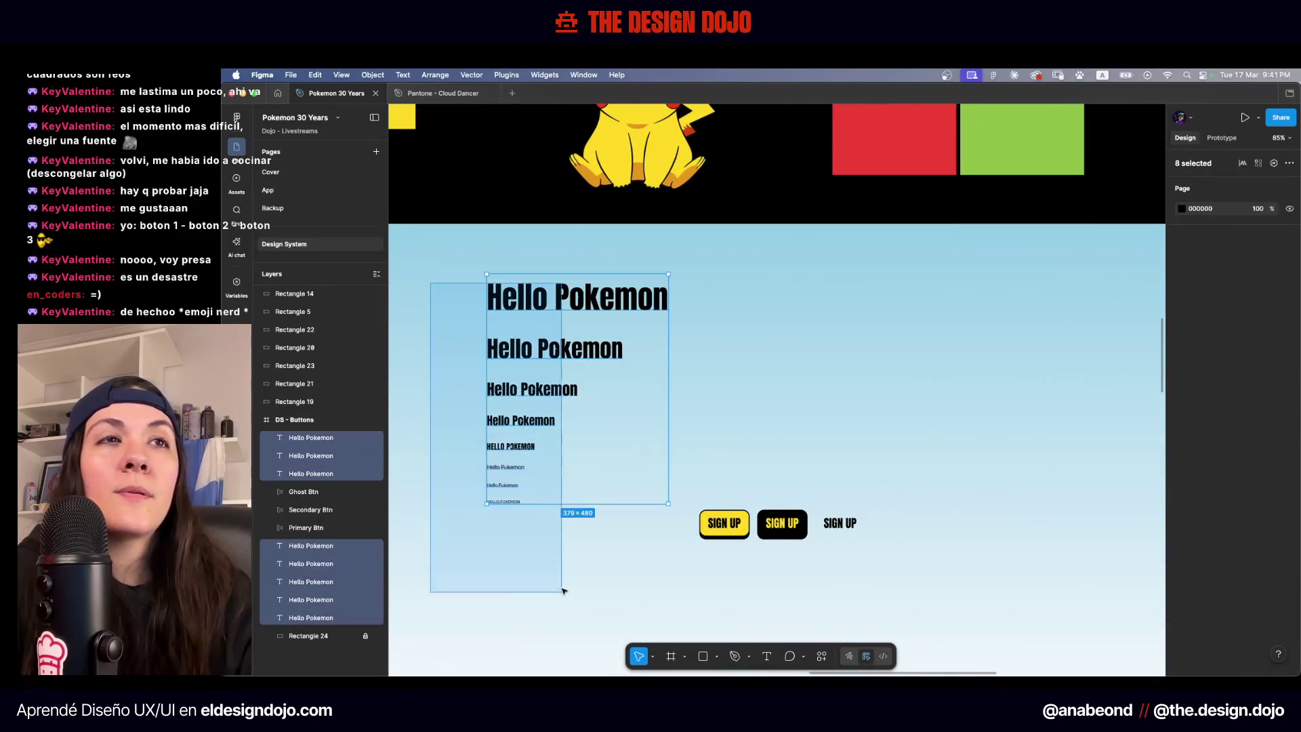
mouse_move(488, 477)
mouse_down()
mouse_move(844, 457)
mouse_move(846, 470)
mouse_move(691, 549)
mouse_up()
mouse_move(782, 523)
mouse_down()
mouse_move(699, 365)
mouse_move(743, 308)
mouse_up()
click(756, 411)
drag(757, 411, 687, 427)
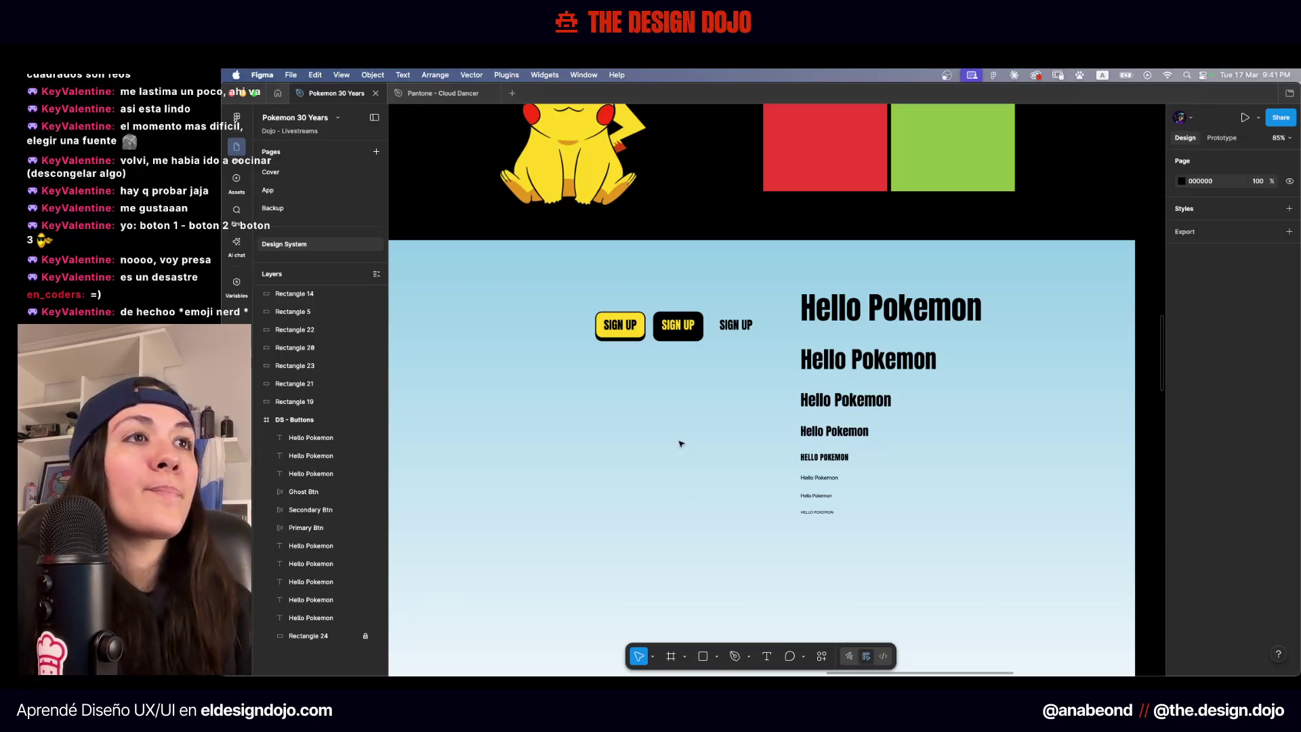
Inspect the yellow, black and plain-text SIGN UP buttons one by one
scroll(681, 444, up, 10)
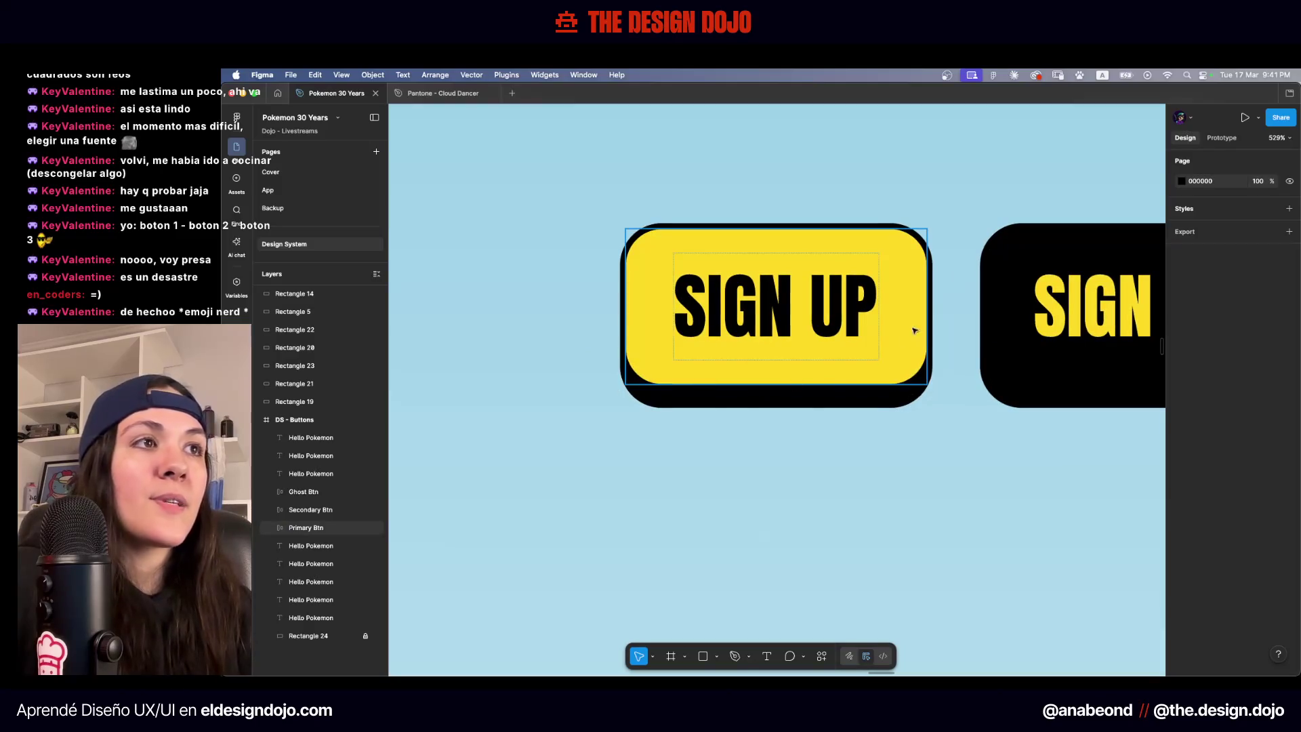
scroll(666, 394, down, 5)
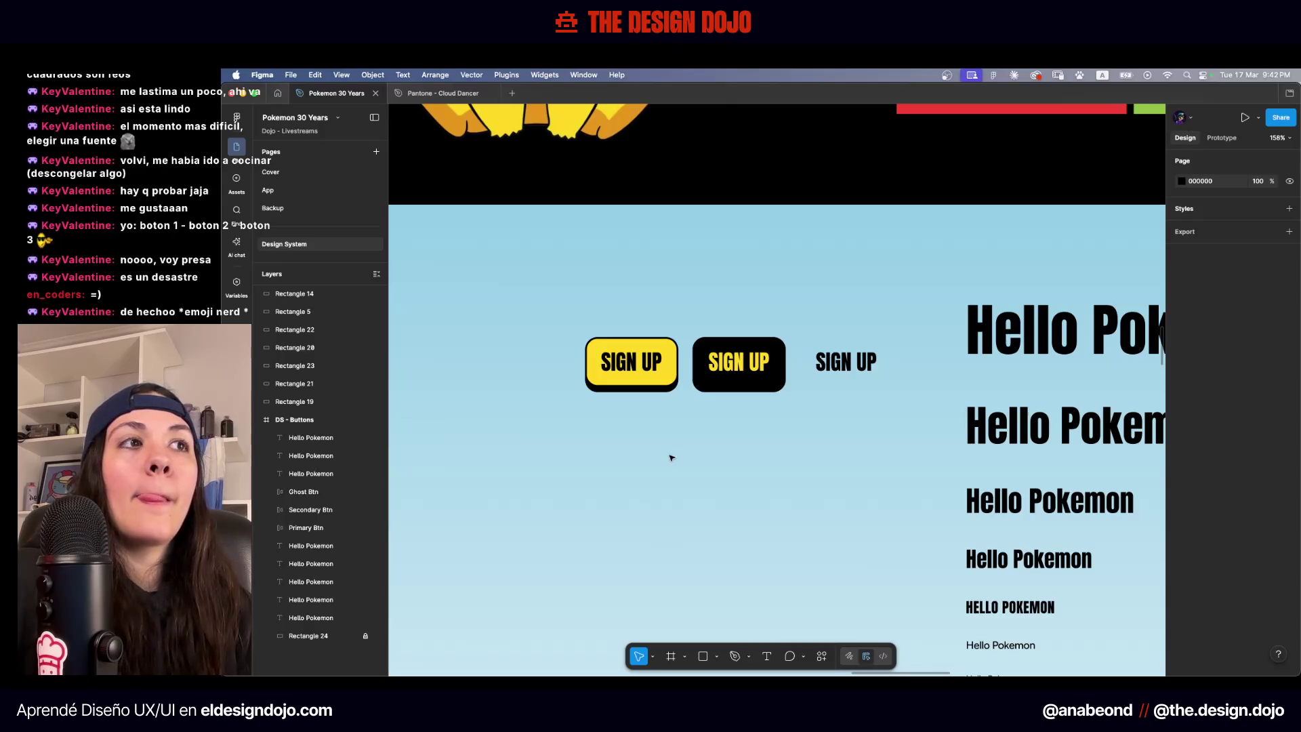
click(670, 360)
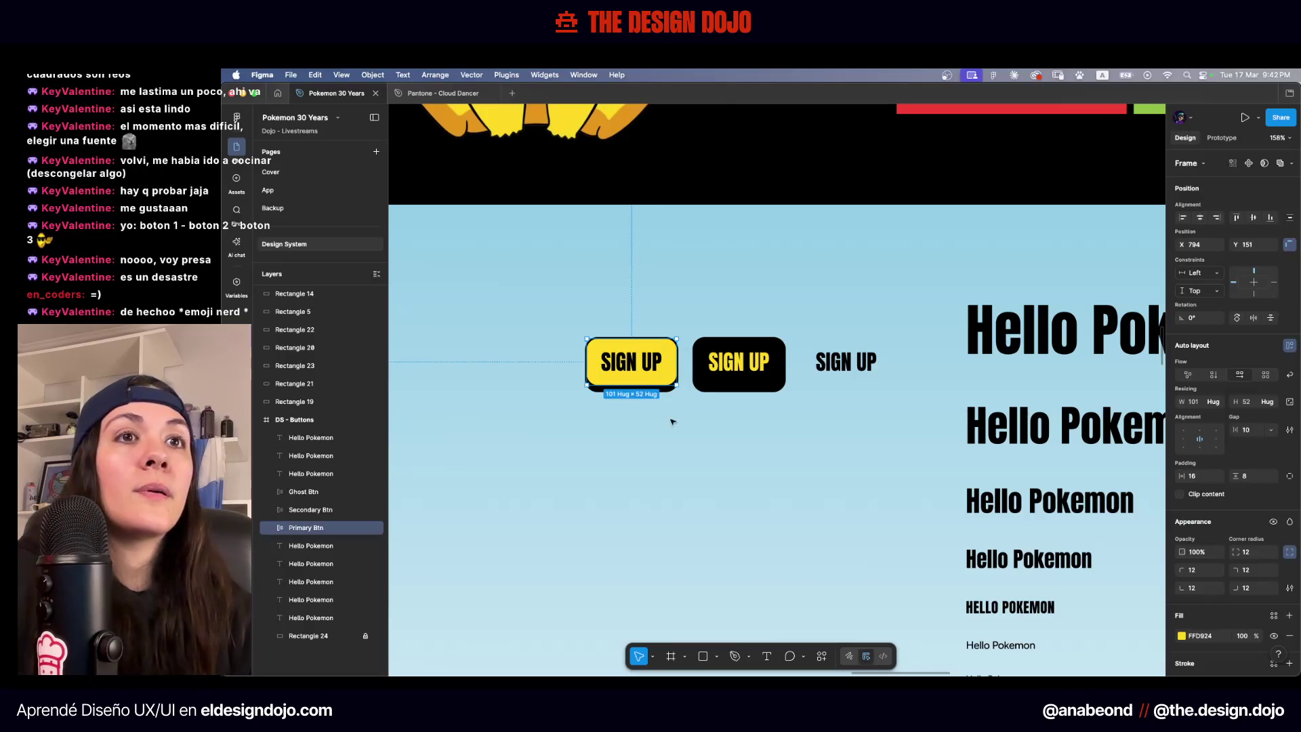
click(829, 447)
click(840, 344)
click(738, 364)
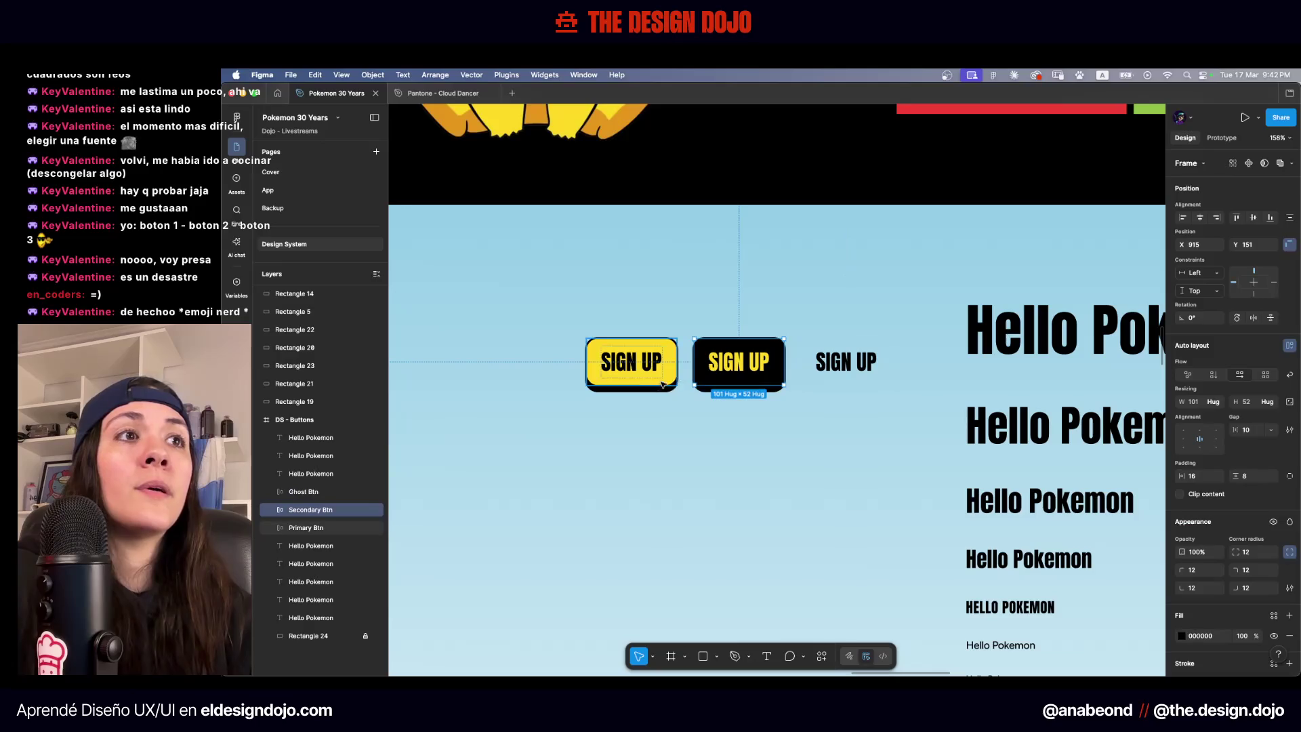
click(631, 364)
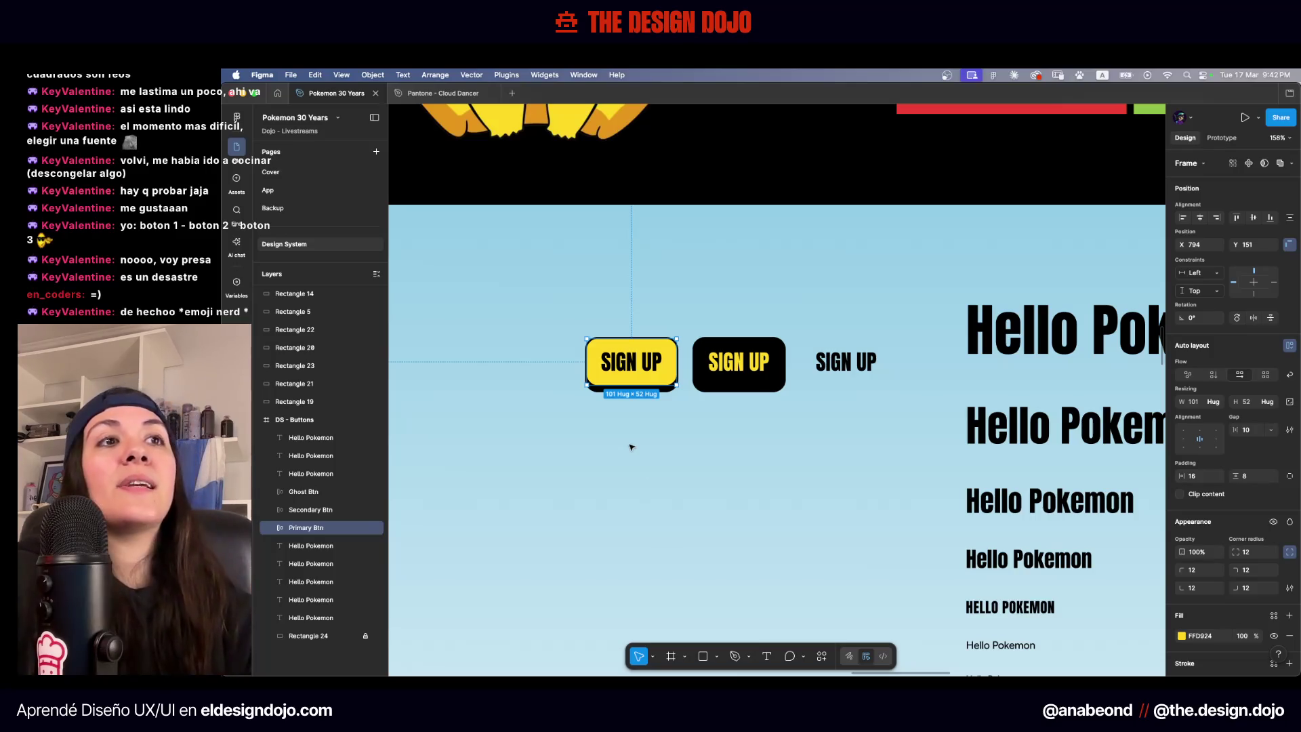
scroll(567, 310, up, 10)
scroll(746, 406, right, 5)
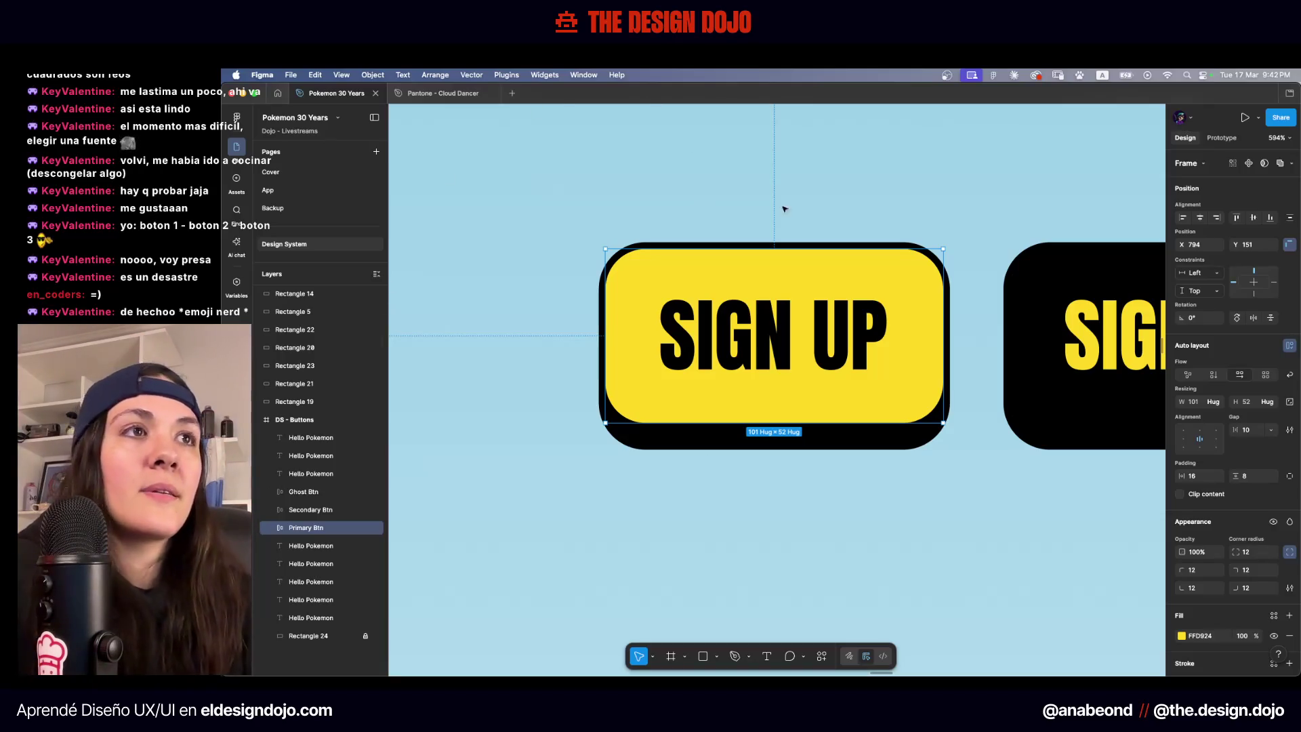
click(809, 193)
scroll(823, 198, right, 2)
ctrl+scroll(823, 196, down, 2)
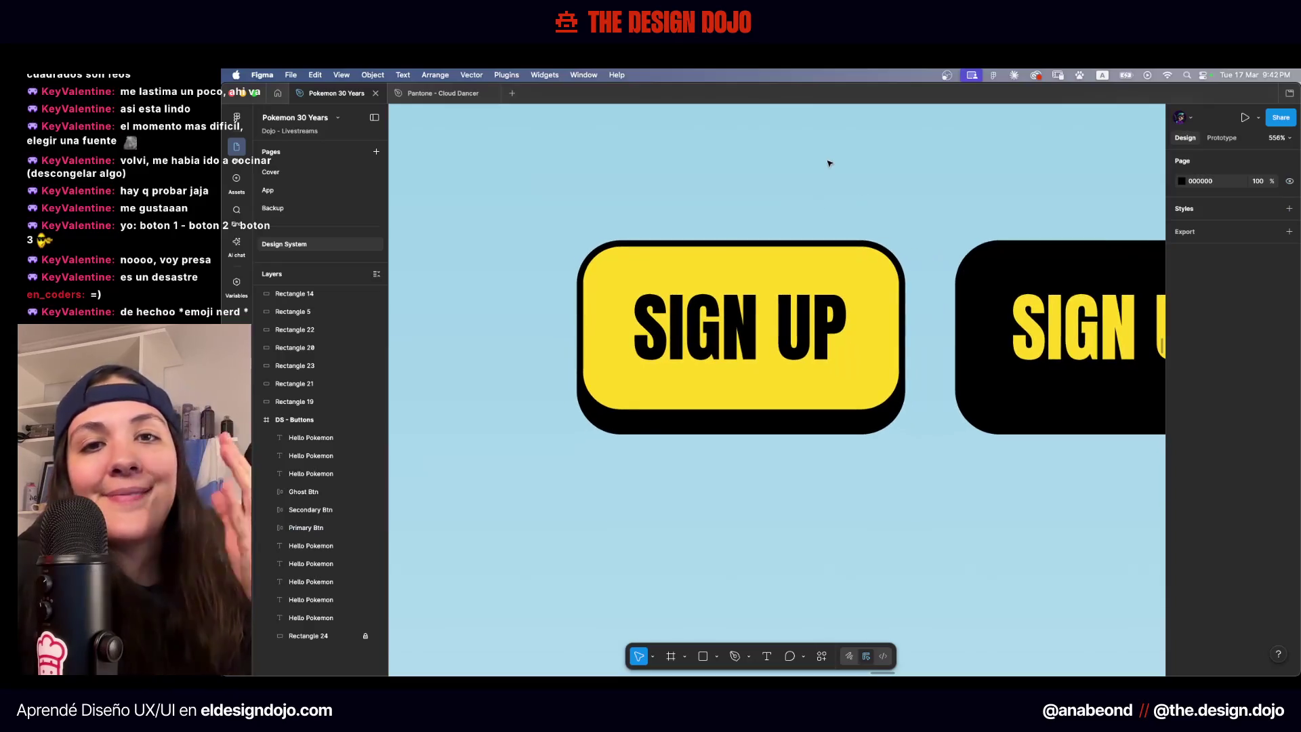
ctrl+scroll(766, 146, down, 3)
scroll(786, 190, right, 1)
Duplicate the yellow SIGN UP button directly below the original and remove the copy's drop shadow
click(821, 240)
alt+drag(821, 240, 844, 432)
scroll(1274, 474, down, 5)
click(1292, 520)
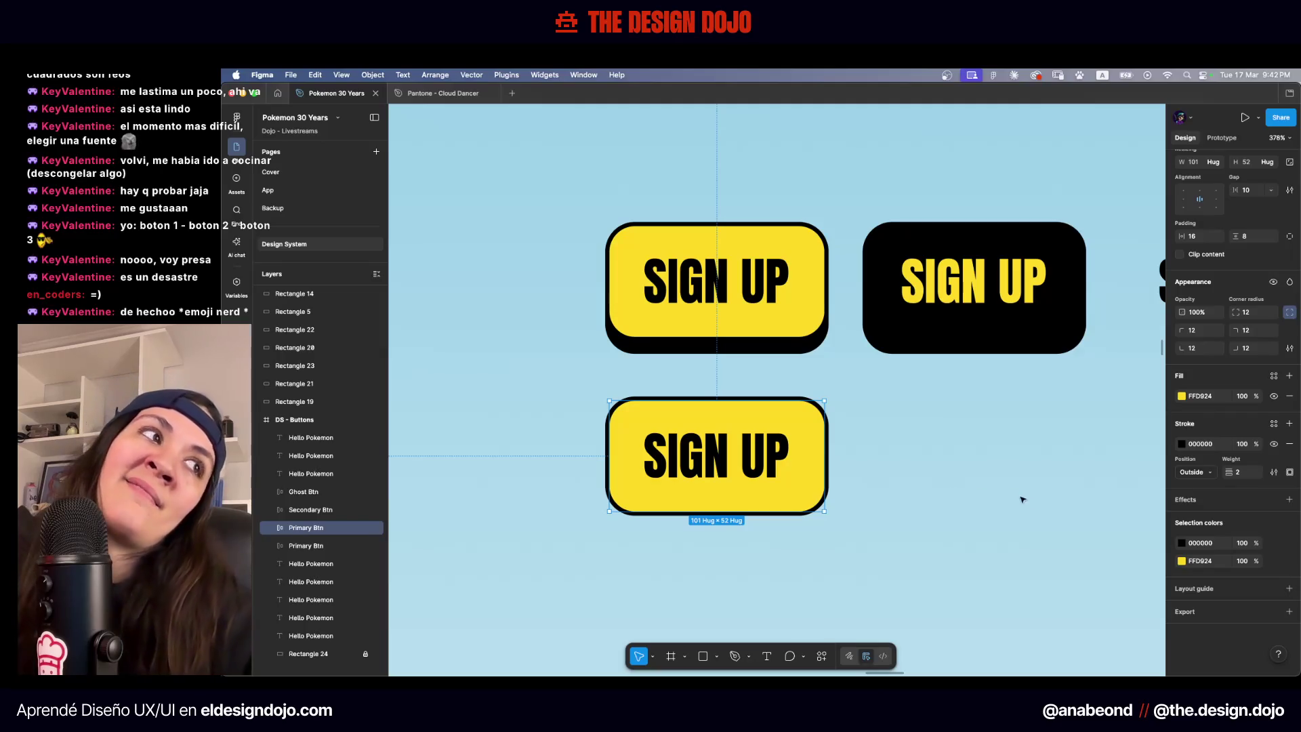
Undo the removal so the duplicate keeps its drop shadow
key(ctrl+z)
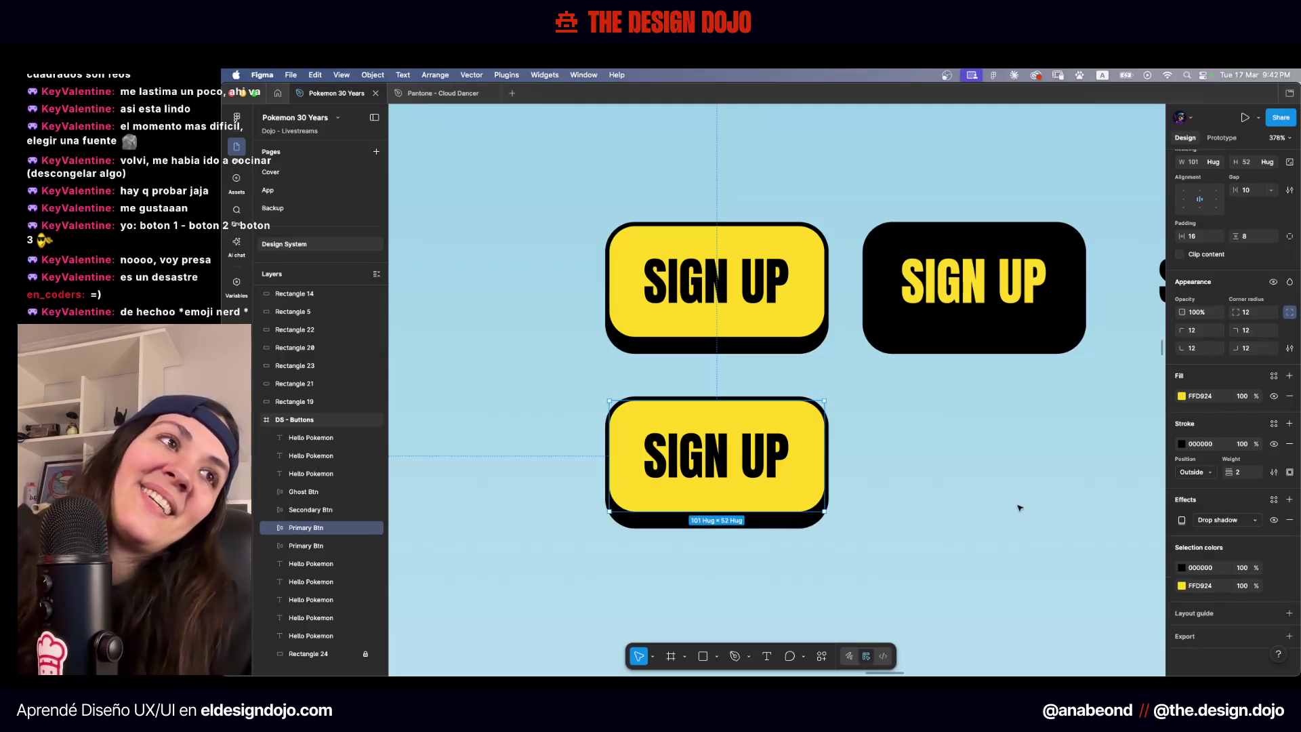
key(ctrl+z)
key(ctrl+z)
key(ctrl+shift+z)
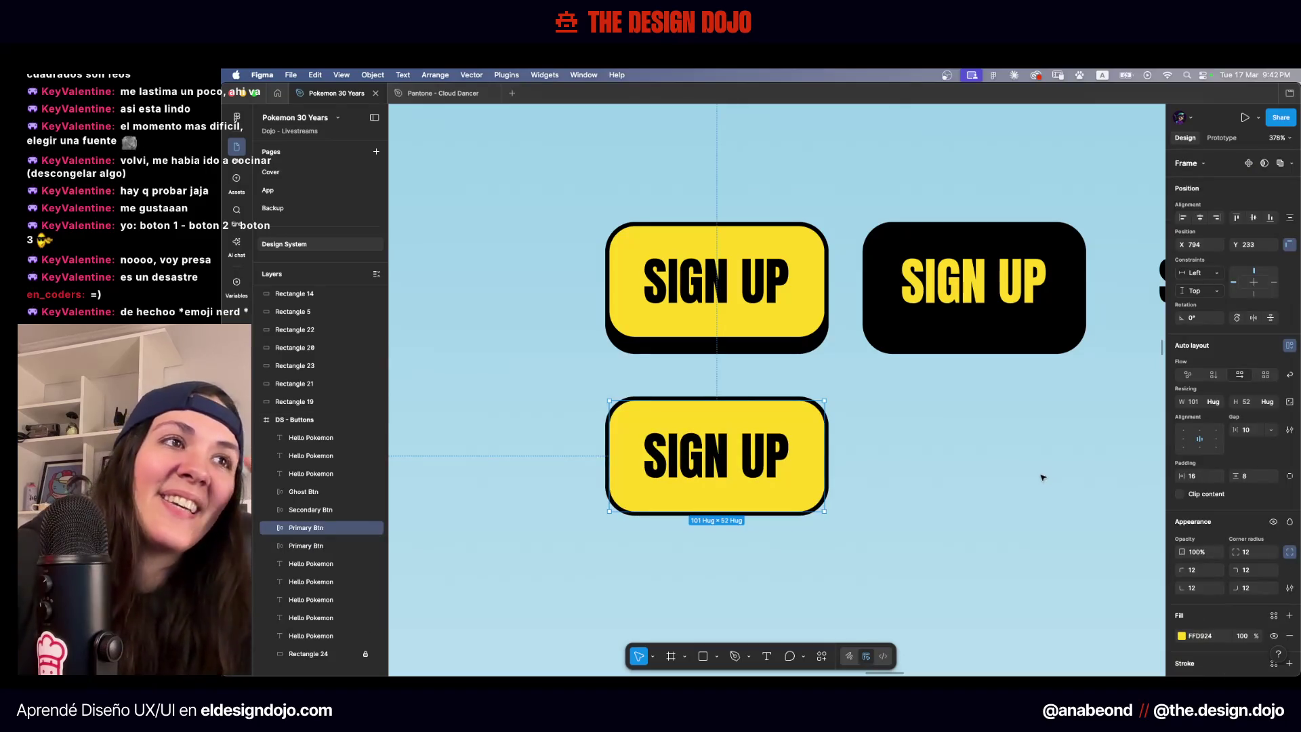
key(ctrl+z)
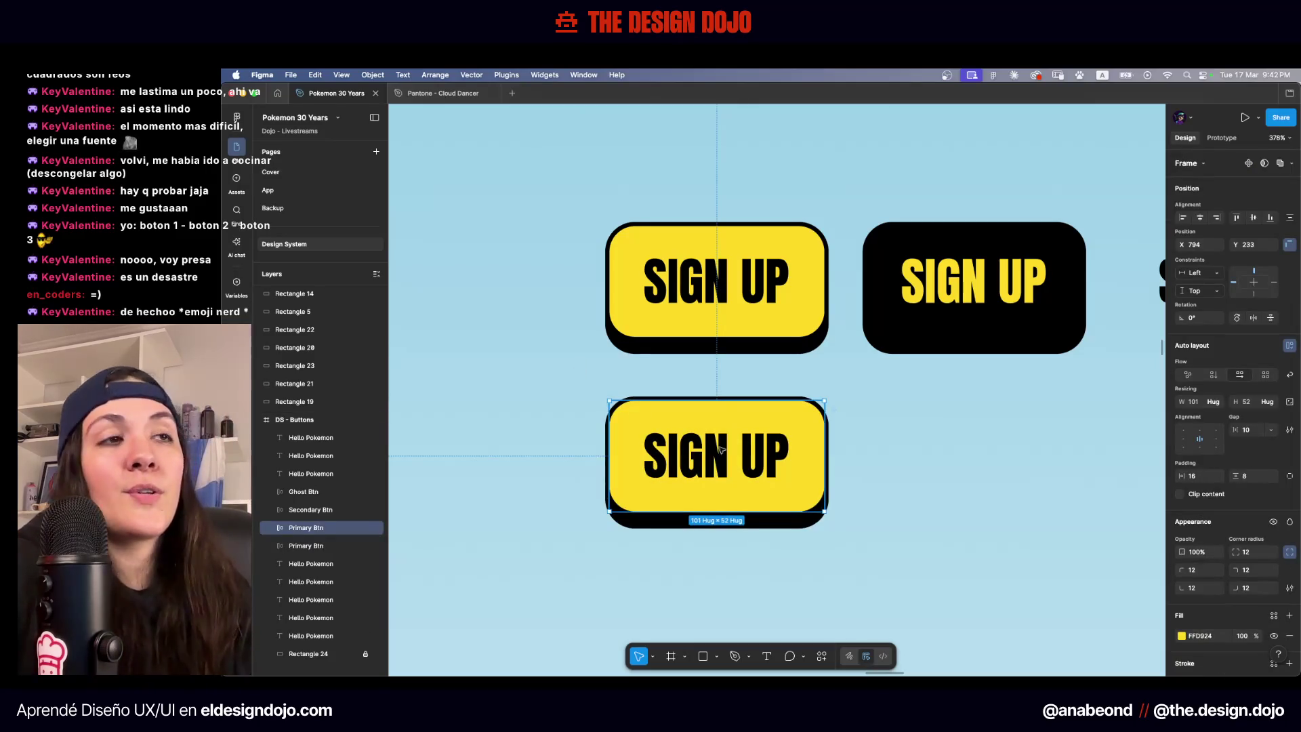
click(937, 448)
Search the web for 'duolingo button pressed effect' in a new browser tab
key(super+Tab)
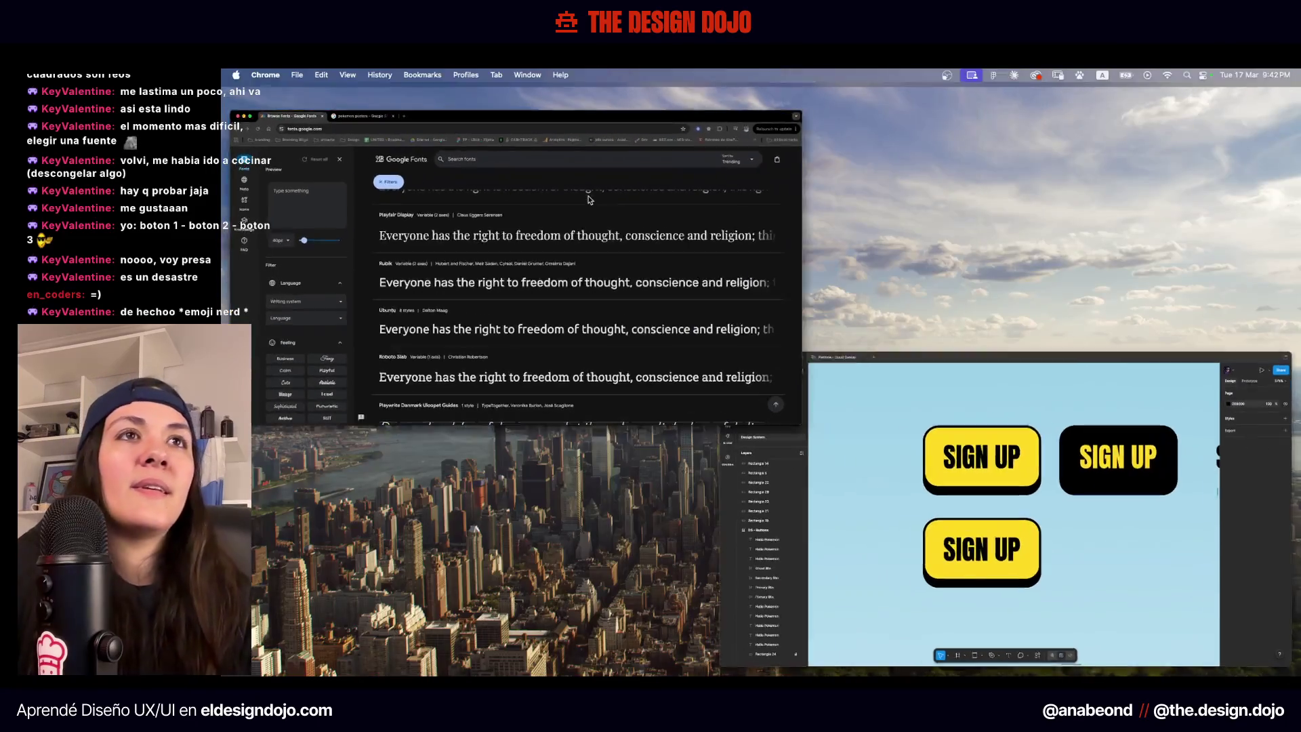
key(super+t)
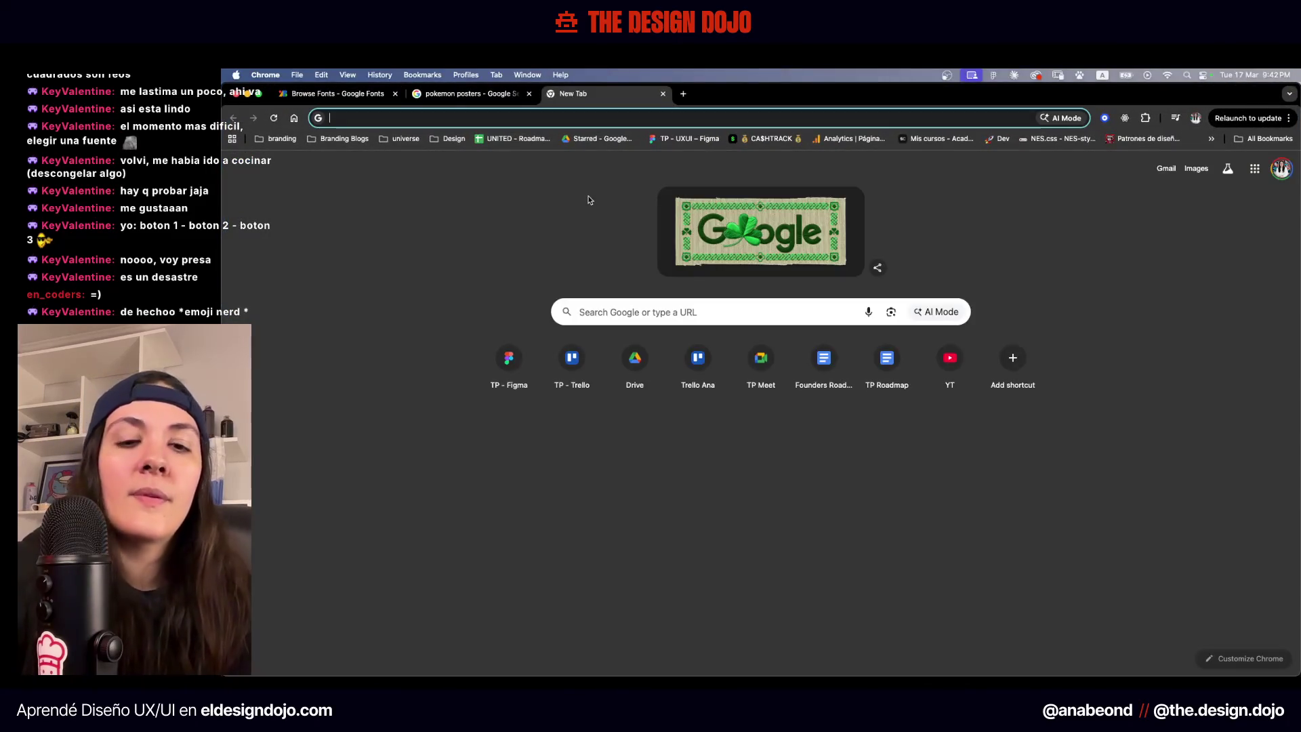
text(duolingo b)
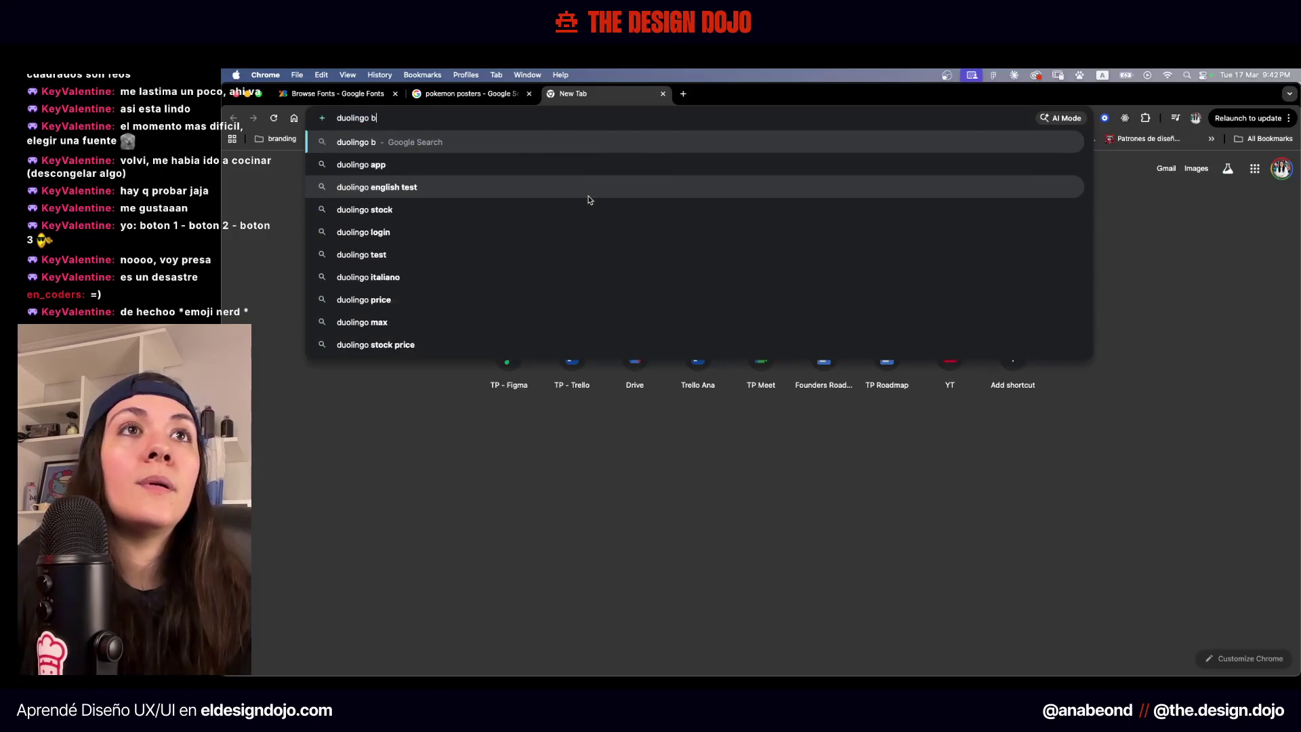
text(utton pressed e)
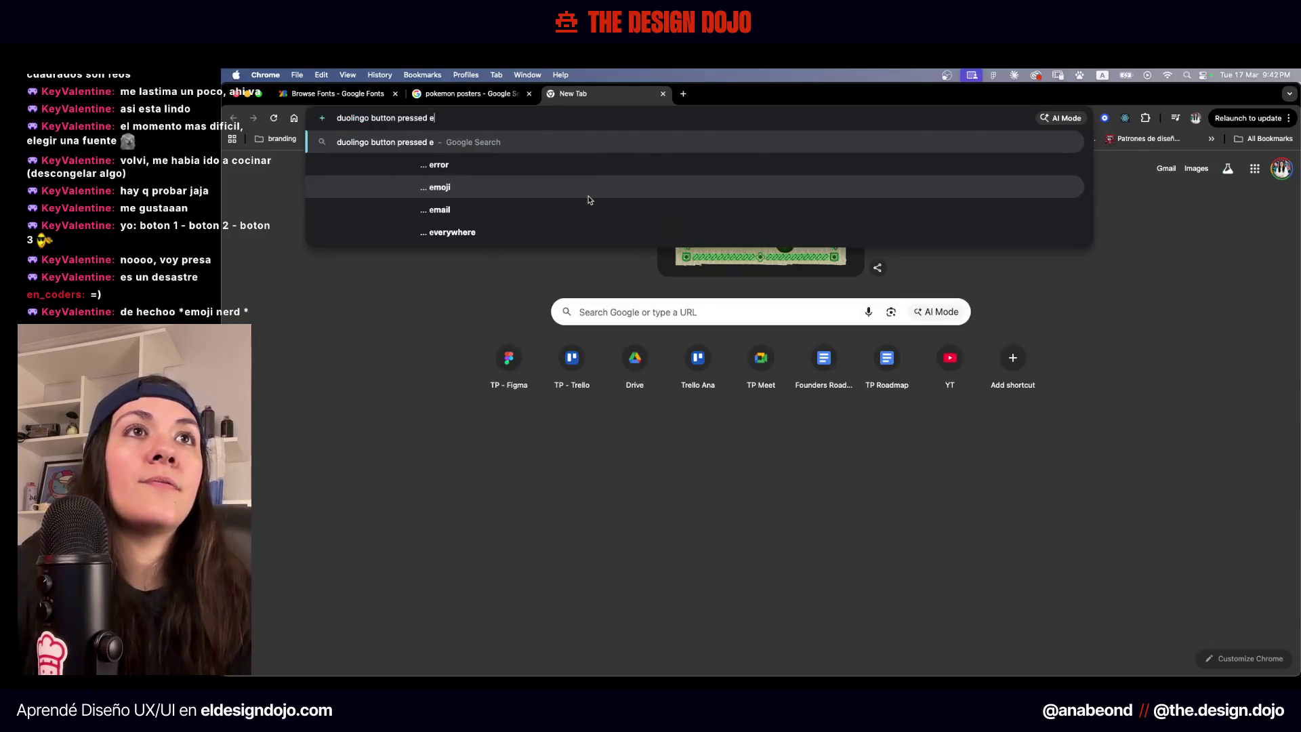
text(ffect)
key(Return)
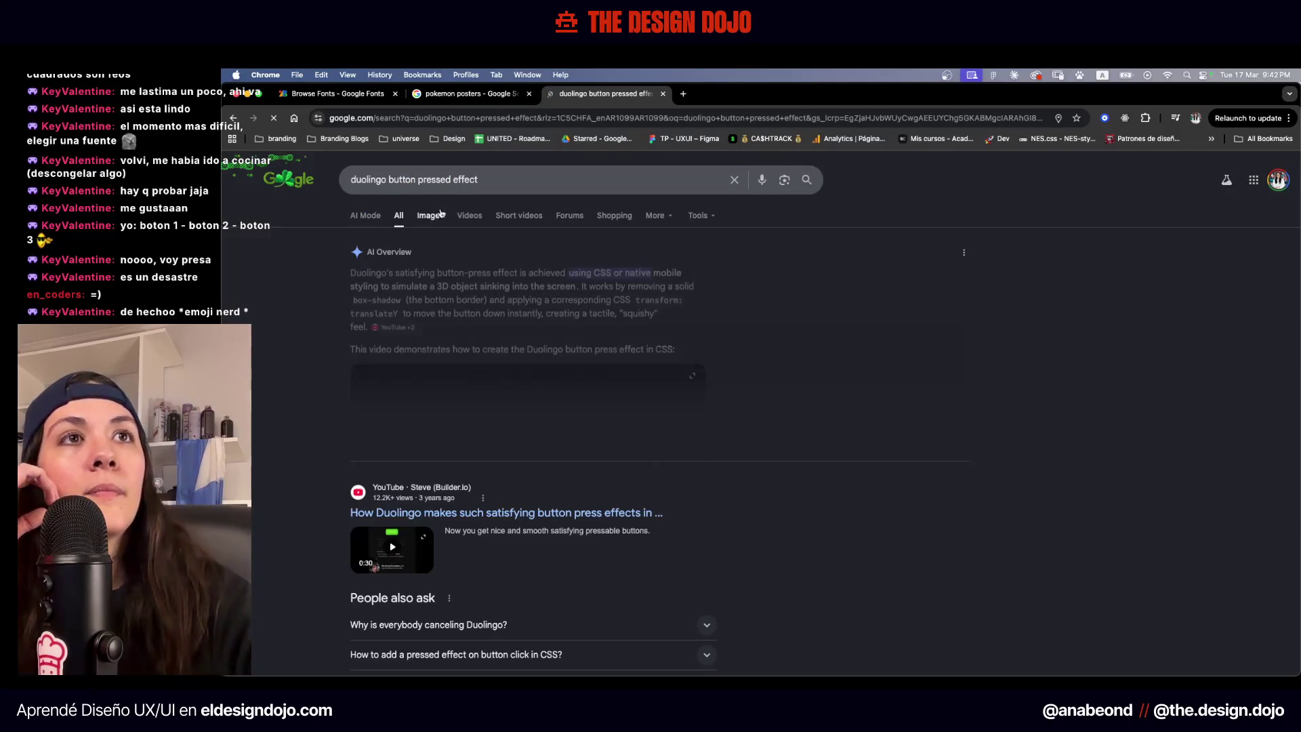
Browse the image results, previewing the CONTINUE button and box-shadow button examples
click(437, 219)
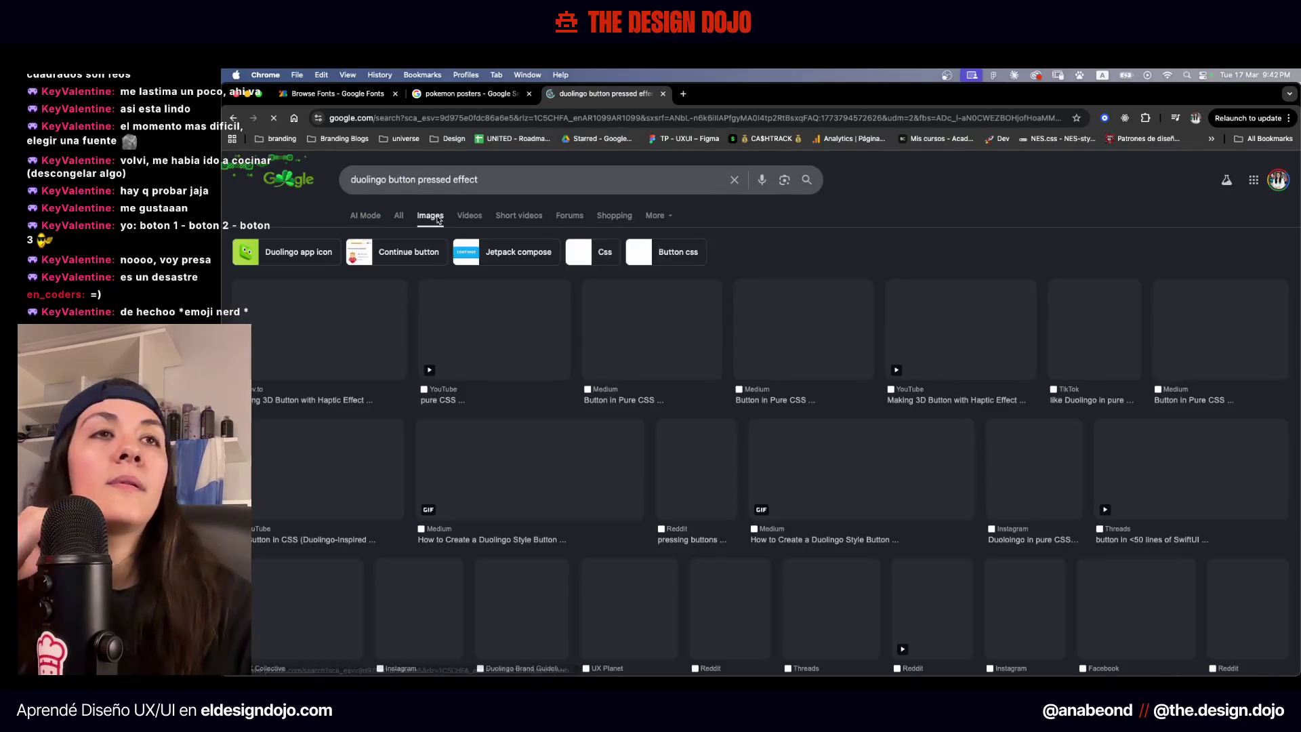
click(470, 482)
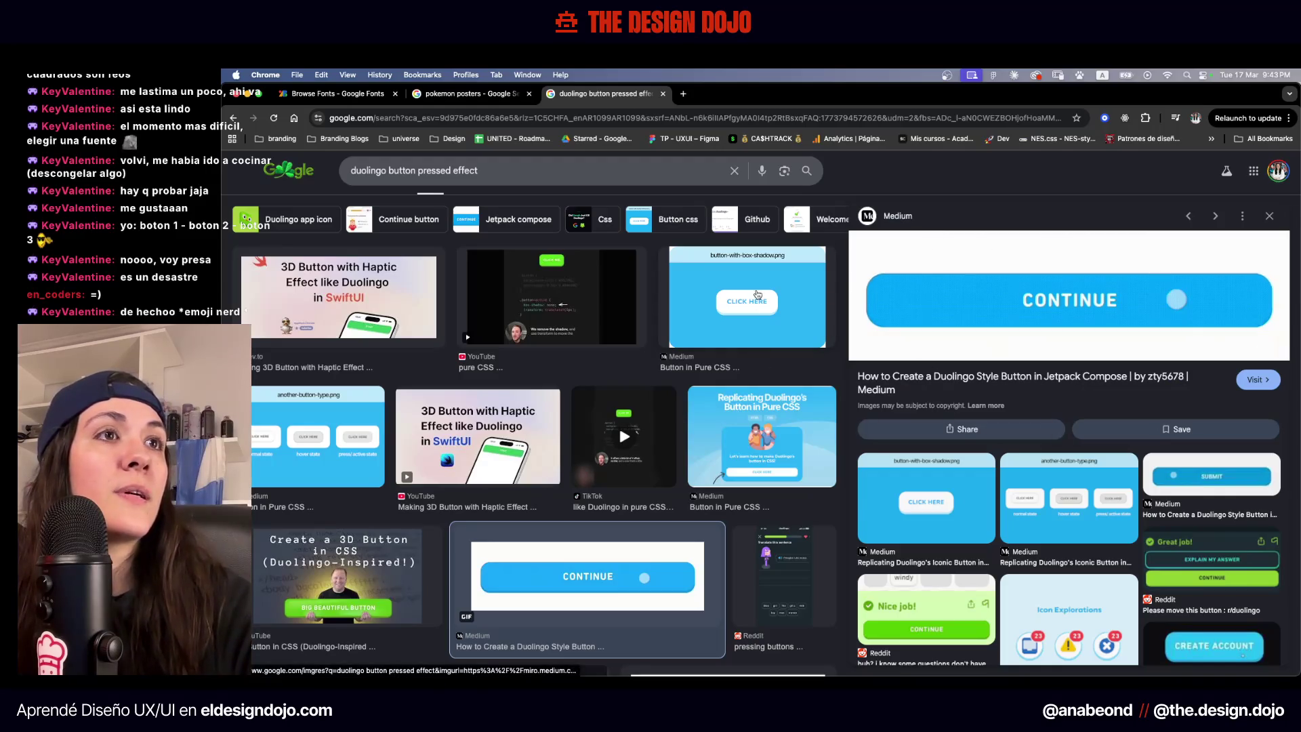
click(757, 294)
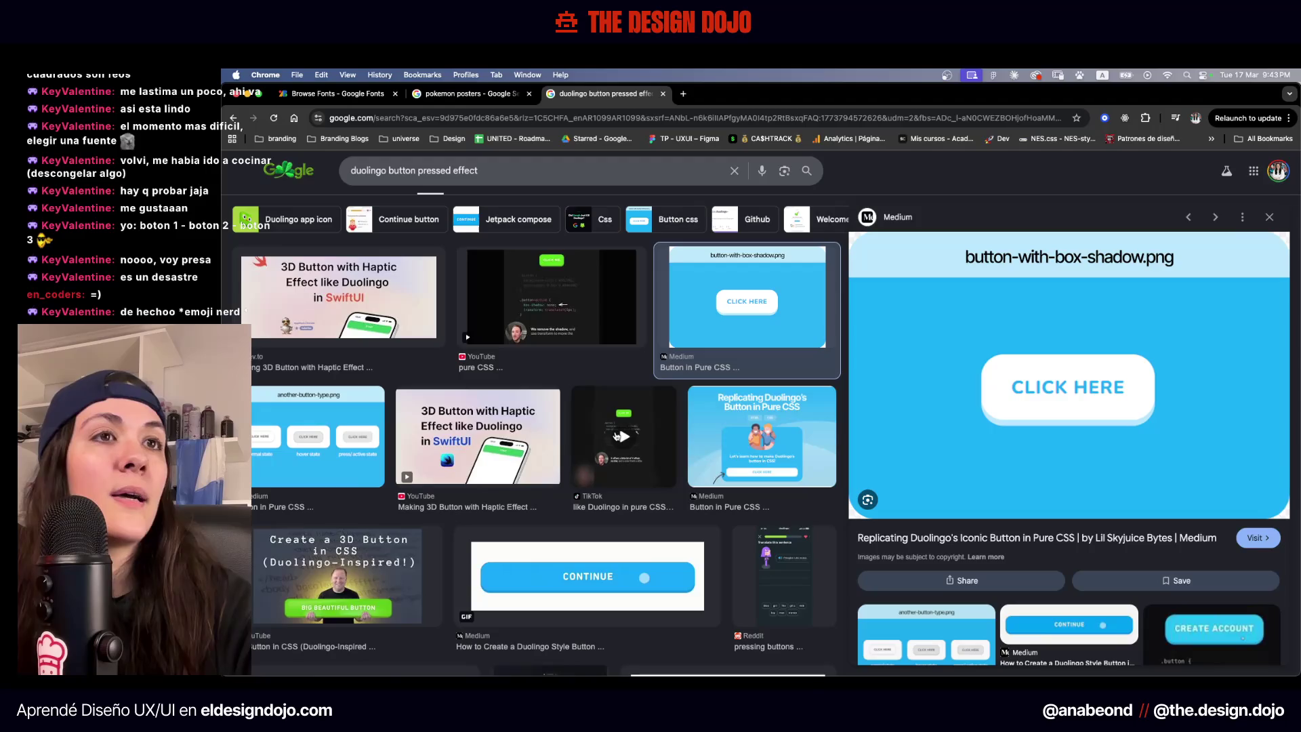
click(560, 576)
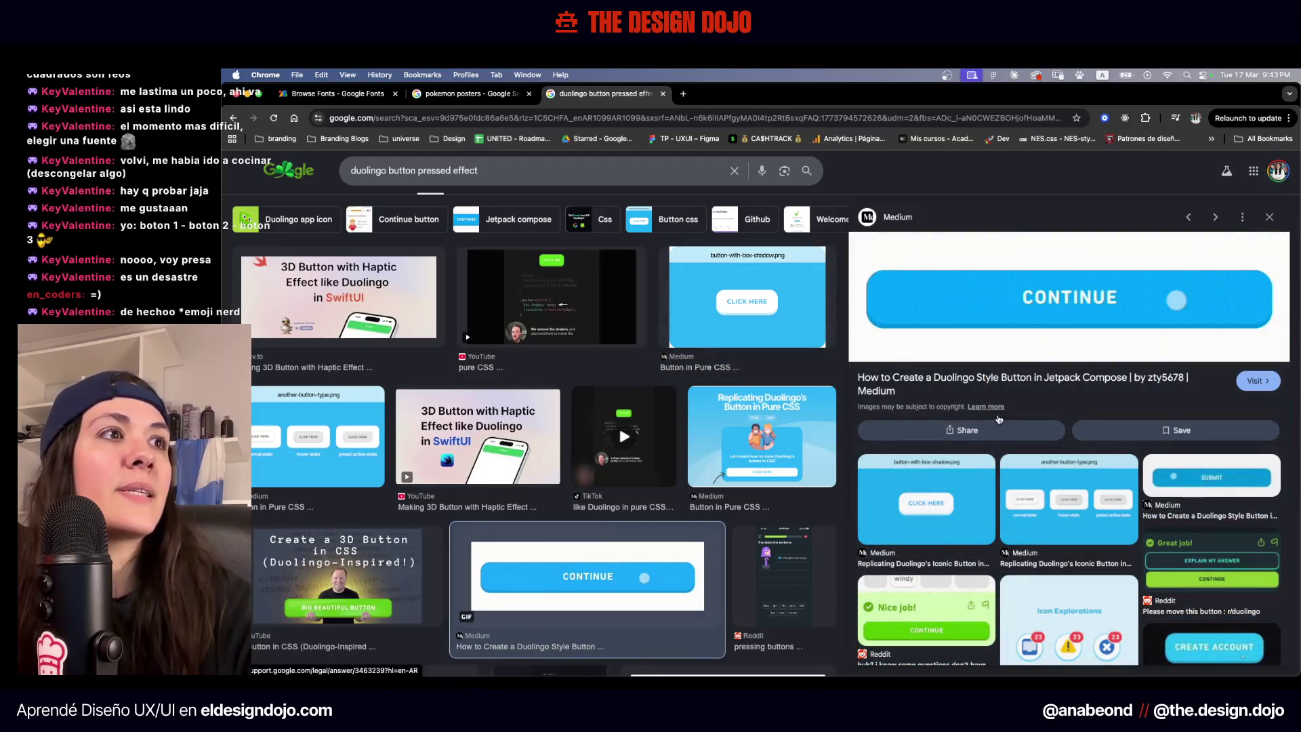
key(ctrl+Up)
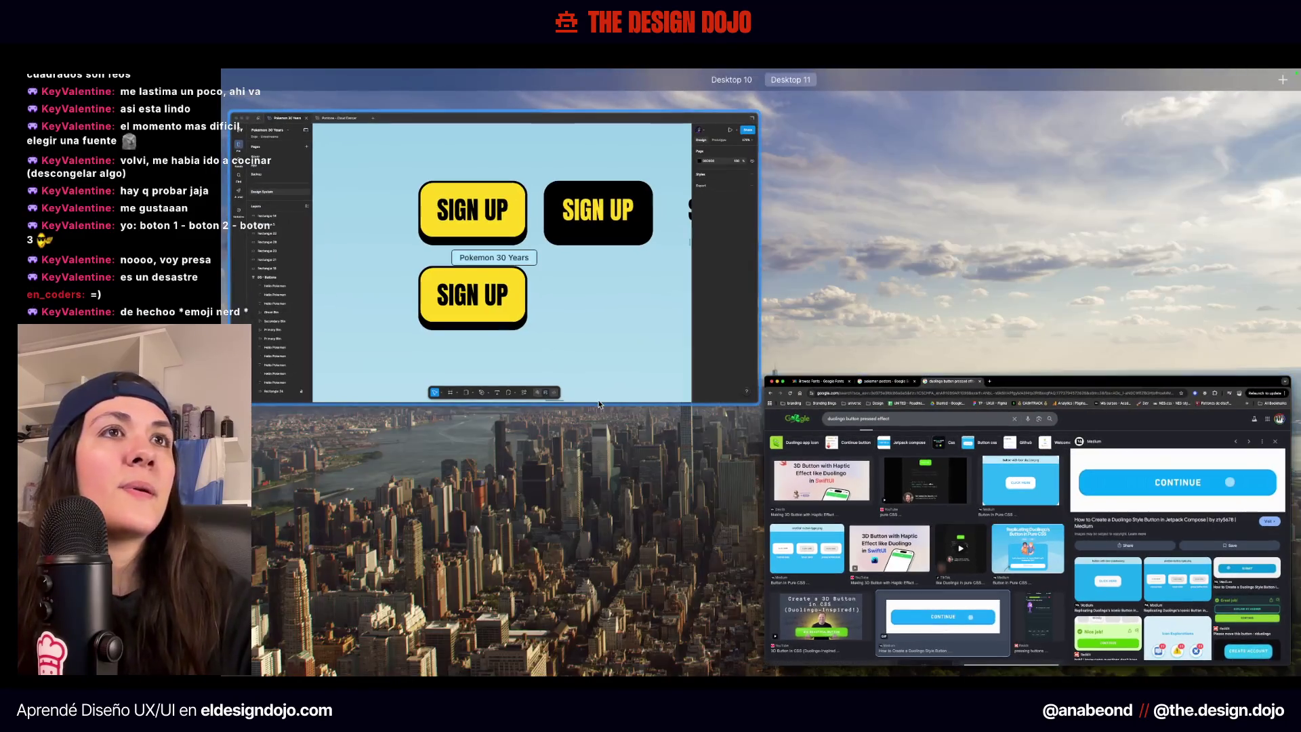
Back in Figma, strip the drop shadow from the lower yellow SIGN UP button
click(599, 403)
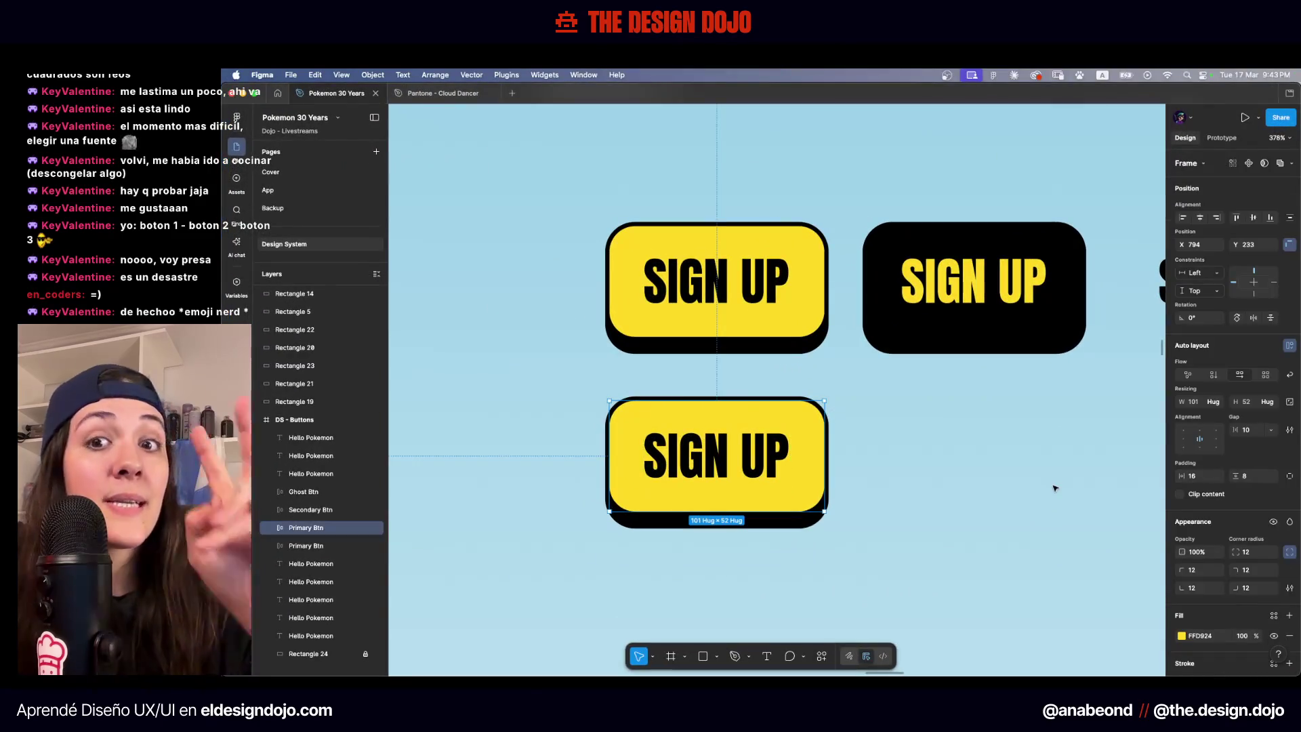
scroll(1265, 483, down, 5)
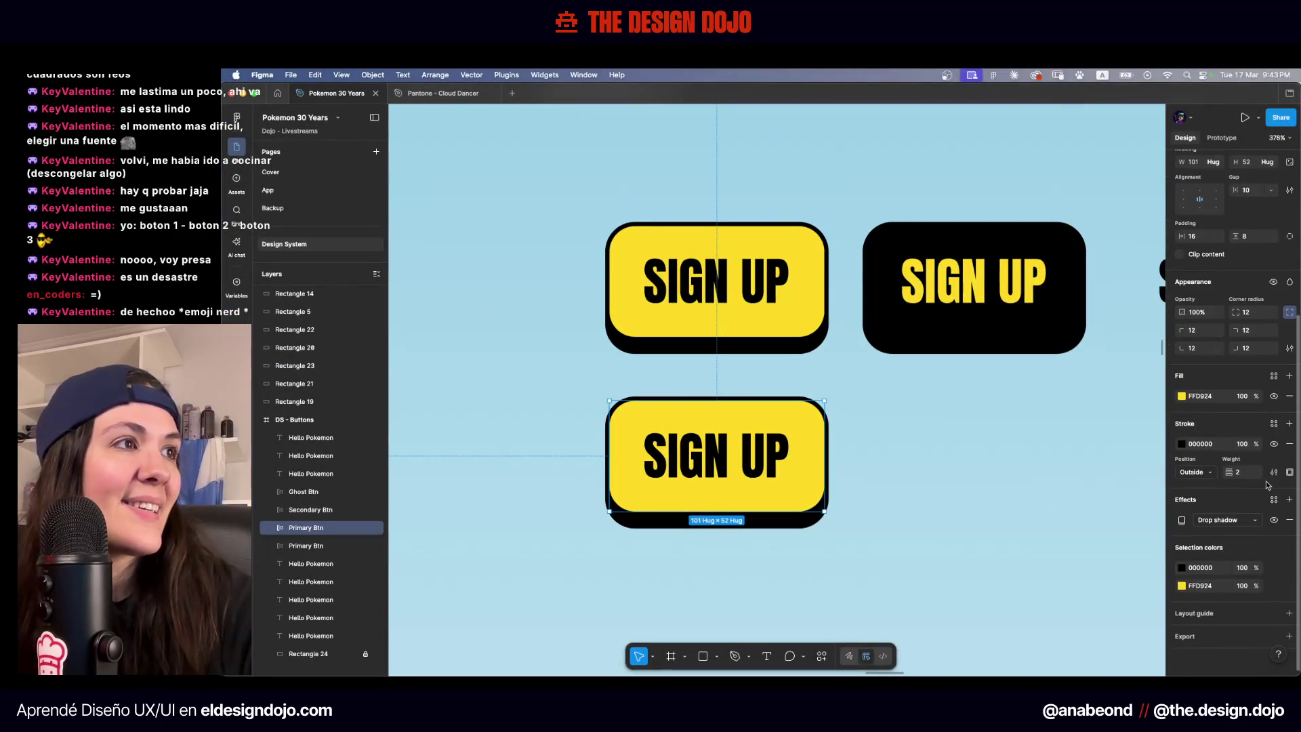
click(1289, 519)
click(1084, 504)
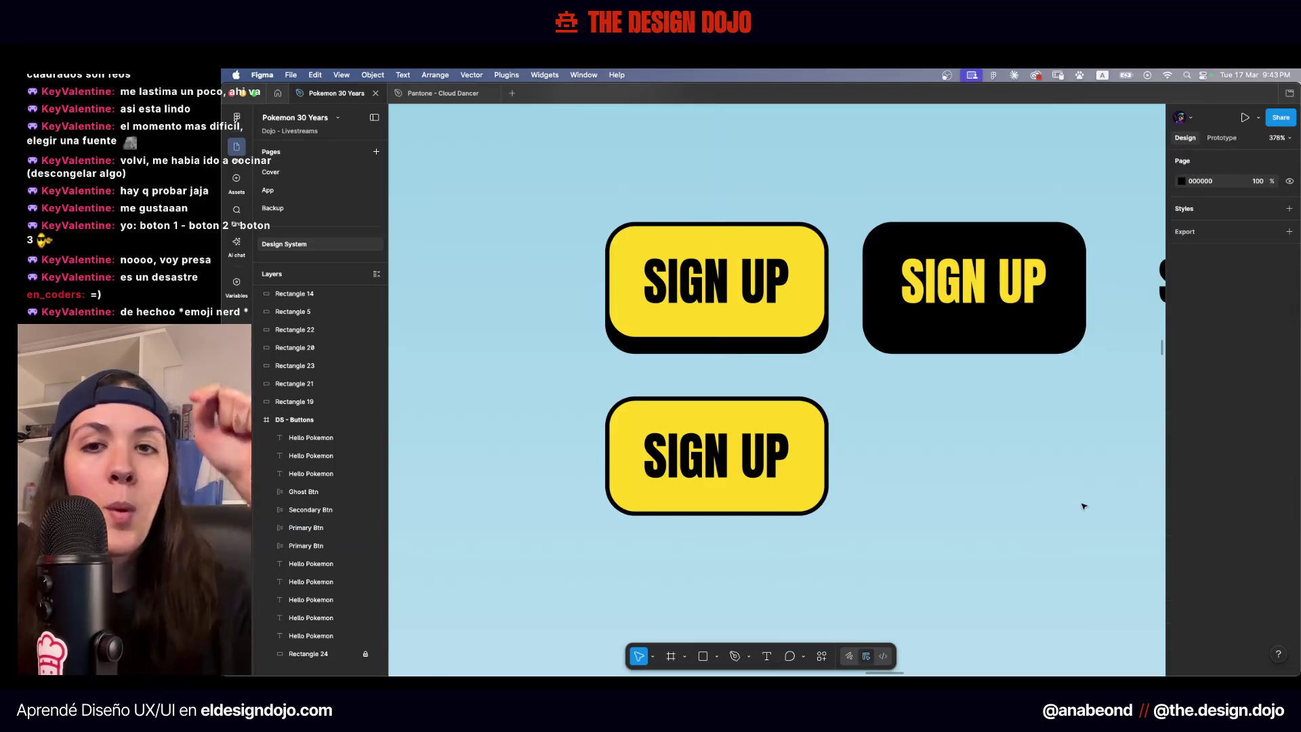
scroll(902, 435, down, 5)
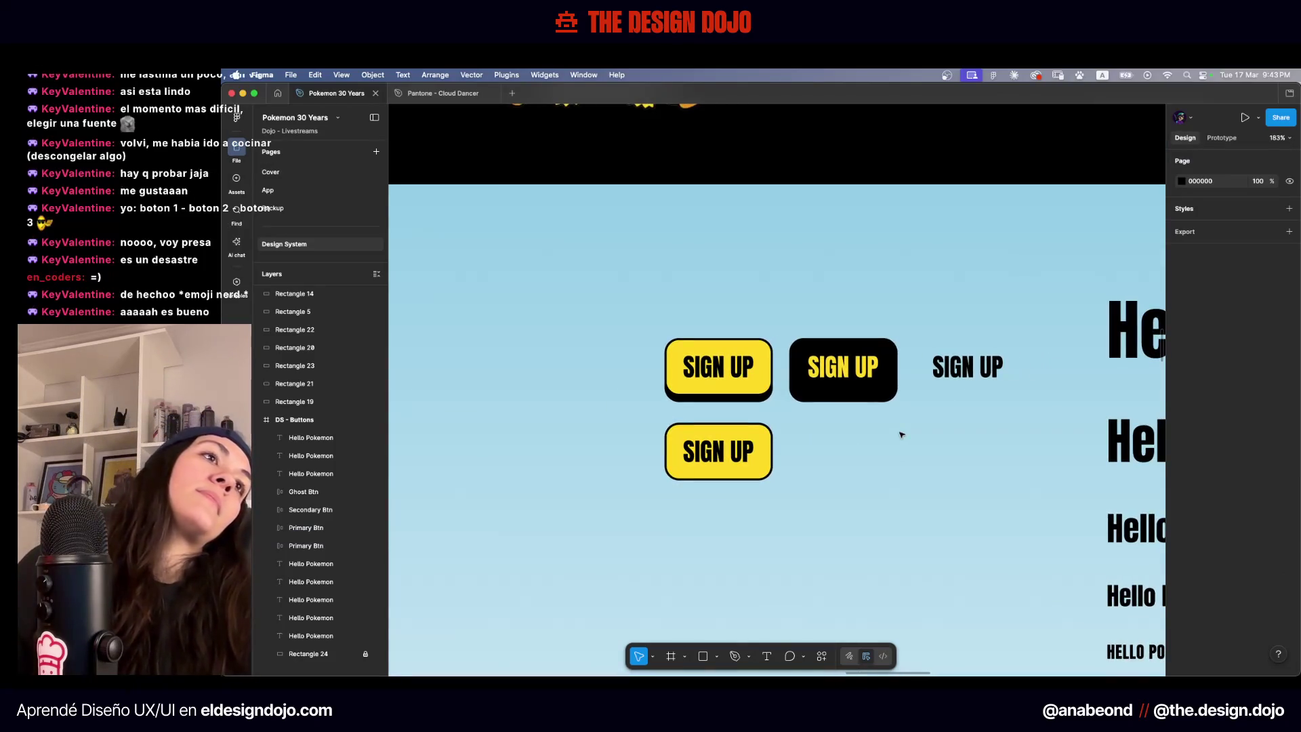
Duplicate the black SIGN UP button below itself and remove the copy's drop shadow
drag(813, 388, 819, 471)
scroll(1239, 540, down, 5)
click(1288, 522)
click(1037, 523)
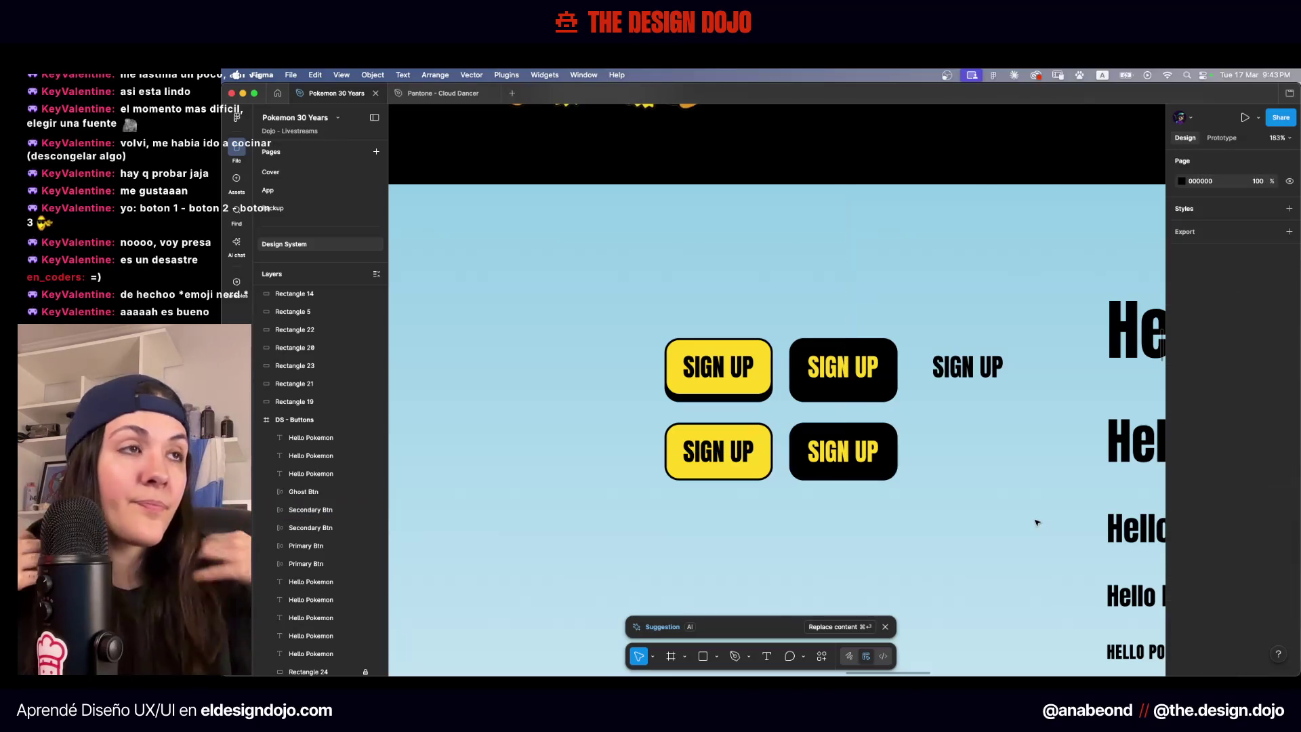
Select all five SIGN UP buttons
click(965, 370)
click(954, 464)
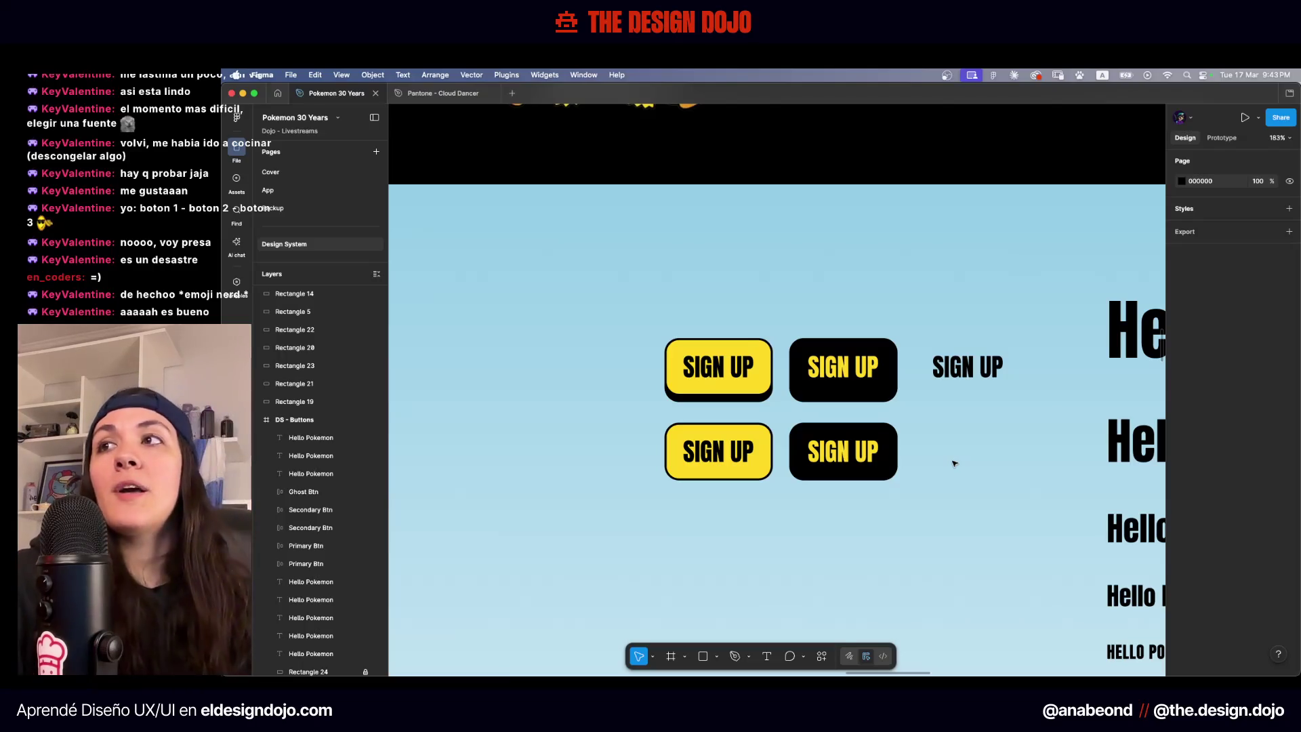
scroll(850, 257, down, 5)
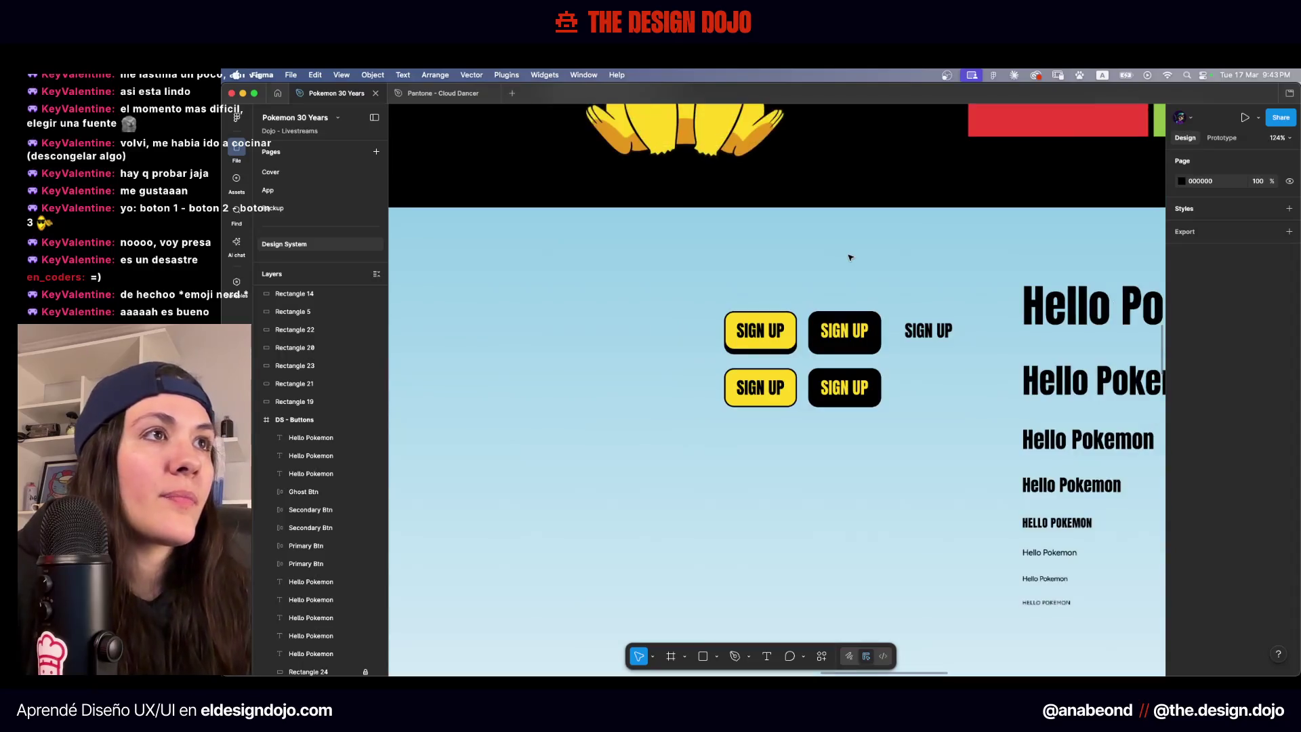
scroll(850, 257, right, 2)
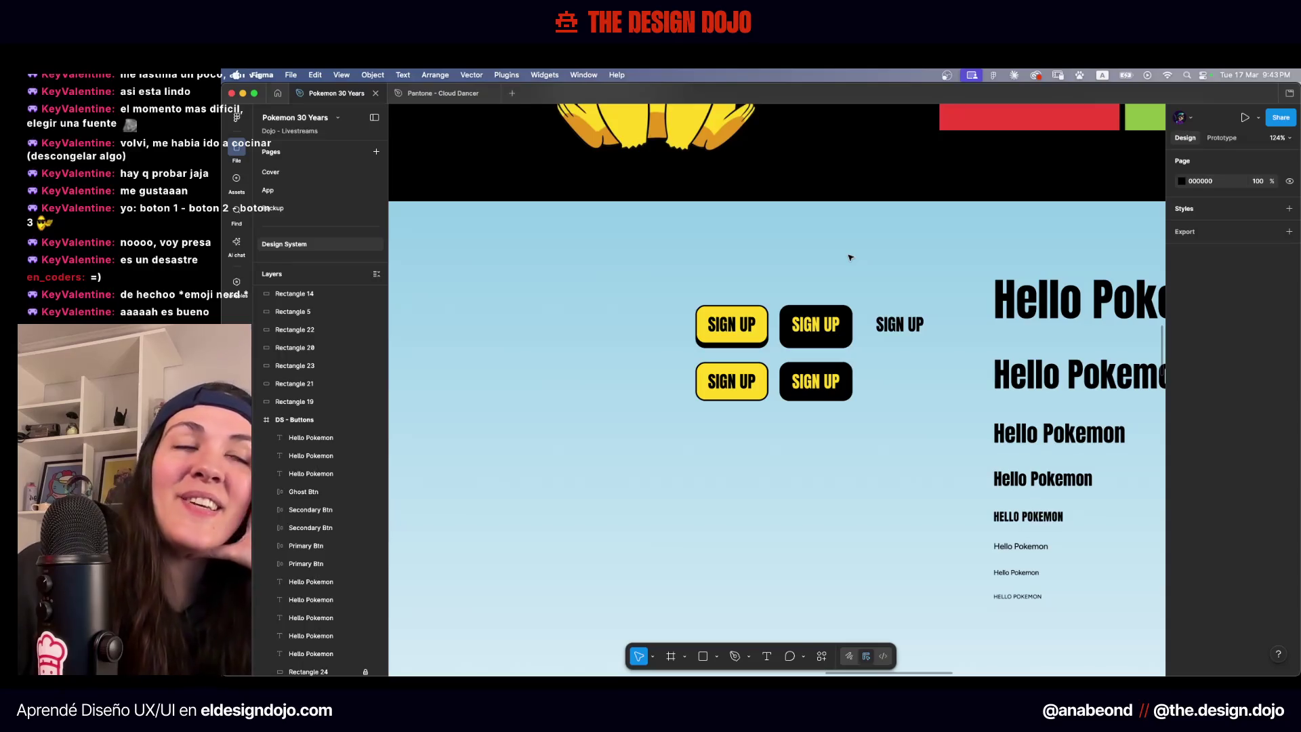
scroll(850, 258, down, 10)
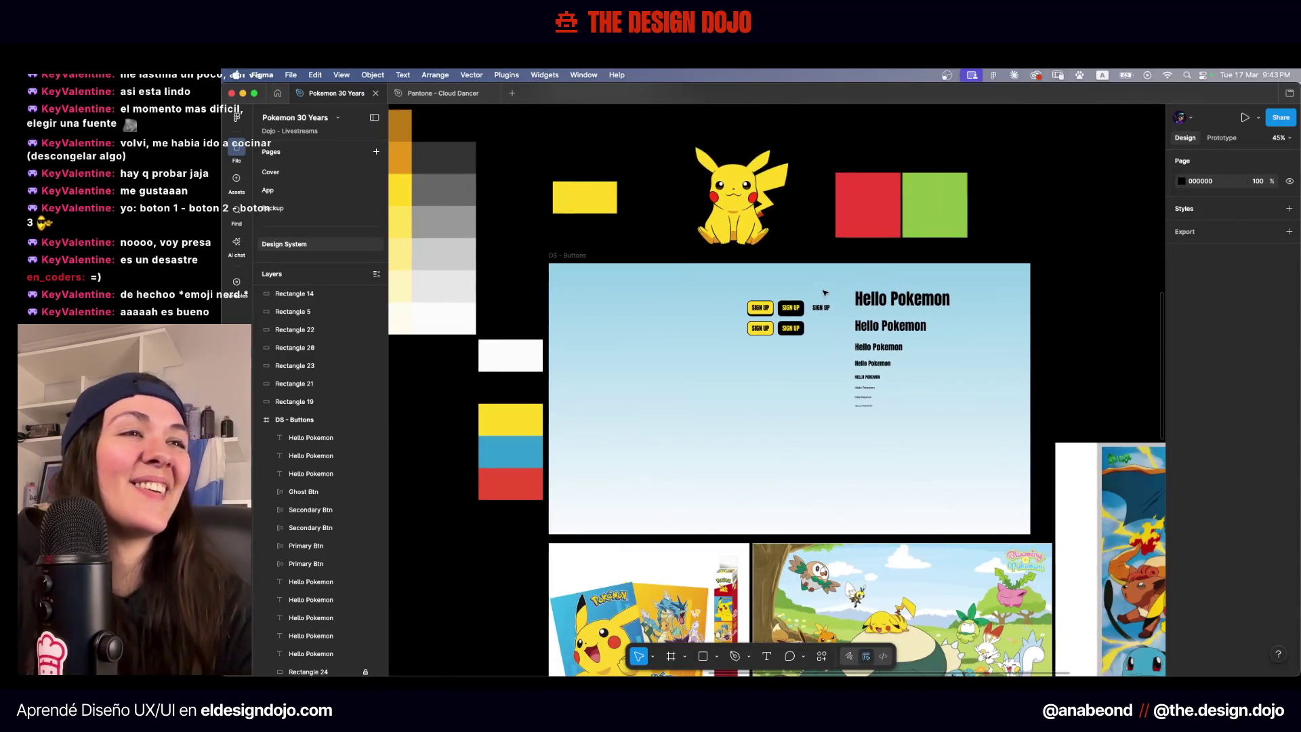
drag(825, 293, 724, 390)
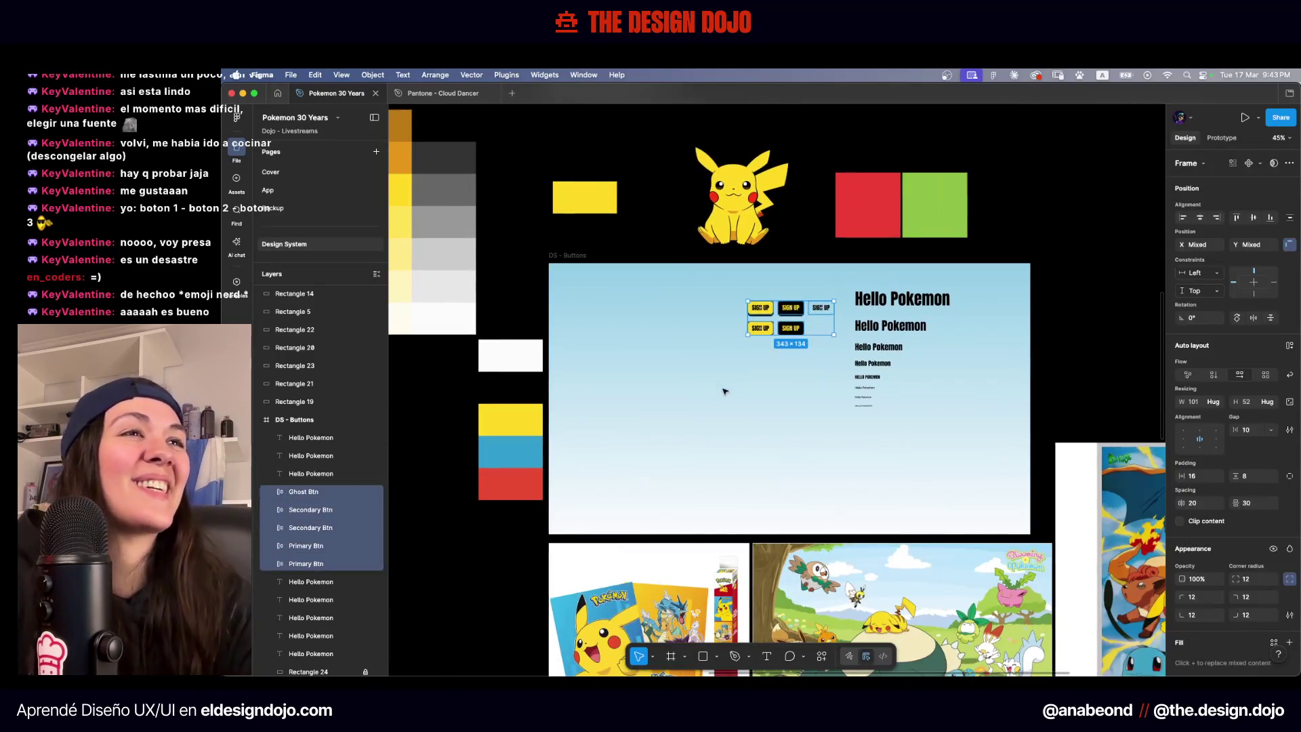
Move the SIGN UP buttons left and cut the Hello Pokemon texts out of DS - Buttons
drag(764, 310, 608, 306)
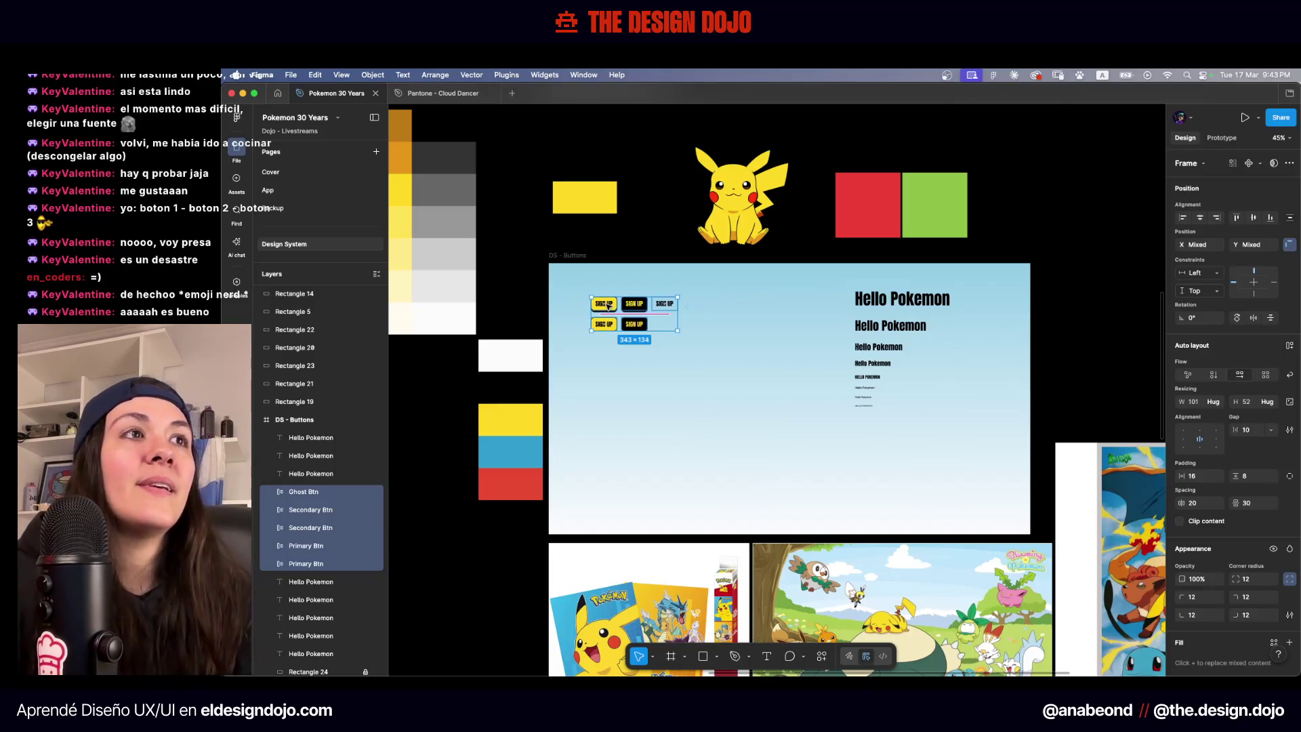
click(874, 280)
drag(967, 406, 847, 284)
key(Delete)
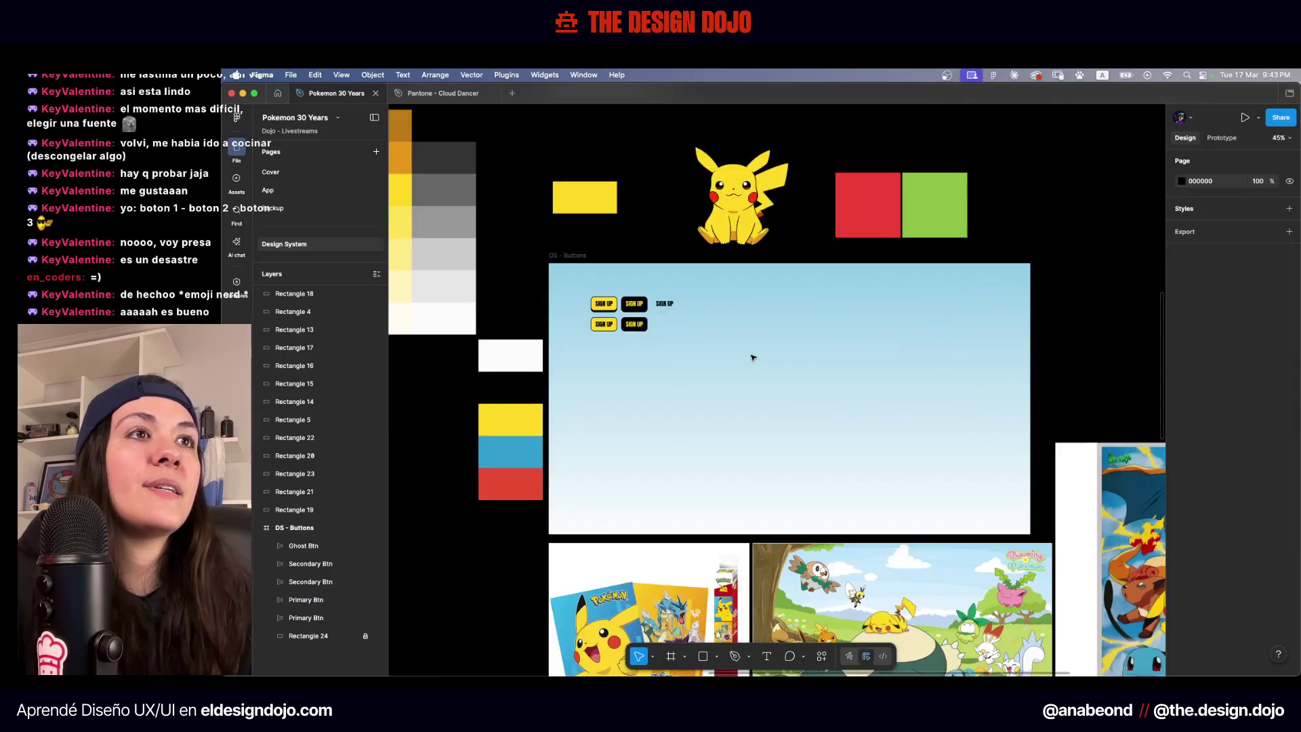
scroll(756, 342, down, 3)
scroll(756, 342, right, 2)
Move the three Pokémon images down, away from the frame
drag(1063, 613, 630, 542)
scroll(630, 542, down, 3)
drag(759, 407, 758, 579)
scroll(639, 420, up, 3)
Duplicate the DS - Buttons frame, clear its buttons, and paste the Hello Pokemon texts on its left
mouse_move(535, 295)
mouse_down()
mouse_move(881, 289)
mouse_move(851, 284)
mouse_up()
drag(968, 254, 846, 357)
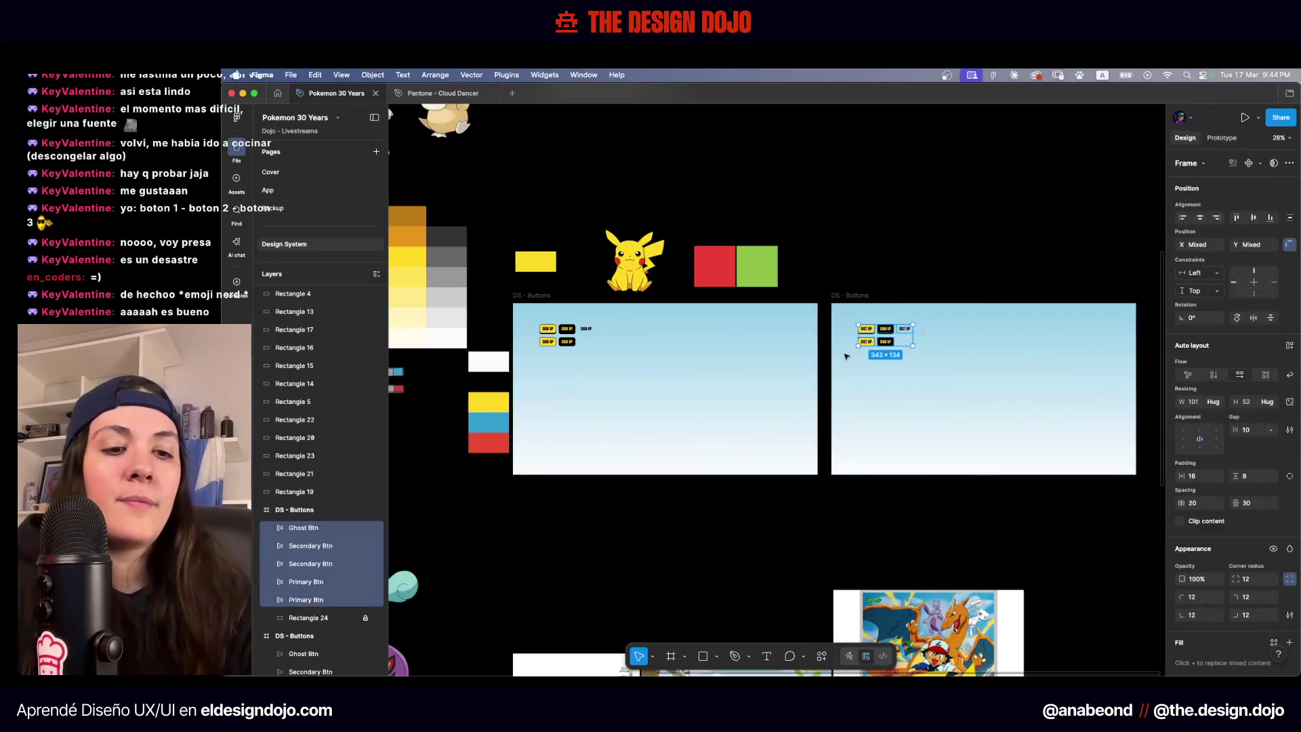
key(Delete)
click(856, 296)
key(ctrl+v)
click(988, 262)
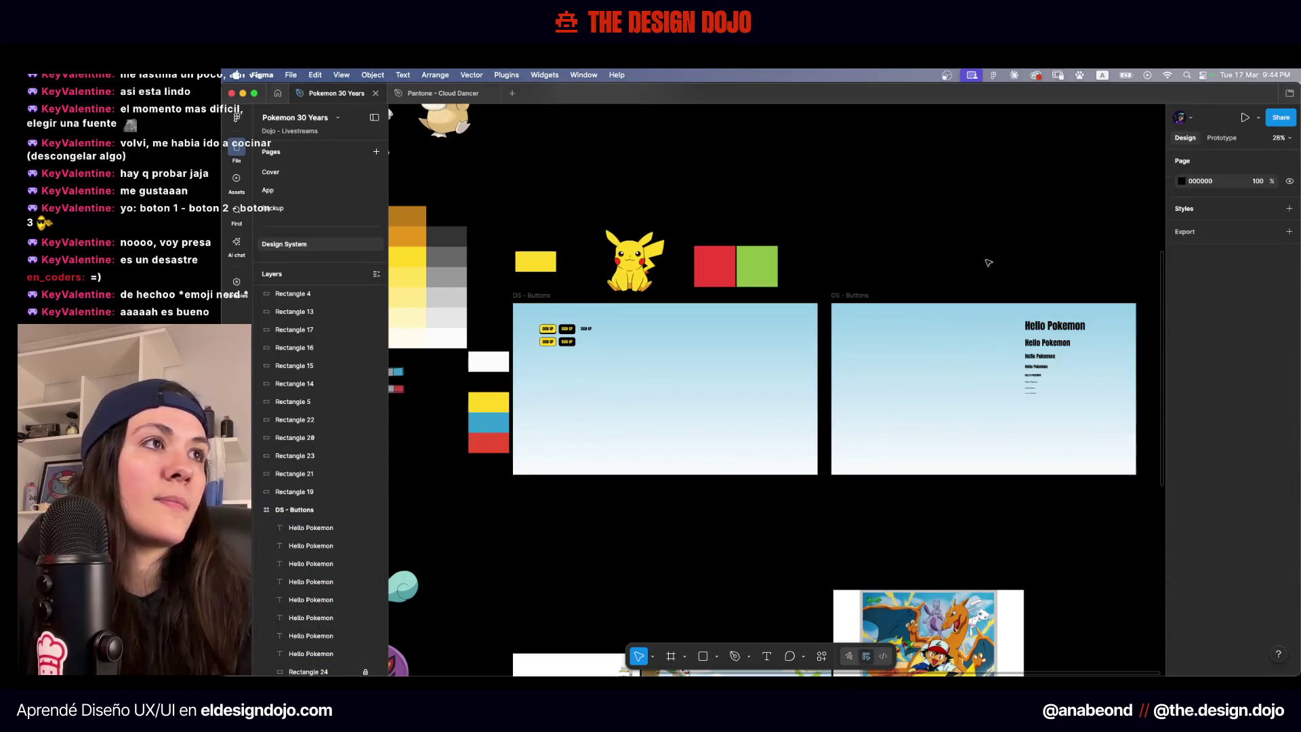
mouse_move(991, 422)
mouse_down()
mouse_move(1091, 315)
mouse_move(877, 342)
mouse_up()
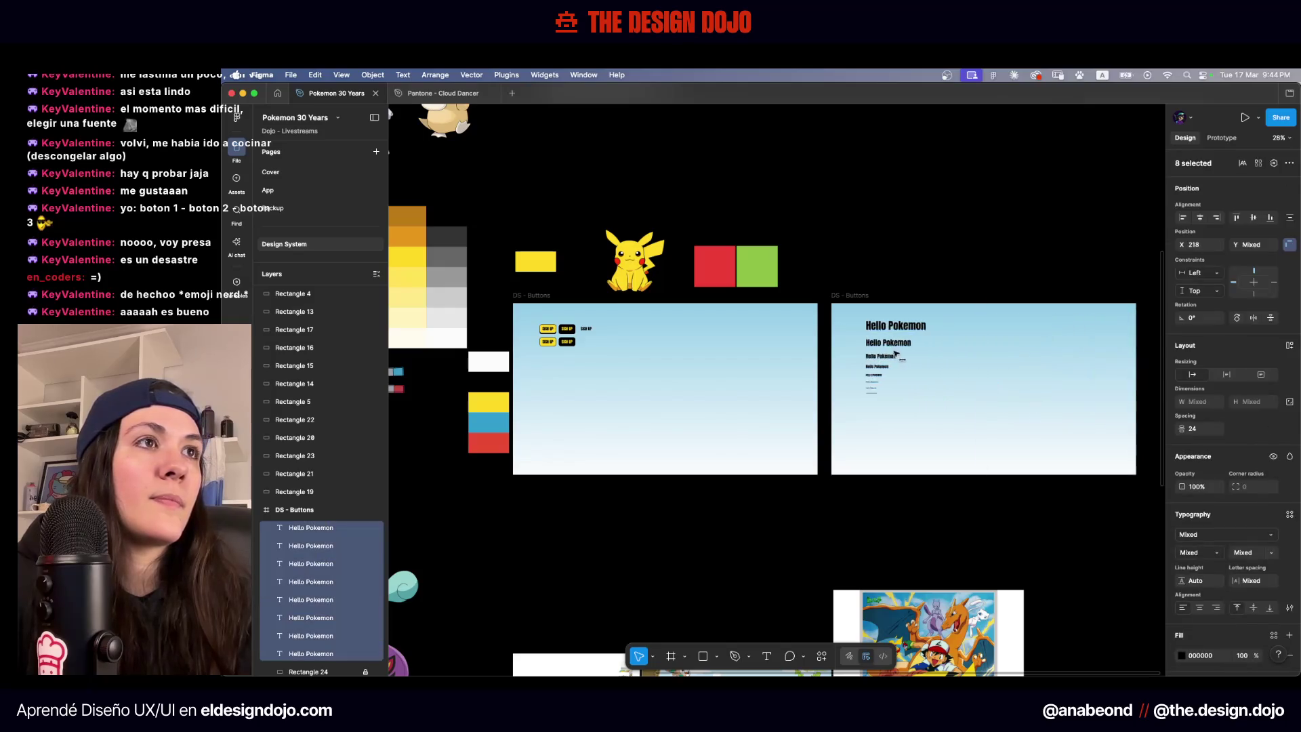
click(861, 292)
scroll(853, 296, up, 5)
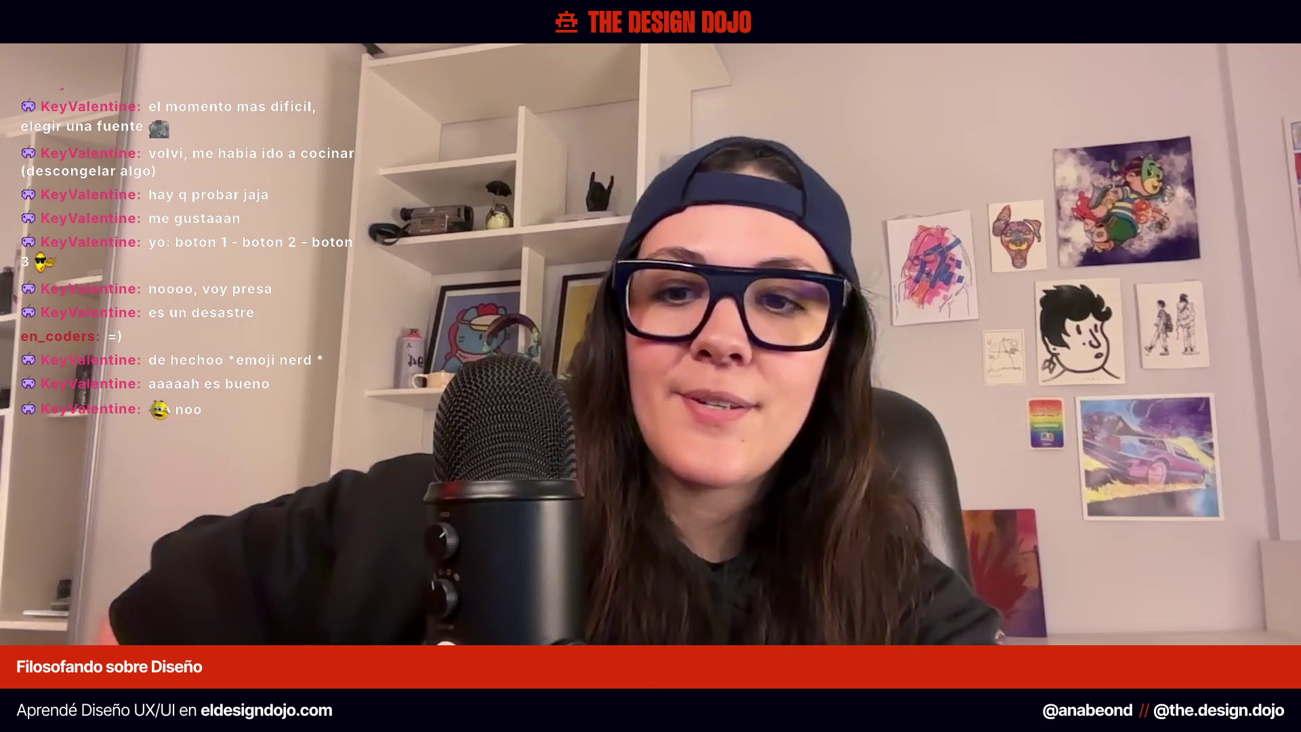
text(DS - Typography)
Duplicate the top Hello Pokemon heading to its right and retype it as 'Typography'
scroll(656, 342, right, 5)
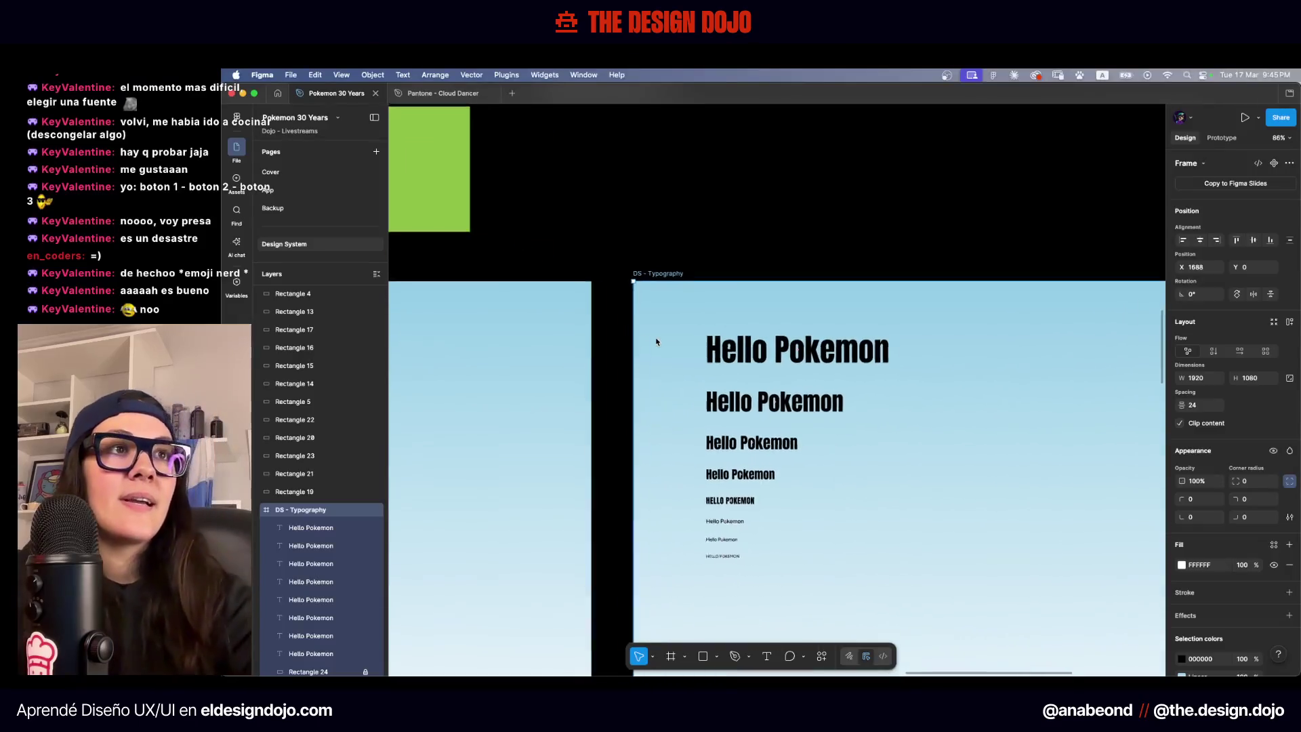
scroll(909, 322, right, 2)
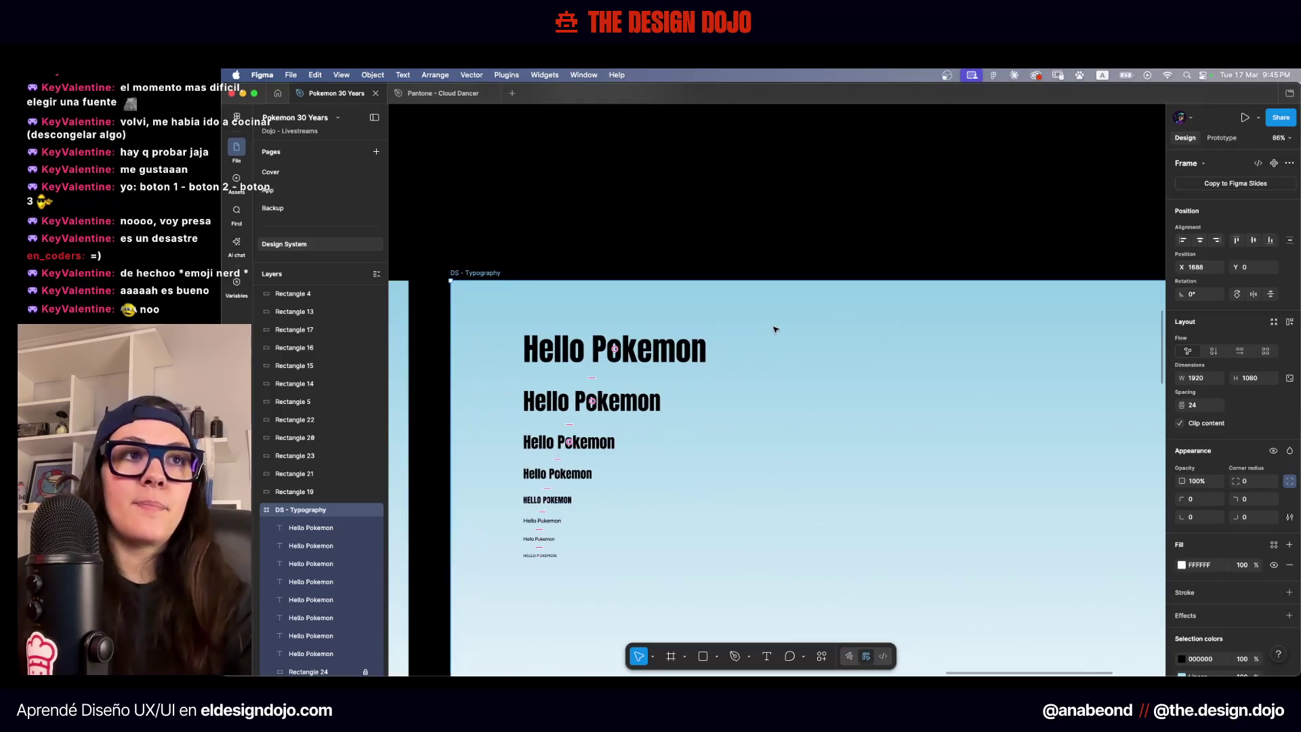
alt+drag(662, 350, 993, 350)
key(Return)
text(Typography)
key(Escape)
scroll(1141, 441, right, 3)
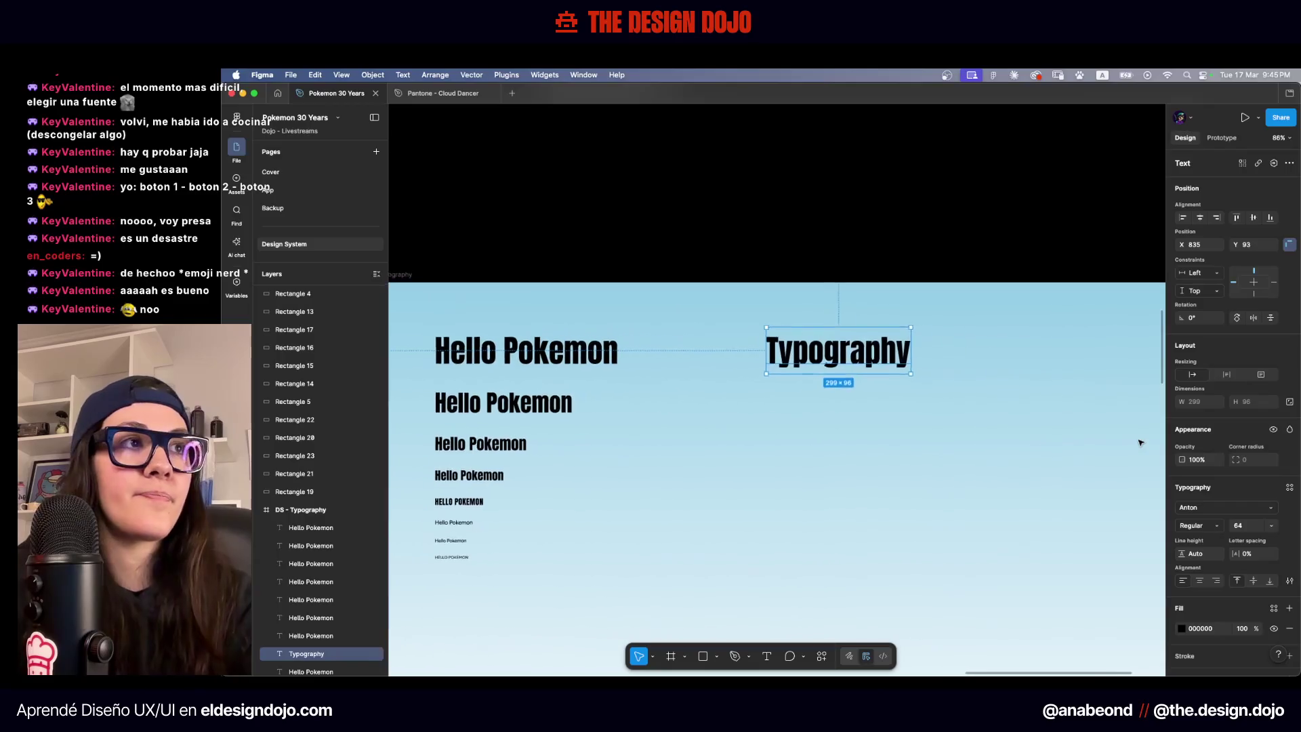
key(Escape)
scroll(924, 400, up, 5)
scroll(924, 401, left, 2)
scroll(1011, 485, up, 2)
scroll(1011, 485, left, 2)
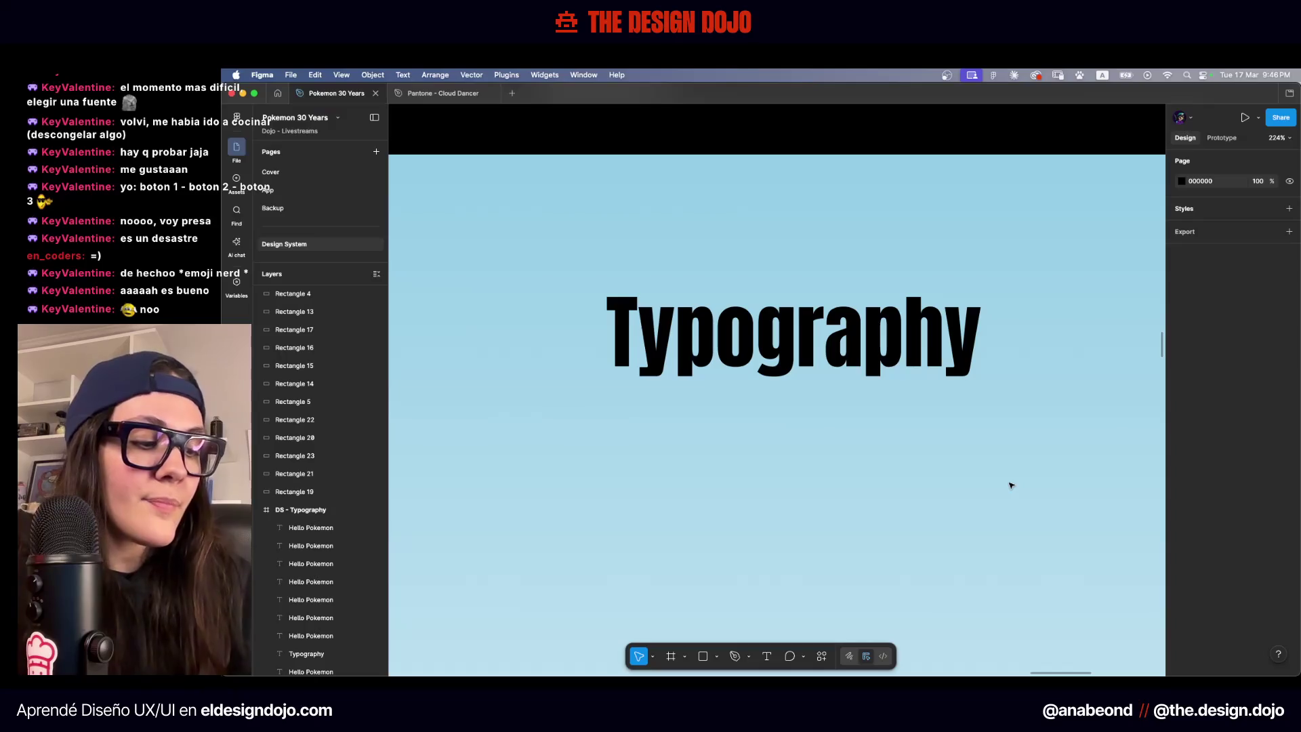
Check the styles of the Typography heading and the 12px Hello Pokemon text
click(932, 328)
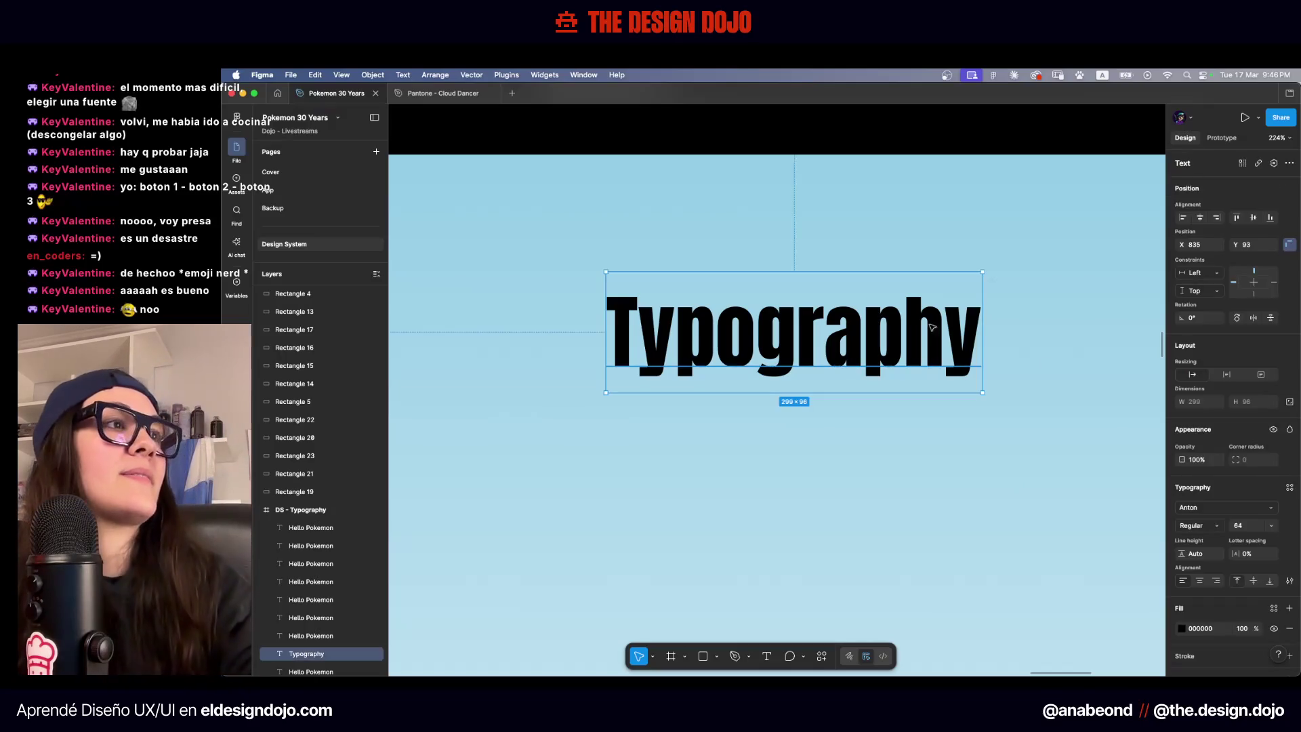
scroll(842, 470, down, 5)
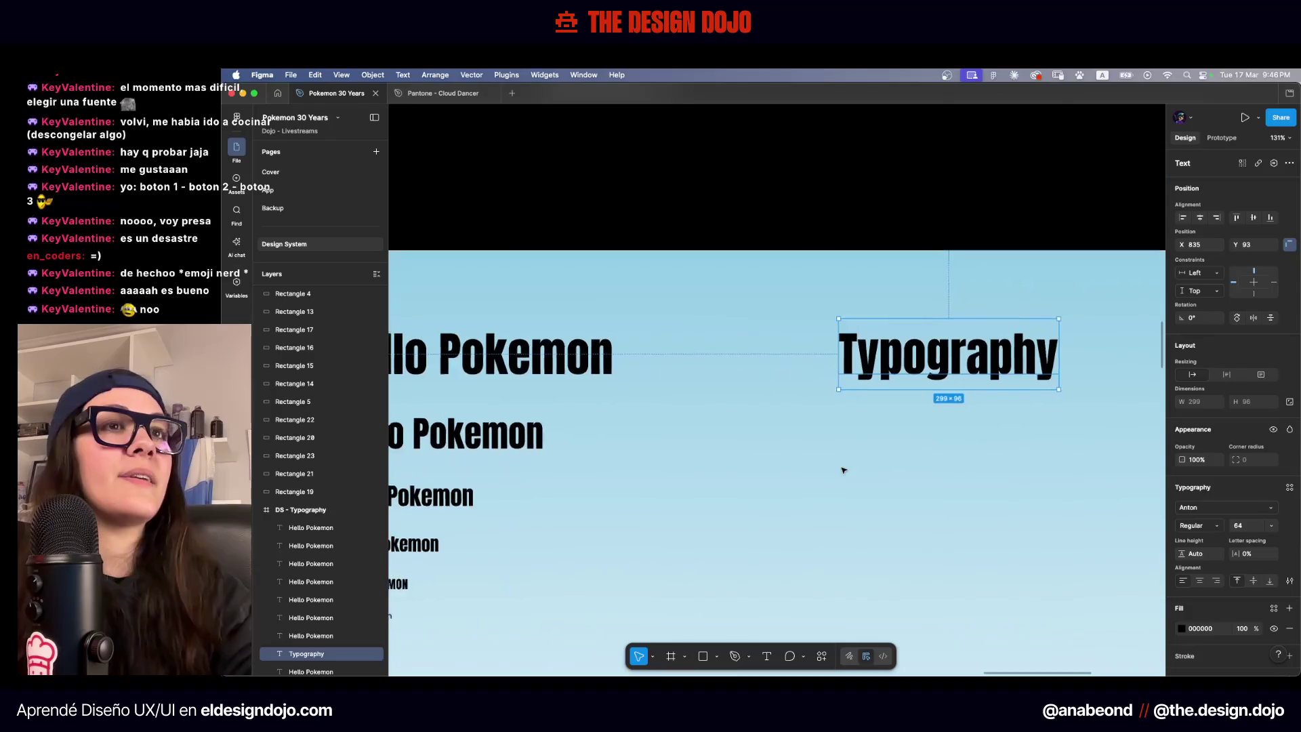
scroll(927, 386, down, 3)
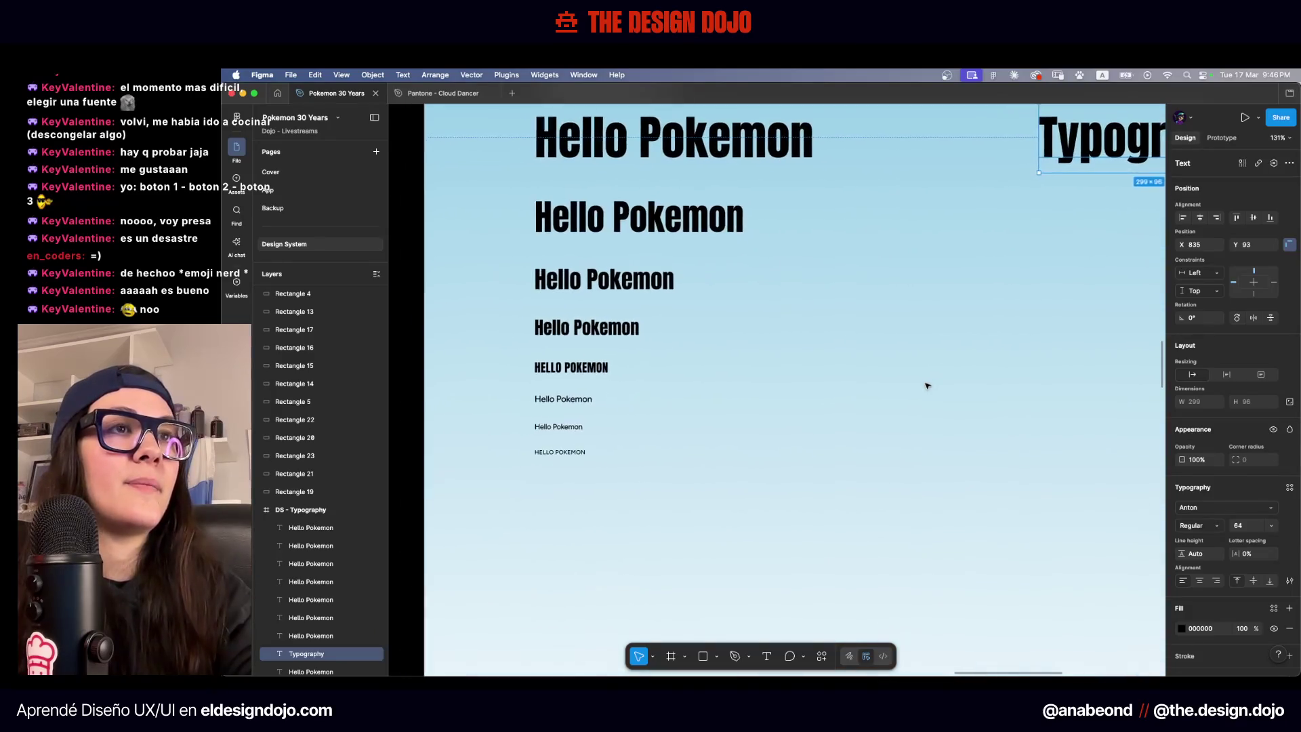
click(579, 399)
click(984, 441)
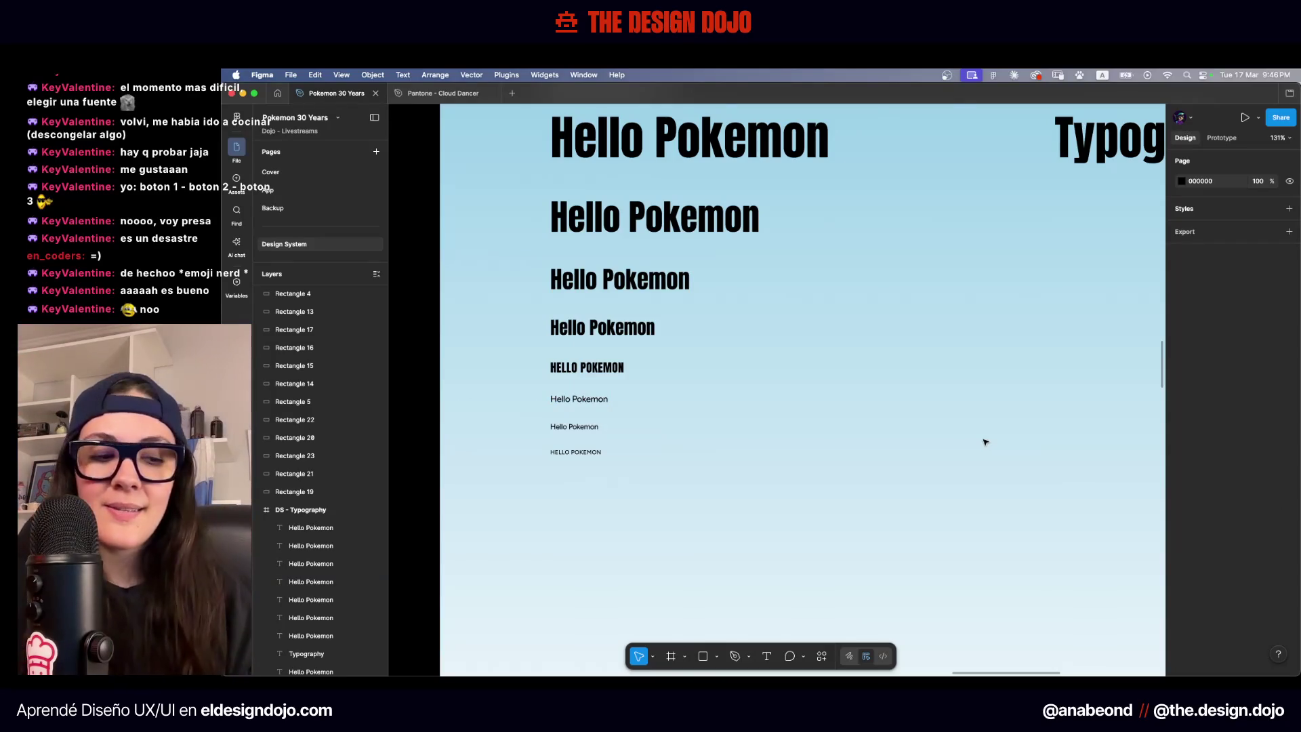
scroll(961, 386, right, 5)
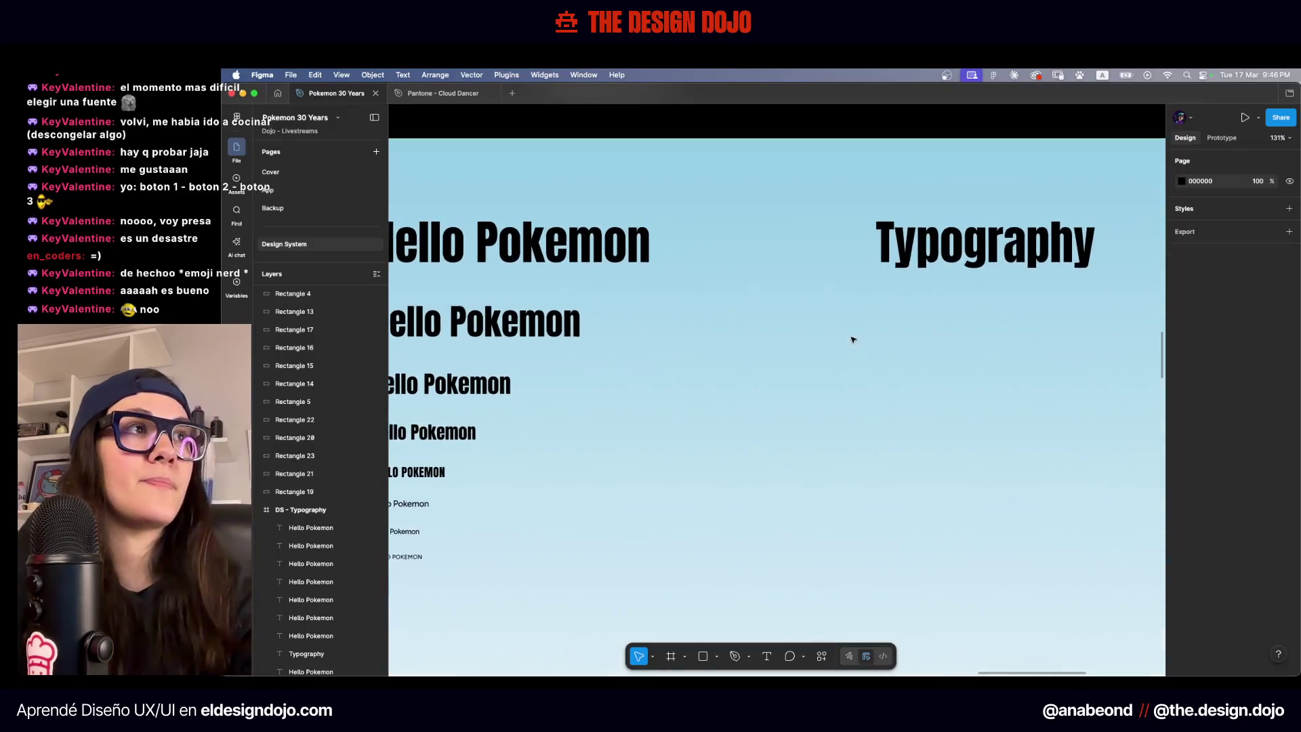
Duplicate the Typography heading just below it and retype the copy as 'Typeface'
drag(936, 246, 936, 328)
double_click(934, 329)
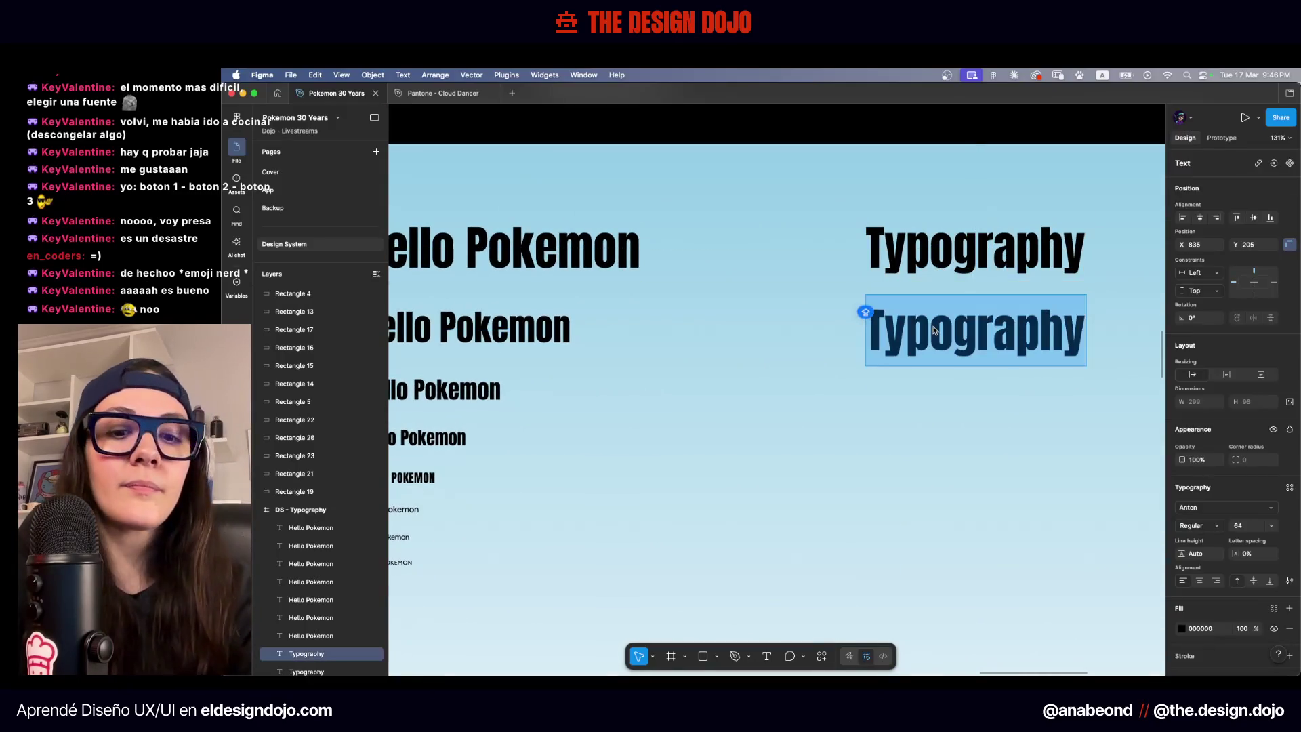
text(Typeface)
key(Escape)
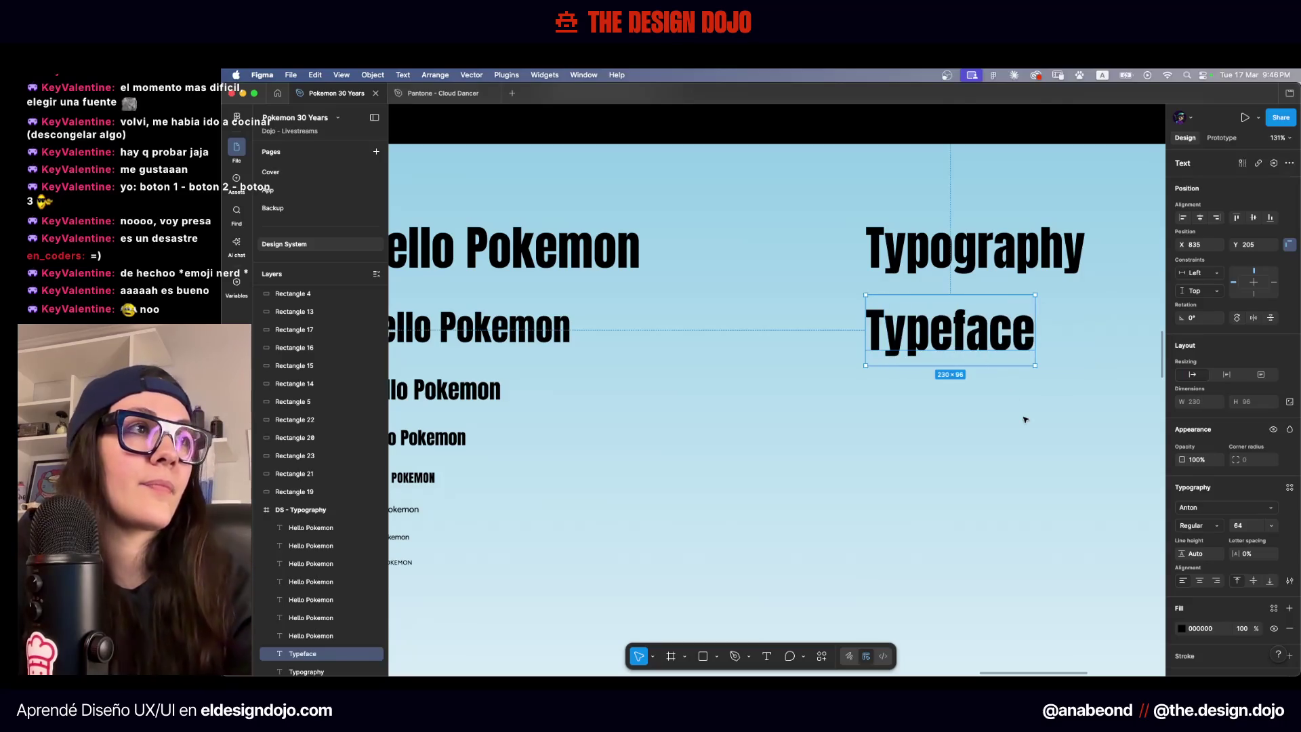
click(1023, 417)
scroll(1024, 419, right, 2)
scroll(1024, 419, right, 2)
Add a third Anton heading reading 'Font' below Typeface and nudge it into place
click(906, 355)
drag(906, 356, 907, 432)
double_click(906, 432)
text(Font)
key(Escape)
drag(819, 415, 819, 430)
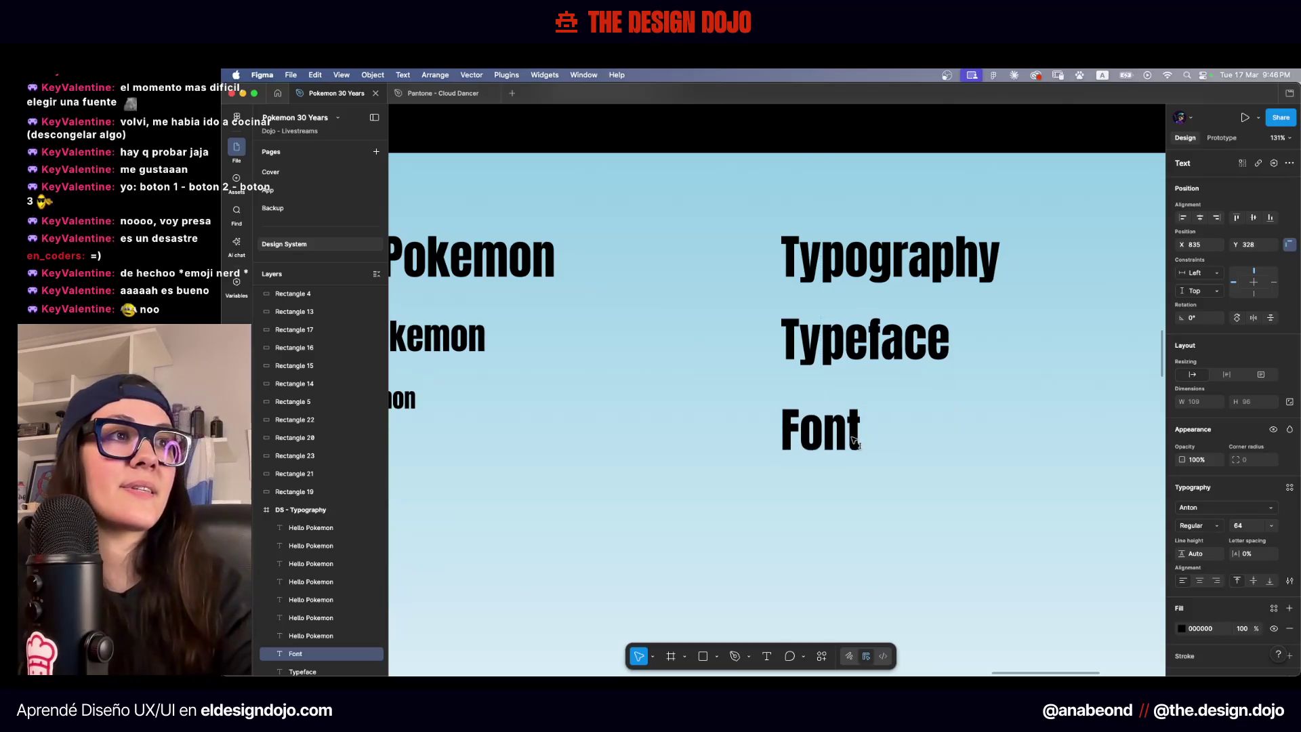
click(1218, 526)
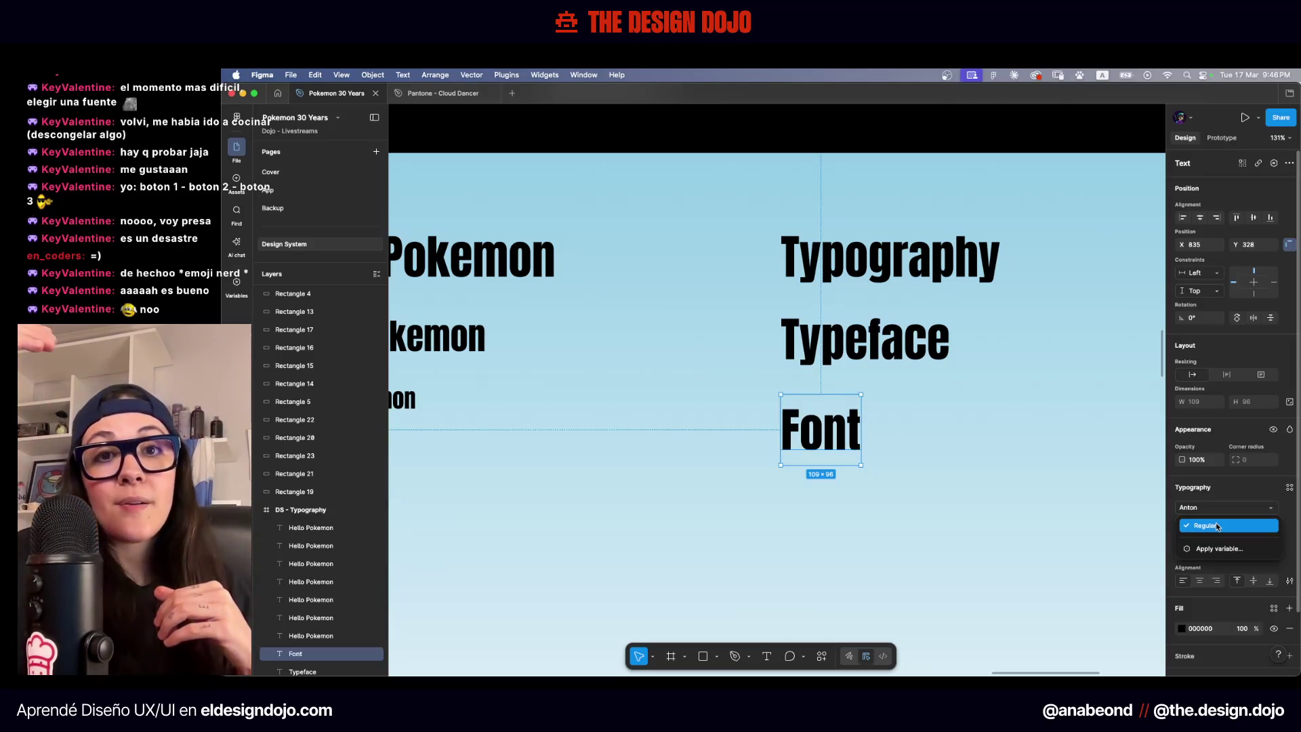
click(1111, 469)
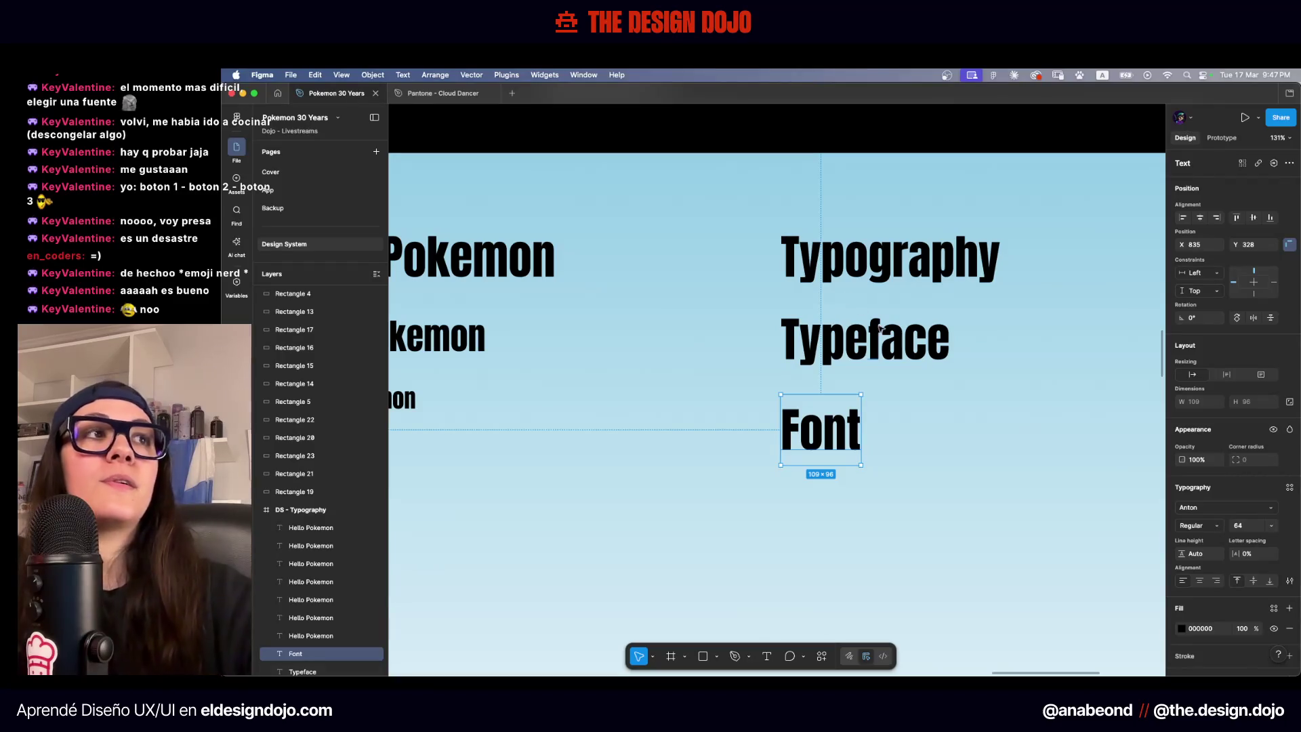
click(753, 273)
scroll(655, 304, left, 5)
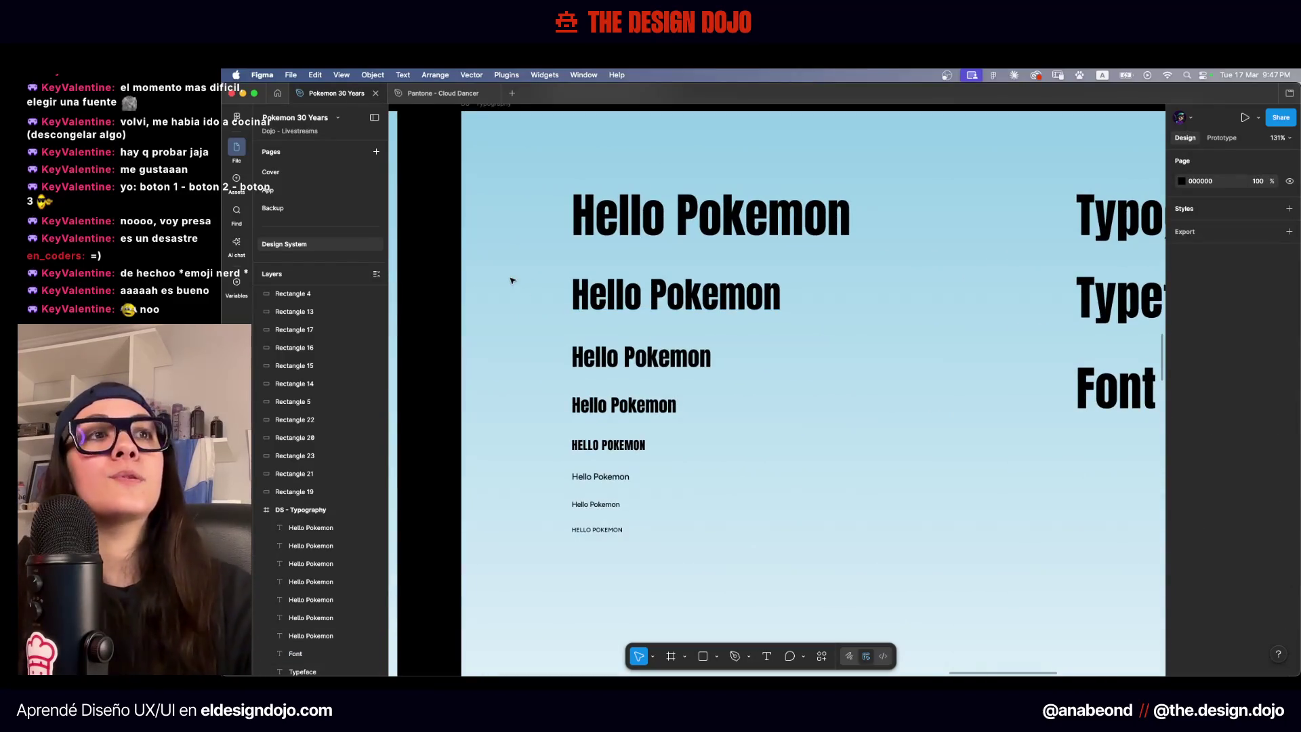
Delete the Typography, Typeface and Font headings
drag(522, 351, 645, 593)
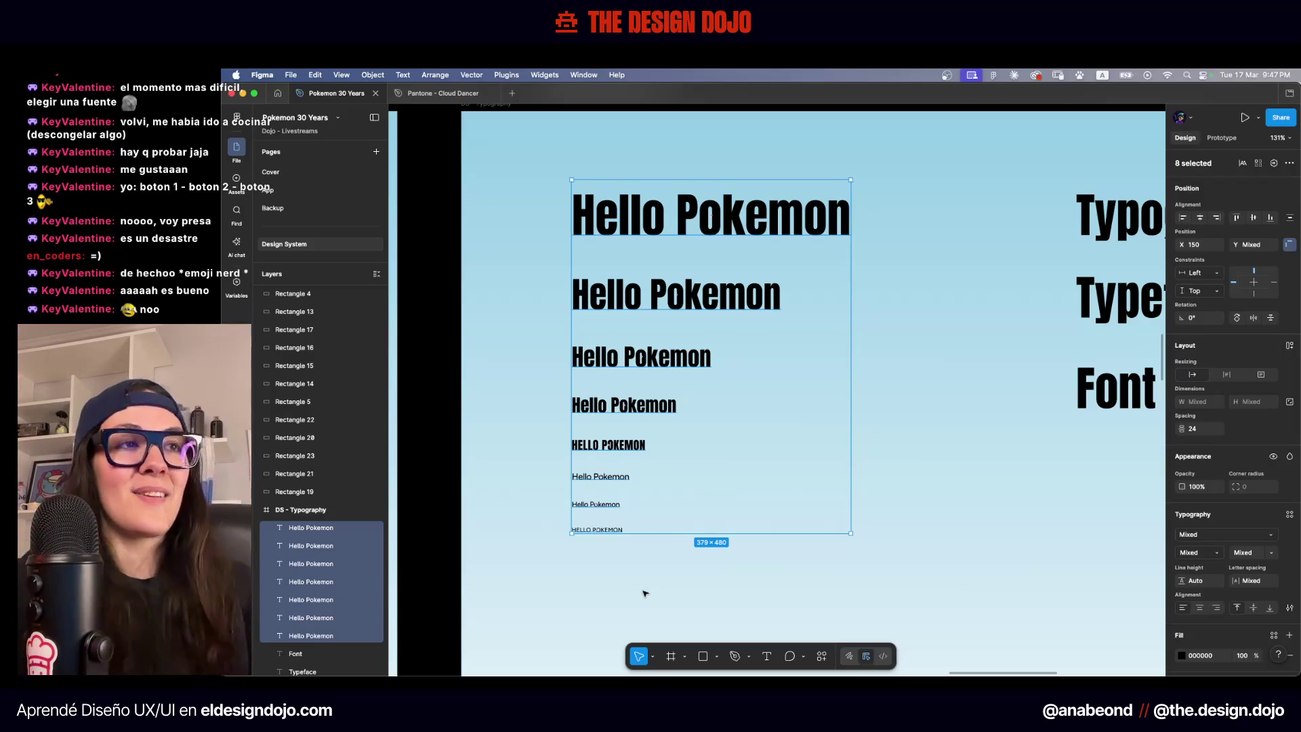
click(644, 592)
scroll(932, 279, right, 5)
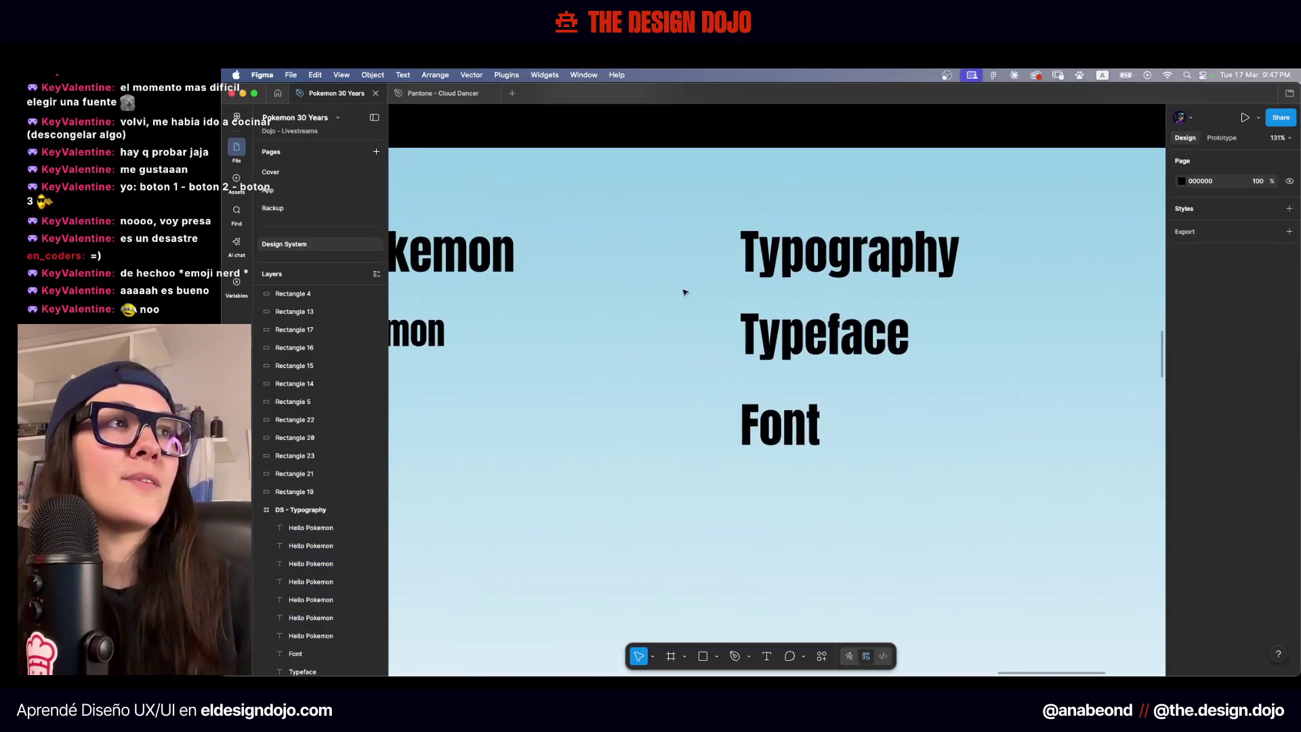
scroll(932, 279, down, 5)
drag(930, 282, 692, 420)
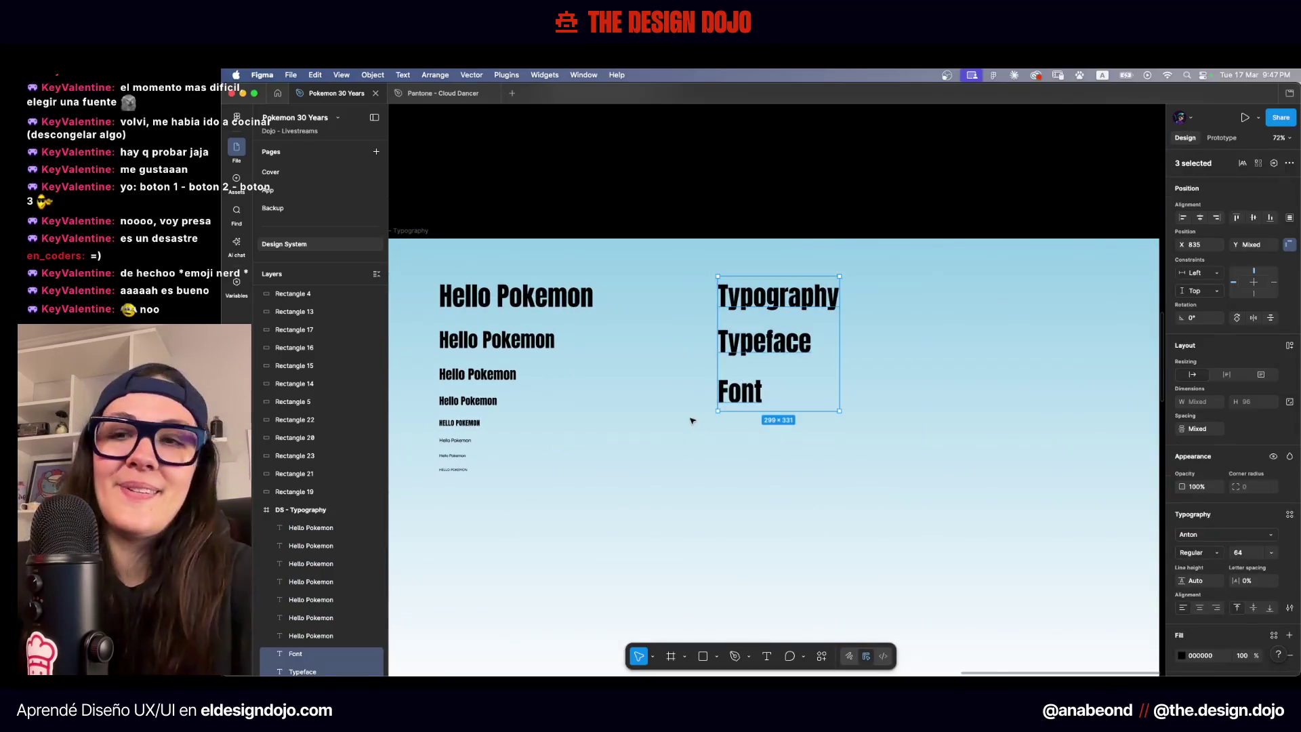
key(Delete)
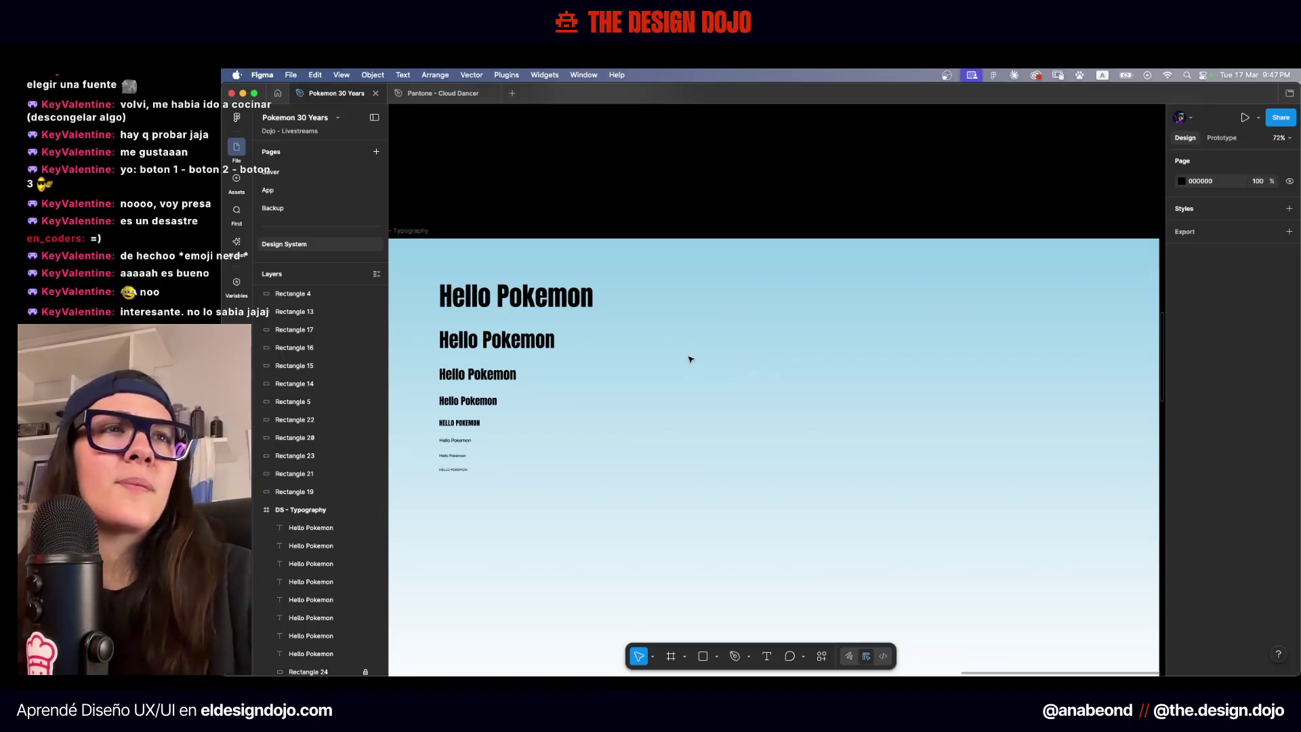
Nudge the eight Hello Pokemon lines down and left to X 128
scroll(690, 358, left, 2)
scroll(690, 359, down, 1)
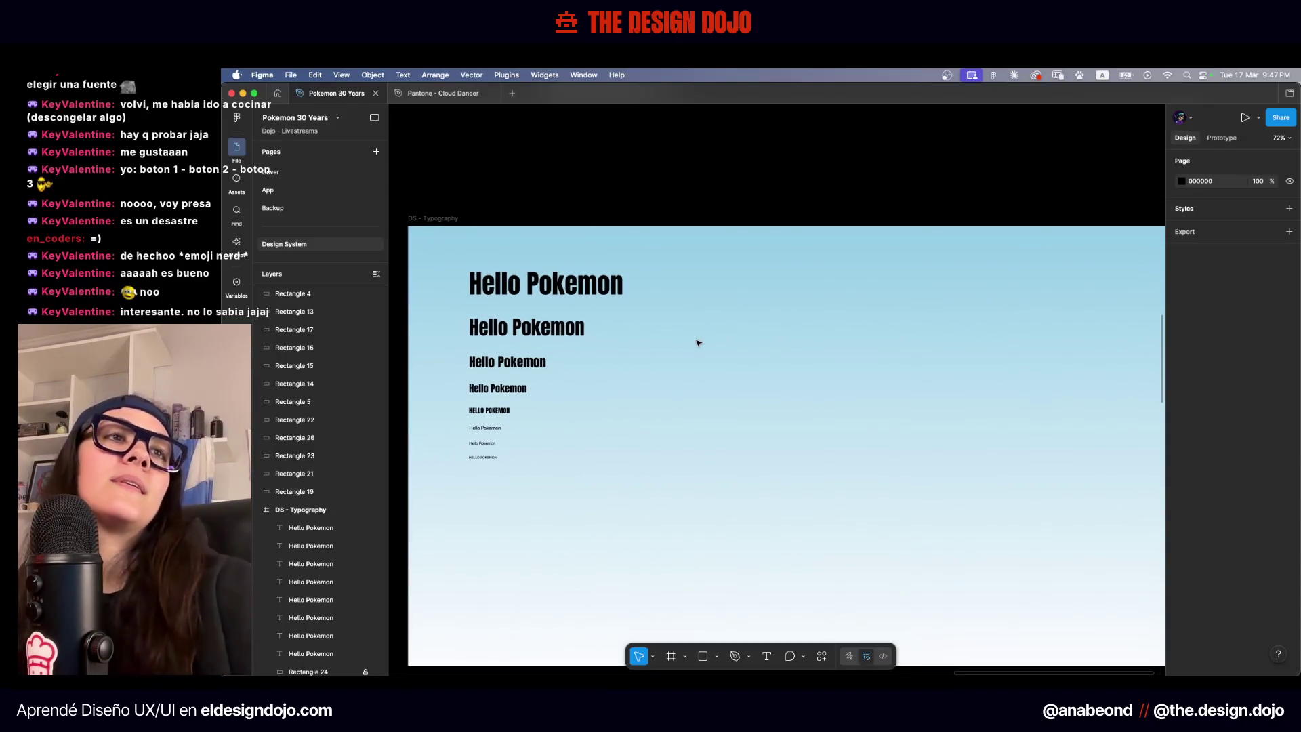
drag(712, 246, 435, 541)
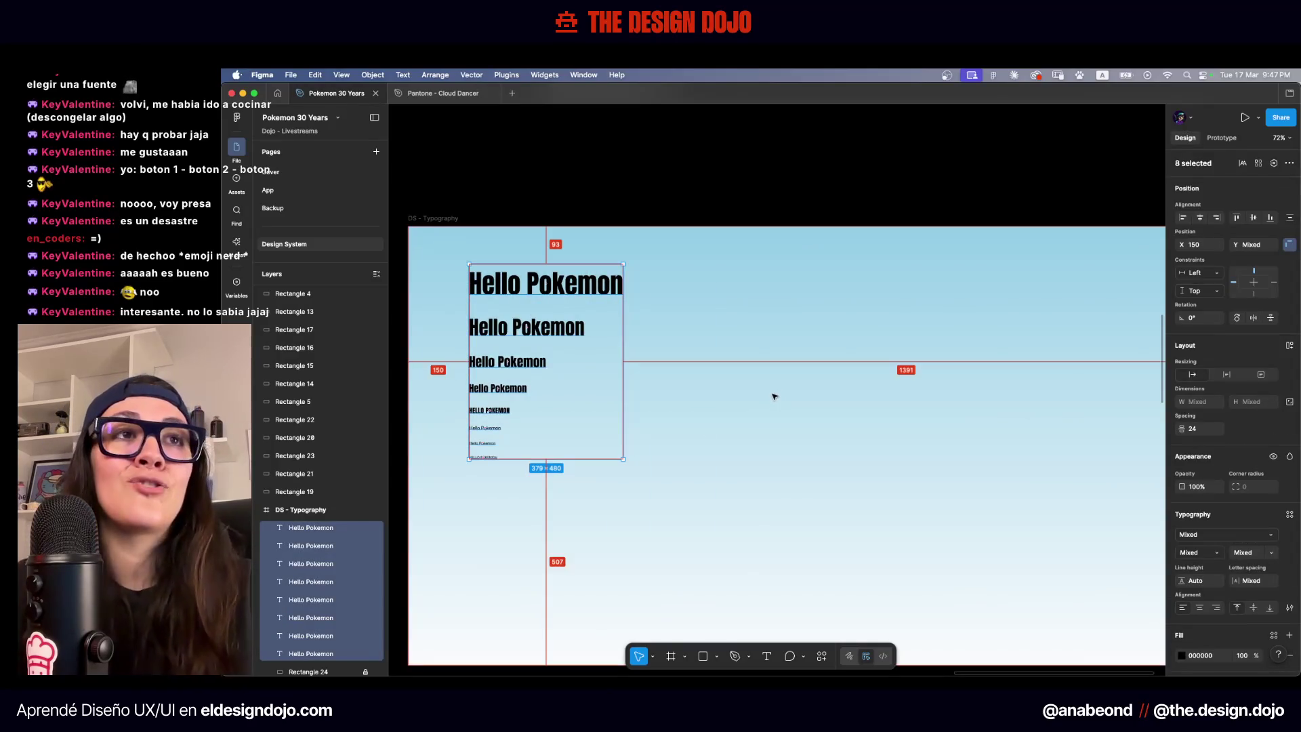
key(shift+Down)
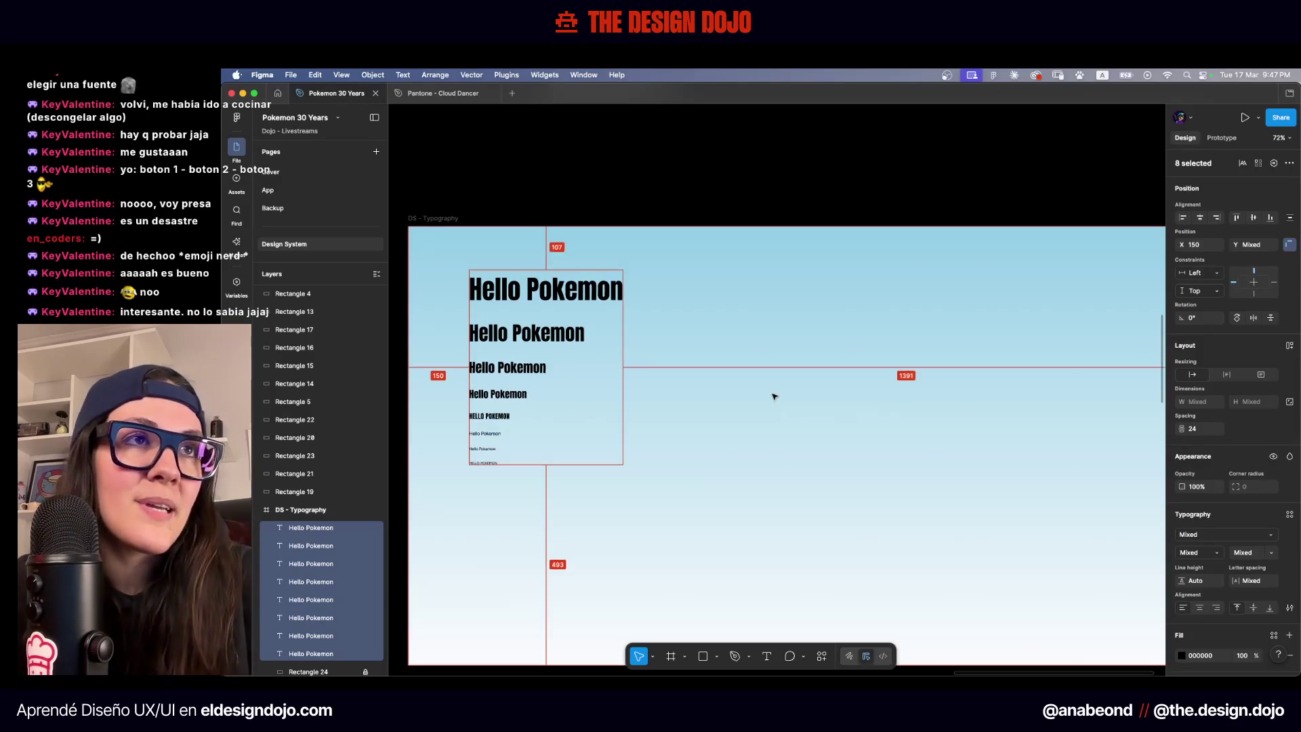
key(shift+Down)
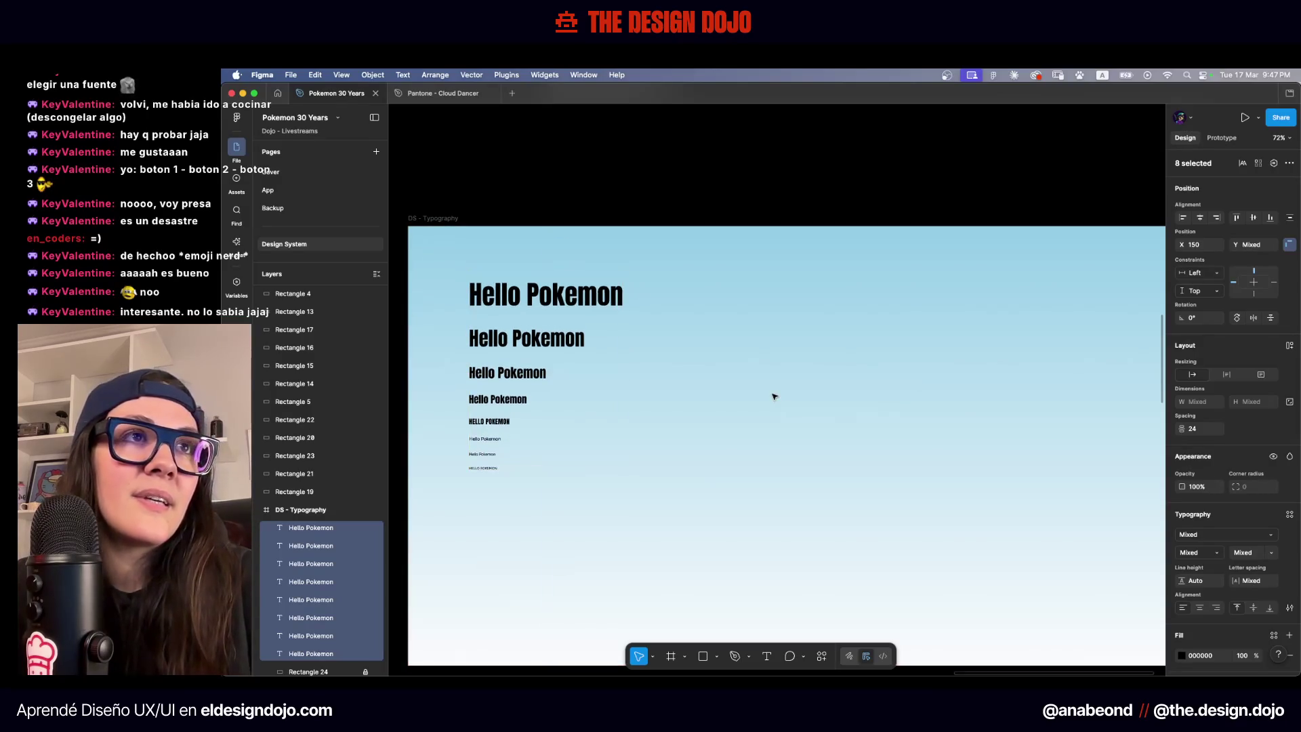
key(shift+Down)
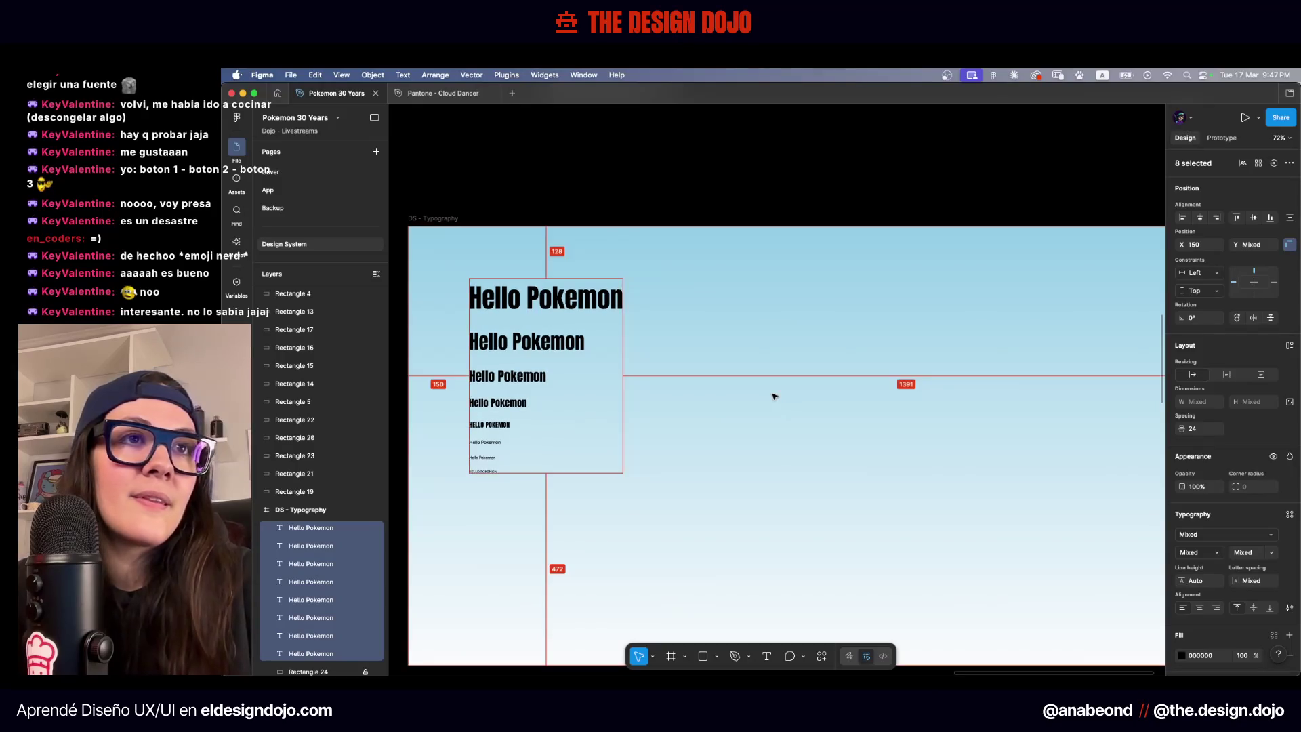
key(shift+Left)
key(shift+Left)
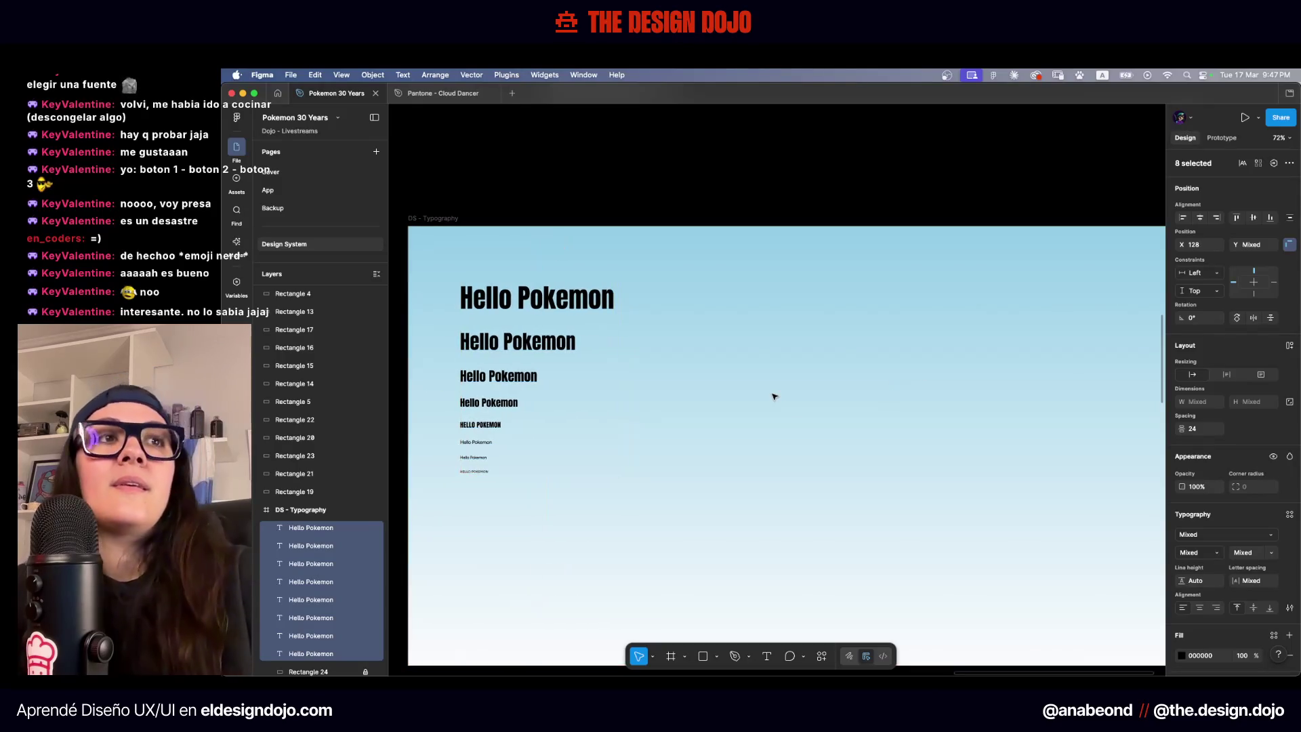
click(680, 278)
Nudge both rows of SIGN UP buttons upward
scroll(685, 236, down, 2)
scroll(746, 223, left, 10)
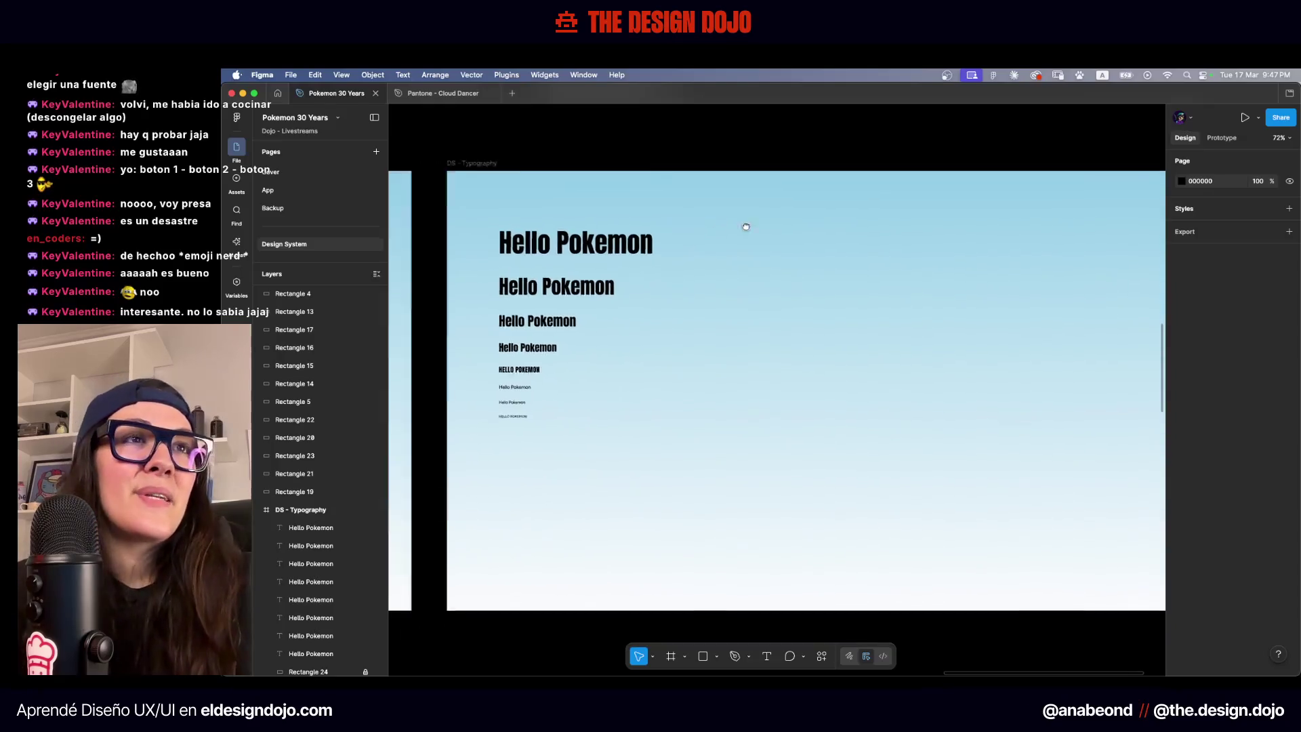
scroll(856, 285, left, 10)
scroll(865, 320, right, 2)
drag(842, 279, 753, 342)
key(shift+Up)
key(shift+Up)
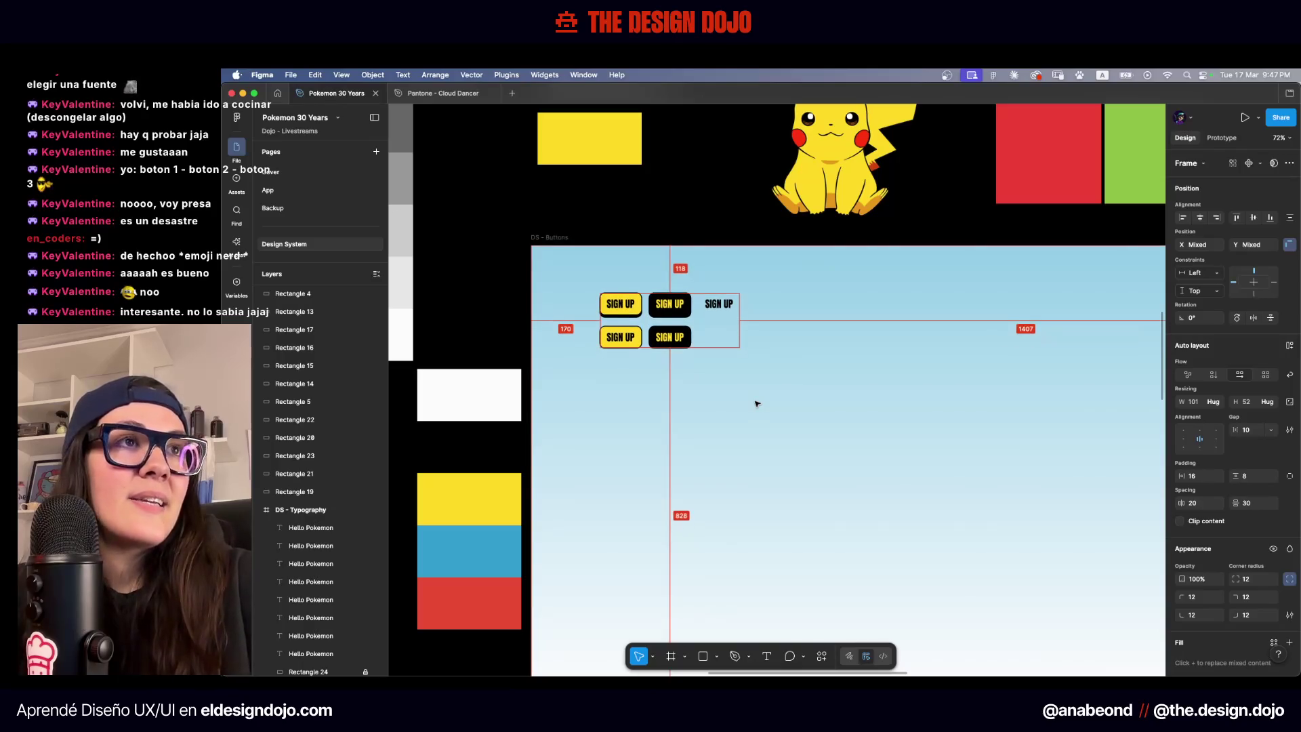
Nudge the SIGN UP button rows left to X 128
key(shift+Left)
key(shift+Left)
key(shift+Left)
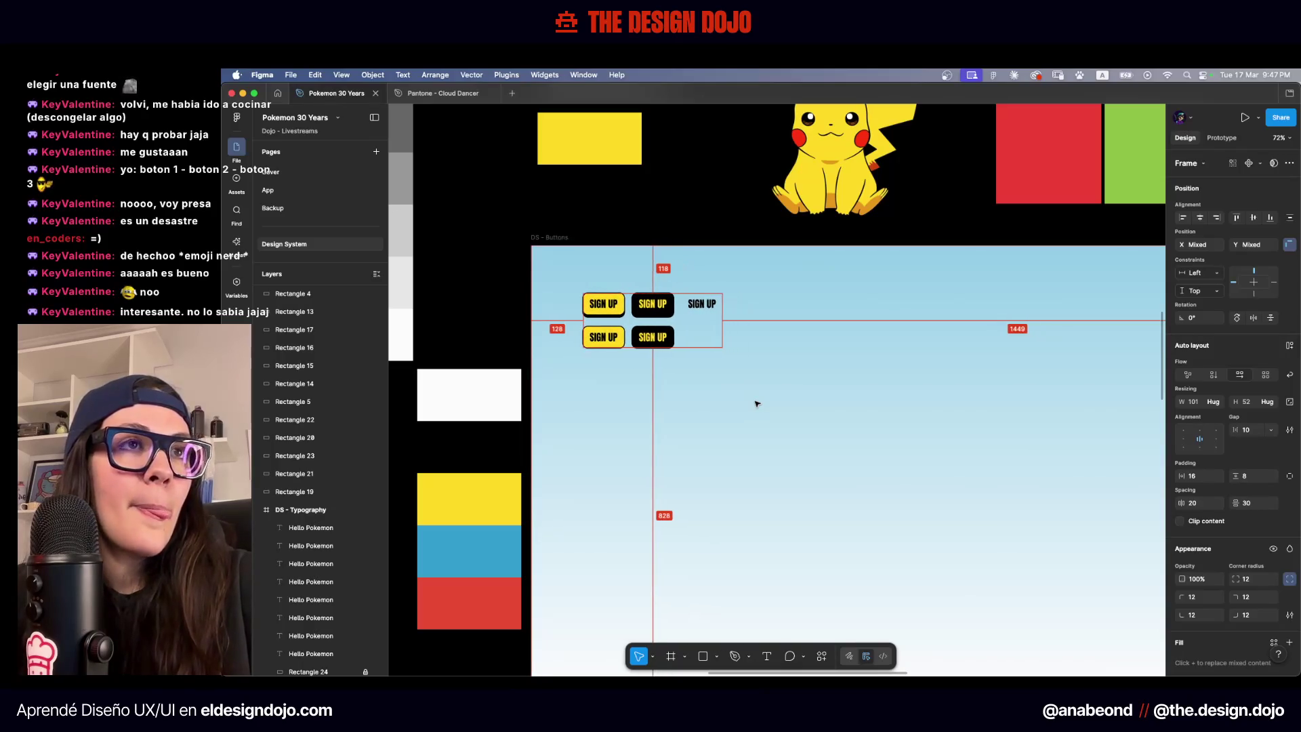
click(837, 334)
scroll(683, 363, right, 5)
click(487, 341)
Drag the five colour swatches into the DS - Buttons frame
scroll(487, 340, up, 5)
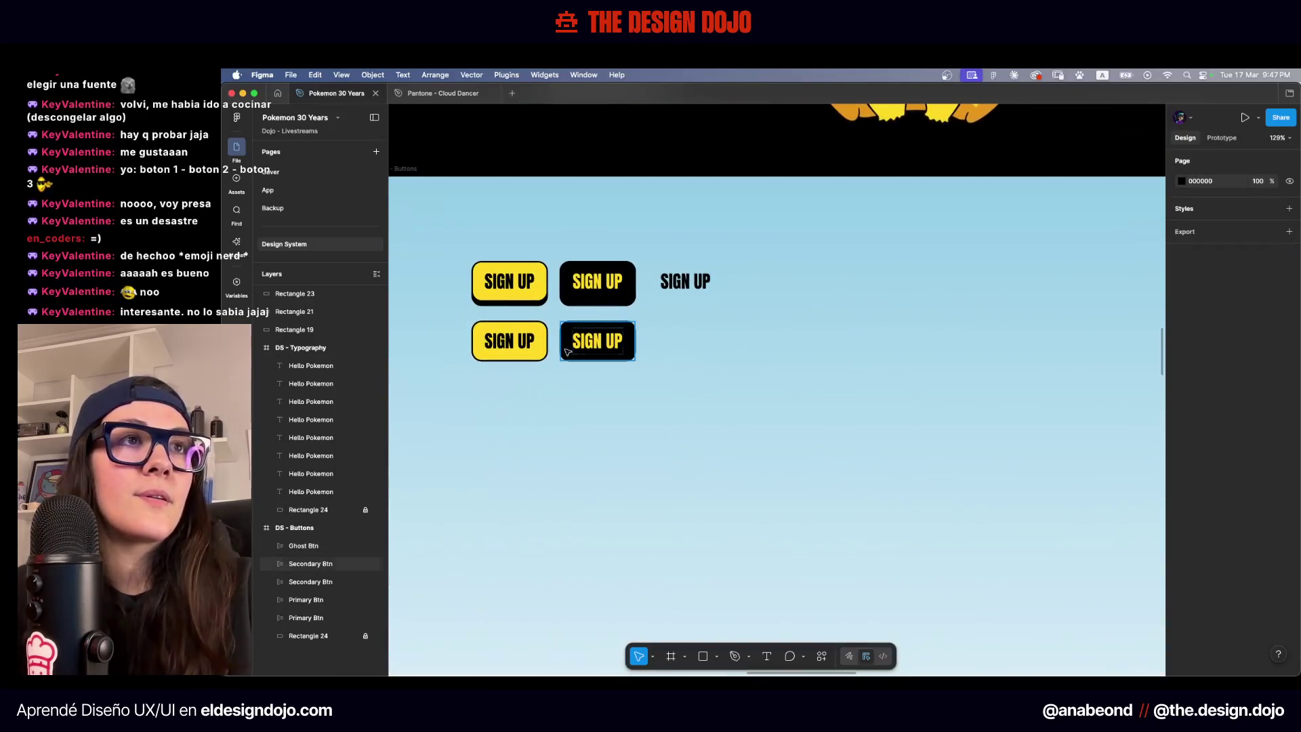
scroll(699, 316, up, 3)
scroll(685, 319, left, 3)
scroll(685, 319, up, 1)
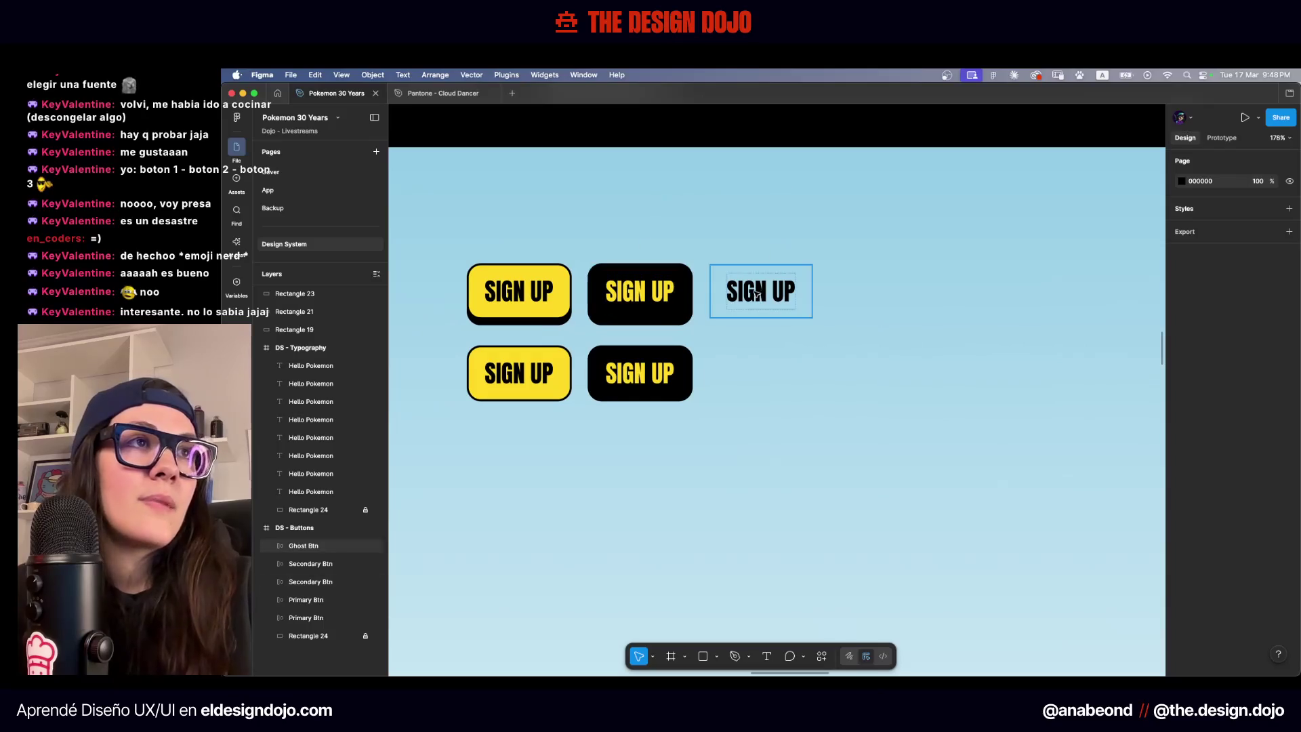
scroll(763, 369, down, 3)
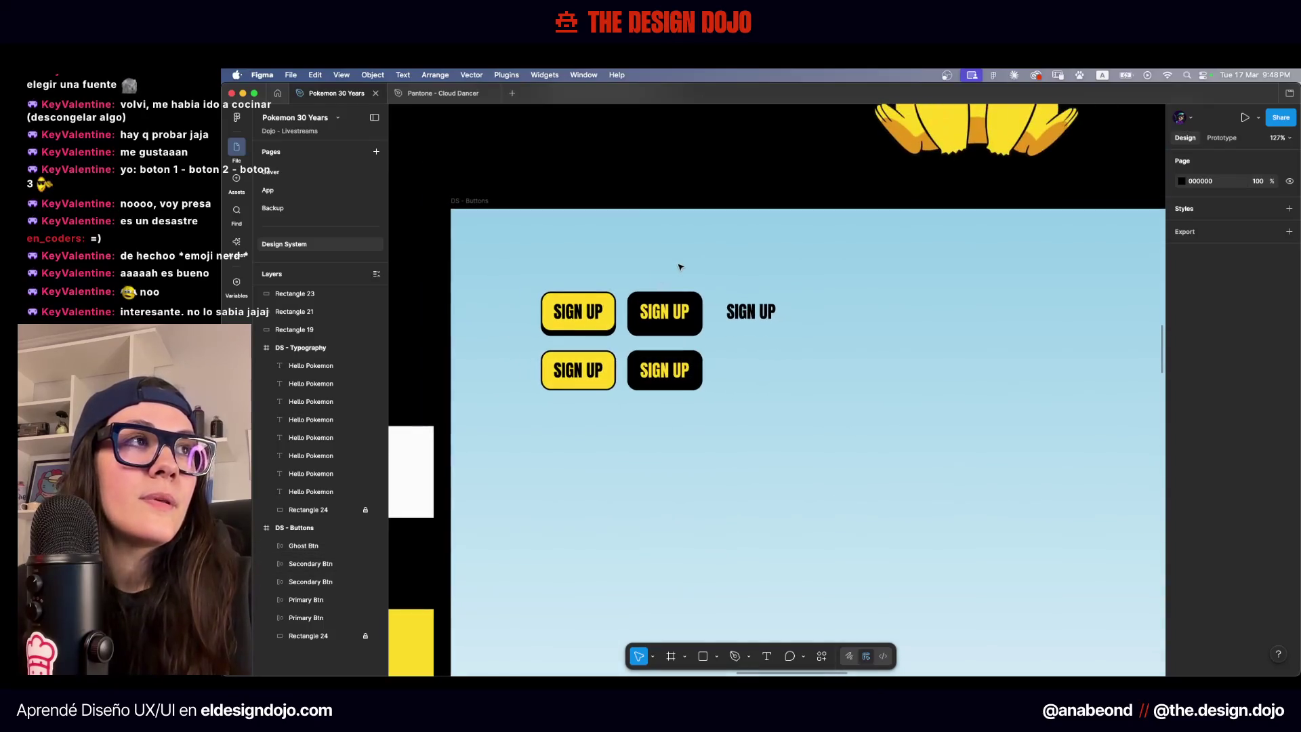
scroll(680, 265, down, 5)
drag(505, 288, 613, 532)
mouse_move(563, 430)
mouse_down()
mouse_move(686, 379)
mouse_move(917, 401)
mouse_up()
scroll(917, 401, right, 5)
scroll(917, 401, up, 1)
click(670, 282)
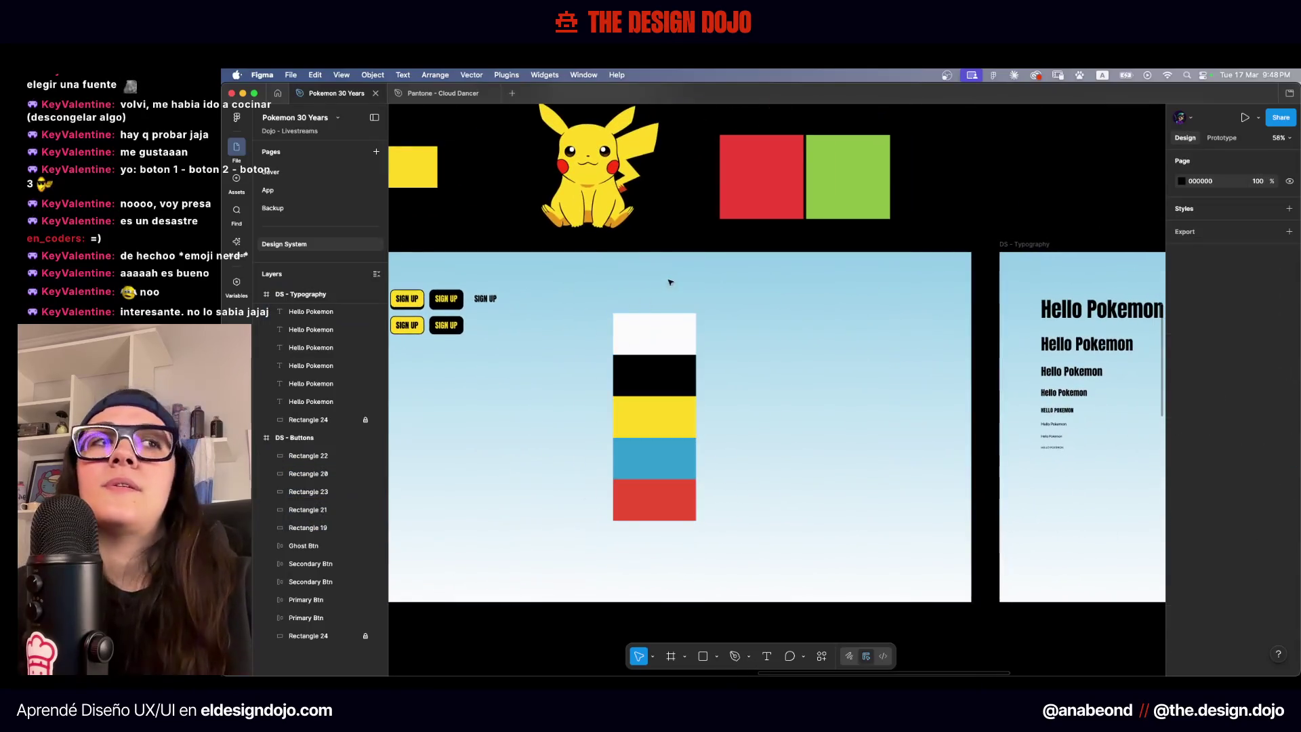
Rotate the five colour swatches sideways into a horizontal row
scroll(740, 297, left, 2)
drag(806, 292, 666, 552)
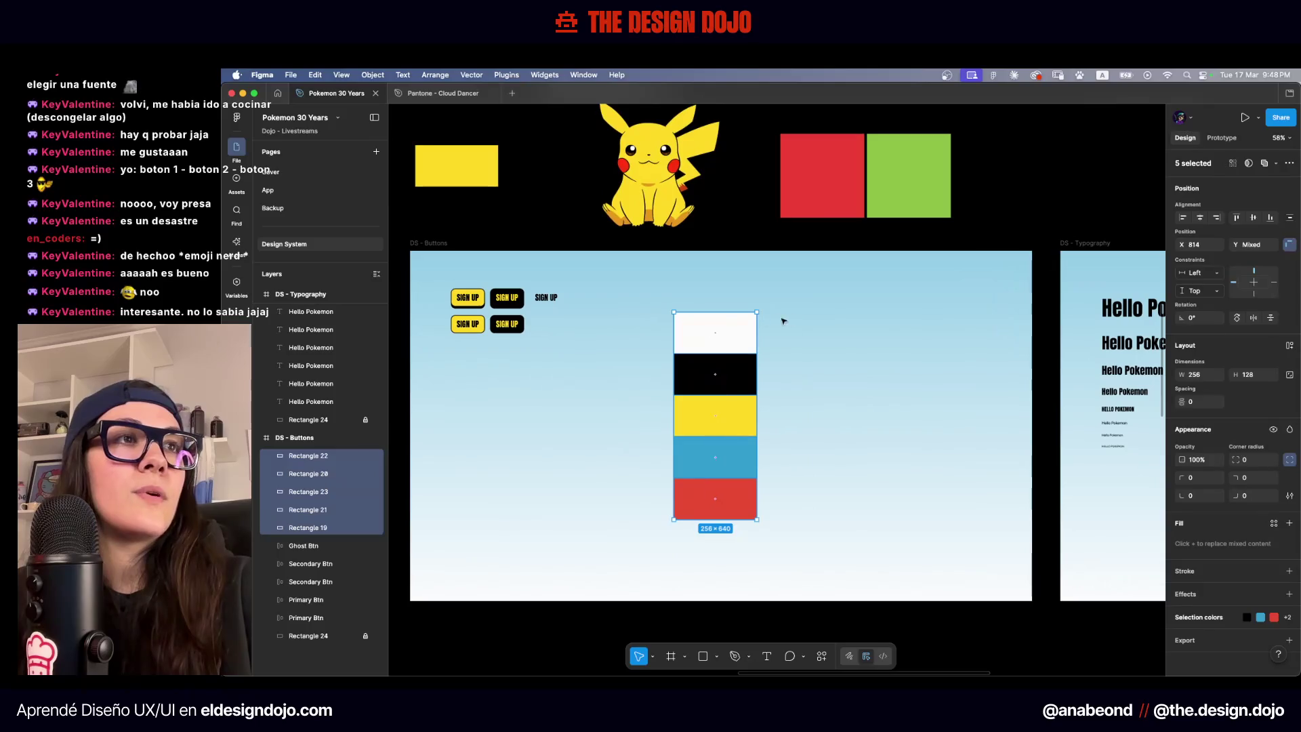
mouse_move(761, 311)
mouse_down()
mouse_move(810, 380)
mouse_move(801, 499)
mouse_move(851, 479)
mouse_move(873, 446)
mouse_up()
drag(762, 418, 767, 302)
click(870, 285)
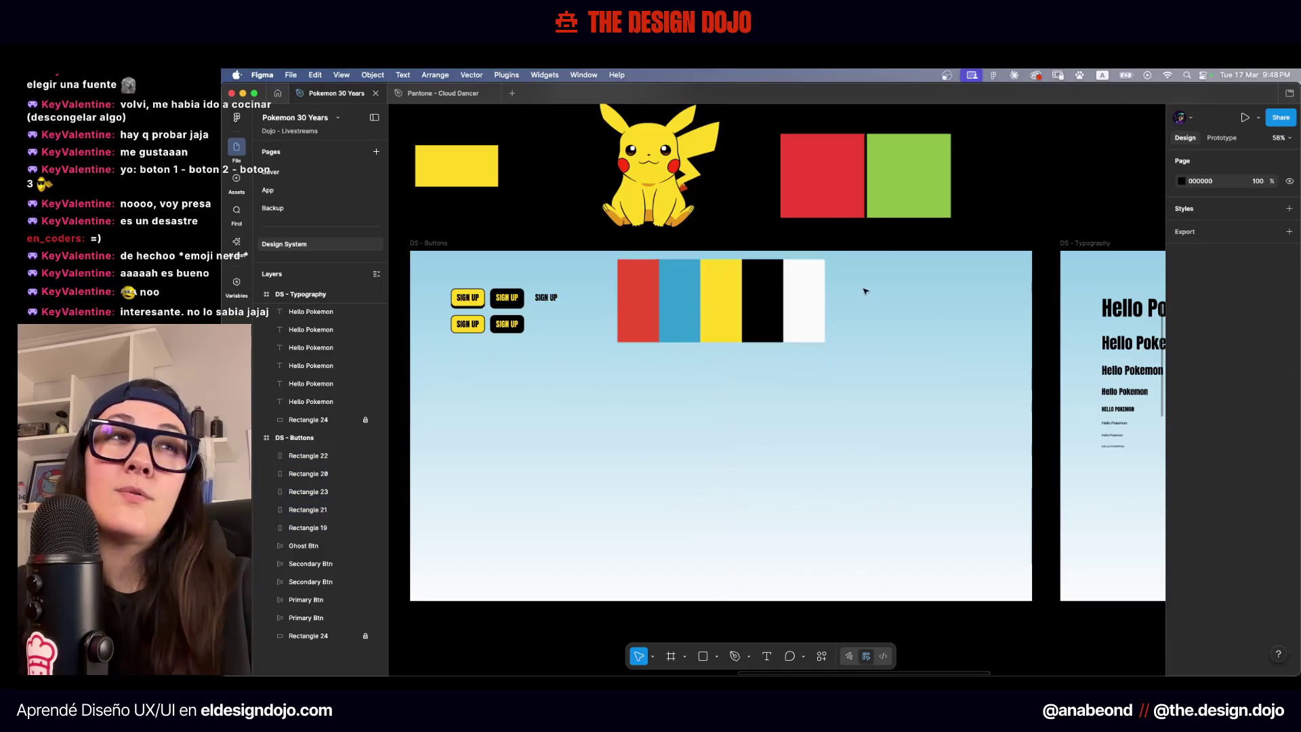
Place the swatch row below the SIGN UP buttons and add a copy of the white swatch
drag(865, 277, 694, 351)
mouse_move(765, 309)
mouse_down()
mouse_move(679, 471)
mouse_move(683, 523)
mouse_move(569, 557)
mouse_move(622, 534)
mouse_move(577, 548)
mouse_move(581, 406)
mouse_move(808, 428)
mouse_move(936, 316)
mouse_move(970, 310)
mouse_move(721, 316)
mouse_move(992, 300)
mouse_move(973, 301)
mouse_move(960, 495)
mouse_move(975, 544)
mouse_move(956, 406)
mouse_move(935, 382)
mouse_move(947, 324)
mouse_move(750, 421)
mouse_move(825, 399)
mouse_up()
click(786, 403)
click(722, 294)
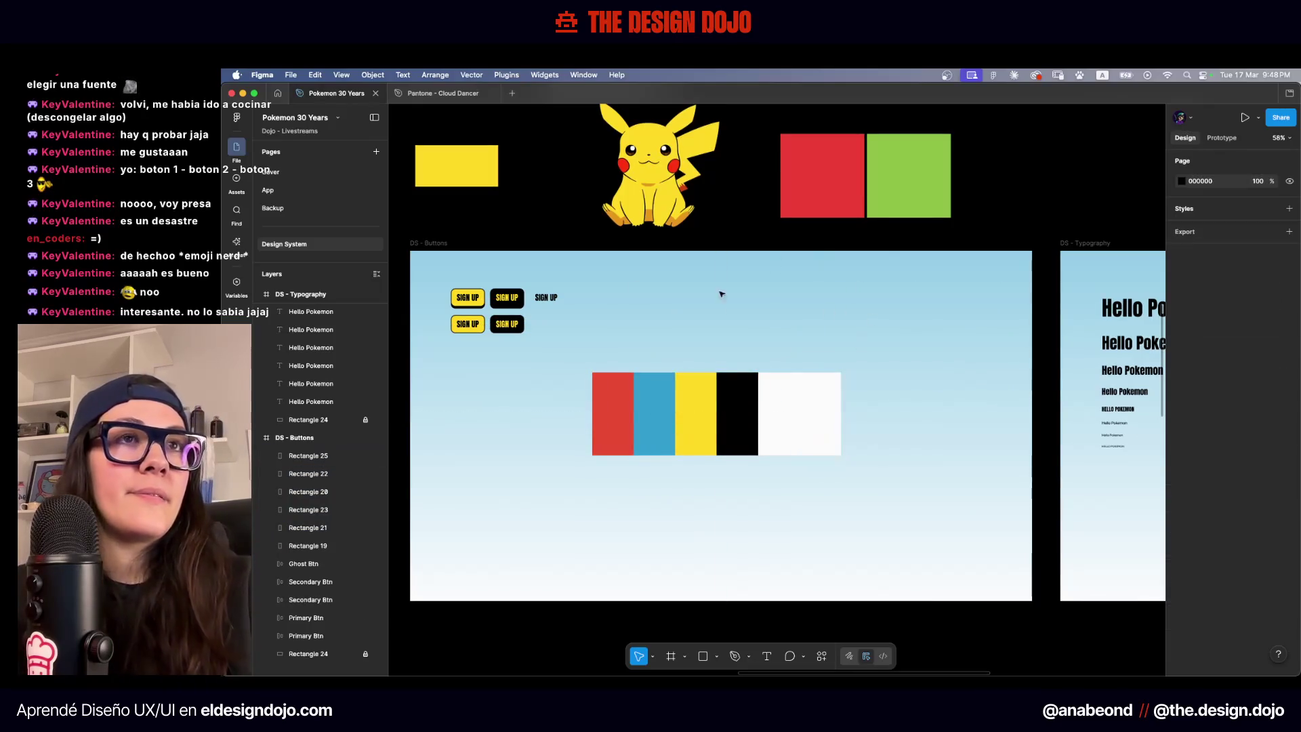
Copy the frame background's gradient fill onto the second white swatch
click(411, 267)
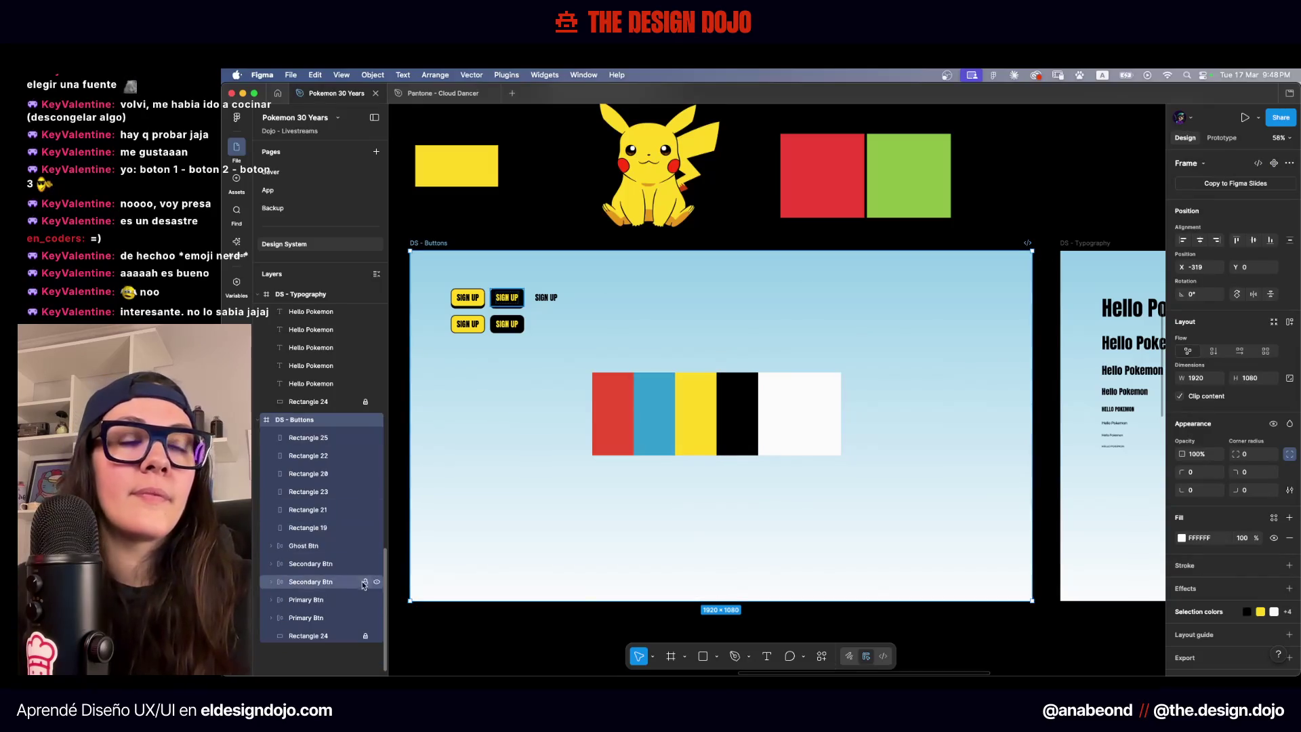
click(833, 400)
click(807, 368)
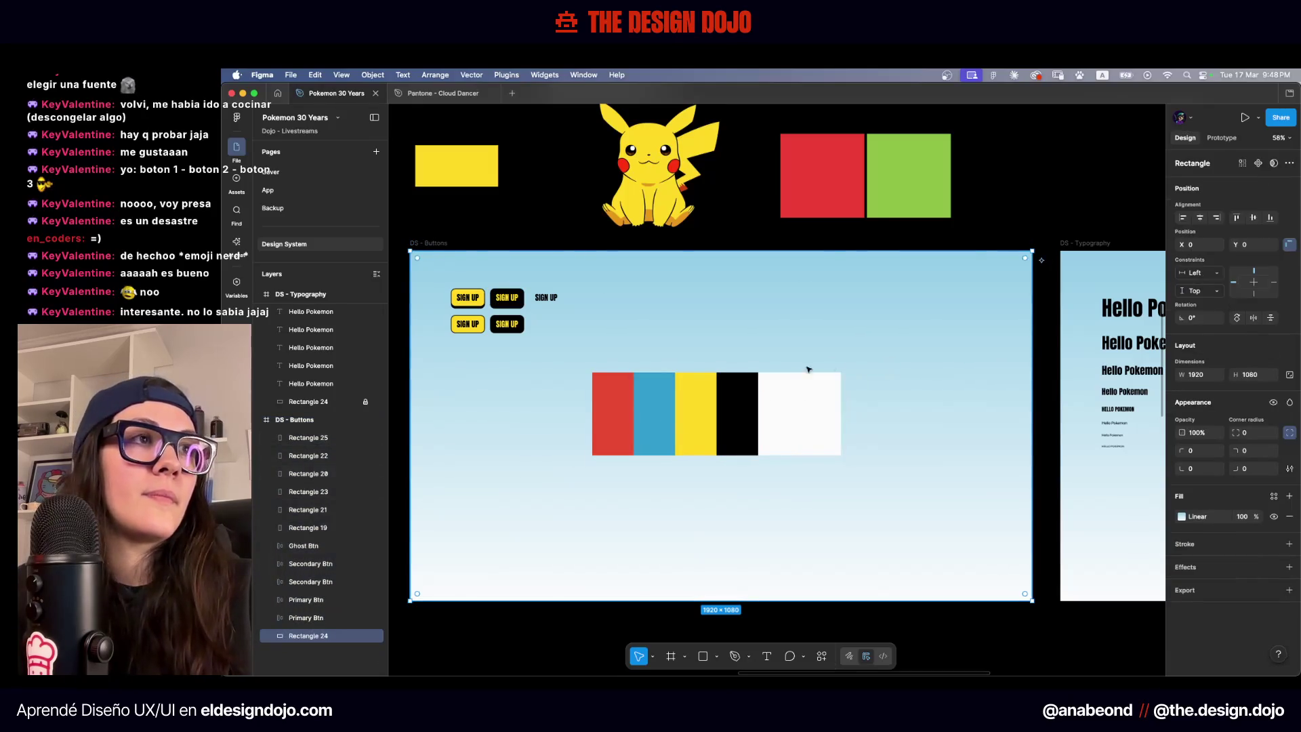
click(312, 636)
key(super+alt+c)
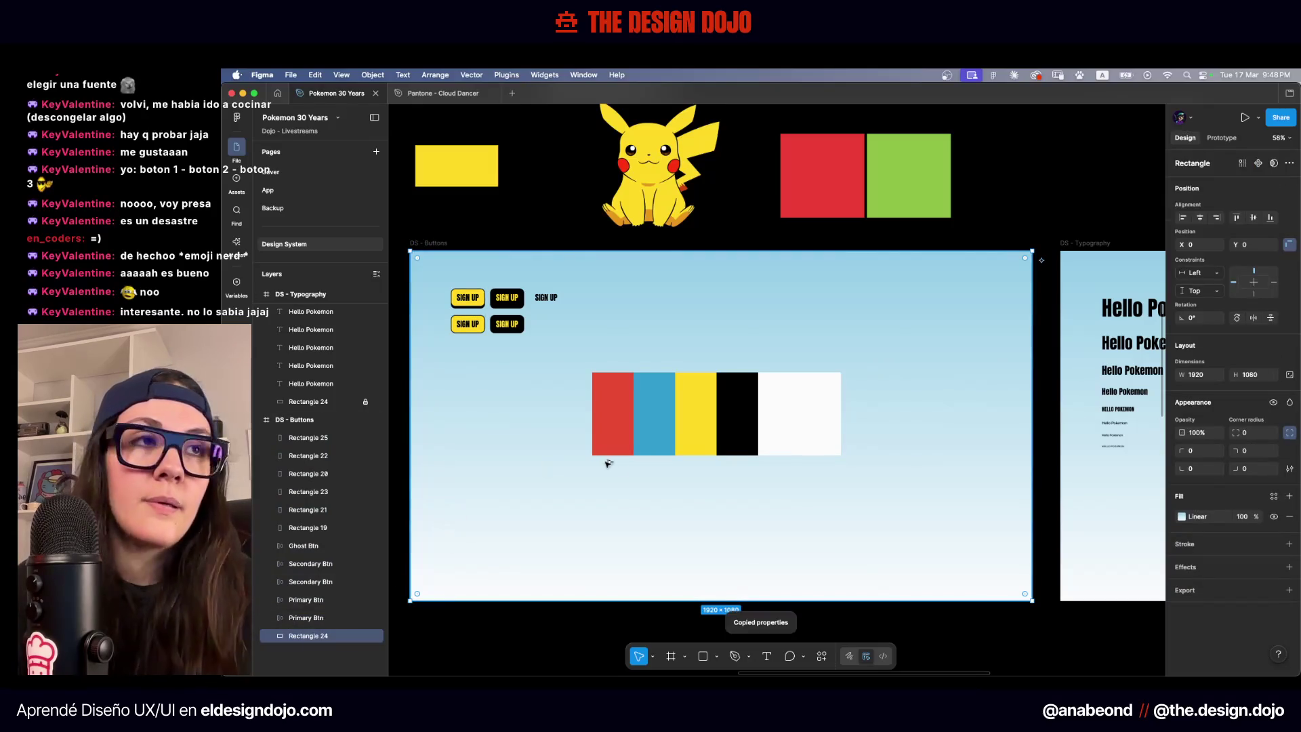
click(834, 381)
key(super+alt+v)
Make the new swatch's gradient run vertically
click(839, 383)
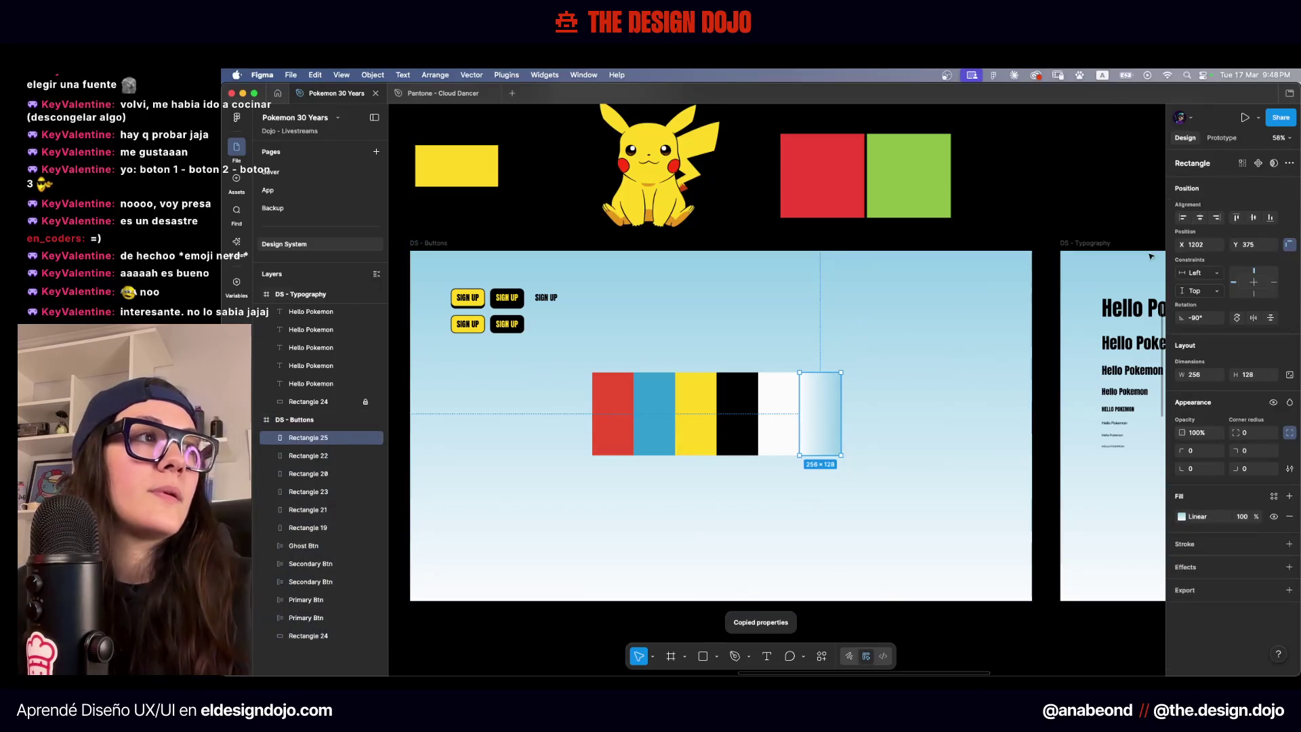
click(1181, 516)
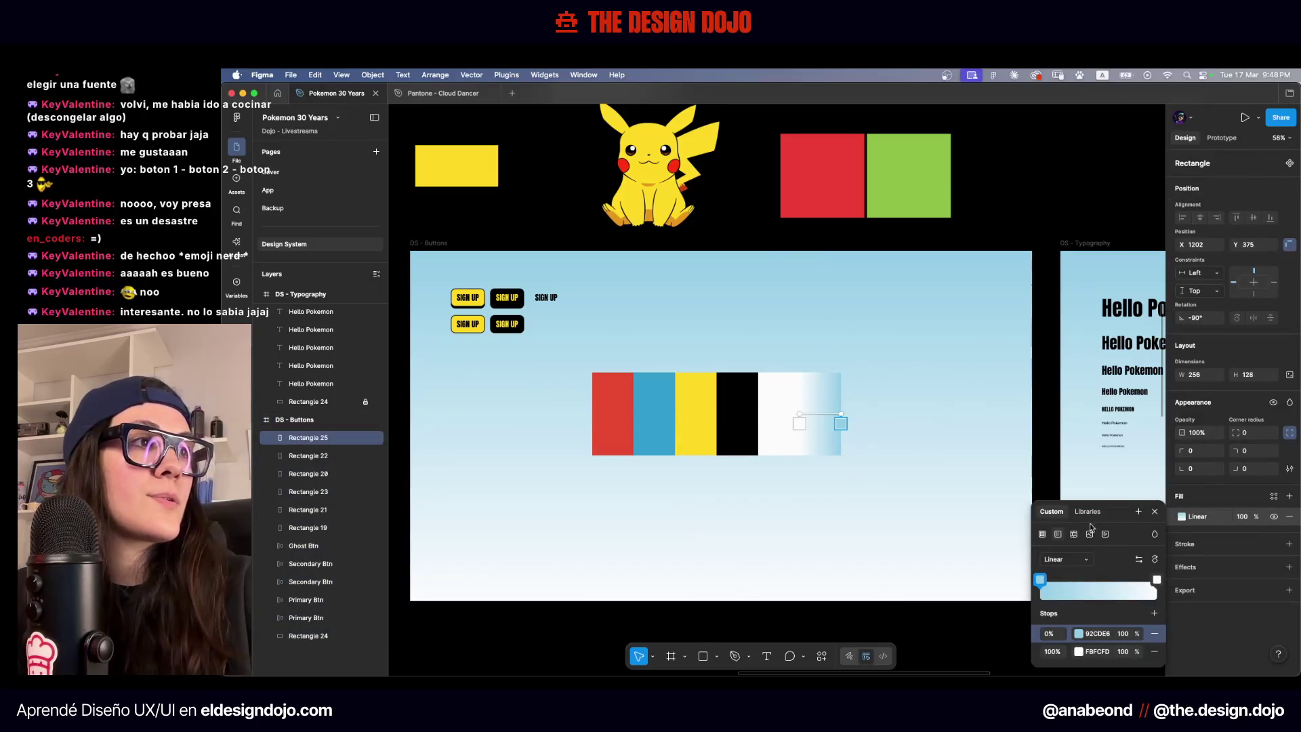
click(1155, 560)
click(1154, 560)
click(1154, 560)
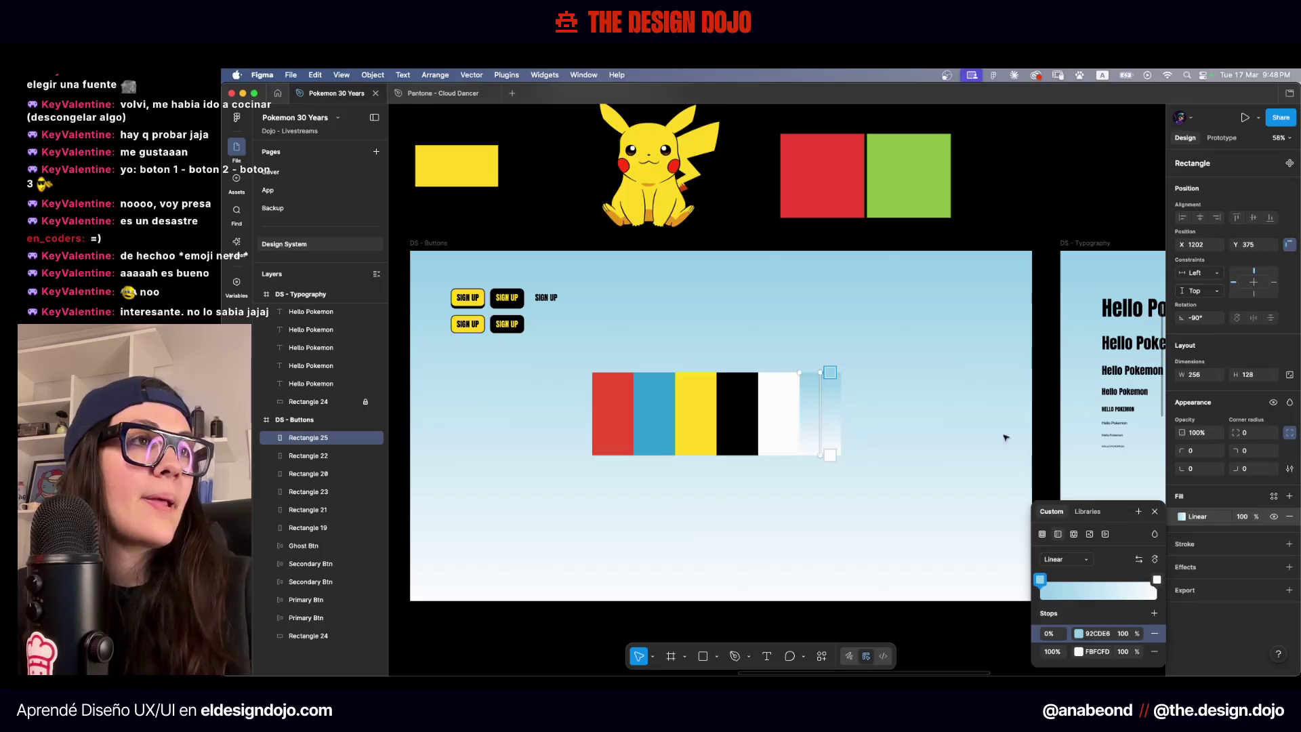
Delete the gradient background rectangle so DS - Buttons is plain white
click(918, 328)
key(Delete)
key(ctrl+z)
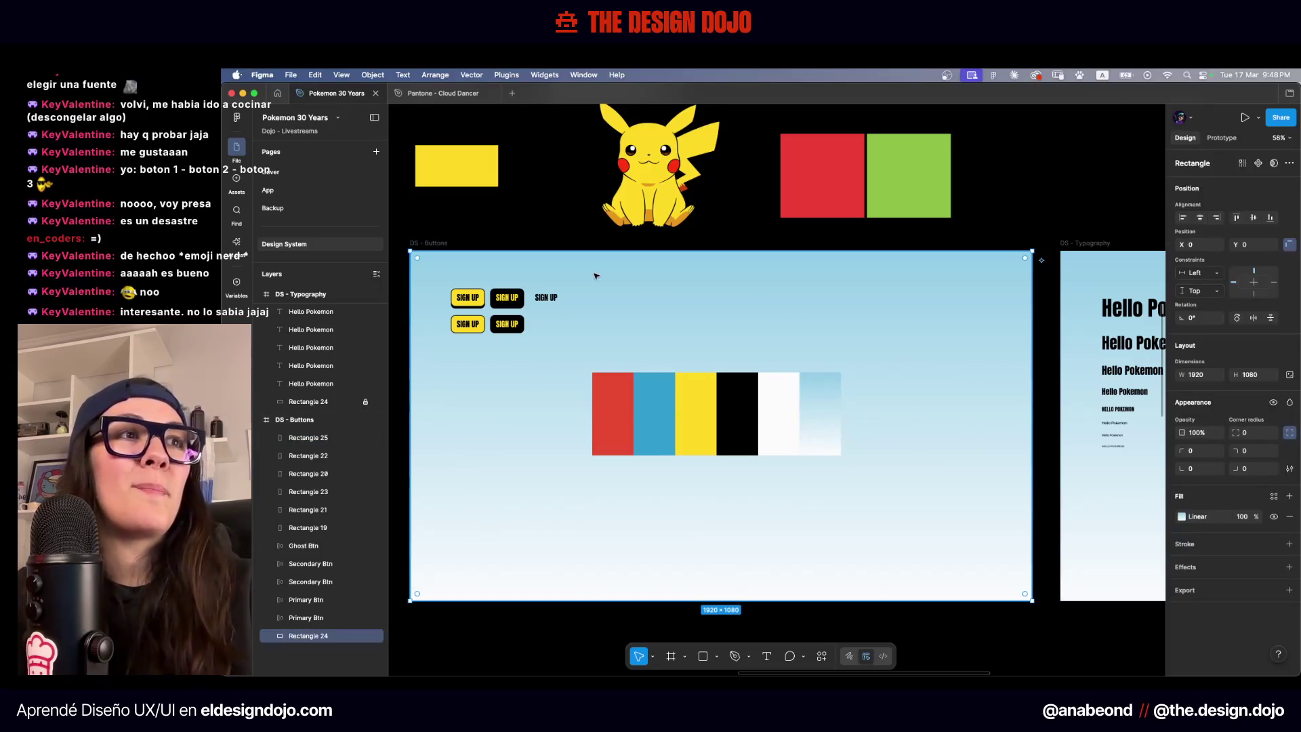
key(Delete)
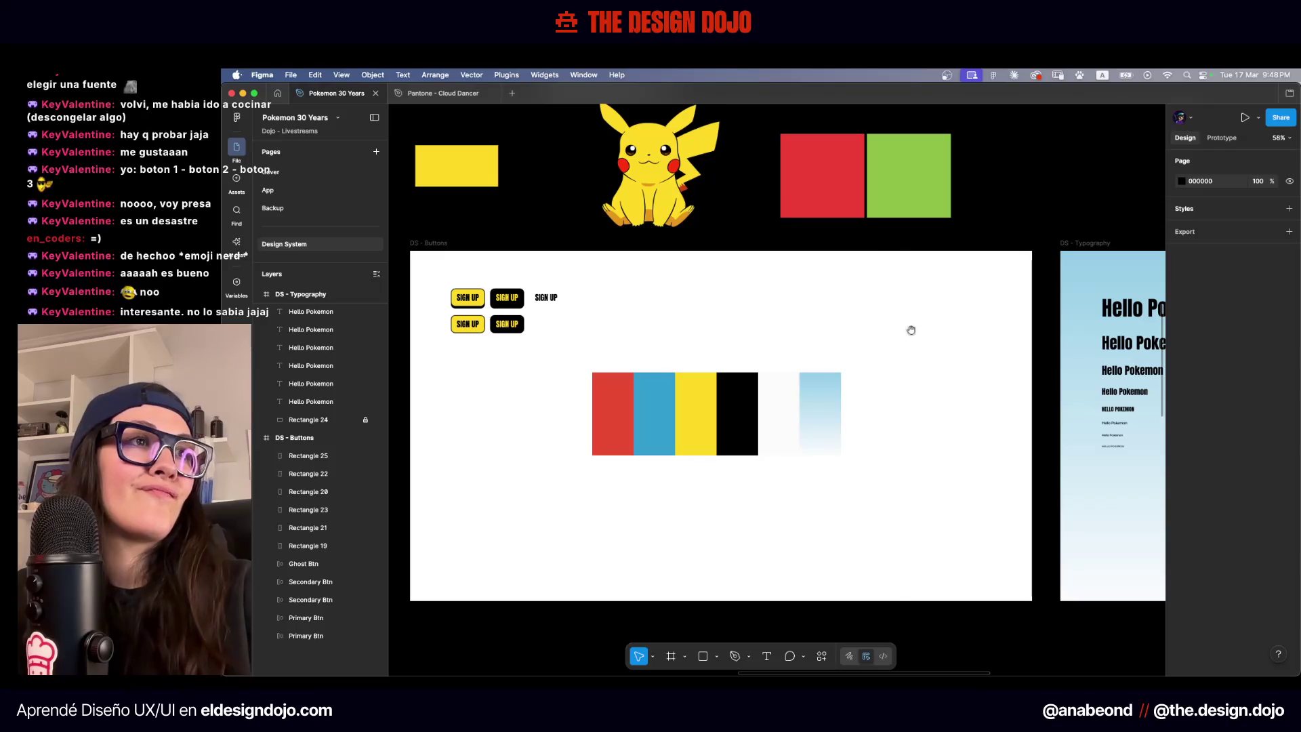
Shift the six swatches slightly right and line the SIGN UP buttons up with them
scroll(813, 335, down, 5)
drag(839, 349, 616, 467)
scroll(738, 386, up, 5)
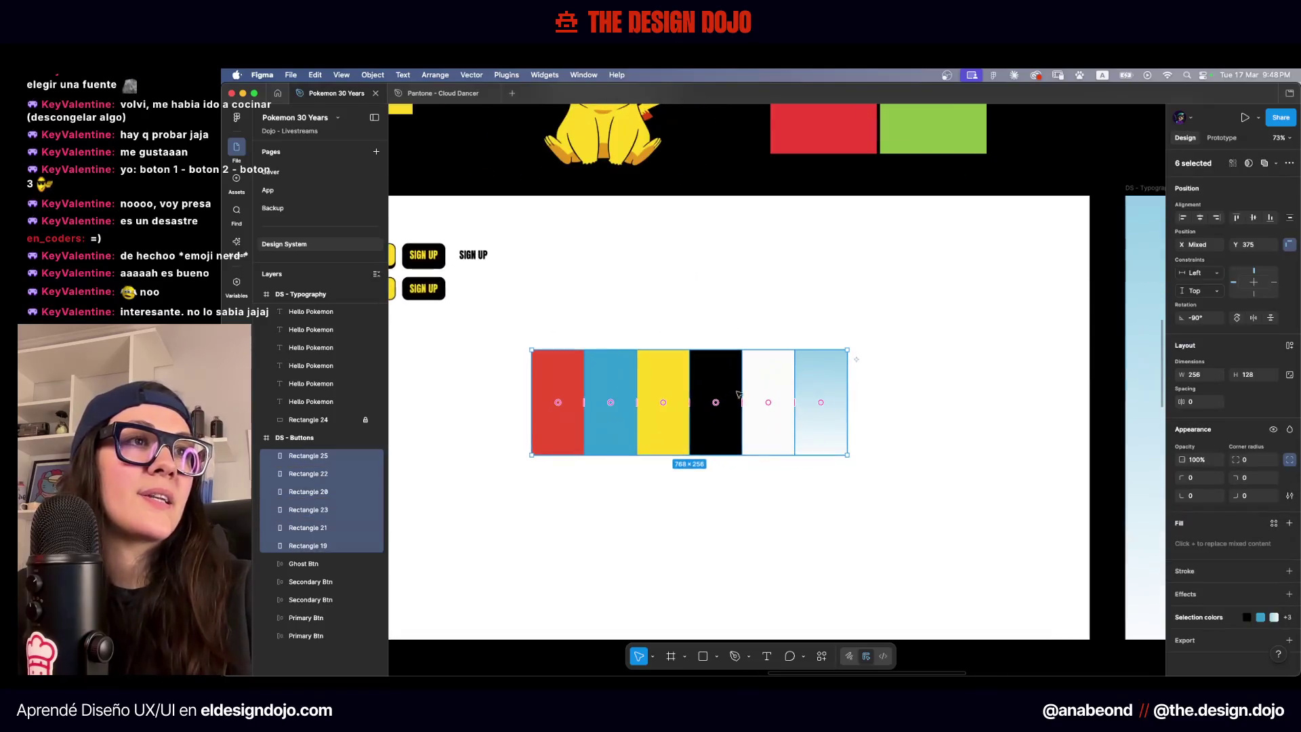
drag(756, 383, 776, 382)
scroll(773, 383, left, 2)
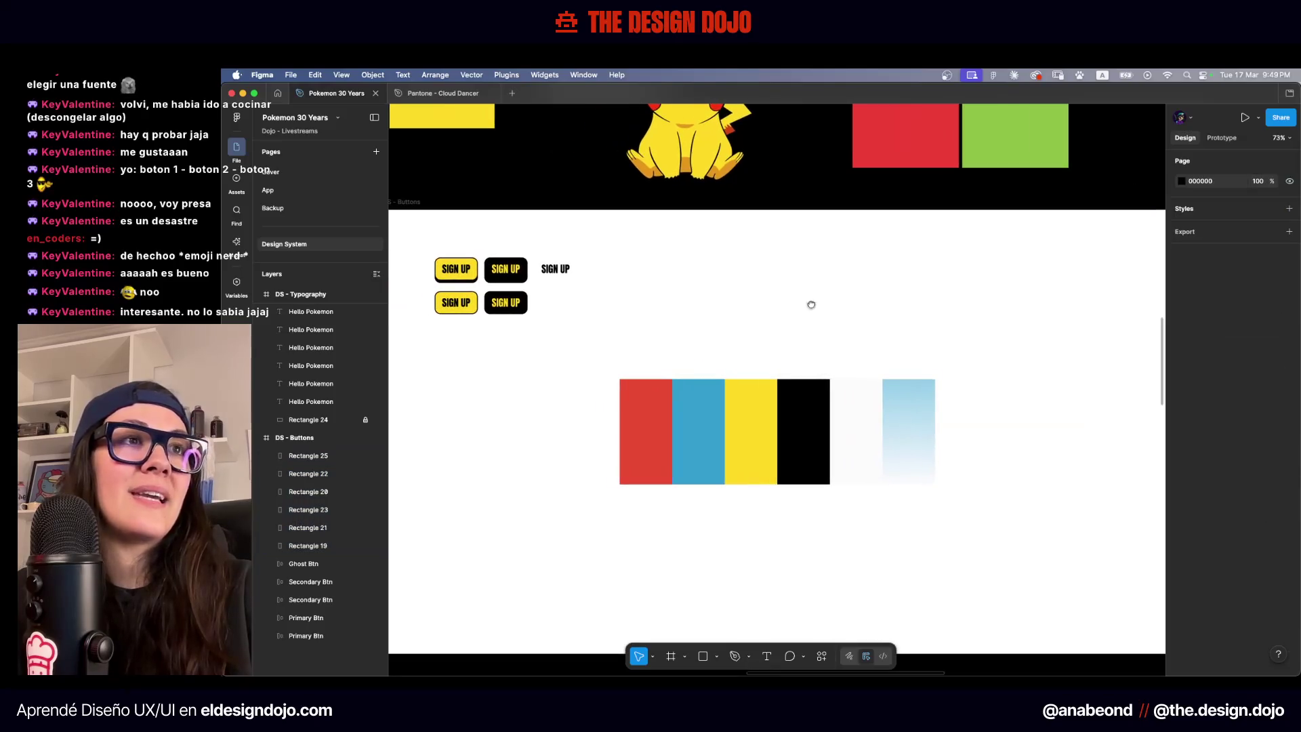
mouse_move(420, 227)
mouse_down()
mouse_move(598, 303)
mouse_move(728, 311)
mouse_move(815, 348)
mouse_up()
Move the red and blue swatches left as a separate pair
scroll(918, 364, up, 1)
scroll(743, 366, up, 2)
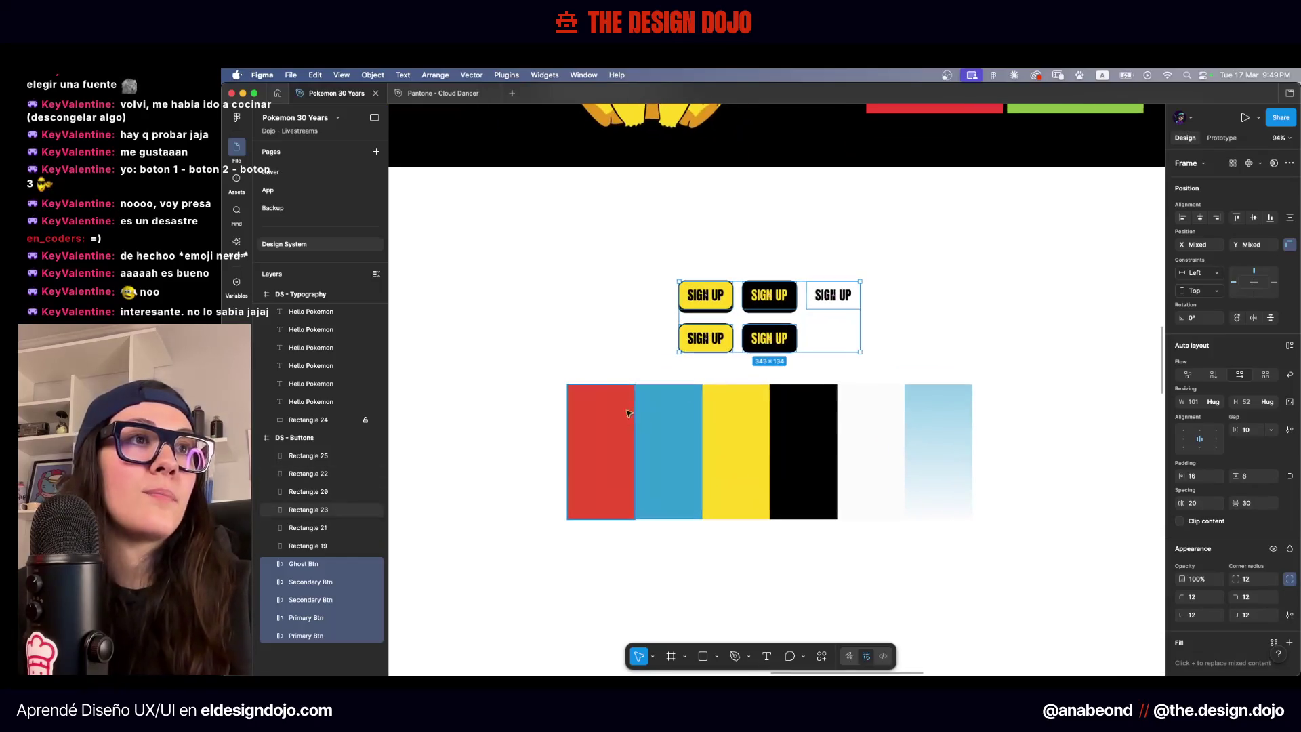
click(599, 429)
shift+click(663, 429)
drag(663, 429, 489, 429)
click(590, 326)
Reposition the five SIGN UP buttons at the frame's top-left corner
scroll(589, 326, right, 3)
mouse_move(729, 281)
mouse_down()
mouse_move(517, 368)
mouse_move(587, 374)
mouse_move(576, 372)
mouse_up()
click(876, 253)
scroll(779, 305, left, 5)
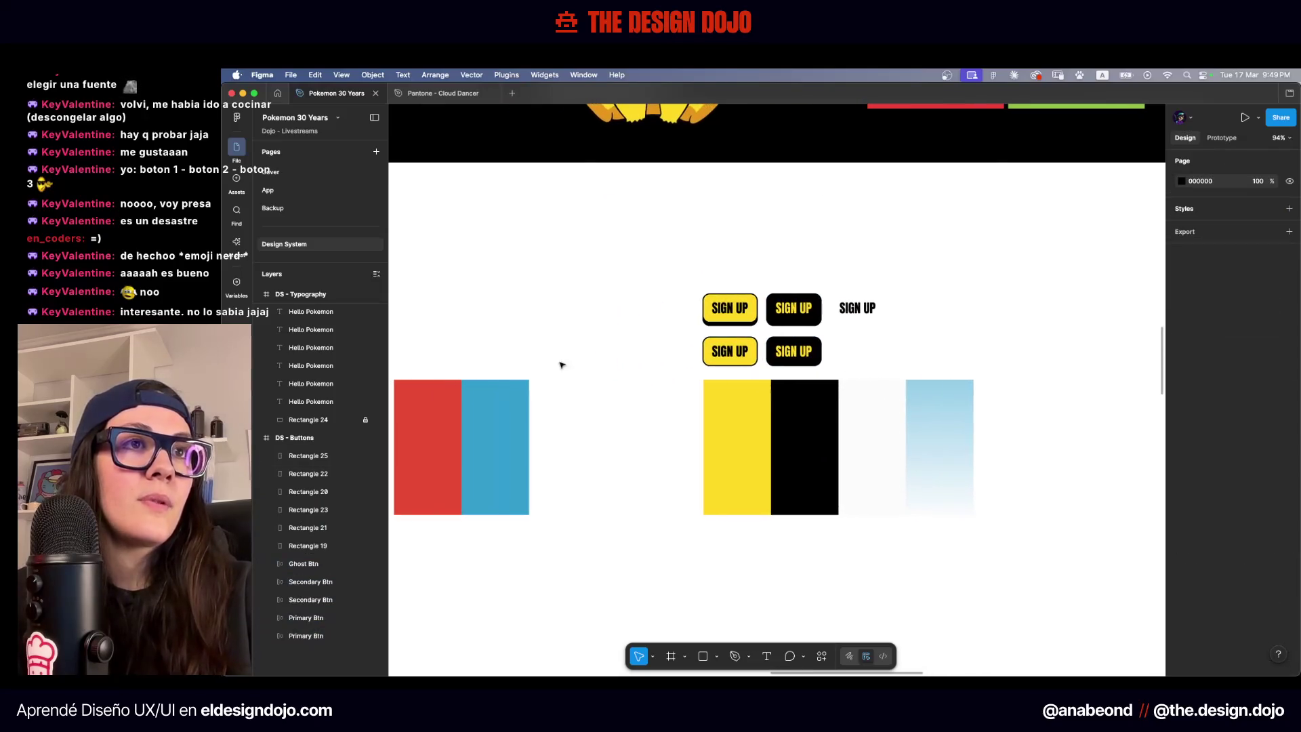
scroll(561, 365, left, 3)
click(609, 413)
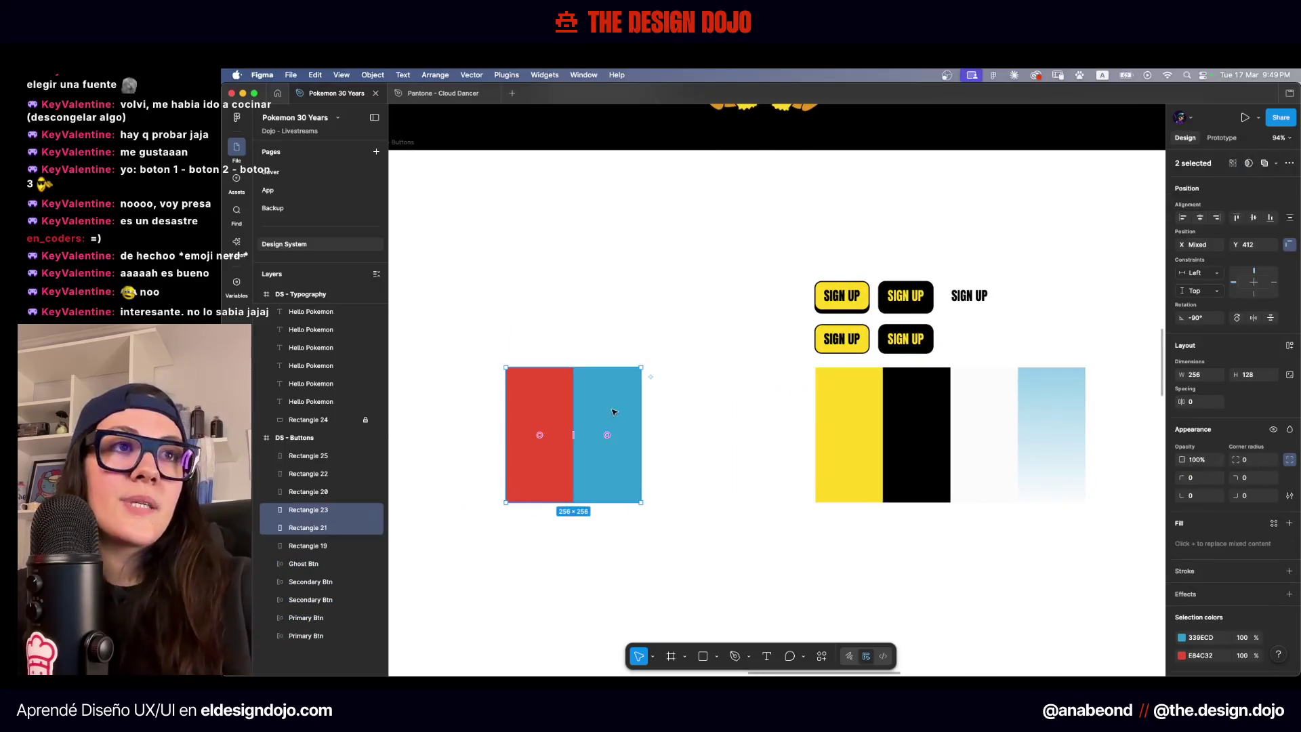
click(697, 354)
scroll(704, 326, down, 3)
mouse_move(704, 326)
mouse_down()
mouse_move(671, 334)
mouse_move(878, 376)
mouse_up()
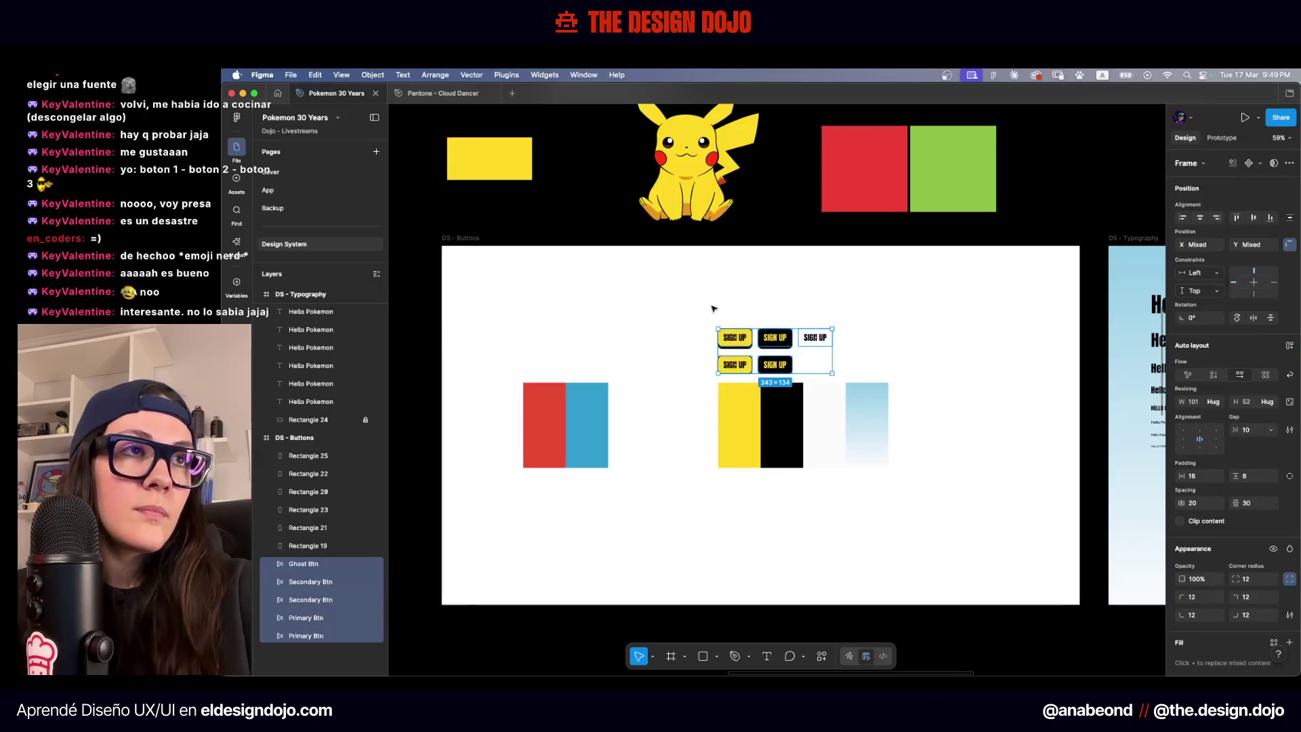
drag(779, 340, 564, 305)
drag(542, 299, 540, 297)
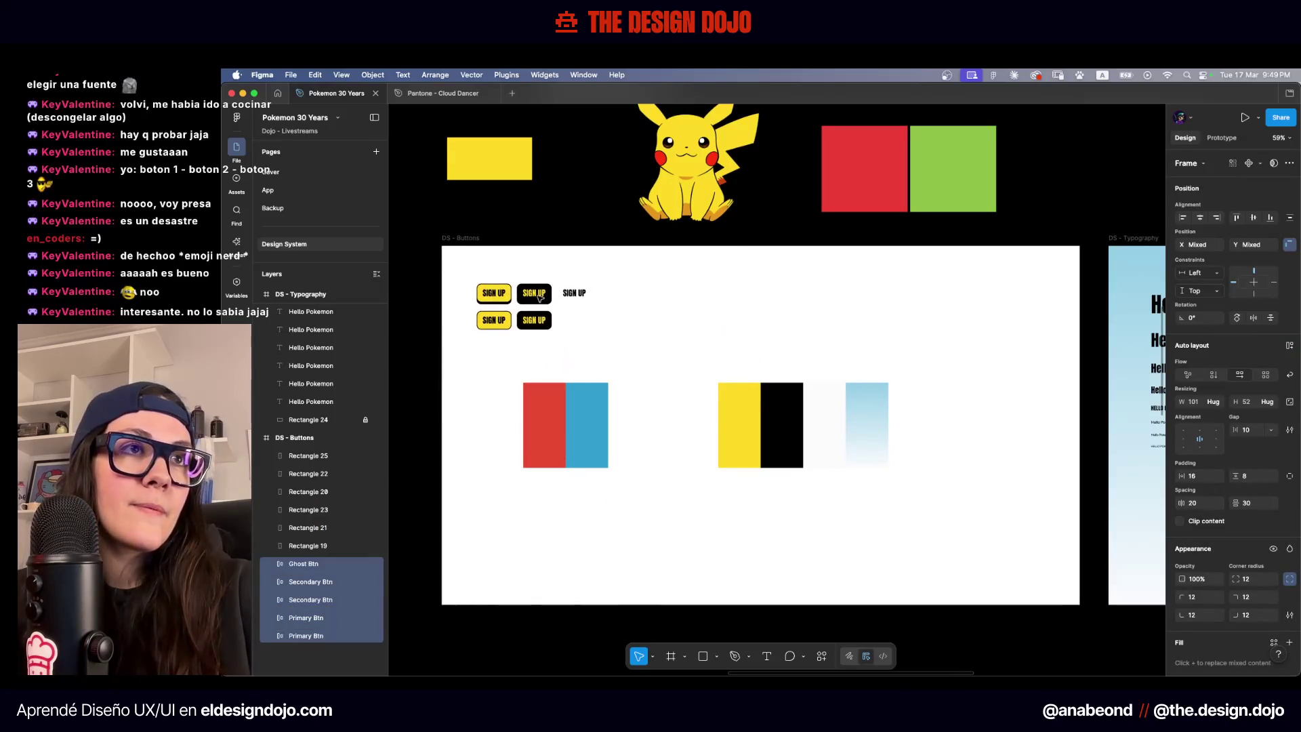
Rename the DS - Typography background layer to BG
click(968, 246)
click(1128, 256)
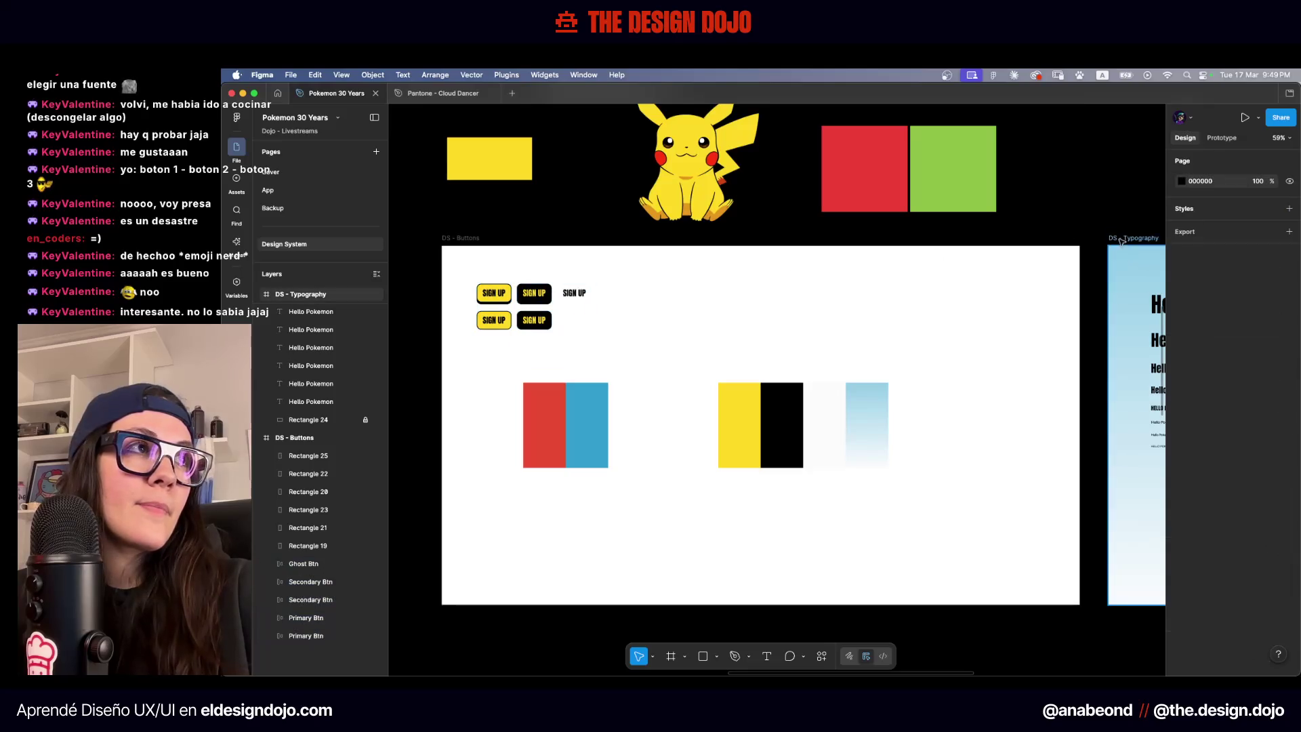
click(336, 420)
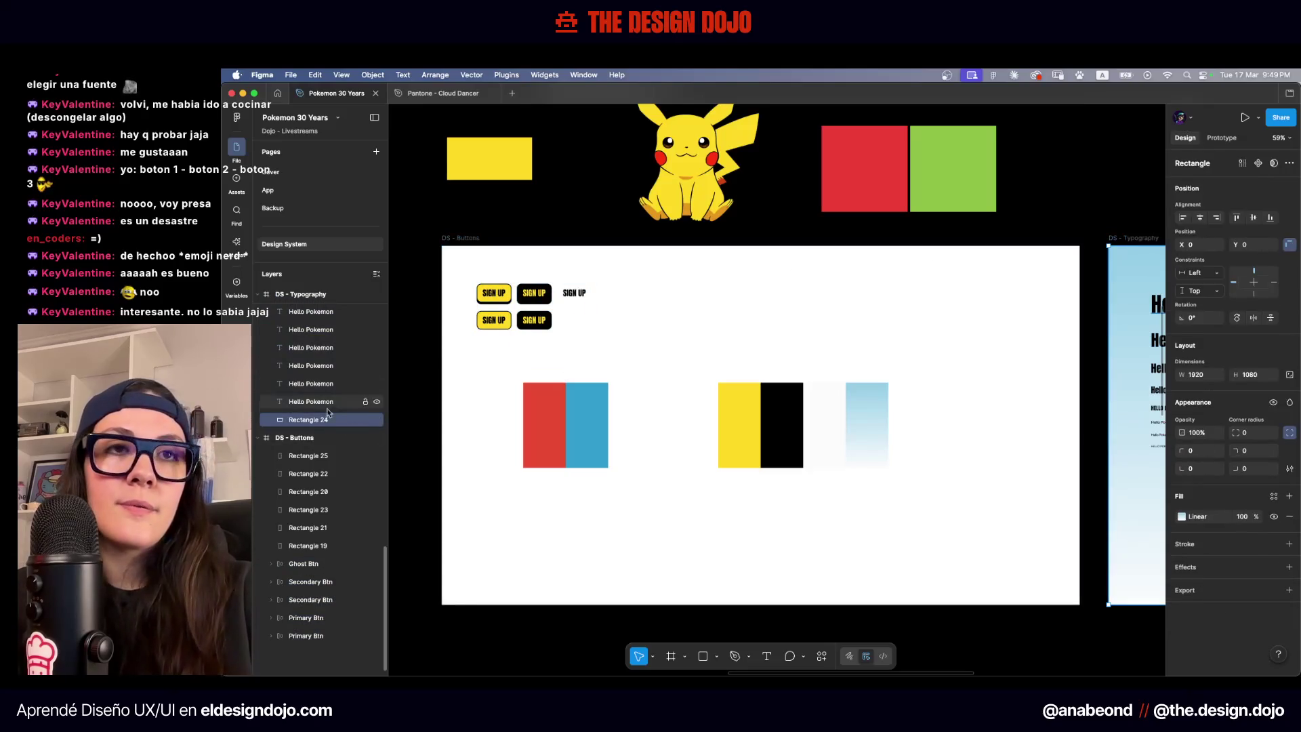
double_click(314, 421)
text(BG)
key(Return)
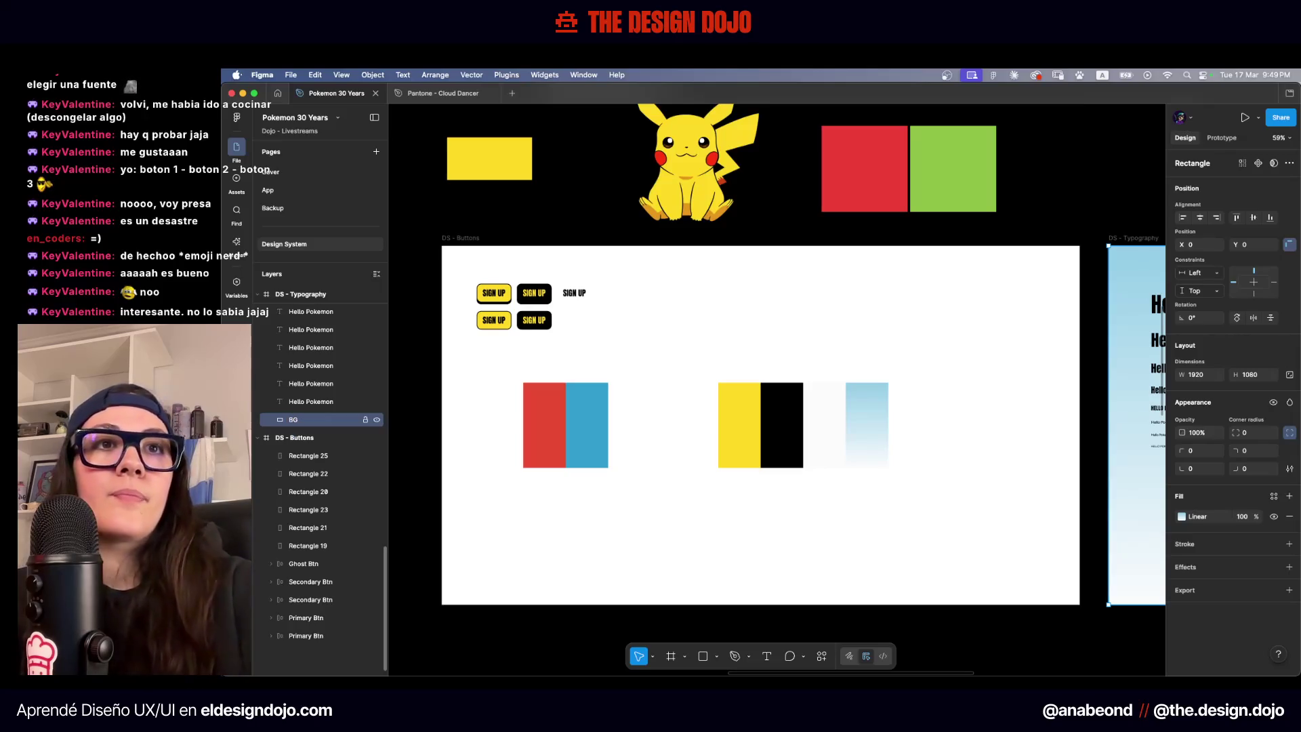
Paste a copy of BG into DS - Buttons, send it to the back and lock it
key(super+c)
click(460, 239)
key(super+v)
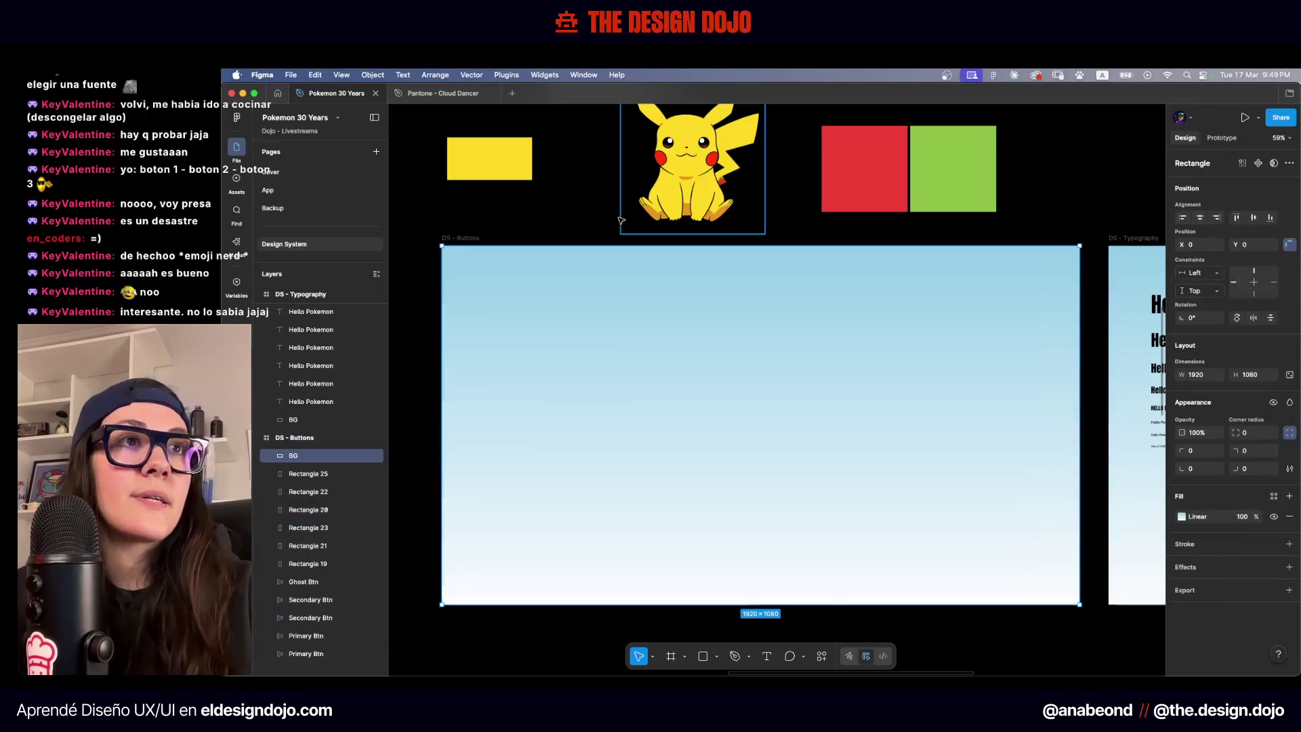
key(super+alt+bracketleft)
scroll(325, 609, down, 1)
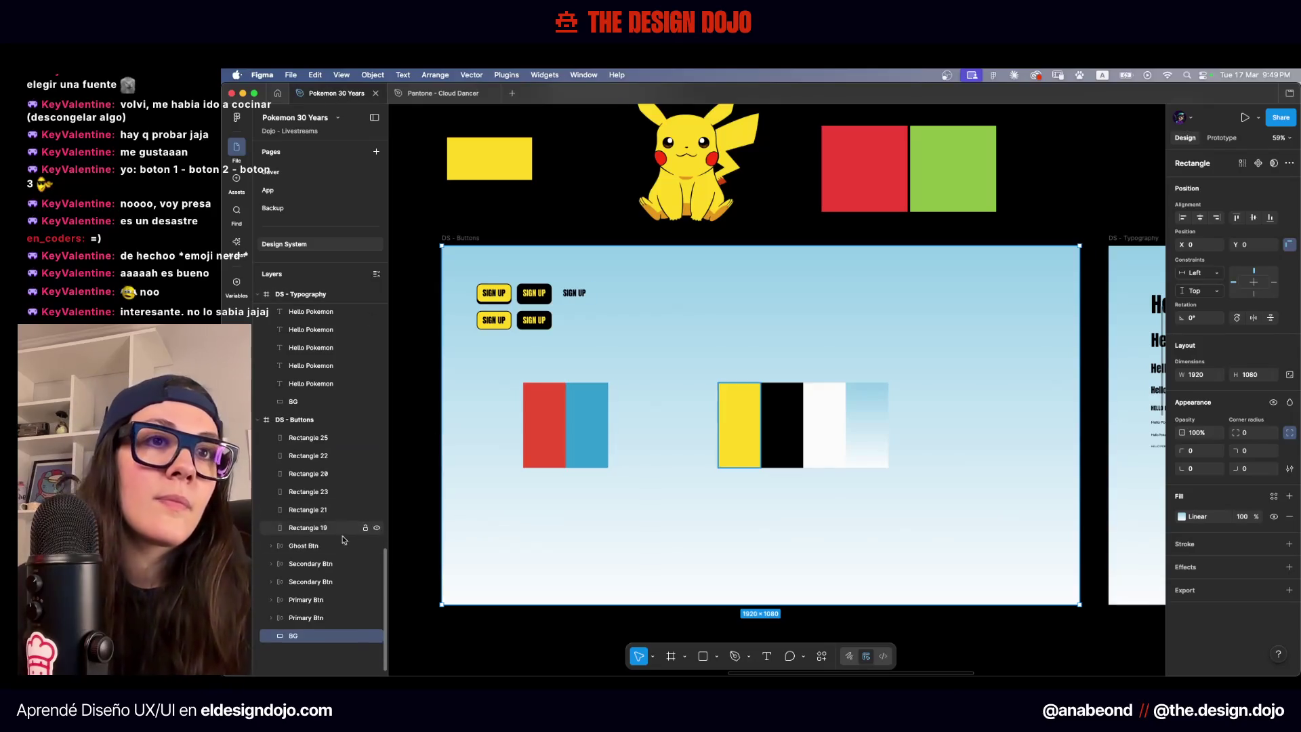
click(364, 637)
scroll(612, 413, right, 2)
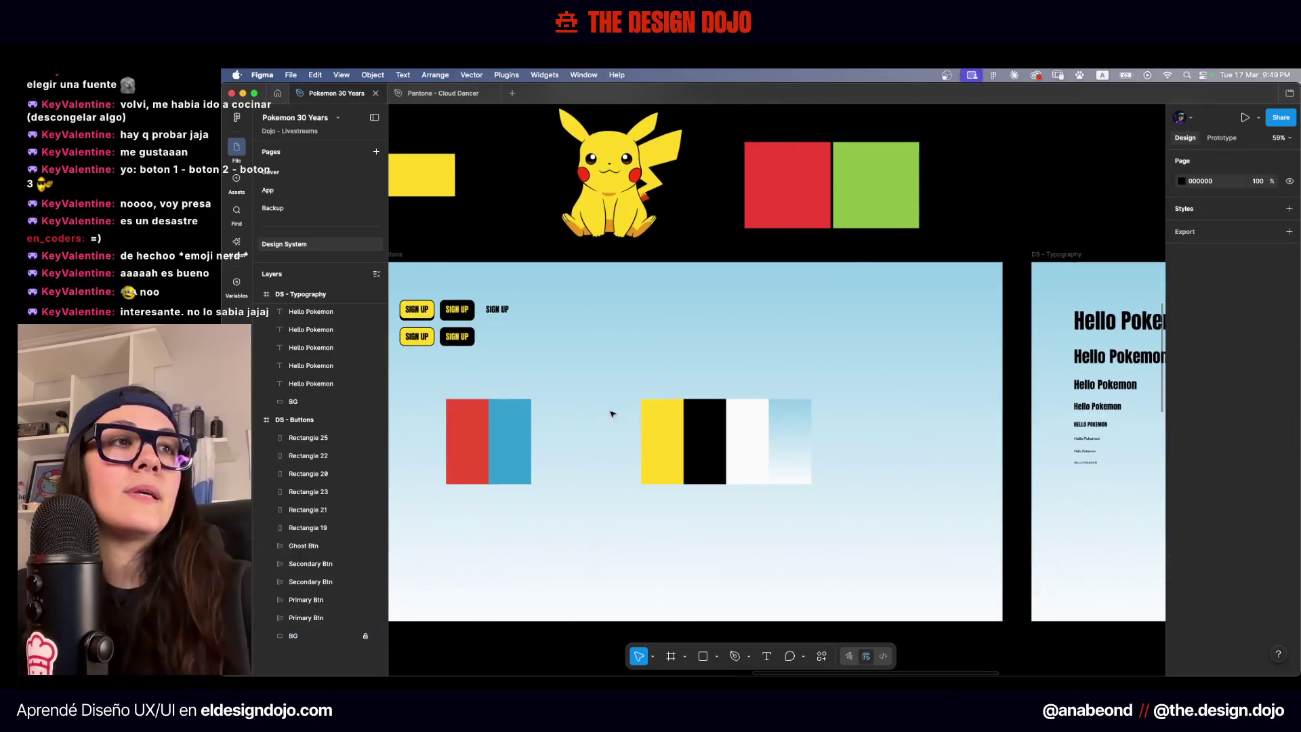
Shift the yellow, black and white swatches to the left
mouse_move(618, 398)
mouse_down()
mouse_move(745, 420)
mouse_move(685, 419)
mouse_up()
click(827, 363)
scroll(827, 364, down, 5)
scroll(689, 357, up, 2)
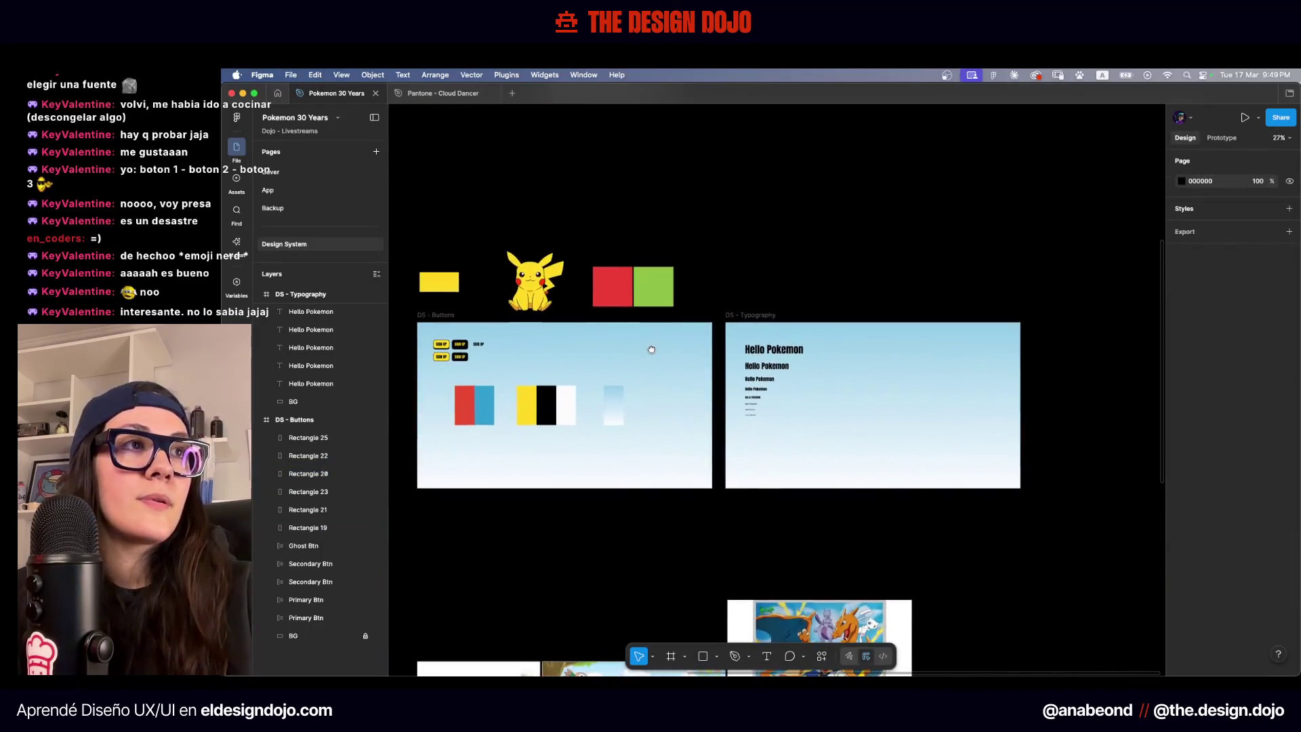
Duplicate the DS - Typography frame to its right
mouse_move(787, 321)
mouse_down()
mouse_move(1057, 315)
mouse_move(1094, 312)
mouse_move(1093, 298)
mouse_up()
click(1092, 285)
scroll(1091, 285, right, 5)
drag(895, 351, 753, 481)
key(super+z)
Delete the duplicate's Hello Pokemon texts and its gradient background
mouse_move(872, 256)
mouse_down()
mouse_move(725, 456)
mouse_move(729, 477)
mouse_up()
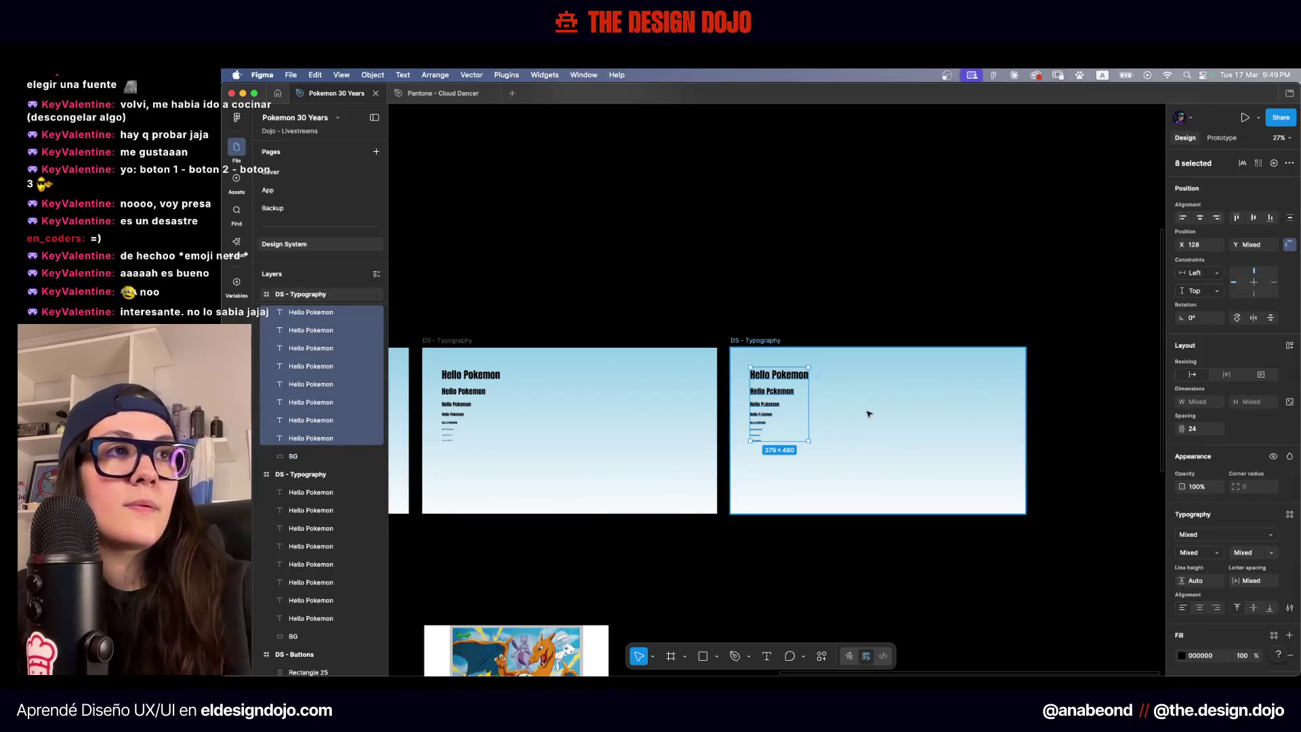
key(Delete)
click(826, 370)
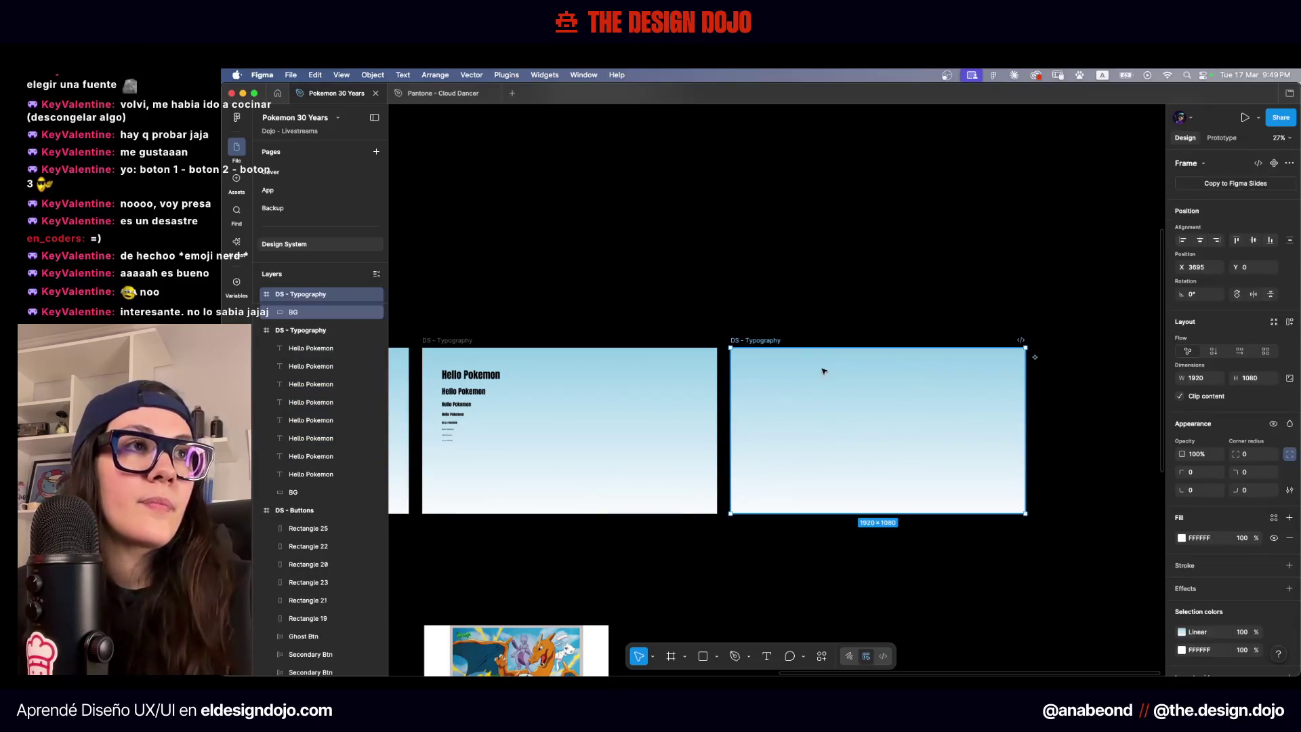
key(Return)
key(Delete)
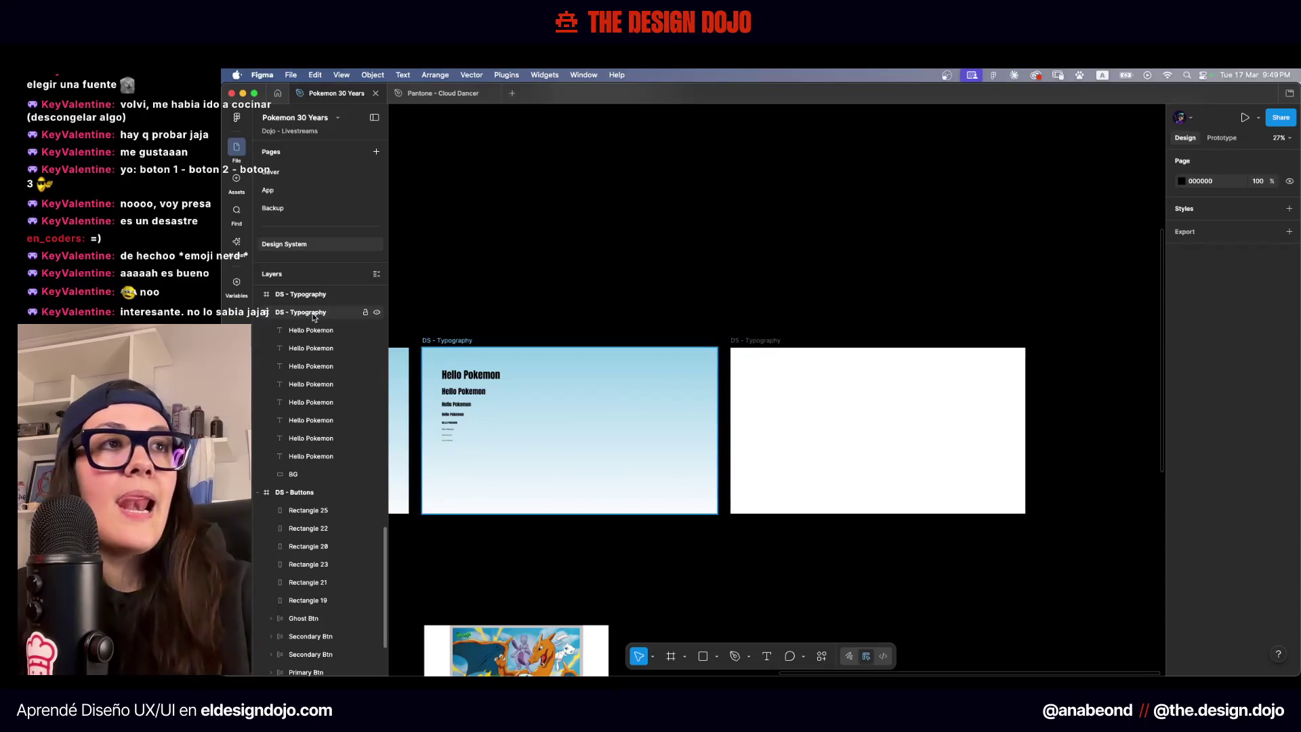
Select DS - Buttons, DS - Typography and the blank third frame together
scroll(827, 198, down, 3)
scroll(709, 256, left, 5)
click(436, 298)
click(436, 299)
shift+click(698, 299)
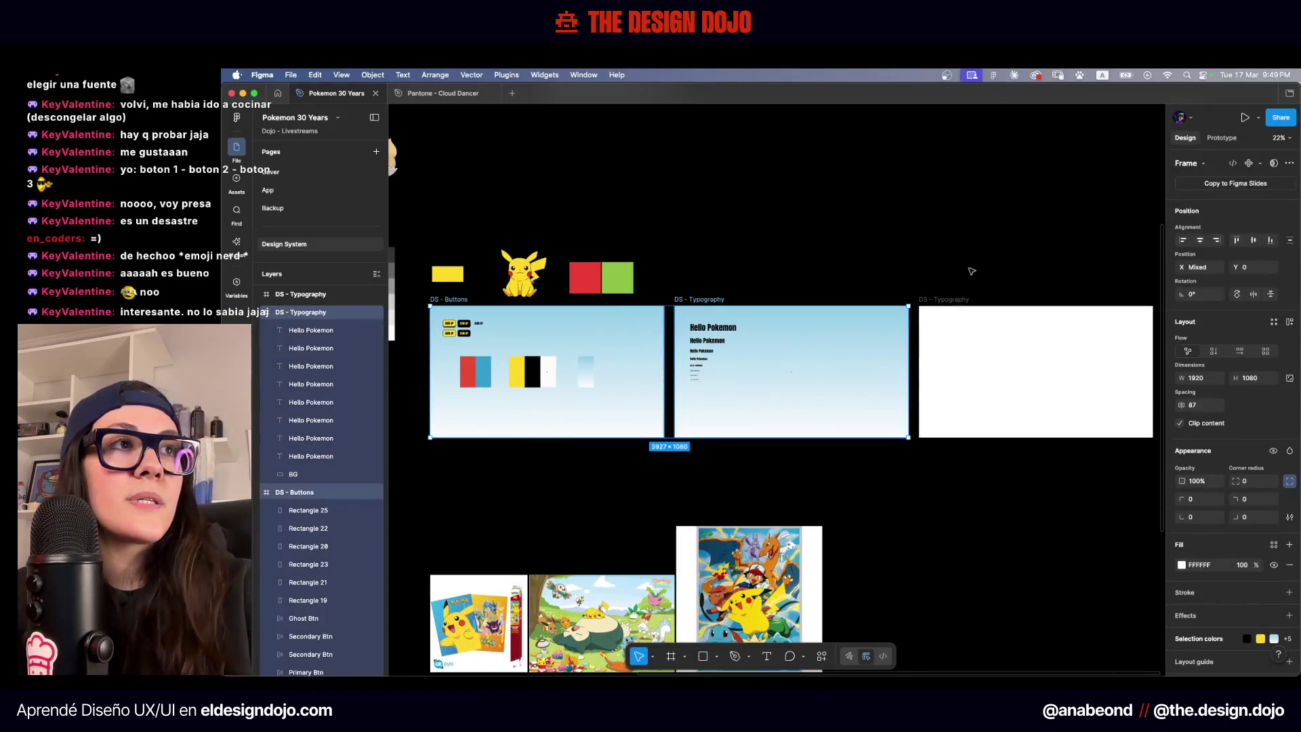
Set the gap between the three frames to 64
shift+click(947, 299)
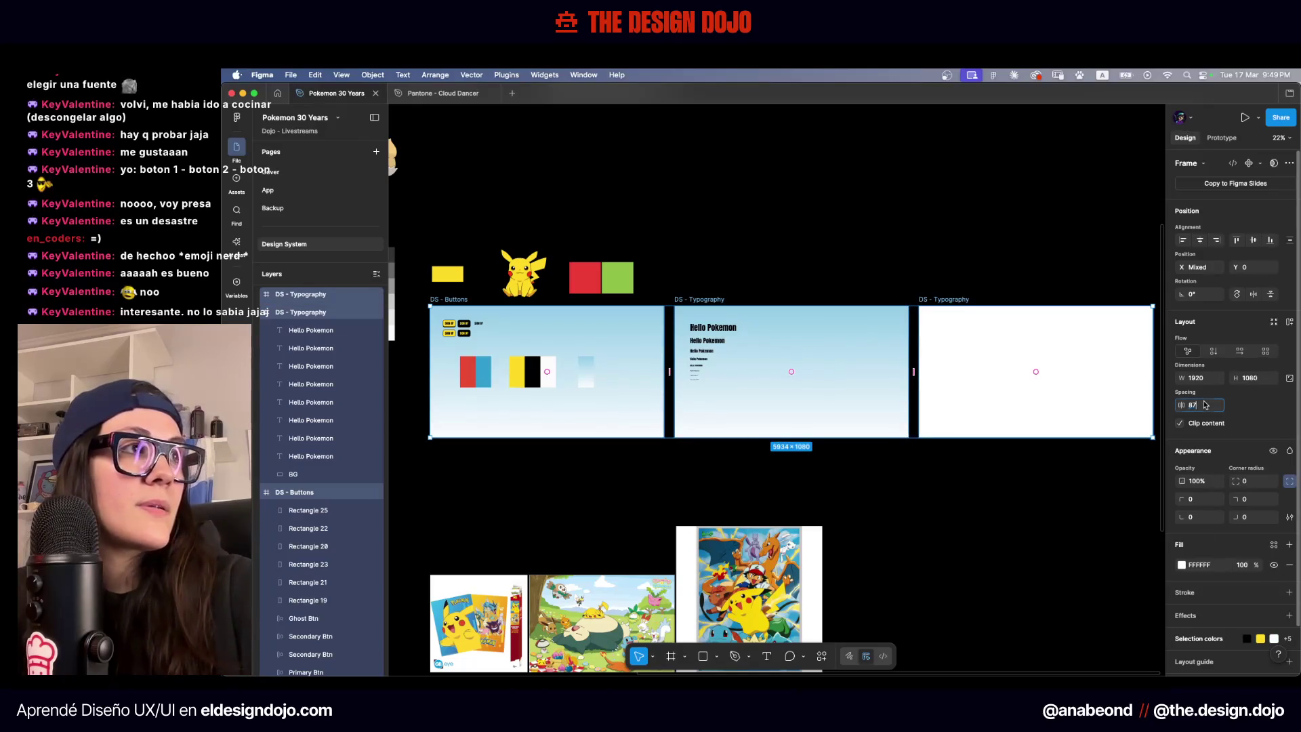
text(64)
key(Return)
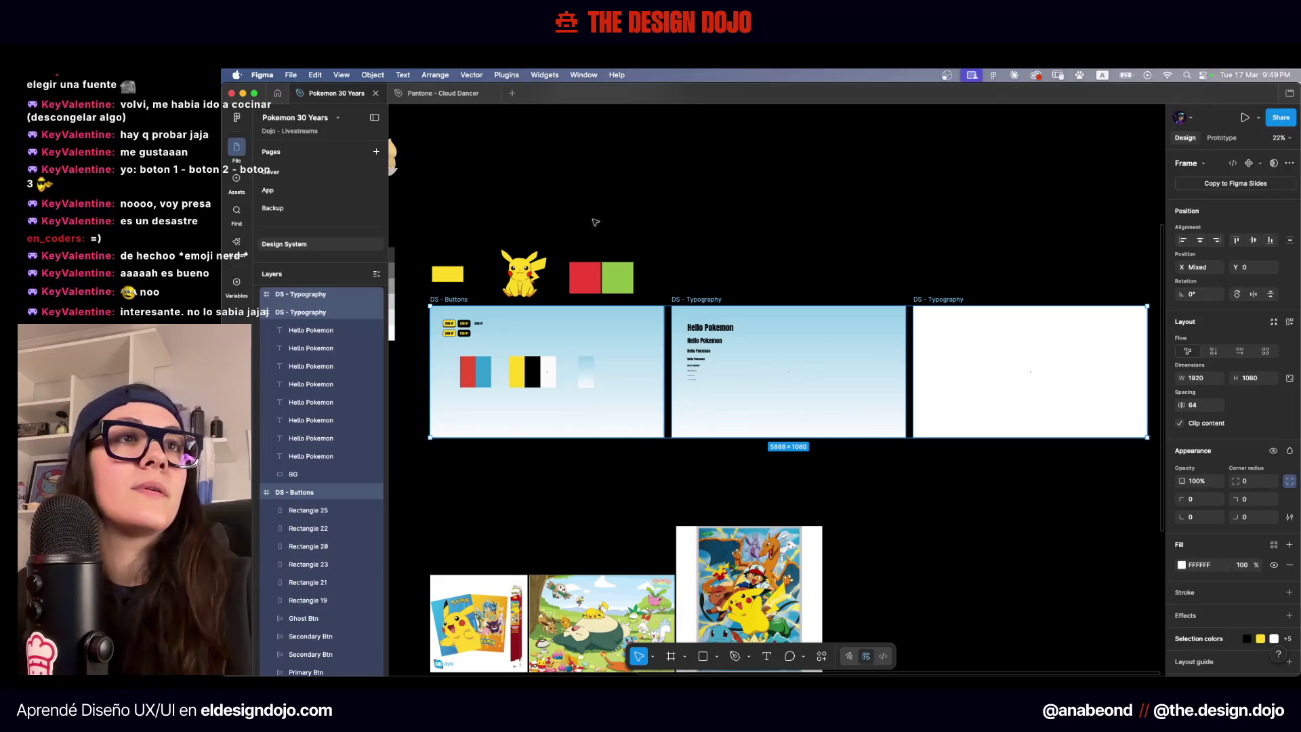
click(707, 263)
Cut the six colour swatches from DS - Buttons and paste them inside the blank third frame
drag(447, 354, 653, 410)
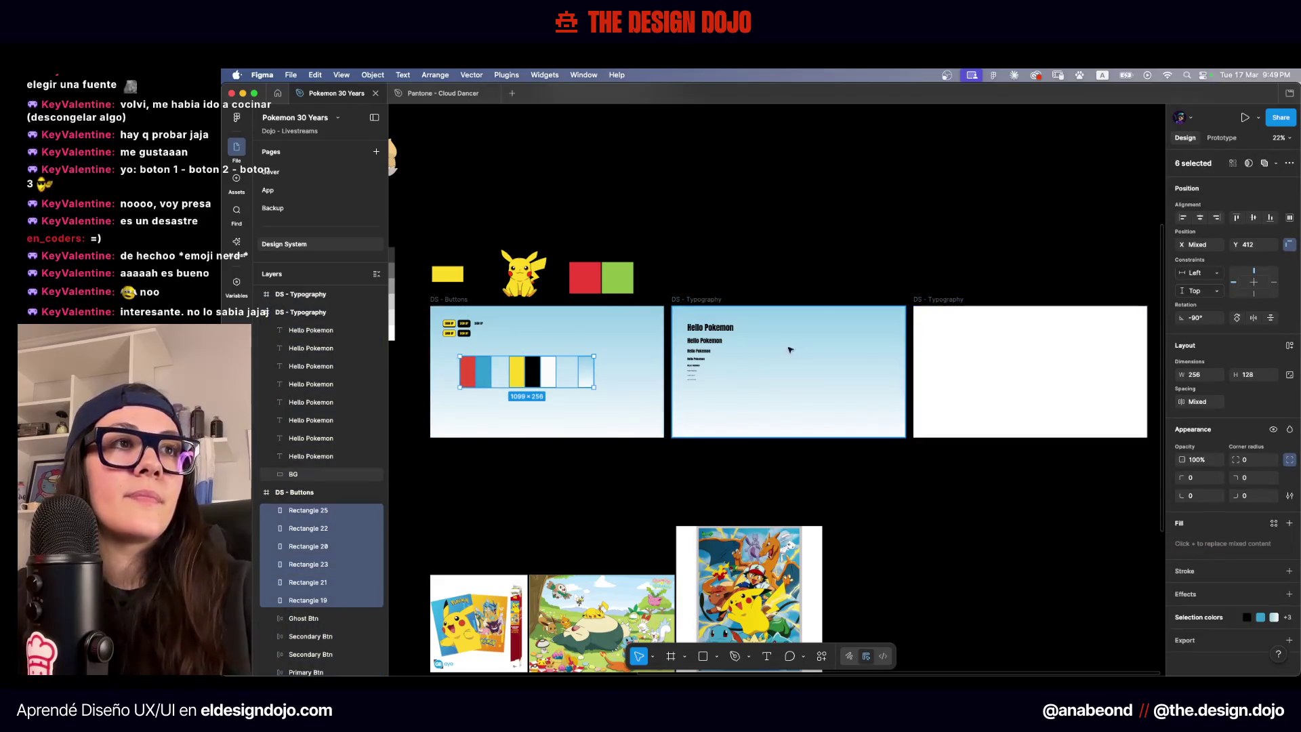
key(ctrl+x)
click(929, 299)
key(ctrl+v)
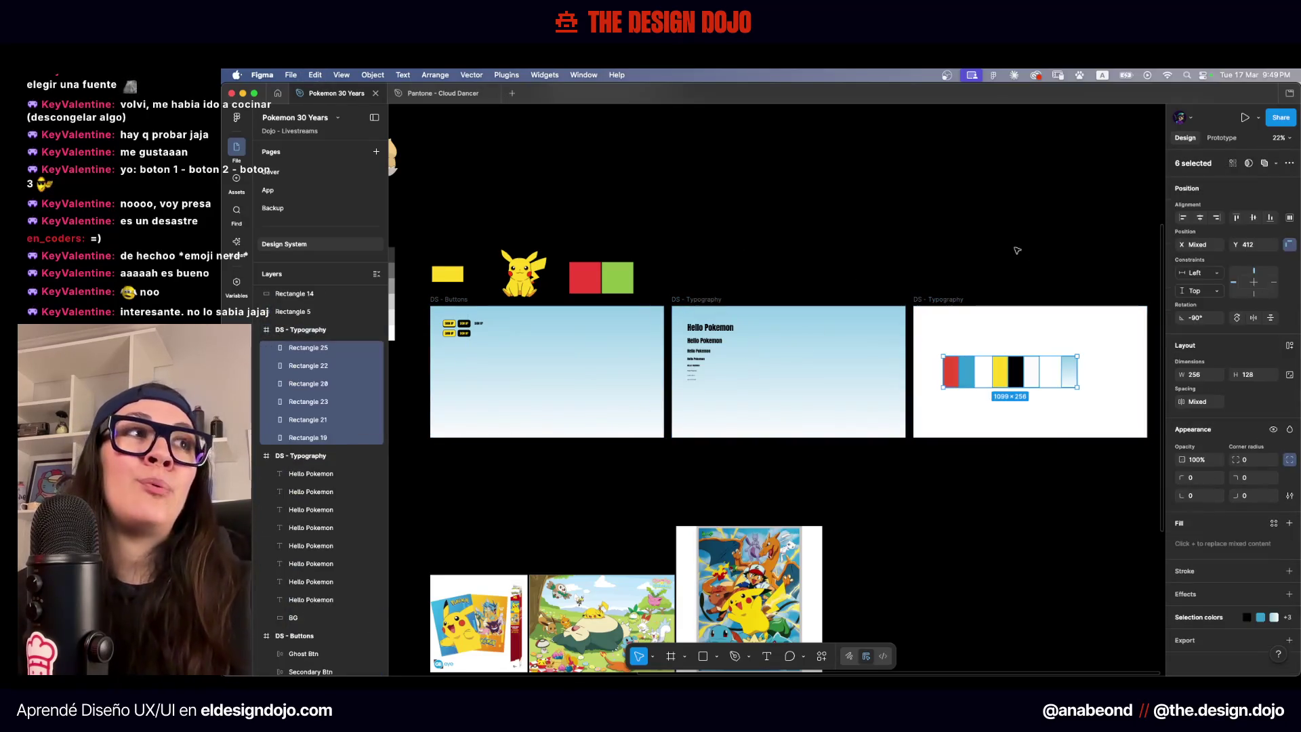
scroll(896, 278, right, 3)
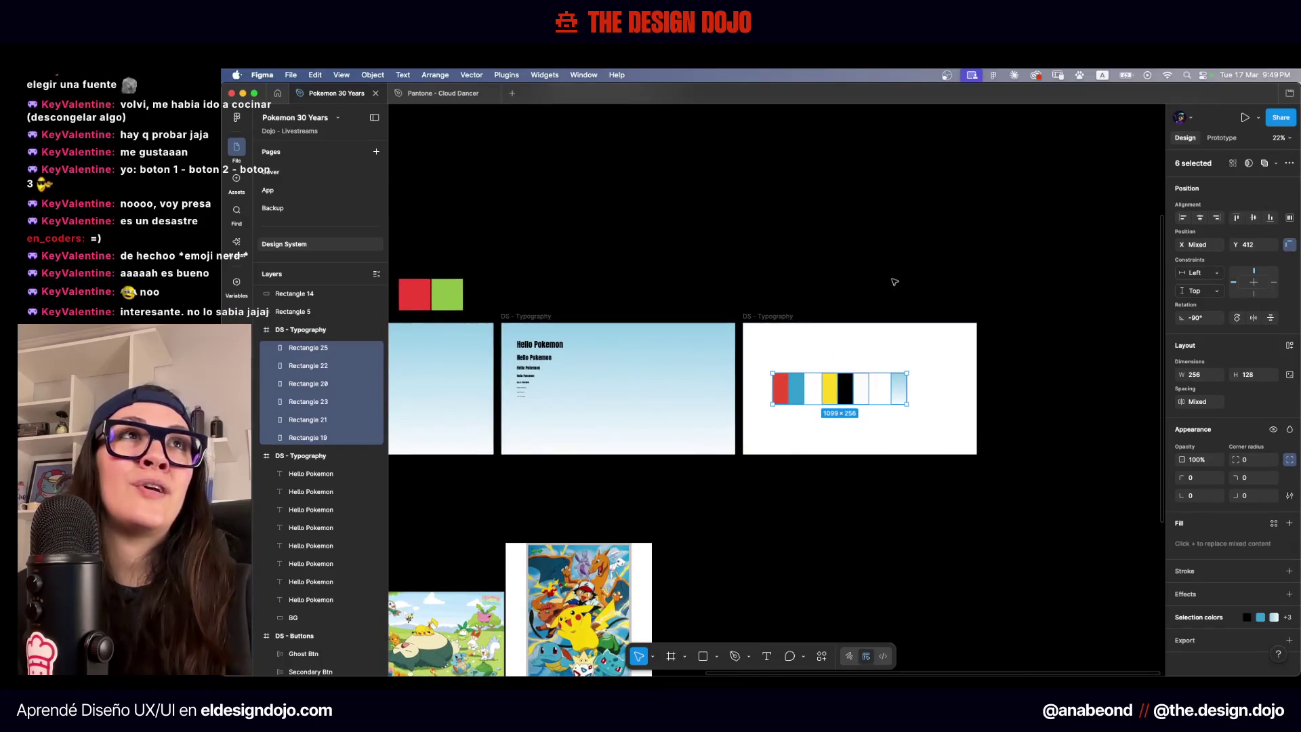
key(shift+2)
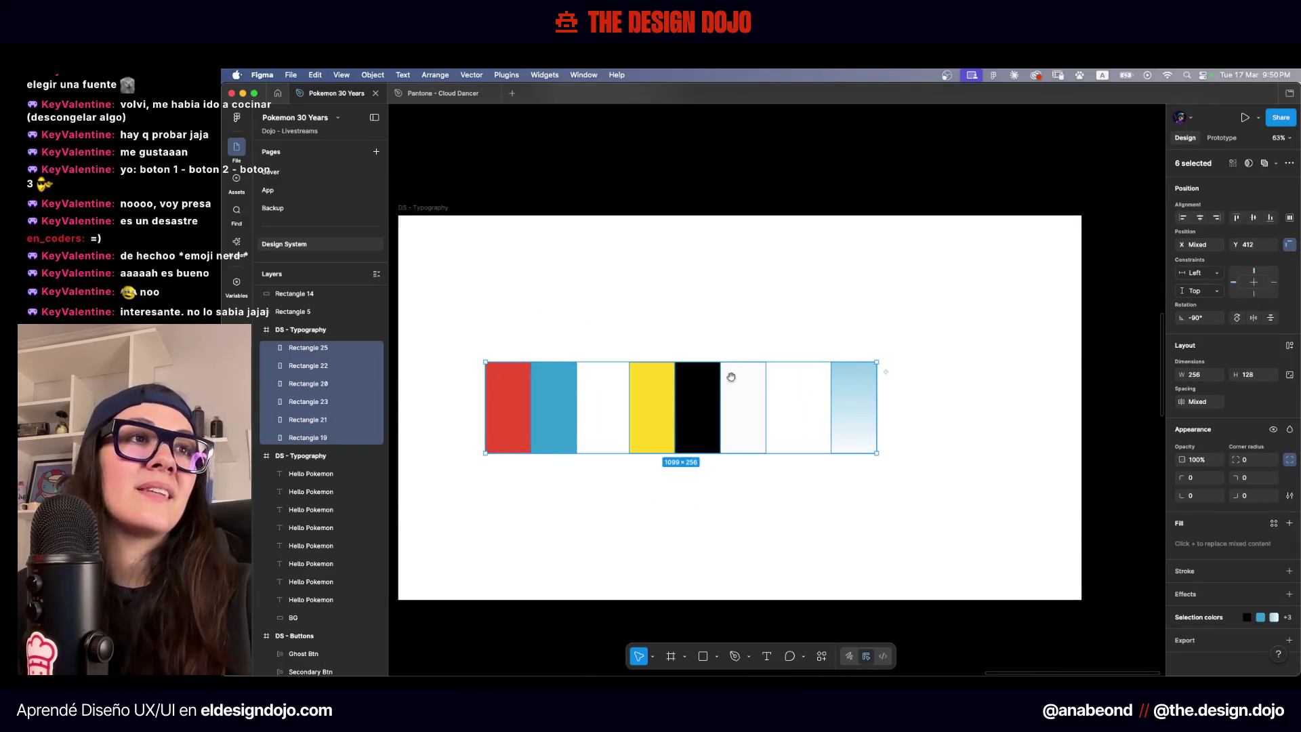
drag(907, 381, 895, 391)
click(916, 306)
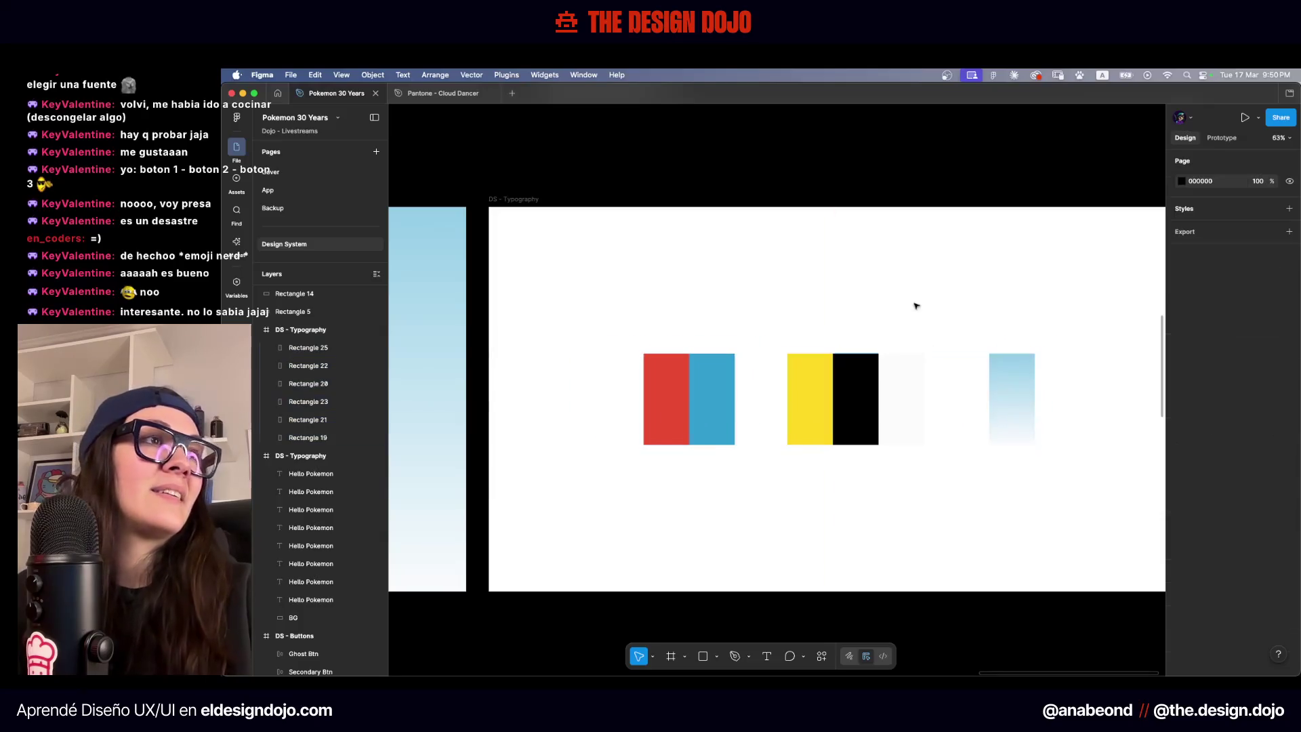
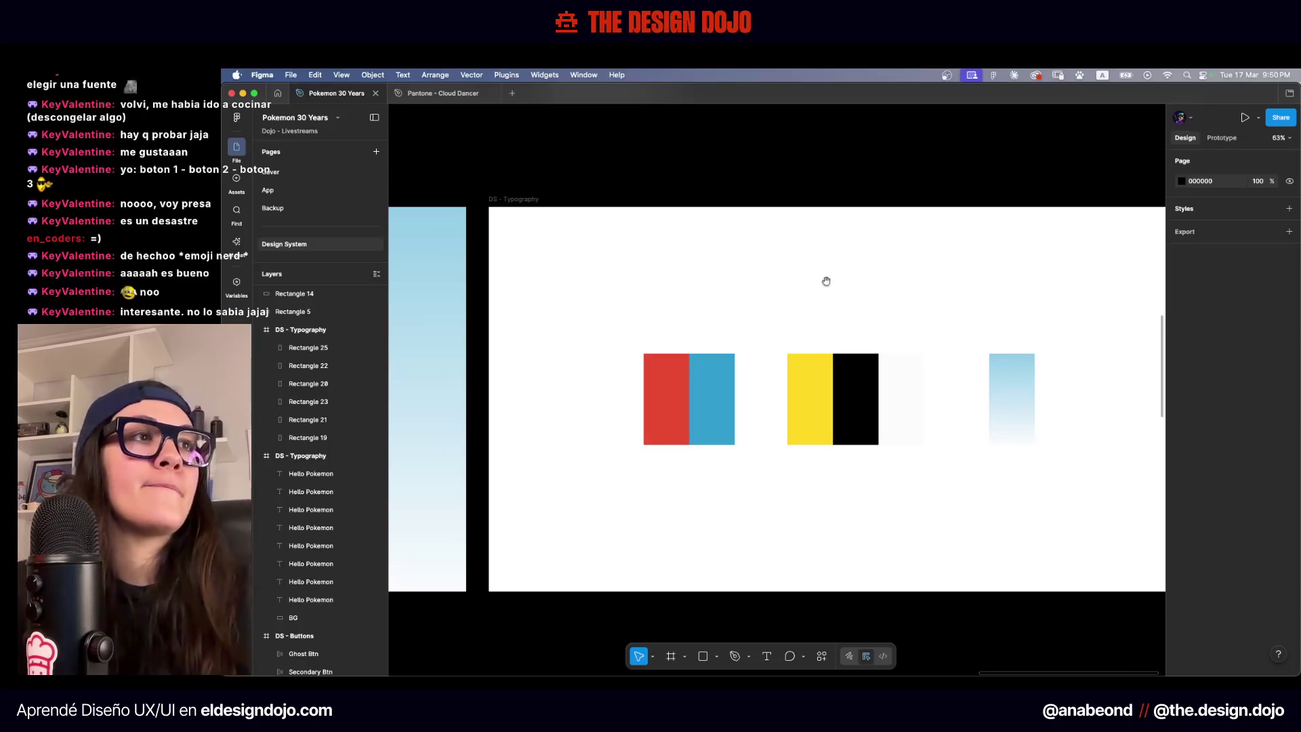
Move the red and blue swatch pair aside and shift the yellow, black and white swatches left
drag(826, 281, 719, 315)
drag(526, 327, 630, 480)
drag(572, 418, 931, 313)
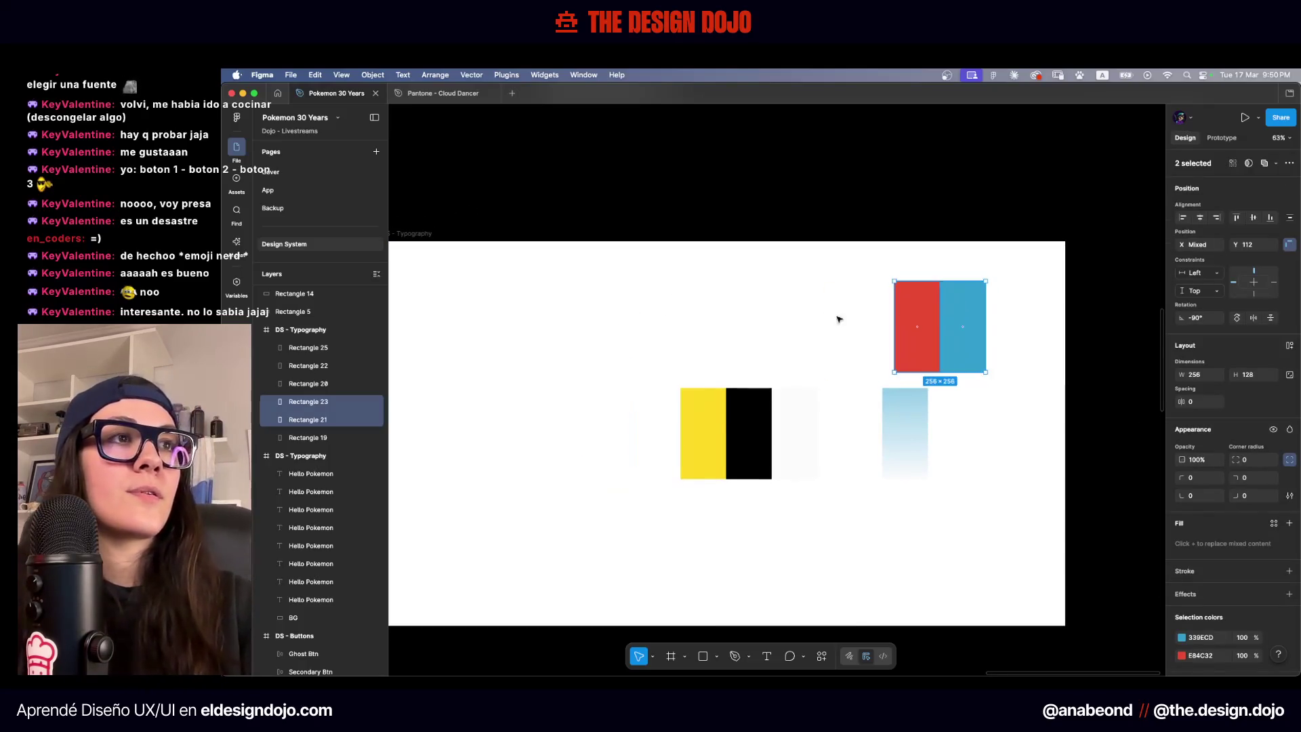
scroll(838, 319, left, 2)
drag(871, 346, 723, 485)
mouse_move(778, 447)
mouse_down()
mouse_move(557, 430)
mouse_move(637, 427)
mouse_up()
shift+click(545, 426)
Place the red and blue pair and the gradient swatch into the swatch row
click(806, 319)
scroll(839, 387, right, 2)
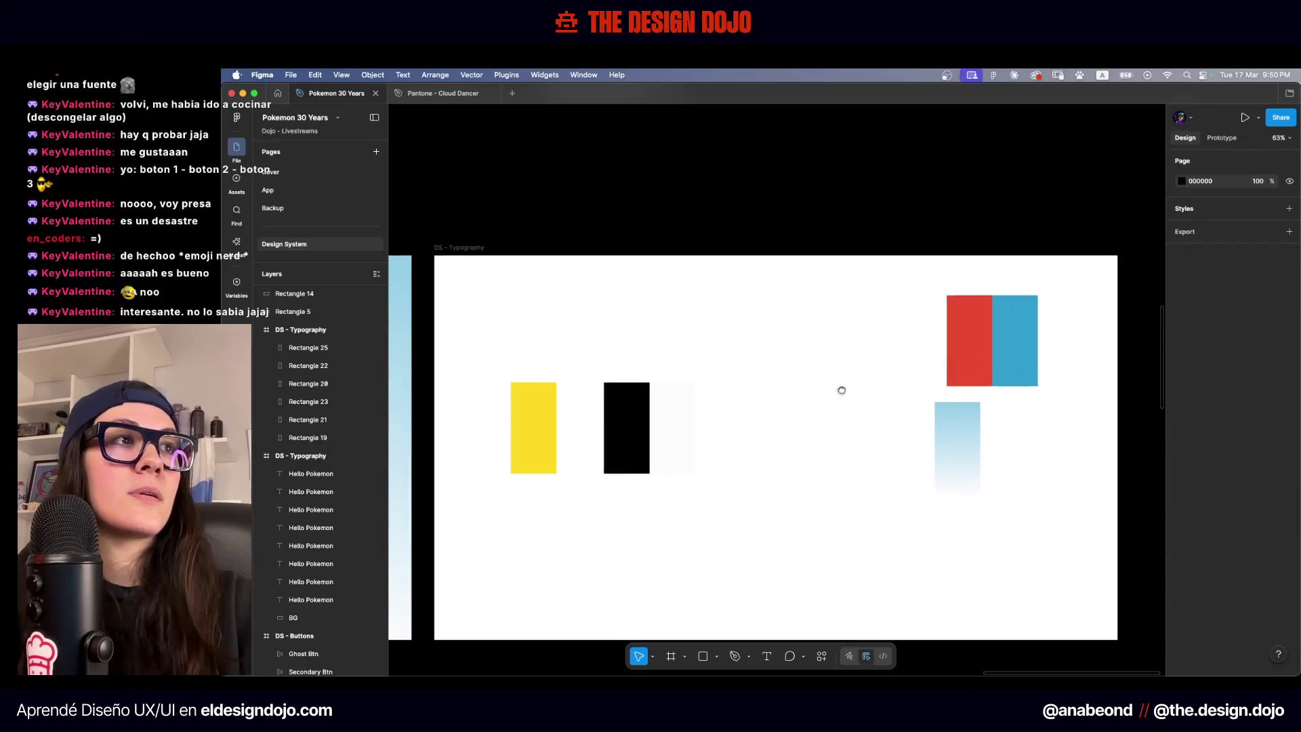
click(955, 344)
shift+click(993, 350)
drag(994, 350, 801, 437)
drag(928, 427, 873, 404)
click(955, 374)
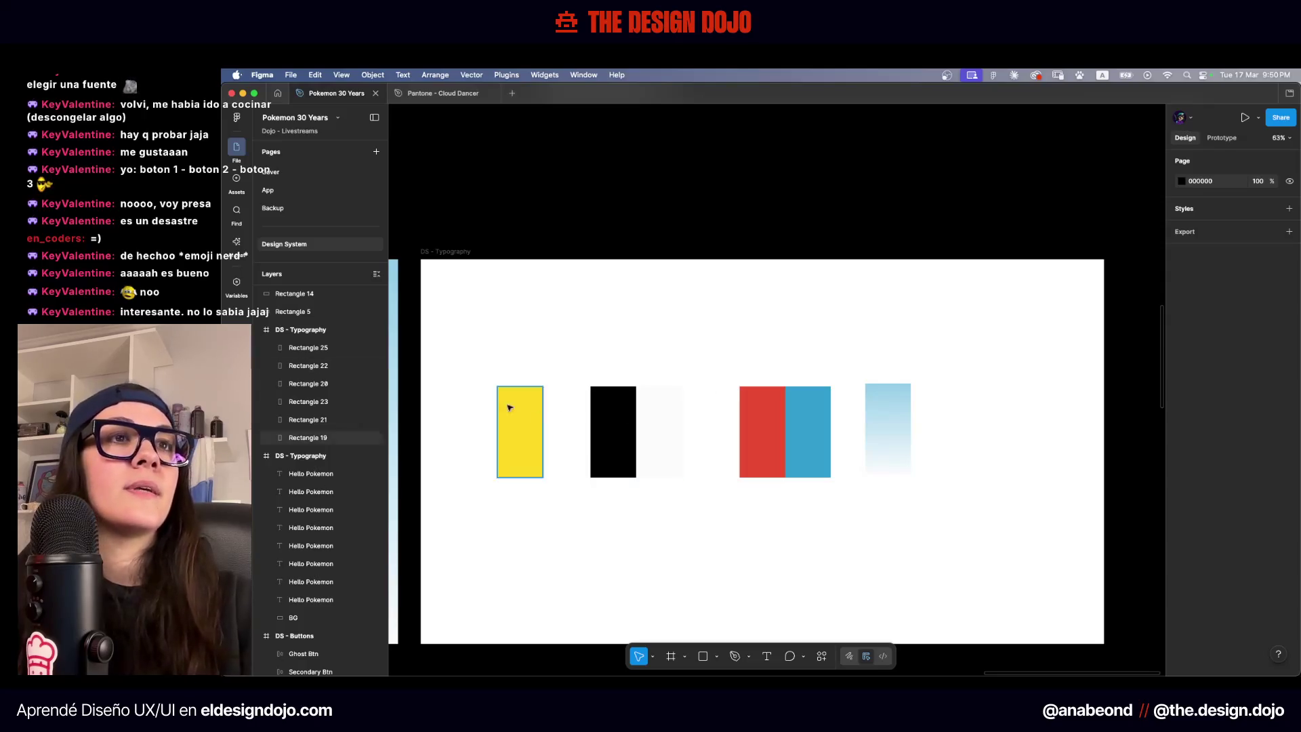
Align all six swatches' vertical centers and rotate the row 180° into a vertical stack
drag(488, 357, 1049, 504)
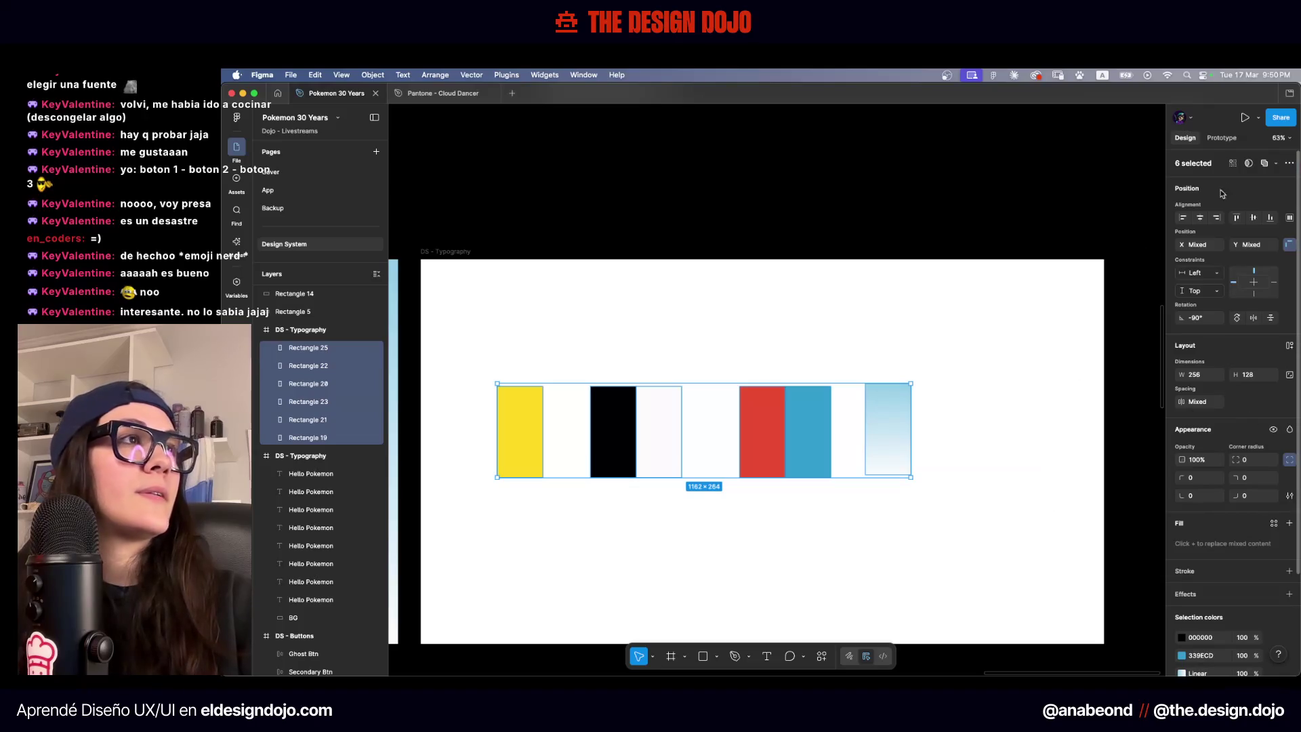
click(1252, 218)
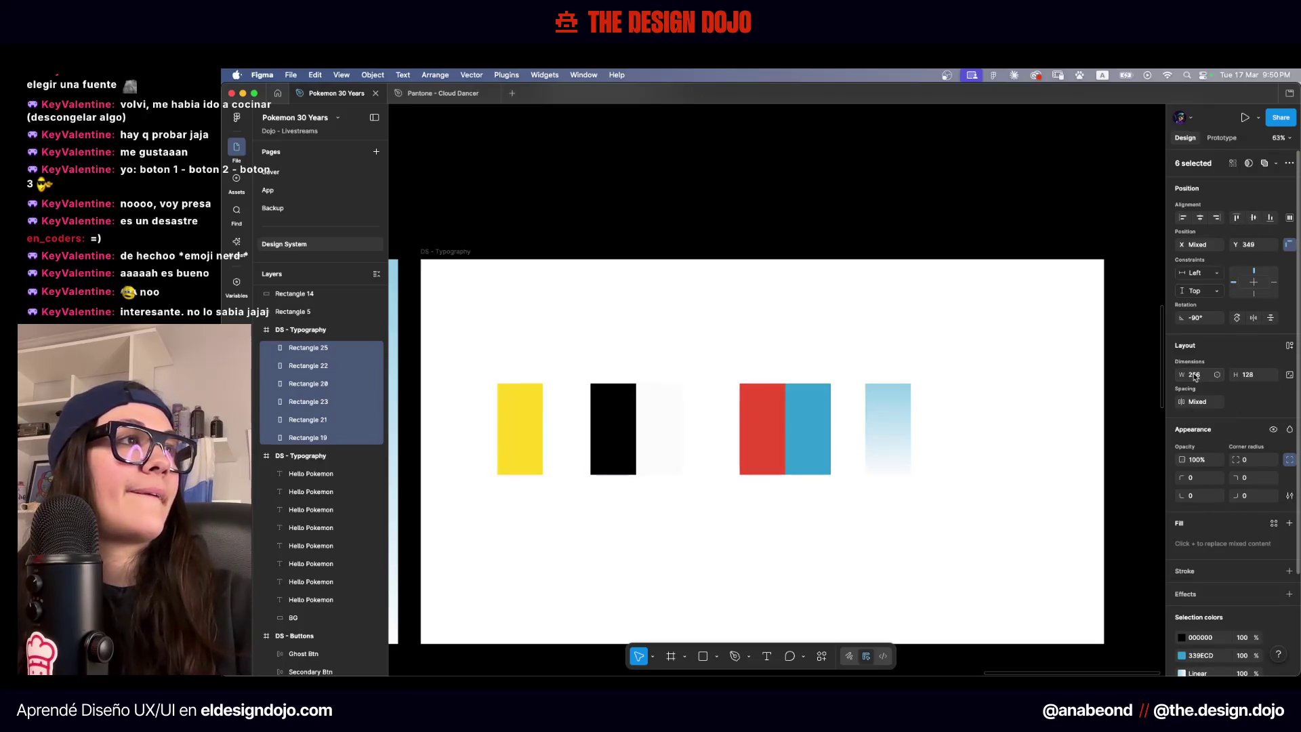
key(Return)
mouse_move(924, 409)
mouse_down()
mouse_move(834, 542)
mouse_move(715, 531)
mouse_up()
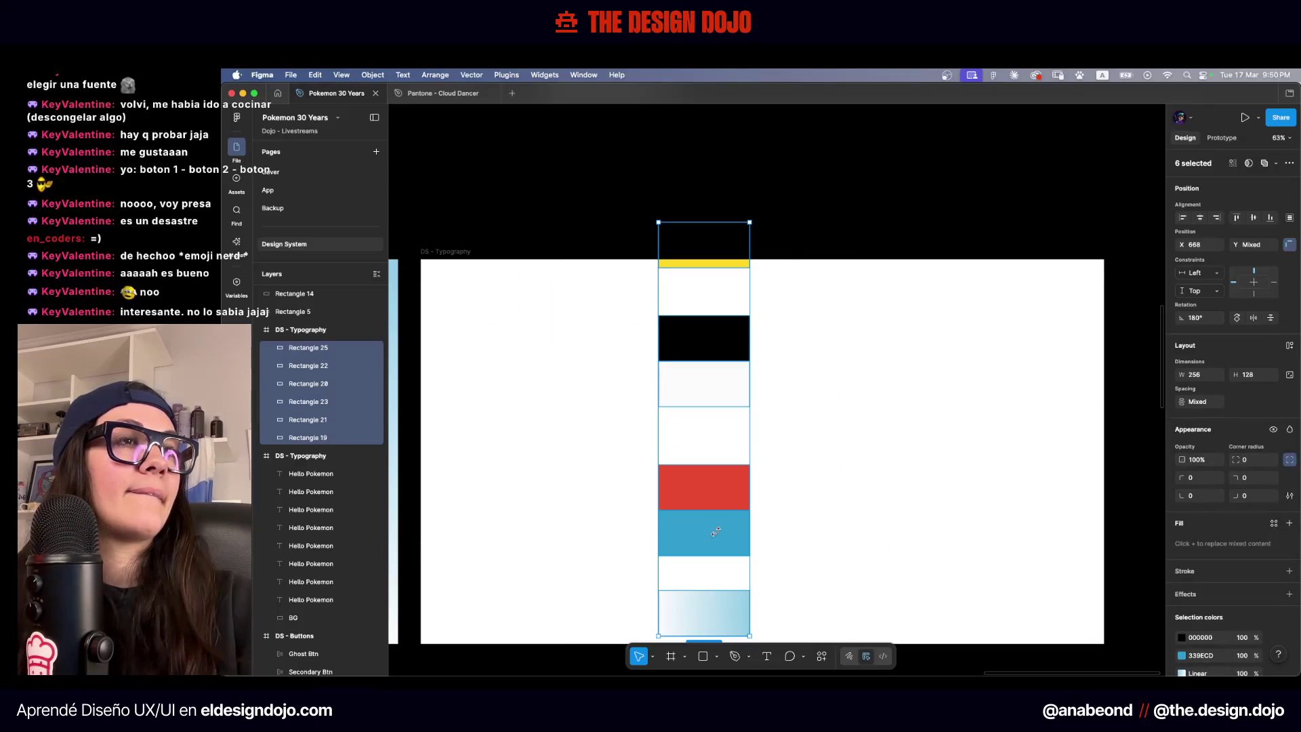
click(786, 293)
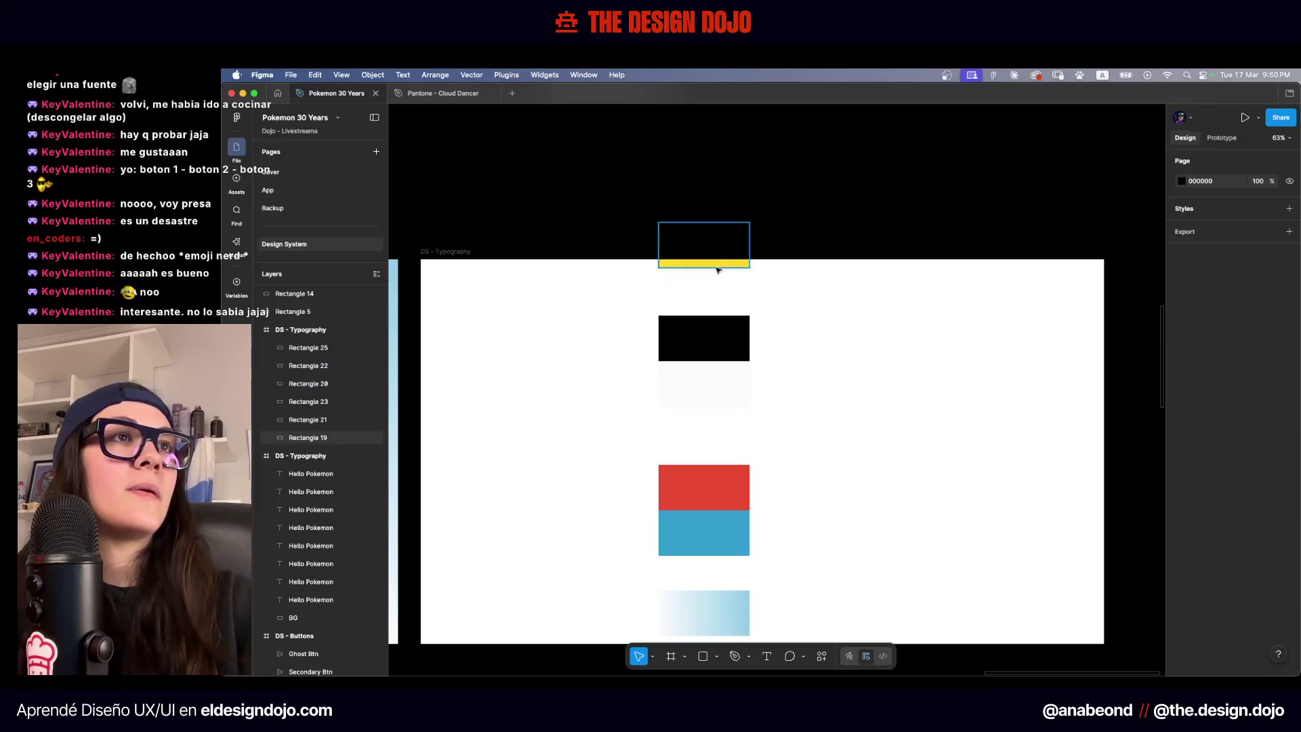
Move the yellow swatch left inside the DS - Typography frame
drag(712, 264, 573, 368)
scroll(787, 387, down, 5)
drag(788, 386, 1129, 415)
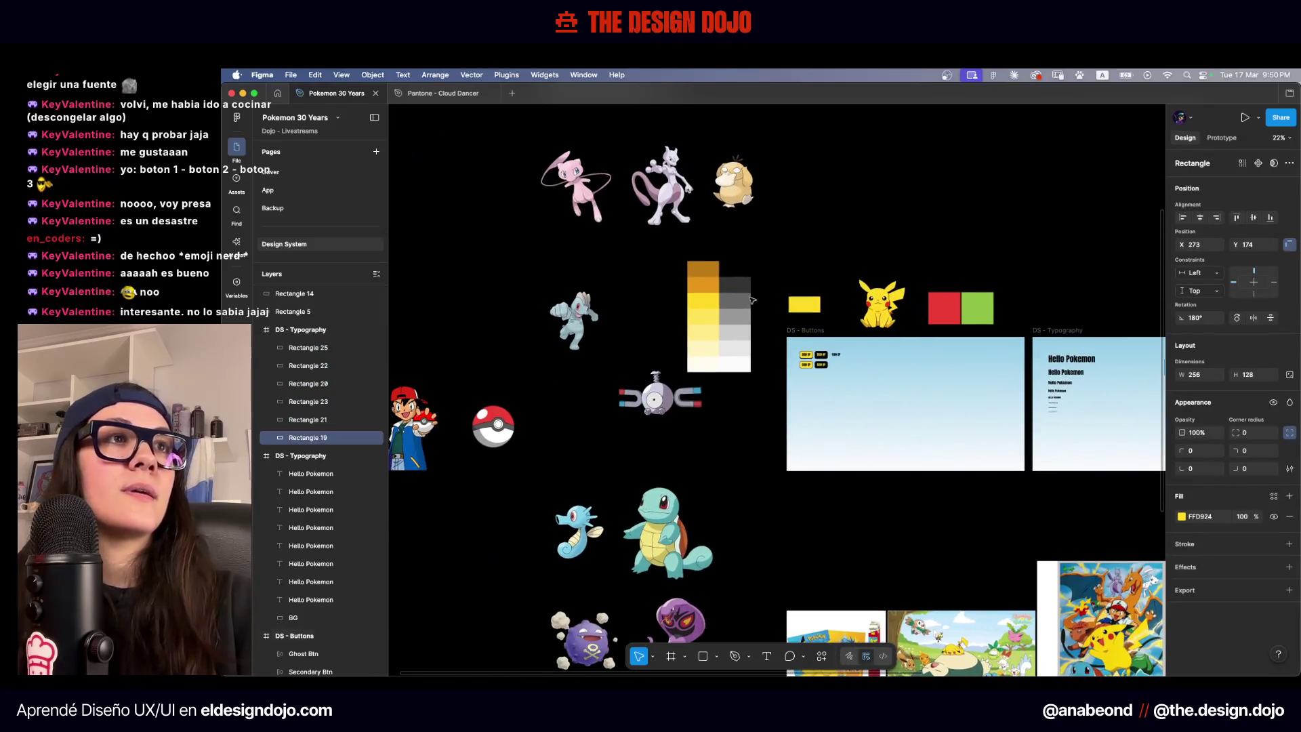
Move the yellow and gray shade swatch column, without the Magnemite sprite, into the DS - Typography frame
drag(759, 237, 685, 388)
shift+click(654, 396)
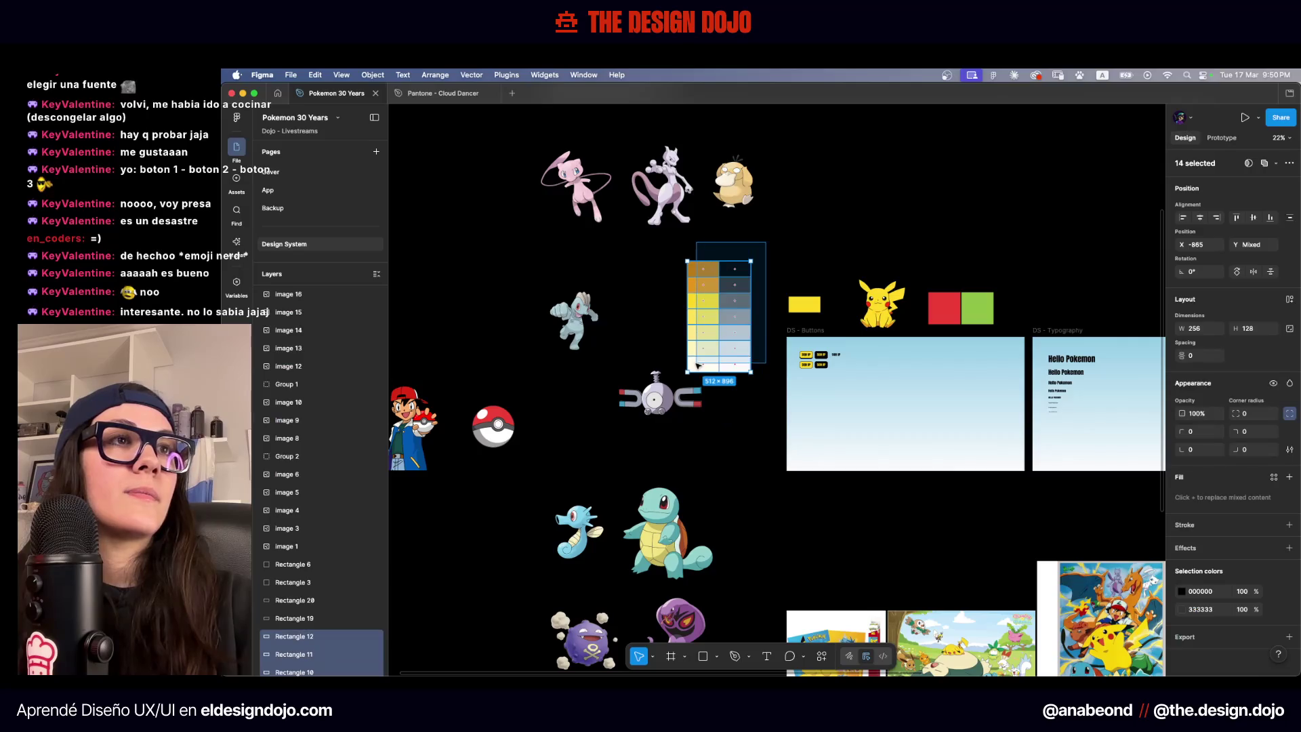
scroll(962, 315, right, 5)
mouse_move(705, 315)
mouse_down()
mouse_move(962, 315)
mouse_move(890, 389)
mouse_up()
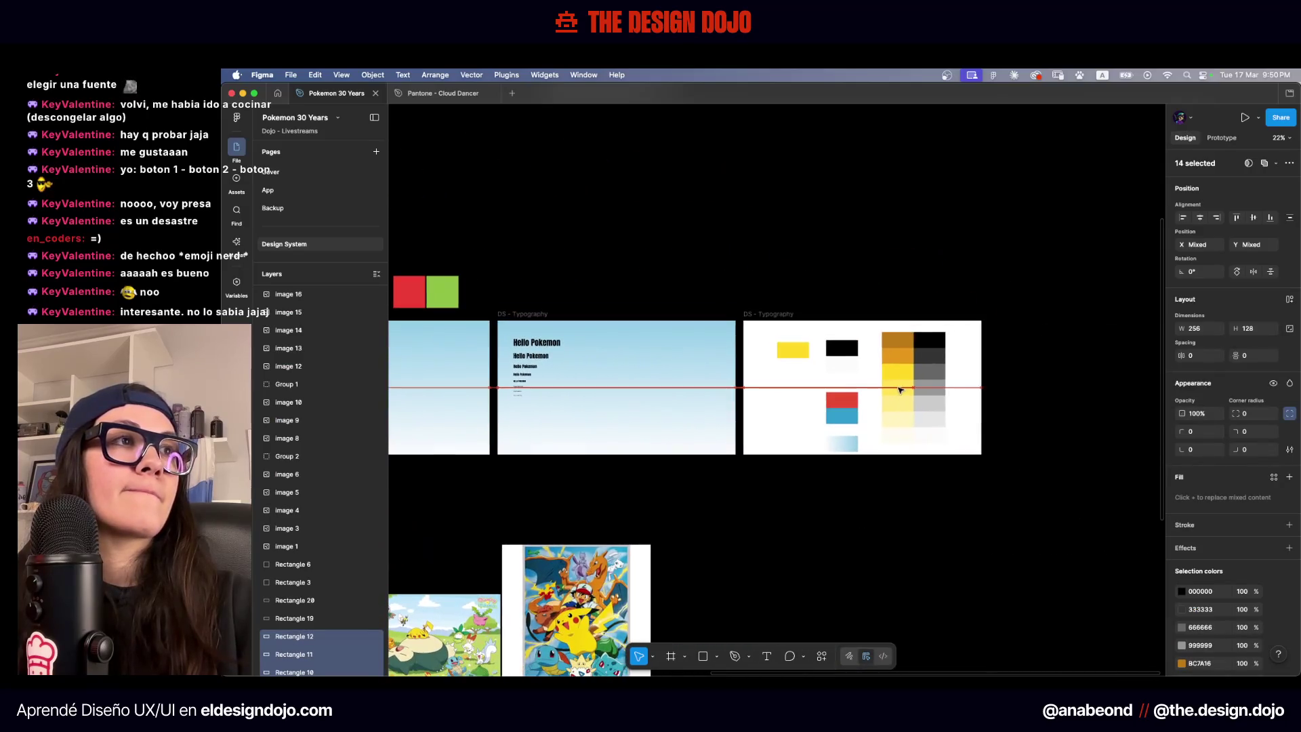
key(shift+2)
scroll(557, 215, down, 3)
scroll(645, 285, left, 10)
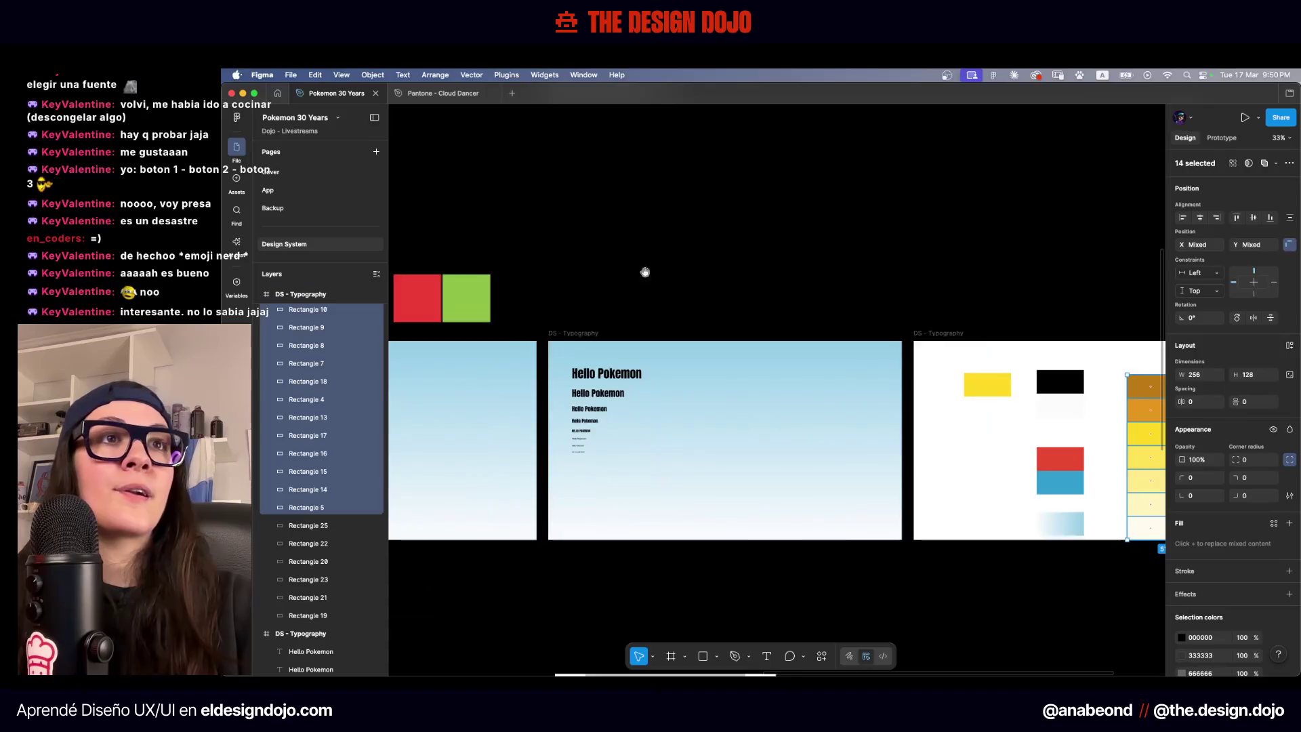
Delete the leftover red and green squares and the yellow rectangle beside Pikachu
click(645, 317)
key(Delete)
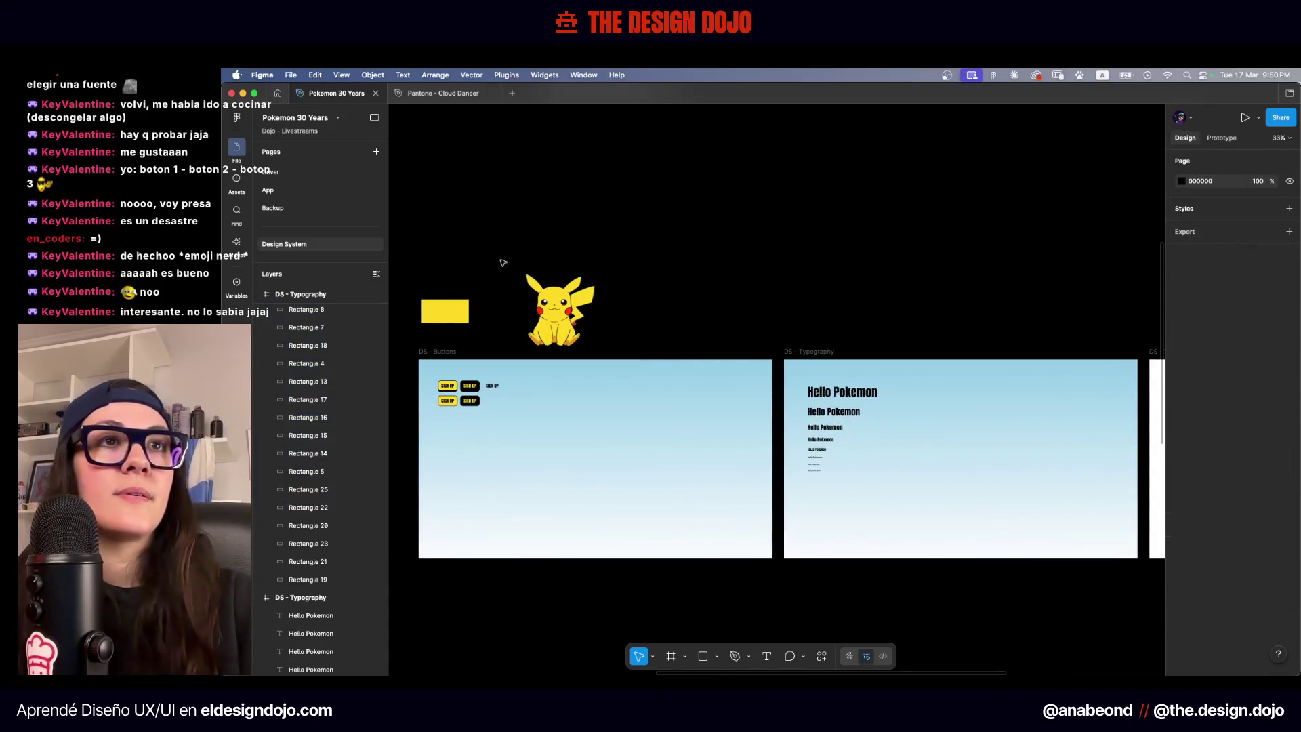
click(444, 310)
key(Delete)
Pan around the canvas to inspect the Pokémon sprite rows and typography area
scroll(423, 347, down, 2)
scroll(423, 346, down, 5)
scroll(675, 210, left, 4)
scroll(515, 404, up, 4)
scroll(509, 279, down, 7)
drag(510, 279, 703, 528)
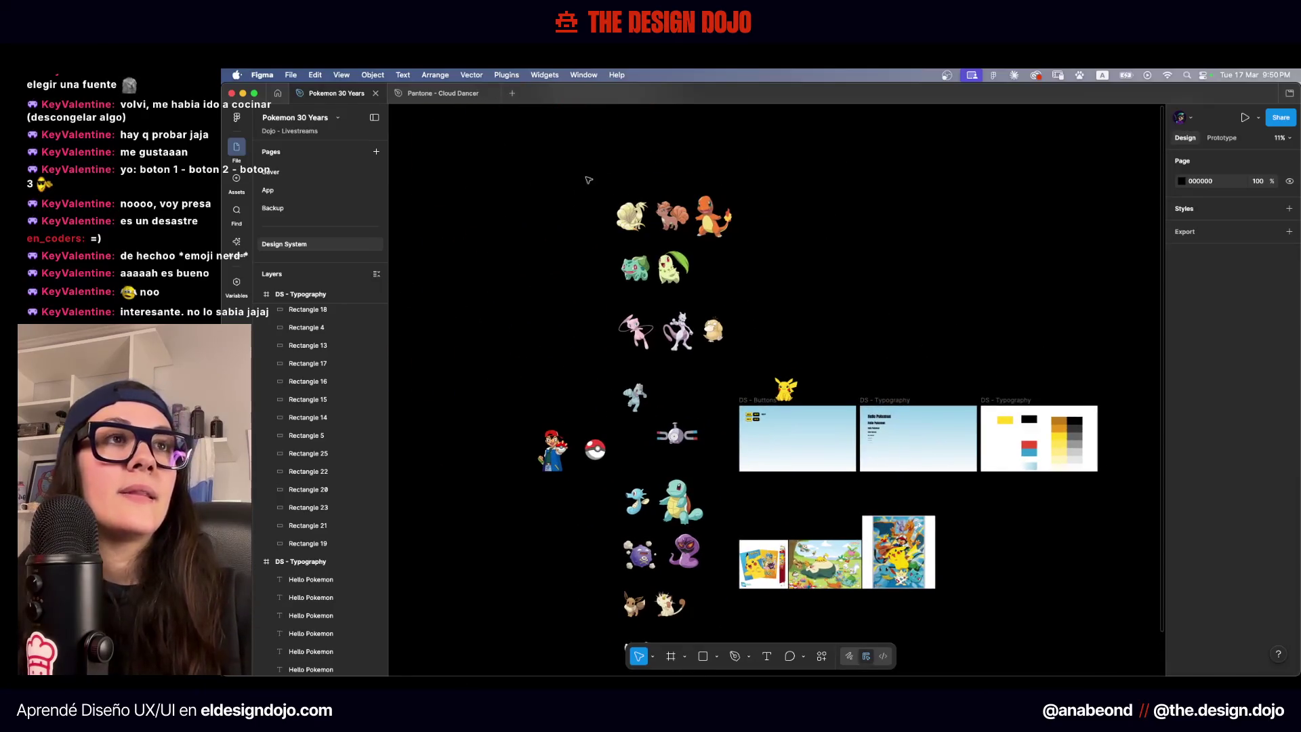
scroll(677, 192, up, 5)
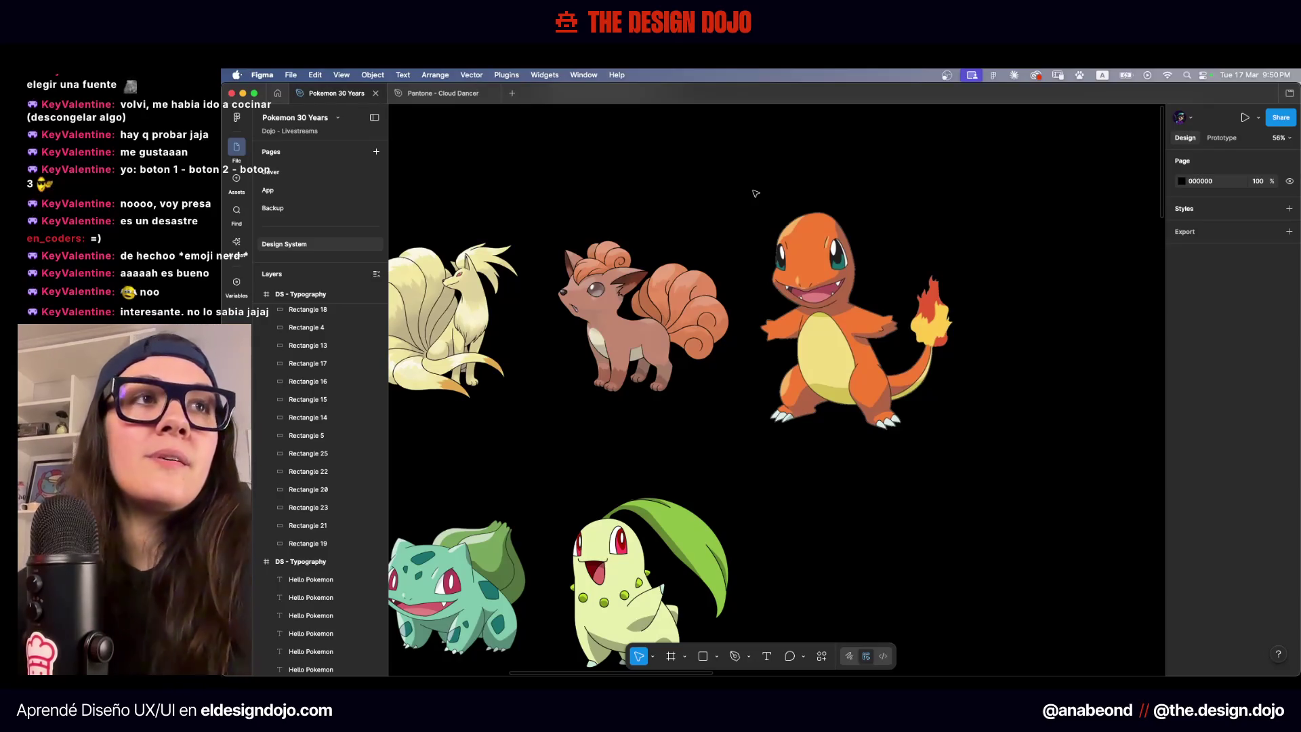
scroll(755, 194, down, 5)
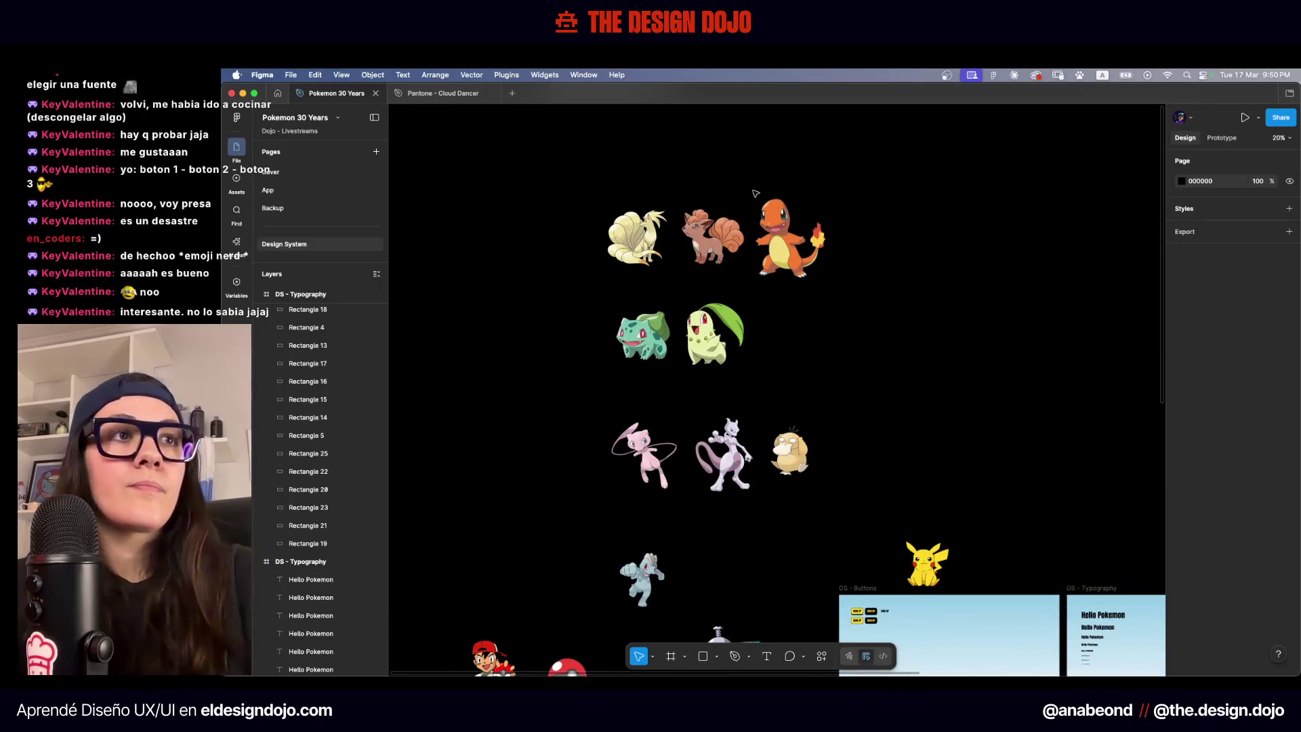
scroll(755, 193, down, 5)
scroll(756, 193, down, 2)
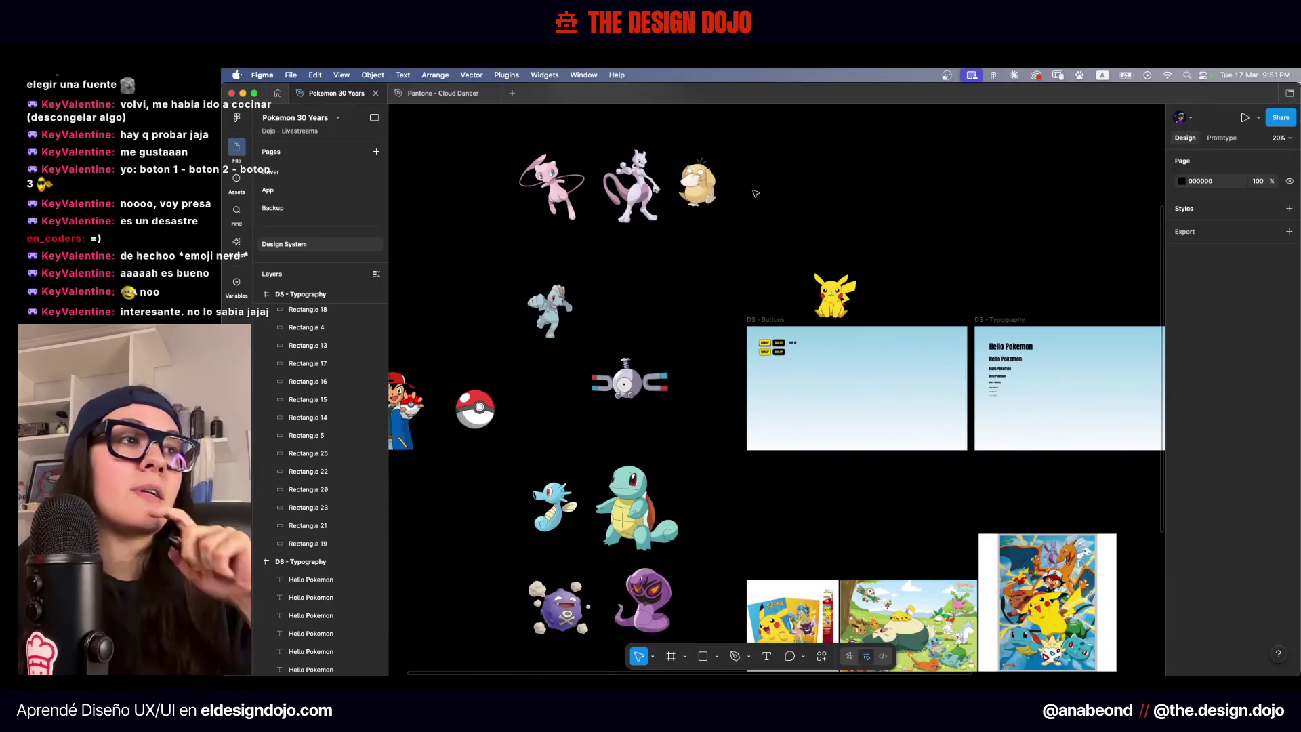
scroll(799, 298, right, 3)
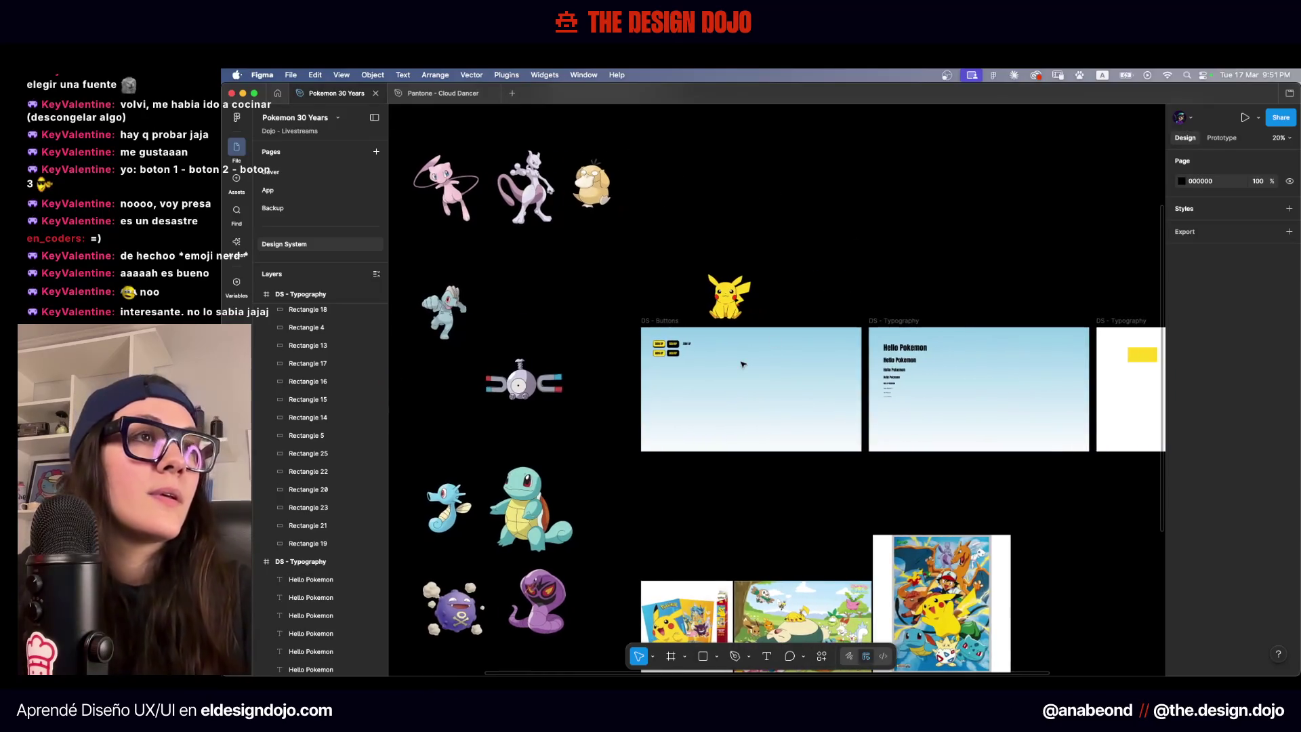
scroll(743, 364, up, 5)
scroll(715, 364, right, 9)
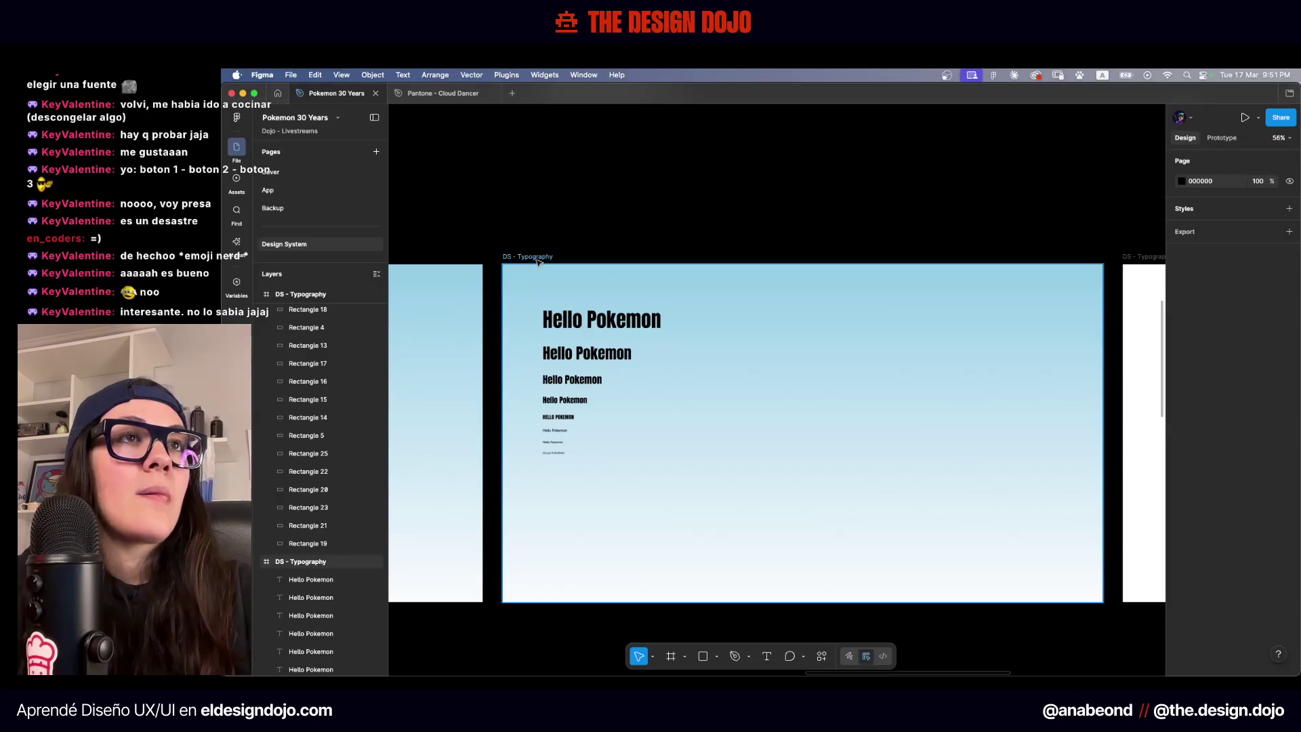
scroll(563, 322, up, 5)
Copy a small text layer beside the top heading, change it to 'H1', and nudge it into alignment
mouse_move(546, 542)
mouse_down()
mouse_move(664, 485)
mouse_move(815, 328)
mouse_up()
double_click(815, 325)
scroll(816, 324, up, 3)
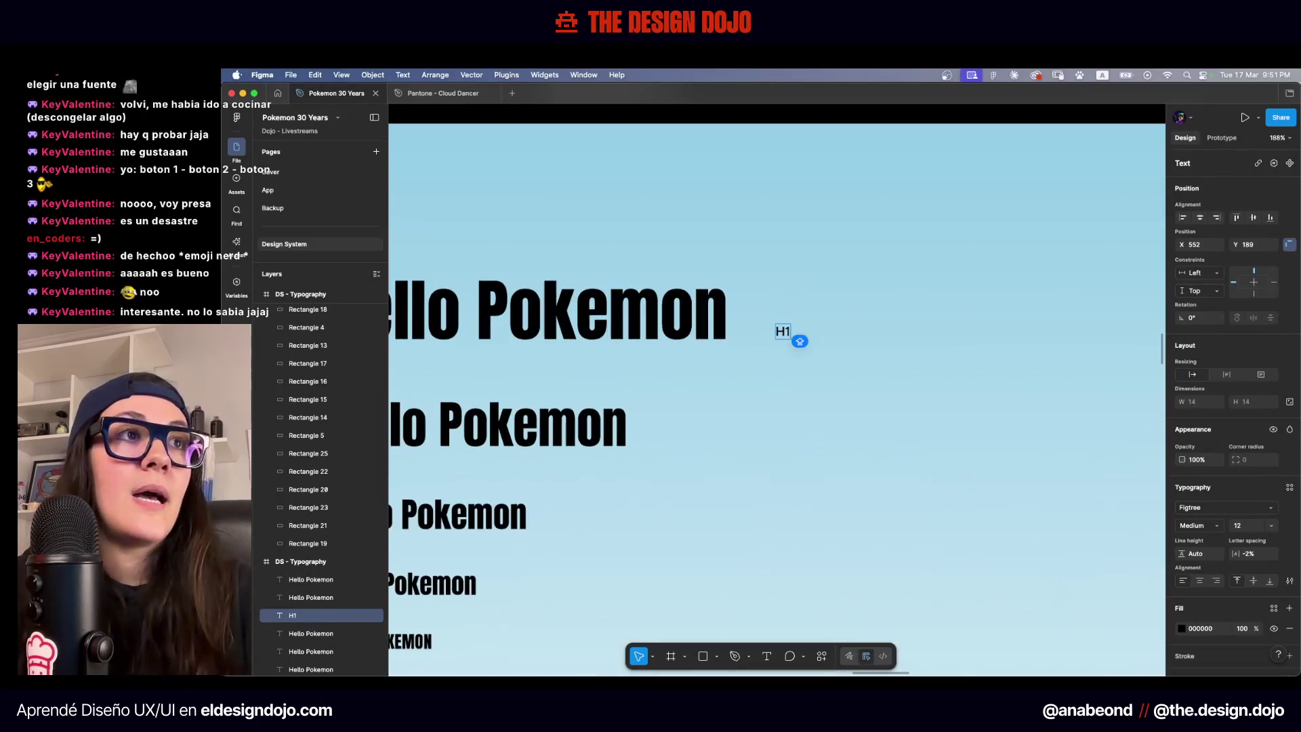
key(Escape)
key(Escape)
scroll(748, 314, up, 5)
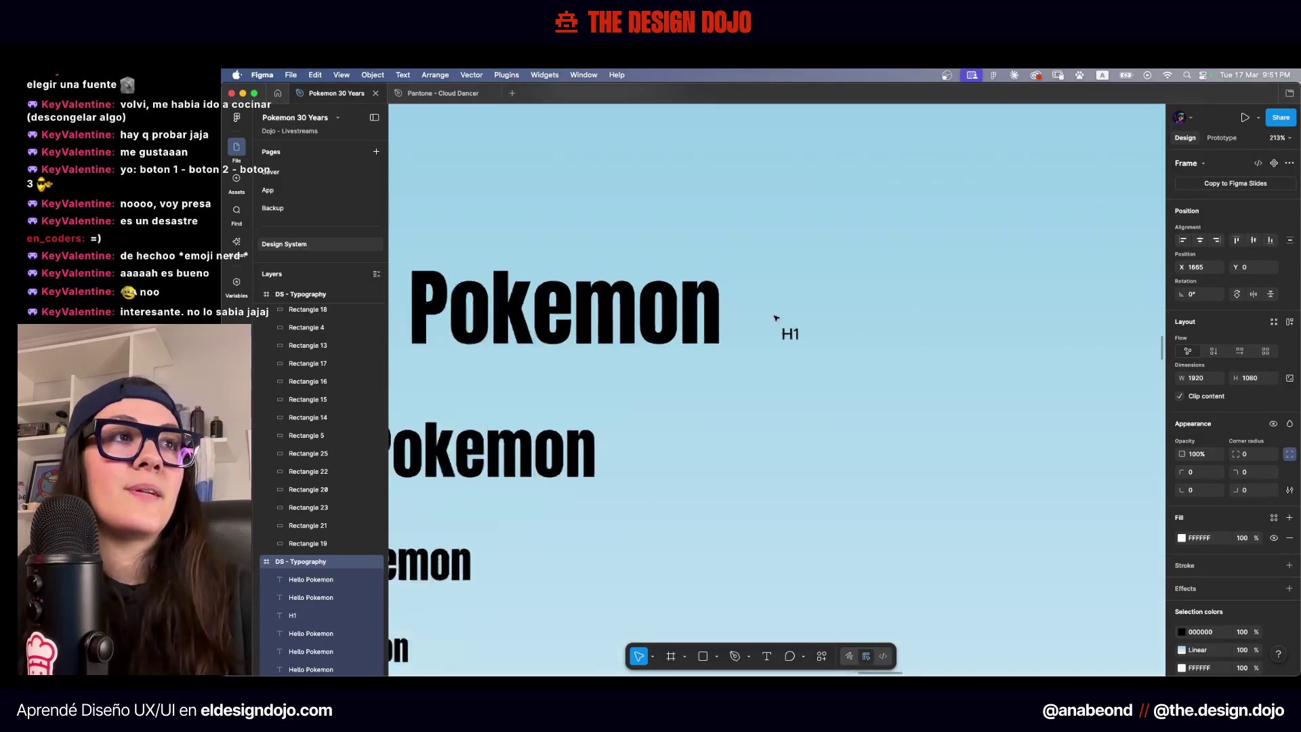
click(801, 360)
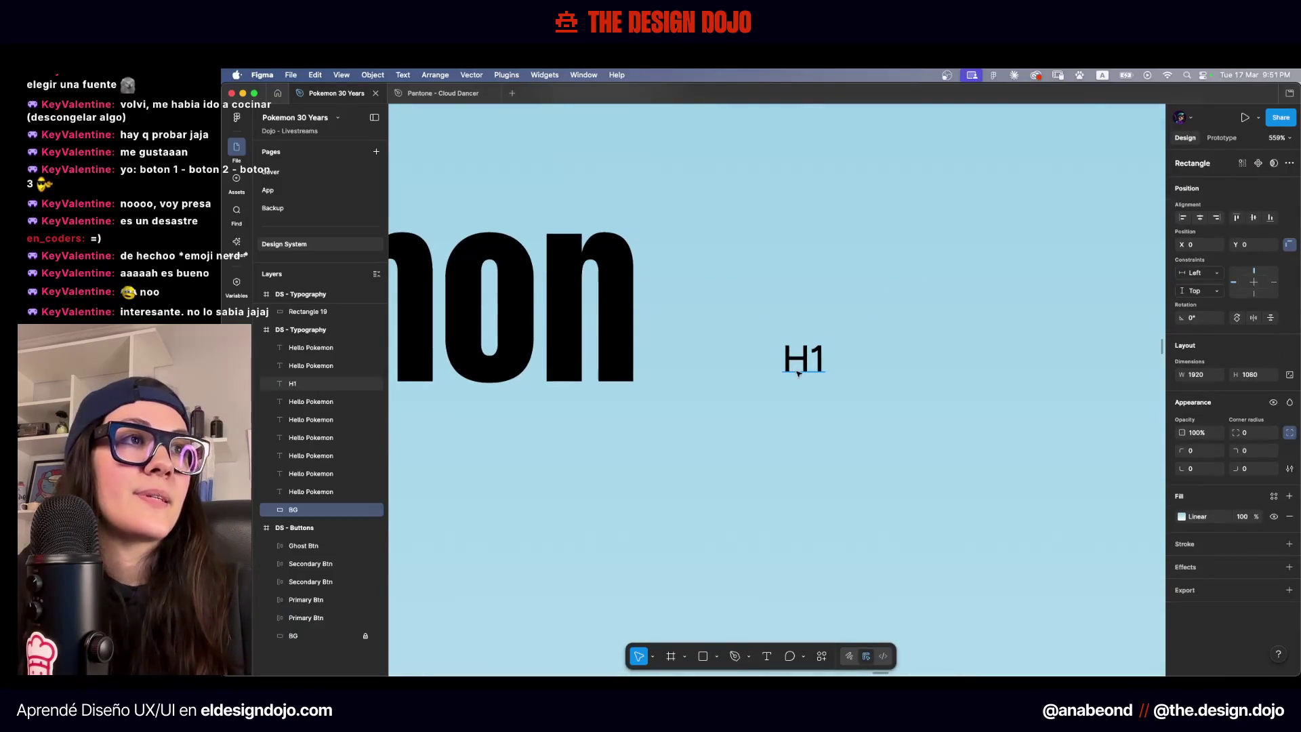
key(Right)
key(Down)
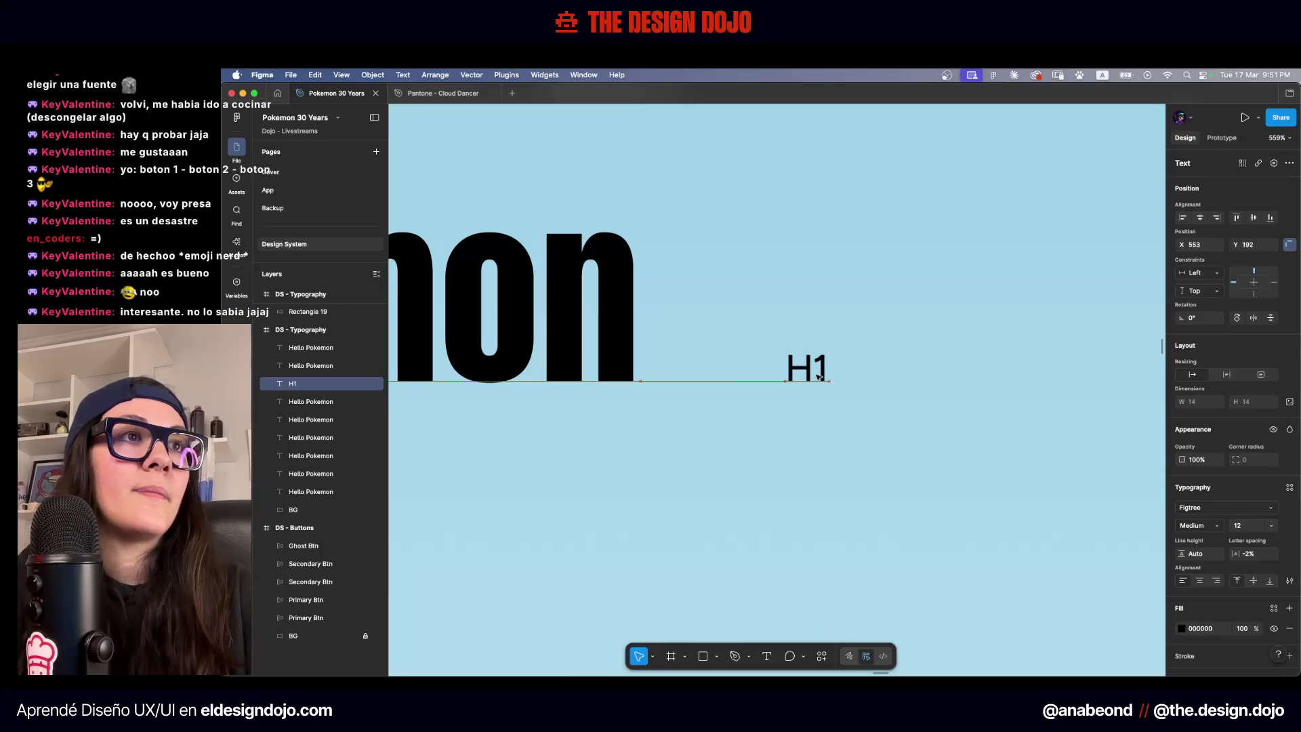
Rename the largest Hello Pokemon heading's layer to 'h1'
key(Escape)
scroll(867, 342, down, 10)
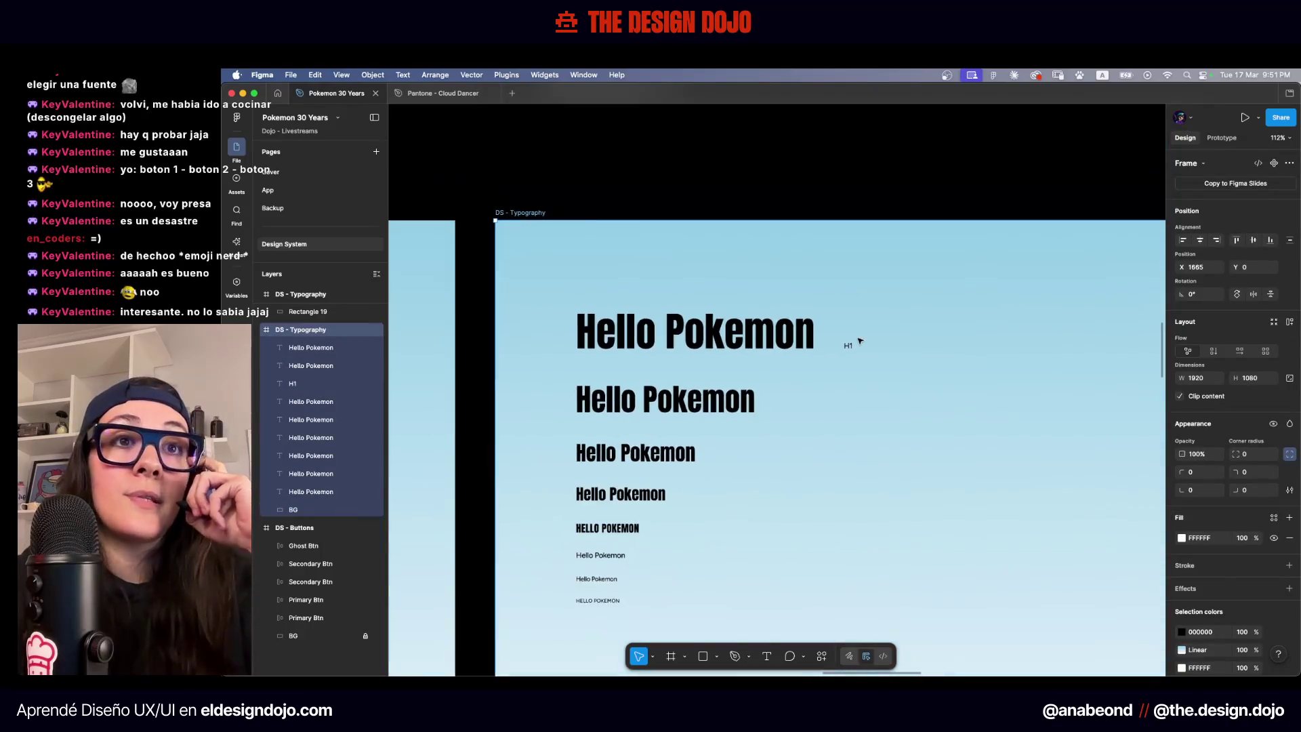
click(369, 510)
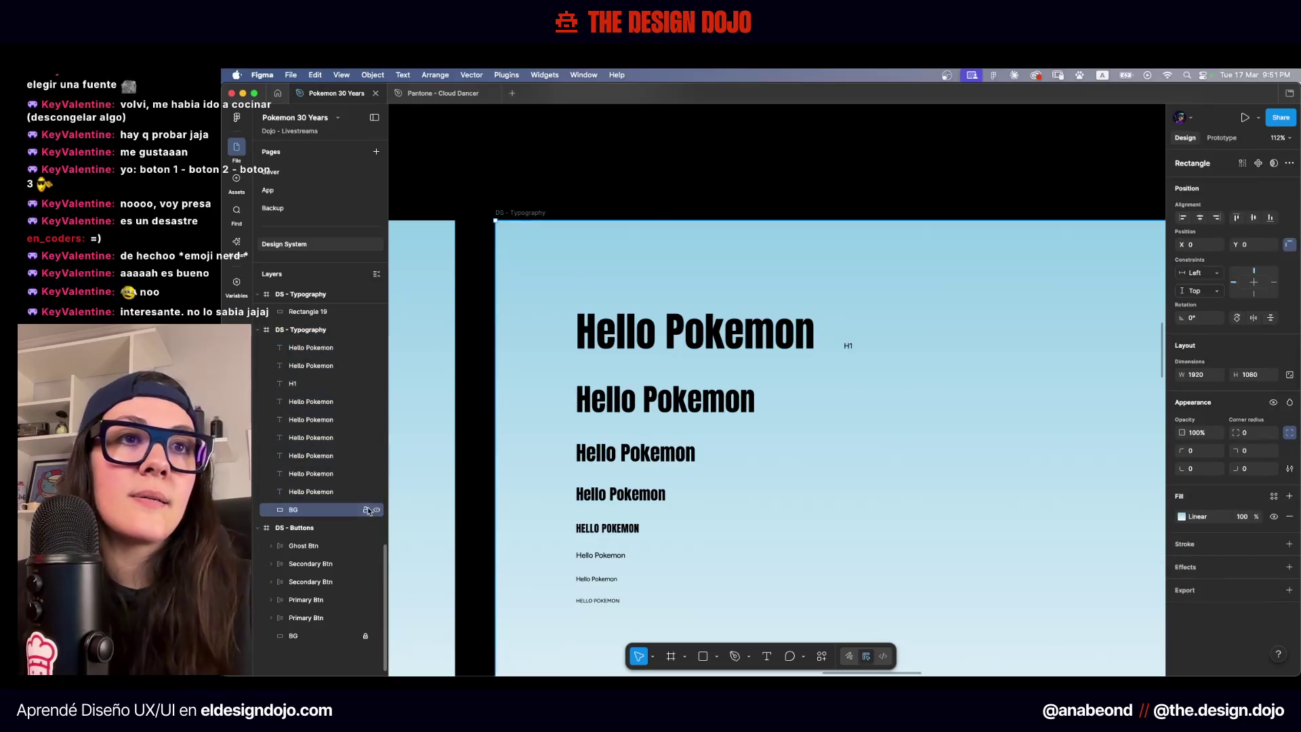
click(678, 202)
click(848, 347)
click(764, 290)
click(687, 343)
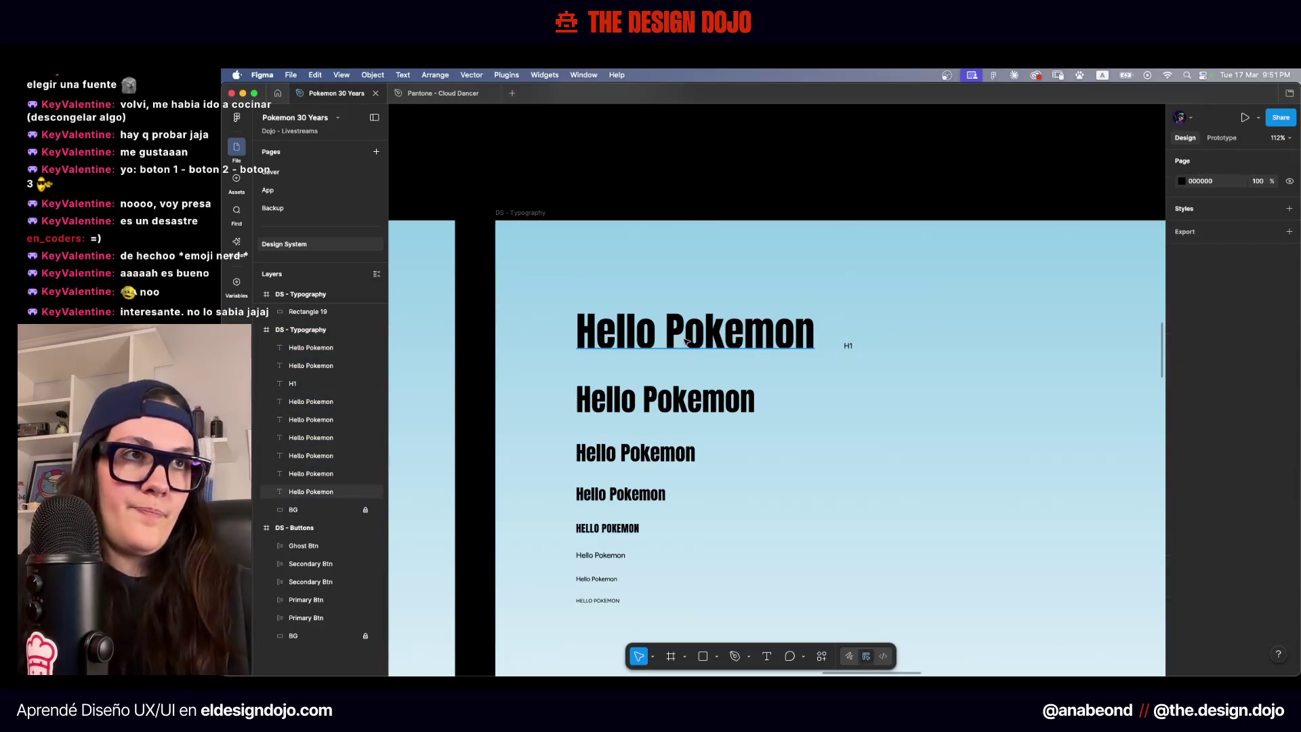
click(312, 495)
text(H1)
key(Return)
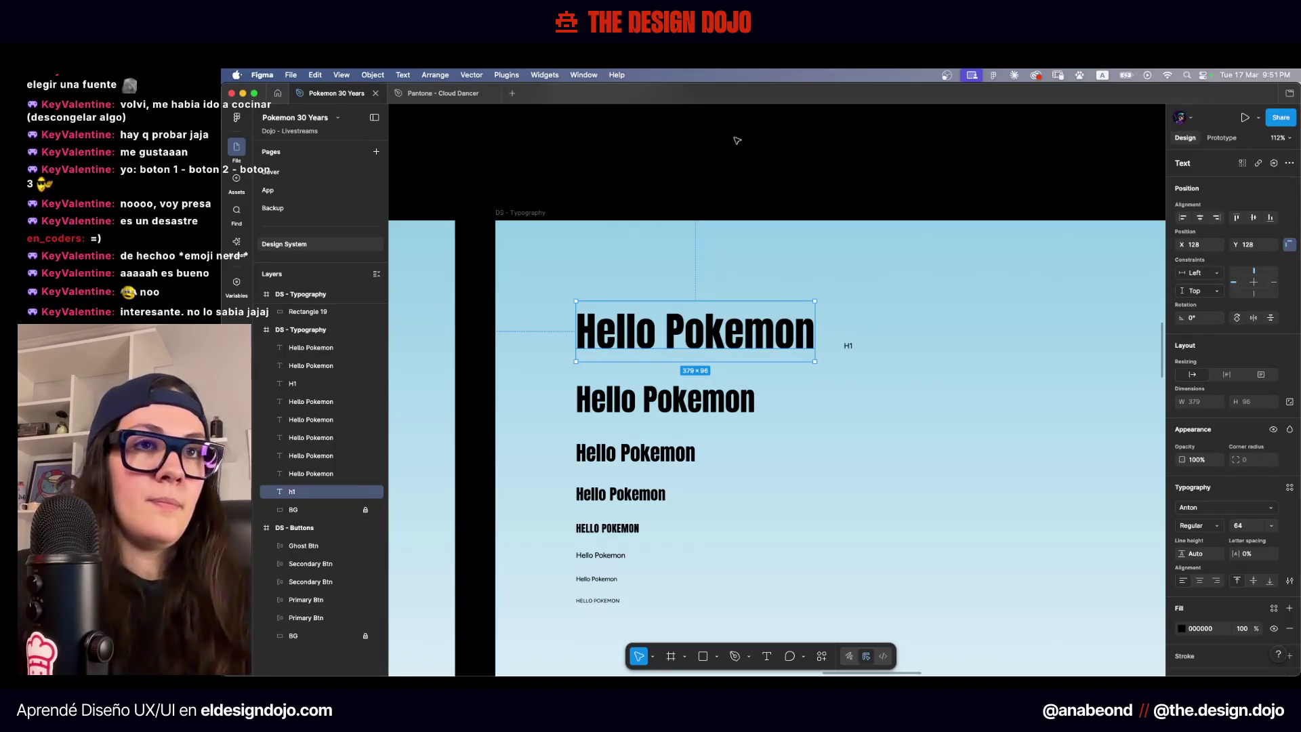
click(873, 367)
Add an annotation to the largest Hello Pokemon heading, then pan back over the DS - Typography frame
click(804, 655)
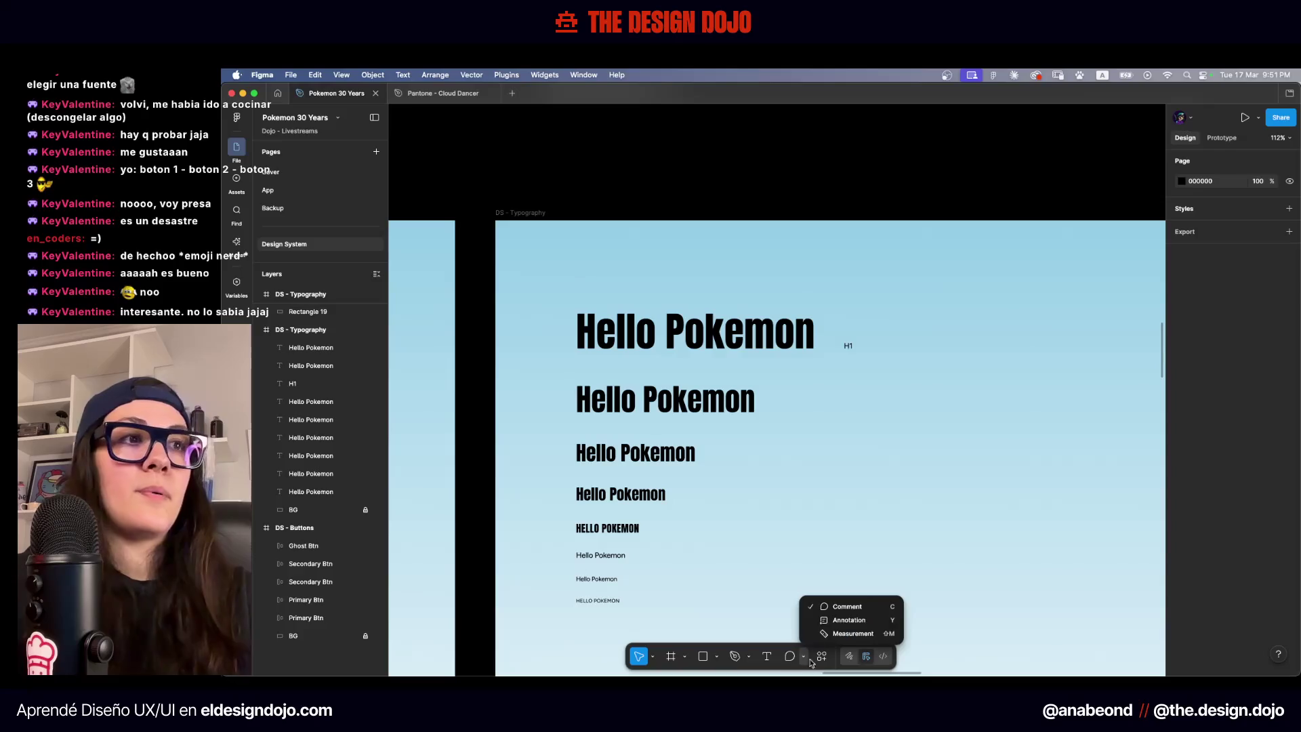
click(825, 620)
click(626, 325)
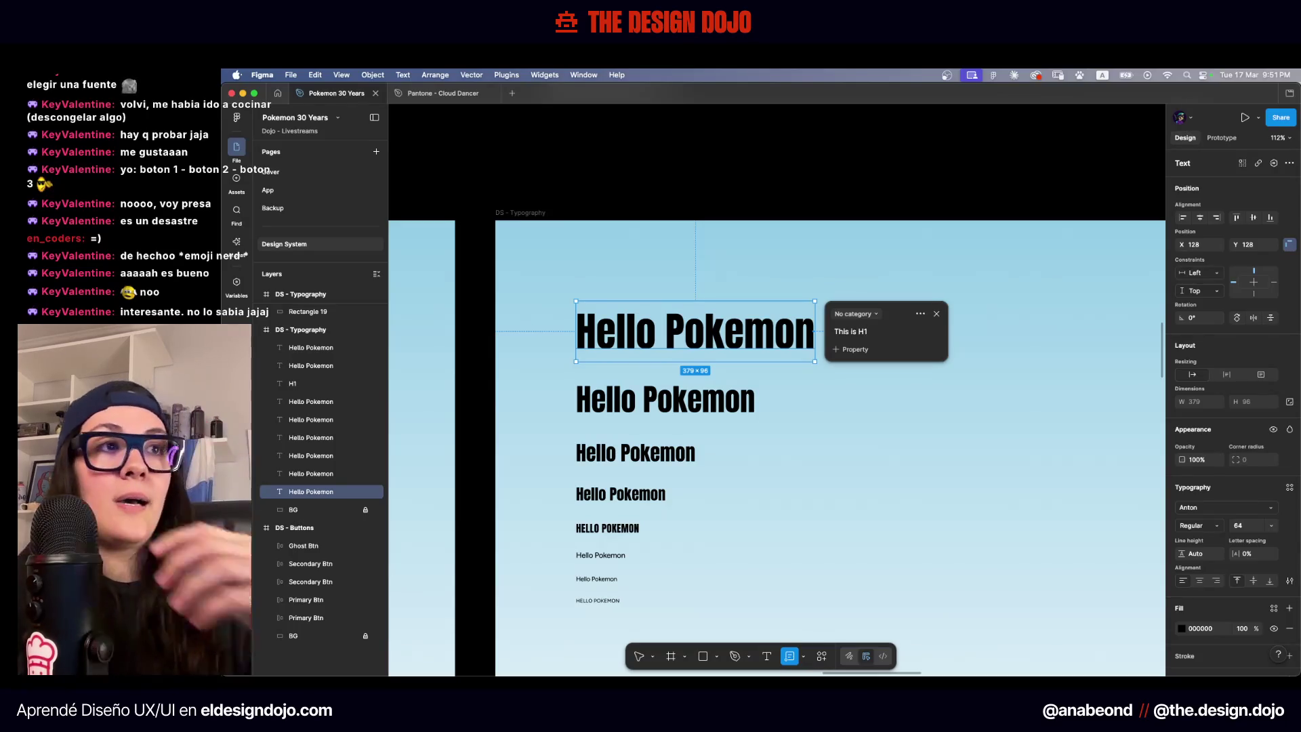
key(Escape)
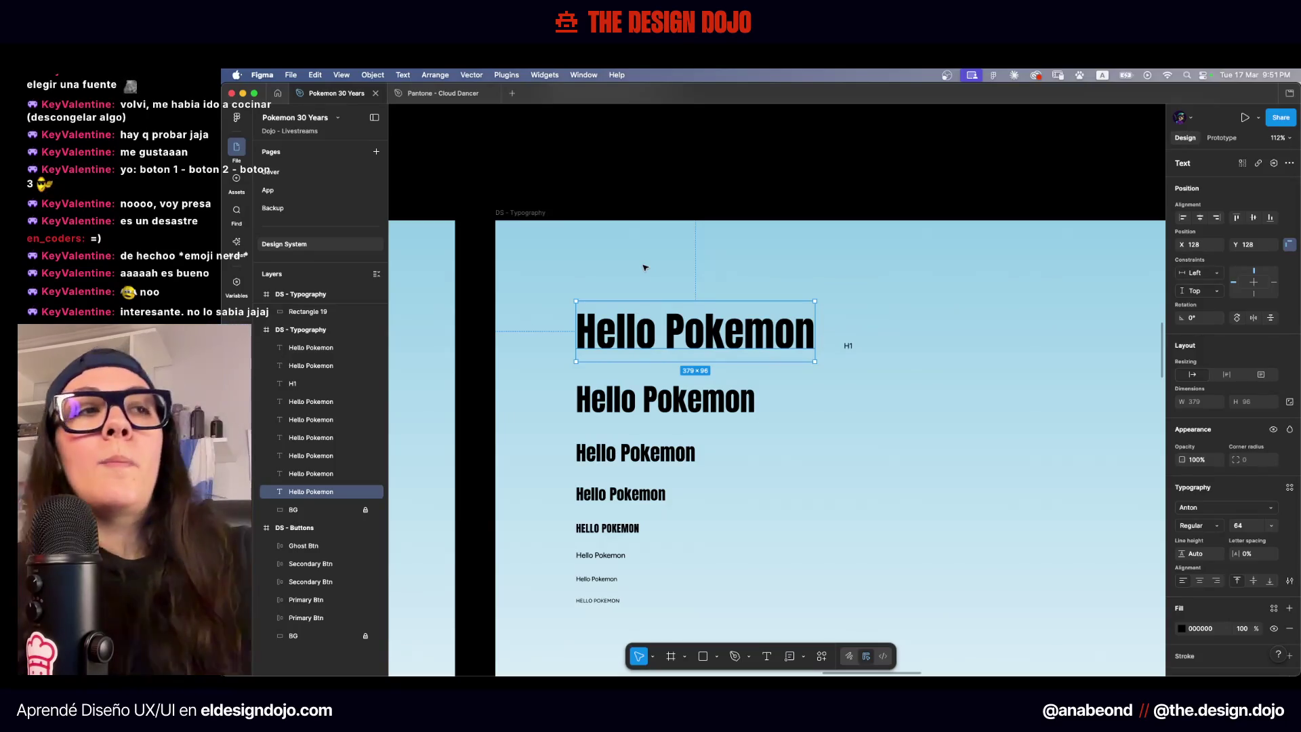
scroll(697, 233, left, 15)
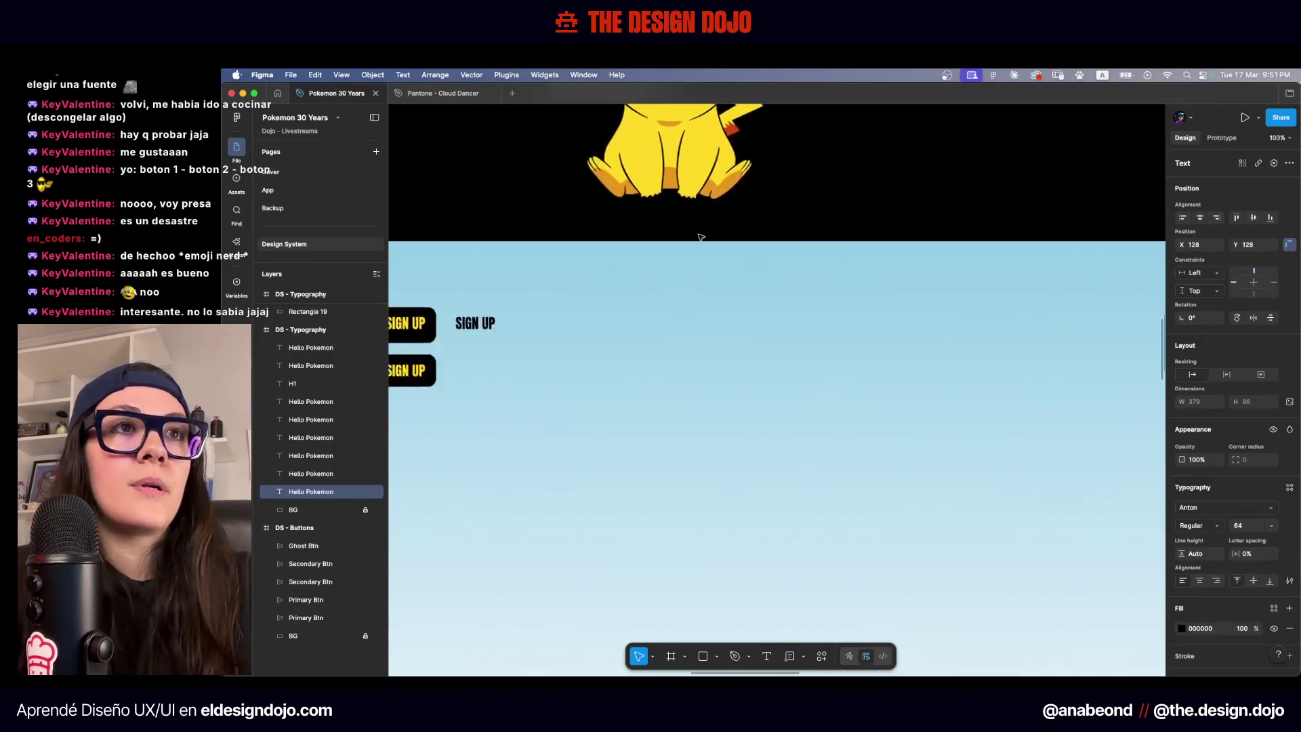
scroll(596, 323, up, 10)
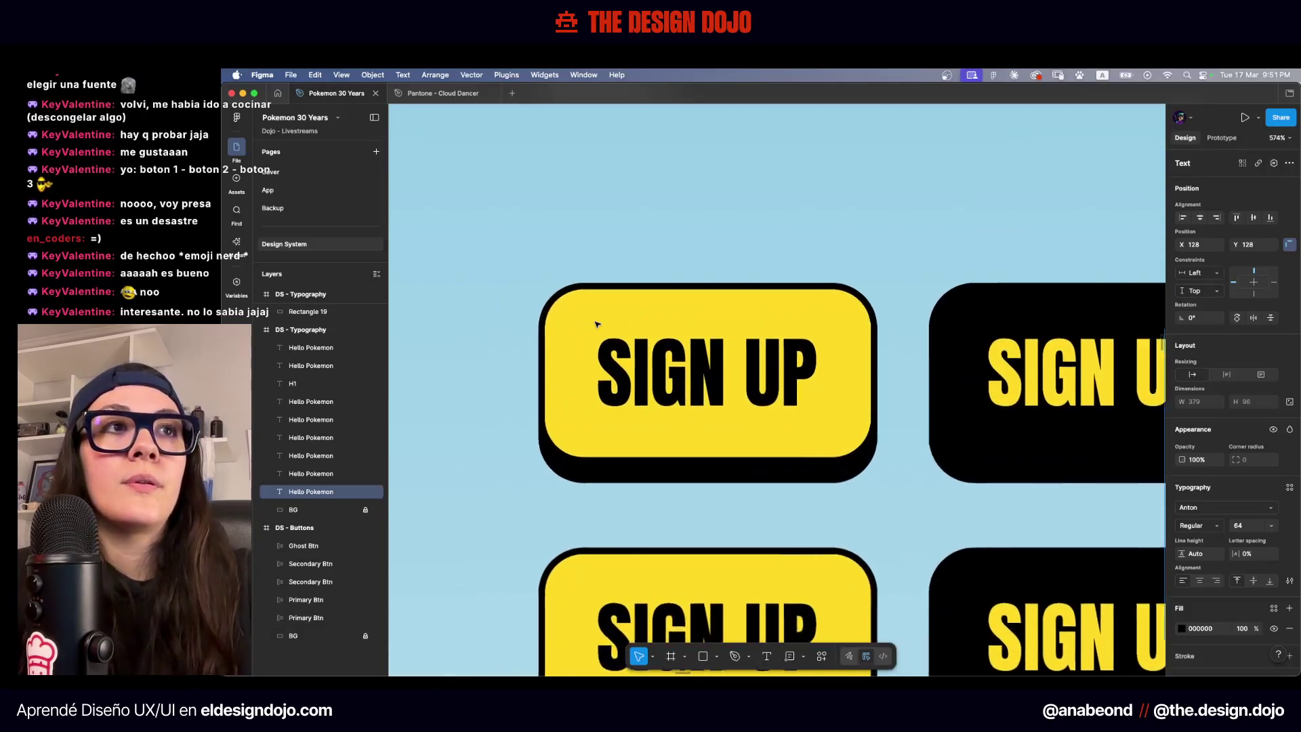
scroll(584, 315, down, 10)
scroll(581, 317, right, 15)
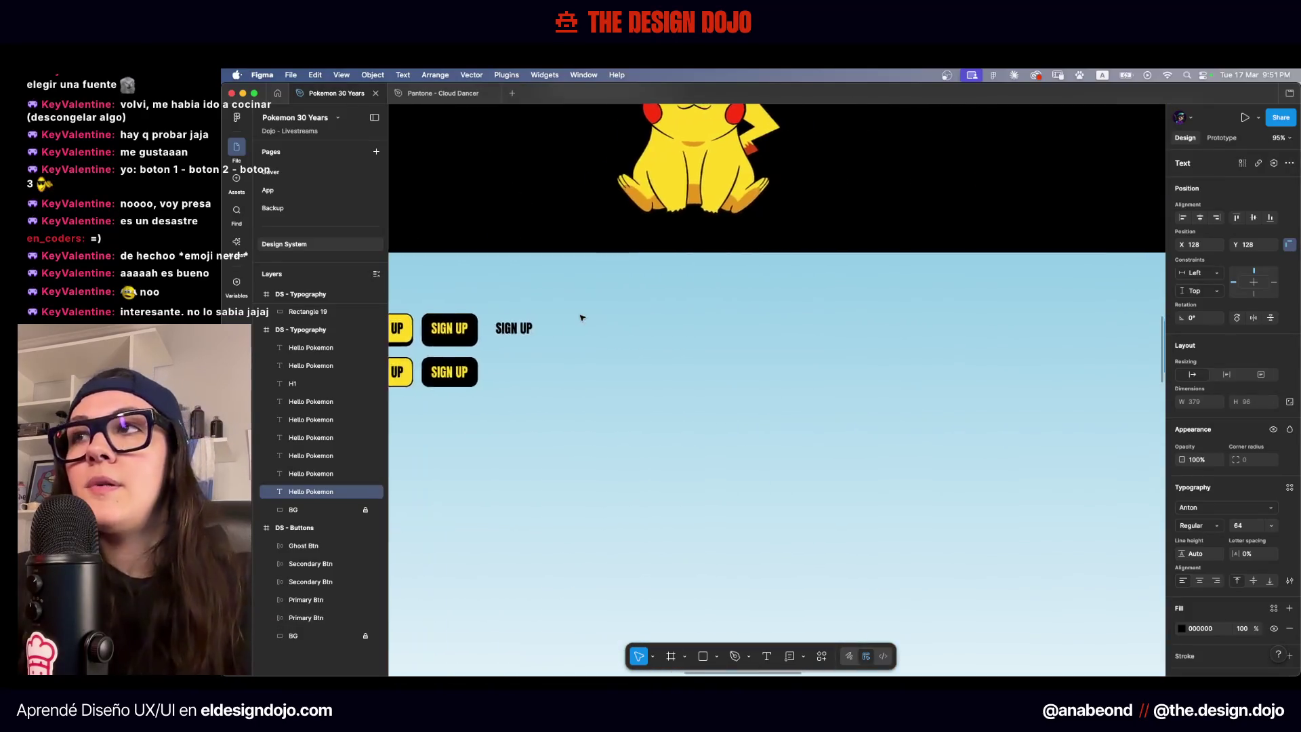
scroll(582, 317, up, 5)
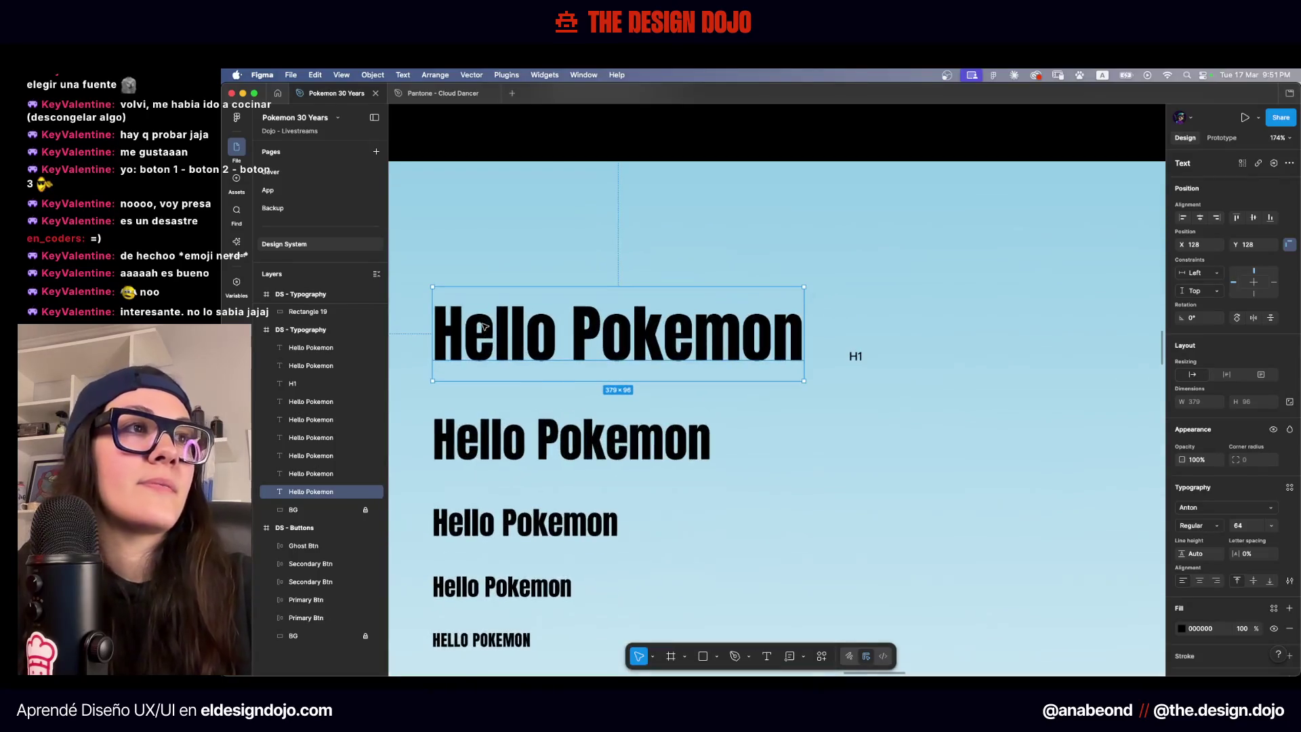
Set the H1 label to font size 32 with a FAFAFA fill
click(869, 333)
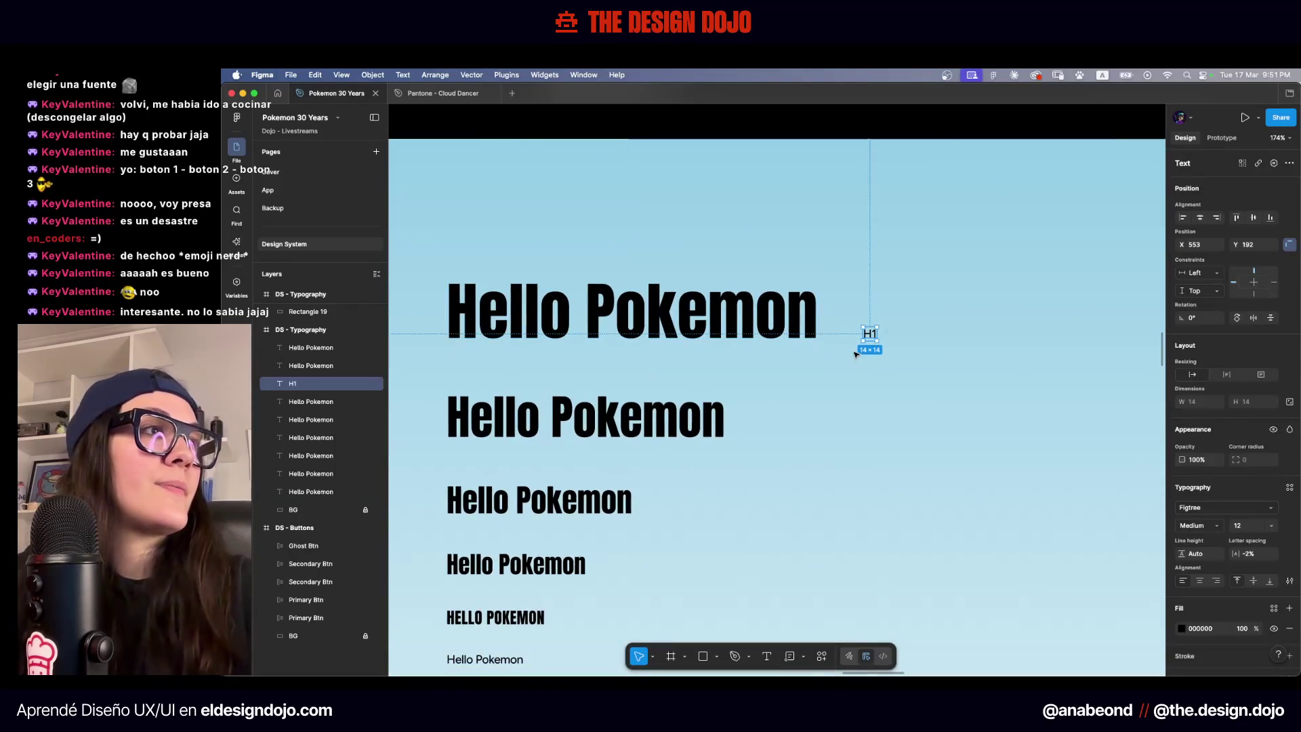
click(1251, 528)
text(32)
key(Return)
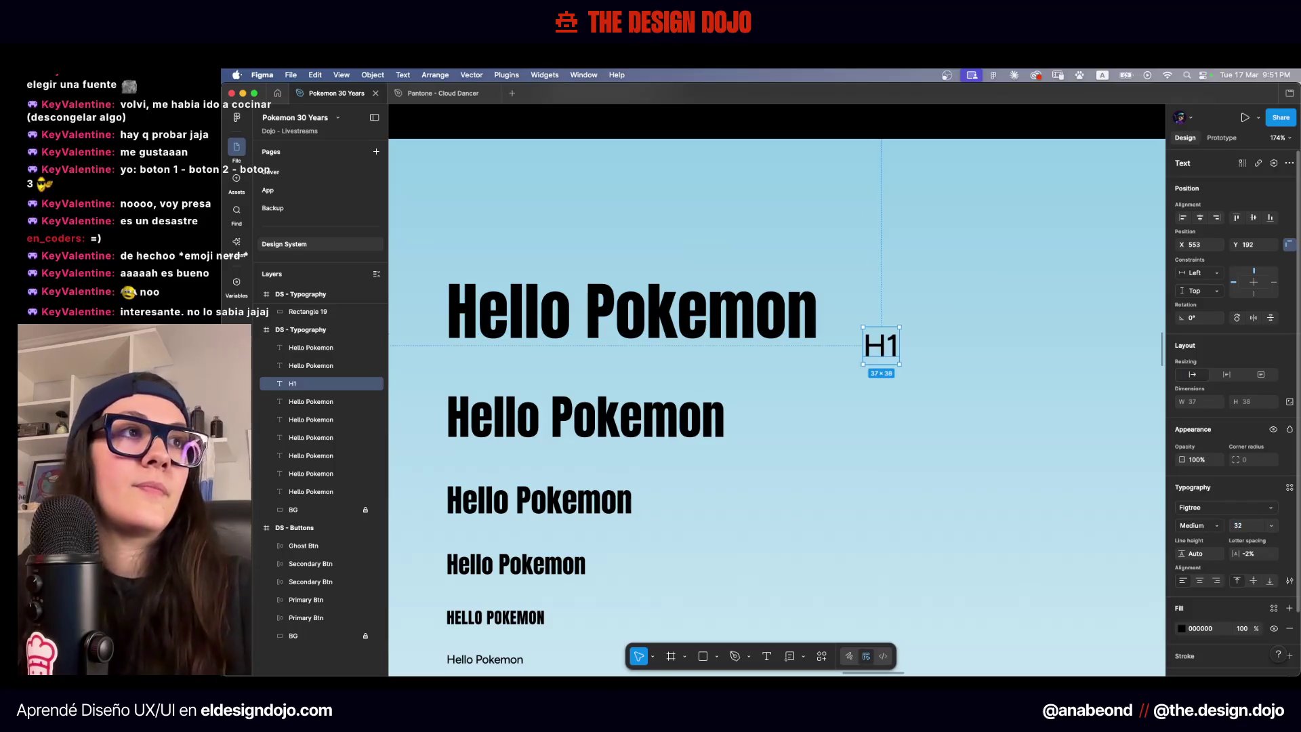
scroll(884, 351, down, 3)
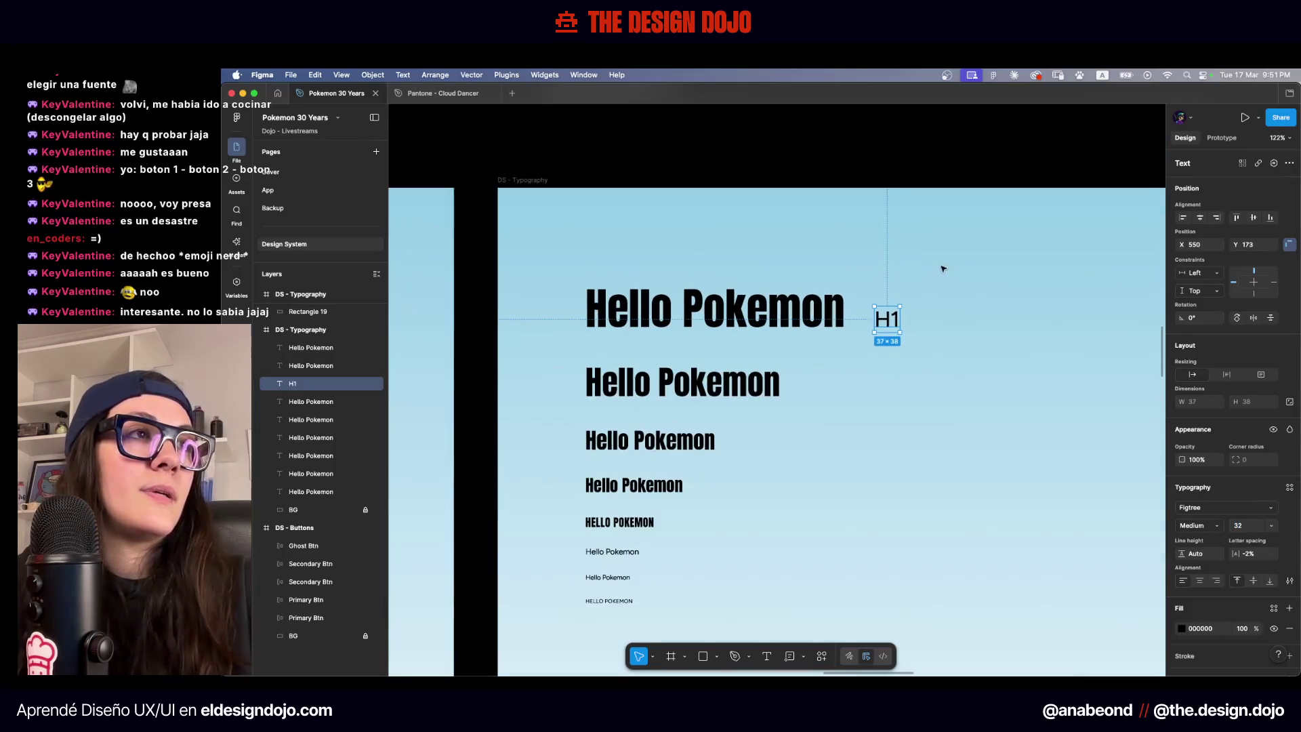
click(1224, 628)
text(FFFFFF)
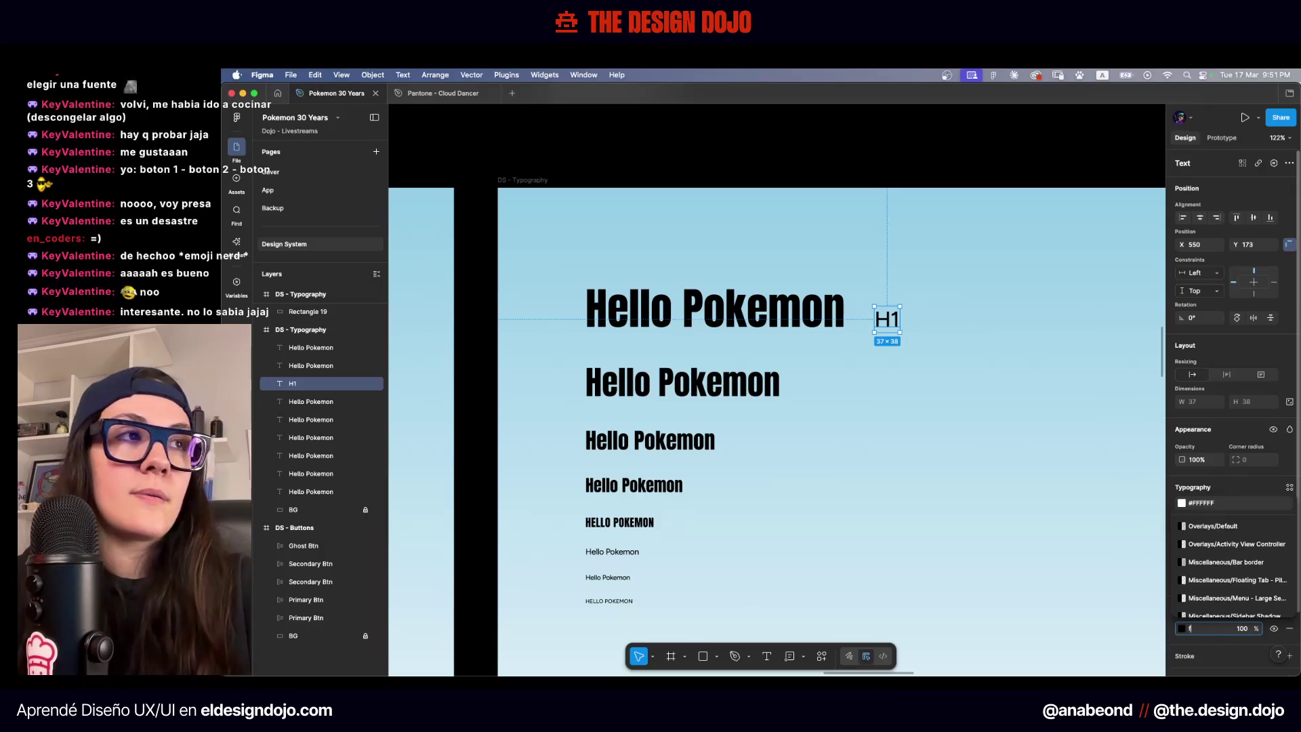
key(Return)
text(DDDDDD)
key(Return)
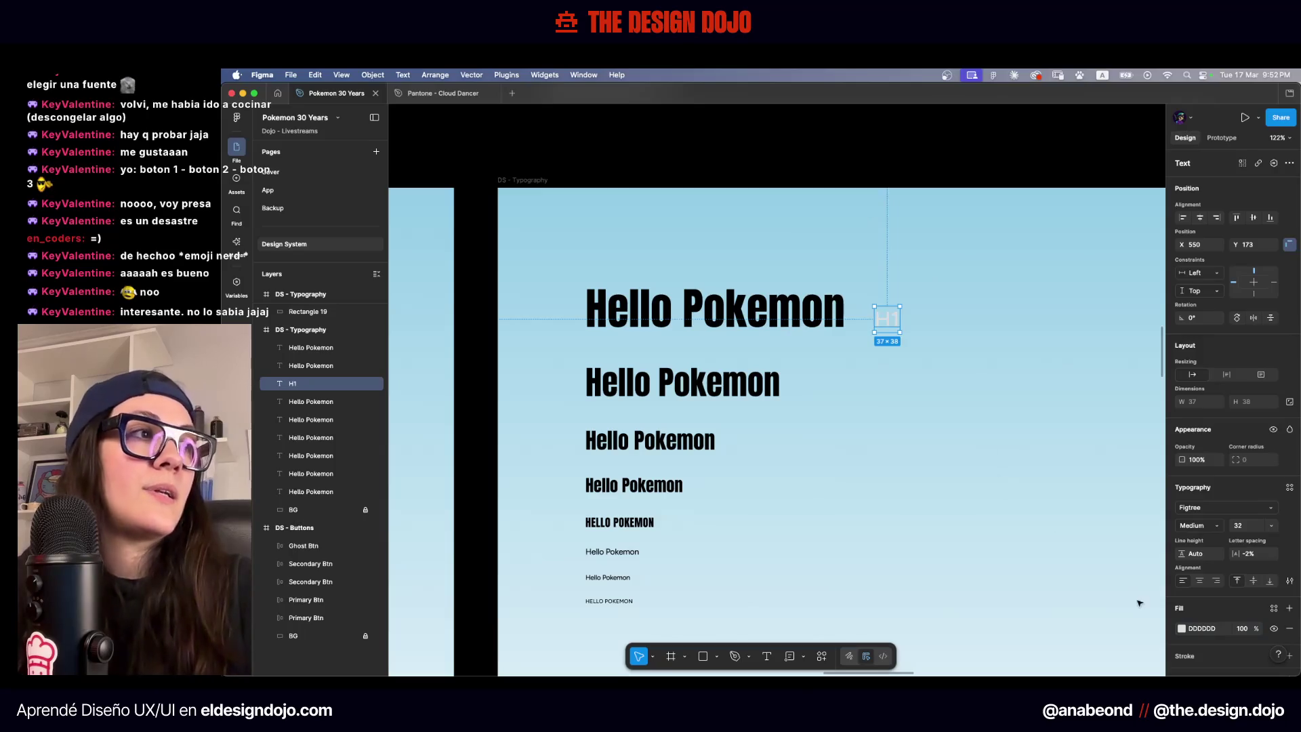
click(1219, 628)
text(FAFAFA)
key(Return)
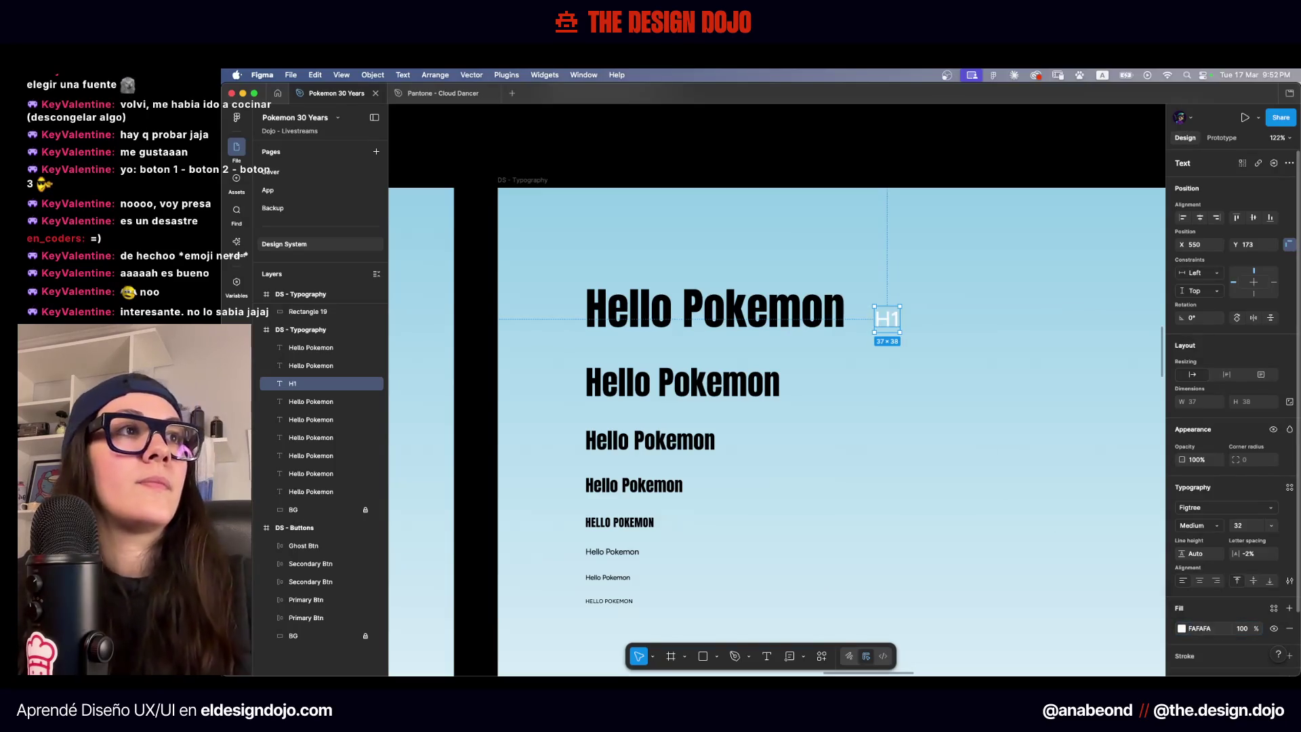
Move all eight Hello Pokemon samples to the right of the H1 label
click(677, 308)
scroll(559, 524, down, 2)
drag(752, 639, 527, 207)
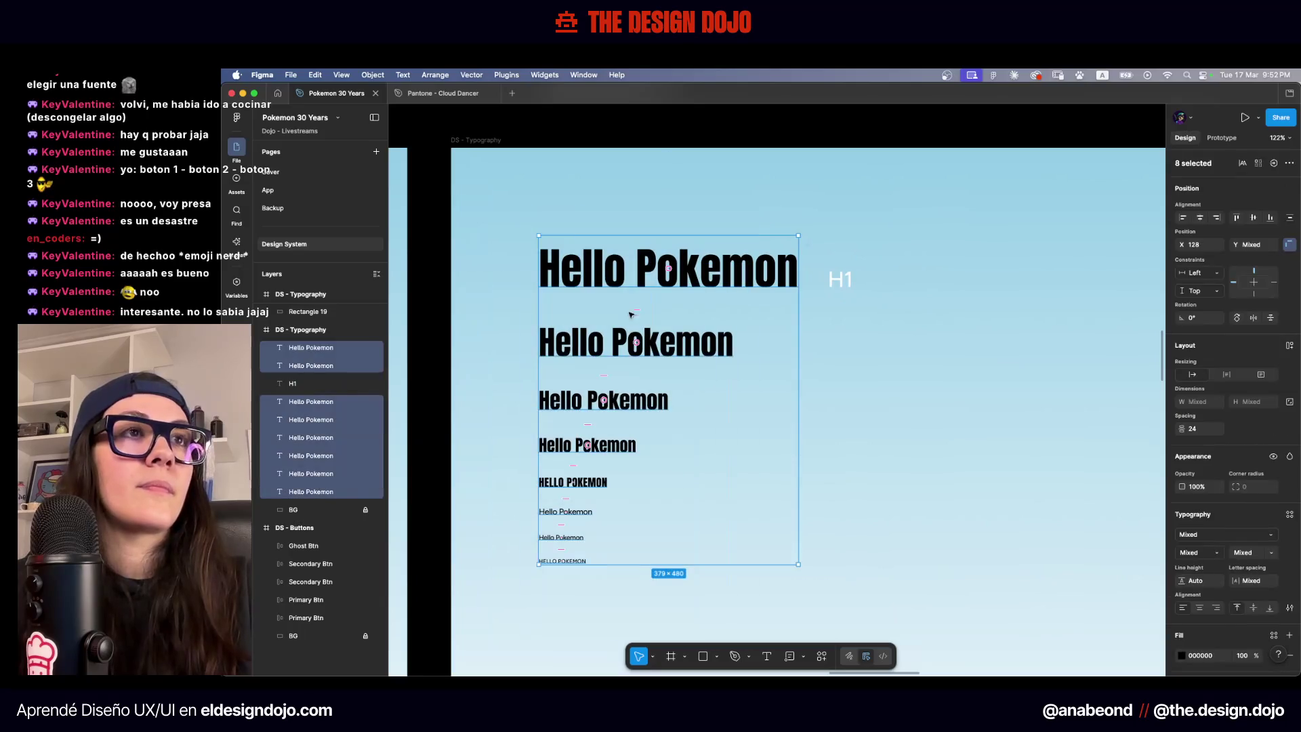
drag(618, 280, 947, 280)
Duplicate H1 beside the second Hello Pokemon sample and edit it to H2
click(842, 279)
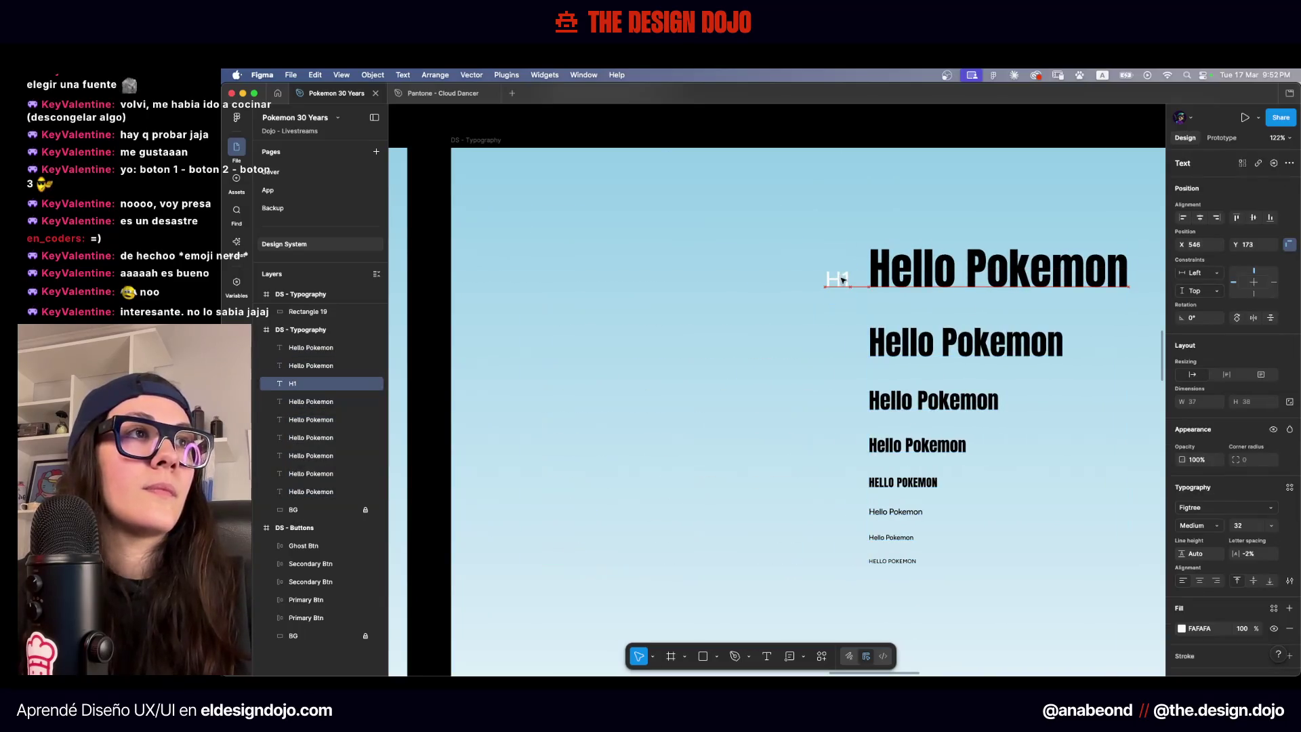
scroll(846, 279, right, 8)
drag(589, 303, 590, 372)
double_click(575, 359)
text(H2)
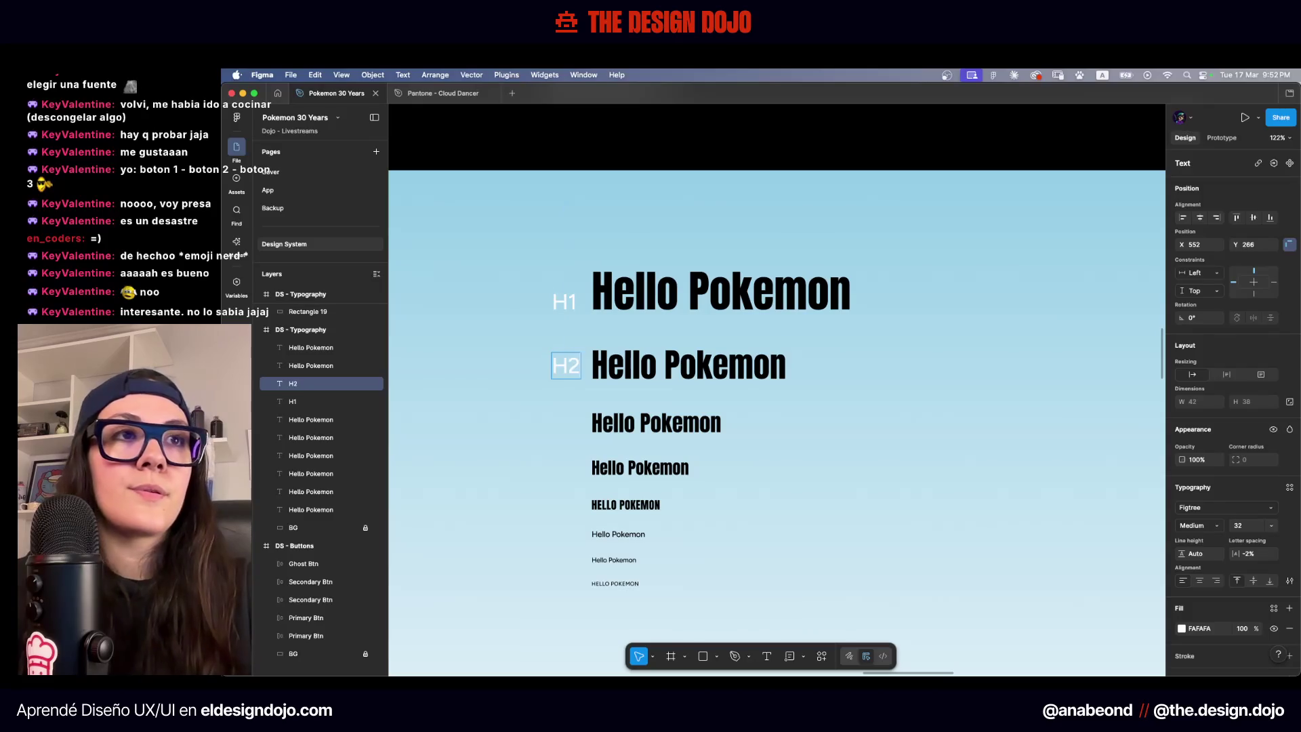
drag(612, 253, 518, 406)
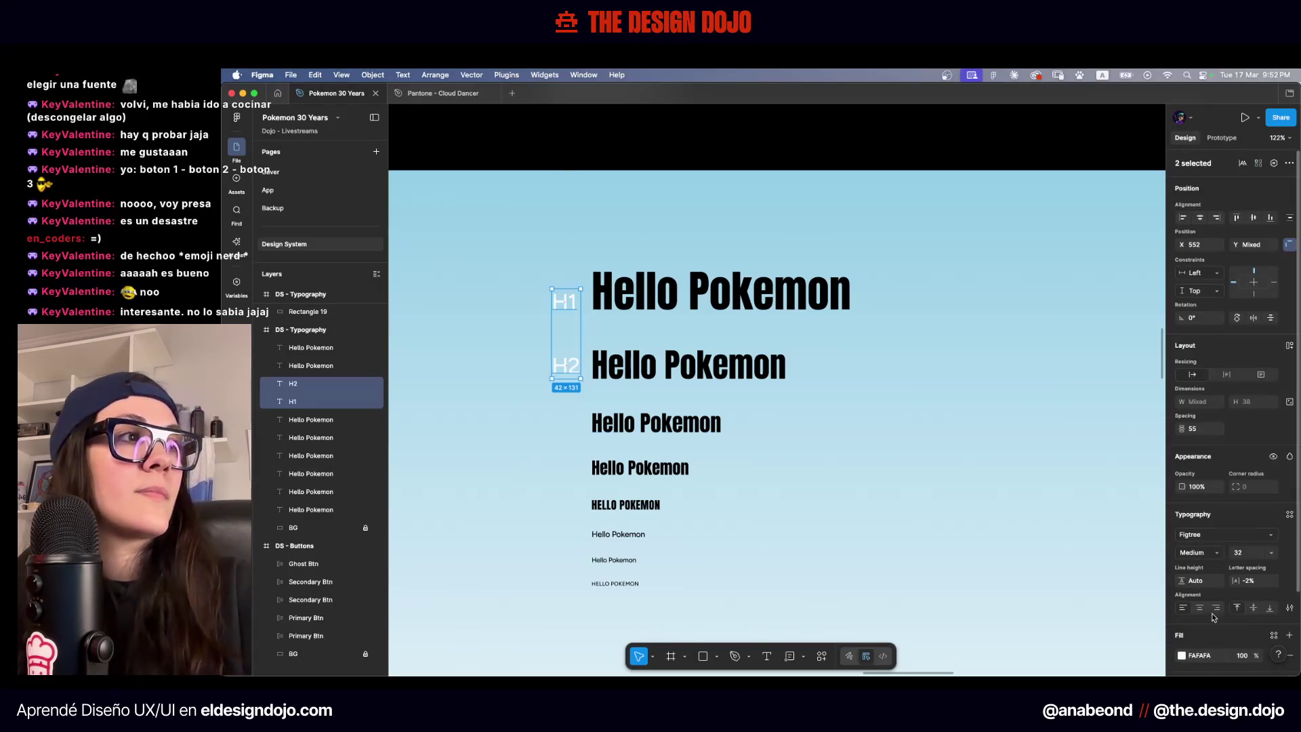
scroll(572, 347, up, 5)
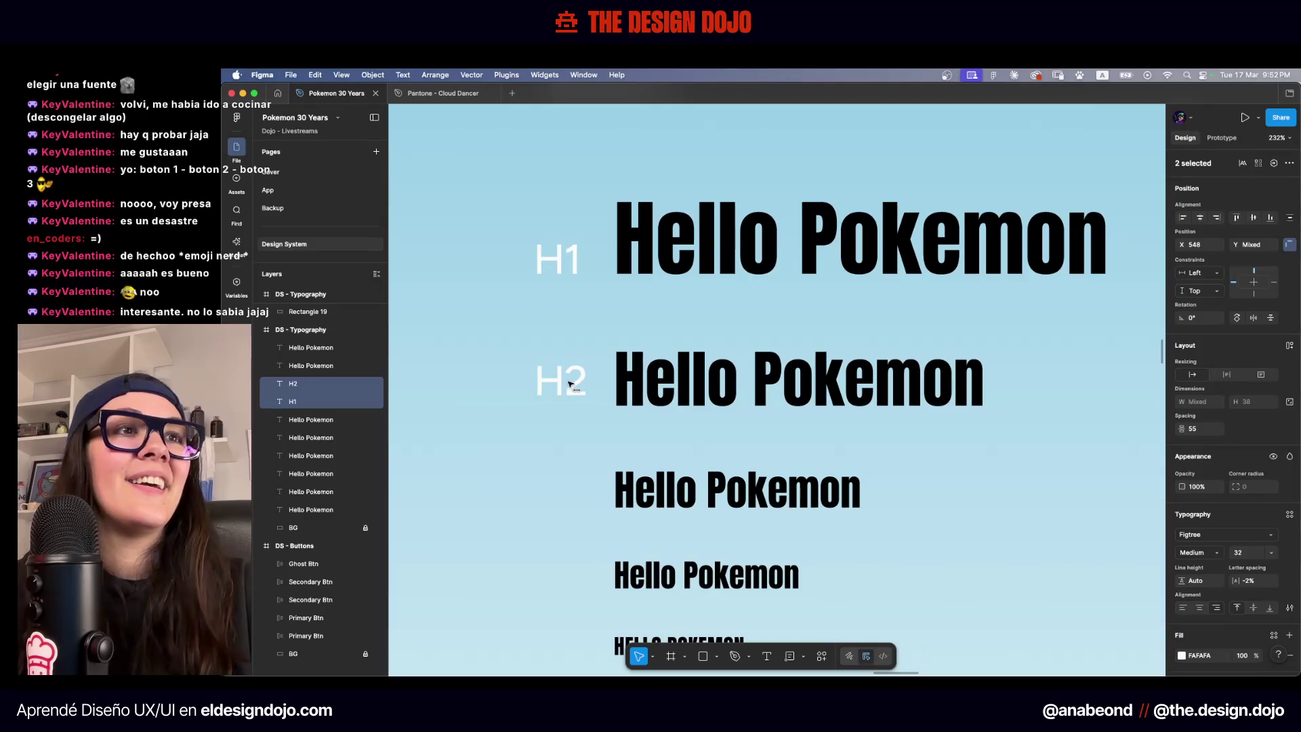
click(572, 384)
click(561, 271)
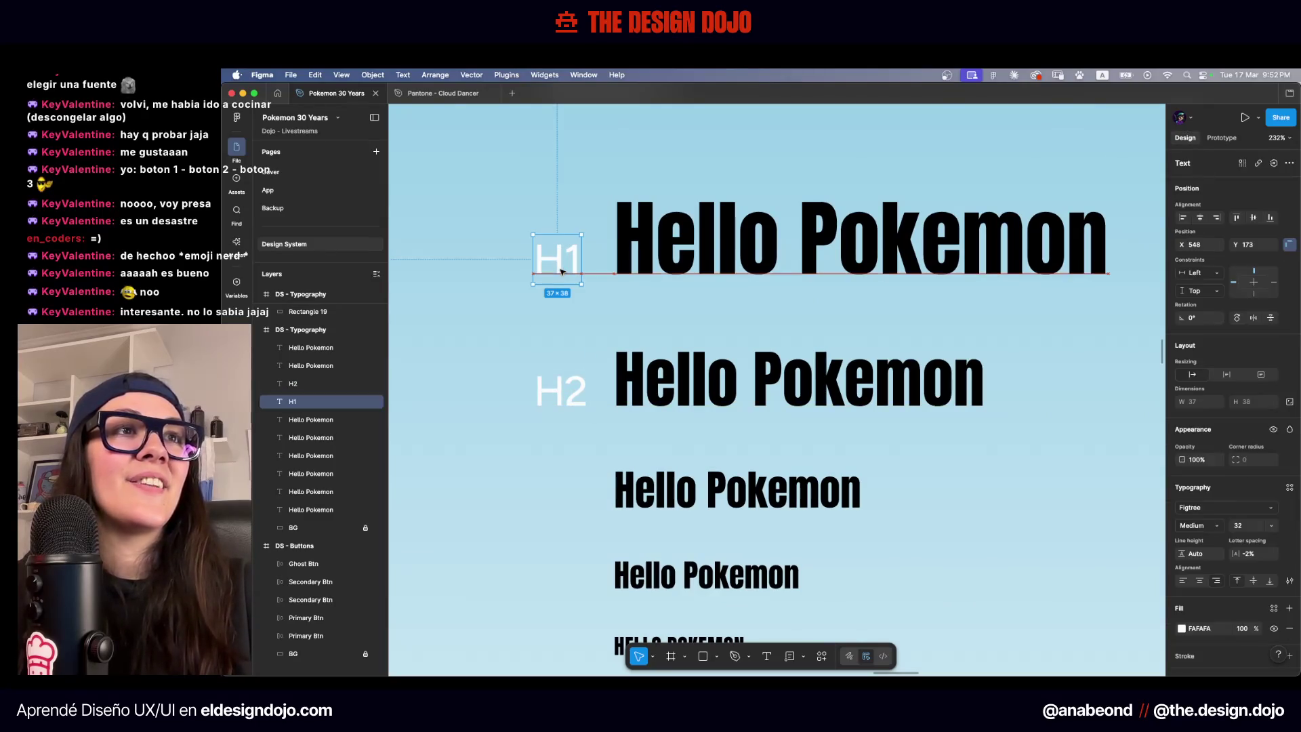
drag(535, 227, 595, 441)
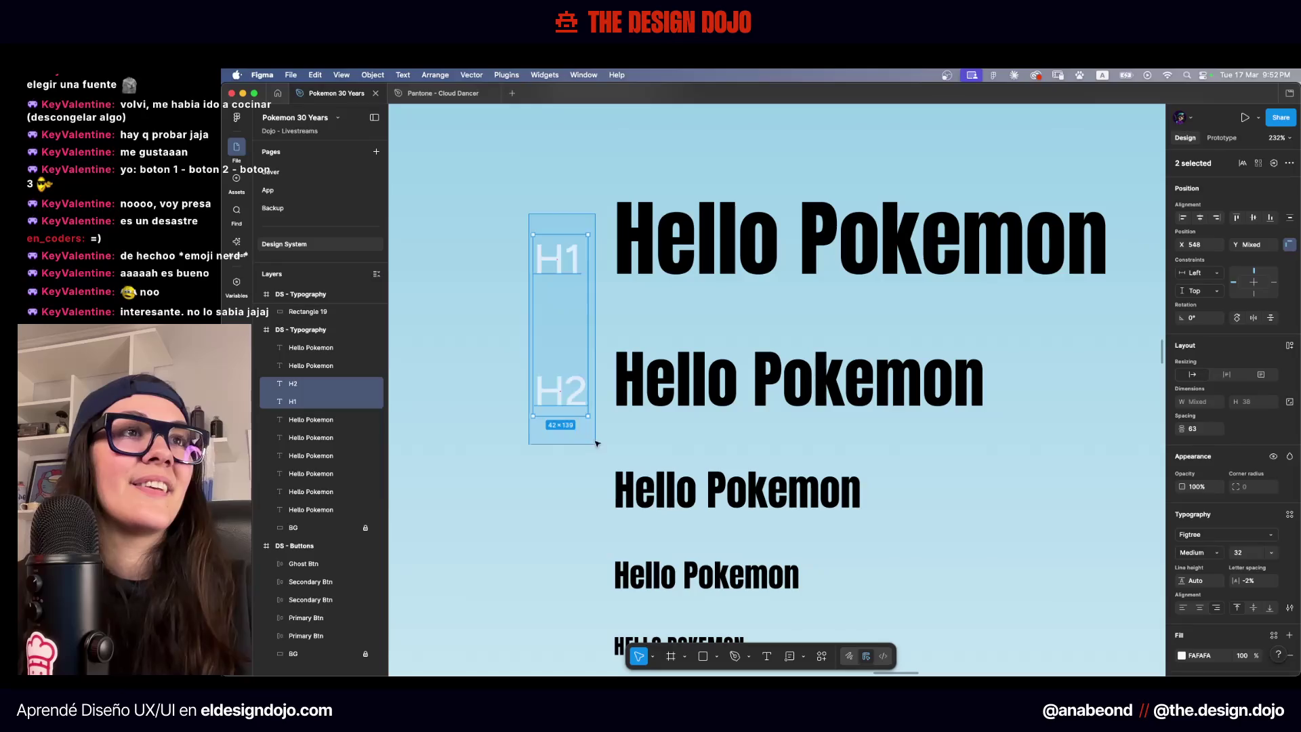
key(Escape)
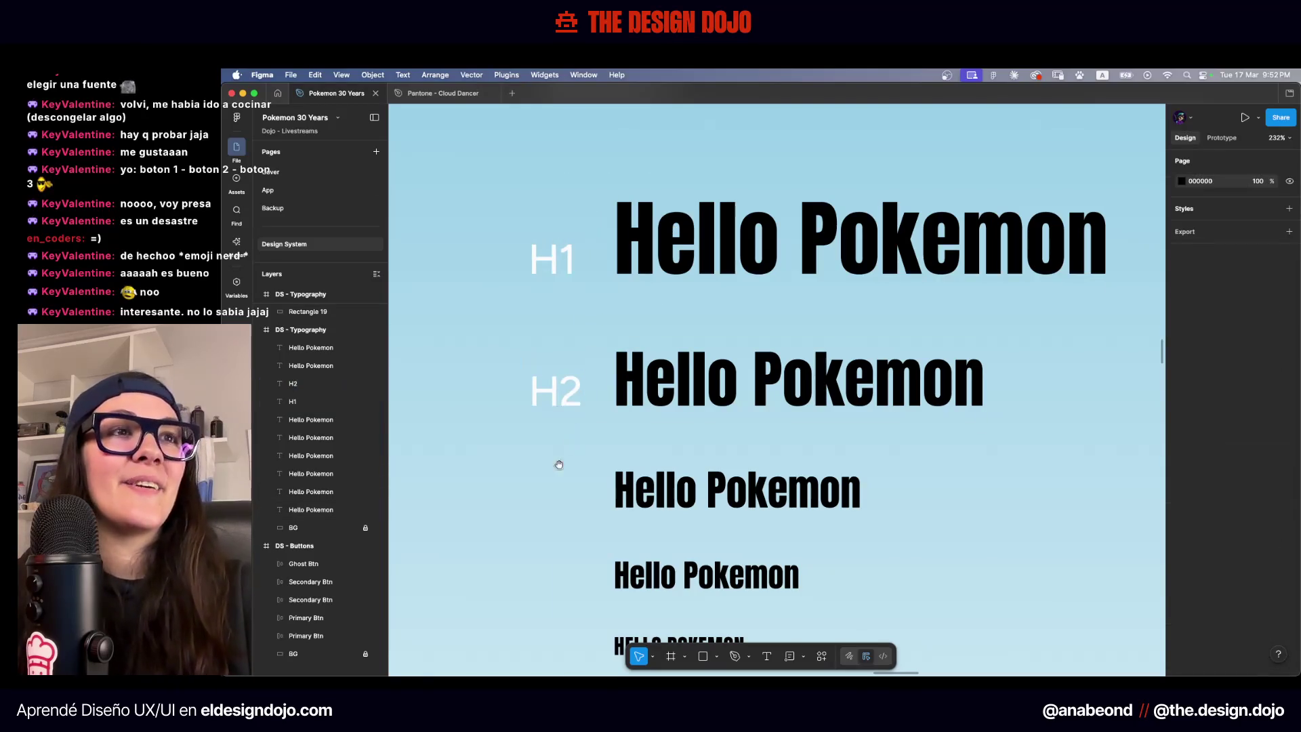
Duplicate the H2 label beside the next sample and change it to H3
scroll(559, 465, down, 3)
drag(612, 204, 601, 398)
double_click(609, 312)
text(3)
key(Escape)
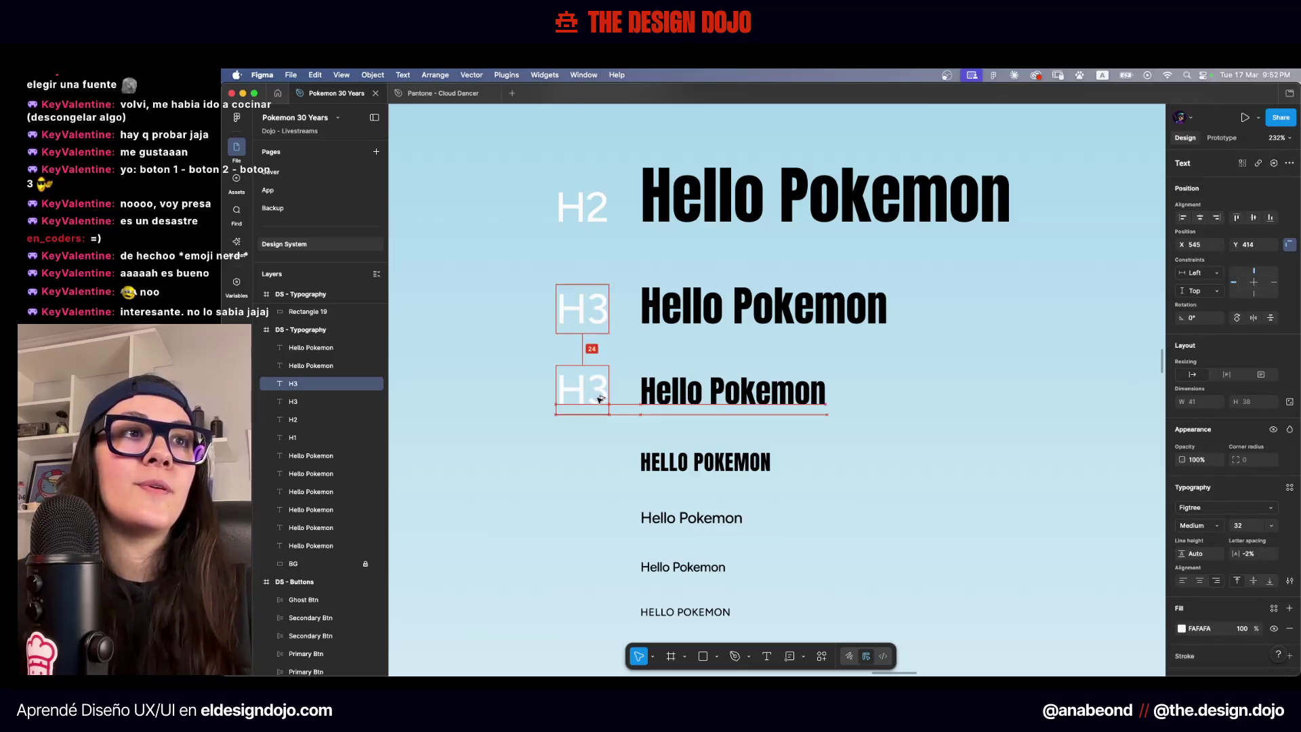
click(581, 453)
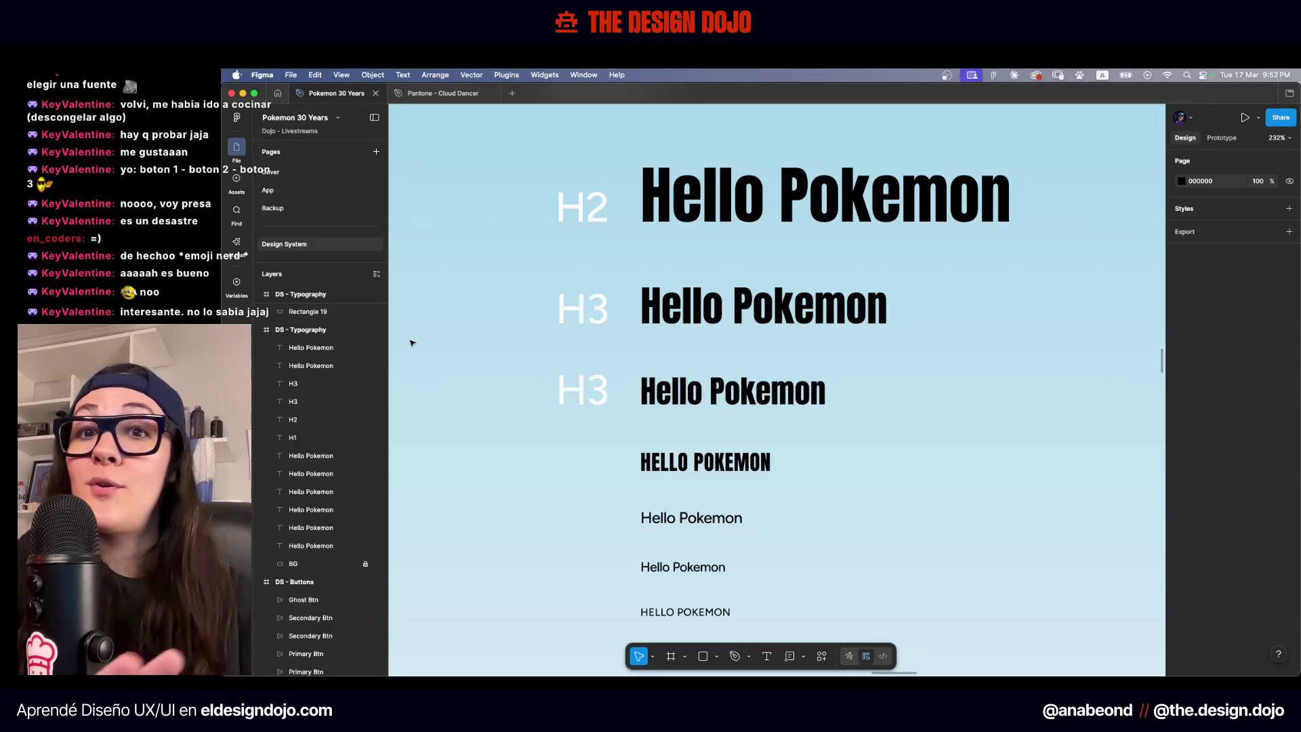
Edit the lower duplicated label to read H4
click(591, 379)
double_click(593, 376)
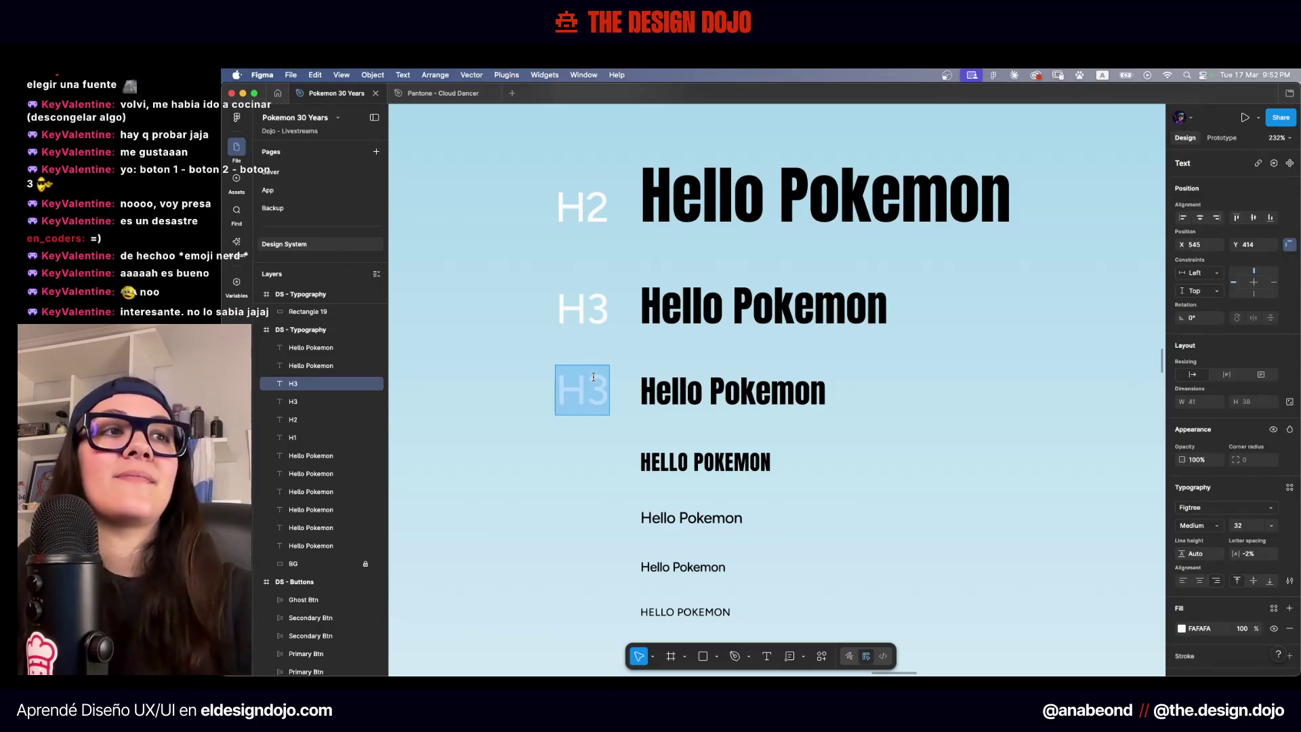
scroll(594, 377, down, 5)
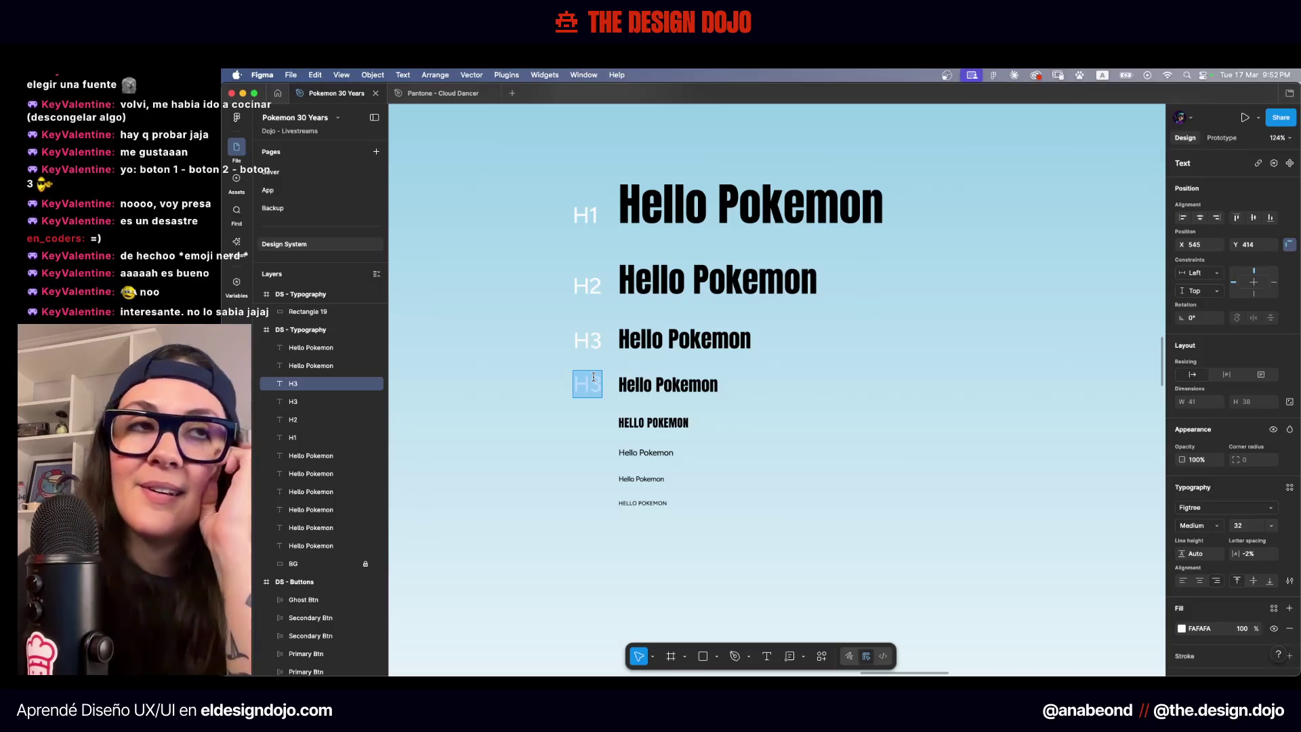
scroll(594, 376, up, 5)
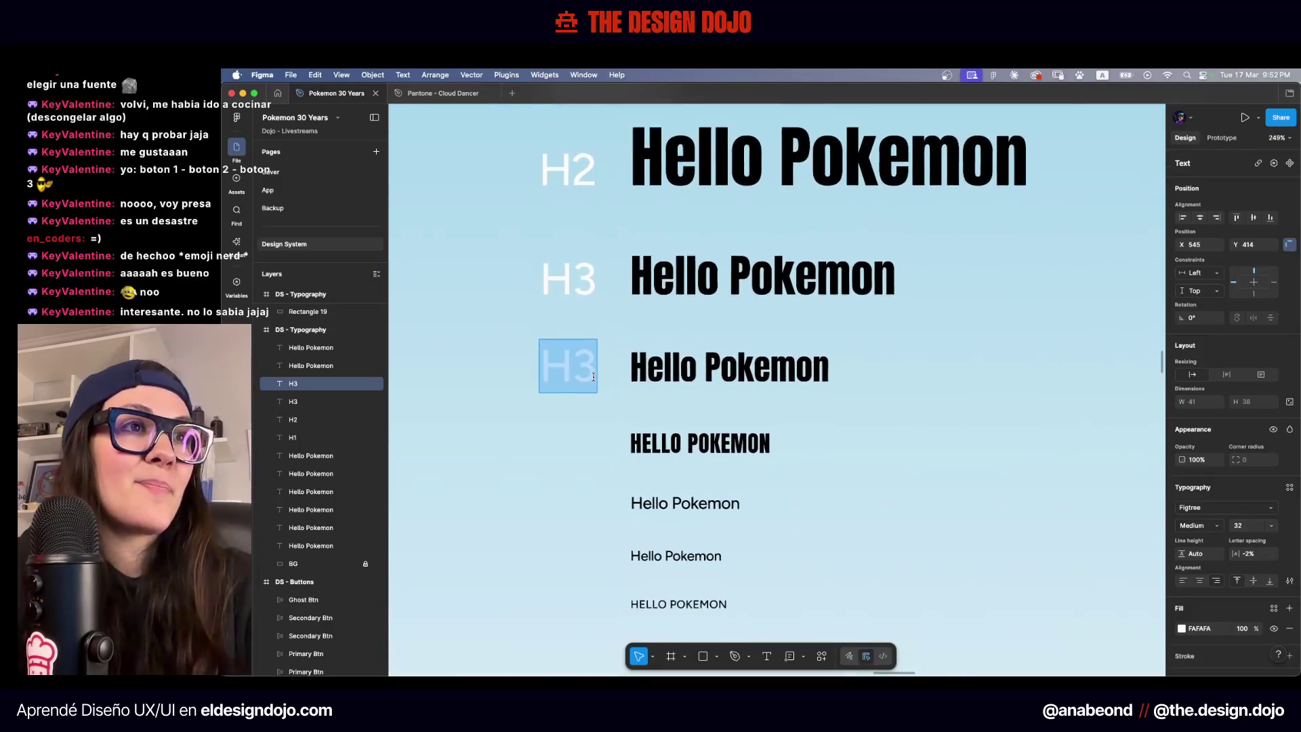
key(Escape)
scroll(599, 319, down, 5)
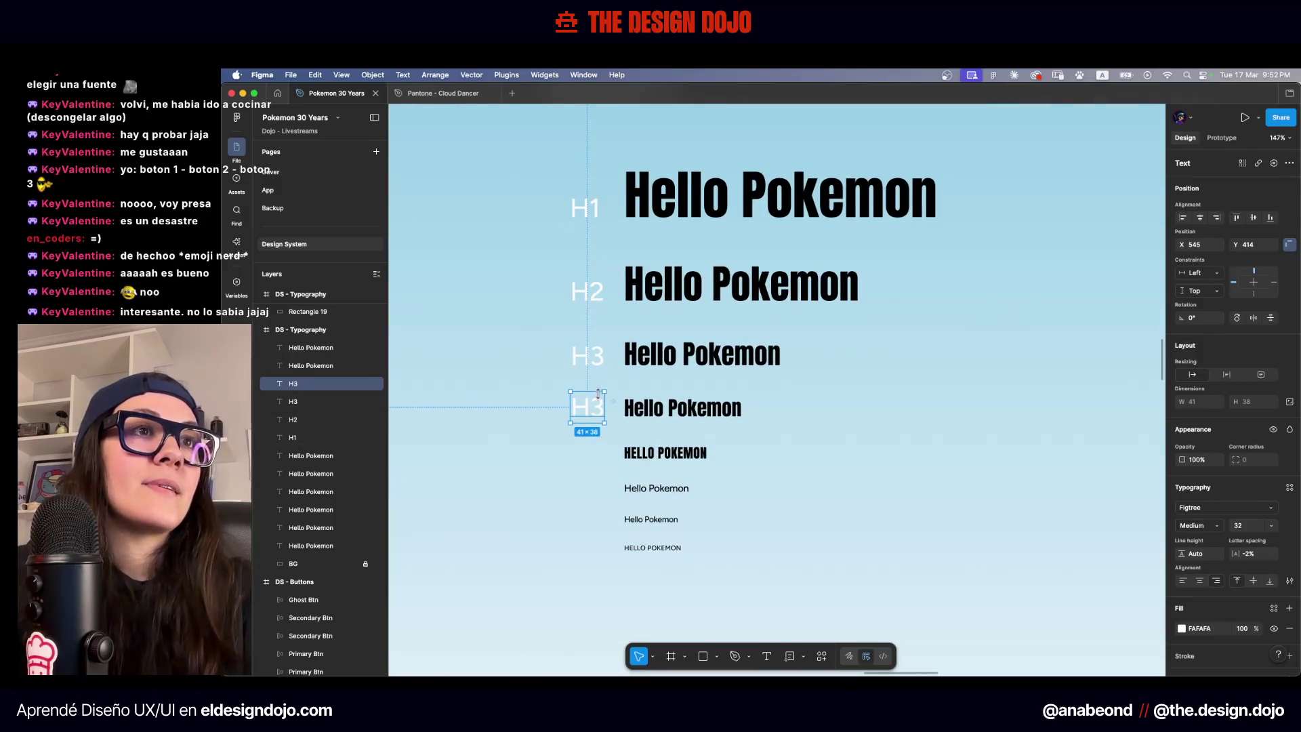
double_click(595, 405)
scroll(605, 480, up, 5)
key(Escape)
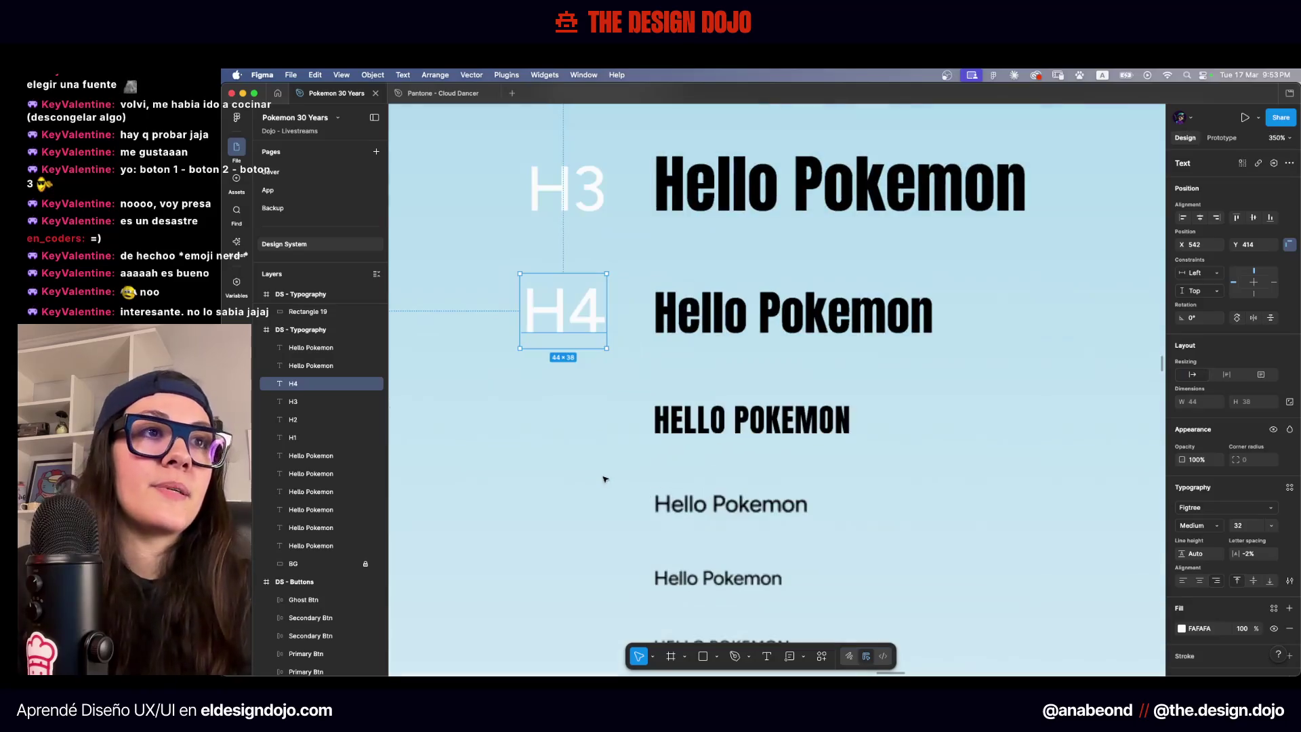
Duplicate the H4 label beside the HELLO POKEMON sample
drag(589, 305, 602, 420)
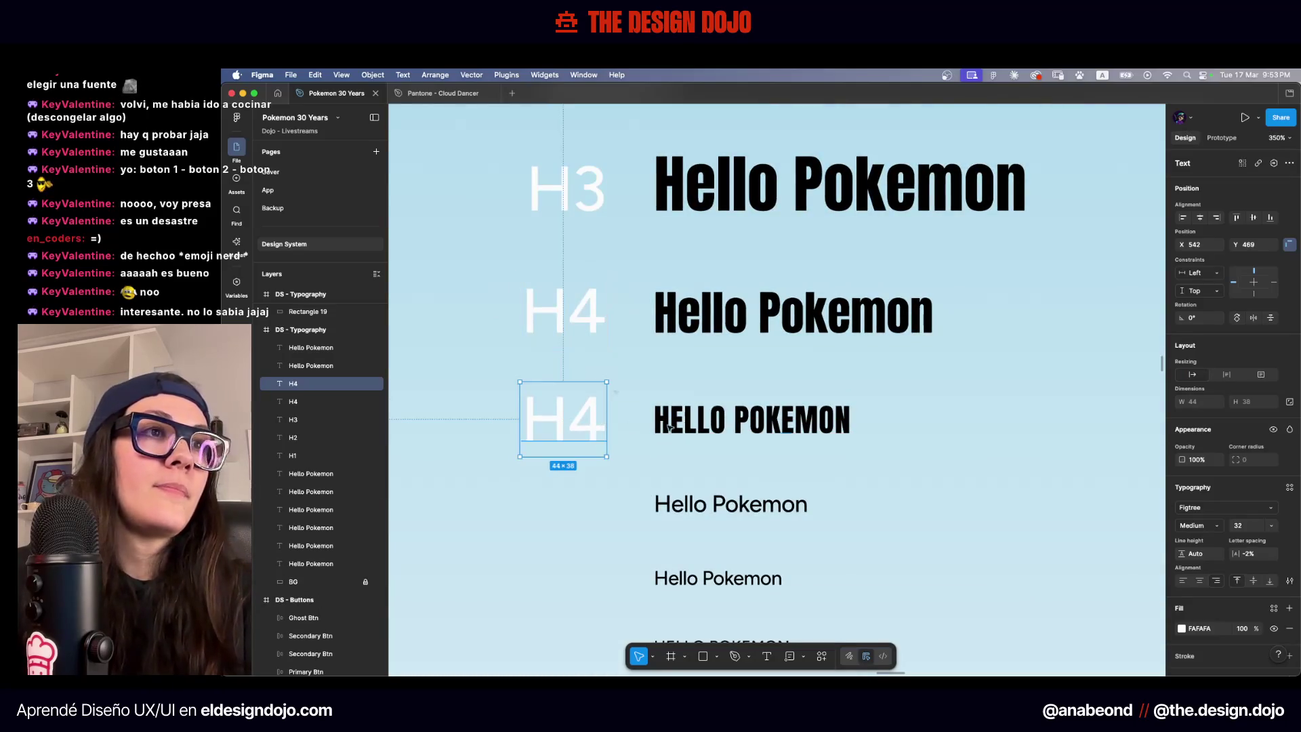
click(745, 420)
scroll(710, 431, down, 6)
scroll(710, 431, down, 3)
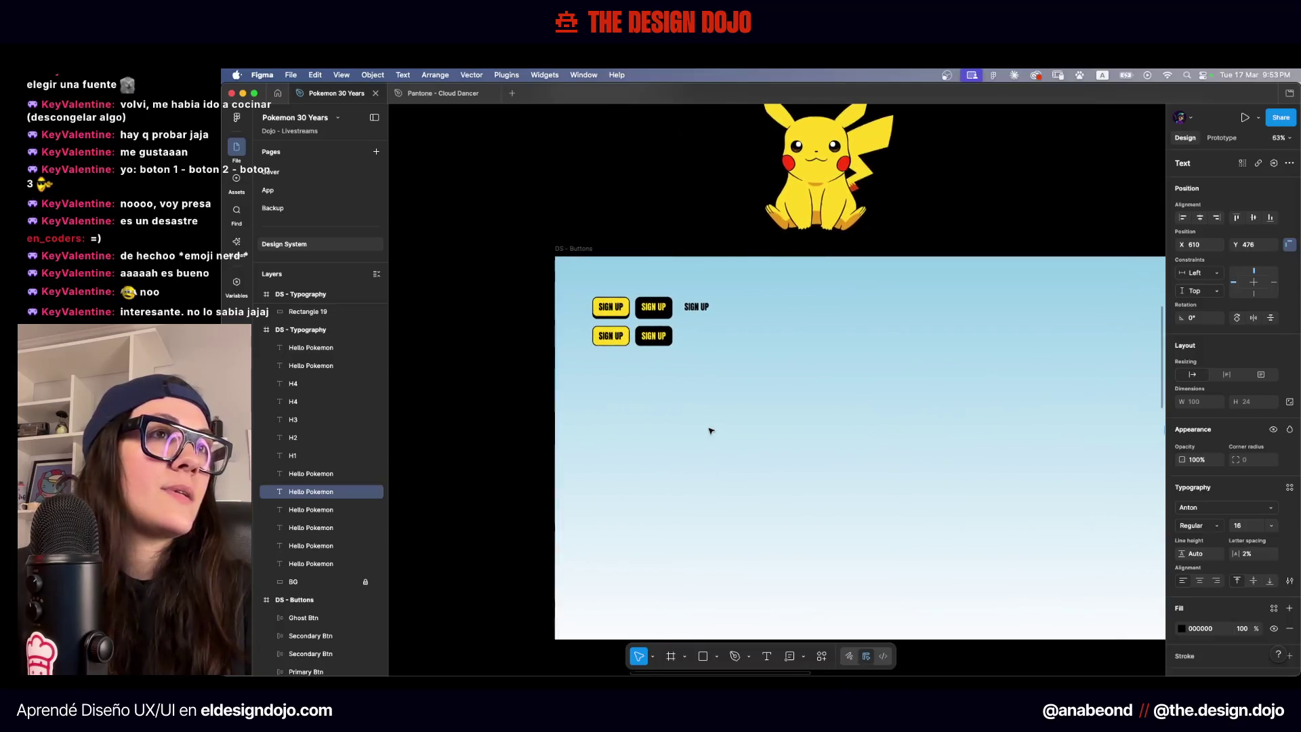
Rename the second H4 label to 'Buttons'
scroll(709, 430, up, 4)
double_click(612, 276)
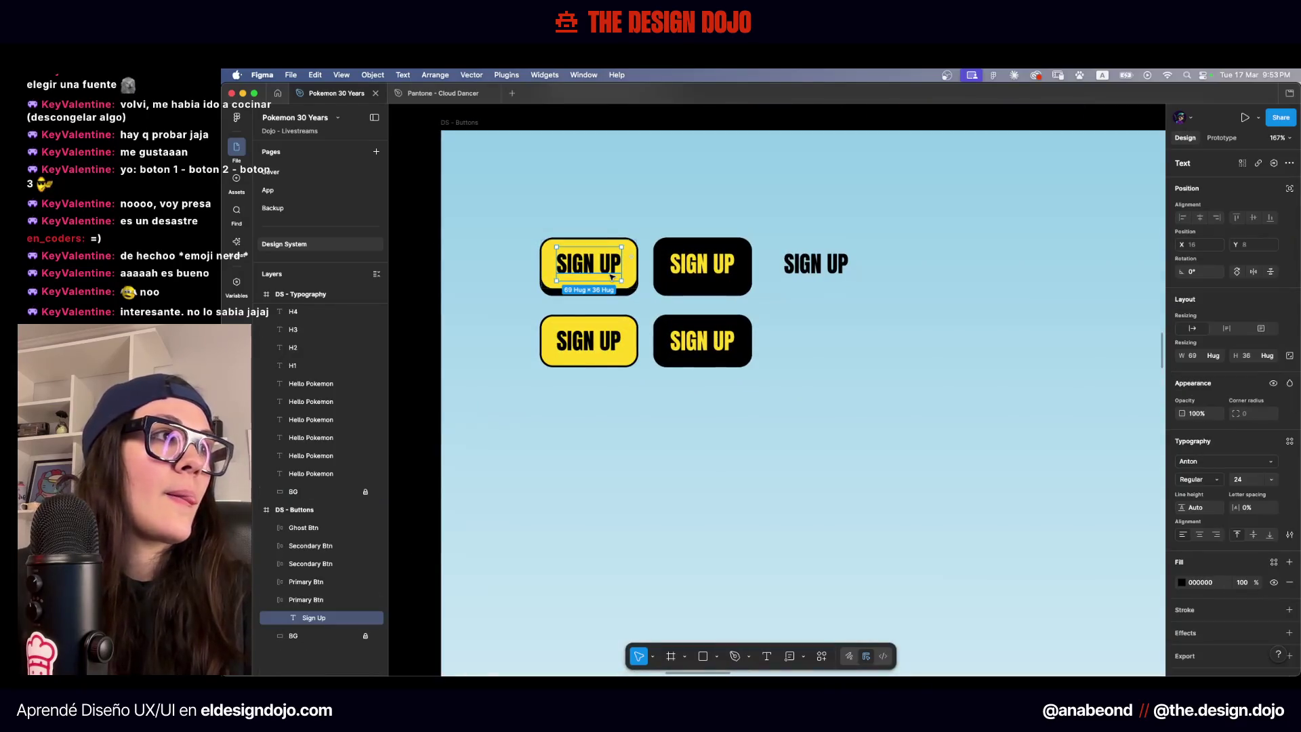
scroll(611, 276, down, 8)
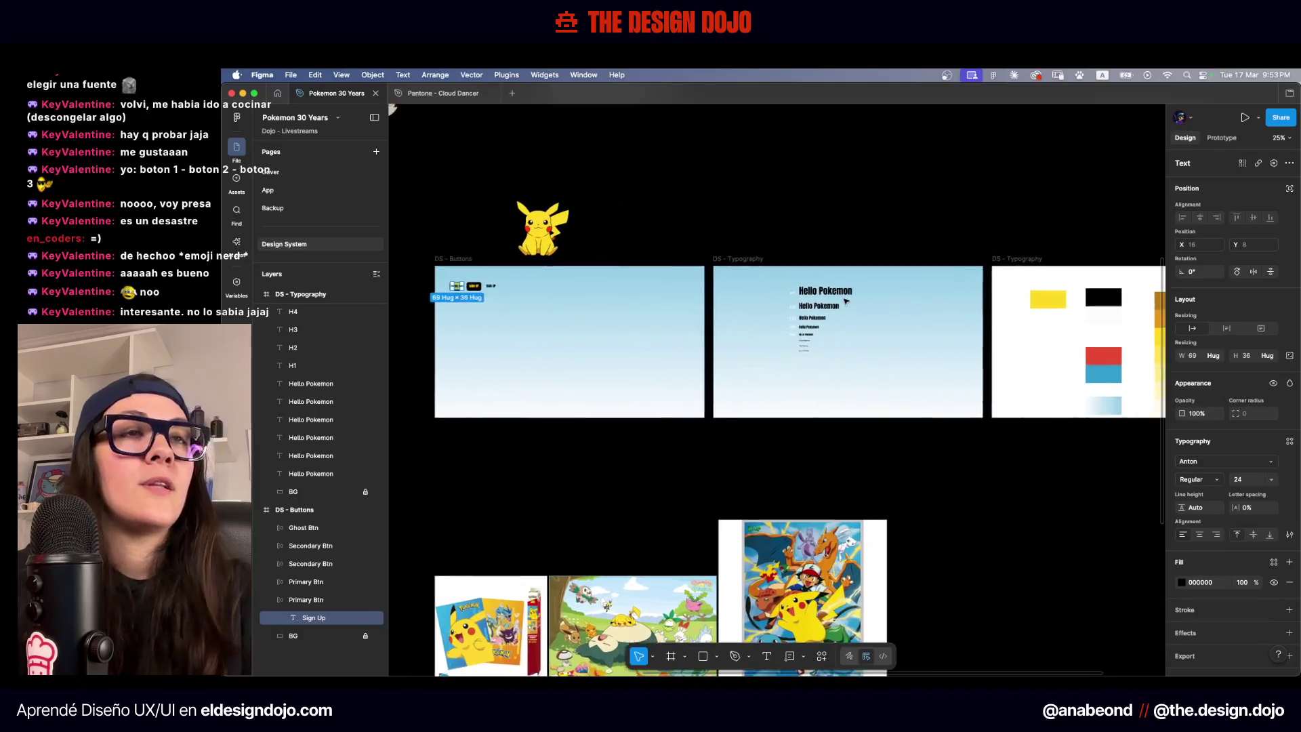
scroll(622, 284, up, 5)
scroll(621, 287, down, 5)
scroll(611, 308, right, 5)
scroll(611, 308, up, 10)
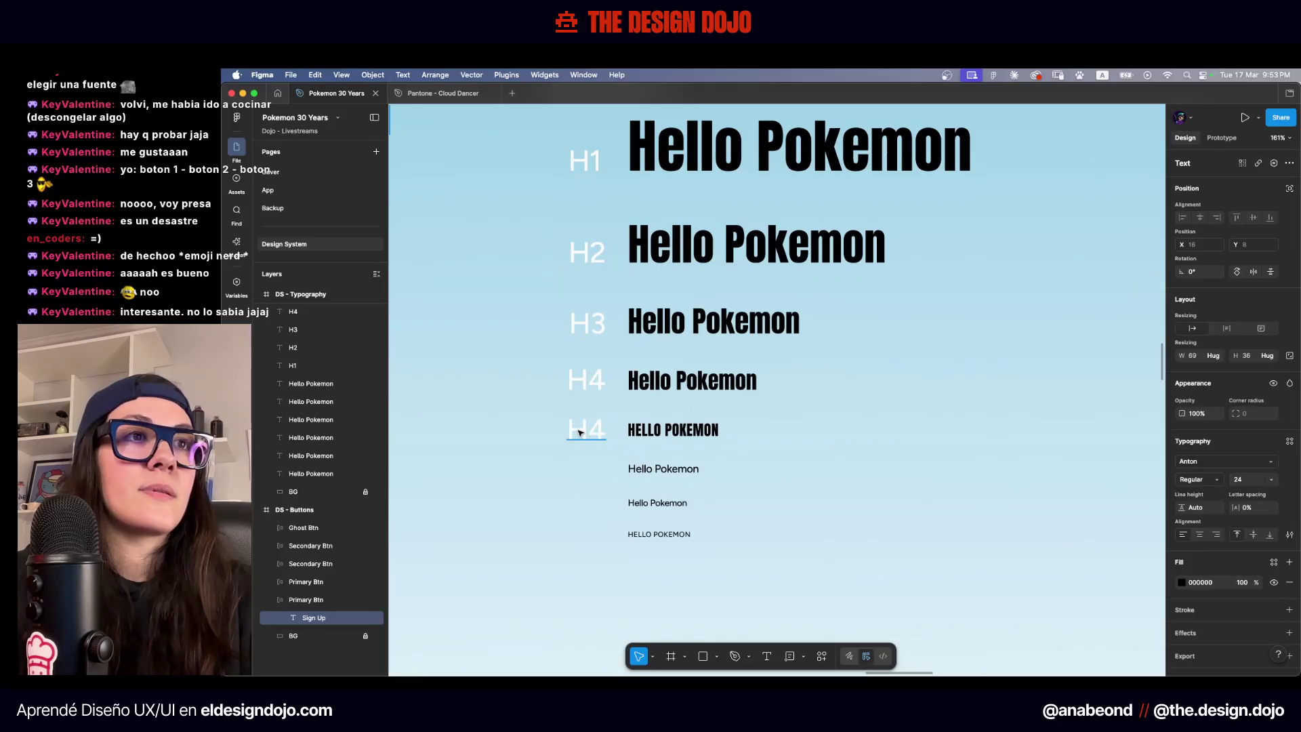
double_click(580, 432)
text(Buttons)
key(Escape)
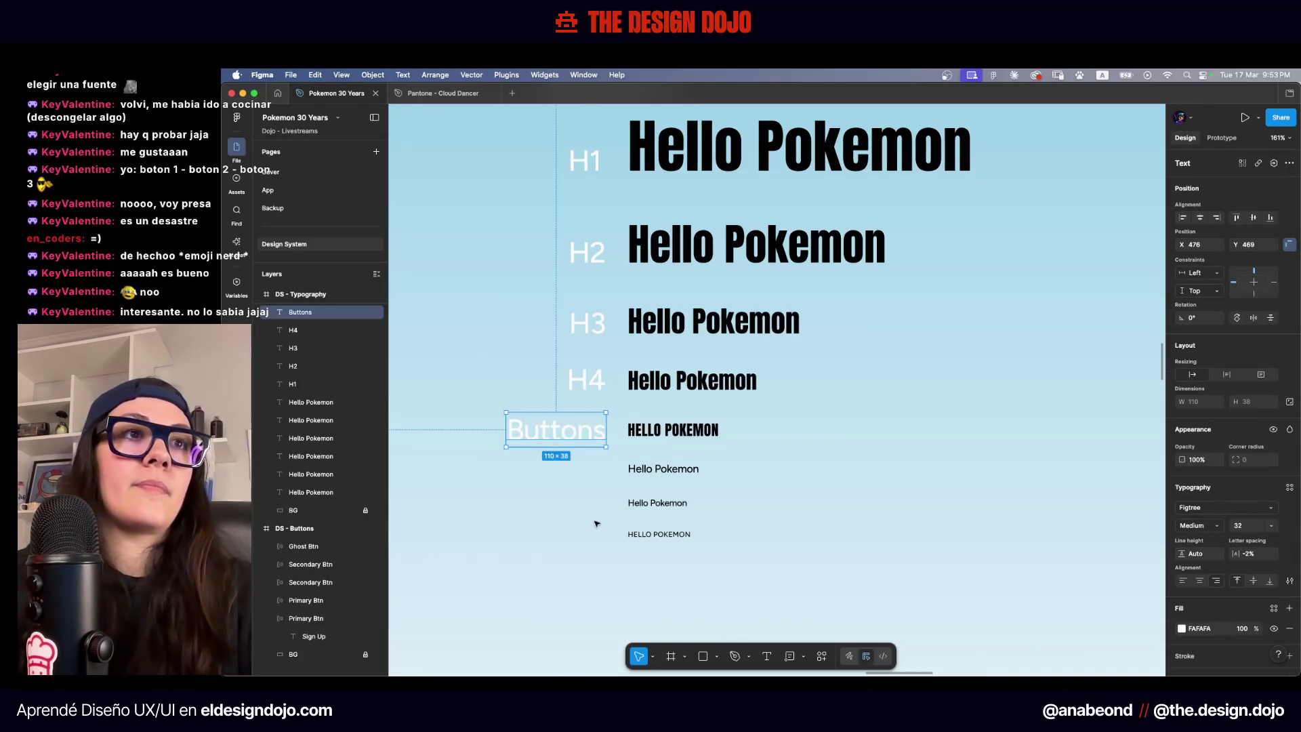
key(Escape)
Widen the auto-layout spacing of the four Hello Pokemon samples to 44
scroll(597, 524, up, 5)
scroll(635, 536, down, 5)
drag(698, 591, 681, 429)
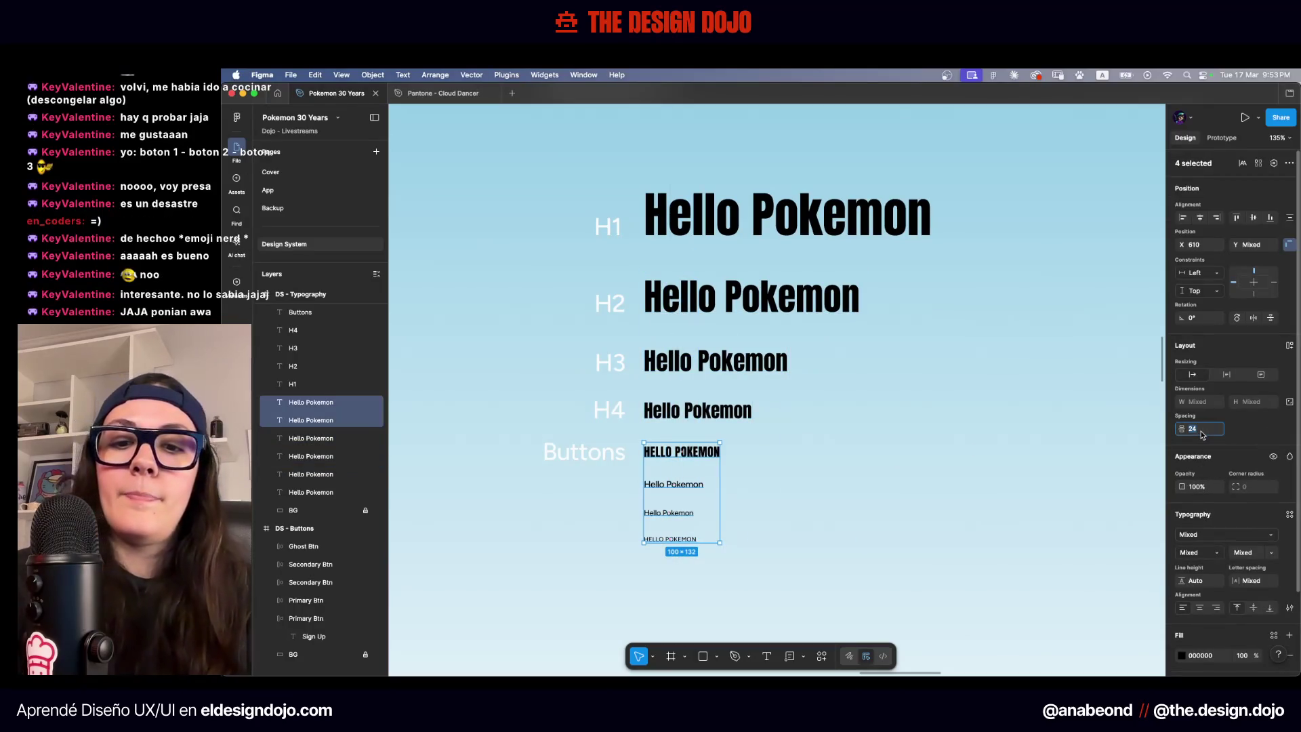
key(shift+Up)
key(shift+Up)
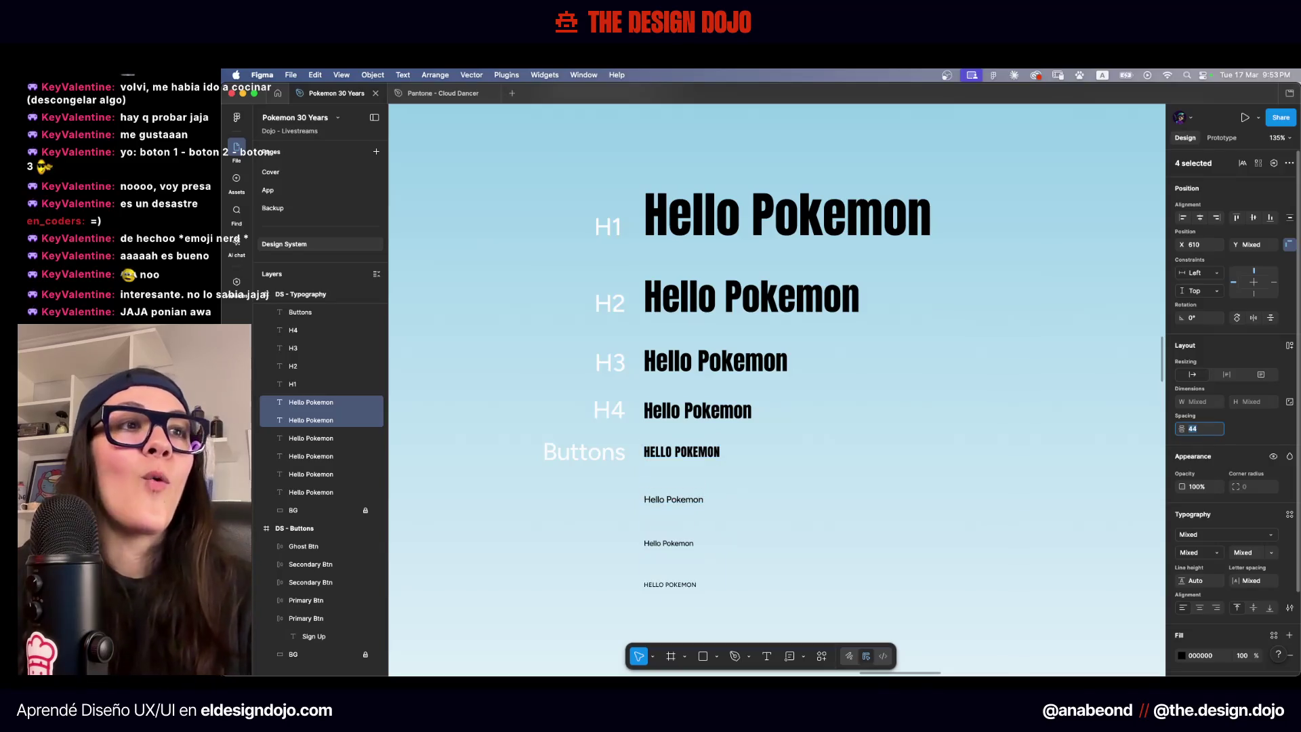
Set the H1 through Buttons labels to font size 24
scroll(612, 391, down, 2)
click(611, 391)
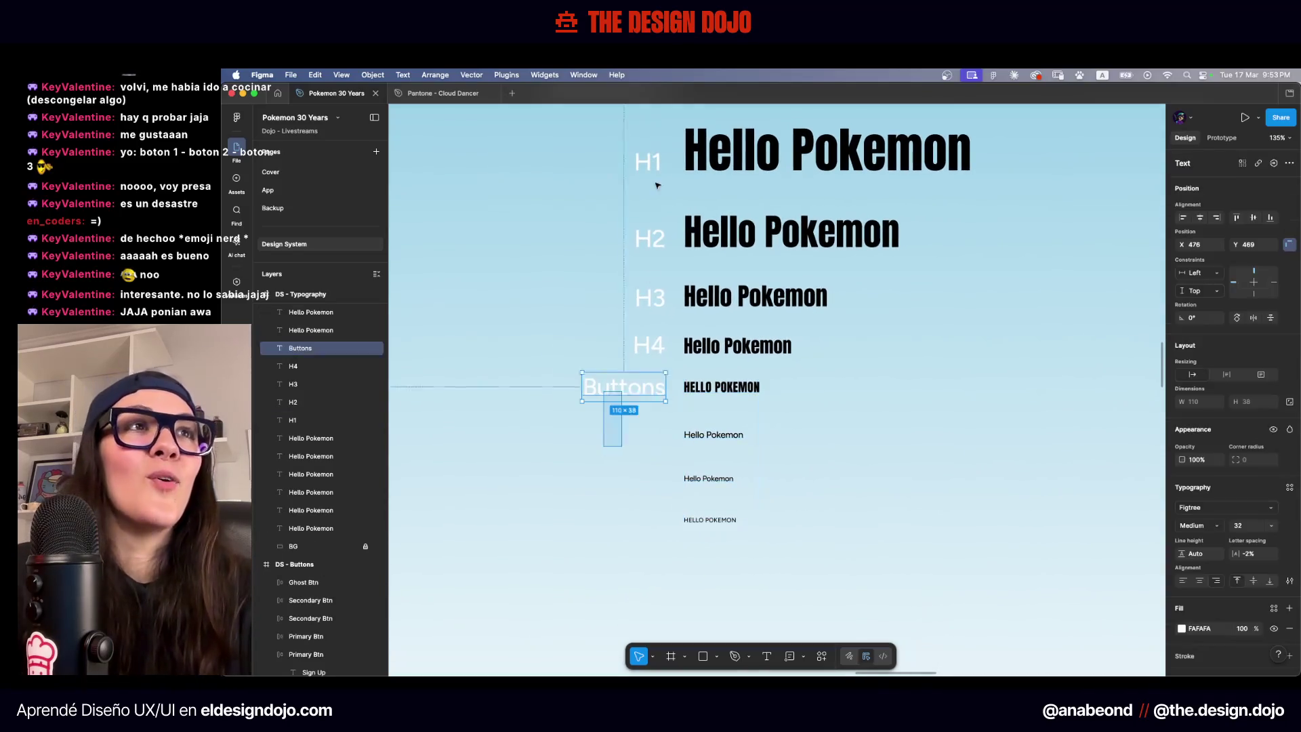
drag(605, 449, 664, 149)
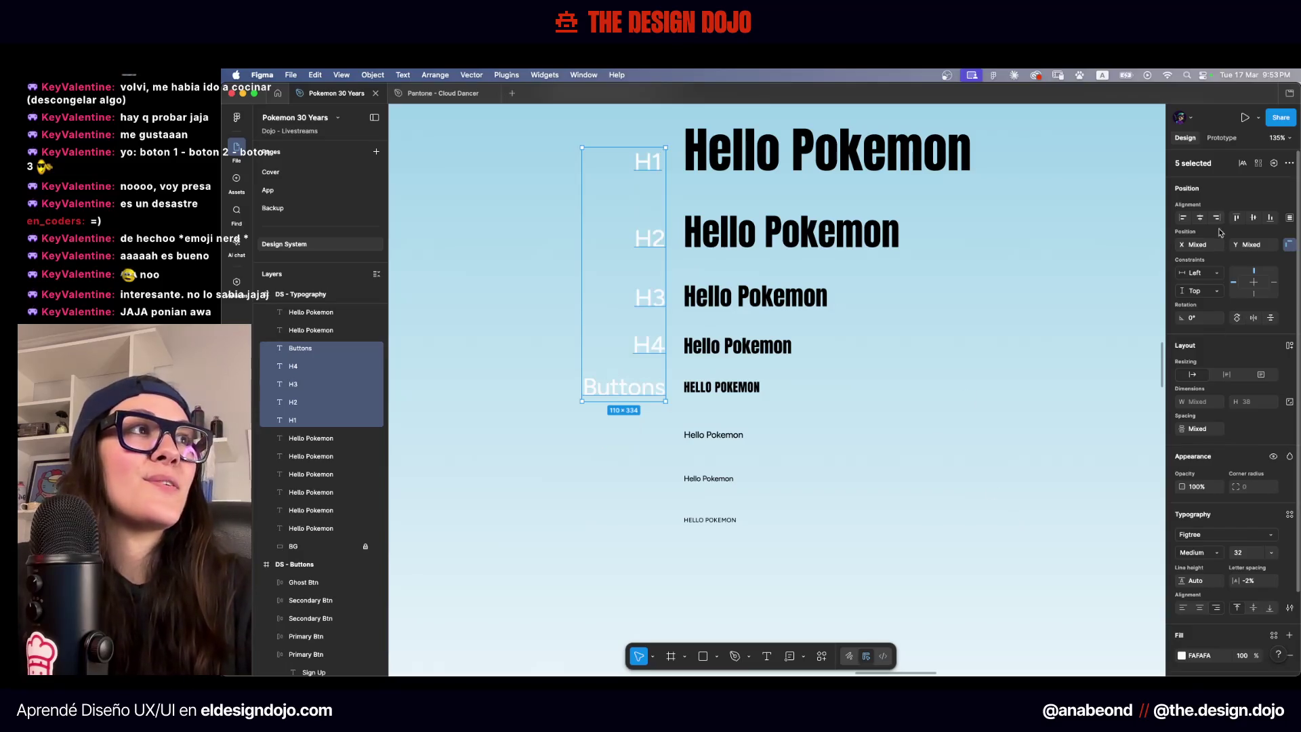
key(alt)
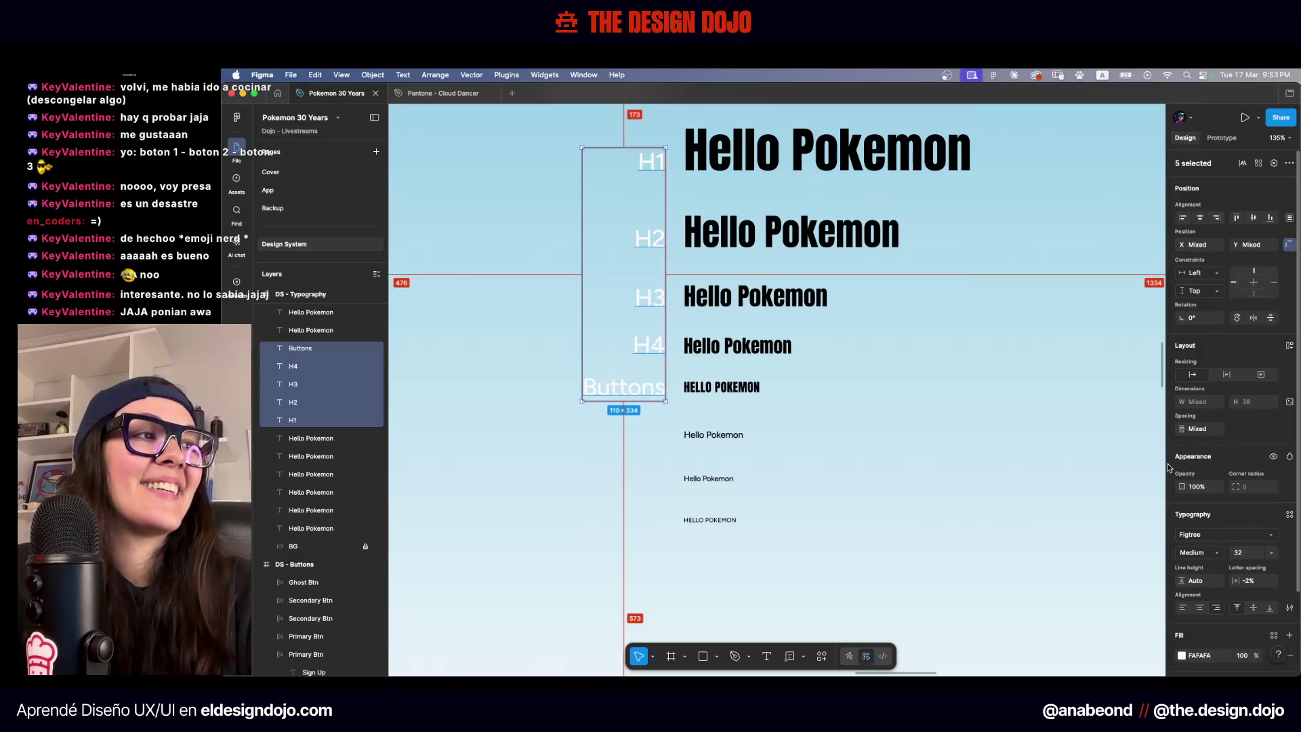
text(24)
key(Return)
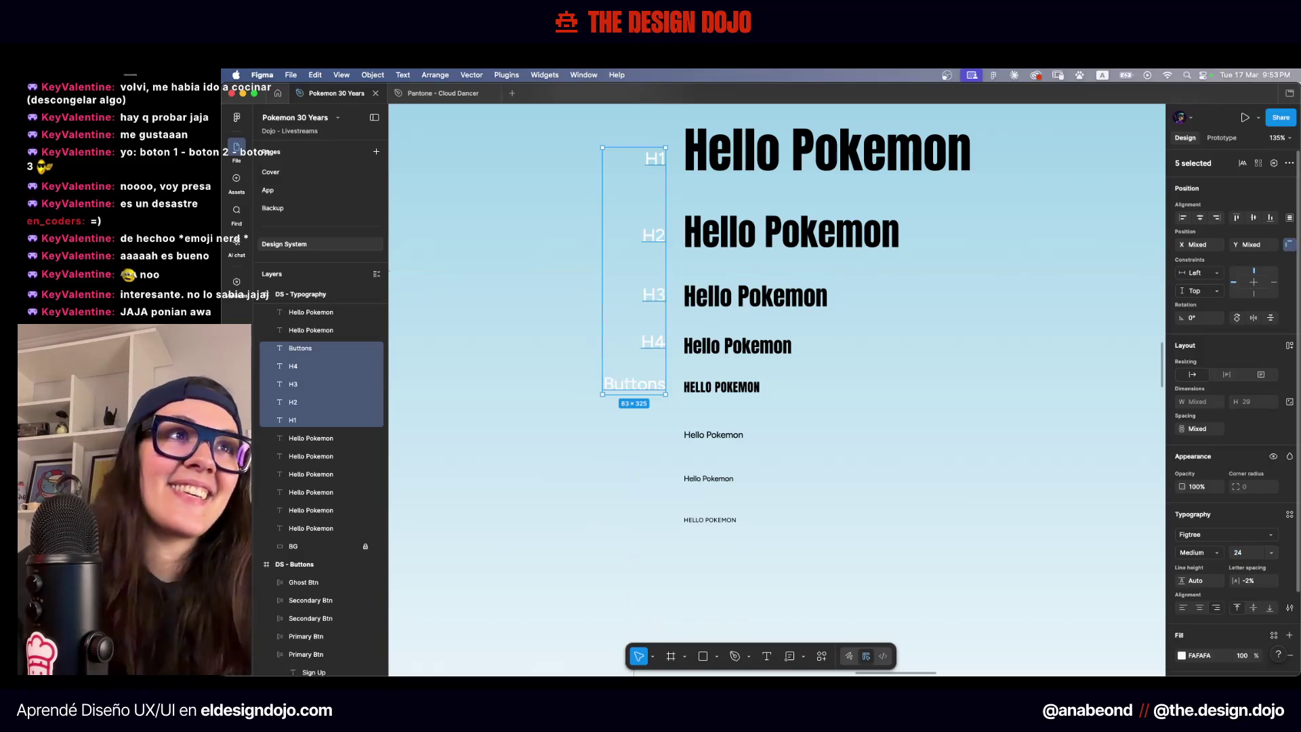
click(891, 432)
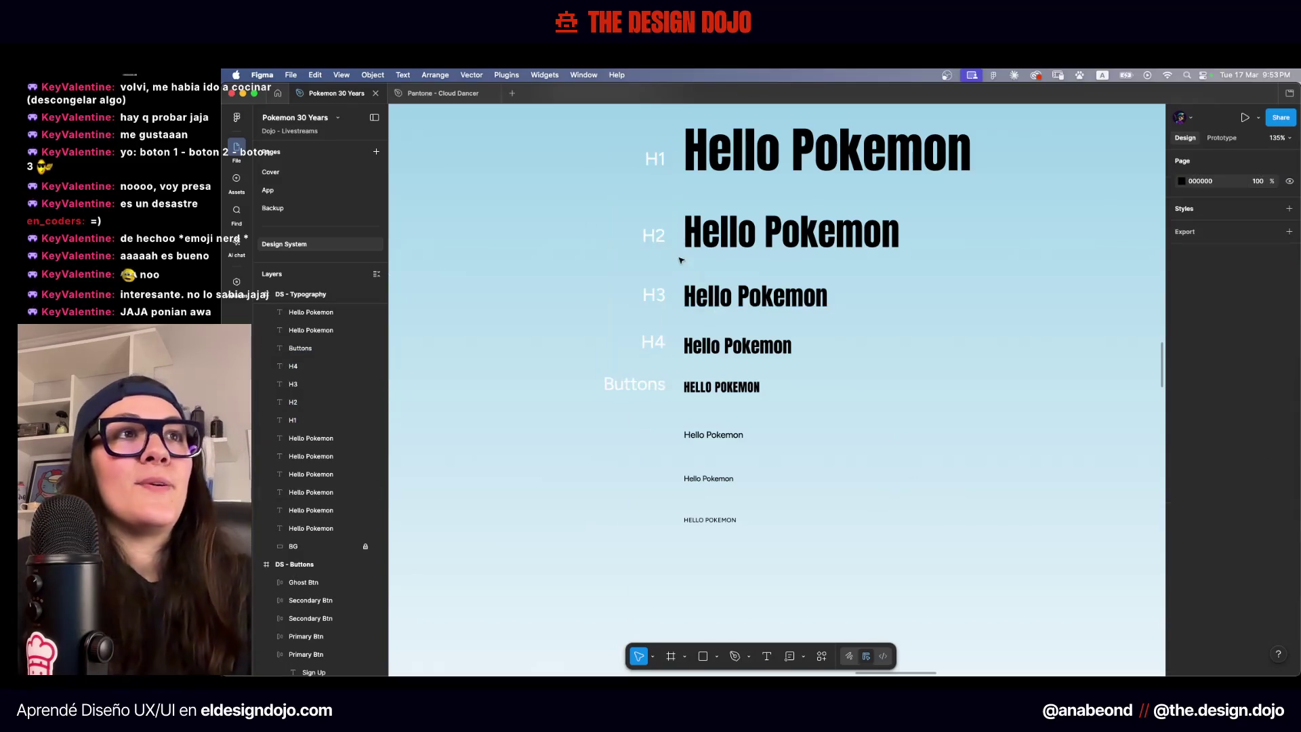
Nudge the H2 and H1 labels down to line up with their samples
scroll(679, 260, up, 5)
click(646, 217)
drag(645, 217, 648, 228)
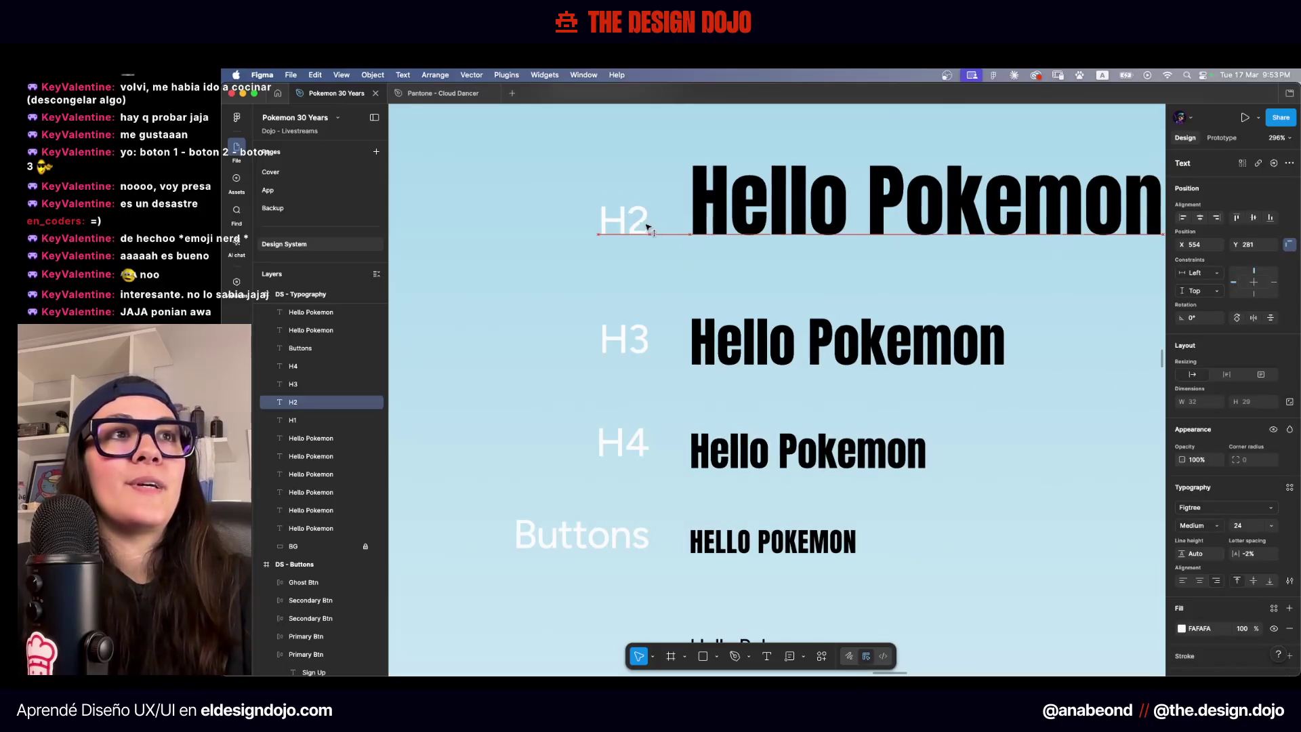
scroll(646, 225, down, 5)
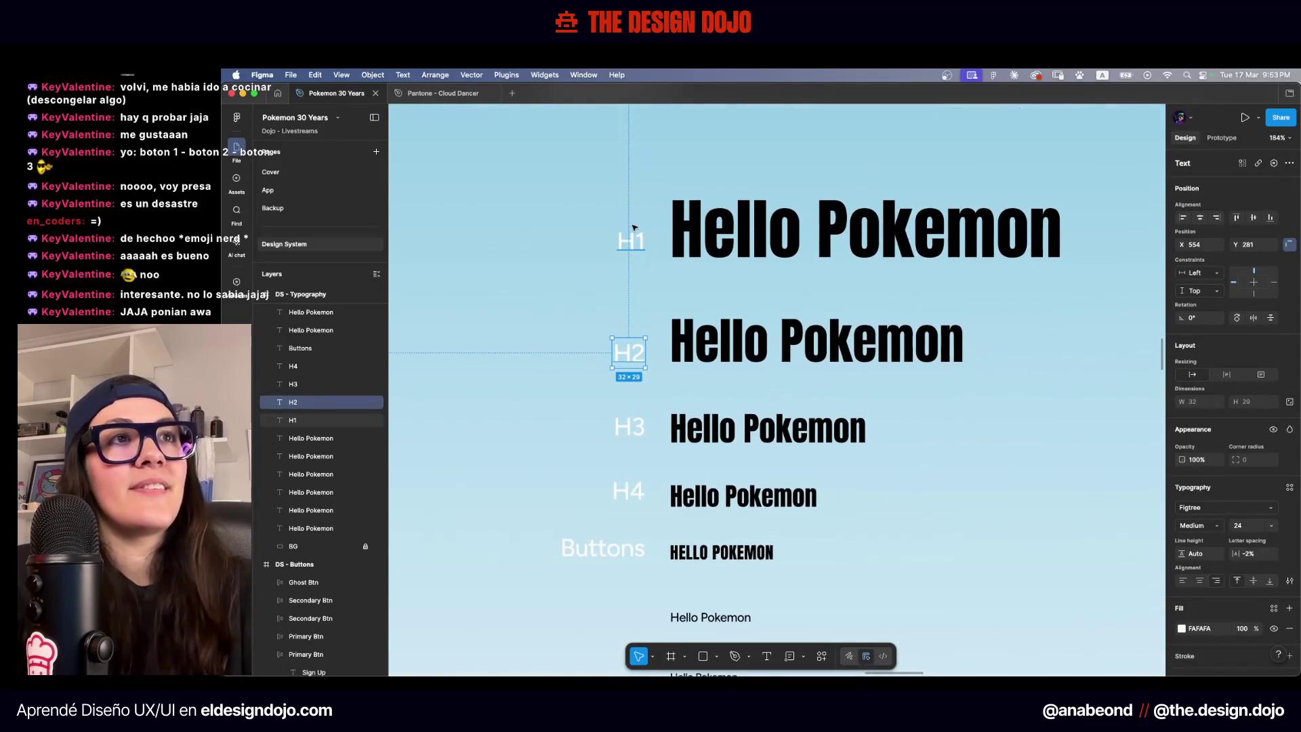
click(635, 245)
drag(635, 245, 637, 250)
Delete the smallest HELLO POKEMON sample
scroll(630, 305, down, 2)
scroll(613, 399, up, 5)
click(638, 293)
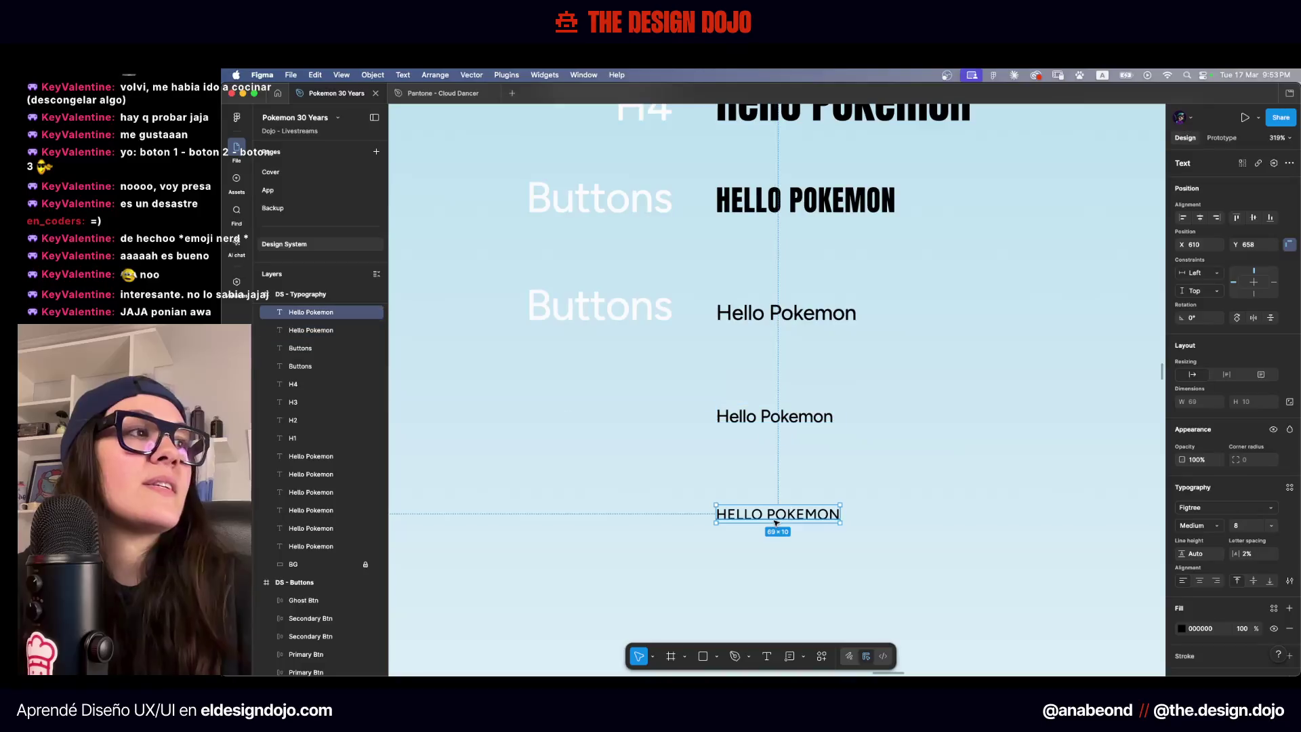
key(Delete)
Make the lower Hello Pokemon sample all uppercase via the advanced type settings
click(745, 414)
click(1287, 580)
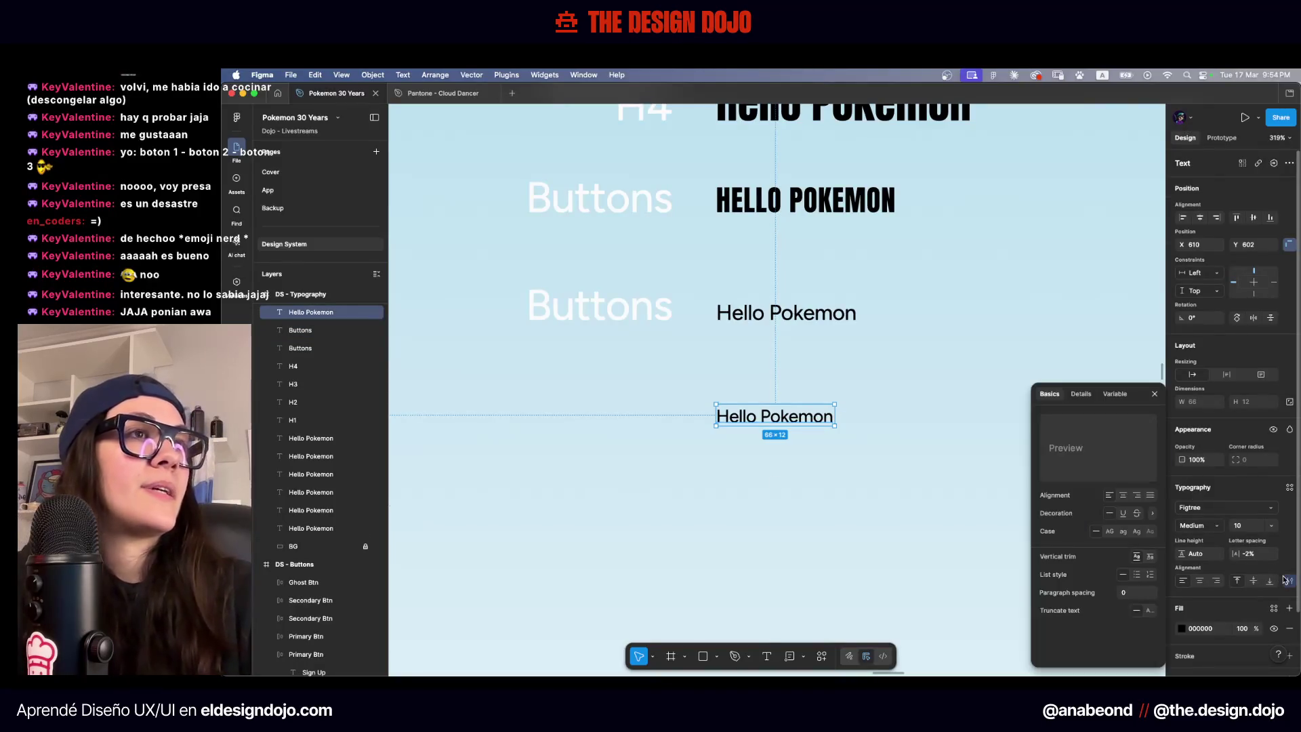
click(1110, 531)
click(982, 494)
Rename the second Buttons label to 'Paragraph'
double_click(650, 310)
text(Pra)
key(BackSpace)
key(BackSpace)
text(aragraph)
Duplicate the Paragraph label below it and rename the copy 'Subtitle'
key(Escape)
drag(623, 318, 663, 420)
double_click(663, 421)
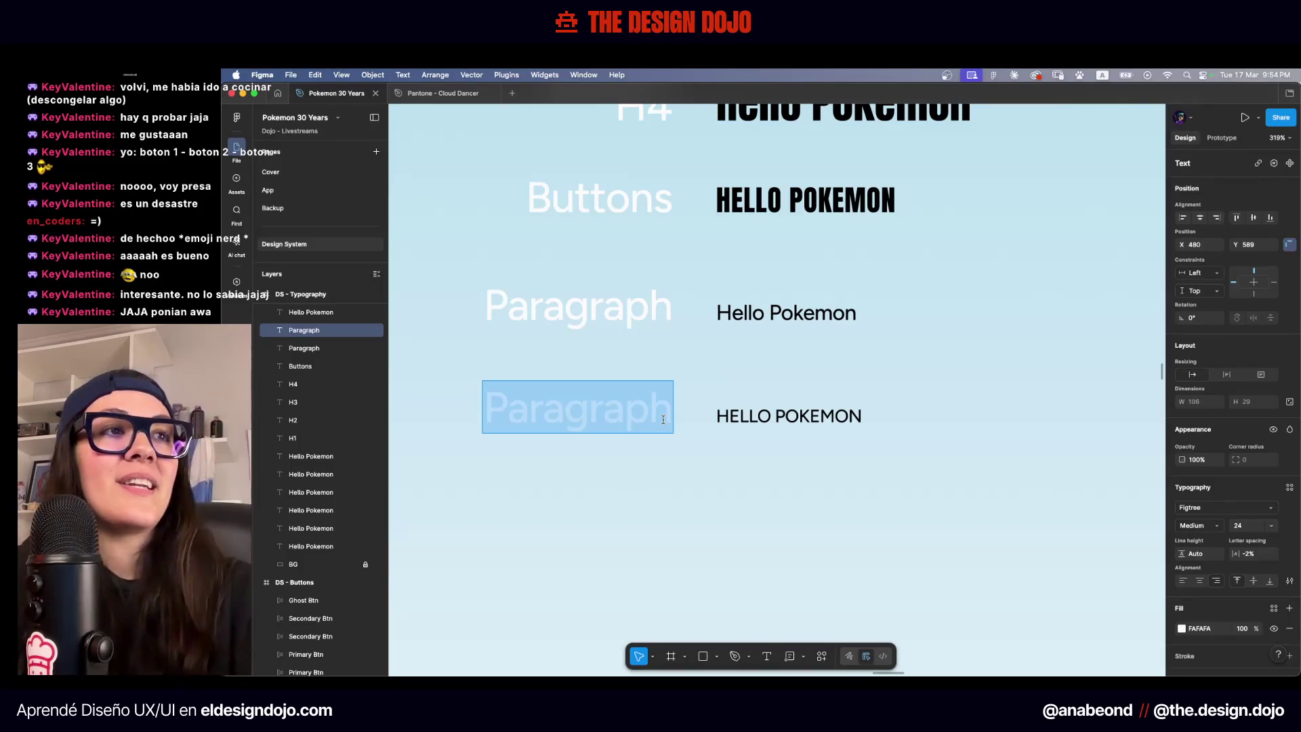
text(Subtitle)
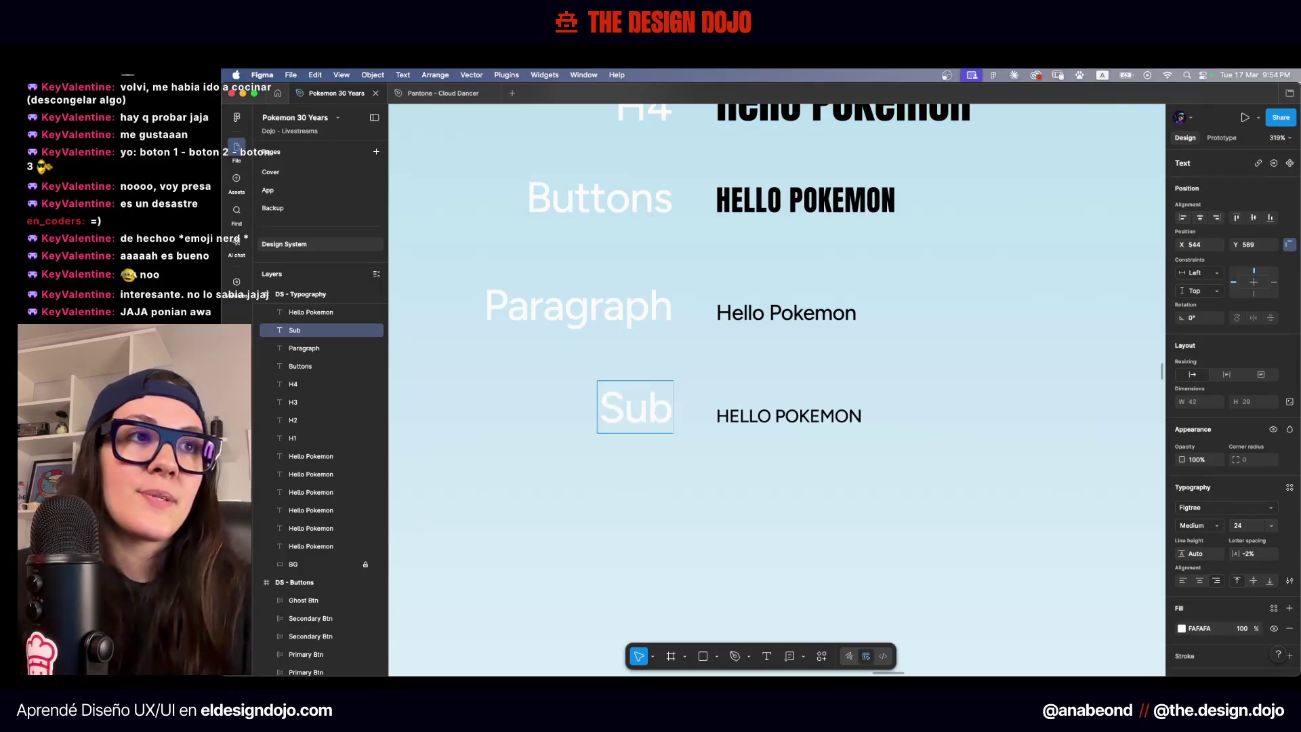
key(Escape)
click(697, 488)
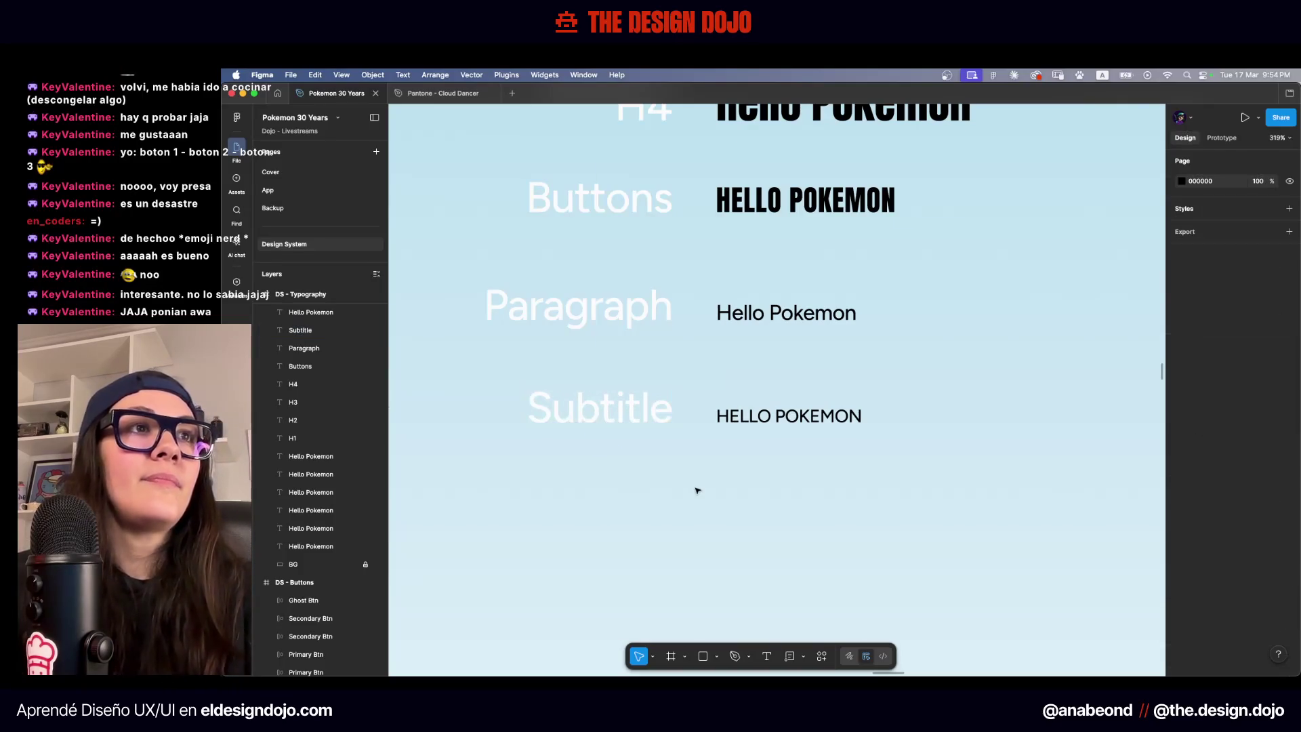
Colour all seven style labels black (000000)
key(shift+1)
mouse_move(586, 266)
mouse_down()
mouse_move(648, 533)
mouse_move(666, 540)
mouse_up()
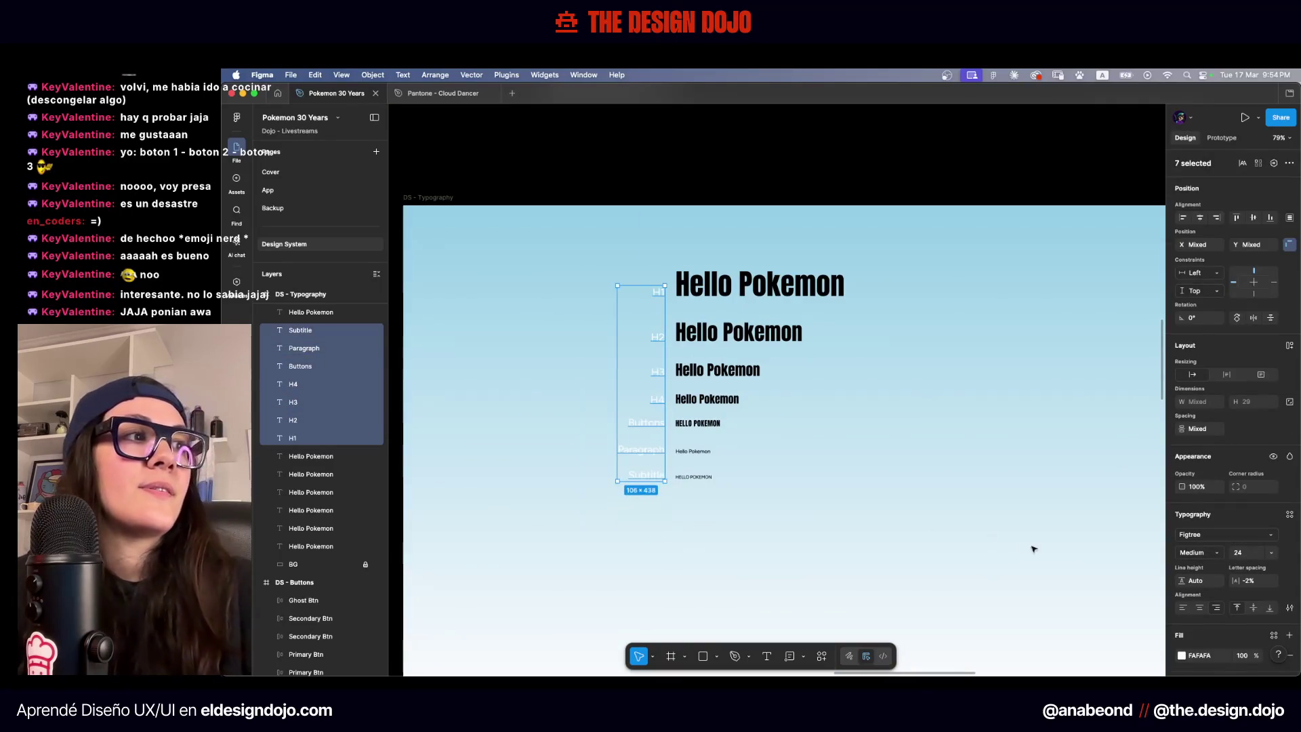
click(1212, 655)
text(000000)
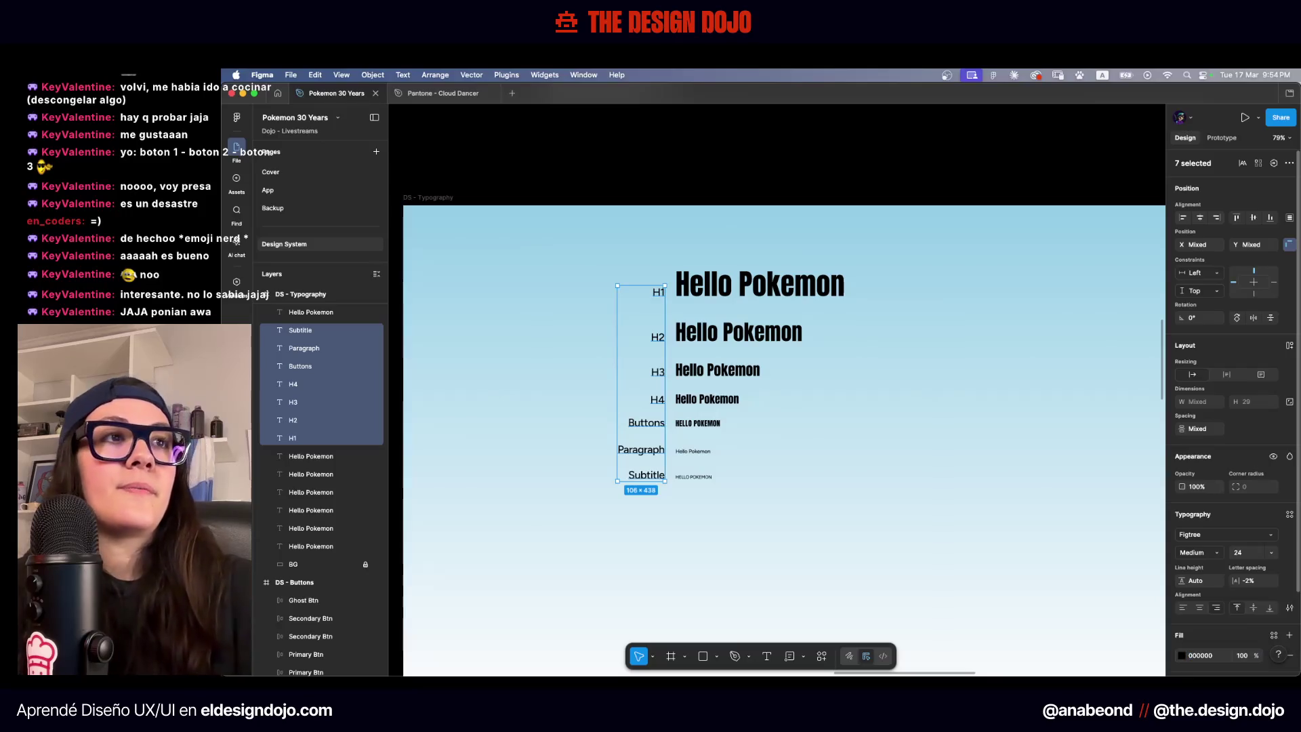
click(976, 494)
key(shift+1)
scroll(975, 494, down, 2)
drag(901, 464, 668, 271)
Shift the typography texts left and up, and nudge the palette rectangles up-left
drag(794, 297, 697, 282)
click(852, 369)
scroll(853, 368, right, 10)
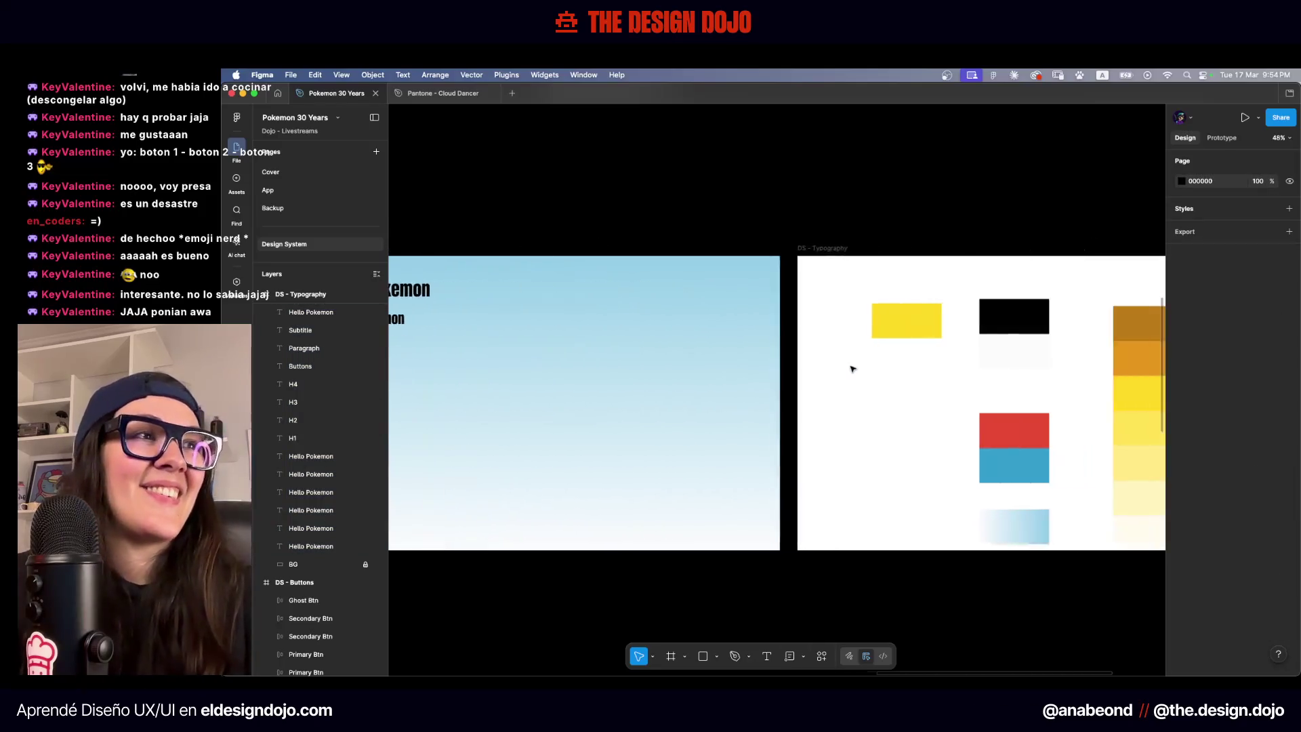
scroll(852, 369, right, 2)
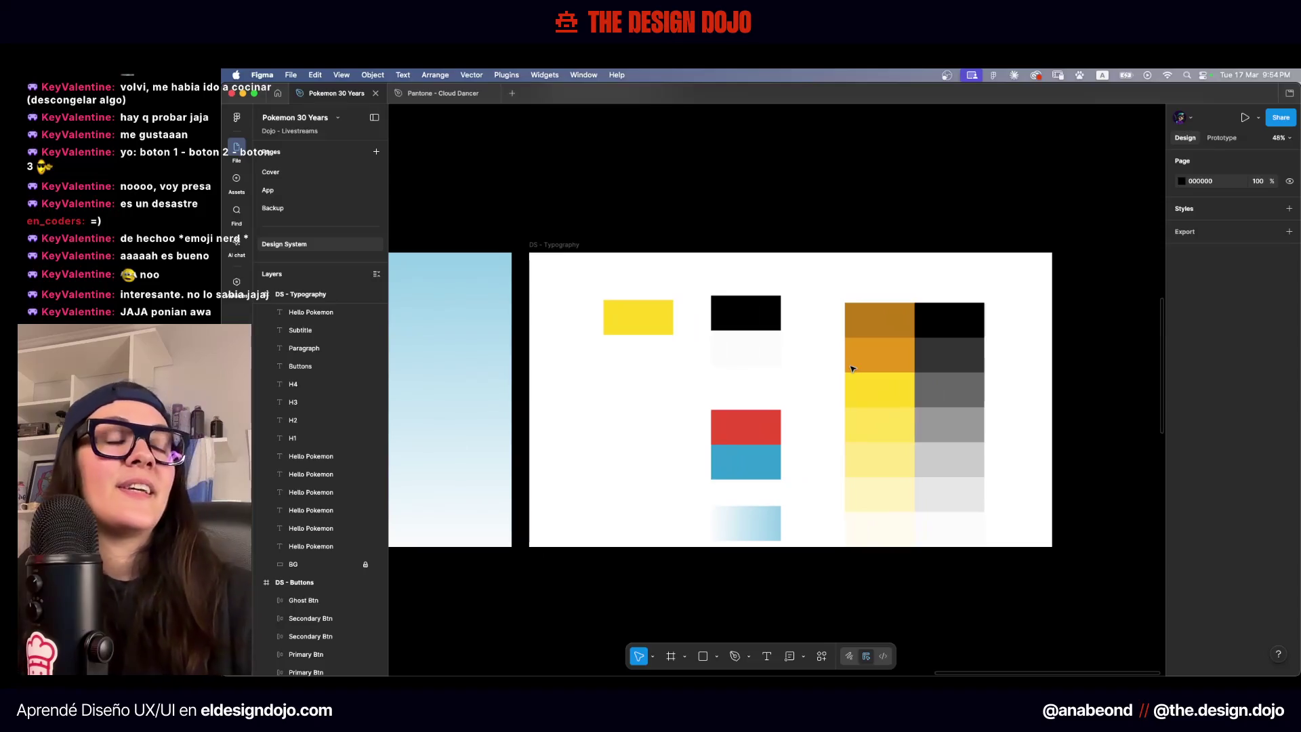
mouse_move(602, 275)
mouse_down()
mouse_move(988, 494)
mouse_move(976, 535)
mouse_up()
drag(947, 494, 932, 480)
click(990, 385)
Delete the black, near-white and single yellow swatches
scroll(674, 386, right, 4)
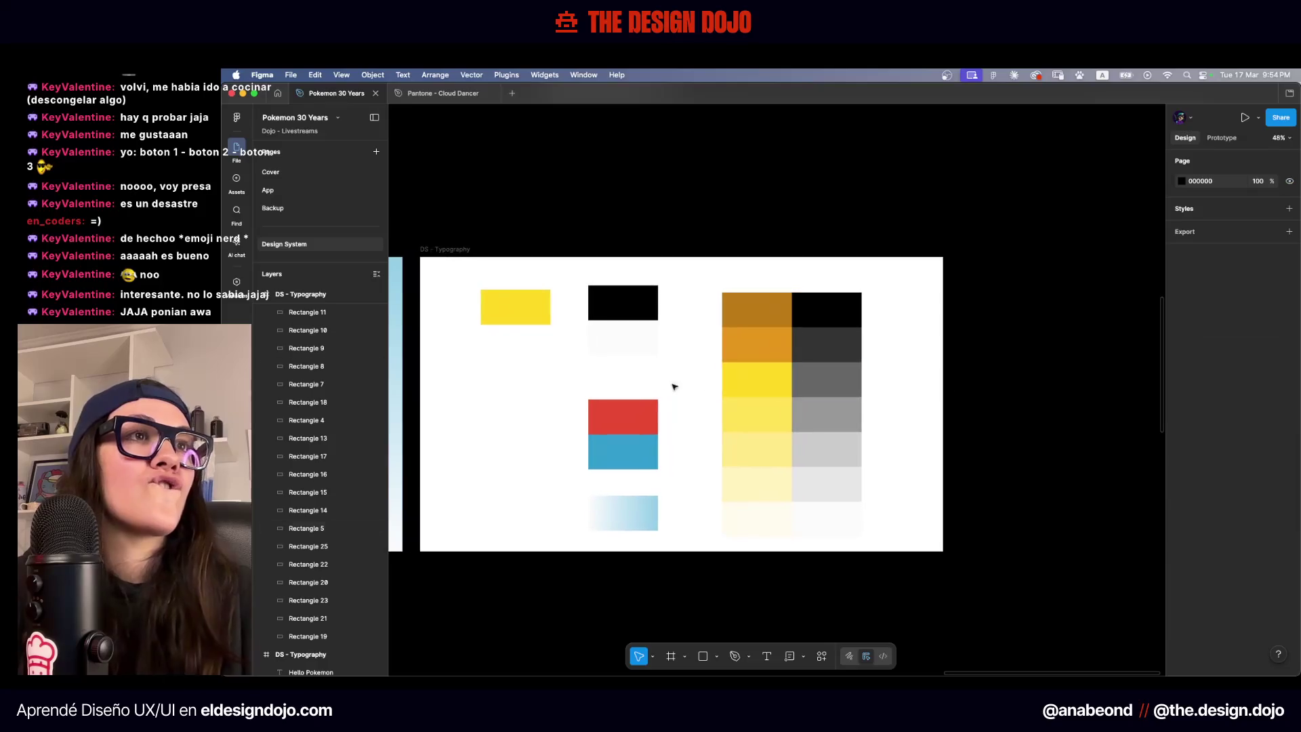
drag(677, 322, 579, 344)
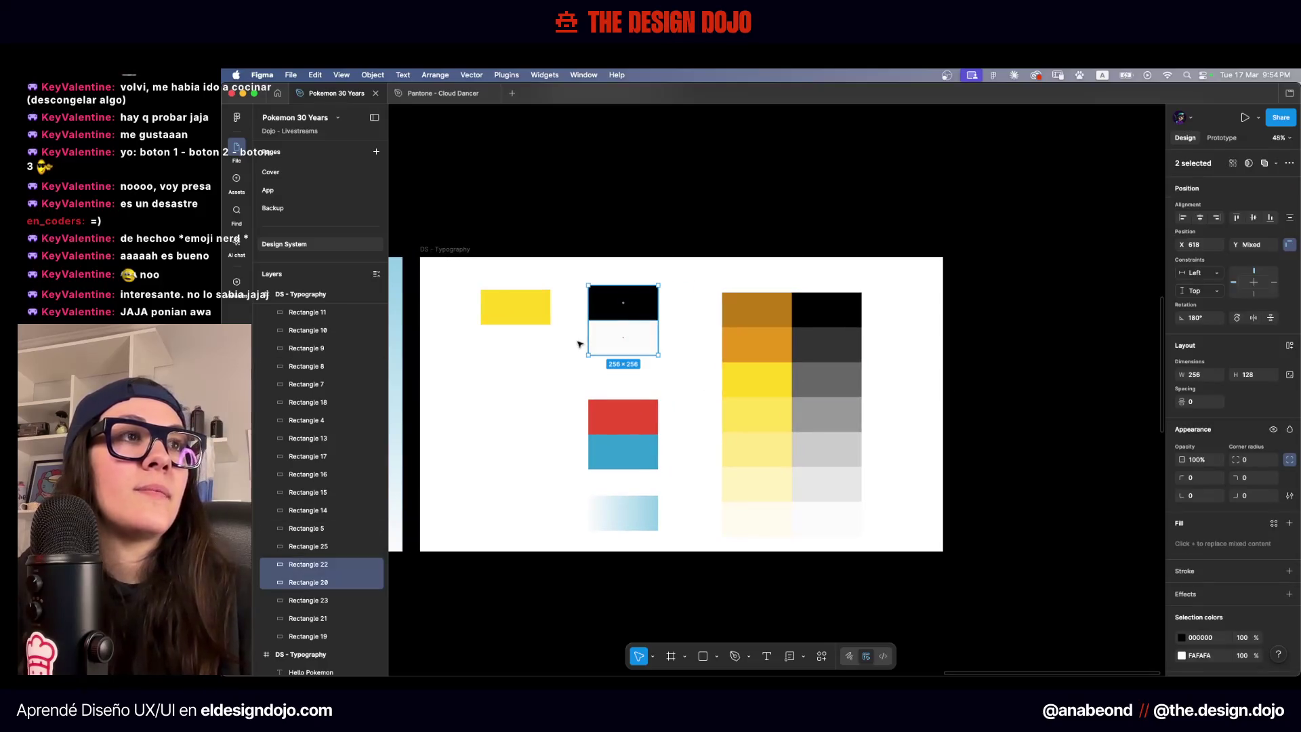
key(Delete)
click(515, 306)
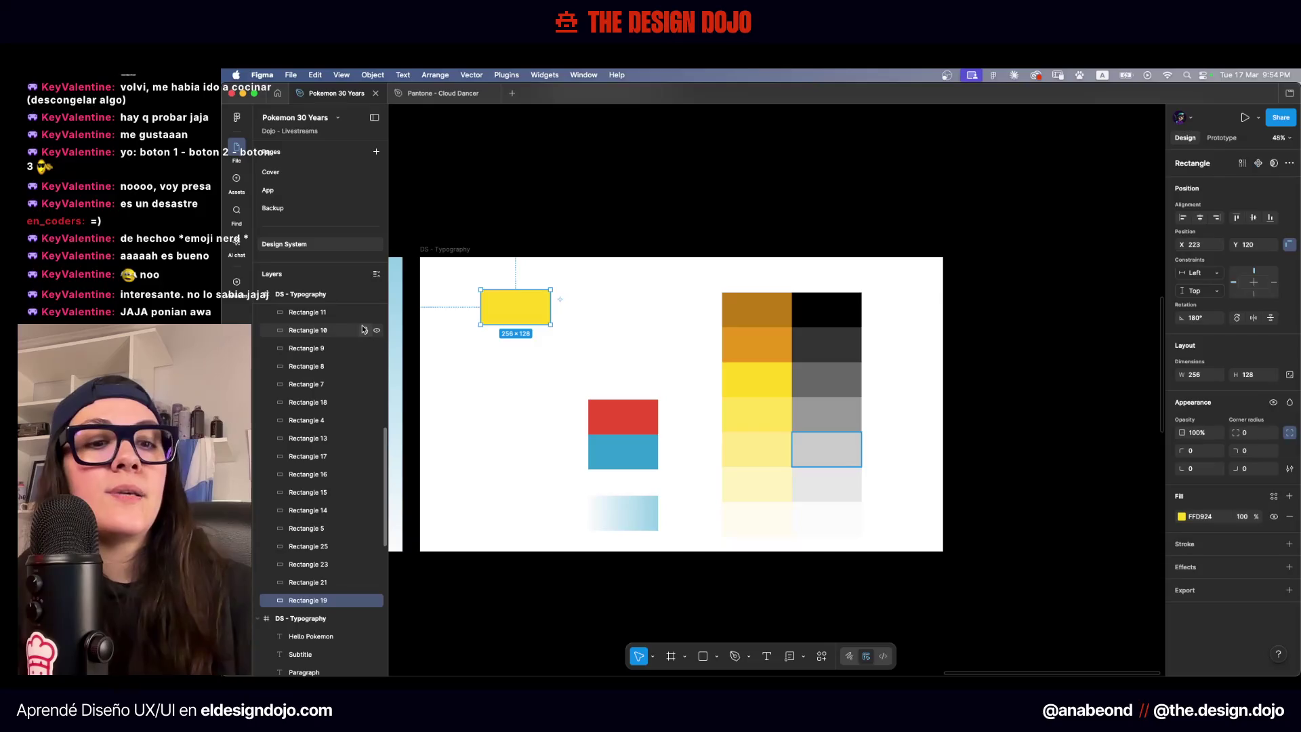
key(Delete)
Line up the red, blue and gradient swatches along the palette's top row
mouse_move(600, 371)
mouse_down()
mouse_move(607, 454)
mouse_move(624, 359)
mouse_move(655, 345)
mouse_up()
mouse_move(602, 513)
mouse_down()
mouse_move(895, 311)
mouse_move(650, 415)
mouse_up()
mouse_move(663, 348)
mouse_down()
mouse_move(559, 355)
mouse_move(563, 318)
mouse_move(579, 318)
mouse_move(569, 351)
mouse_move(515, 328)
mouse_move(528, 319)
mouse_up()
click(547, 363)
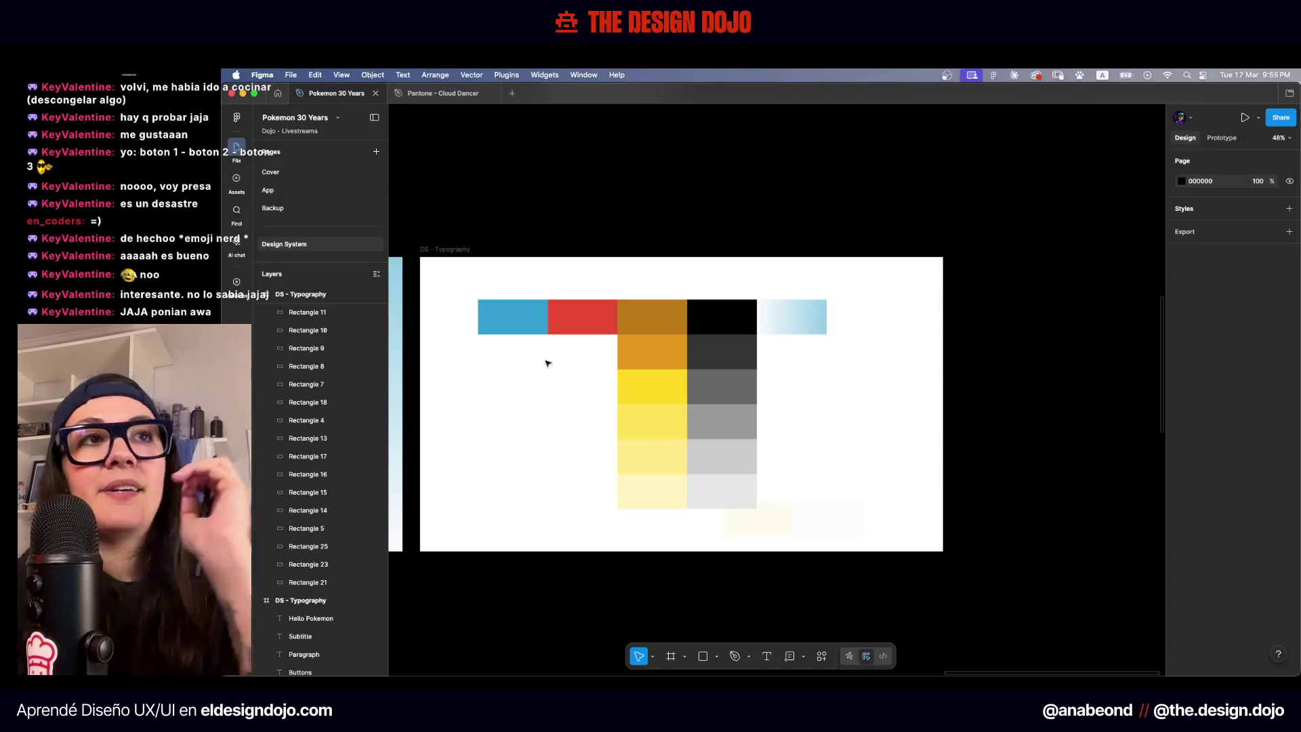
drag(705, 289, 775, 280)
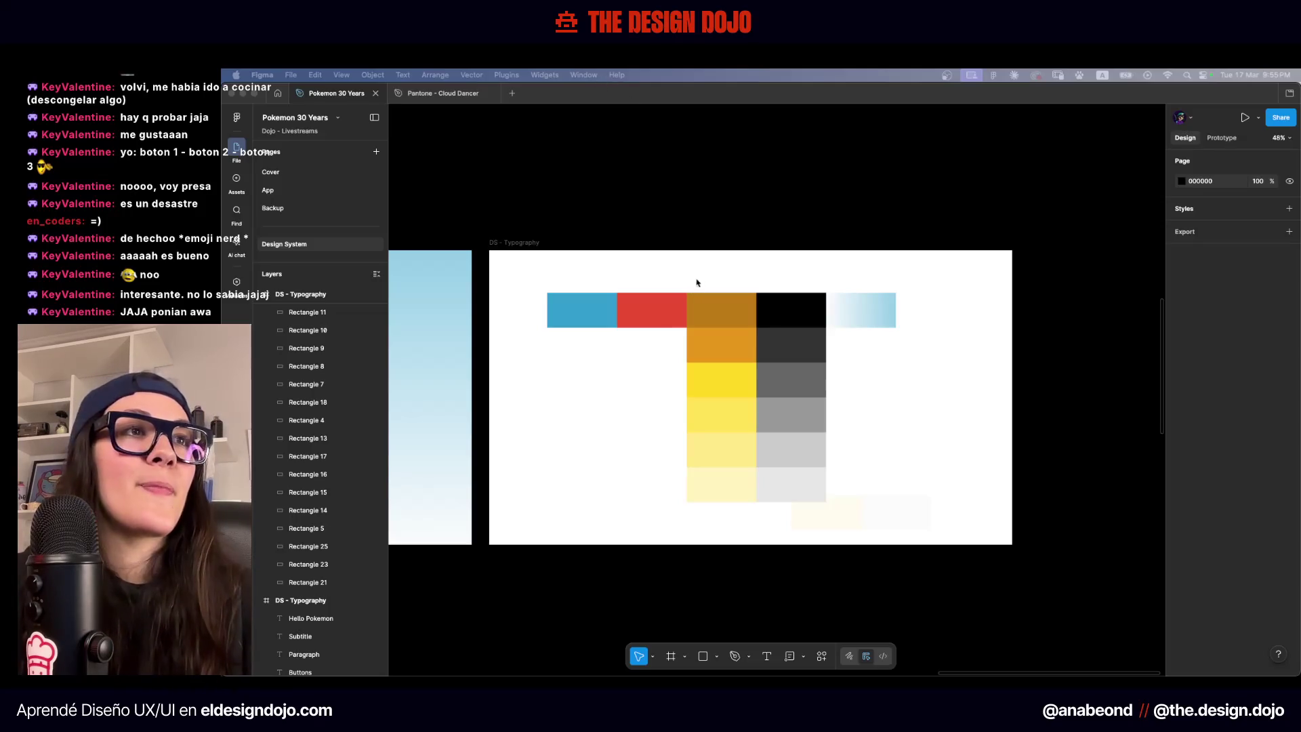
scroll(709, 281, up, 3)
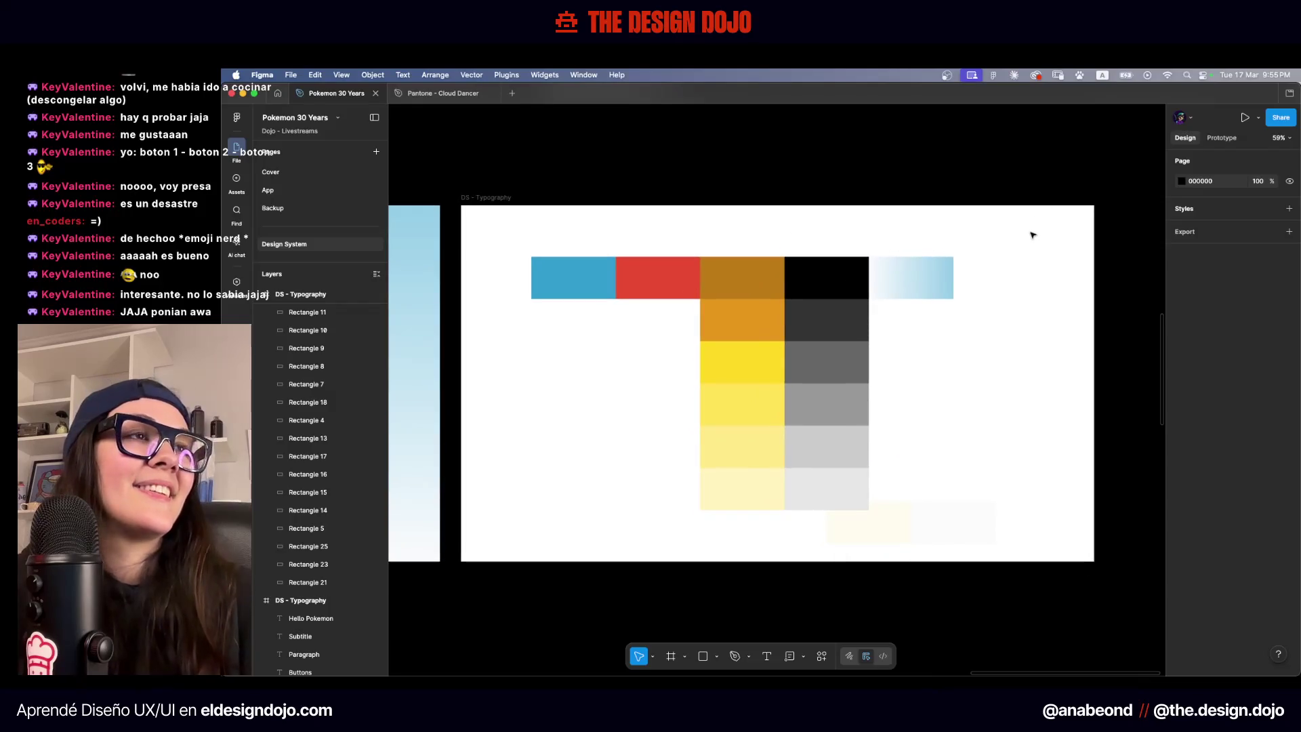
Flip the direction of the gradient swatch's fill
click(938, 278)
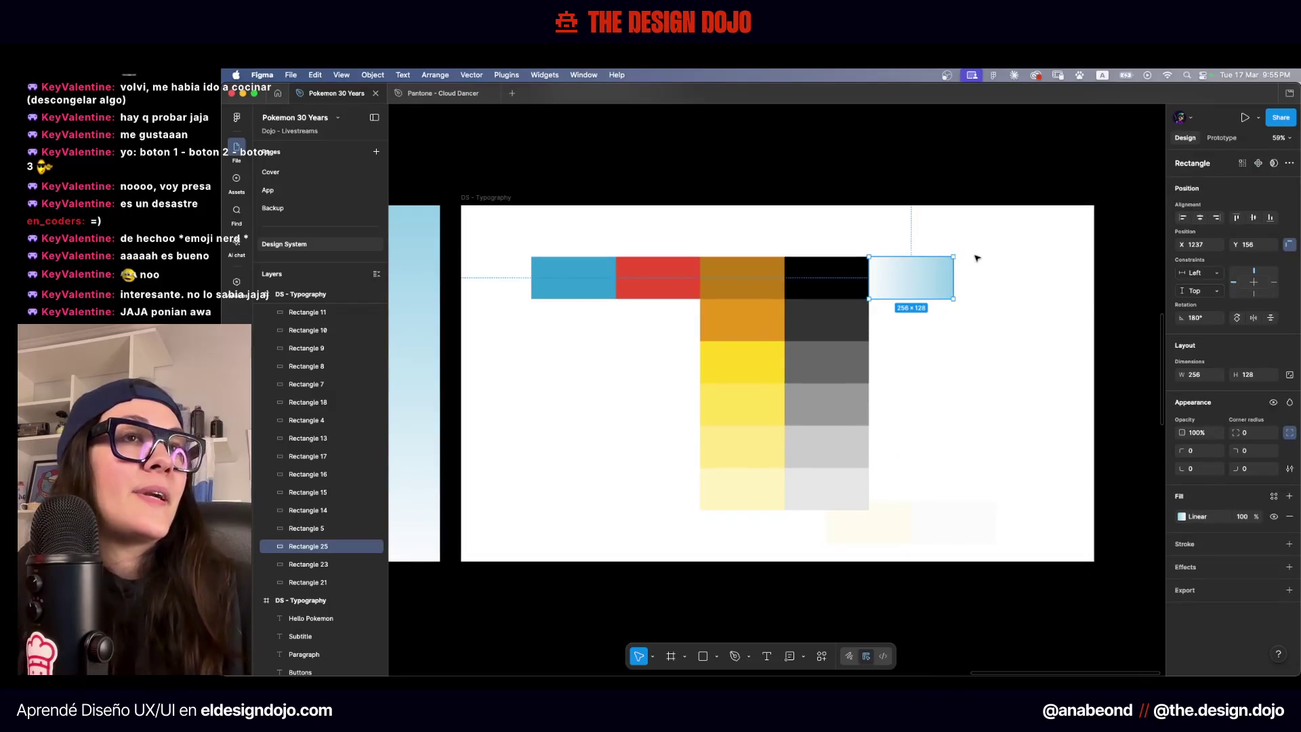
click(1180, 517)
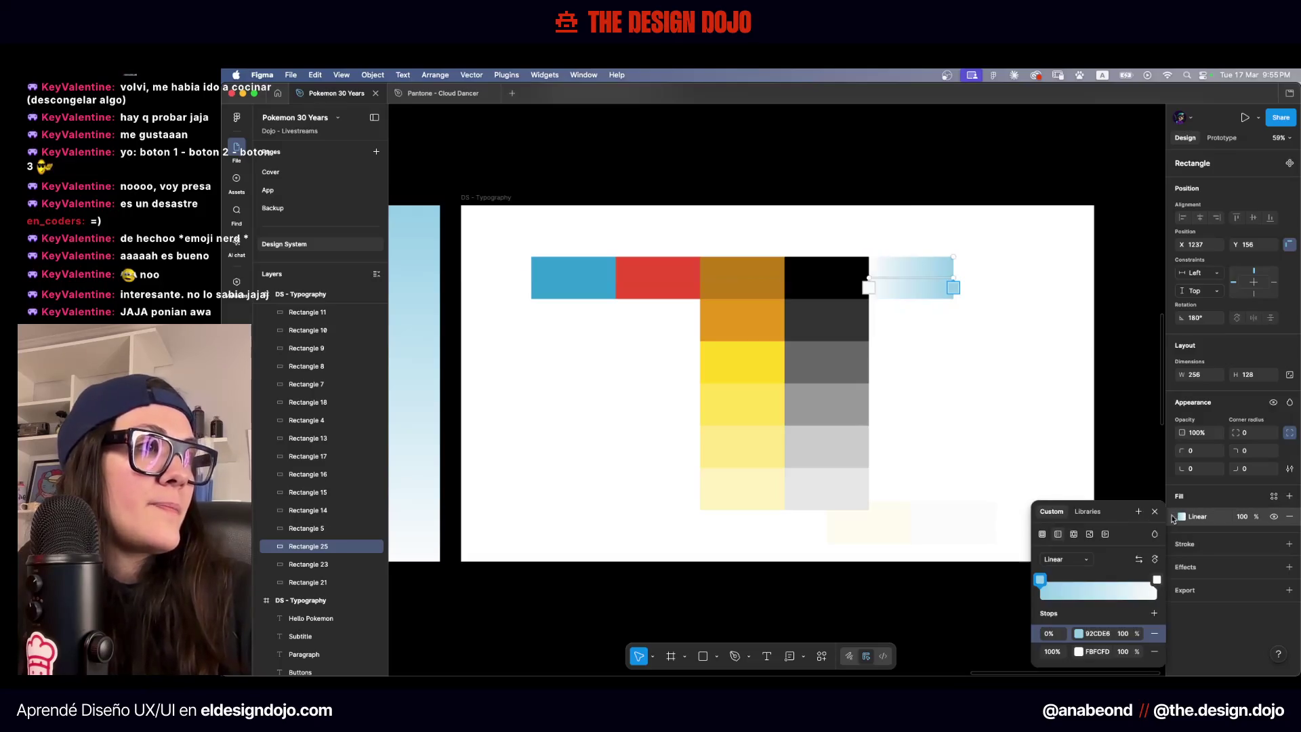
click(1155, 559)
click(1155, 560)
click(1017, 416)
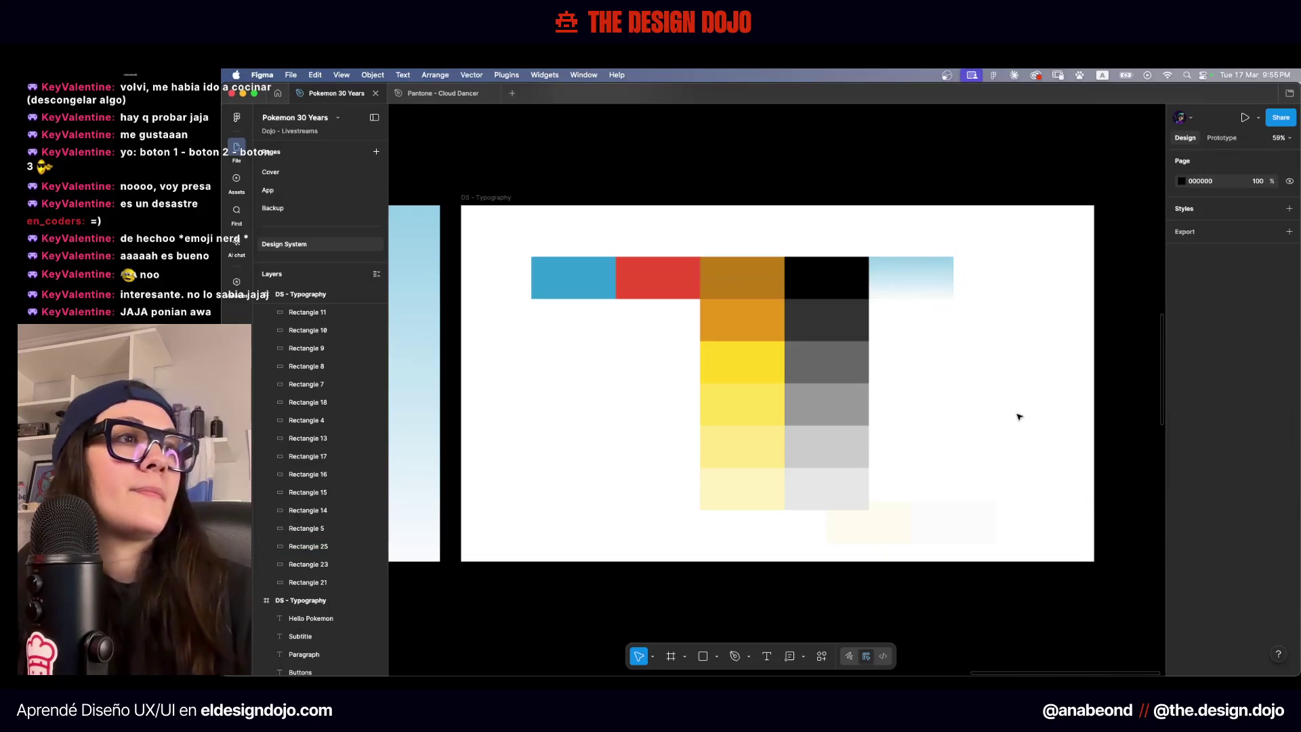
Check the pale swatches, then select the blue and red pair, undoing an accidental resize
scroll(873, 474, up, 5)
scroll(927, 472, down, 3)
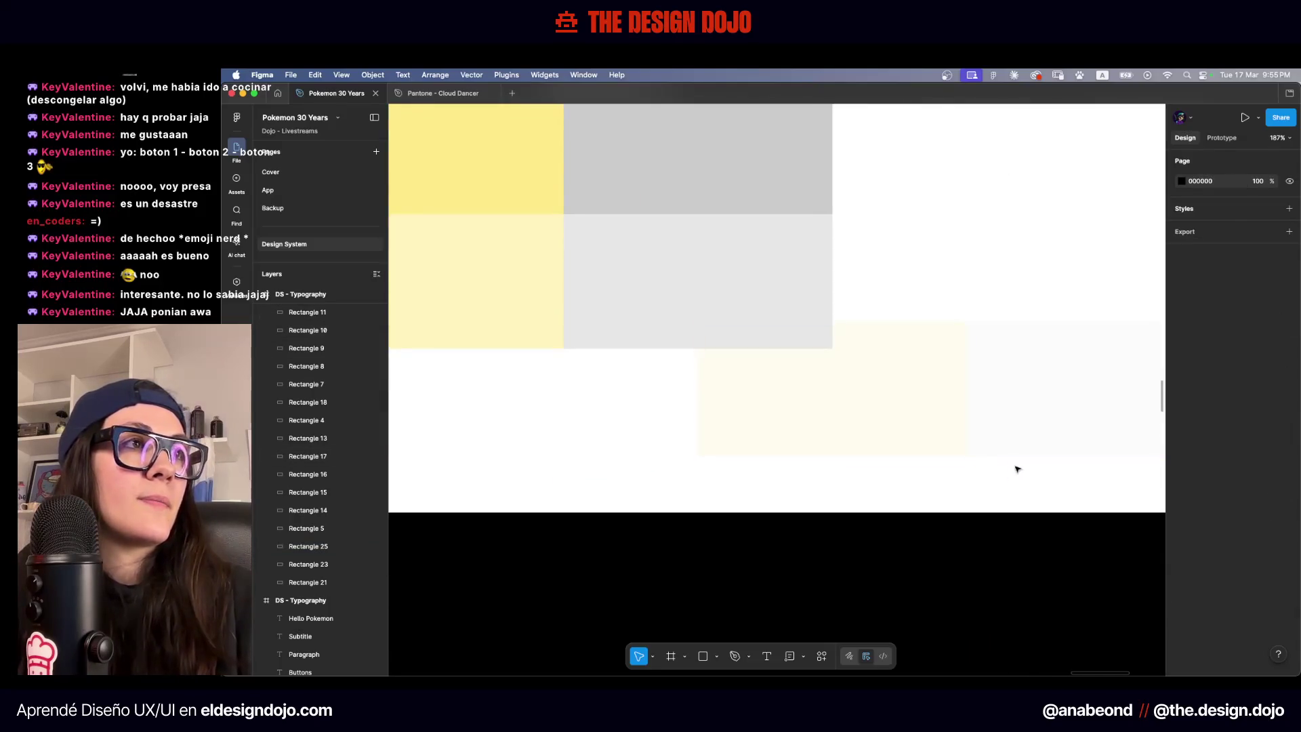
drag(1013, 464, 798, 442)
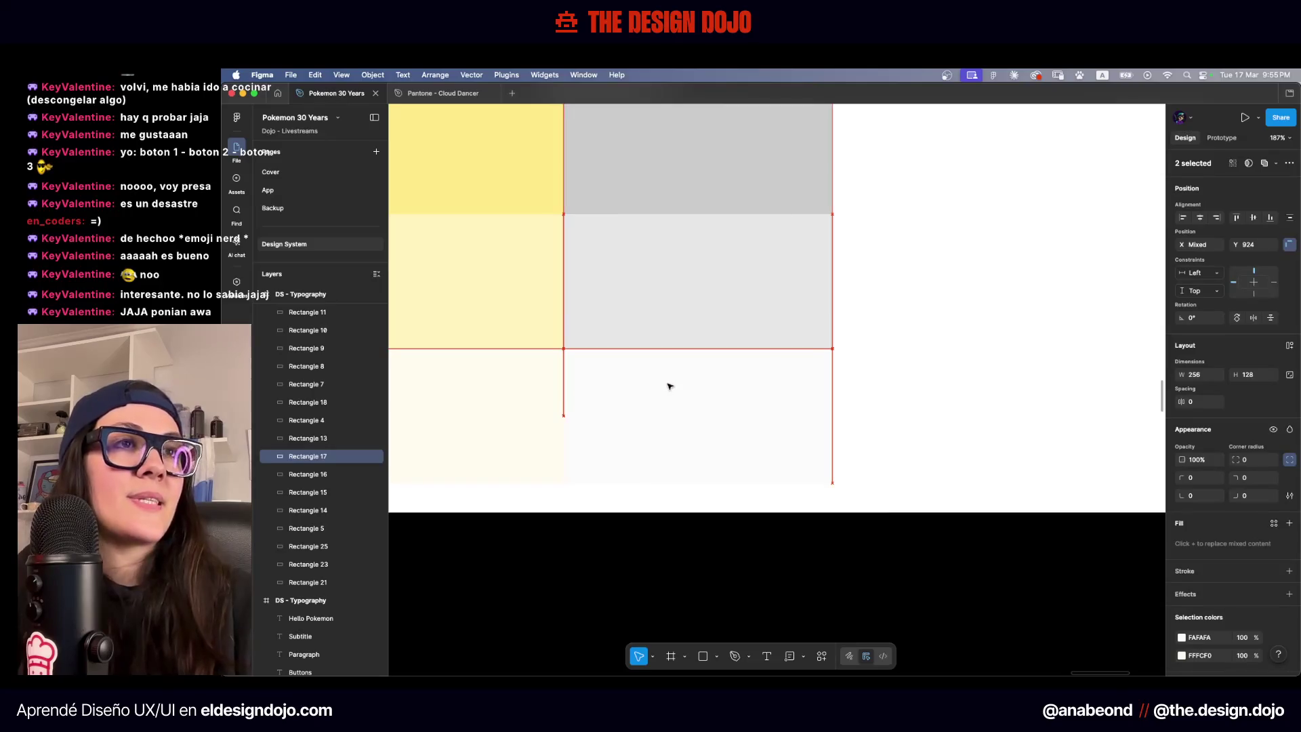
click(938, 322)
scroll(913, 342, down, 3)
scroll(905, 348, down, 1)
click(854, 351)
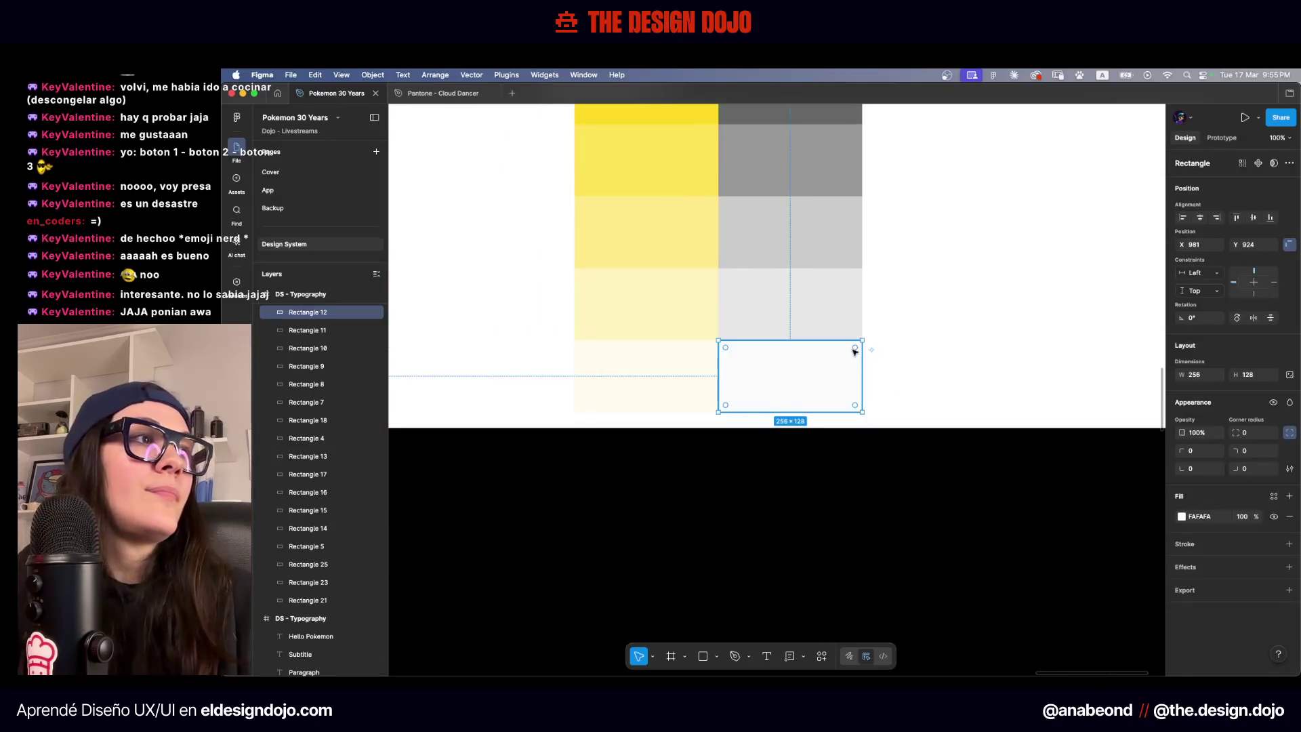
scroll(874, 339, down, 5)
click(890, 355)
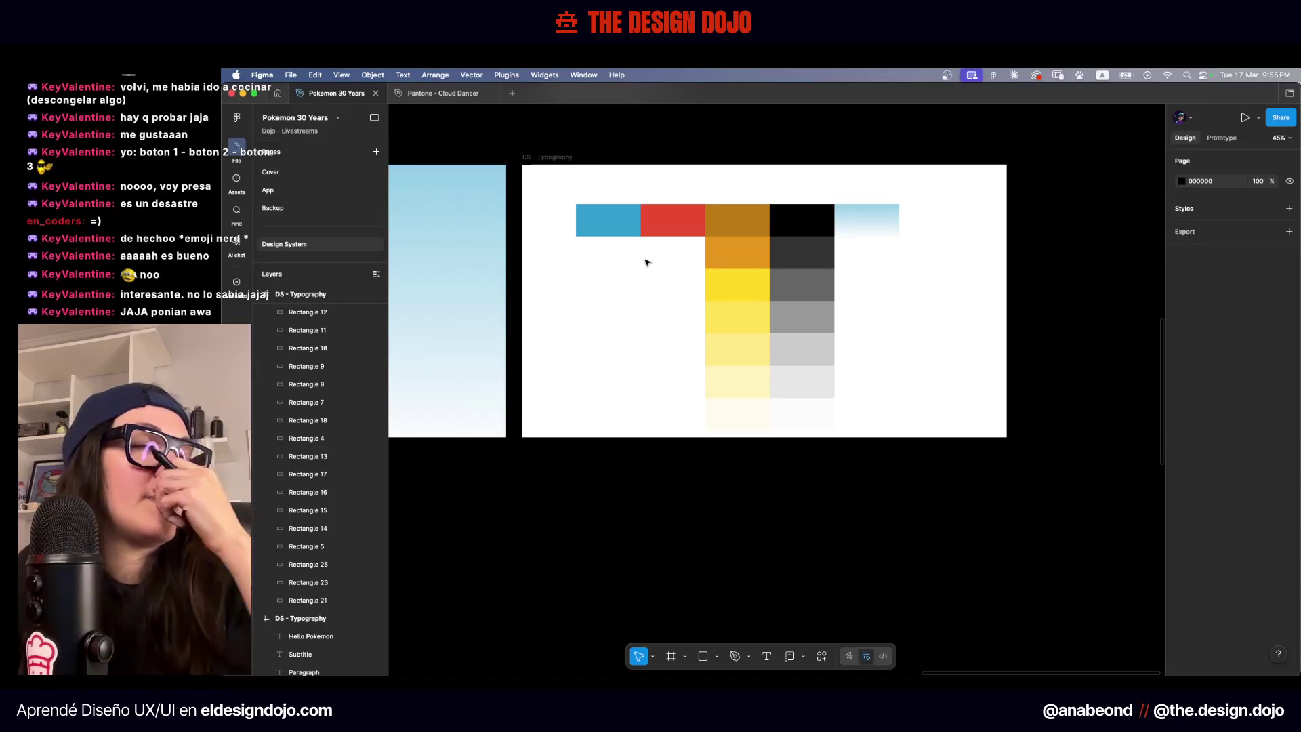
mouse_move(595, 244)
mouse_down()
mouse_move(663, 225)
mouse_move(721, 385)
mouse_move(703, 299)
mouse_move(750, 305)
mouse_move(741, 230)
mouse_up()
key(ctrl+z)
Duplicate the red and blue pair twice downward to fill out their columns
scroll(663, 225, up, 5)
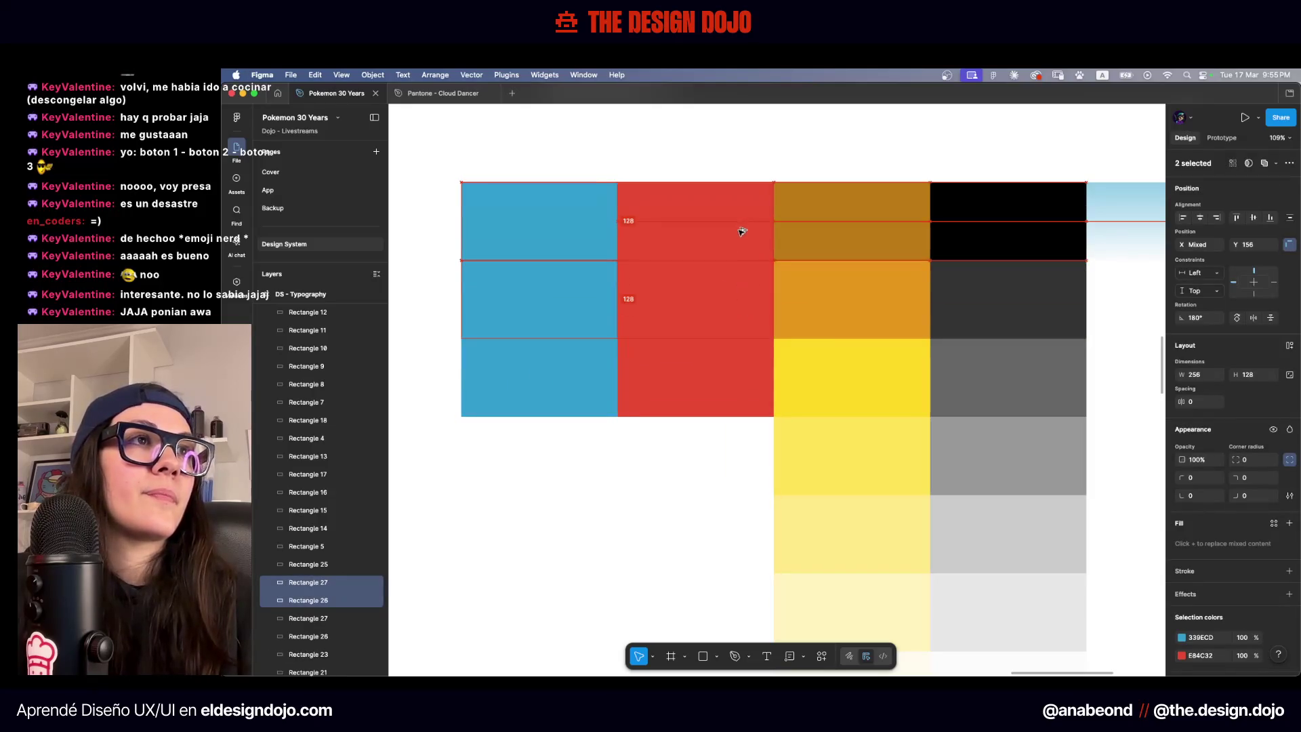
scroll(726, 338, down, 5)
drag(725, 338, 546, 244)
mouse_move(745, 210)
mouse_down()
mouse_move(740, 282)
mouse_move(777, 371)
mouse_move(773, 449)
mouse_up()
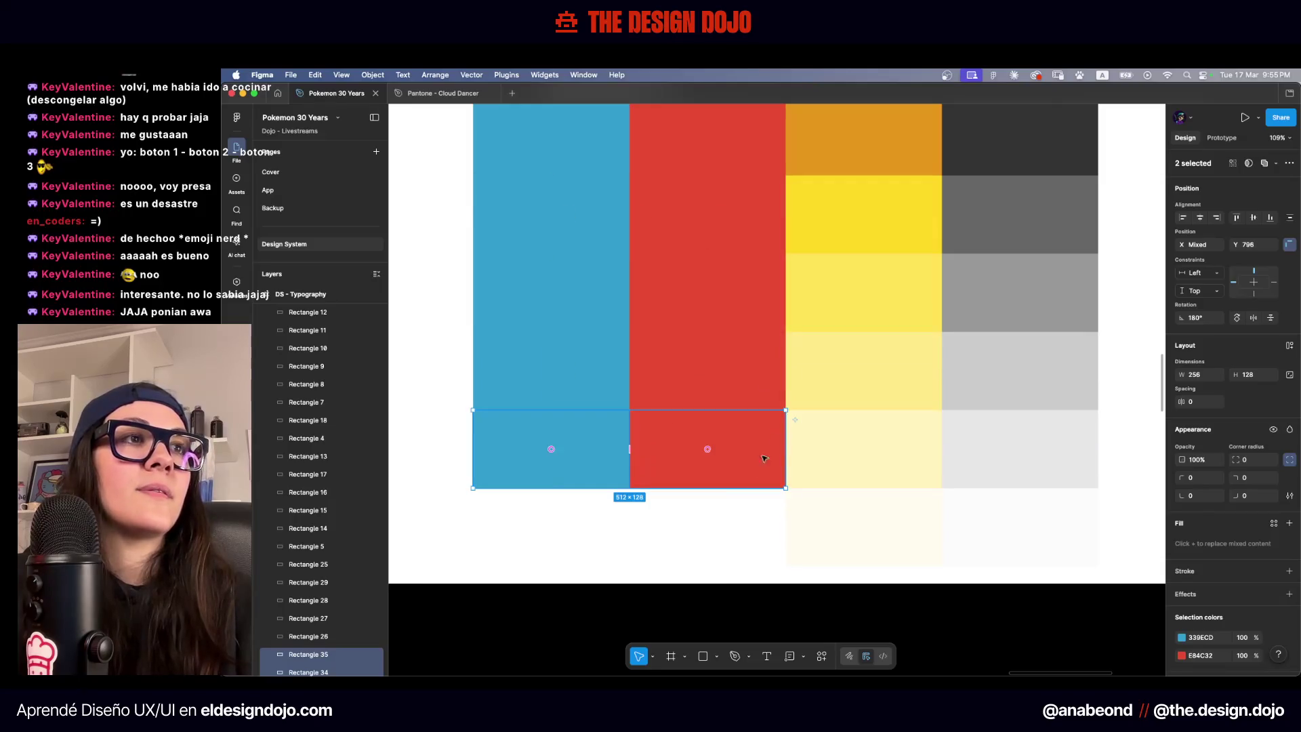
click(720, 514)
scroll(720, 514, down, 5)
scroll(689, 372, right, 2)
scroll(685, 371, up, 3)
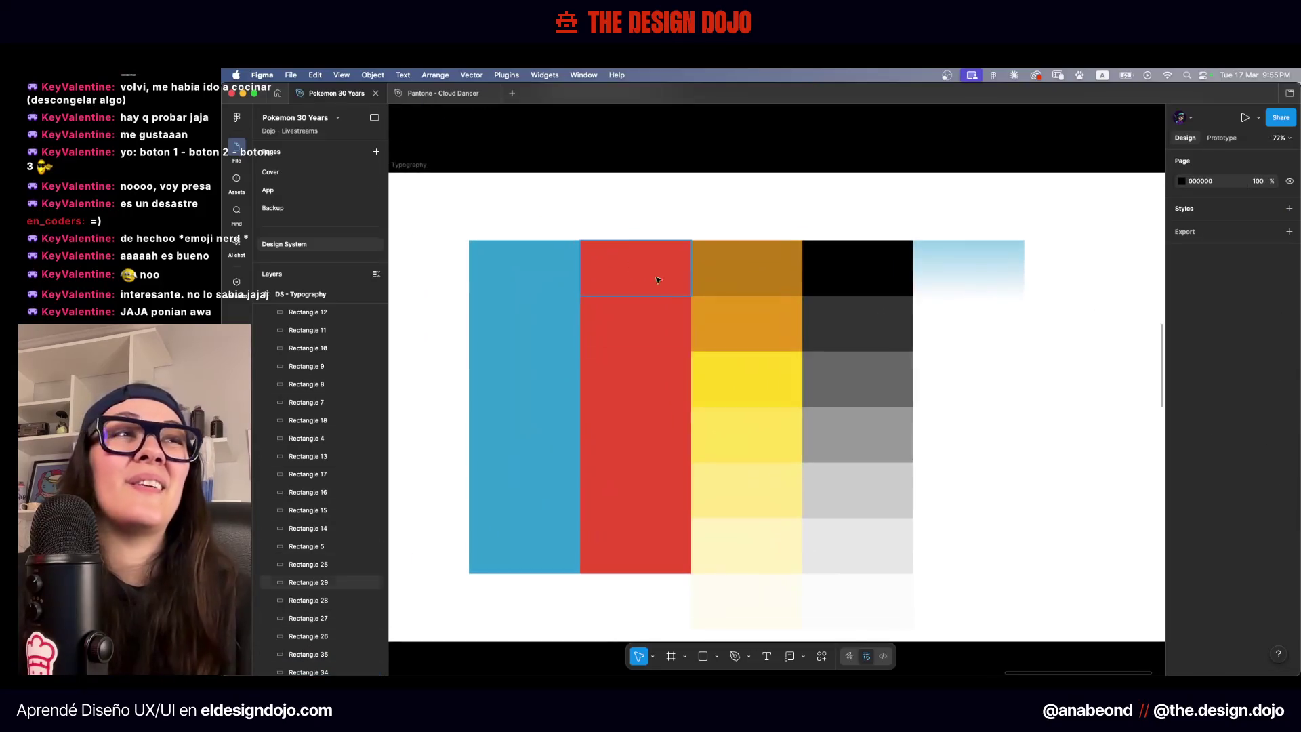
Darken the top red swatch to lightness 40 and set the third red to 65
click(622, 254)
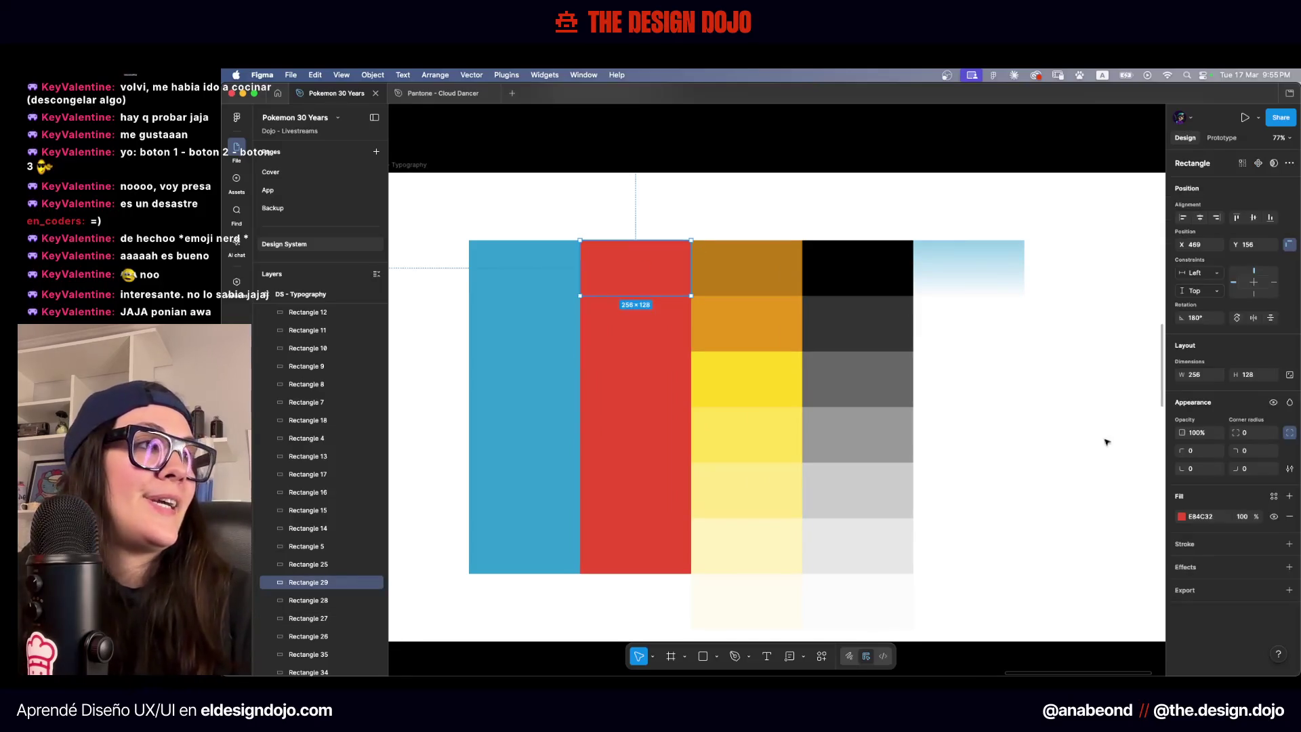
click(1181, 516)
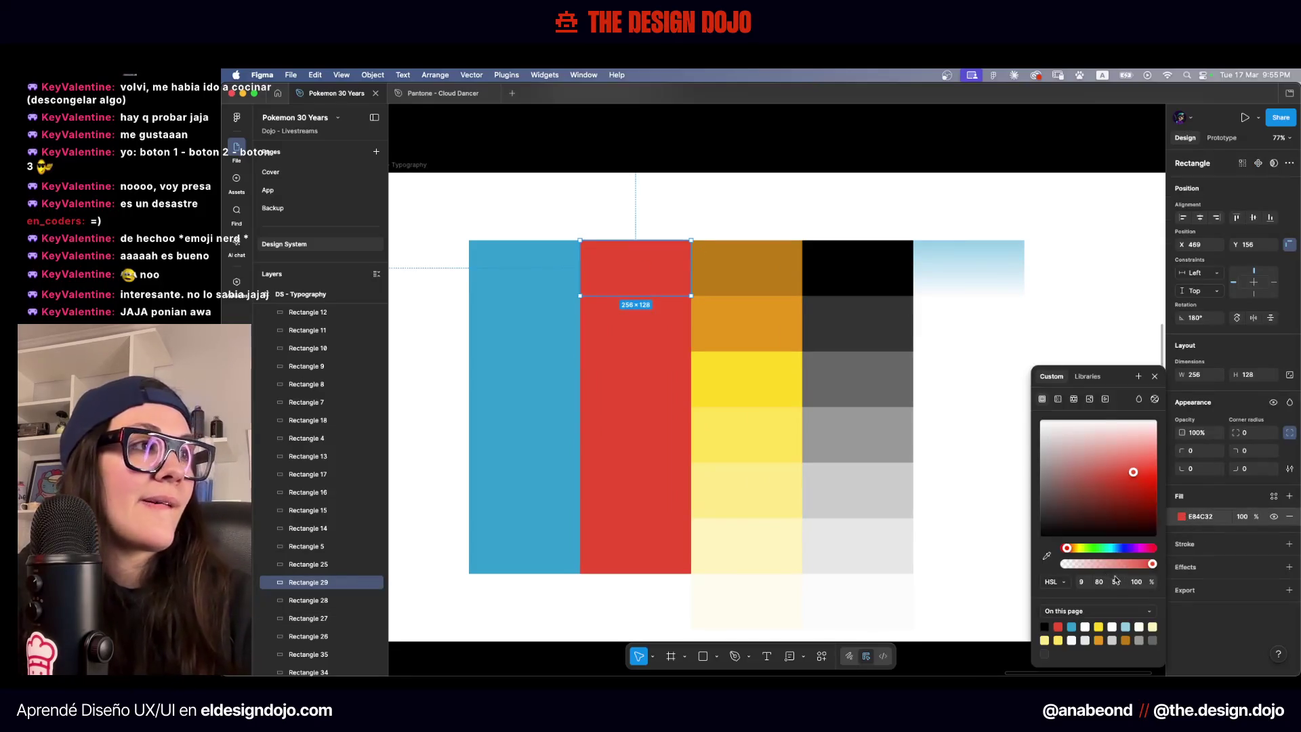
text(40)
key(Return)
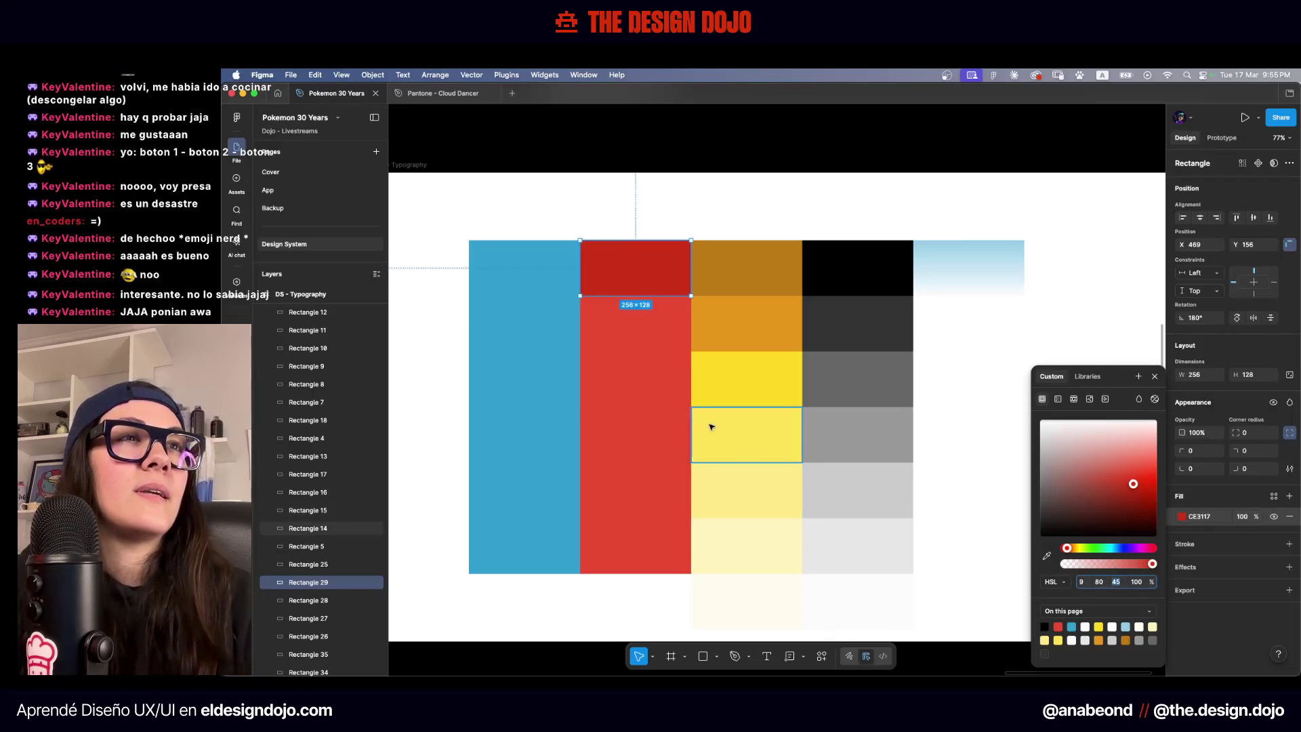
click(675, 388)
click(1181, 518)
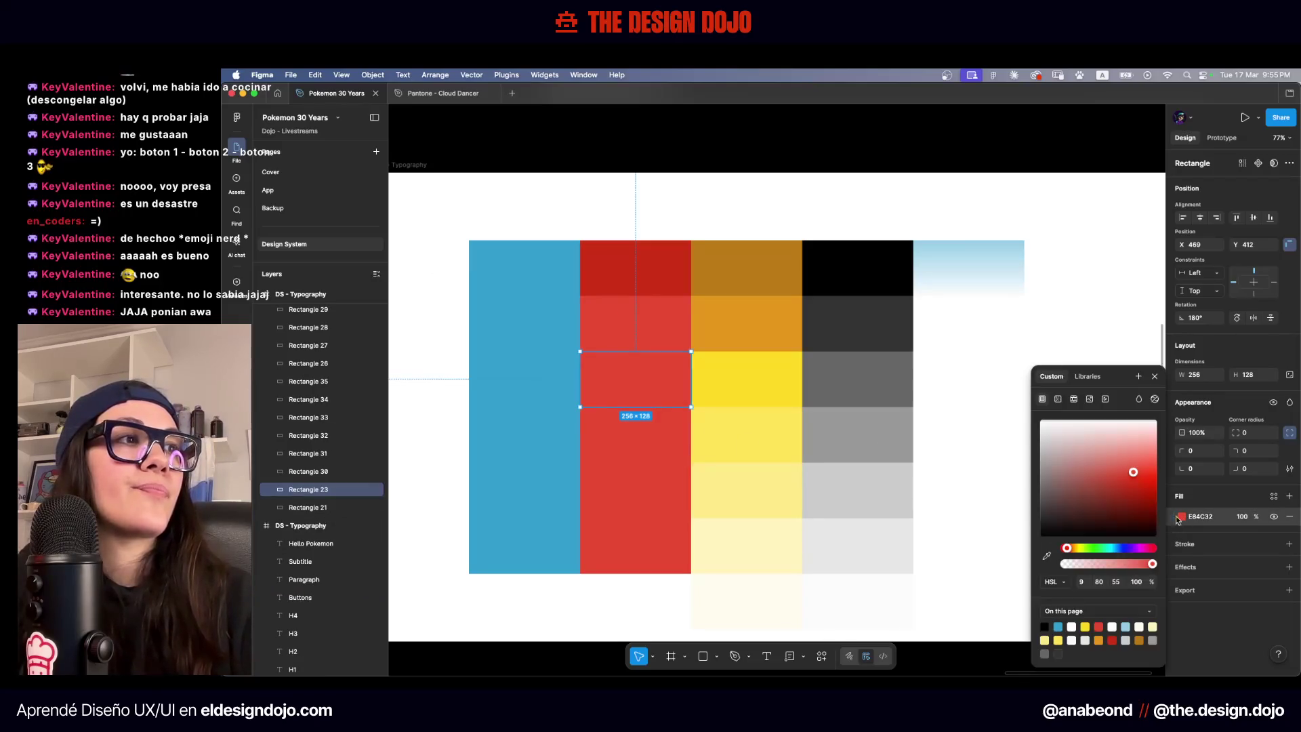
text(65)
key(Return)
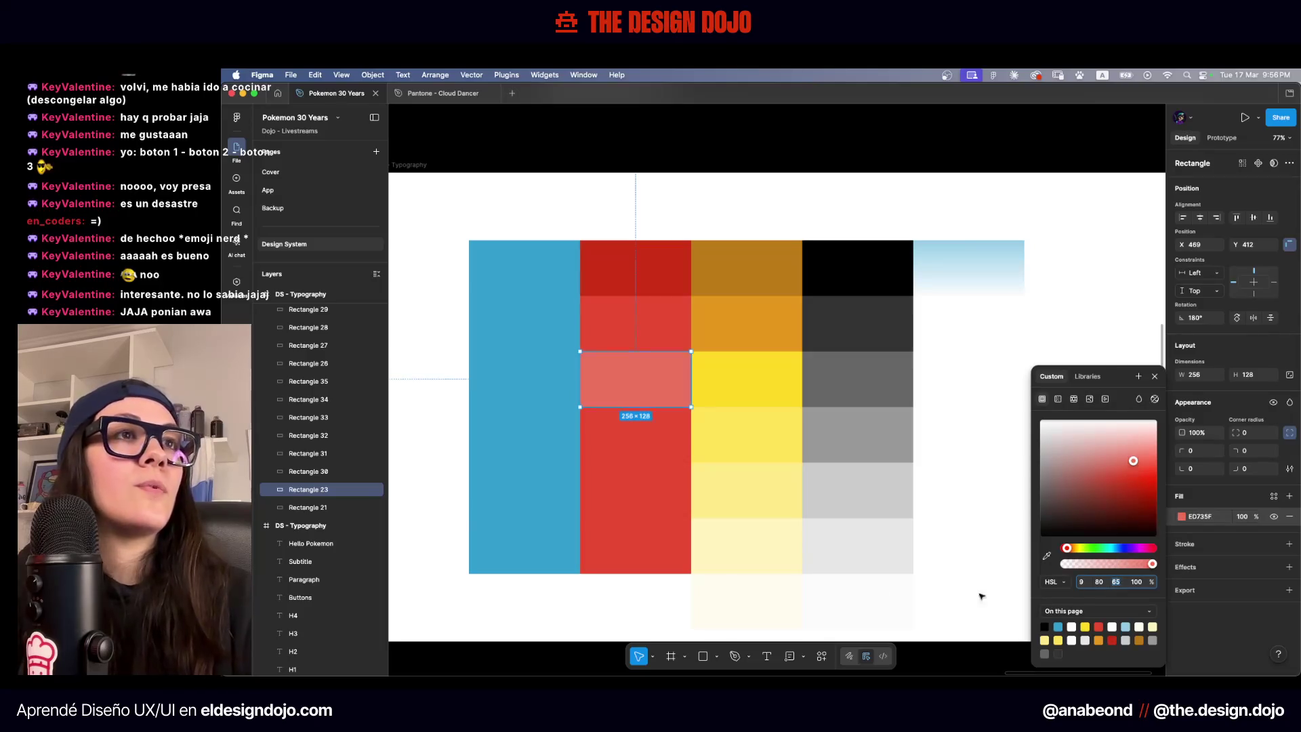
Set the fourth red swatch to lightness 75 and the fifth to 85
click(624, 437)
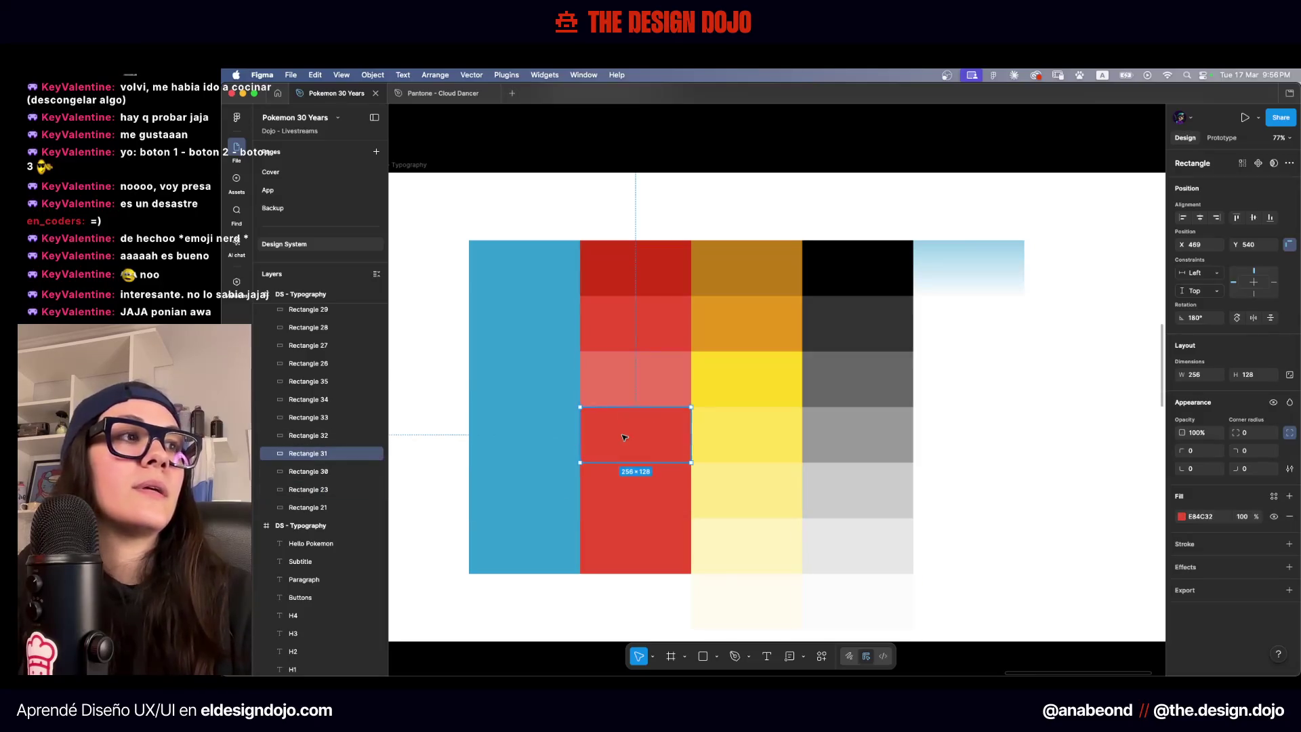
click(1182, 517)
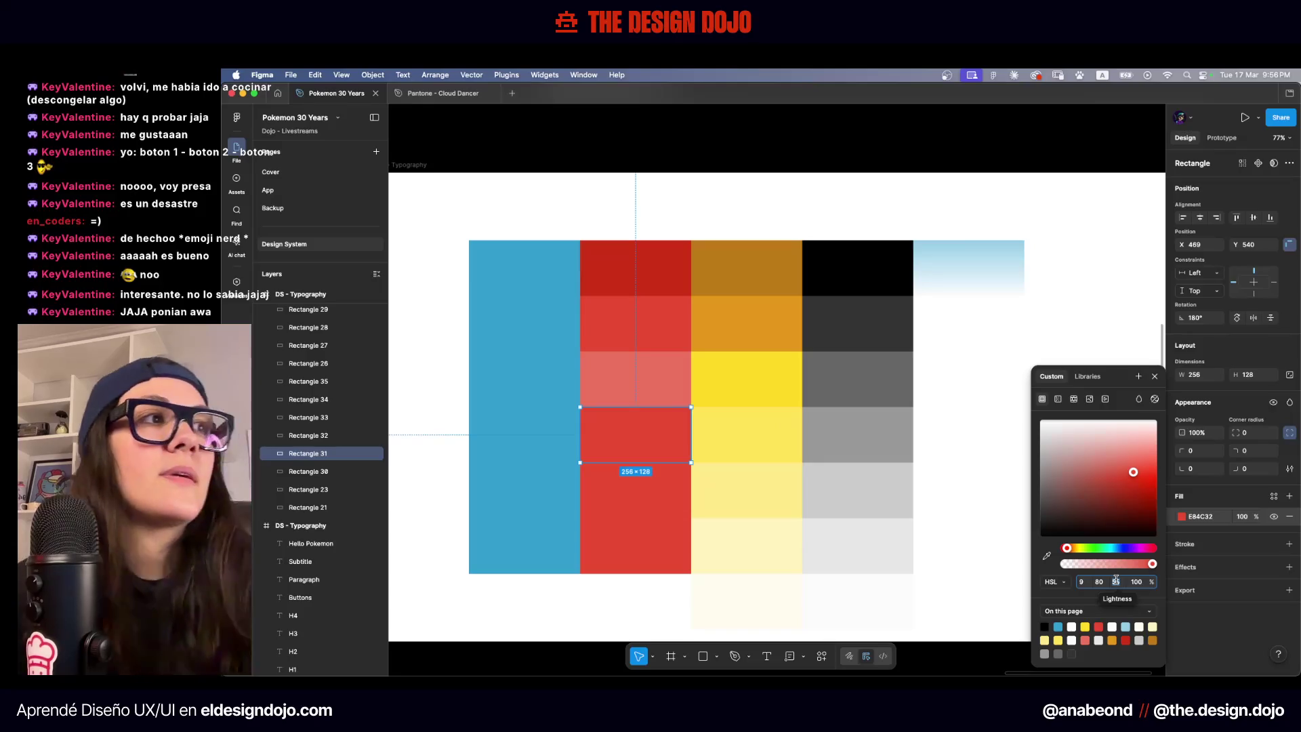
key(shift+Up)
key(shift+Up)
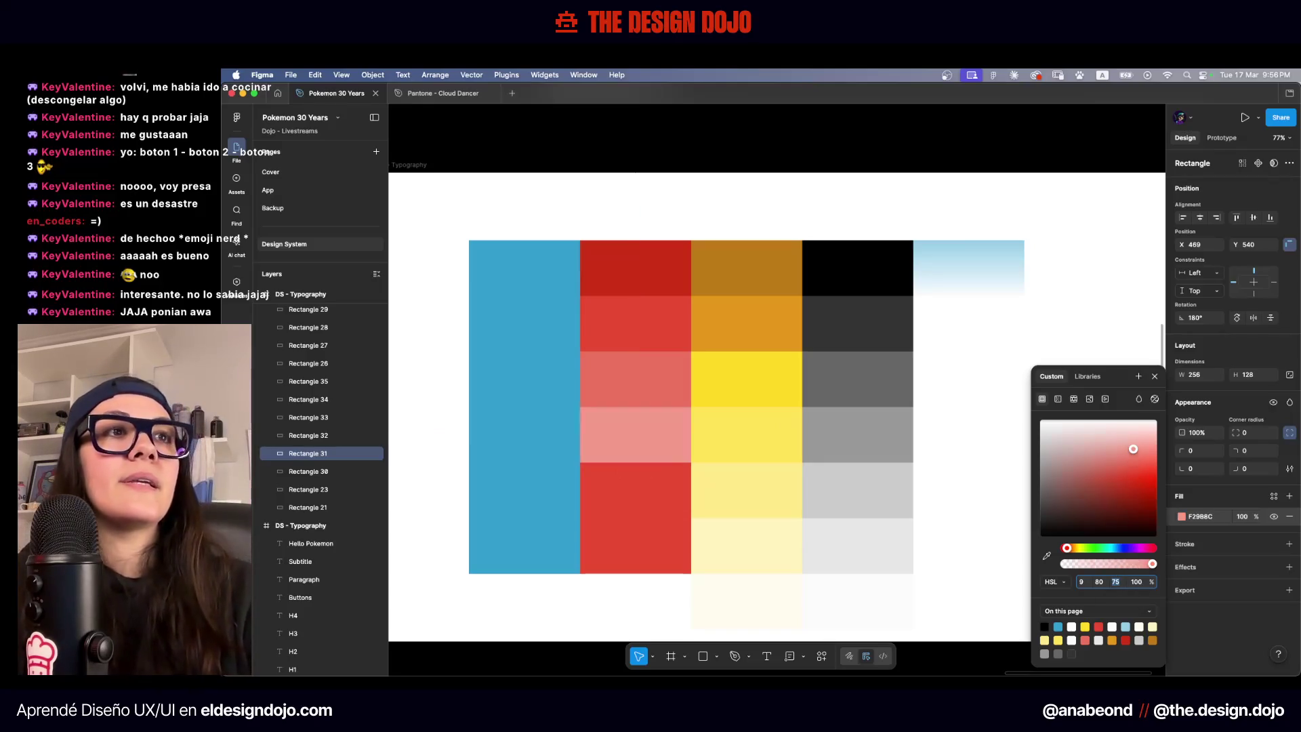
click(649, 495)
key(i)
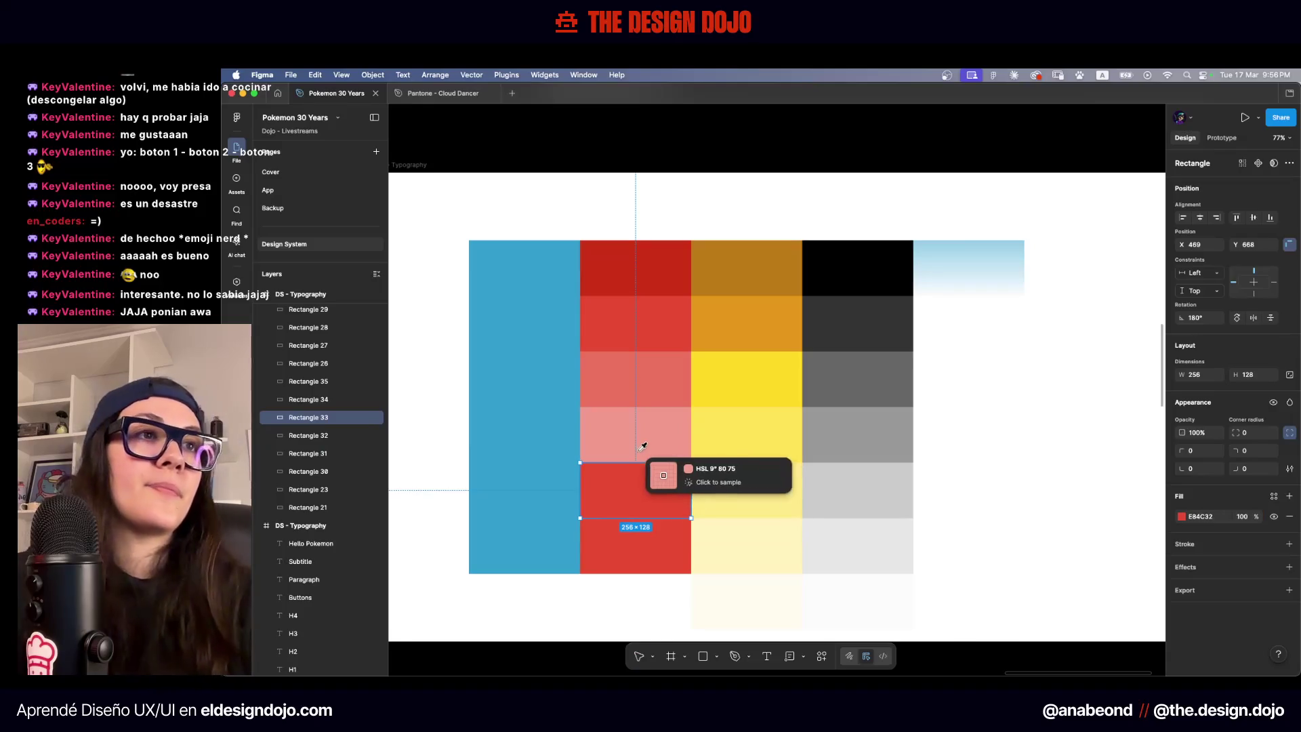
click(668, 436)
click(1181, 516)
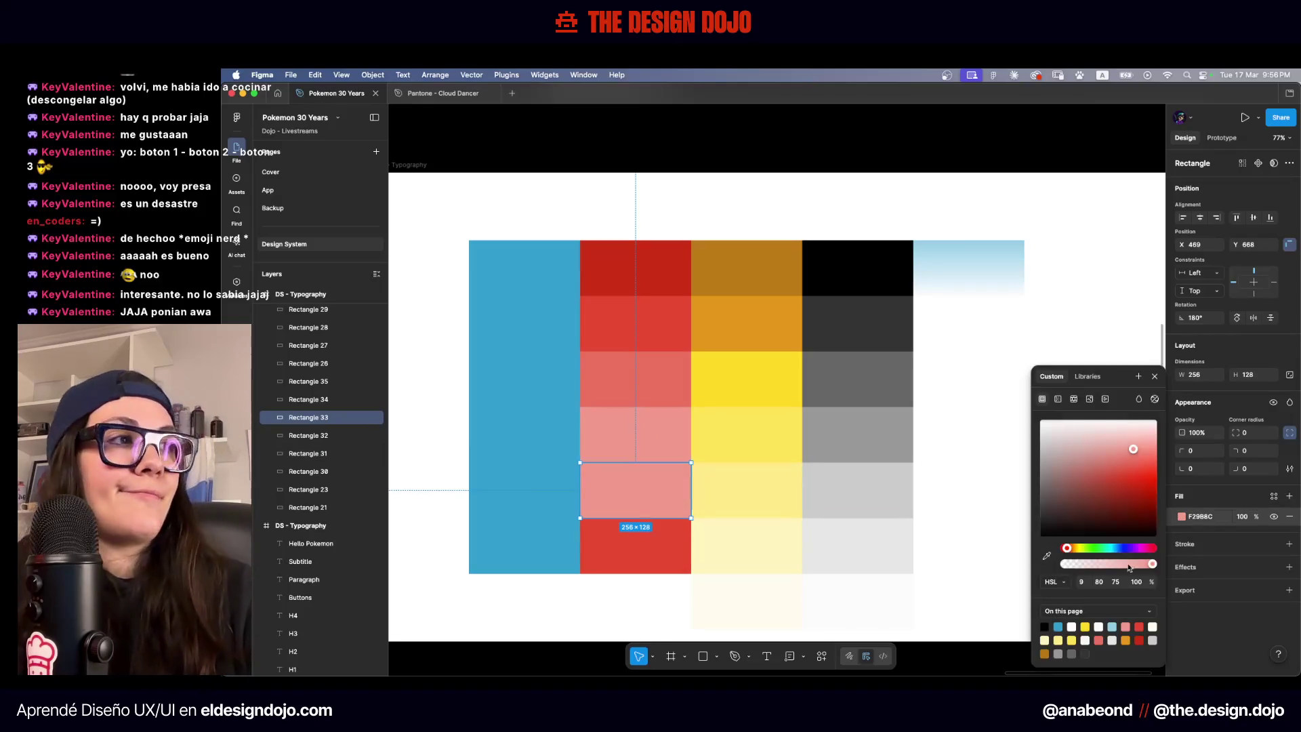
click(1112, 581)
text(85)
key(Return)
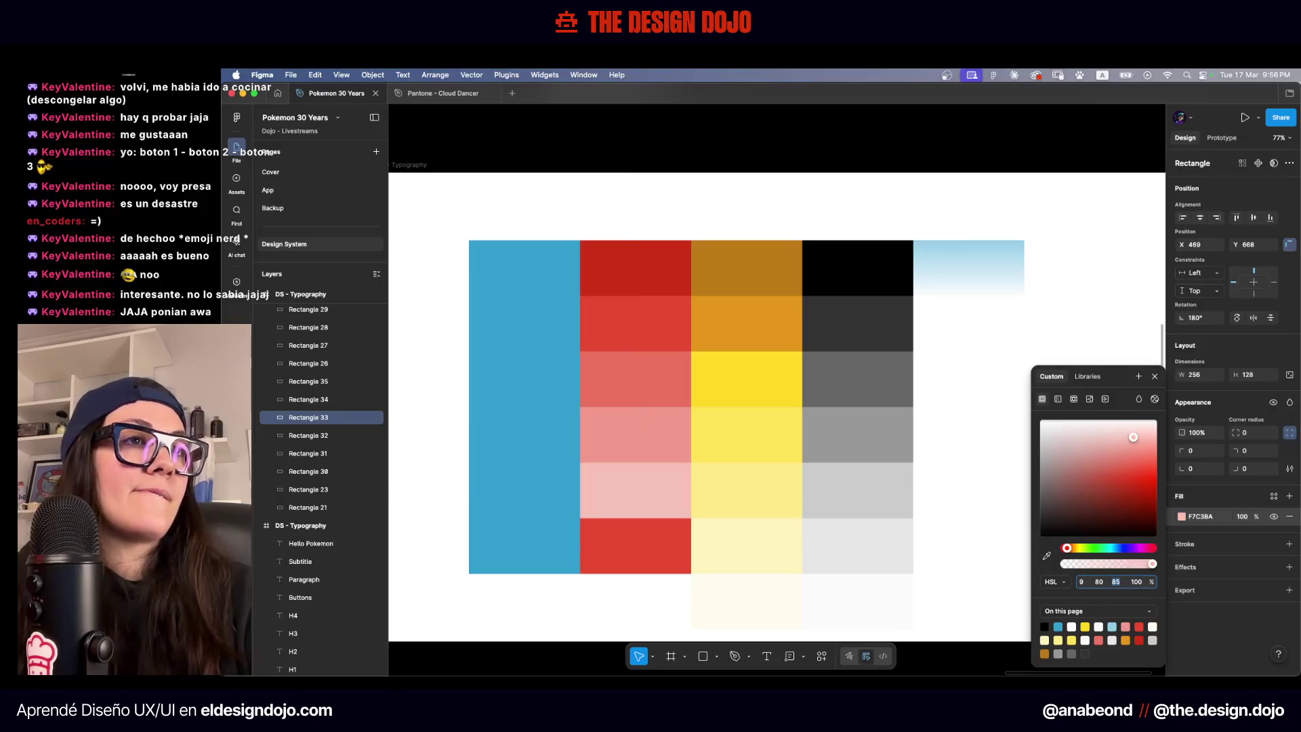
Lighten the bottom red swatch to lightness 95
click(649, 554)
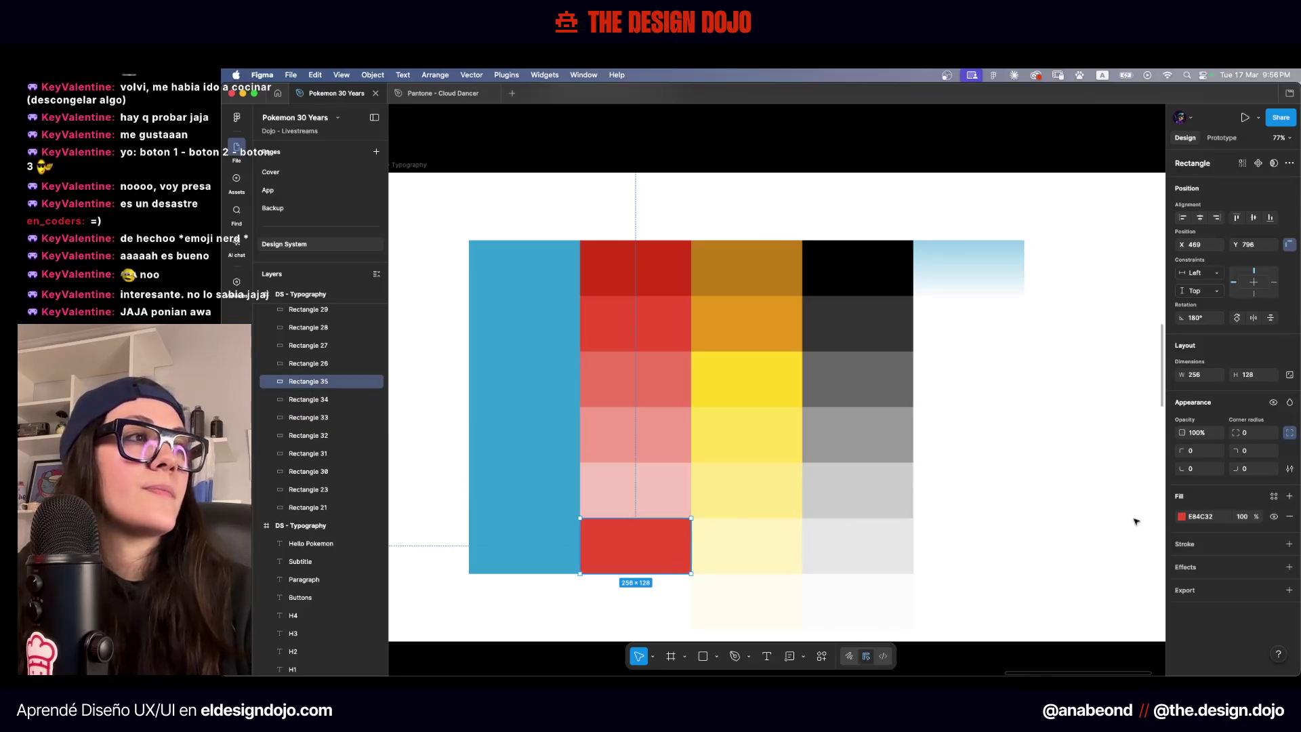
click(1183, 520)
click(1115, 582)
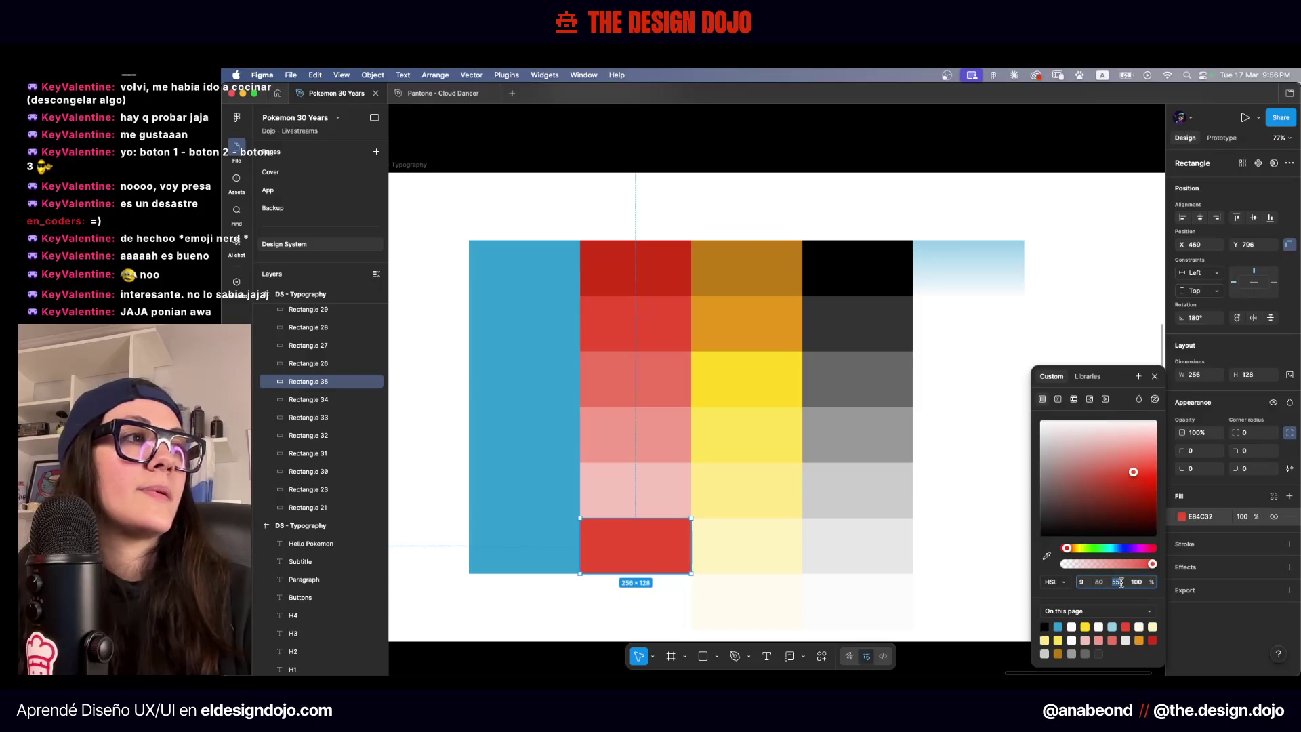
text(65)
key(Return)
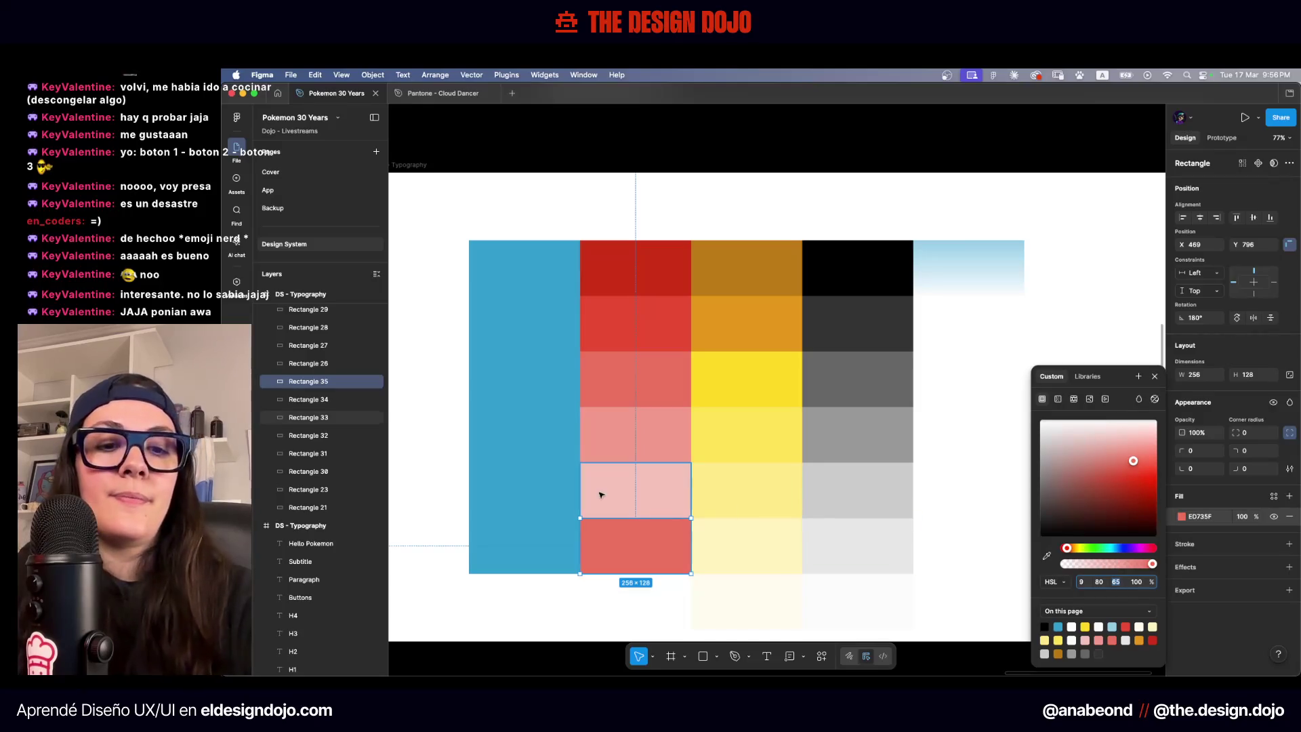
text(95)
key(Return)
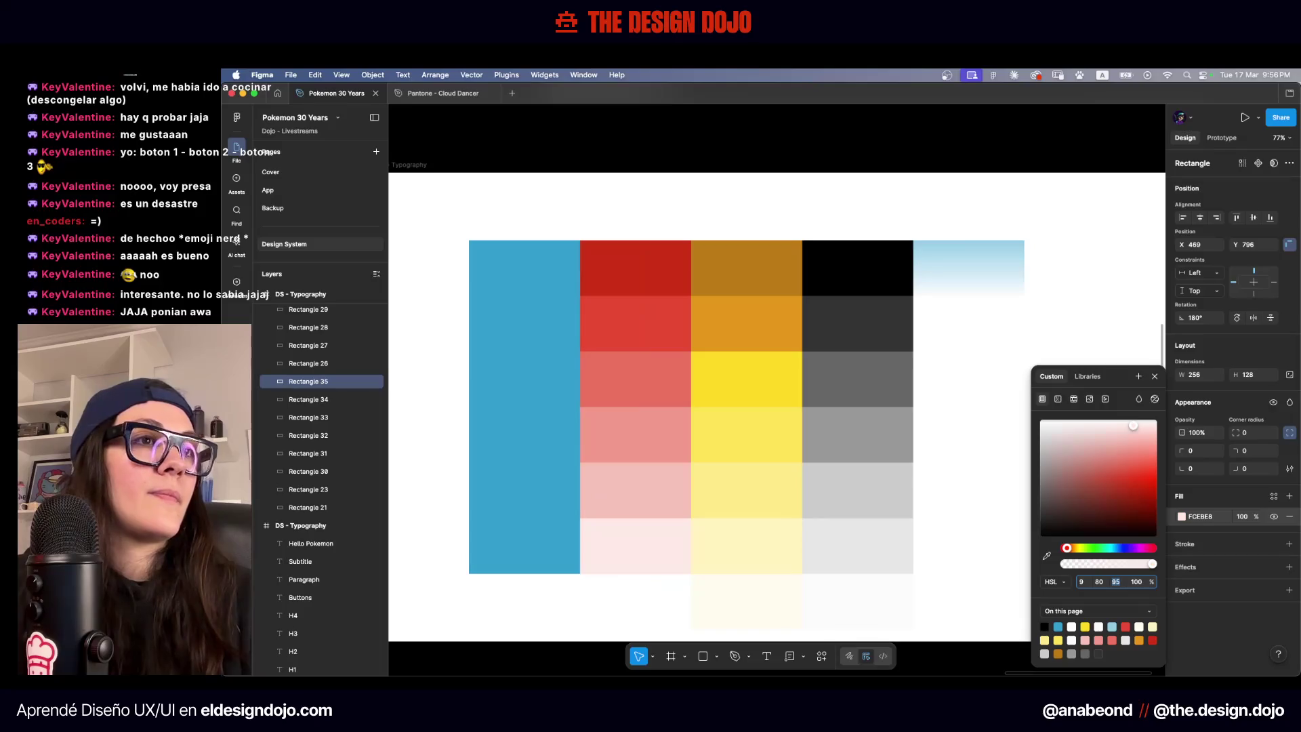
click(494, 502)
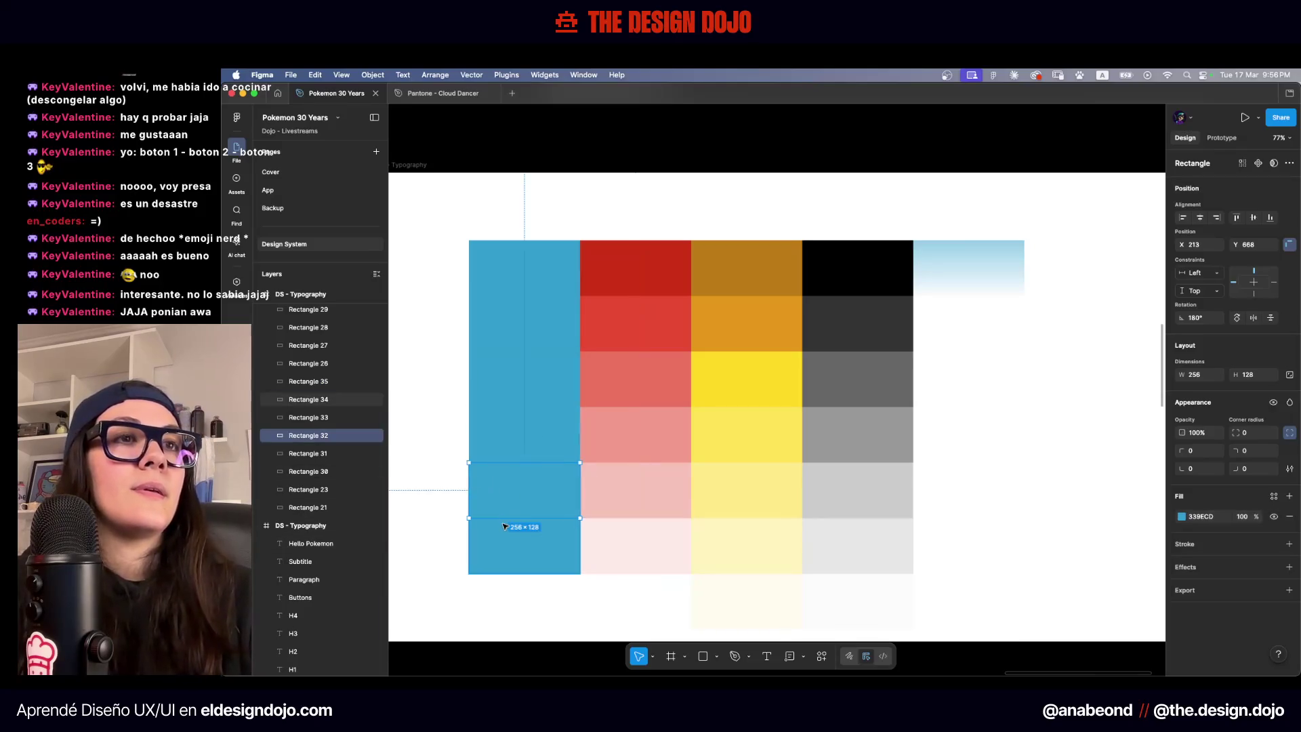
Darken the top blue swatch to HSL lightness 40
click(505, 527)
click(1183, 518)
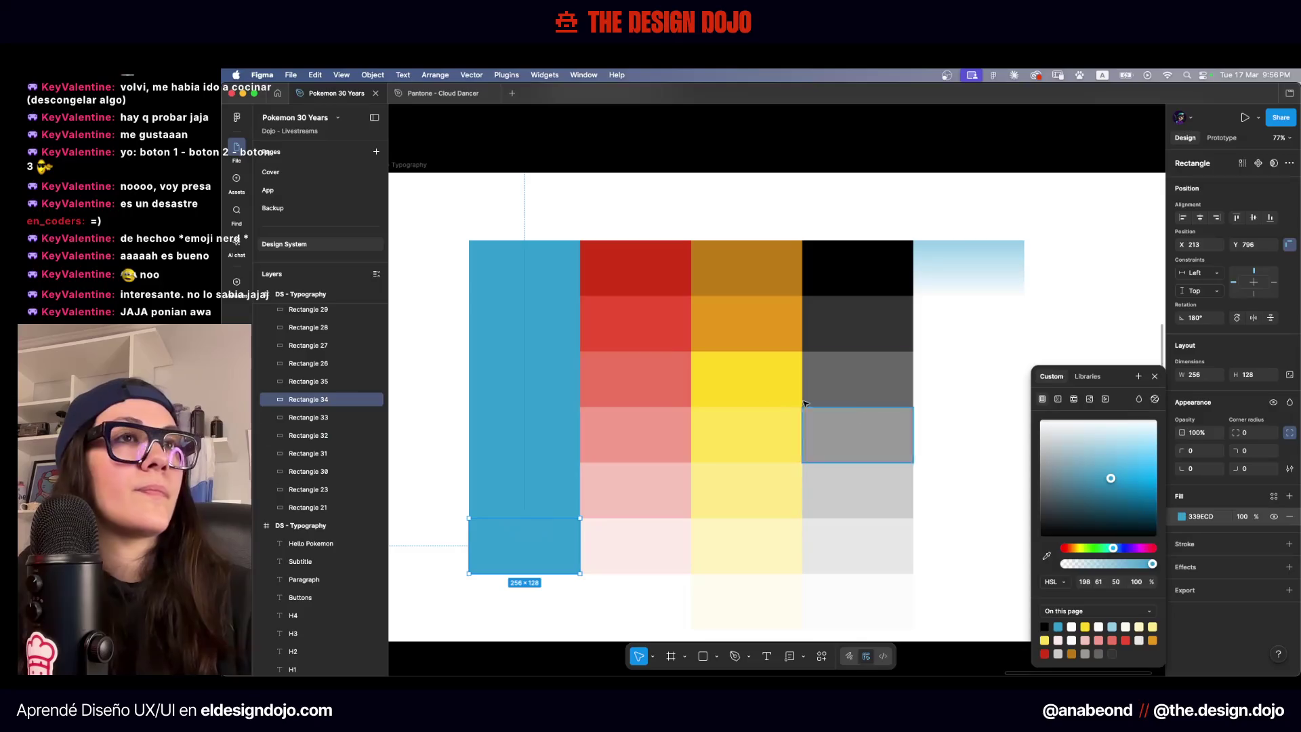
click(525, 323)
click(540, 266)
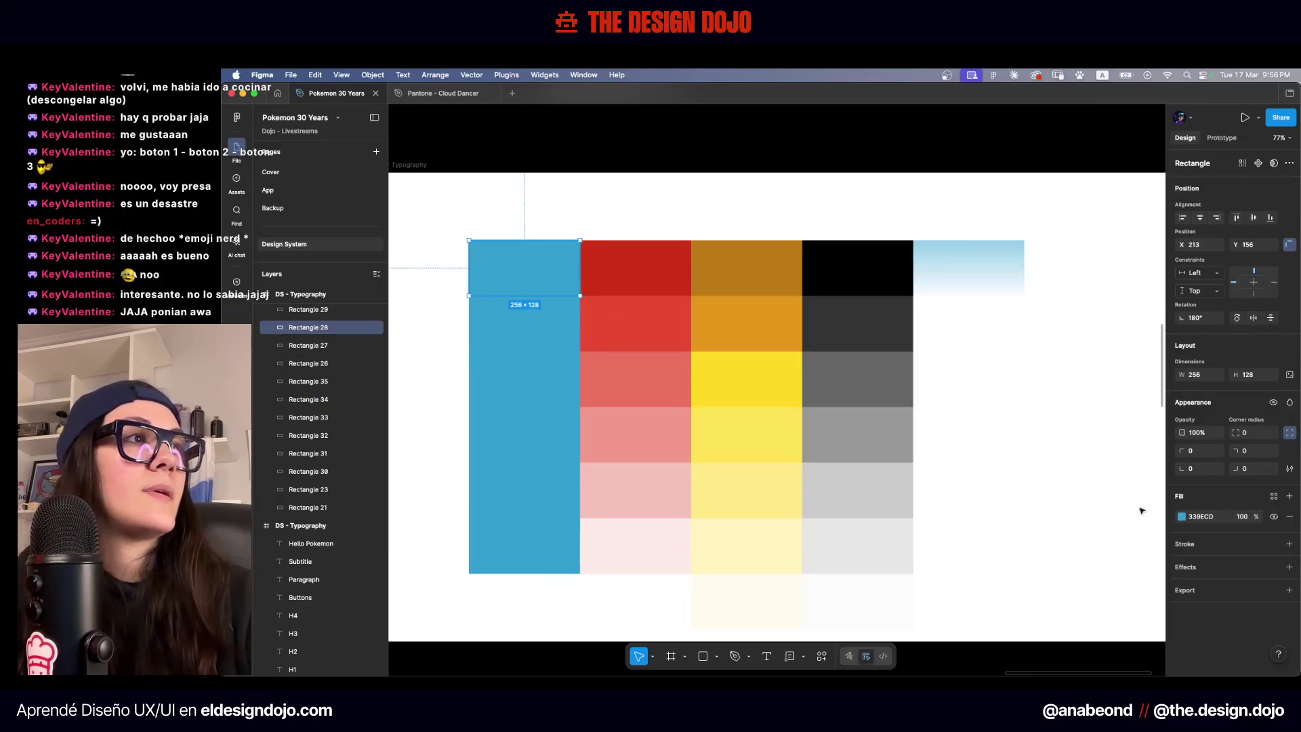
click(1182, 517)
click(1115, 582)
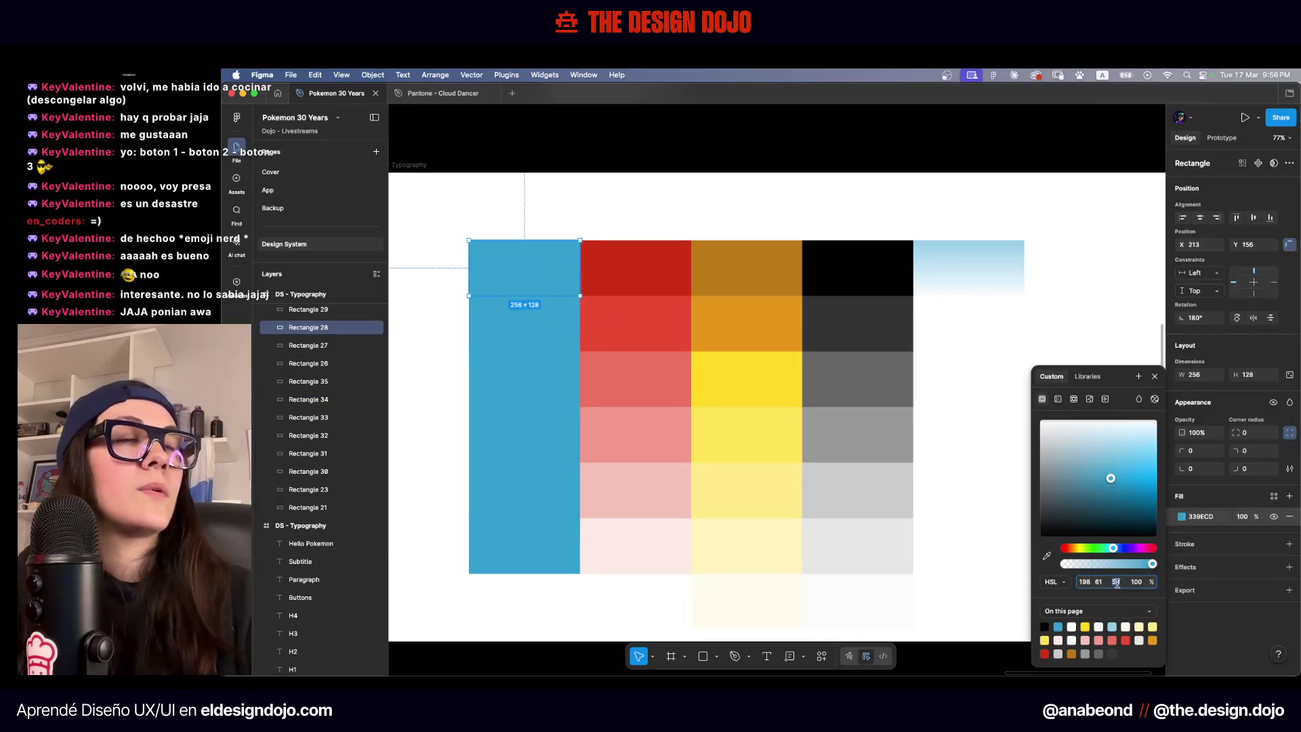
text(40)
key(Return)
Set the third and fourth blue swatches to lightness 60 and 70
click(569, 373)
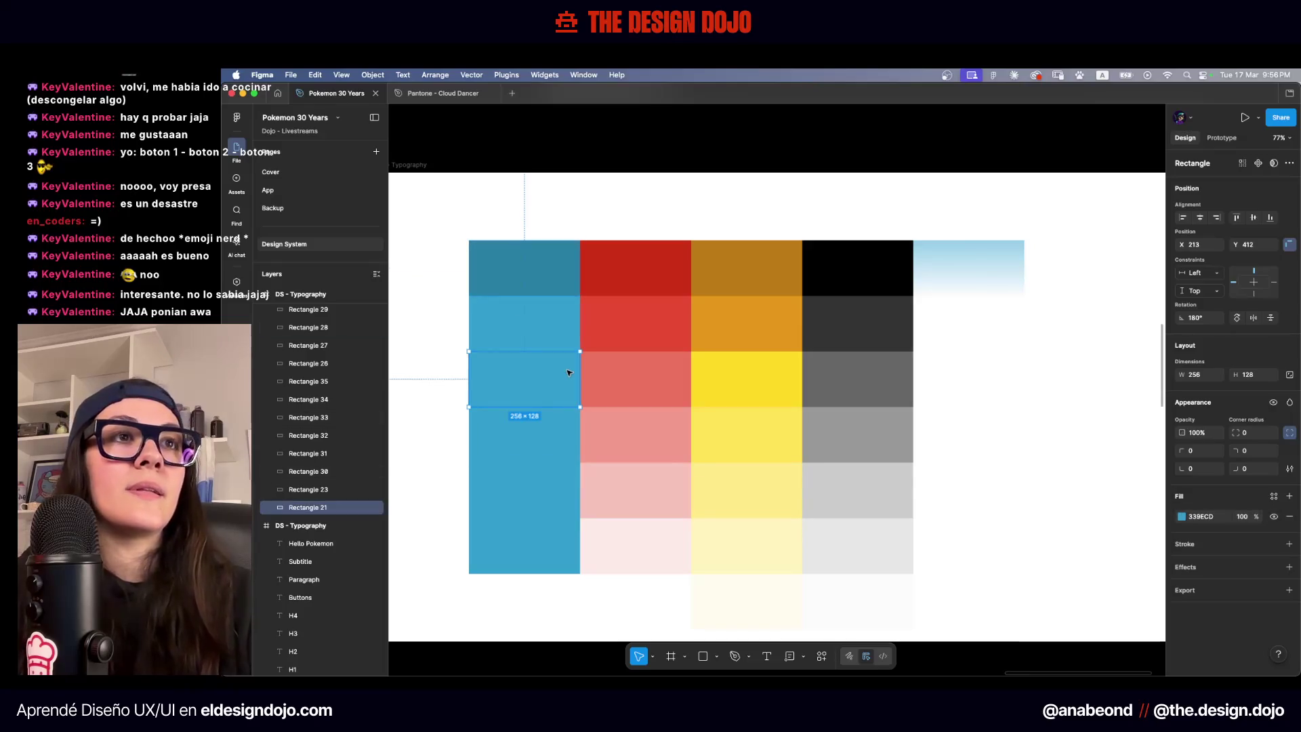
click(1181, 516)
click(1118, 581)
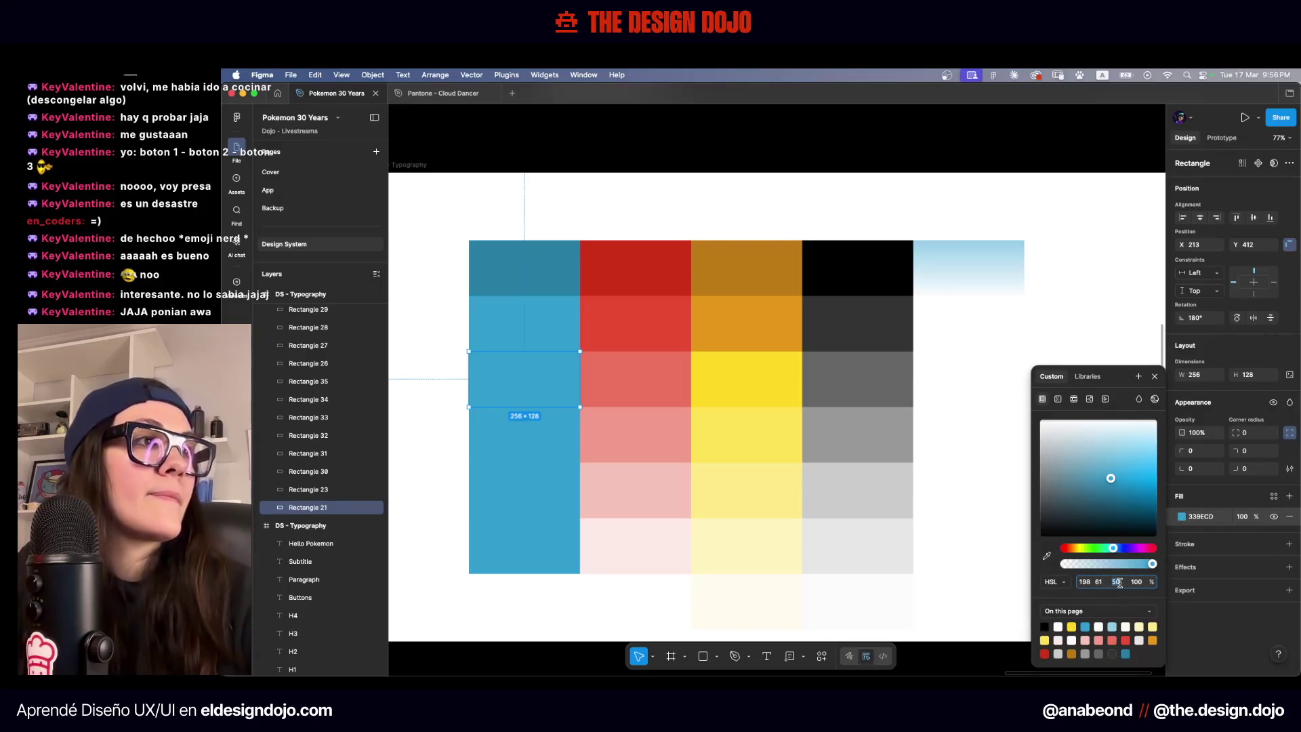
text(60)
key(Return)
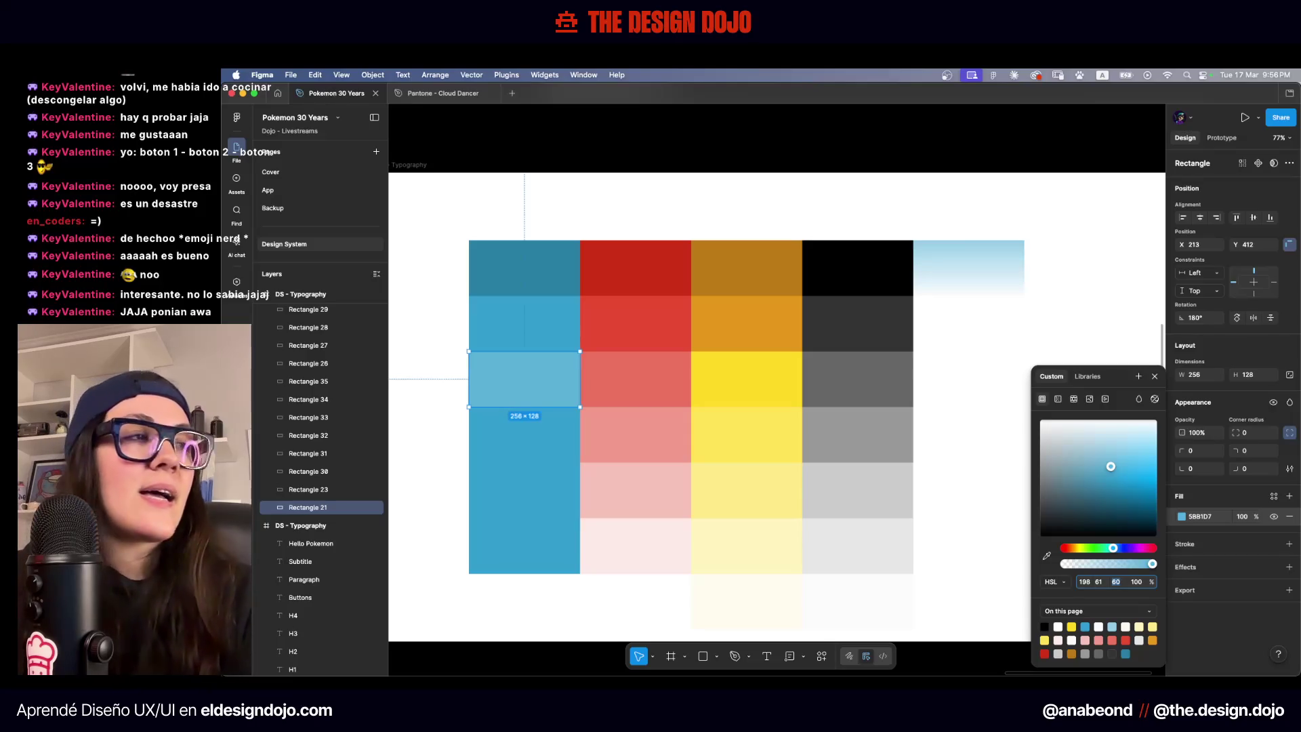
click(562, 443)
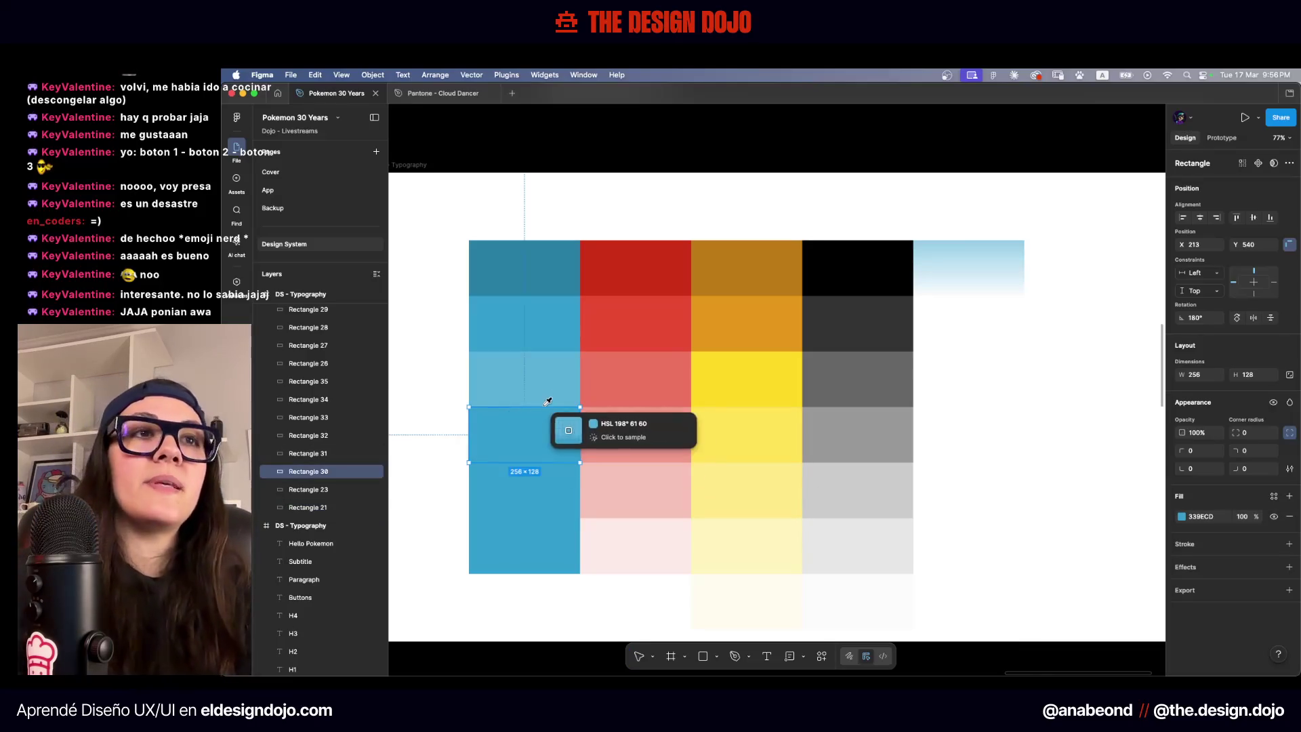
click(1181, 518)
click(1115, 582)
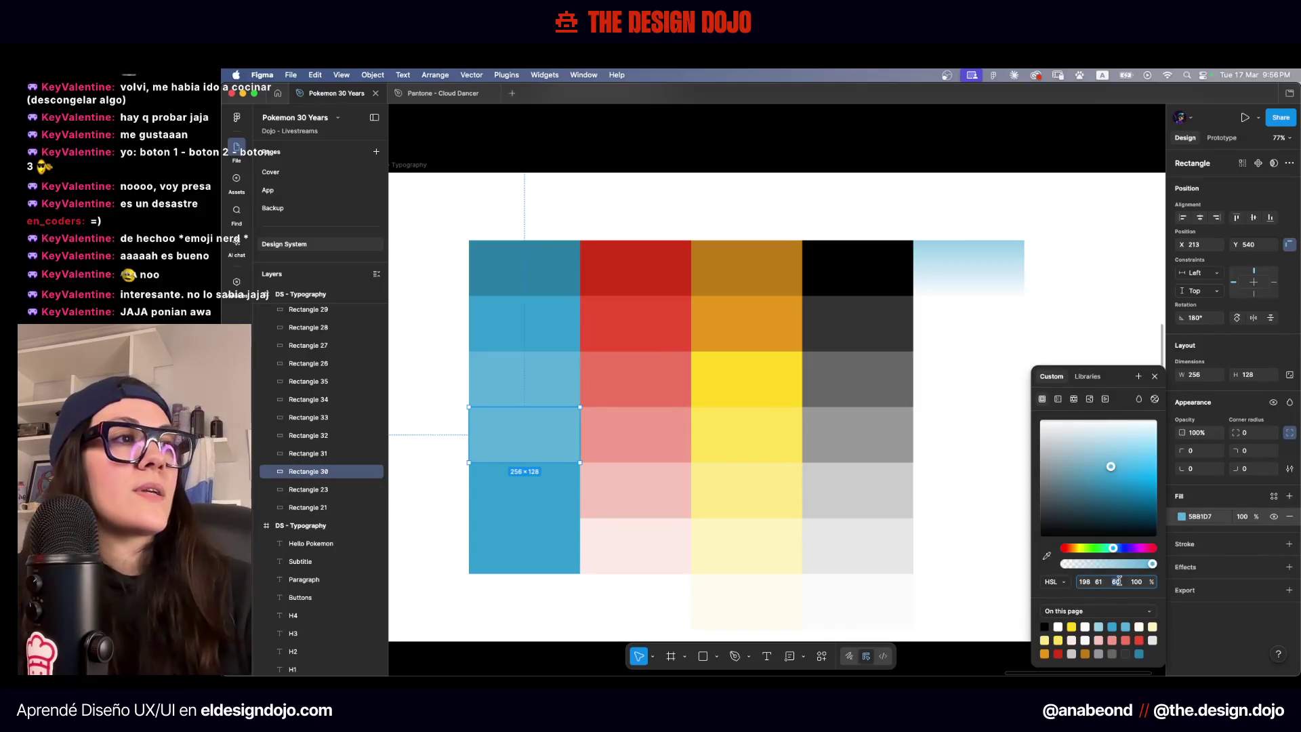
text(70)
key(Return)
Sample the lighter blue onto the fifth swatch and set its lightness to 80
click(525, 489)
key(i)
click(535, 434)
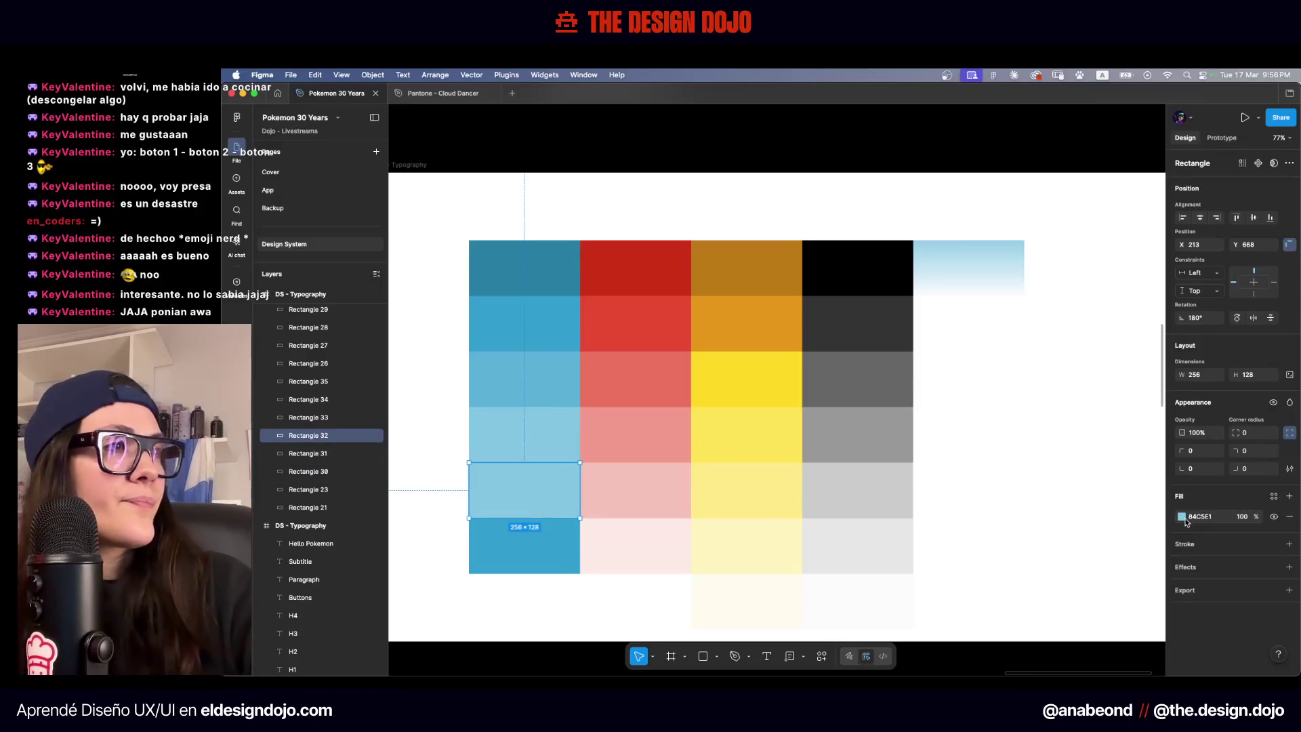
click(1181, 516)
click(1115, 582)
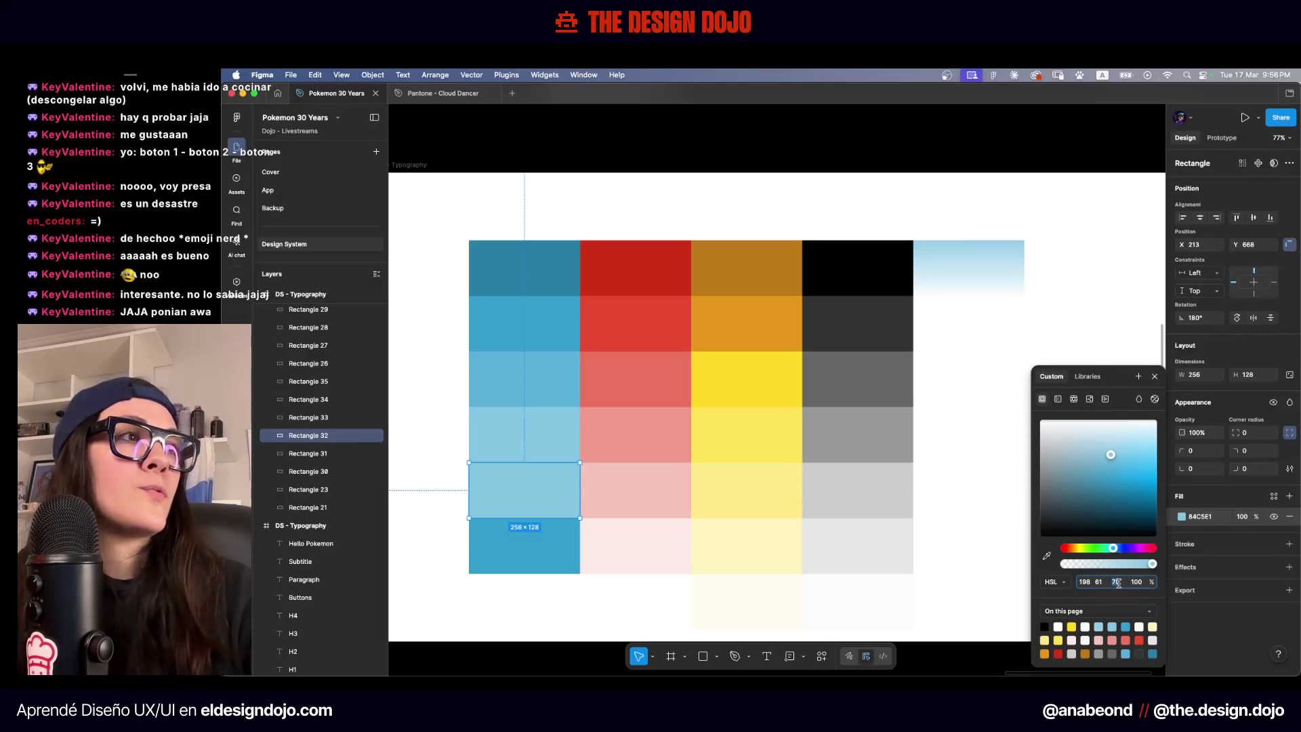
text(80)
key(Return)
Lighten the bottom blue swatch to lightness 90, giving HSL 198 61 90
click(475, 562)
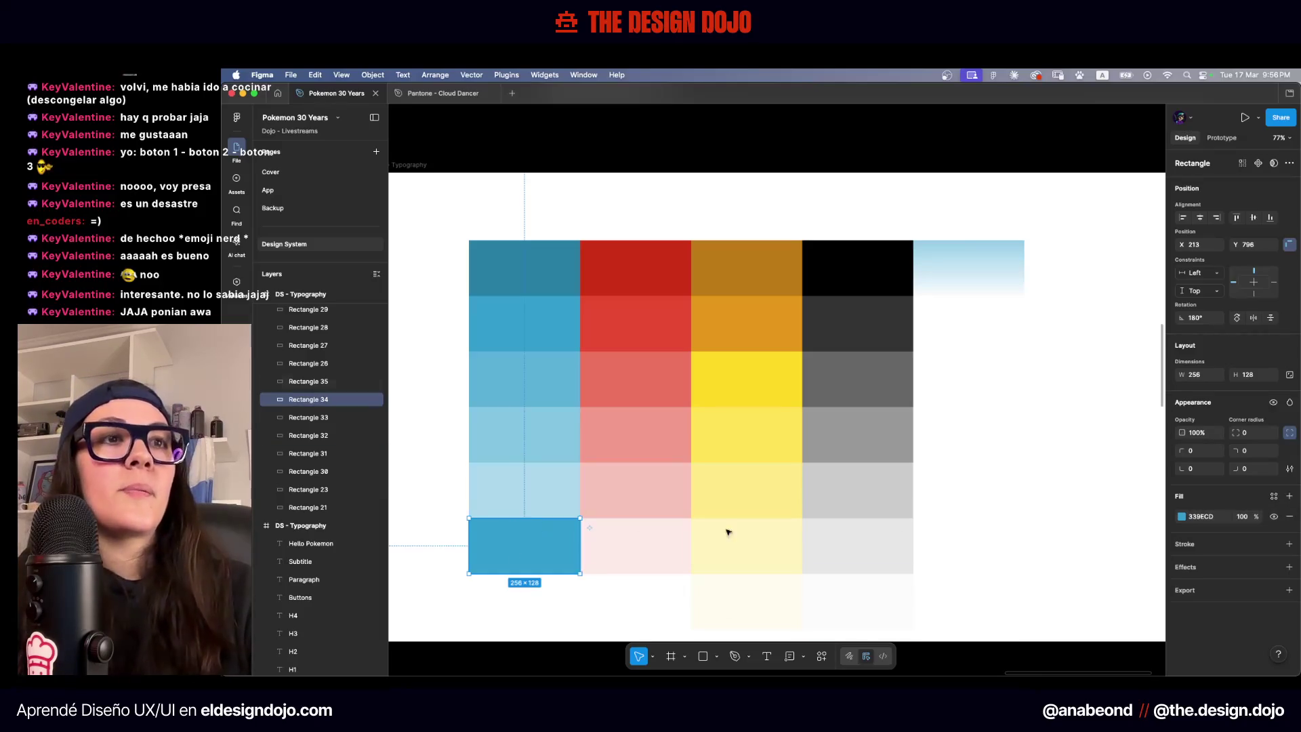
click(1181, 517)
click(1116, 582)
text(60)
key(Return)
text(90)
key(Return)
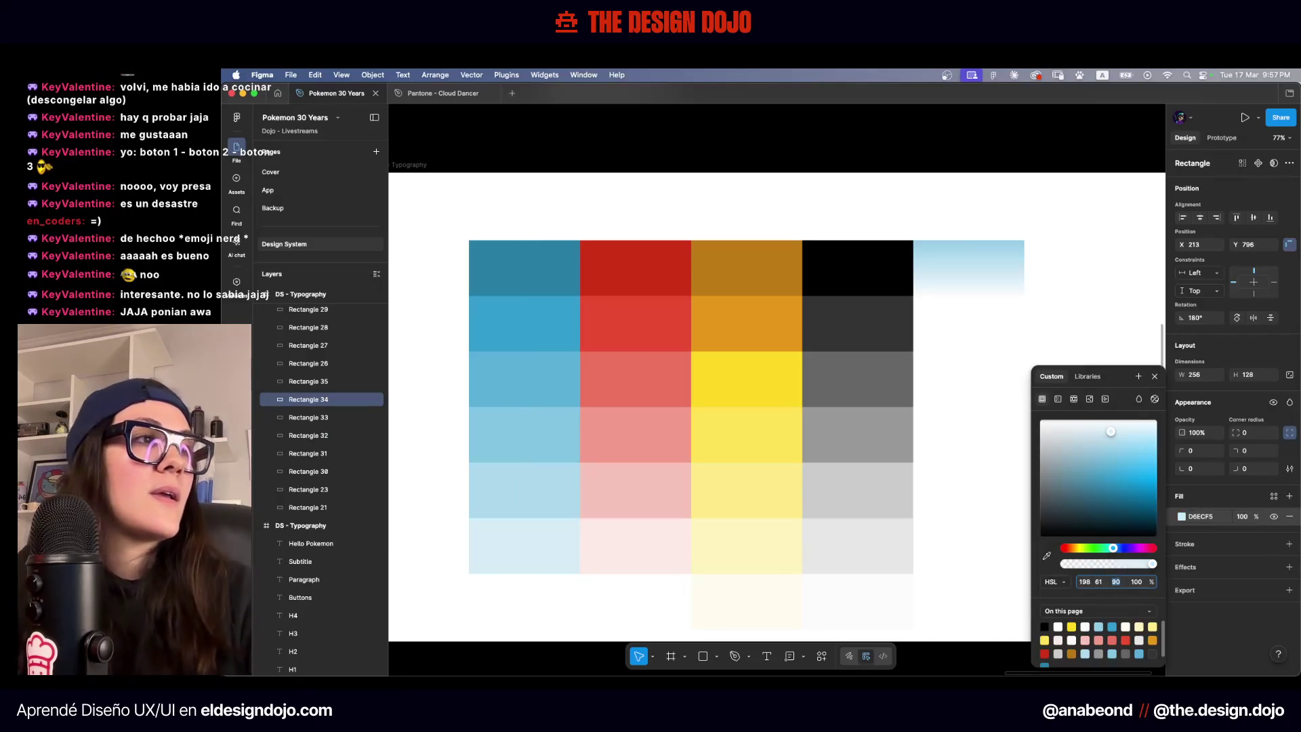
click(987, 487)
scroll(987, 483, down, 5)
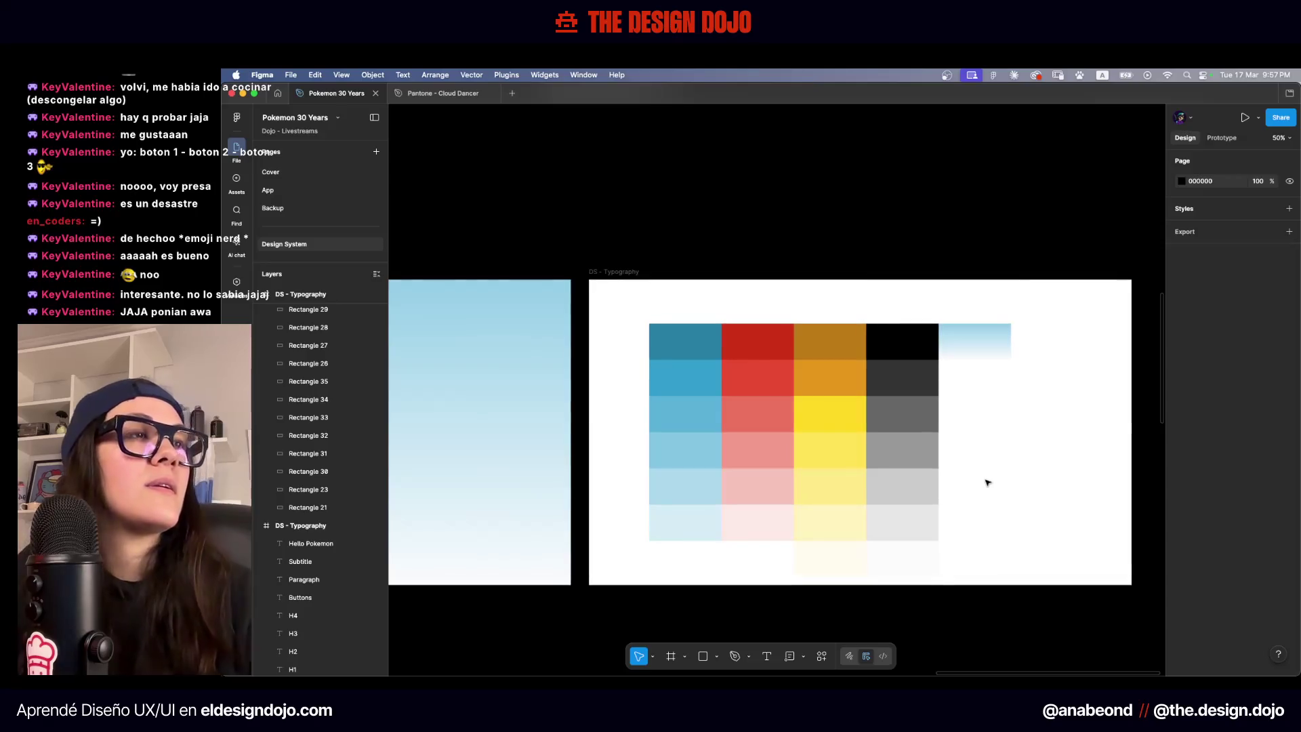
scroll(835, 285, right, 3)
mouse_move(838, 312)
mouse_down()
mouse_move(769, 383)
mouse_move(777, 573)
mouse_up()
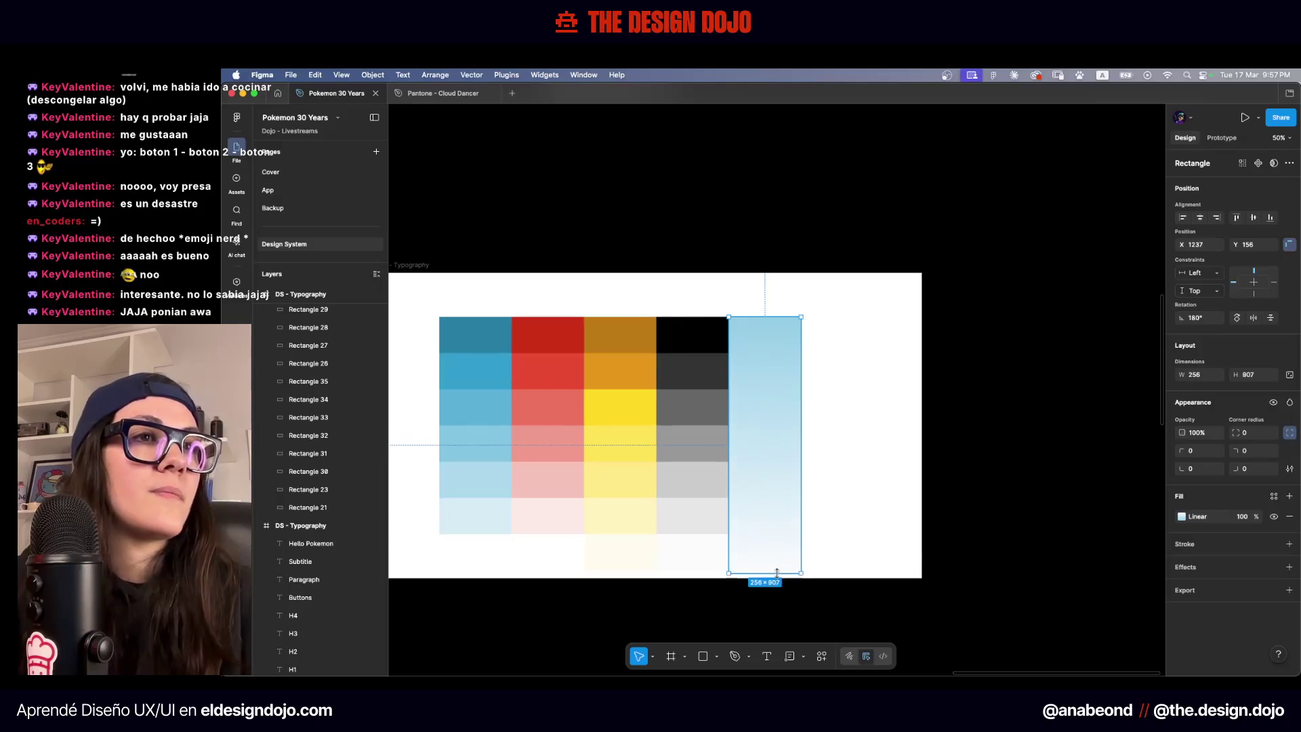
click(474, 555)
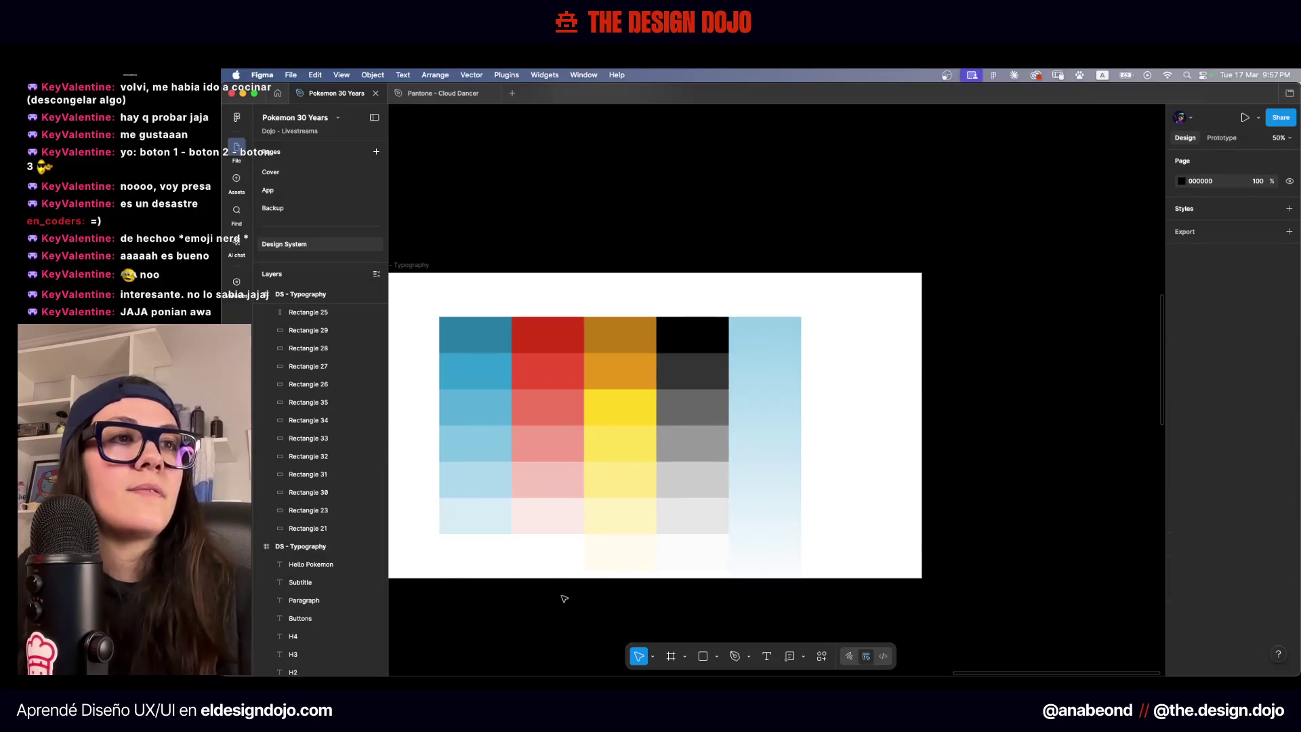
scroll(530, 587, up, 5)
click(673, 430)
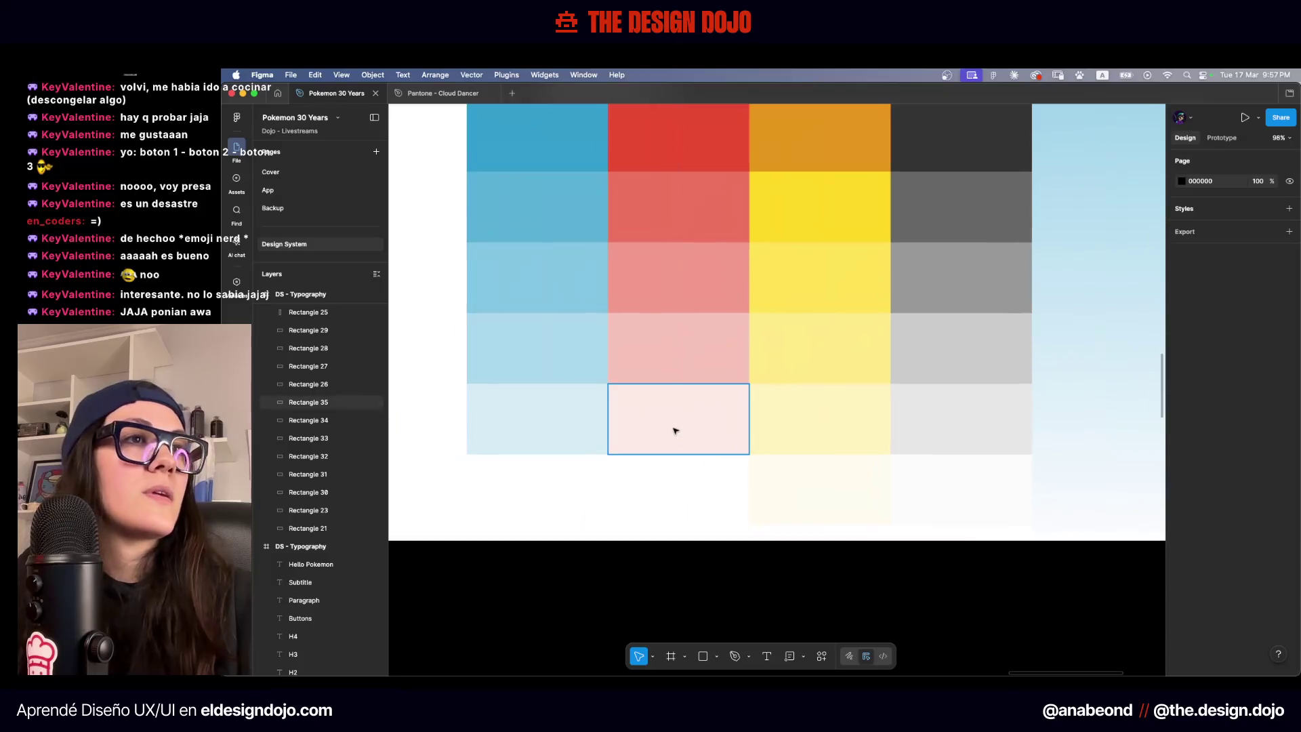
click(1181, 517)
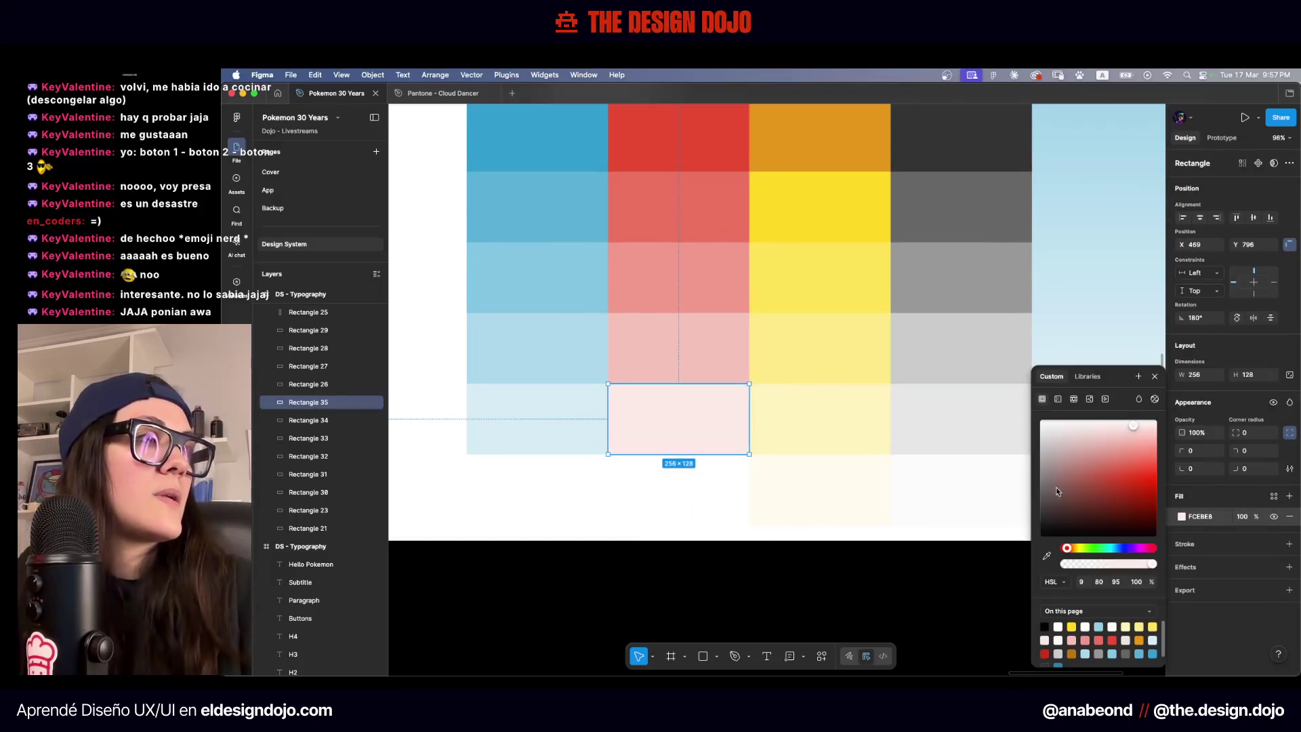
click(626, 463)
click(845, 488)
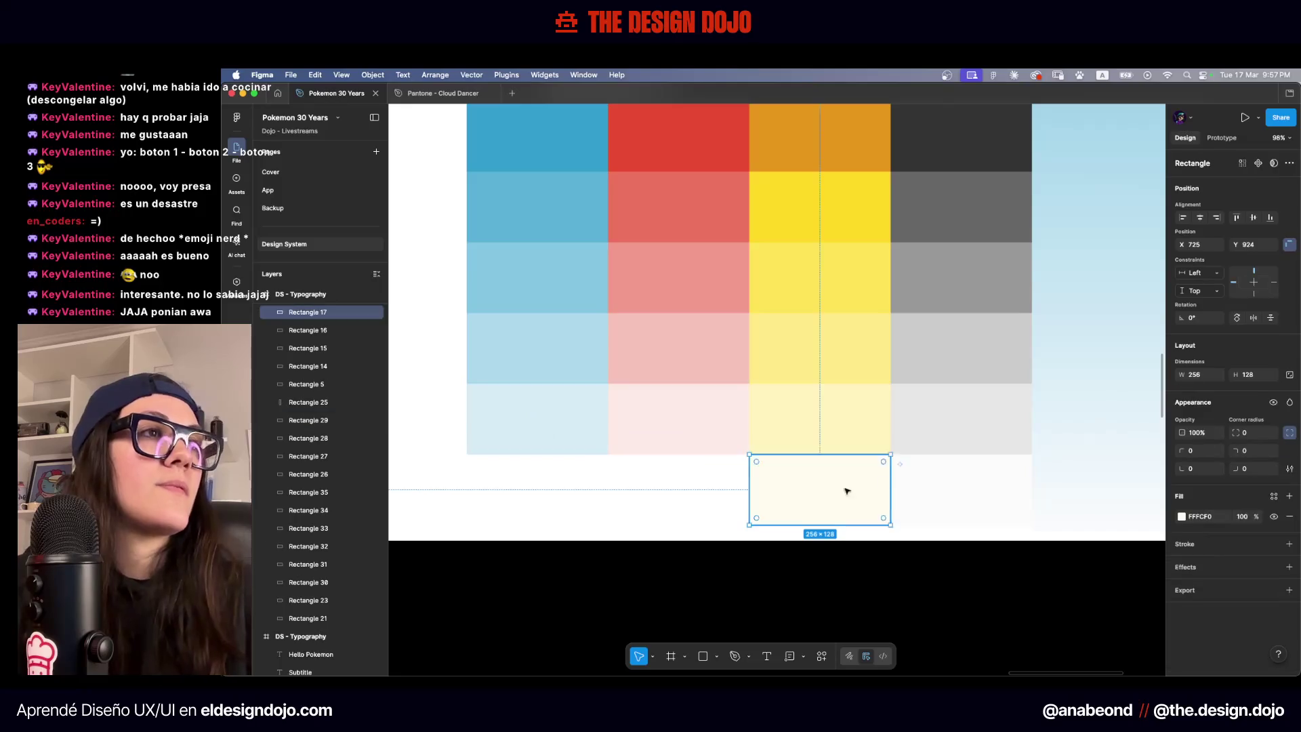
click(671, 517)
scroll(671, 517, down, 5)
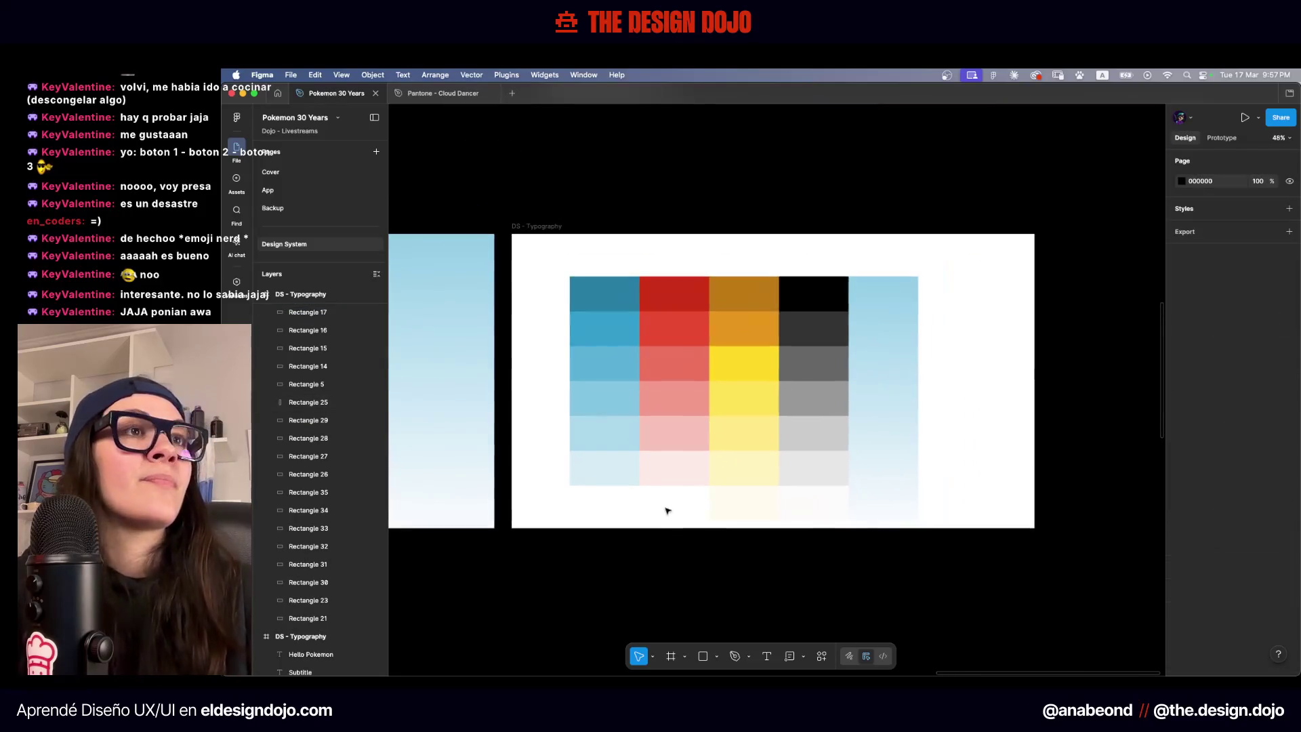
scroll(667, 517, up, 3)
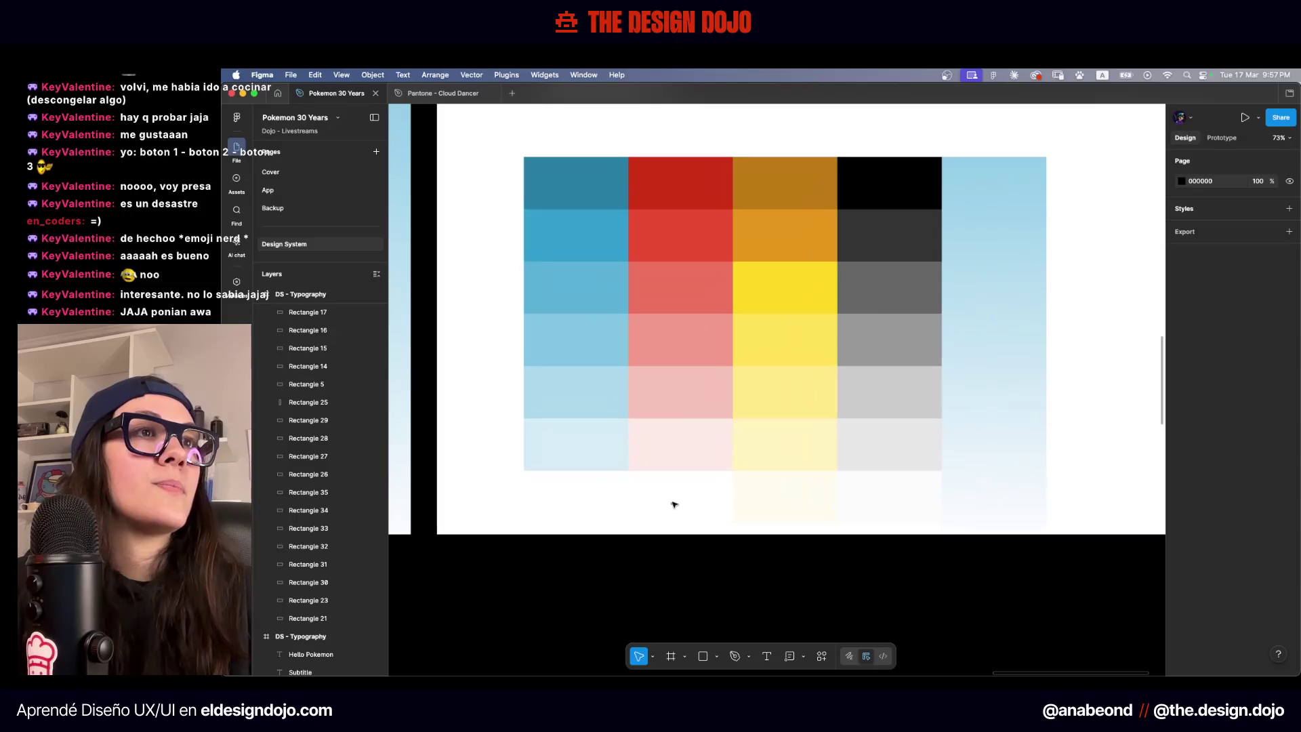
click(789, 497)
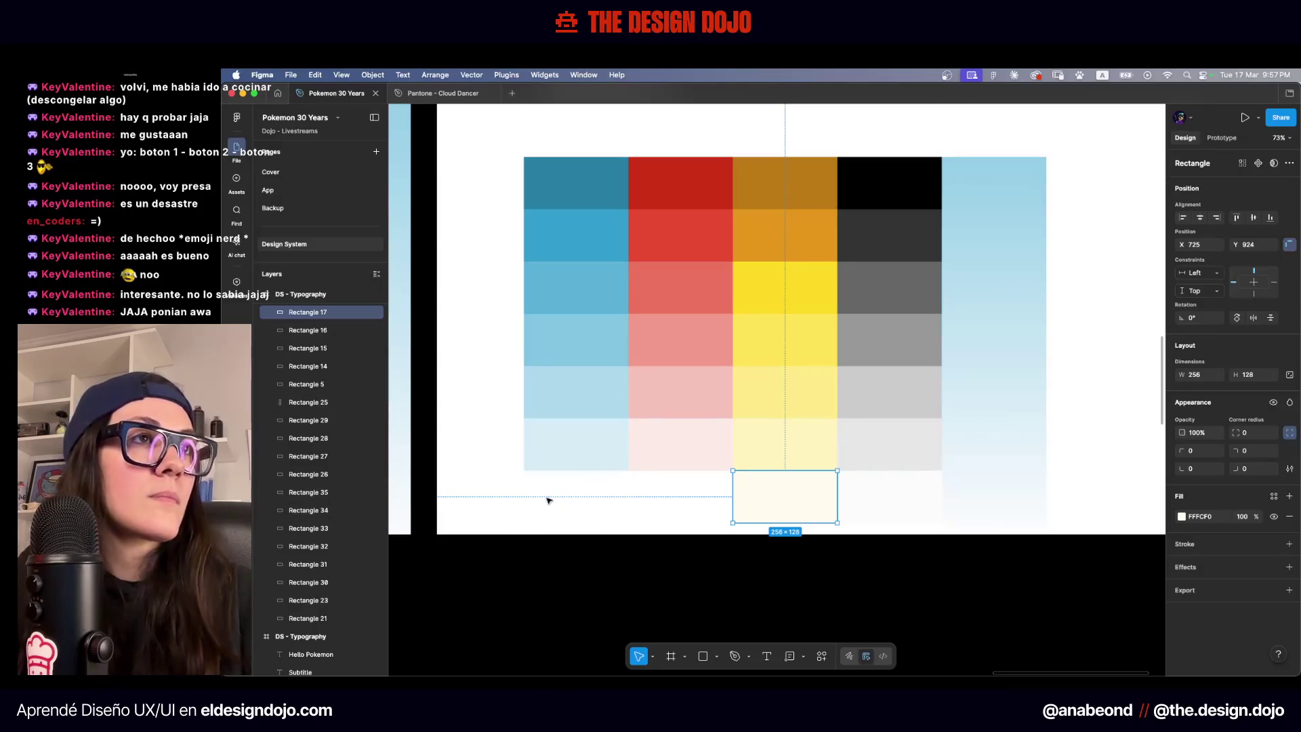
click(685, 343)
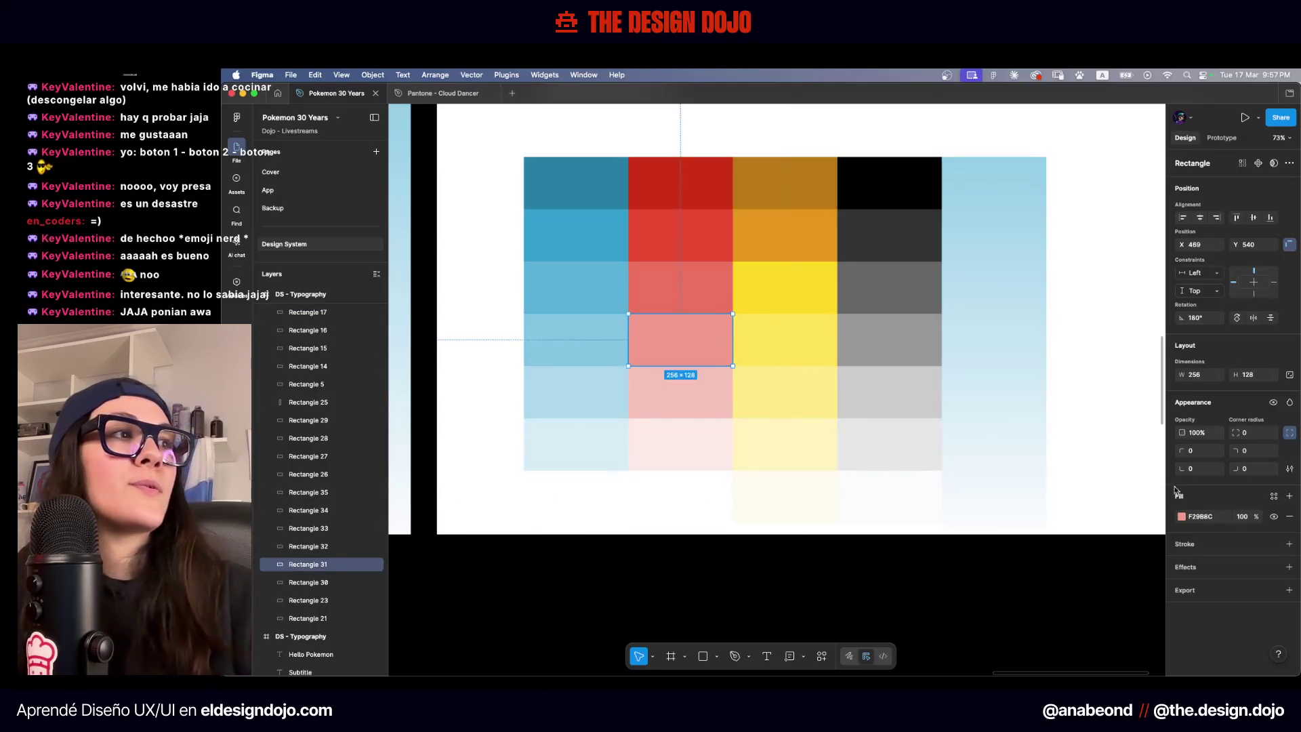
click(1181, 516)
click(712, 298)
key(Escape)
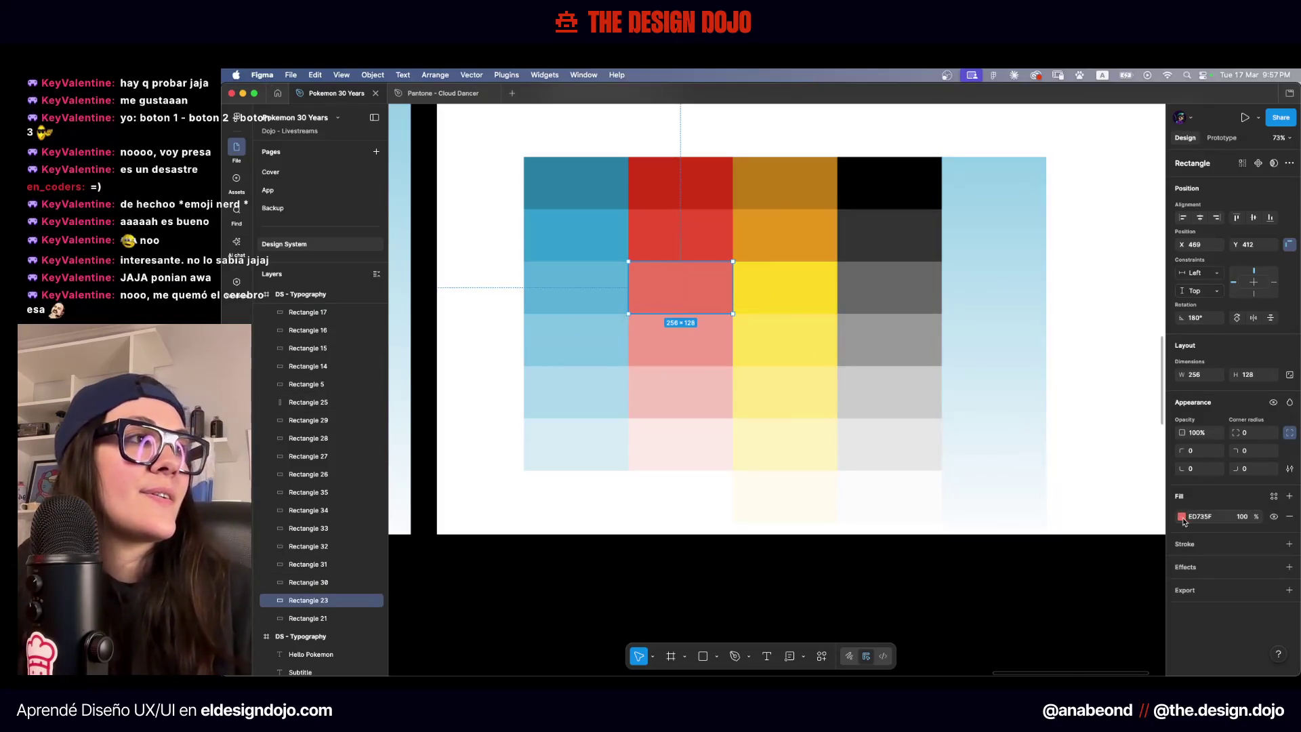
click(1181, 516)
click(706, 231)
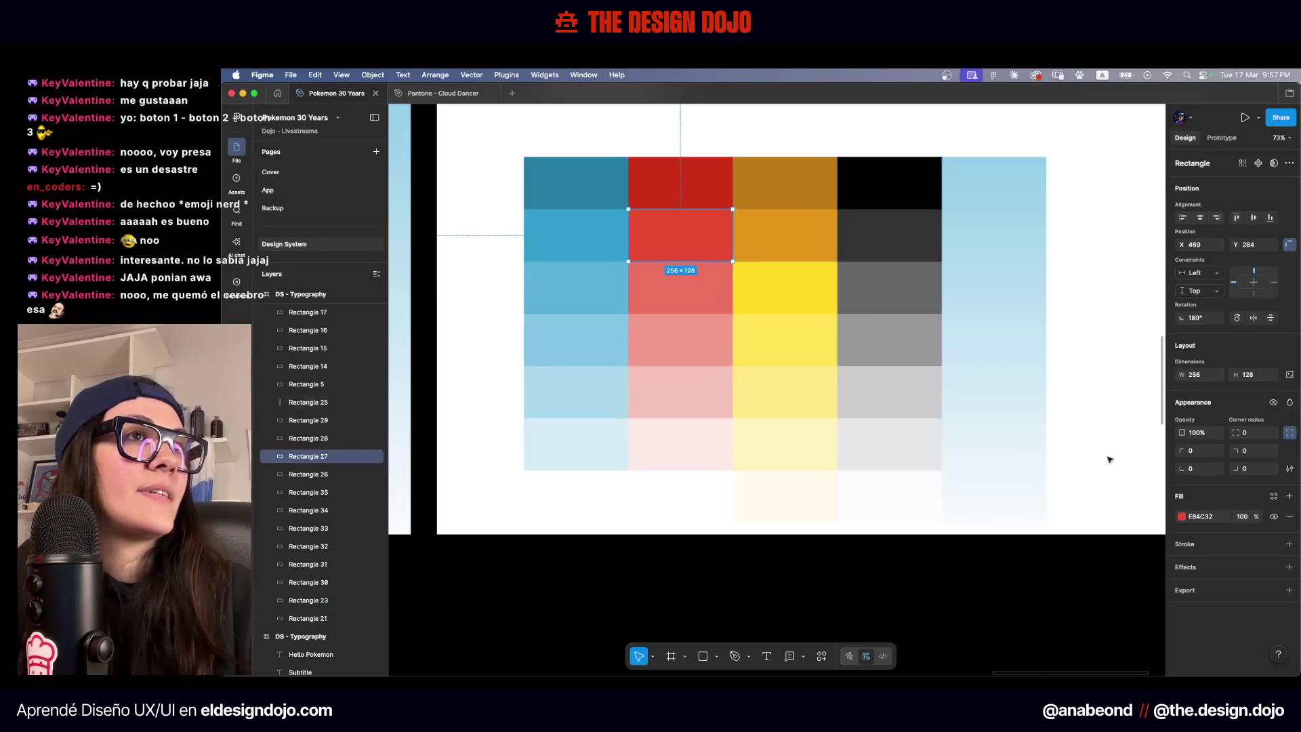
click(1182, 516)
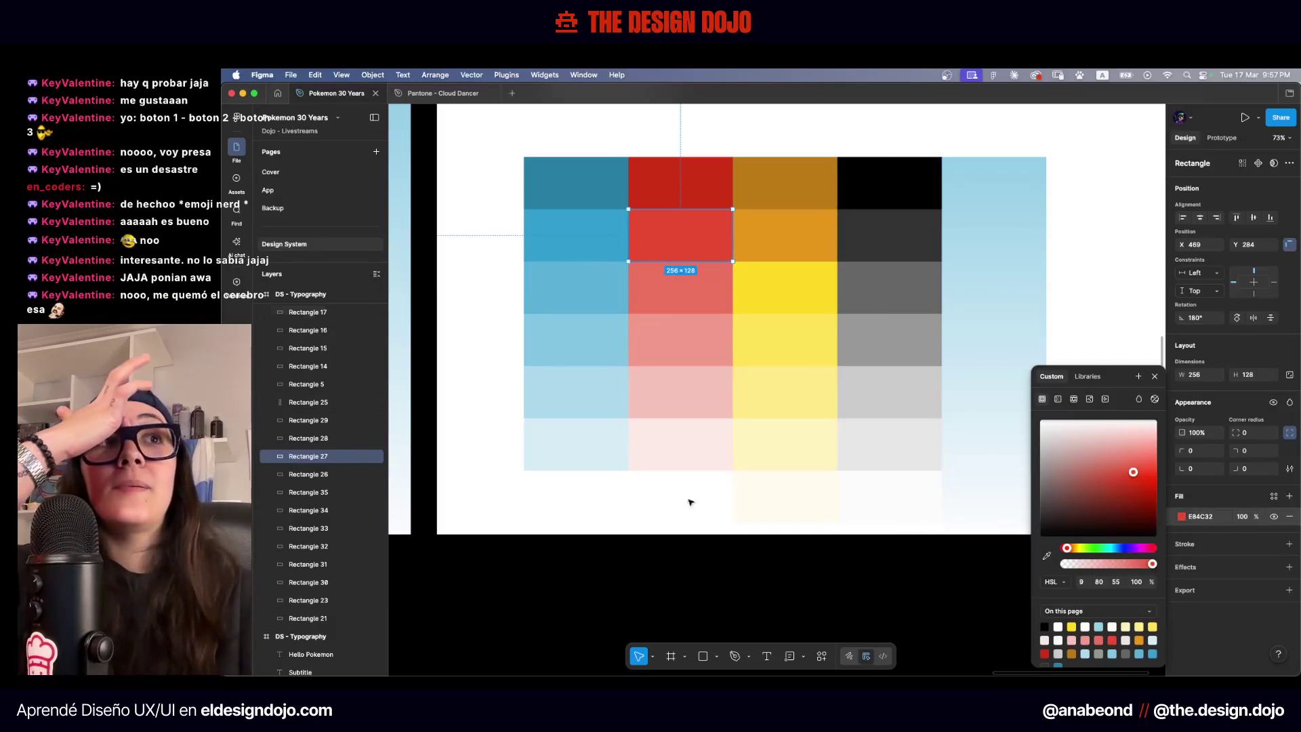
click(705, 183)
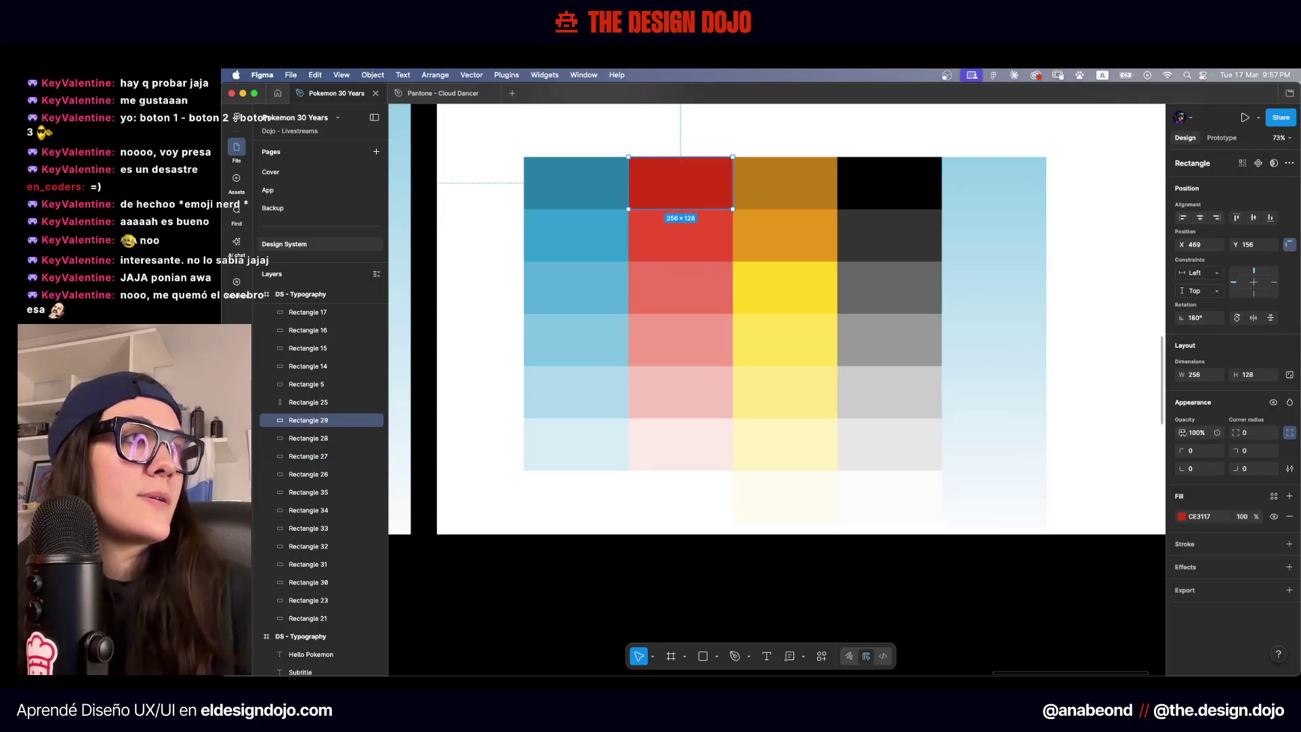
click(1181, 517)
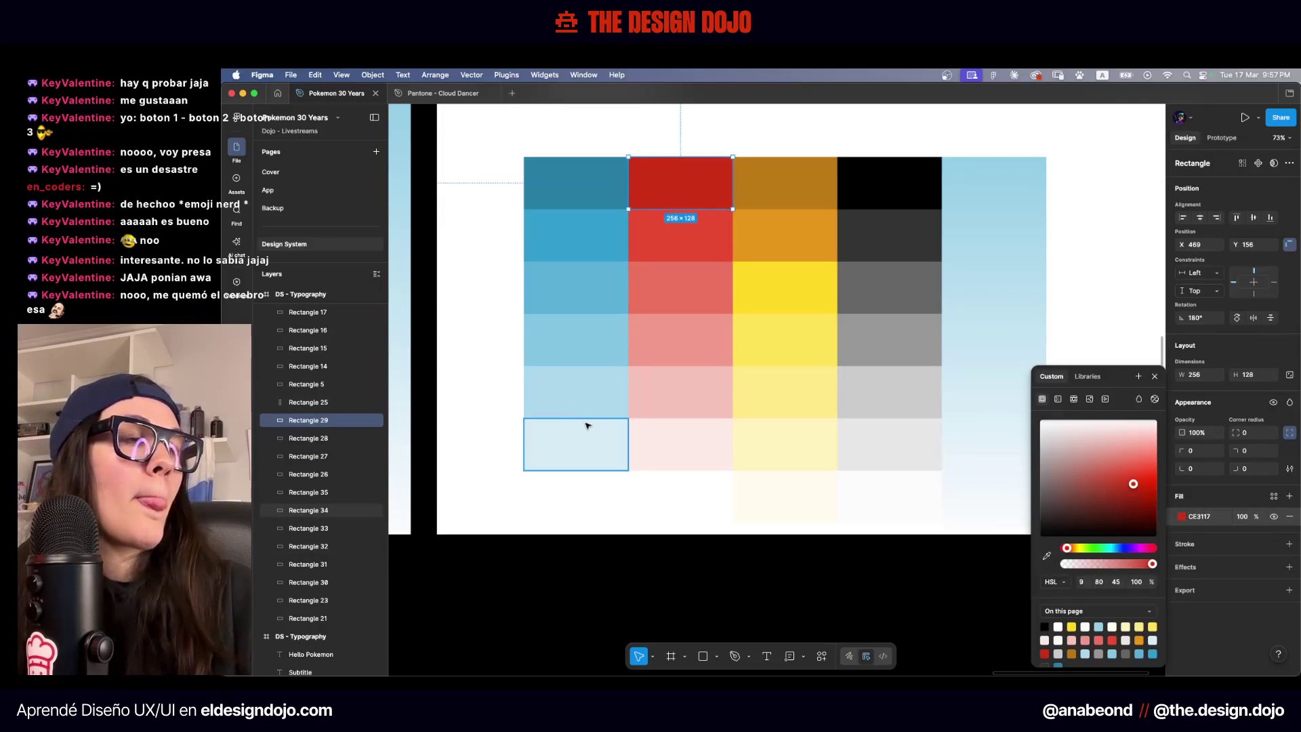
click(592, 513)
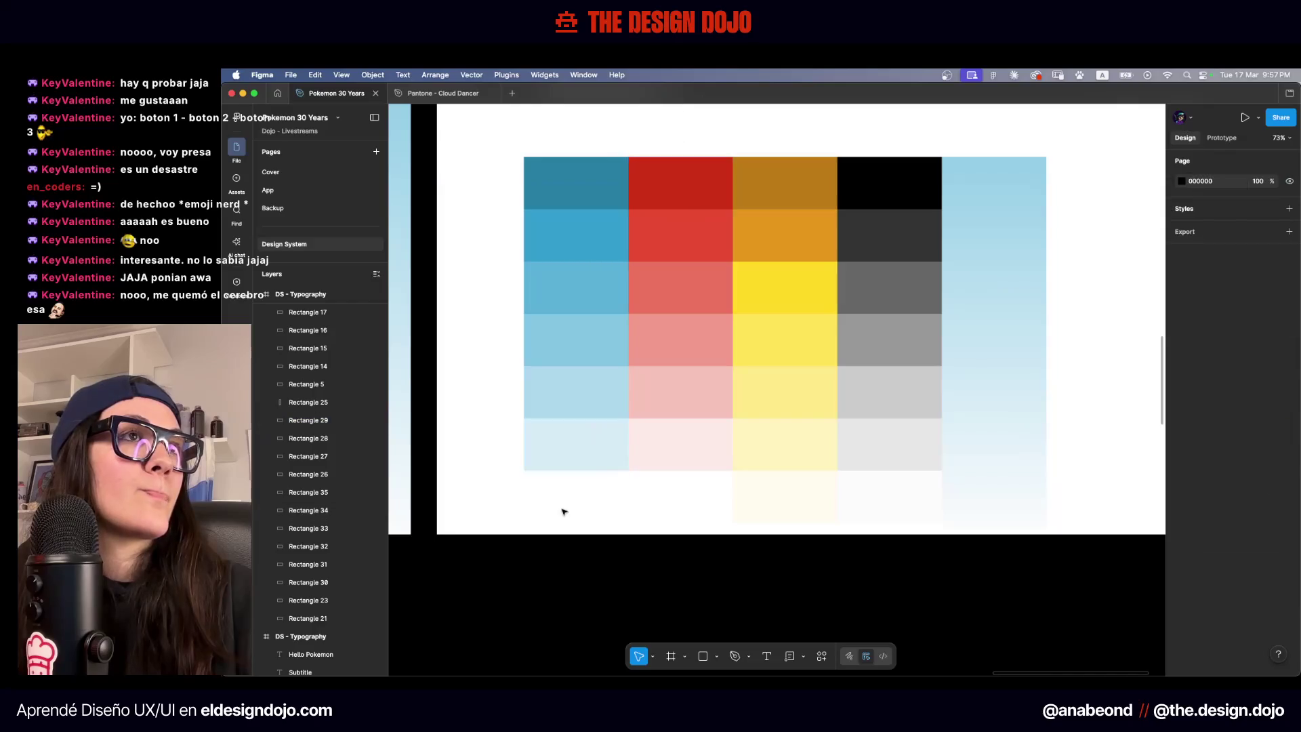
Duplicate the blue and red columns one row lower, leaving a new top row
drag(561, 511, 678, 135)
drag(715, 186, 716, 240)
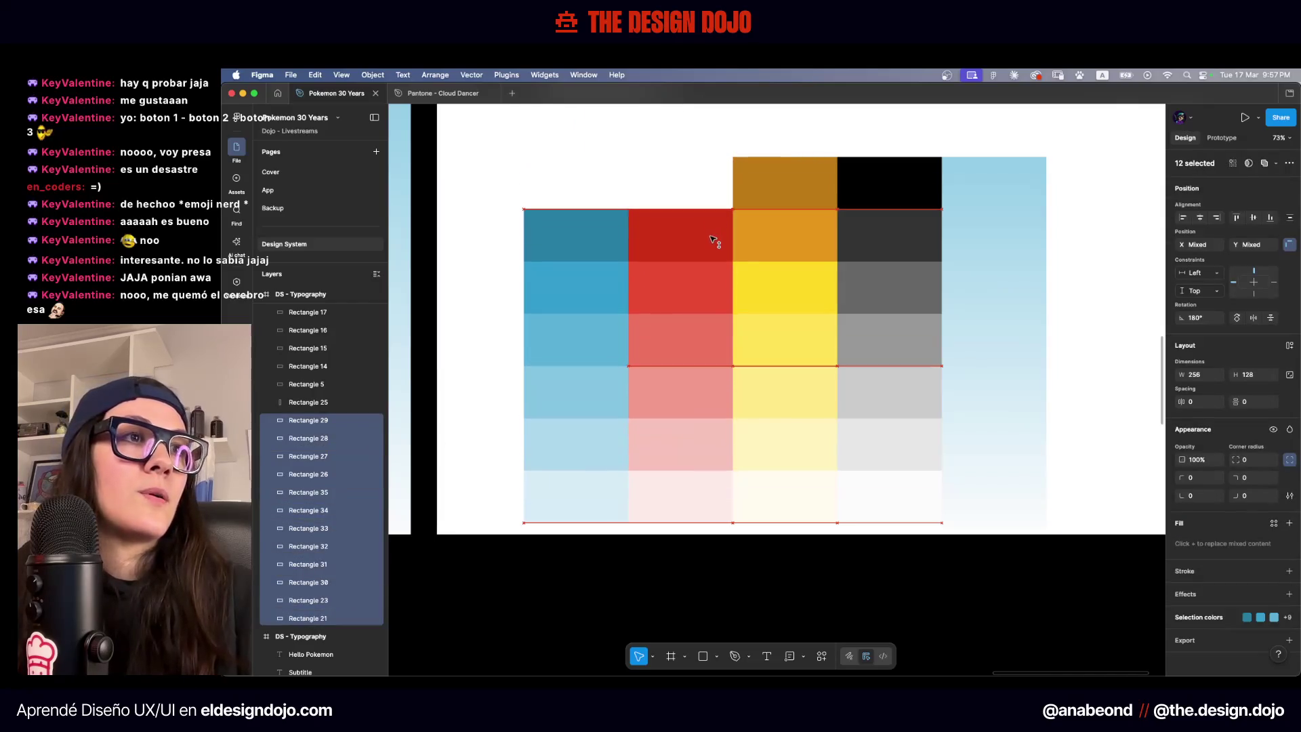
click(707, 179)
mouse_move(694, 184)
mouse_down()
mouse_move(626, 222)
mouse_move(702, 204)
mouse_move(710, 169)
mouse_up()
Darken the new top red swatch to HSL lightness 35
drag(711, 122, 670, 204)
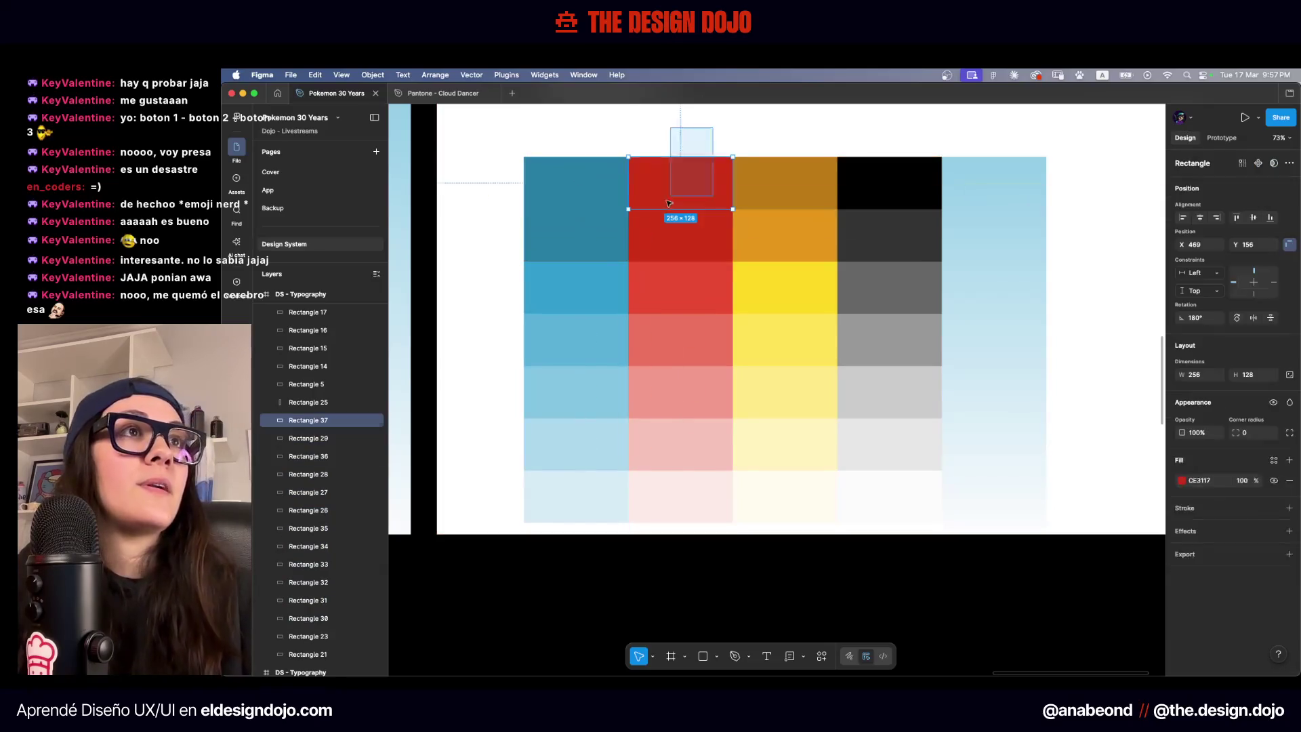
click(1182, 517)
click(1116, 581)
text(35)
key(Return)
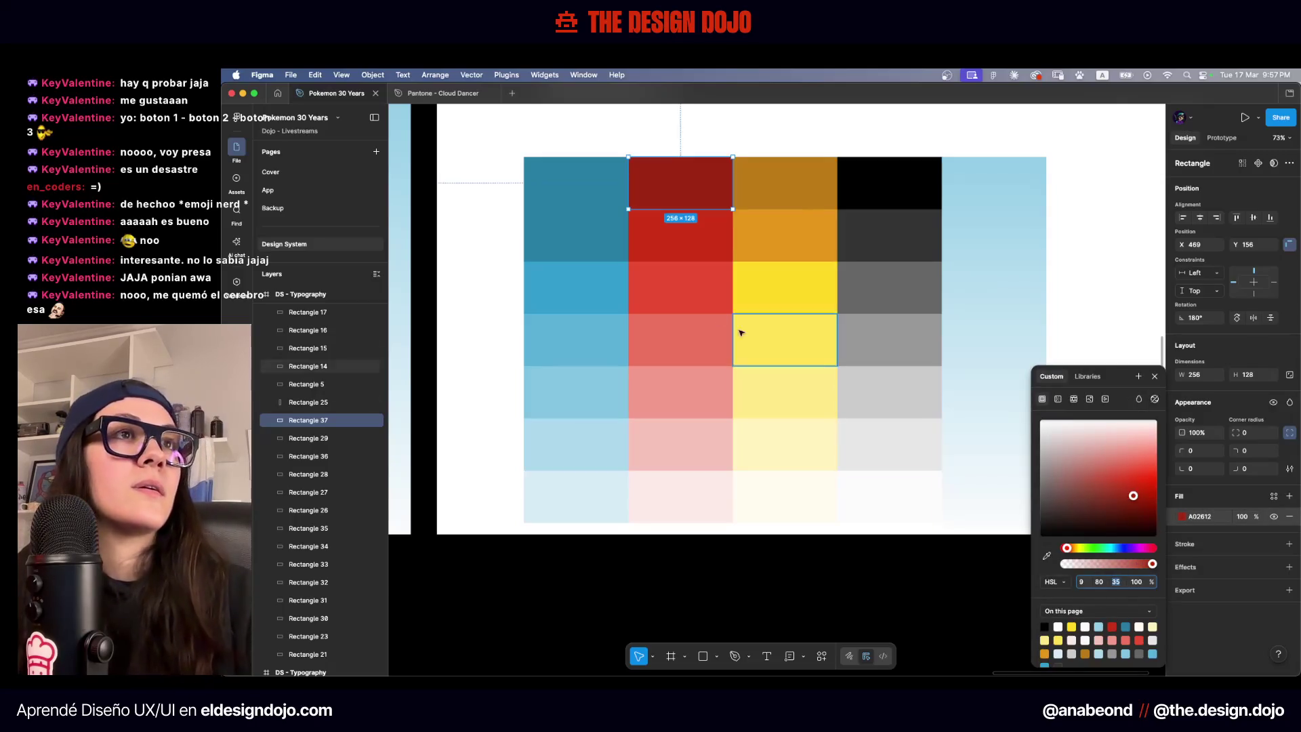
Darken the top blue swatch to HSL lightness 30
click(610, 183)
click(1182, 517)
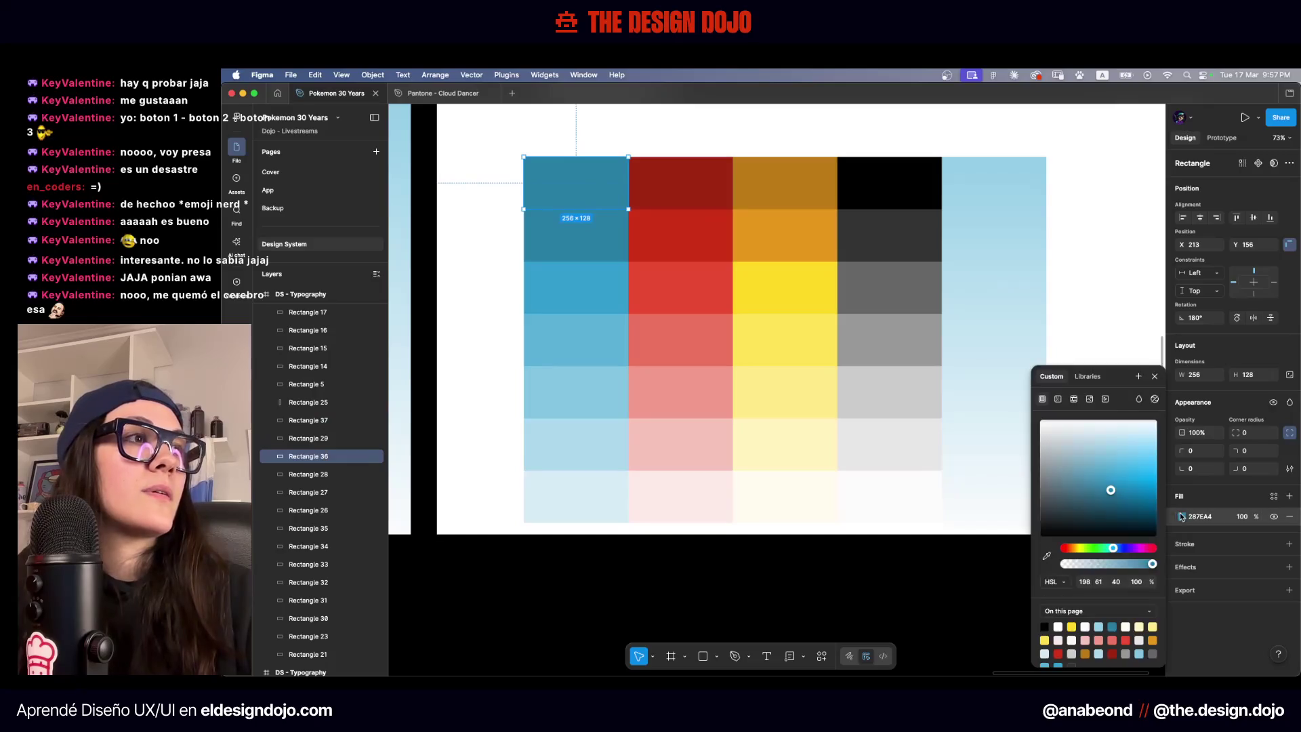
click(1116, 582)
text(30)
key(Return)
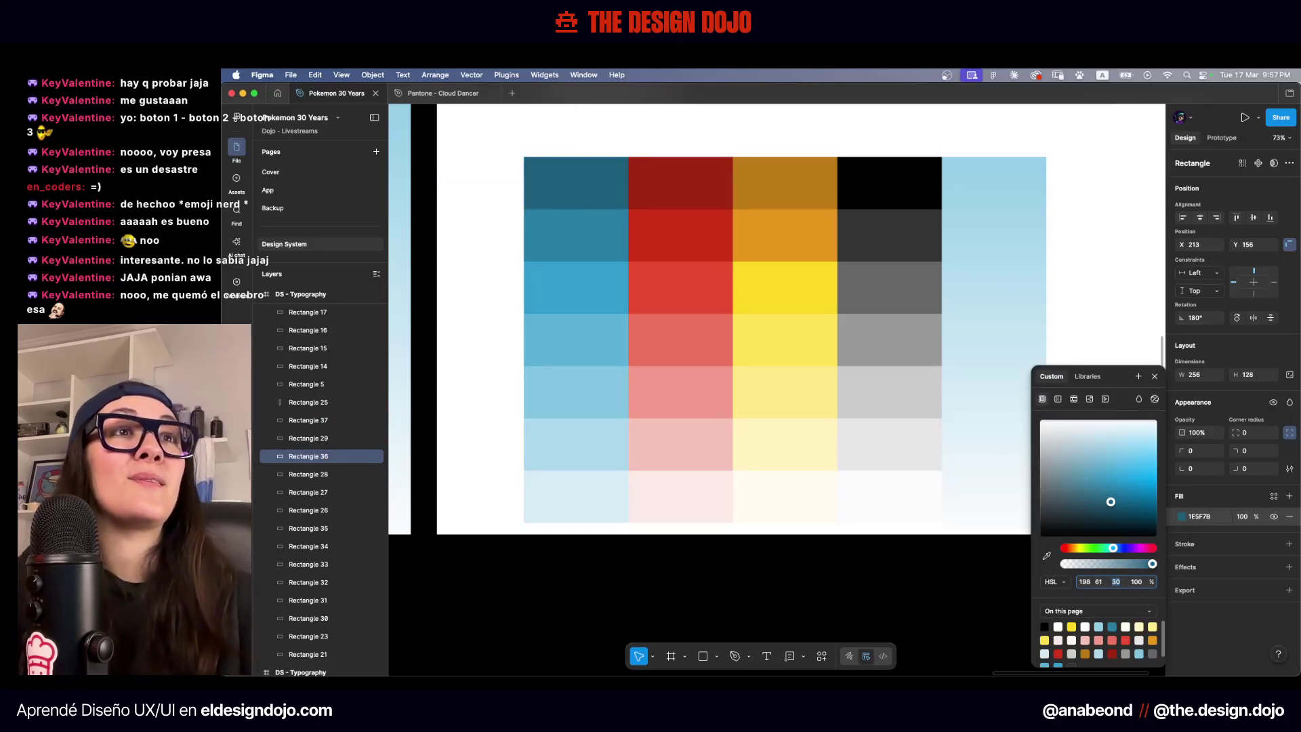
click(502, 236)
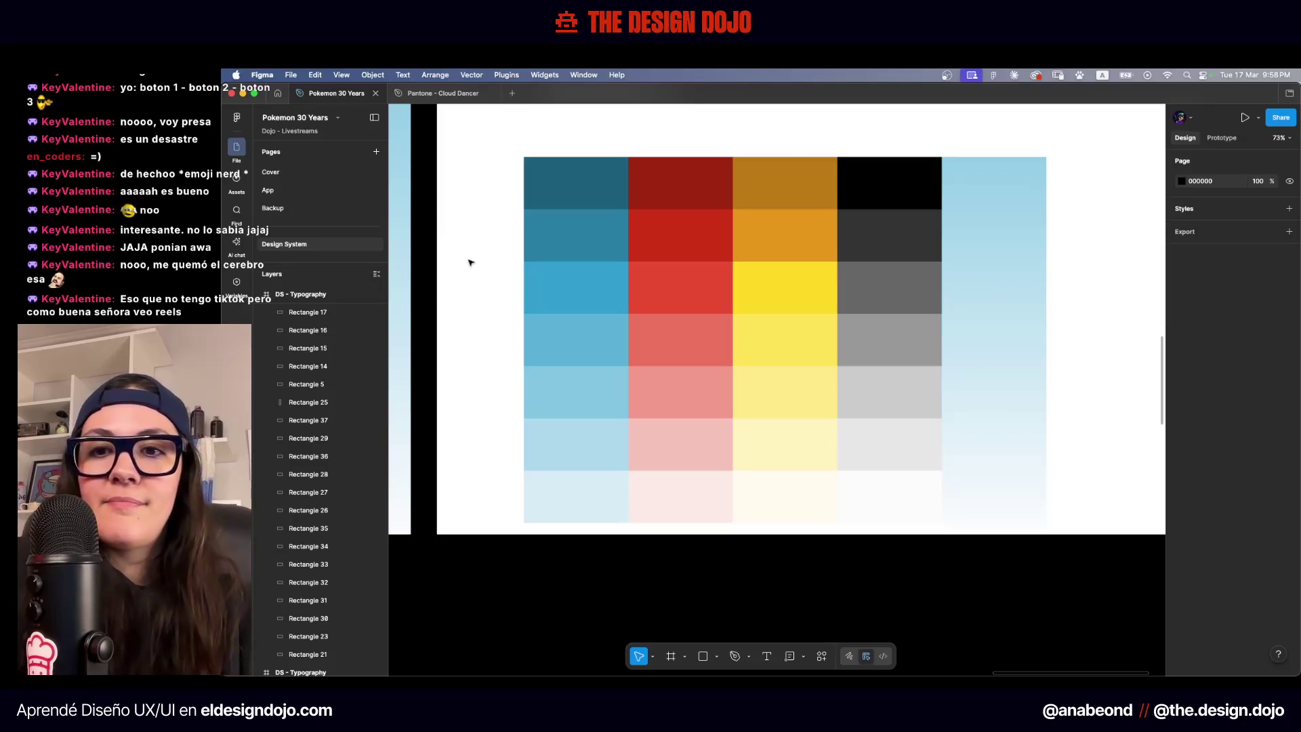
Select all 29 palette rectangles and drag them to the centre of the white frame
scroll(488, 297, down, 3)
drag(955, 227, 514, 509)
drag(632, 455, 662, 435)
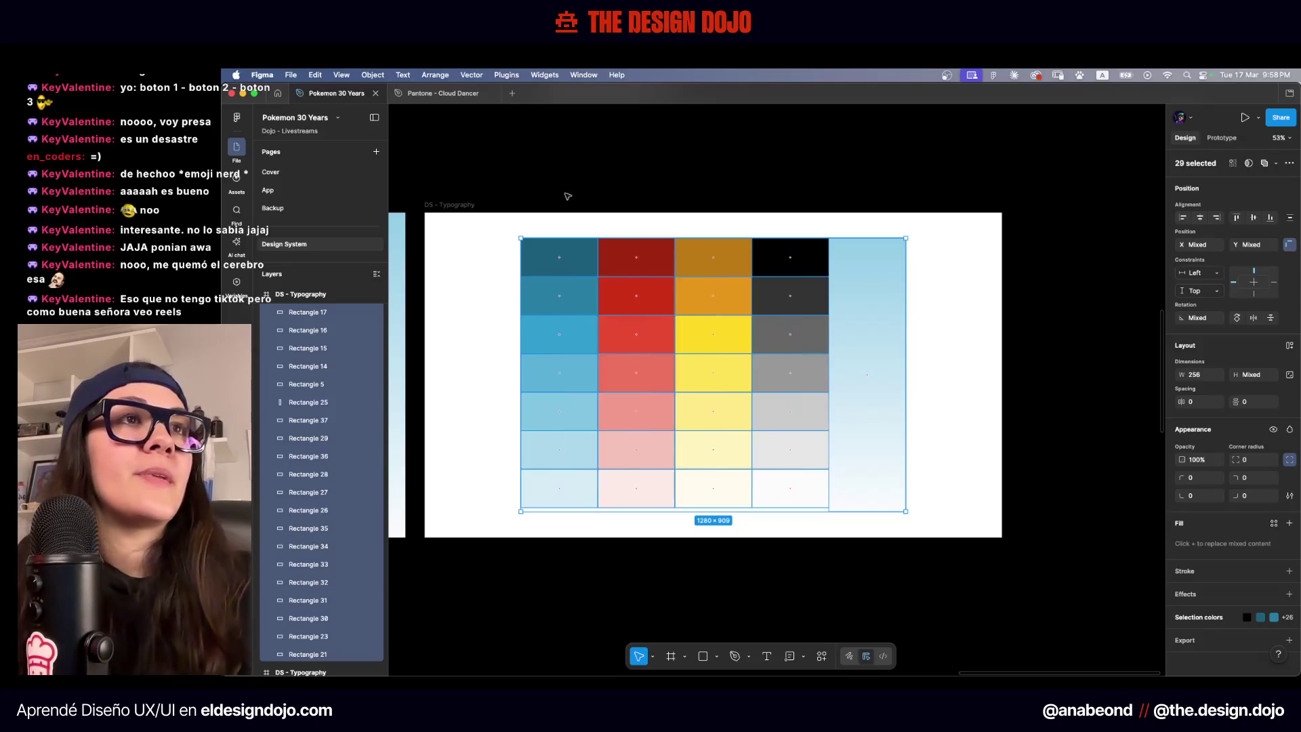
Batch-rename the blue column's seven swatch layers to Blue
click(670, 195)
drag(505, 230, 571, 531)
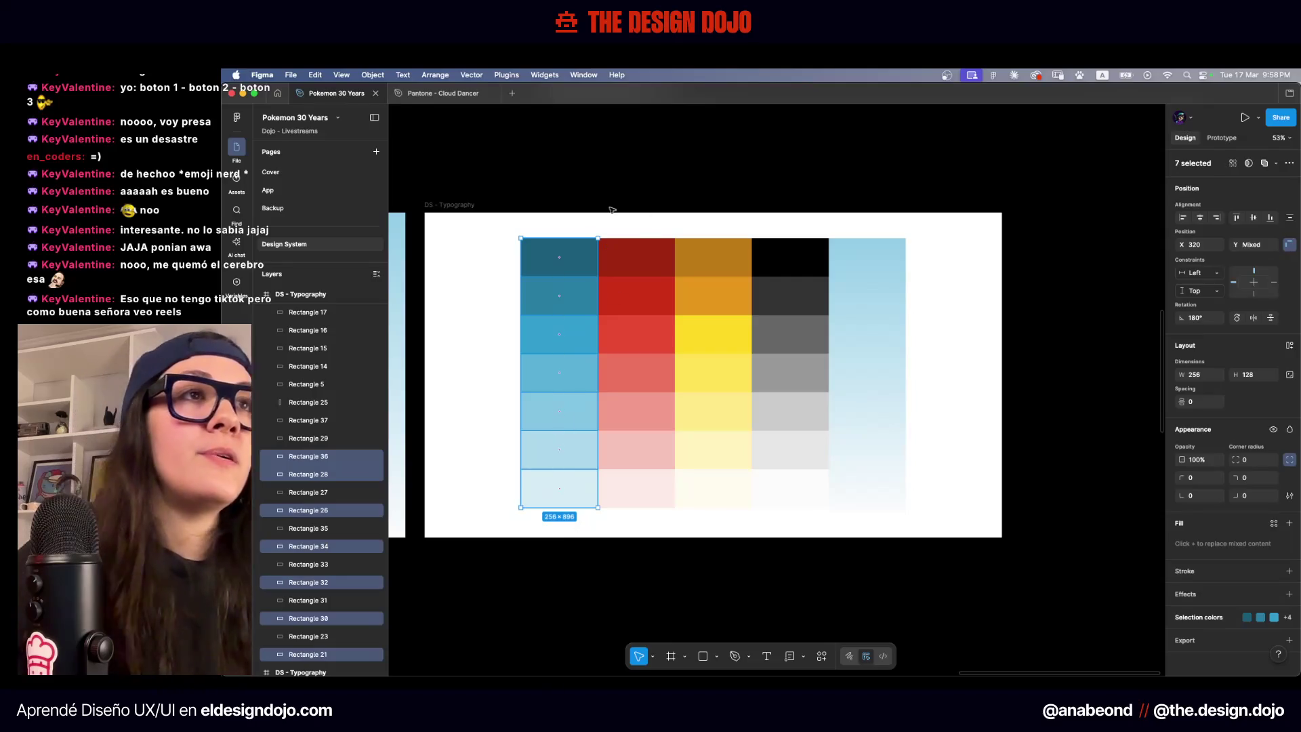
scroll(351, 419, down, 3)
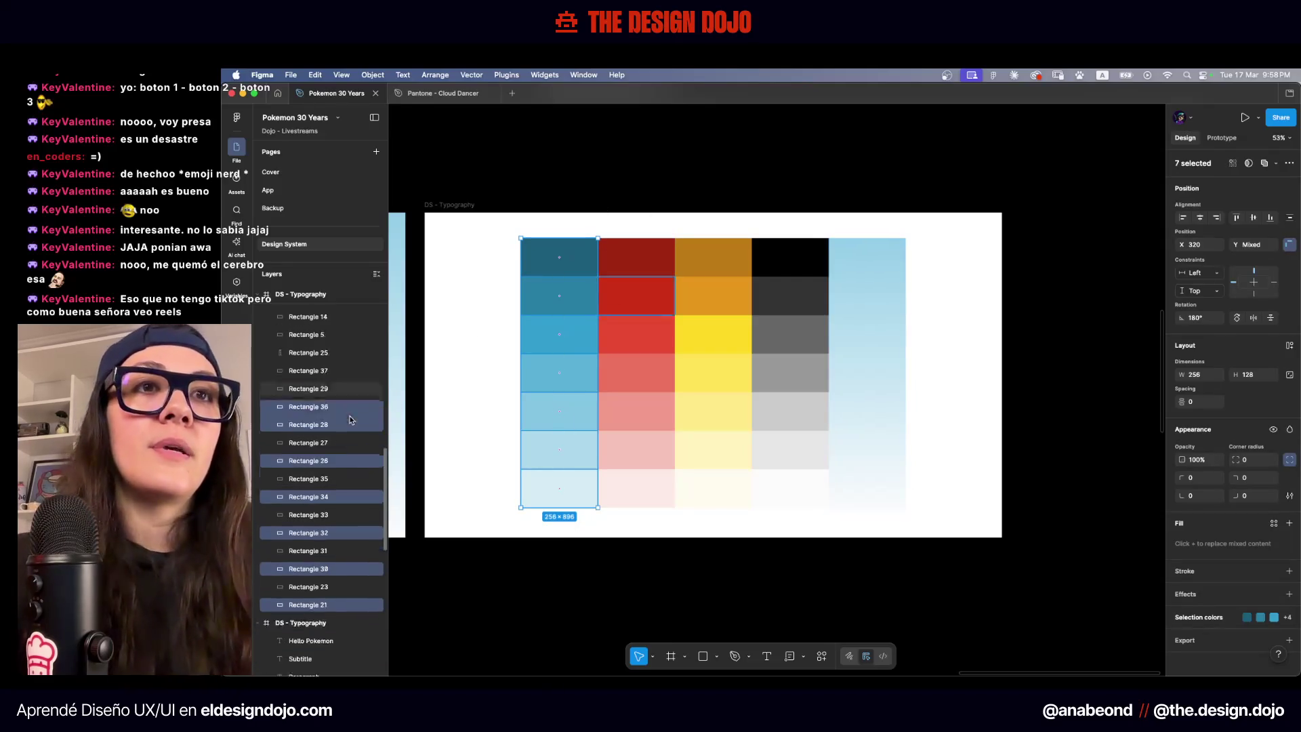
key(super+r)
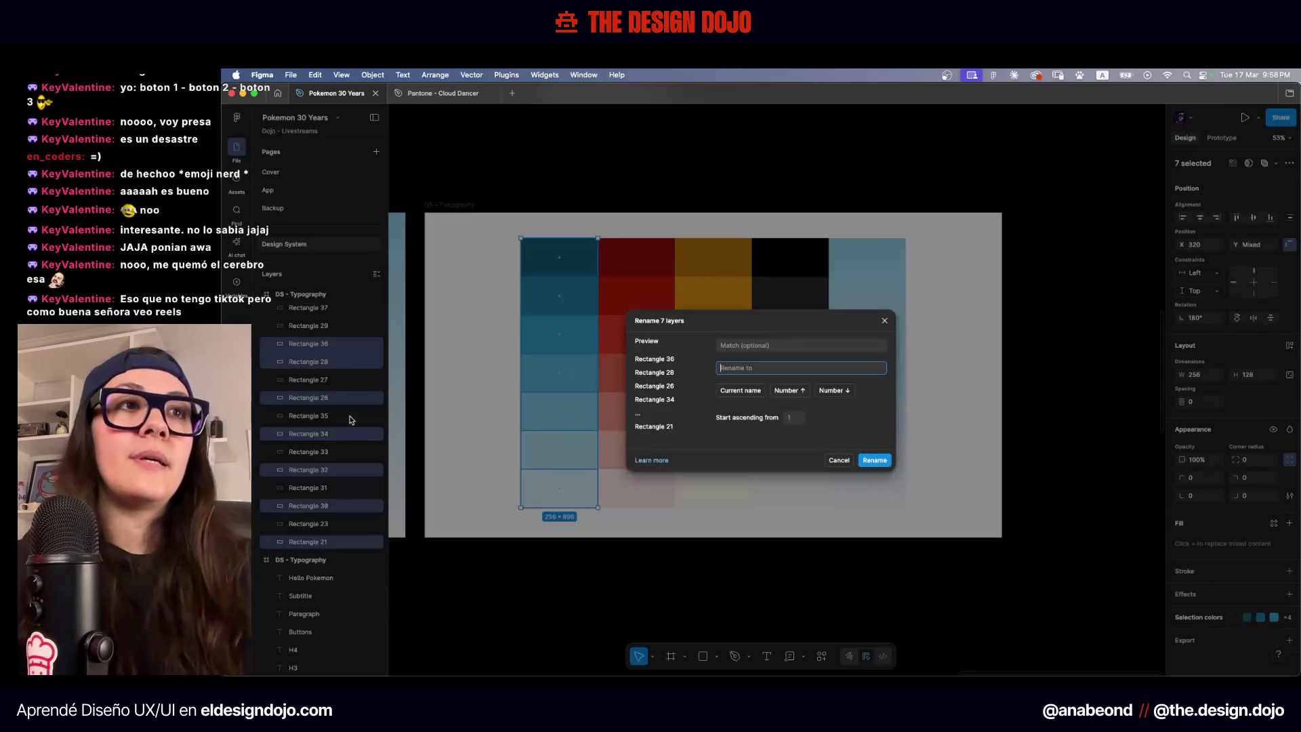
text(Blue)
key(Return)
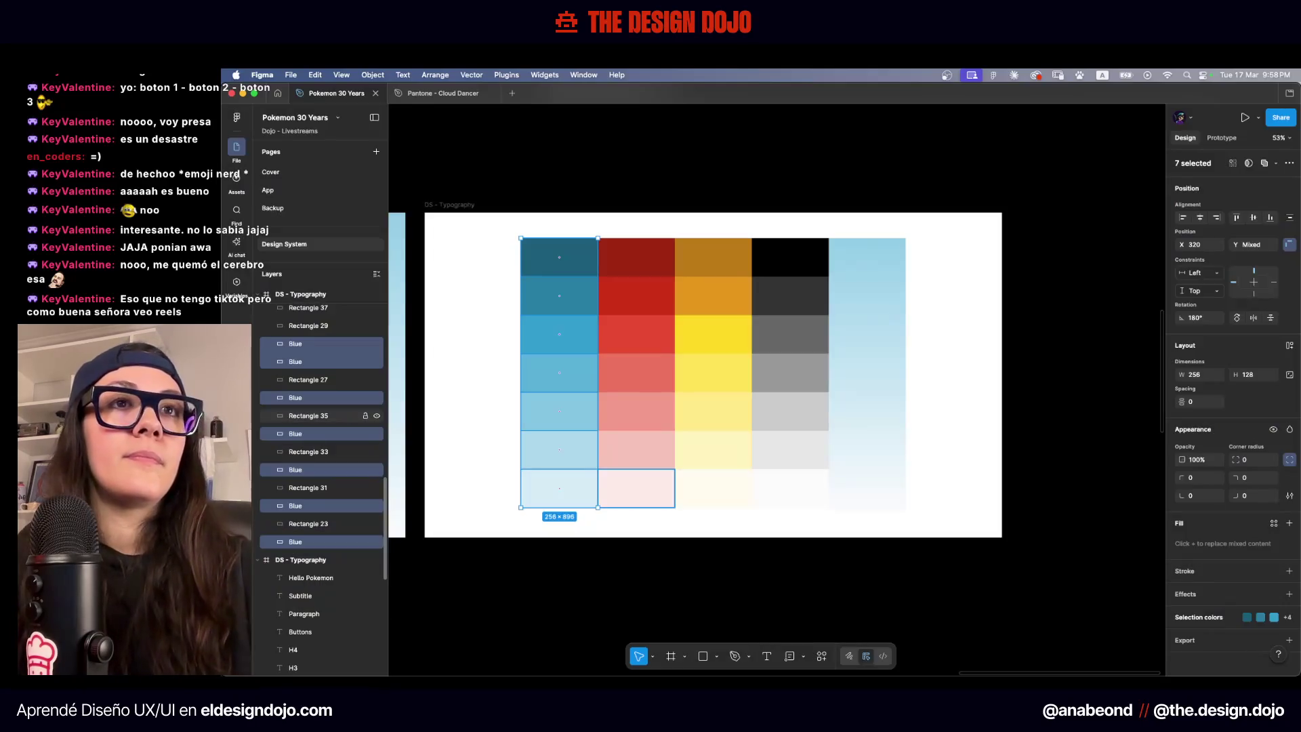
Batch-rename the red and yellow columns' swatch layers to Red and Yellow
drag(630, 232, 668, 523)
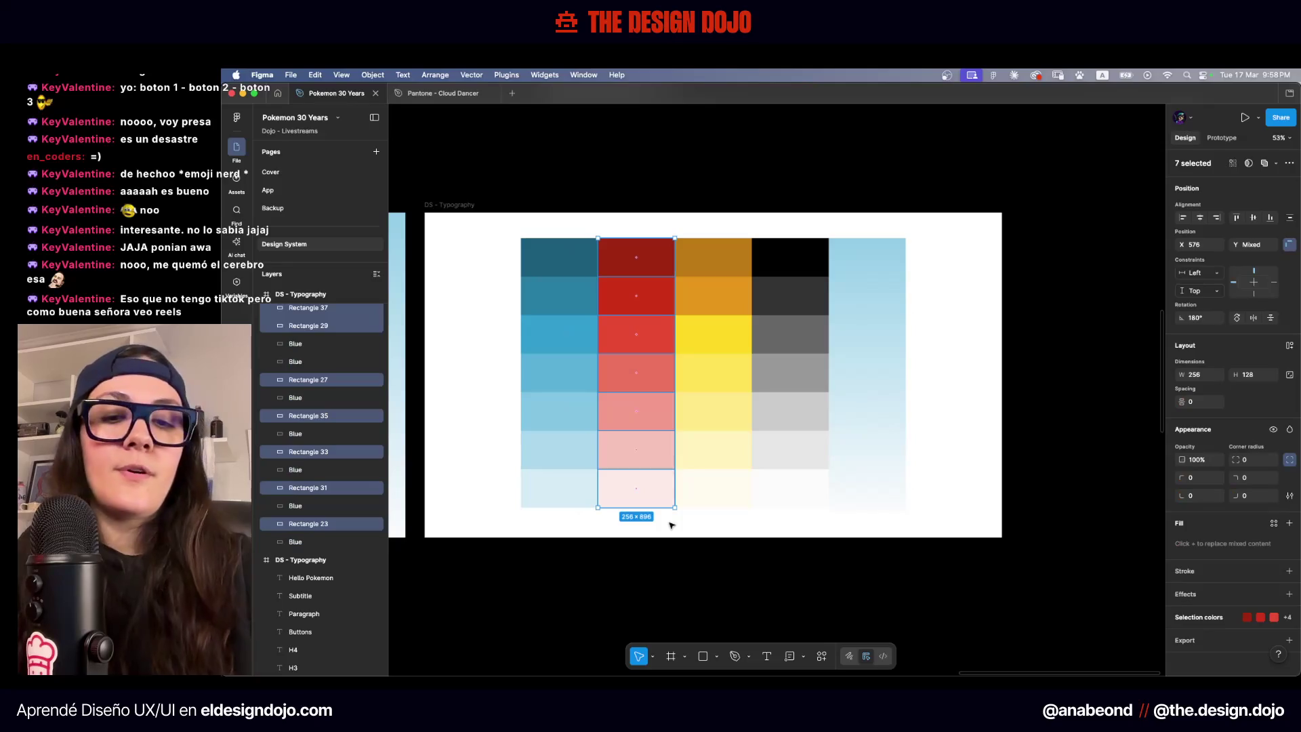
key(super+r)
text(Red)
key(Return)
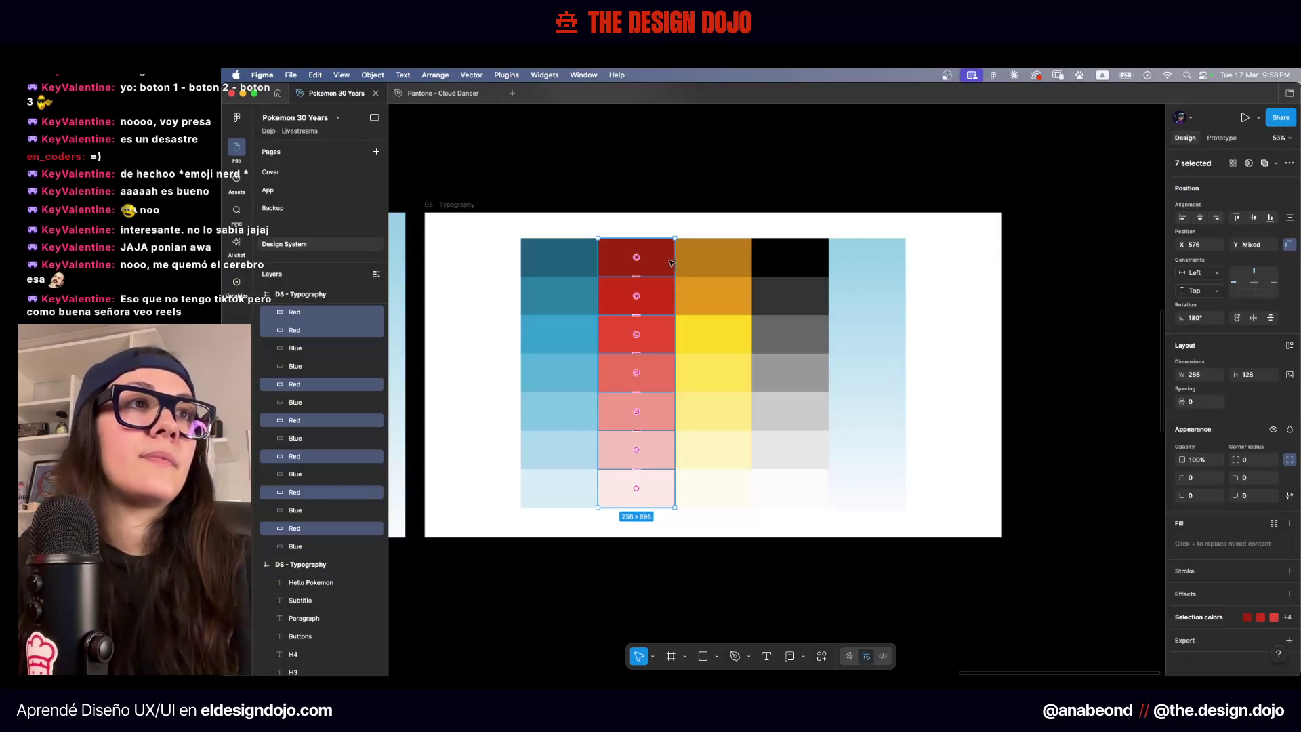
drag(710, 230, 734, 498)
key(super+r)
text(Yellow)
key(Return)
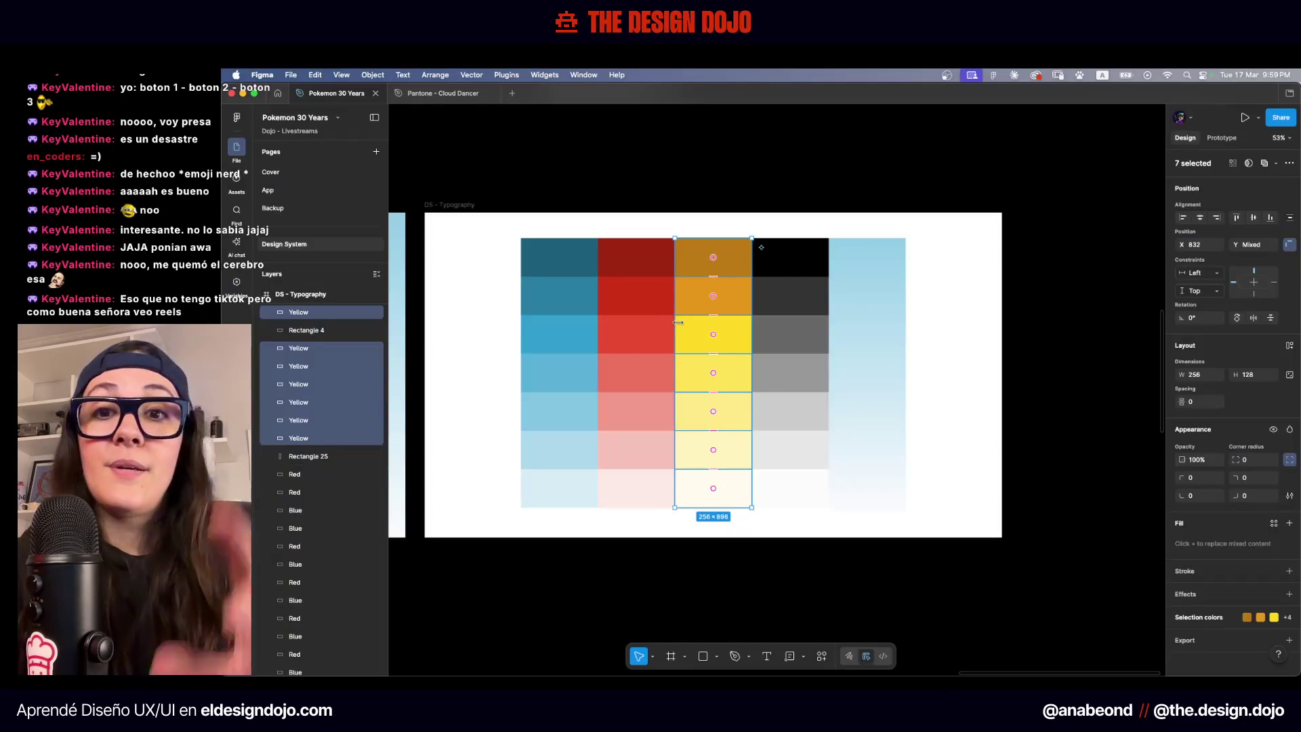
Batch-rename the black and grey column's swatch layers to Gray
drag(769, 228, 810, 543)
key(super+g)
key(super+z)
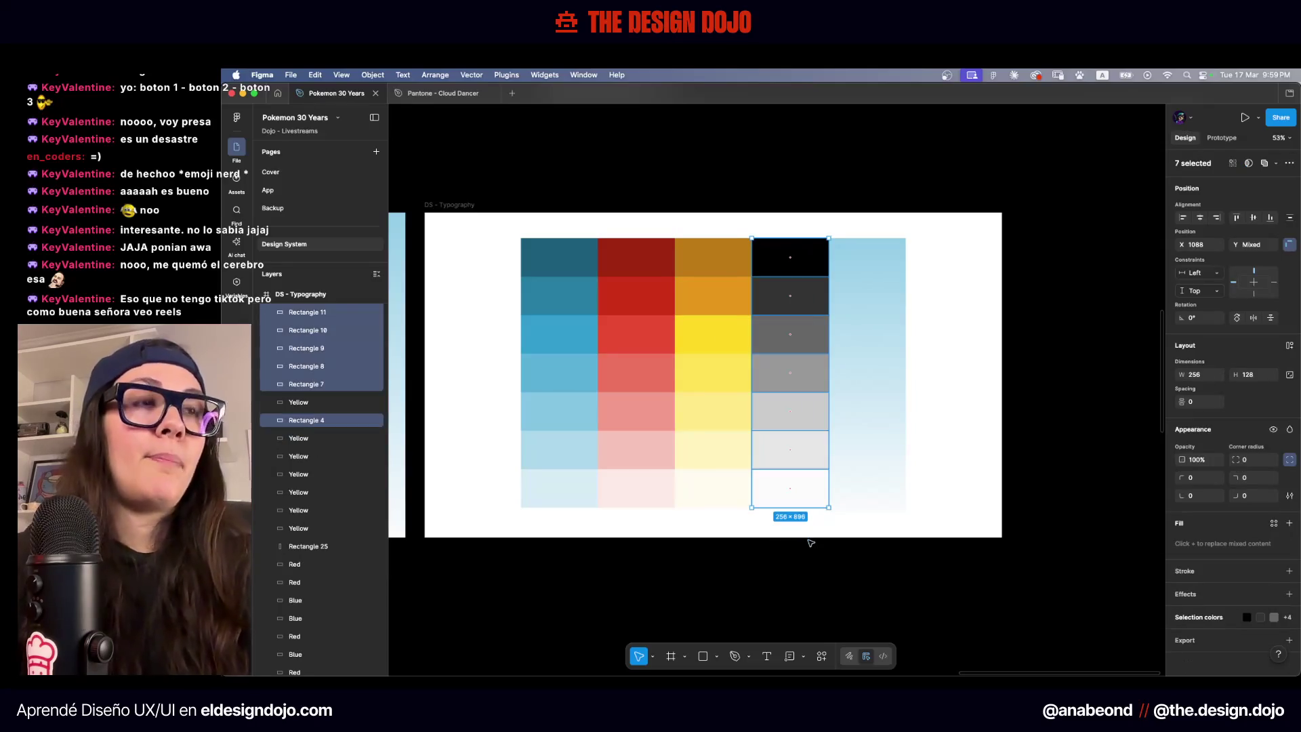
key(super+r)
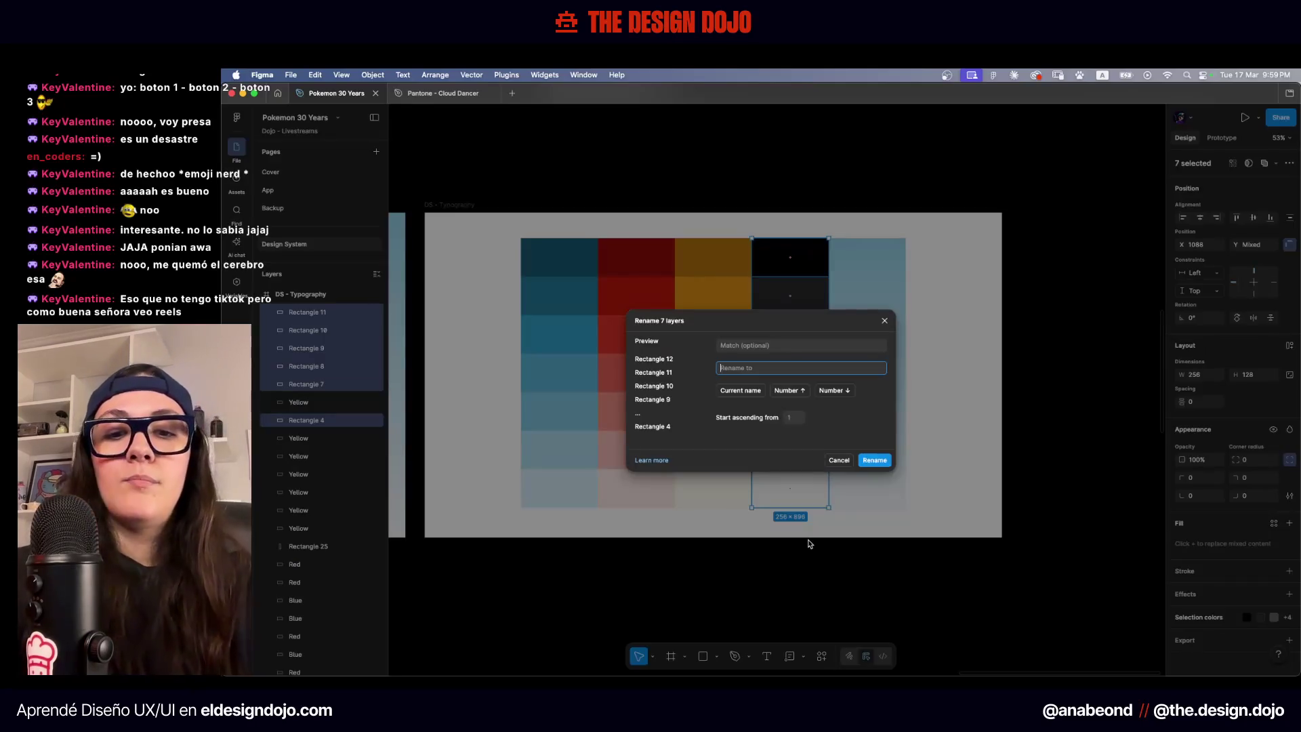
text(G)
key(Return)
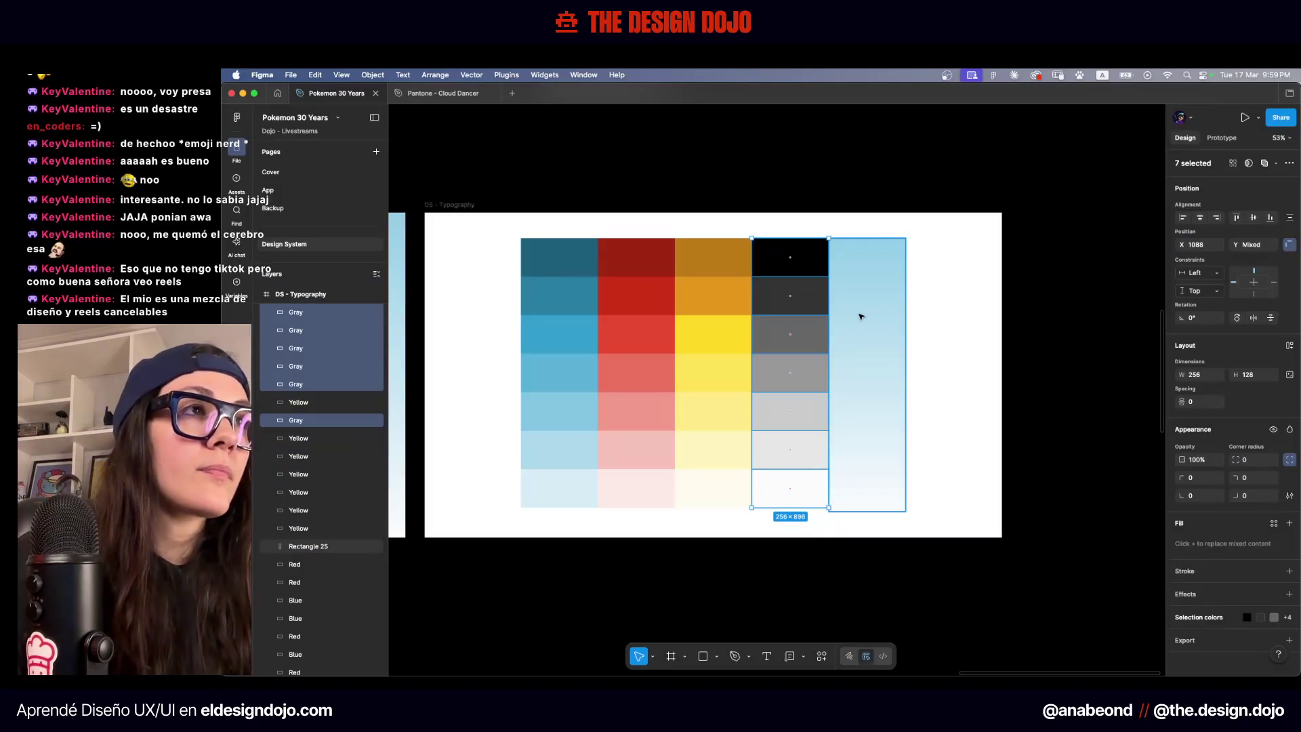
Rename the tall gradient rectangle's layer from Rectangle 25 to Gradient
click(861, 315)
double_click(308, 546)
text(Gradient)
key(Return)
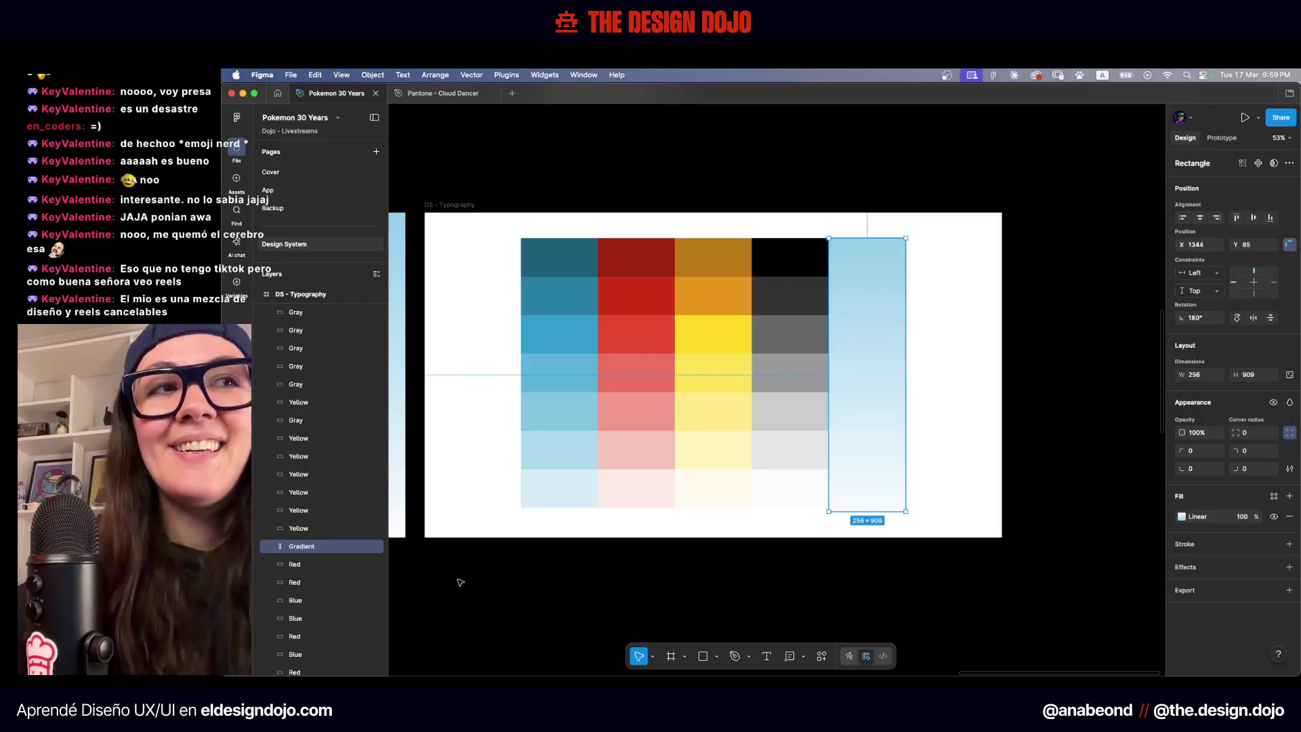
Move the Pikachu image left beside the other Pokémon
click(956, 327)
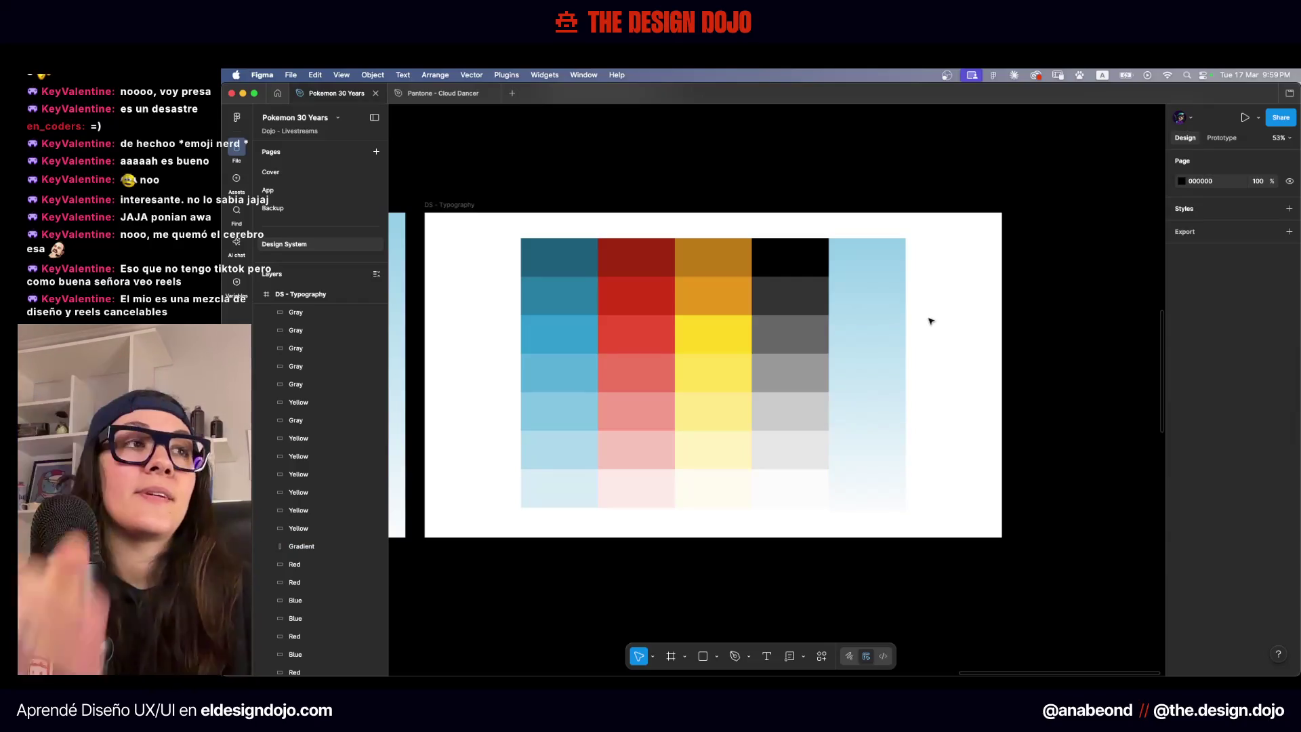
click(377, 275)
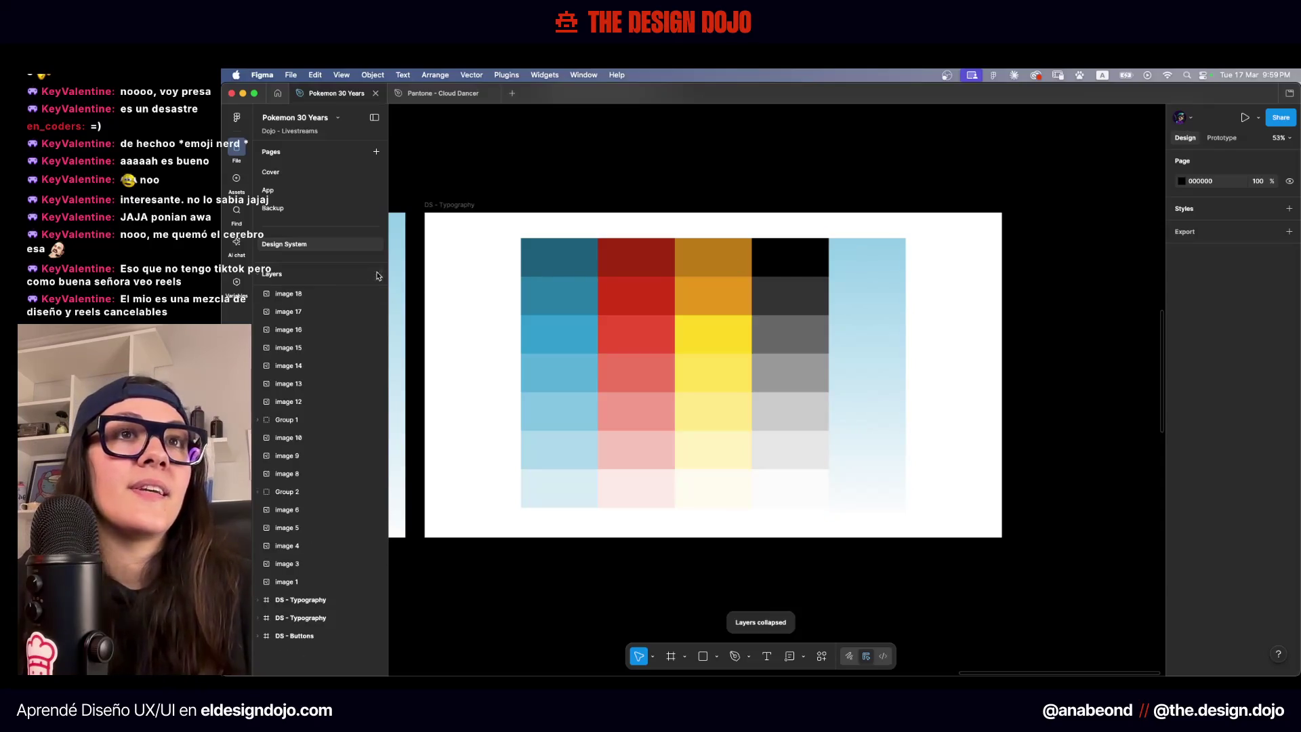
scroll(489, 276, down, 10)
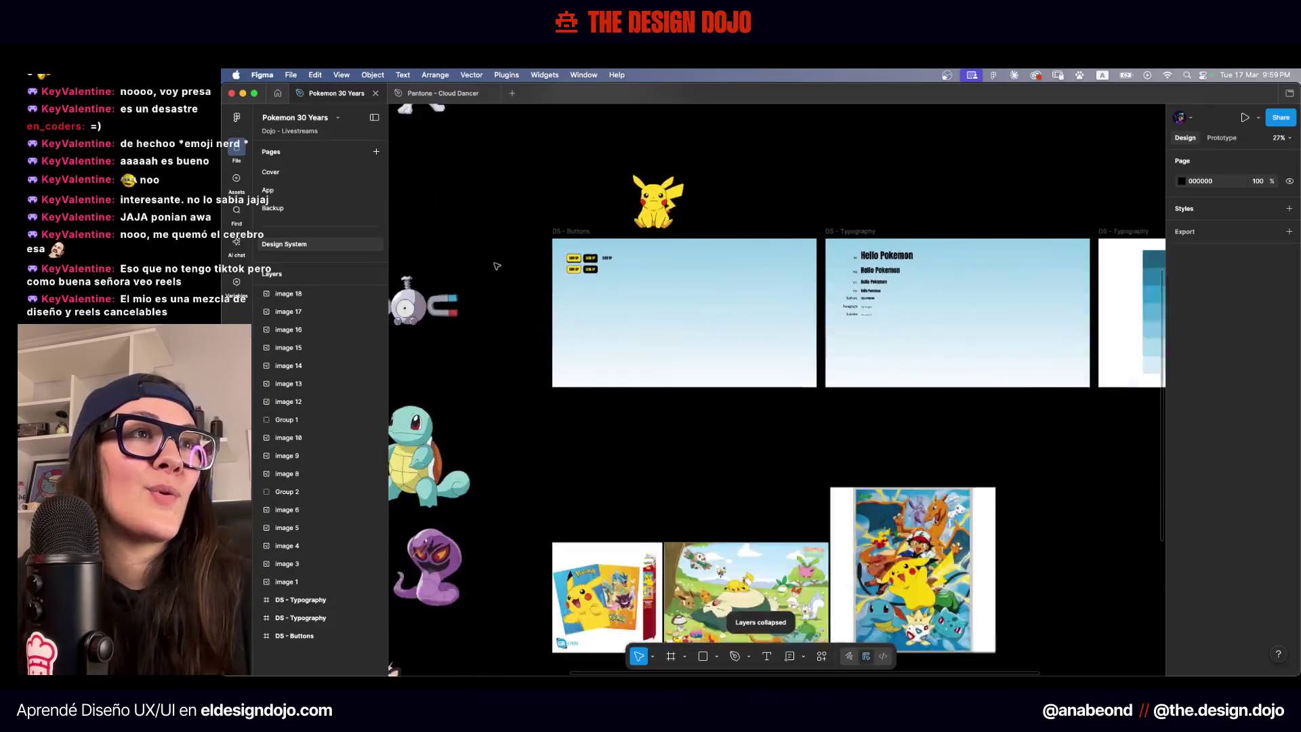
drag(687, 236, 551, 238)
scroll(990, 272, right, 5)
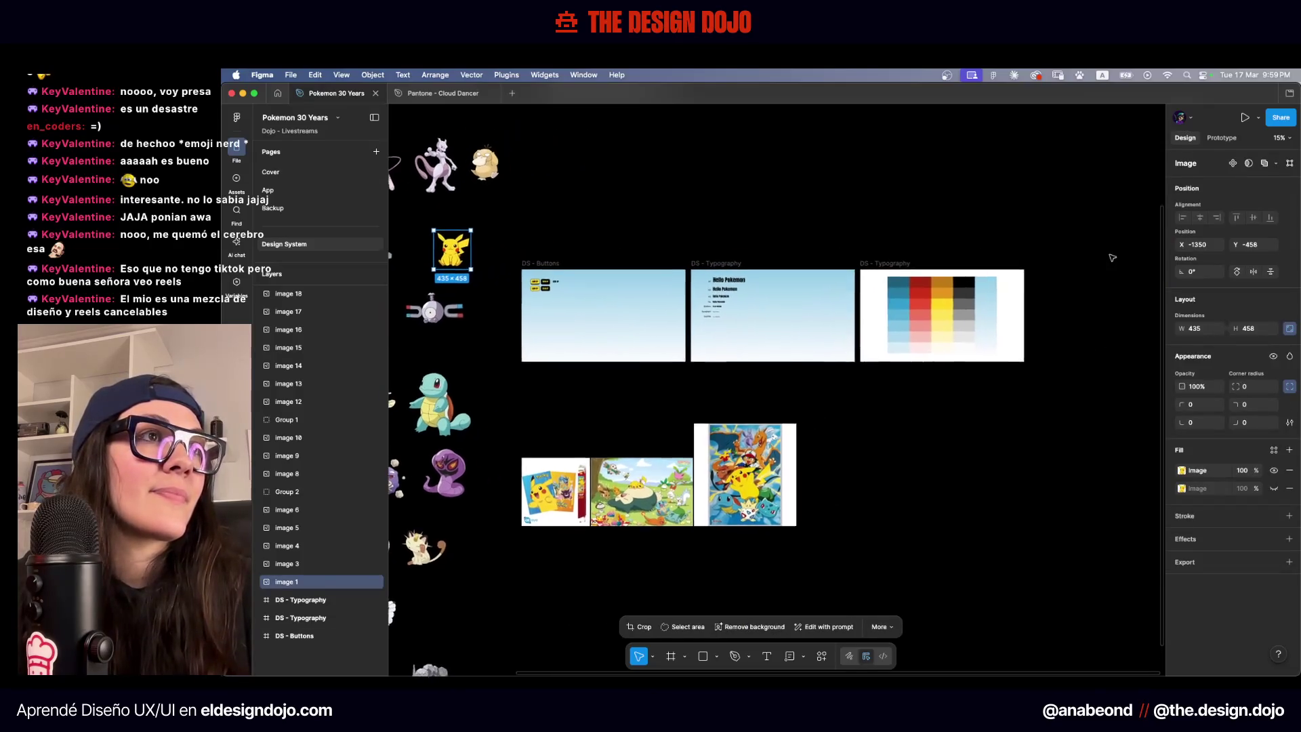
click(1058, 327)
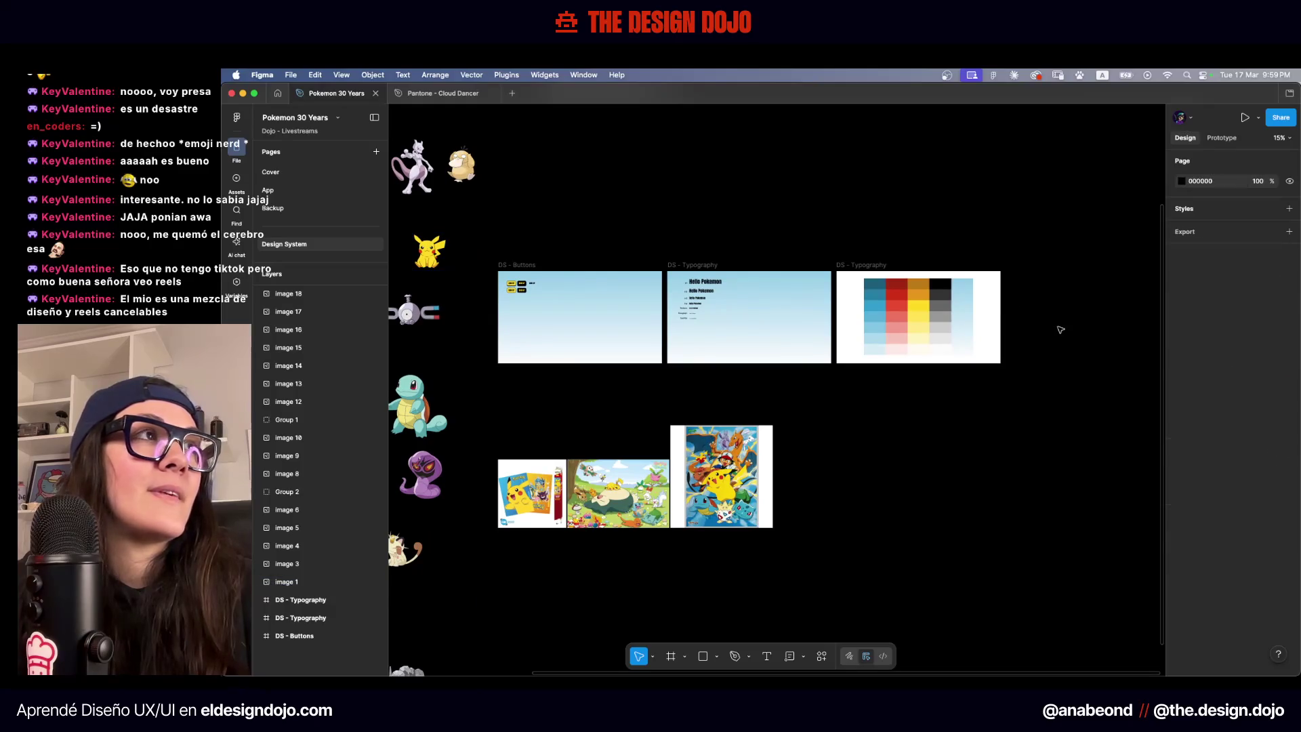
Shorten the gradient rectangle so its bottom lines up with the grid's bottom row
scroll(1018, 297, up, 5)
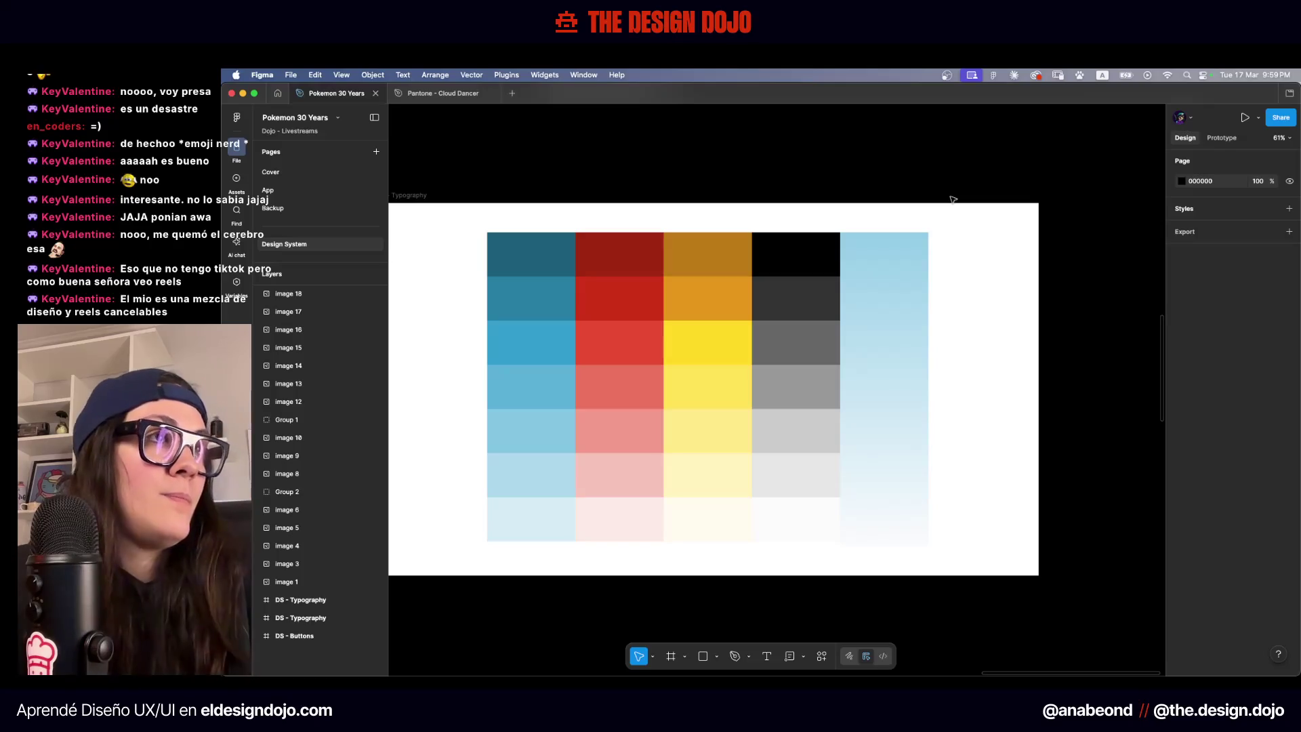
click(901, 539)
scroll(781, 497, up, 10)
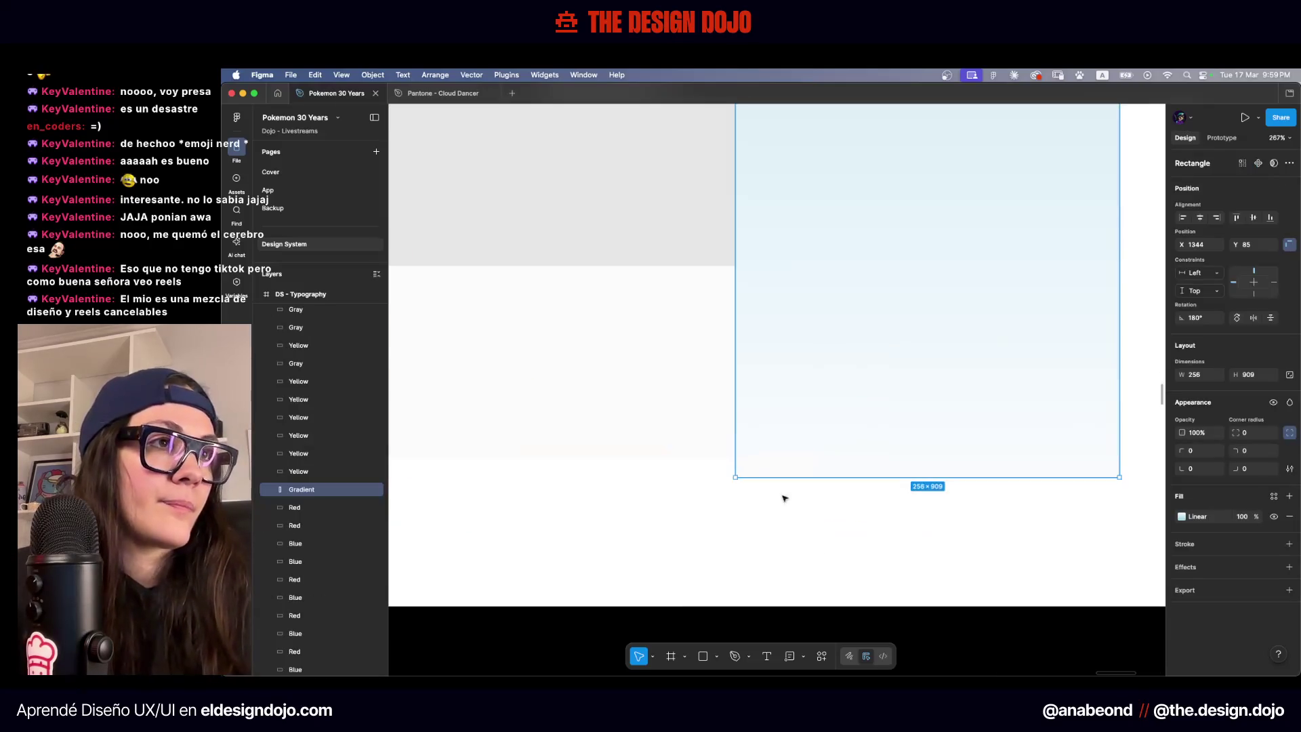
drag(735, 457, 735, 398)
click(734, 445)
scroll(774, 373, down, 10)
scroll(774, 373, down, 5)
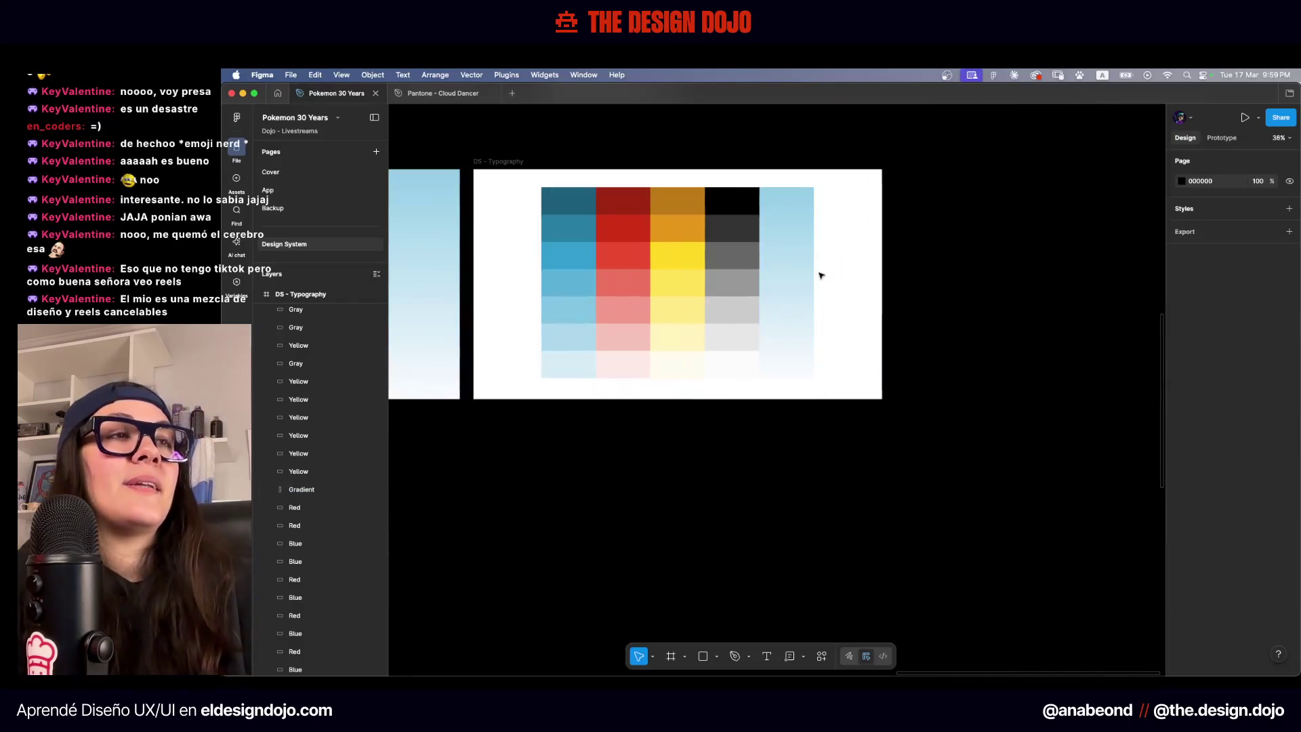
scroll(767, 193, up, 1)
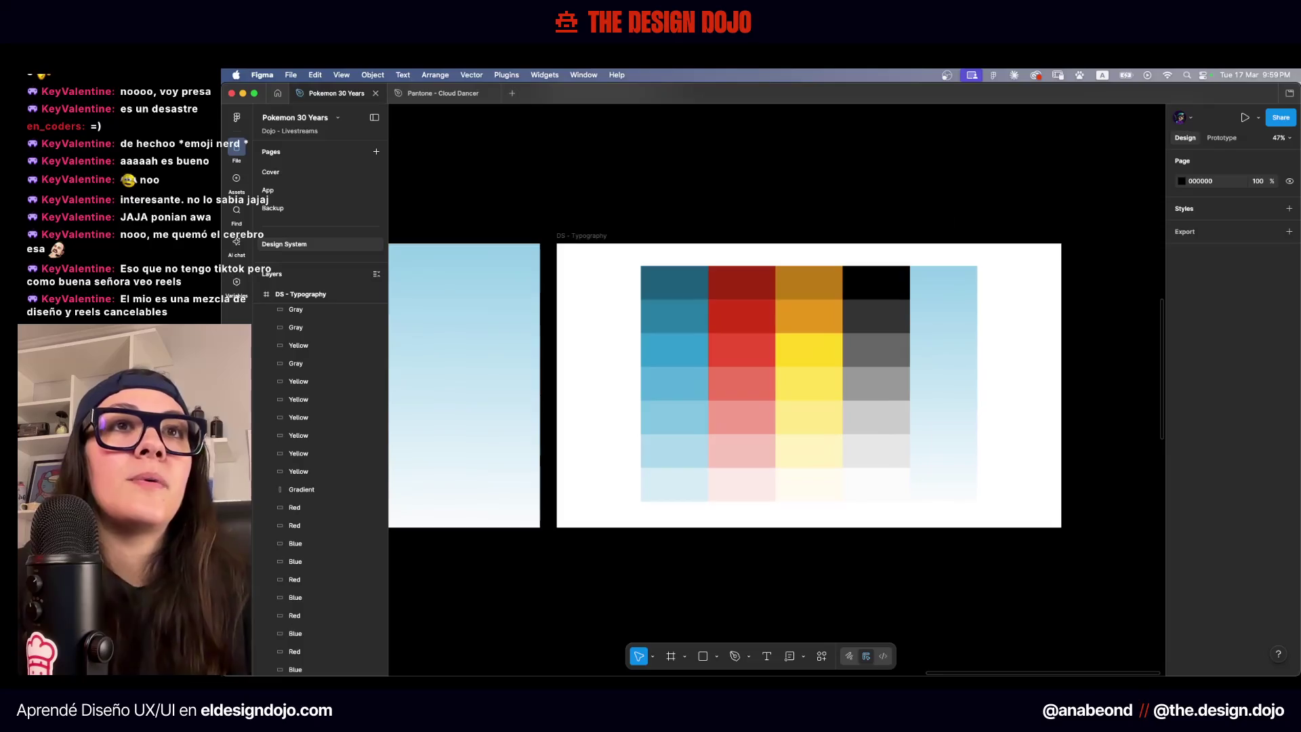
click(235, 285)
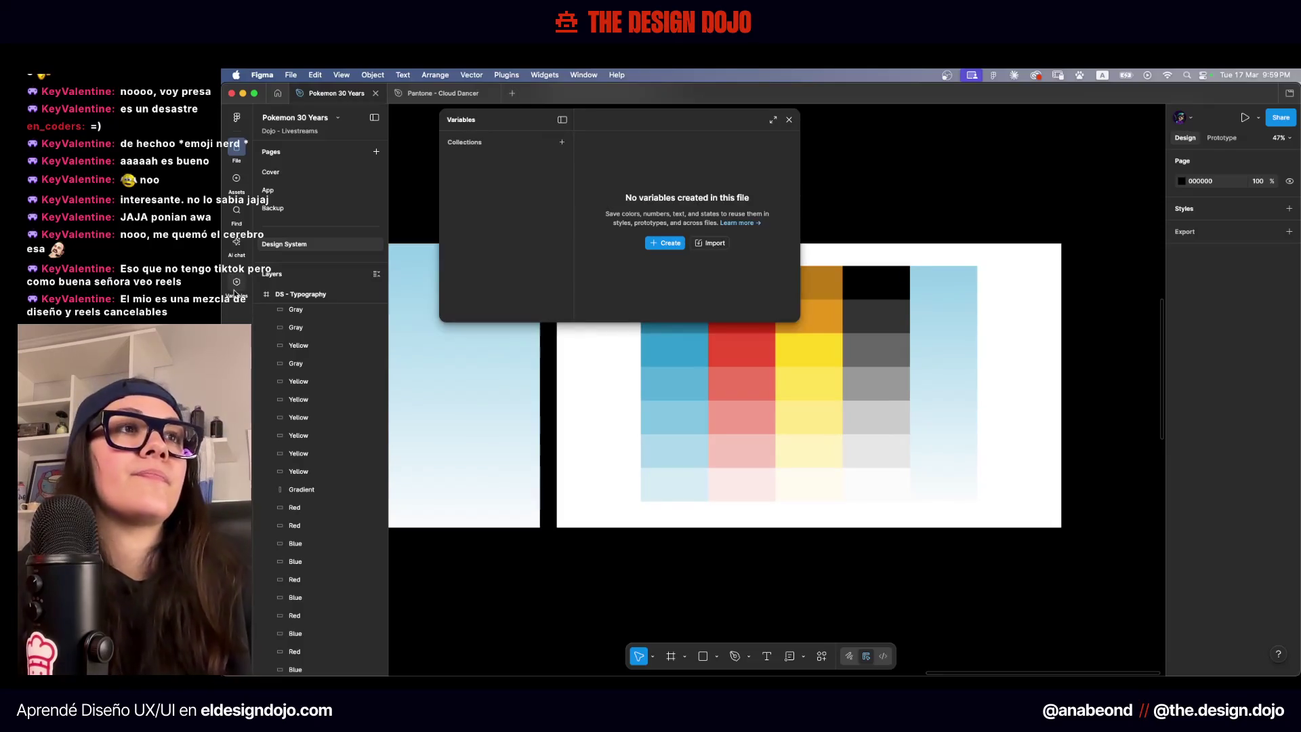
Create a new Color variable in the first collection
click(665, 242)
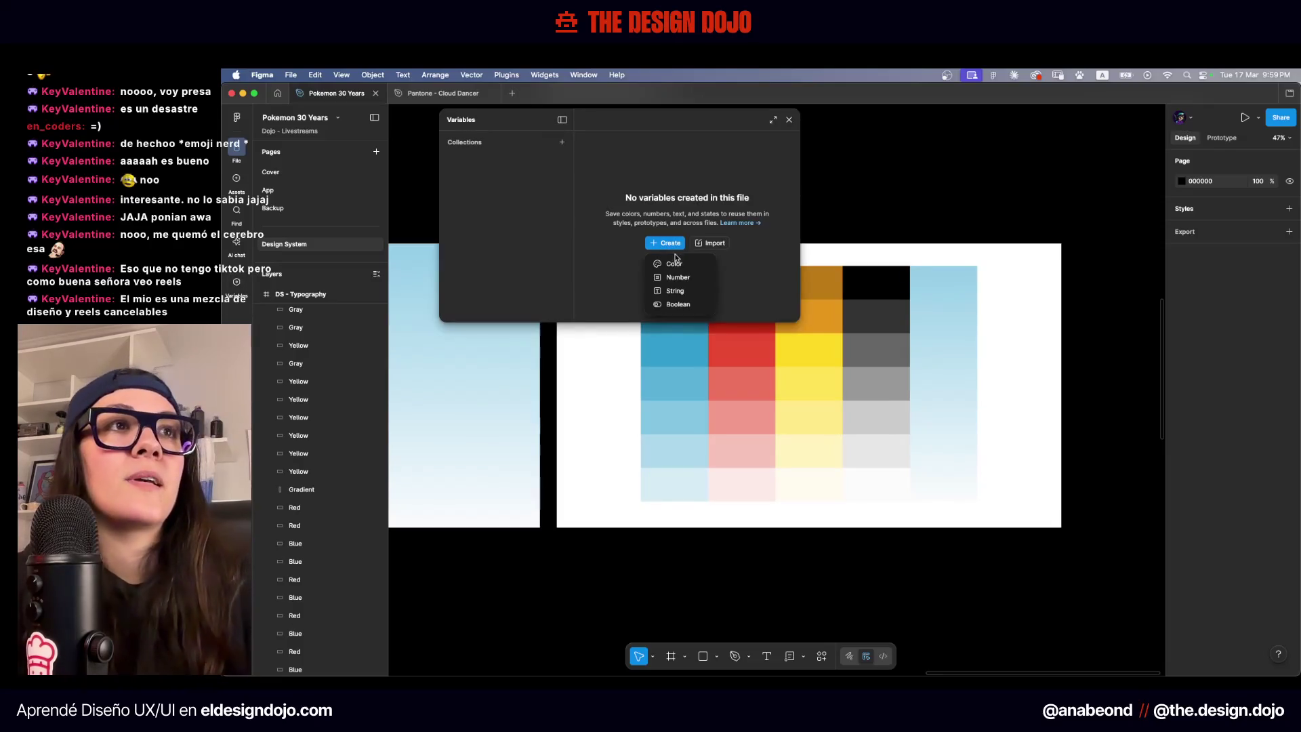
click(676, 262)
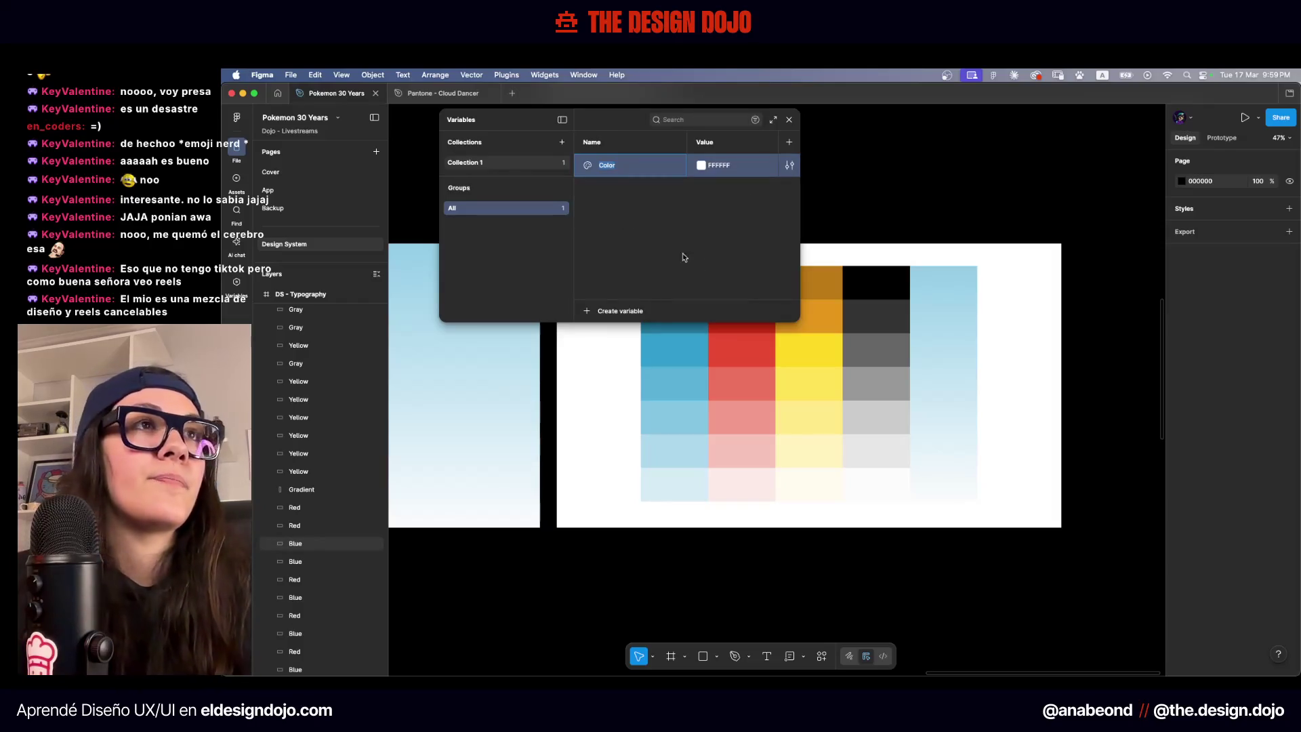
drag(797, 324, 873, 326)
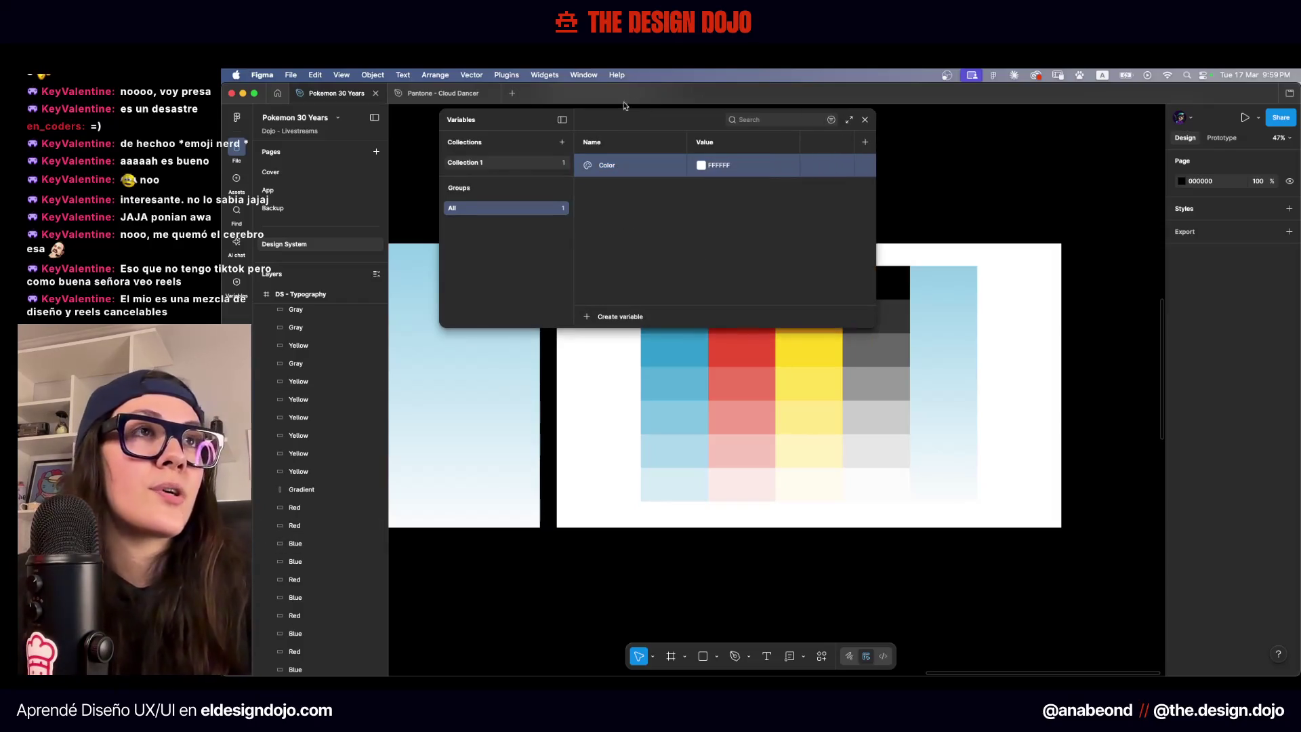
drag(613, 130, 571, 134)
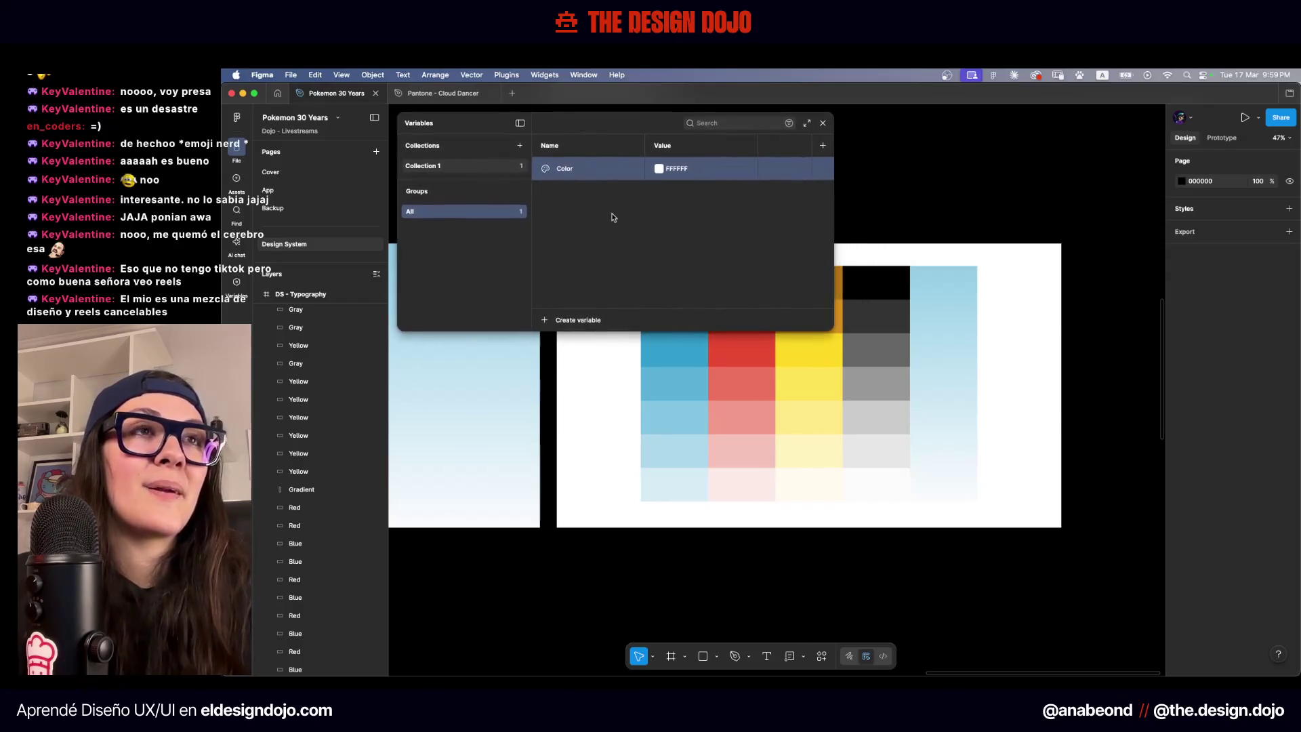
click(607, 296)
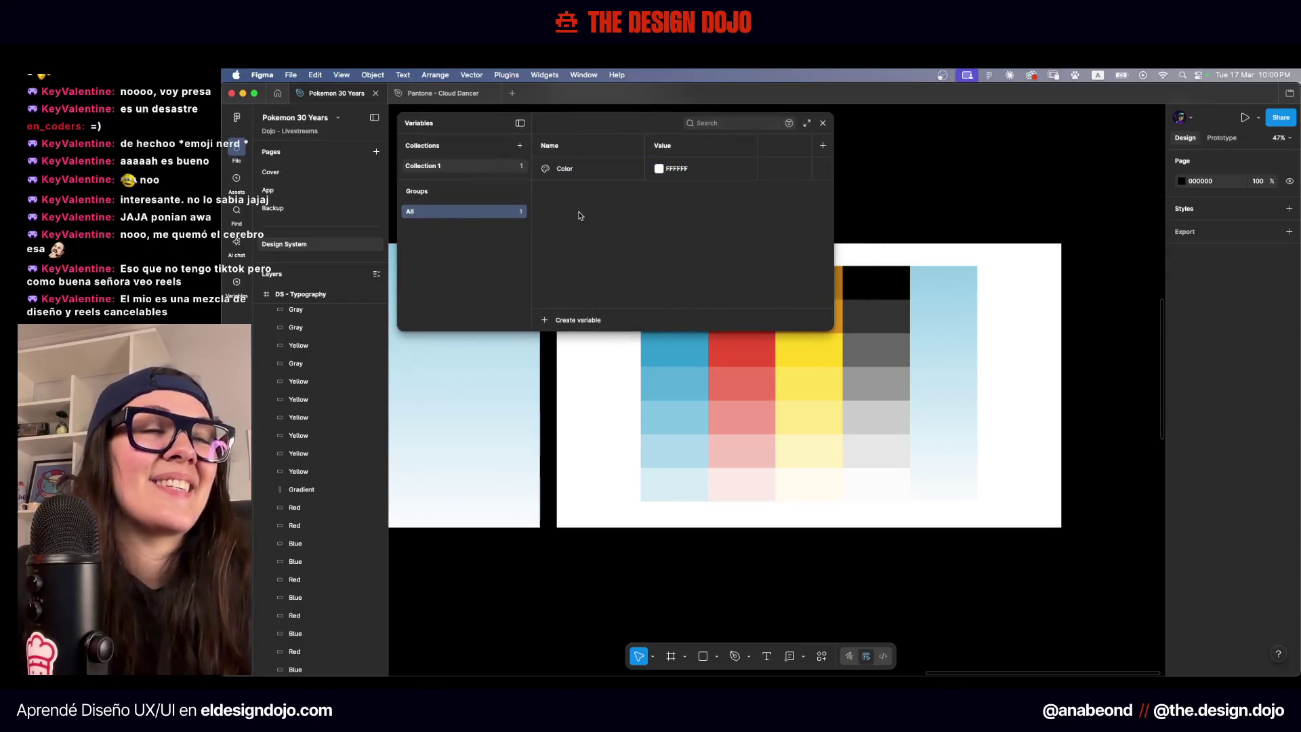
Rename Collection 1 to Base Colors and add a second collection named Assigned Colors
double_click(451, 169)
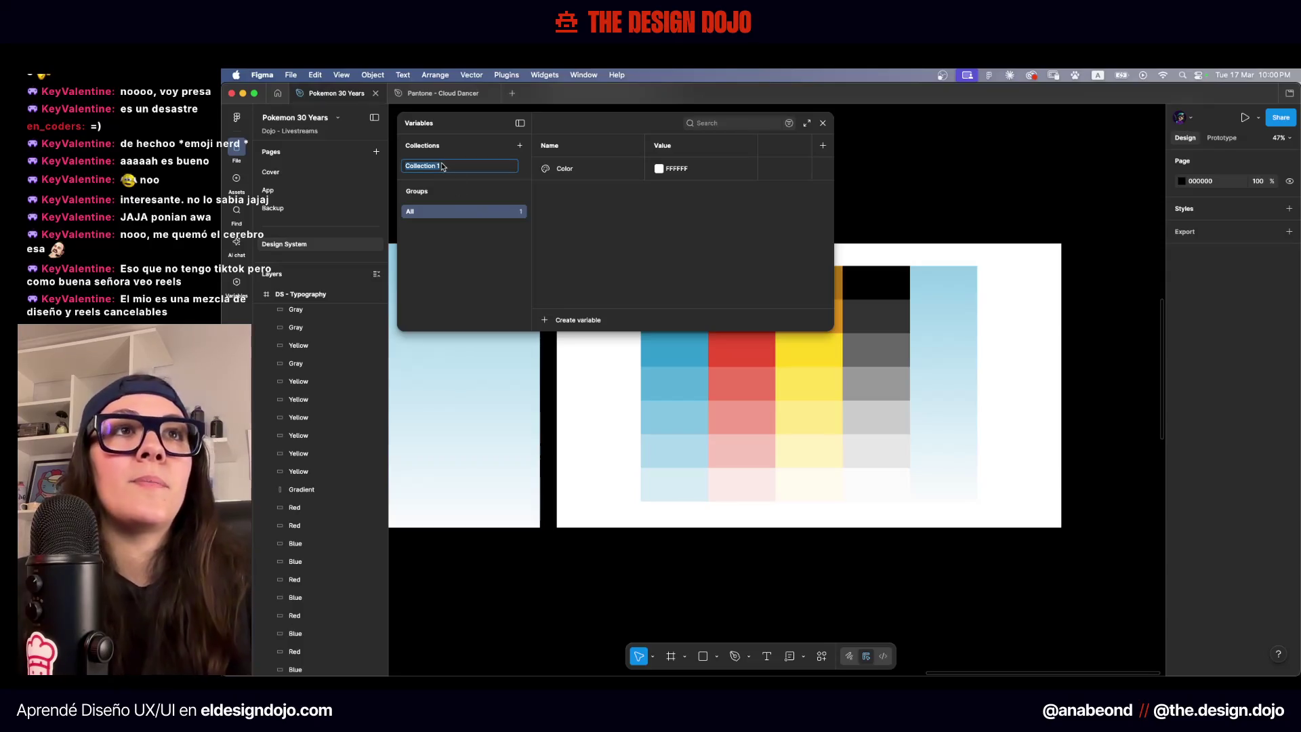
text(Base C)
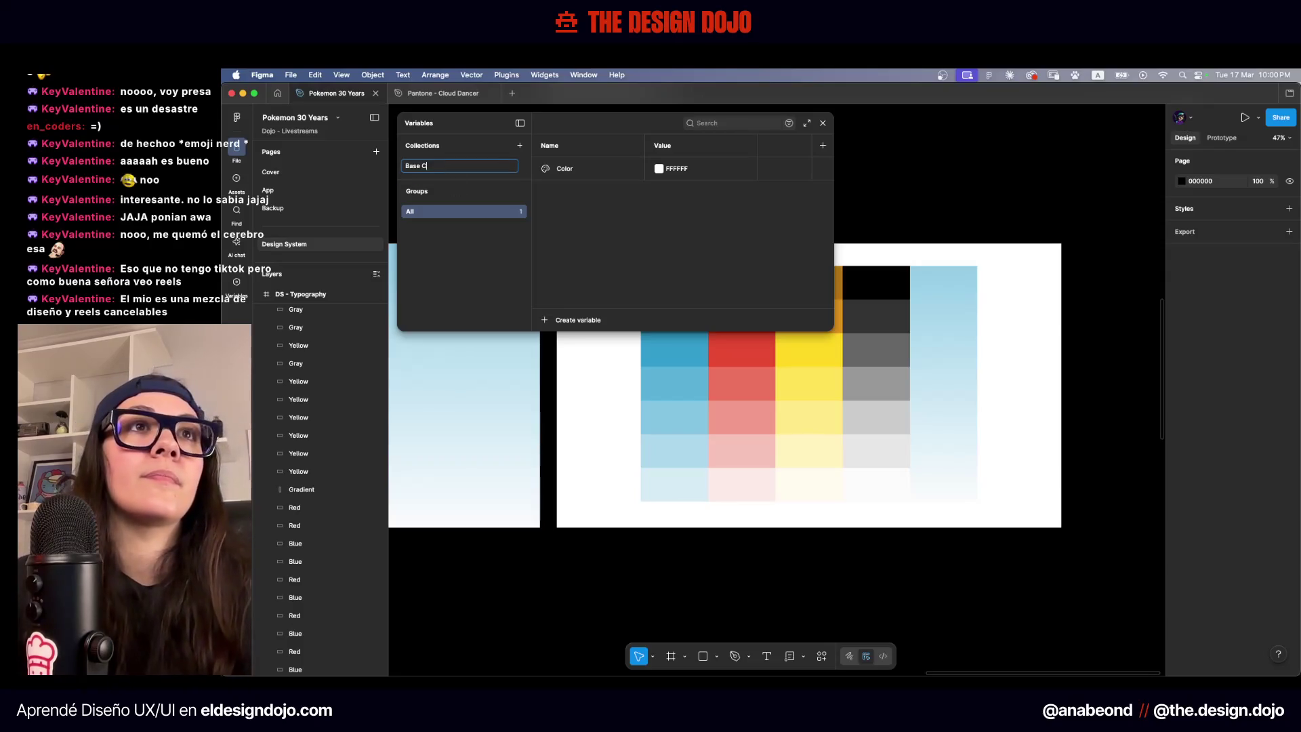
text(olors)
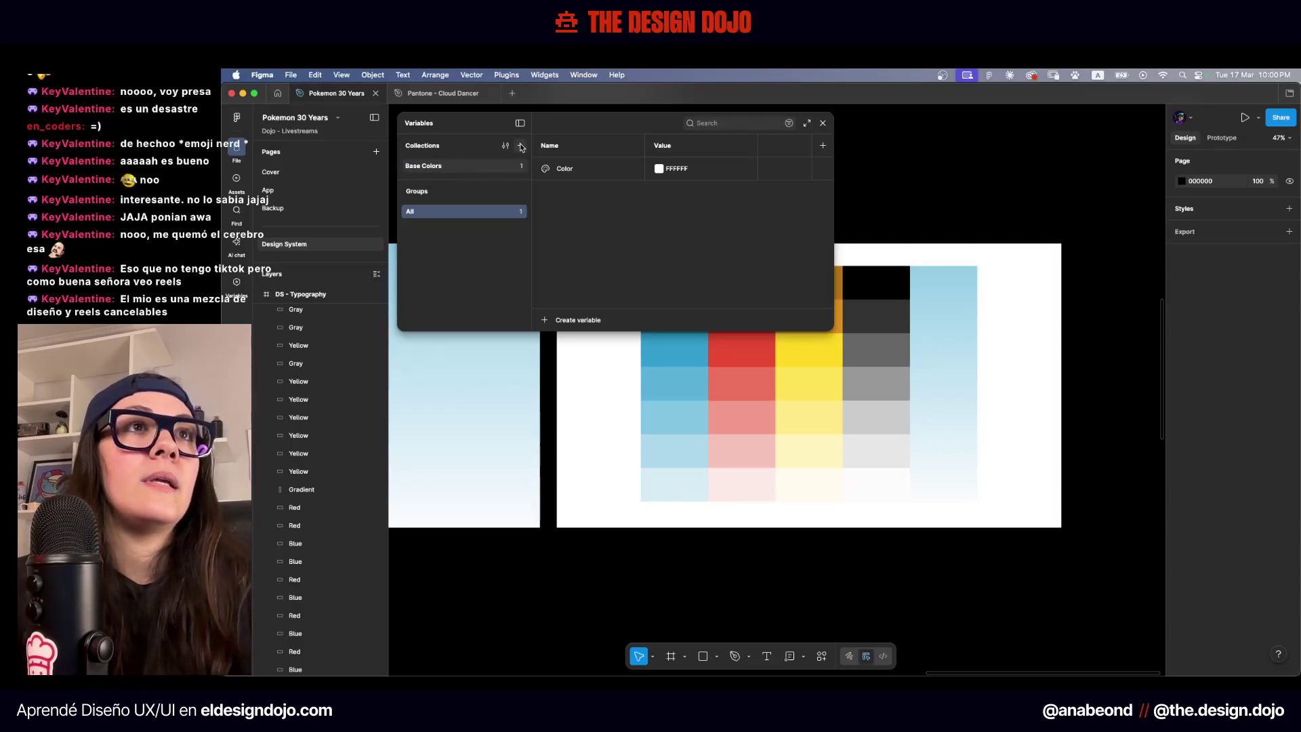
click(520, 145)
text(Assi)
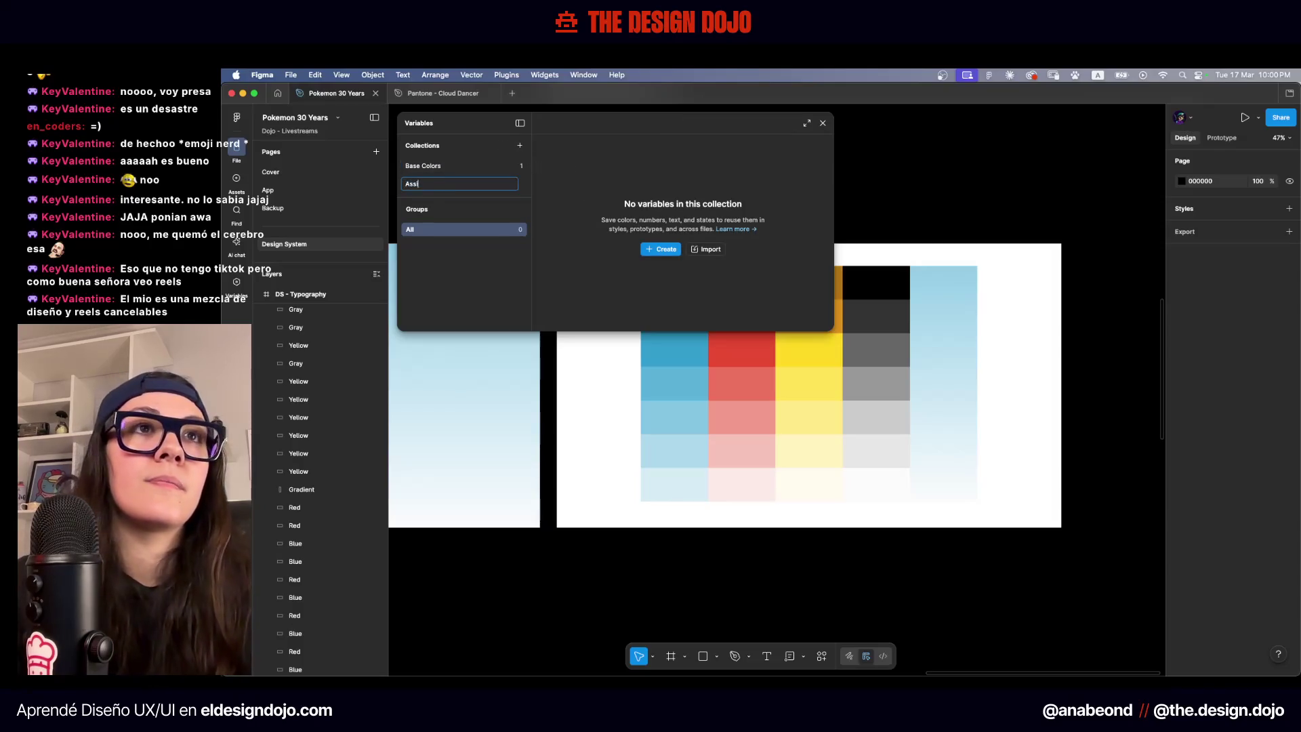
text(gned Colors)
key(Return)
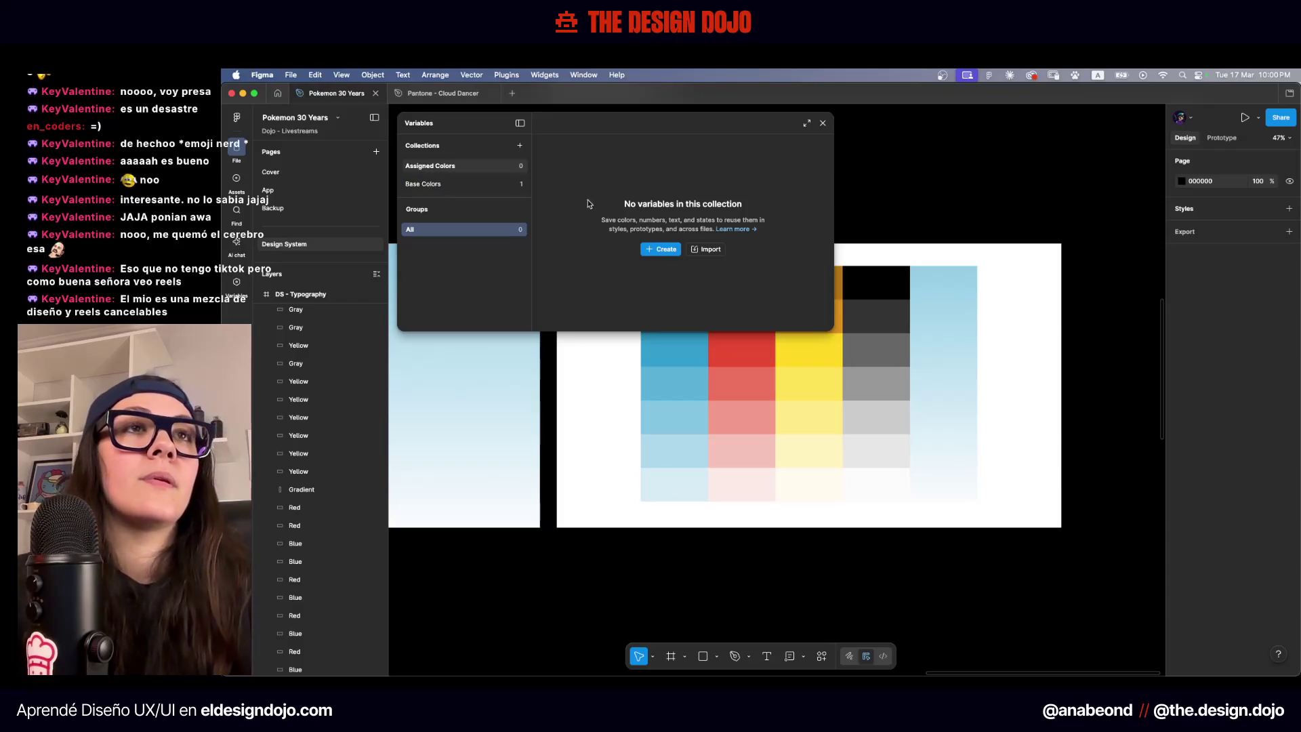
click(493, 185)
drag(594, 122, 941, 162)
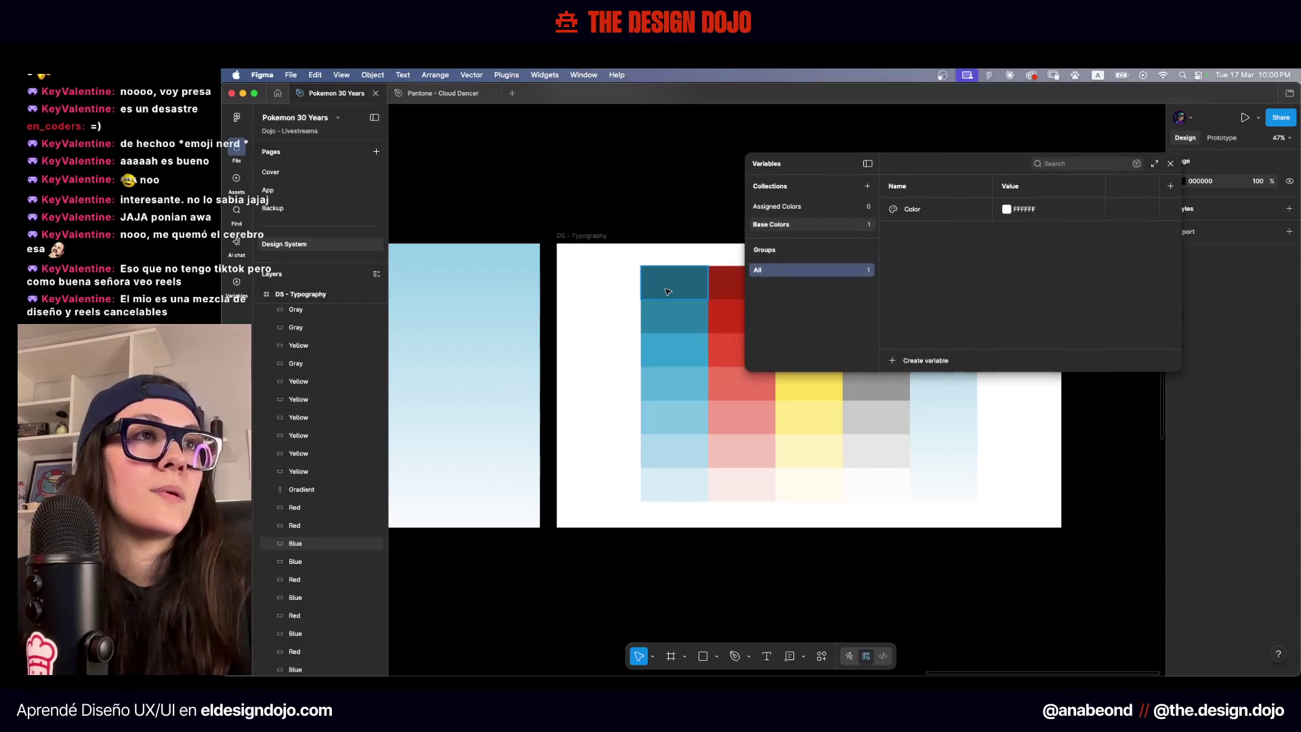
Drag the fifth blue swatch down and move the Variables panel below the palette
click(684, 417)
drag(684, 417, 685, 500)
click(691, 519)
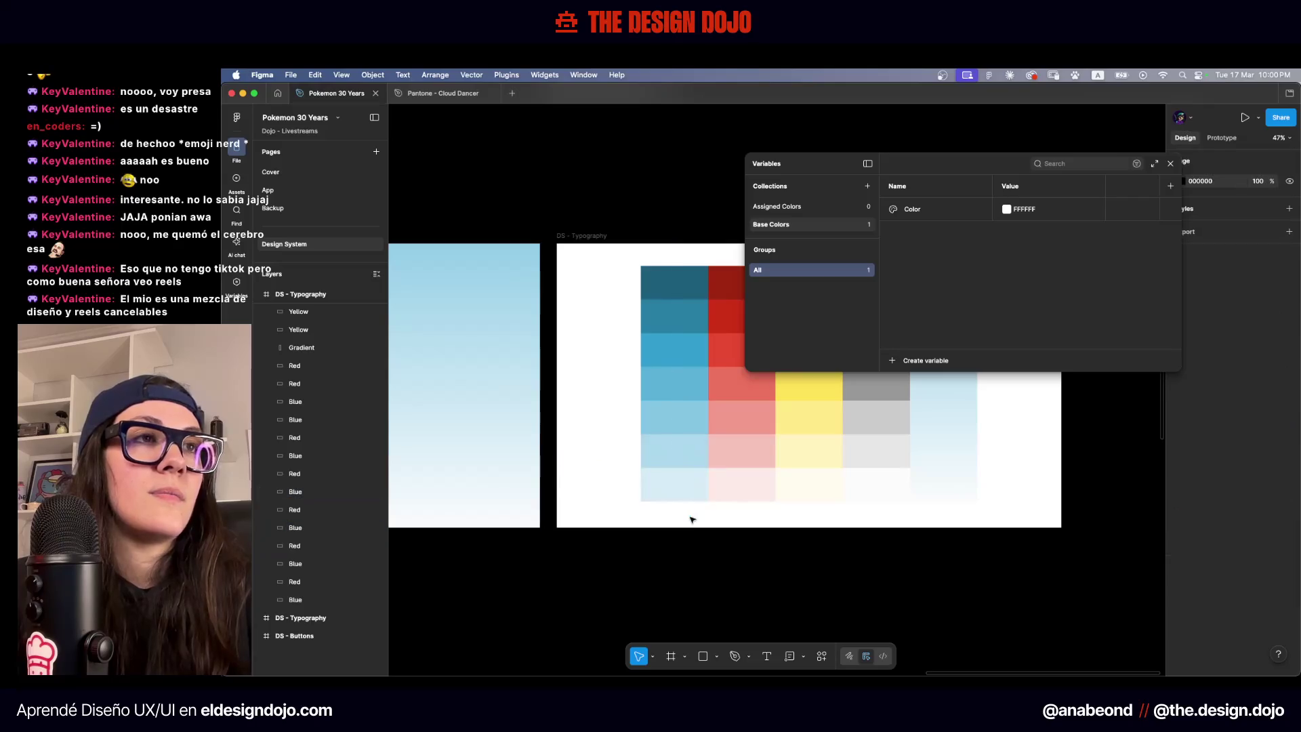
scroll(691, 519, right, 3)
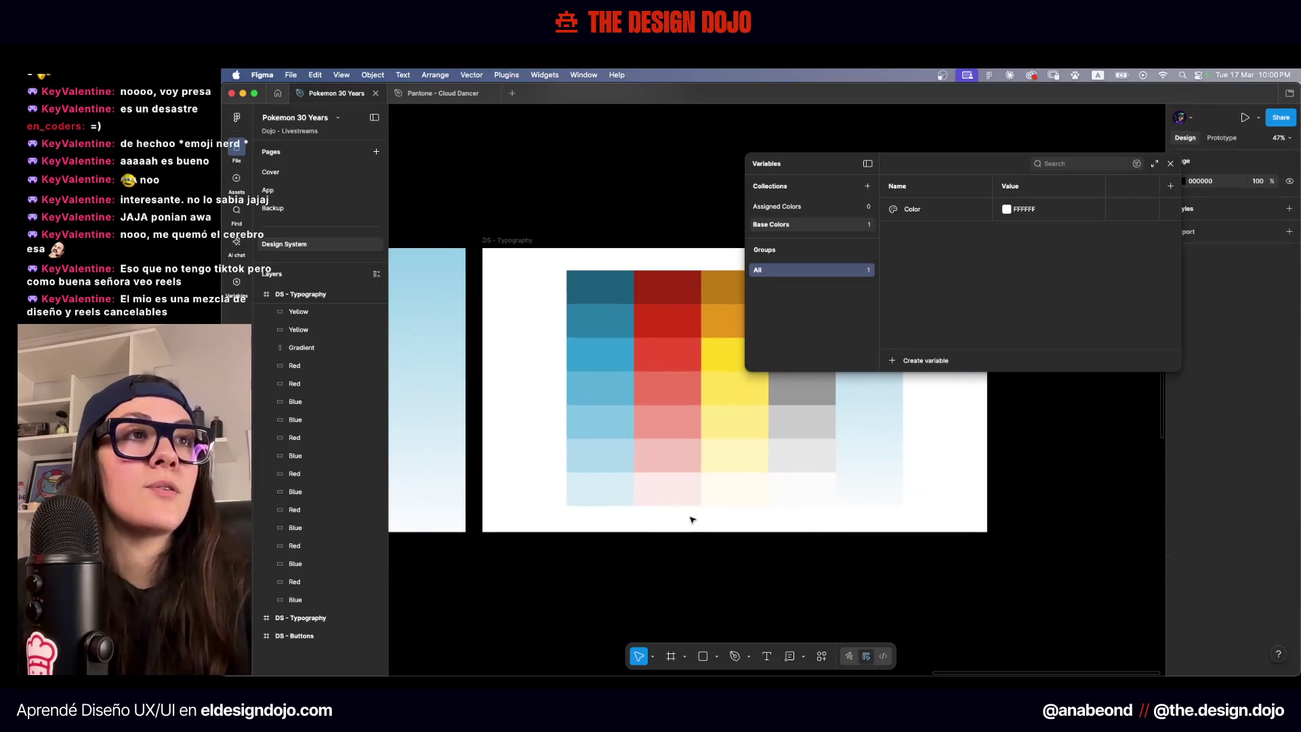
scroll(691, 519, up, 2)
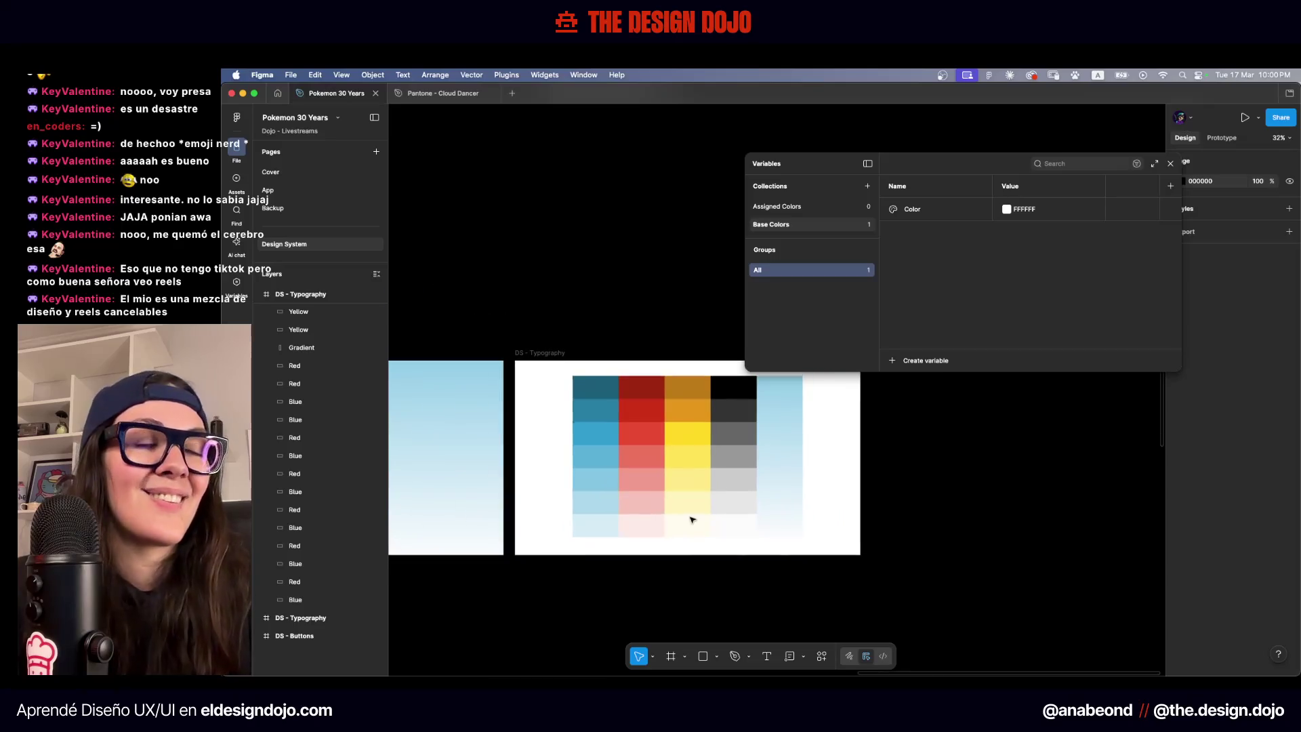
scroll(691, 519, up, 3)
scroll(691, 519, up, 2)
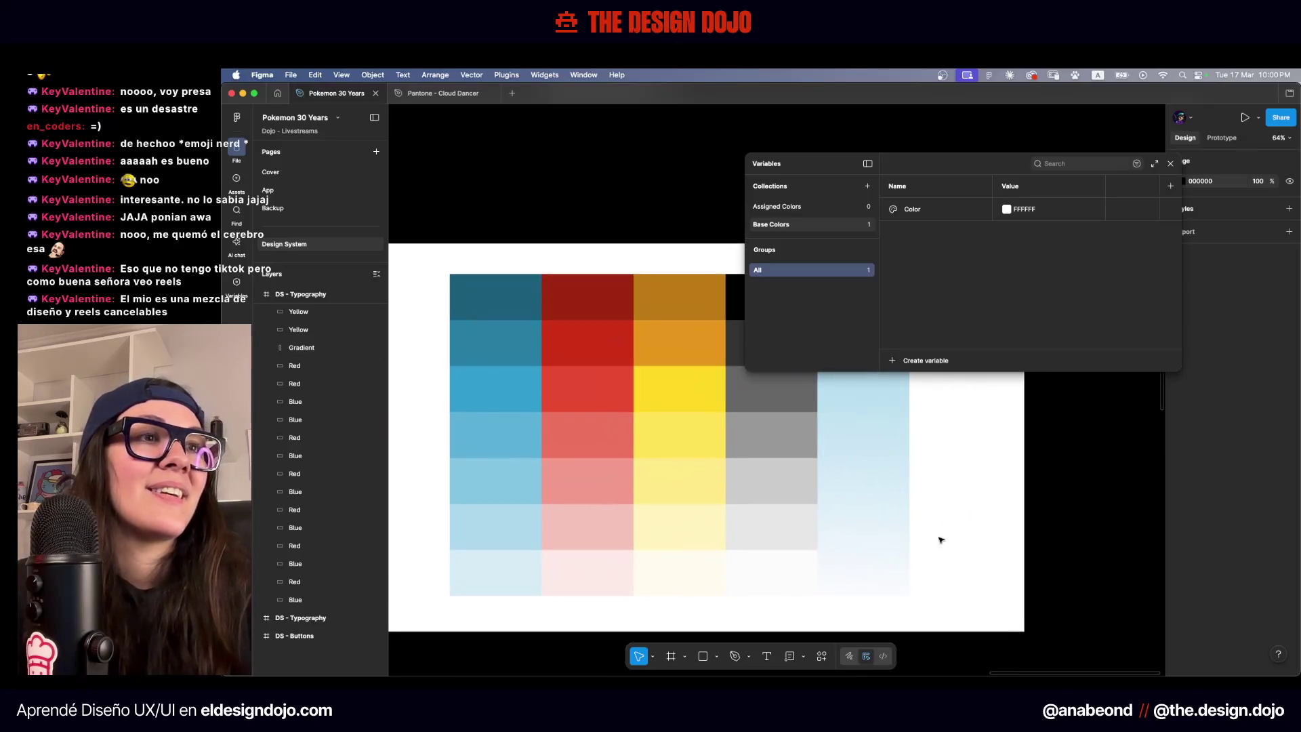
scroll(993, 540, down, 5)
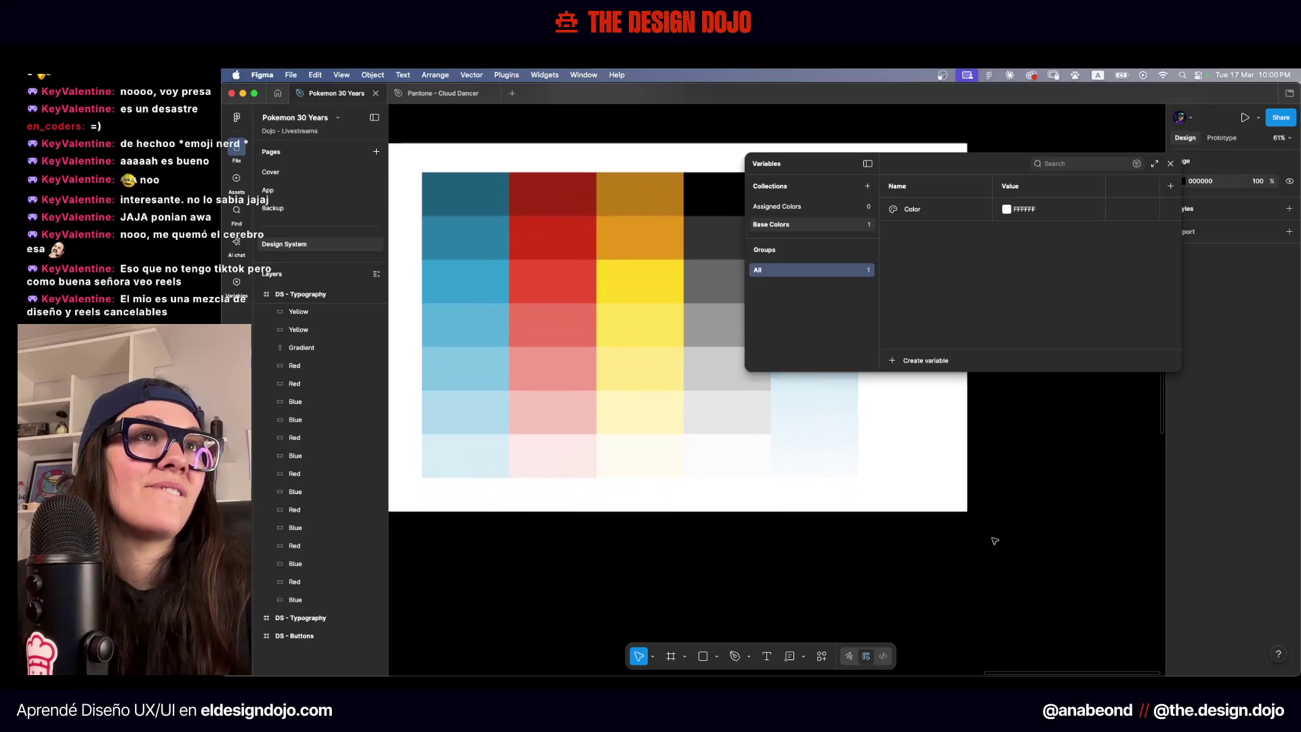
scroll(993, 540, down, 1)
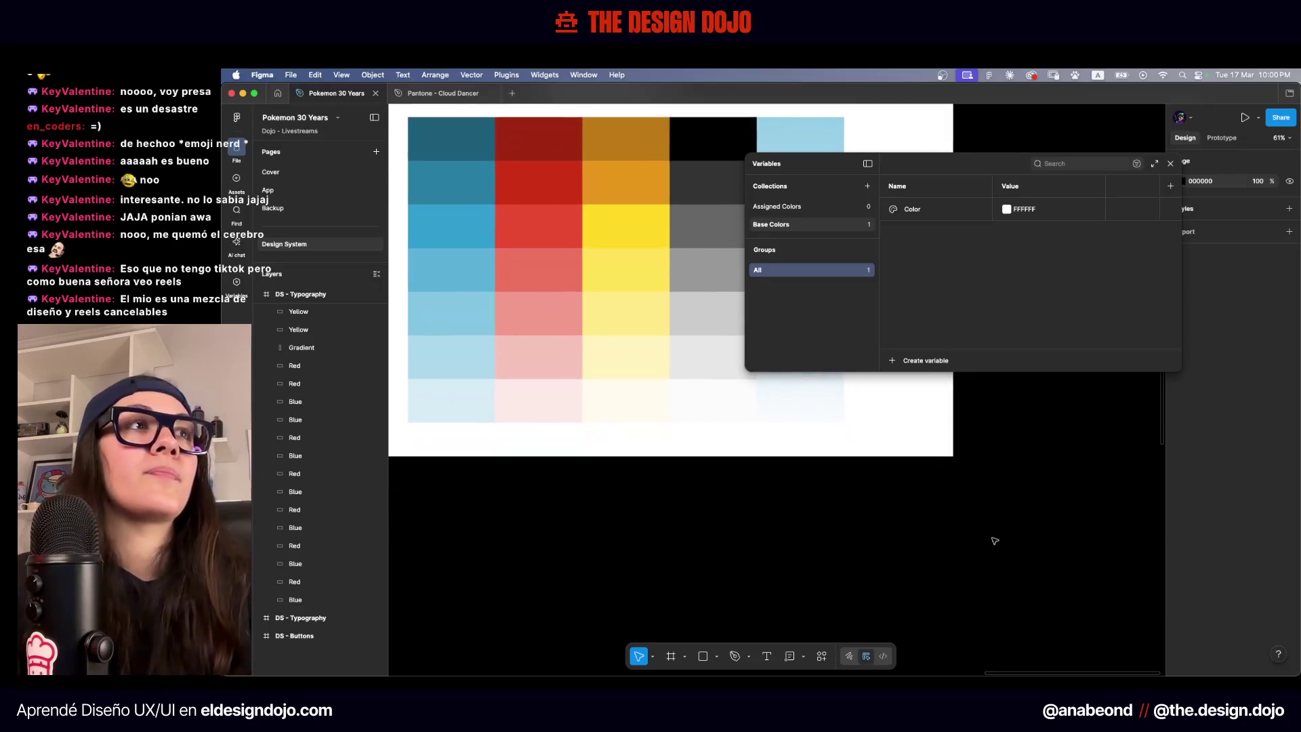
drag(965, 188, 1034, 399)
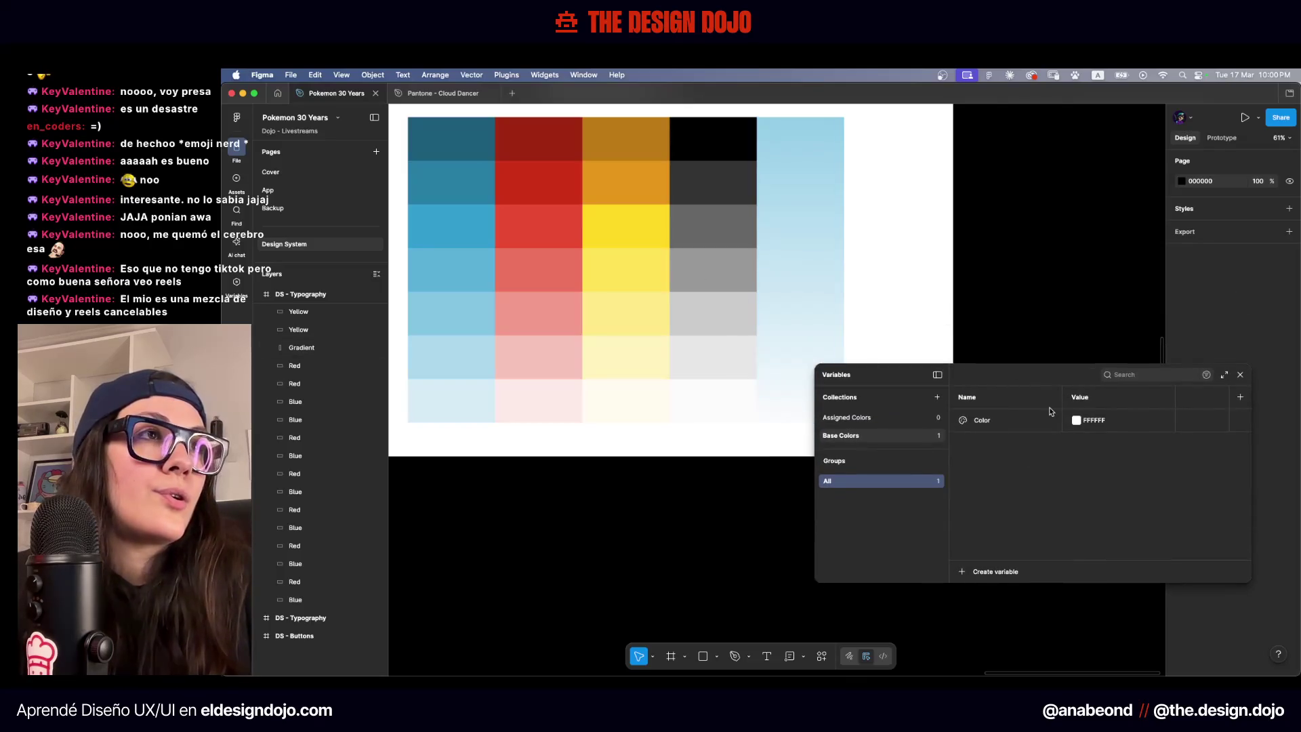
Name the colour variables Blue-100 and Blue-200, then add Blue-300
click(988, 572)
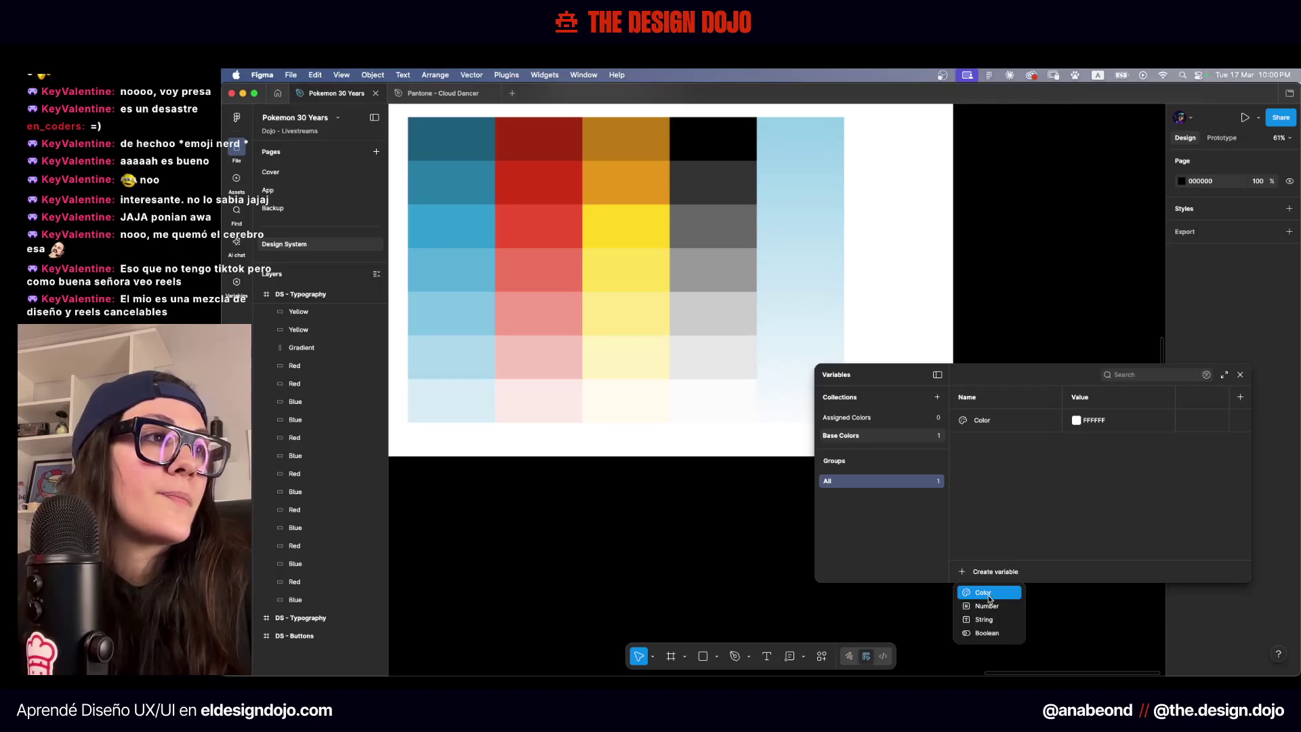
click(979, 594)
double_click(986, 424)
text(Blue-100)
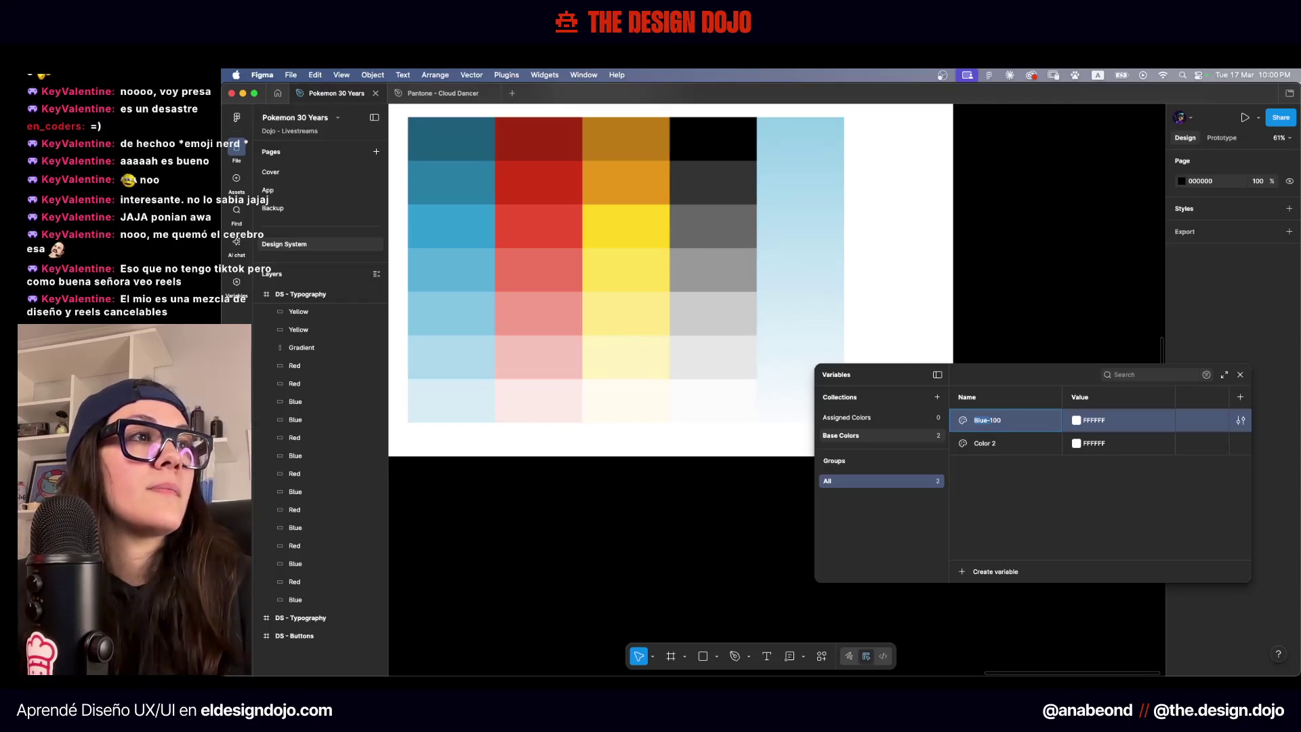
double_click(1004, 445)
text(Blue-200)
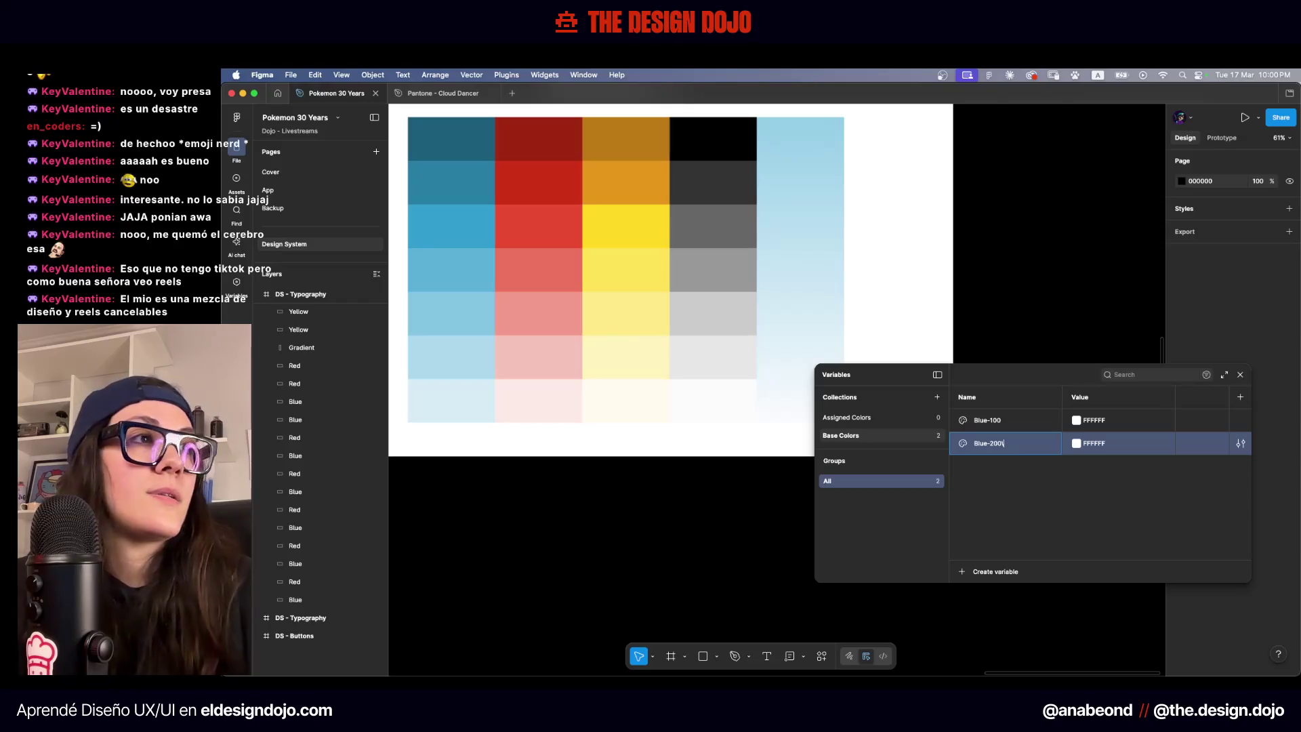
key(Return)
click(979, 569)
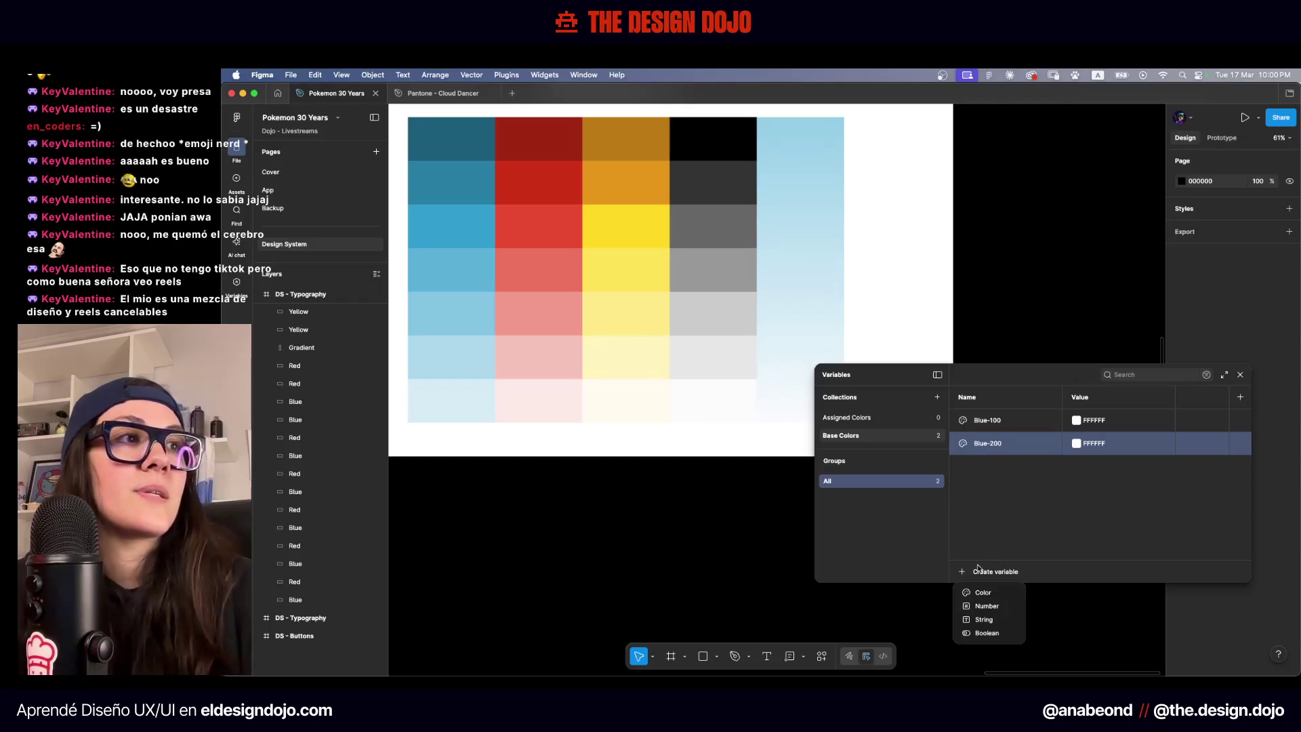
click(976, 592)
text(300)
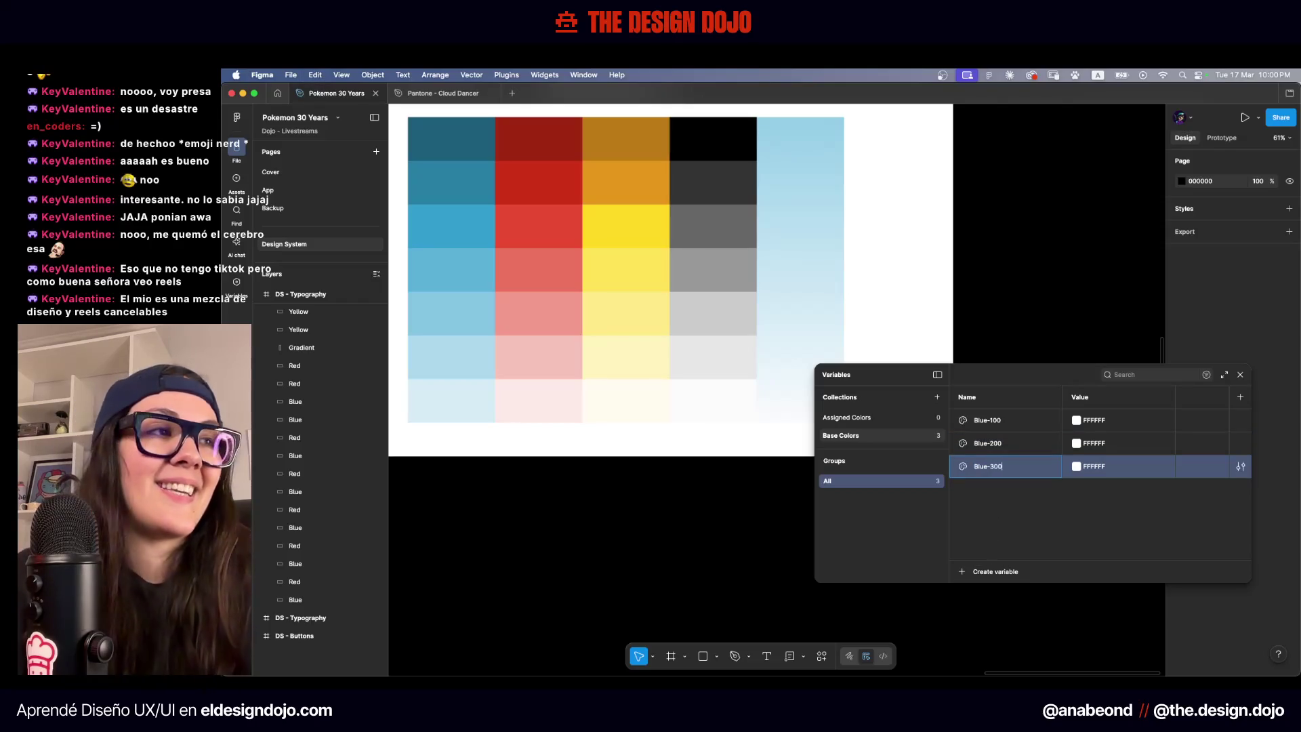
key(Return)
Move the Variables panel up, make it much taller, and add Blue-400
drag(983, 376, 929, 152)
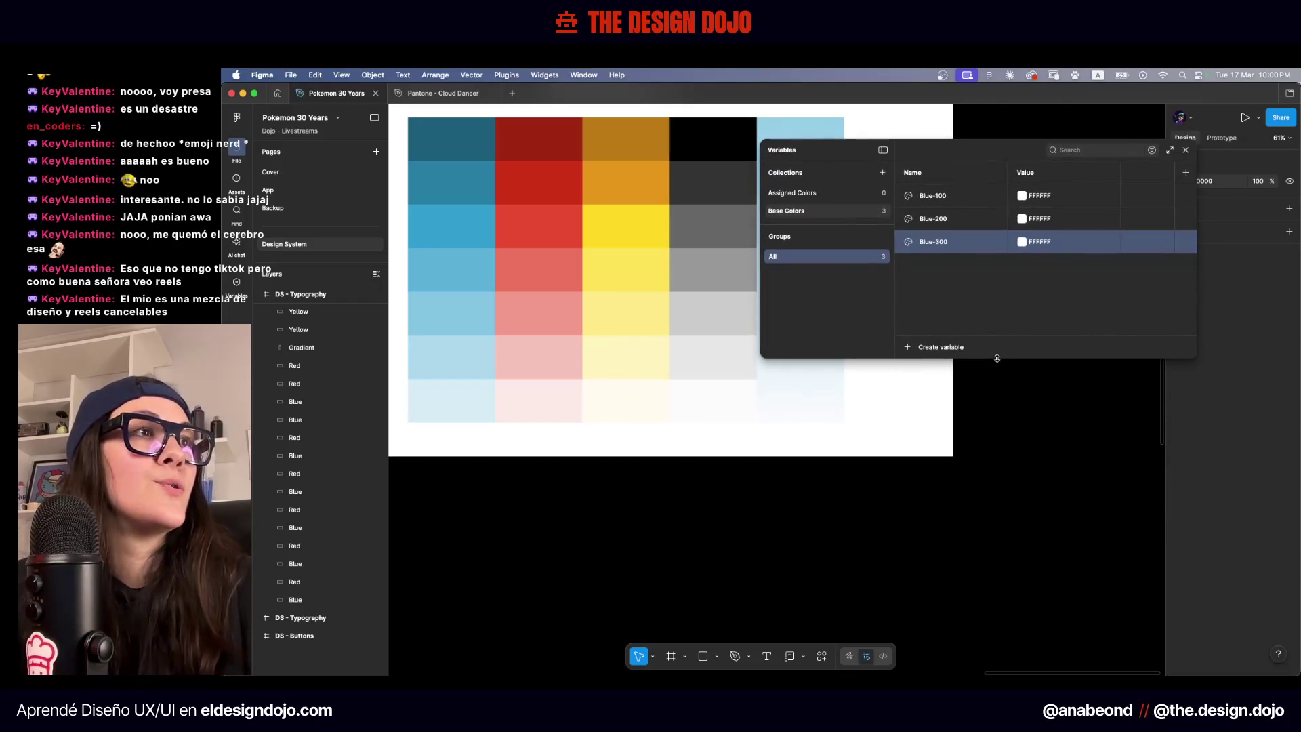
drag(997, 358, 1069, 608)
click(924, 599)
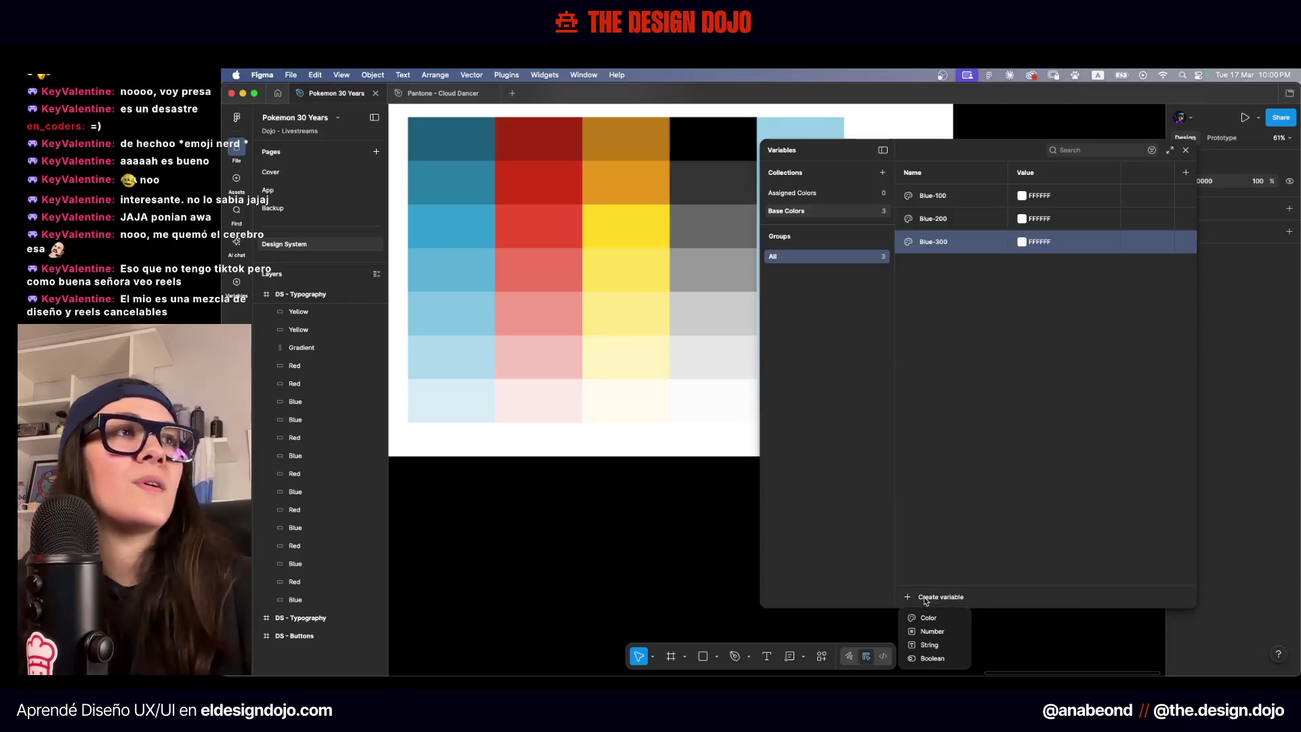
click(942, 538)
click(915, 595)
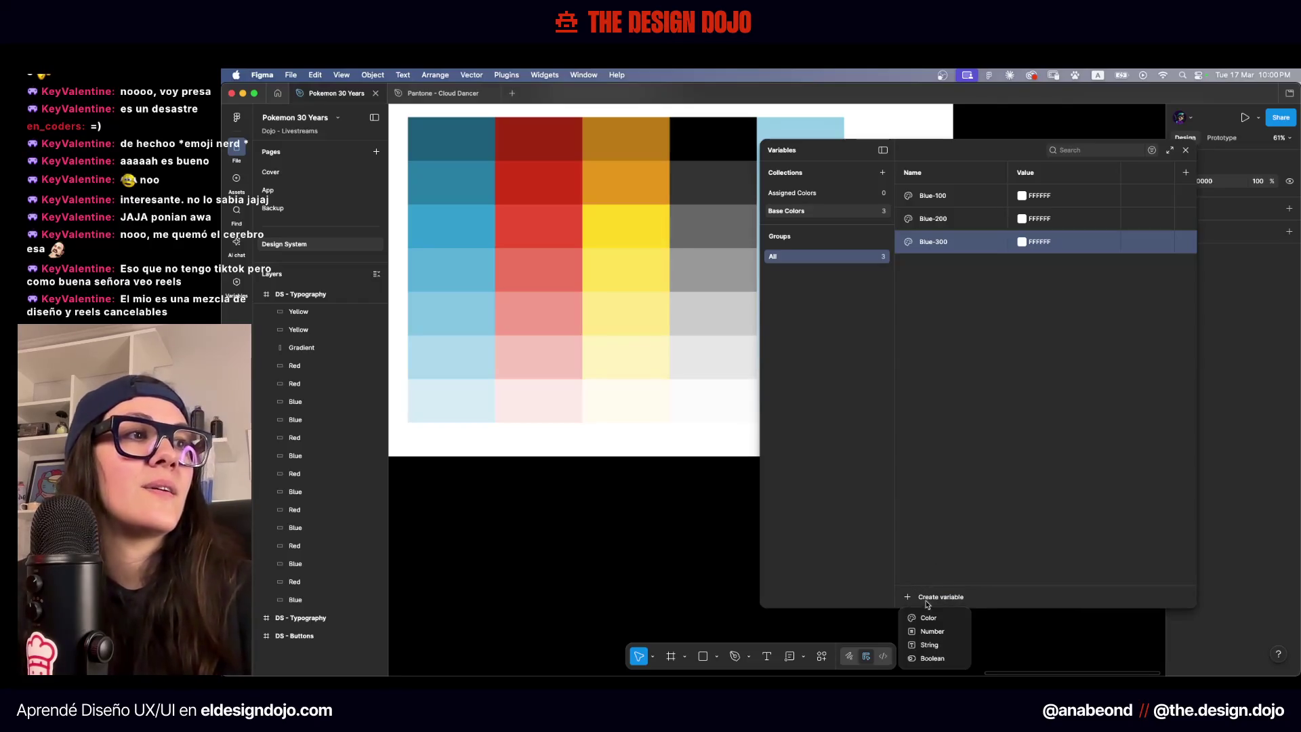
click(928, 617)
text(Blue-4)
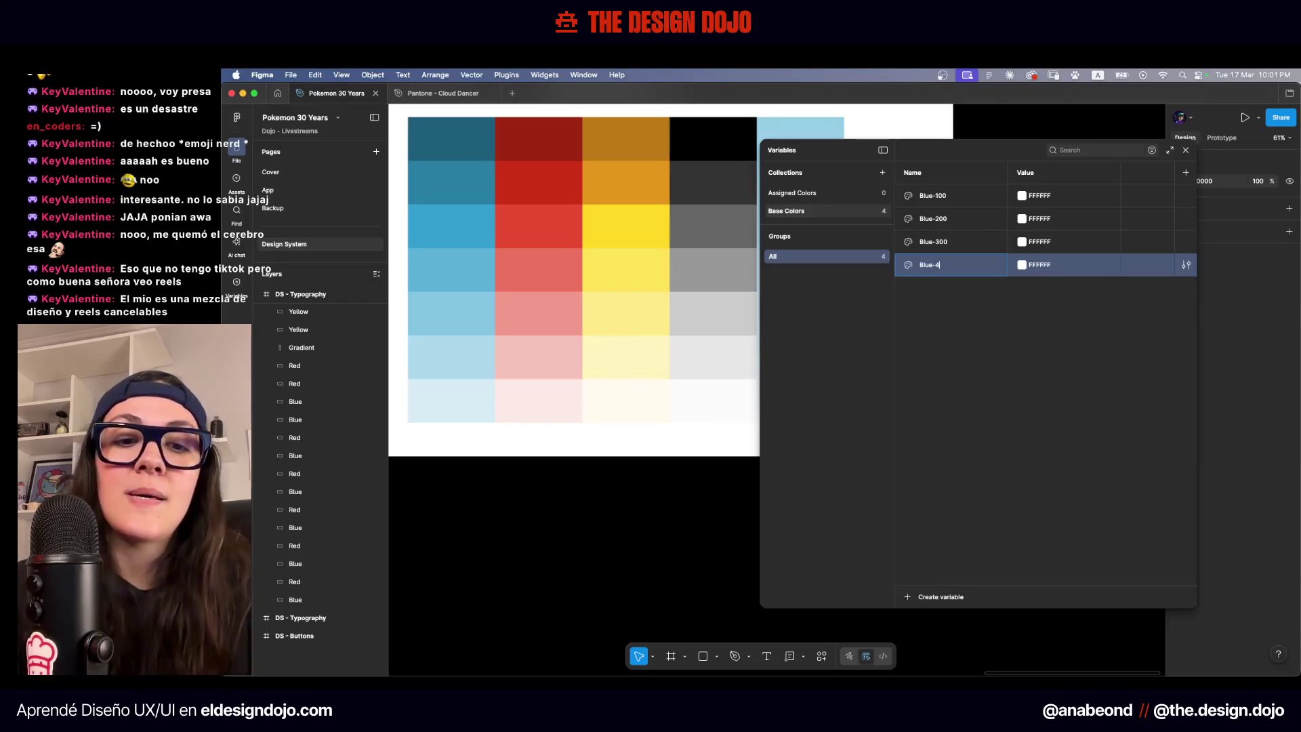
text(00)
key(Return)
Add the colour variables Blue-500, Blue-600 and Blue-700
click(915, 594)
click(928, 618)
text(Blue-5)
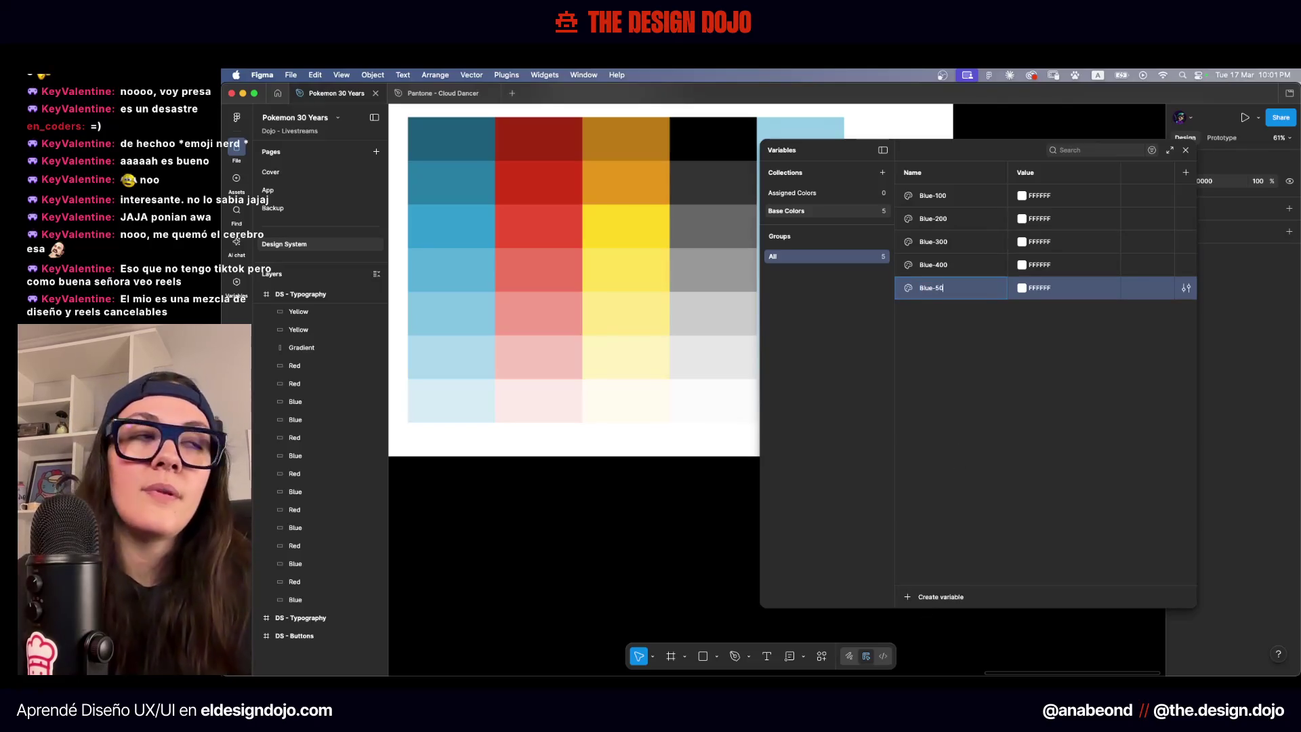
text(0)
key(Return)
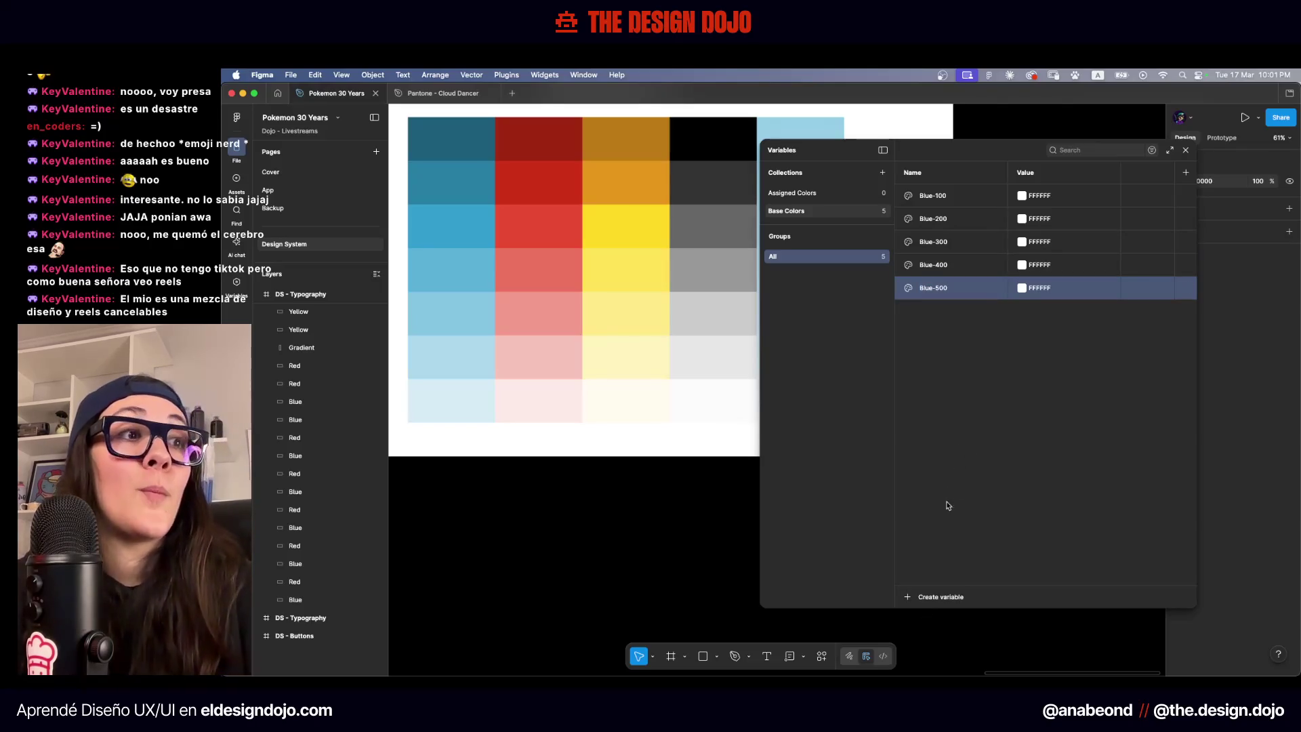
click(905, 594)
click(925, 618)
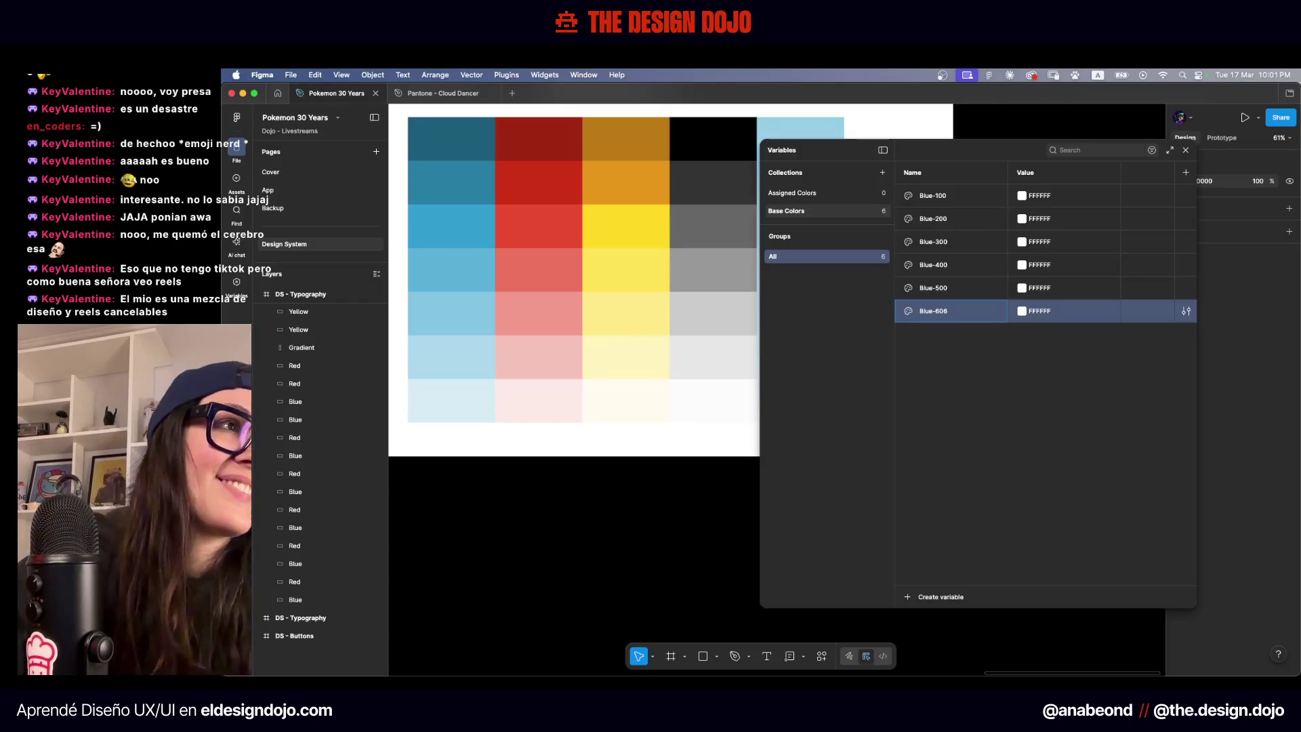
text(600)
key(Return)
click(916, 597)
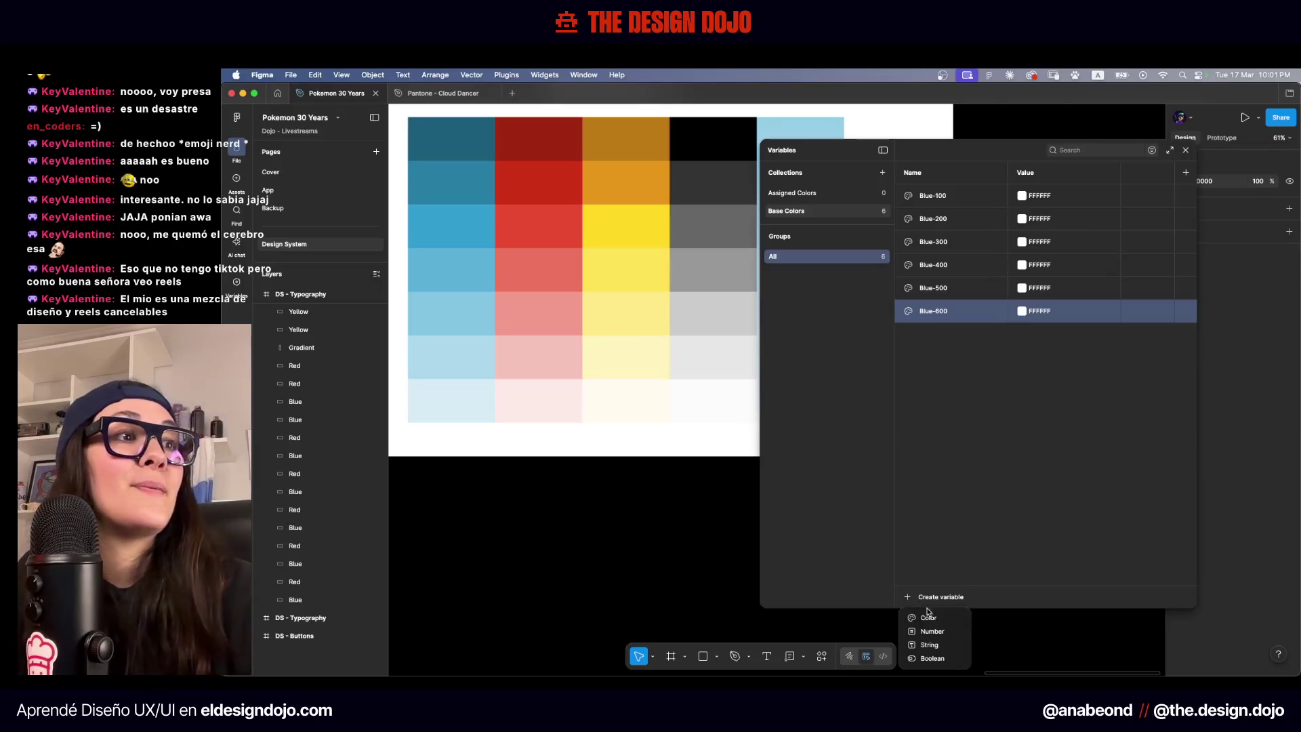
click(928, 617)
text(Blue-7)
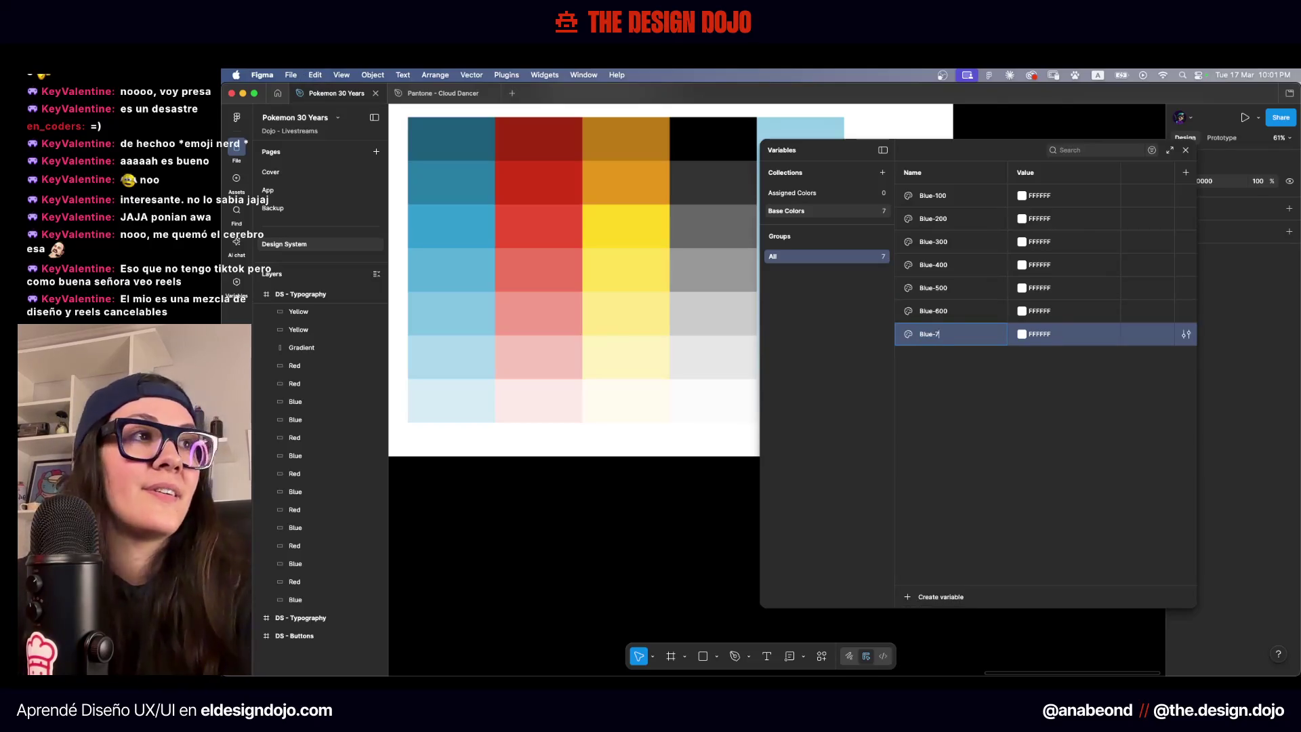
text(00)
key(Return)
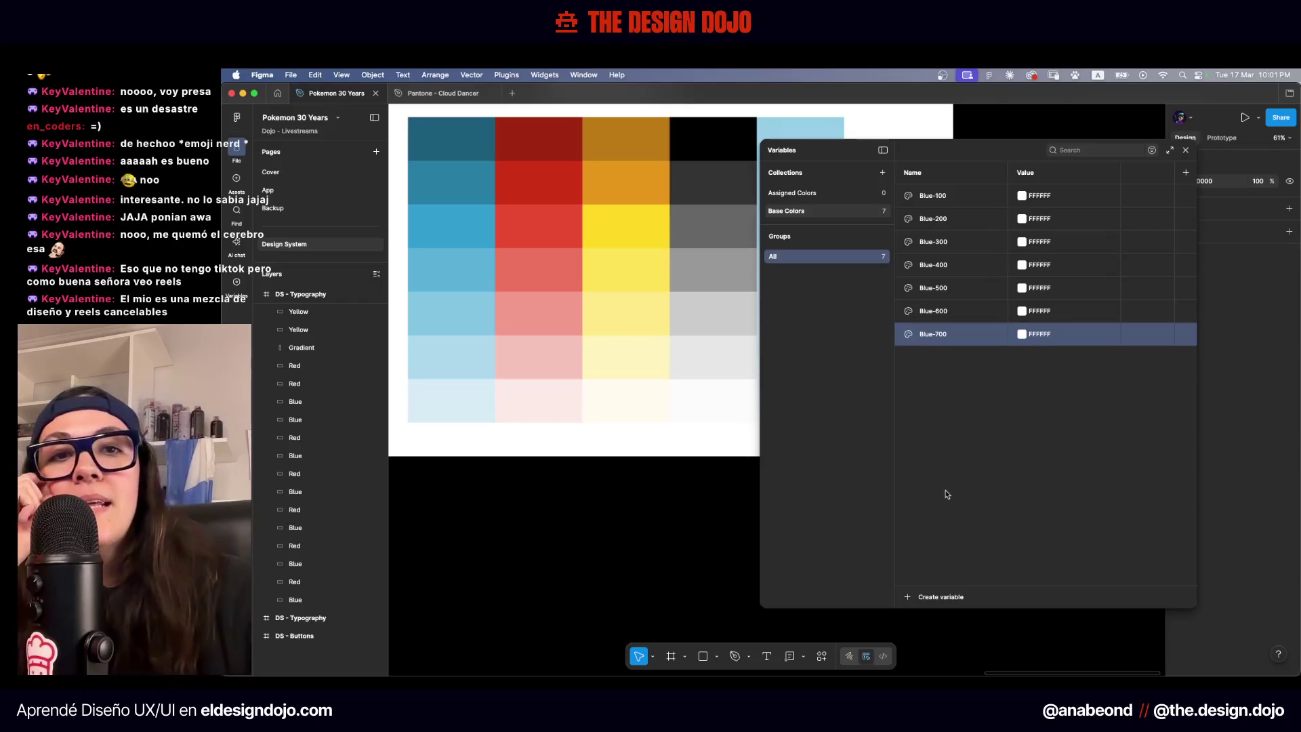
scroll(720, 429, up, 1)
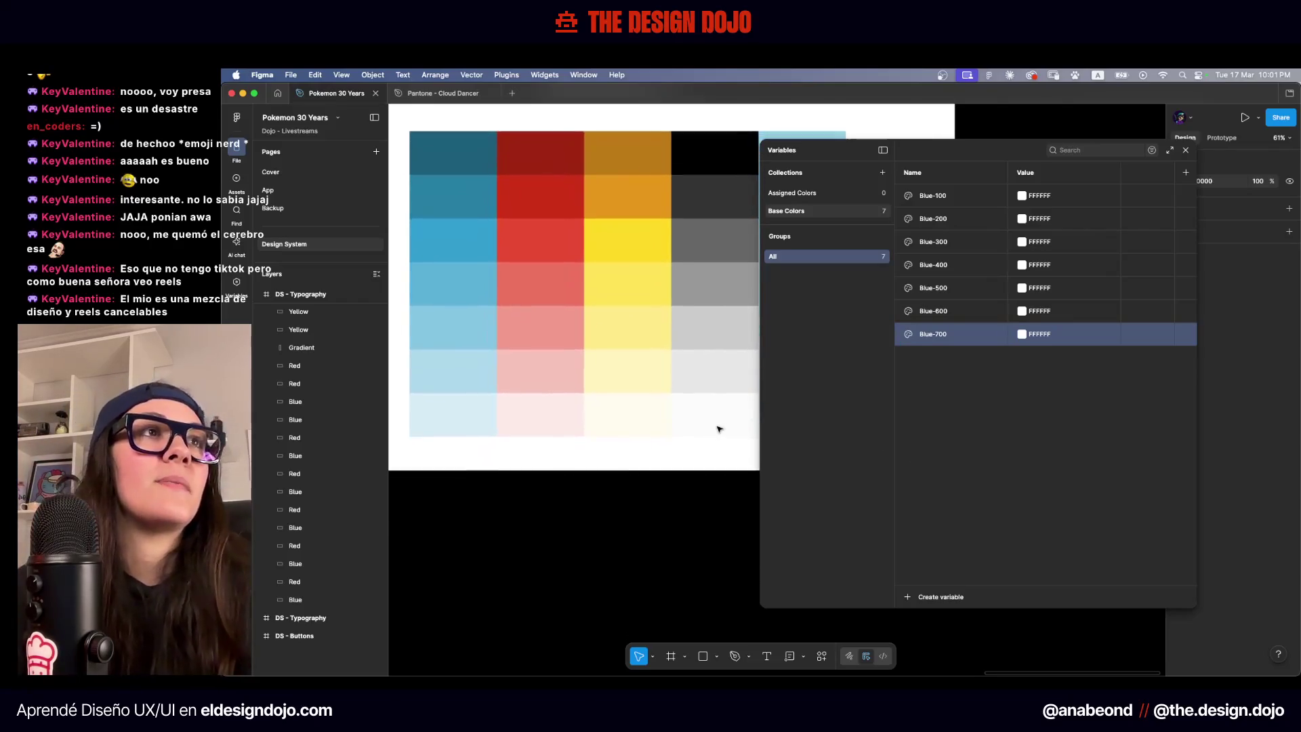
scroll(720, 428, down, 1)
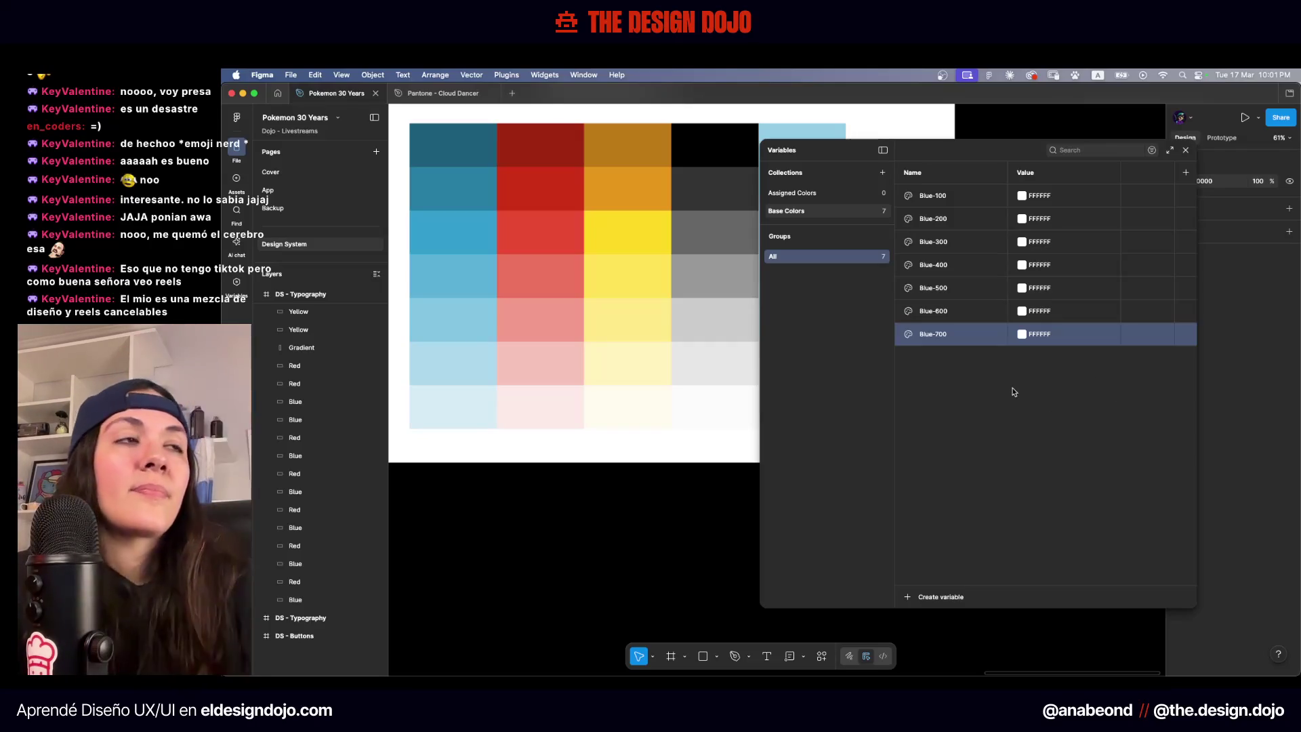
Add the colour variables Red-100, Red-200 and Red-300
click(930, 602)
click(941, 620)
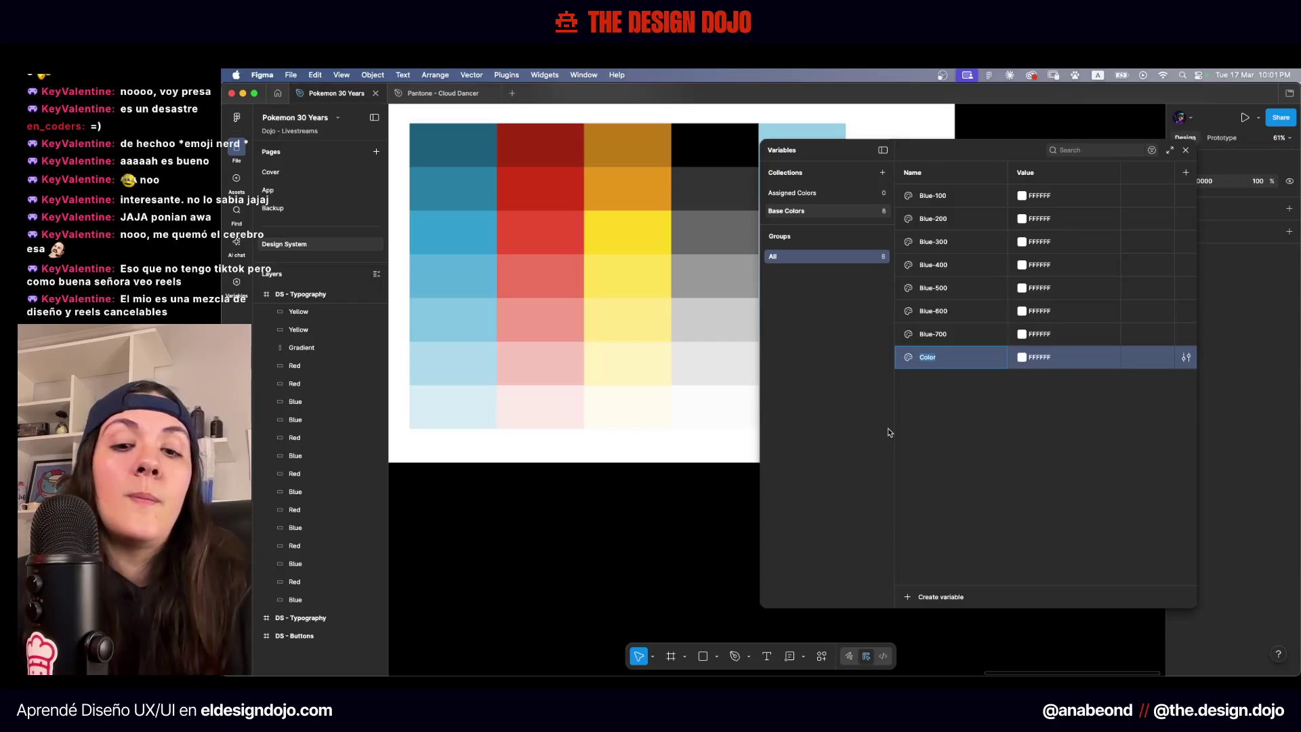
text(Red-100)
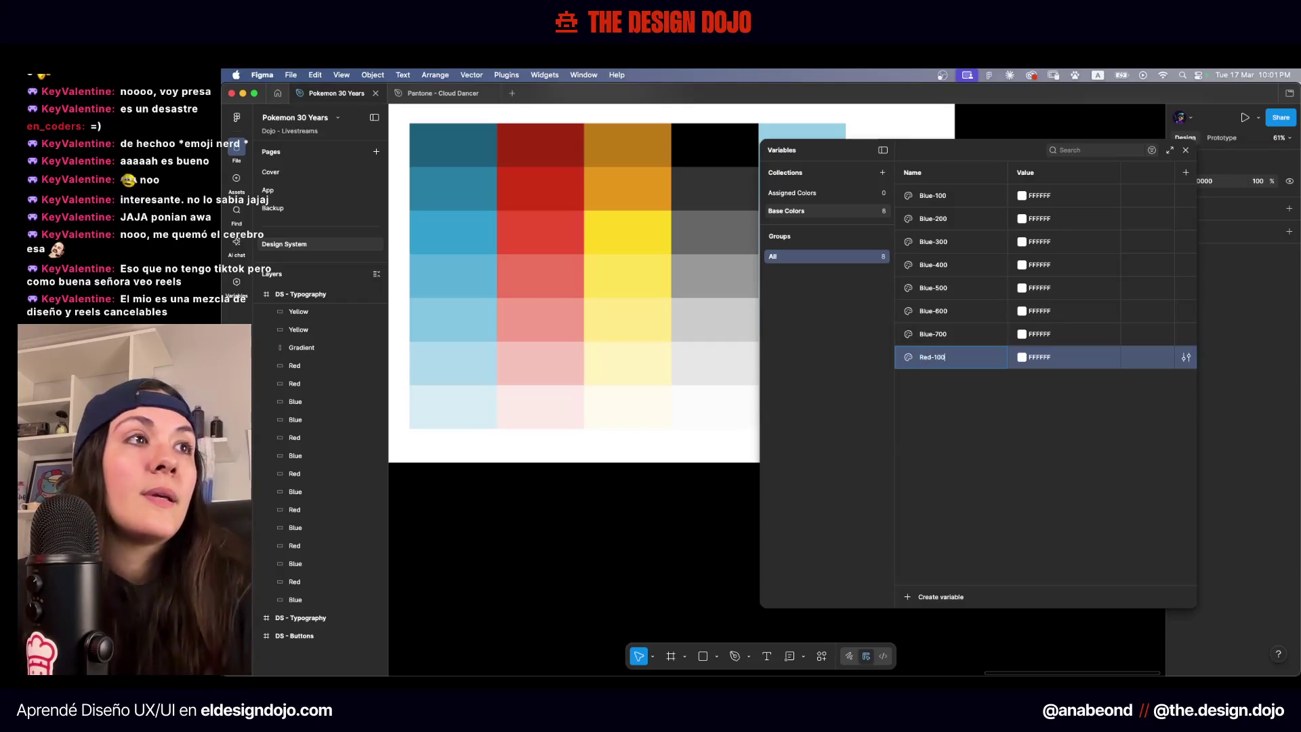
key(Return)
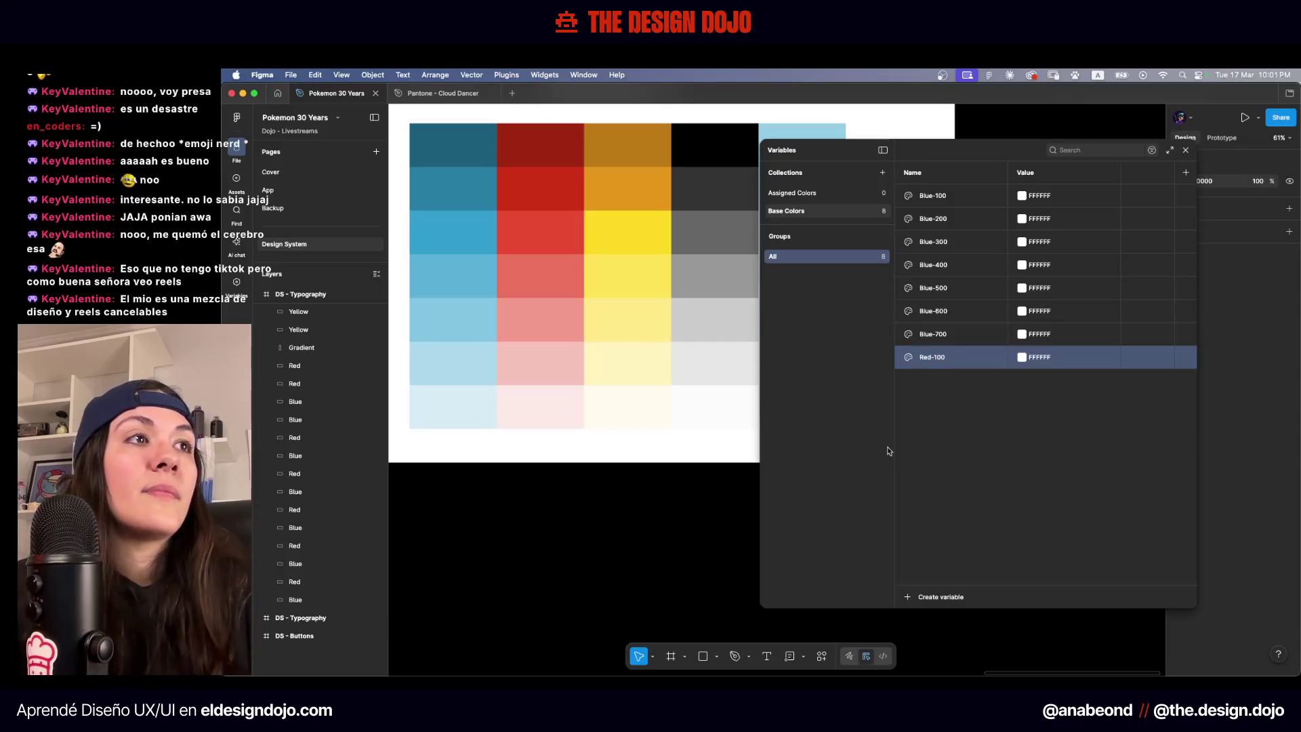
click(933, 601)
click(934, 620)
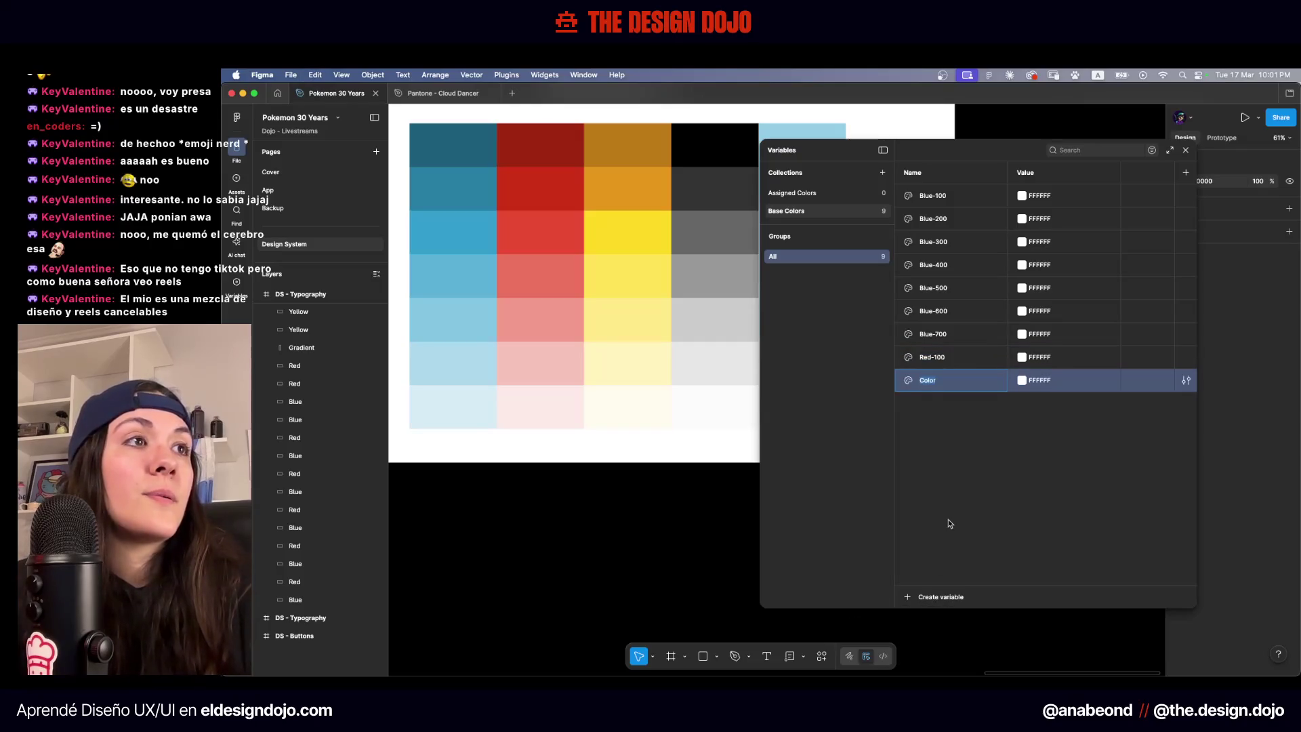
text(Red-200)
key(Return)
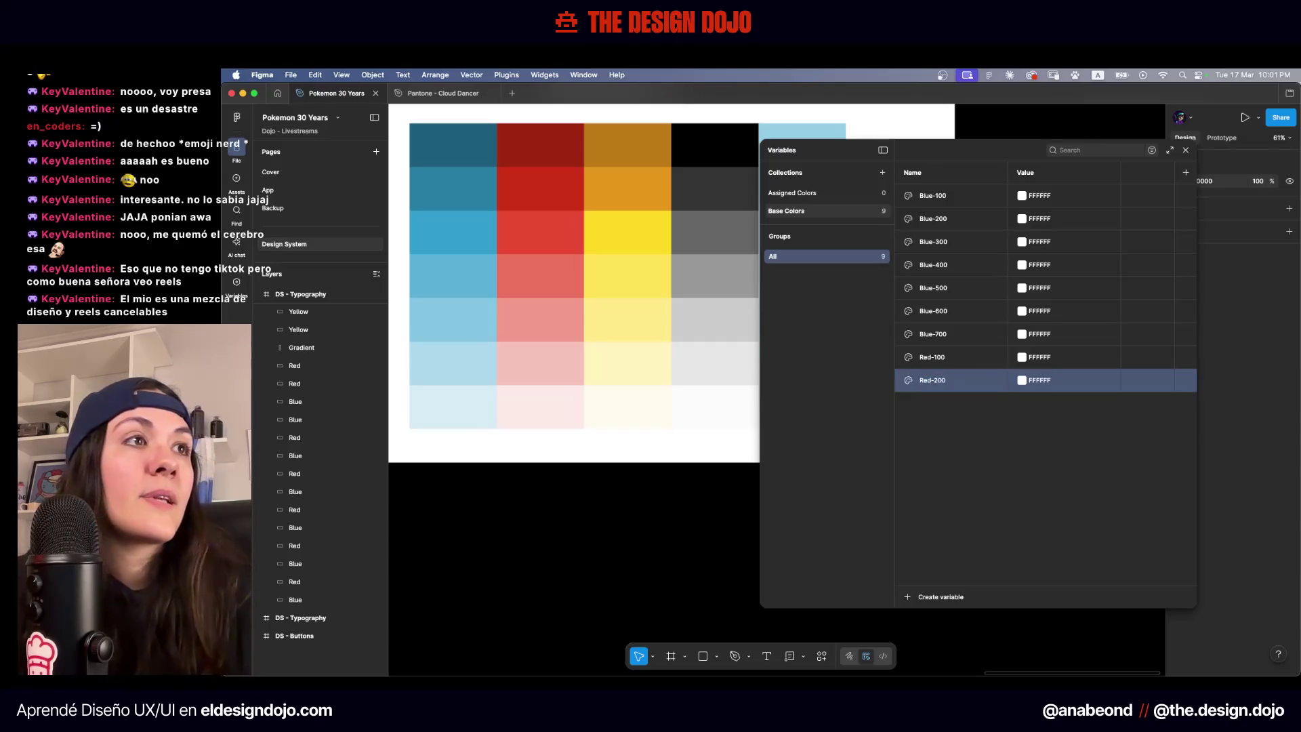
click(929, 596)
click(928, 617)
text(Red-300)
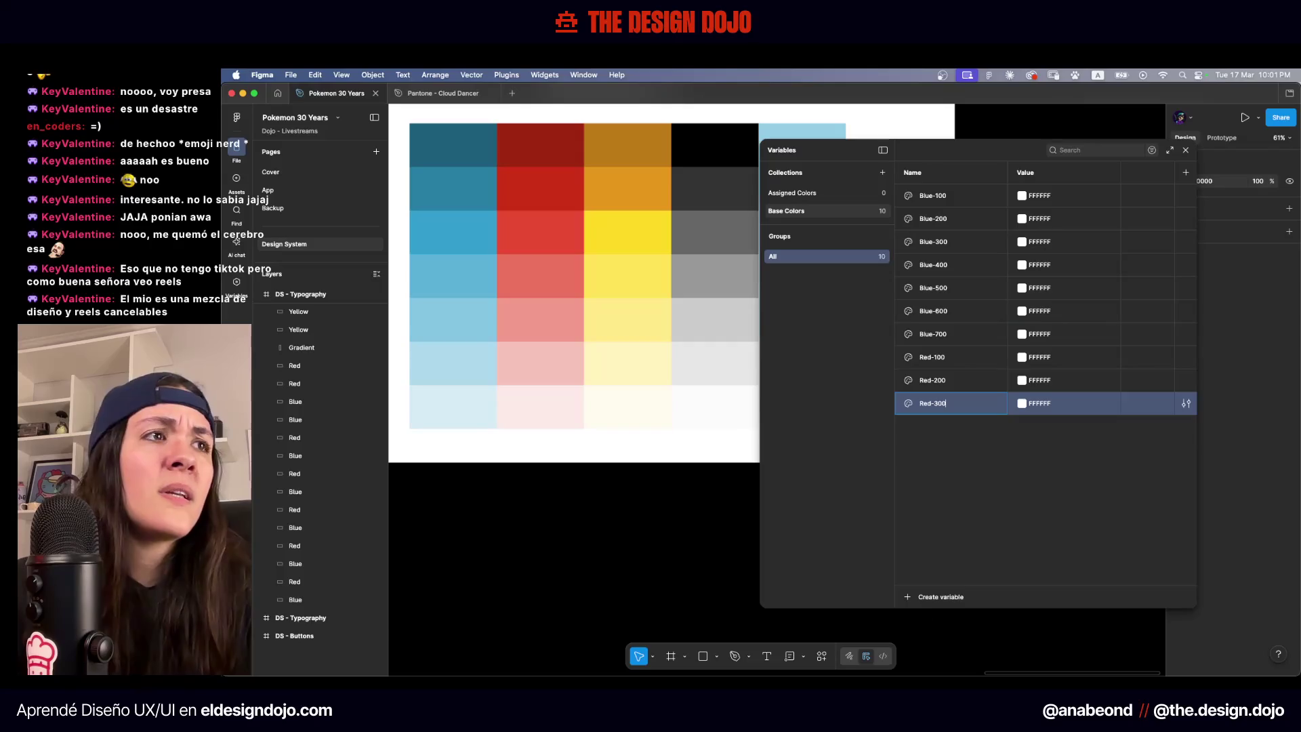
key(Return)
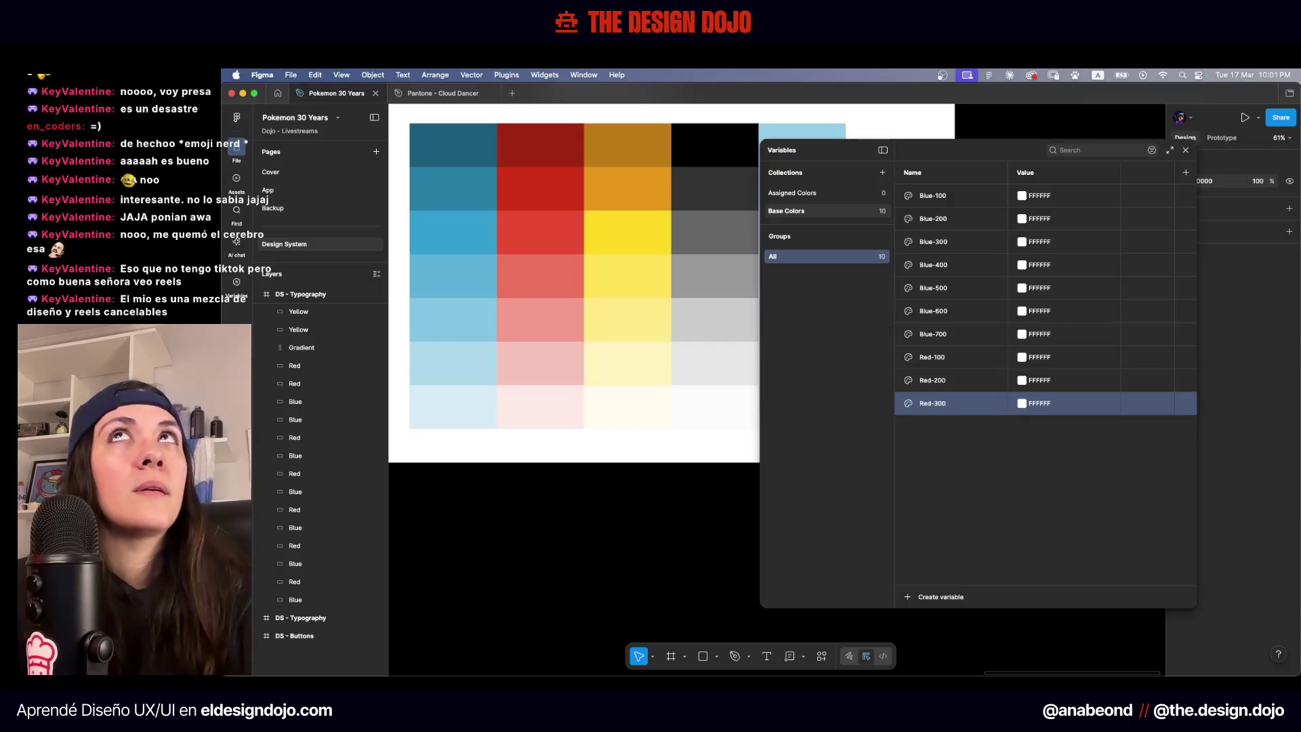
Add the colour variables Red-400, Red-500, Red-600 and Red-700
click(921, 600)
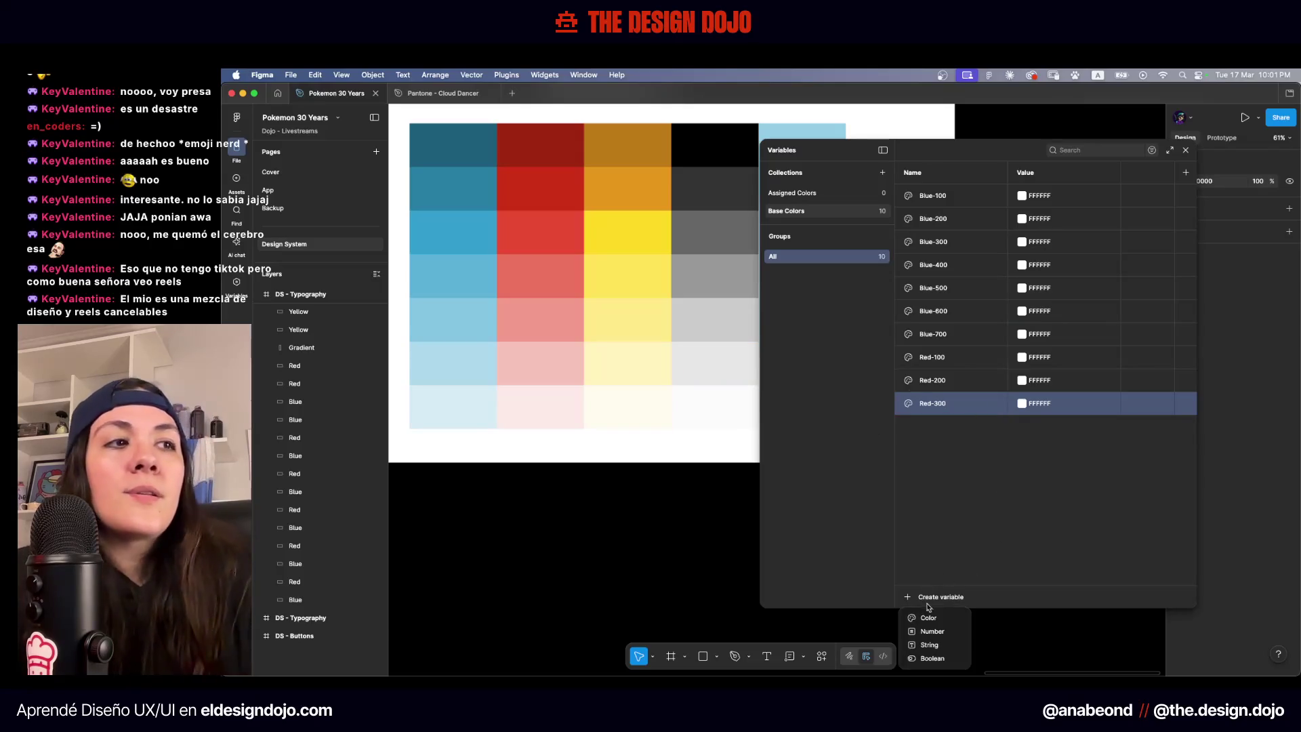
click(930, 617)
text(400)
key(Return)
click(909, 601)
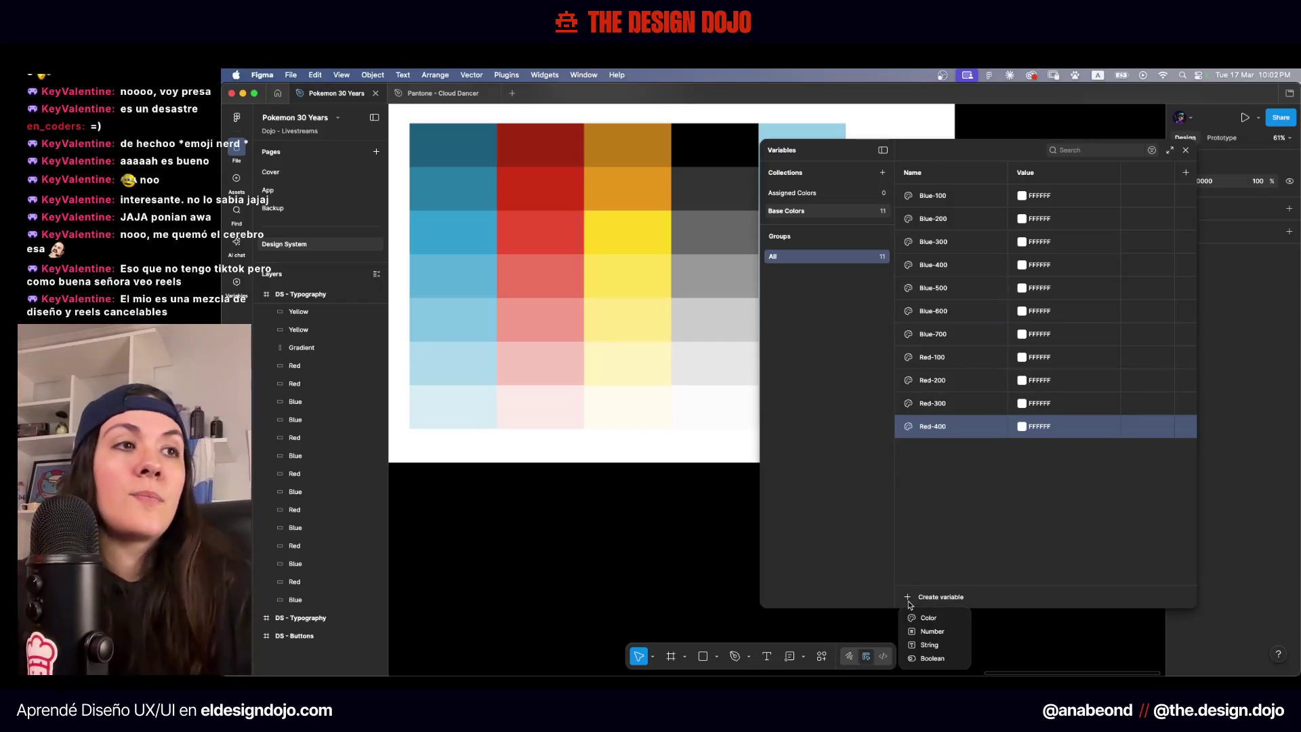
click(926, 617)
text(500)
key(Return)
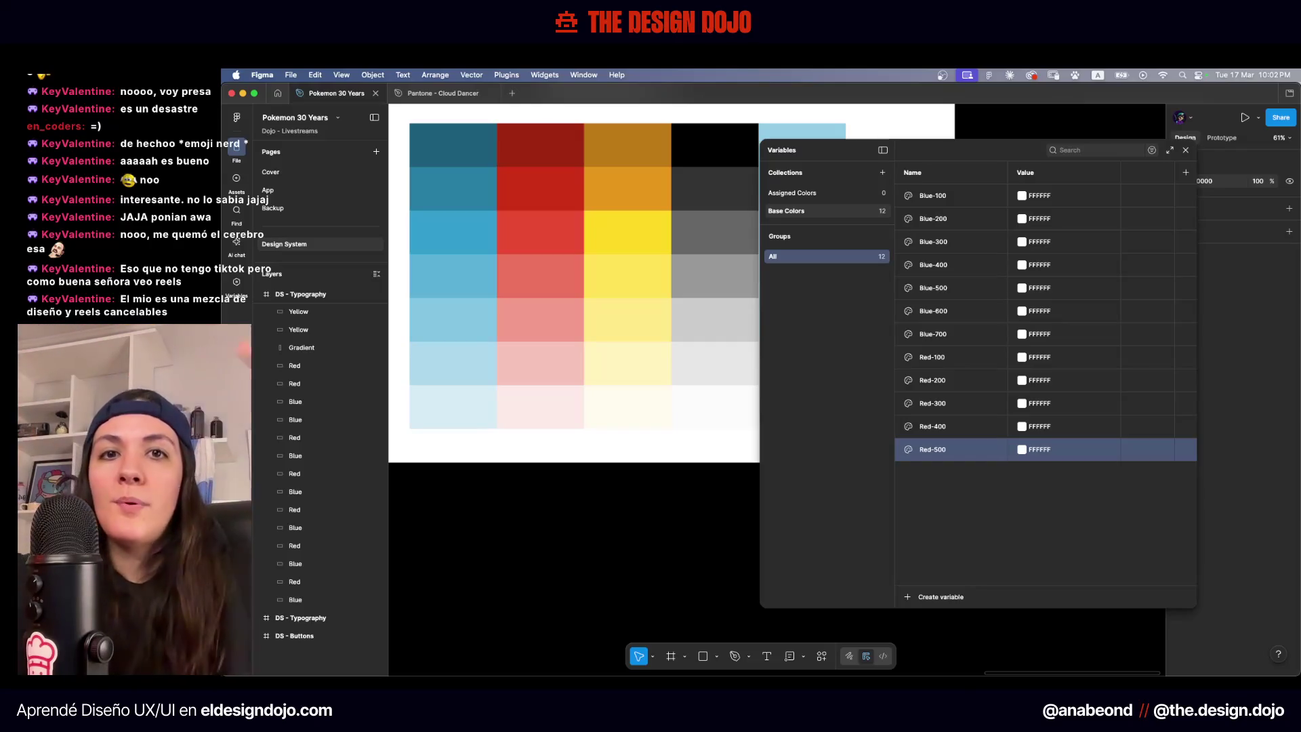
click(928, 598)
click(936, 620)
text(Red-)
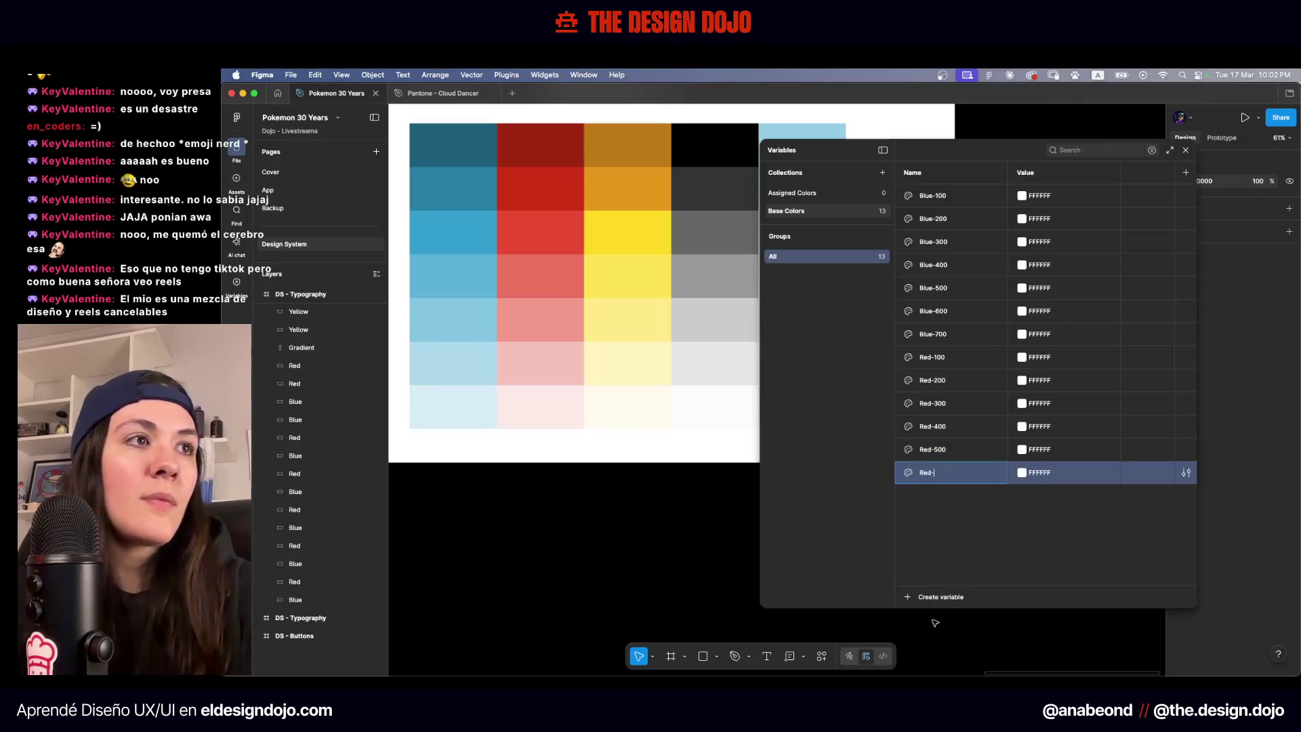
text(600)
key(Return)
click(916, 598)
click(929, 618)
text(Red-700)
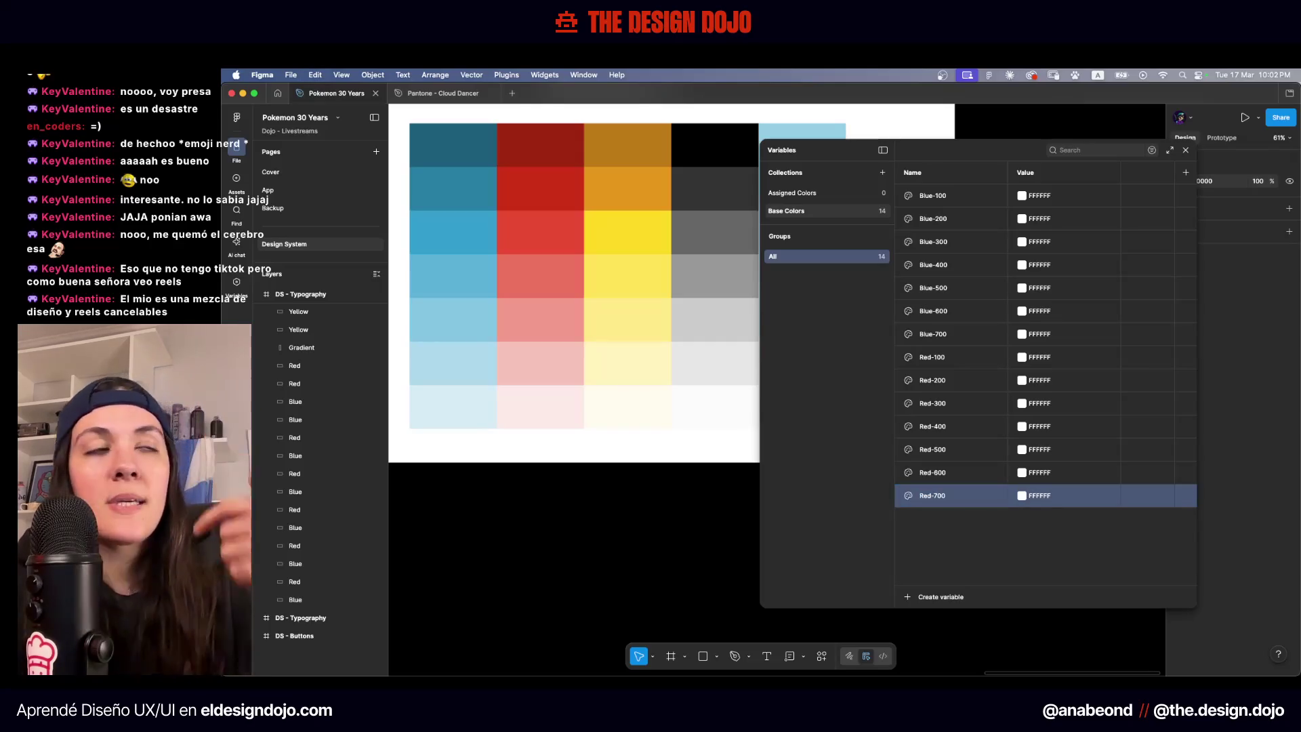
click(912, 596)
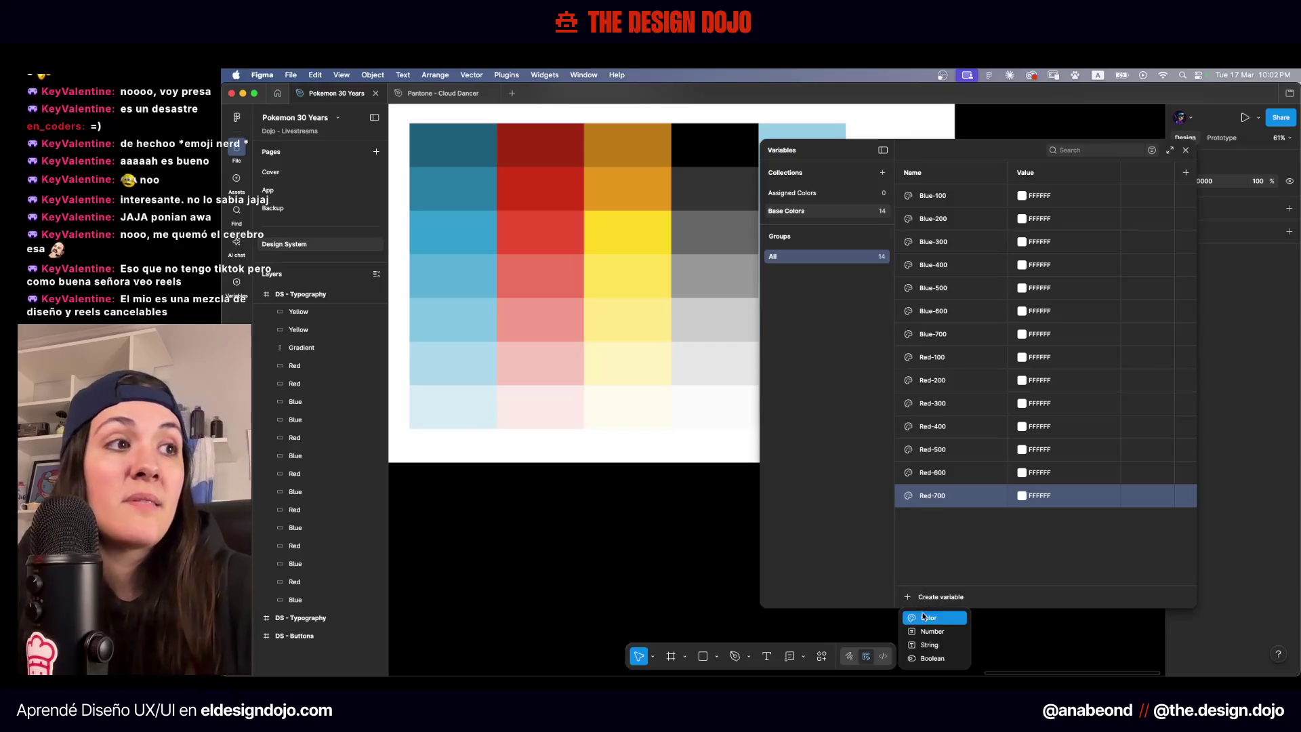
Add the colour variables Yellow-100 through Yellow-400
click(925, 617)
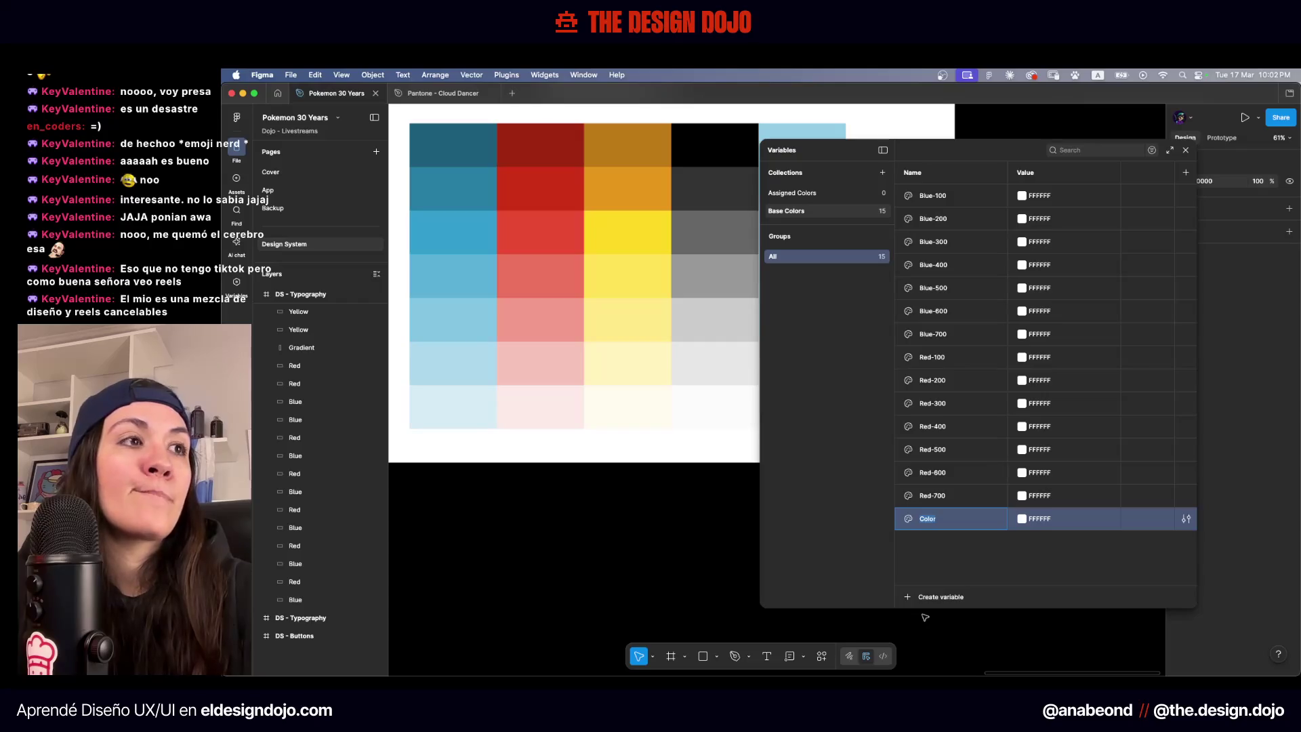
text(Yellow)
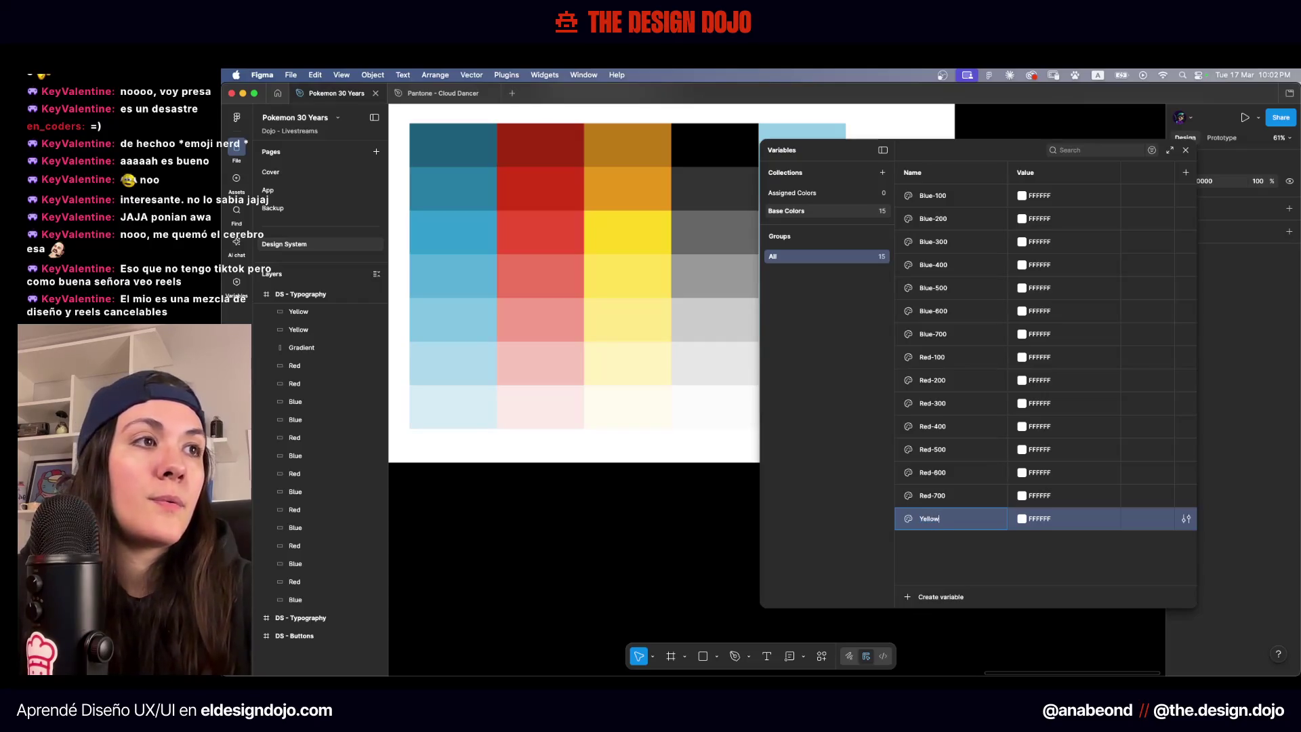
text(0)
key(Return)
click(930, 601)
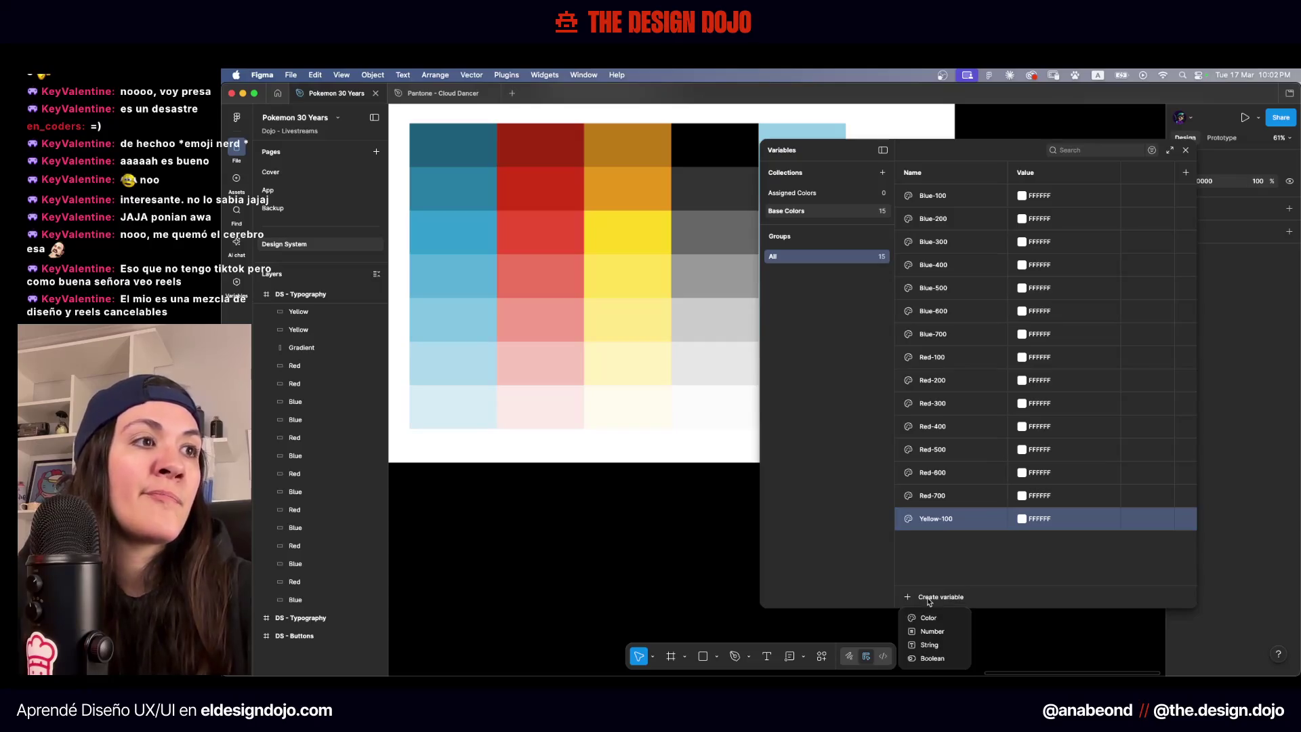
click(930, 621)
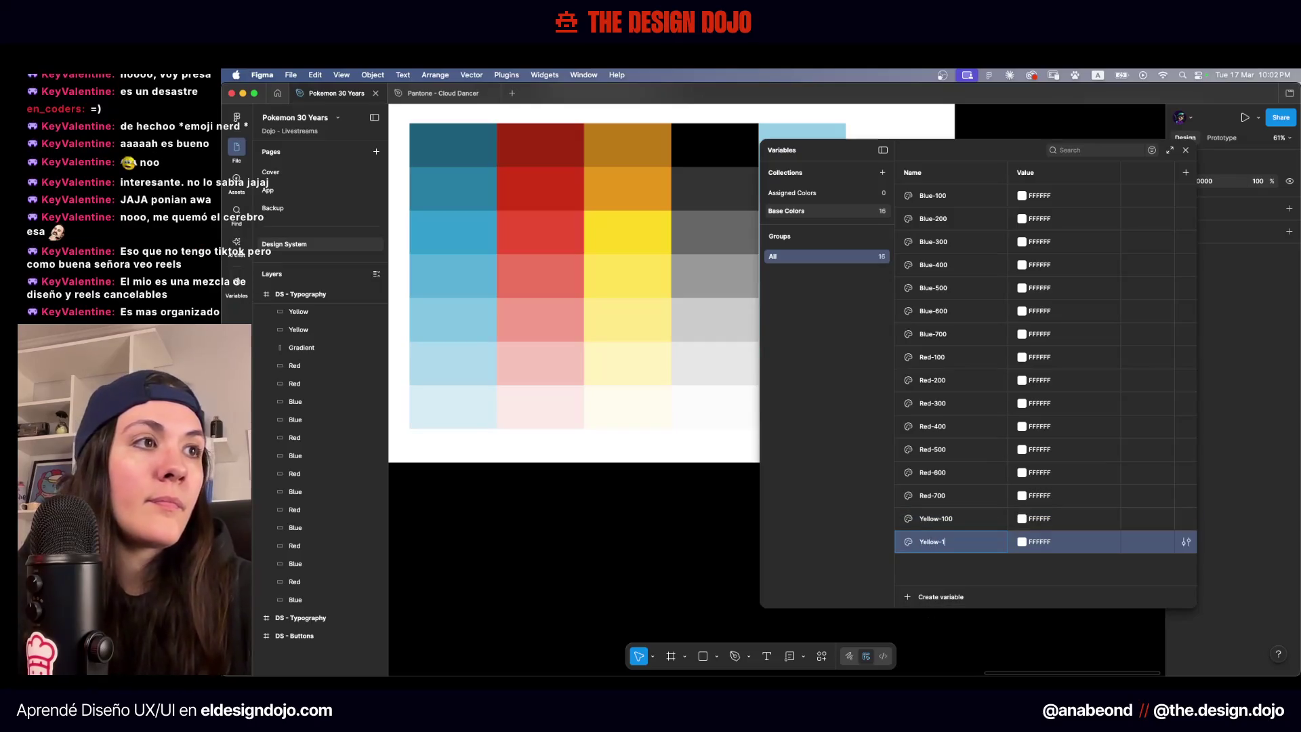
double_click(939, 550)
click(939, 541)
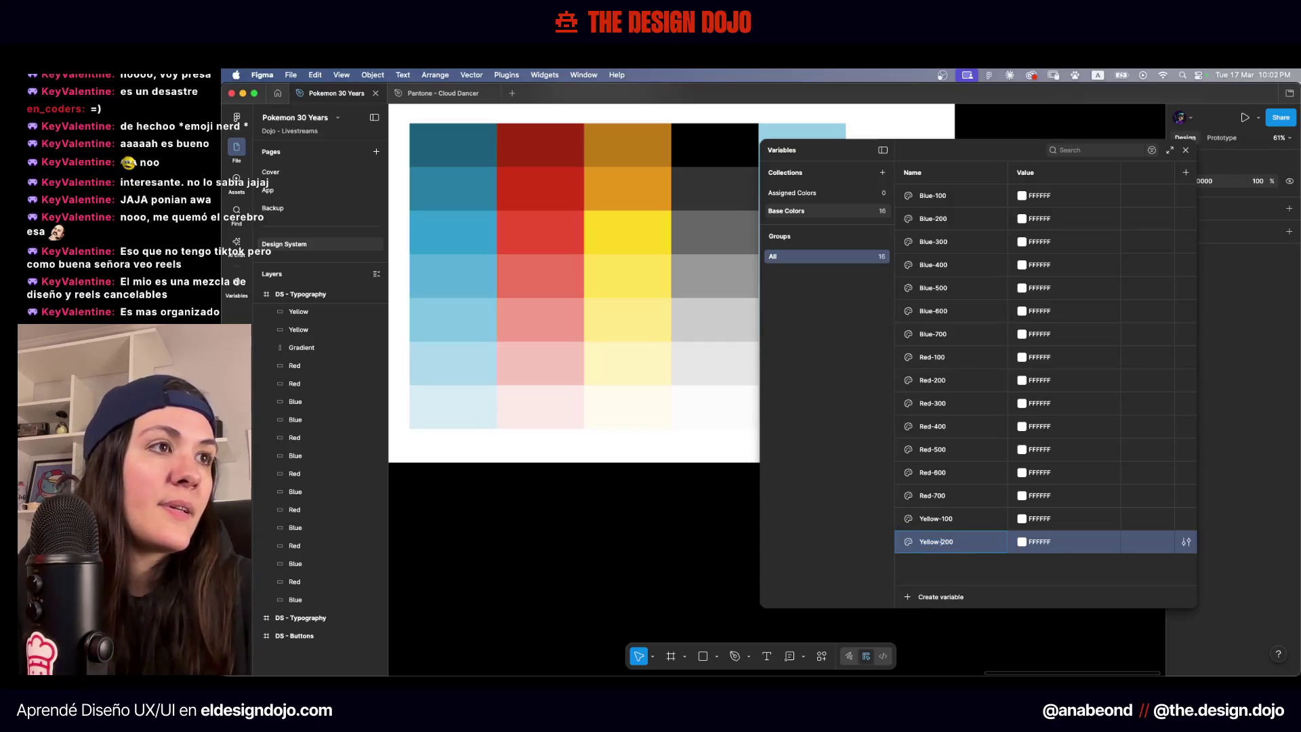
key(Escape)
click(930, 602)
text(00)
key(Return)
click(922, 596)
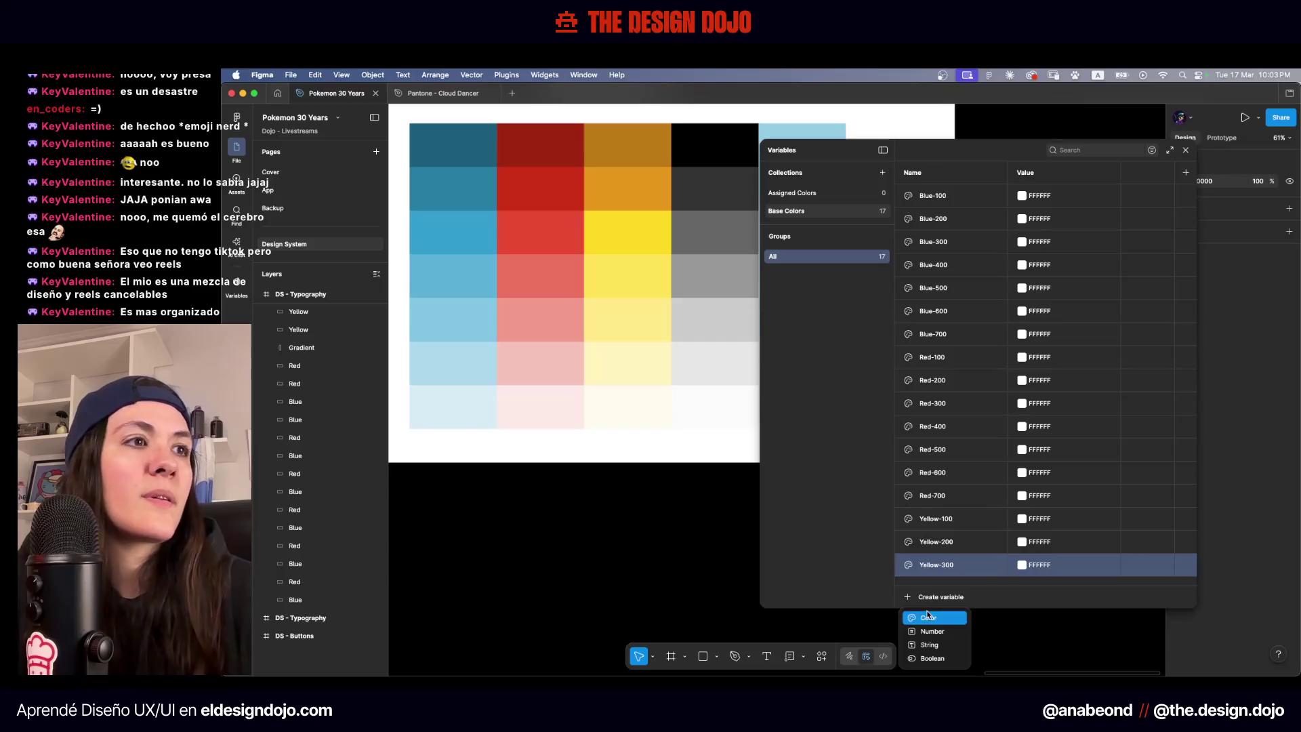
click(927, 613)
text(Yellow-400)
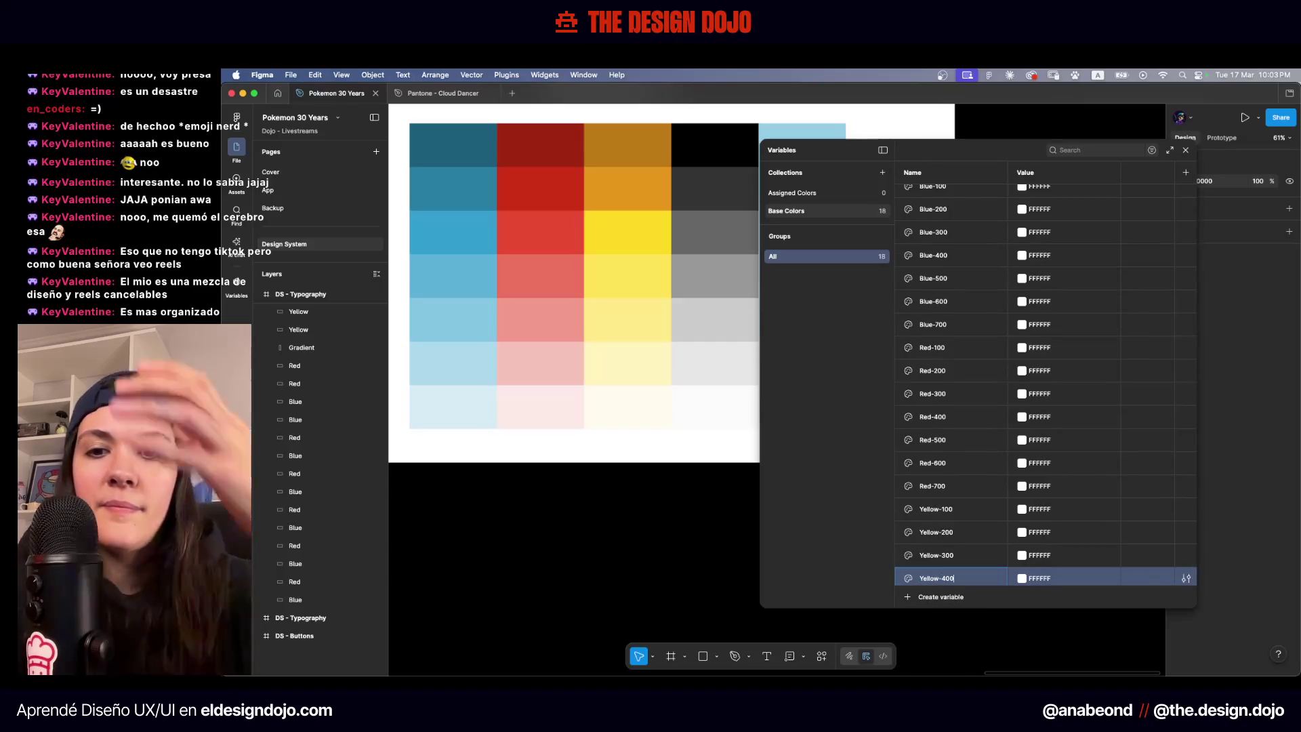
key(Return)
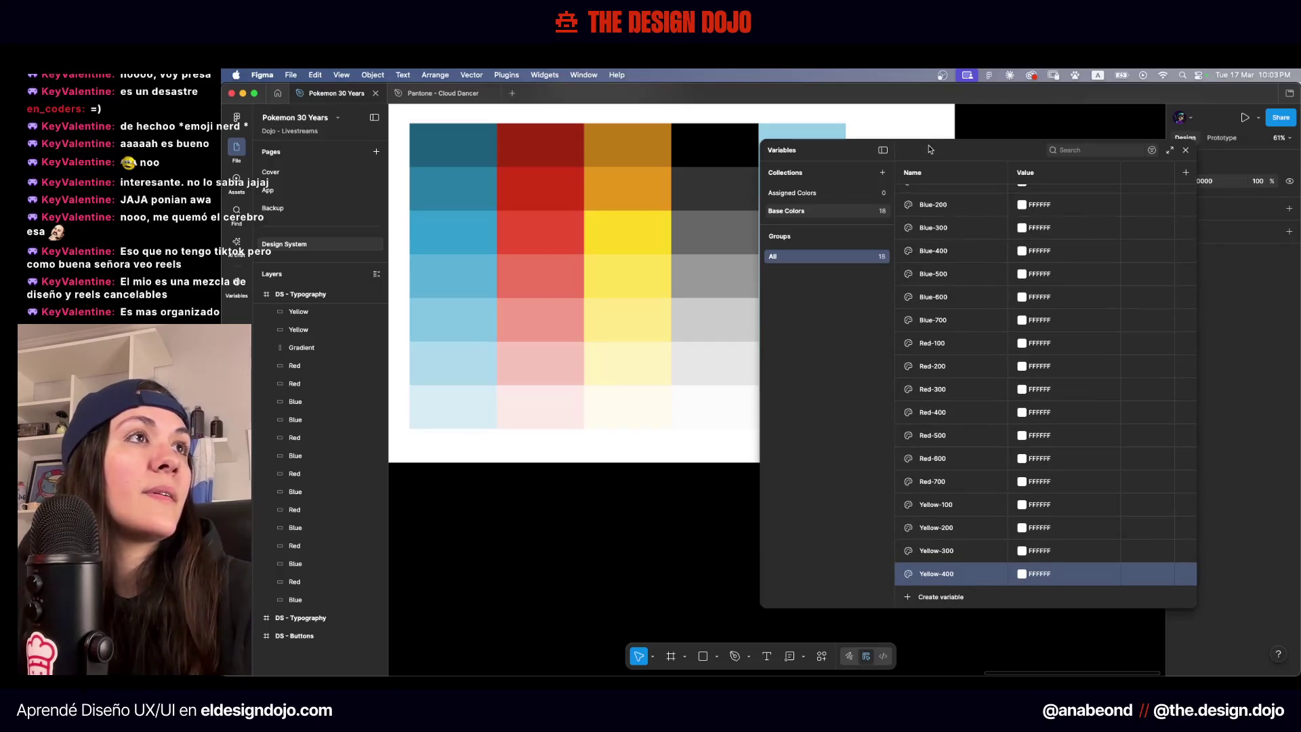
Move and enlarge the Variables window, then add Yellow-500 and Yellow-600
drag(929, 149, 926, 103)
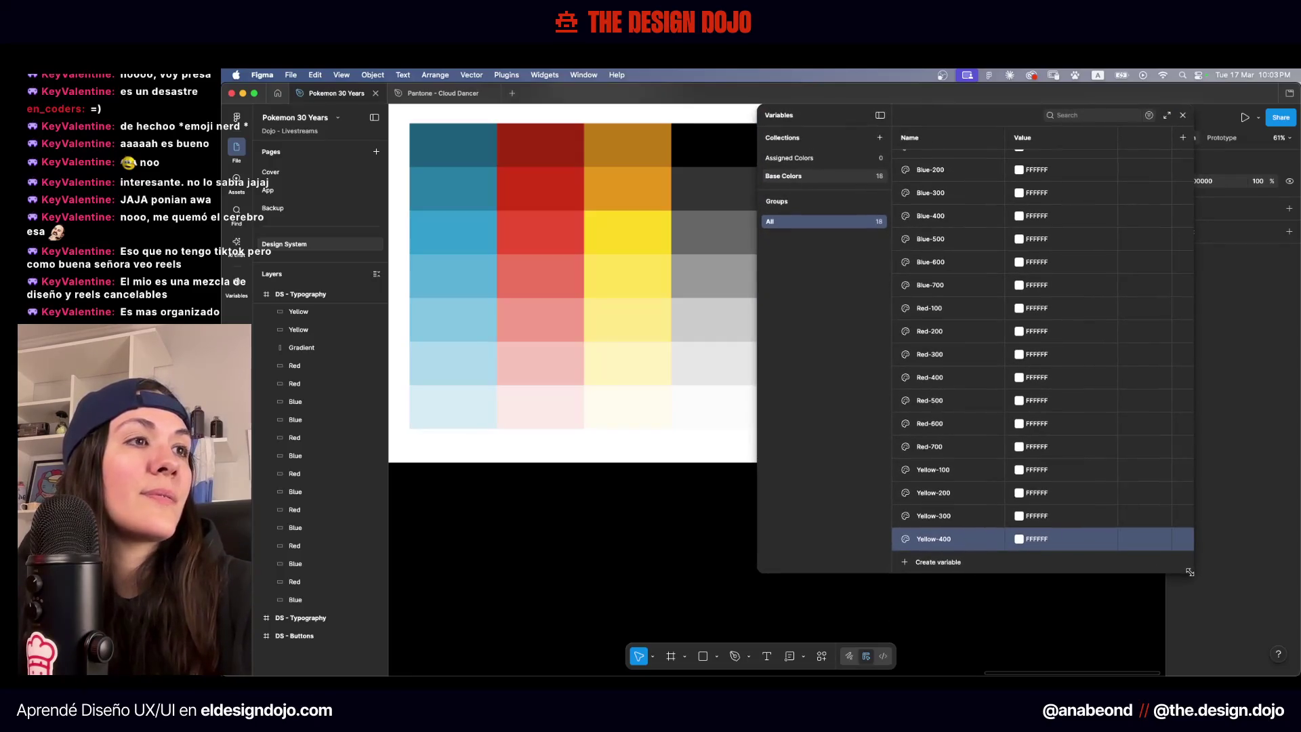
drag(1189, 572, 1205, 673)
click(937, 656)
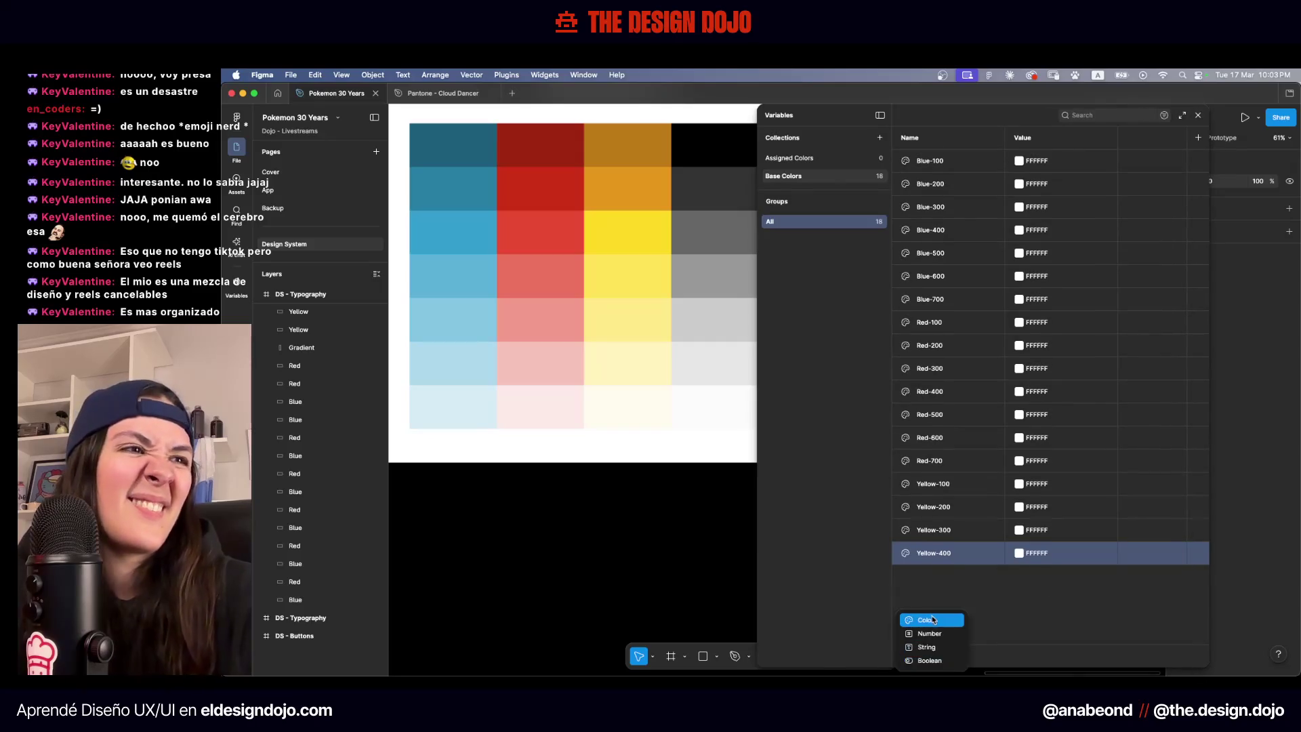
click(931, 619)
text(Yellow-)
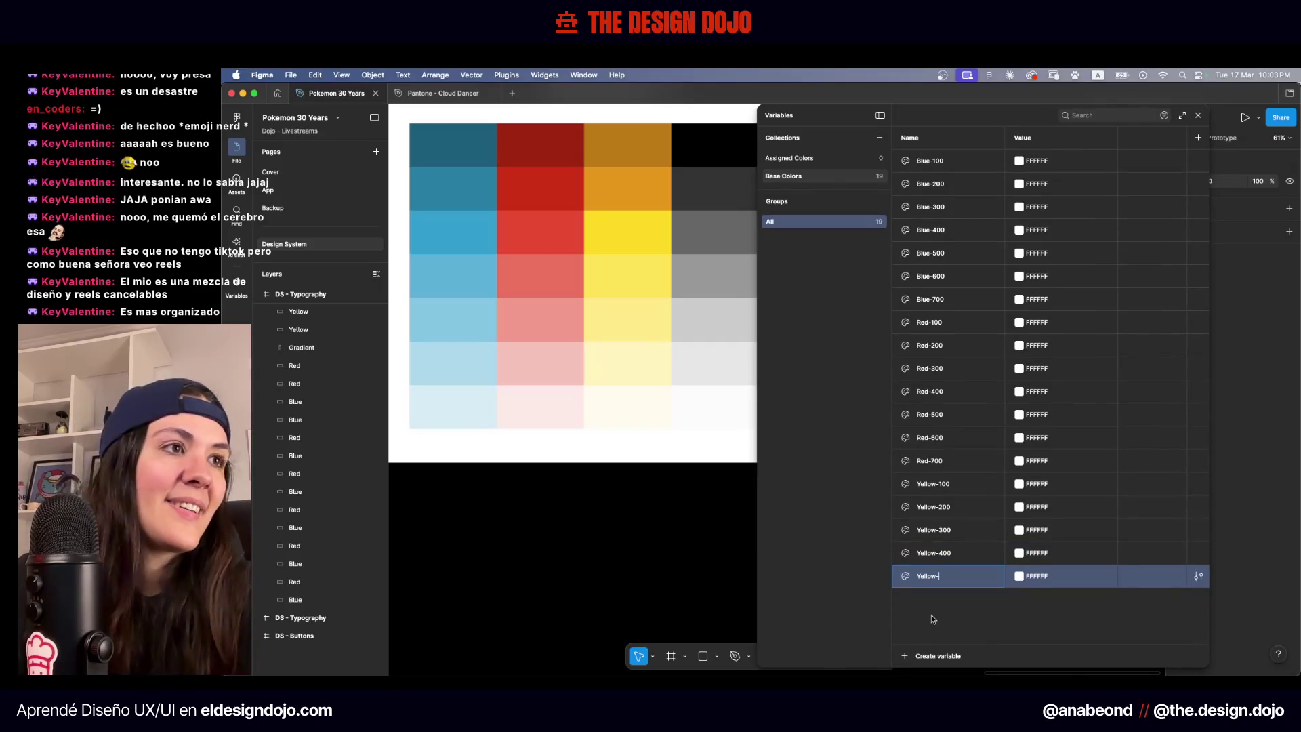
text(500)
key(Return)
click(919, 656)
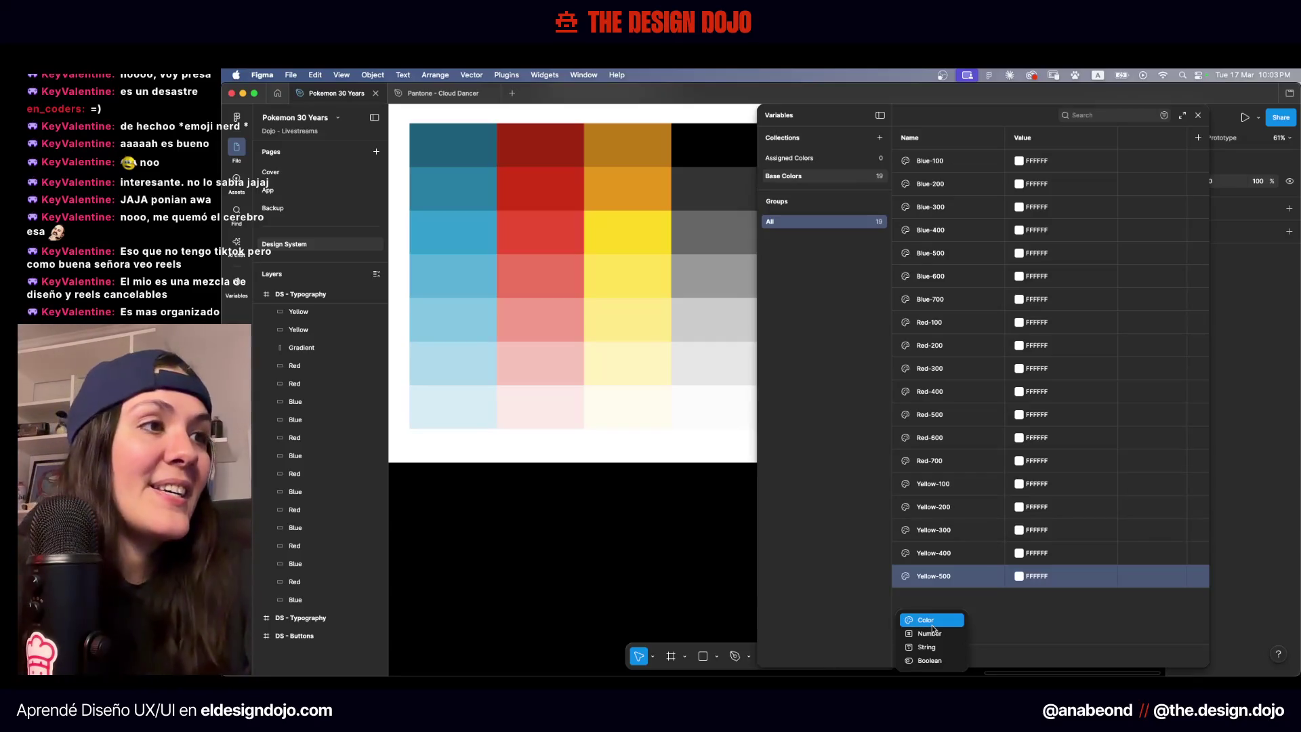
click(926, 620)
text(Yellow-600)
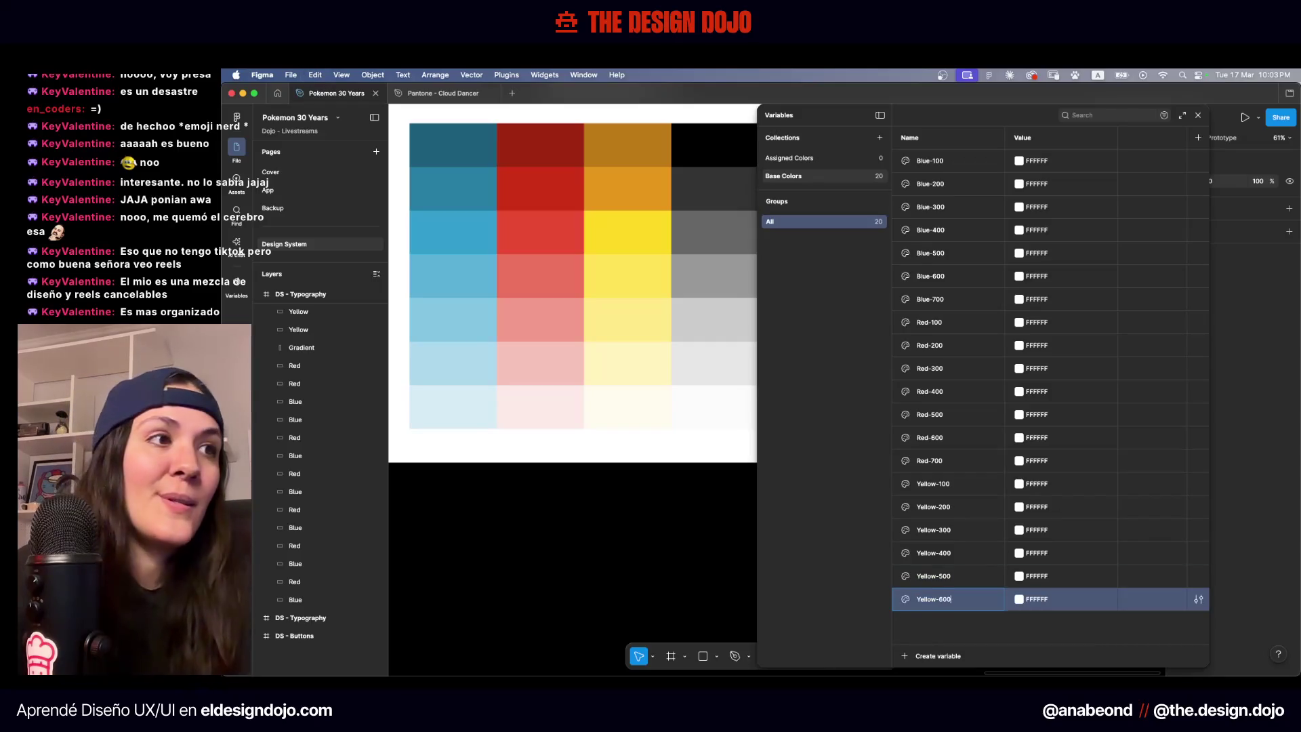
key(Return)
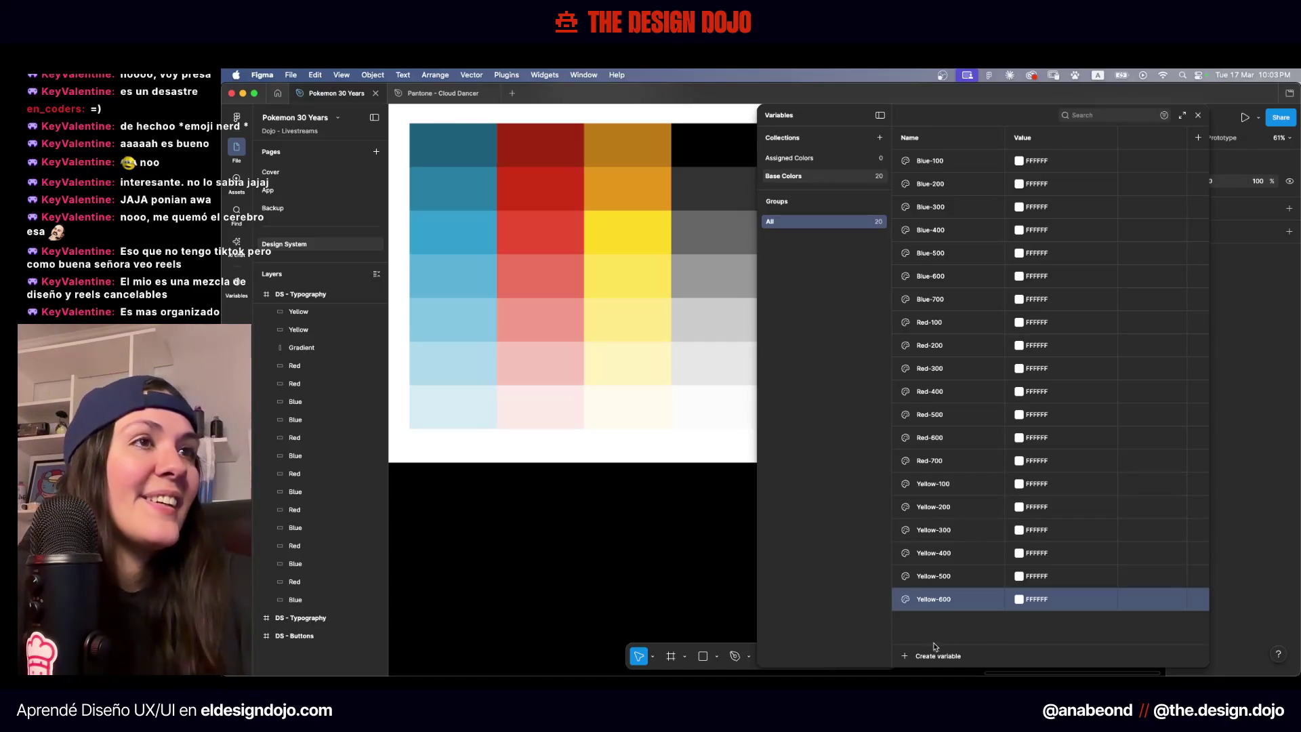
scroll(669, 462, right, 5)
scroll(670, 463, up, 4)
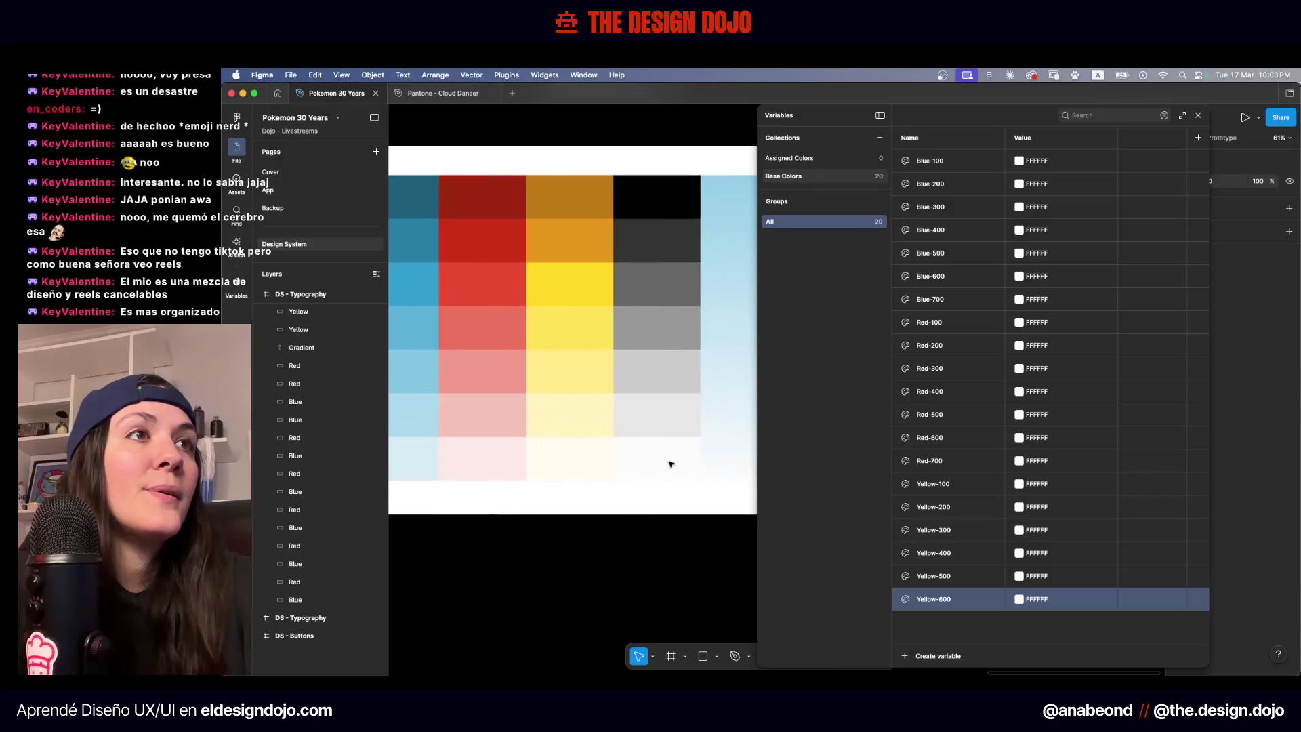
Add the colour variables Gray-100, Gray-200 and Gray-300
click(929, 656)
click(935, 619)
text(Gray-100)
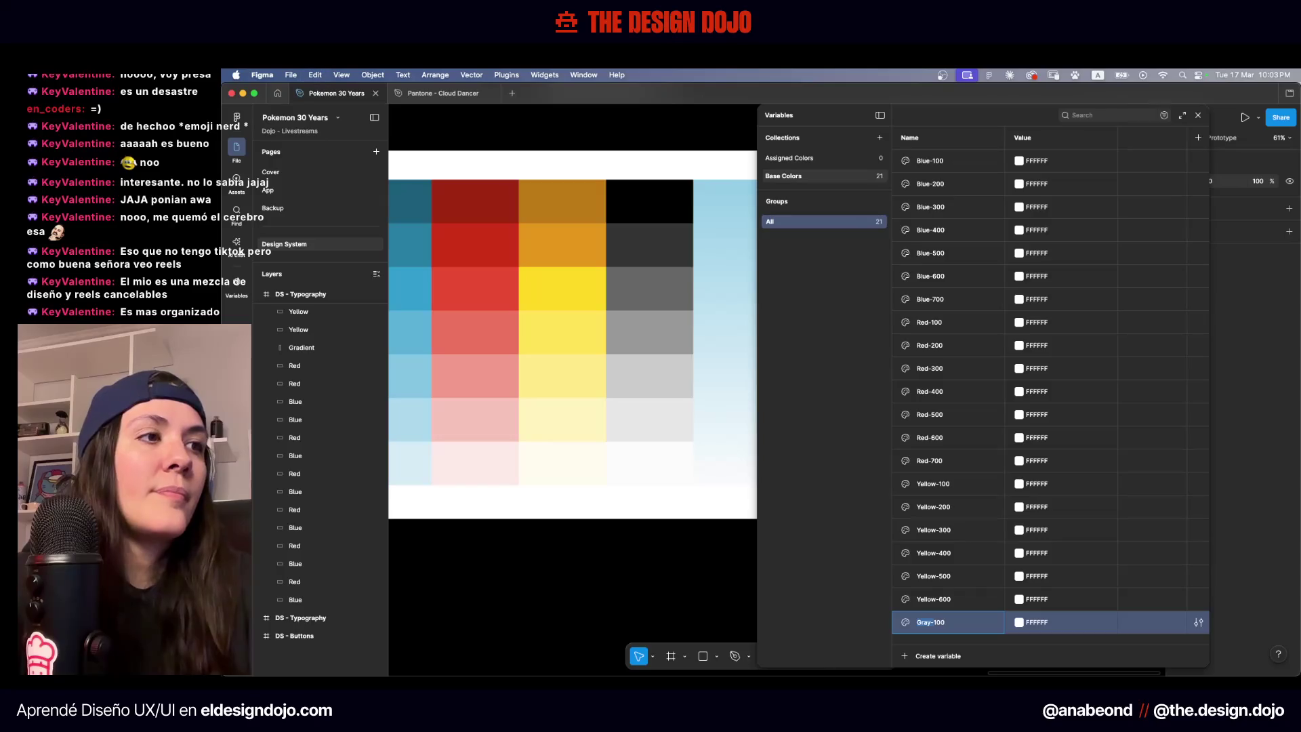
key(Return)
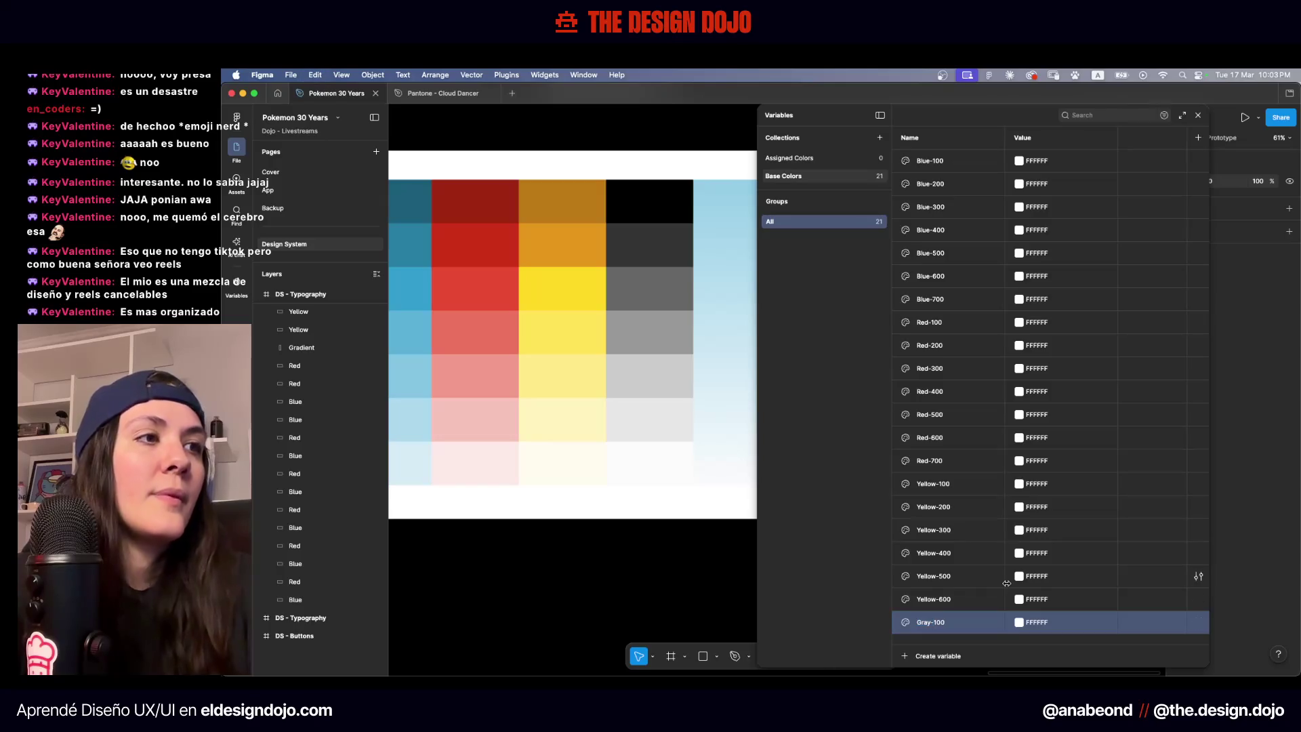
click(932, 656)
text(Gray-2)
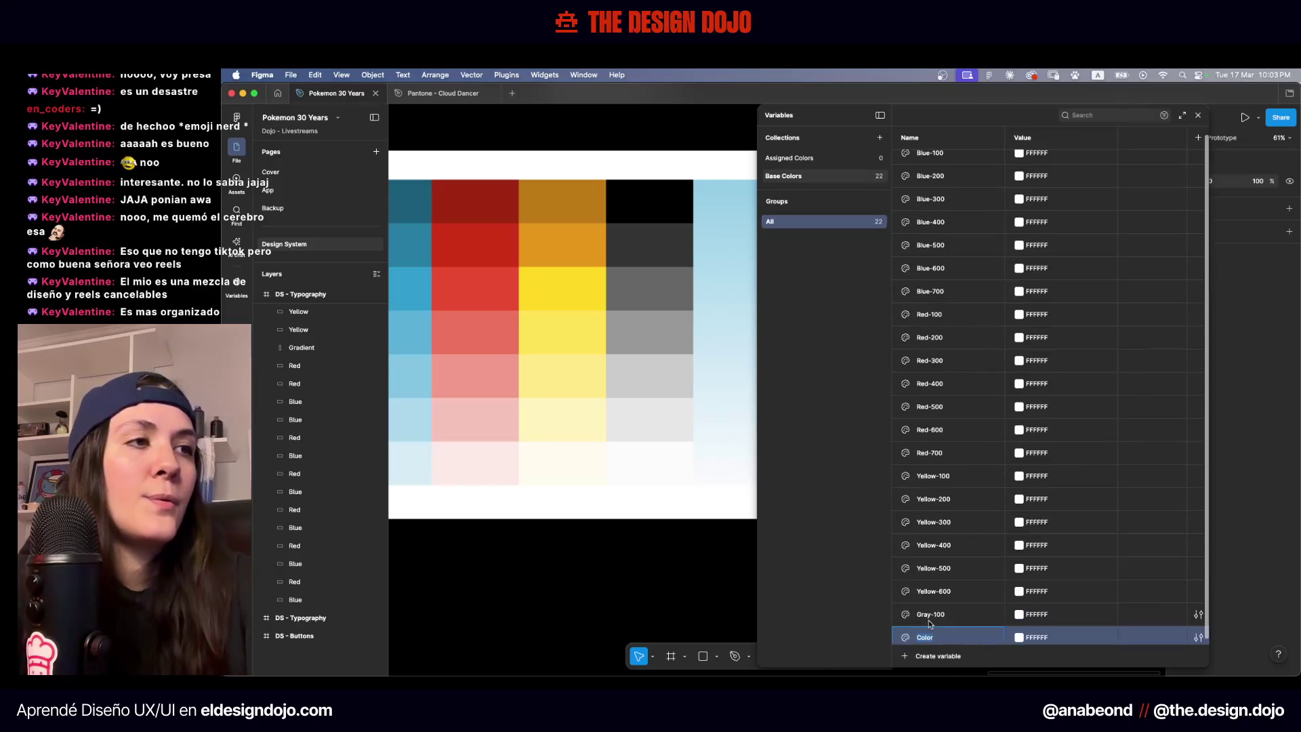
text(00)
key(Return)
click(919, 656)
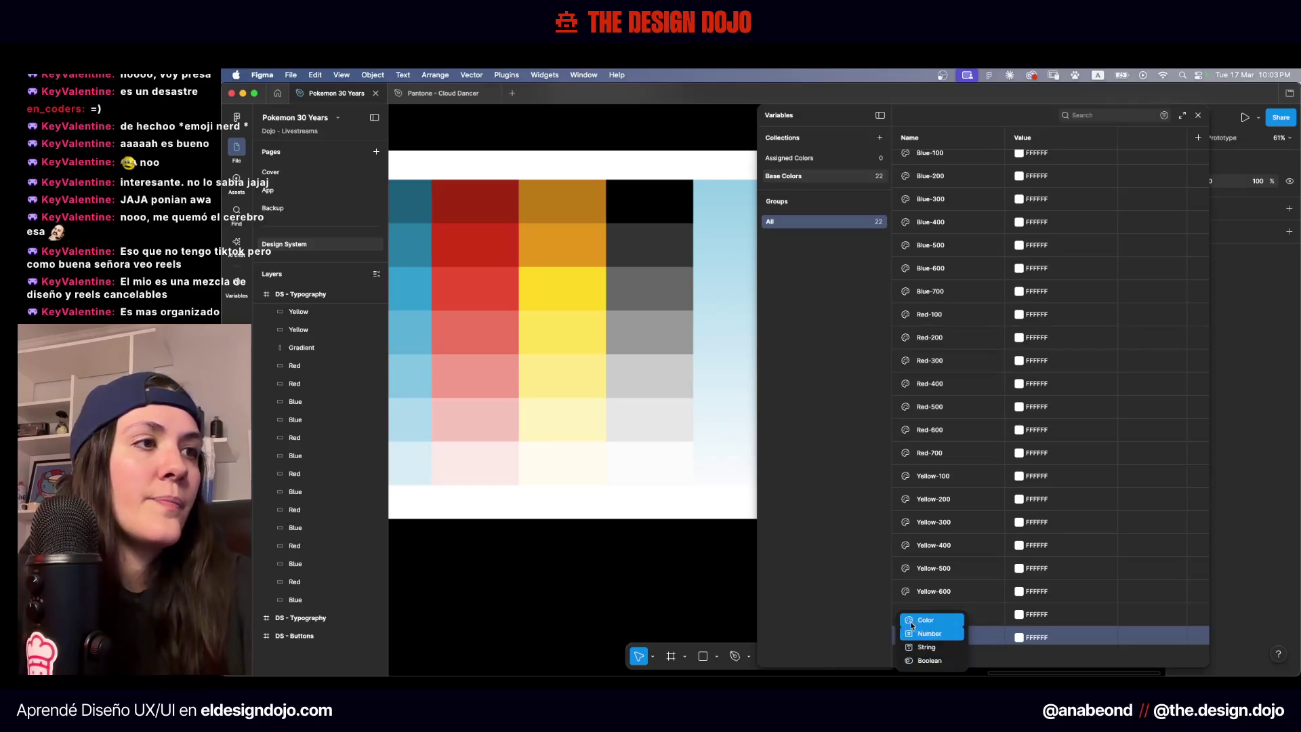
click(908, 620)
text(Gray-300)
key(Return)
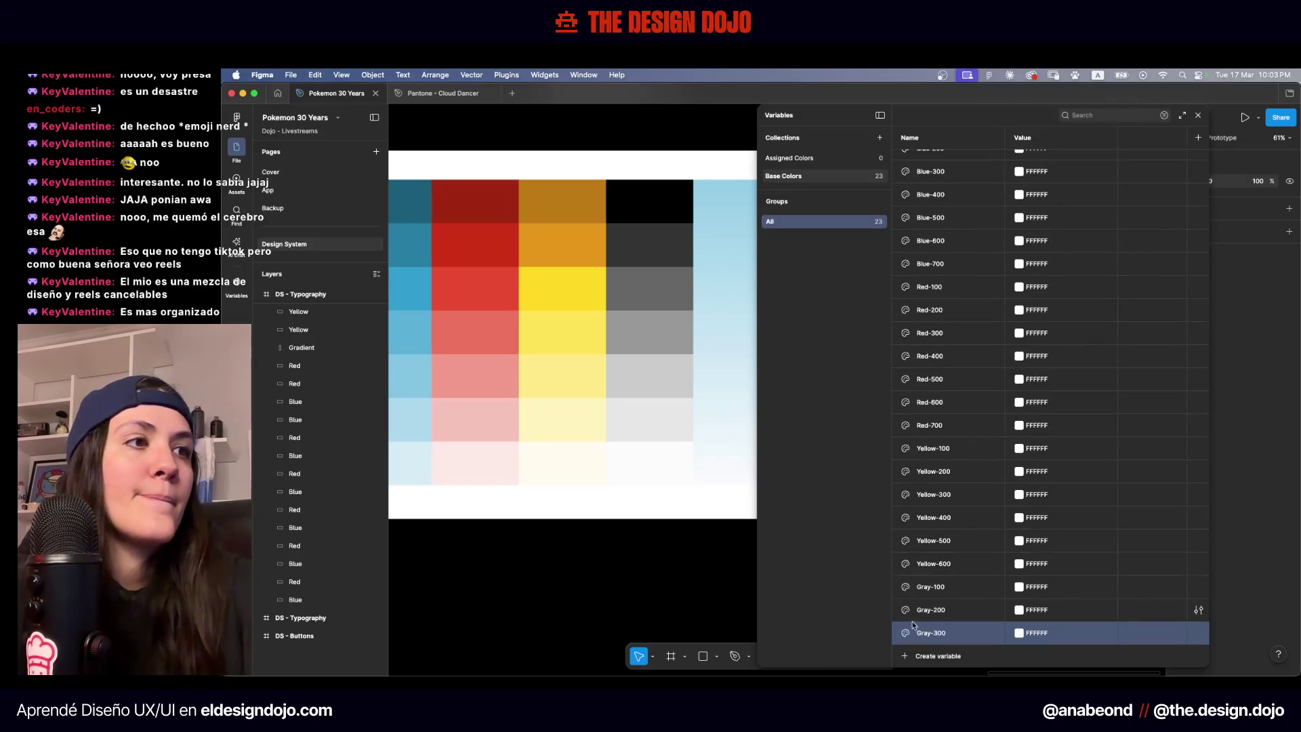
Add Gray-400 through Gray-700, then select the light-blue gradient rectangle
click(926, 656)
click(918, 617)
text(Gray-400)
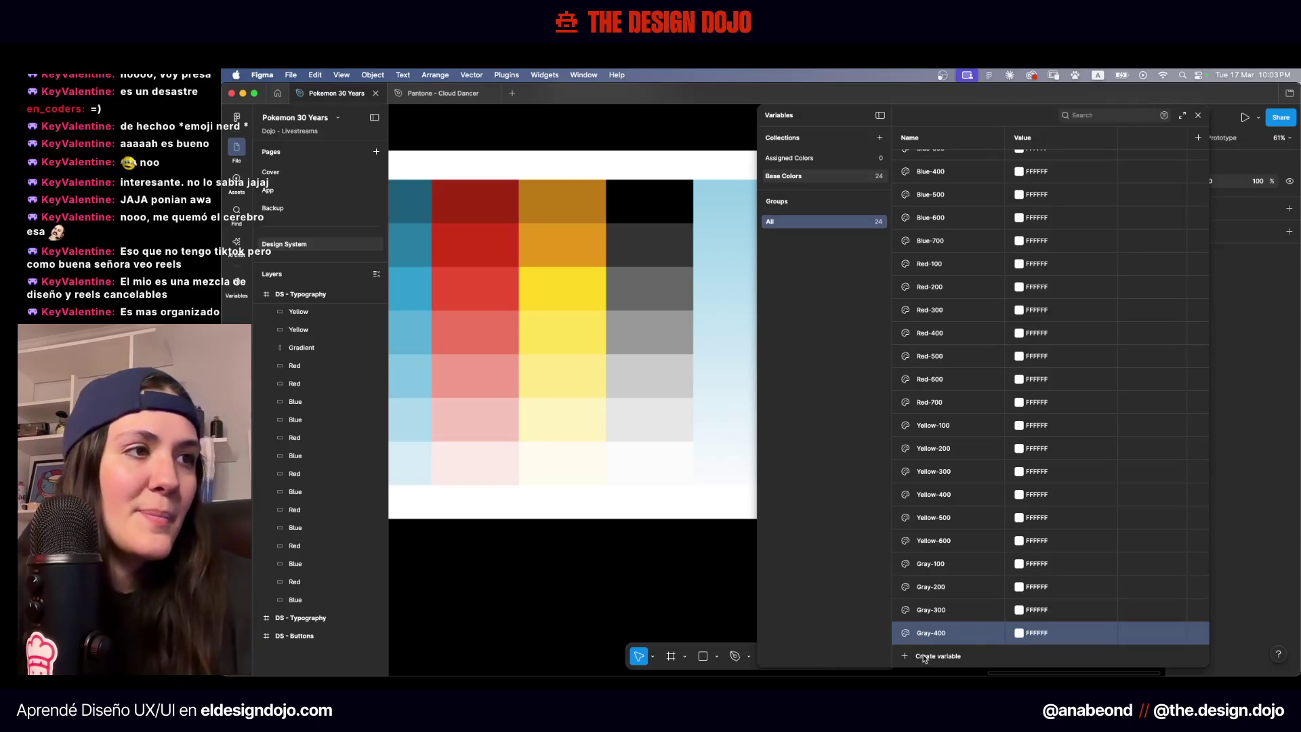
click(921, 656)
click(914, 619)
text(Gray-4)
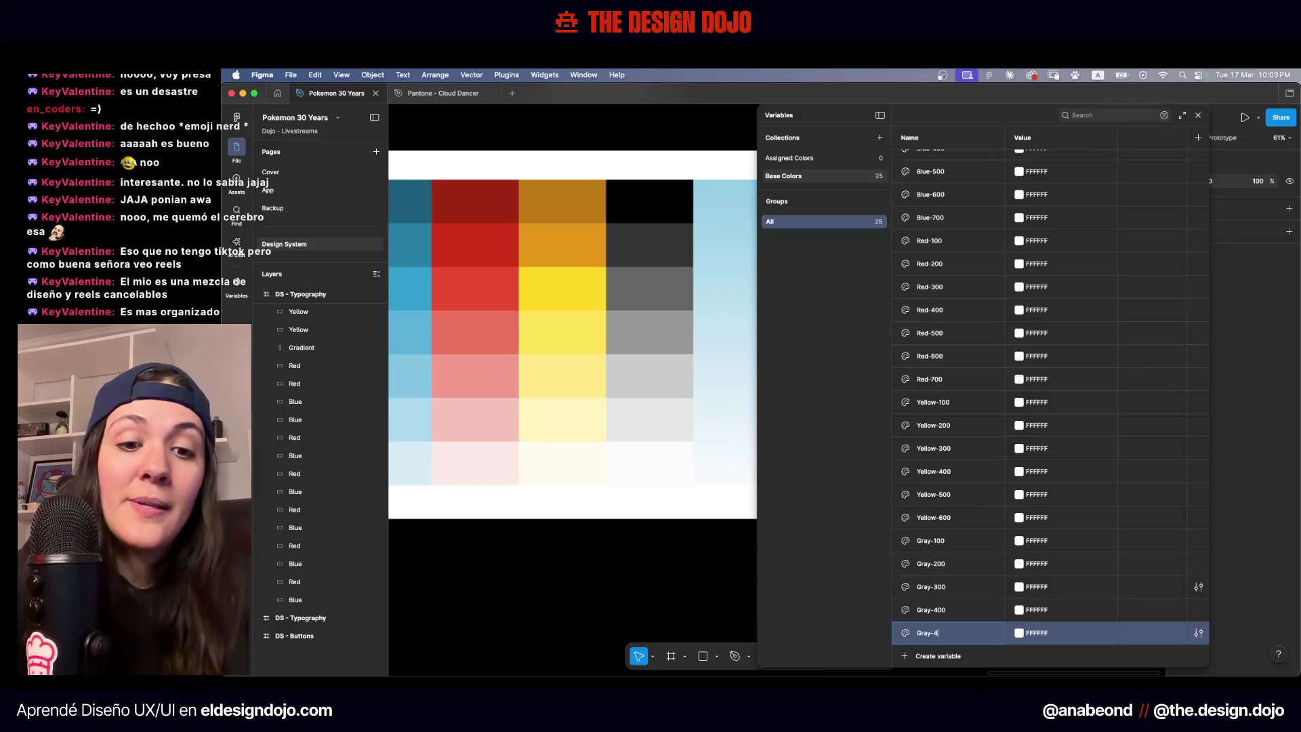
key(Return)
click(950, 654)
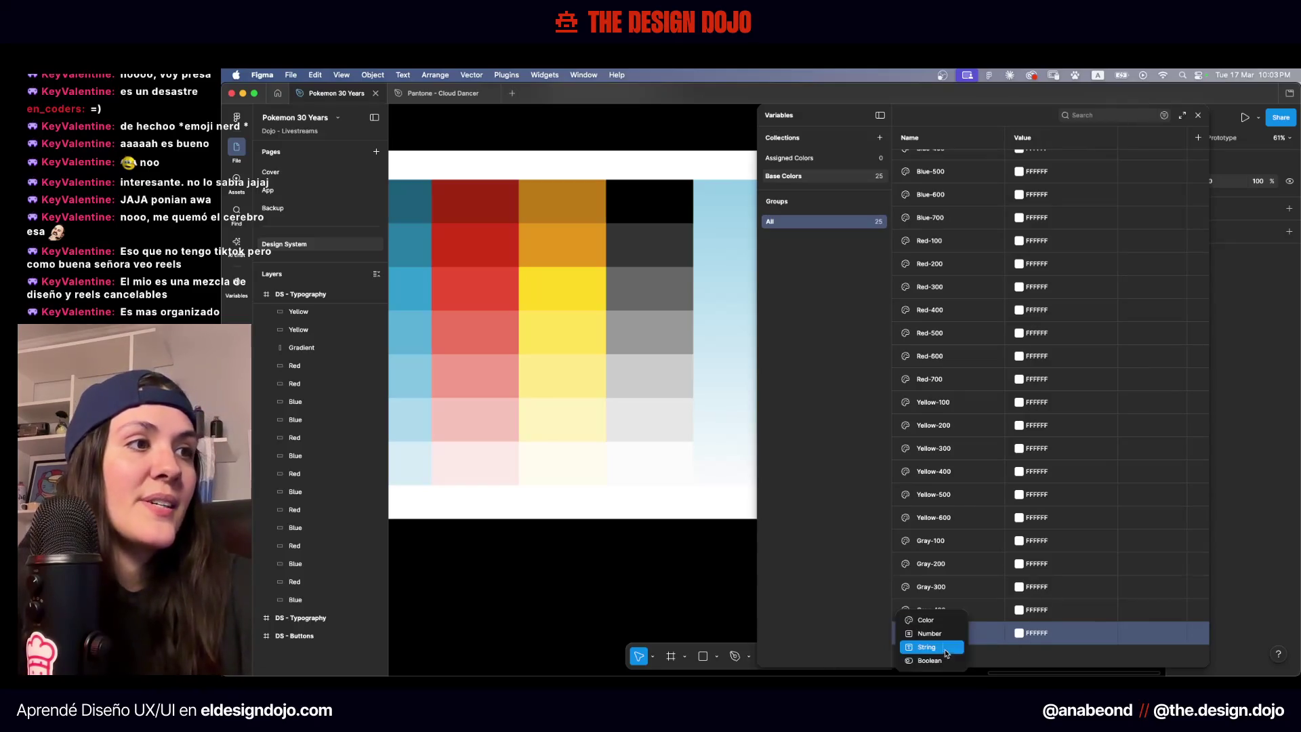
click(914, 616)
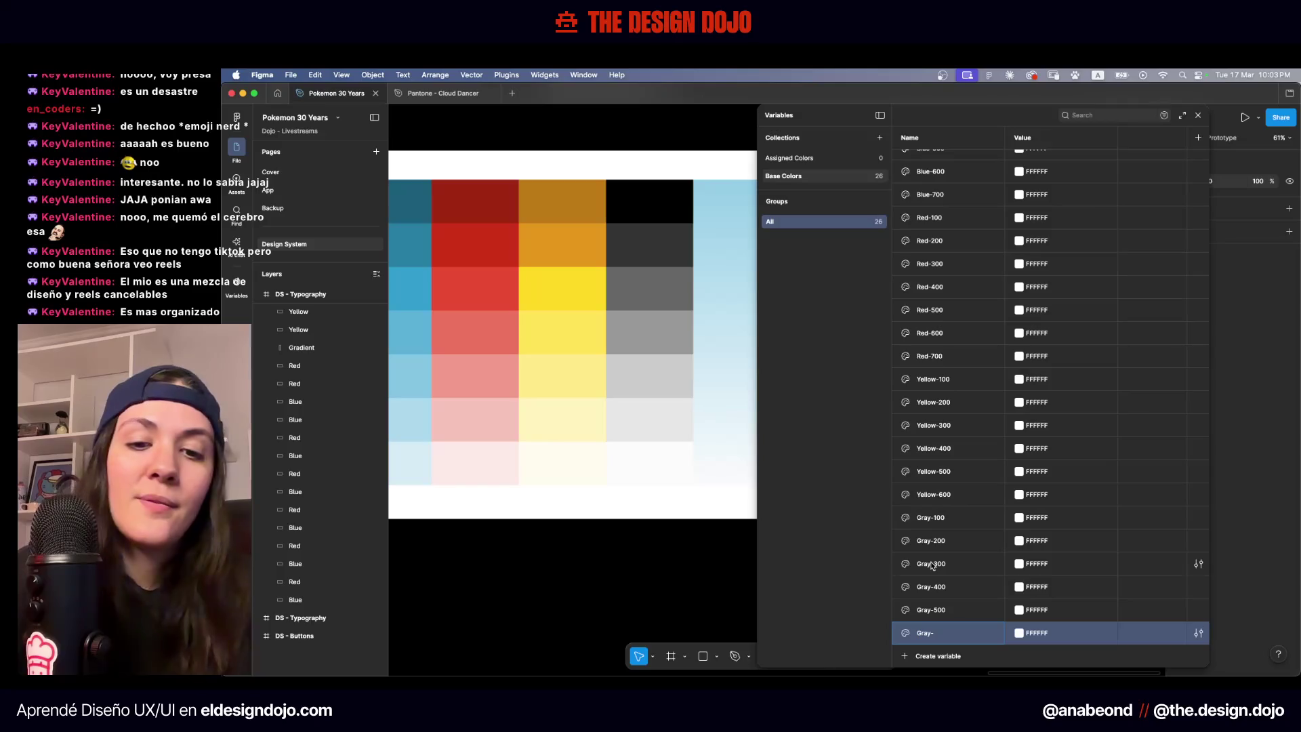
click(916, 655)
click(925, 620)
text(700)
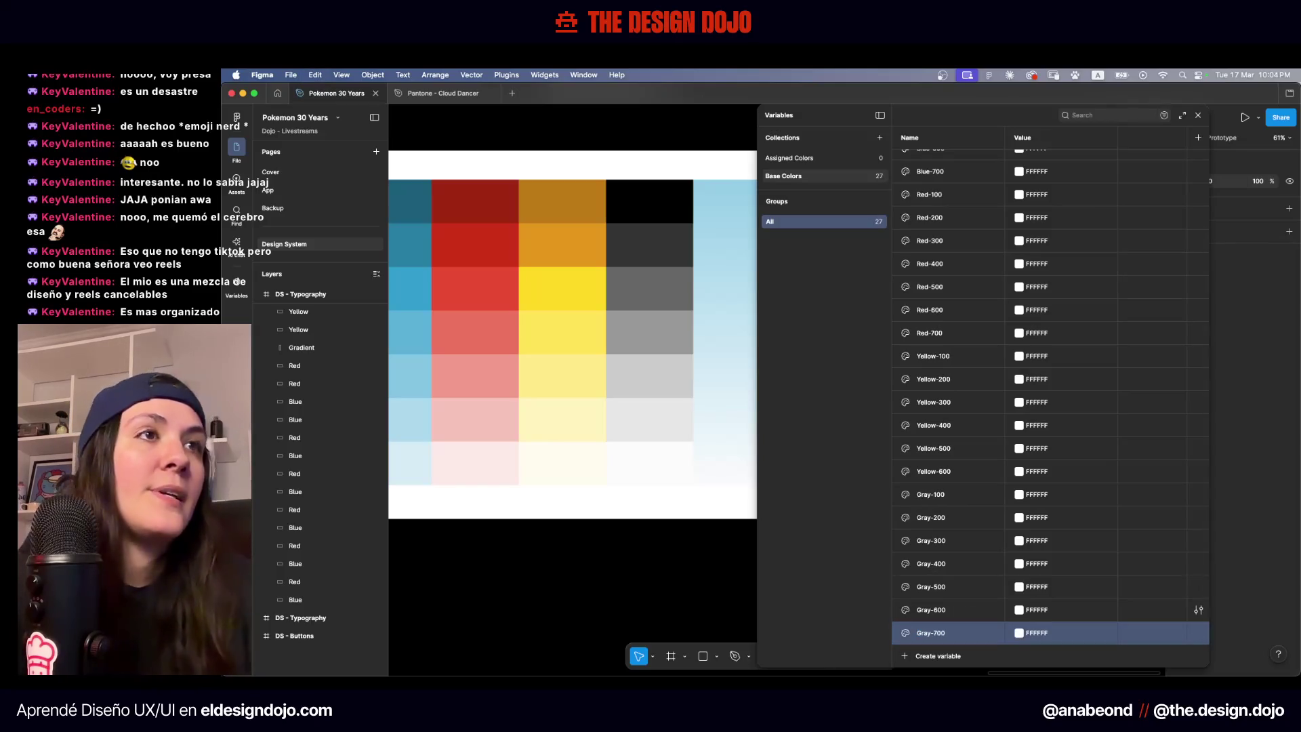
scroll(674, 421, right, 2)
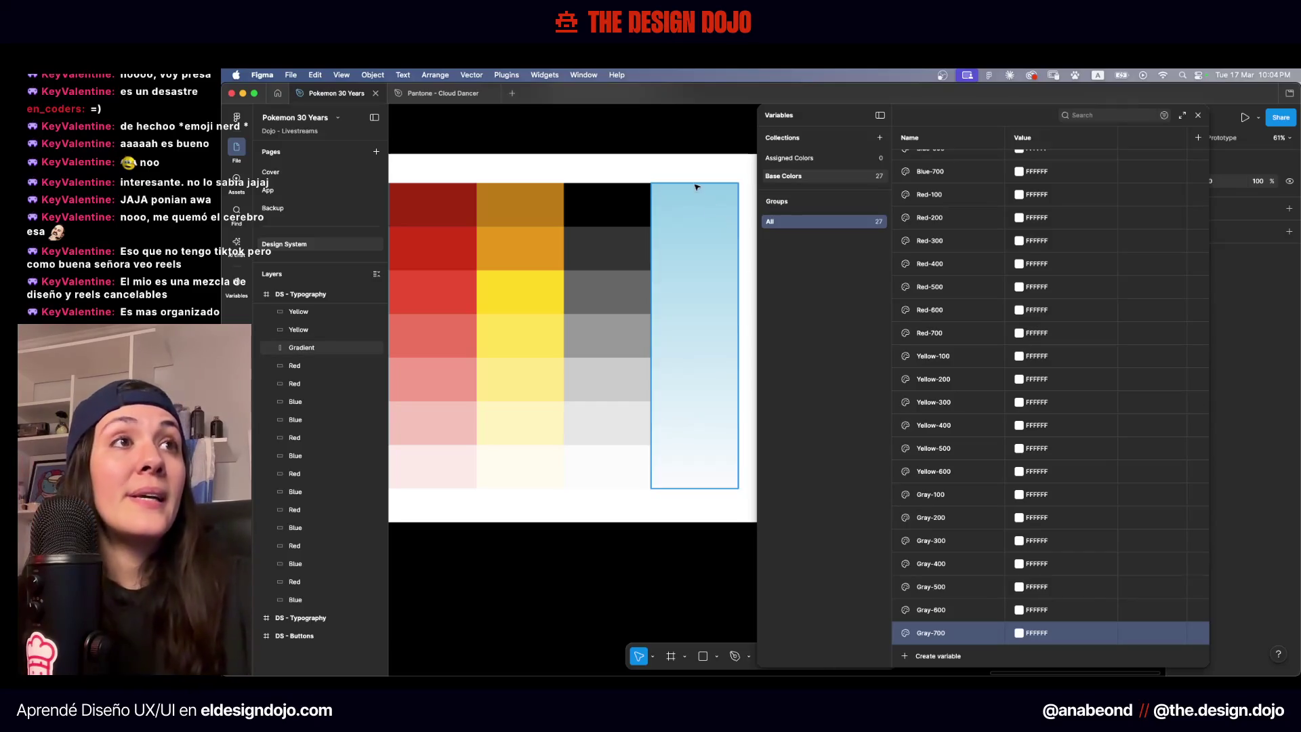
click(702, 220)
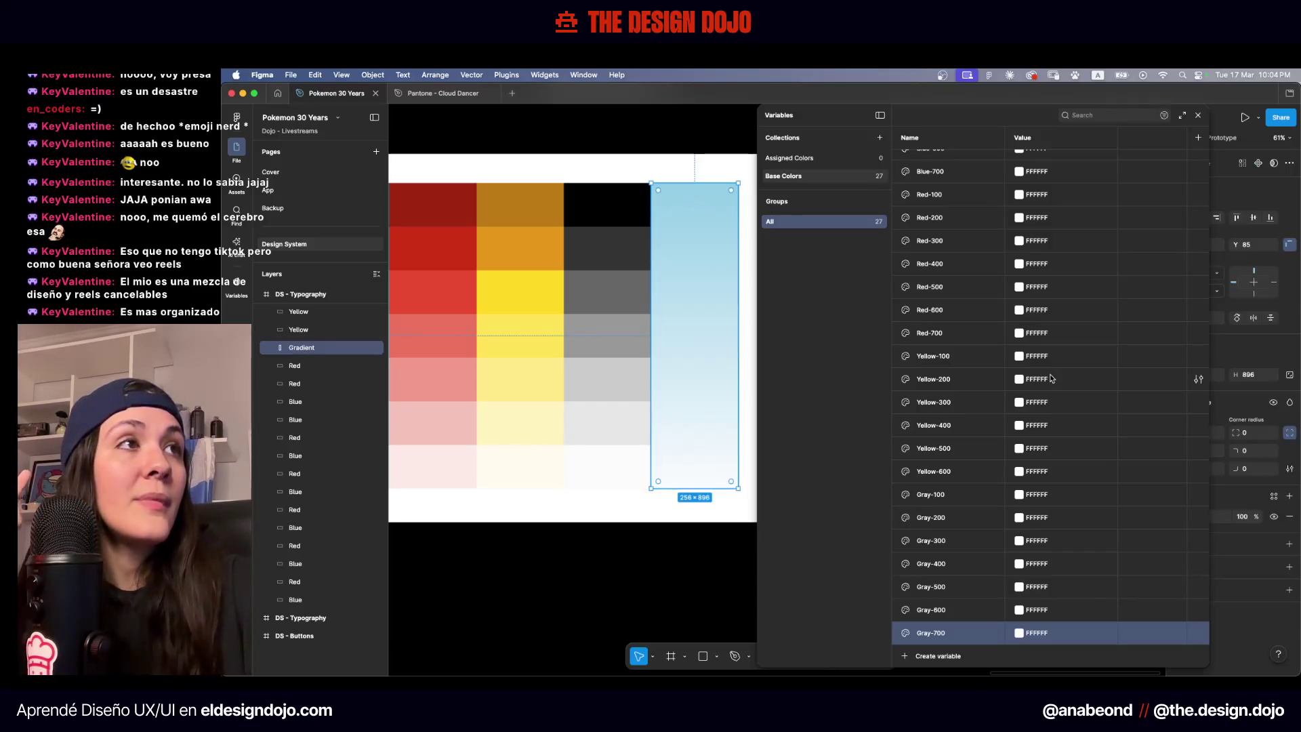
Close the Variables window and start editing the gradient's 100% stop hex value
click(1198, 116)
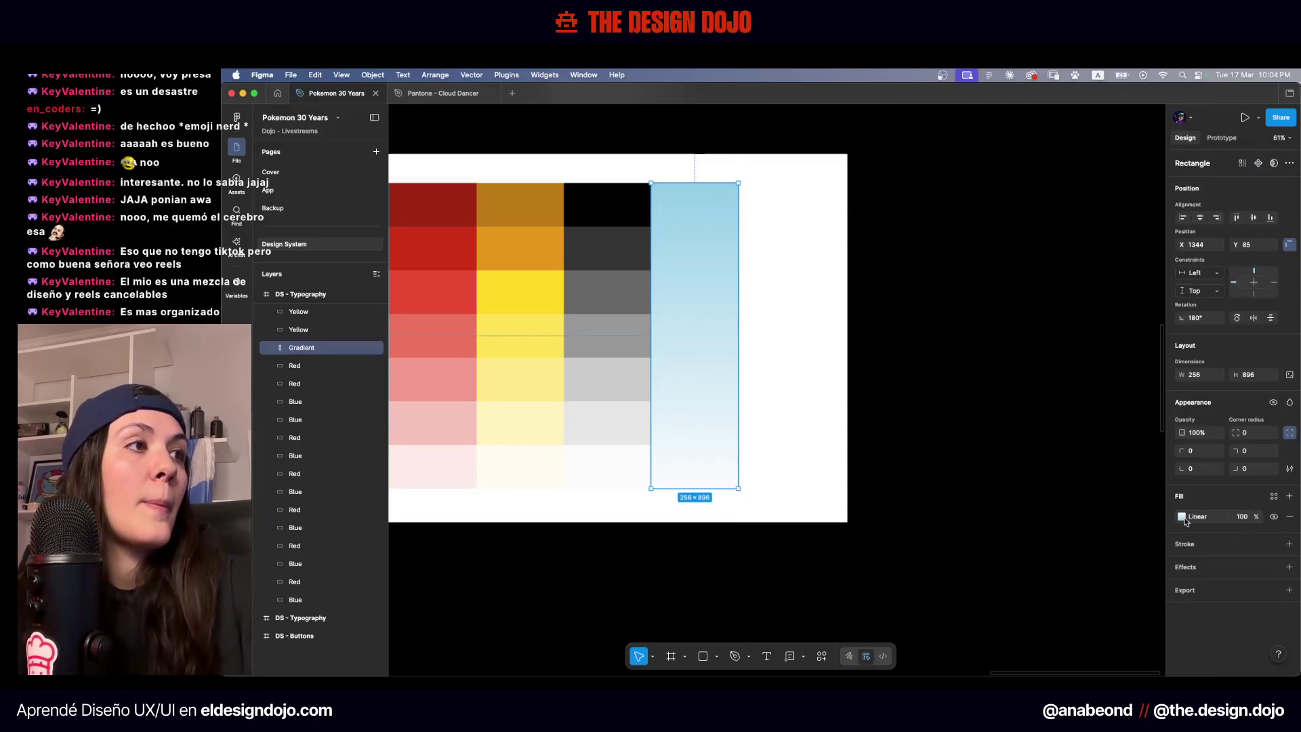
click(1182, 517)
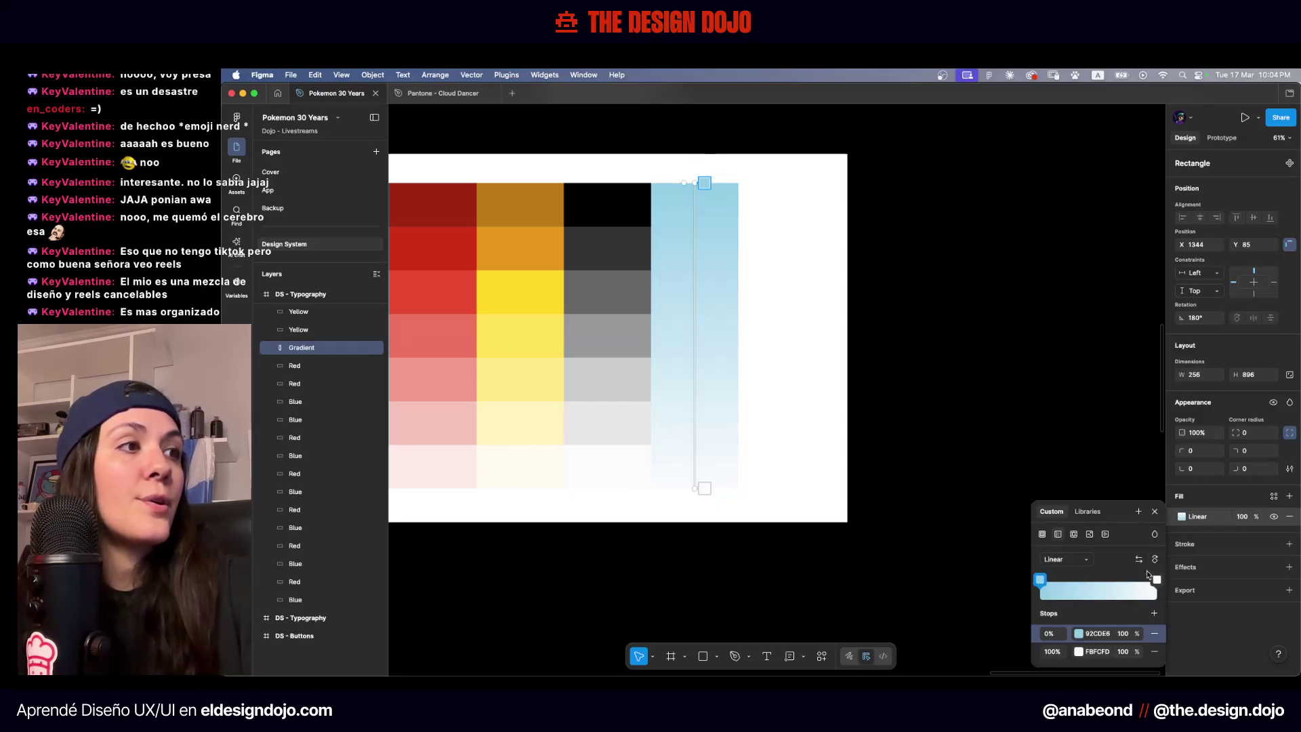
click(1081, 652)
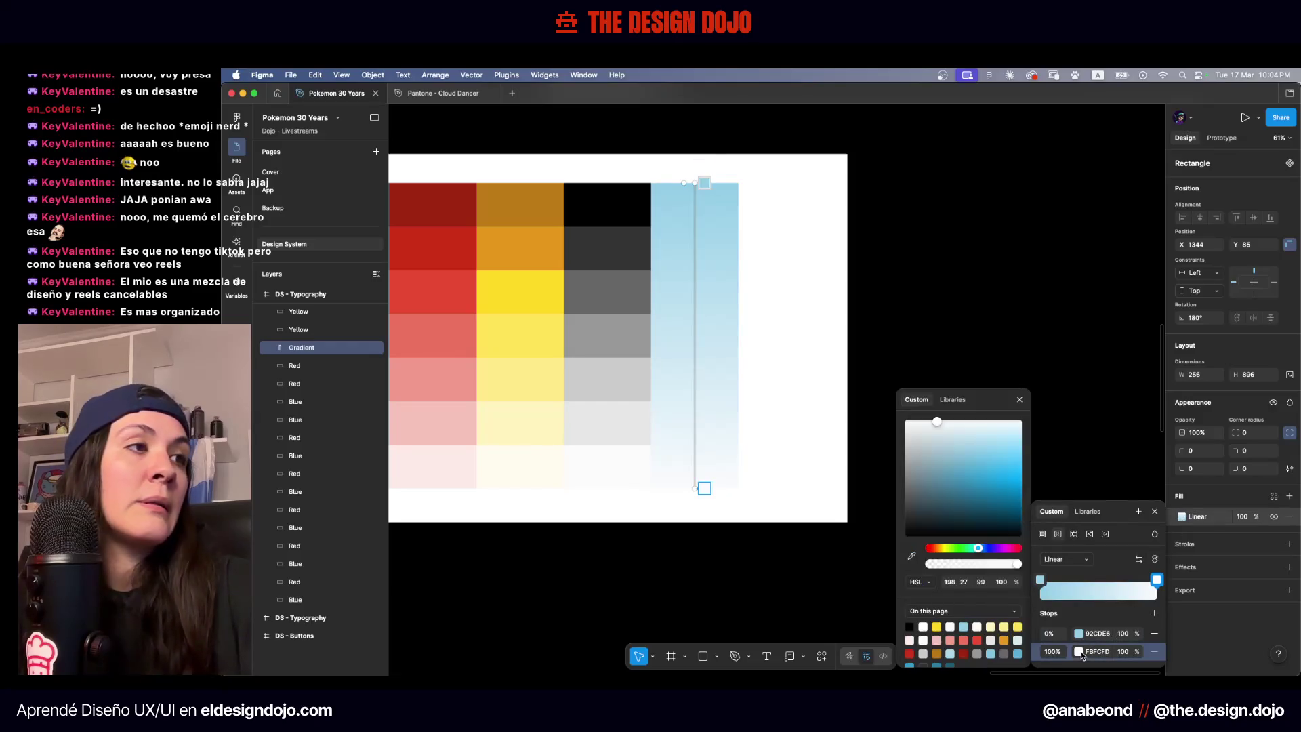
click(1097, 652)
text(F5)
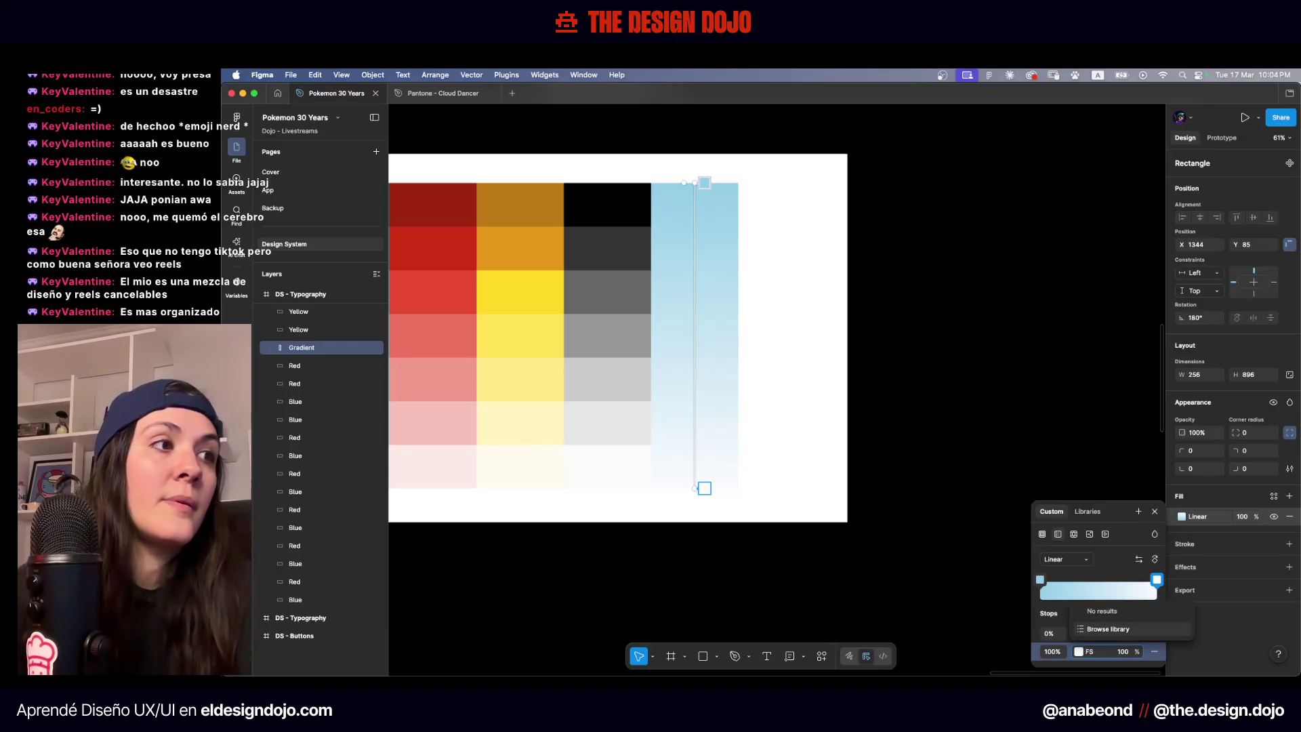
key(BackSpace)
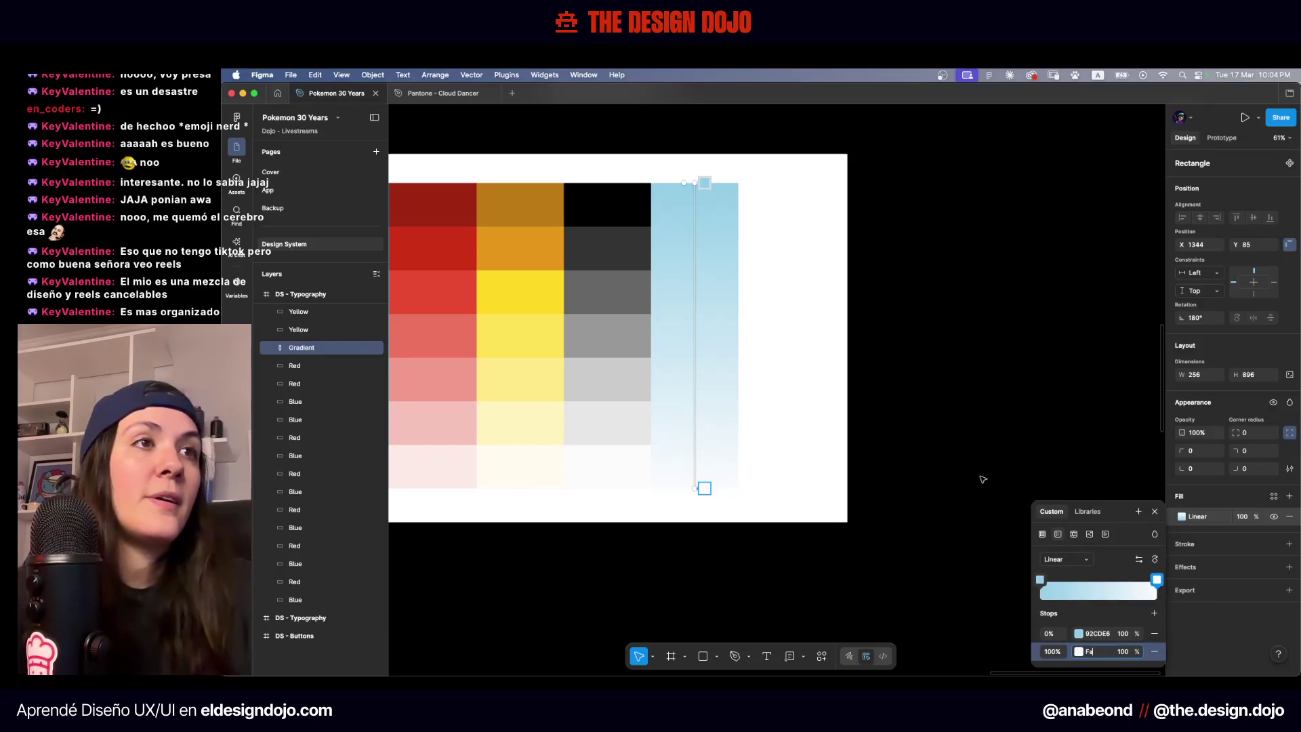
key(Escape)
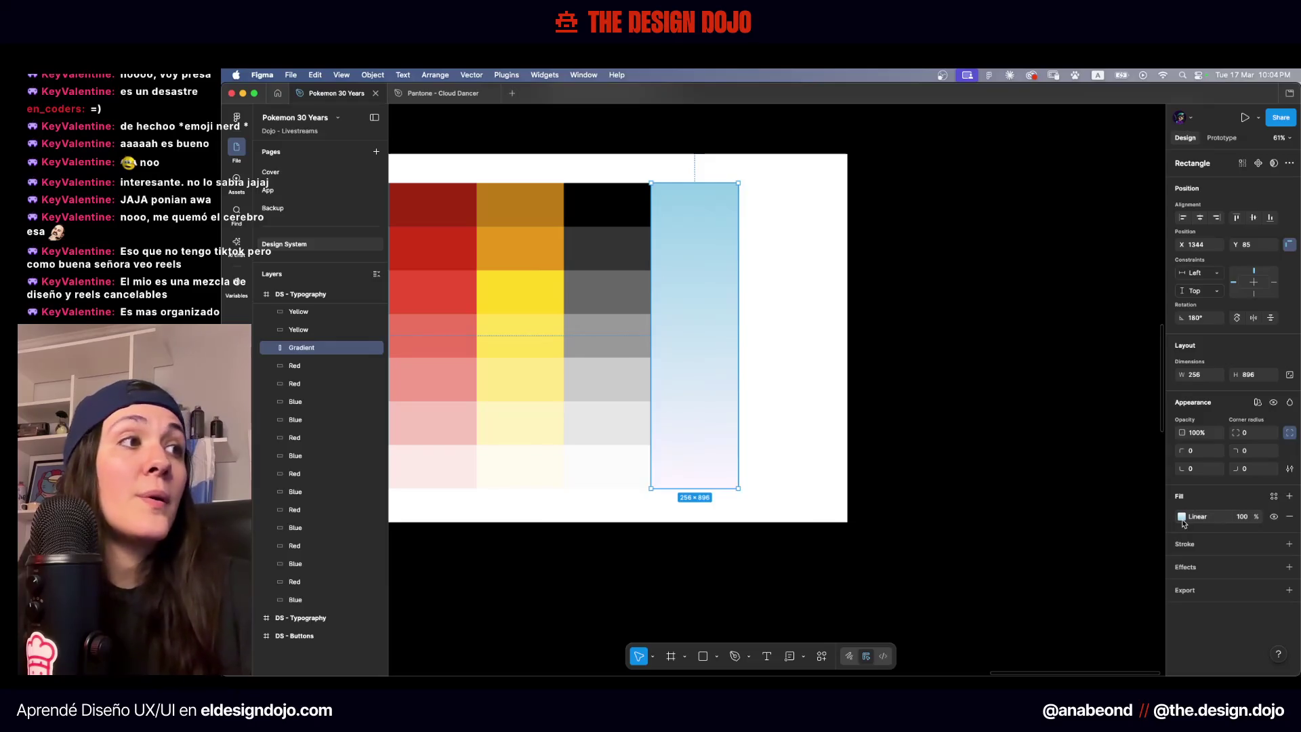
Detach the gradient's 100% stop from its linked colour and set it to FAFAFA
click(1181, 517)
click(1101, 633)
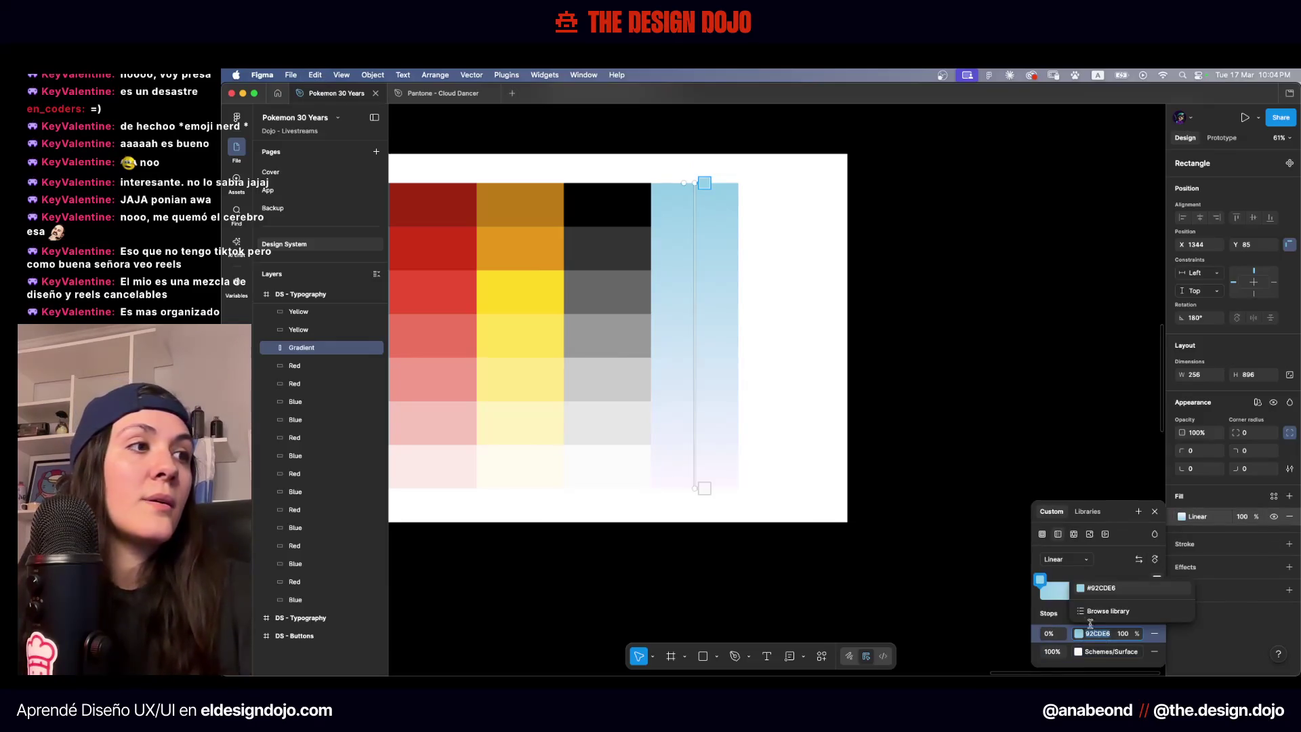
click(1111, 652)
click(1135, 651)
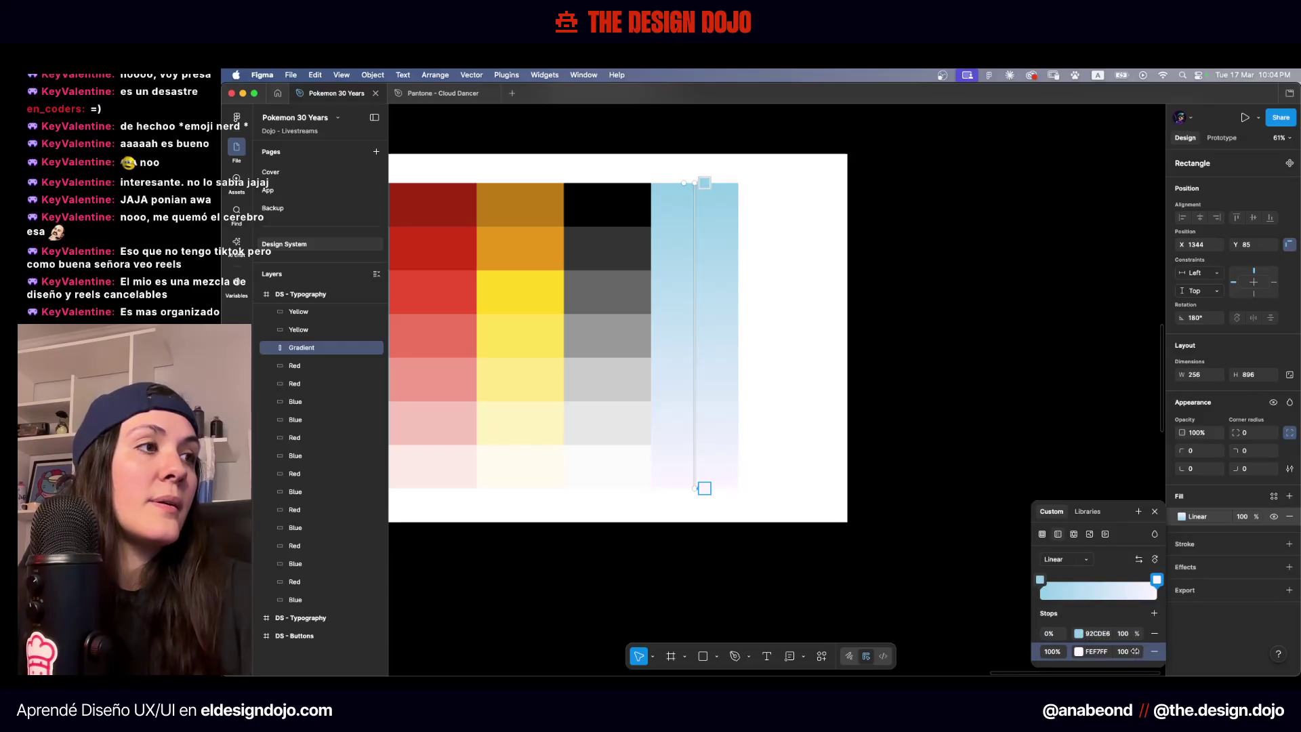
click(1095, 652)
text(FAFAFA)
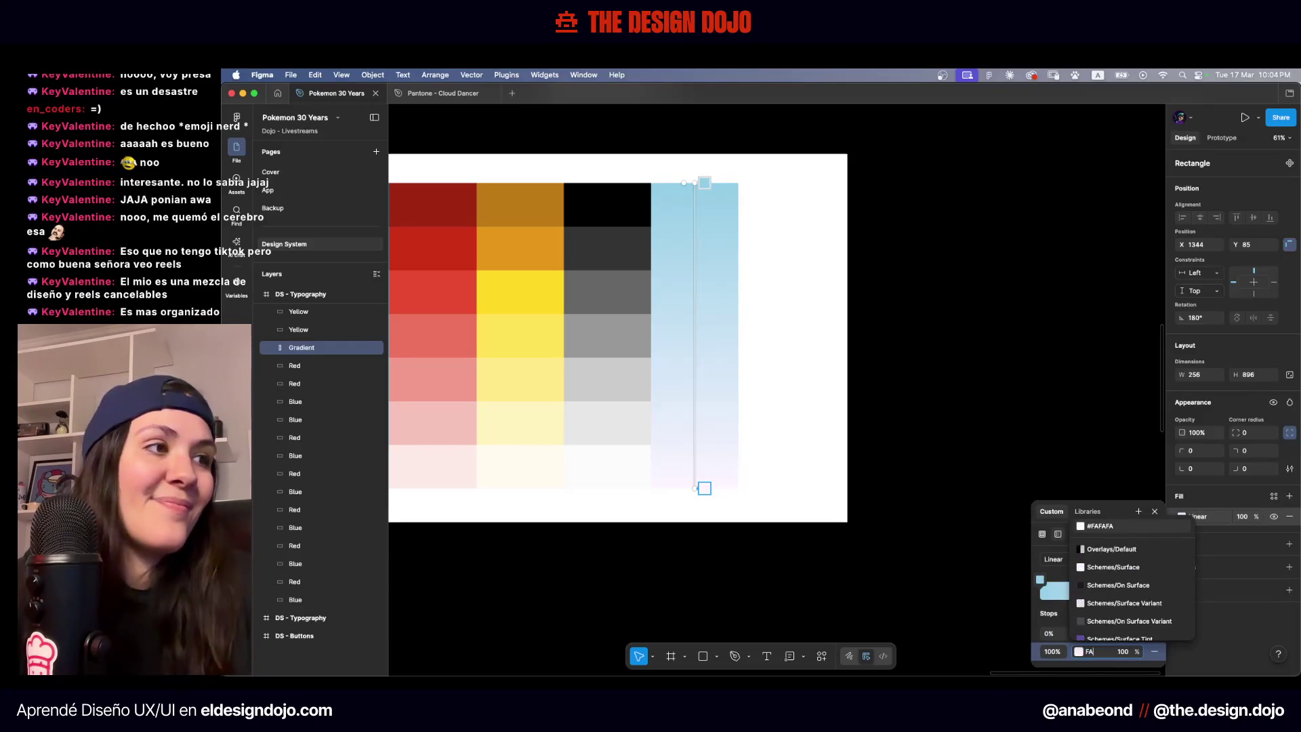
key(Return)
click(1102, 633)
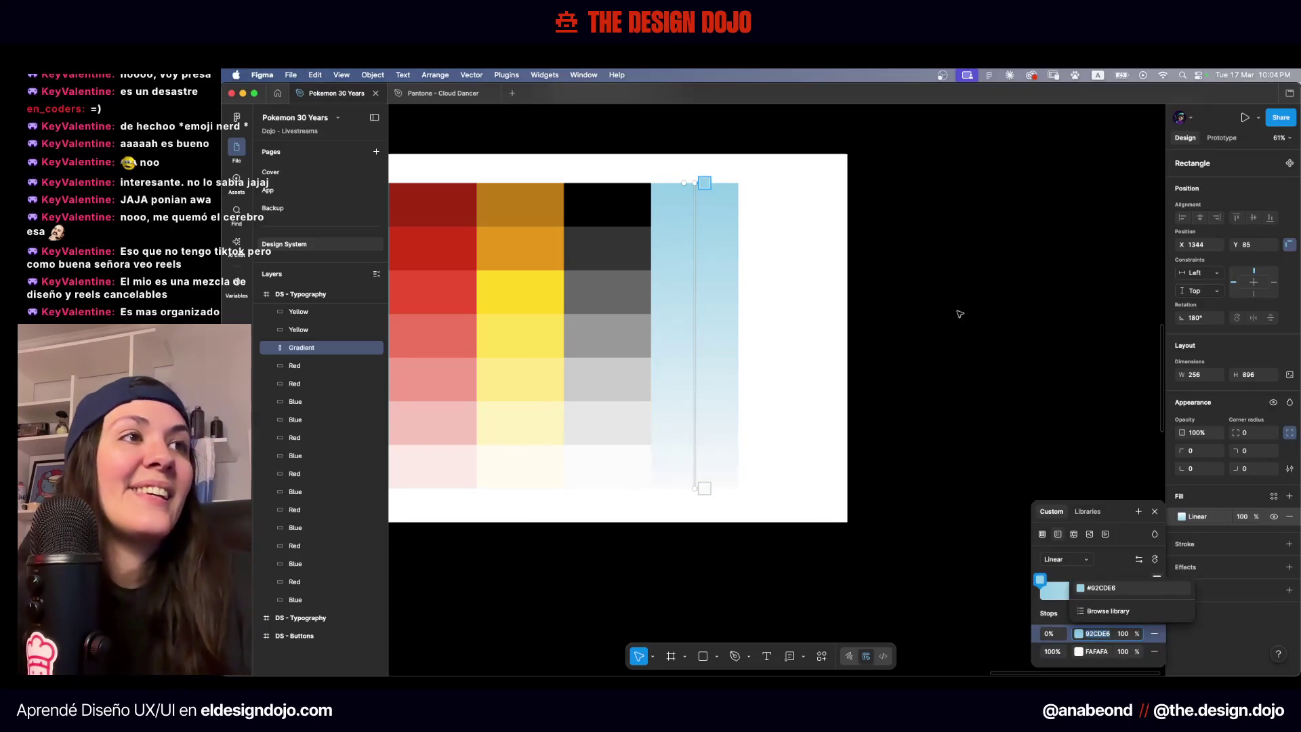
click(959, 313)
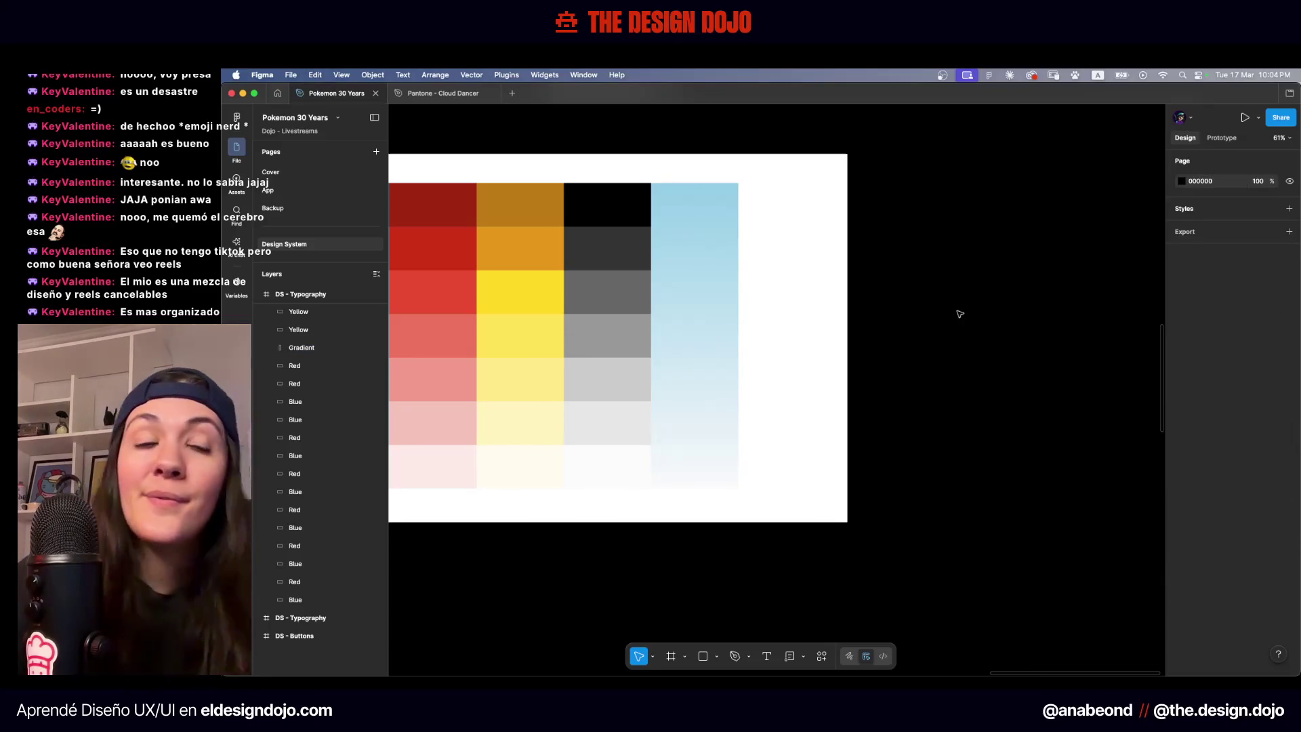
scroll(769, 277, down, 2)
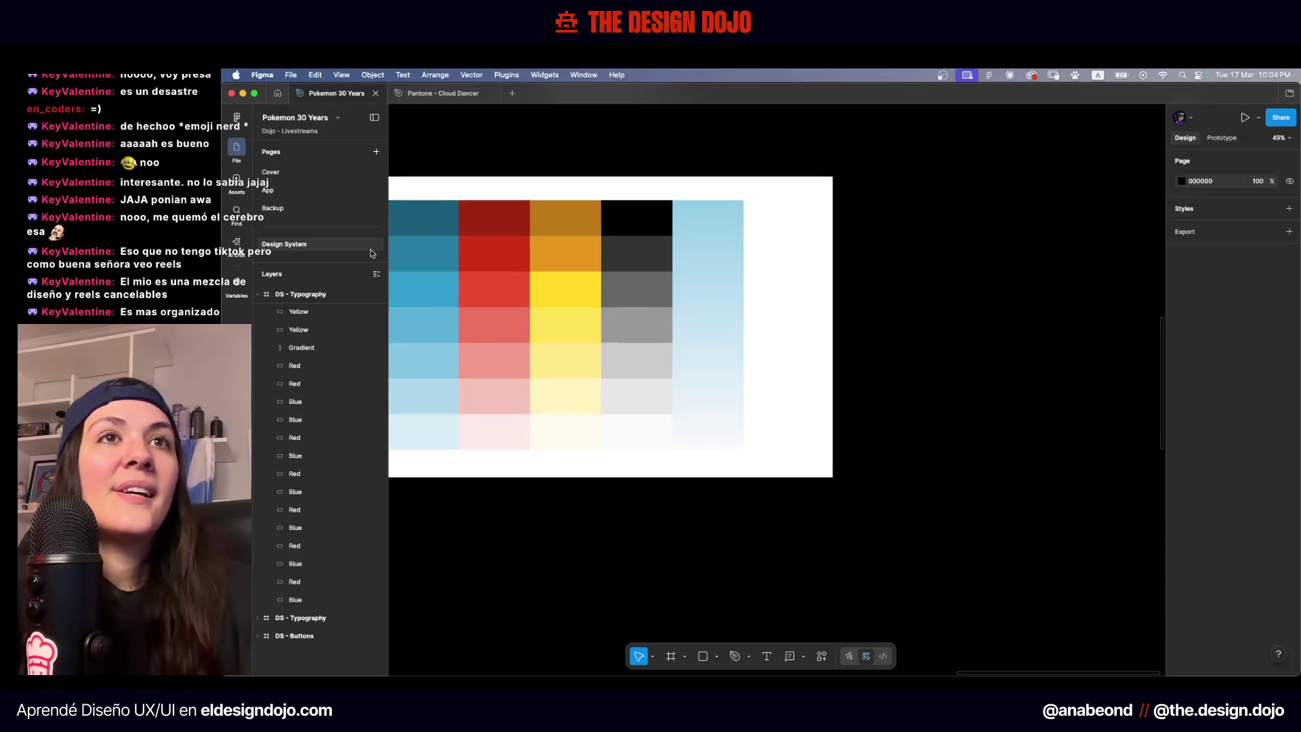
click(236, 288)
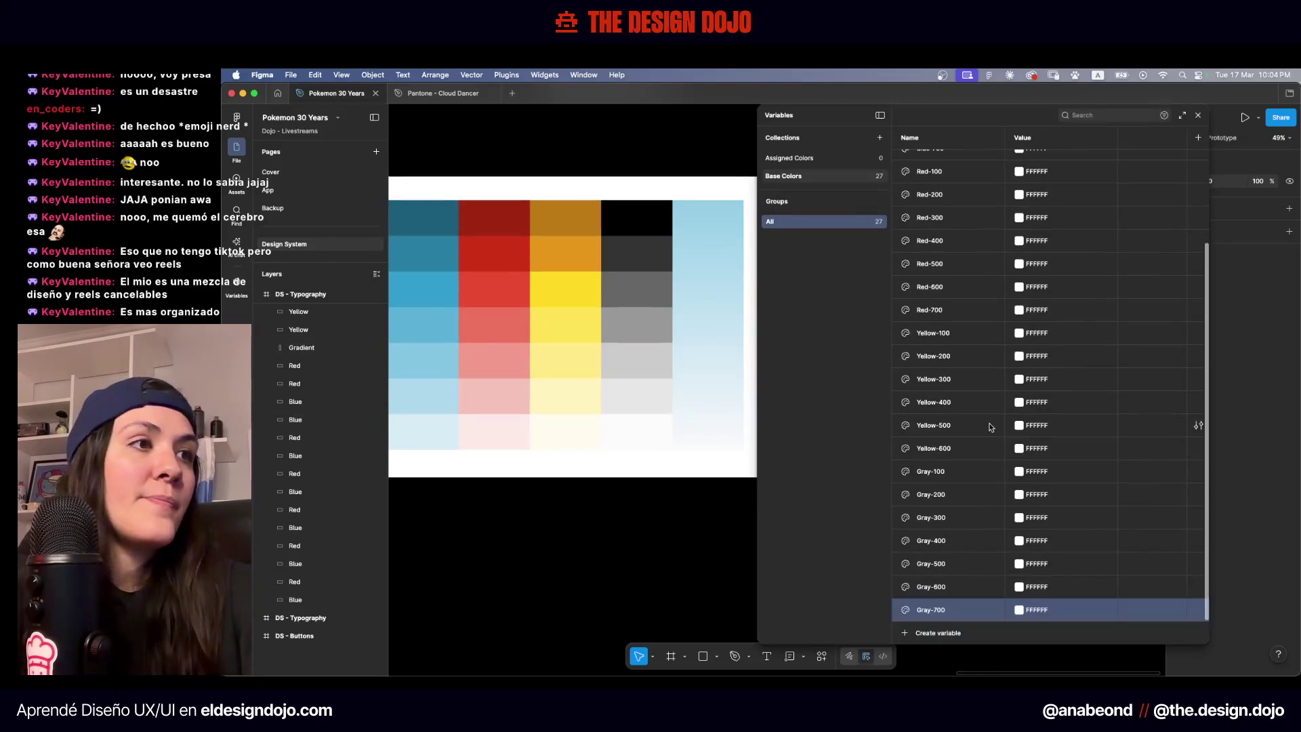
click(947, 633)
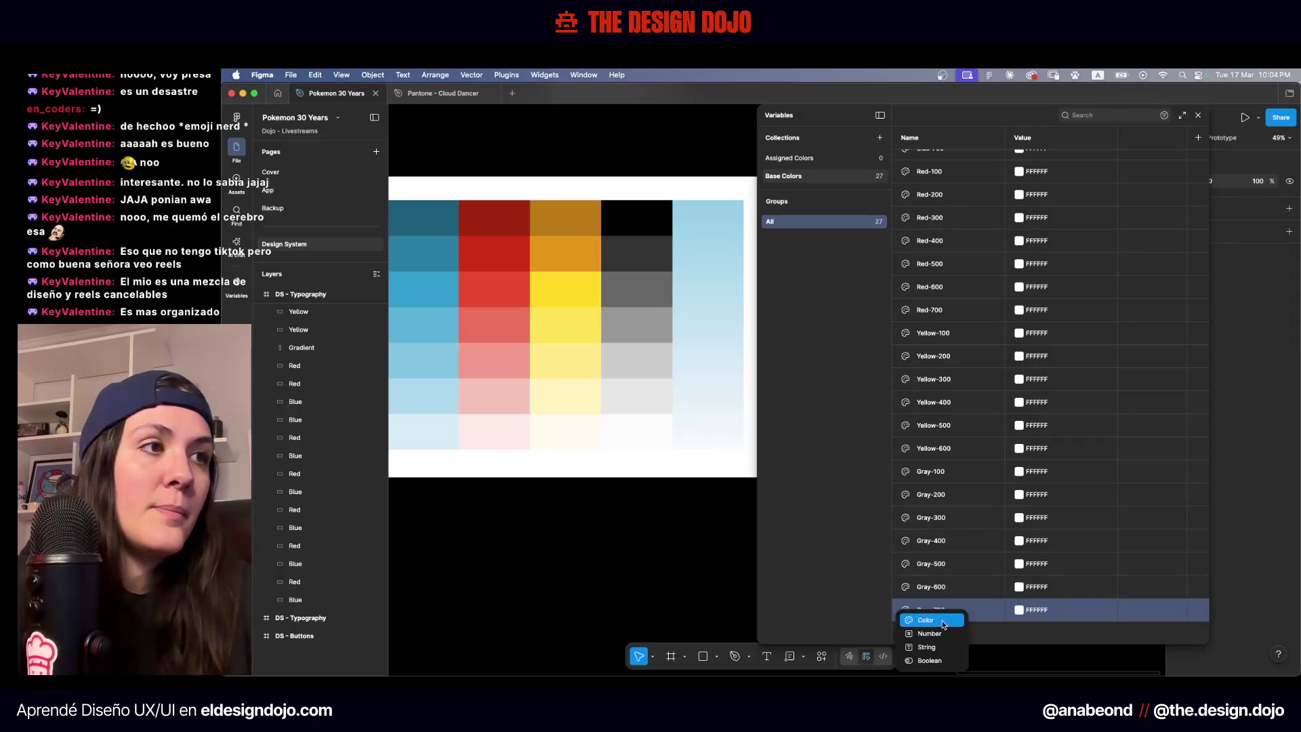
click(926, 619)
text(Blue-100)
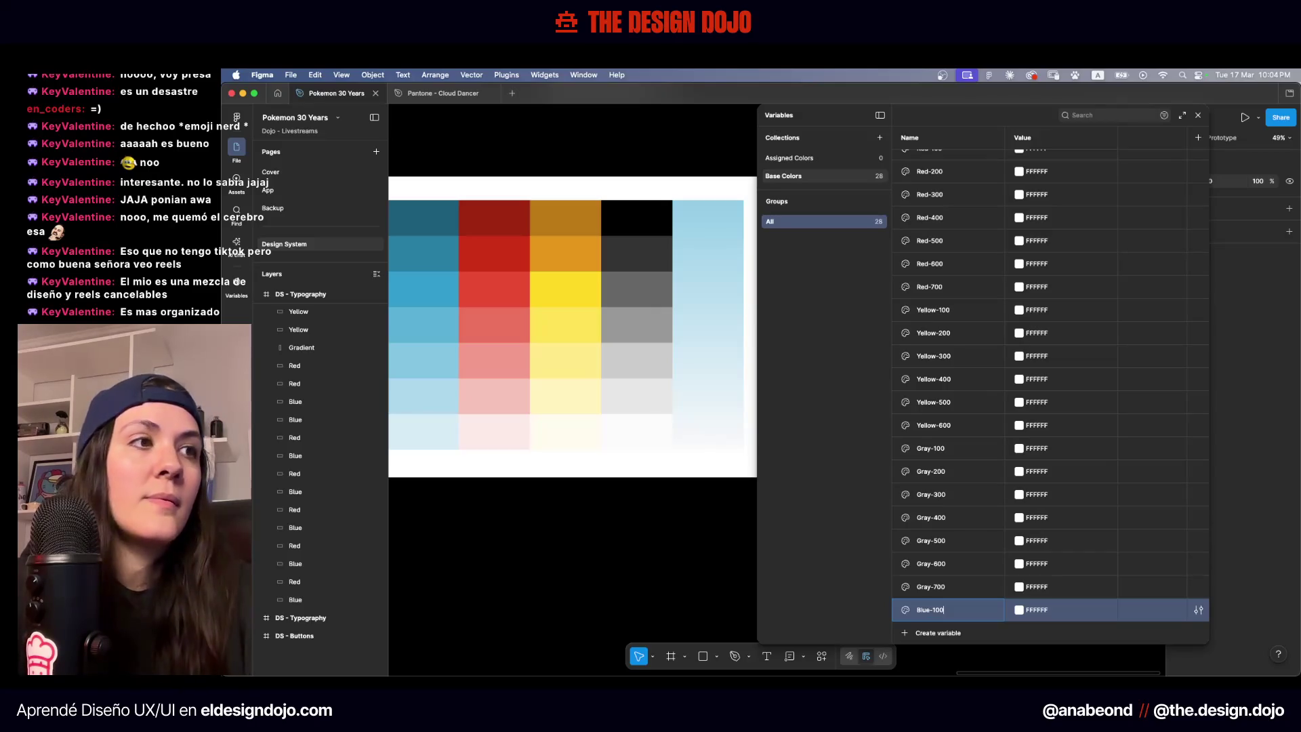
key(Return)
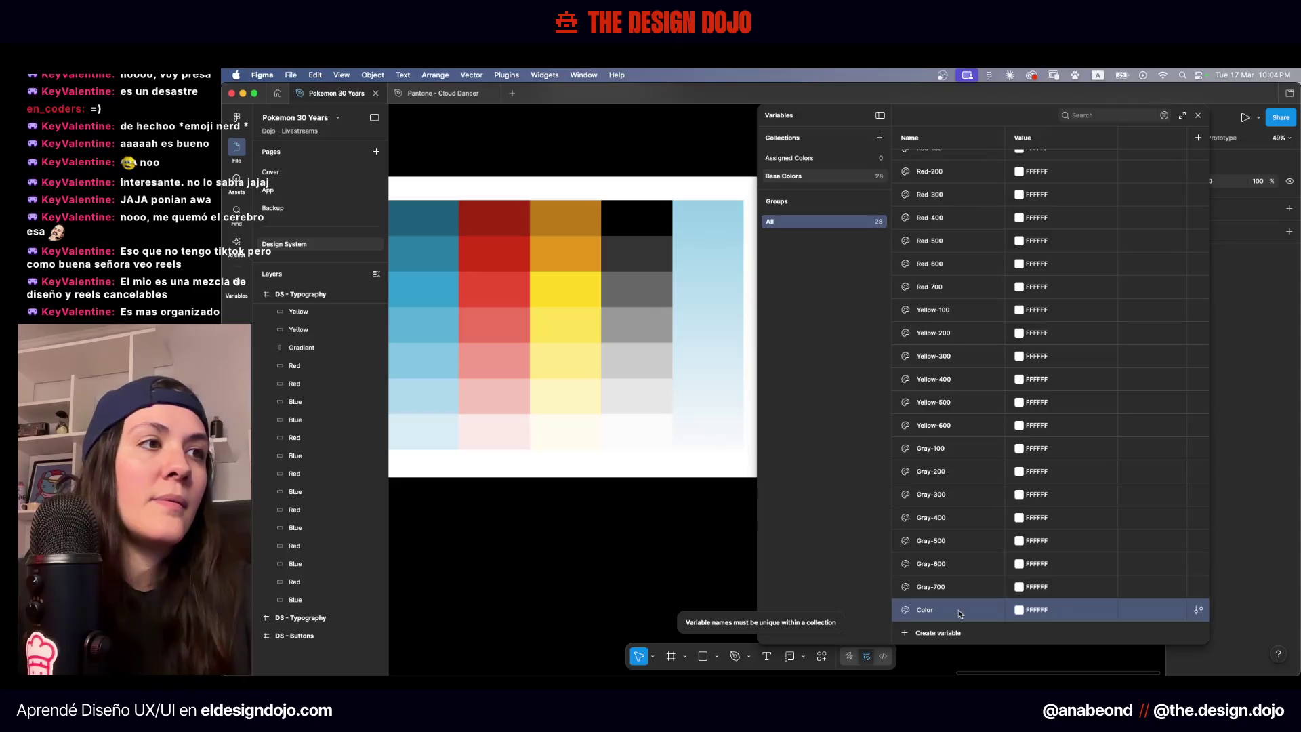
scroll(958, 609, up, 5)
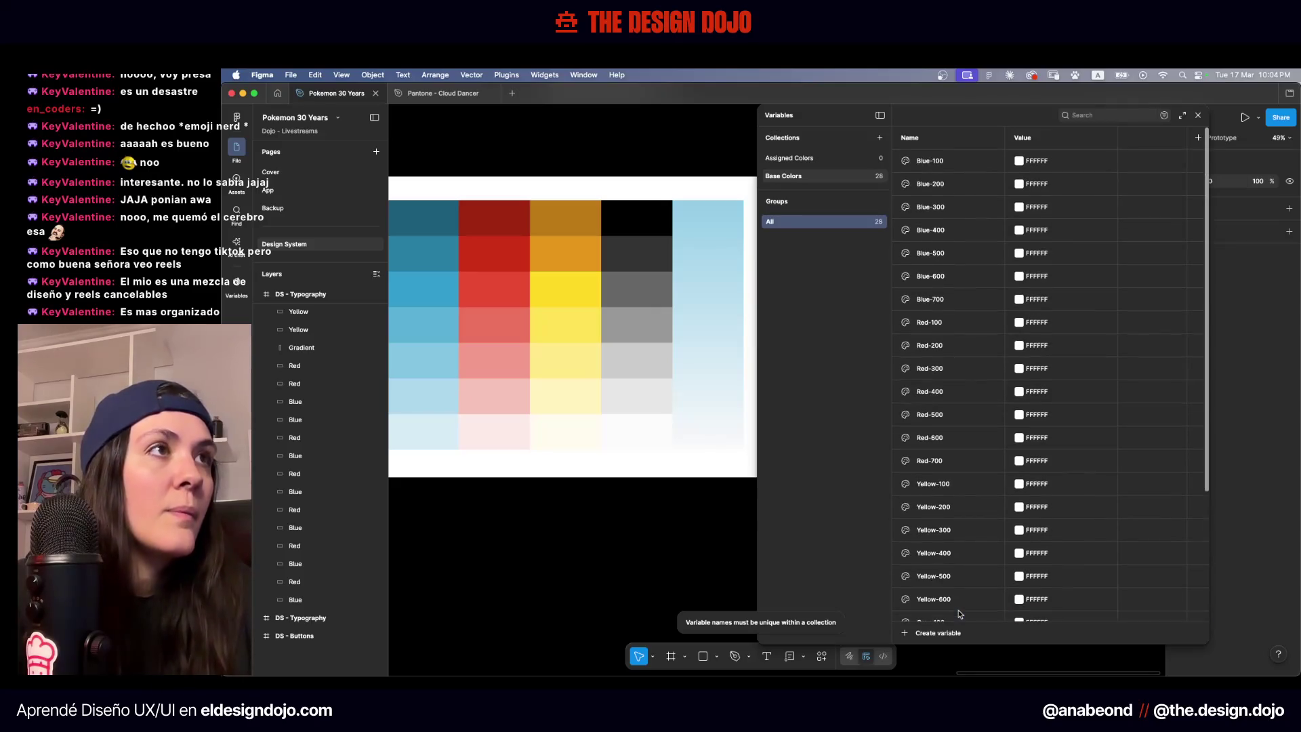
scroll(935, 338, up, 2)
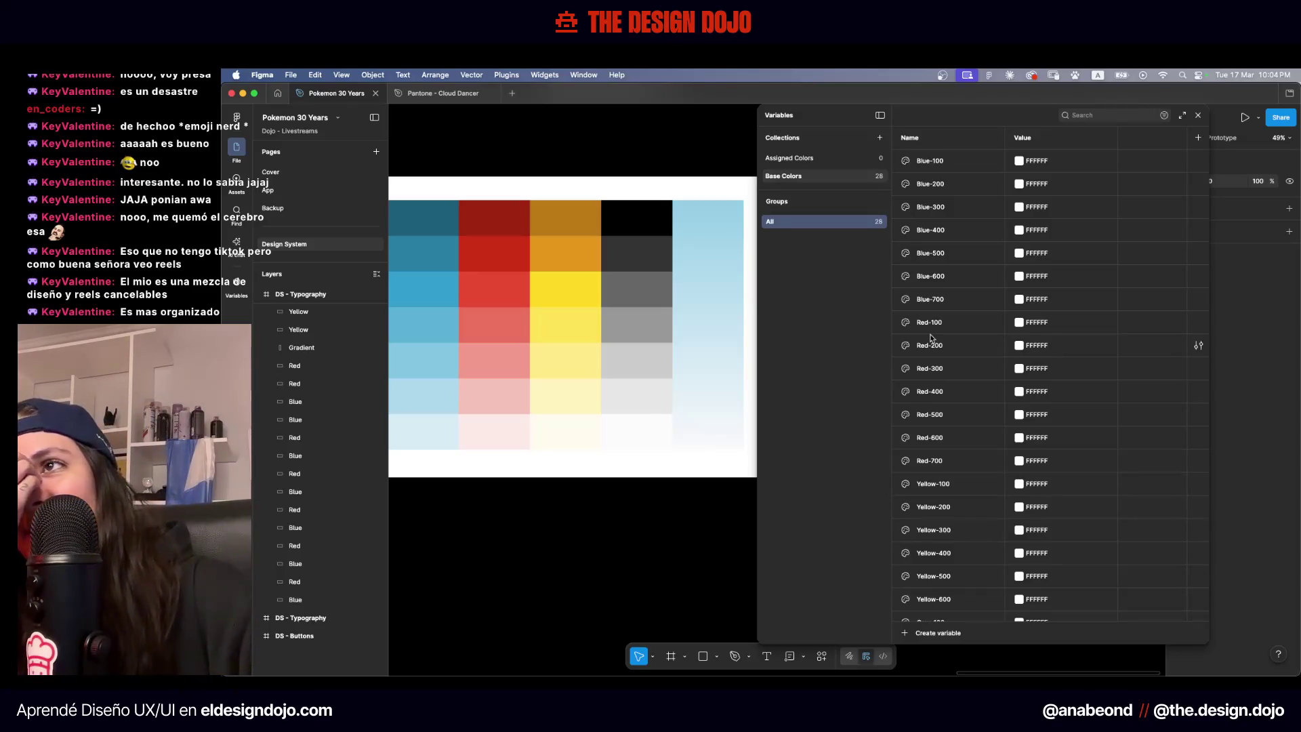
scroll(962, 420, down, 6)
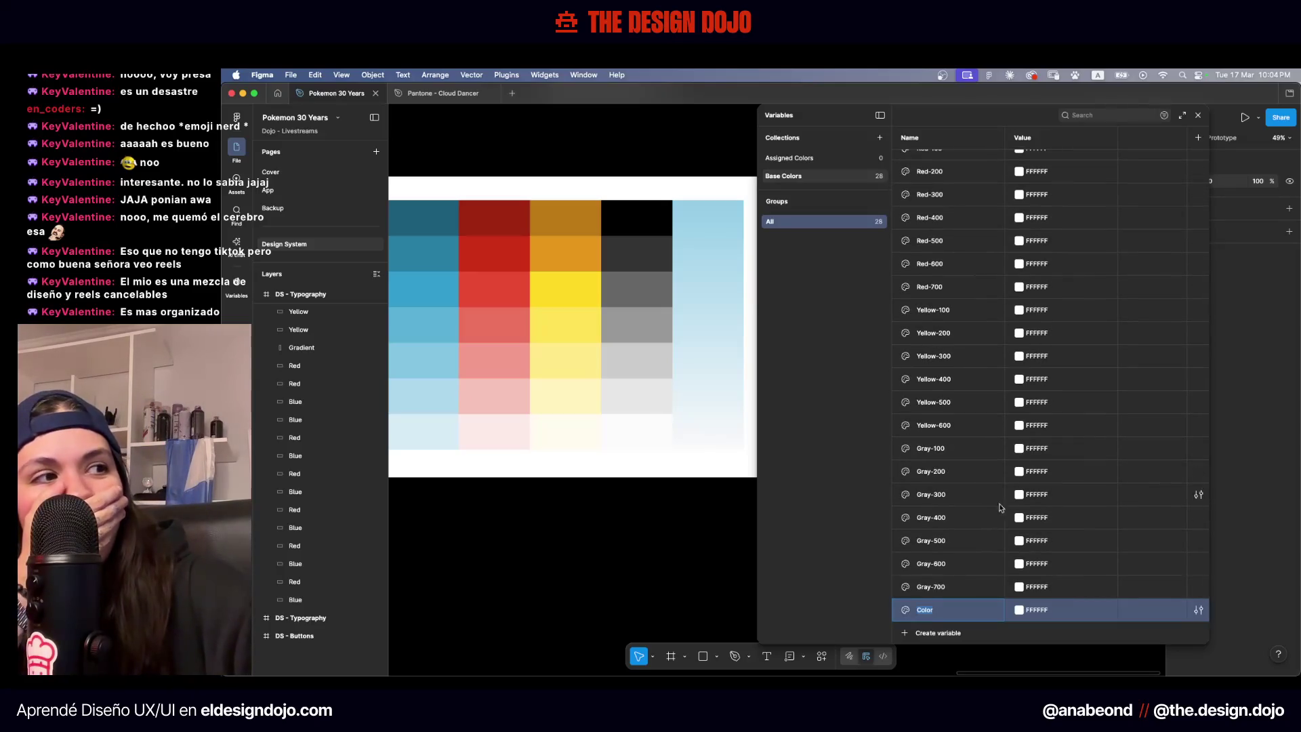
right_click(1073, 606)
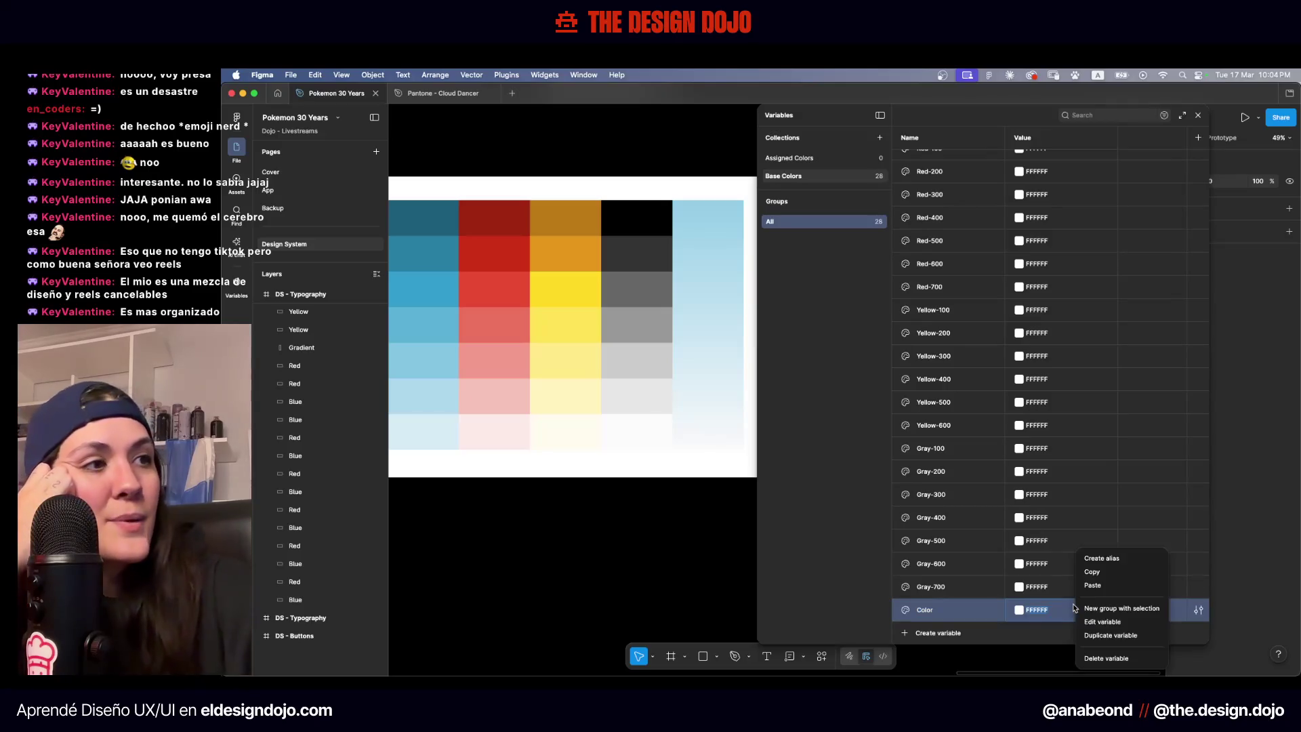
click(1092, 658)
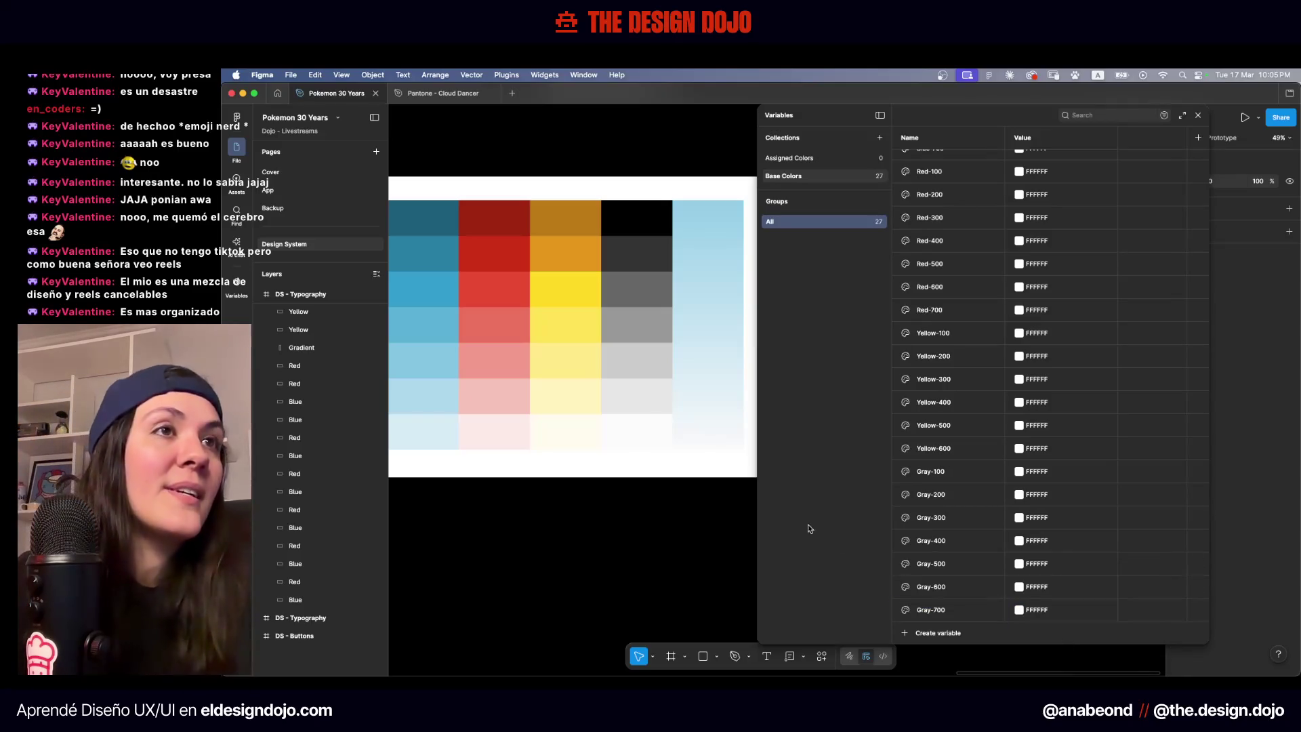
click(679, 249)
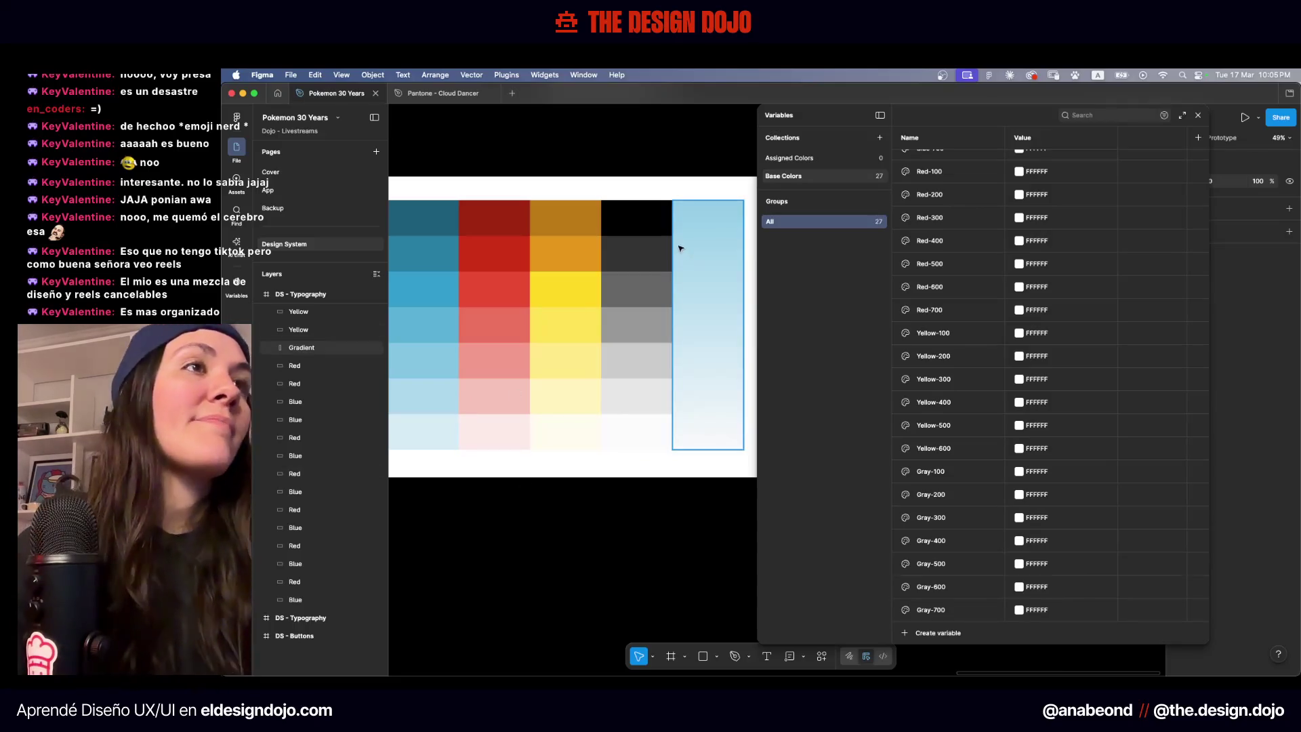
click(716, 219)
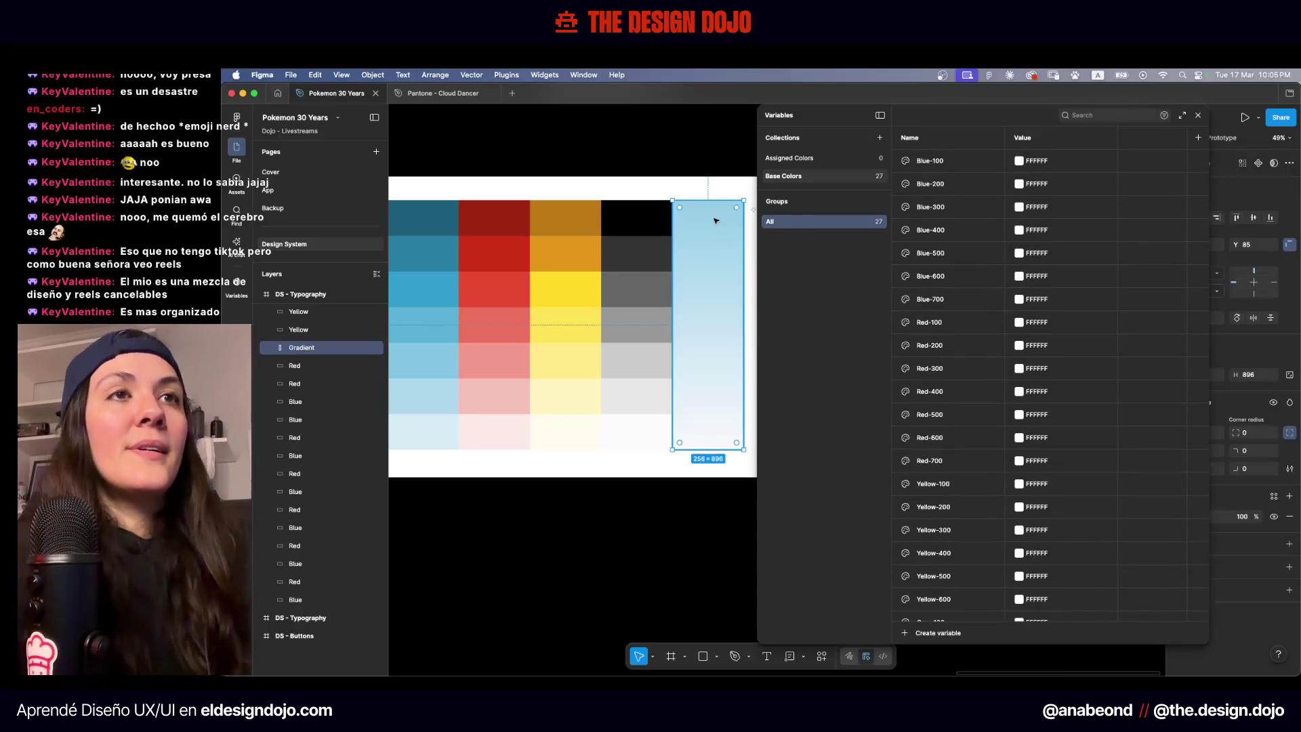
scroll(716, 221, left, 2)
scroll(715, 220, up, 1)
click(754, 178)
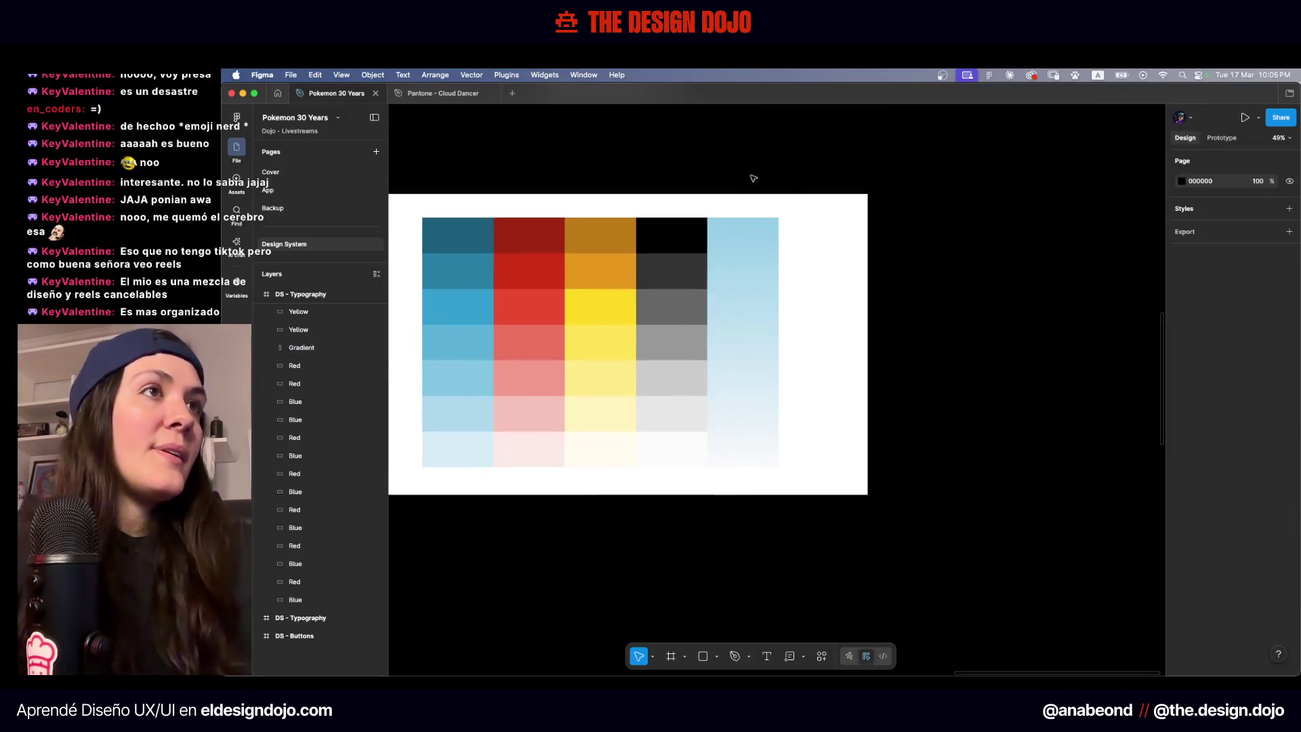
Select the gradient swatch and bring up its gradient fill stops for editing
scroll(536, 312, left, 3)
scroll(535, 312, down, 1)
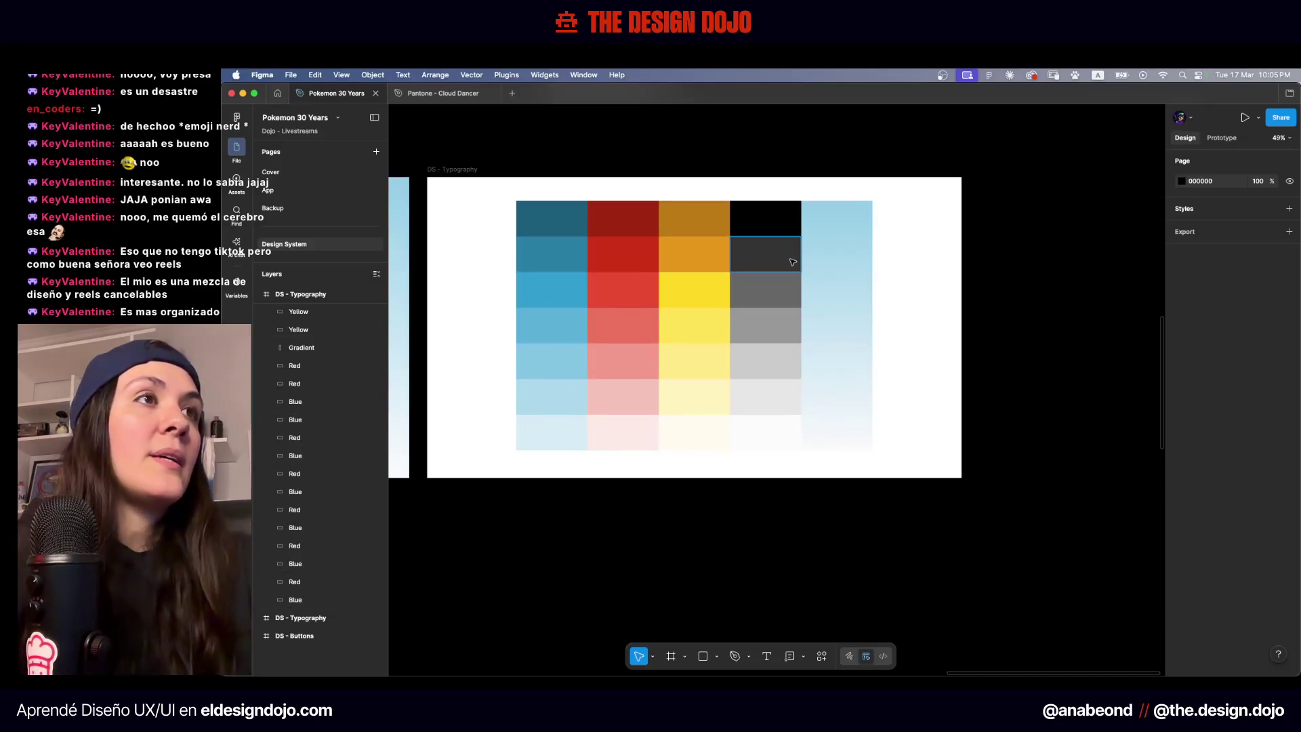
click(865, 276)
click(1290, 433)
click(1182, 516)
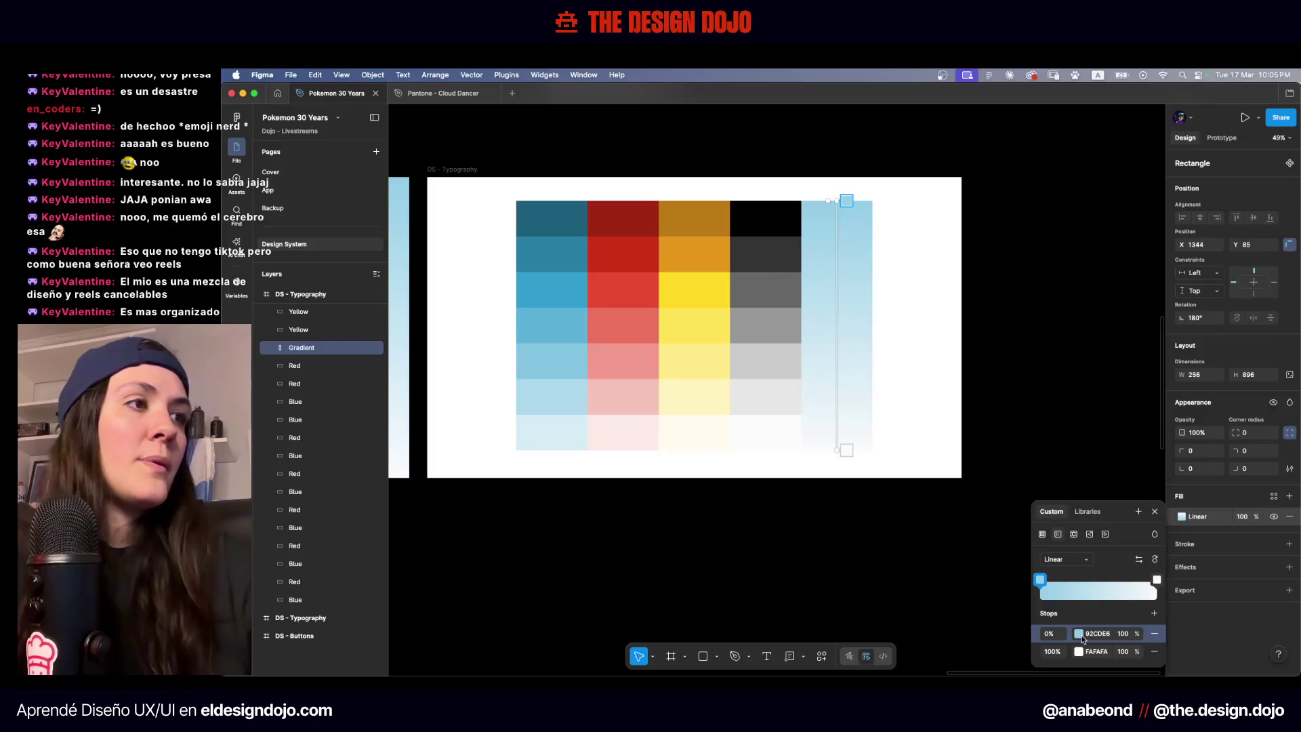
key(i)
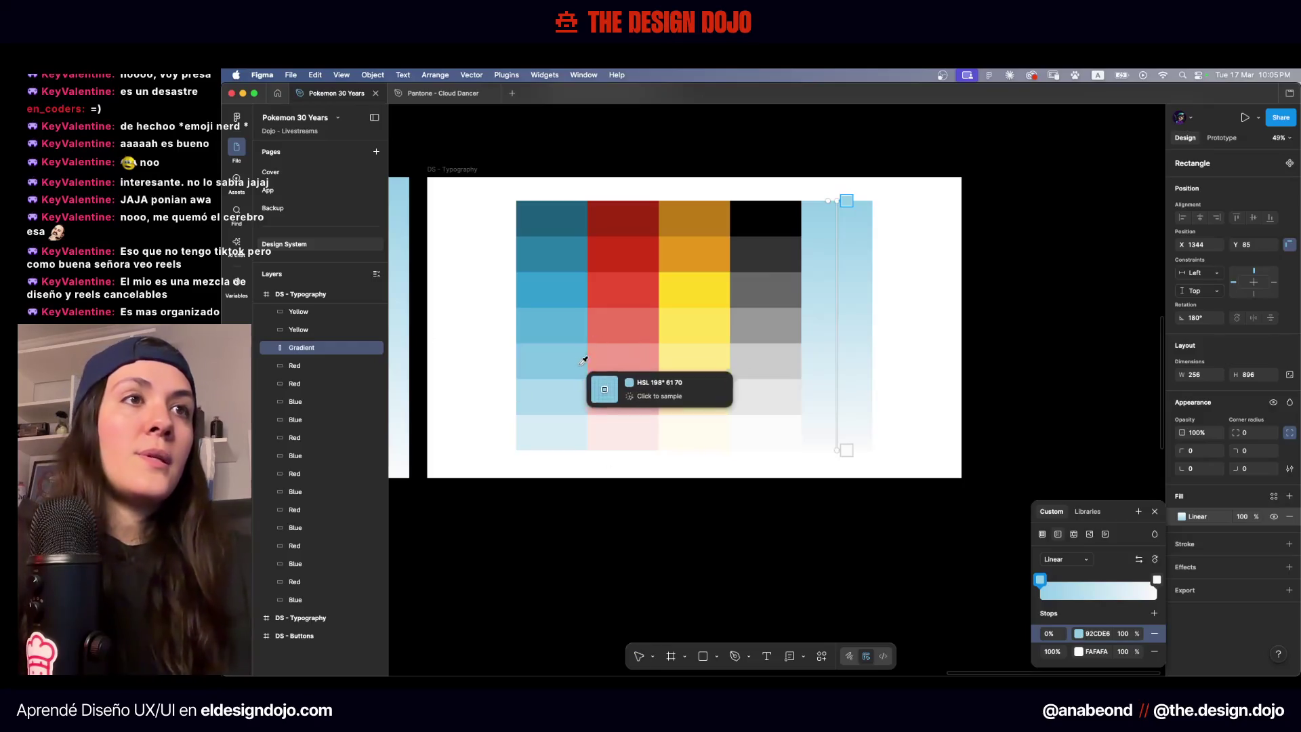
key(Escape)
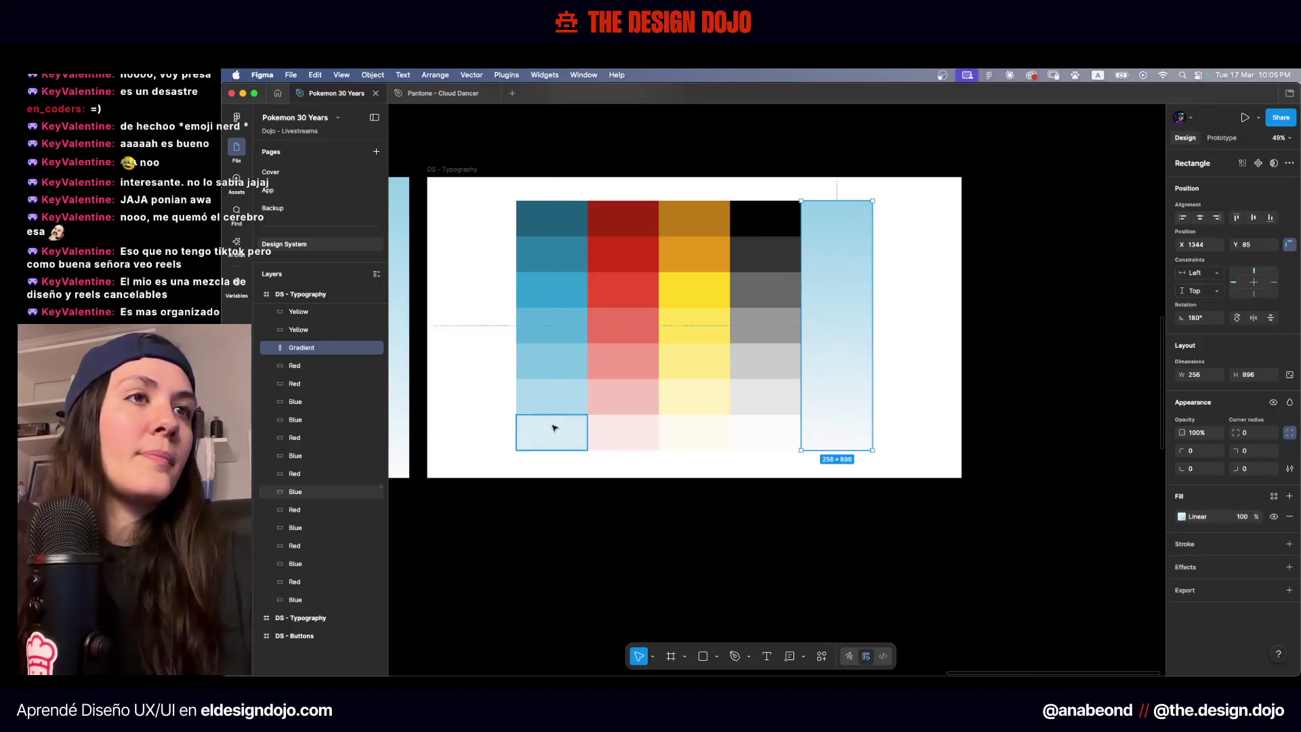
Check the blue column's cells from lightest up to the top, including 339ECD
click(554, 428)
click(550, 396)
click(549, 361)
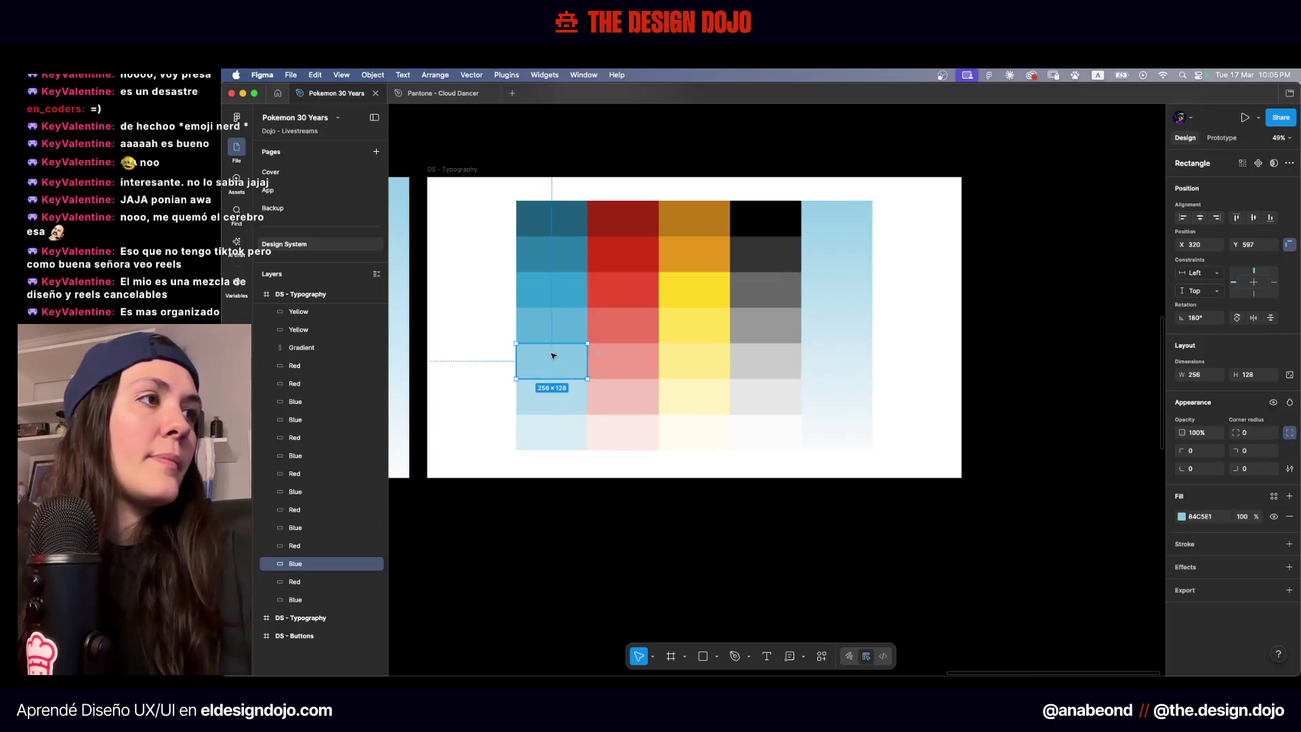
click(548, 319)
click(545, 289)
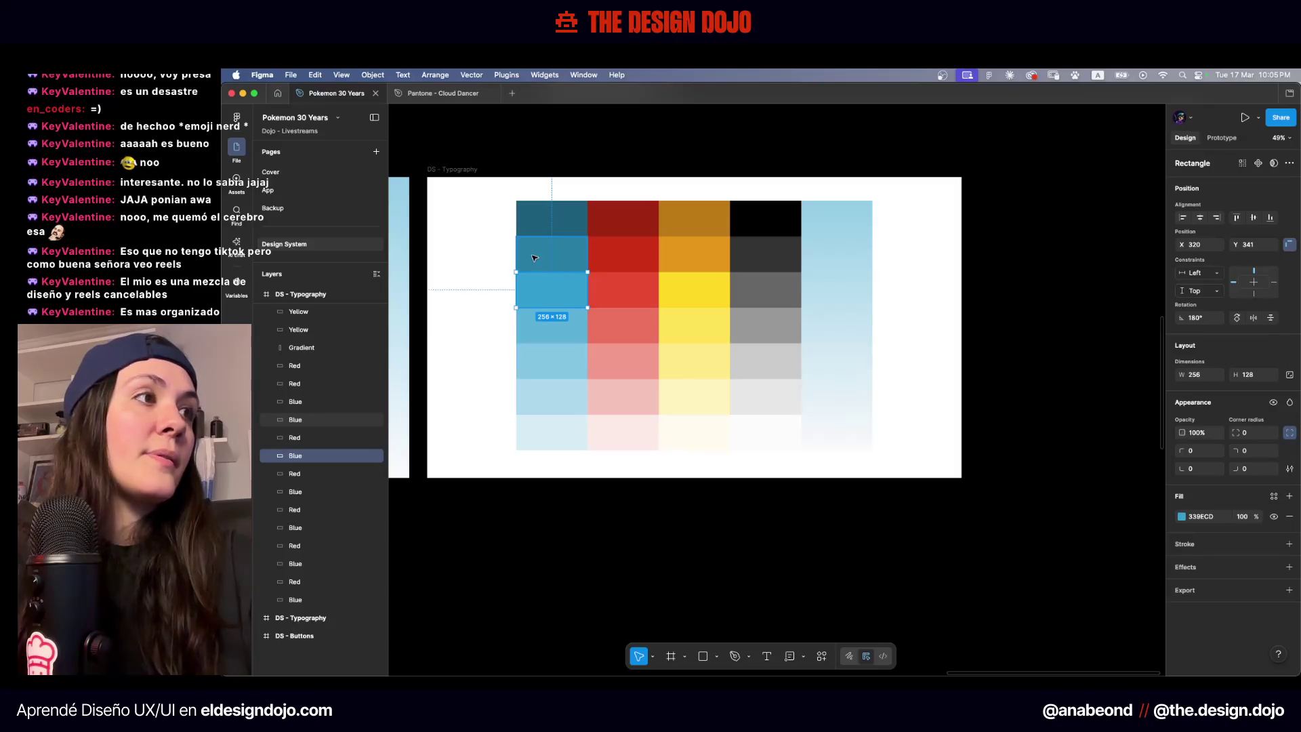
click(534, 257)
click(542, 219)
For the gradient's 0% stop, try the lightest and second-lightest blue cells as the start colour
click(863, 299)
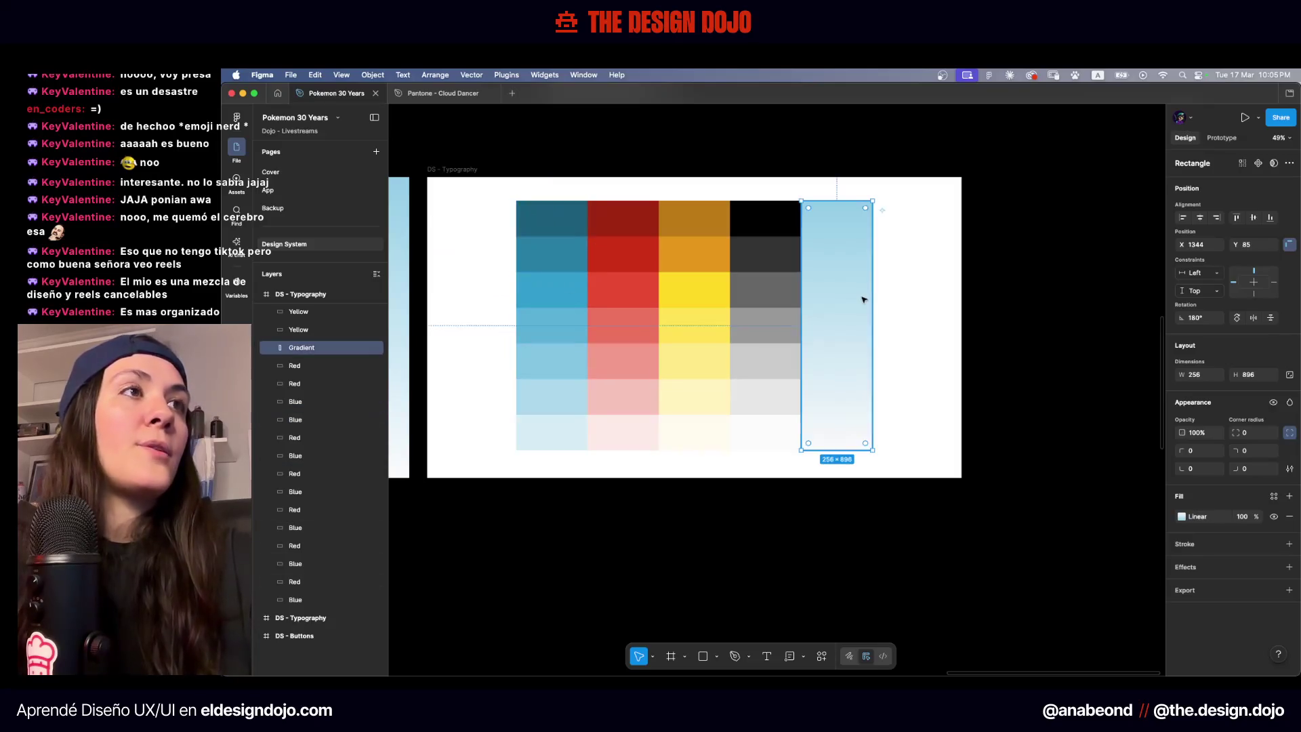
click(1183, 517)
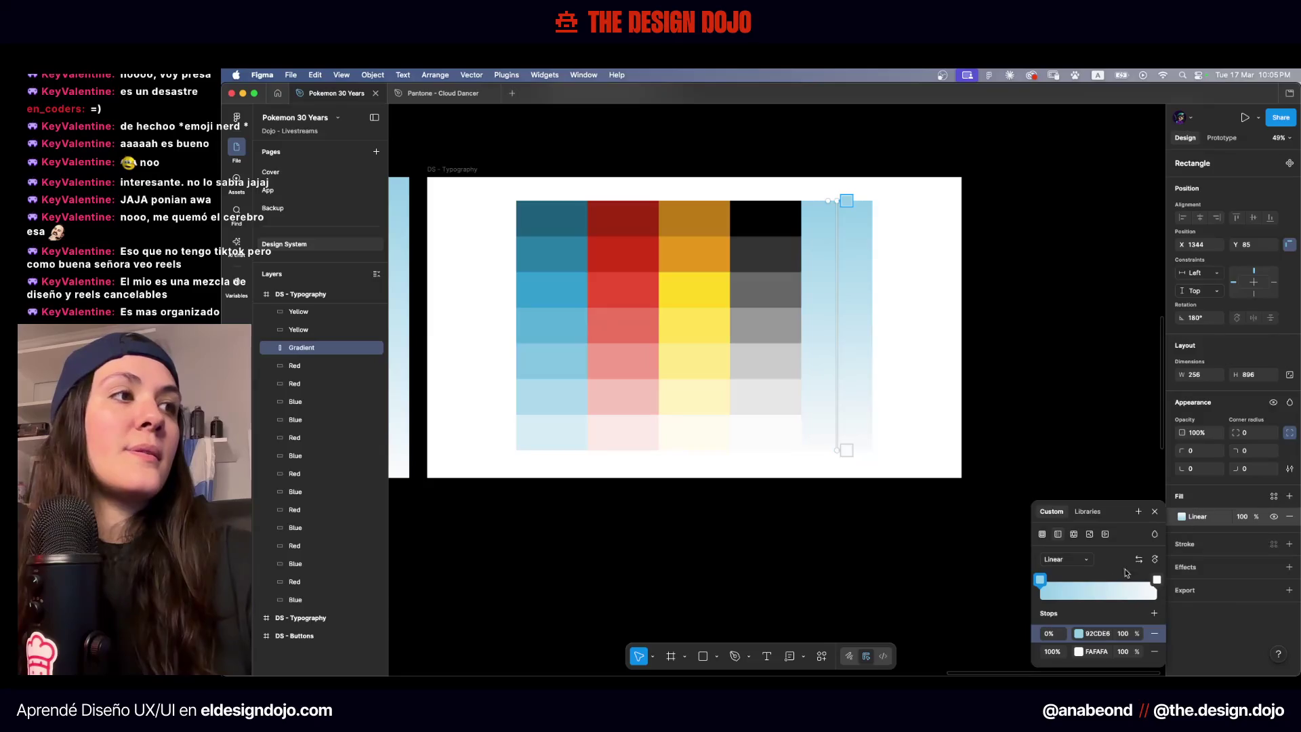
click(1080, 632)
click(911, 556)
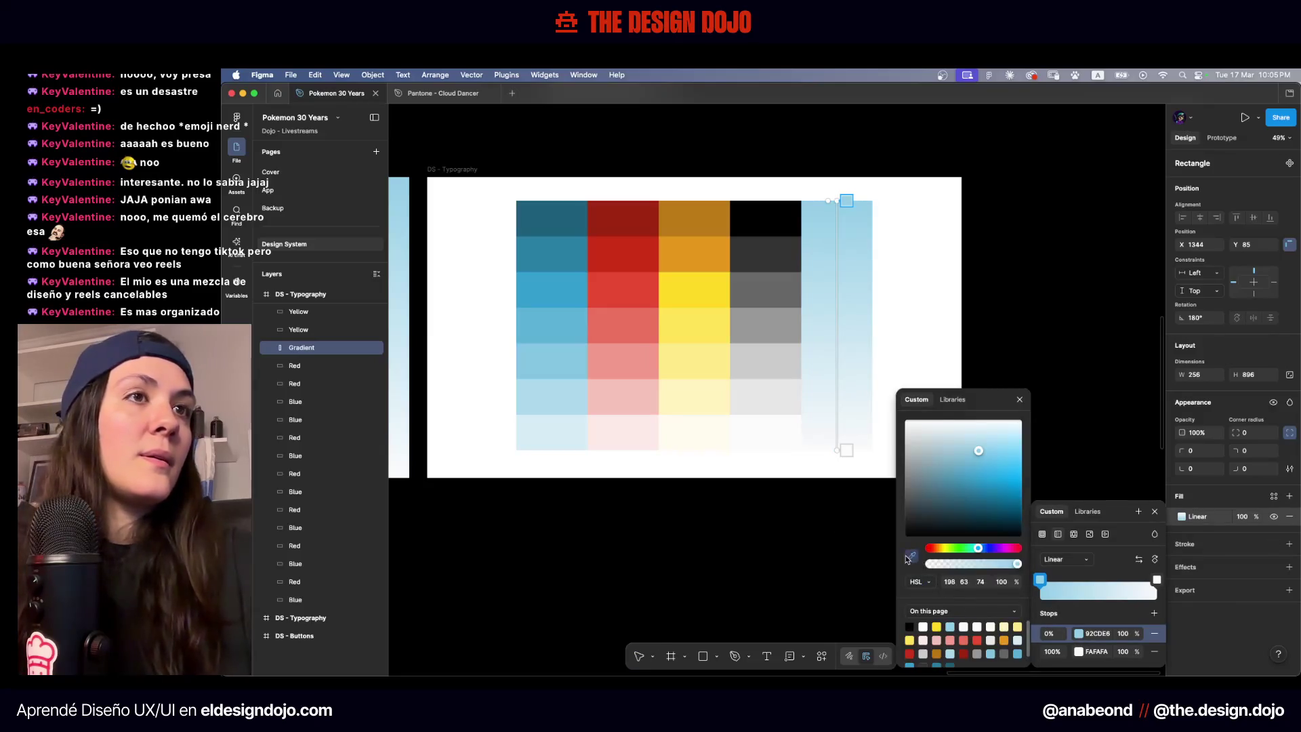
click(558, 424)
click(912, 555)
click(560, 397)
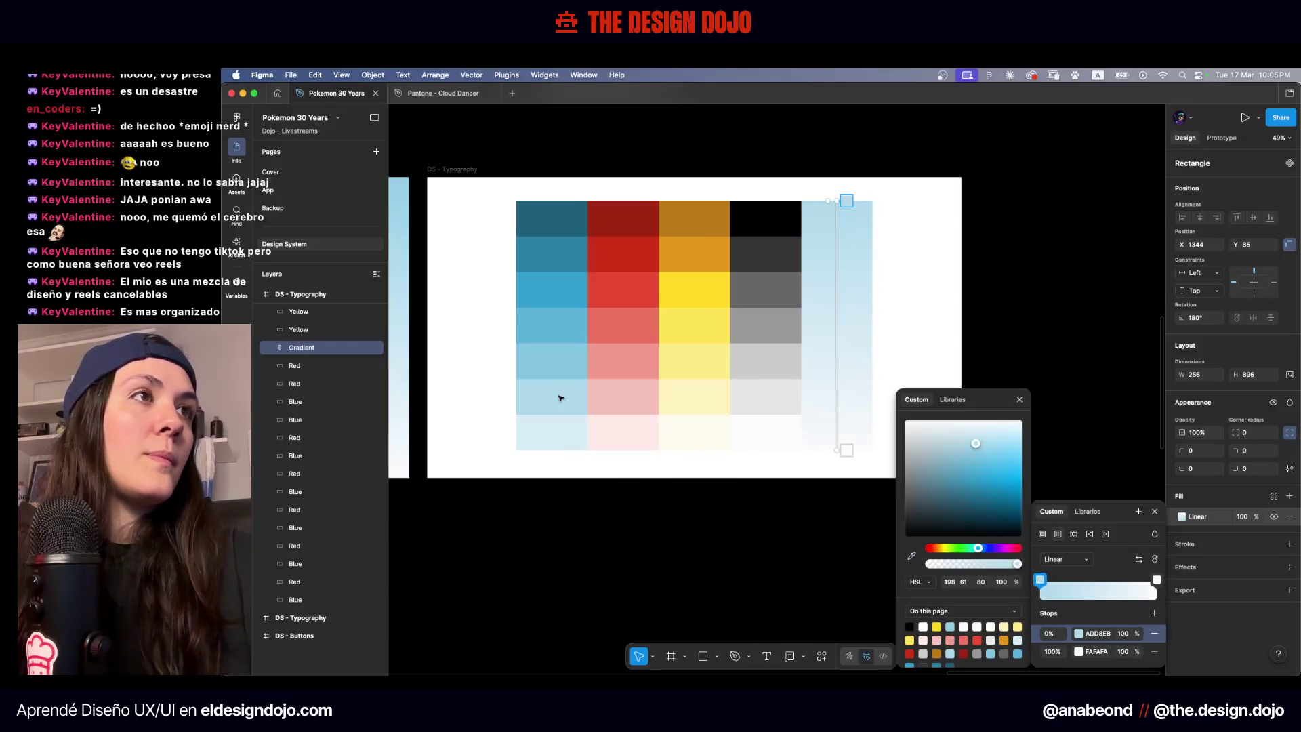
Set the 0% stop to the third-lightest blue cell, 84C5E1, then deselect the swatch
click(911, 555)
click(557, 360)
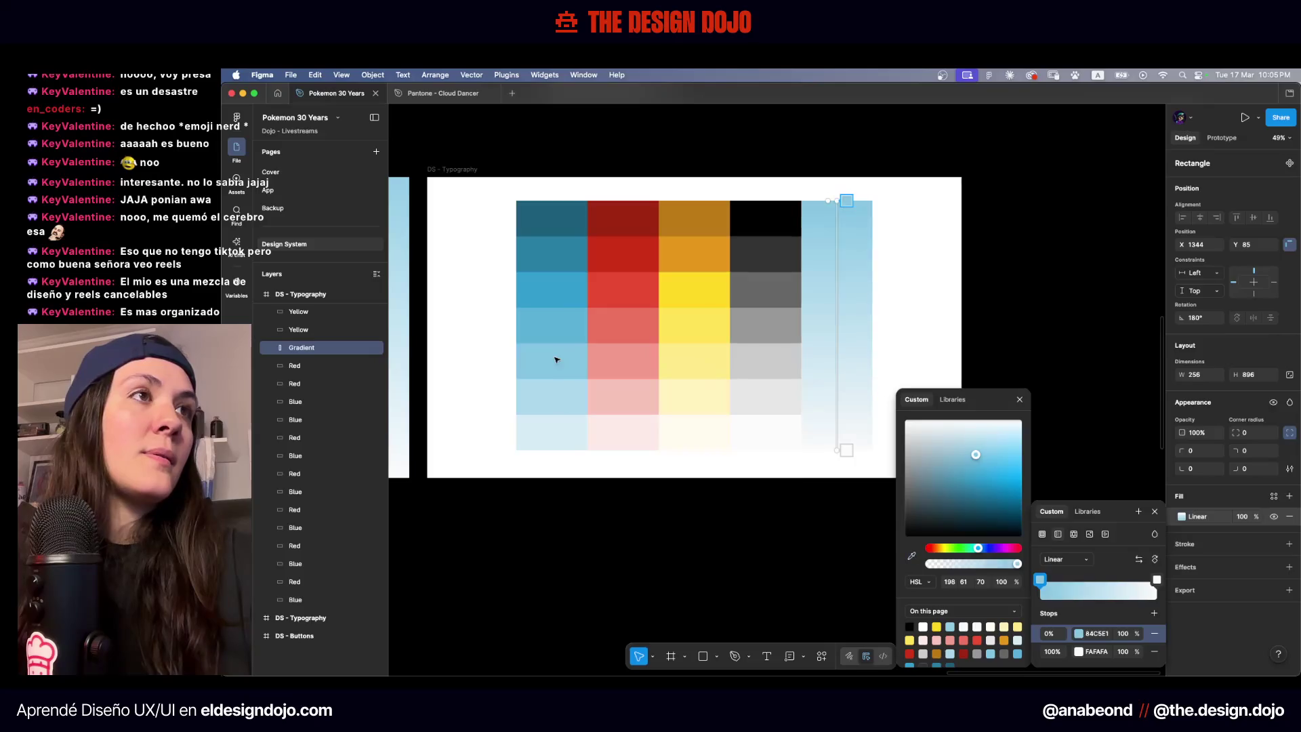
key(Escape)
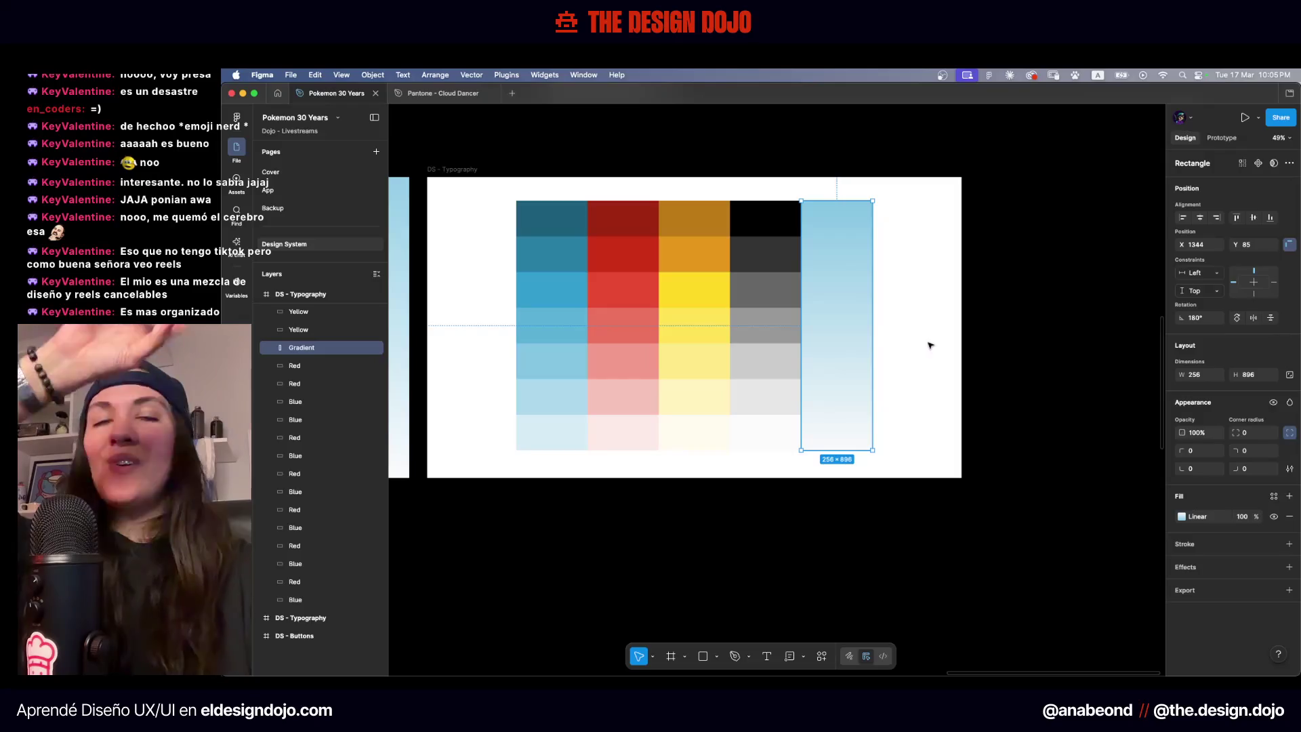
click(957, 378)
scroll(957, 378, up, 5)
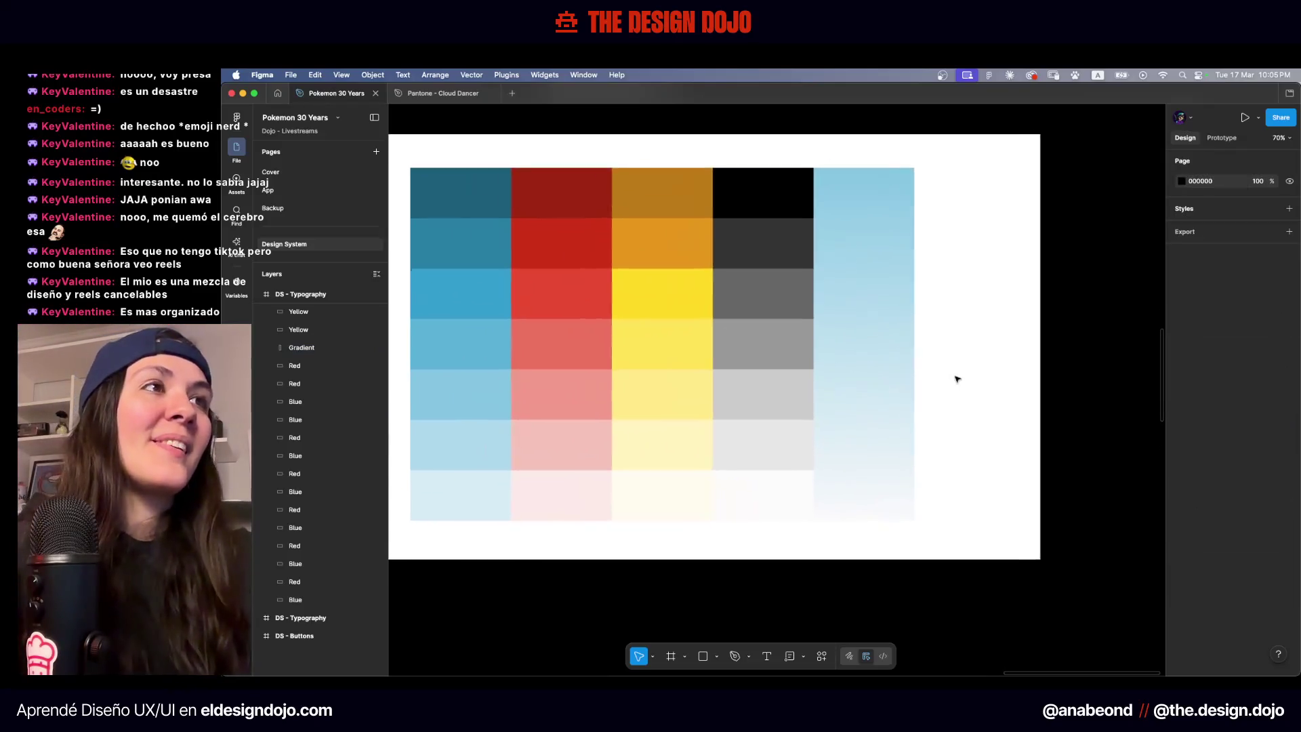
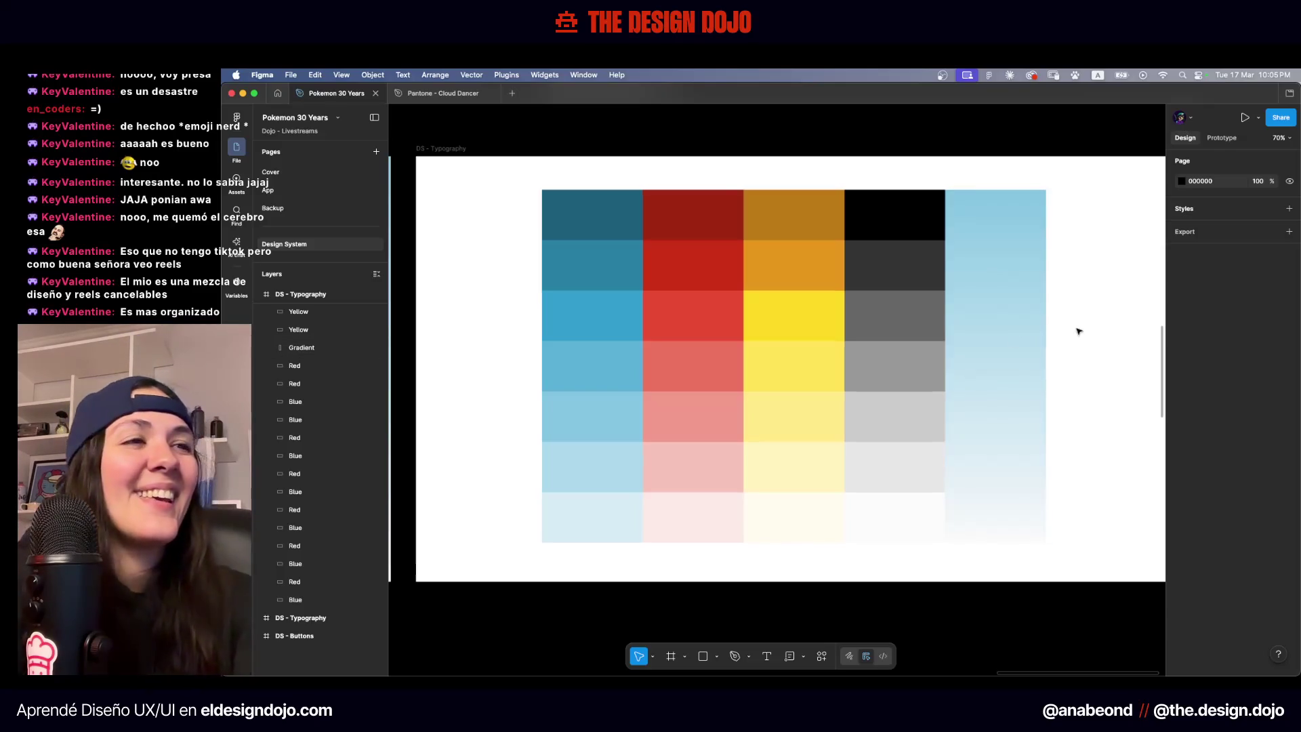
Open the file's local colour variables and move the panel aside to uncover the blue palette
scroll(1081, 330, up, 2)
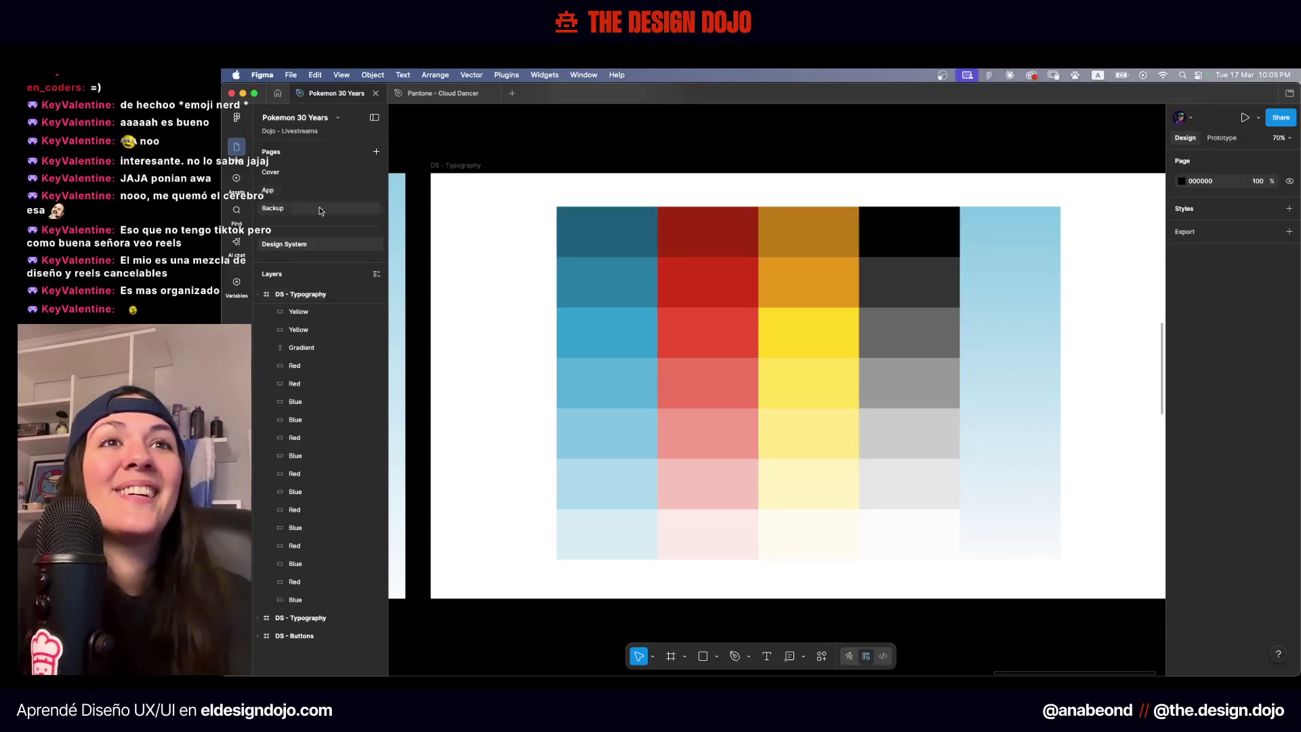
click(237, 283)
scroll(732, 177, down, 2)
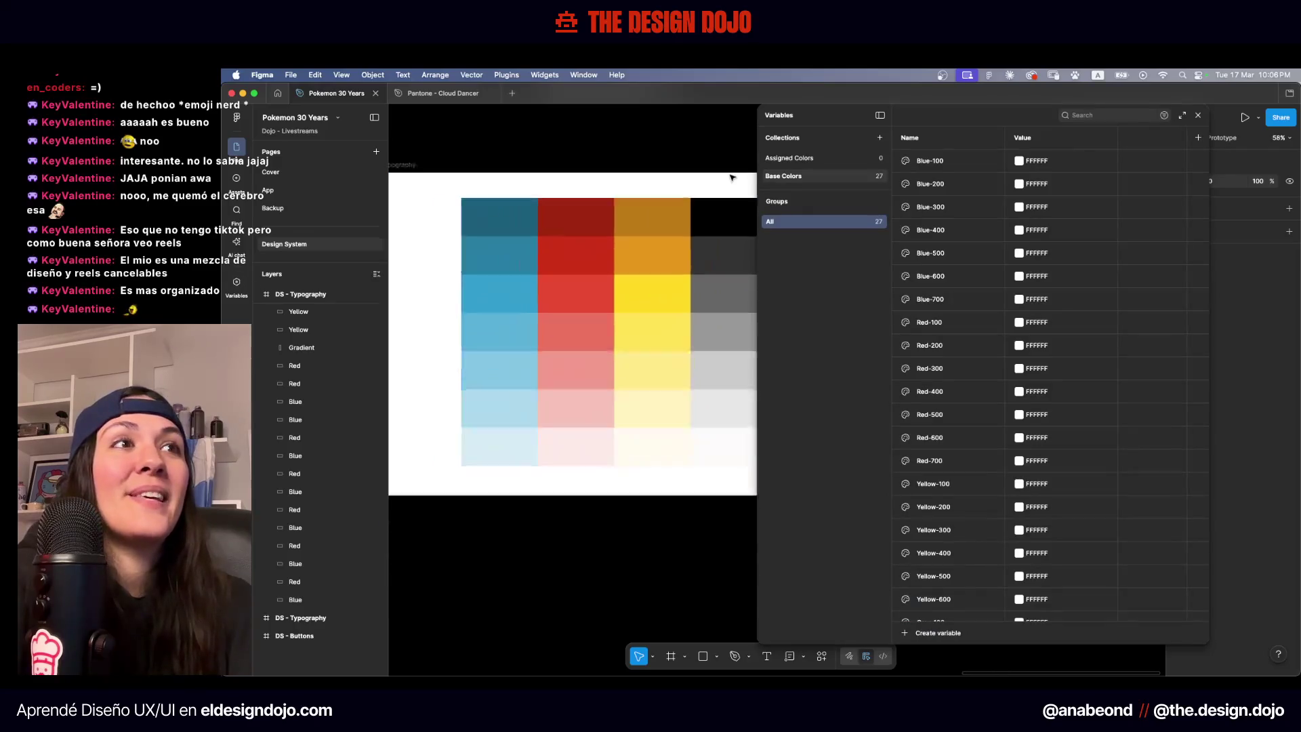
scroll(731, 177, down, 3)
scroll(733, 178, up, 2)
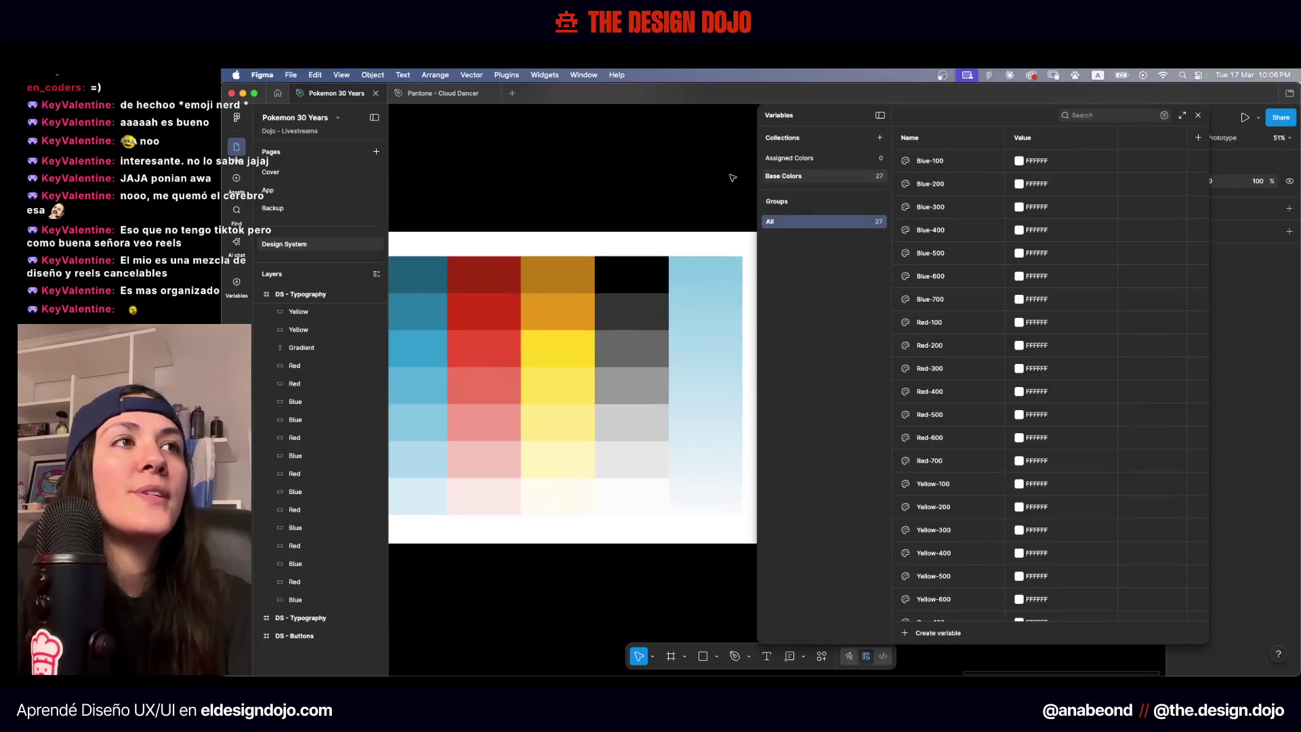
drag(831, 112, 904, 112)
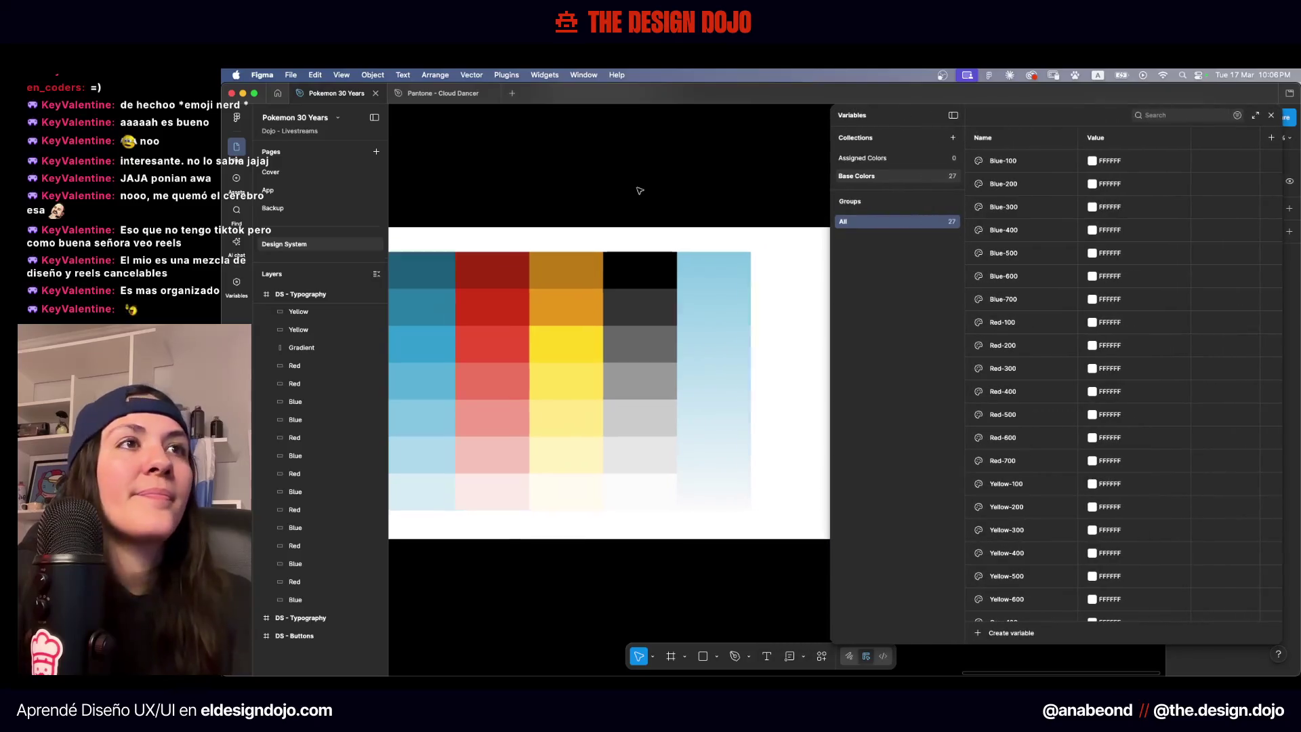
scroll(637, 190, up, 3)
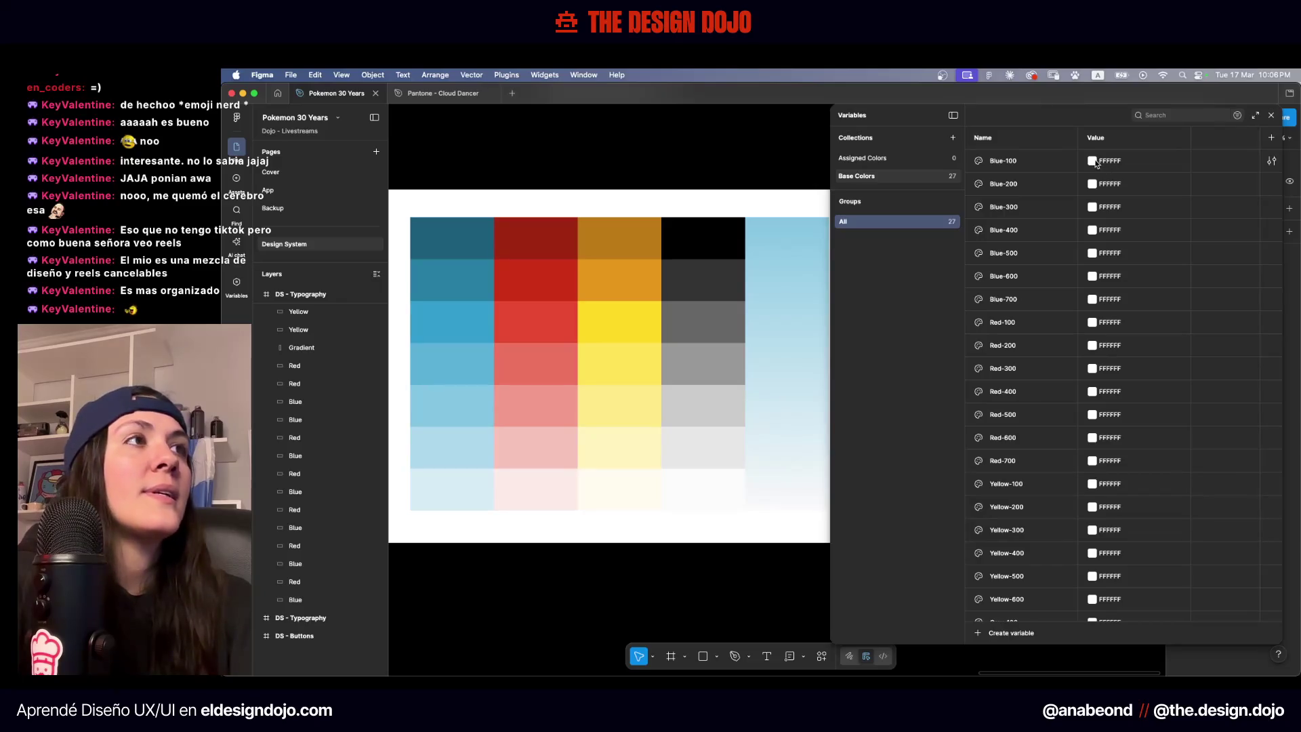
Eyedrop the three lightest blue swatches into Blue-100, Blue-200 and Blue-300
click(1092, 160)
click(1101, 334)
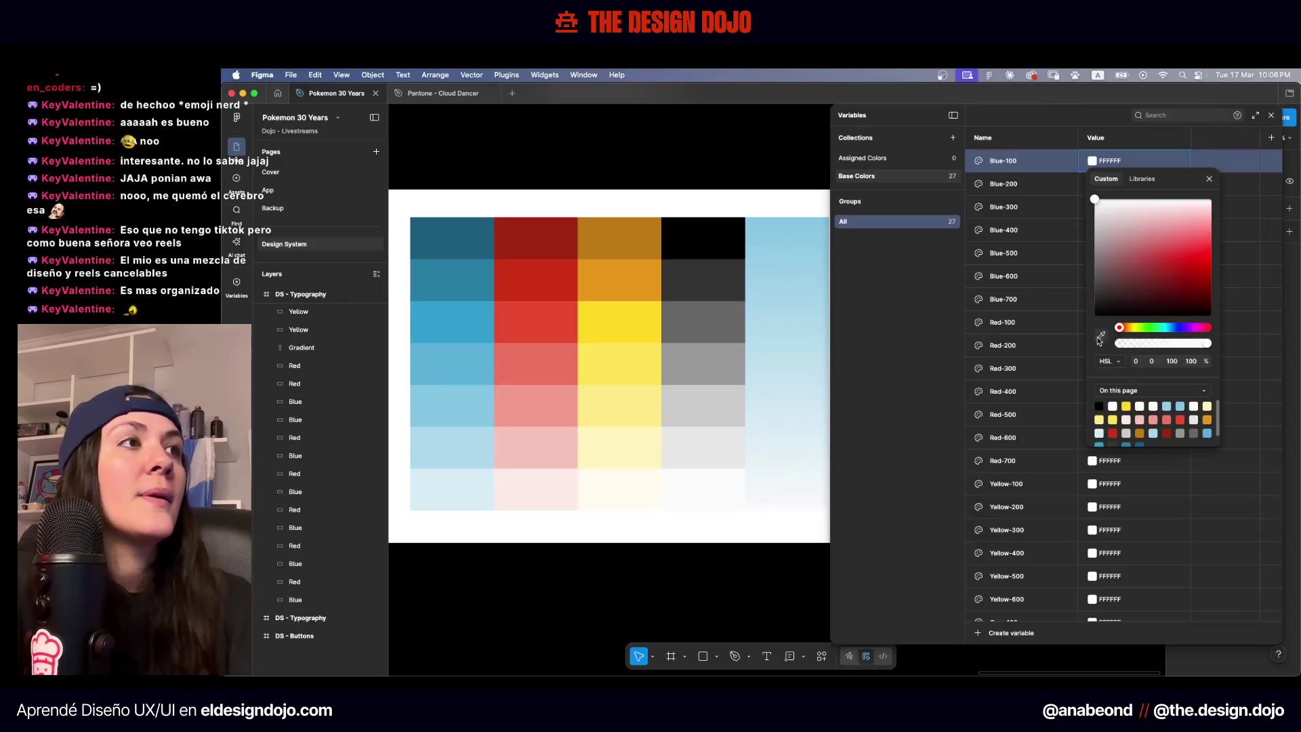
click(467, 477)
click(1062, 190)
click(1091, 184)
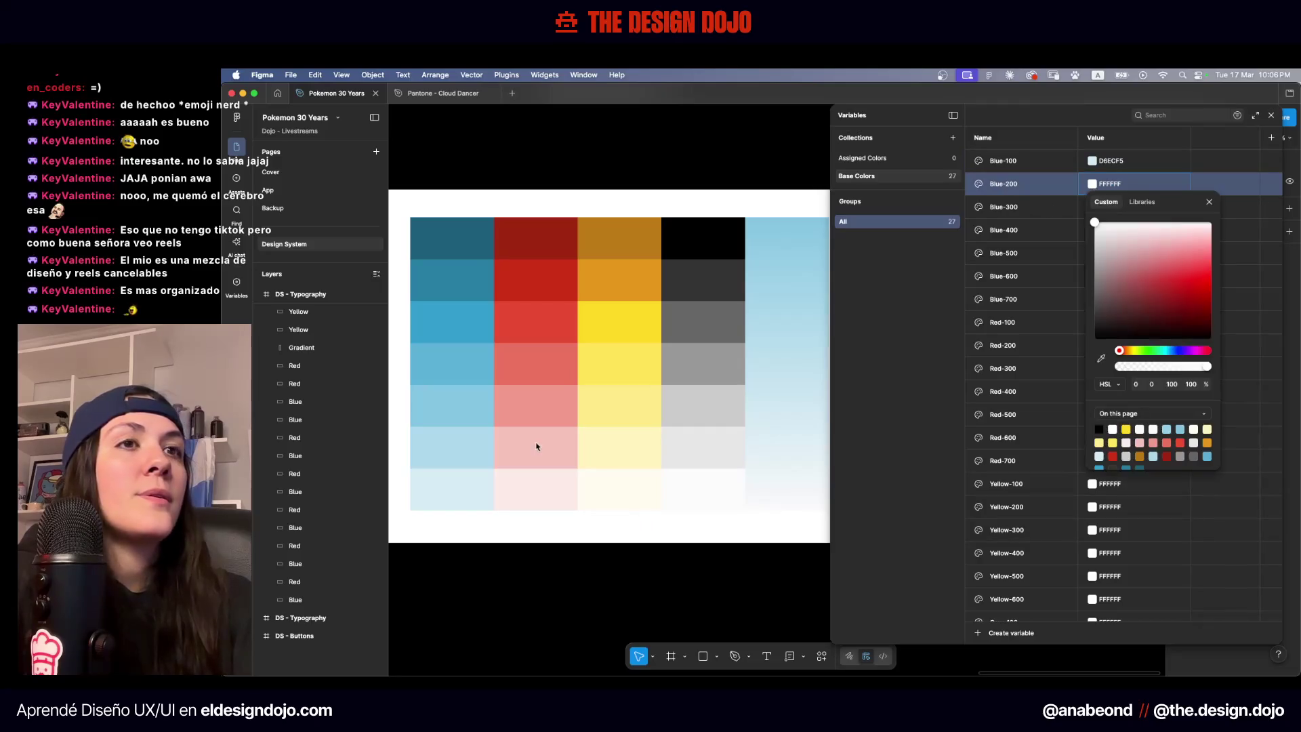
click(1099, 360)
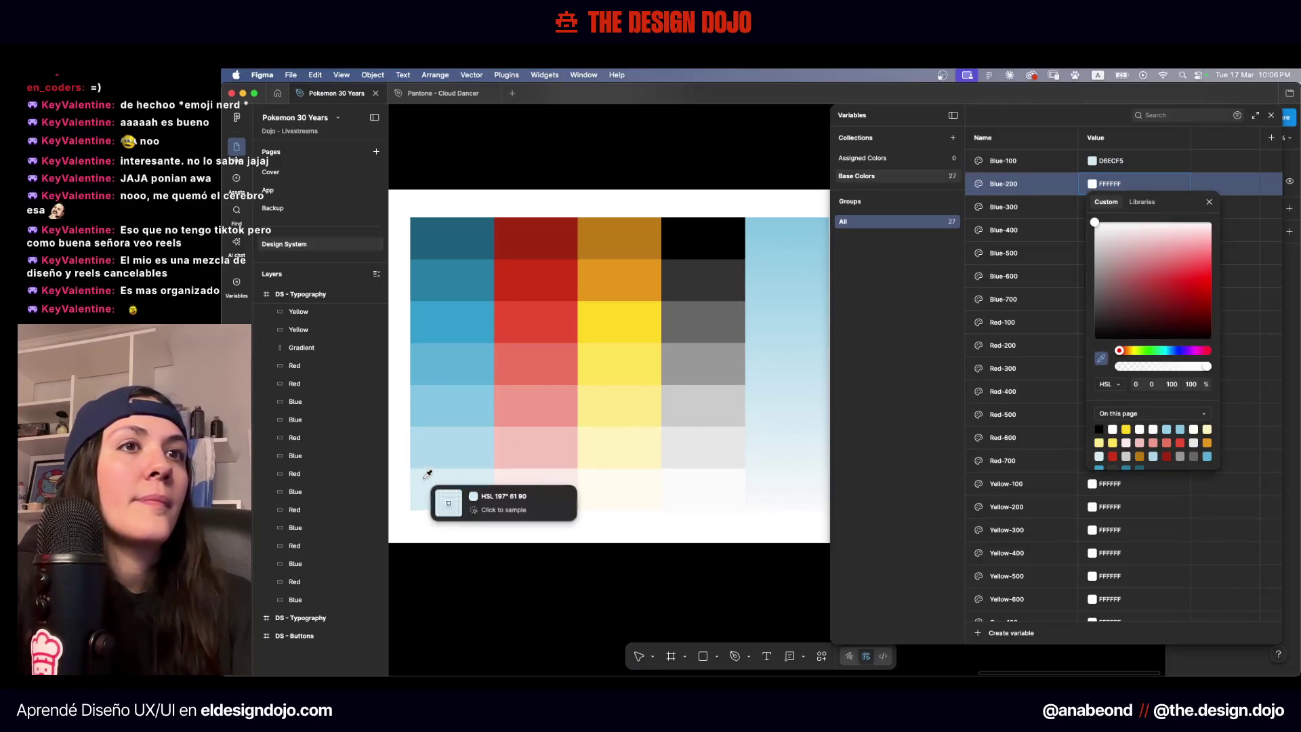
click(435, 454)
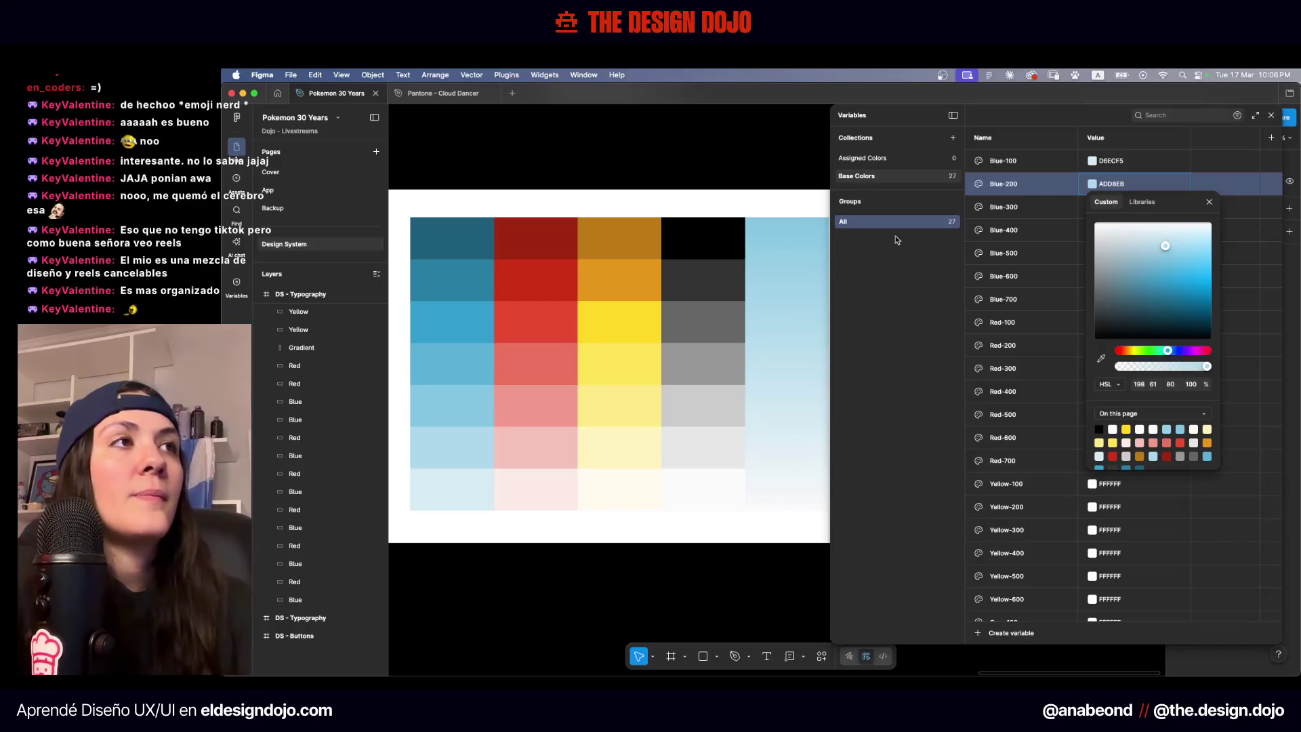
click(1091, 207)
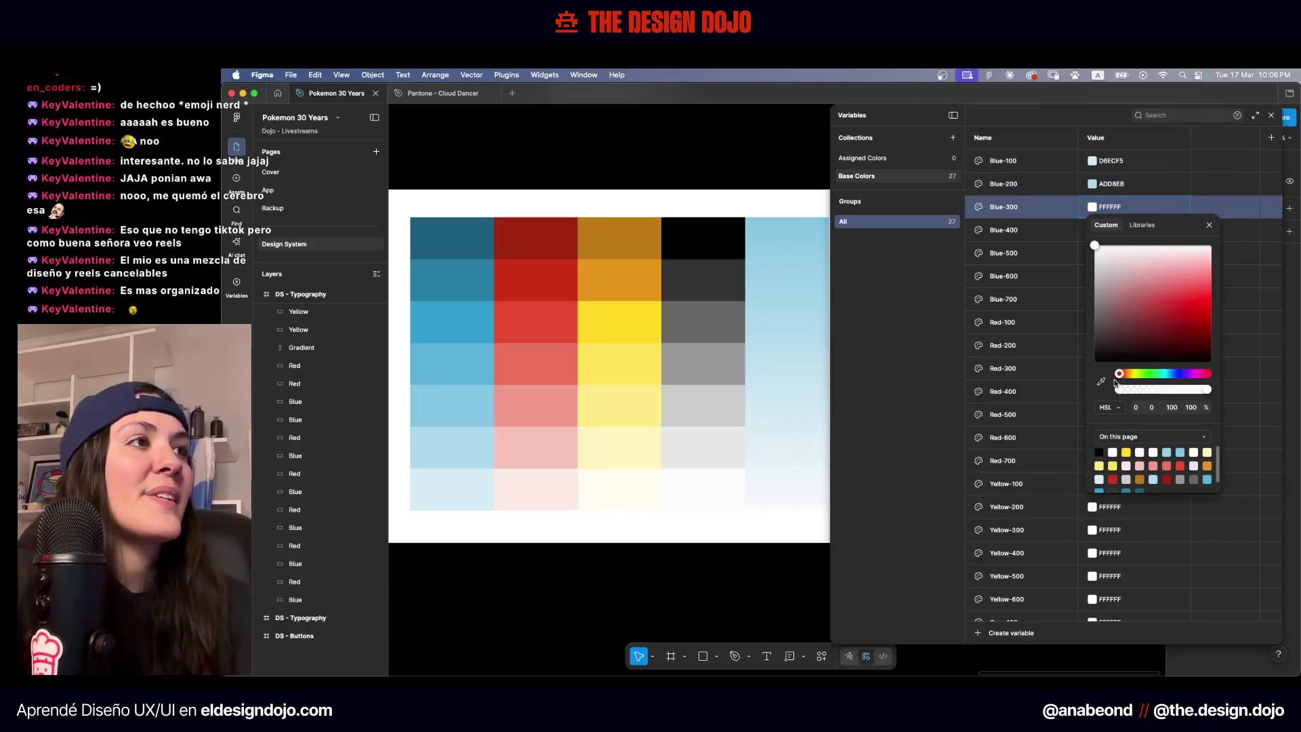
click(1101, 382)
click(465, 411)
Eyedrop the middle and brighter blue swatches into Blue-400 and Blue-500
click(1092, 229)
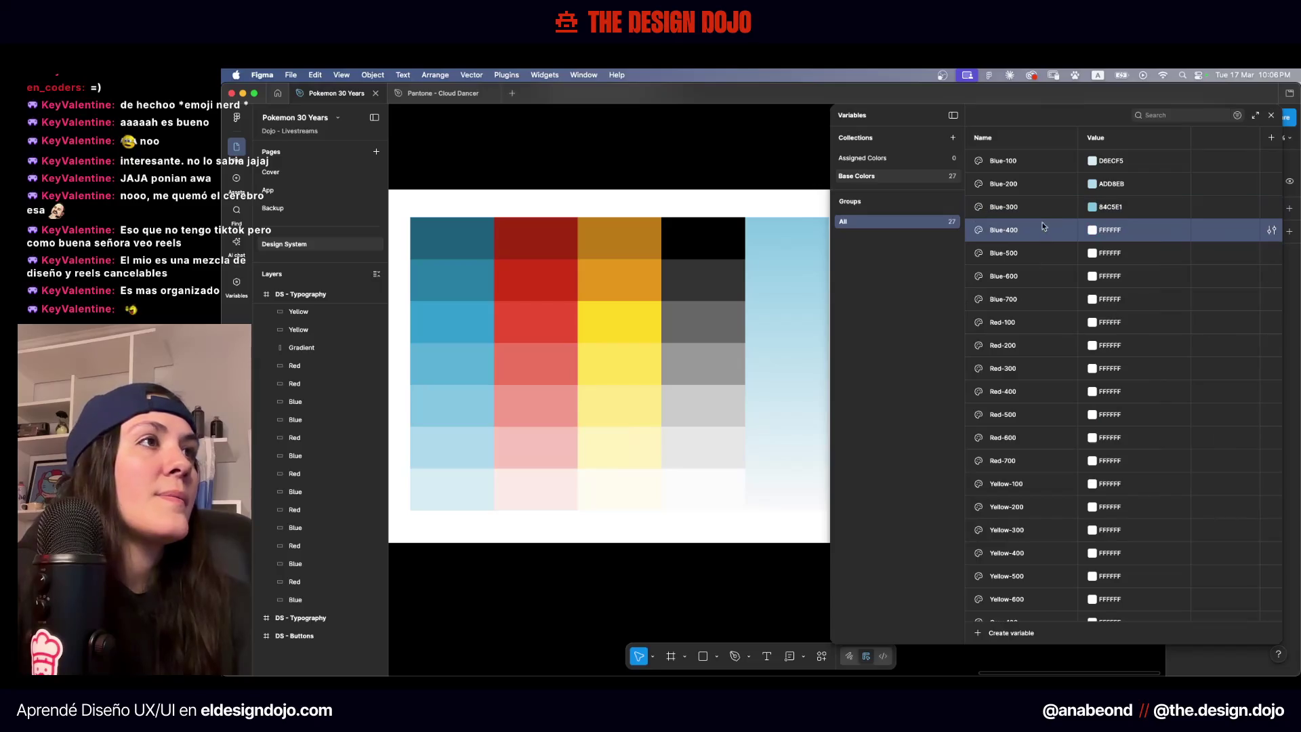
click(1101, 404)
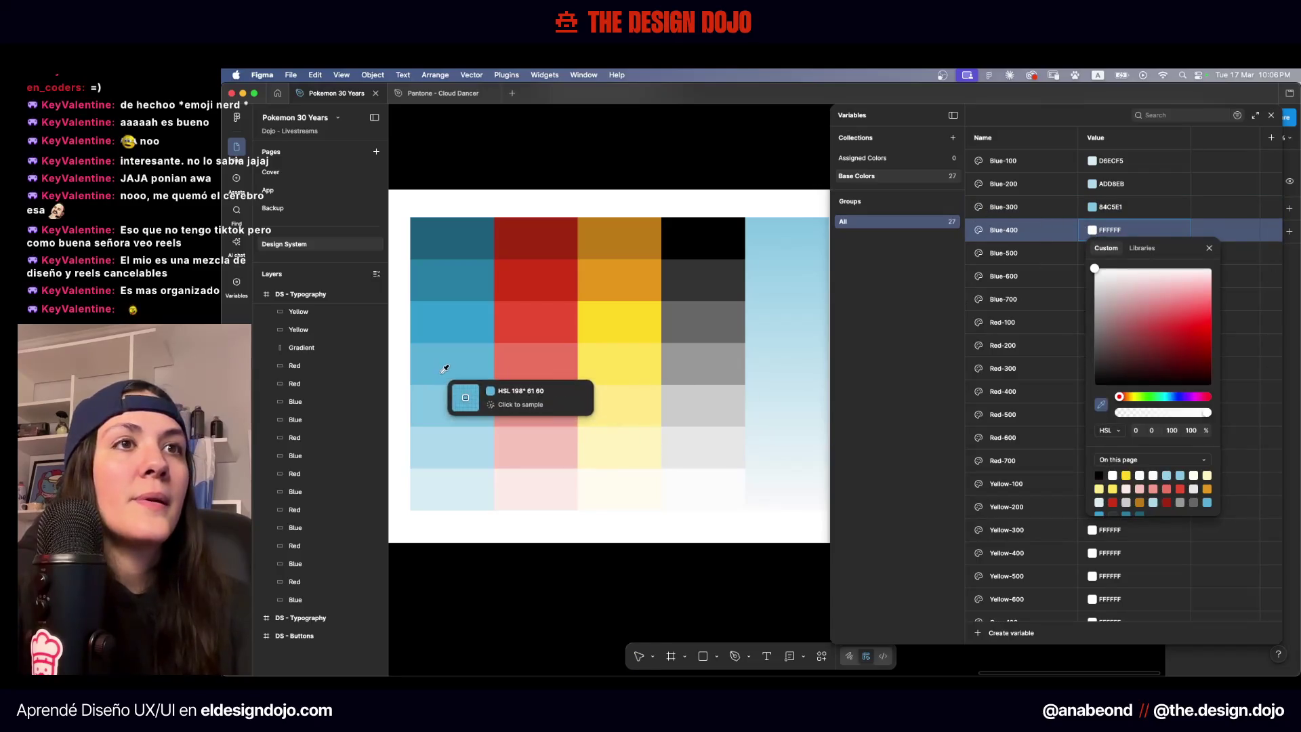
click(451, 369)
click(1092, 253)
click(1092, 252)
click(1101, 428)
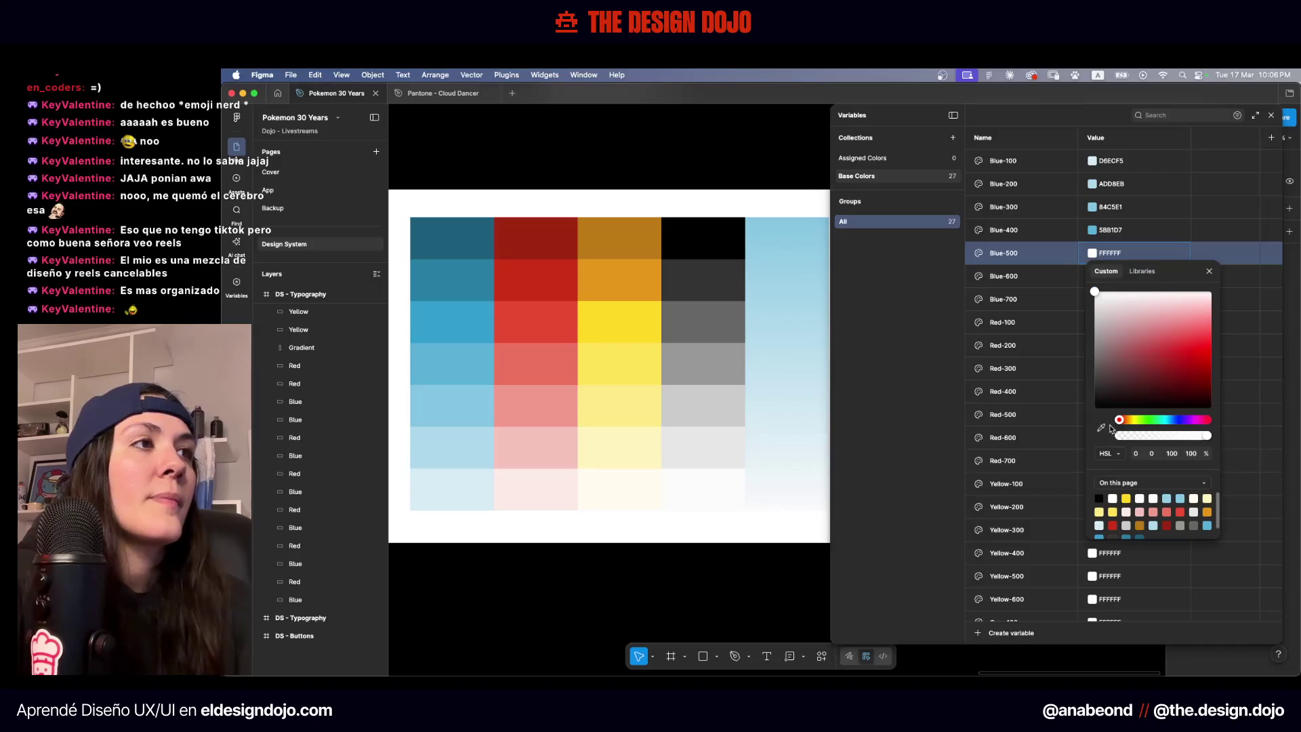
click(454, 321)
Eyedrop the two darkest blues into Blue-600 and Blue-700, then view Assigned Colors
click(1036, 275)
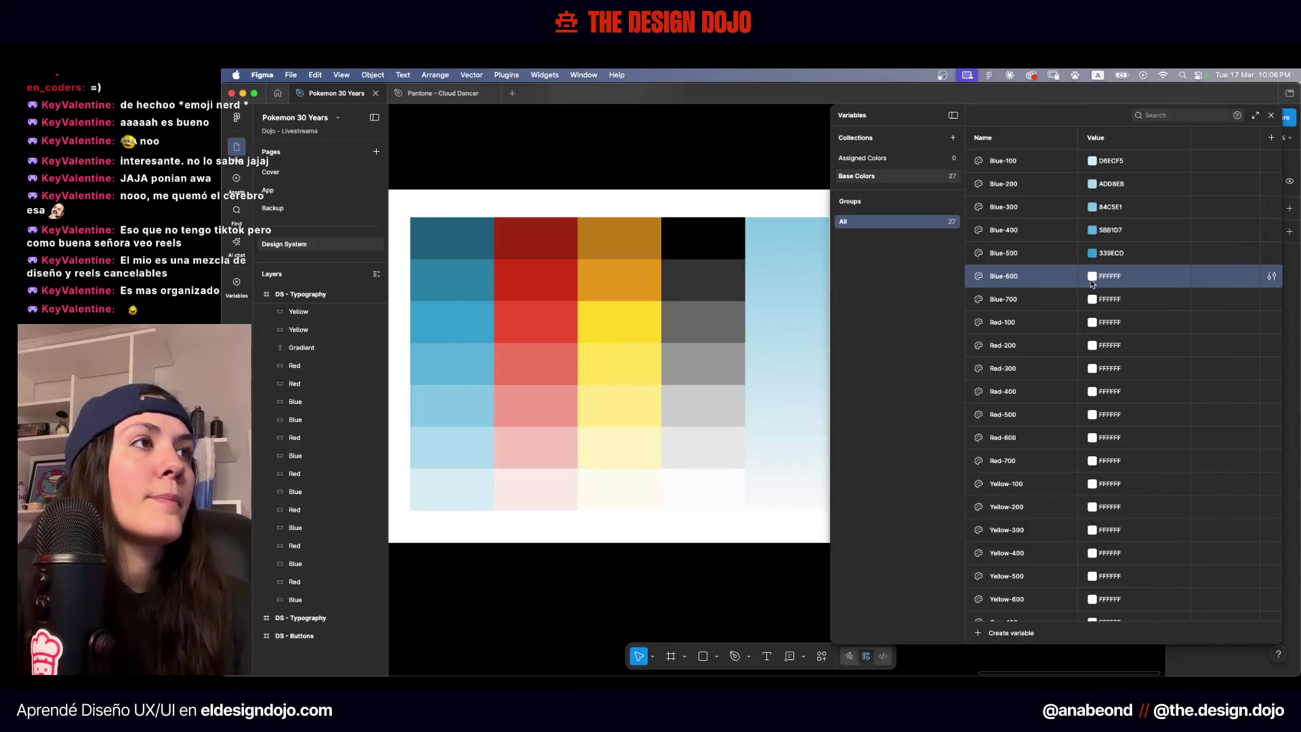
click(1092, 276)
click(1101, 450)
click(465, 279)
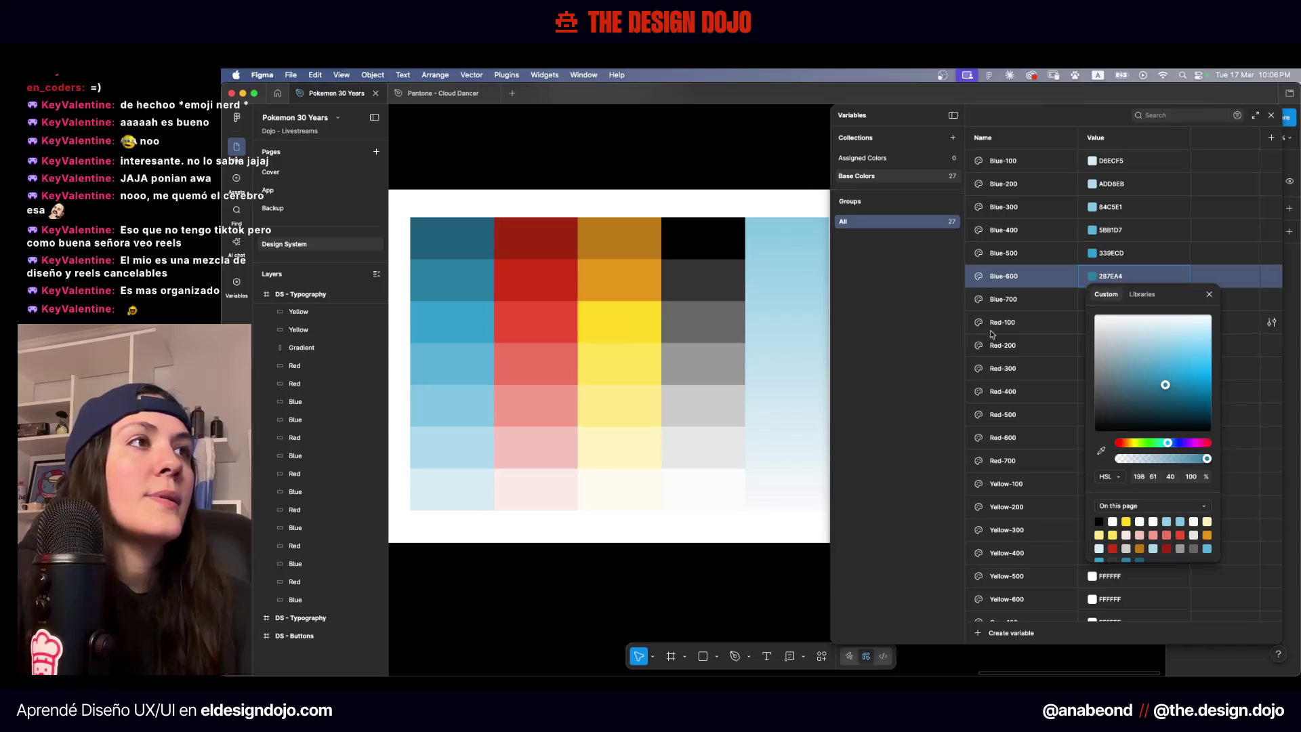
click(1091, 299)
click(1091, 299)
click(1102, 473)
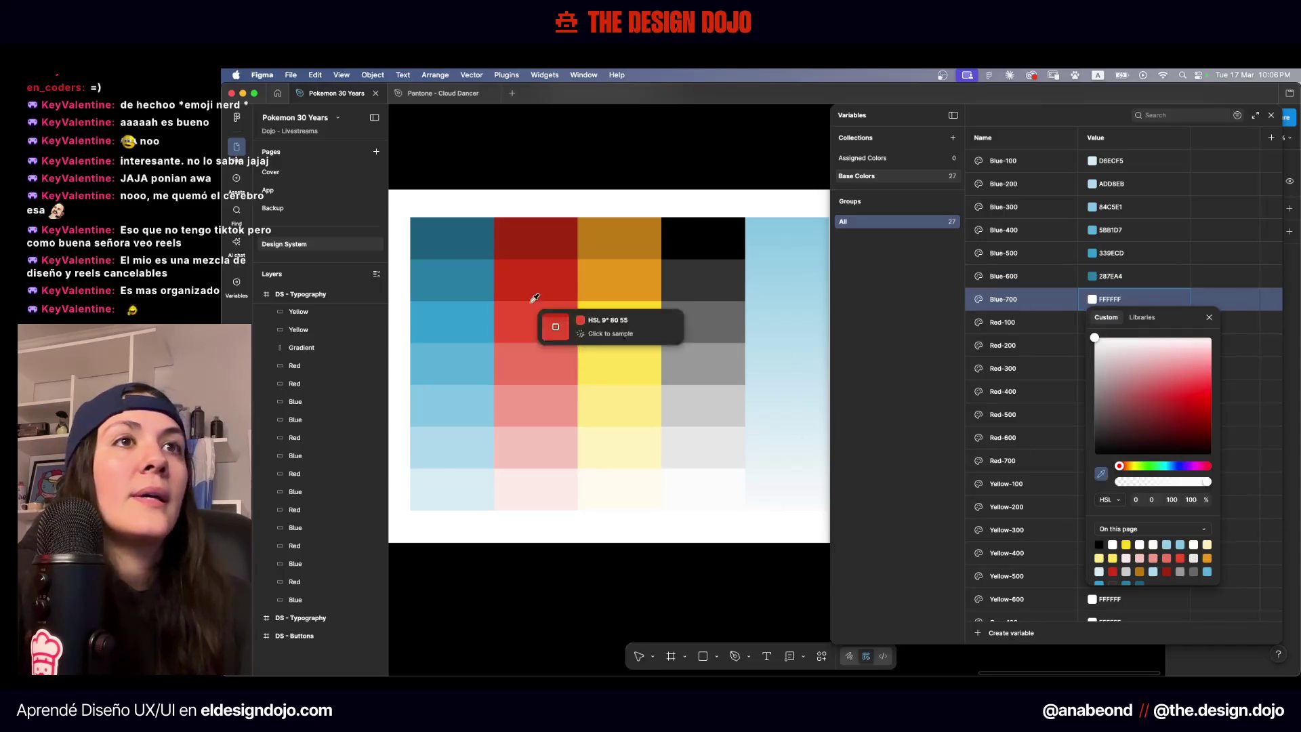
click(452, 237)
click(867, 158)
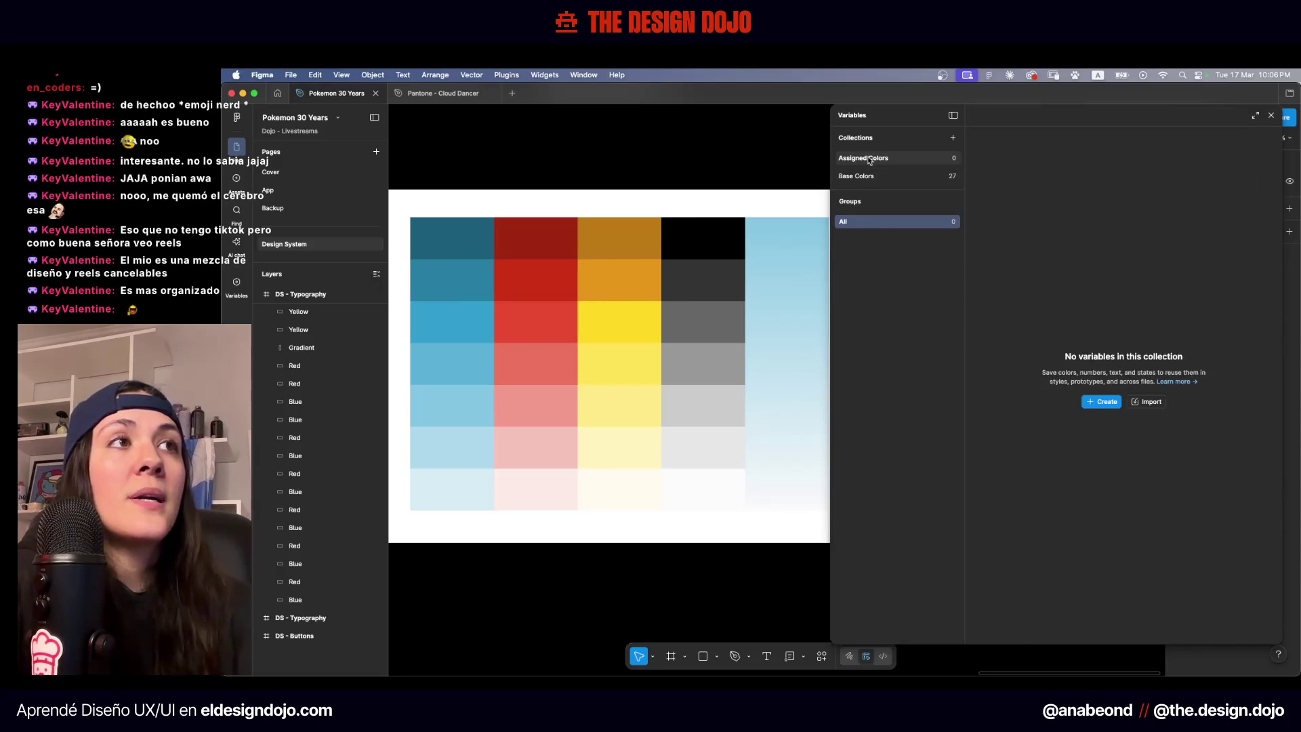
Create a new colour variable in Assigned Colors named Blue-Gradient
click(1101, 401)
click(1110, 423)
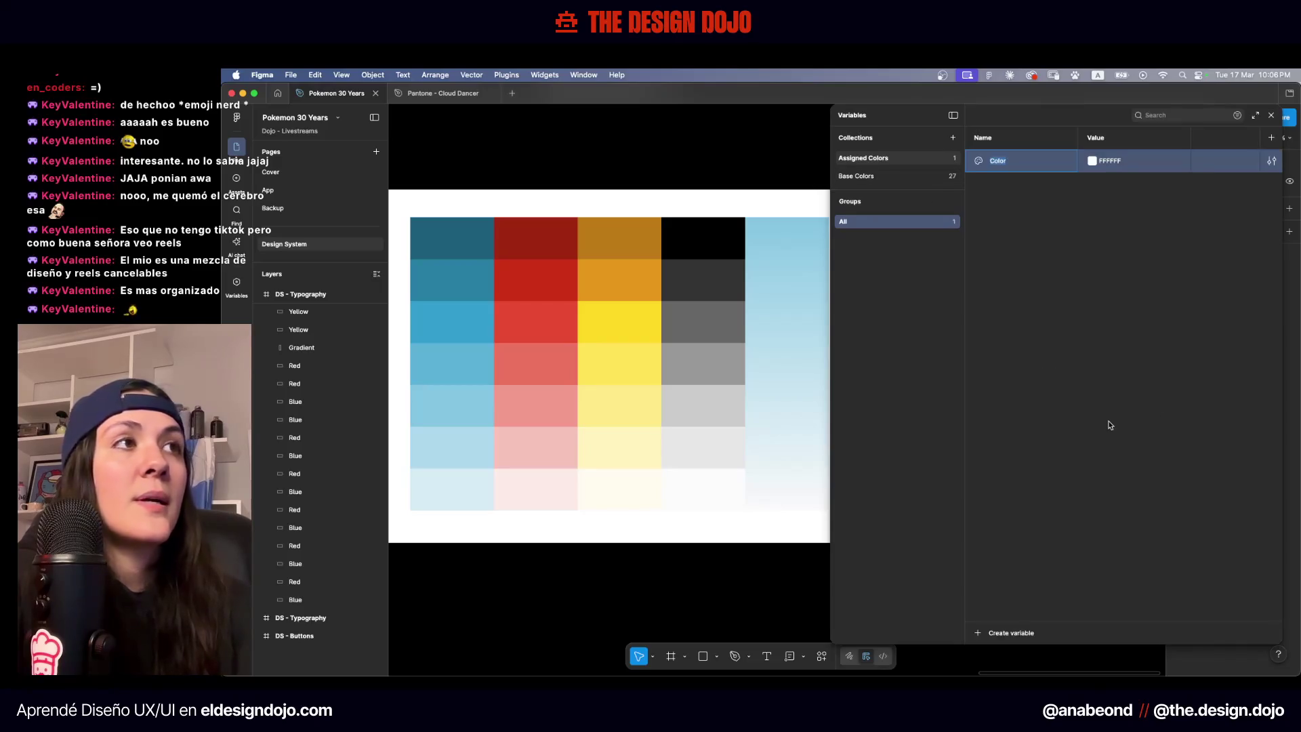
text(Blue0)
key(BackSpace)
key(Return)
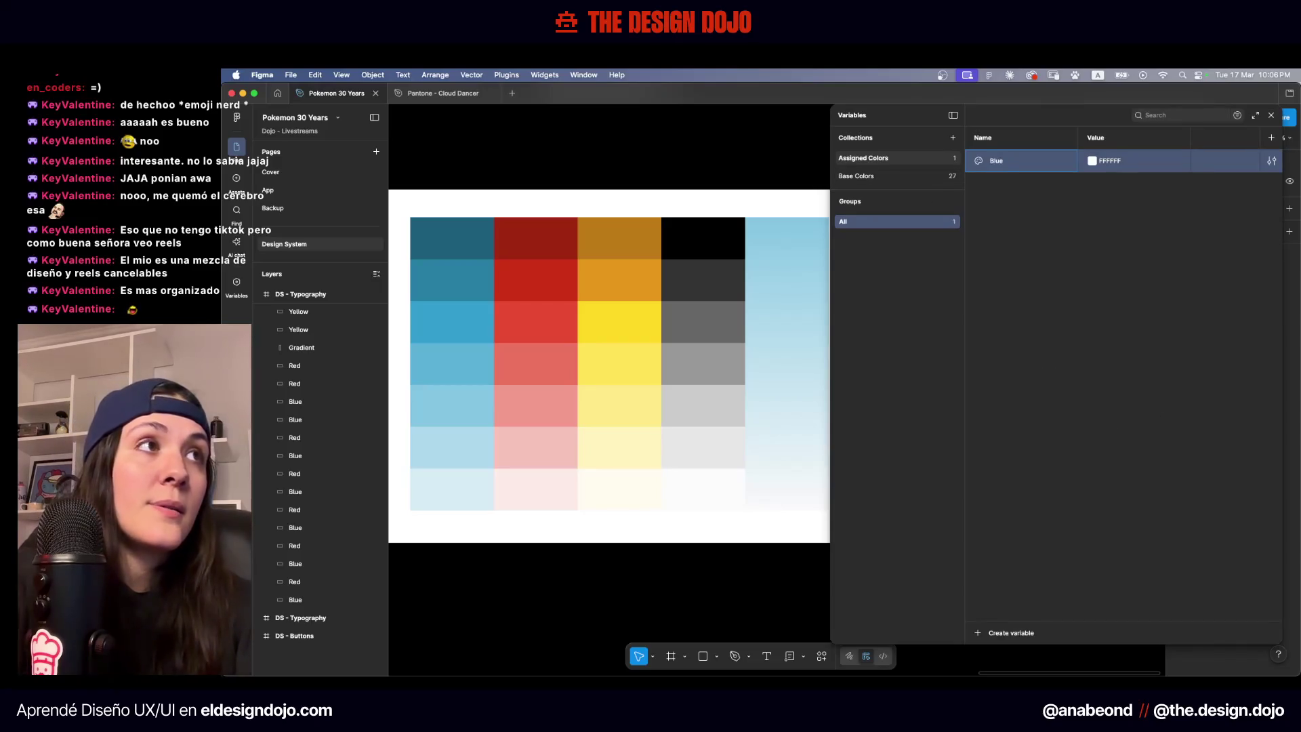
text(-Gradient)
key(Return)
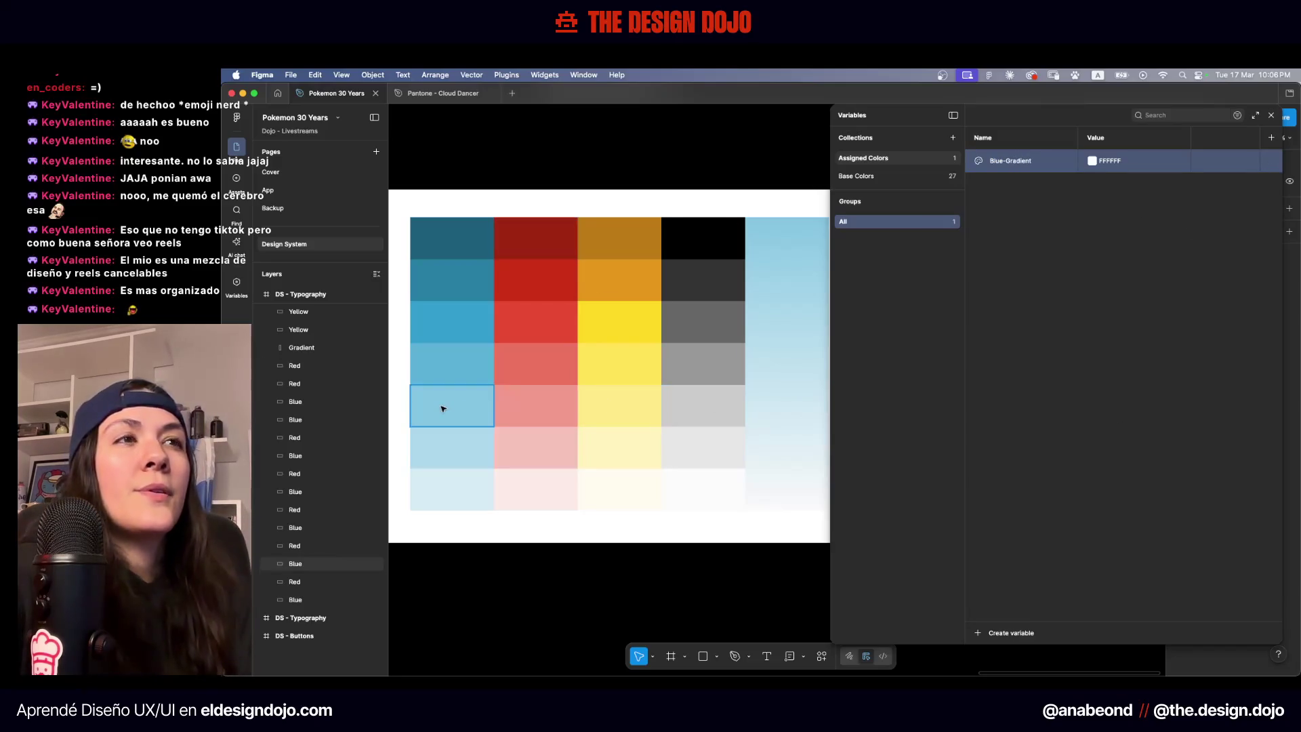
Link Blue-Gradient's value to the Blue-300 variable and go back to Base Colors
click(1090, 161)
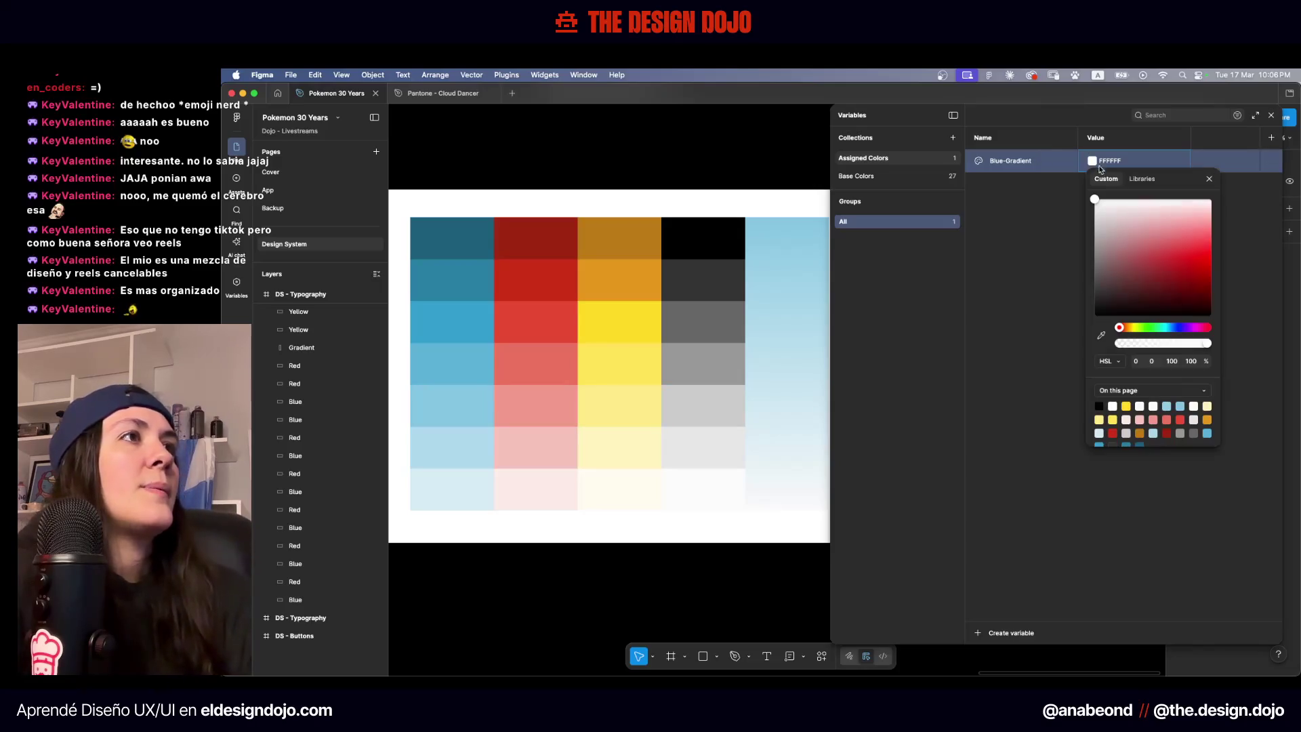
click(1141, 179)
click(1148, 340)
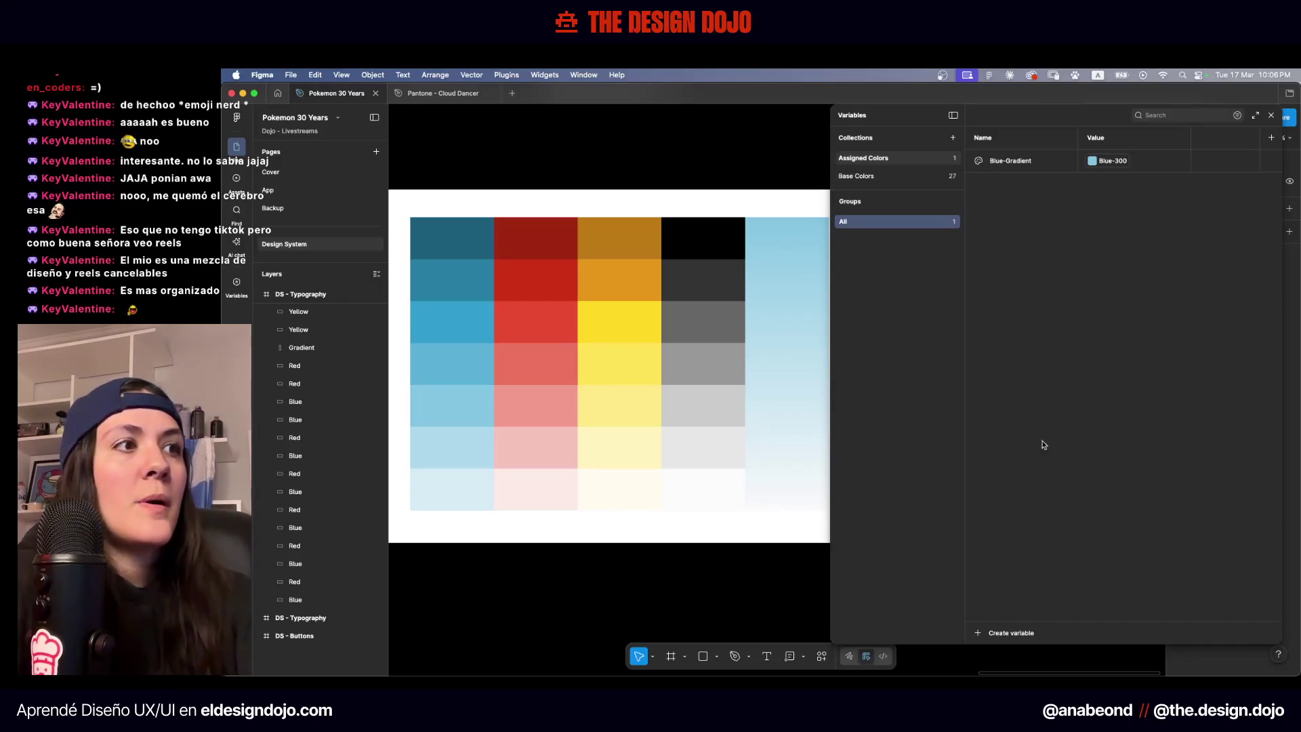
click(858, 176)
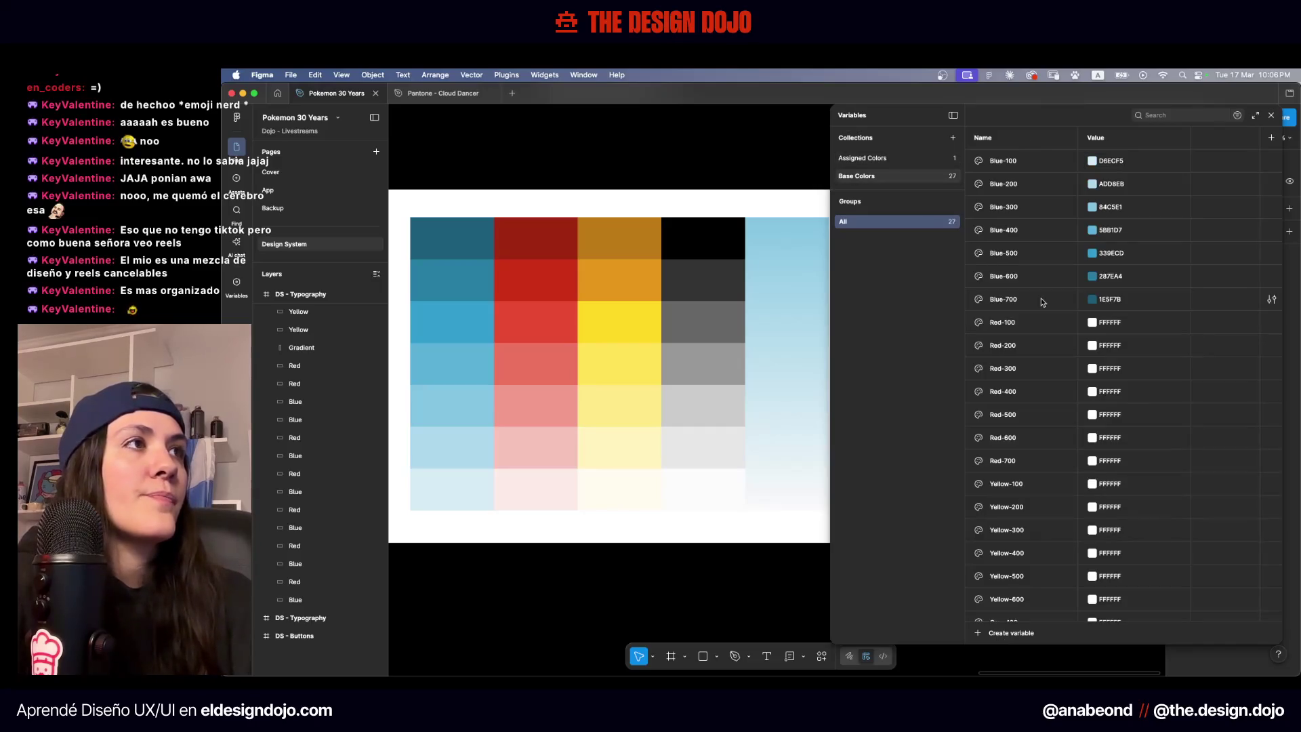
Eyedrop the lightest, pale and pink swatches into Red-100, Red-200 and Red-300
click(1092, 323)
click(1101, 498)
click(572, 499)
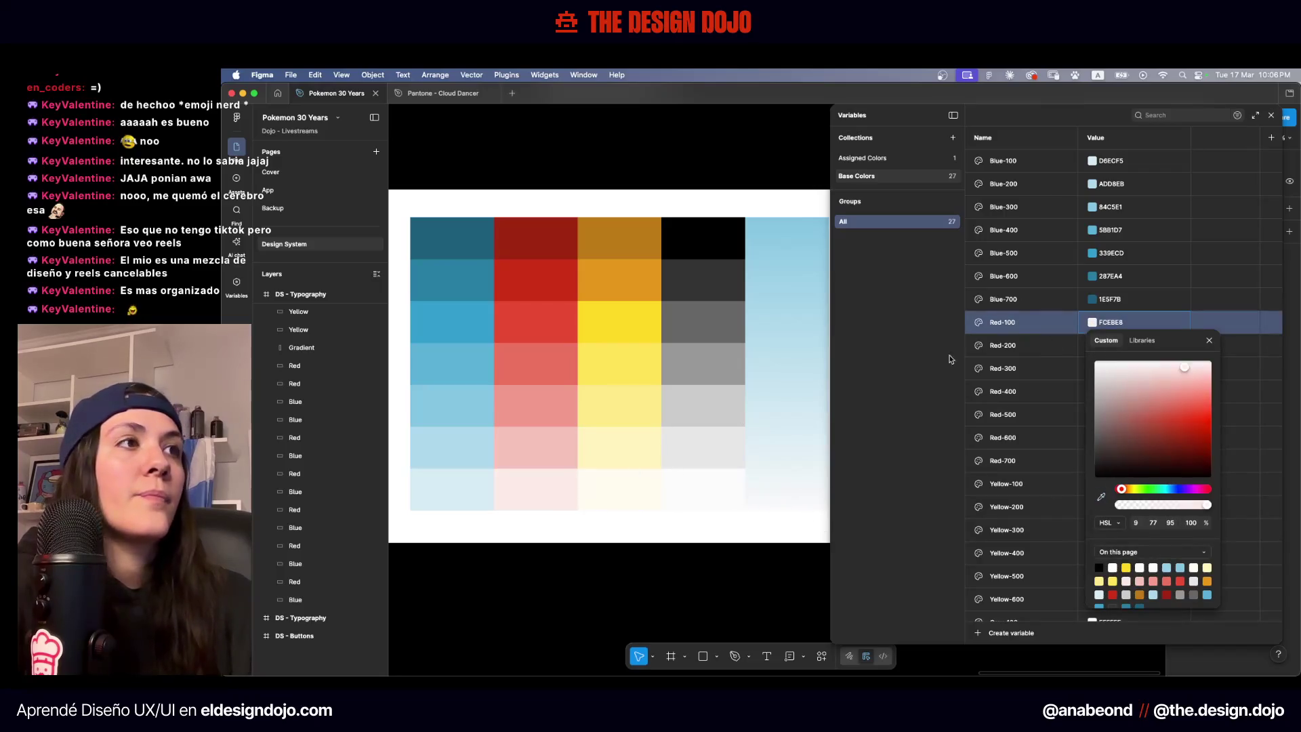
click(1002, 347)
click(1092, 346)
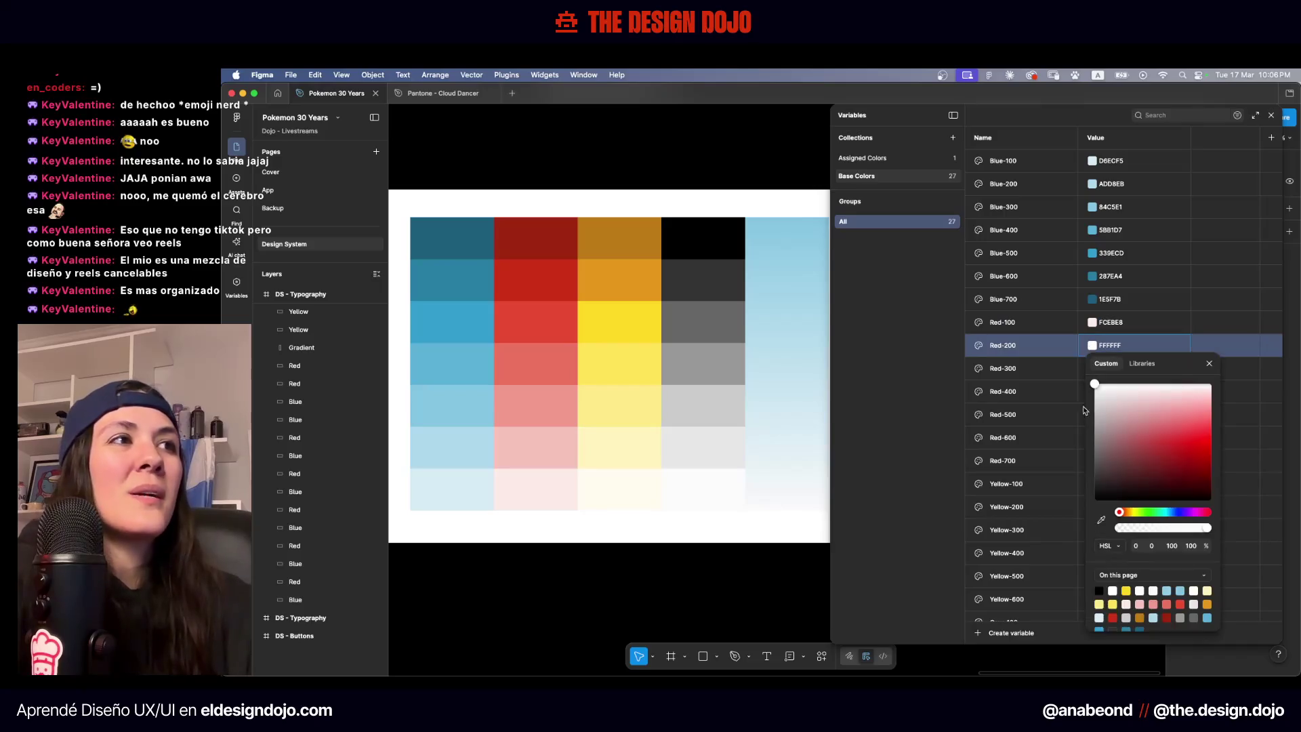
click(1101, 518)
click(554, 451)
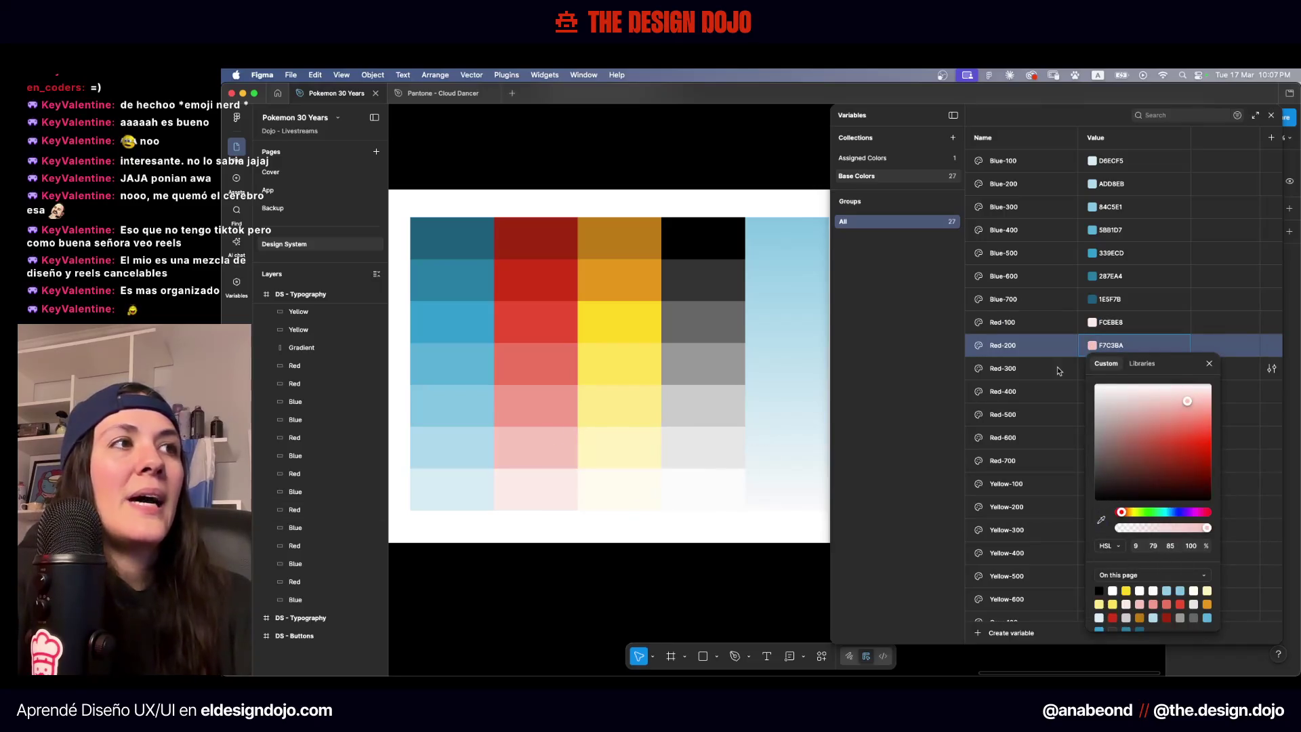
click(1025, 373)
click(1092, 369)
click(1101, 542)
click(568, 410)
Eyedrop the middle and medium red swatches into Red-400 and Red-500
click(1027, 397)
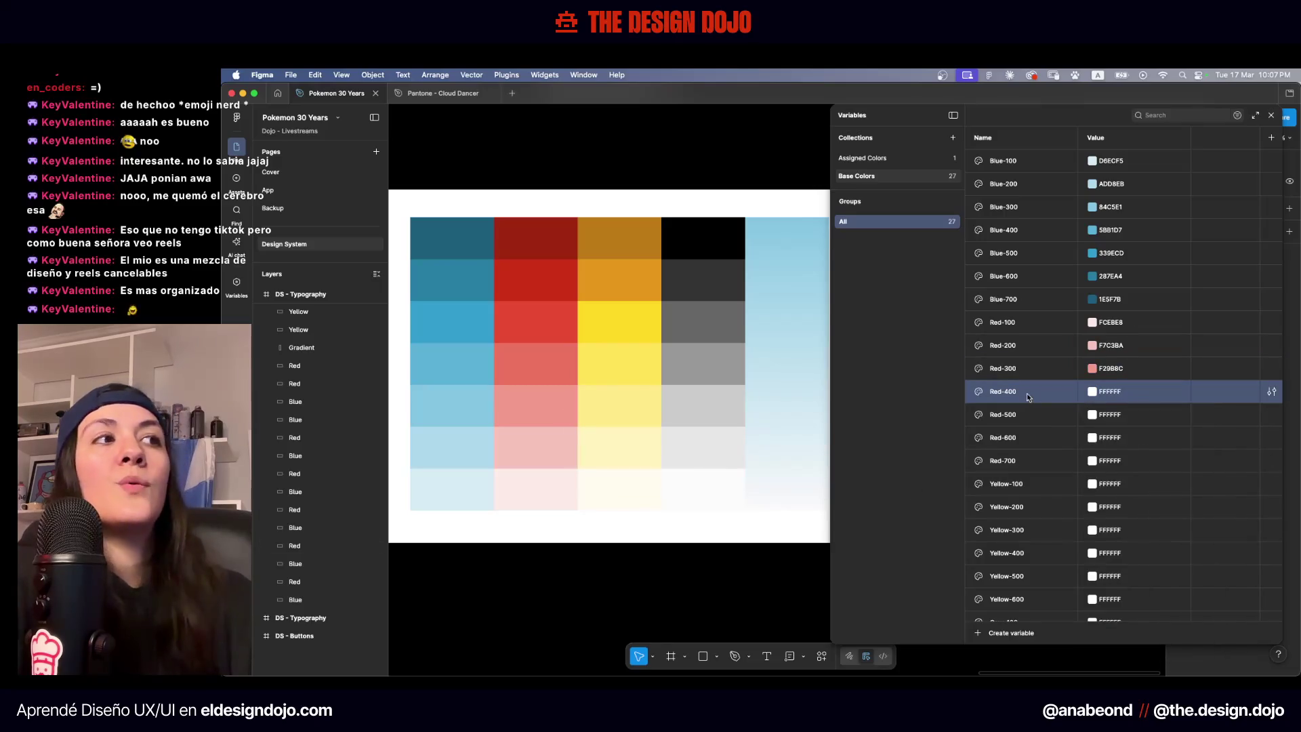
click(1092, 392)
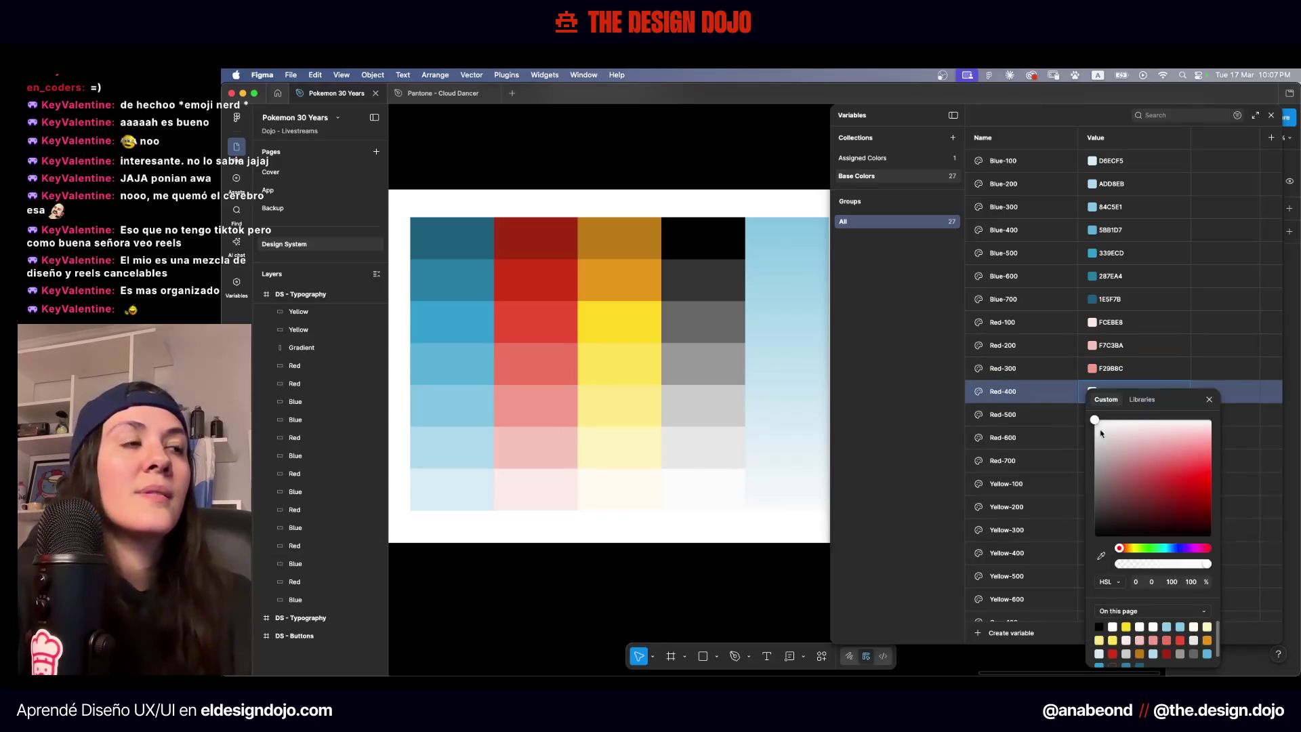
click(1102, 556)
click(552, 365)
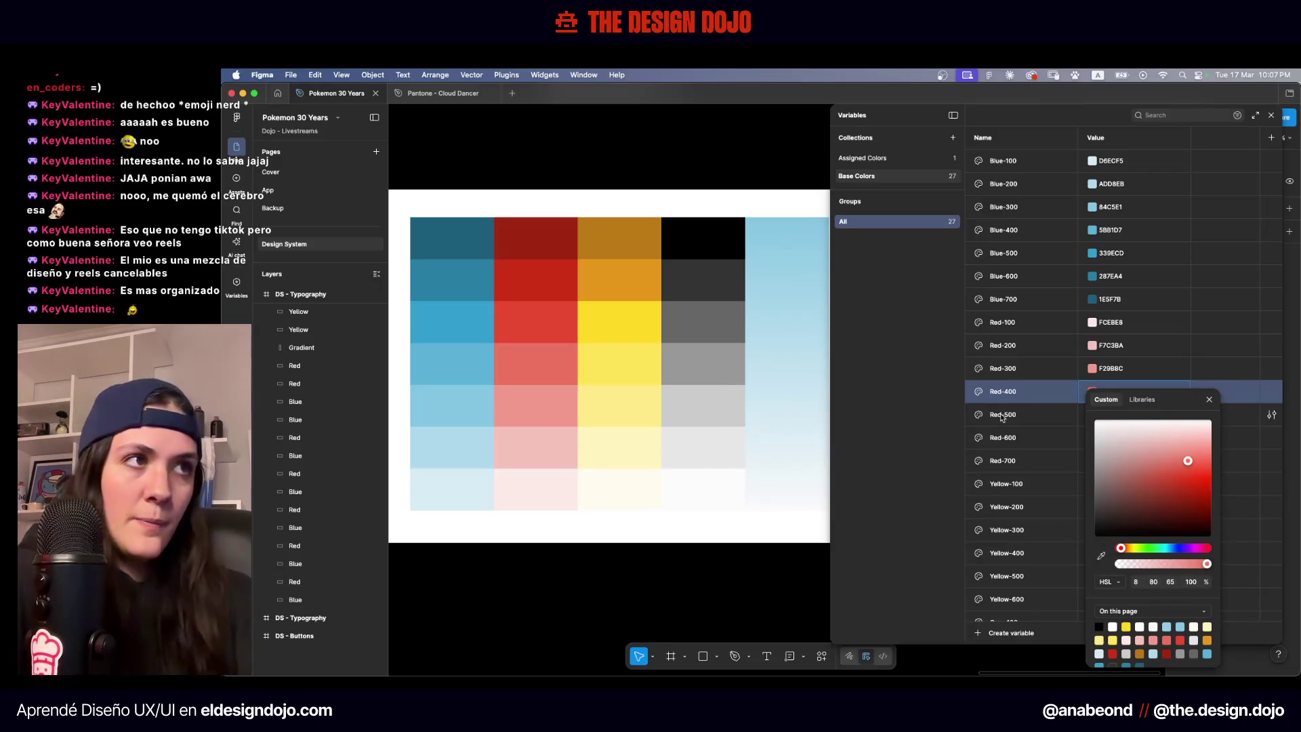
click(1078, 414)
click(1092, 414)
click(1102, 556)
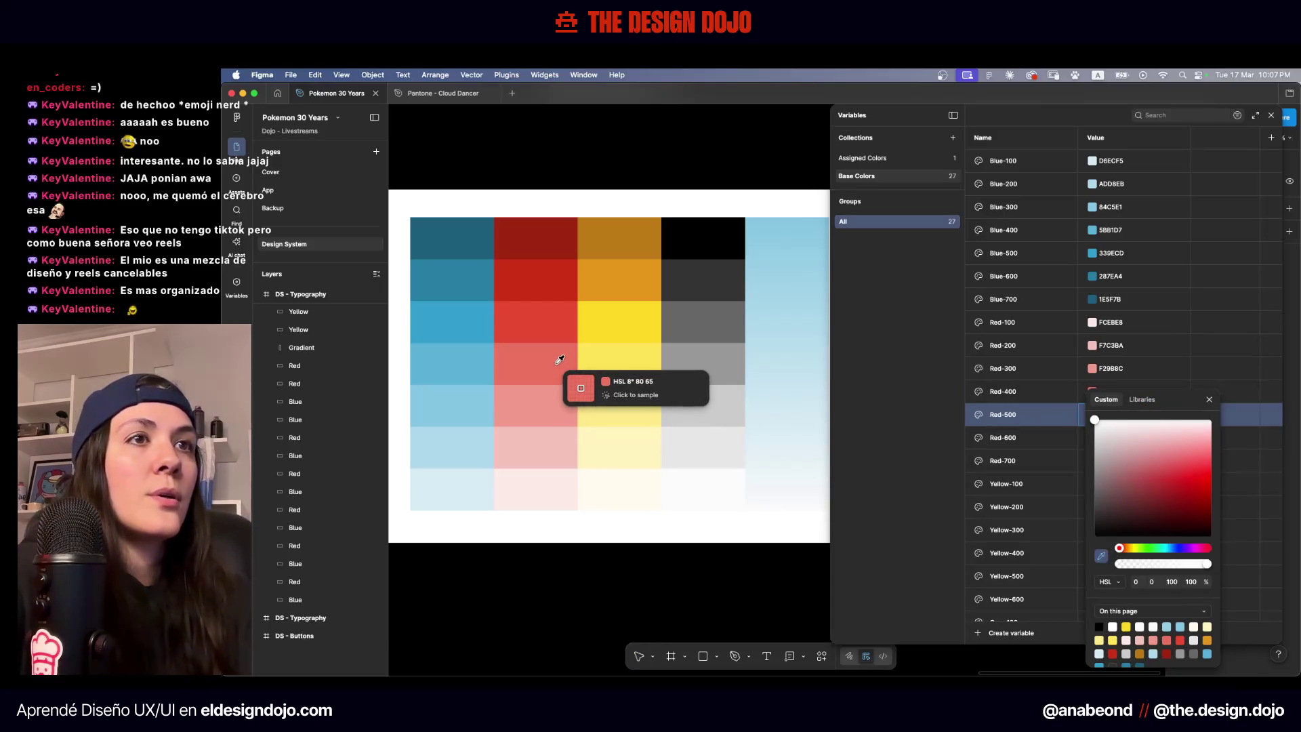
click(542, 317)
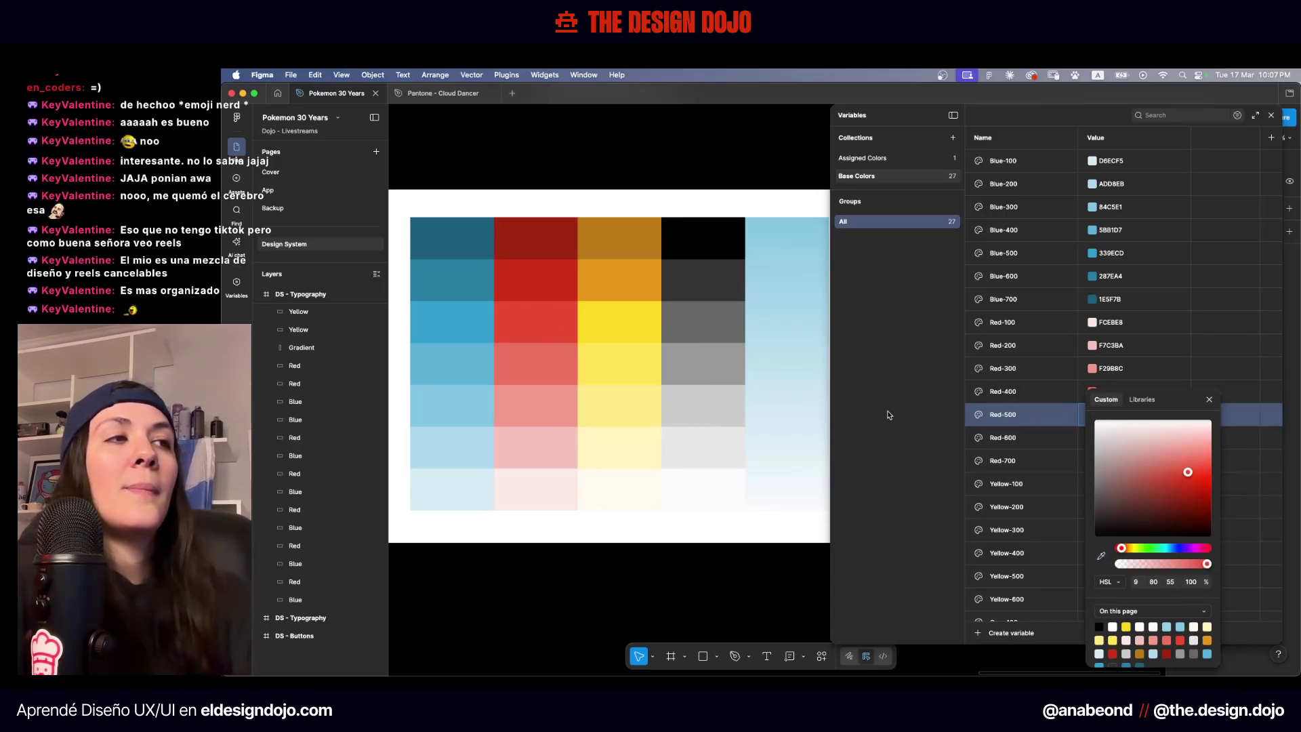
Eyedrop the darker red into Red-600 and the darkest, AD2812, into Red-700, then close variables
click(1013, 446)
click(1092, 438)
click(1100, 558)
click(546, 286)
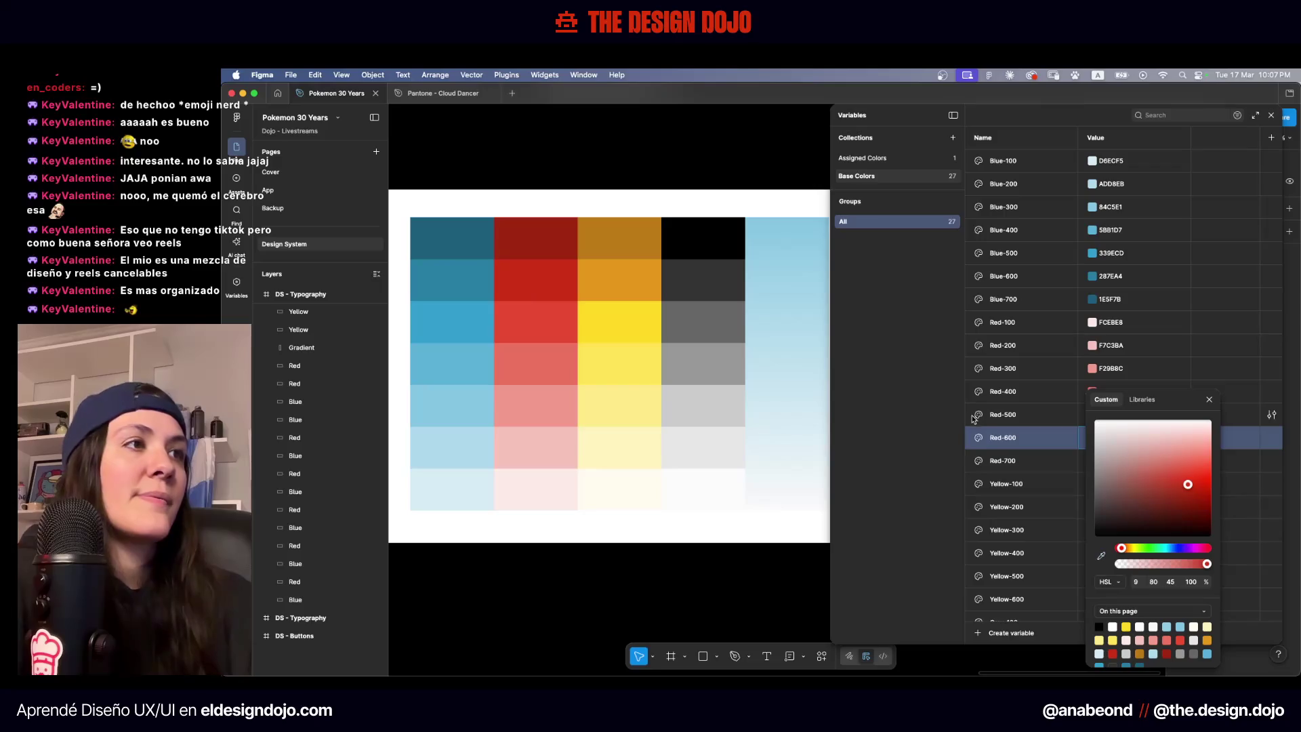
click(1029, 461)
click(1092, 461)
click(1101, 555)
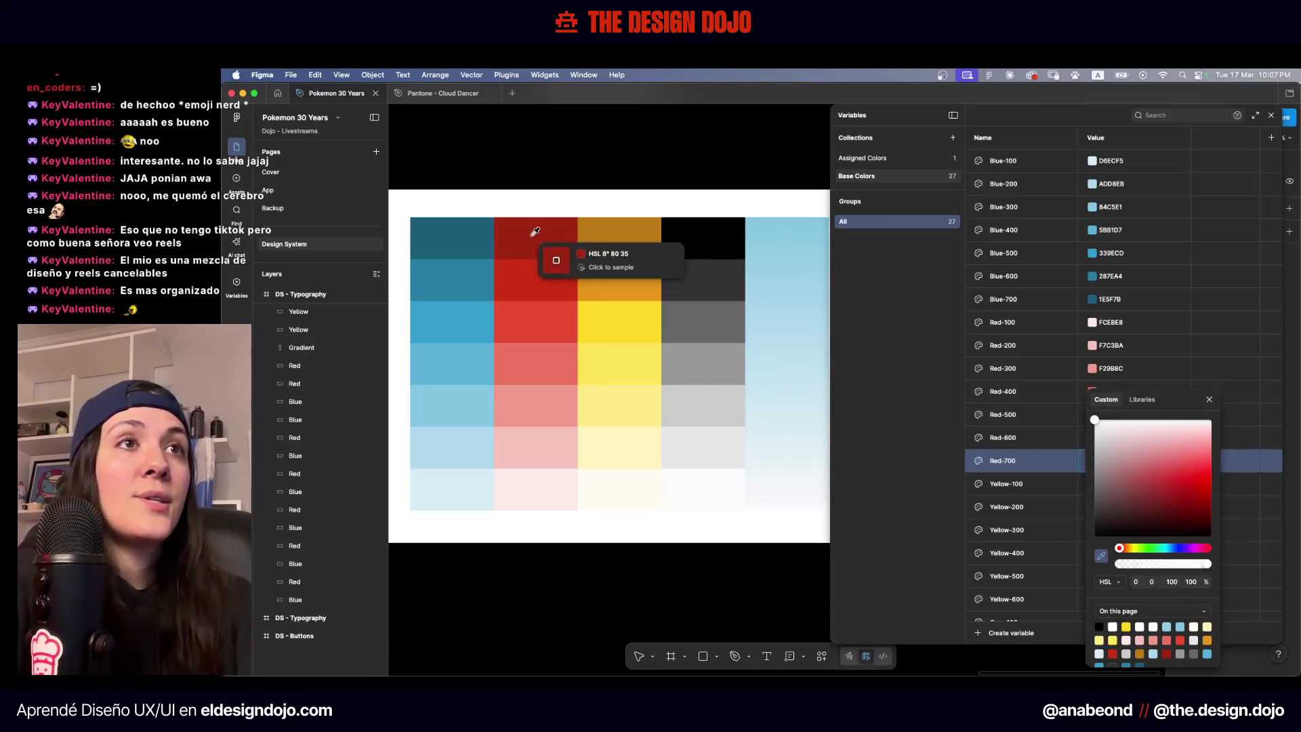
click(564, 242)
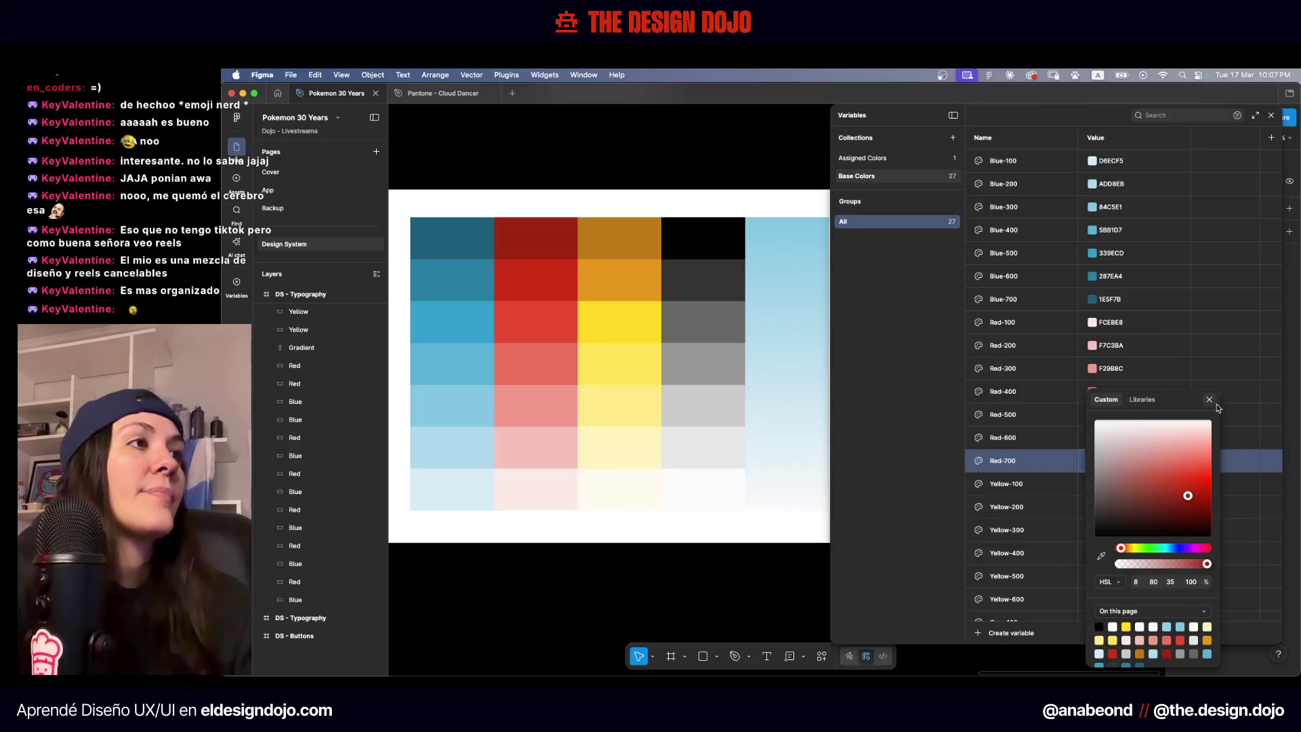
key(Escape)
key(Escape)
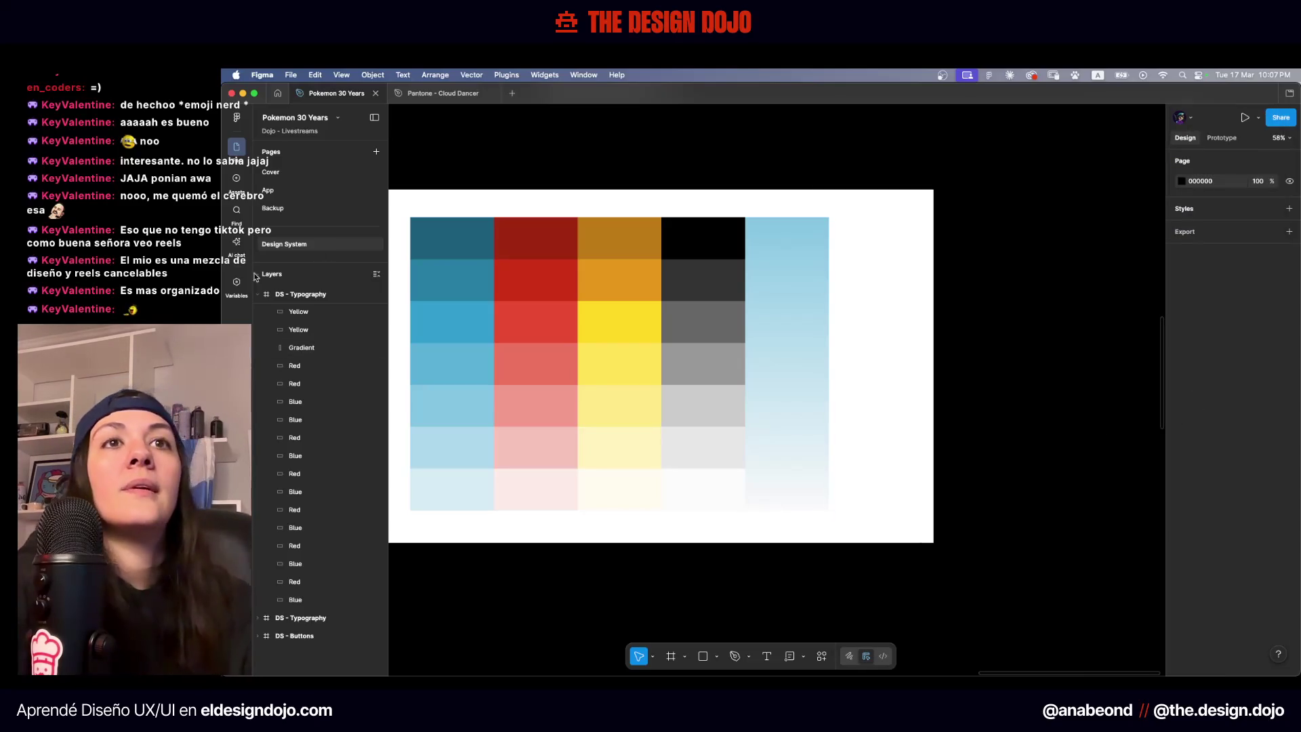
click(237, 281)
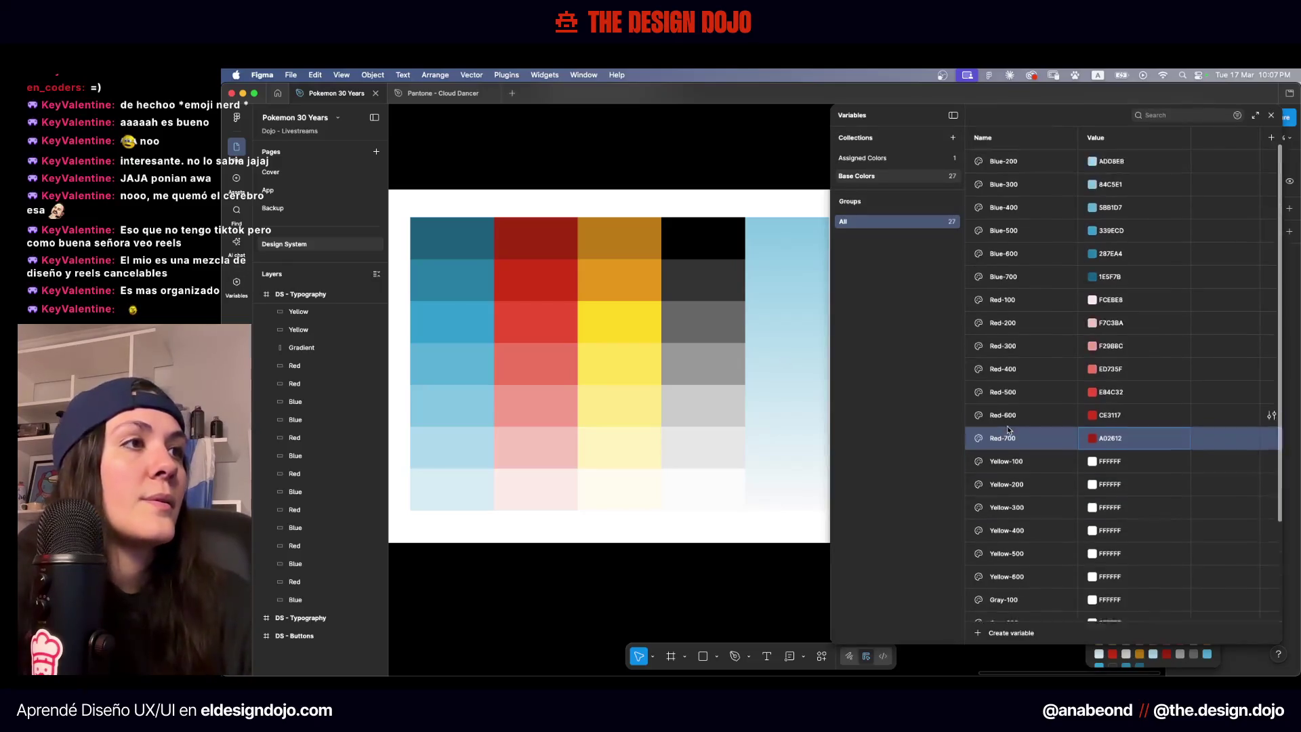
Eyedrop the cream, pale and light yellow swatches into Yellow-100, Yellow-200 and Yellow-300
scroll(1008, 430, down, 3)
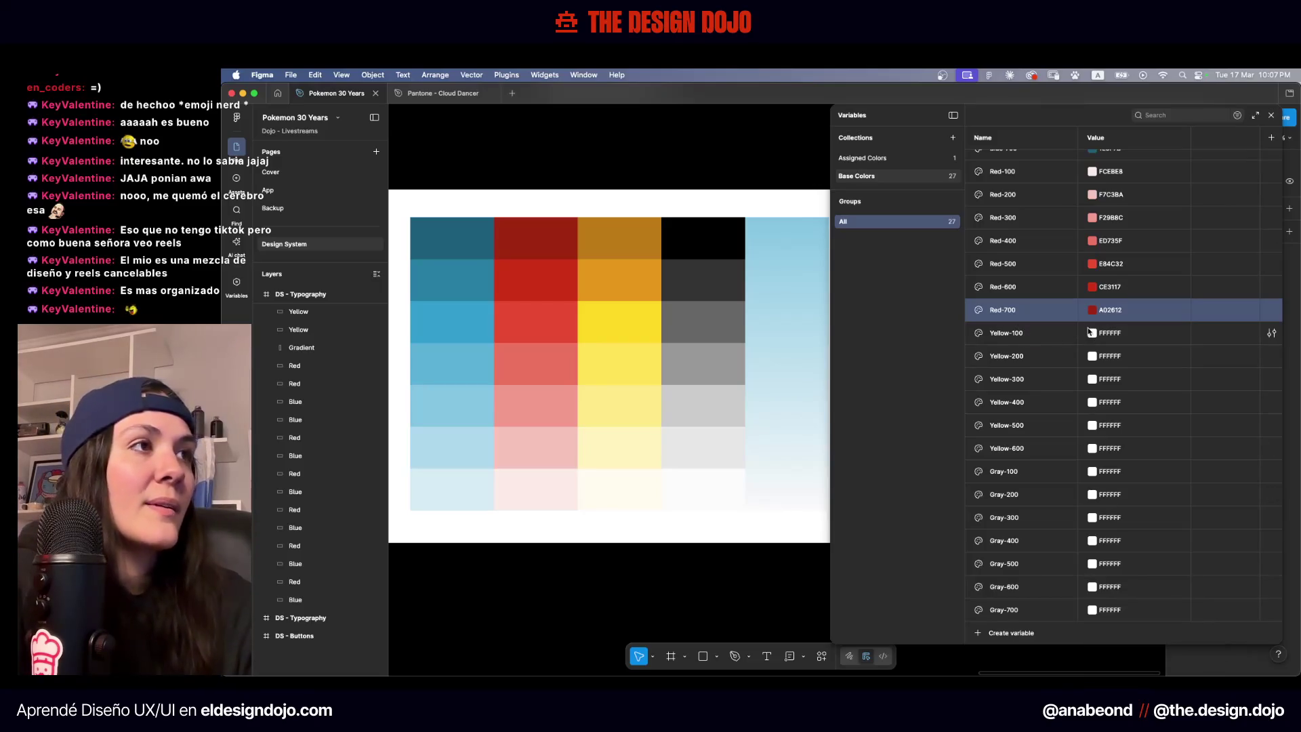
click(1091, 333)
click(1101, 508)
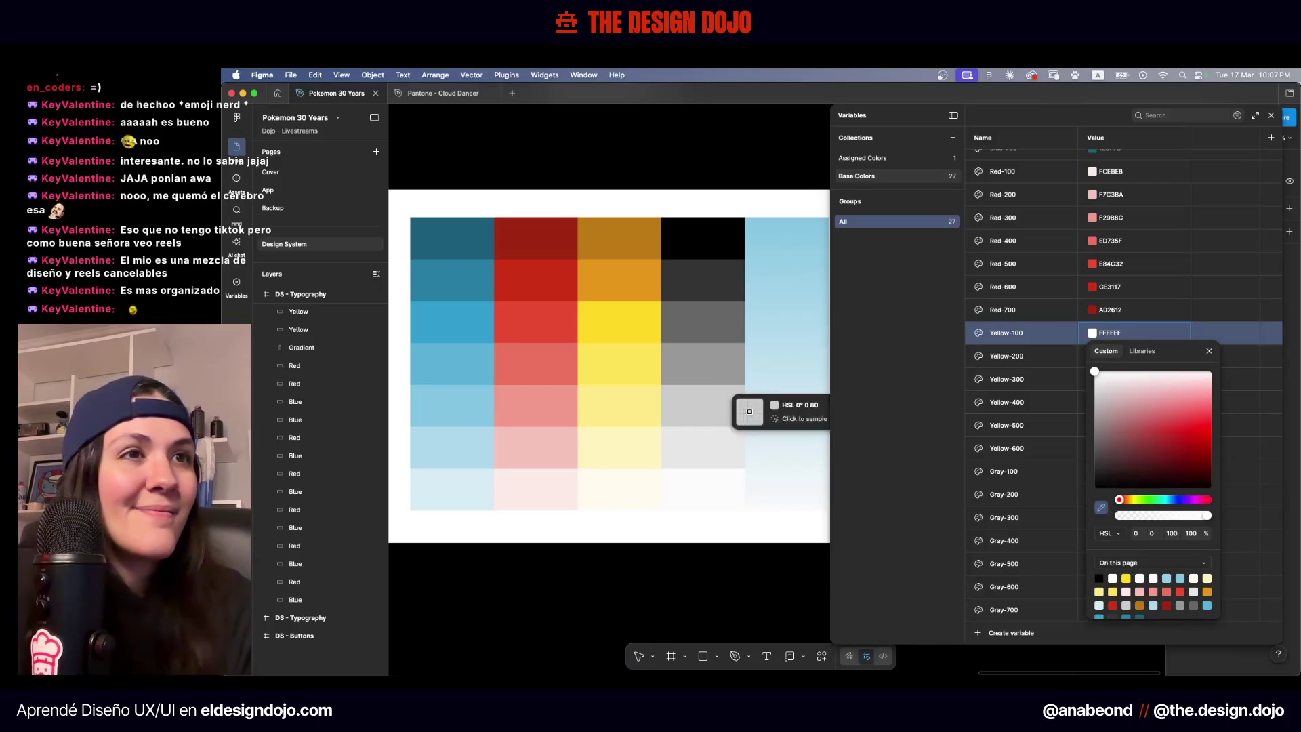
click(622, 471)
click(997, 357)
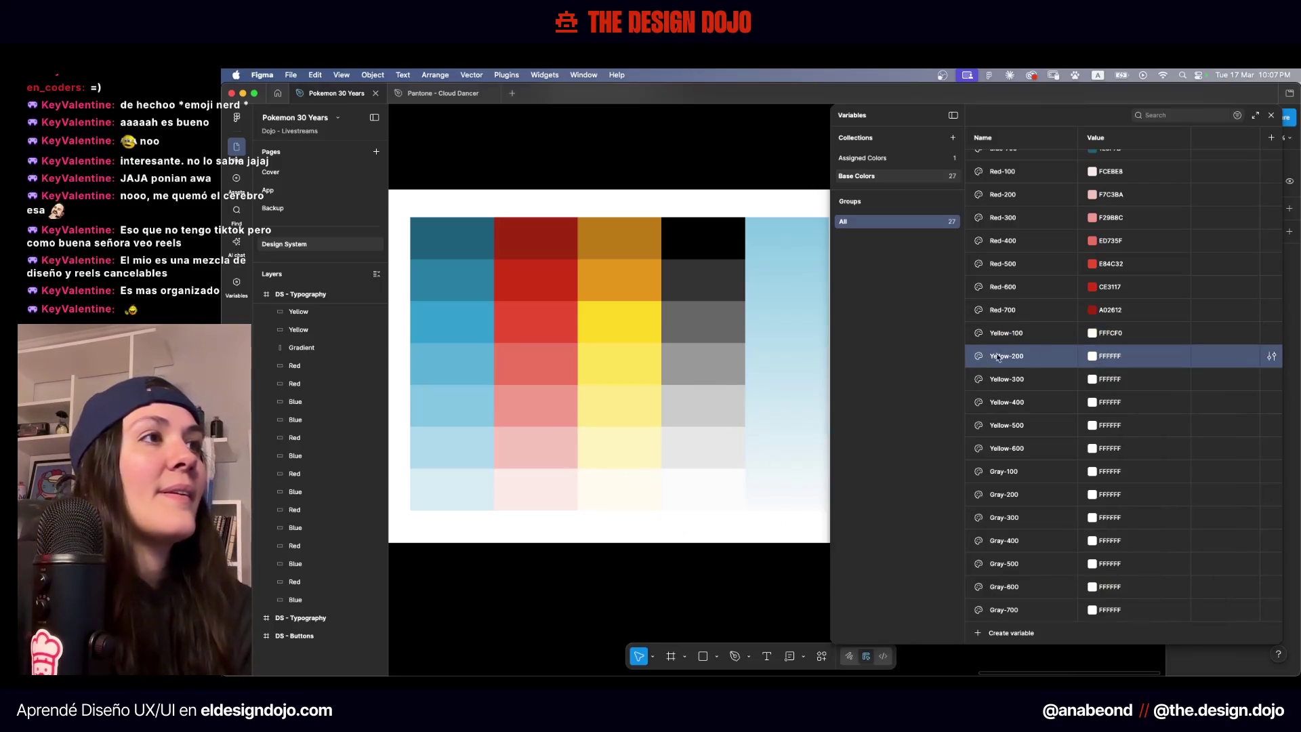
click(1092, 357)
click(1101, 532)
click(590, 447)
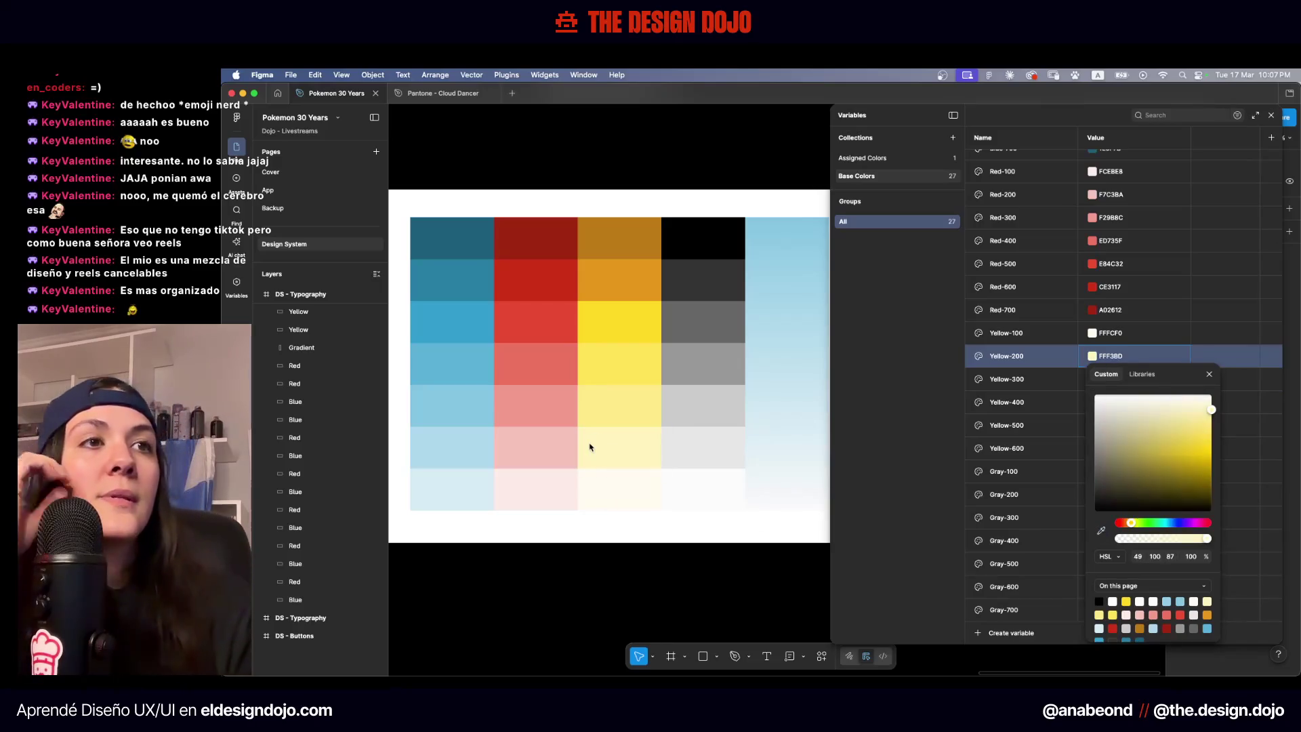
click(1036, 389)
click(1092, 379)
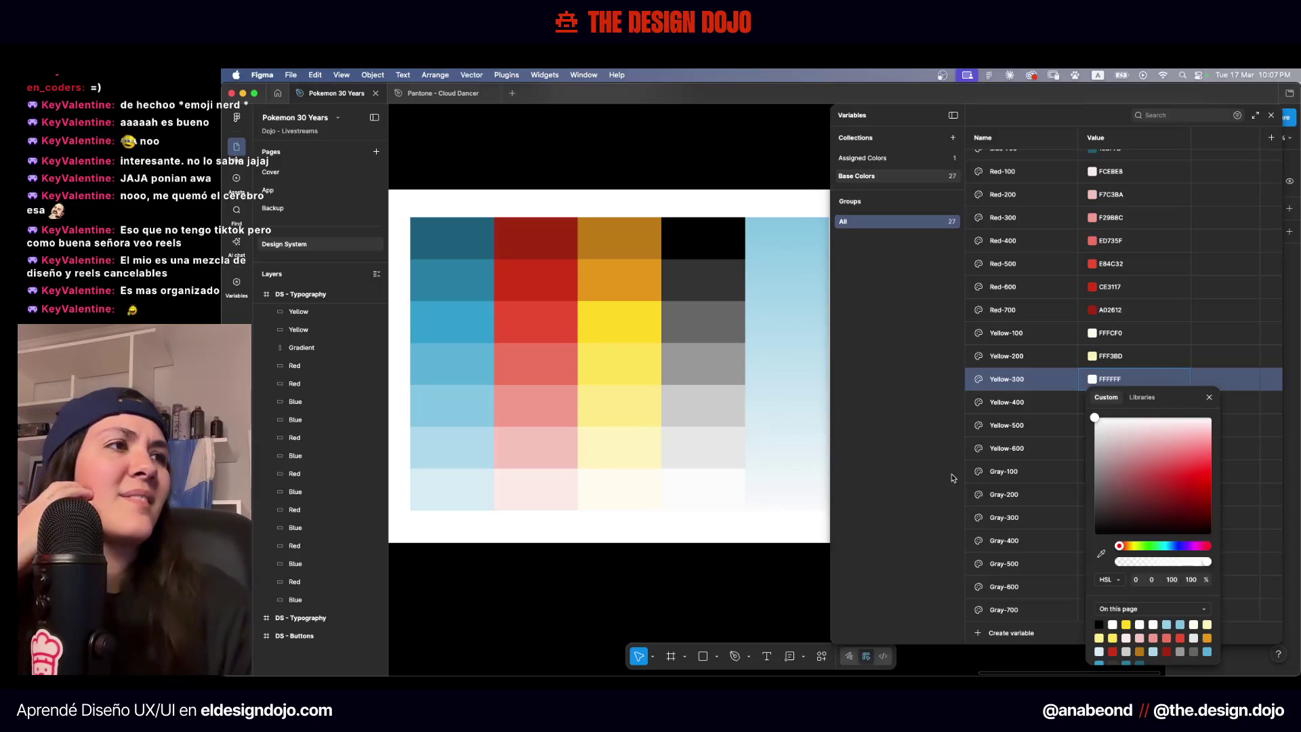
click(1102, 555)
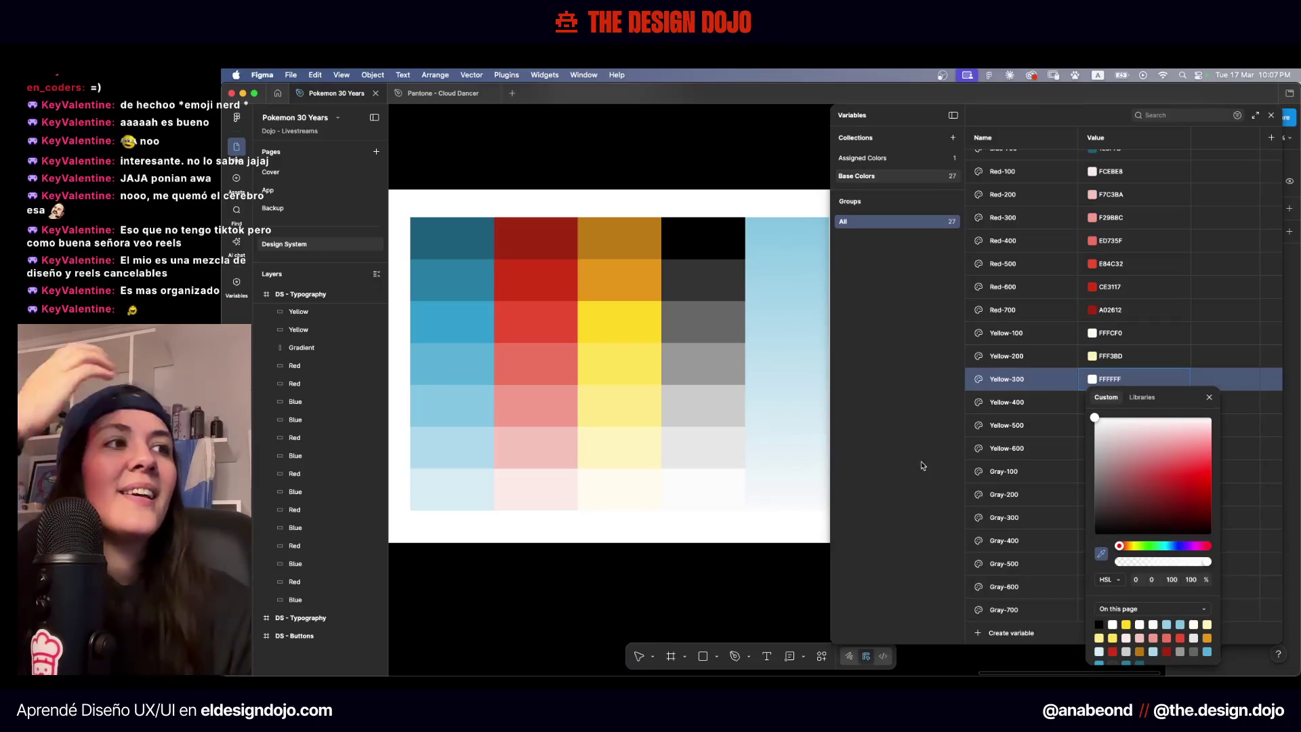
click(608, 401)
Eyedrop the yellow, bright yellow and orange swatches into Yellow-400, Yellow-500 and Yellow-600
click(1090, 405)
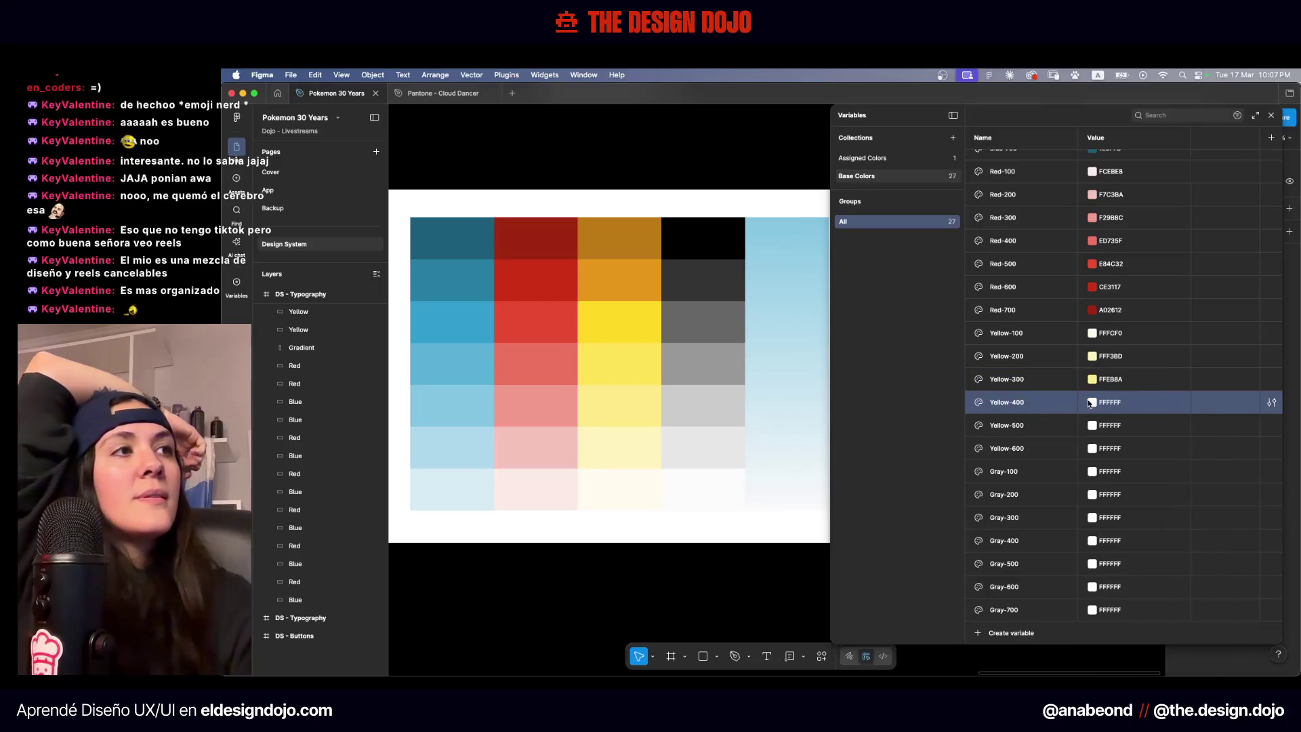
click(1091, 405)
click(1101, 556)
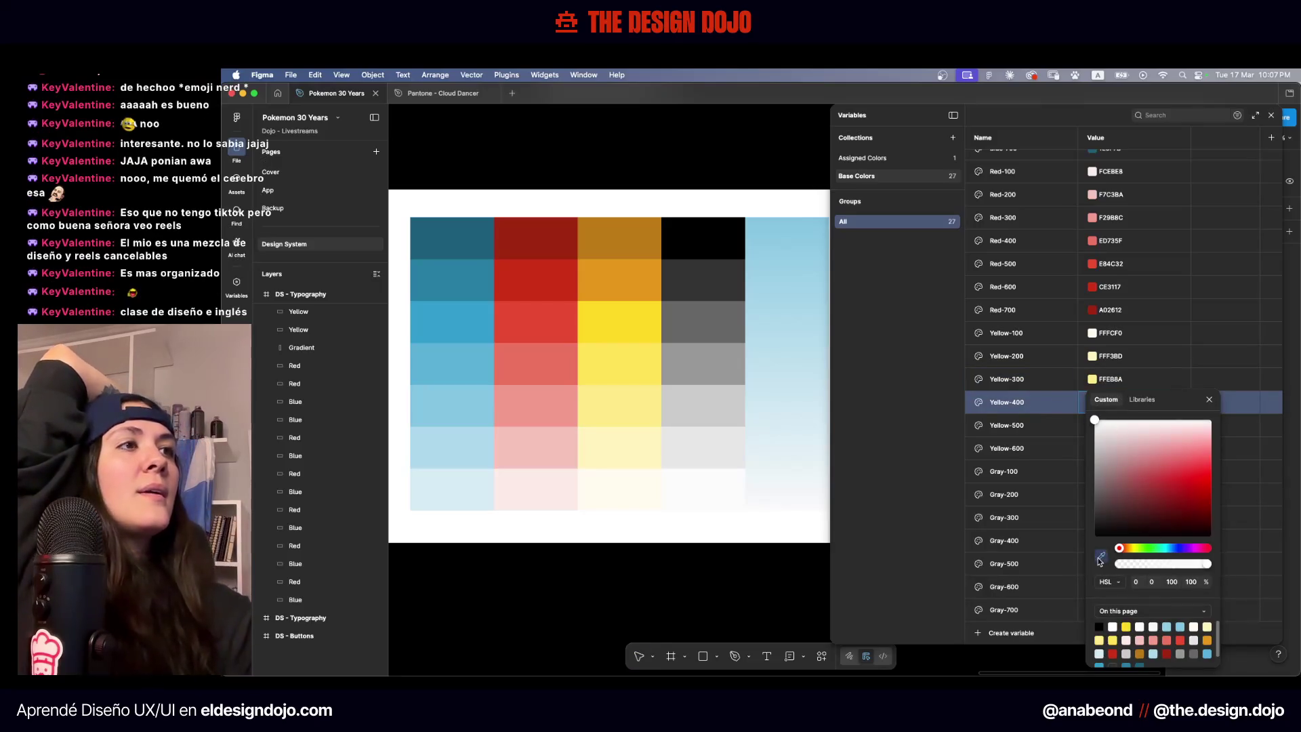
click(627, 355)
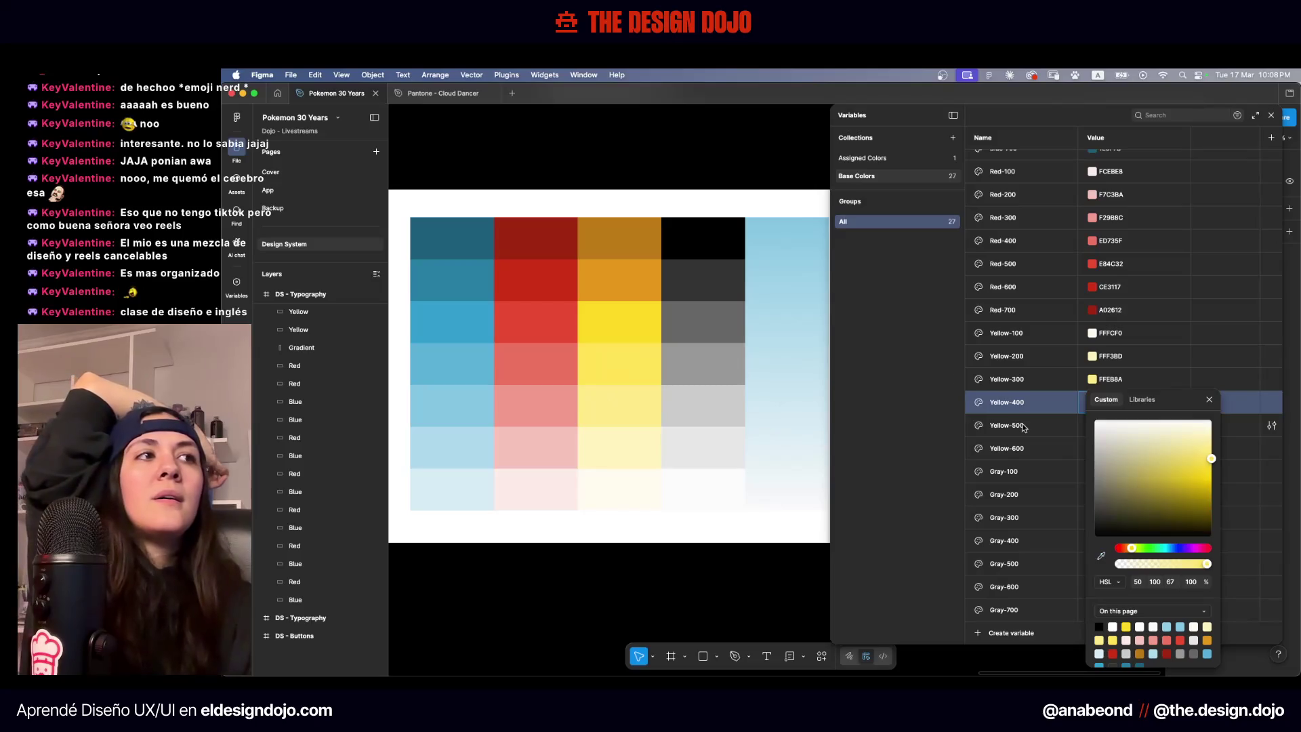
click(1096, 427)
click(1093, 426)
click(1101, 556)
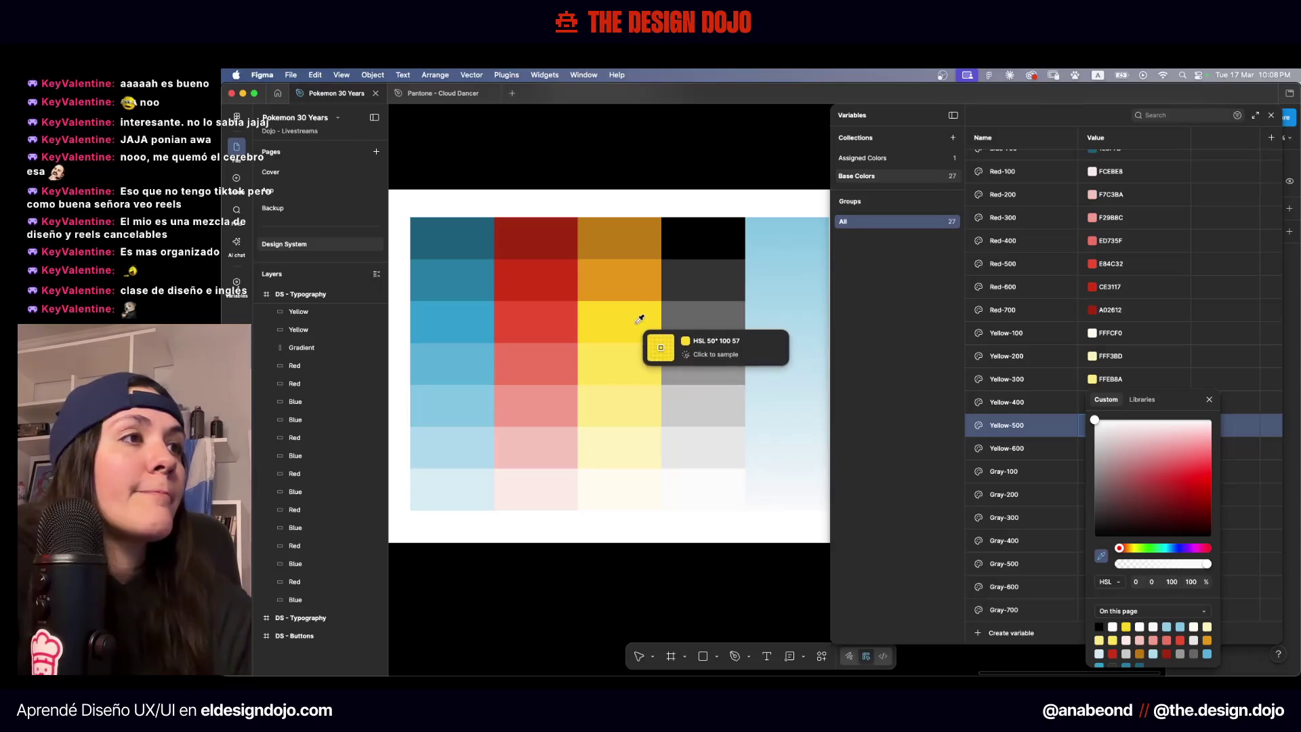
click(638, 318)
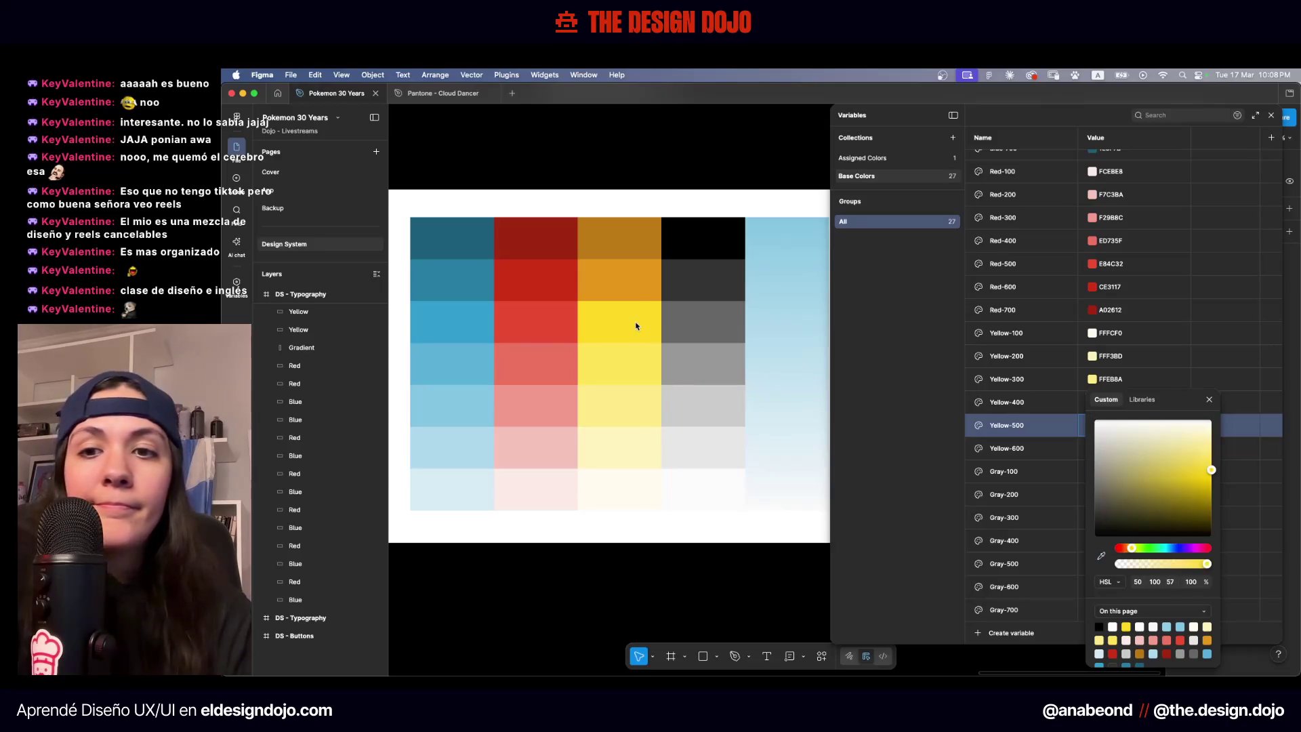
click(1025, 434)
click(1093, 450)
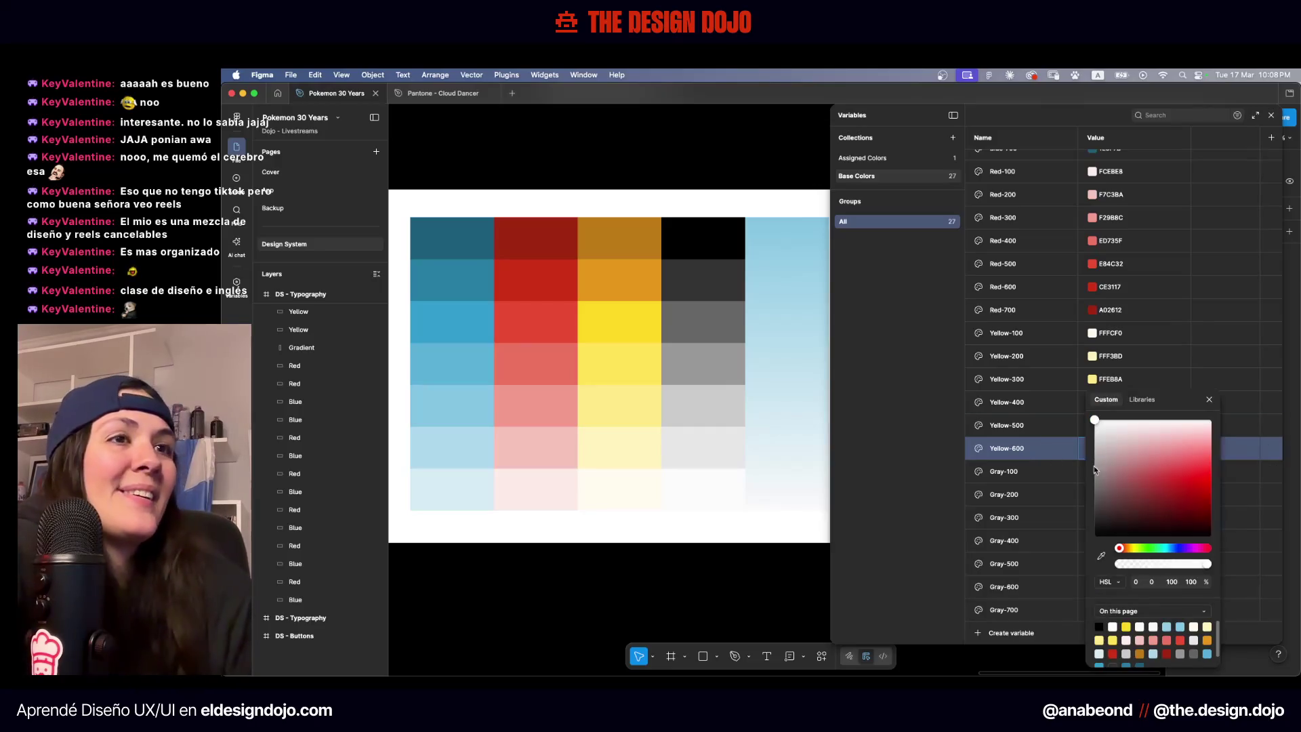
click(1101, 555)
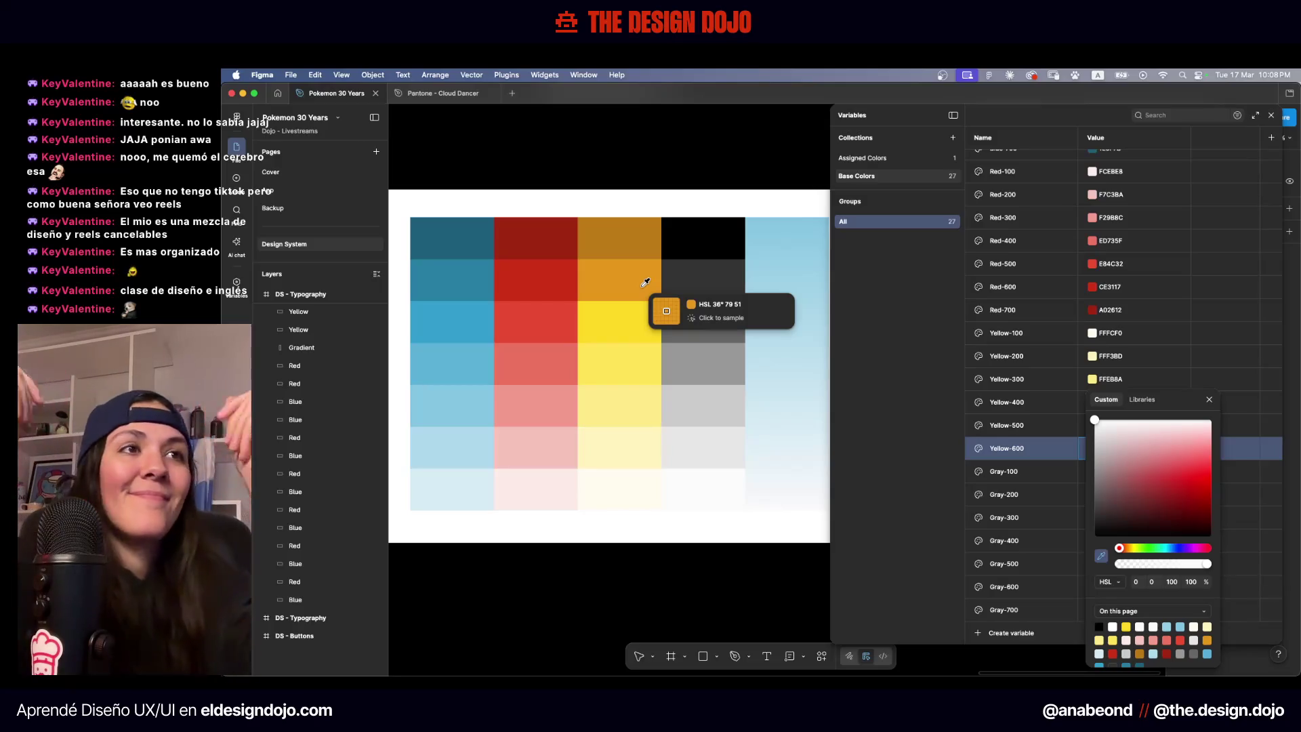
click(645, 282)
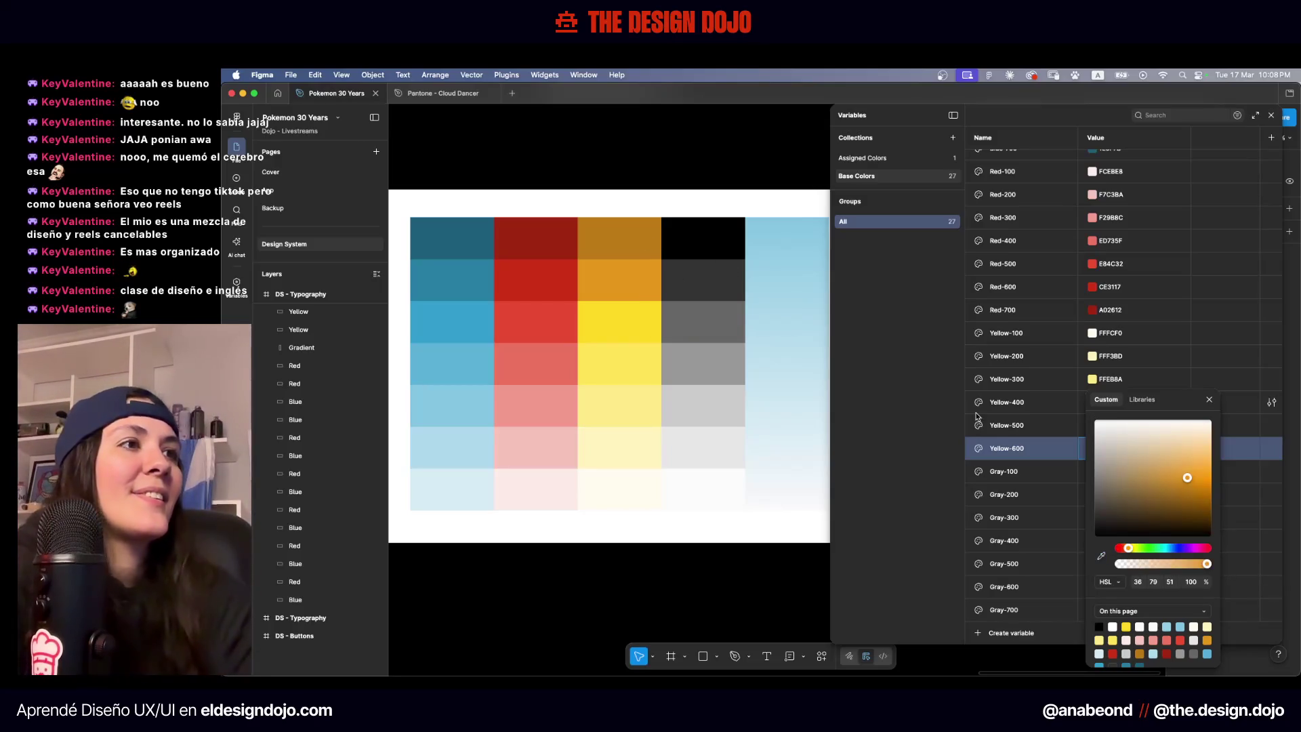
click(1021, 454)
Duplicate Yellow-600 as Yellow-700 and set it to the dark ochre BC7A16
right_click(1021, 455)
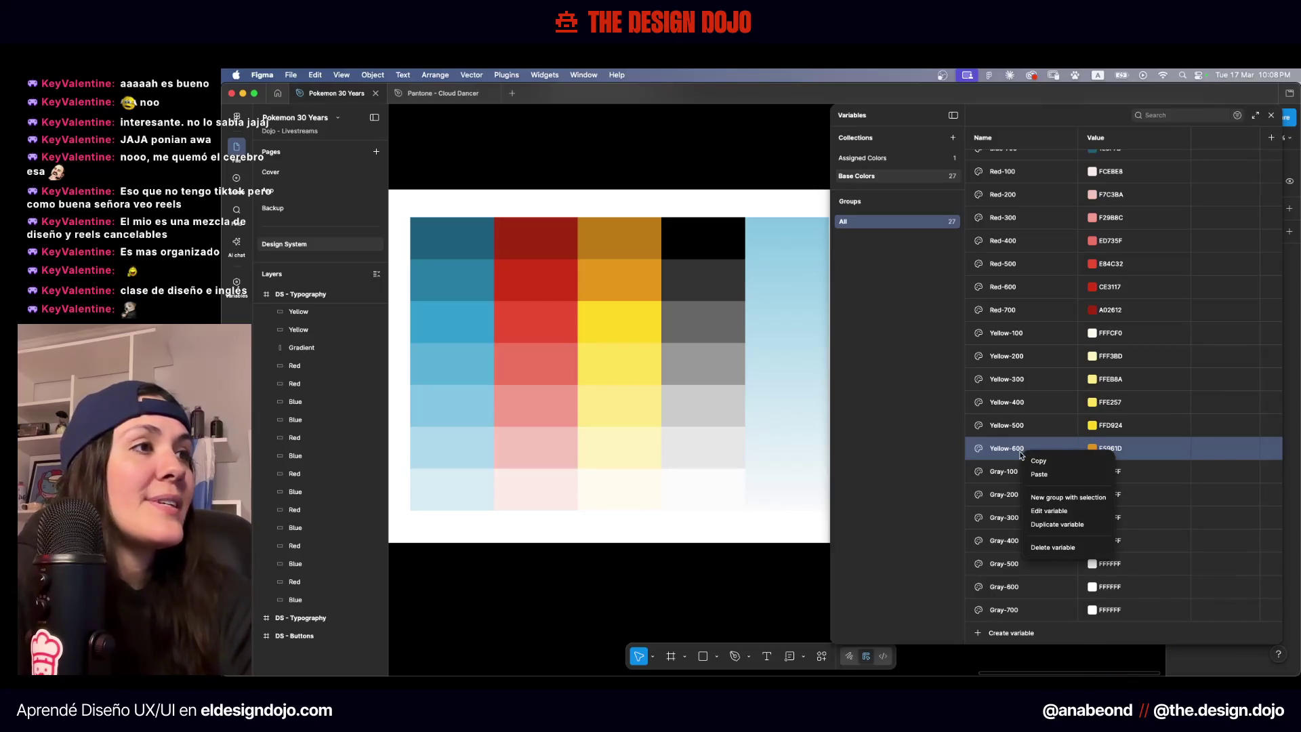
click(1077, 526)
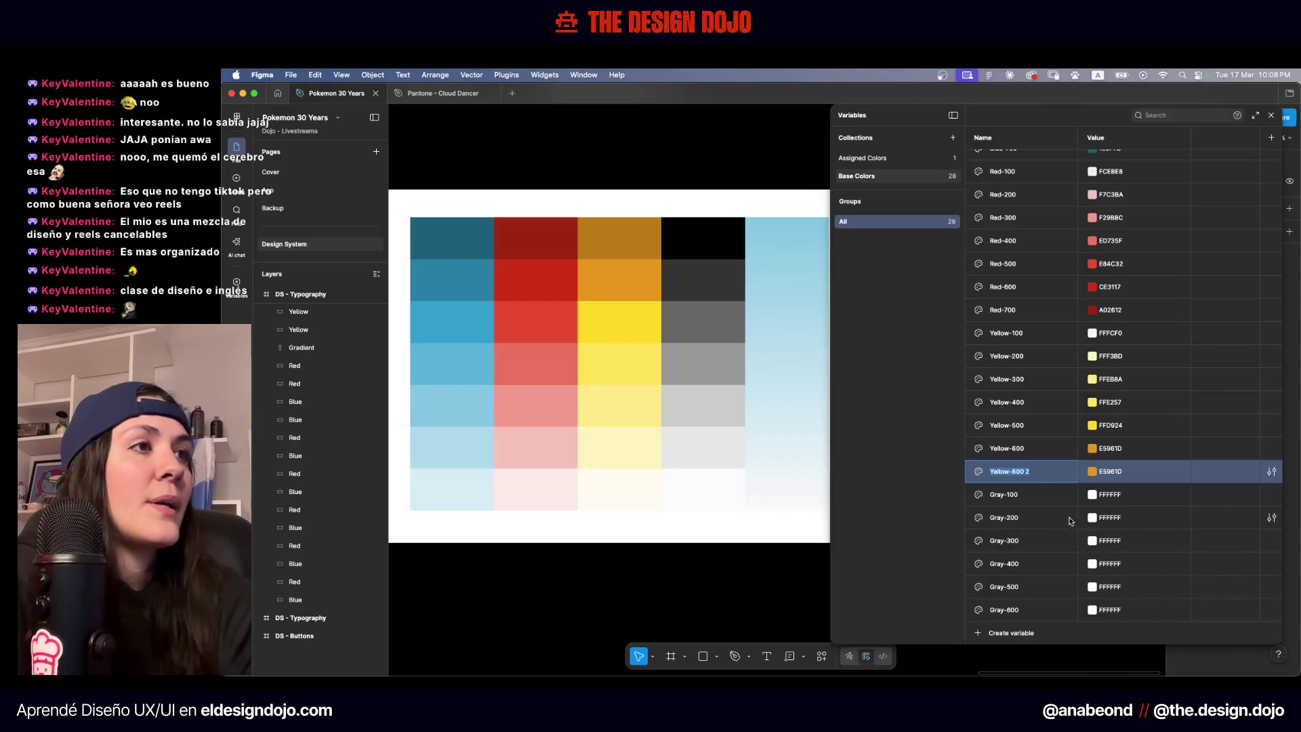
key(BackSpace)
key(BackSpace)
key(BackSpace)
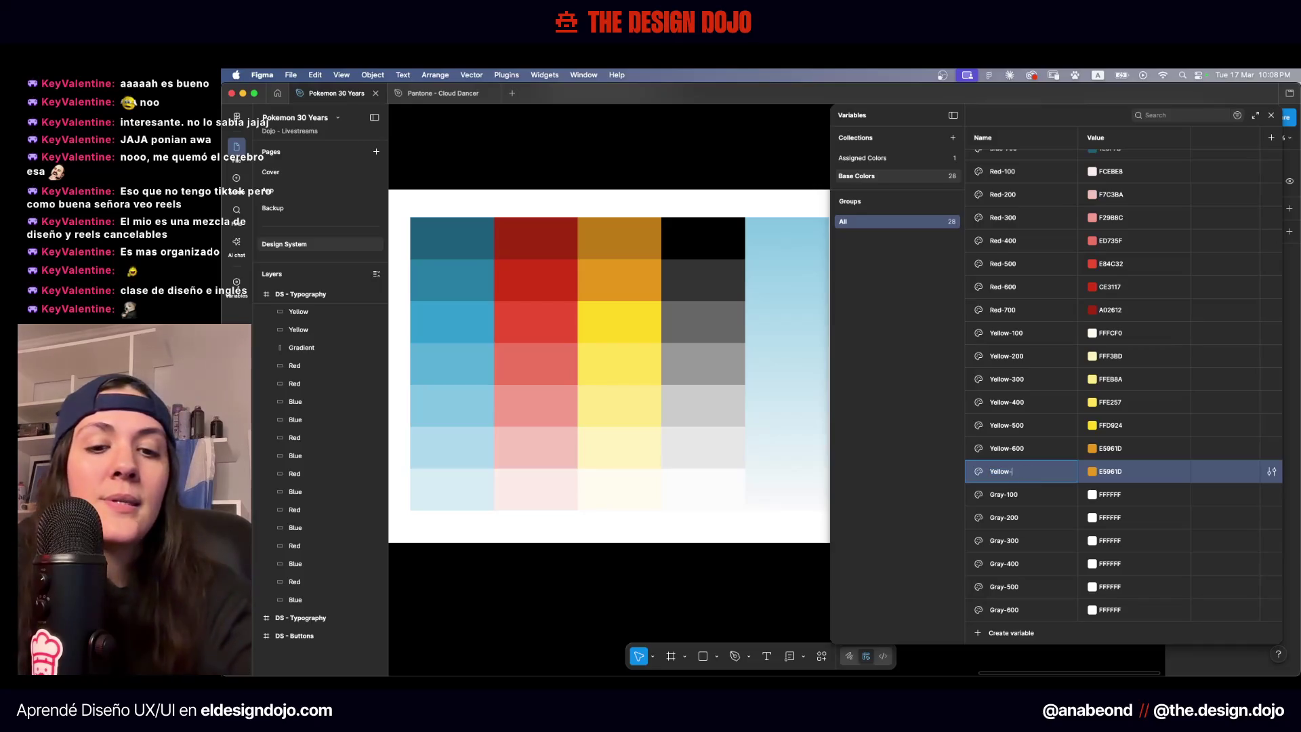
text(70)
key(Return)
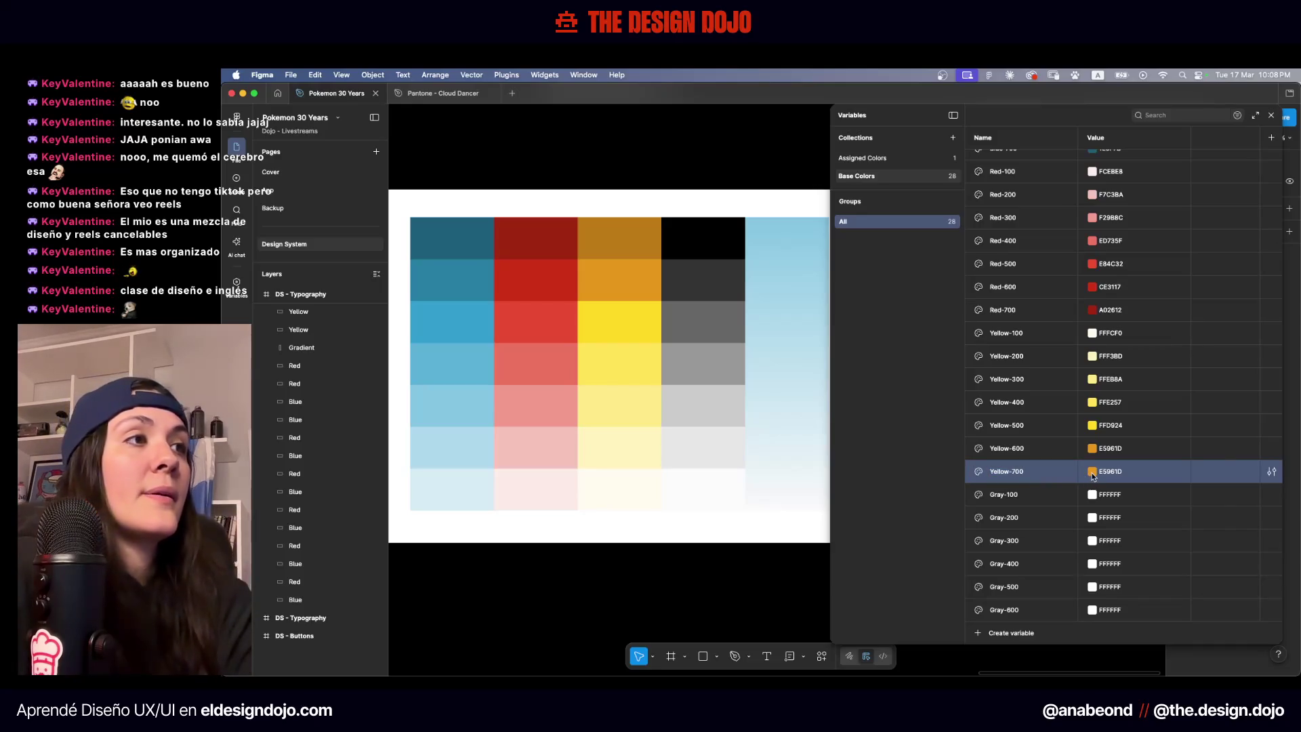
click(1092, 472)
click(1101, 556)
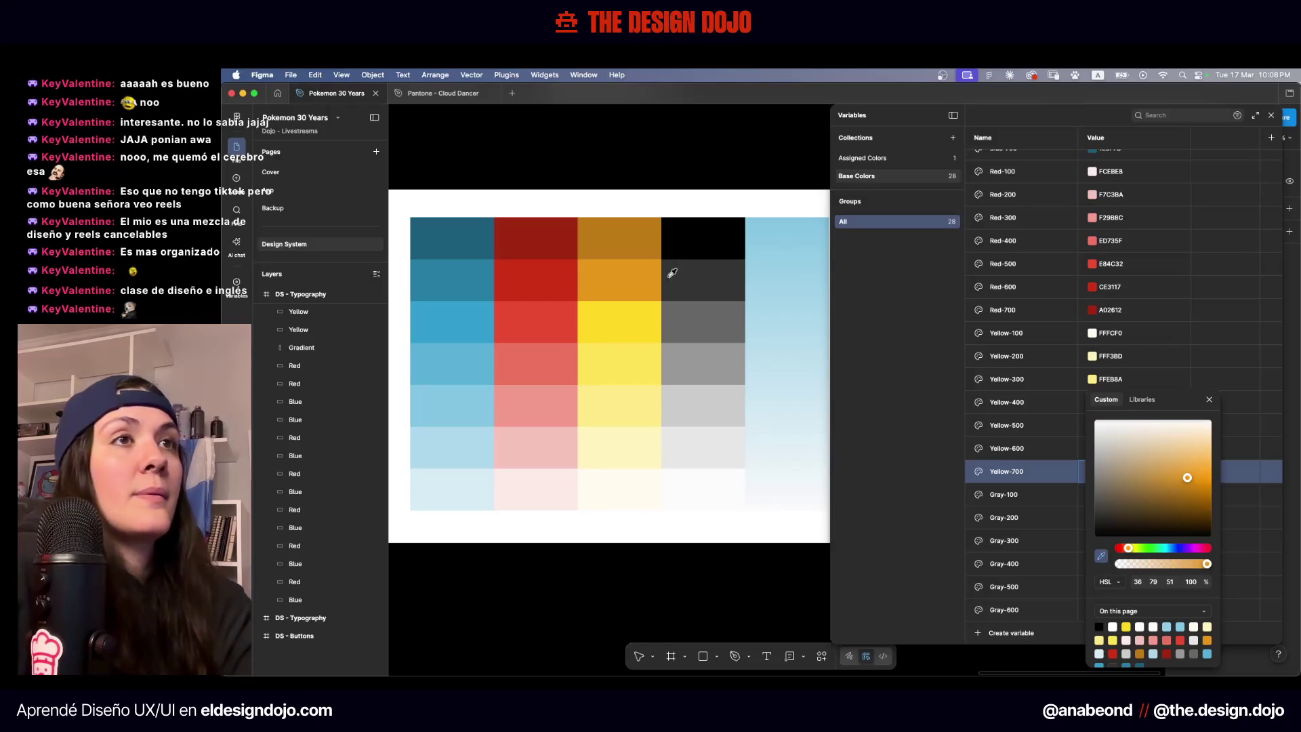
click(623, 235)
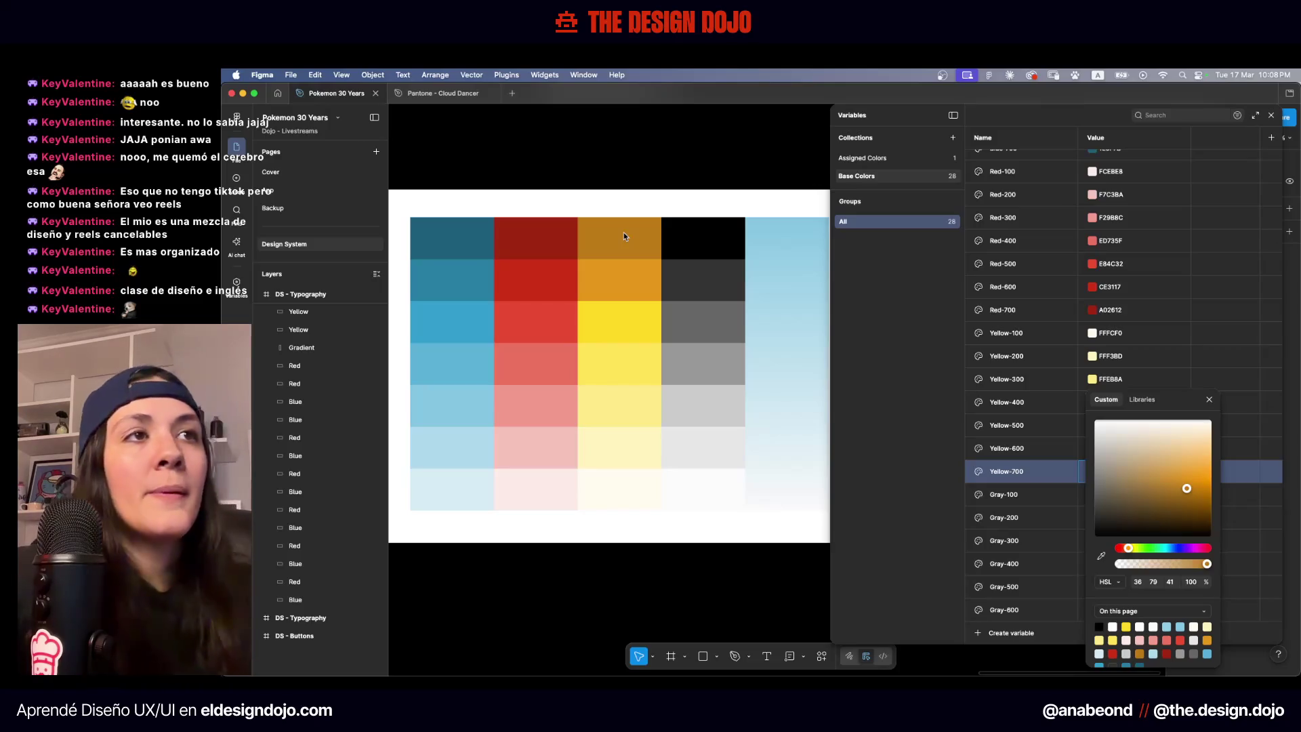
click(905, 377)
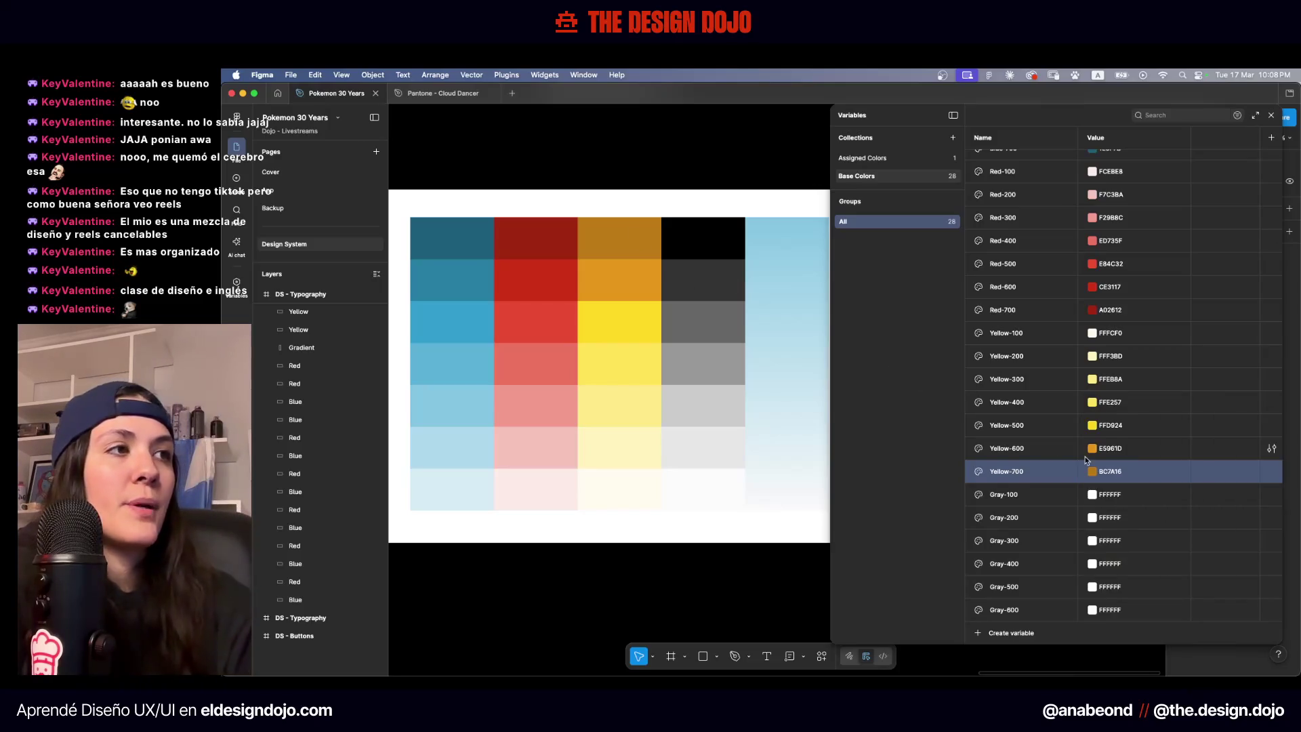
scroll(1029, 441, down, 1)
Set Gray-100 to FAFAFA and eyedrop the light grey and CCCCCC squares into Gray-200 and Gray-300
click(1073, 479)
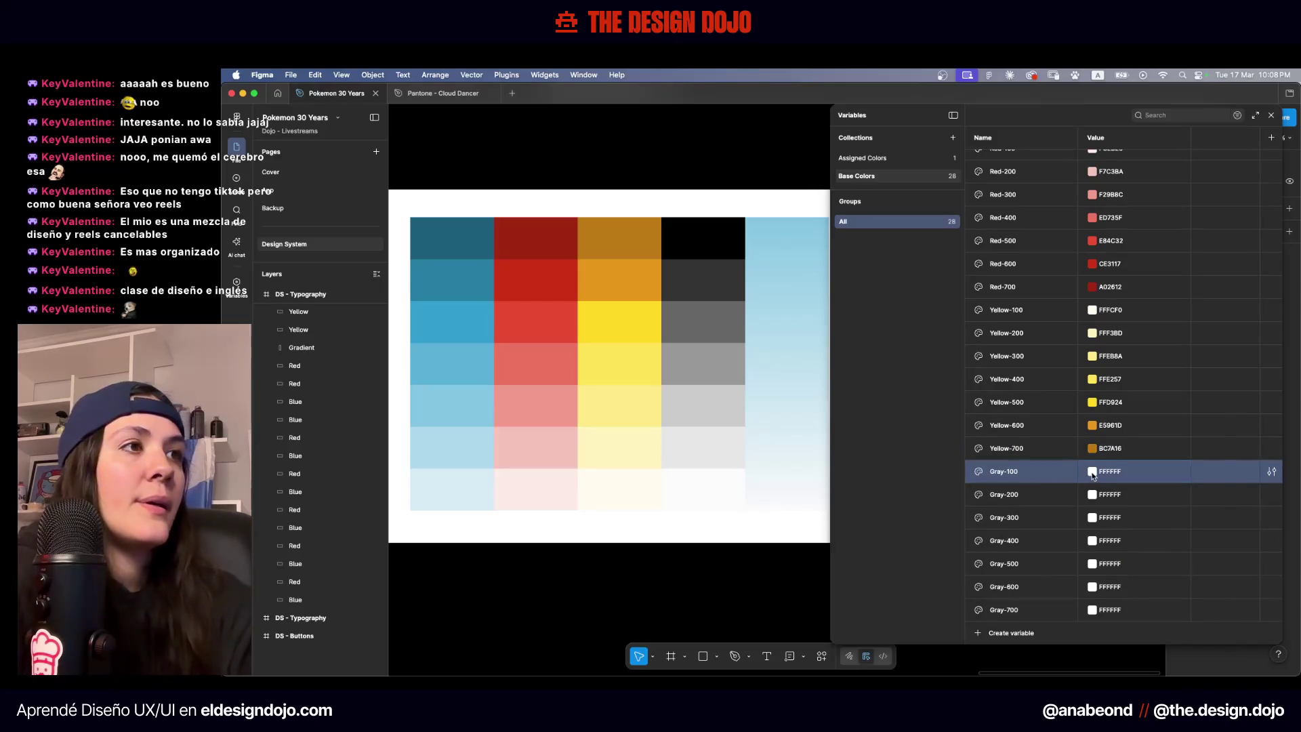
click(1092, 472)
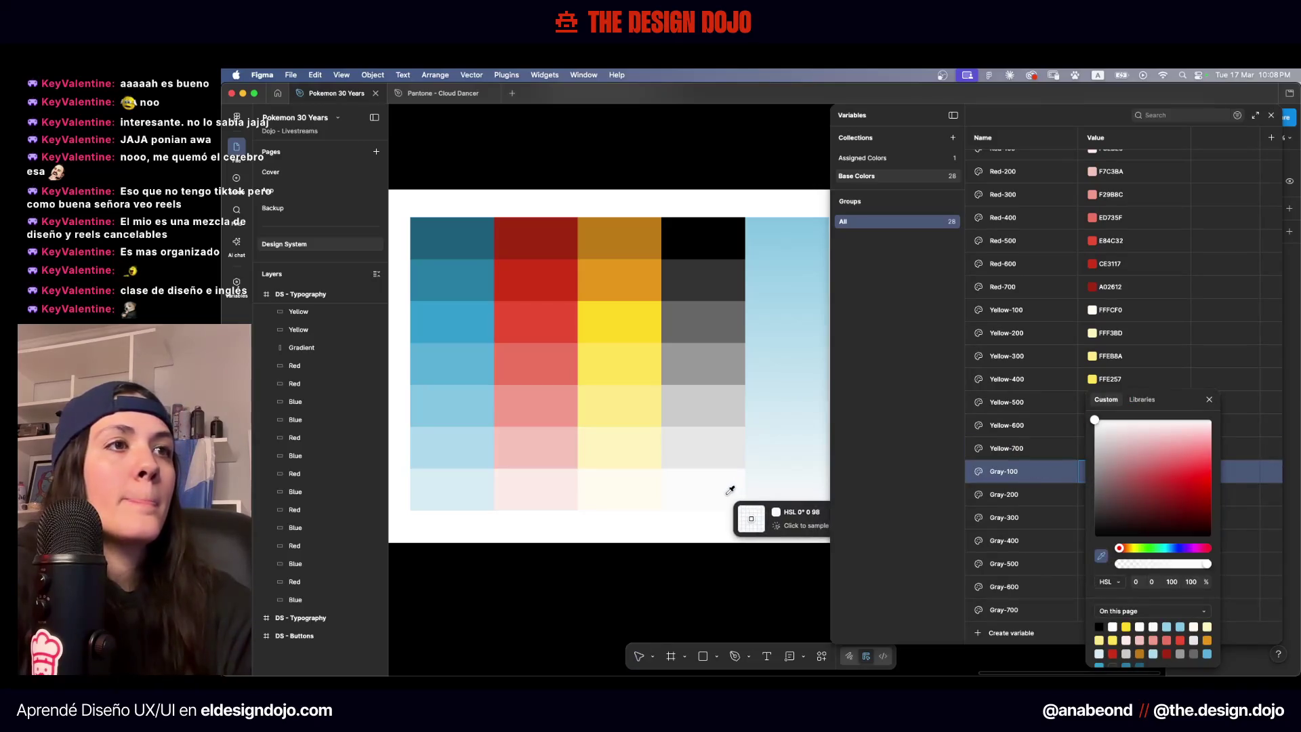
click(1008, 505)
click(1092, 495)
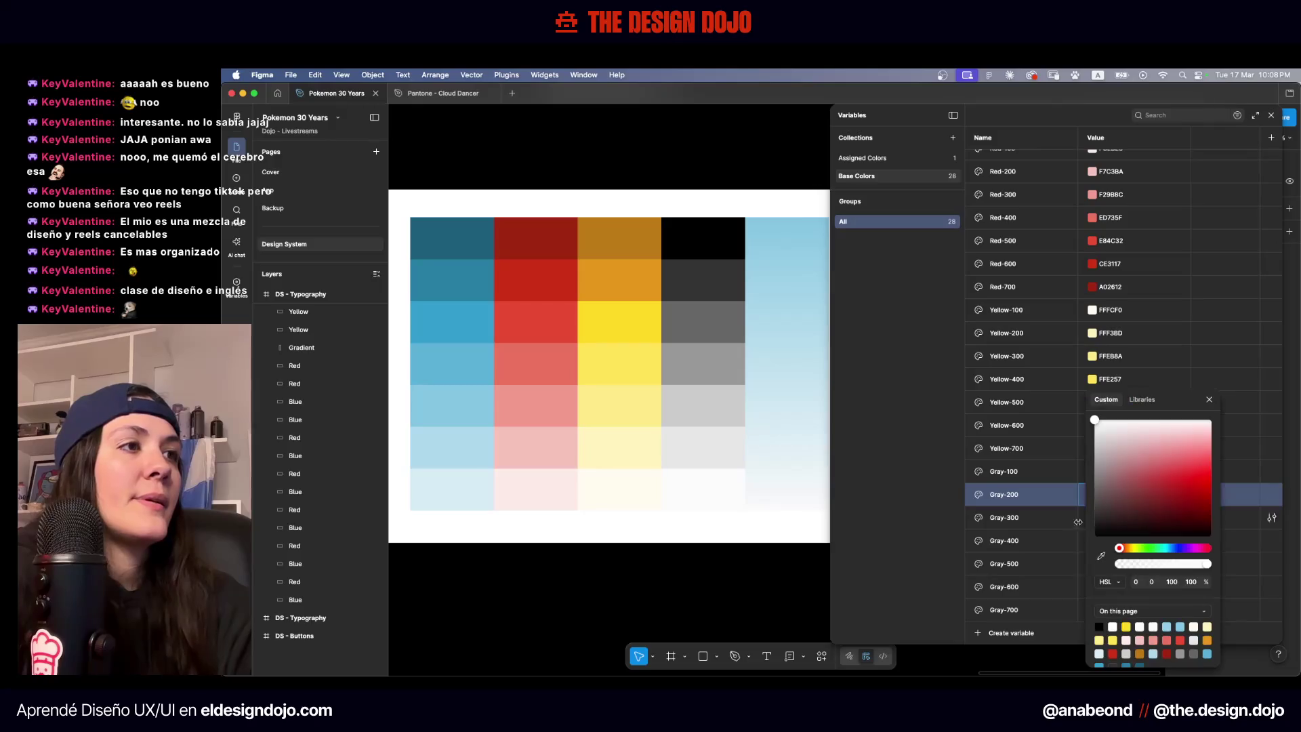
click(1101, 555)
click(694, 443)
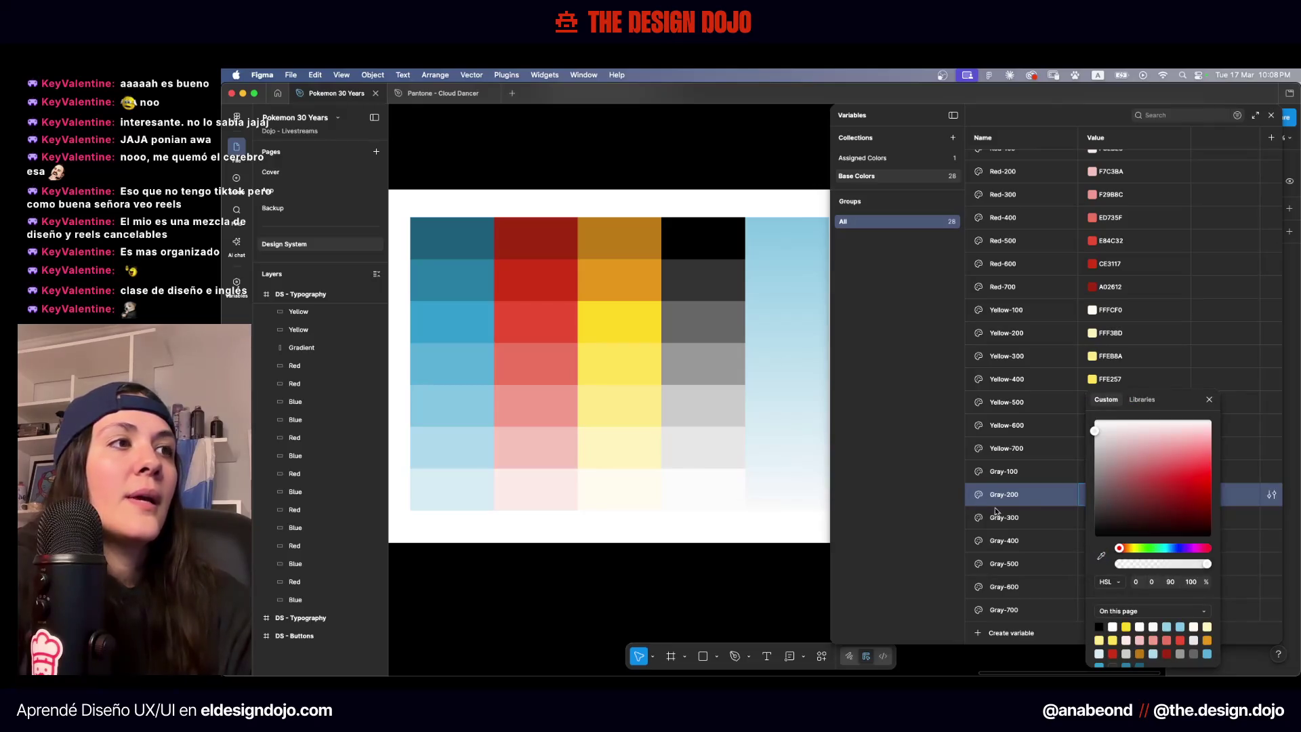
click(1053, 525)
click(1092, 517)
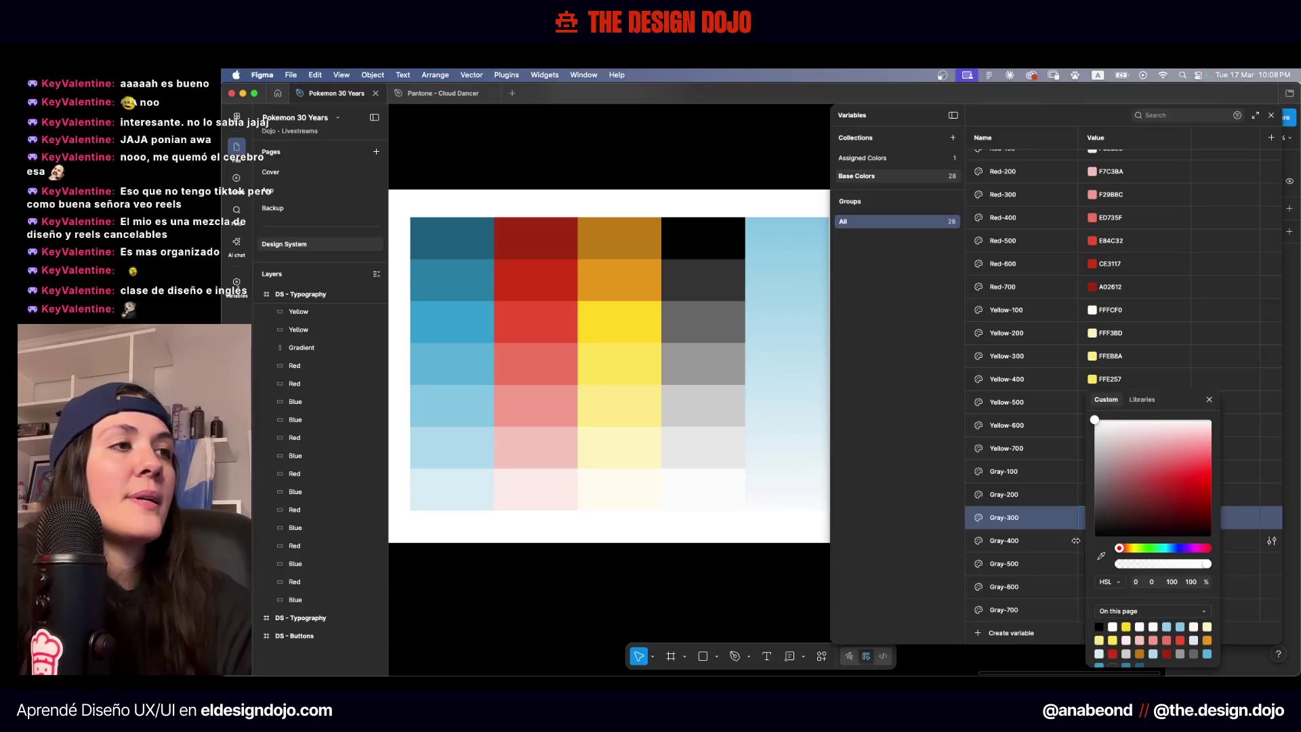
click(1101, 556)
click(717, 403)
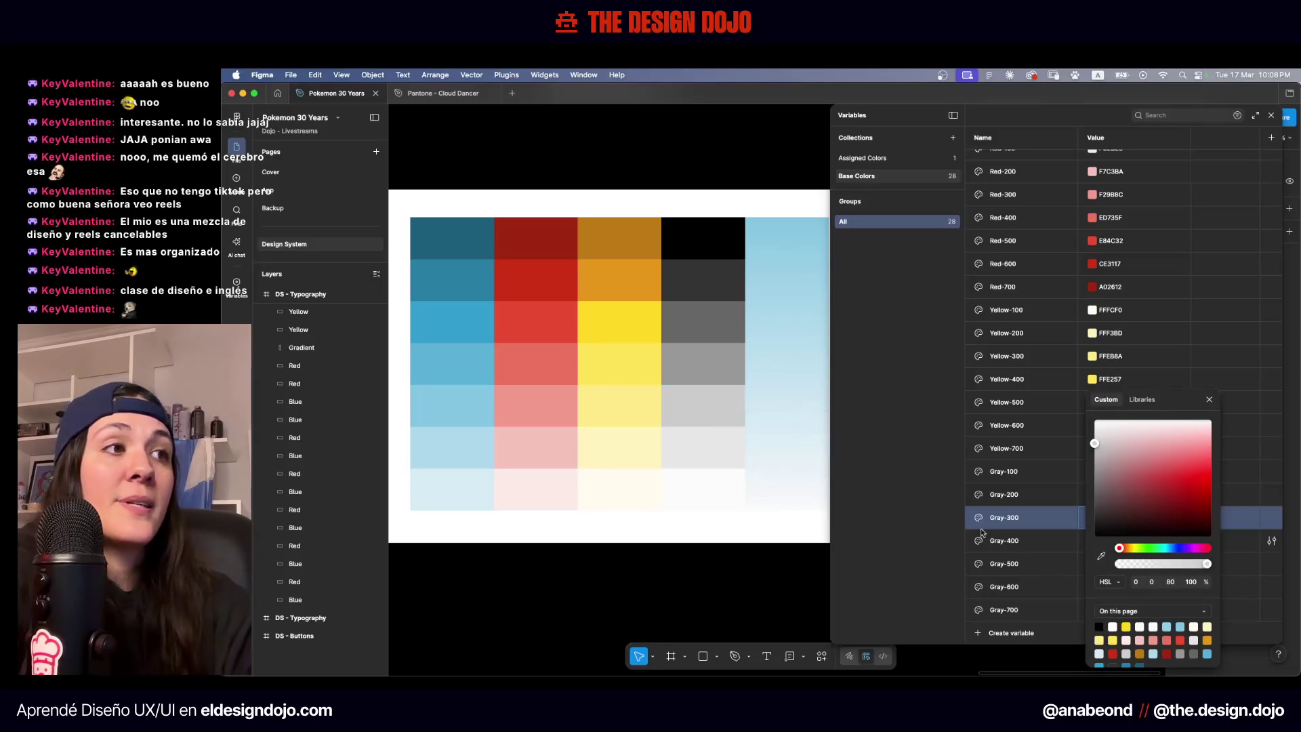
Eyedrop the mid-grey and darker grey squares into Gray-400 and Gray-500
click(1010, 541)
click(1092, 541)
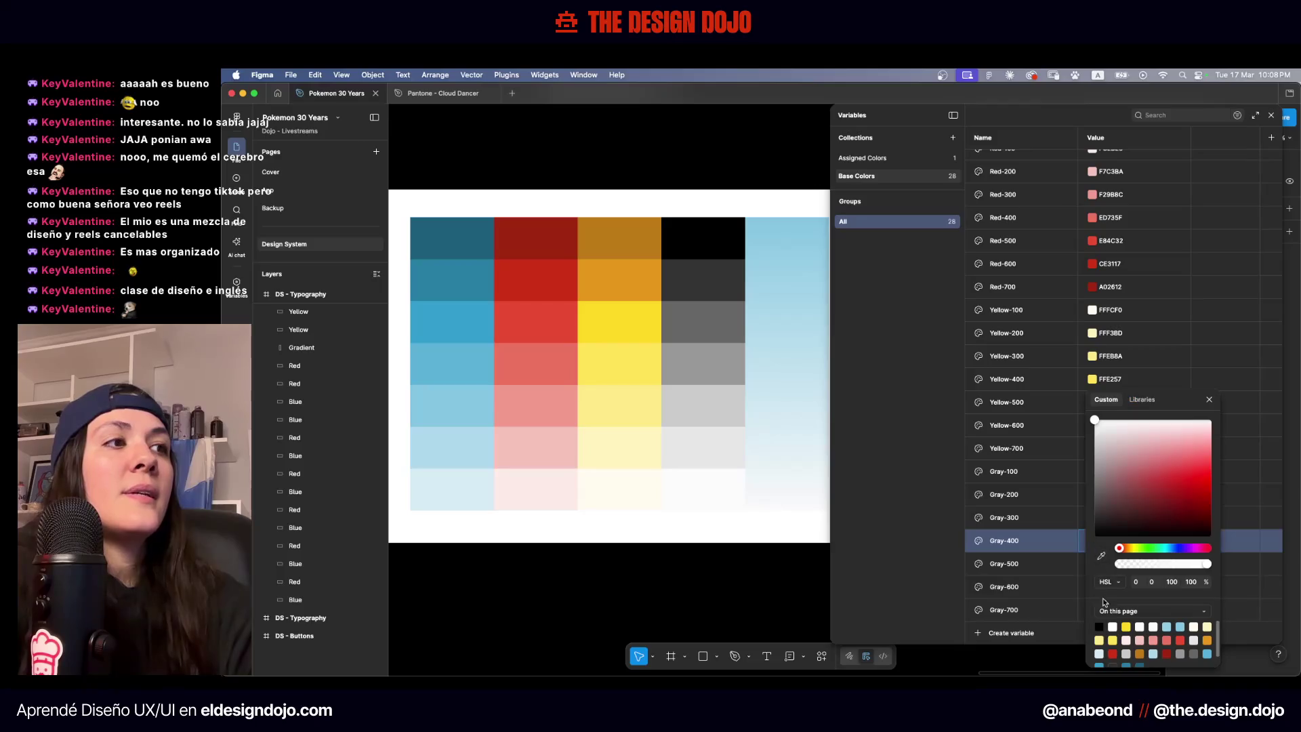
click(1101, 555)
click(695, 359)
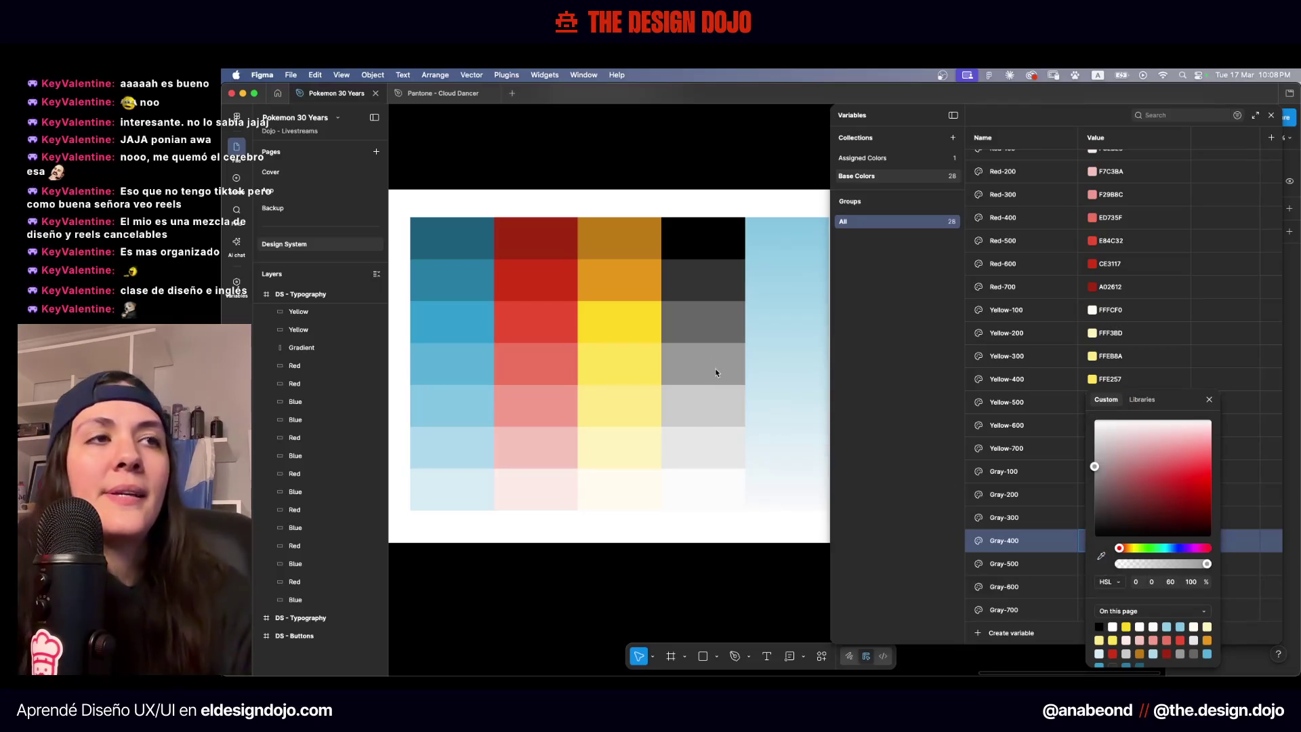
click(1093, 564)
click(1093, 563)
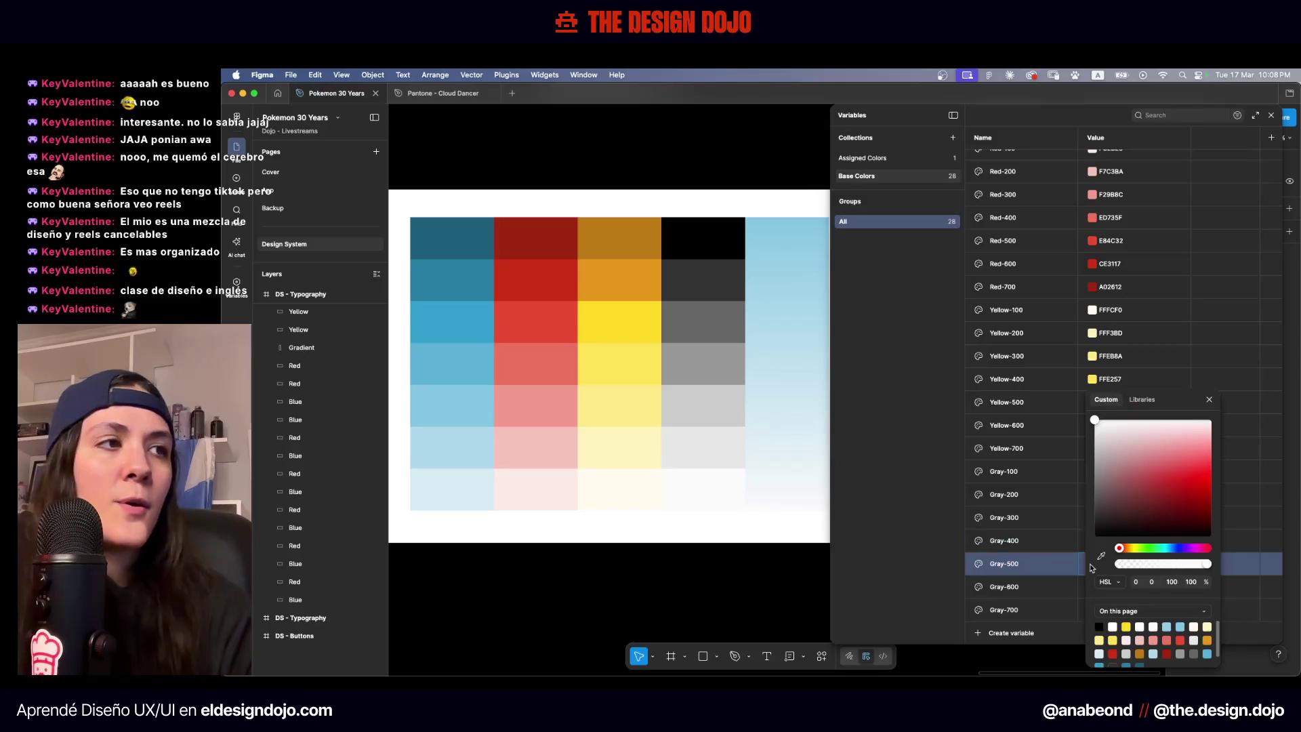
click(1102, 557)
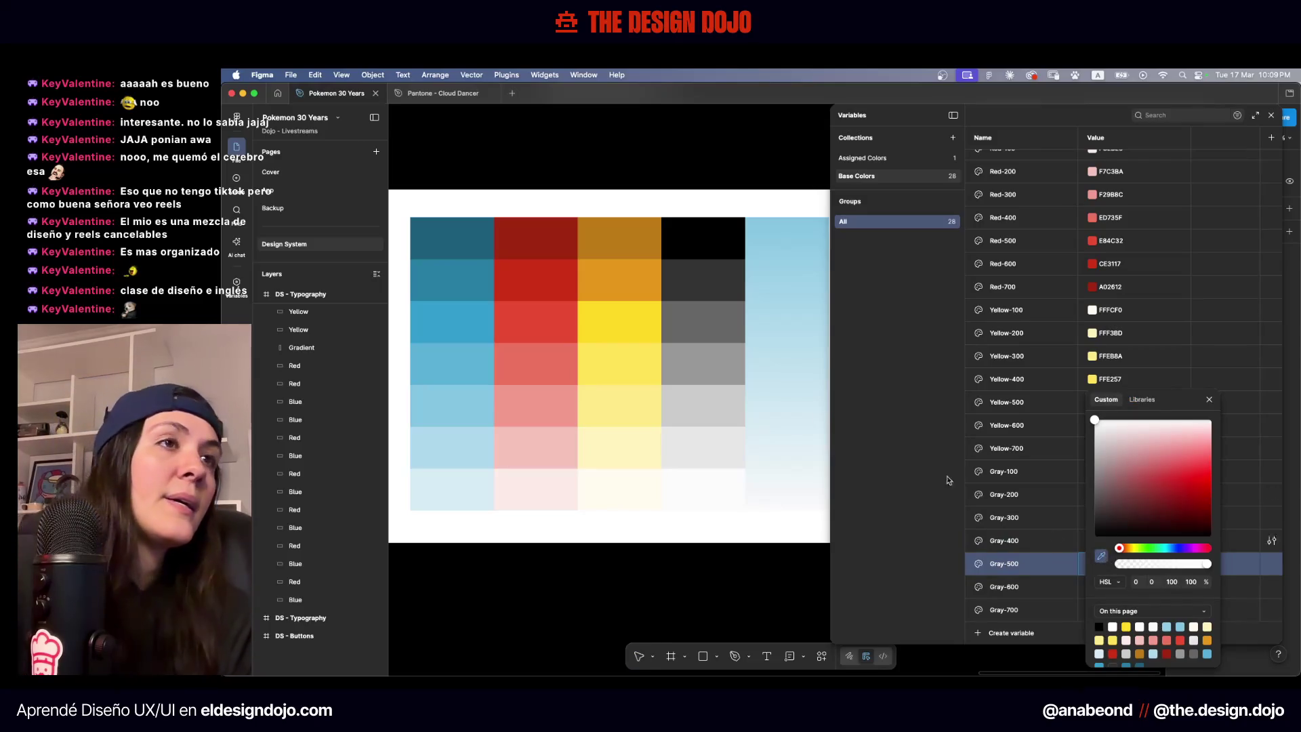
click(712, 319)
Eyedrop the dark grey into Gray-600 and the black 000000 square into Gray-700
click(1027, 588)
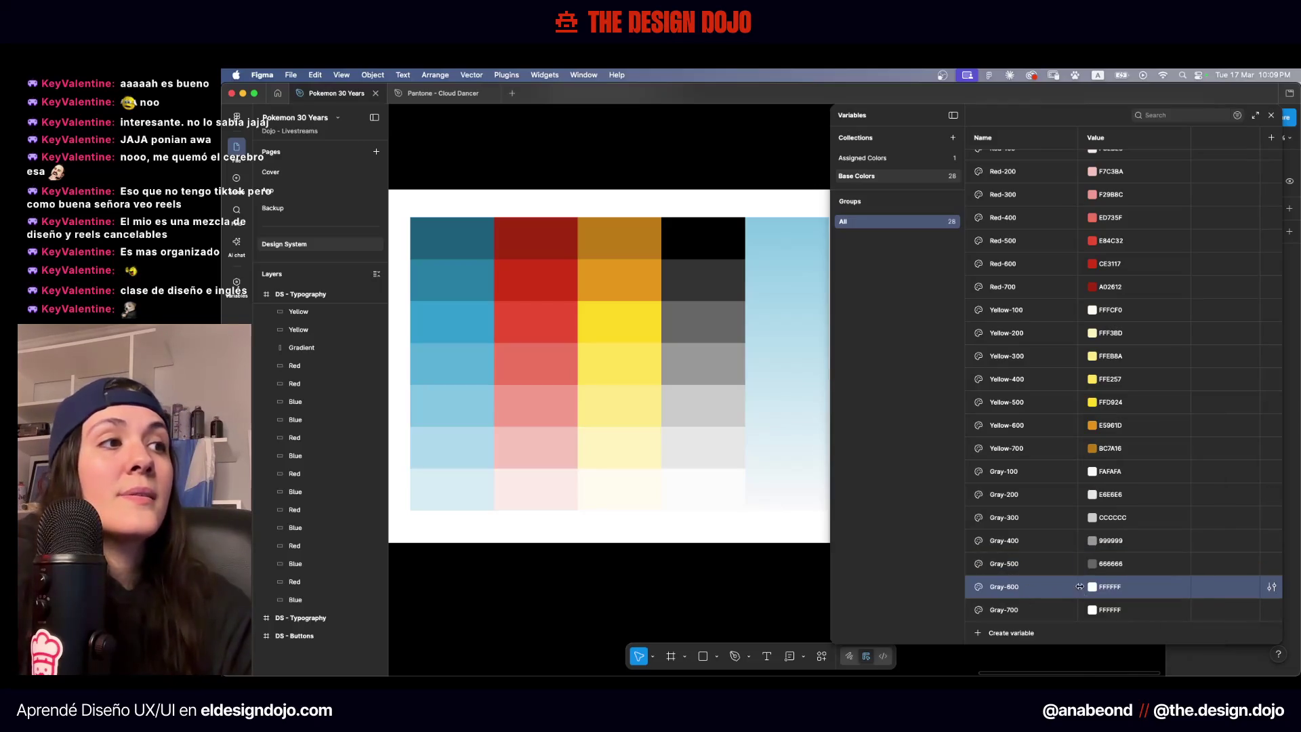
click(1092, 587)
click(1101, 556)
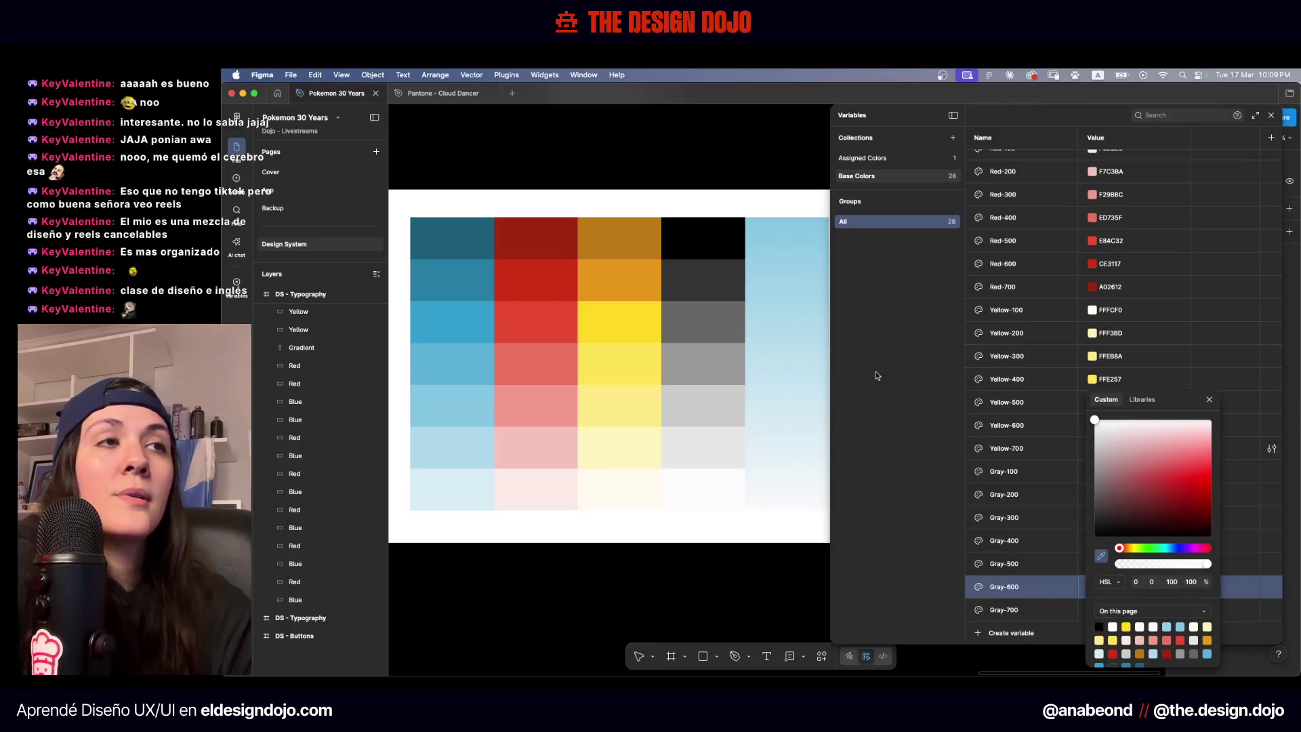
click(722, 277)
click(1021, 611)
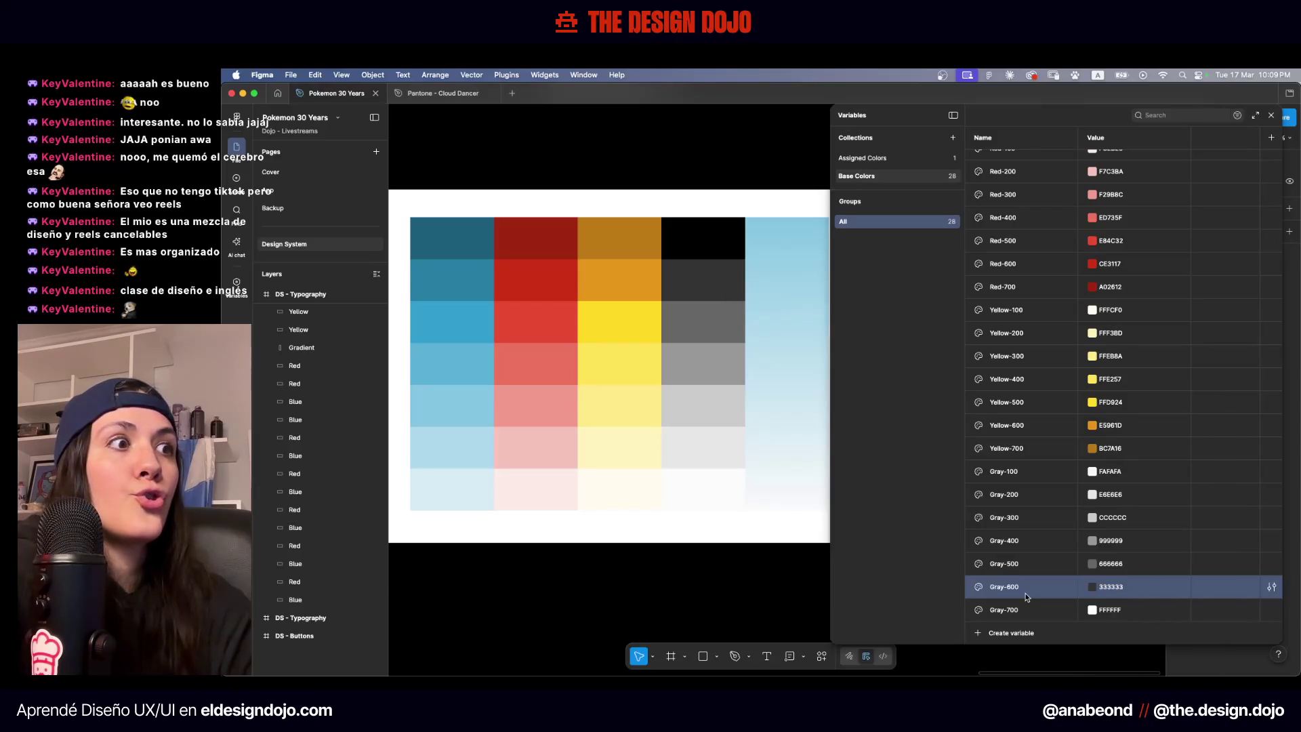
click(1039, 616)
click(1089, 610)
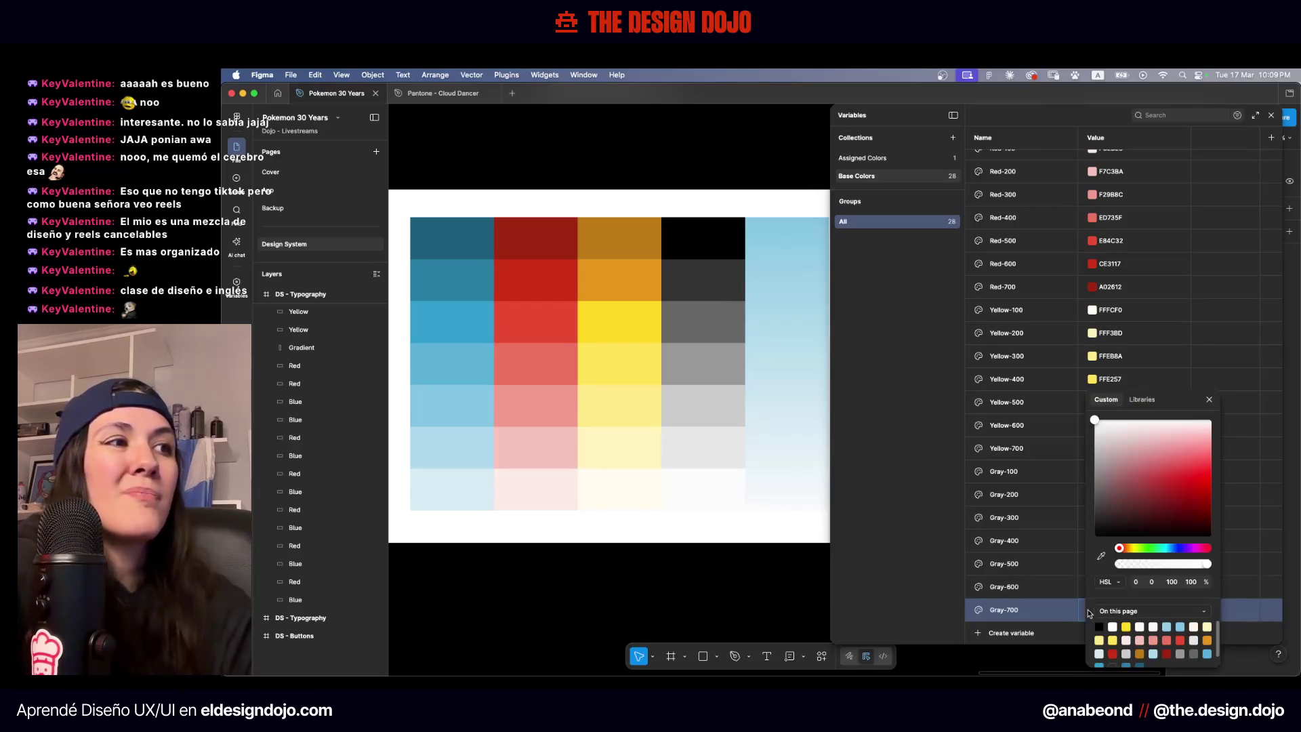
click(1101, 556)
click(721, 239)
click(938, 400)
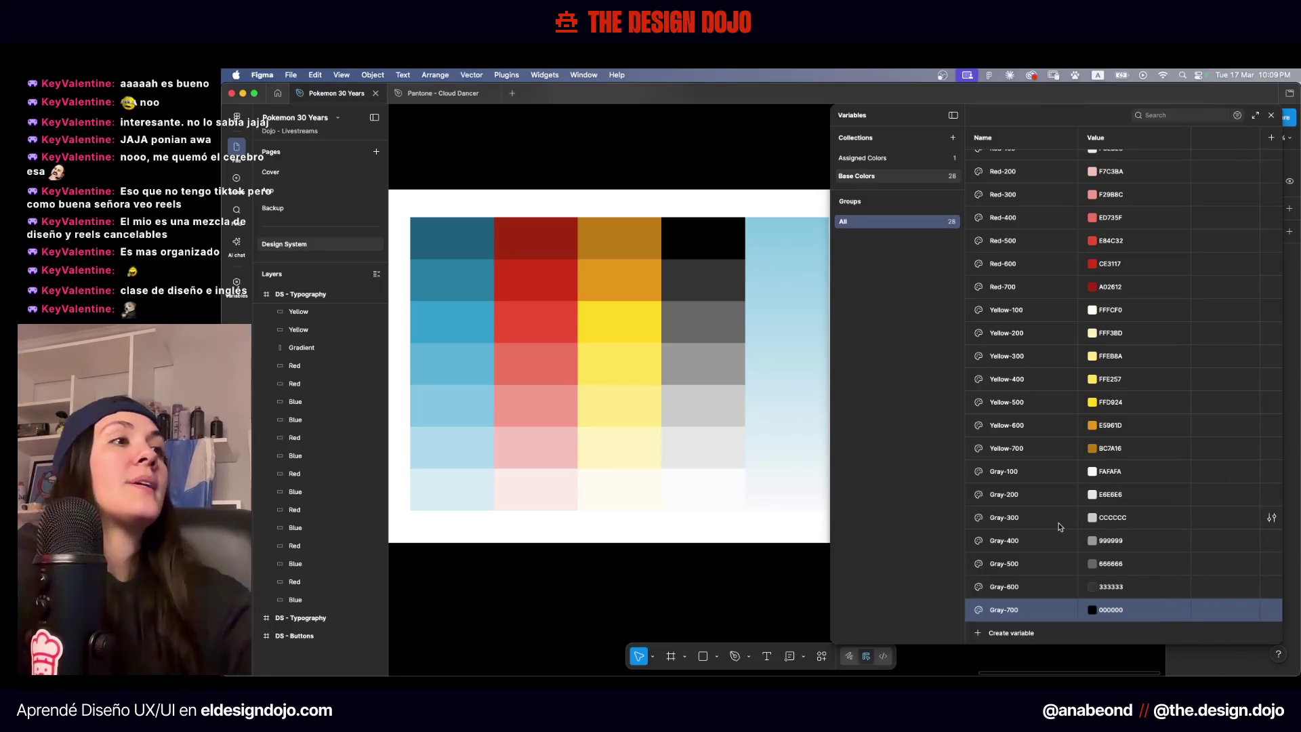
scroll(1060, 526, up, 5)
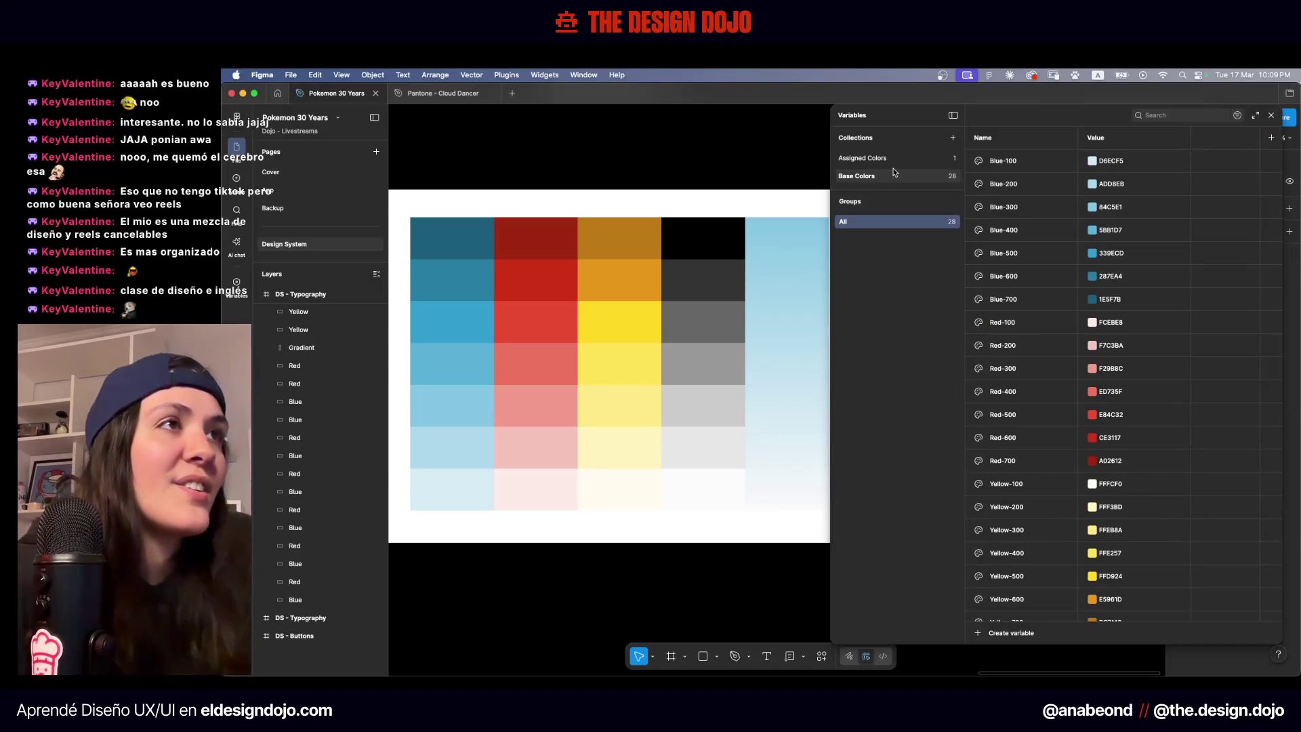
In the Assigned Colors collection, create two new colour variables, naming the first Primary
click(873, 158)
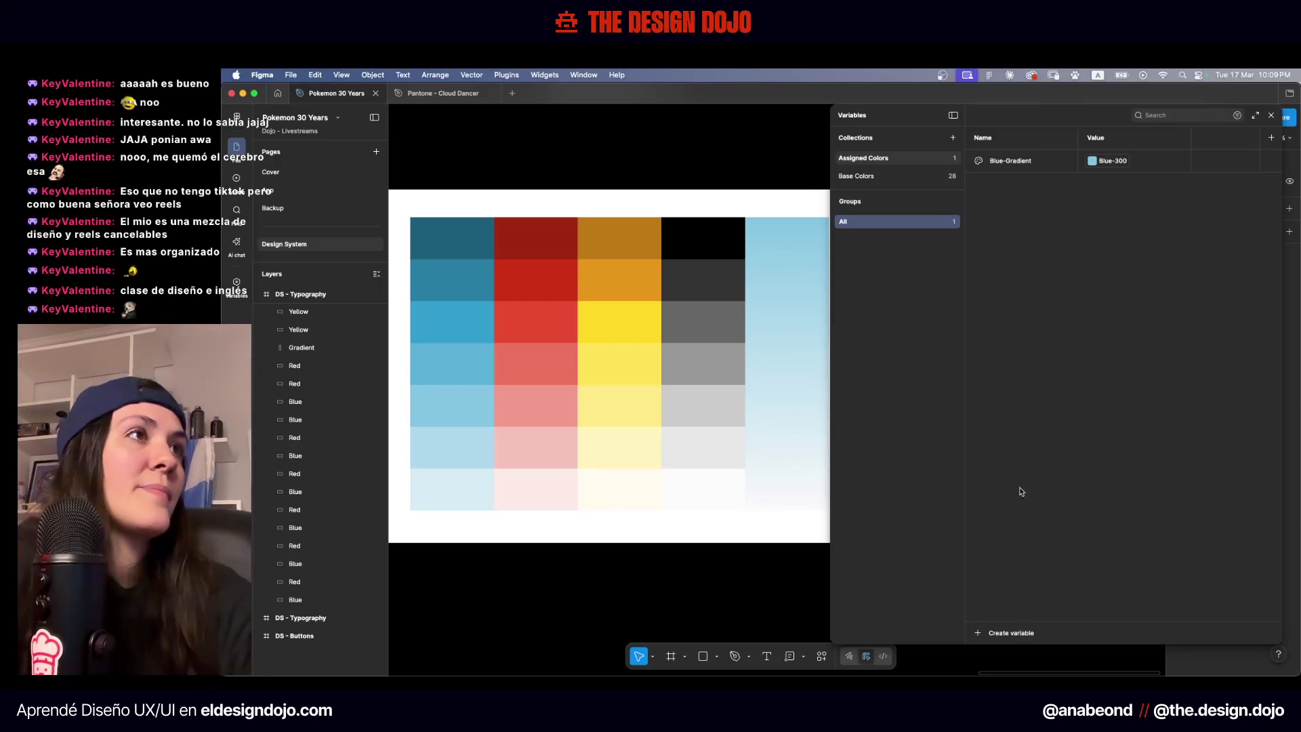
click(984, 632)
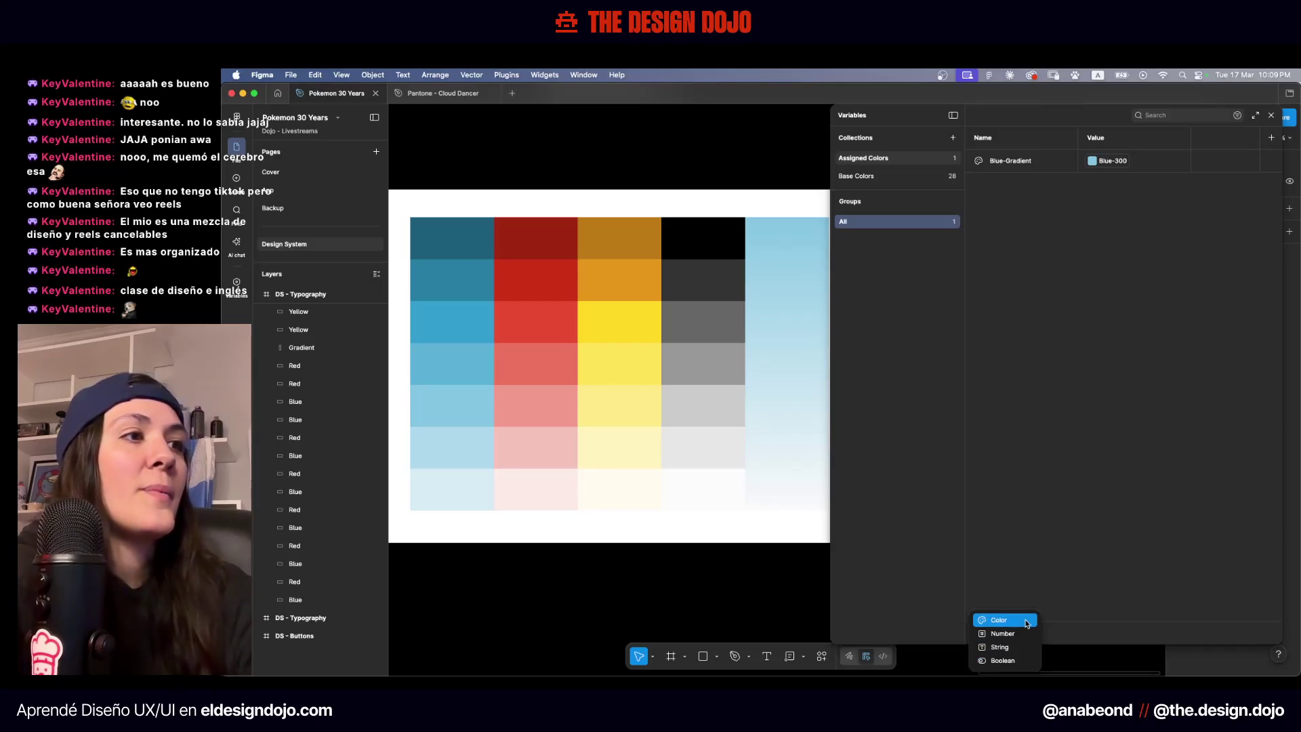
click(999, 619)
text(Primary)
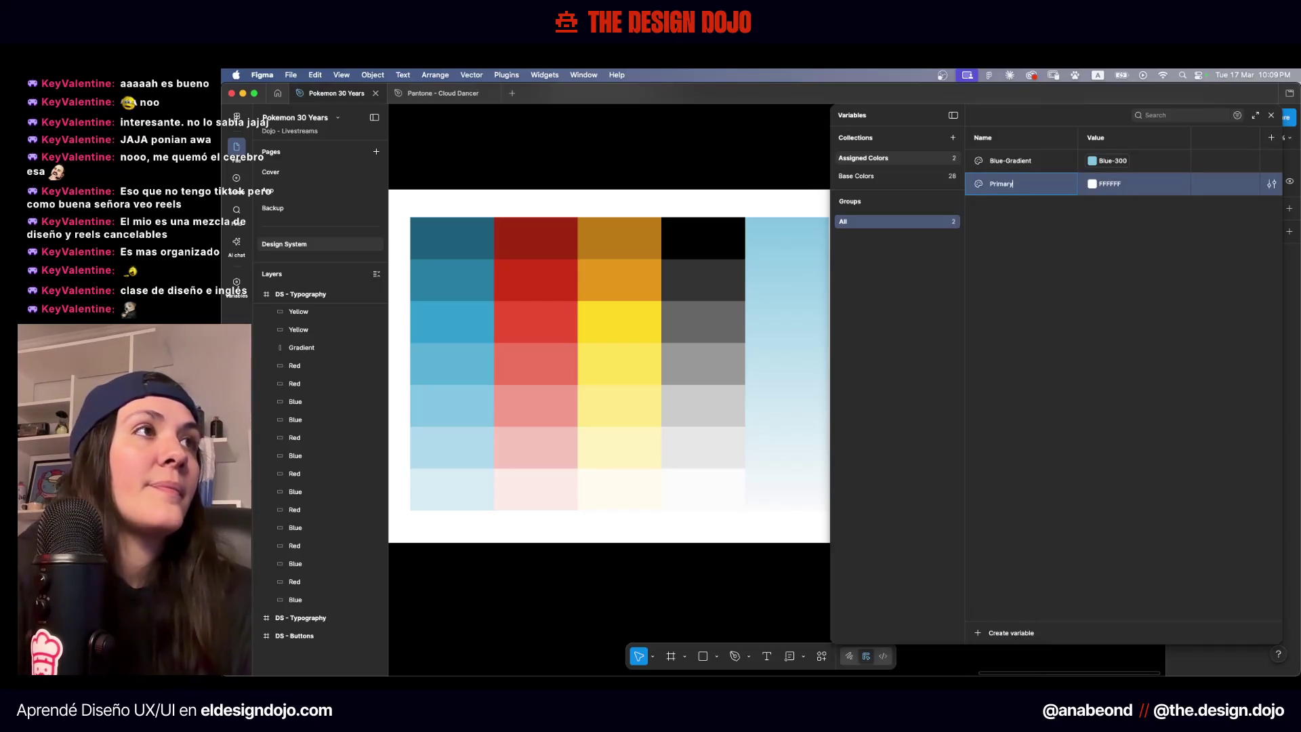
click(1012, 632)
click(1018, 620)
text(Secondary)
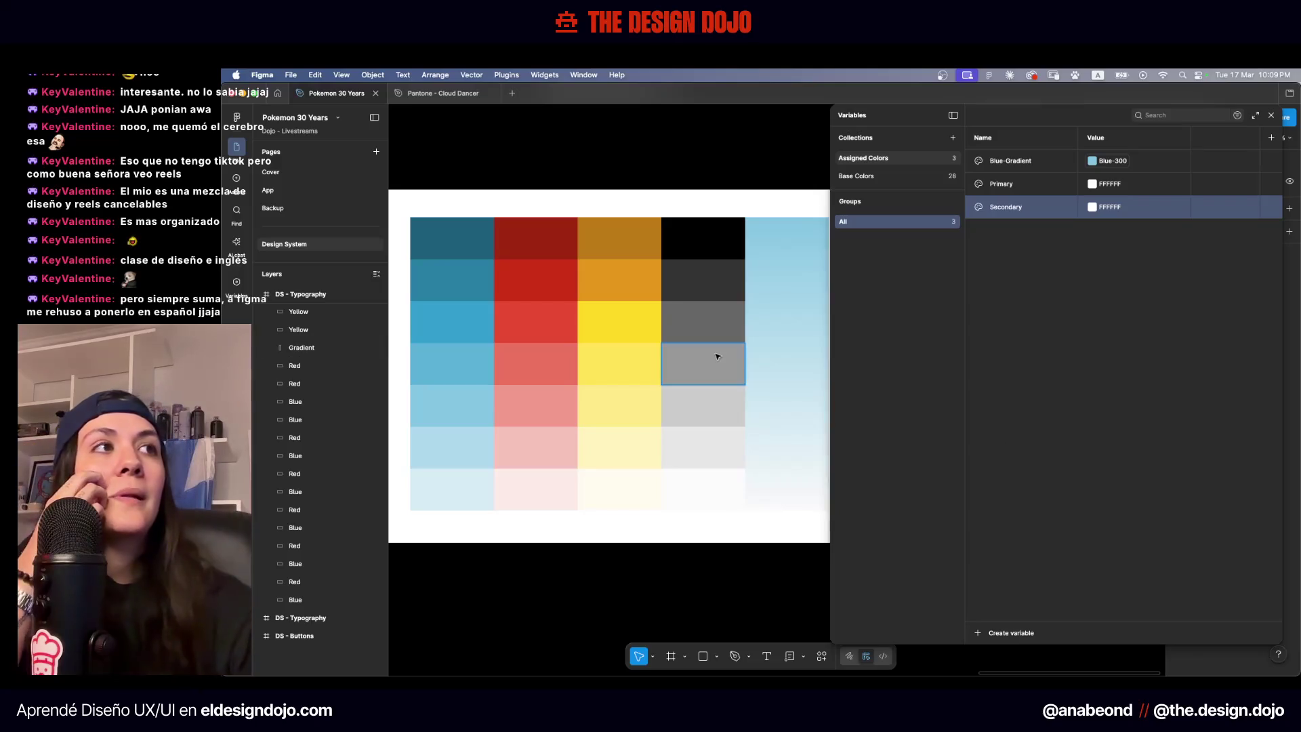
Glance at the DS - Buttons frame, then return to the colour palette frame
key(n)
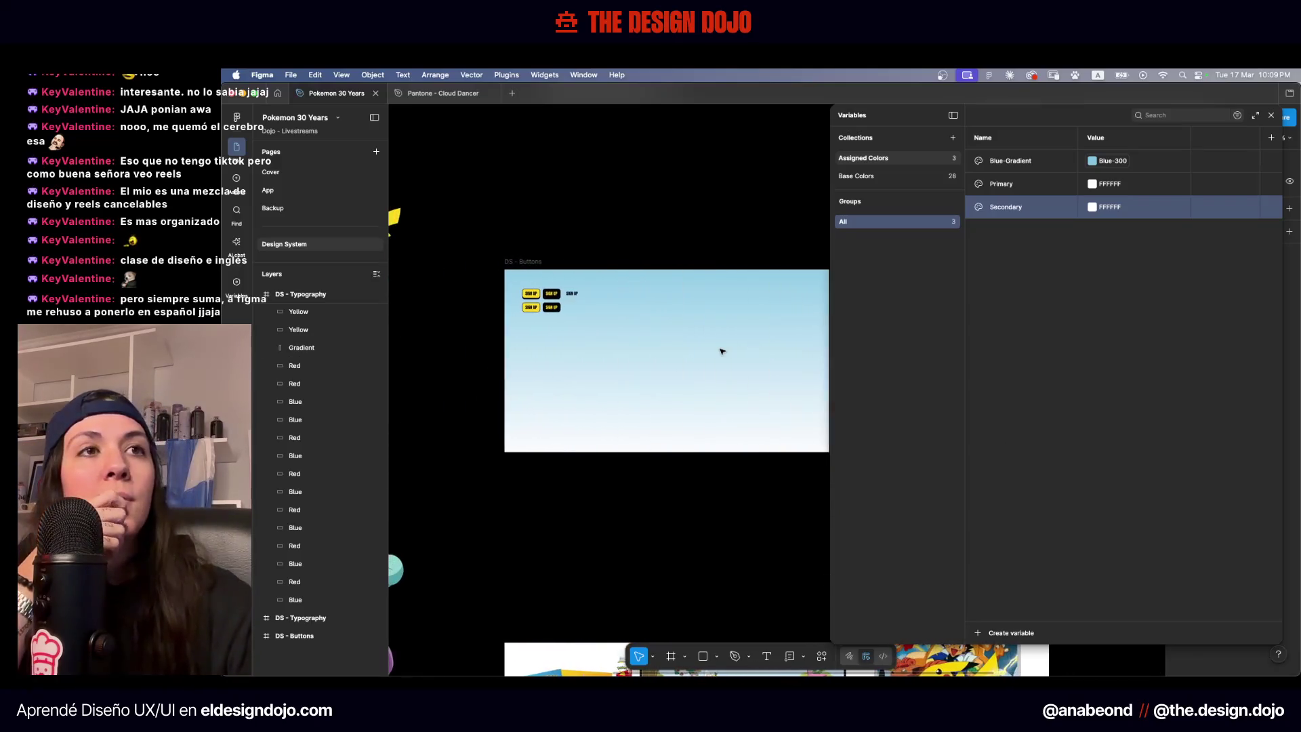
scroll(520, 262, up, 5)
scroll(544, 352, up, 5)
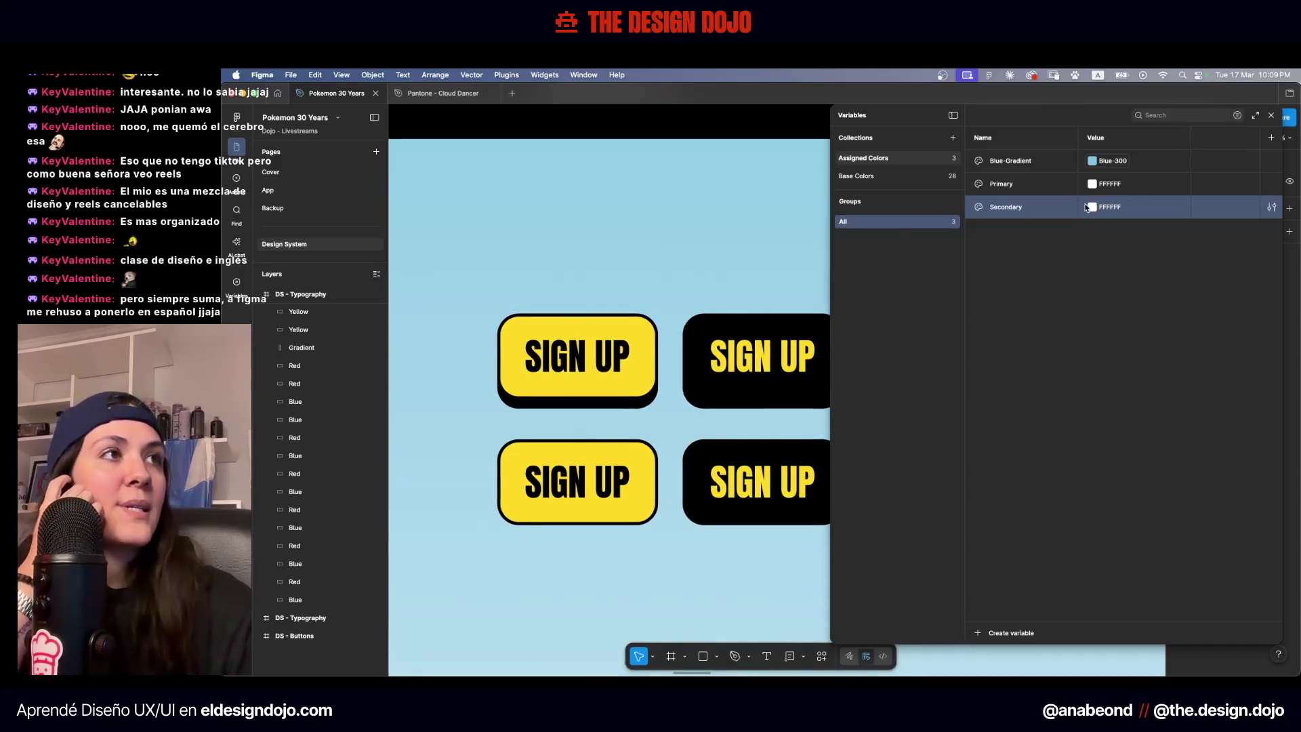
key(n)
key(n)
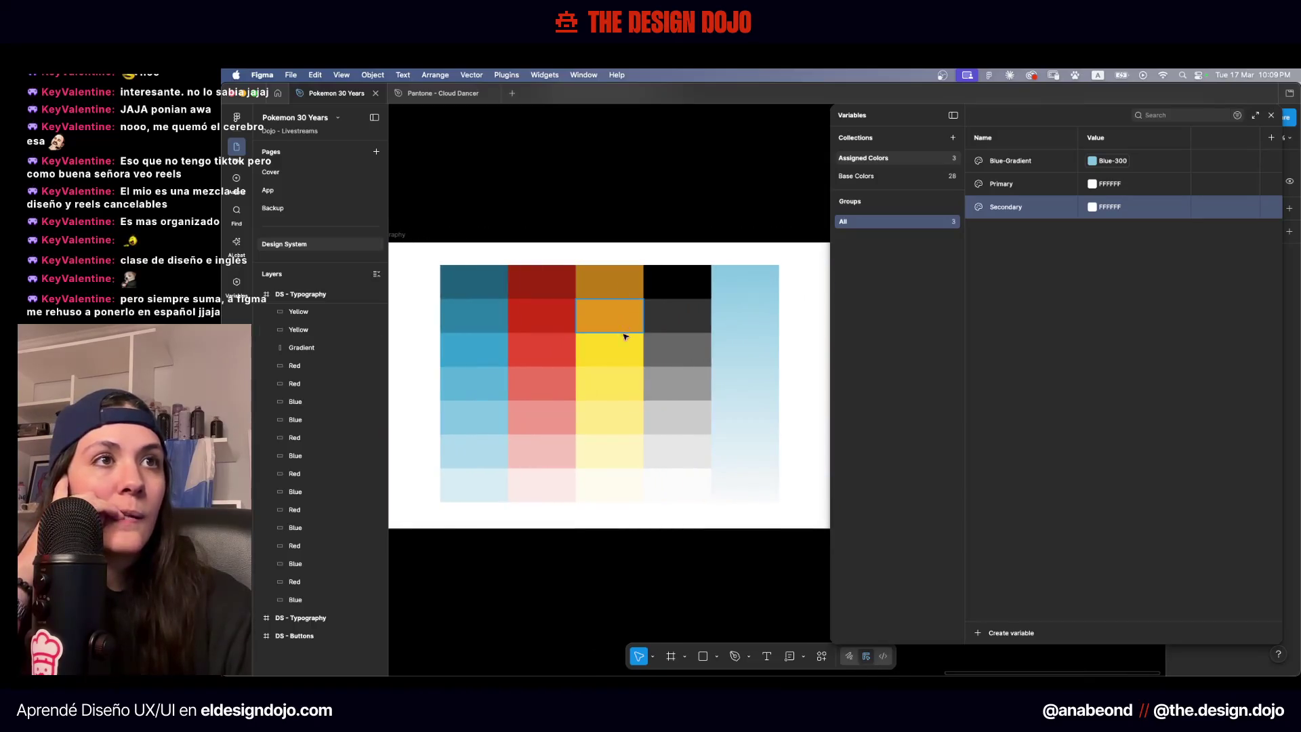
Link both Secondary and Primary to the Yellow-500 colour variable
click(1130, 212)
click(1093, 206)
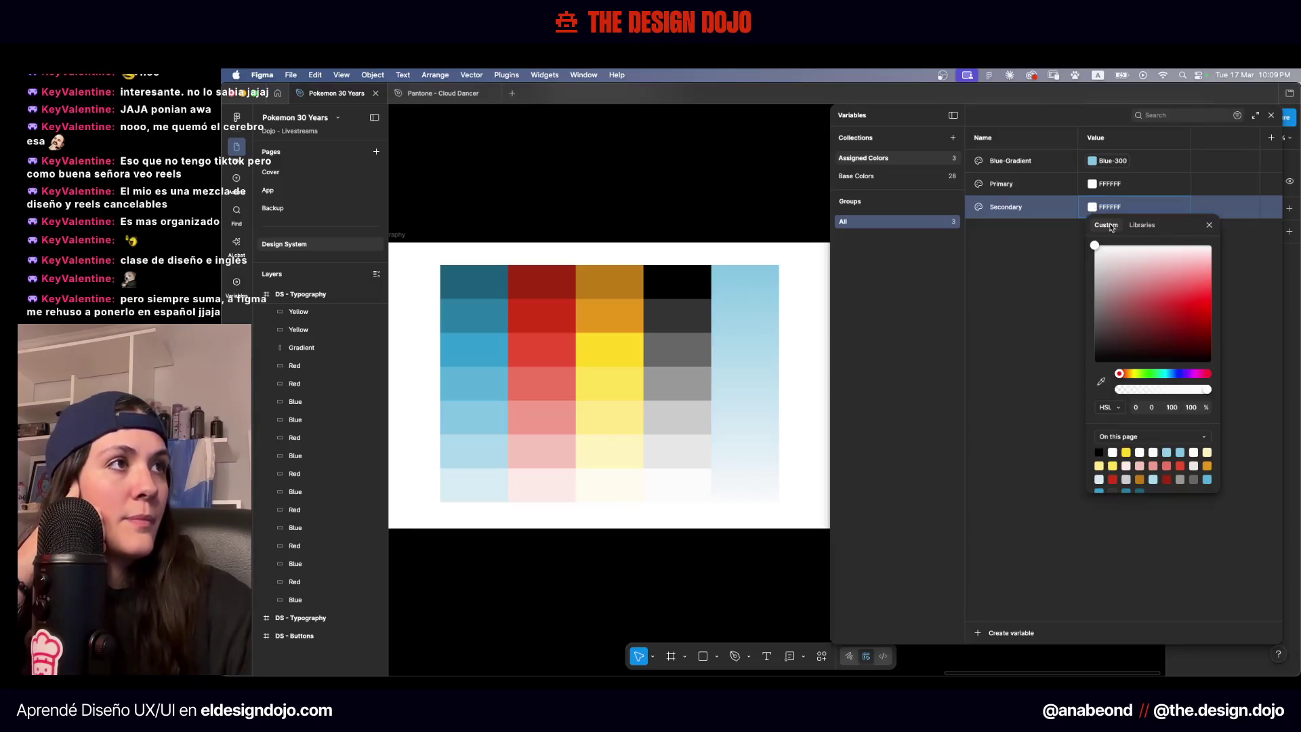
click(1154, 229)
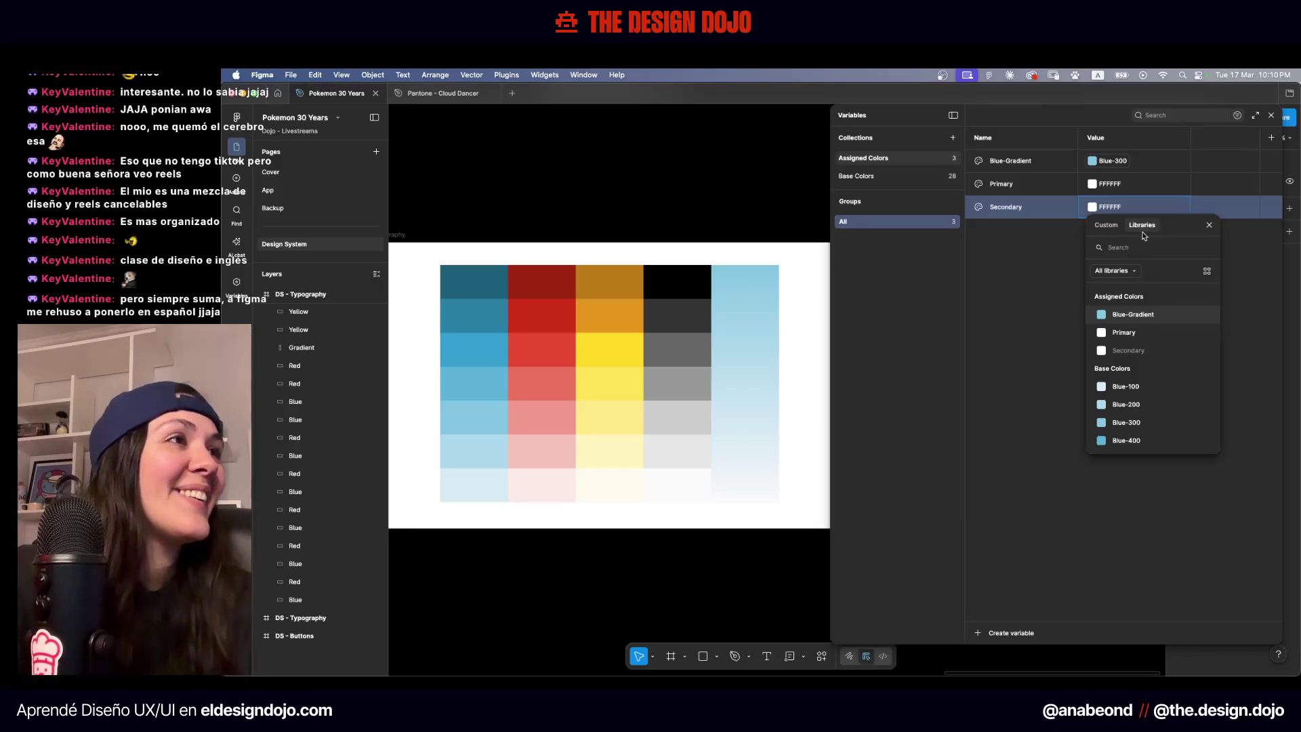
text(400)
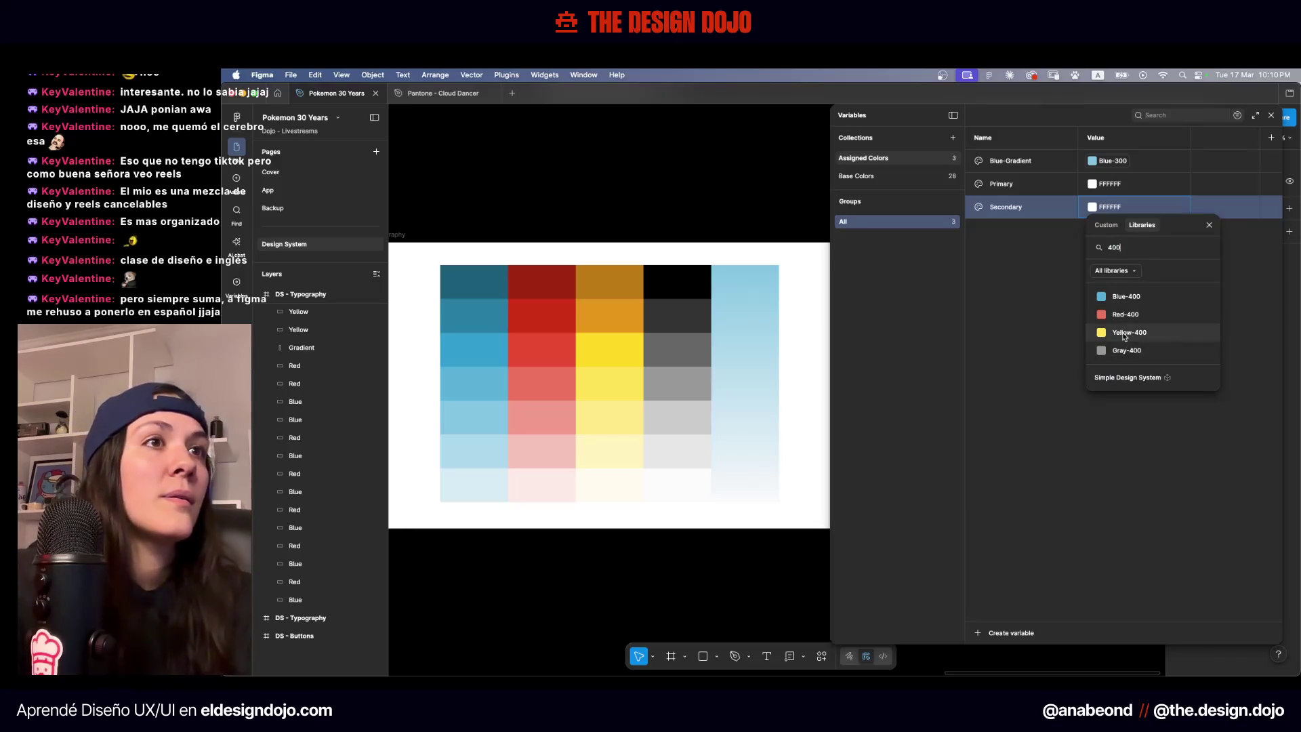
key(BackSpace)
key(BackSpace)
key(BackSpace)
text(500)
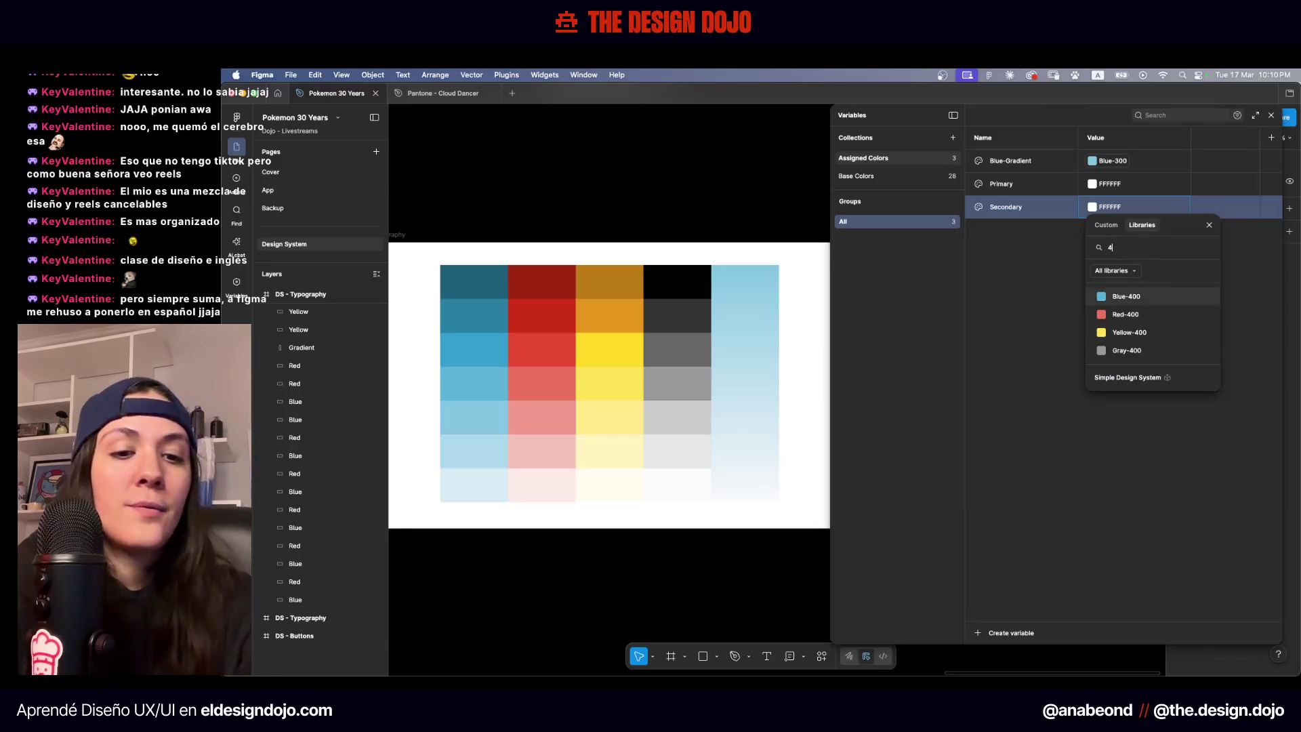
click(1129, 332)
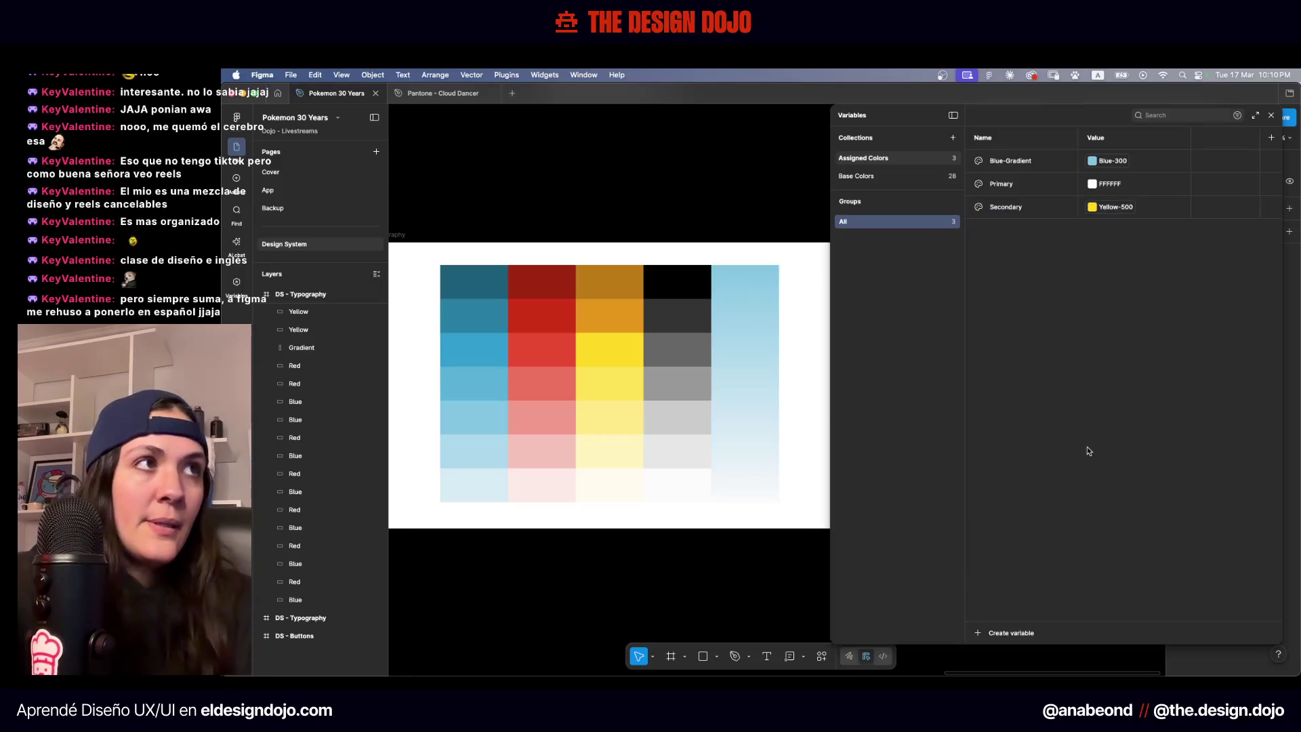
click(1092, 184)
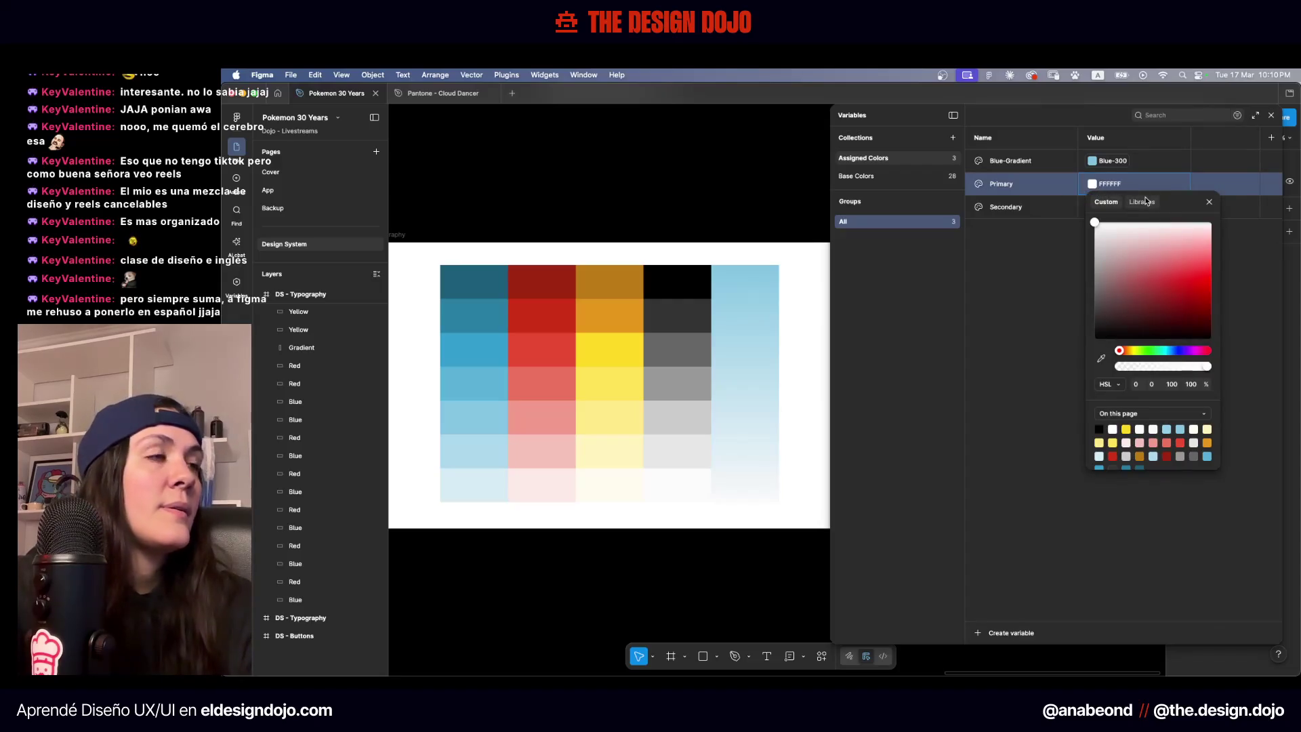
click(1144, 201)
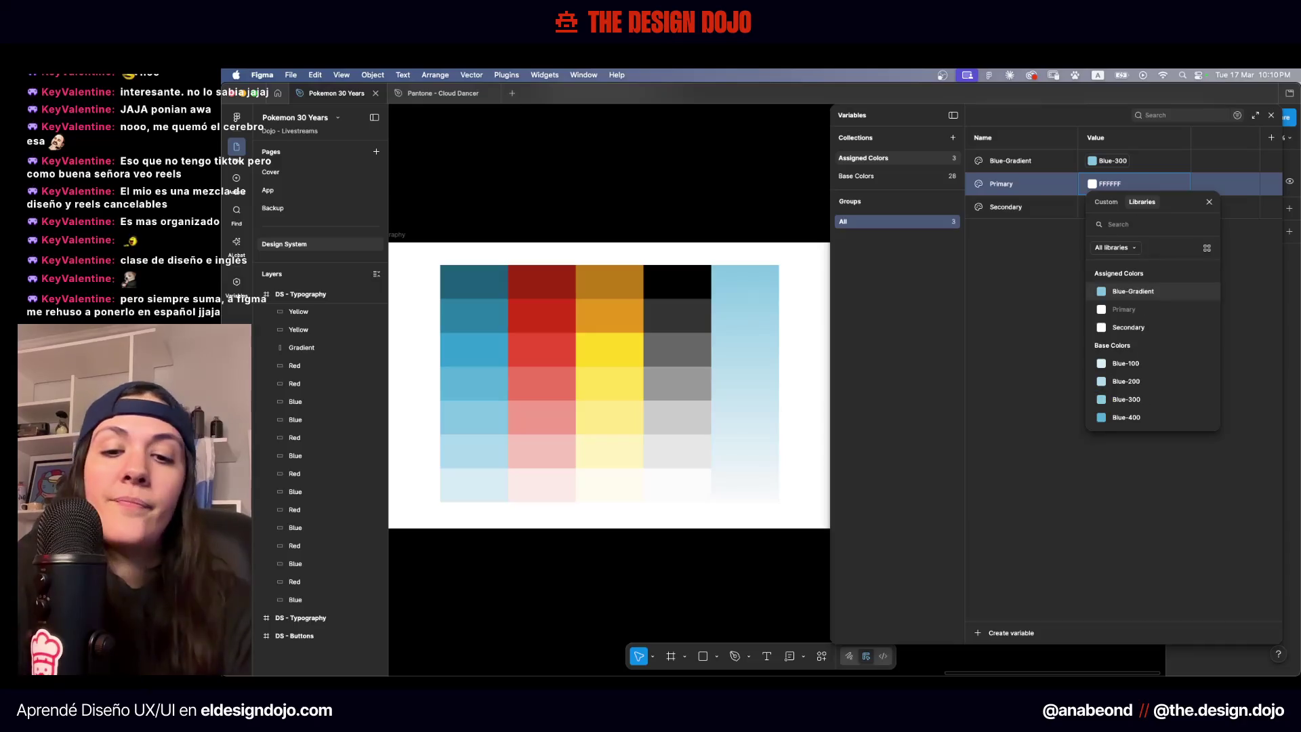
scroll(1152, 305, down, 3)
click(1157, 311)
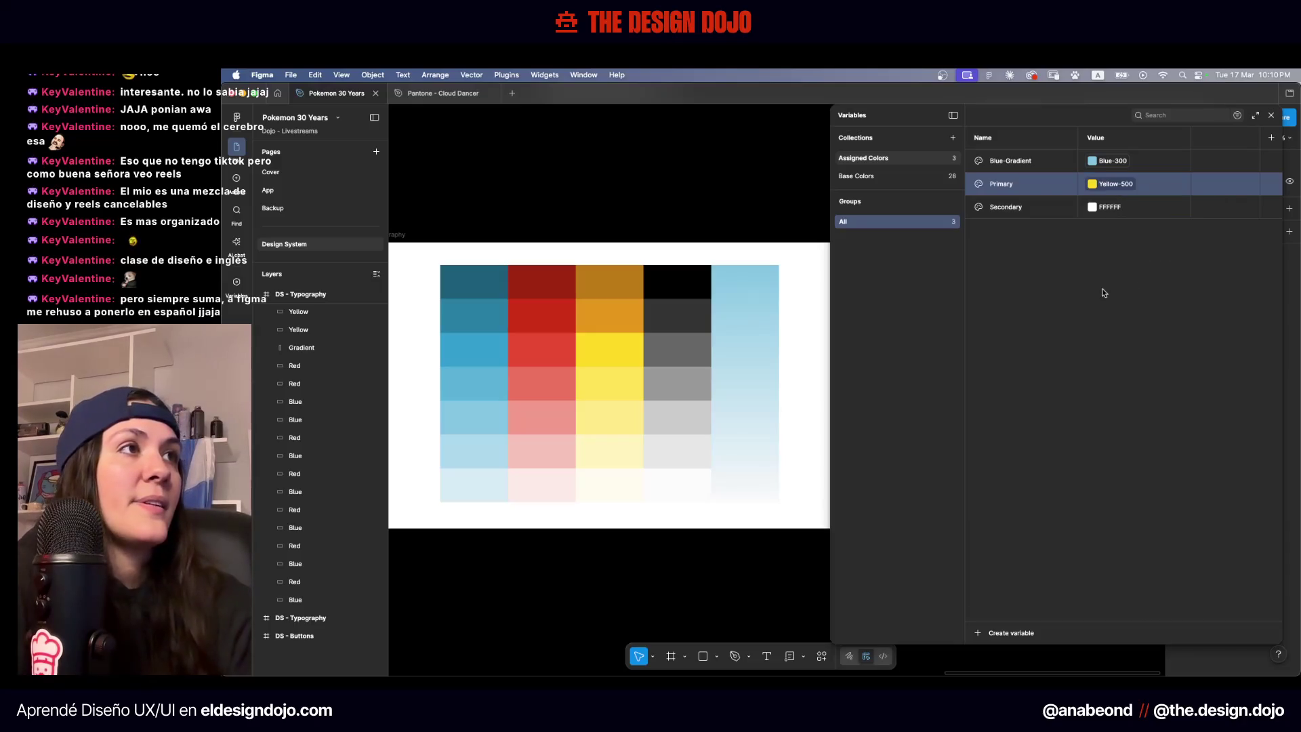
Relink Secondary to Gray-700 by searching 'gray' in its value picker
double_click(1132, 208)
click(1096, 210)
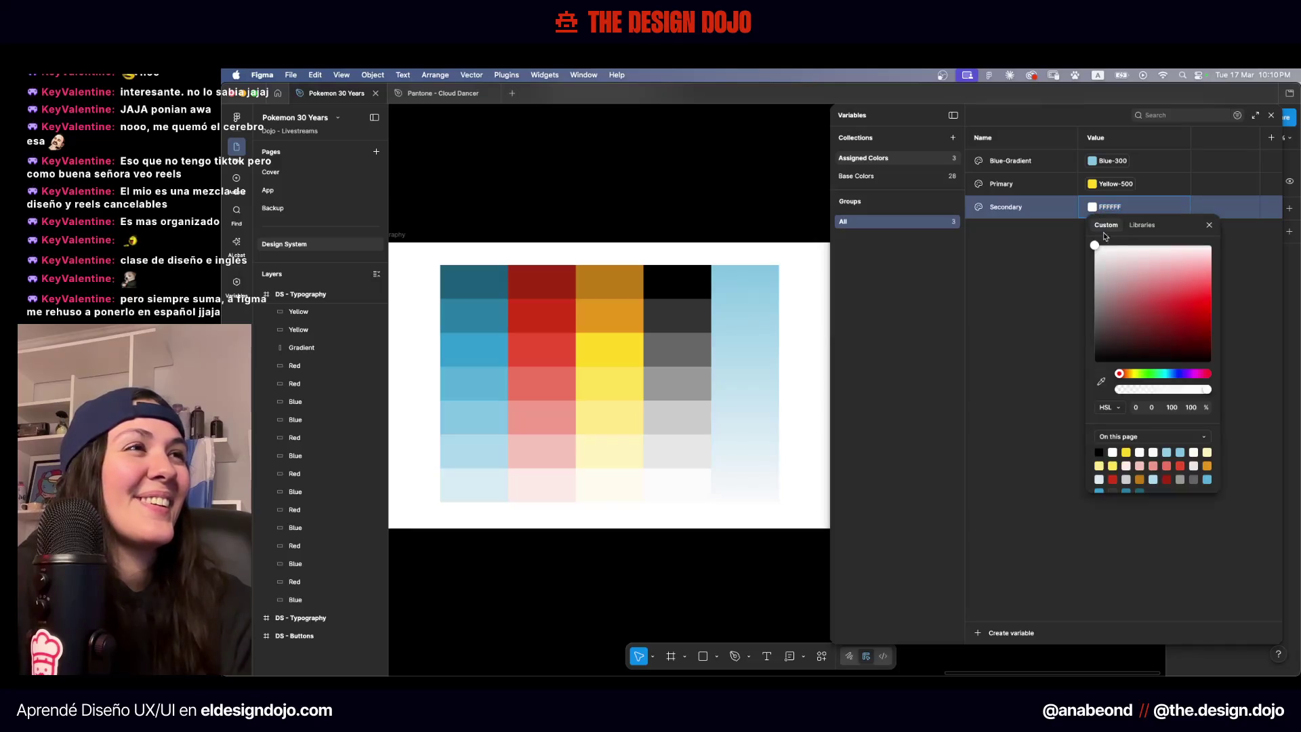
click(1142, 225)
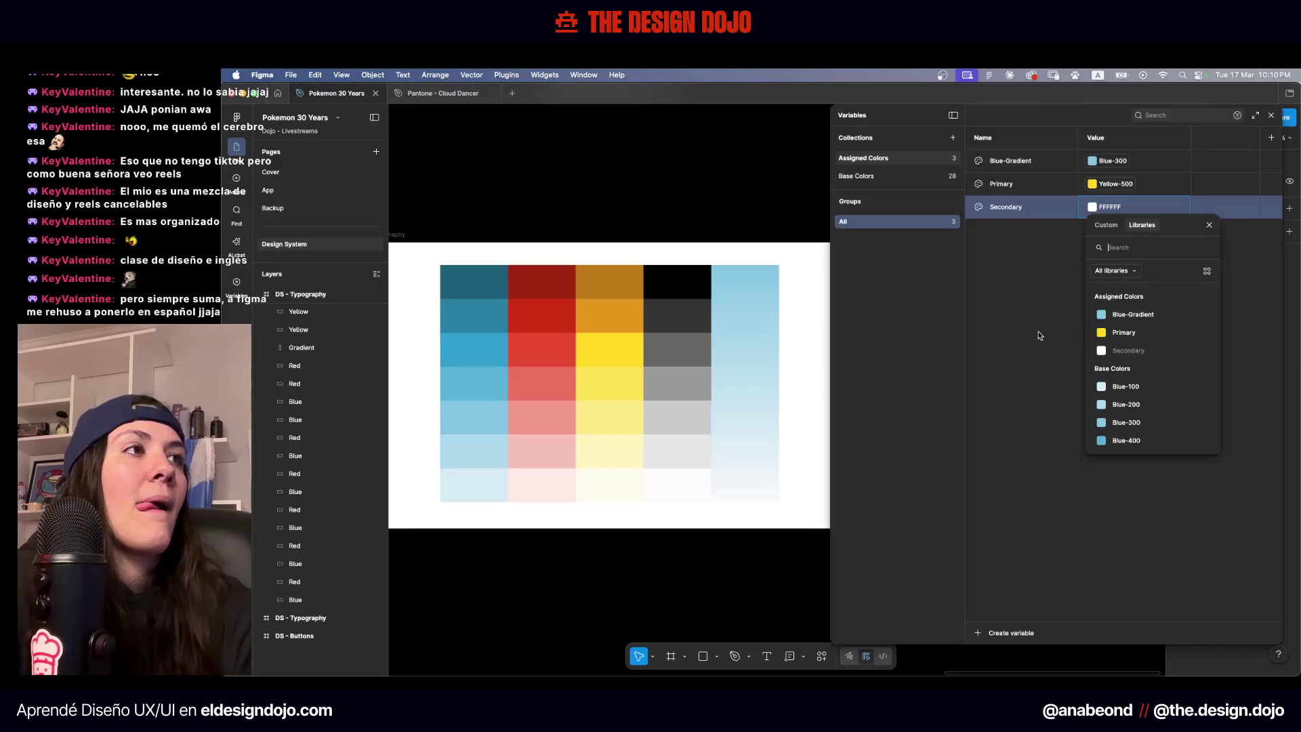
text(gra)
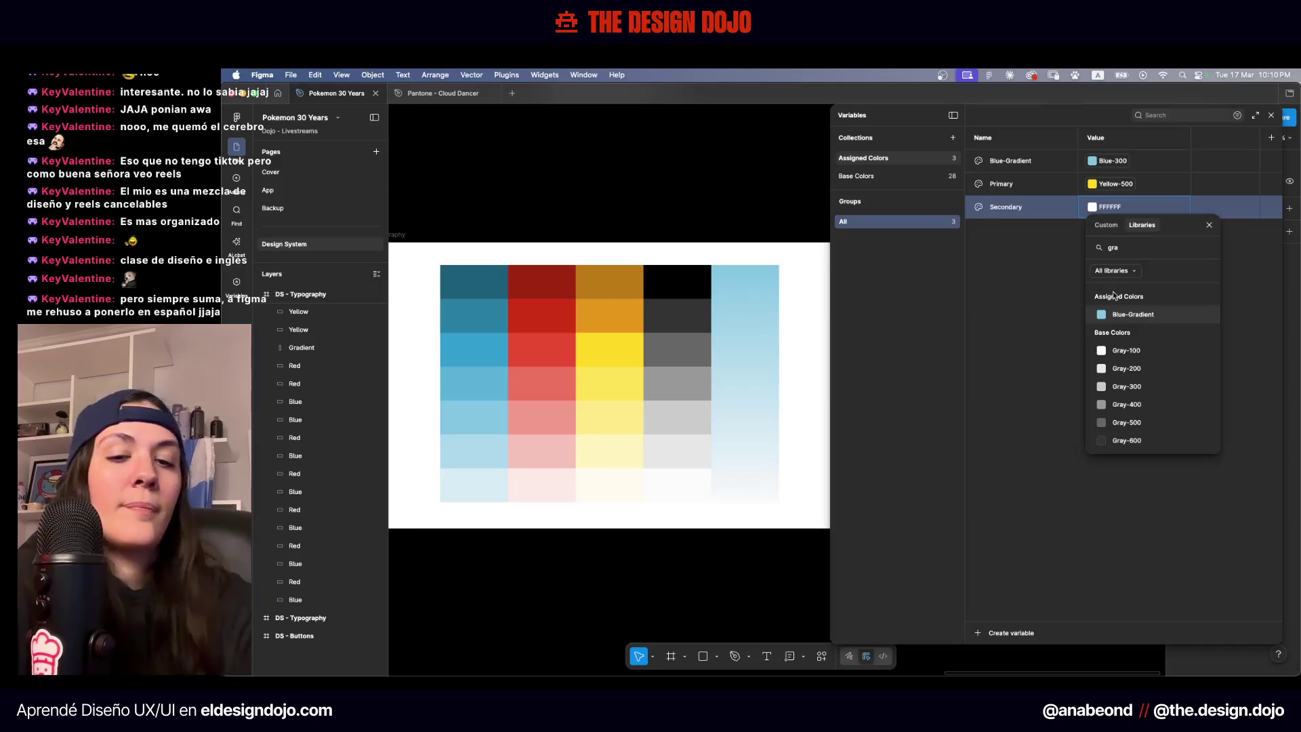
text(y)
click(1159, 404)
click(1109, 366)
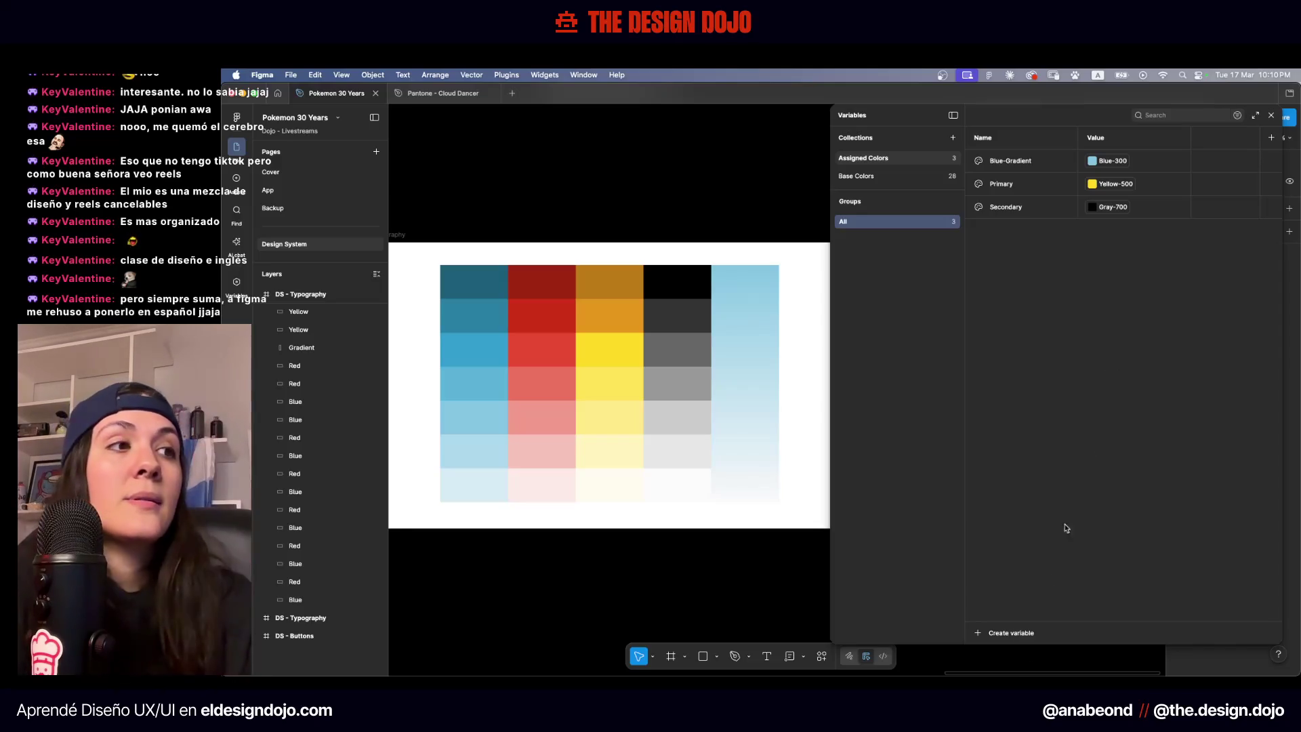
click(993, 634)
Create a new colour variable named White in Assigned Colors
click(1003, 619)
text(White)
key(Return)
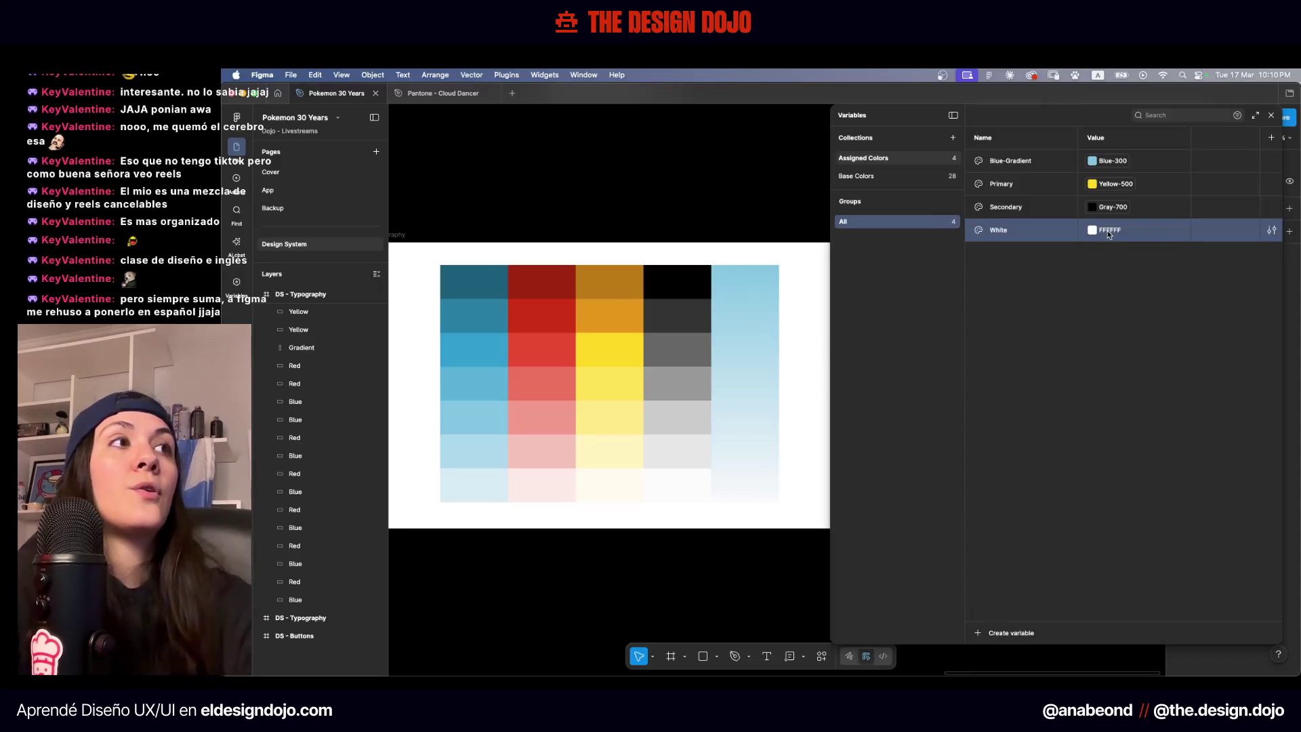
key(Escape)
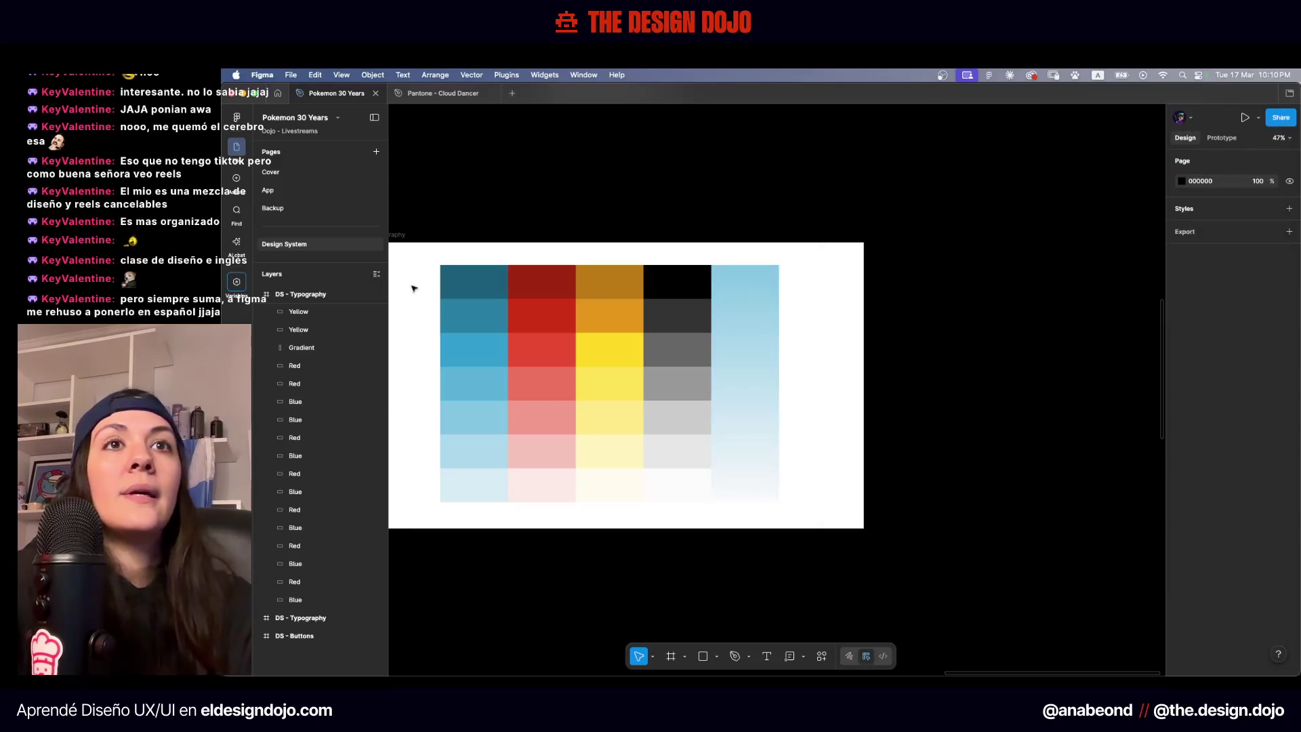
click(236, 282)
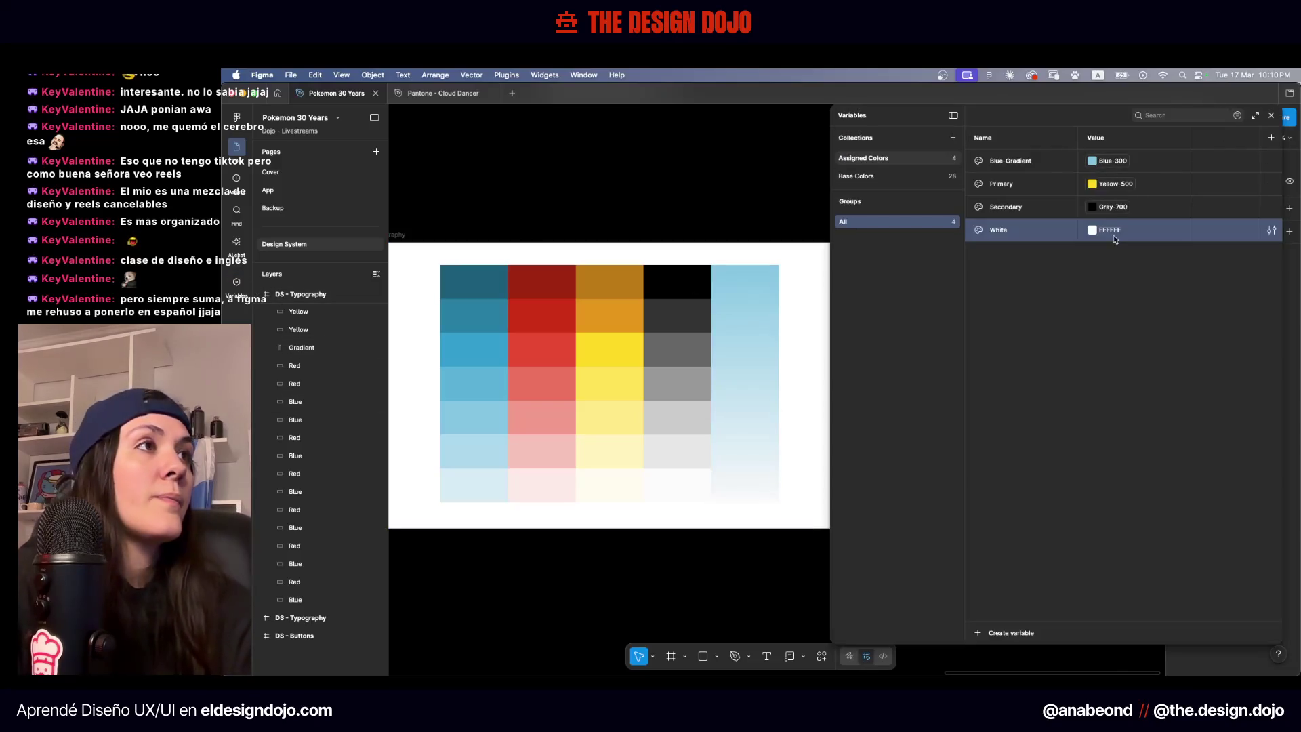
Link White's value to the Gray-100 library variable
click(1092, 231)
click(1139, 248)
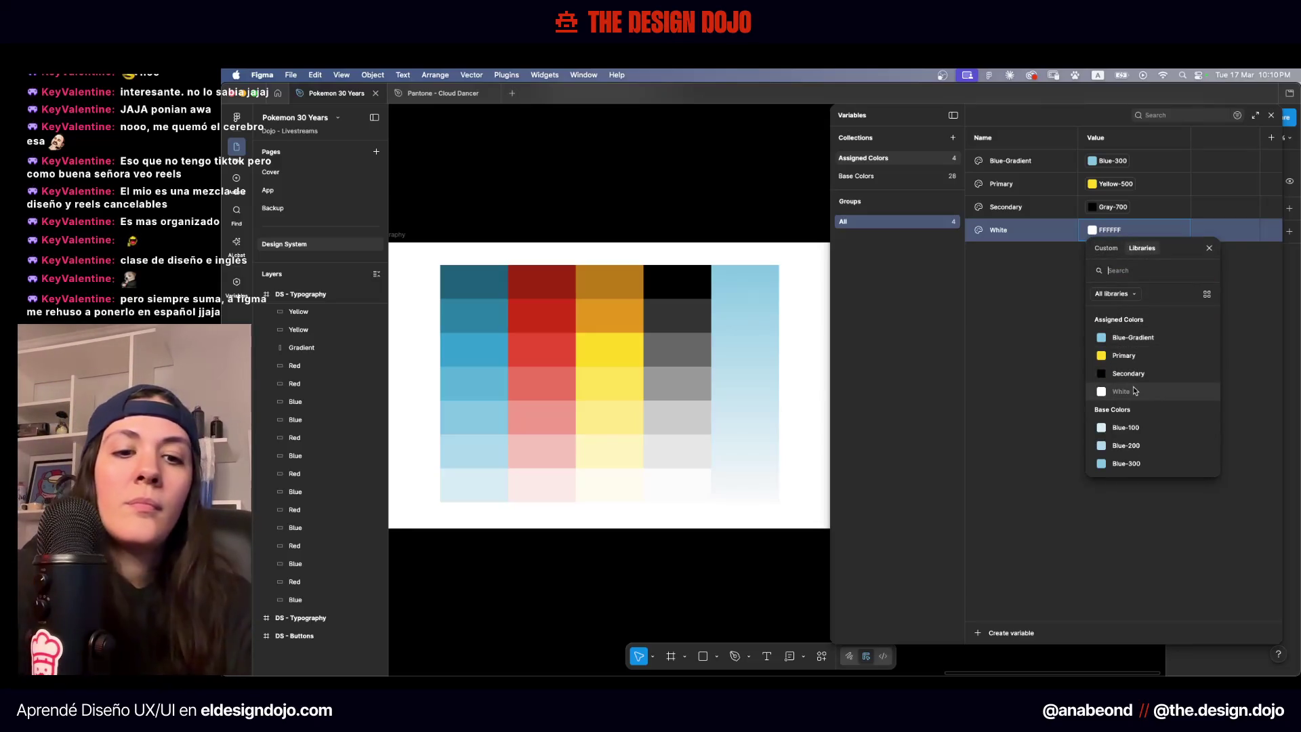
text(100)
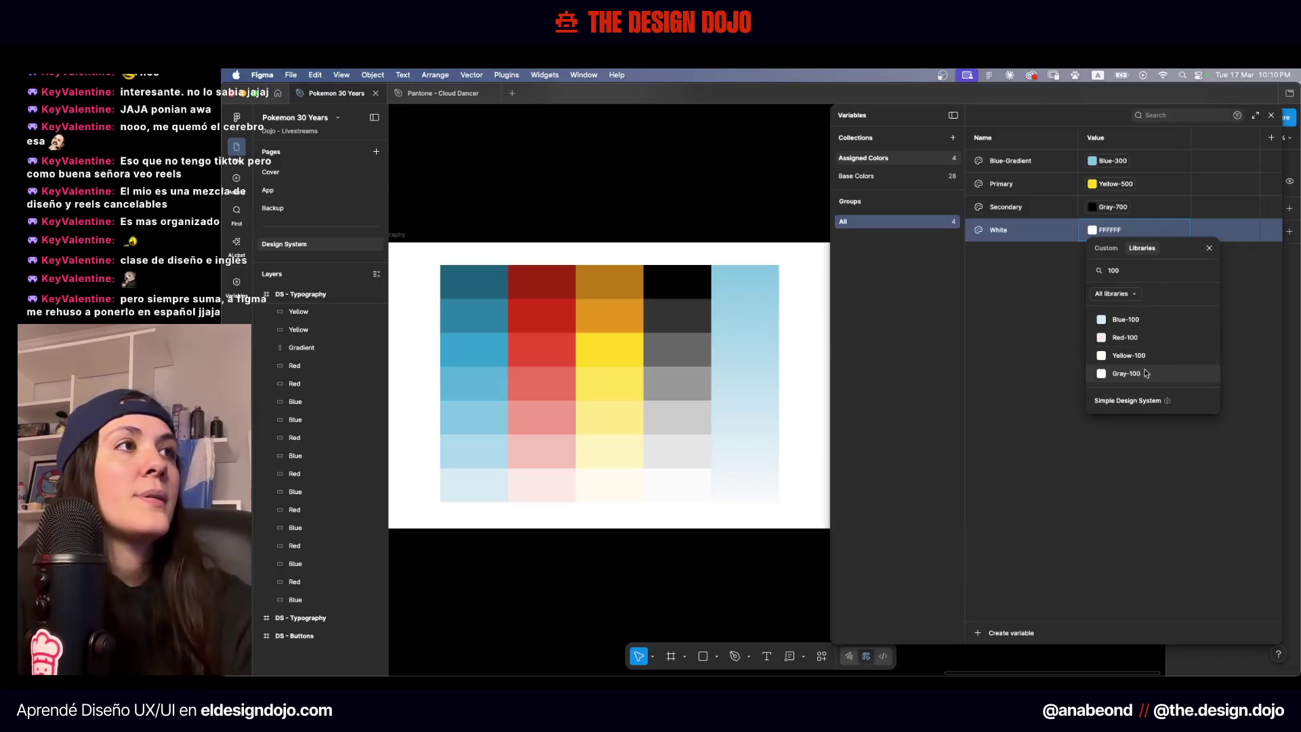
click(1143, 375)
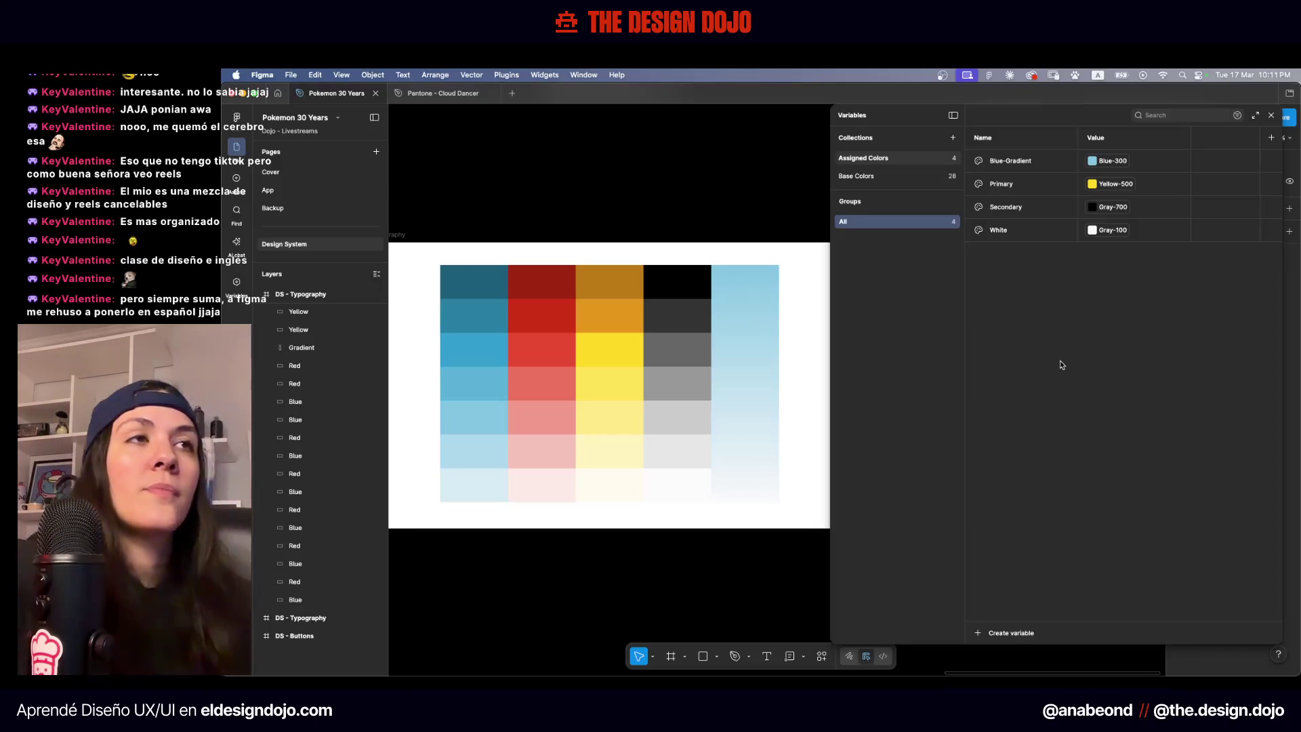
click(856, 176)
scroll(1105, 274, down, 5)
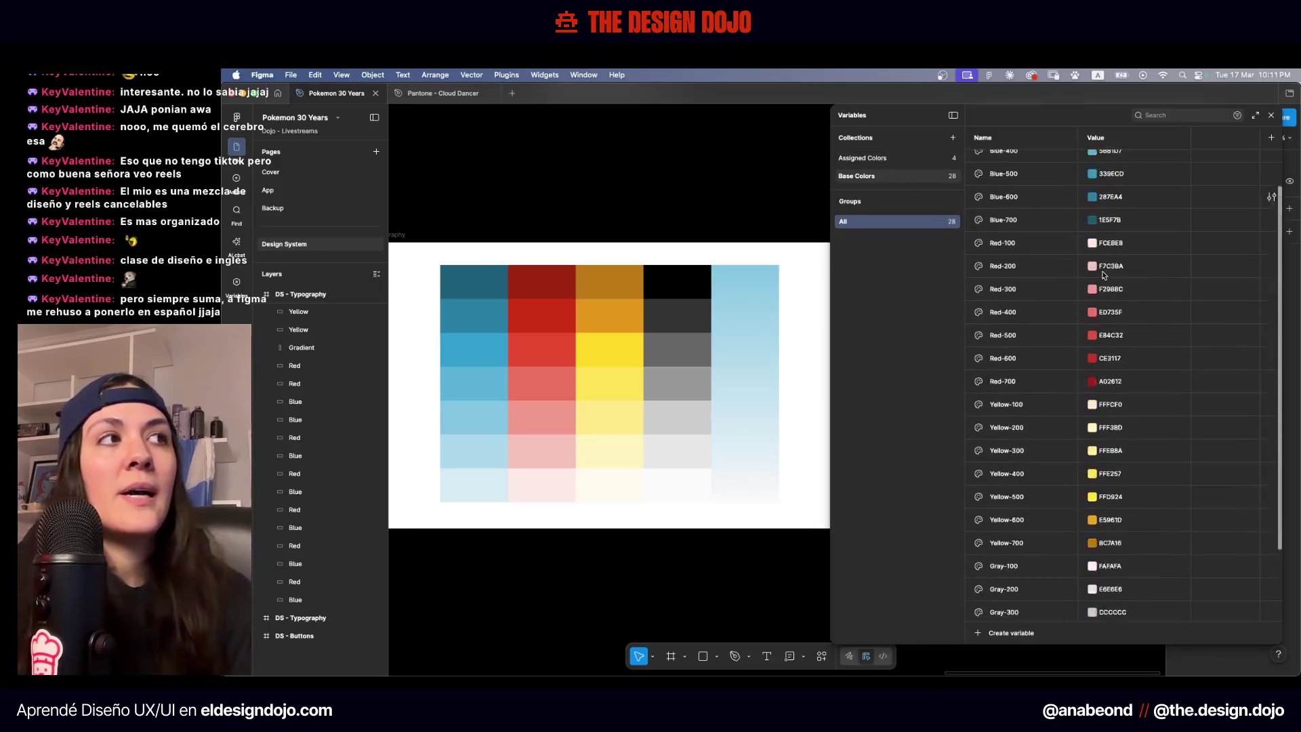
scroll(1105, 275, up, 5)
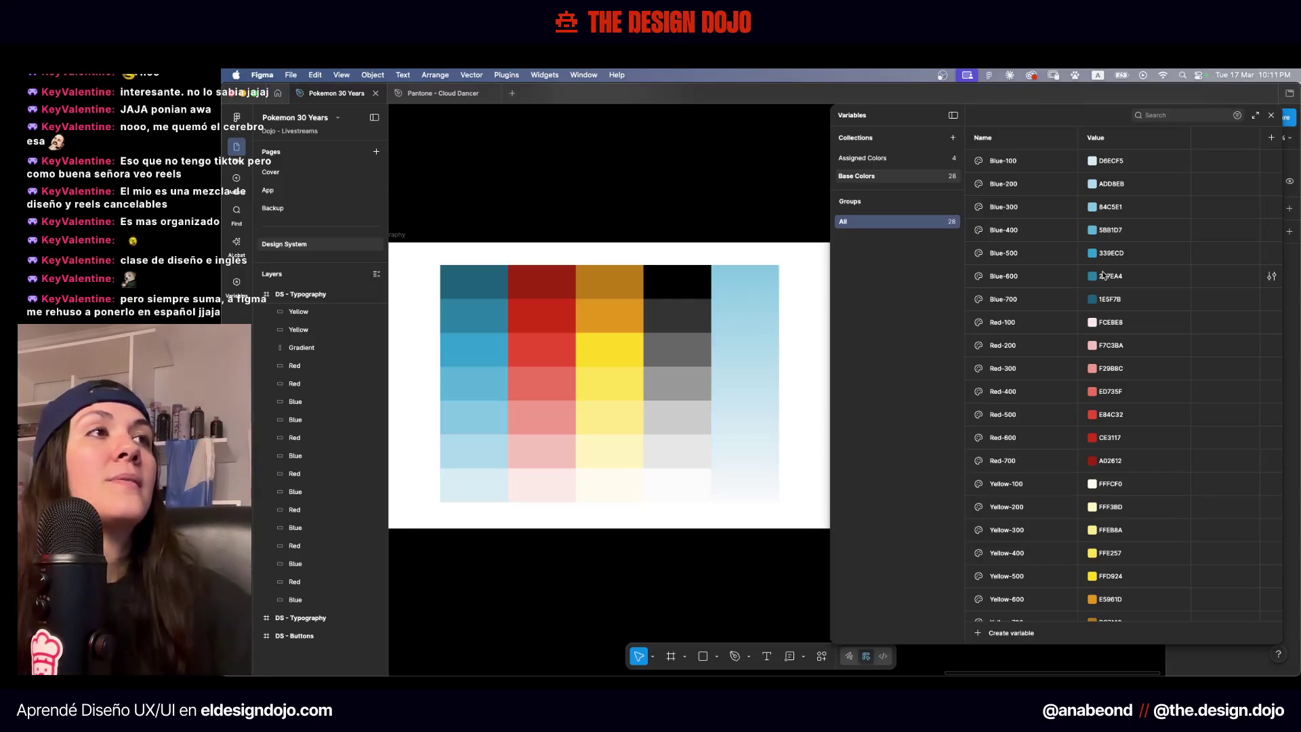
click(859, 156)
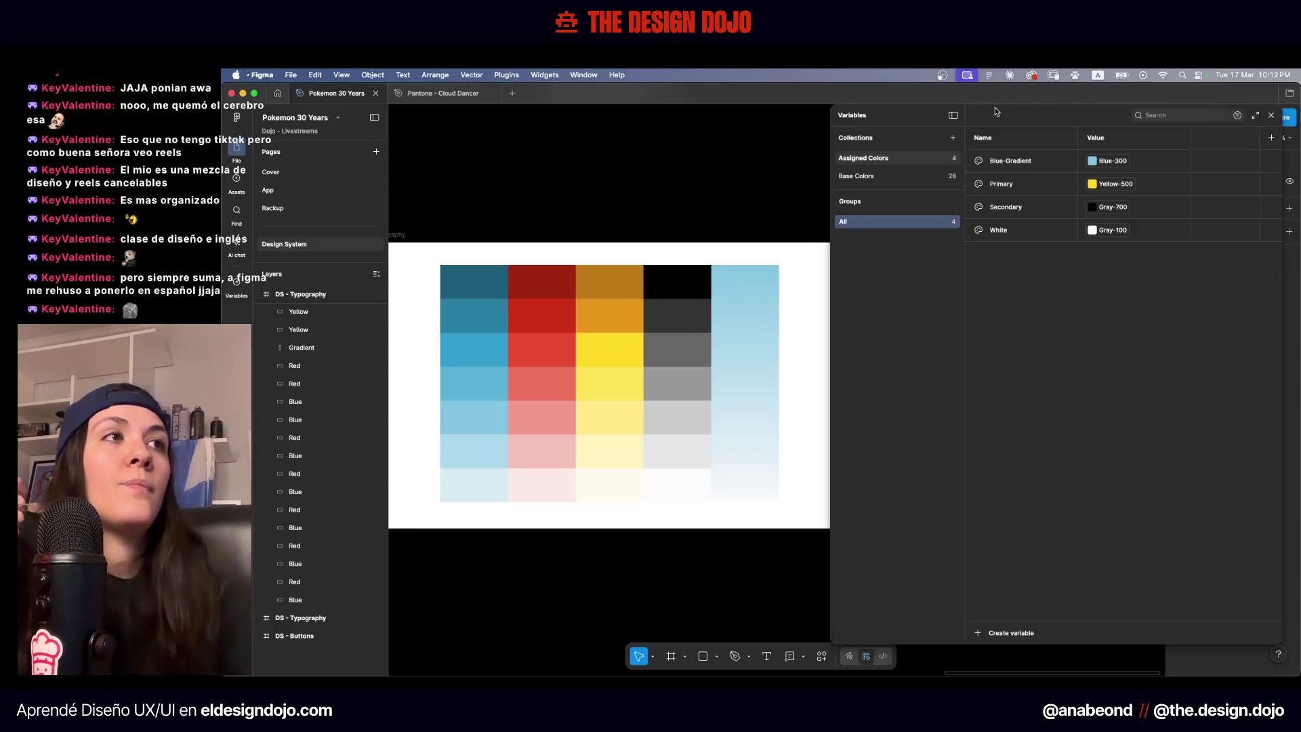
mouse_move(933, 122)
mouse_down()
mouse_move(738, 112)
mouse_move(809, 97)
mouse_up()
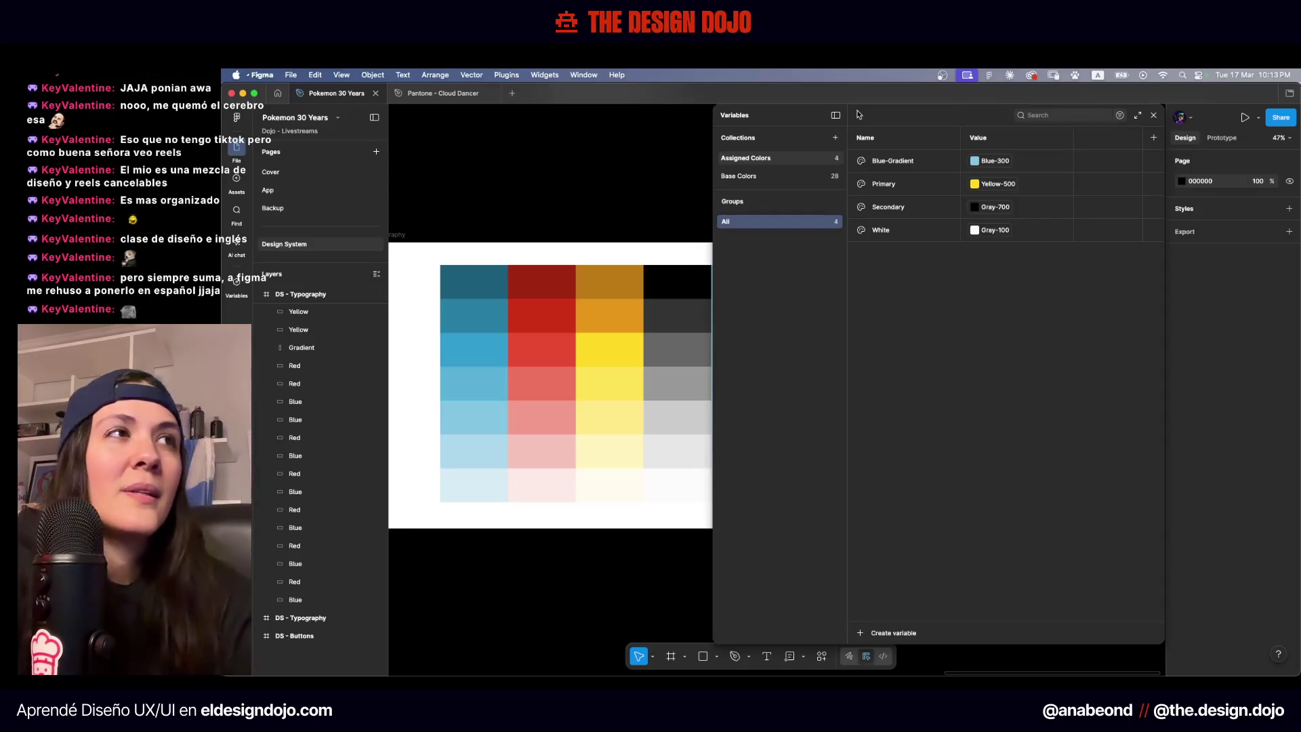
Close the variables editor
click(1154, 118)
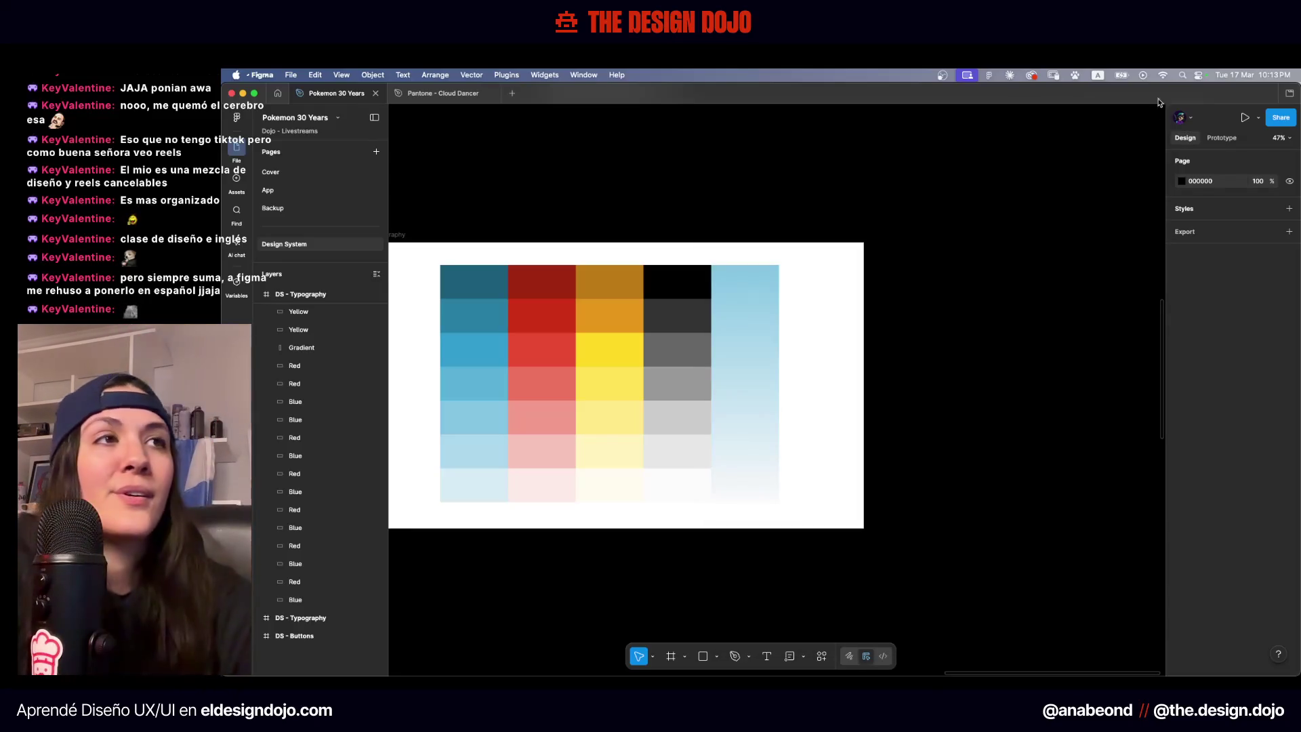
Centre the SIGN UP buttons and duplicate the bottom row into a third row
scroll(767, 227, down, 5)
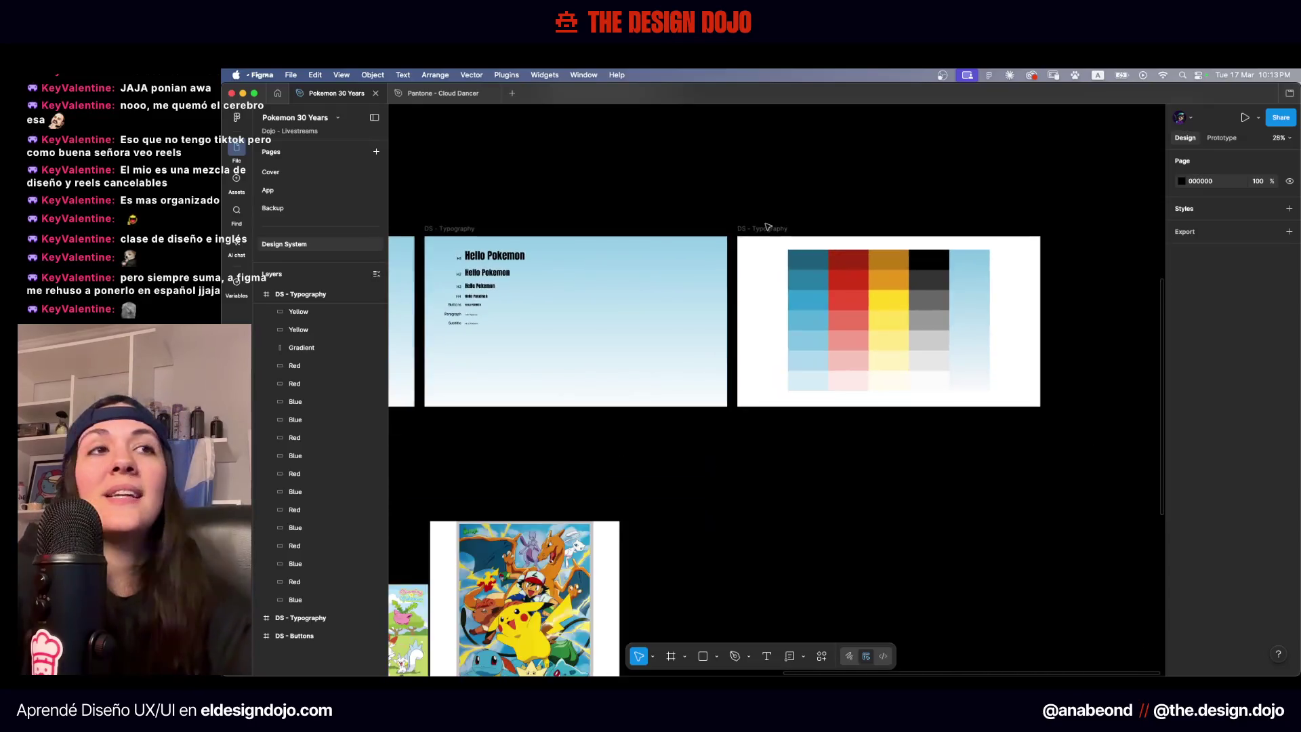
scroll(768, 226, down, 3)
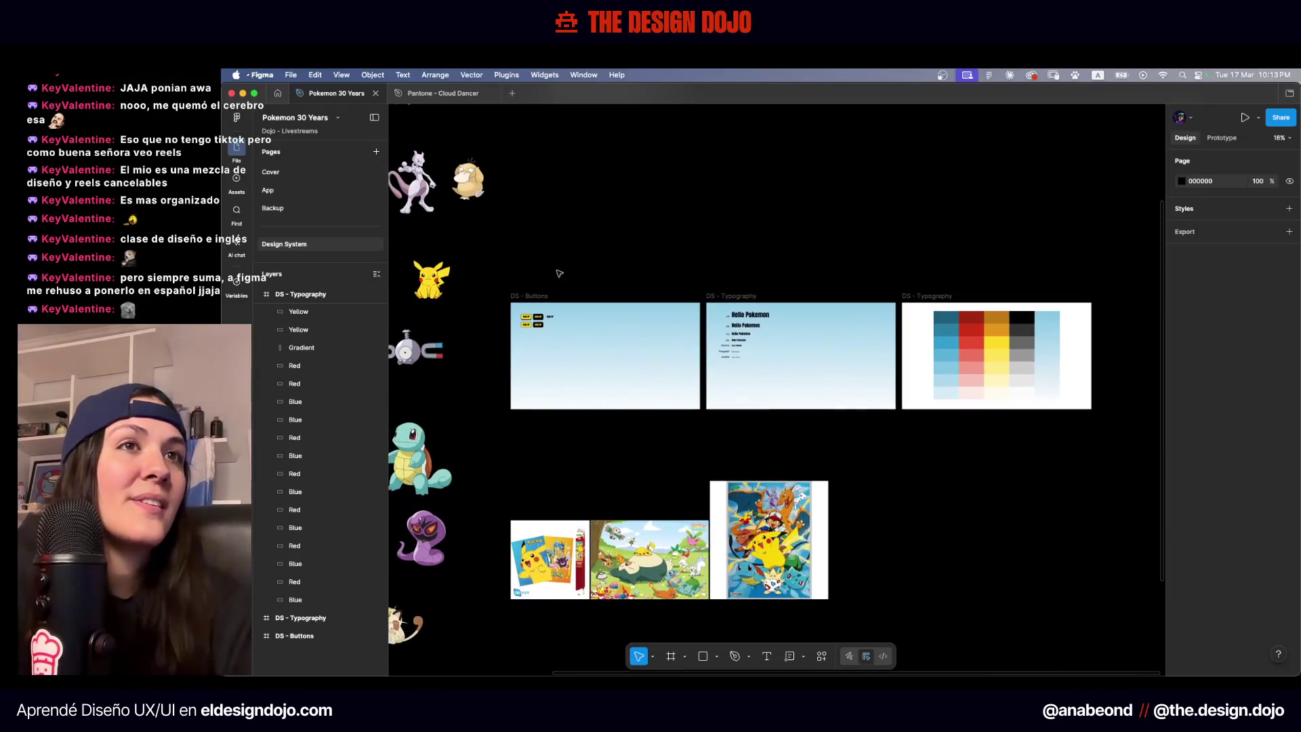
scroll(479, 294, up, 5)
scroll(663, 398, up, 10)
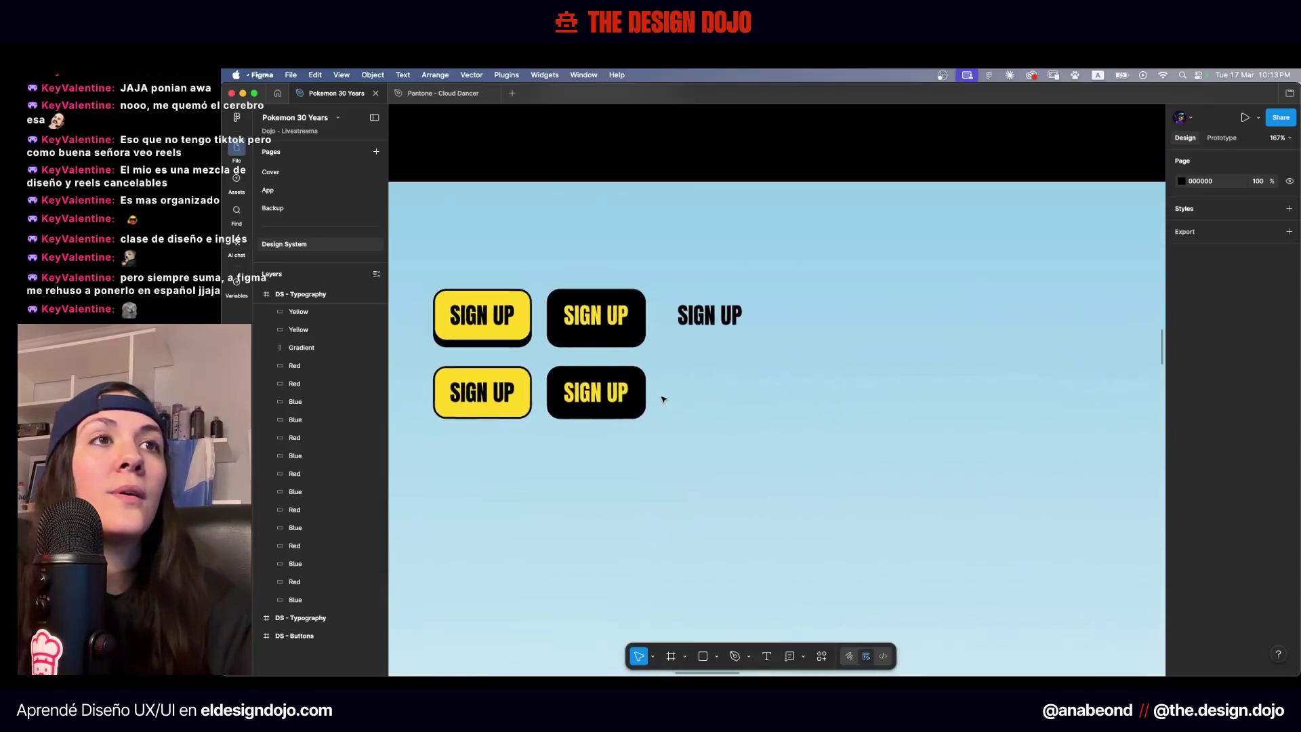
scroll(656, 259, left, 3)
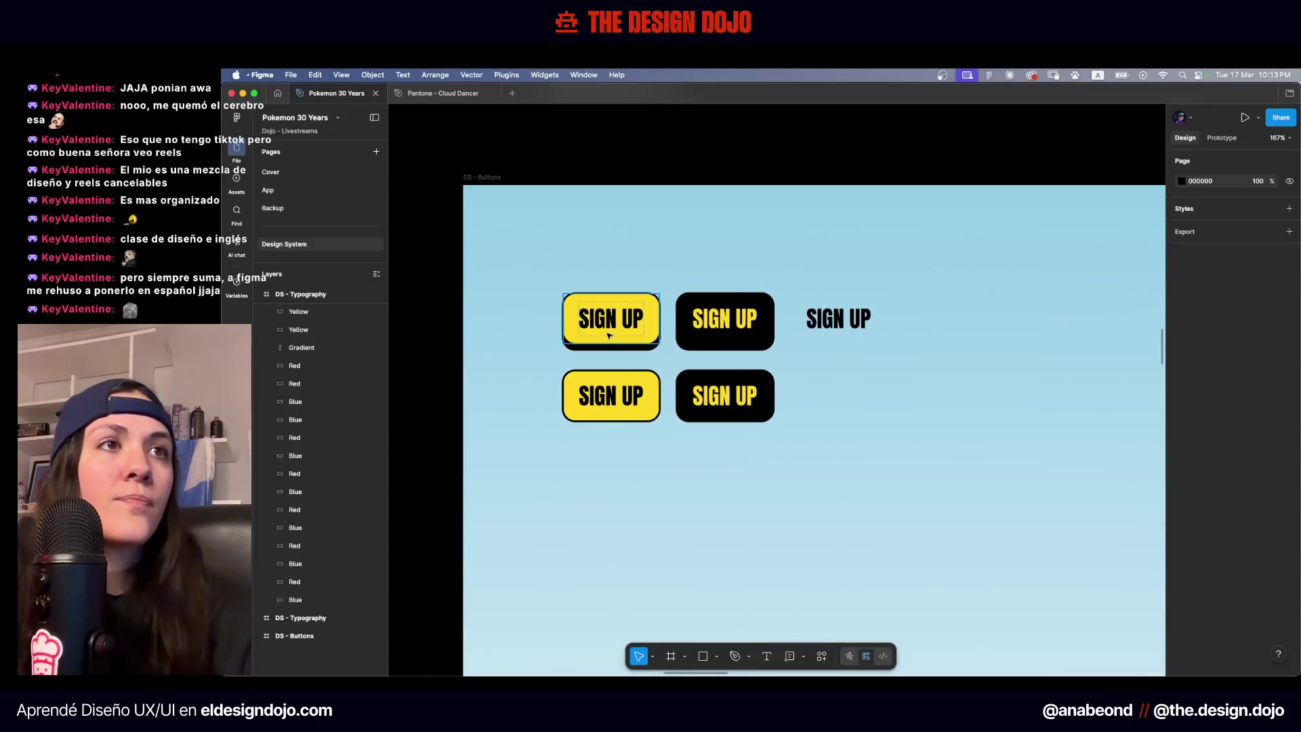
scroll(698, 484, right, 3)
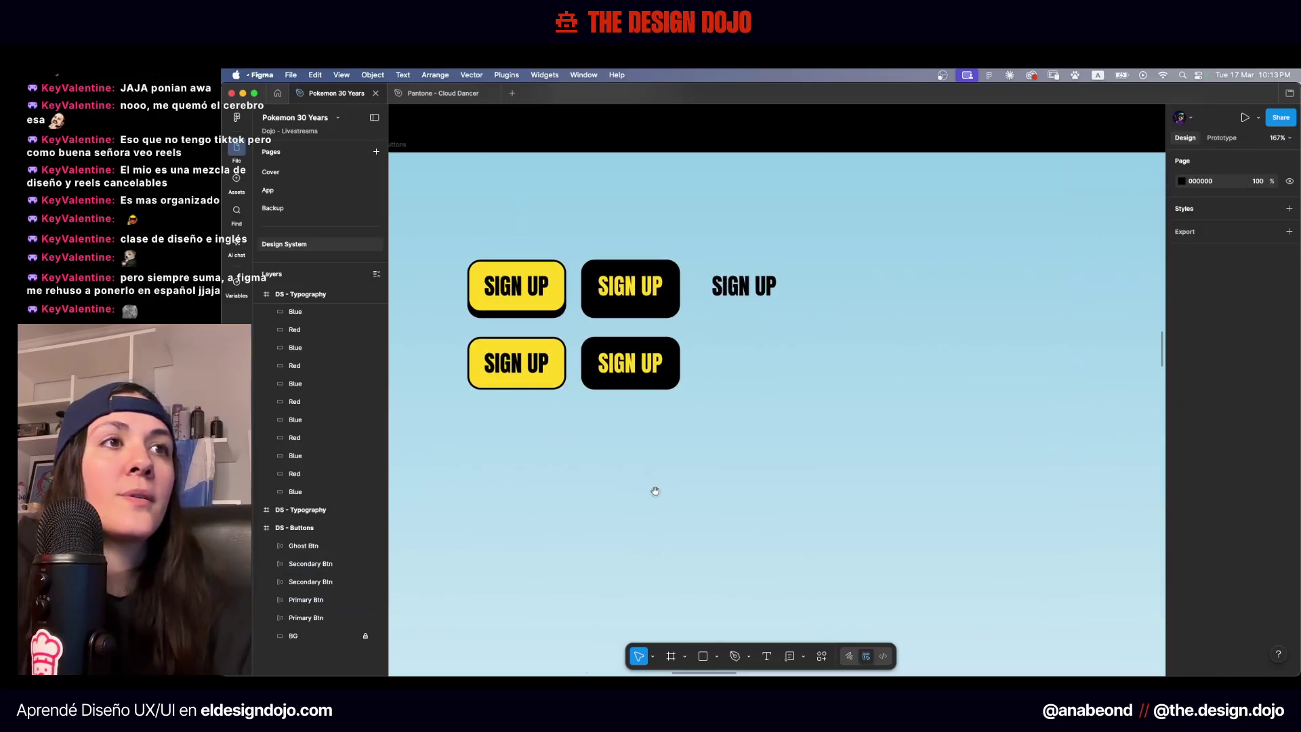
scroll(834, 467, down, 5)
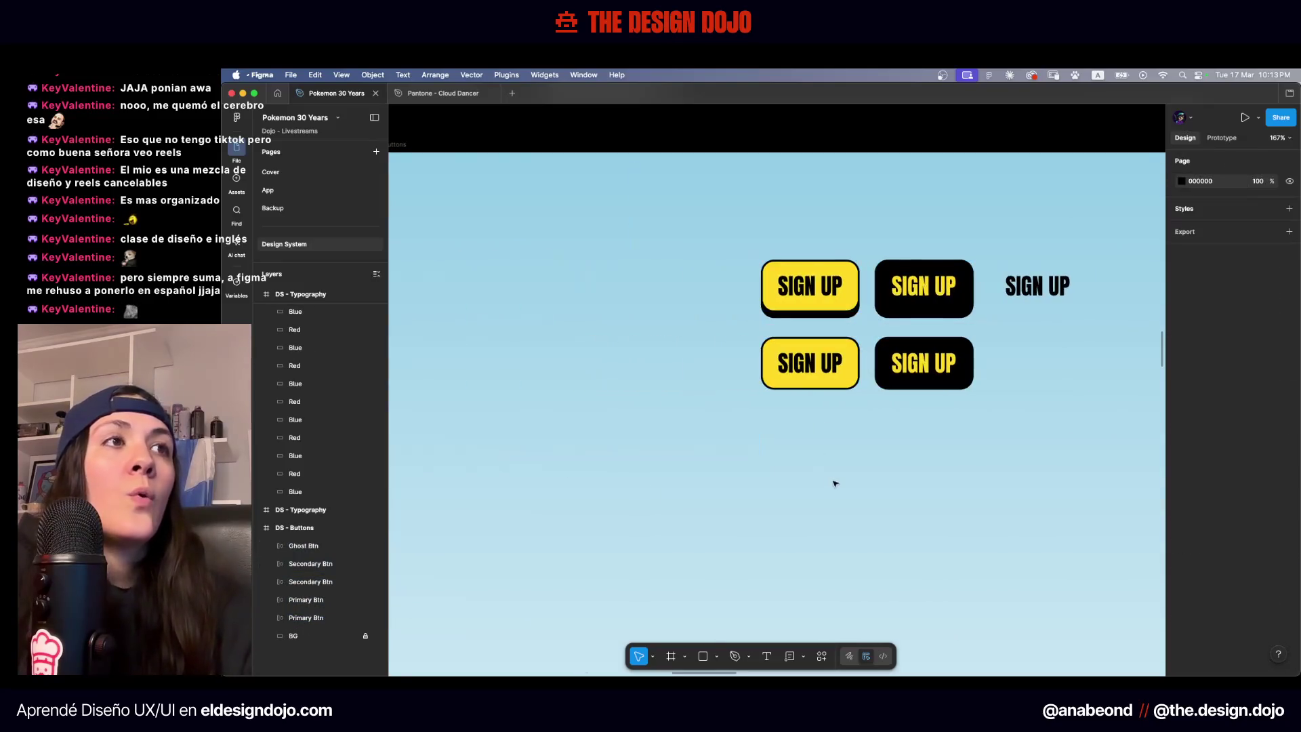
mouse_move(894, 474)
mouse_down()
mouse_move(737, 489)
mouse_move(701, 420)
mouse_move(742, 500)
mouse_move(742, 487)
mouse_up()
scroll(750, 446, up, 3)
key(super+d)
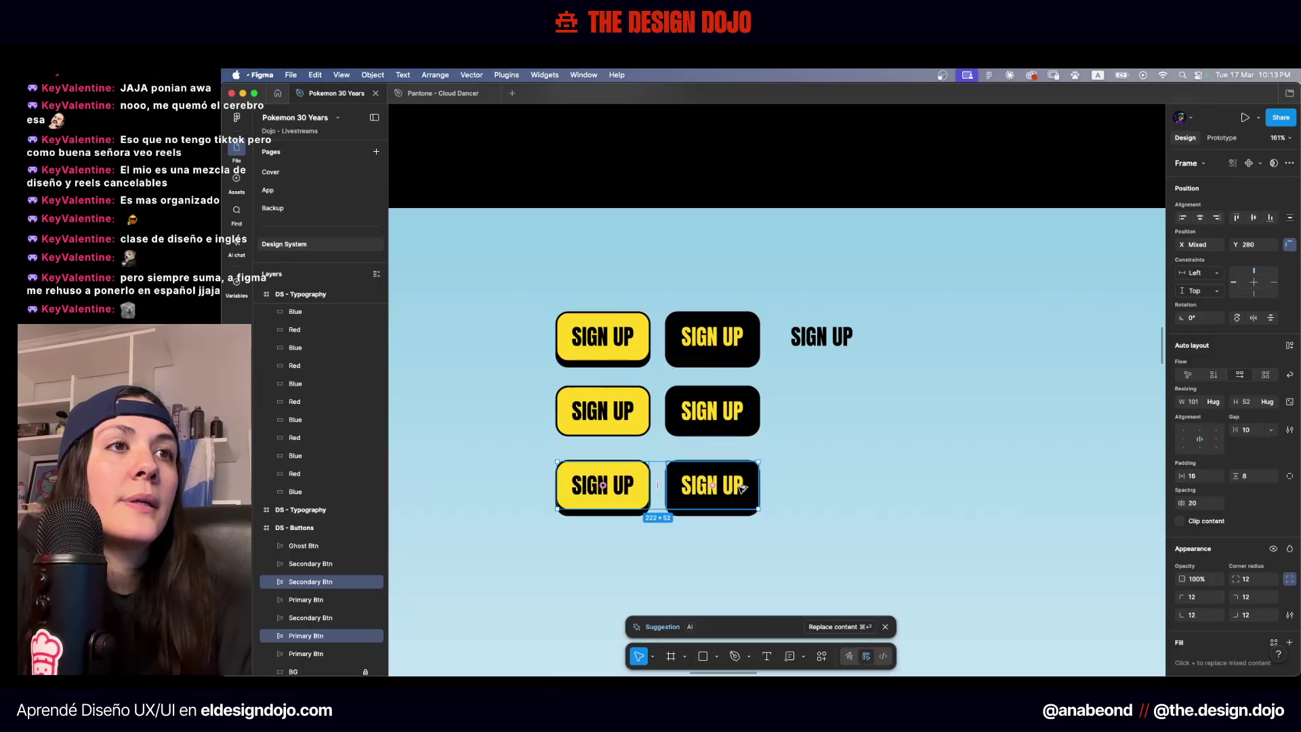
key(Escape)
Marquee-select all seven SIGN UP buttons in DS - Buttons
scroll(836, 458, down, 5)
scroll(502, 377, right, 10)
scroll(661, 374, left, 15)
scroll(705, 389, up, 10)
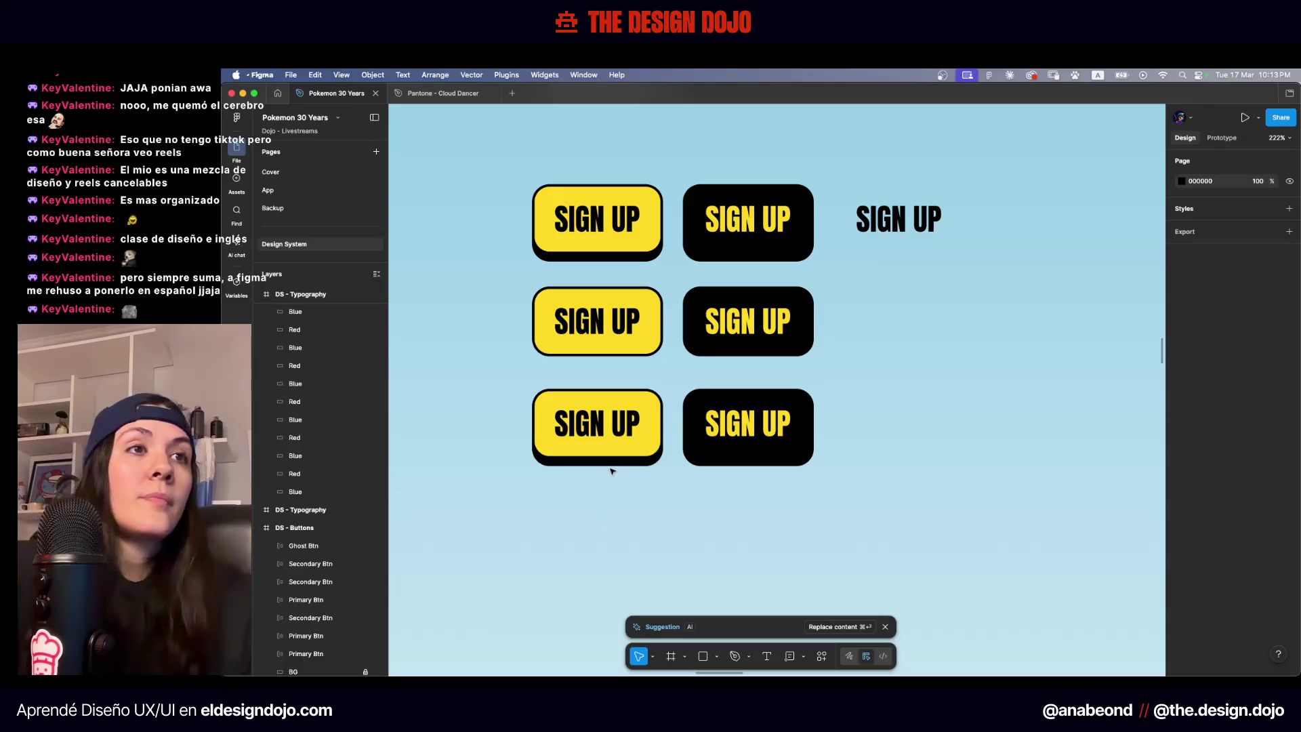
click(581, 450)
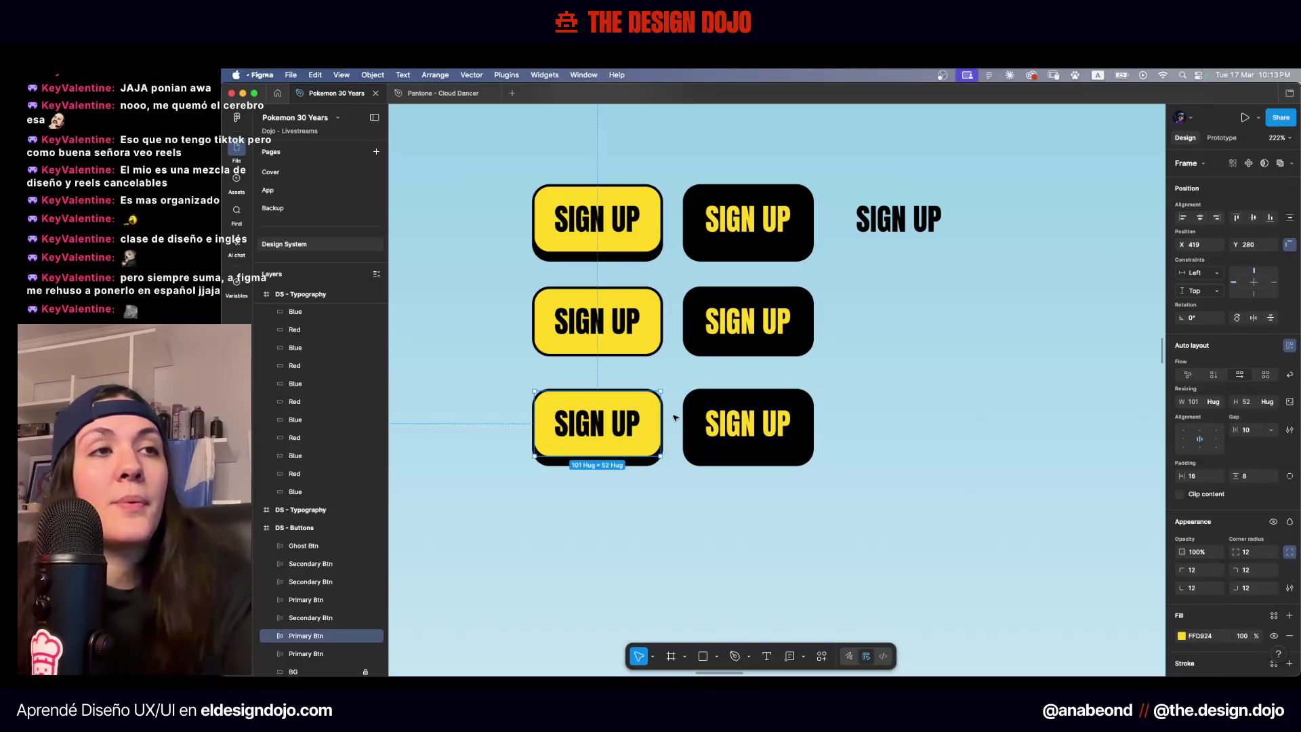
scroll(1233, 407, down, 4)
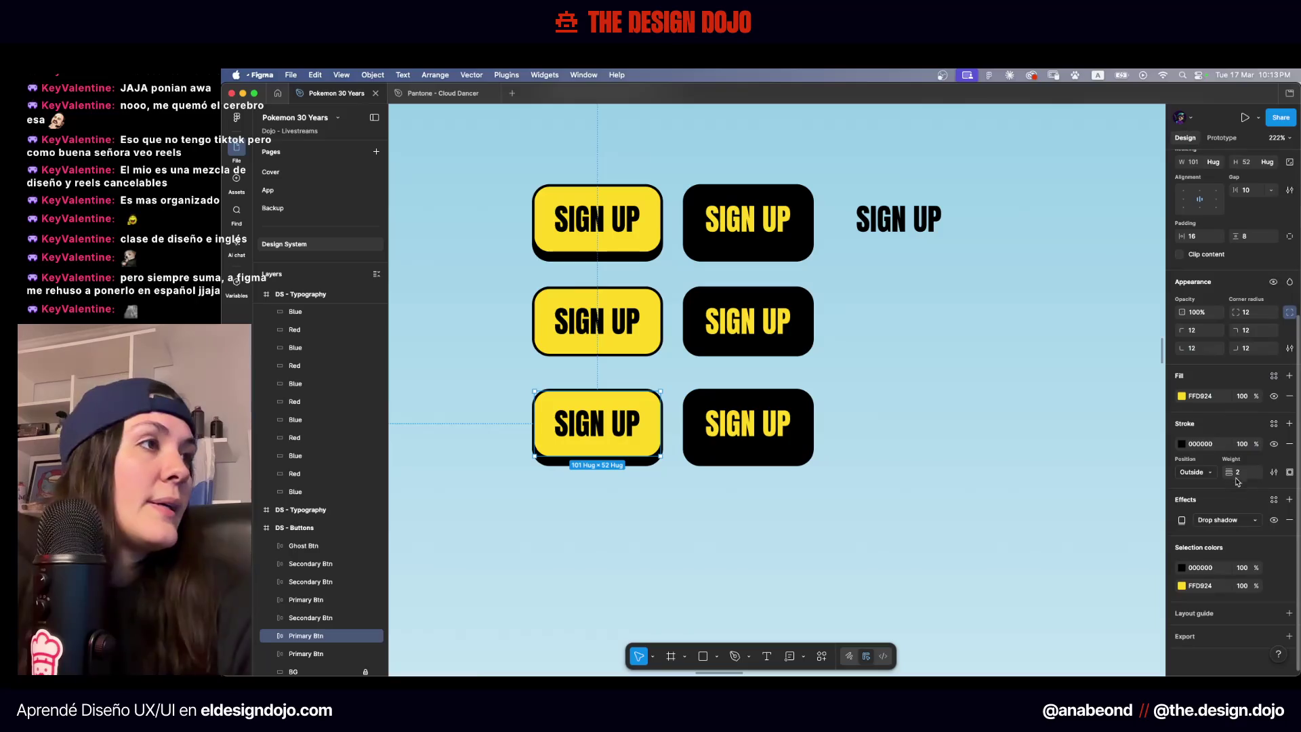
click(961, 318)
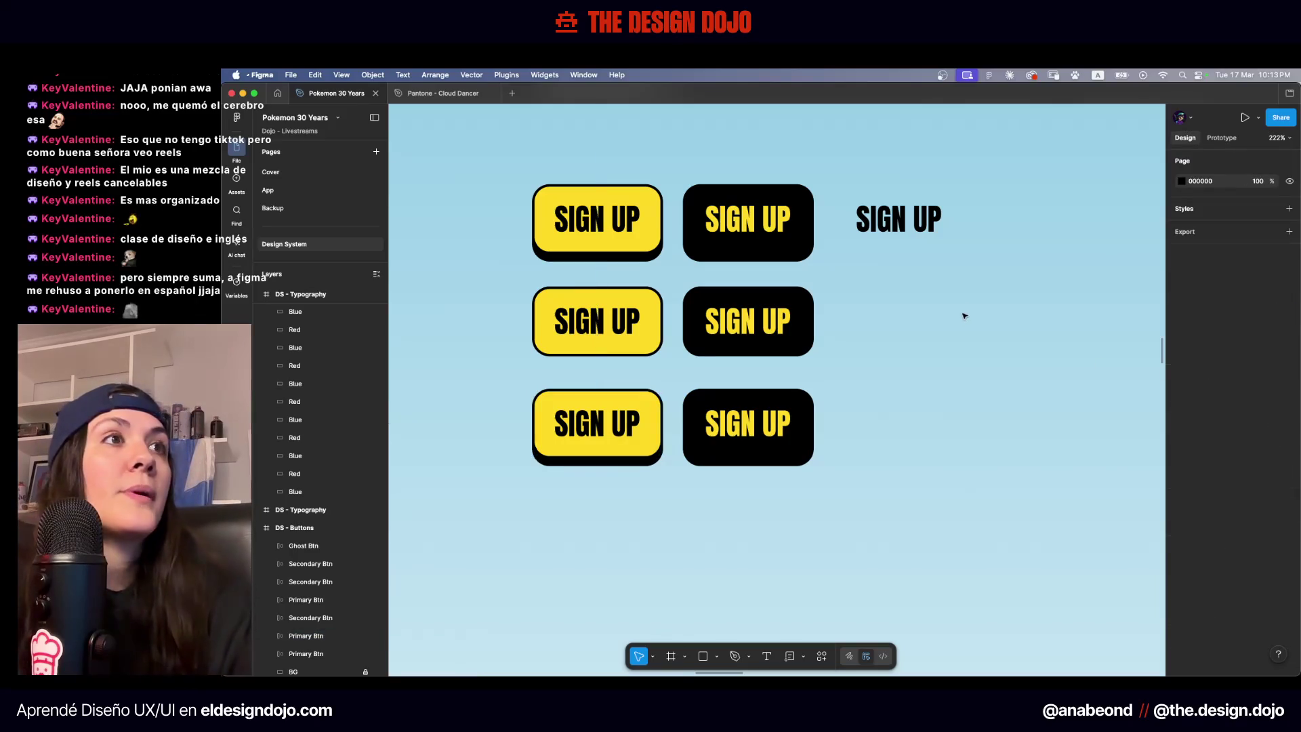
scroll(964, 314, down, 3)
mouse_move(1006, 212)
mouse_down()
mouse_move(969, 268)
mouse_move(738, 386)
mouse_move(665, 466)
mouse_up()
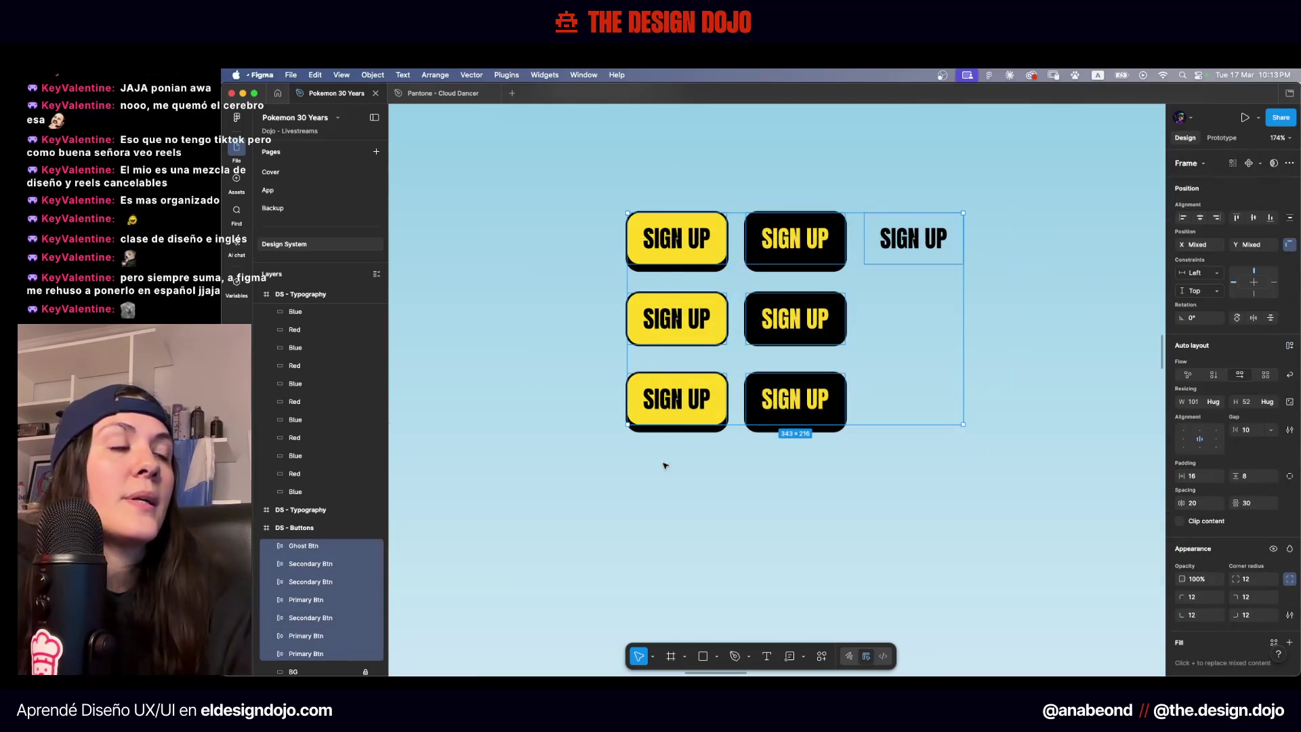
In Selection colors, link the black to Secondary and the yellow to Primary
scroll(1212, 551, down, 4)
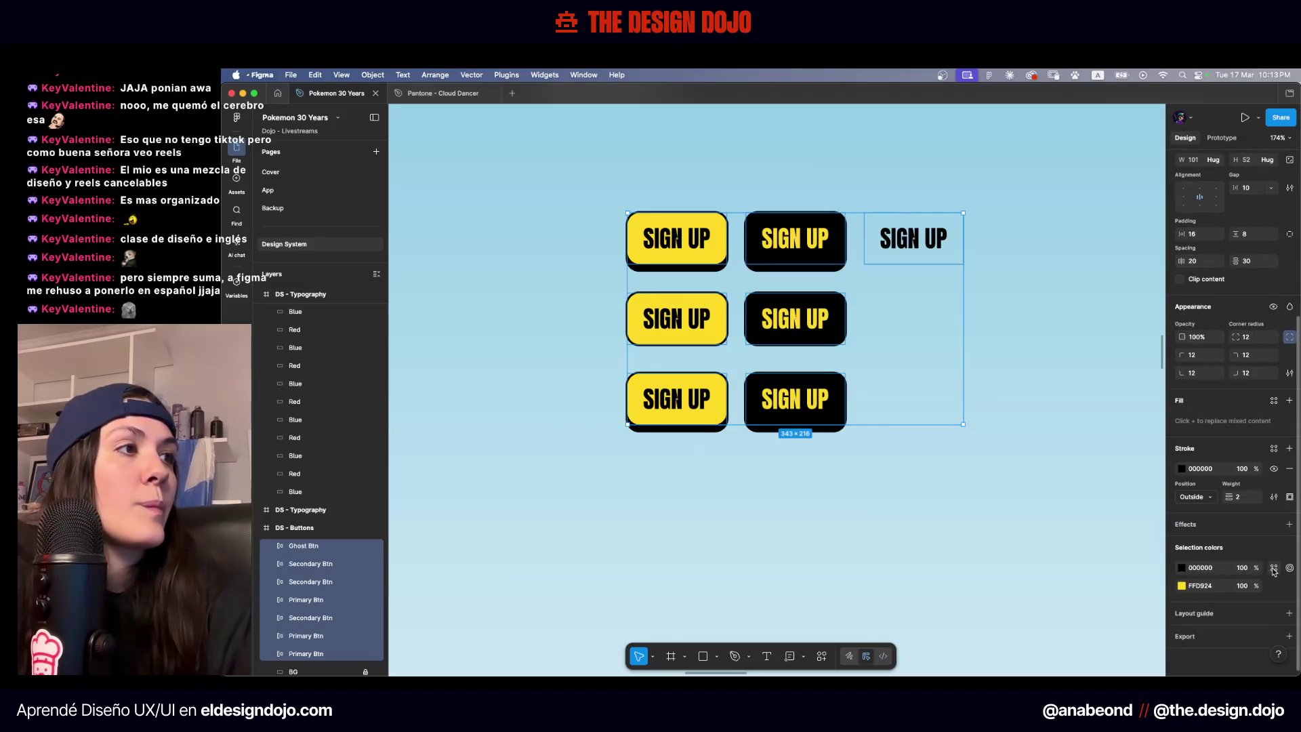
click(1273, 568)
click(1073, 564)
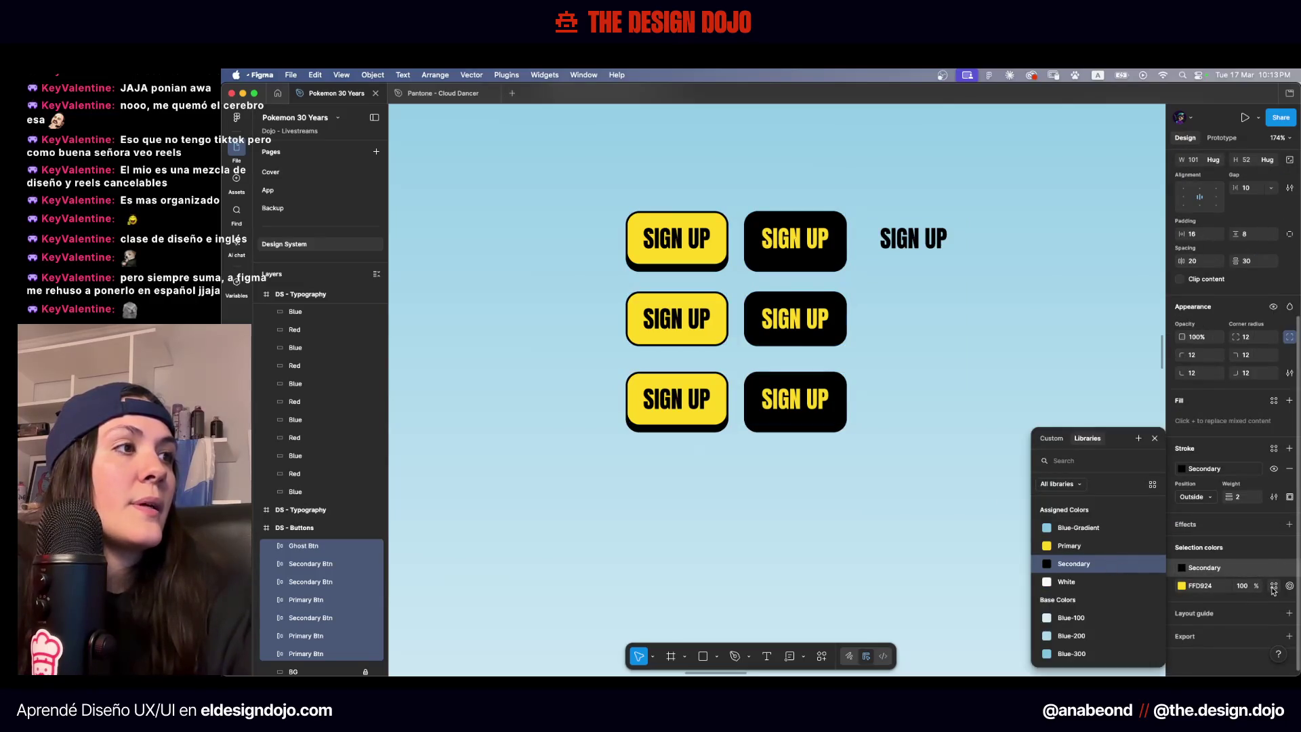
click(1273, 585)
click(1069, 546)
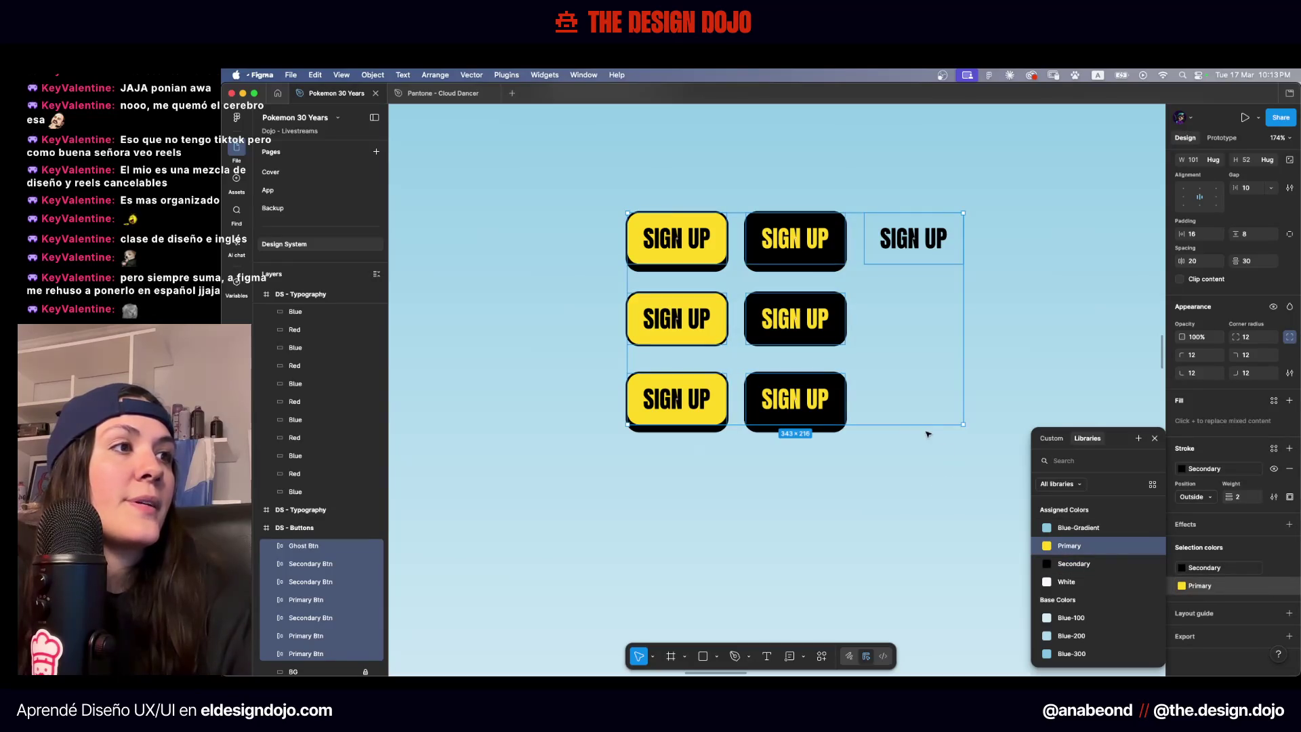
key(Escape)
key(shift+1)
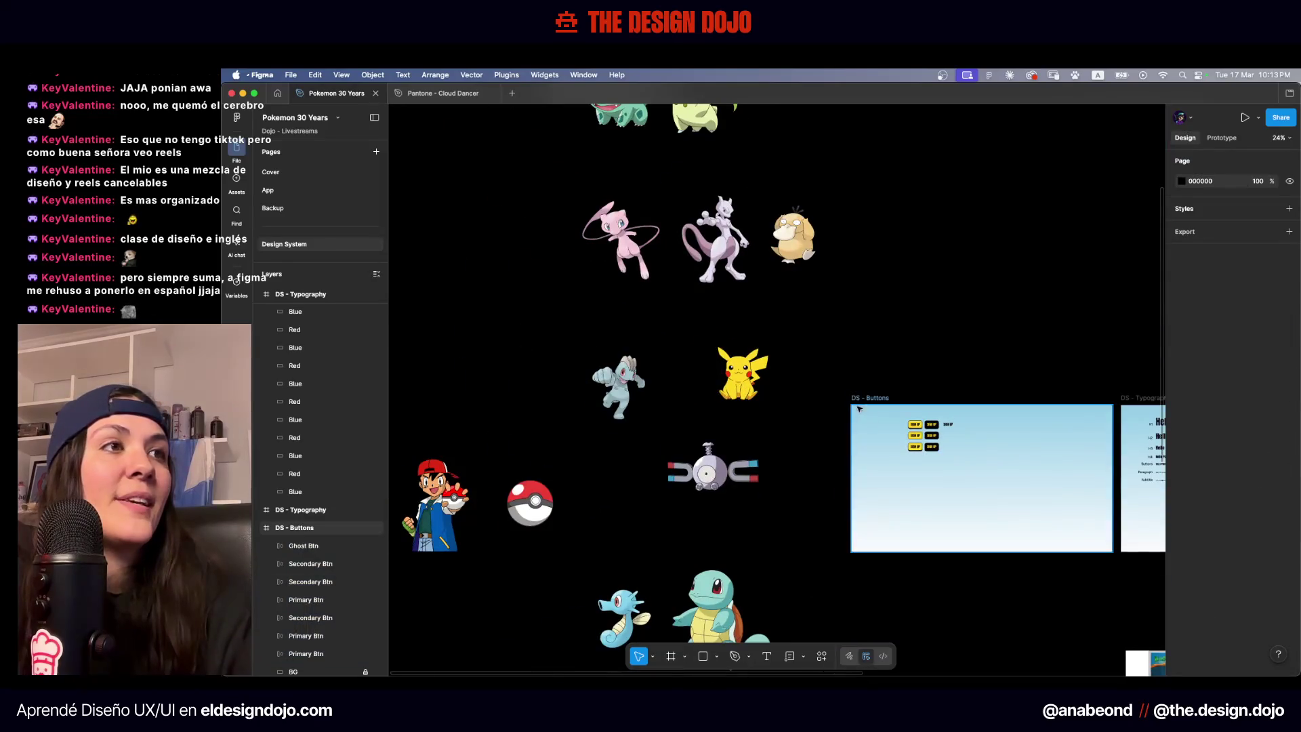
scroll(872, 393, up, 1)
Copy the DS - Buttons BG rectangle's gradient, delete it, and paste it onto the frame
shift+click(859, 374)
scroll(894, 380, right, 5)
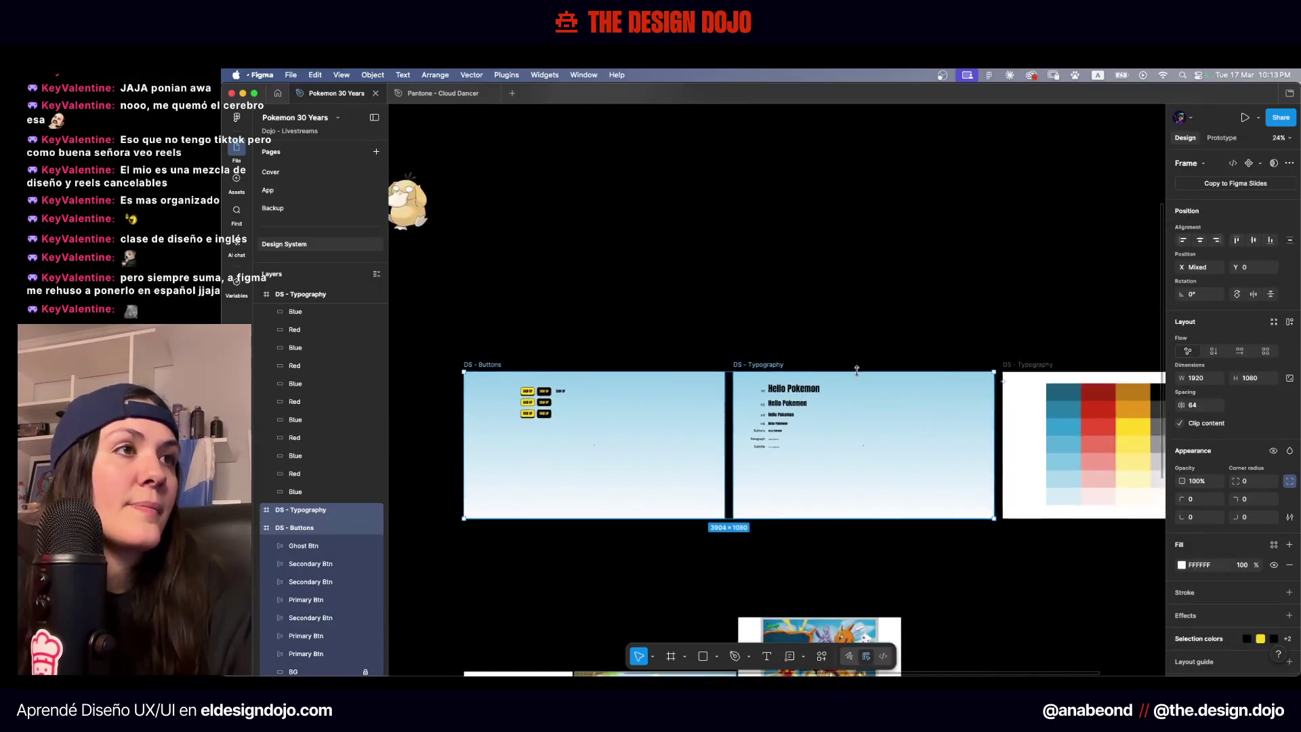
scroll(1194, 503, down, 1)
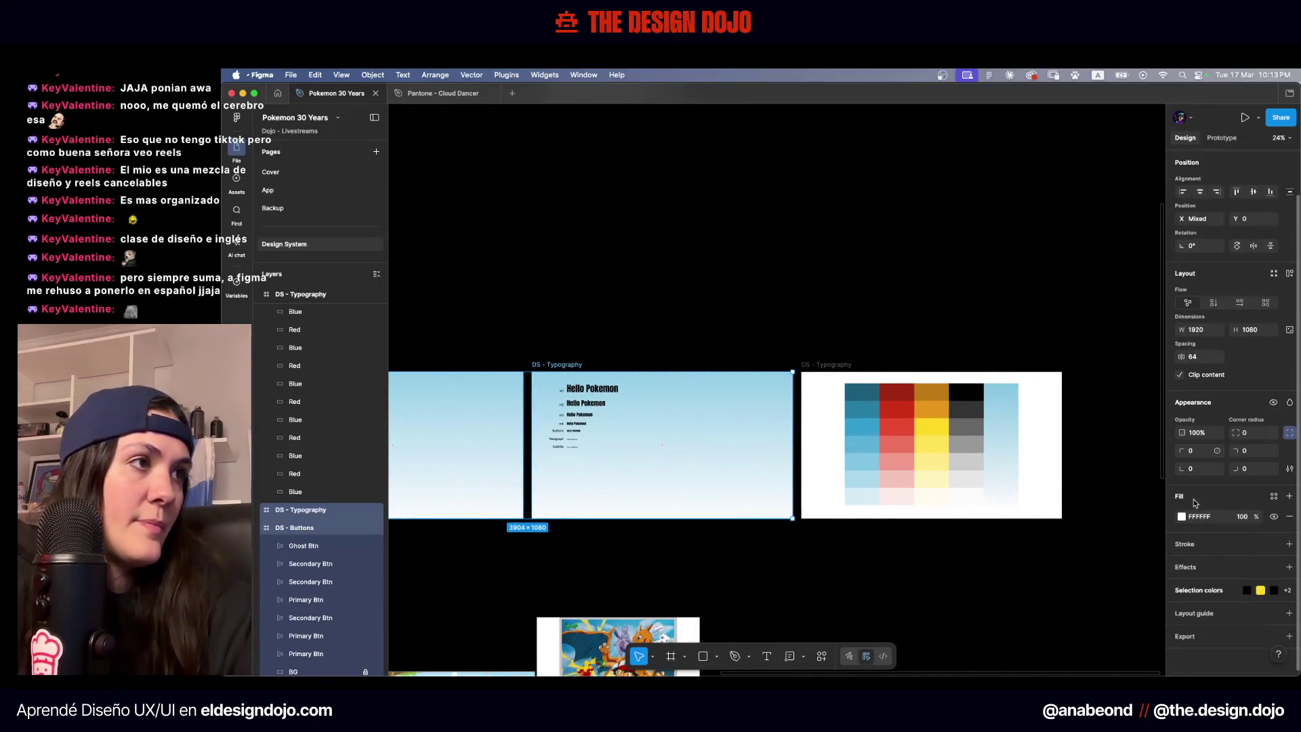
scroll(751, 394, left, 1)
scroll(751, 394, left, 3)
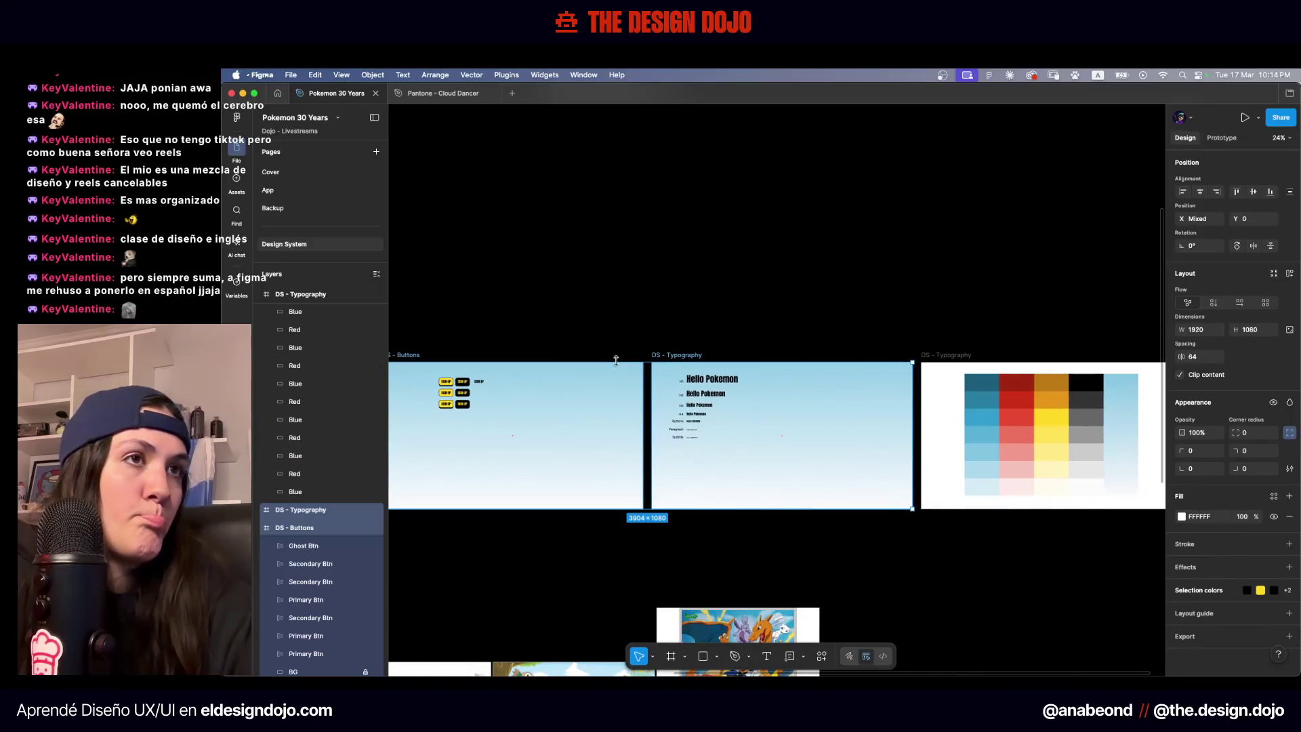
click(610, 398)
scroll(348, 632, down, 2)
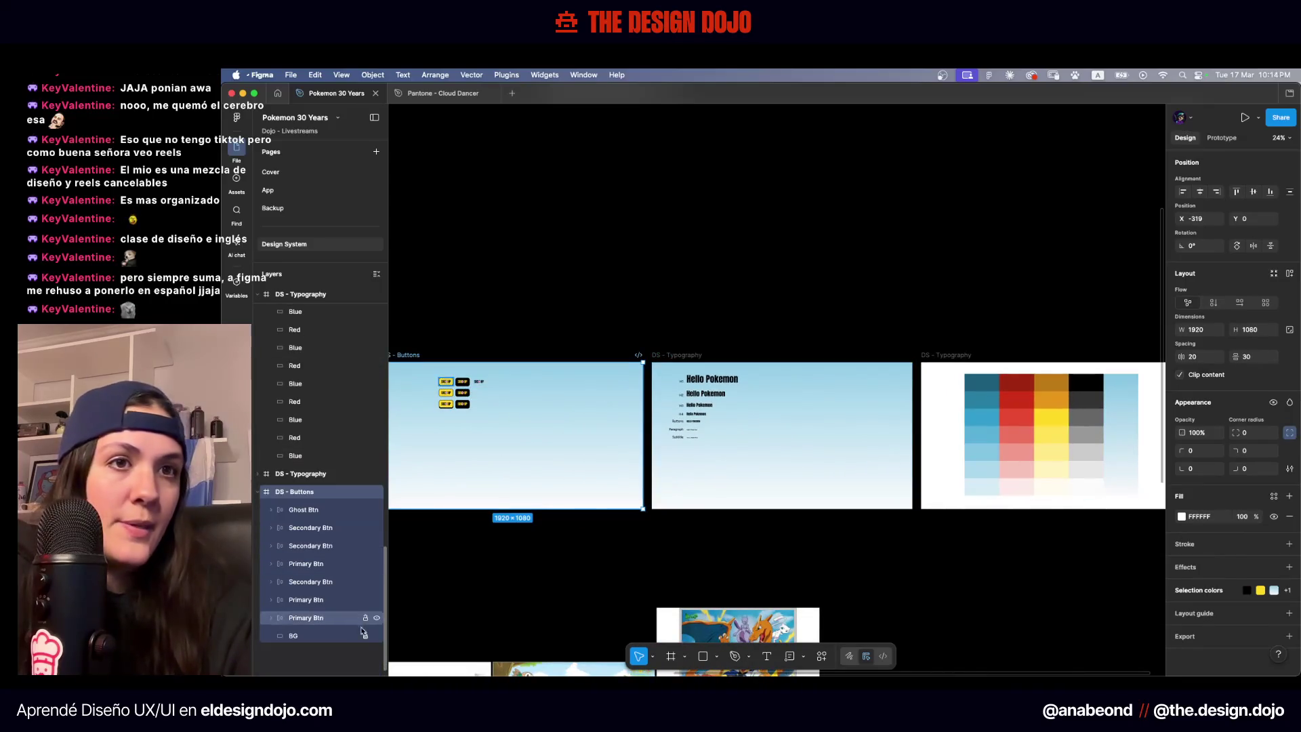
click(347, 633)
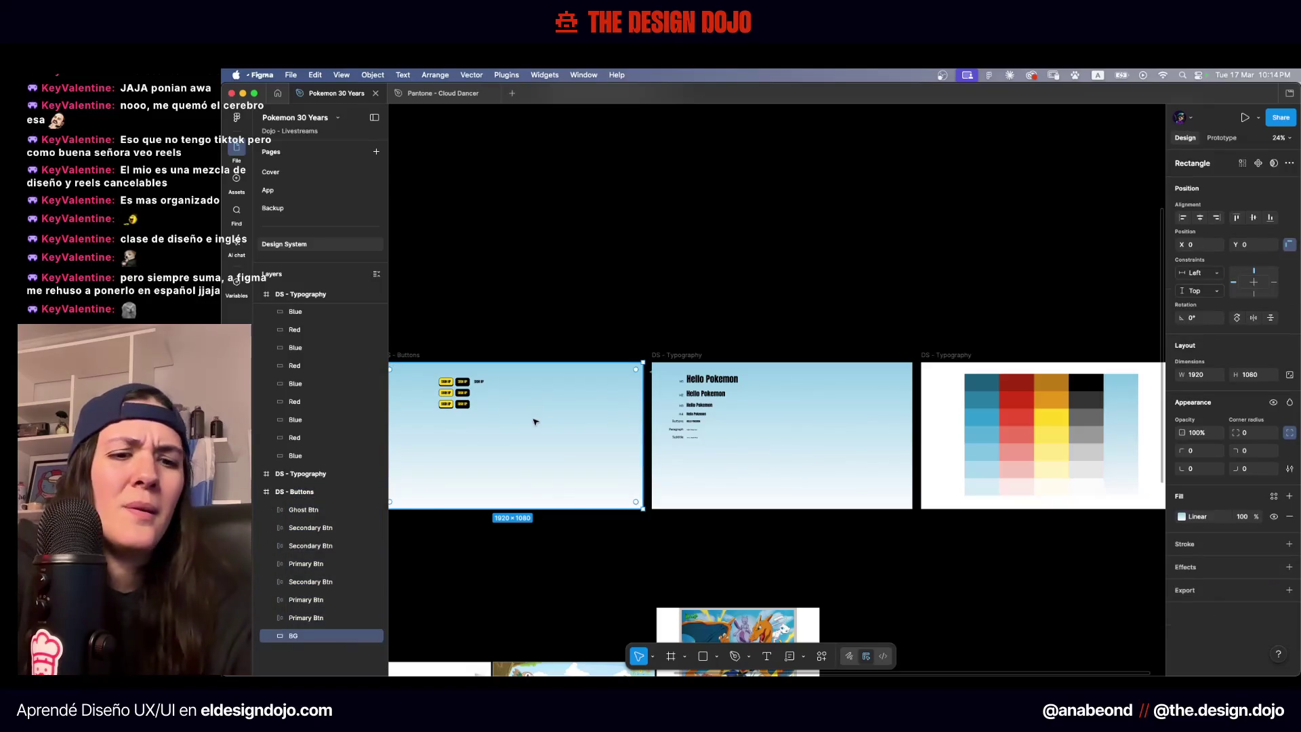
key(ctrl+alt+c)
key(Delete)
scroll(515, 407, left, 2)
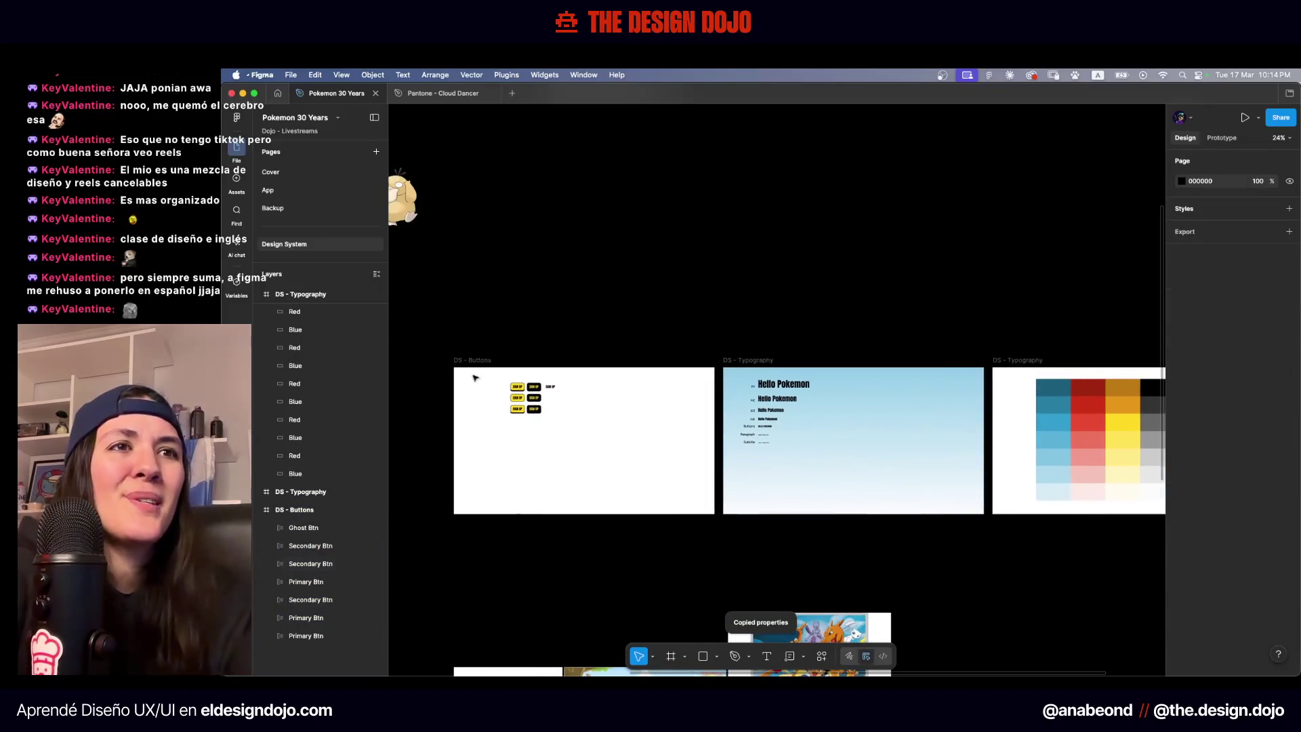
key(ctrl+alt+v)
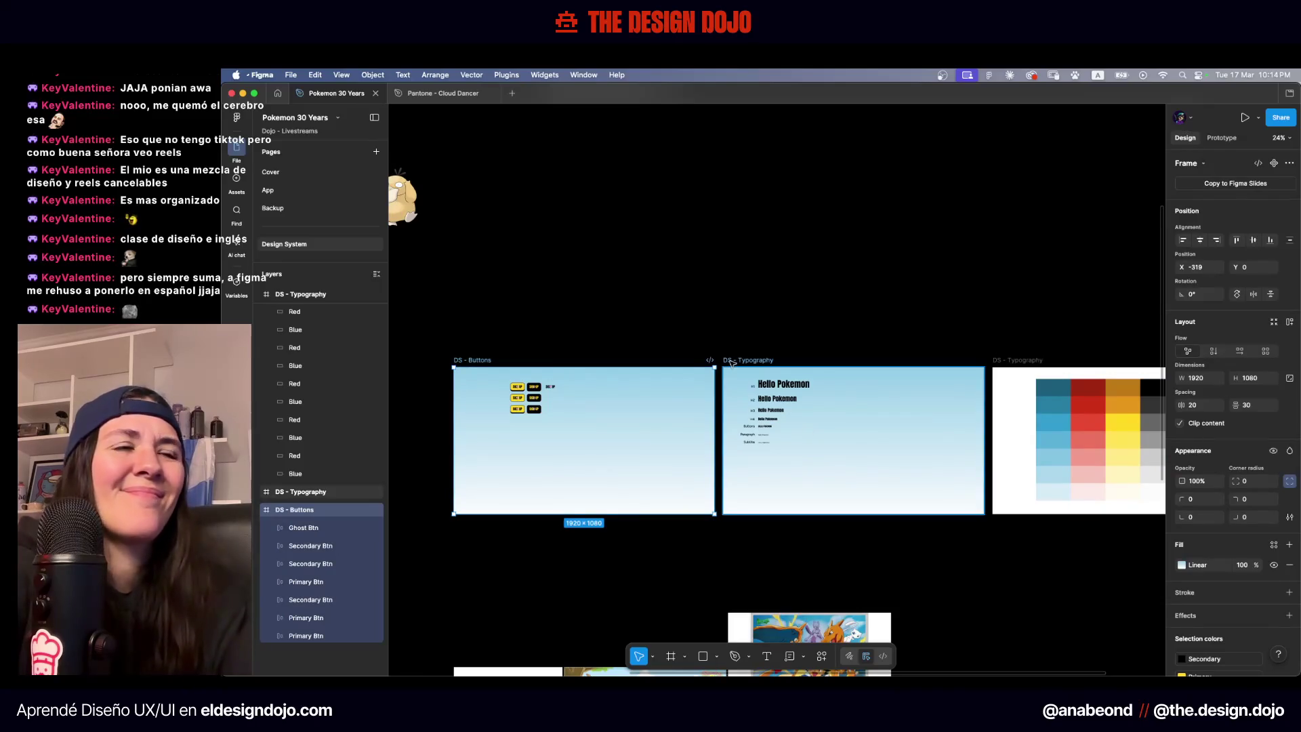
Delete and restore the DS - Typography BG rectangle, then reselect DS - Buttons
click(735, 362)
click(258, 491)
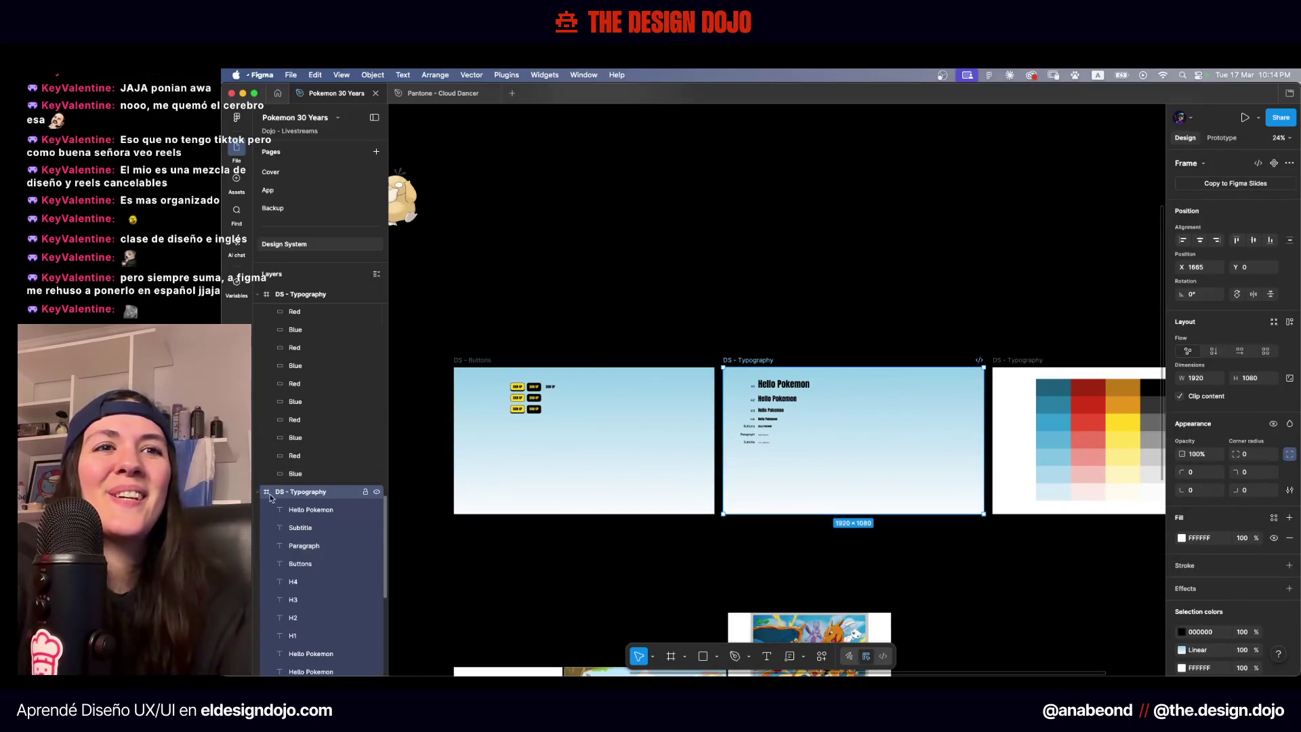
click(318, 492)
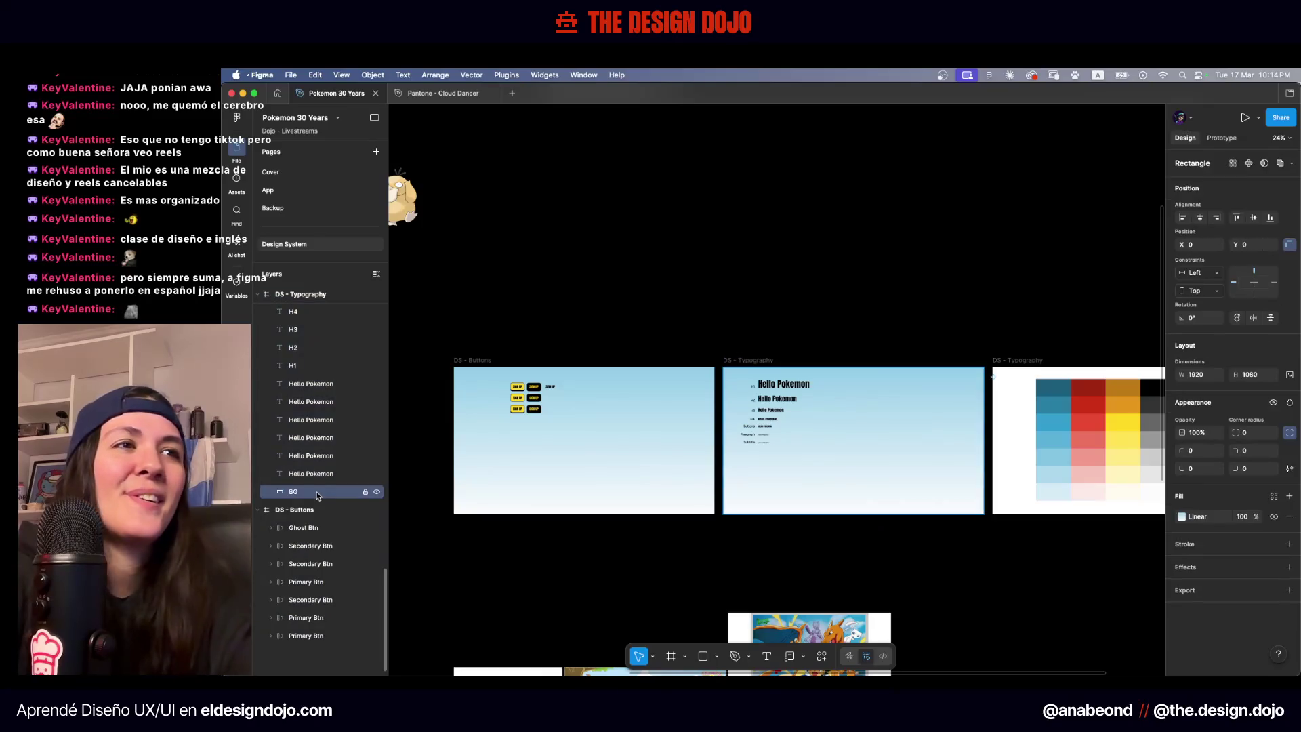
key(Delete)
key(ctrl+z)
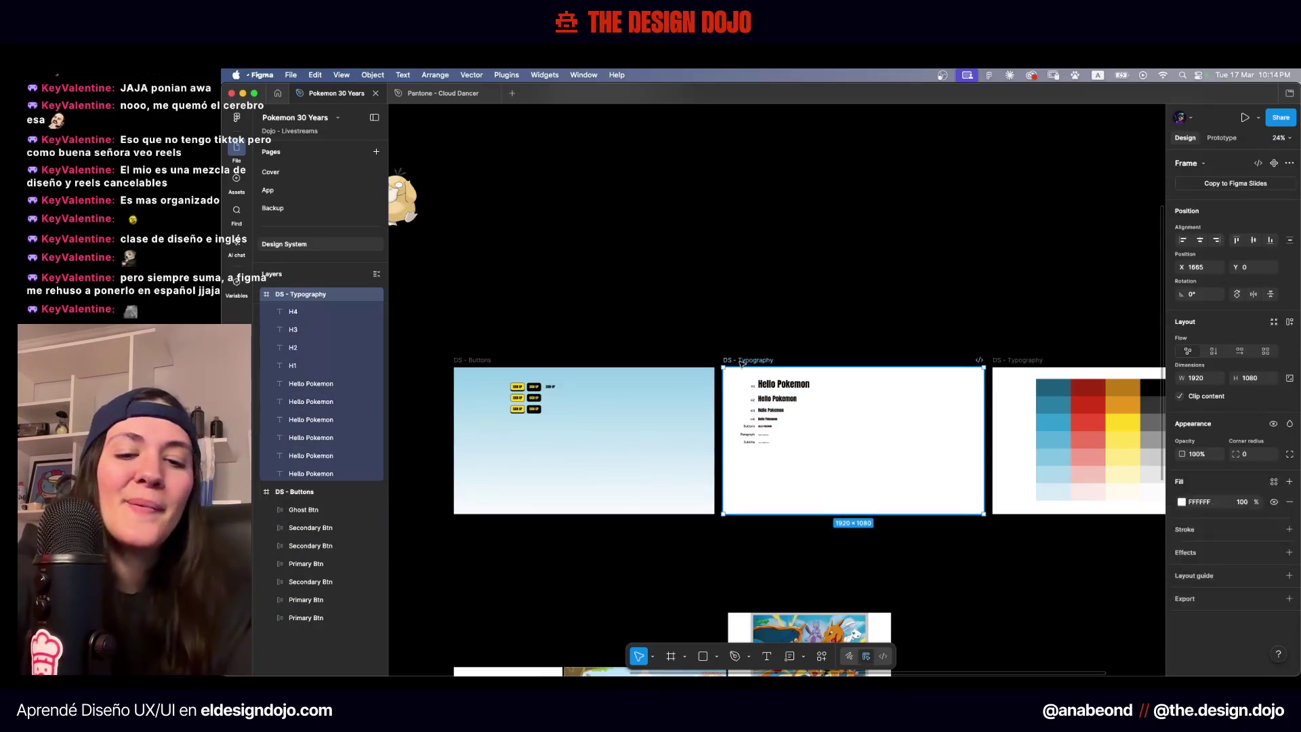
click(737, 304)
scroll(513, 378, up, 5)
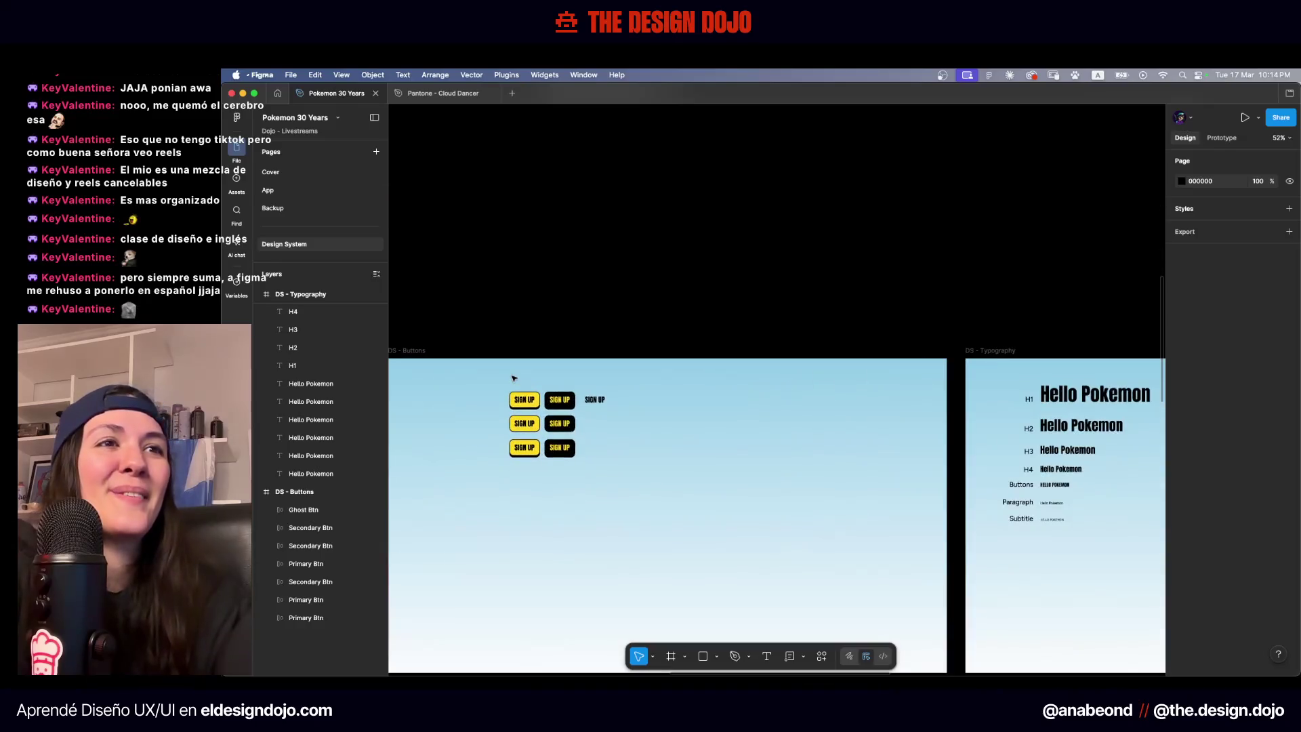
click(738, 493)
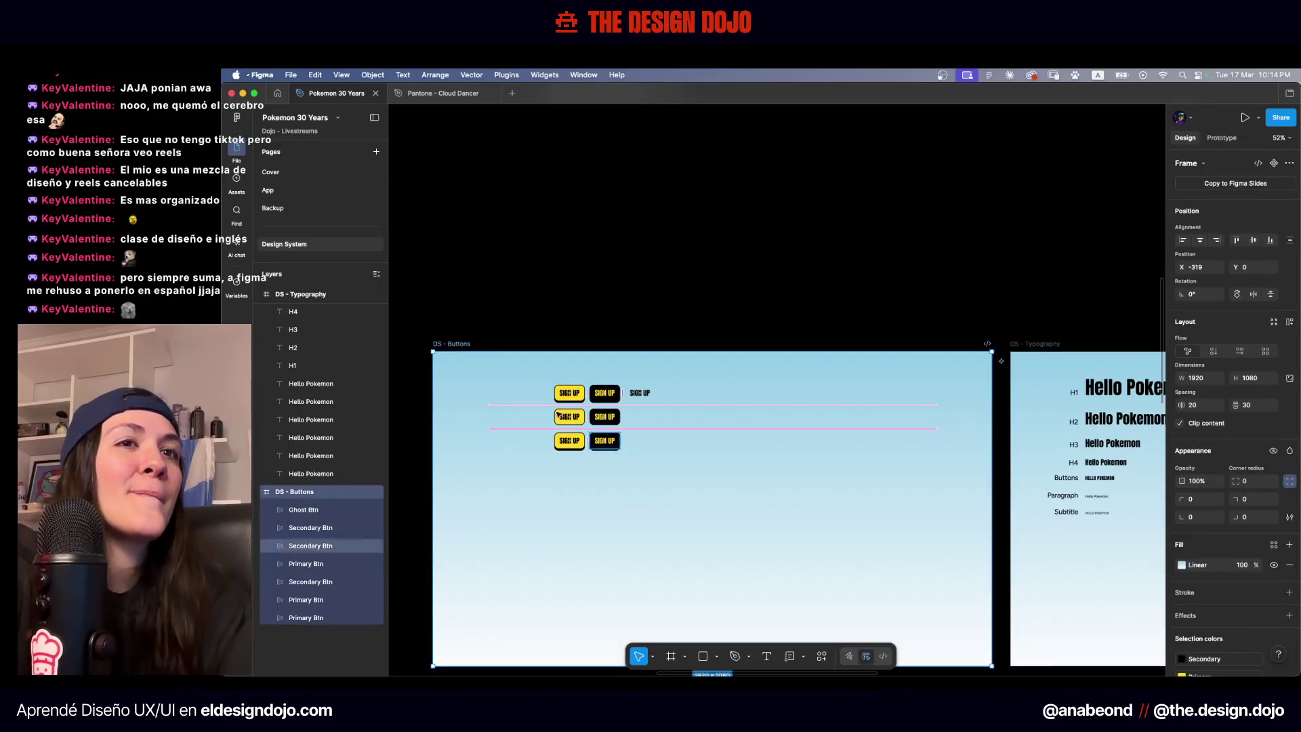
Bind the gradient's 0% stop to Blue-Gradient and its 100% stop to White
click(1181, 565)
scroll(874, 450, down, 2)
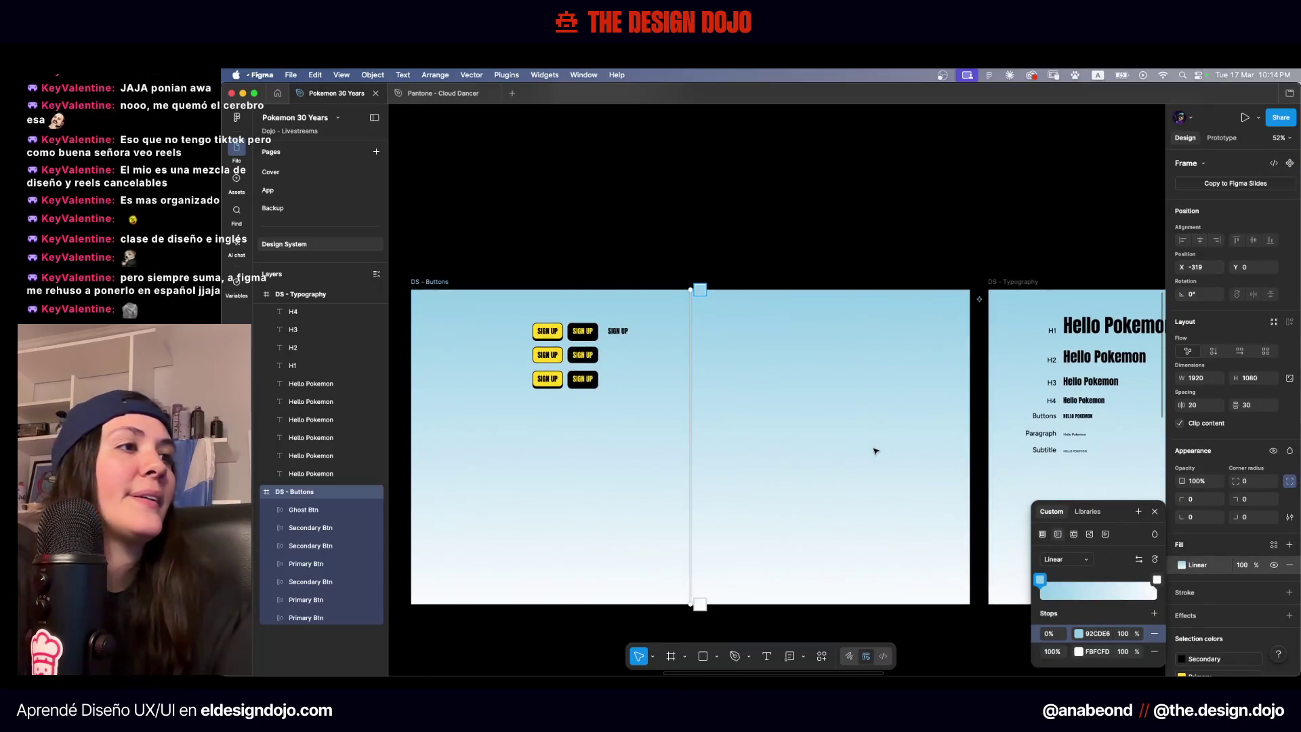
click(1077, 634)
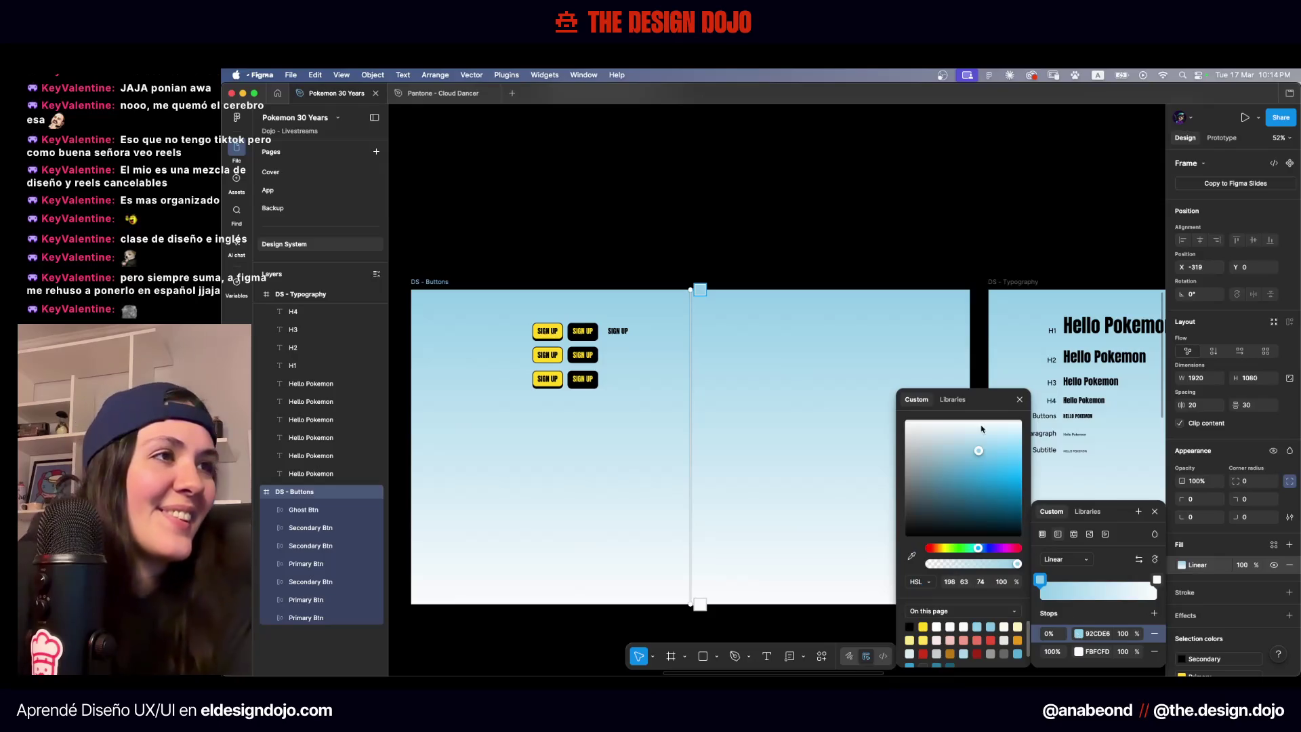
click(953, 400)
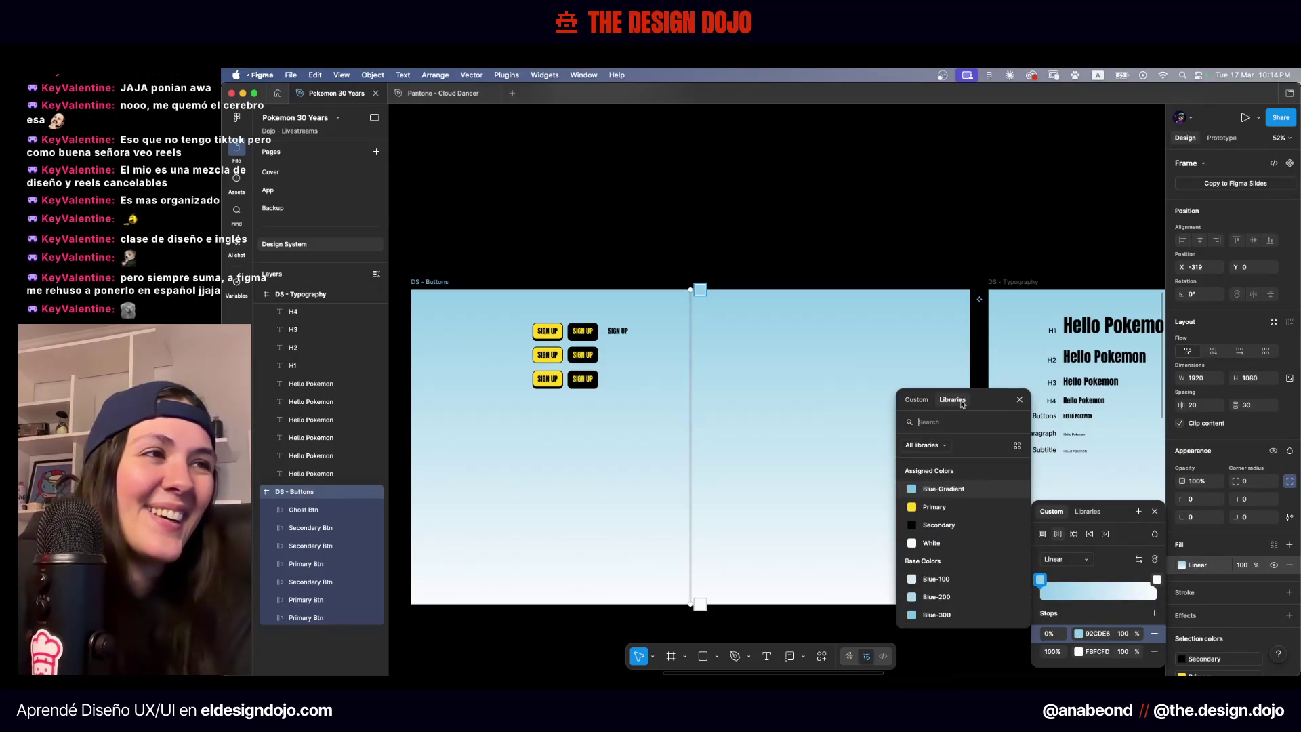
click(944, 489)
click(1157, 580)
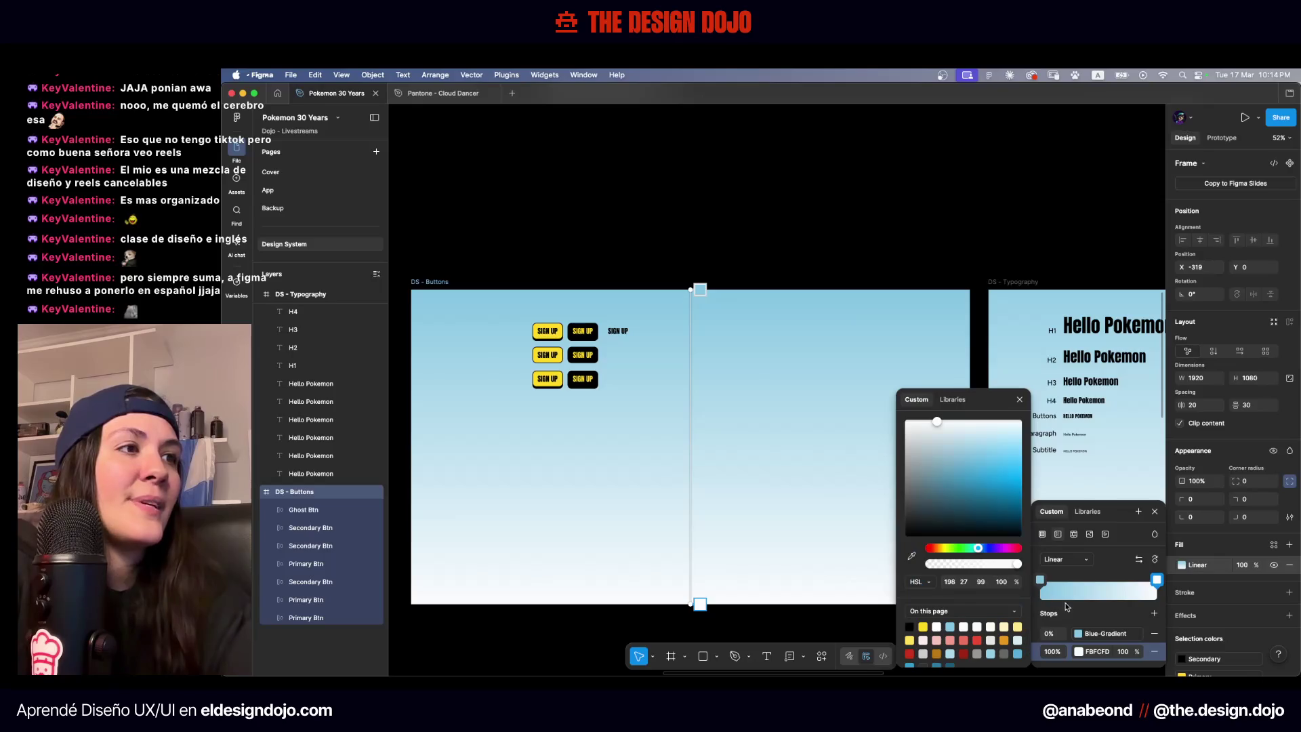
click(952, 399)
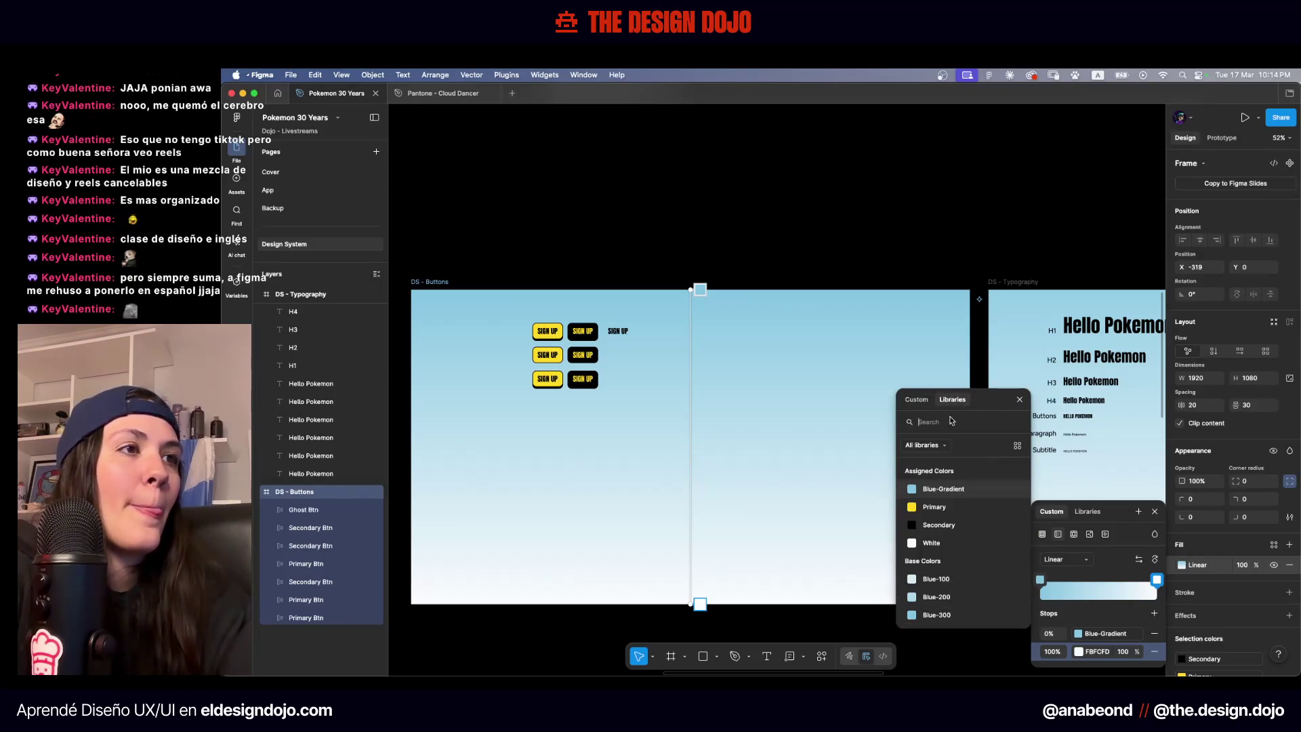
click(929, 518)
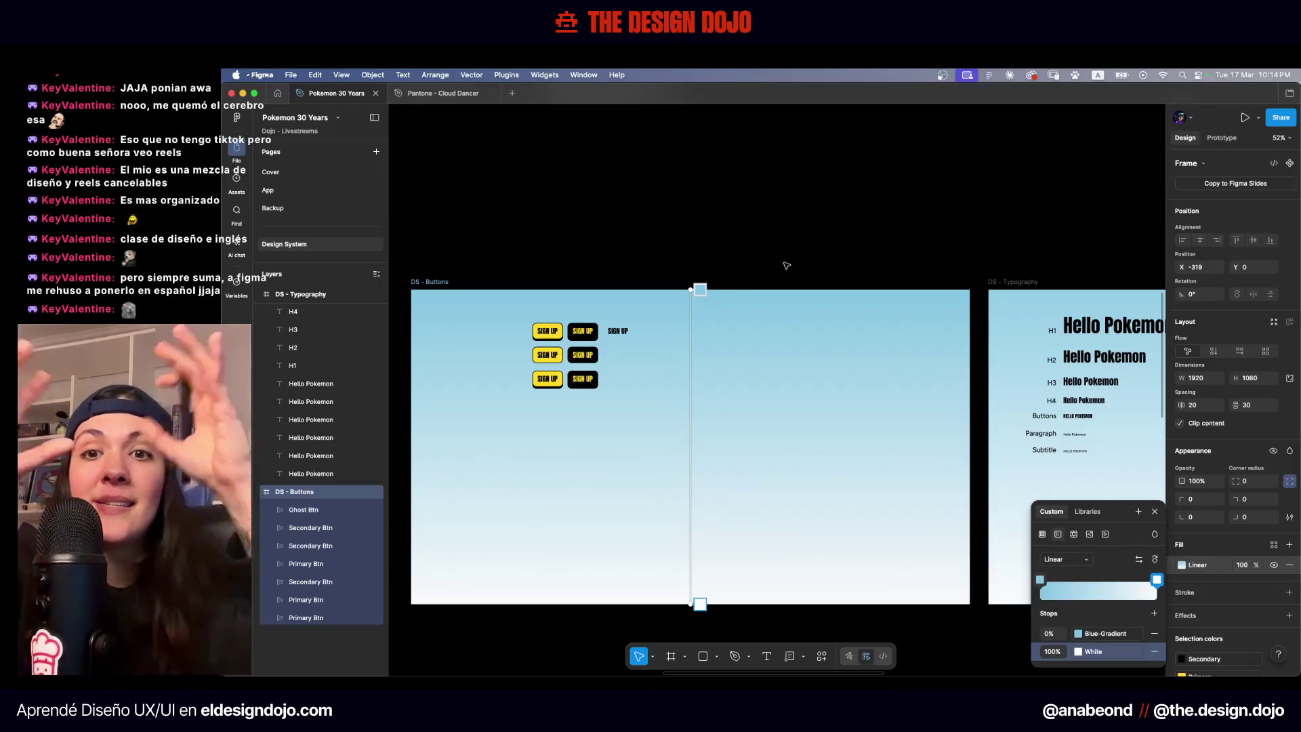
key(Escape)
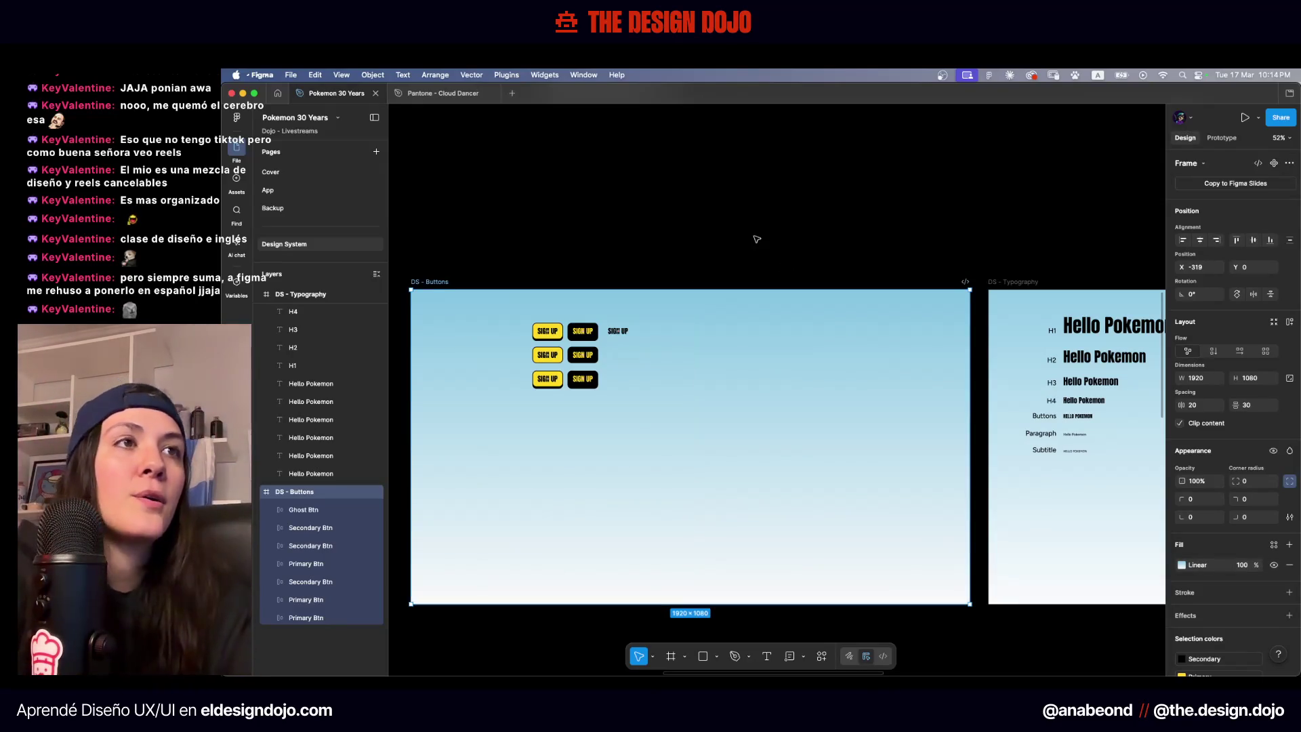
Copy the DS - Buttons fill properties and select the DS - Typography frame
scroll(757, 239, down, 3)
key(super+alt+c)
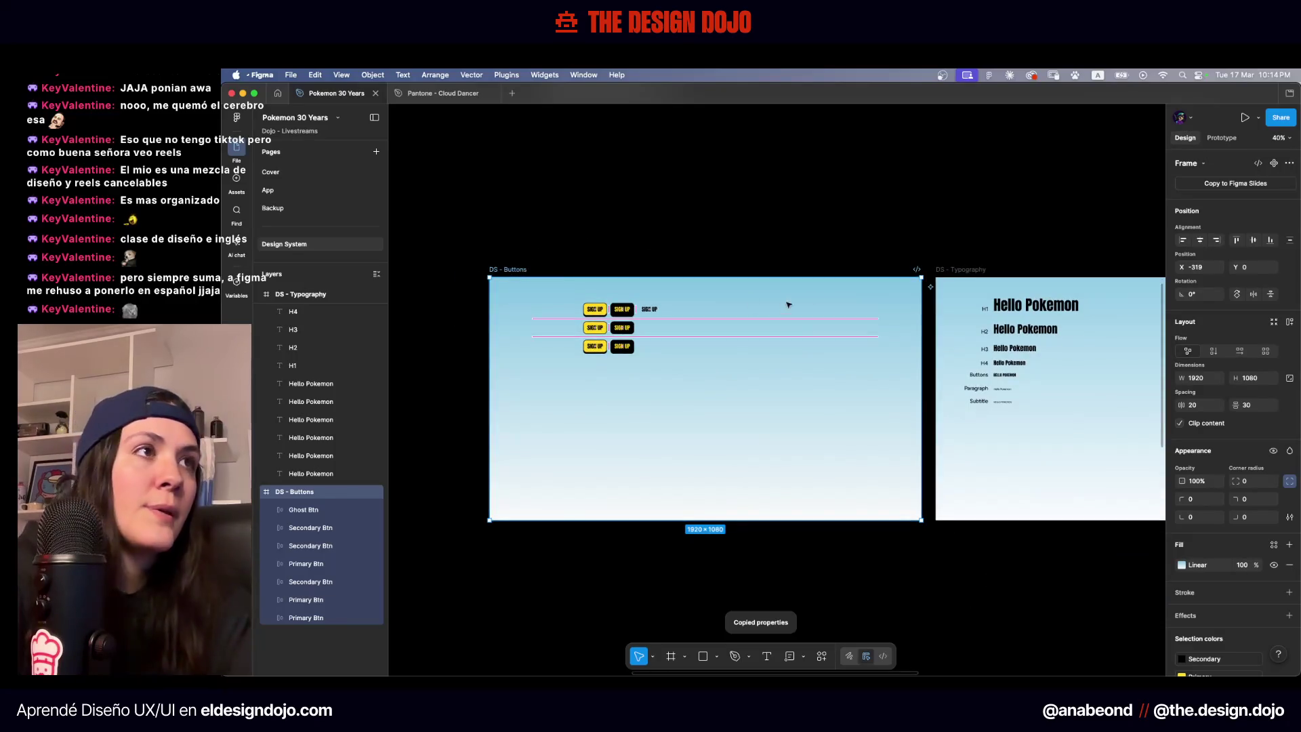
click(934, 271)
scroll(948, 271, down, 5)
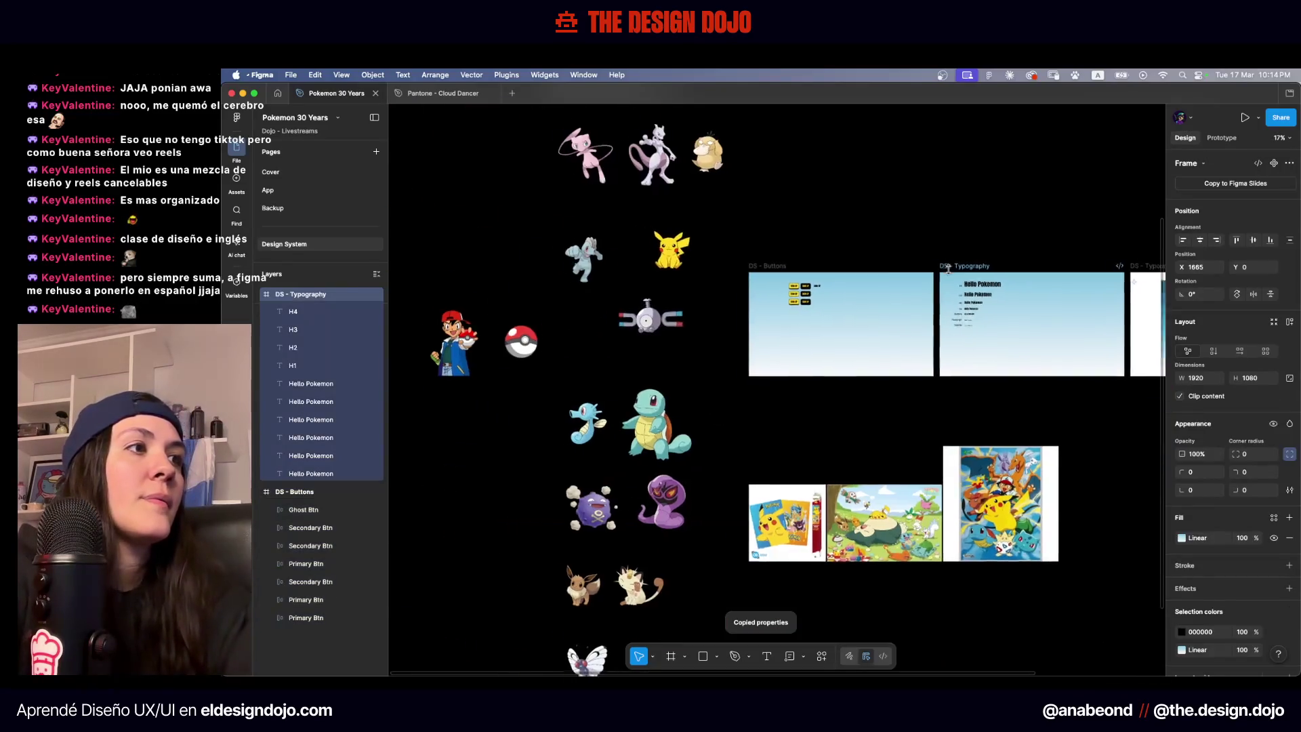
scroll(940, 234, right, 3)
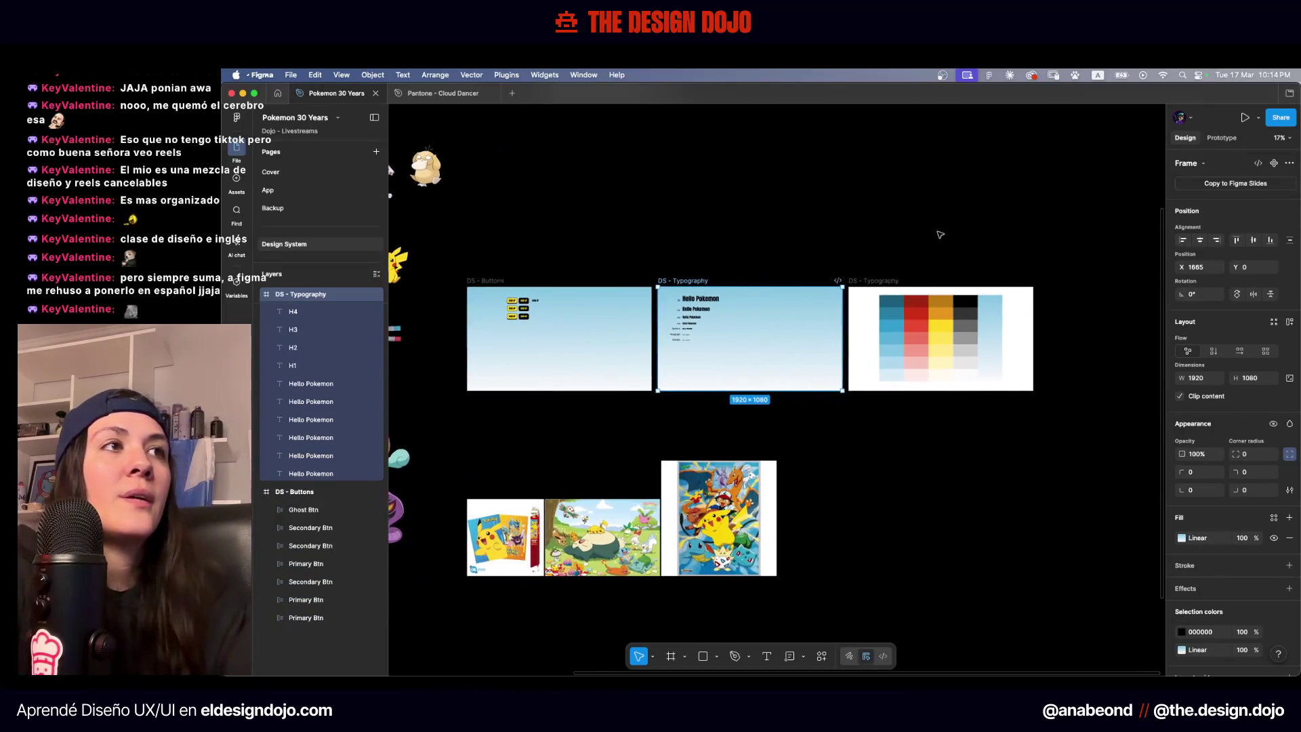
click(942, 288)
scroll(942, 290, up, 5)
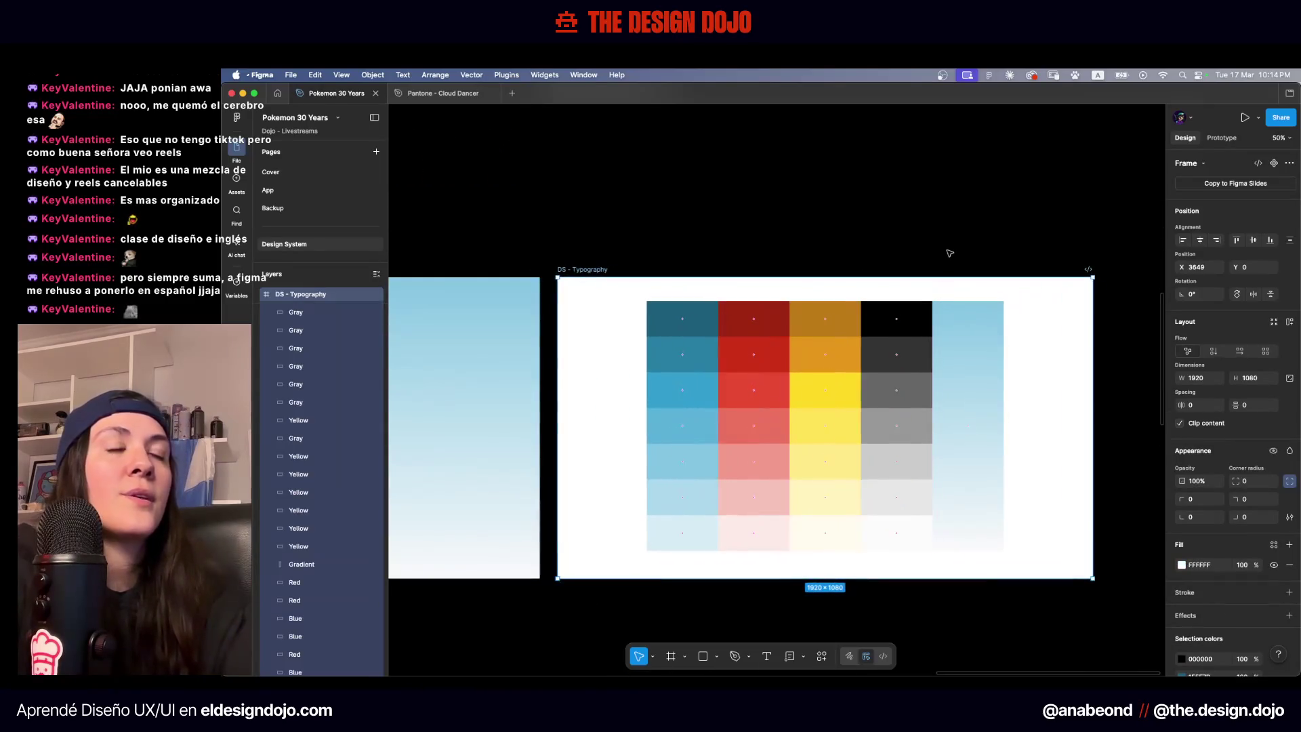
click(948, 257)
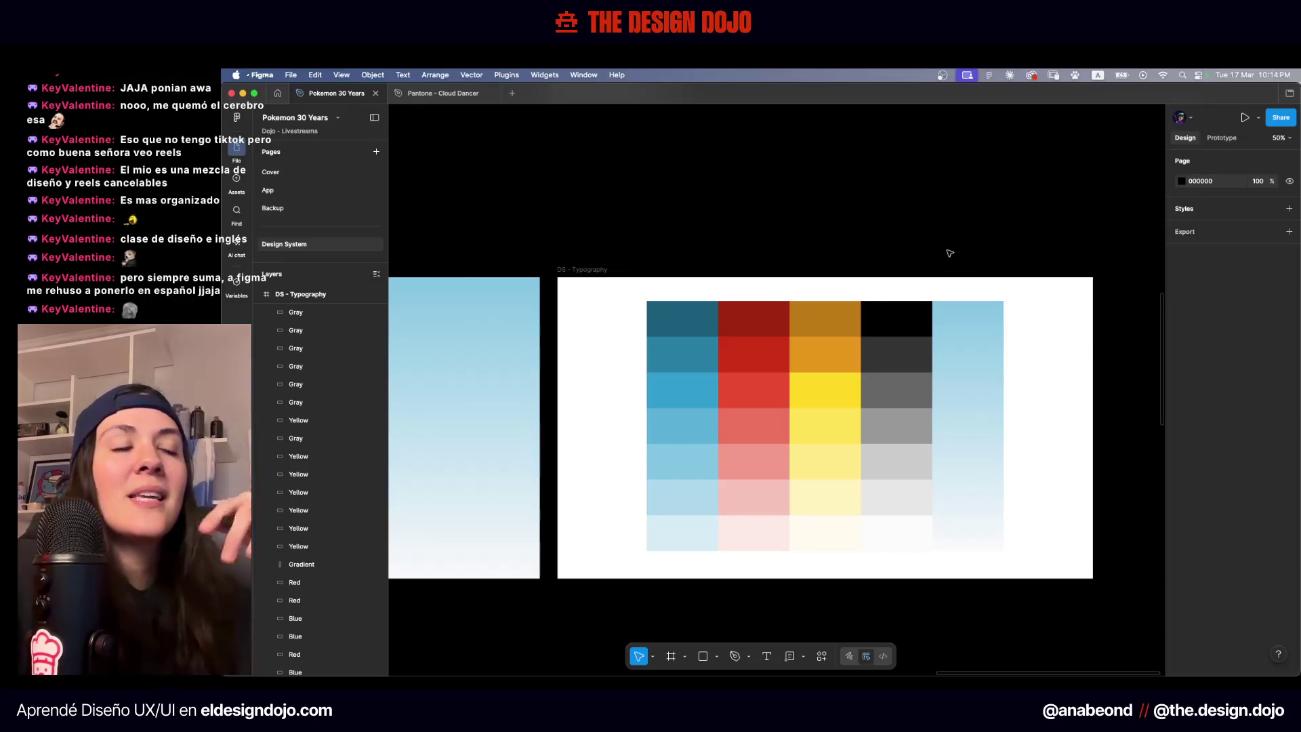
scroll(637, 319, up, 3)
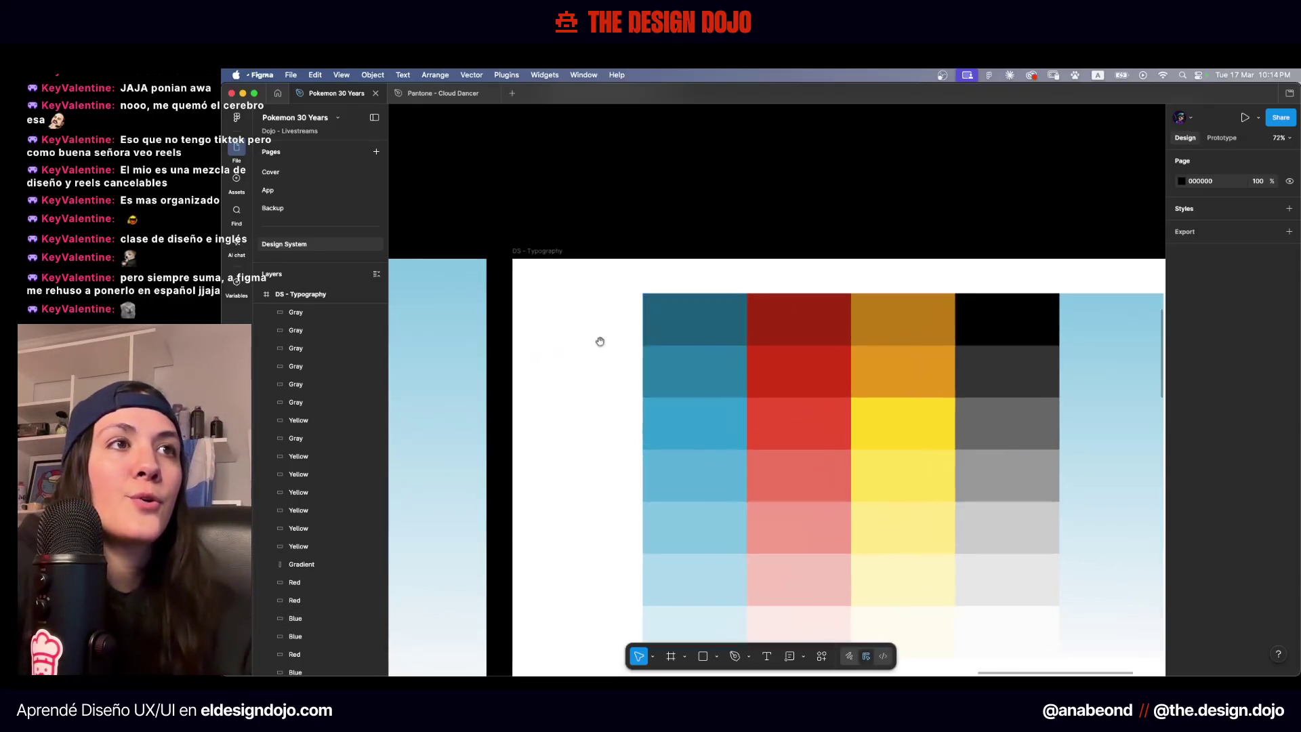
Bind the second blue swatch to Blue-600, replacing a mistaken Blue-700
click(532, 237)
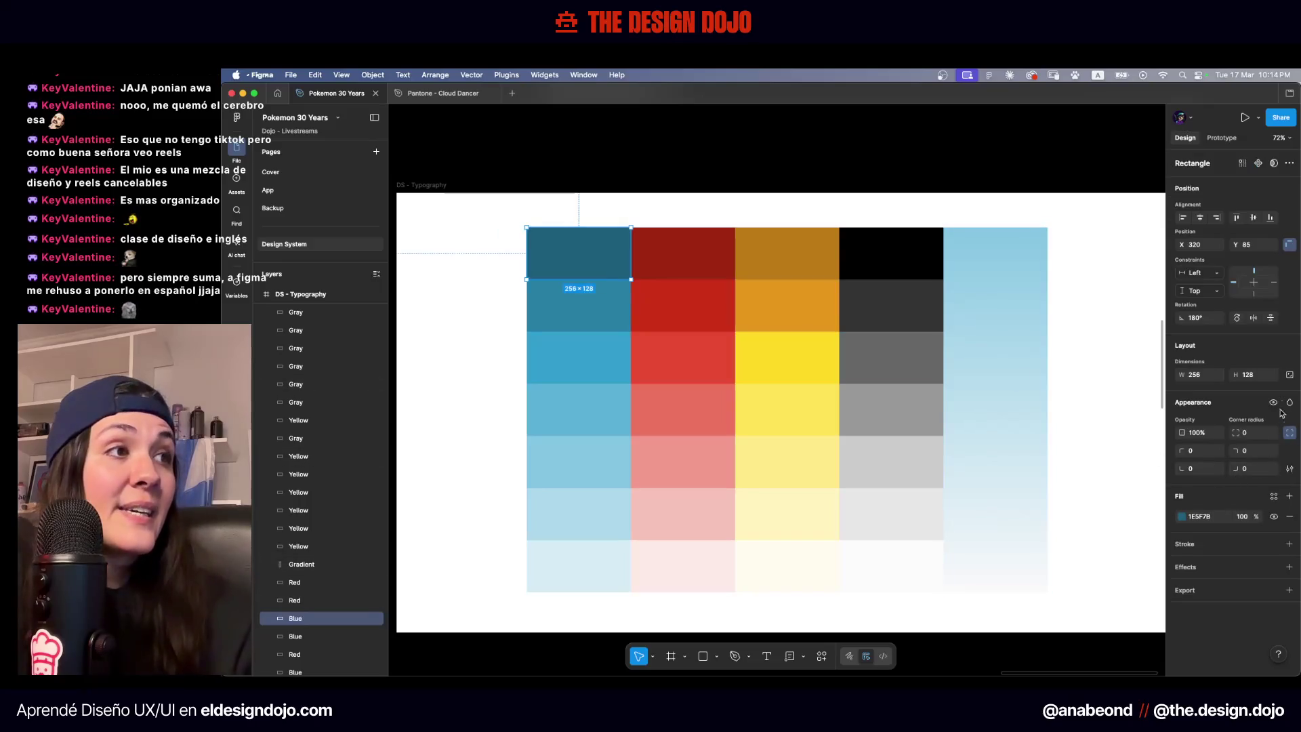
click(1274, 498)
click(1273, 498)
click(1273, 498)
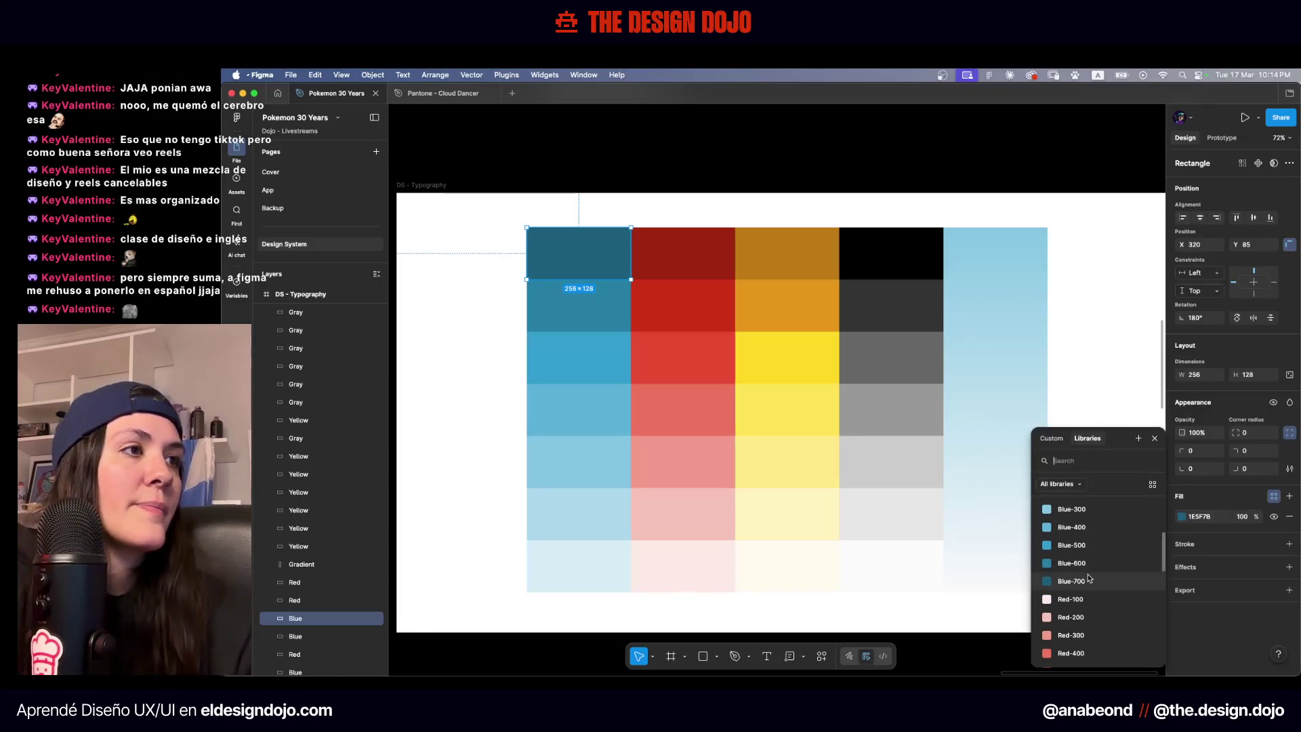
key(Escape)
click(589, 301)
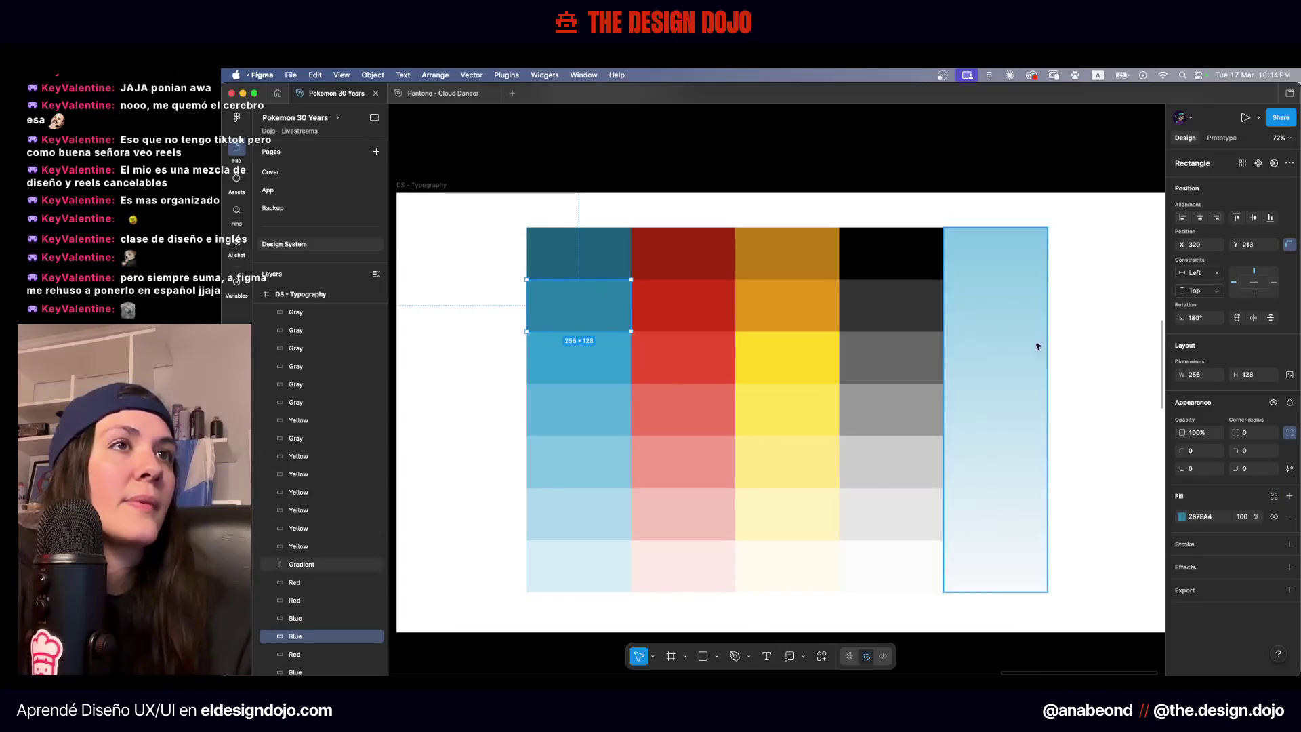
click(1272, 497)
scroll(1084, 597, down, 4)
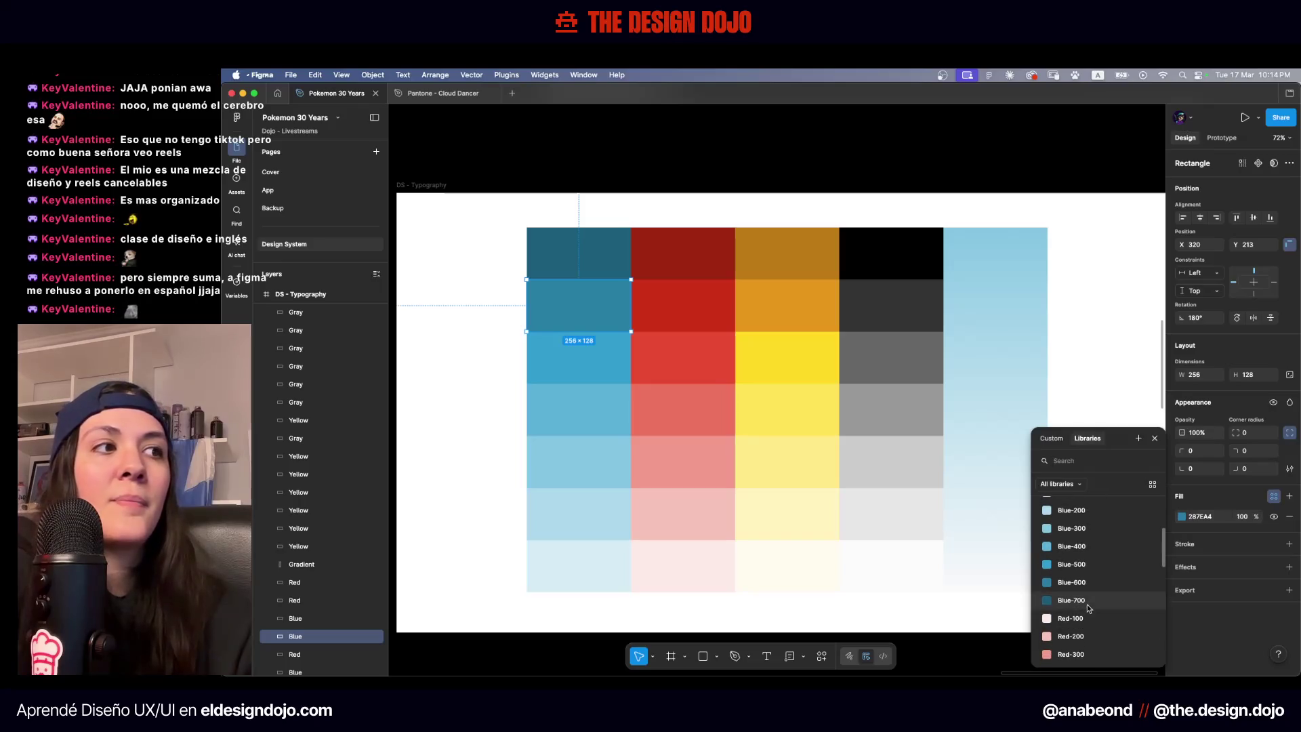
click(1089, 608)
key(ctrl+z)
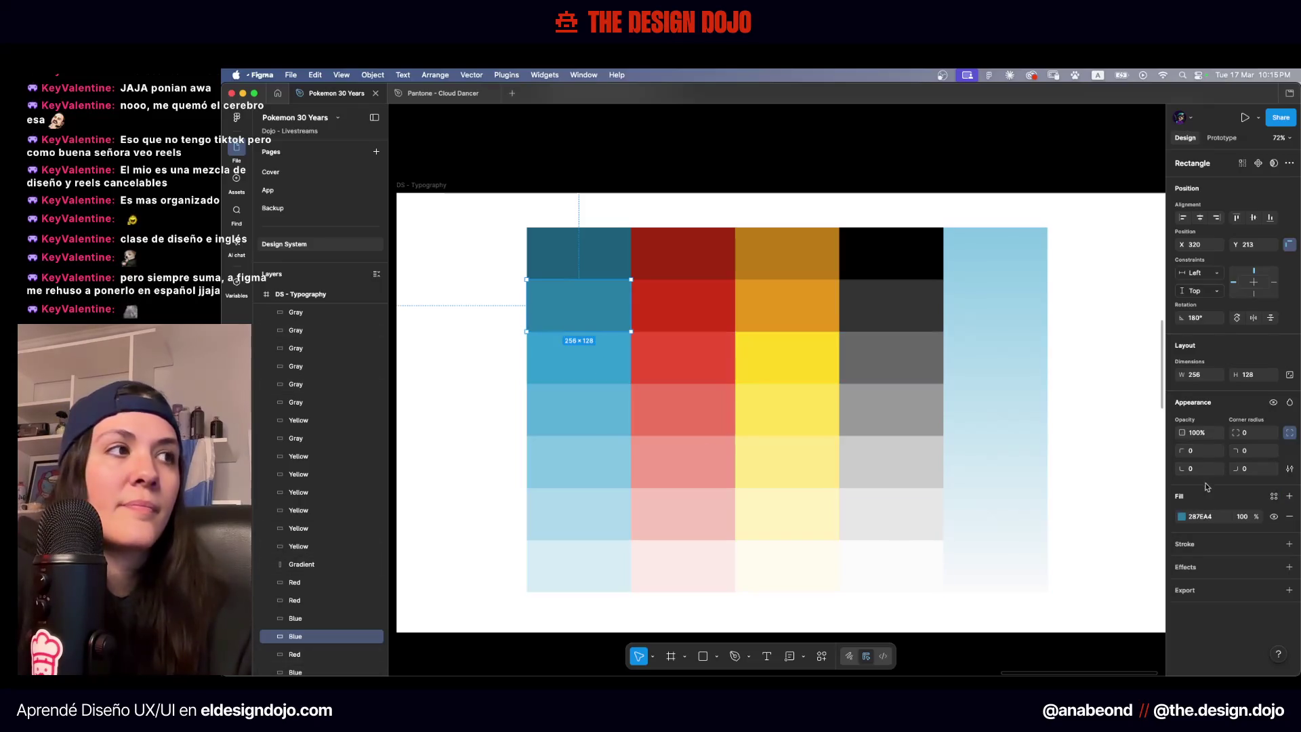
click(1272, 497)
scroll(1084, 582, down, 4)
click(1075, 577)
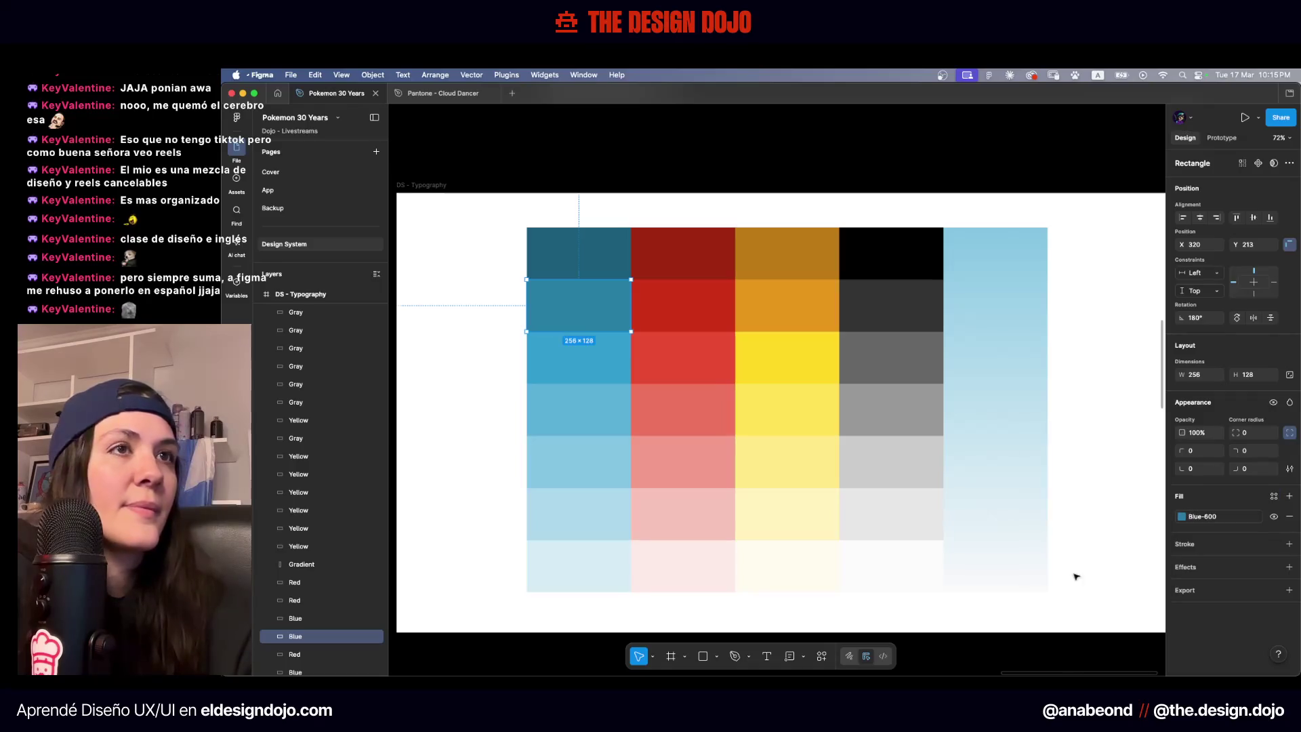
Bind the next two blue swatches to Blue-500 and Blue-400
click(587, 366)
click(1274, 497)
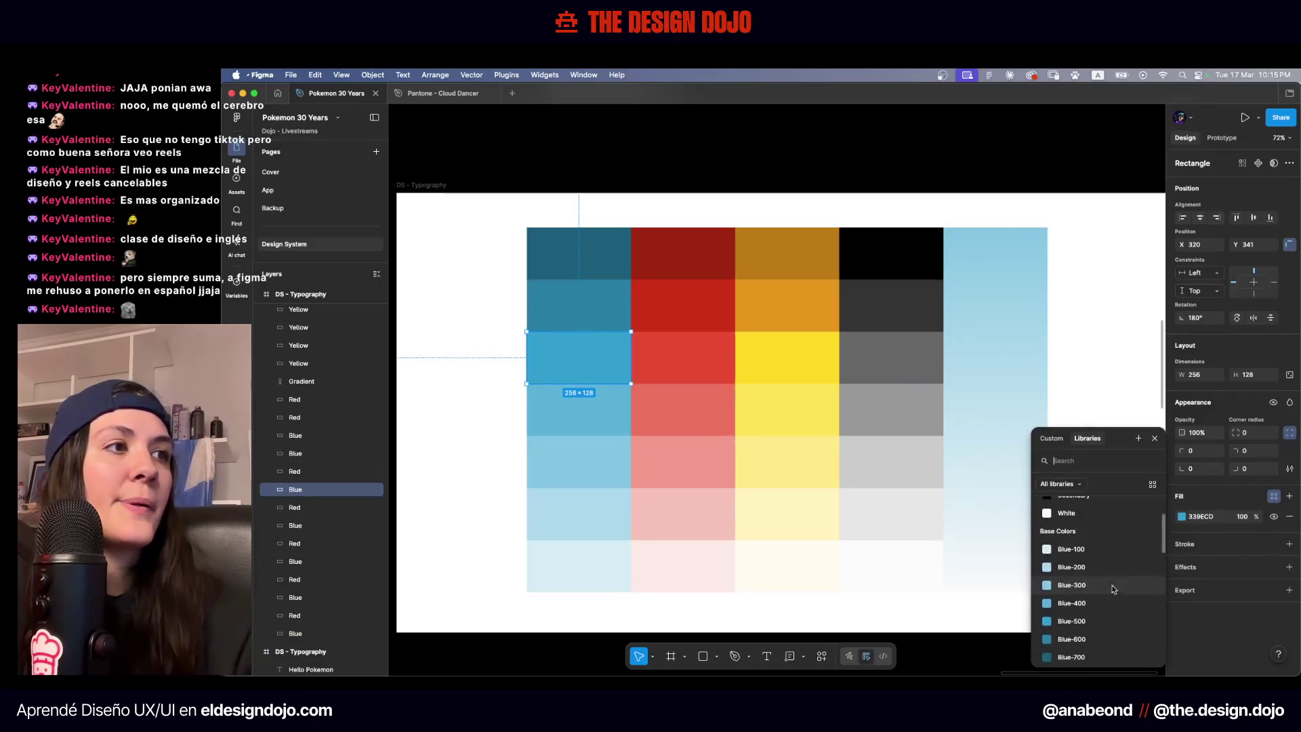
scroll(1097, 576, down, 2)
click(1098, 533)
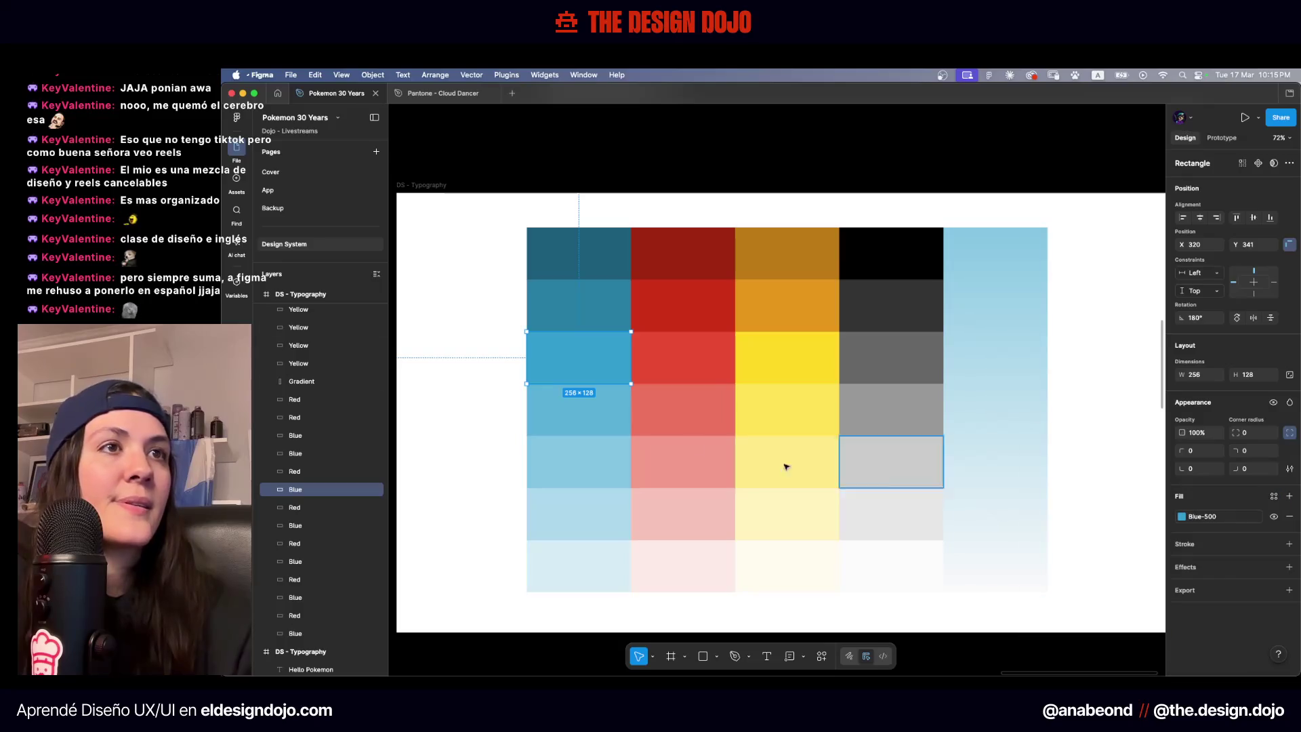
click(579, 410)
click(1274, 497)
scroll(1098, 576, down, 2)
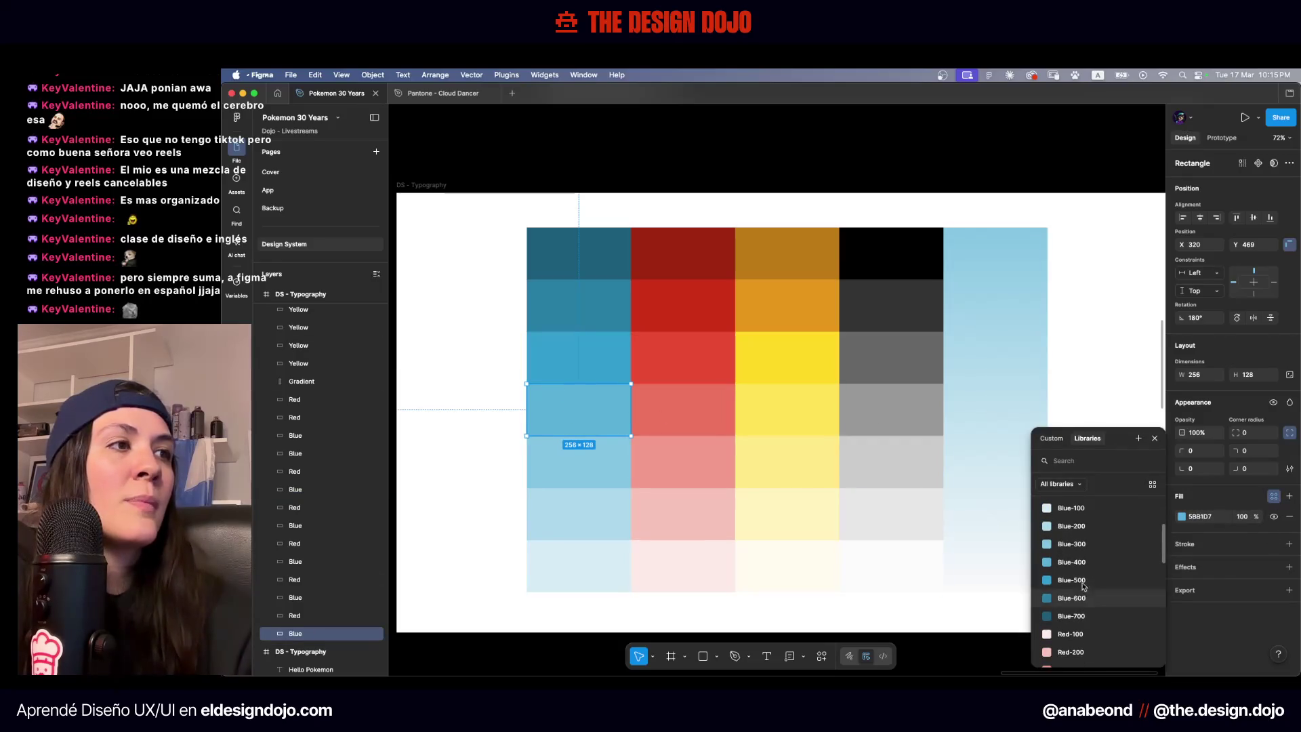
click(1097, 522)
Bind the lower blue swatches to Blue-300 and Blue-200, then the lightest one
click(624, 478)
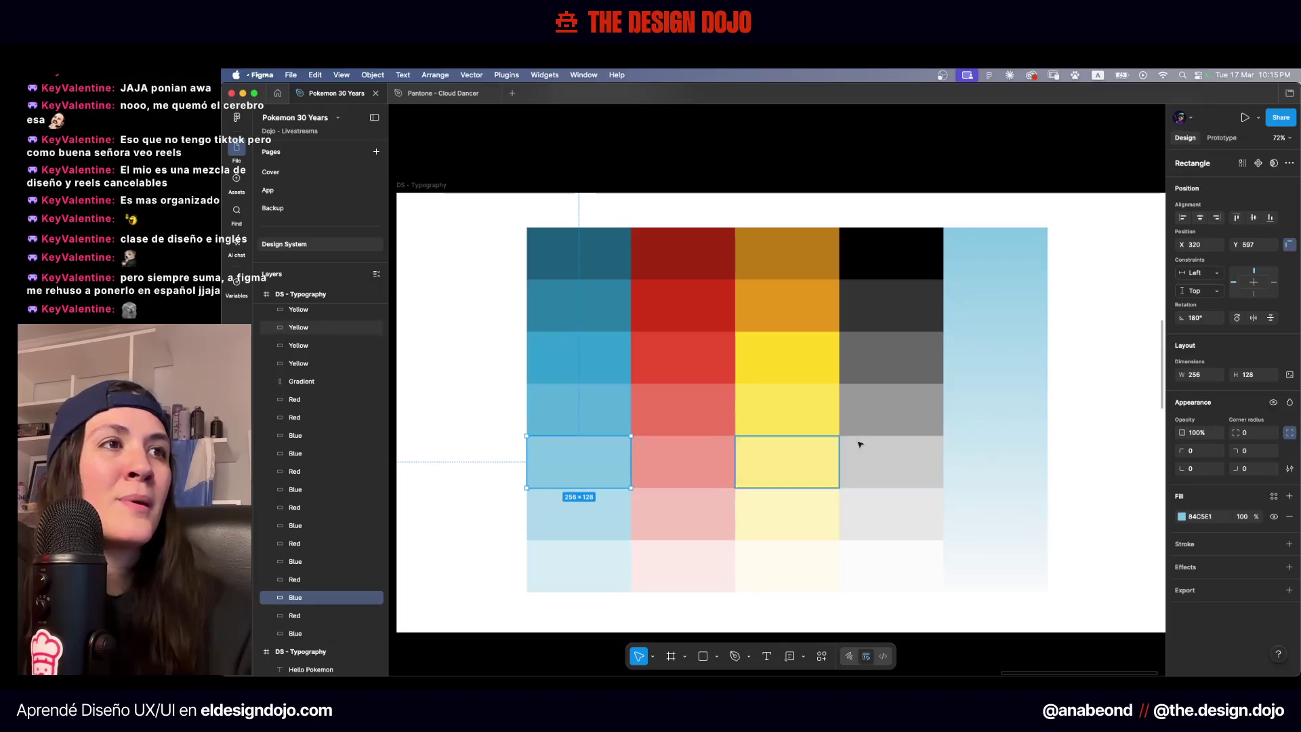
click(1274, 496)
scroll(1086, 603, down, 2)
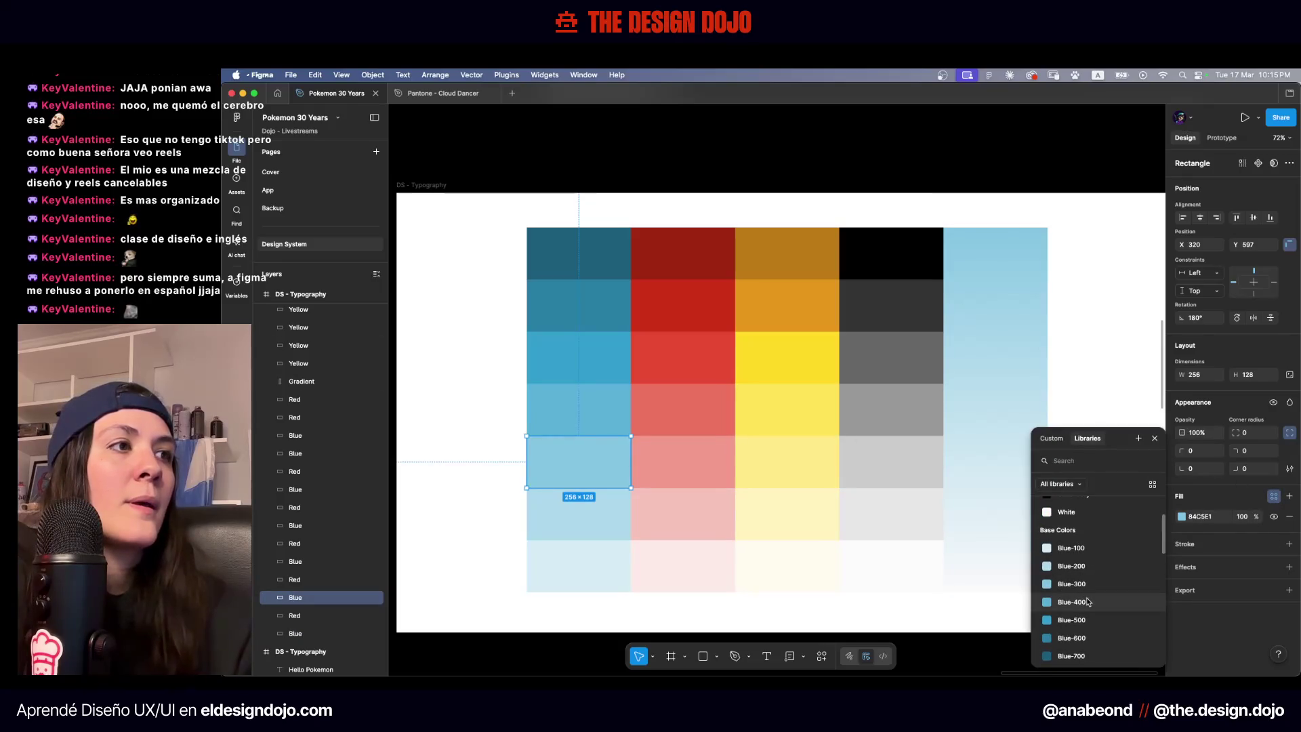
click(1094, 584)
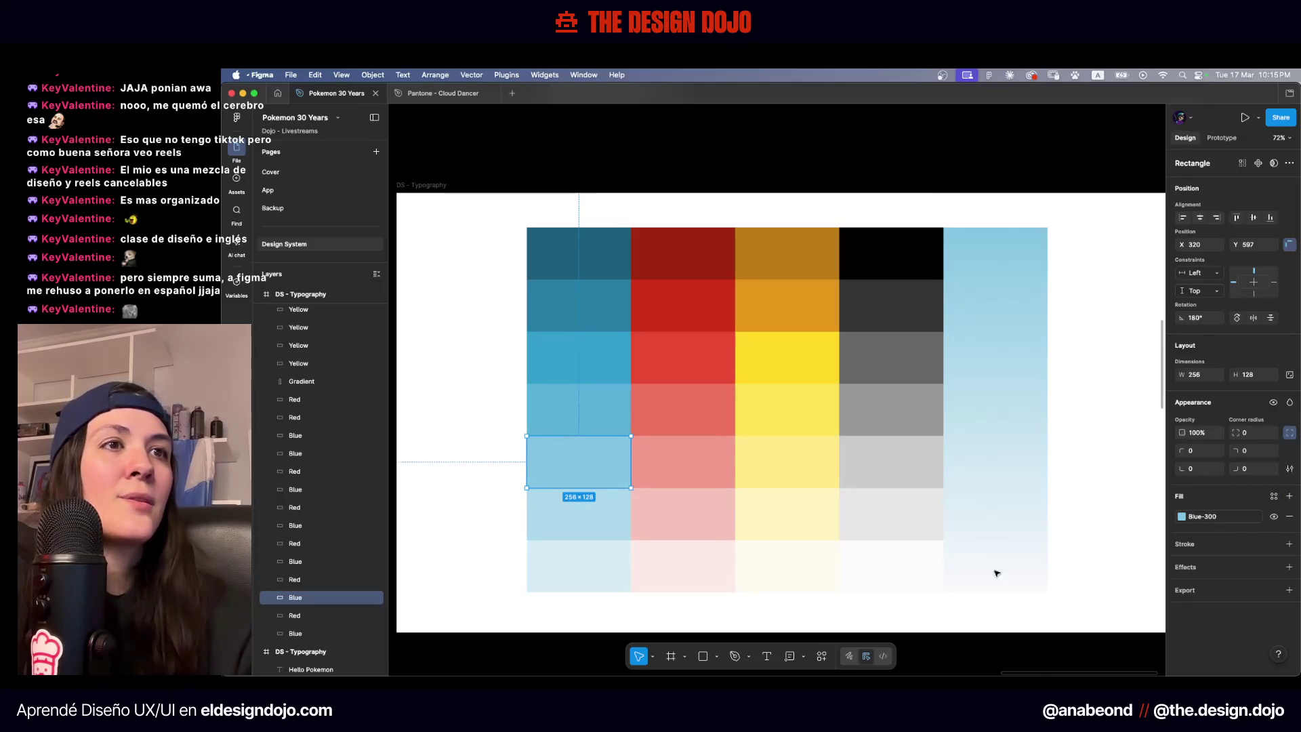
click(585, 519)
click(1273, 498)
scroll(1086, 576, down, 2)
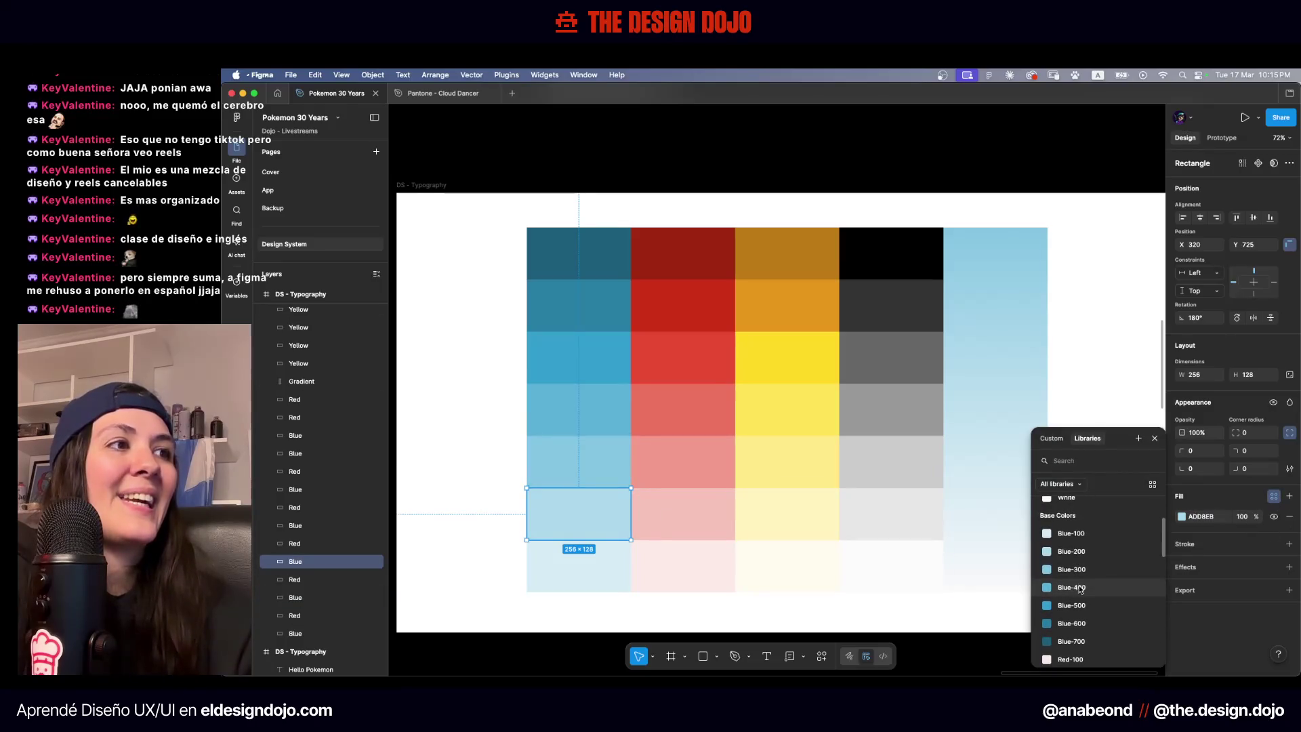
click(1086, 569)
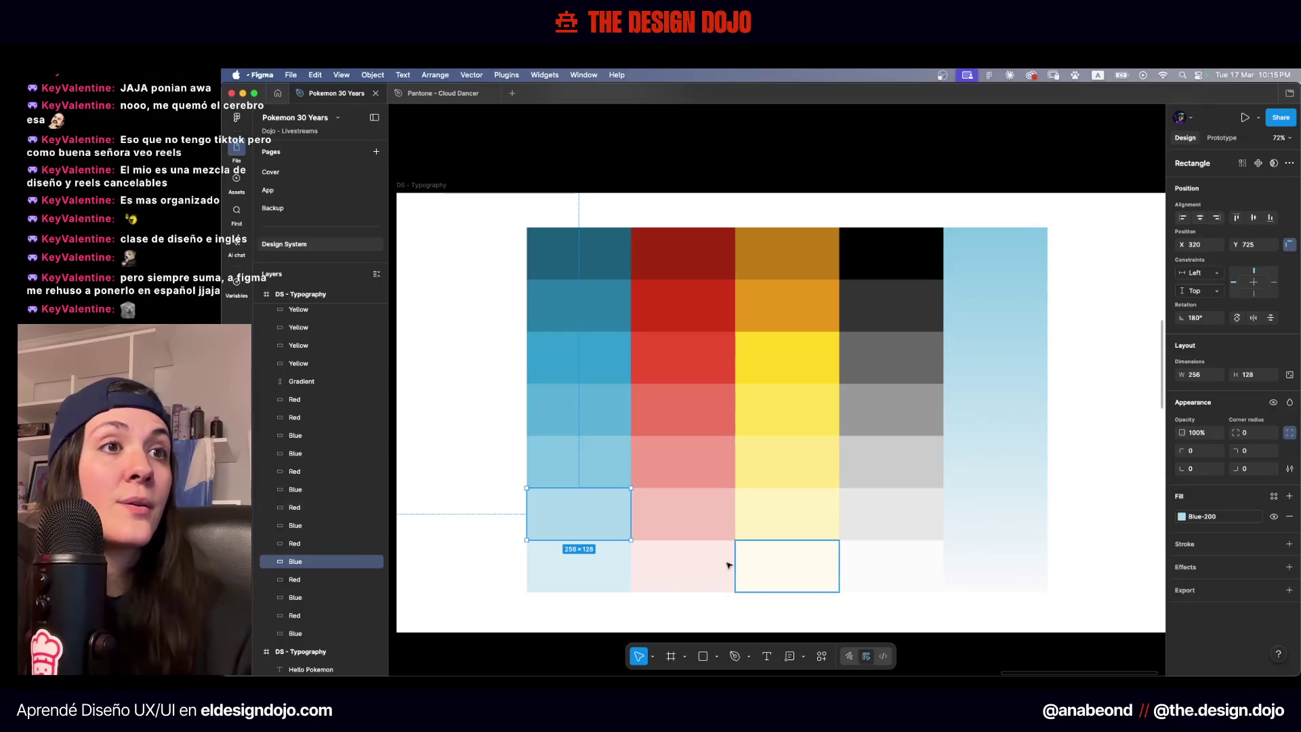
click(598, 573)
click(1273, 496)
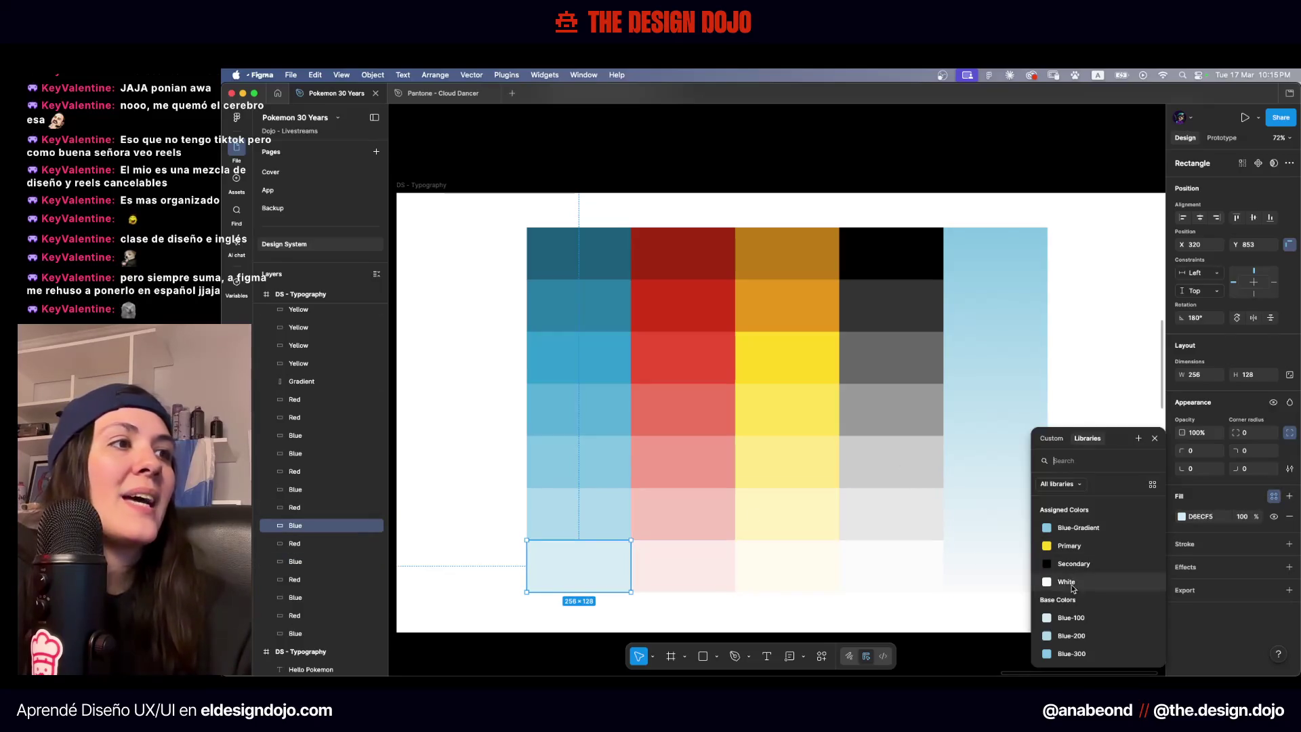
click(1072, 616)
Bind the three lightest red swatches to Red-100, Red-200 and Red-300
click(730, 563)
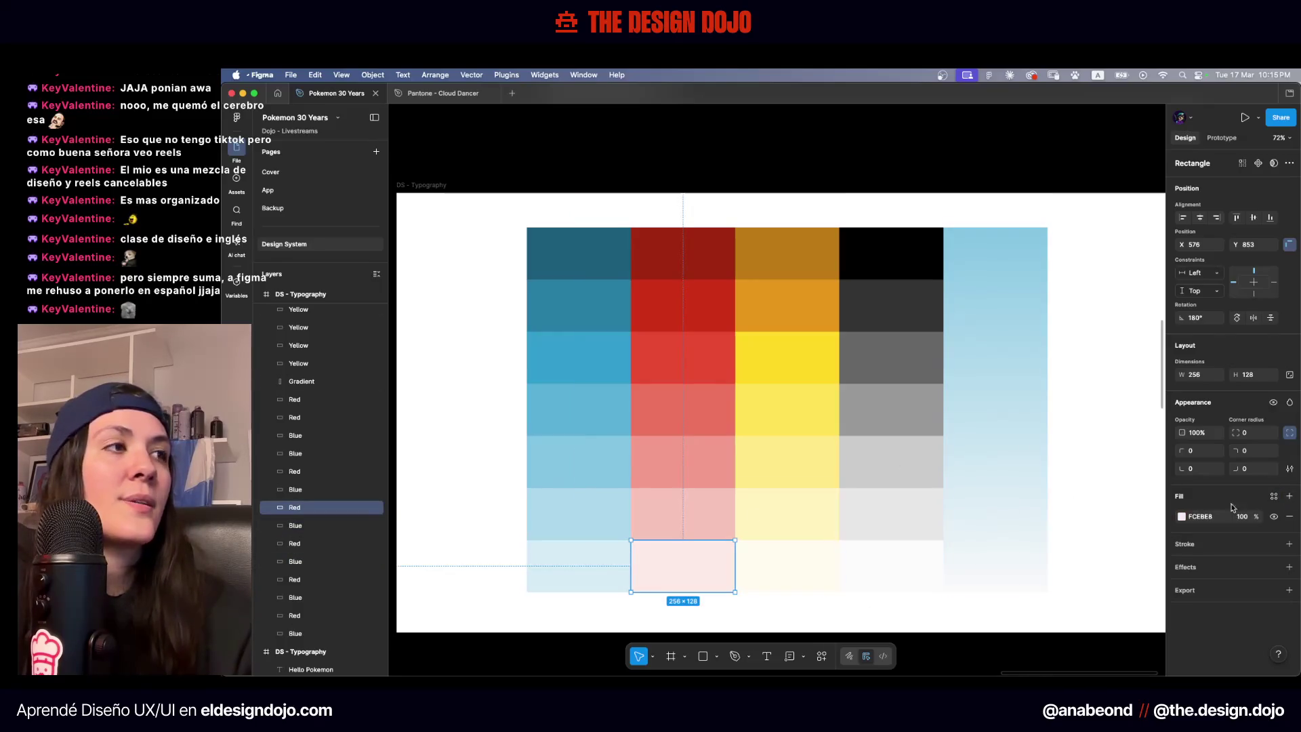
click(1273, 496)
scroll(1091, 519, down, 6)
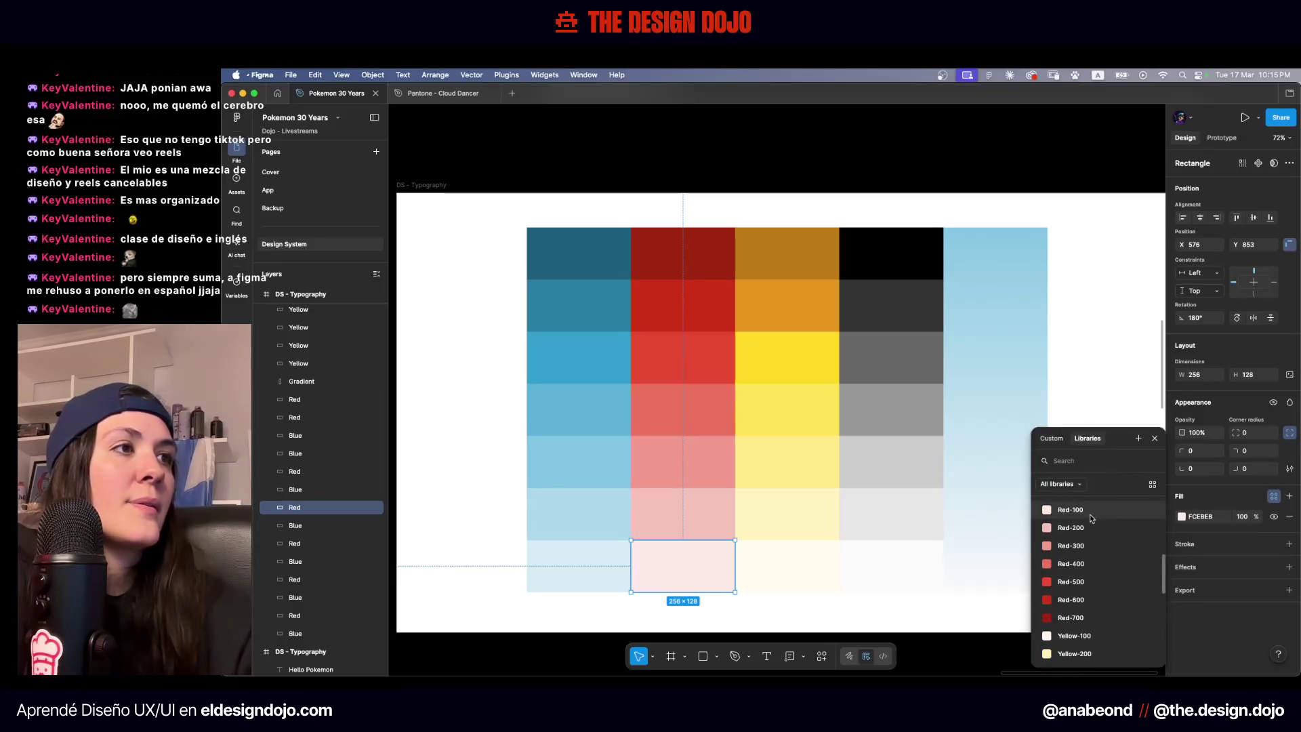
click(711, 546)
click(712, 529)
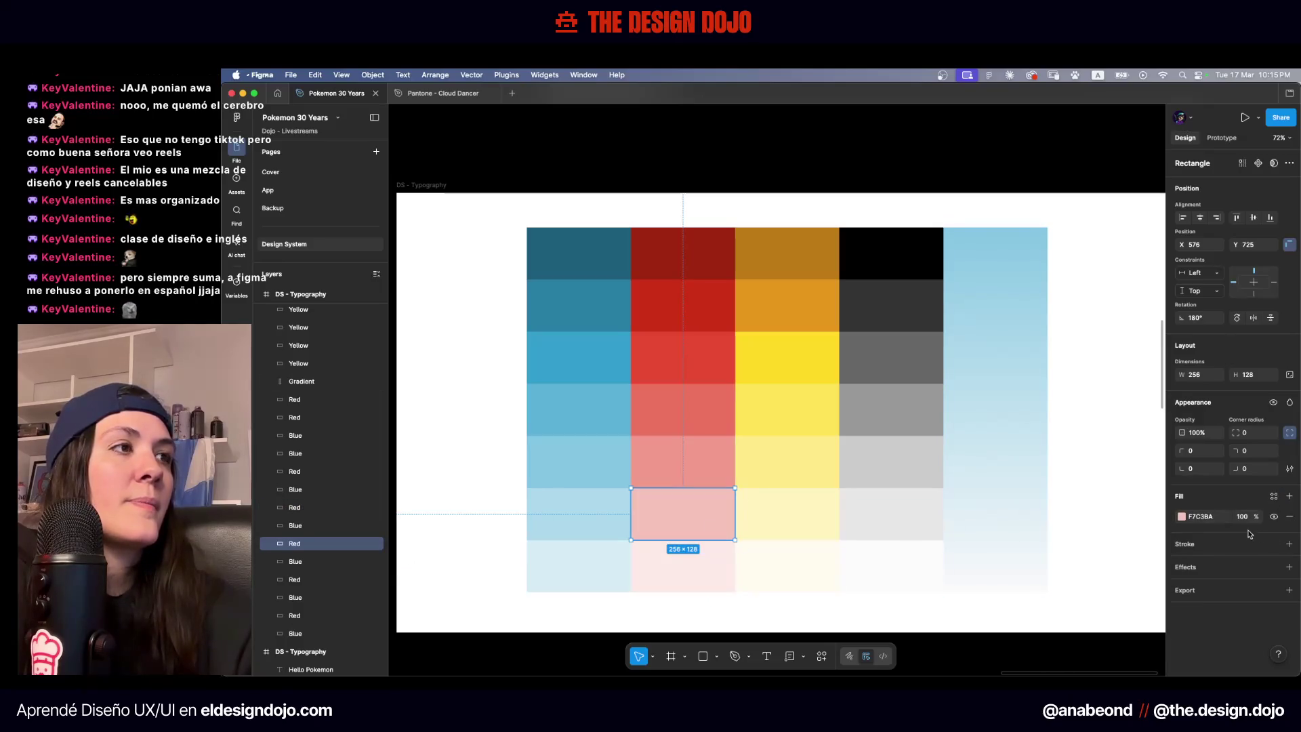
click(1273, 496)
scroll(1084, 542, down, 5)
click(1040, 549)
click(730, 447)
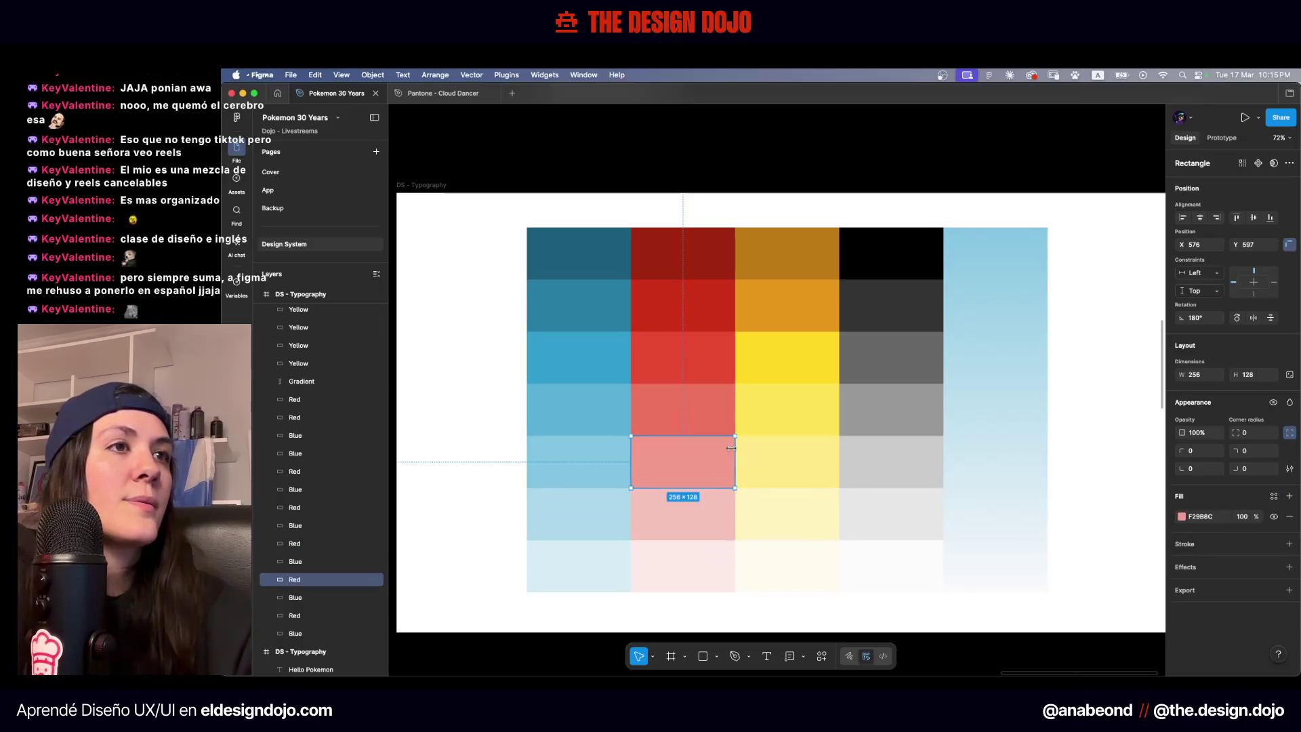
click(1273, 496)
scroll(1091, 555, down, 5)
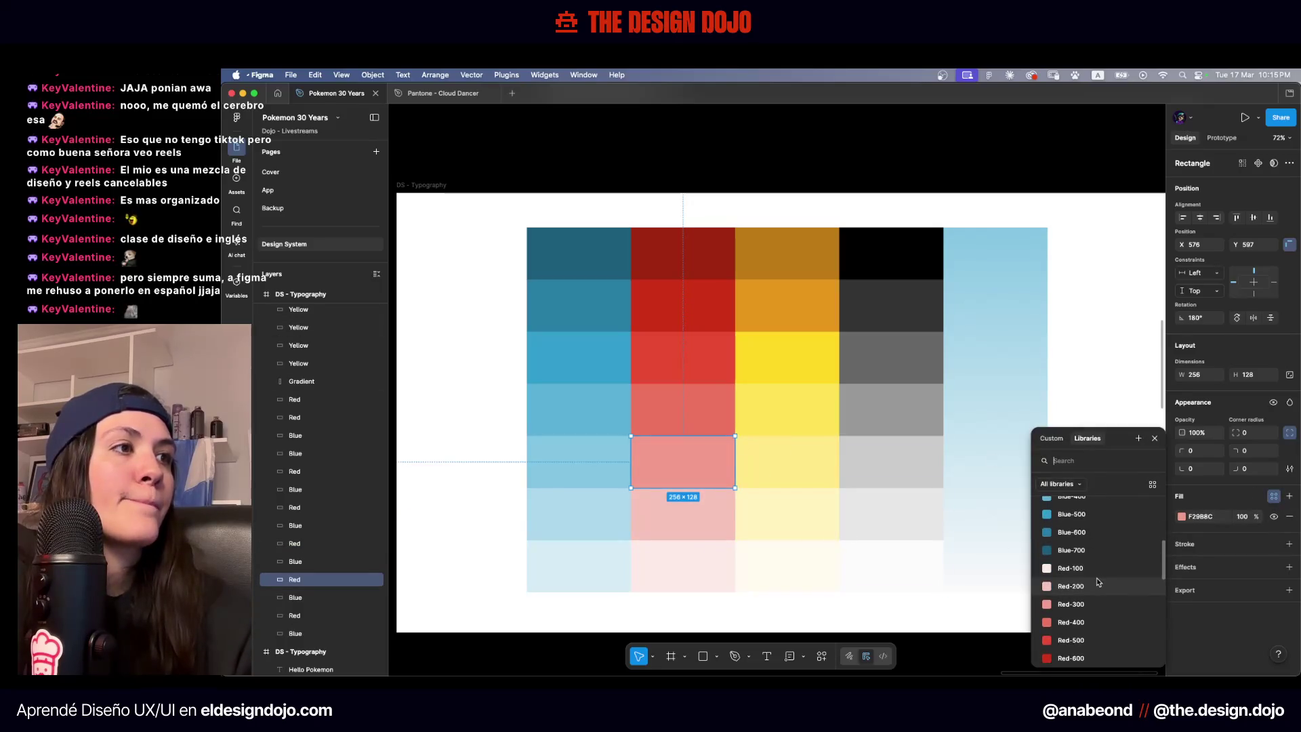
click(1092, 574)
Bind the upper red swatches to Red-400, Red-500, Red-600 and Red-700, then deselect
key(Tab)
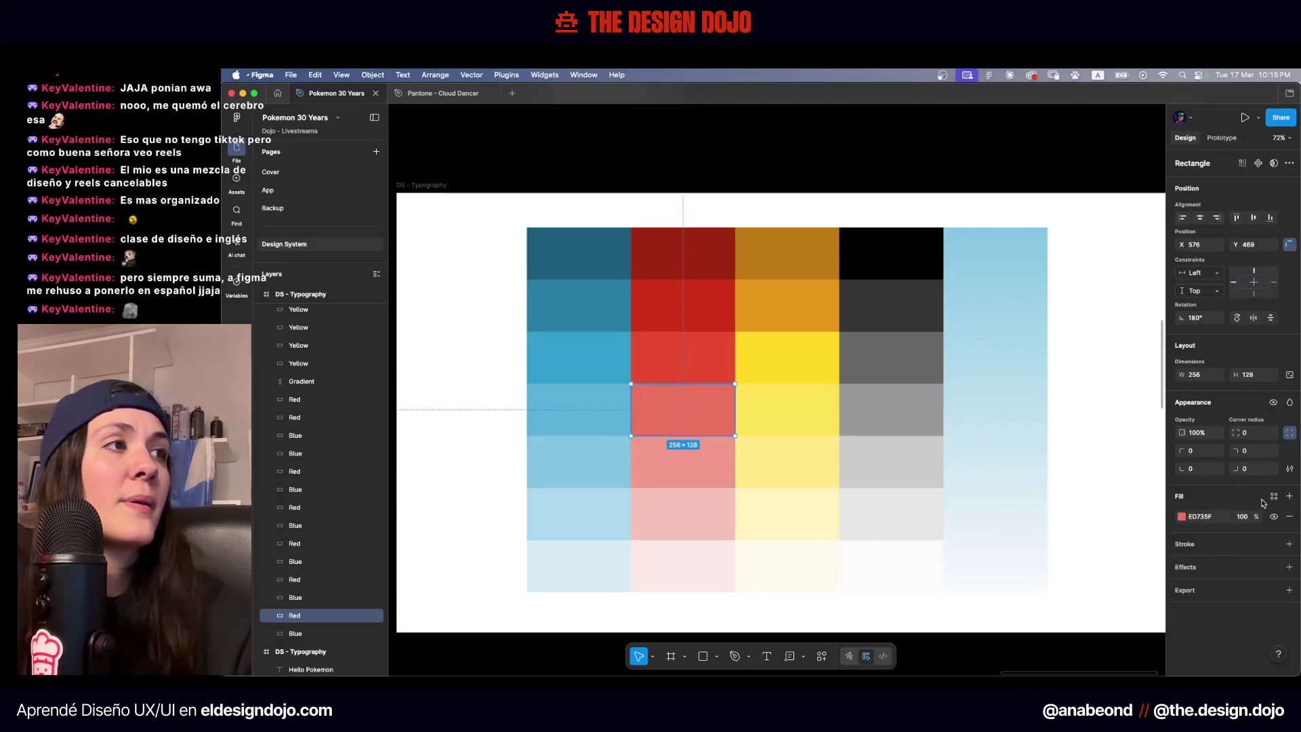
click(1273, 496)
scroll(1091, 556, down, 5)
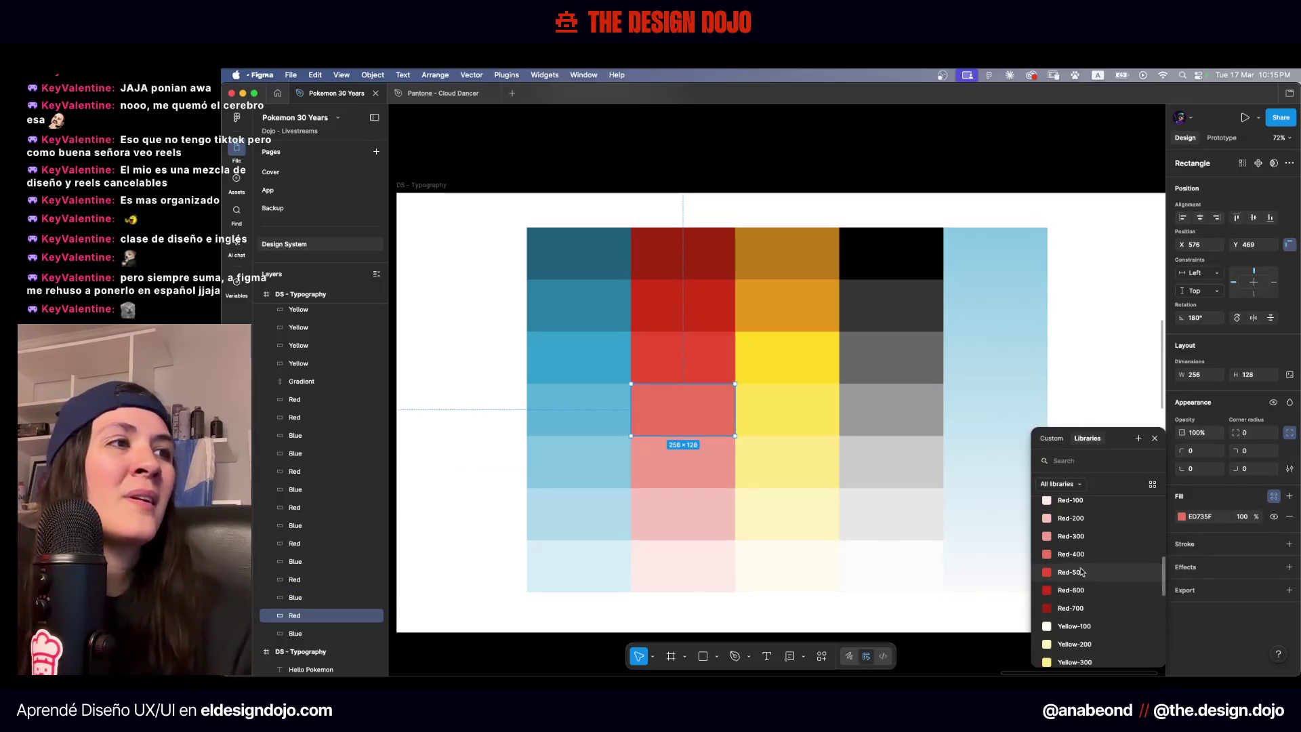
click(1091, 555)
click(701, 367)
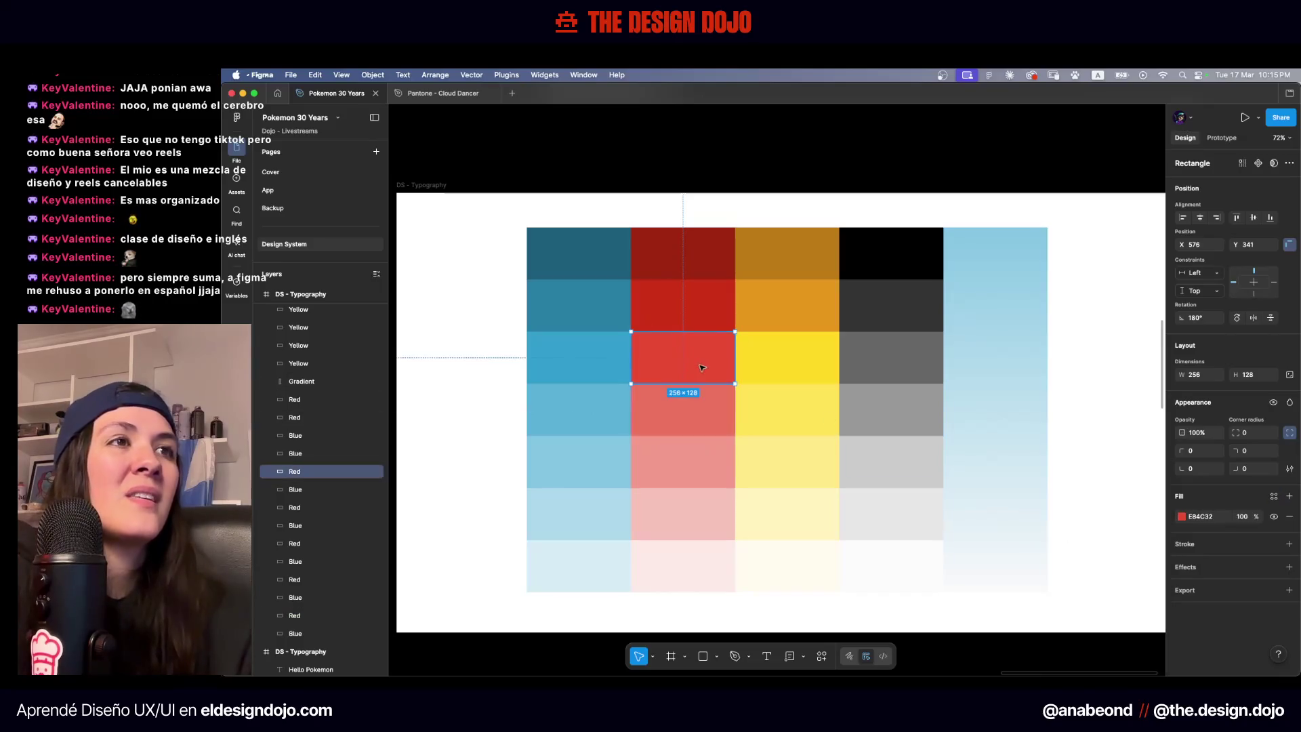
click(1274, 496)
scroll(1084, 583, down, 5)
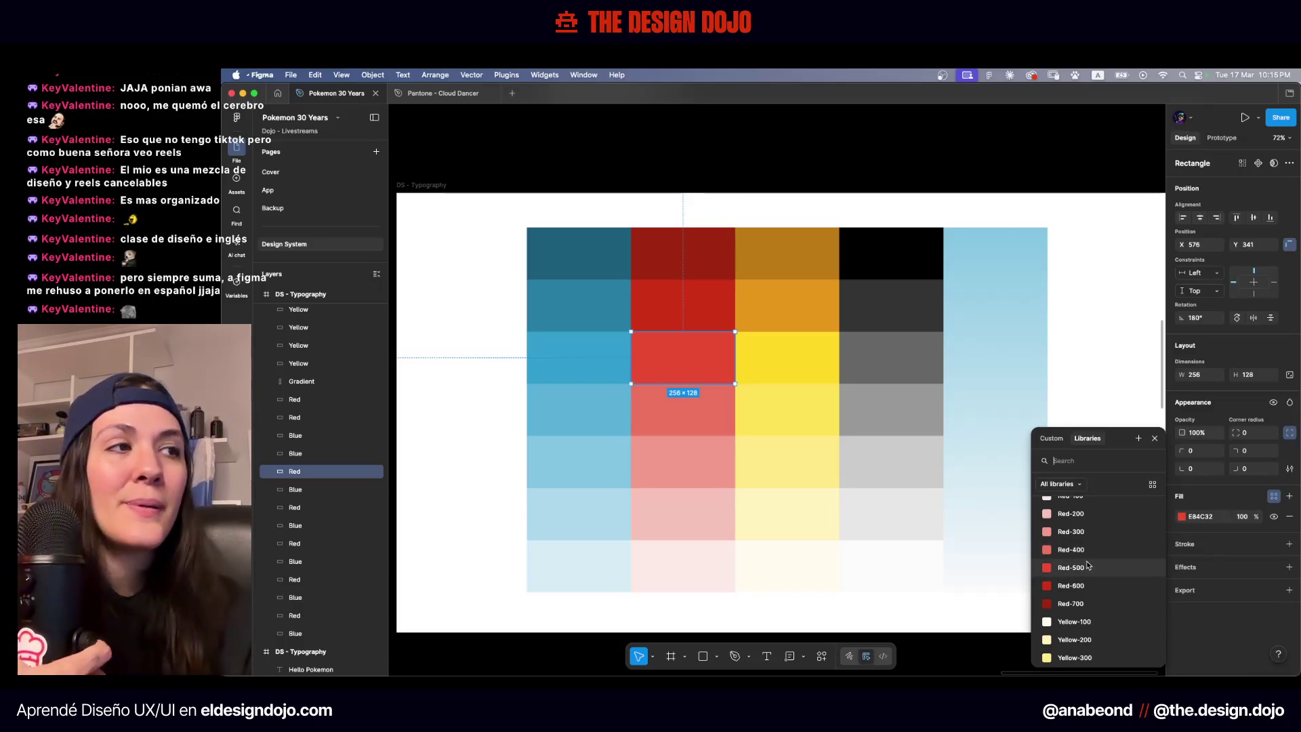
key(Escape)
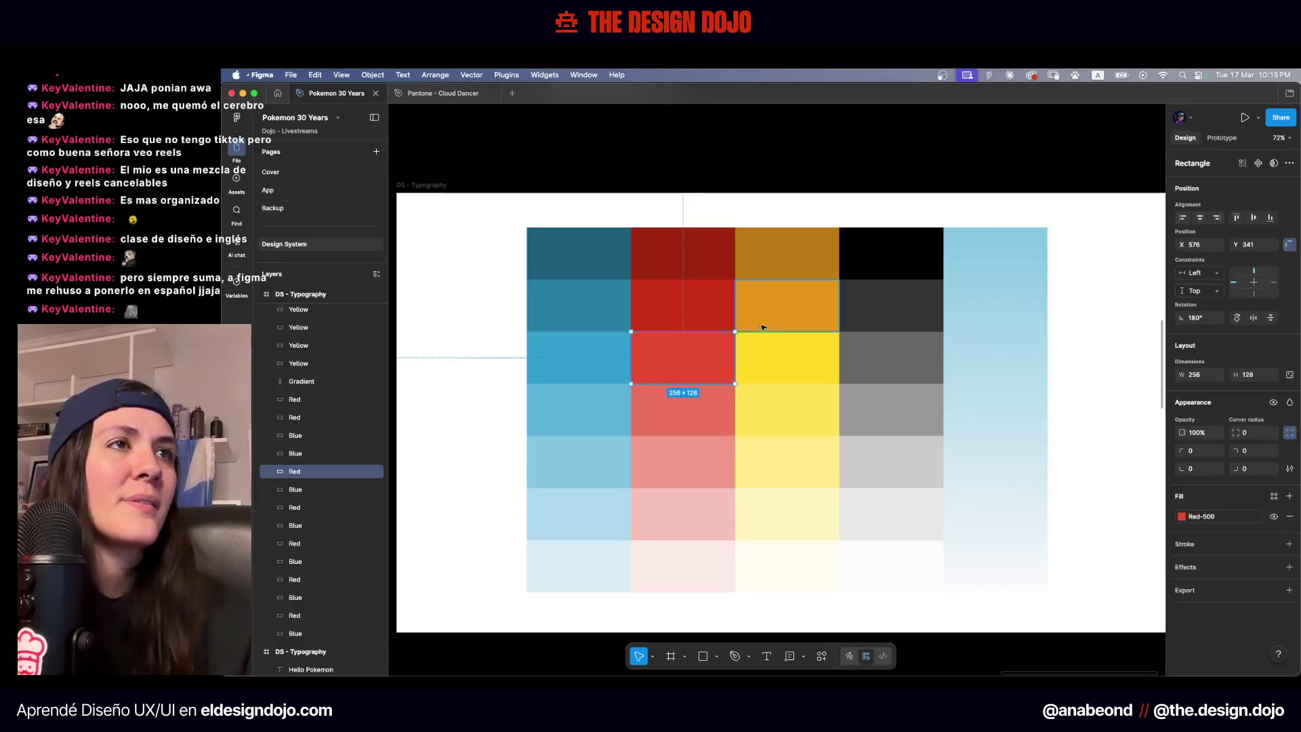
click(723, 312)
click(1273, 499)
scroll(1070, 576, down, 3)
click(1043, 541)
key(shift+Tab)
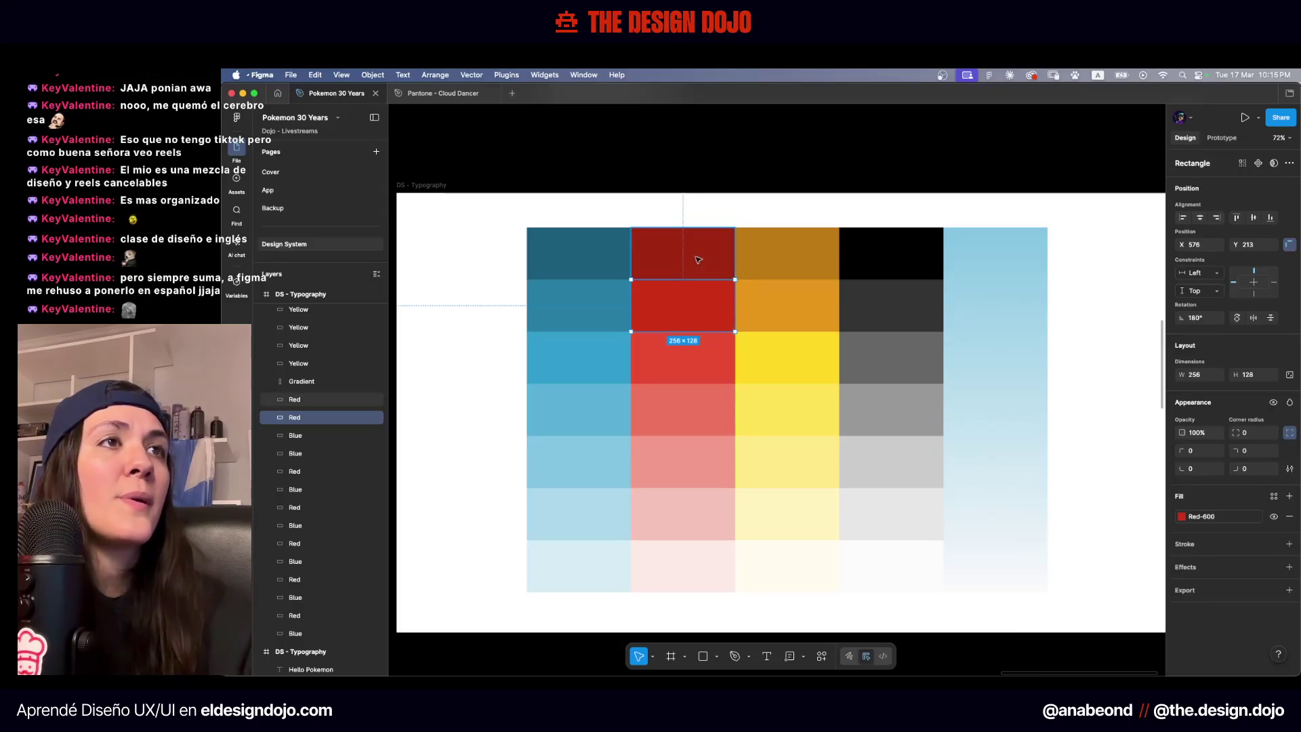
click(1273, 499)
scroll(1084, 552, down, 5)
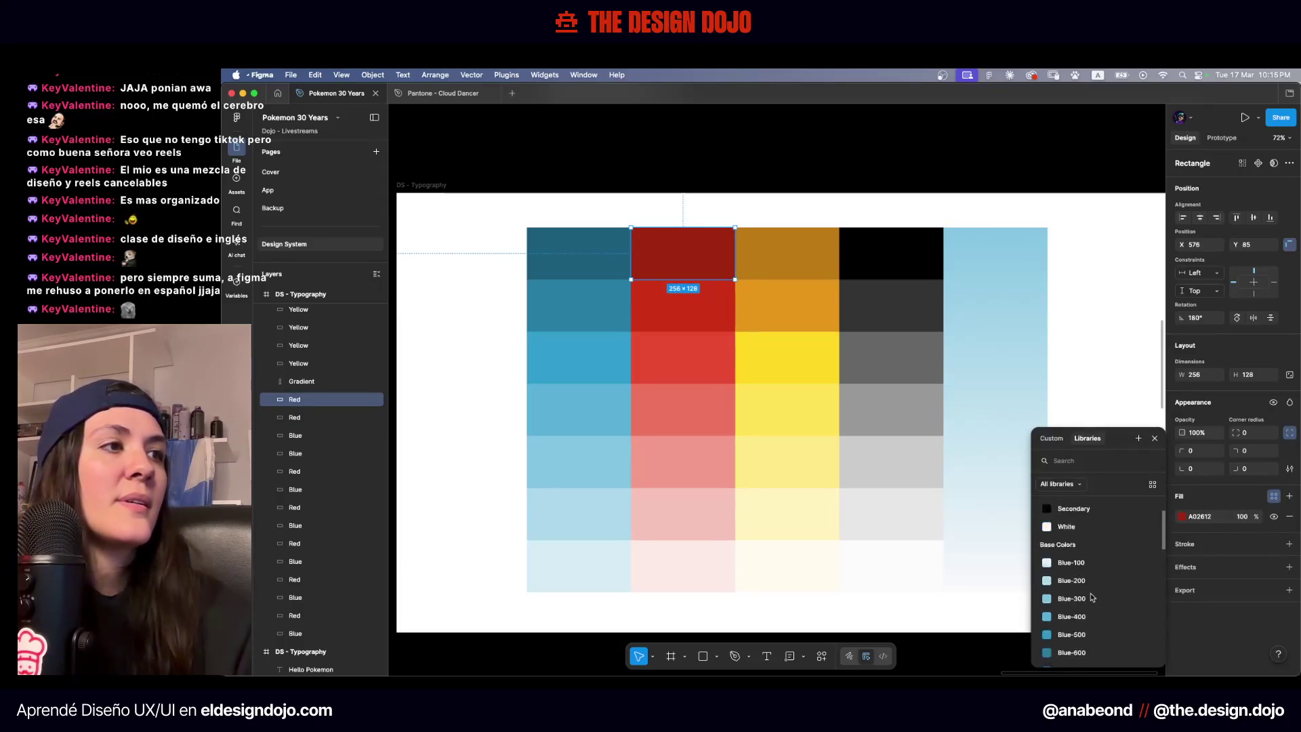
click(1086, 550)
click(839, 209)
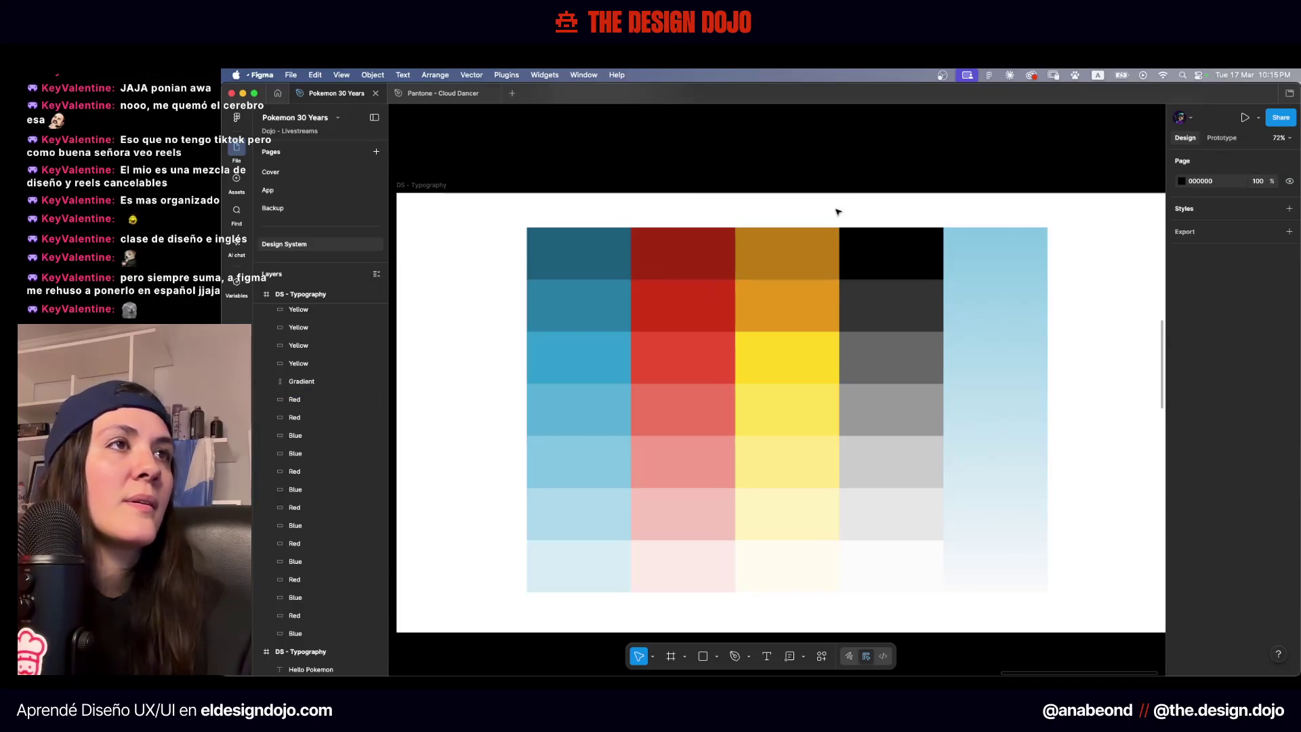
Bind the top three yellow-column swatches to Yellow-700, Yellow-600 and Yellow-500
scroll(734, 262, right, 2)
click(729, 261)
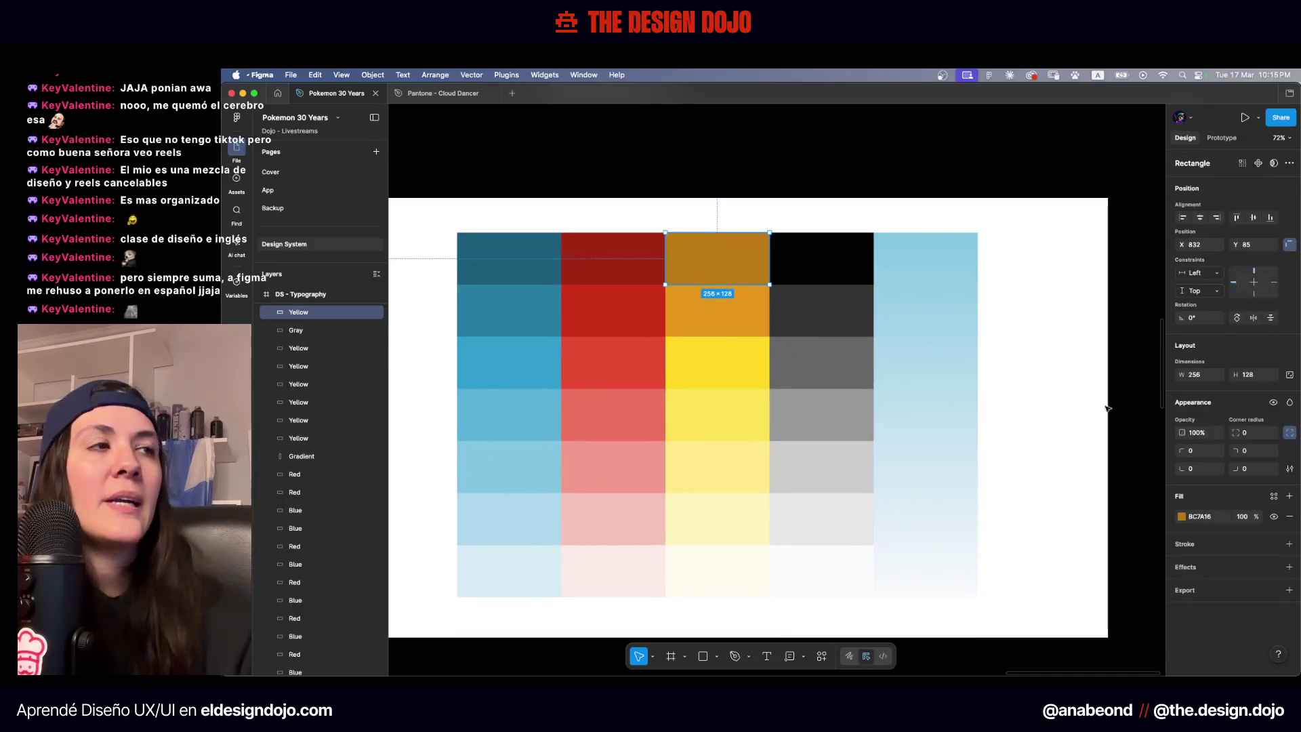
click(1273, 499)
scroll(1084, 583, down, 5)
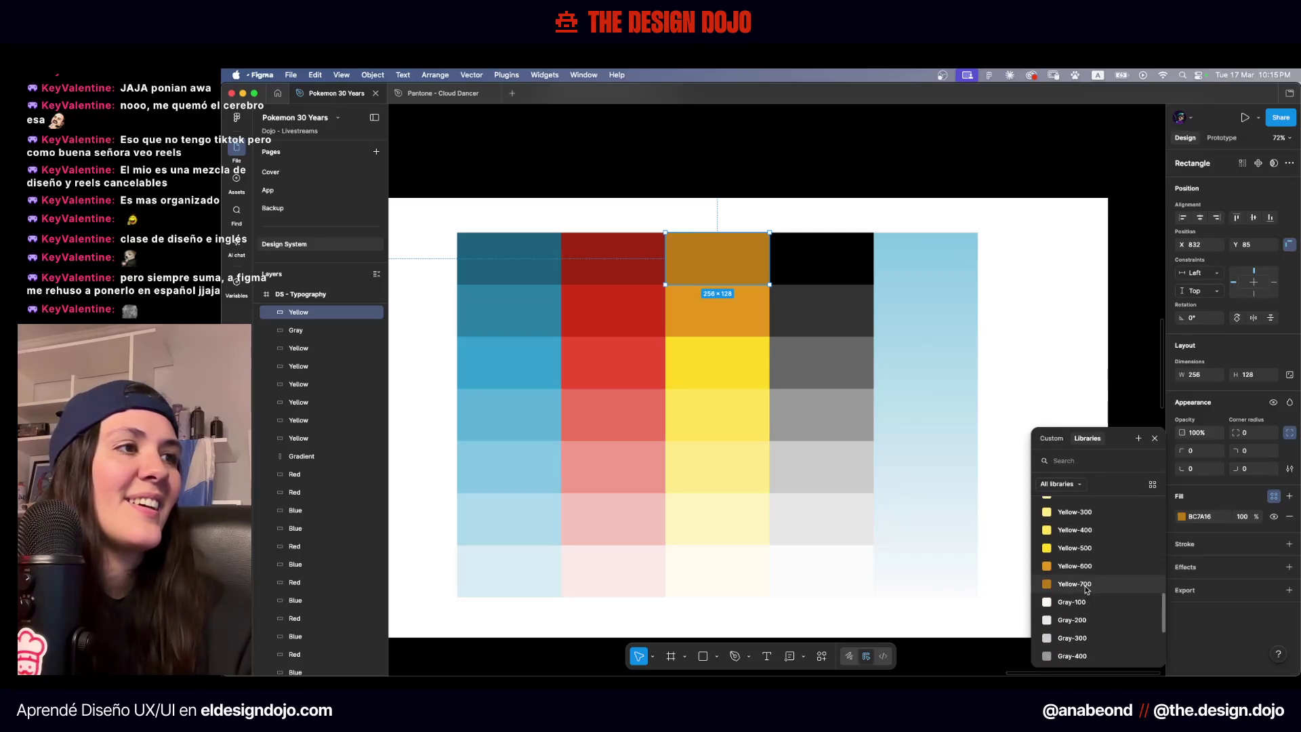
click(1086, 585)
click(752, 314)
click(1273, 499)
scroll(1084, 582, down, 5)
click(1084, 568)
click(759, 364)
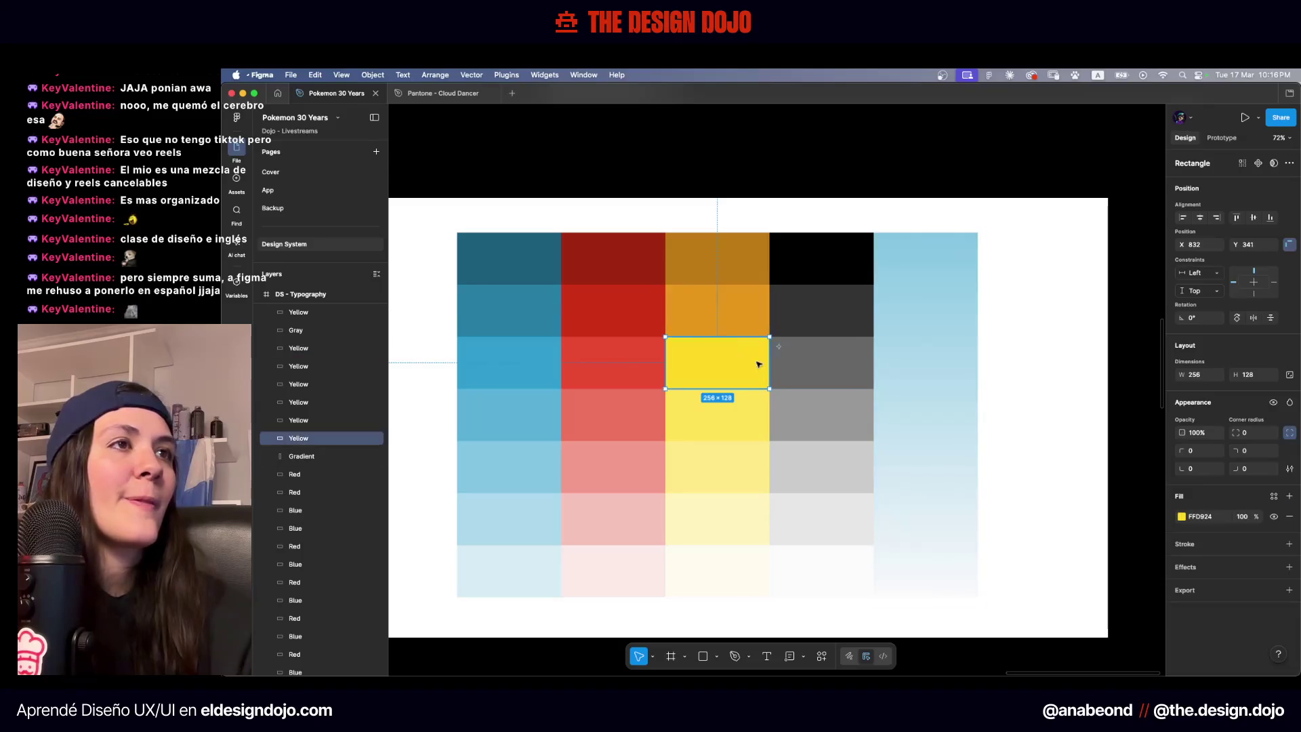
click(1273, 496)
scroll(1084, 583, down, 5)
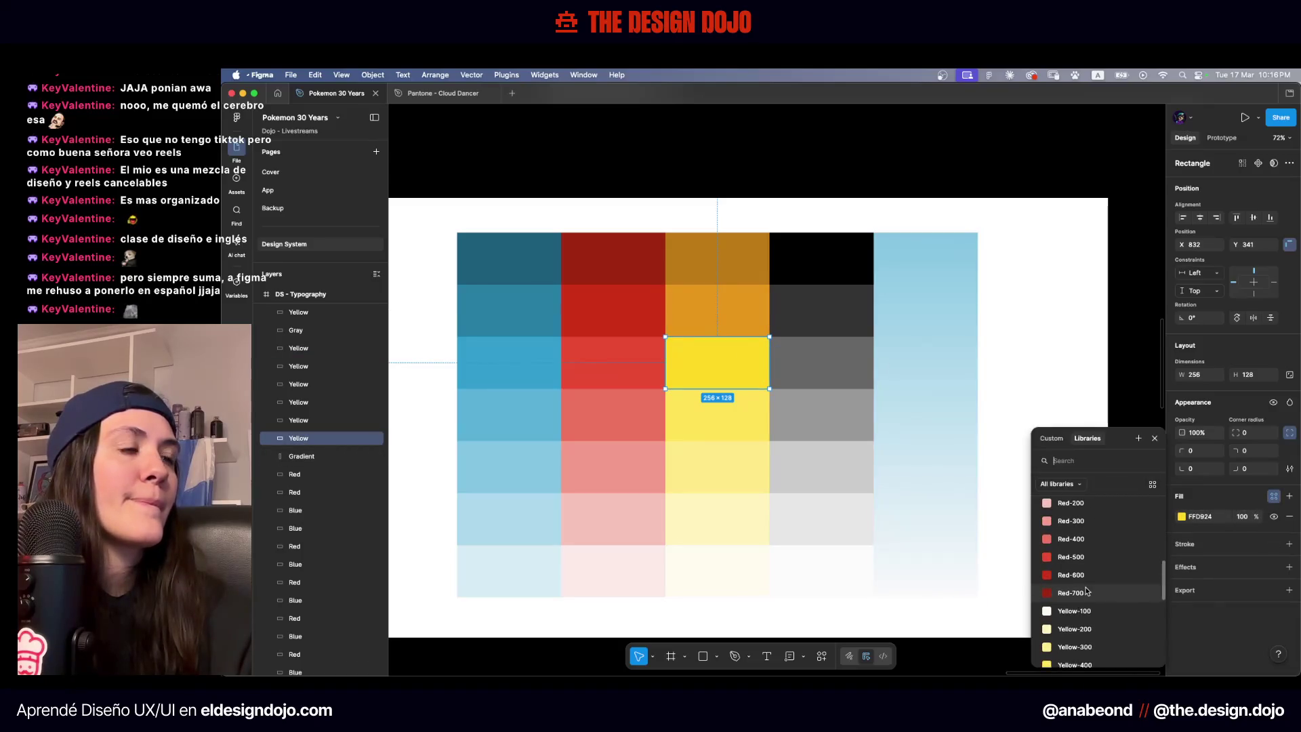
click(1086, 591)
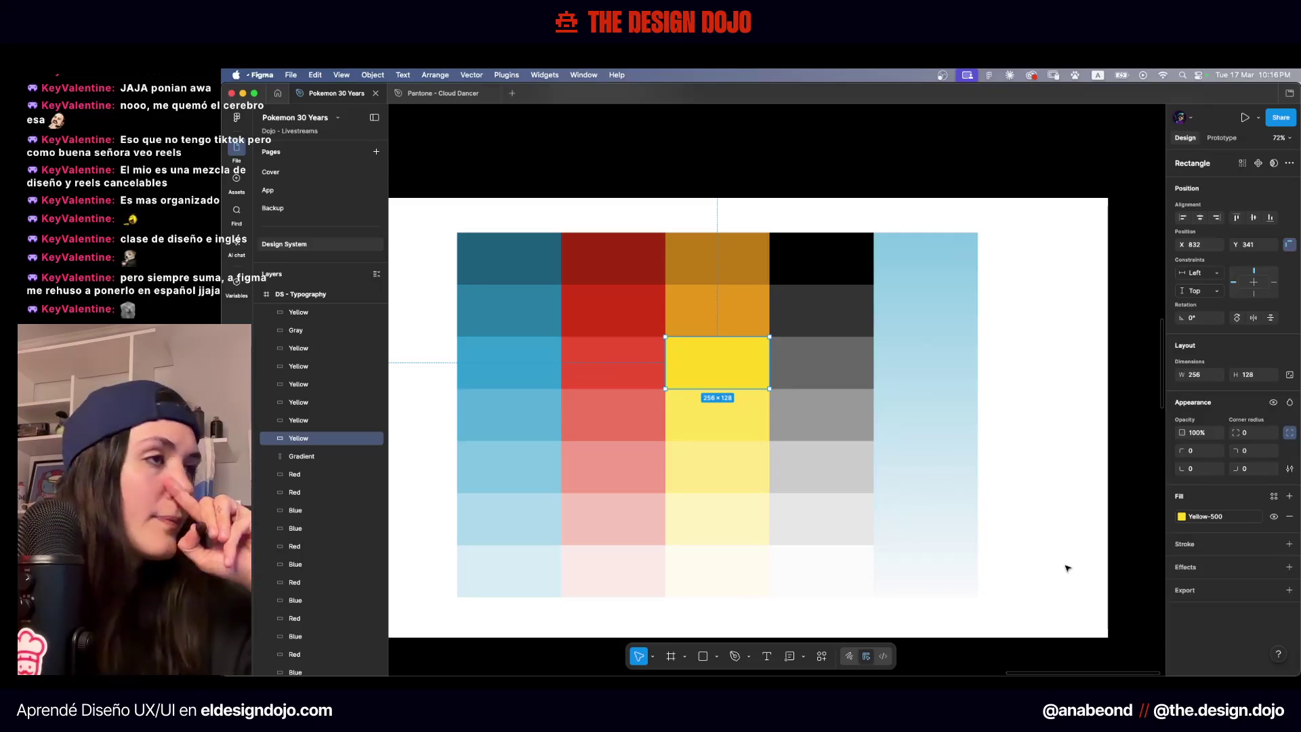
Bind the next two lighter yellow swatches to Yellow-400 and Yellow-300
click(747, 433)
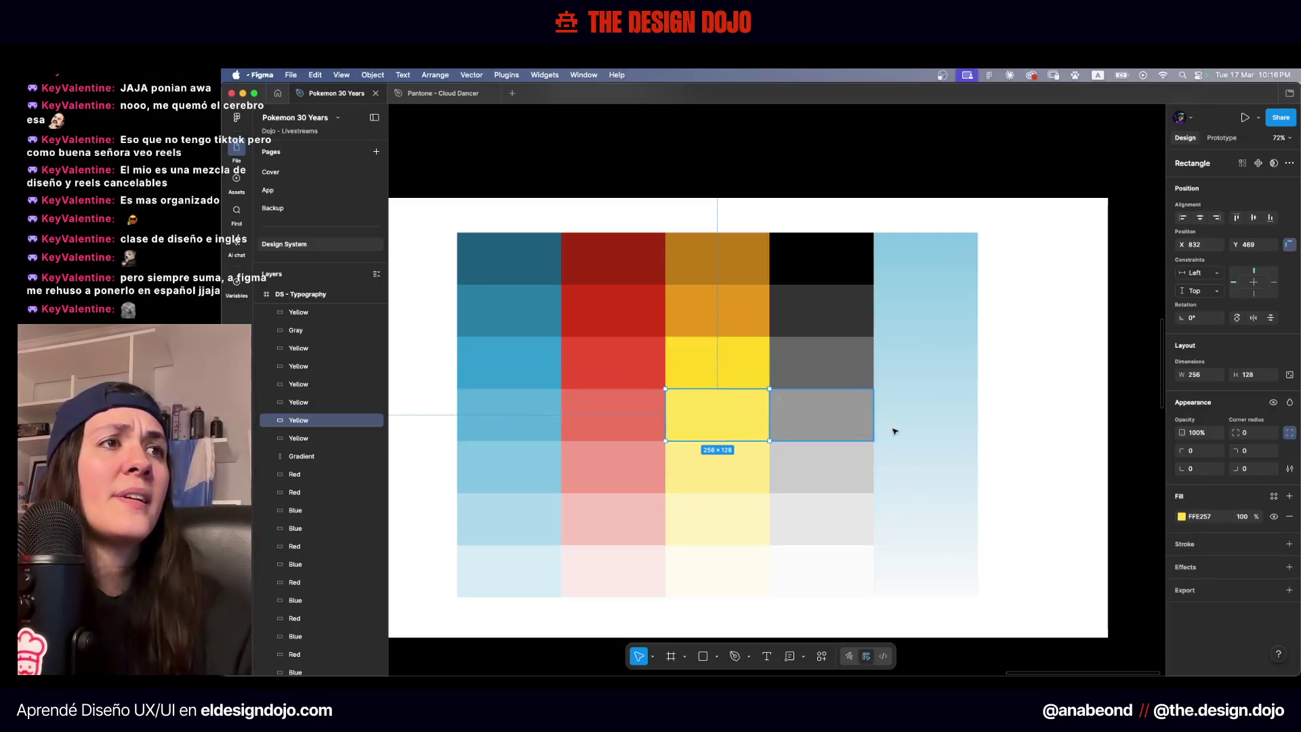
click(1273, 496)
scroll(1084, 583, down, 5)
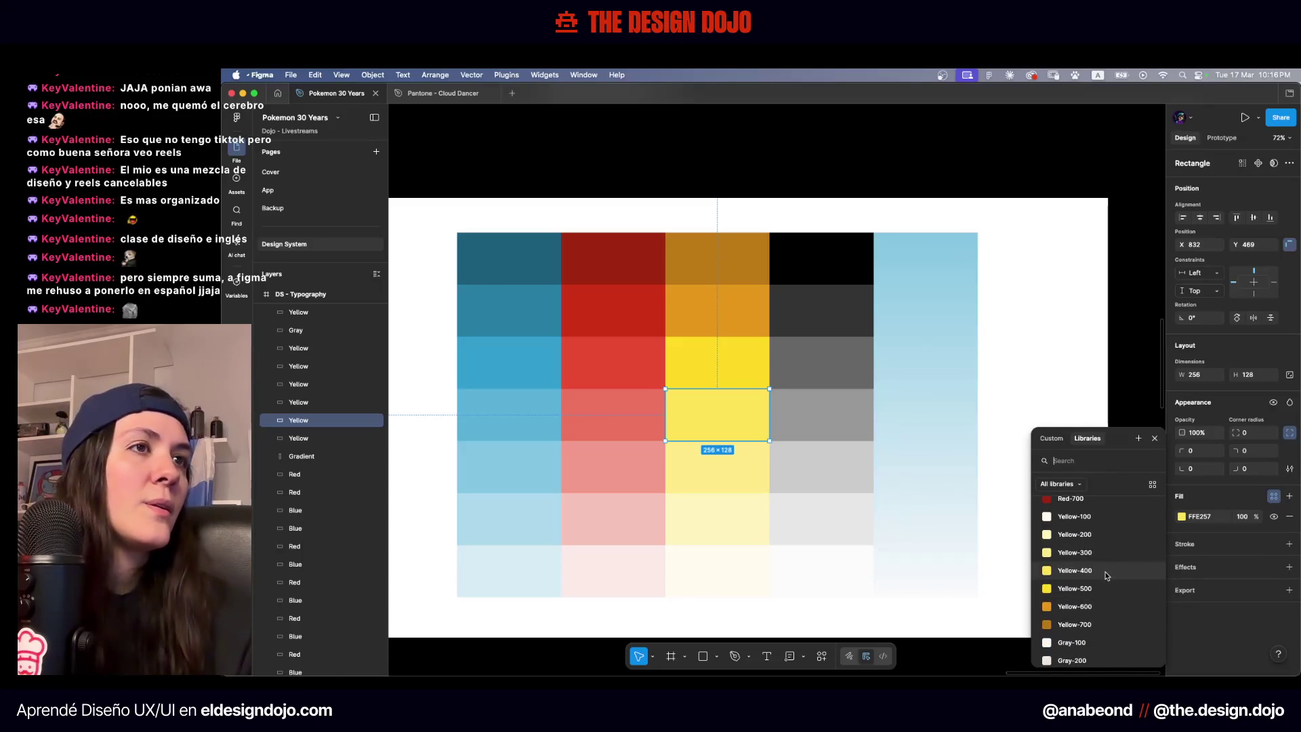
click(1105, 575)
click(762, 471)
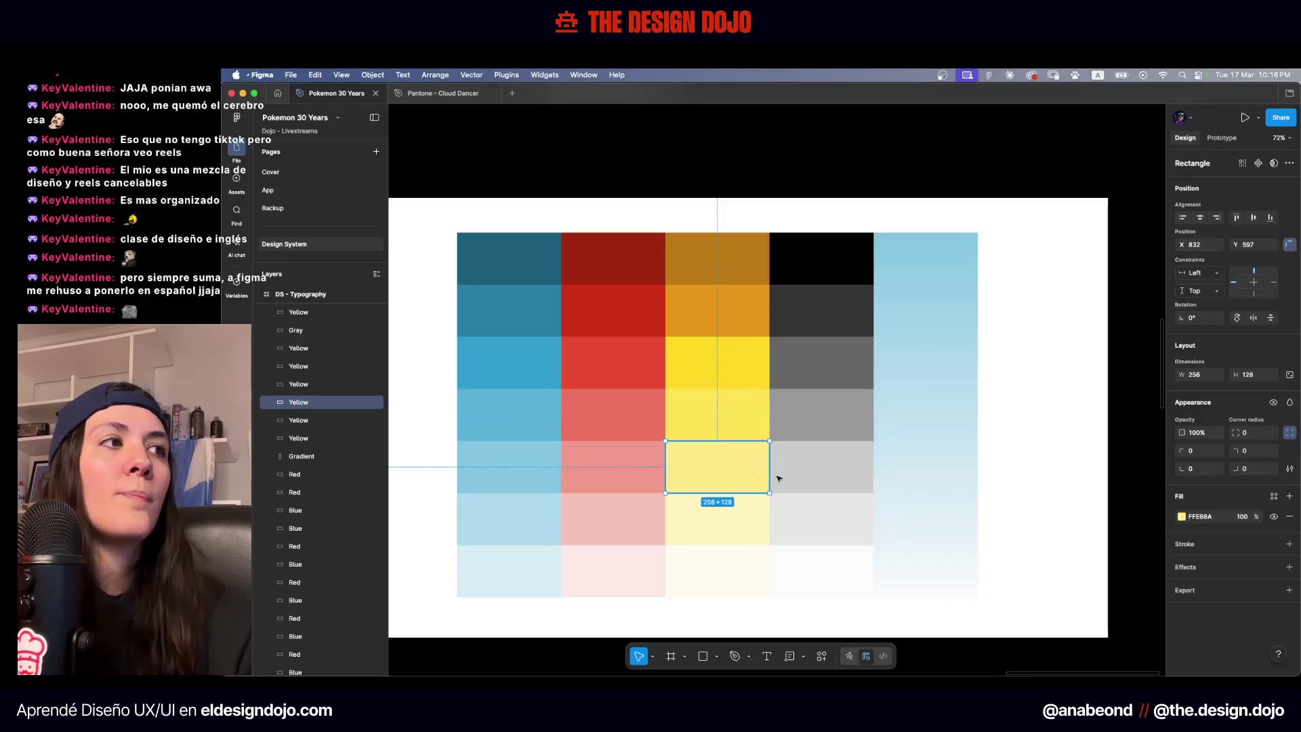
click(1274, 496)
scroll(1108, 539, down, 10)
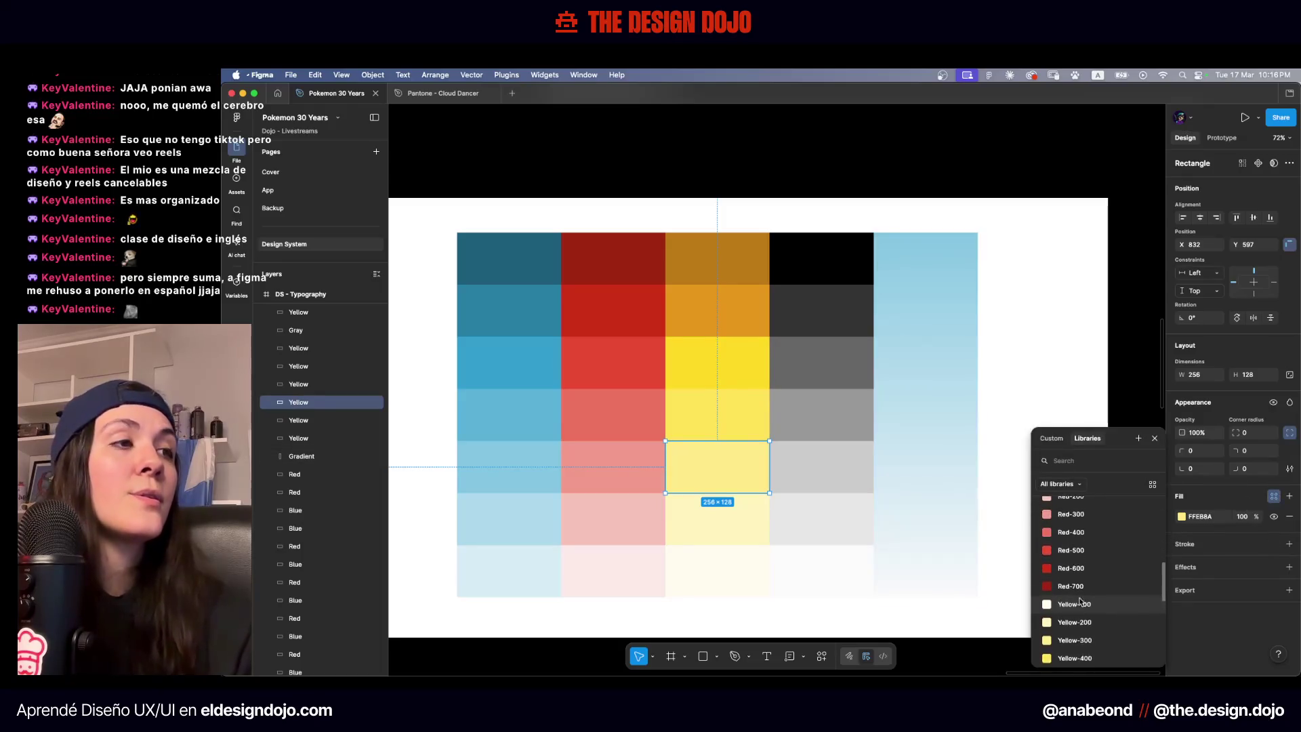
click(1107, 539)
Bind the two lightest cream swatches to Yellow-200 and Yellow-100, then deselect
click(738, 518)
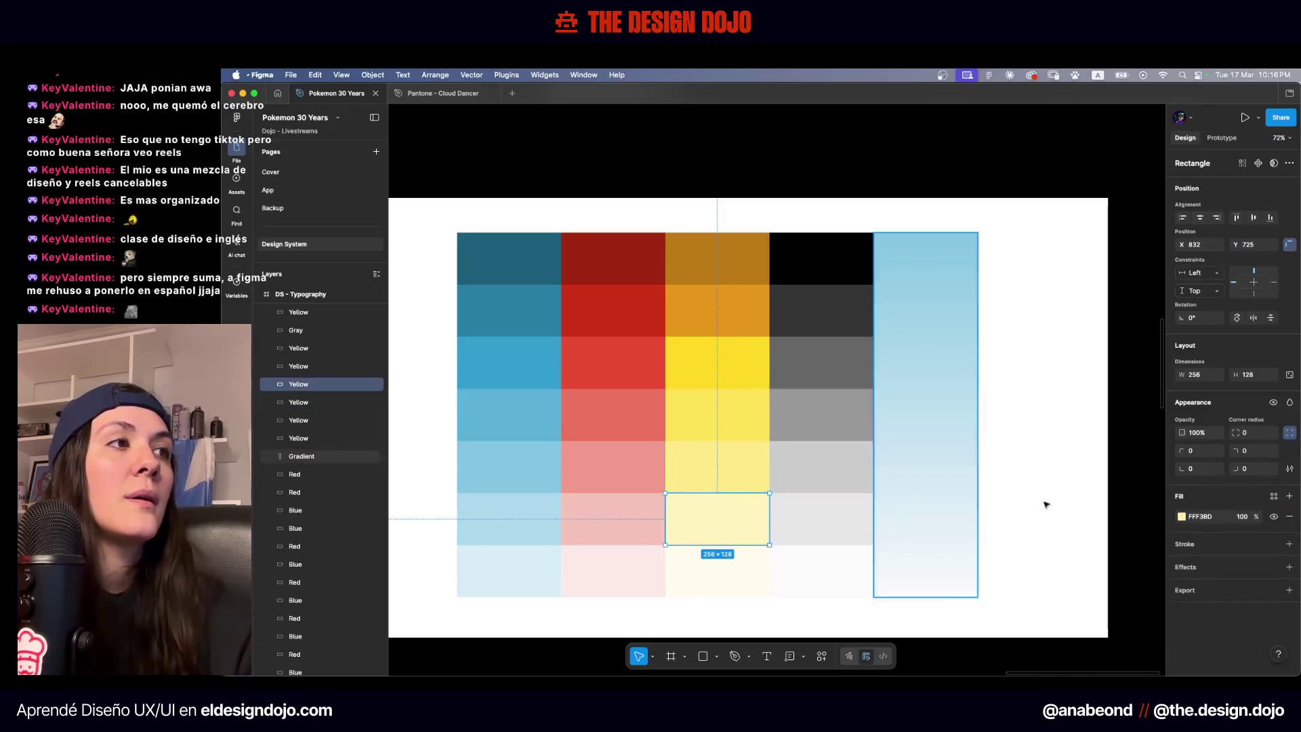
click(1274, 496)
scroll(1087, 576, down, 10)
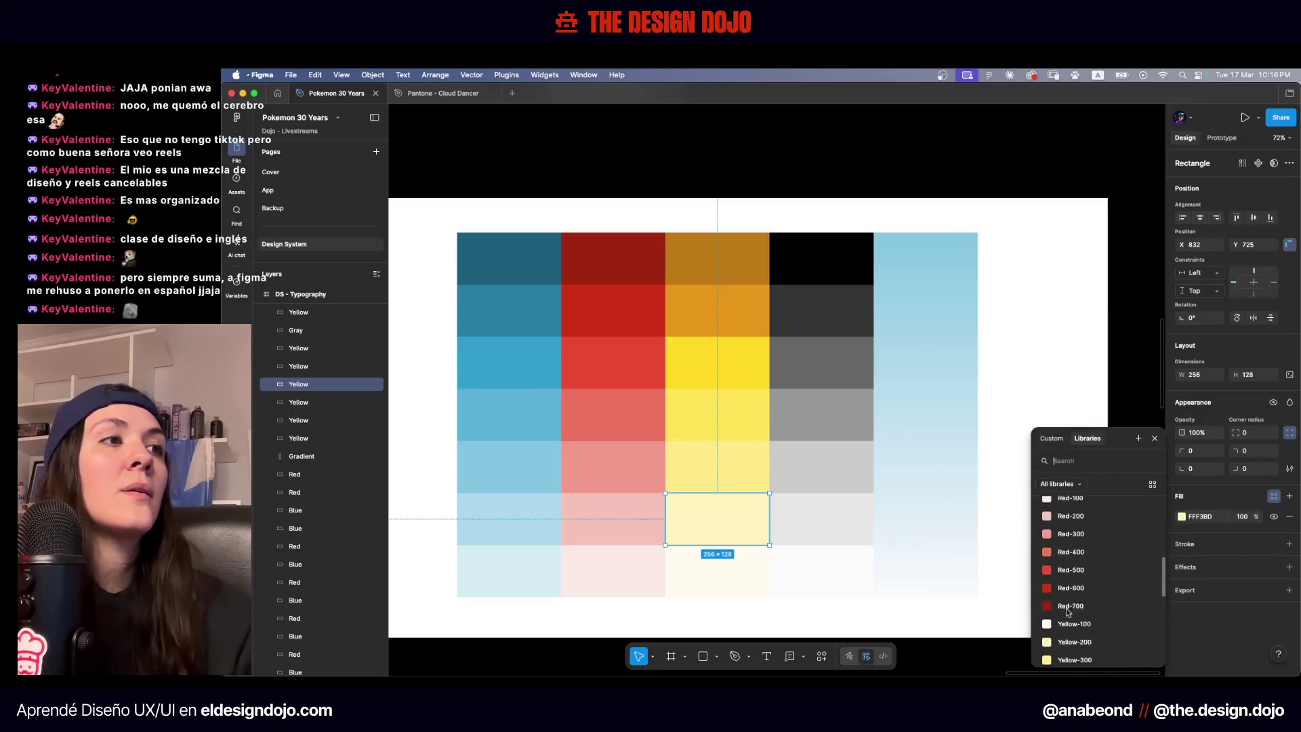
click(749, 571)
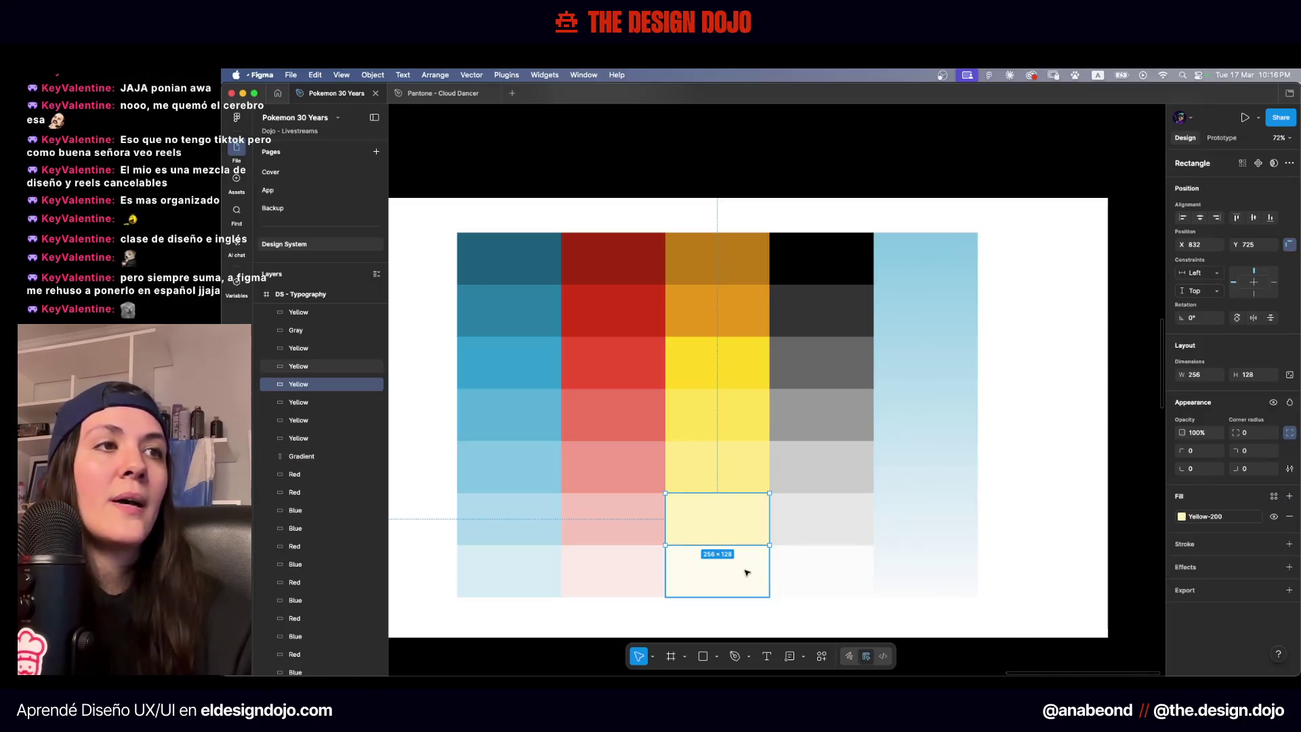
click(1274, 496)
scroll(1086, 581, down, 10)
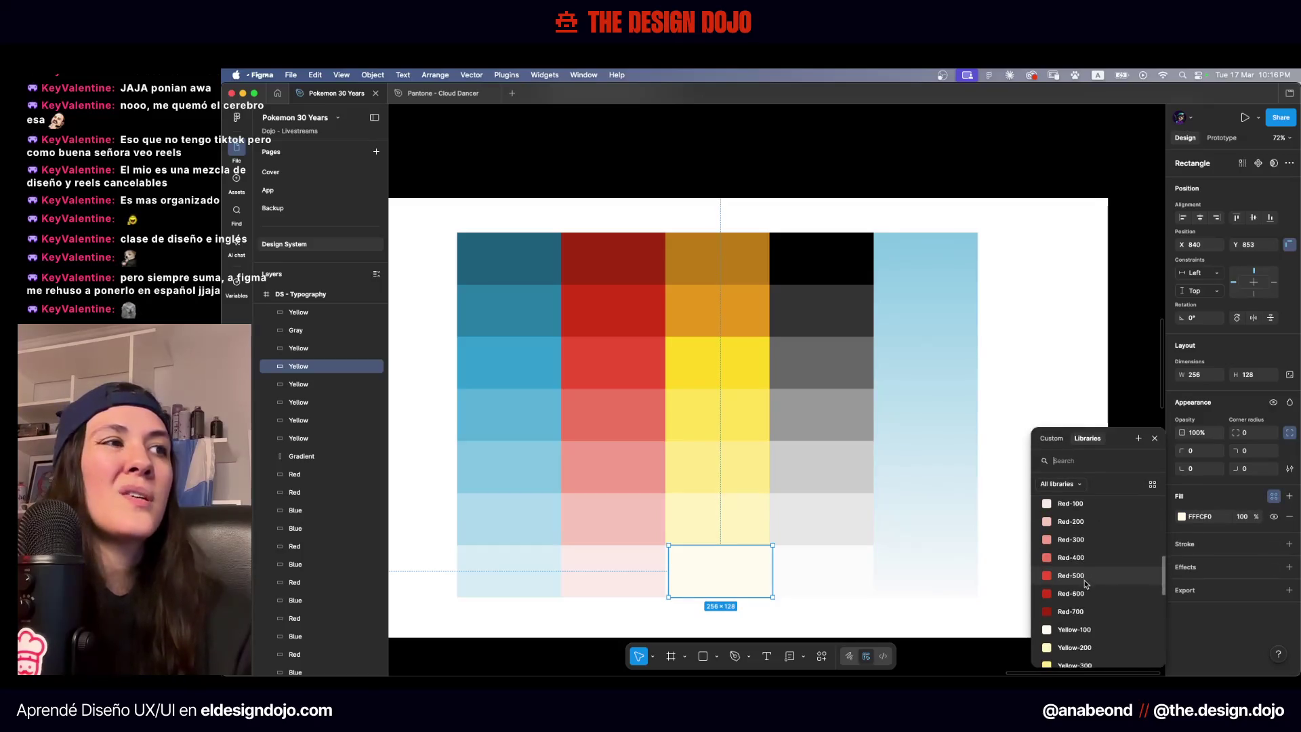
click(1063, 602)
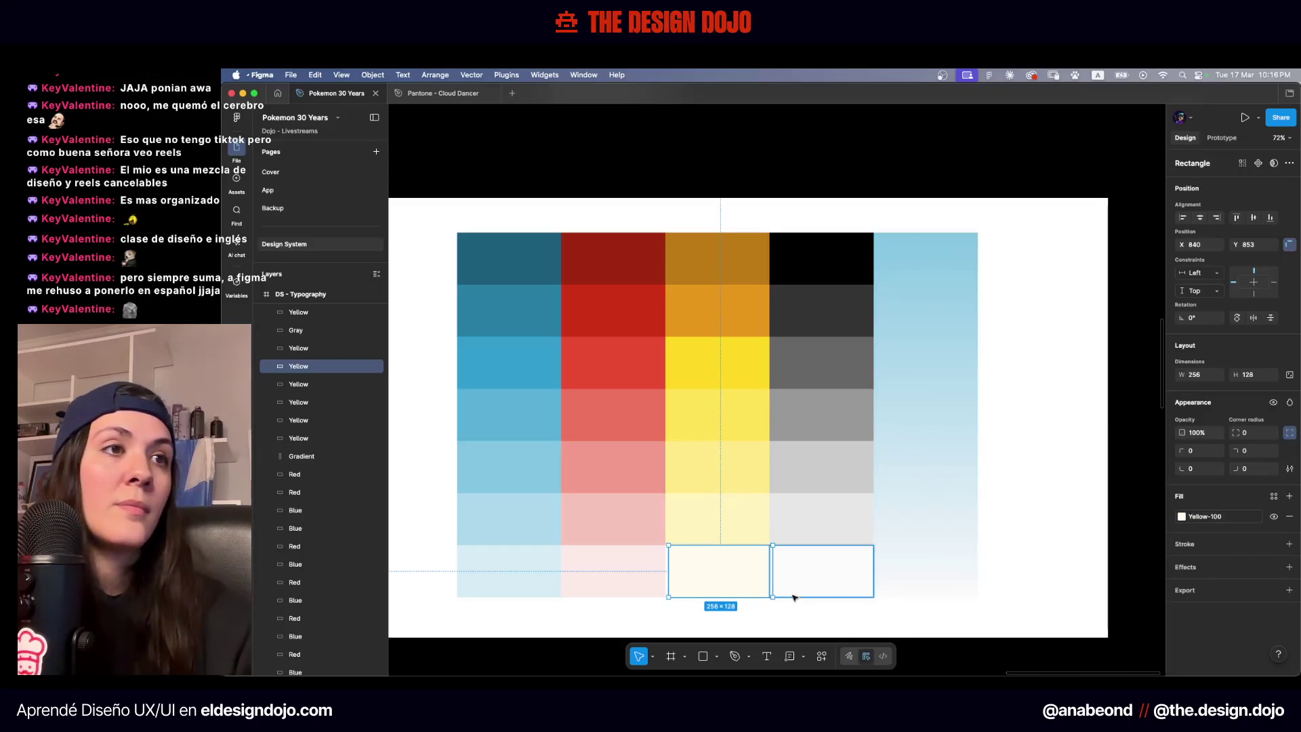
scroll(726, 615, up, 5)
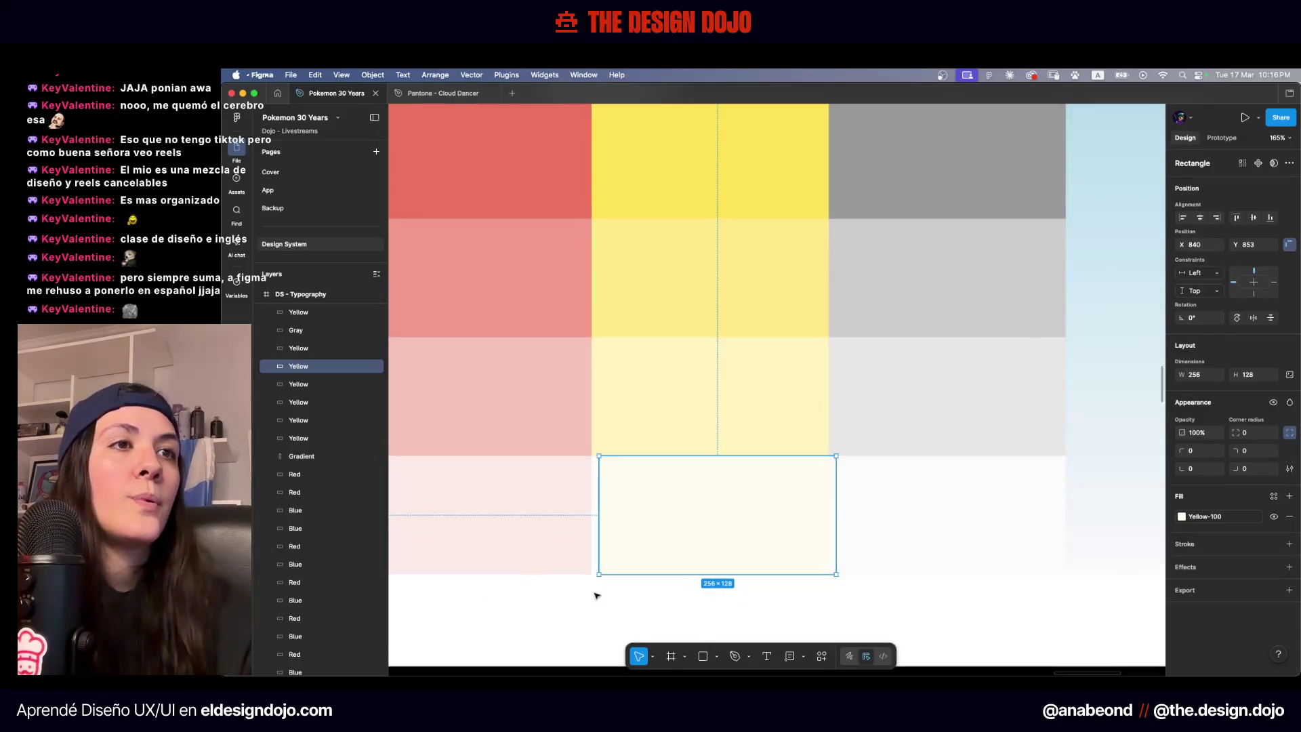
click(624, 597)
scroll(624, 598, down, 5)
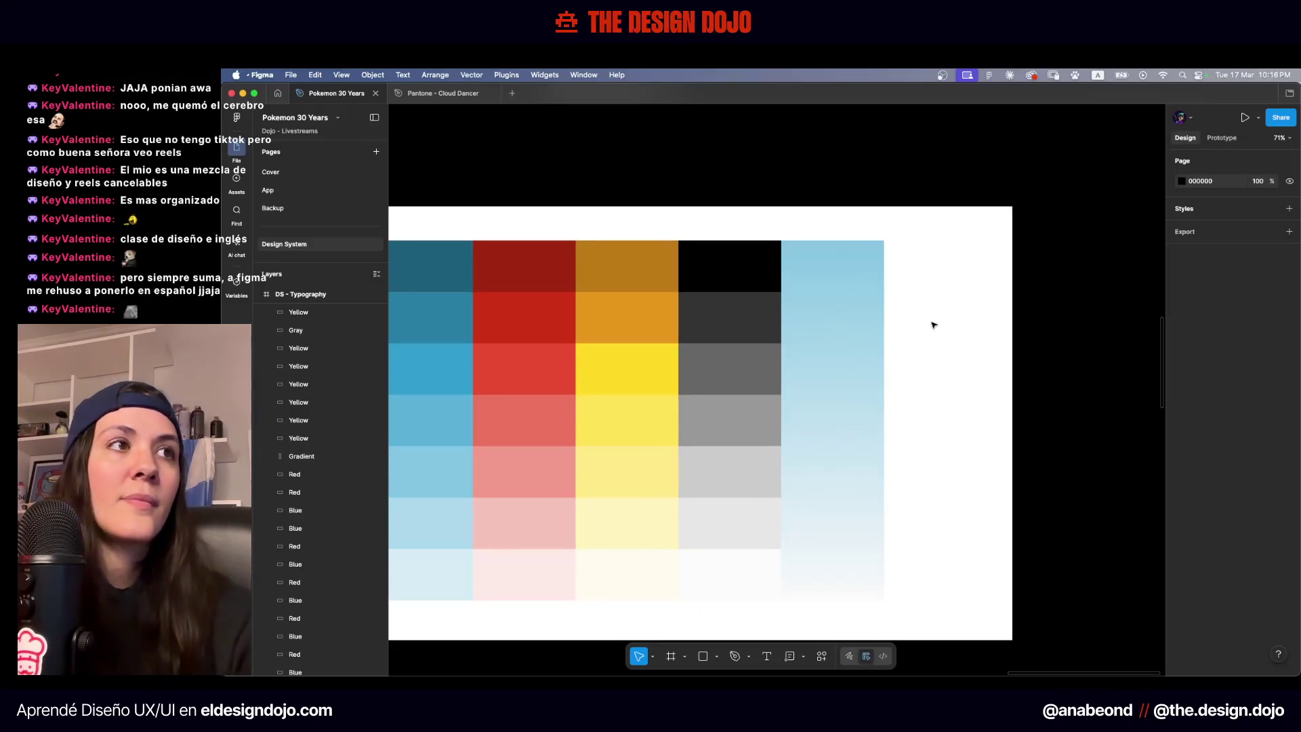
Bind the black swatch atop the gray column to Gray-700 instead of Secondary
scroll(908, 311, right, 3)
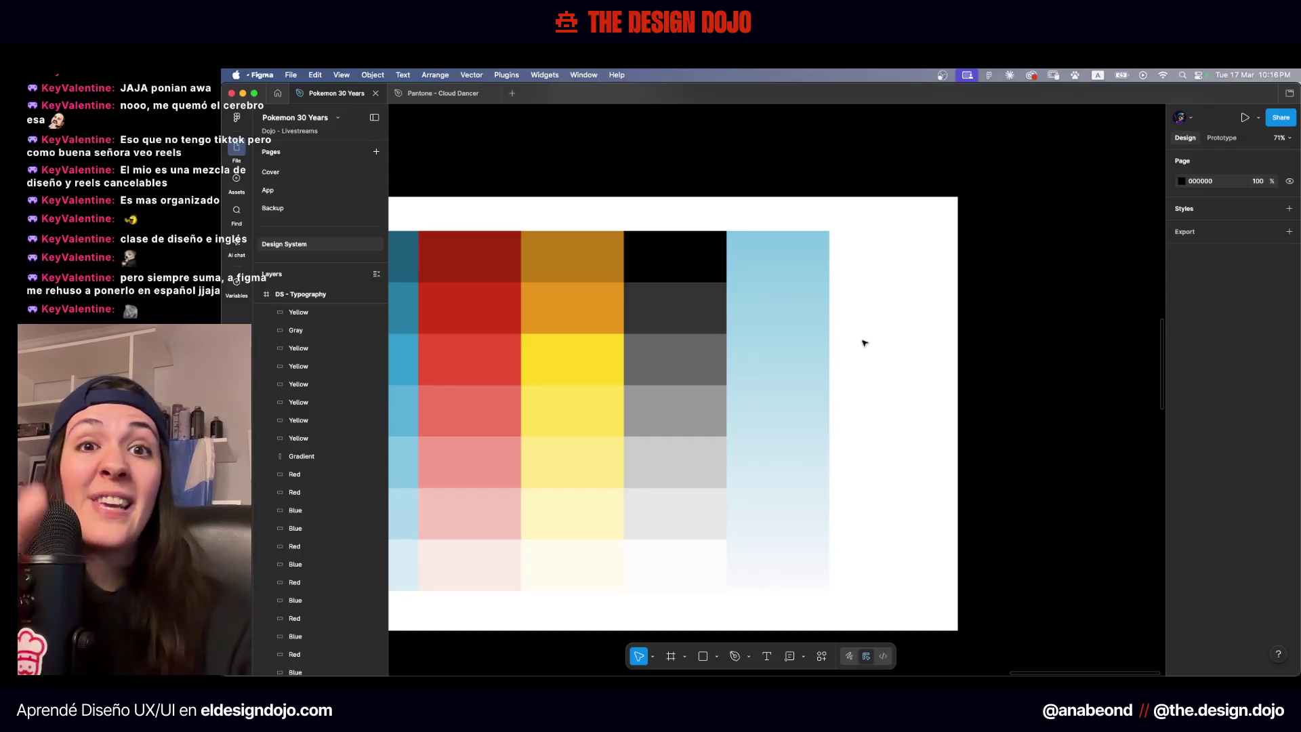
click(657, 238)
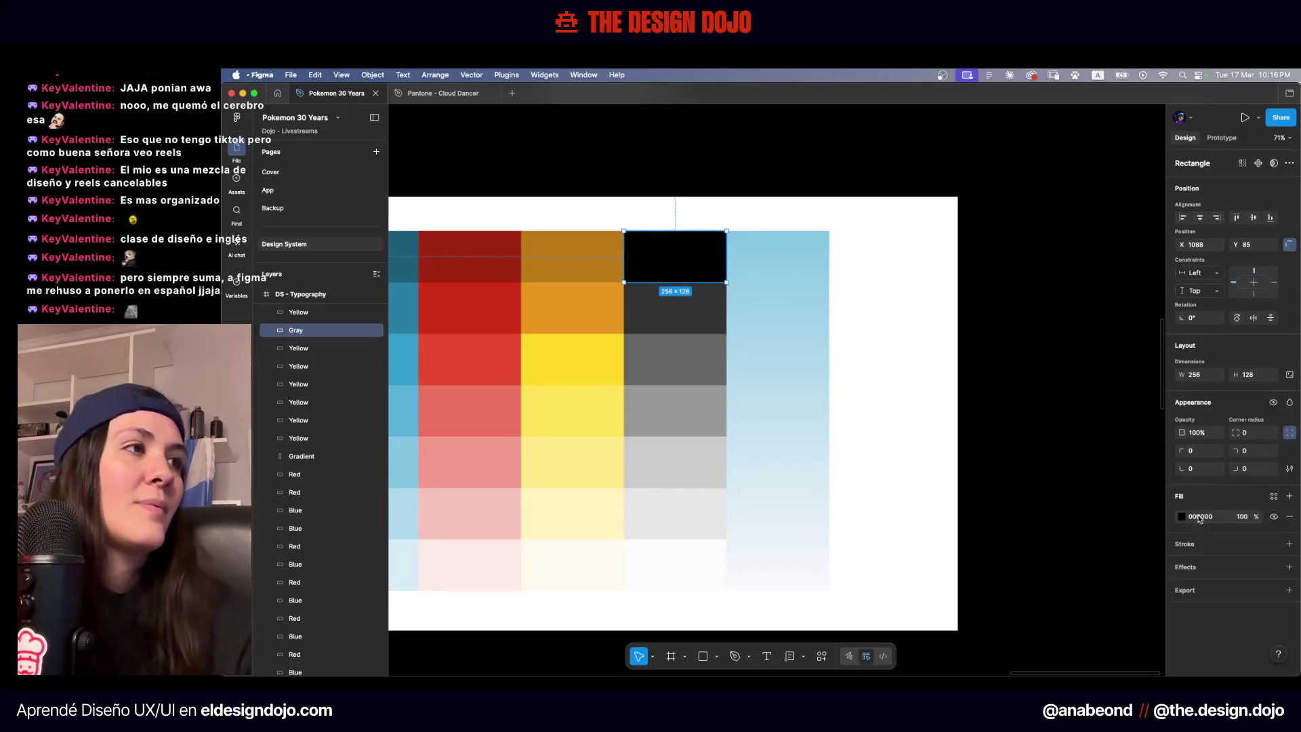
click(1274, 497)
click(1071, 570)
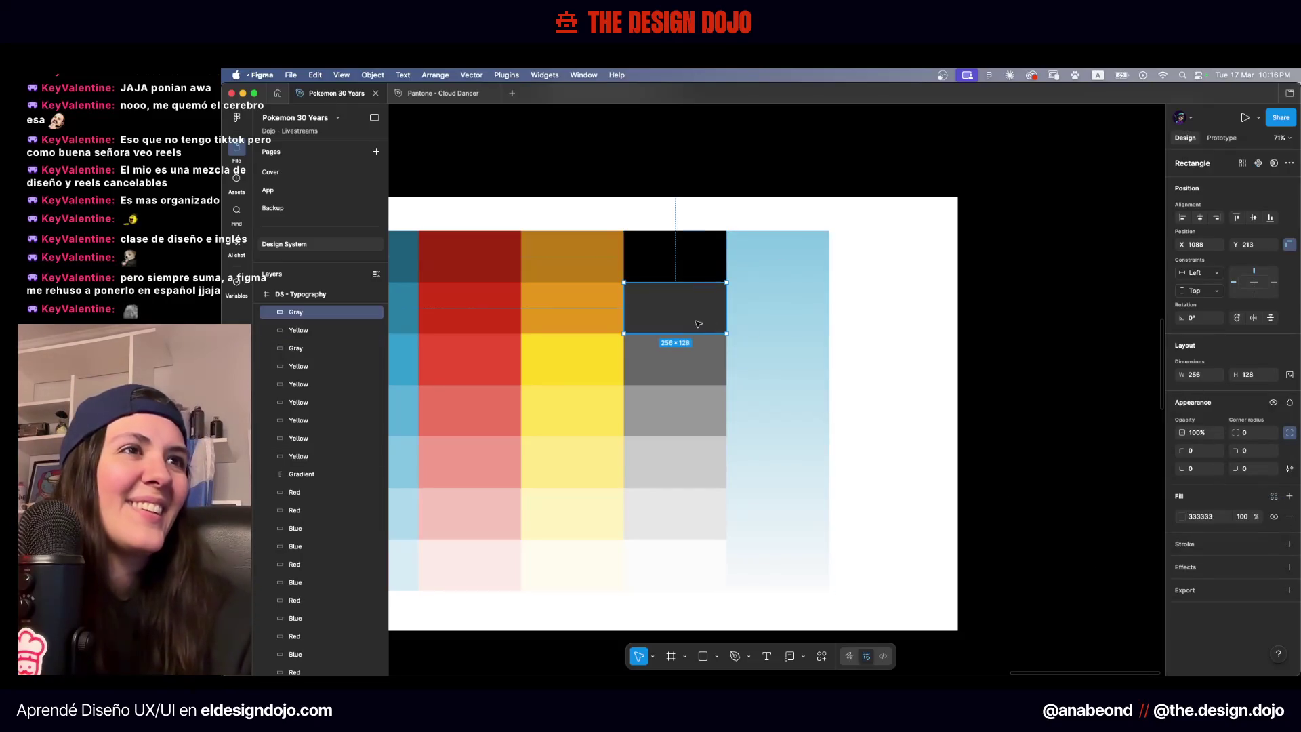
click(1273, 497)
scroll(1084, 555, down, 10)
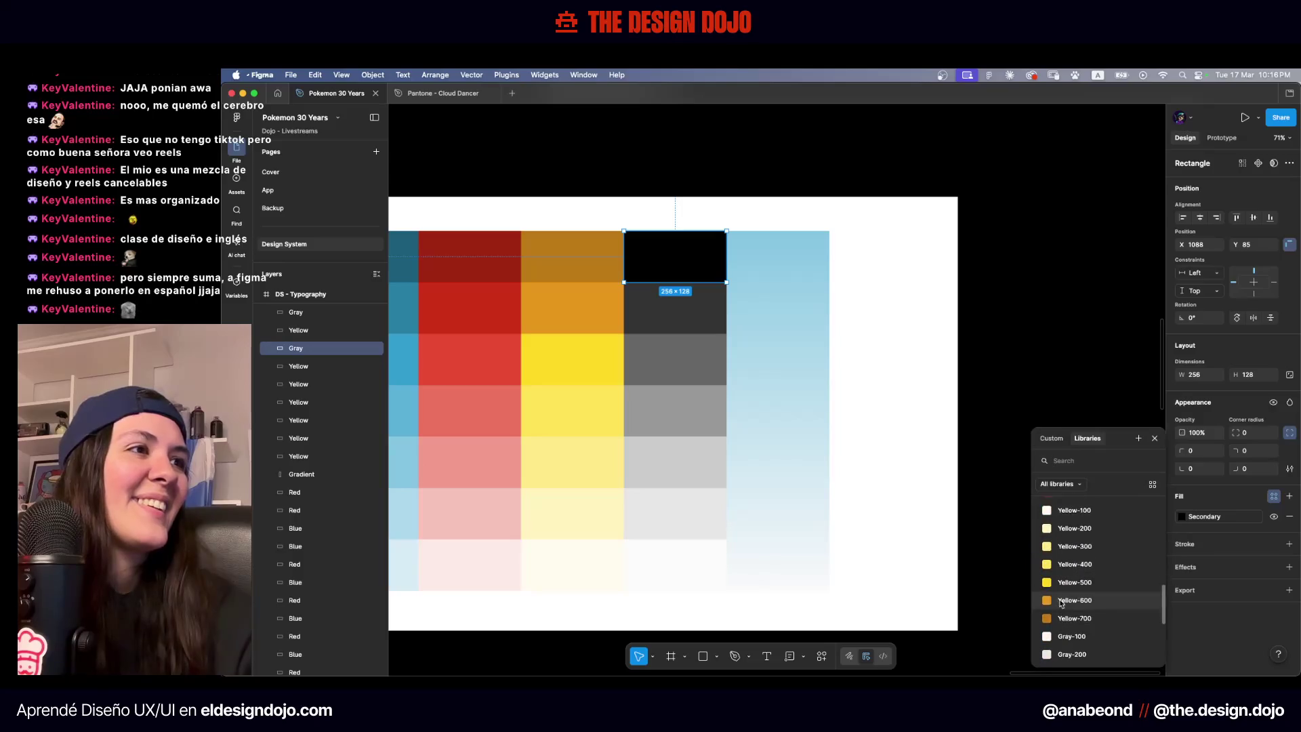
click(1072, 588)
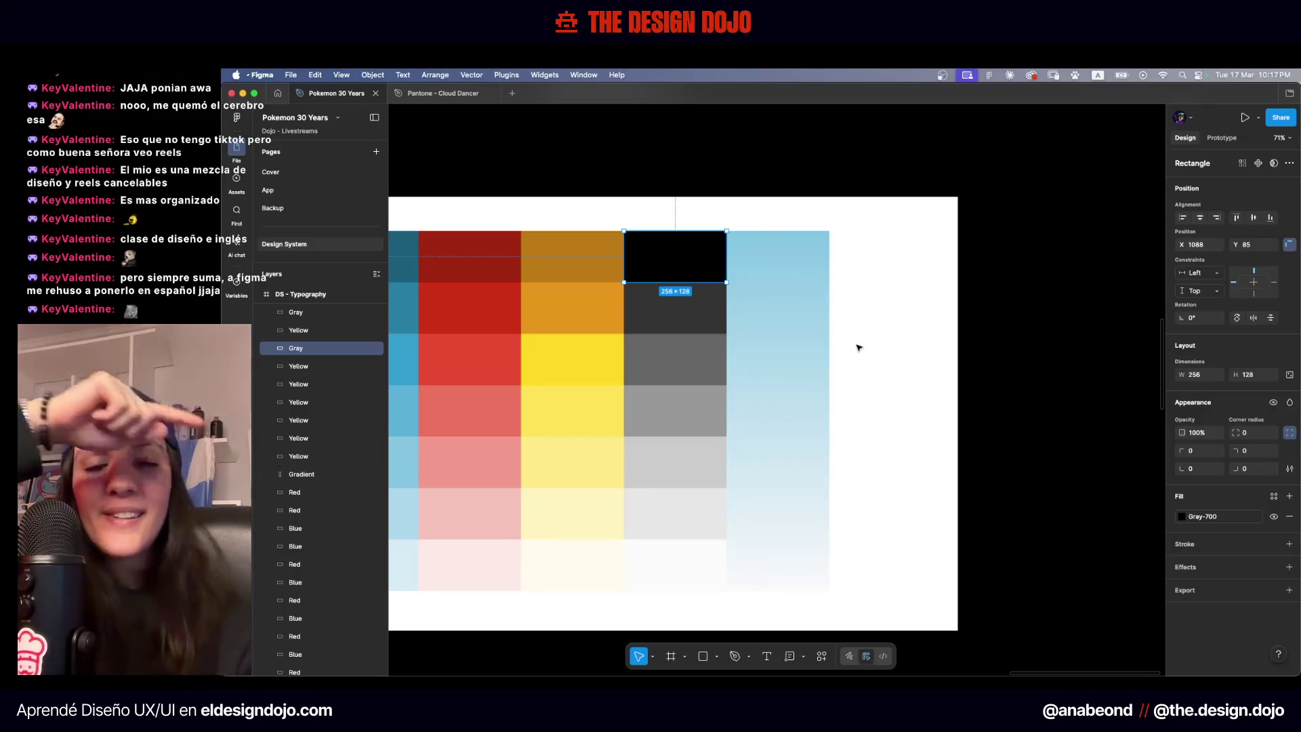
Bind the dark gray swatch to its Gray style and the next one to Gray-500
click(707, 313)
click(1273, 495)
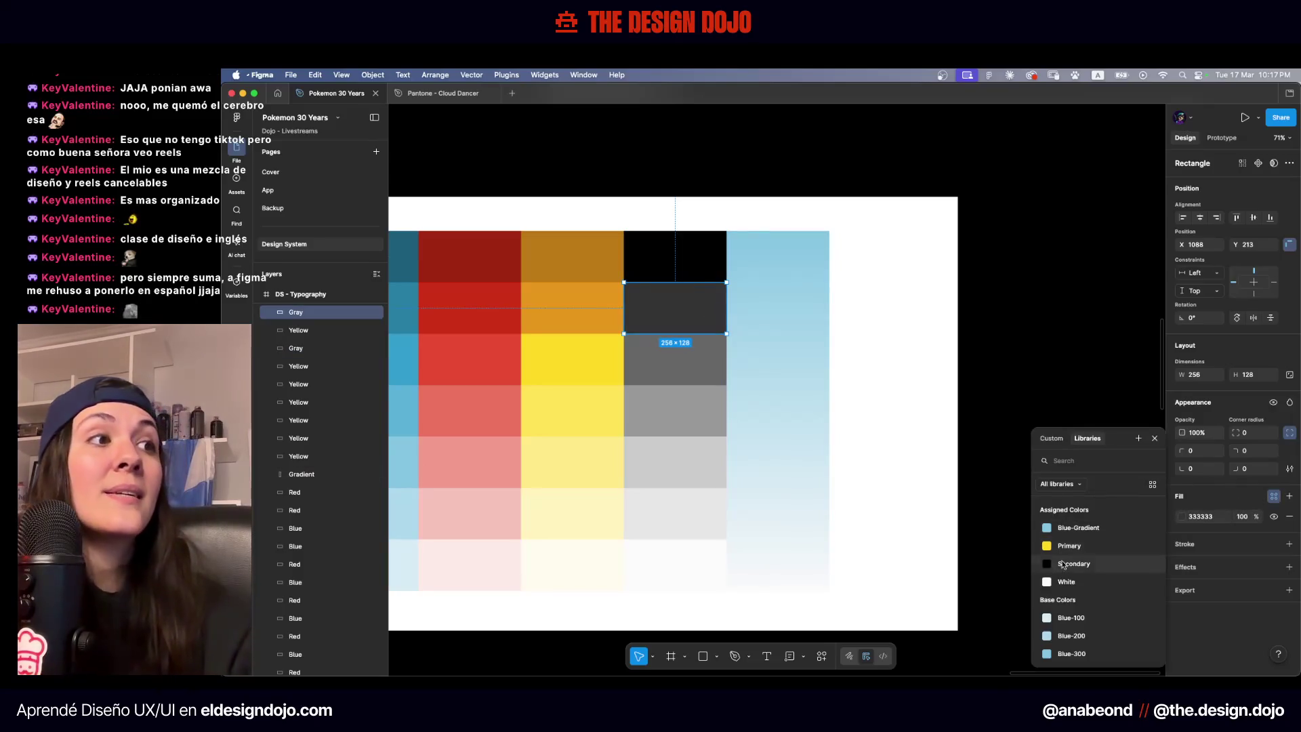
scroll(1068, 568, down, 5)
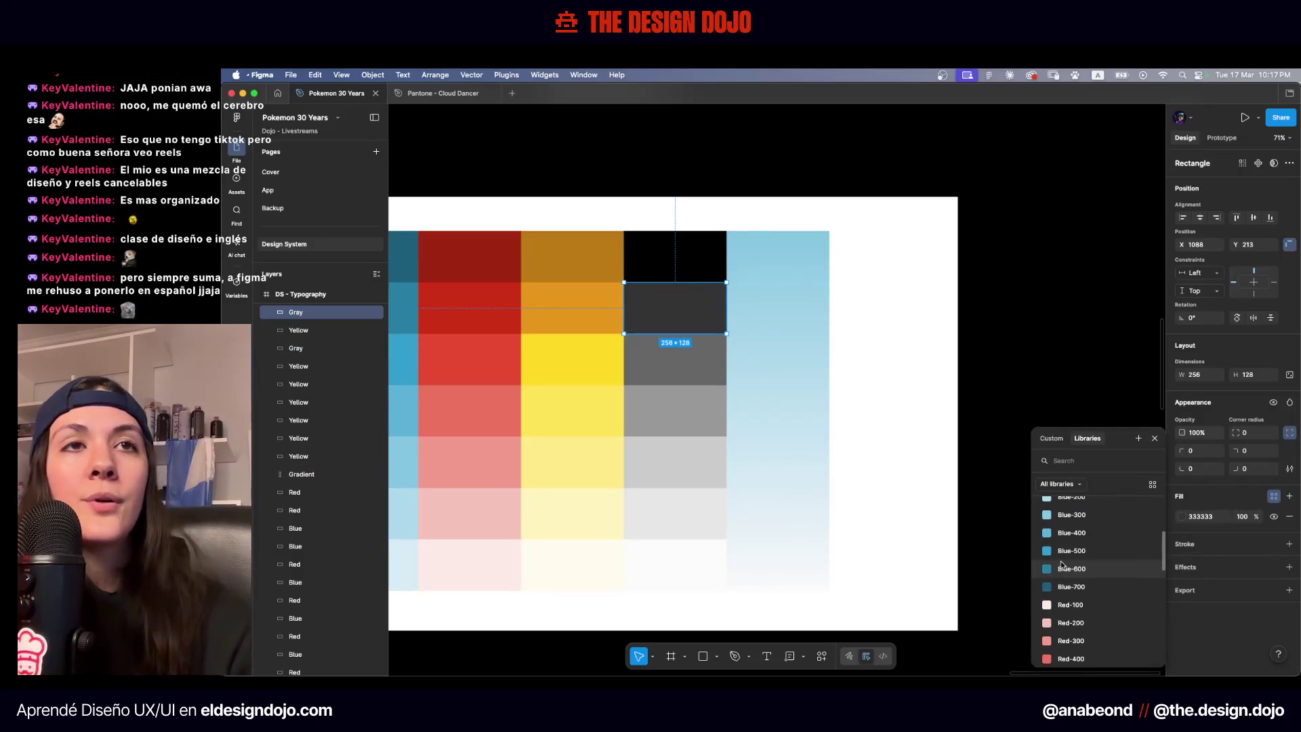
scroll(1060, 570, down, 10)
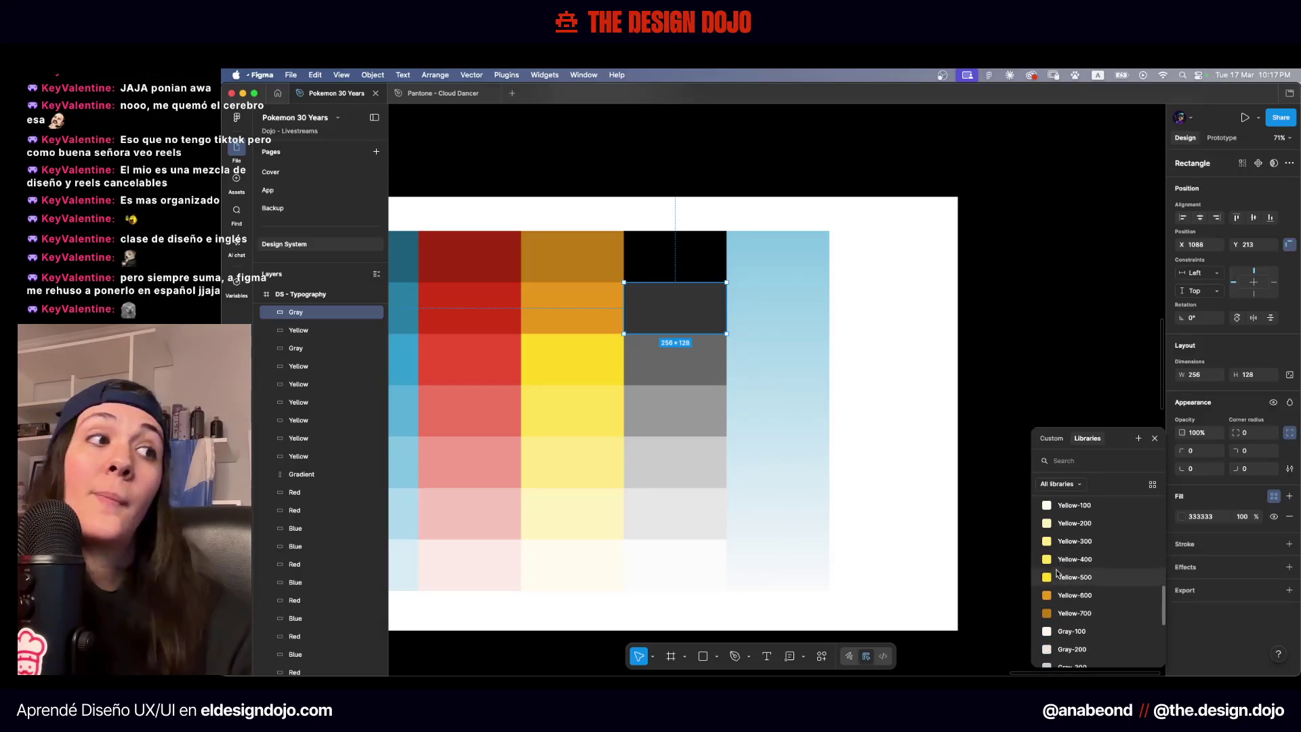
click(1062, 562)
key(ctrl+d)
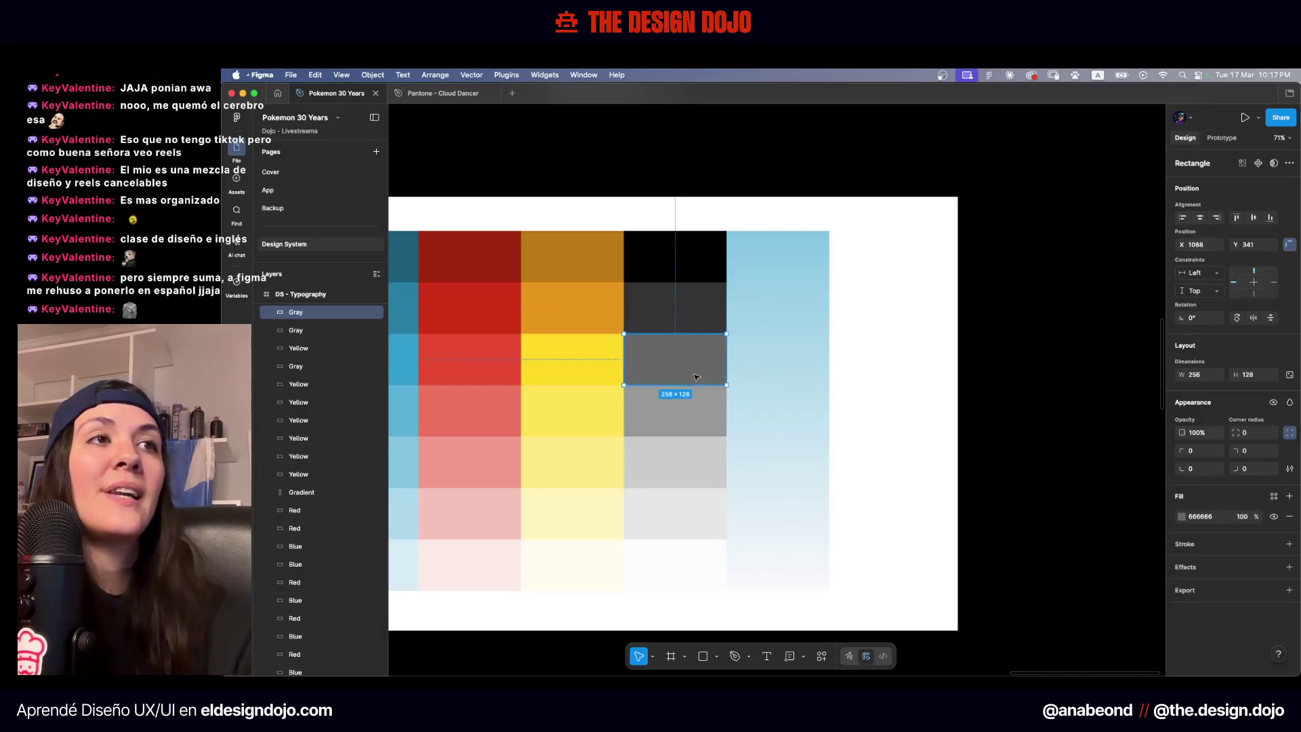
click(1273, 496)
scroll(1077, 576, down, 10)
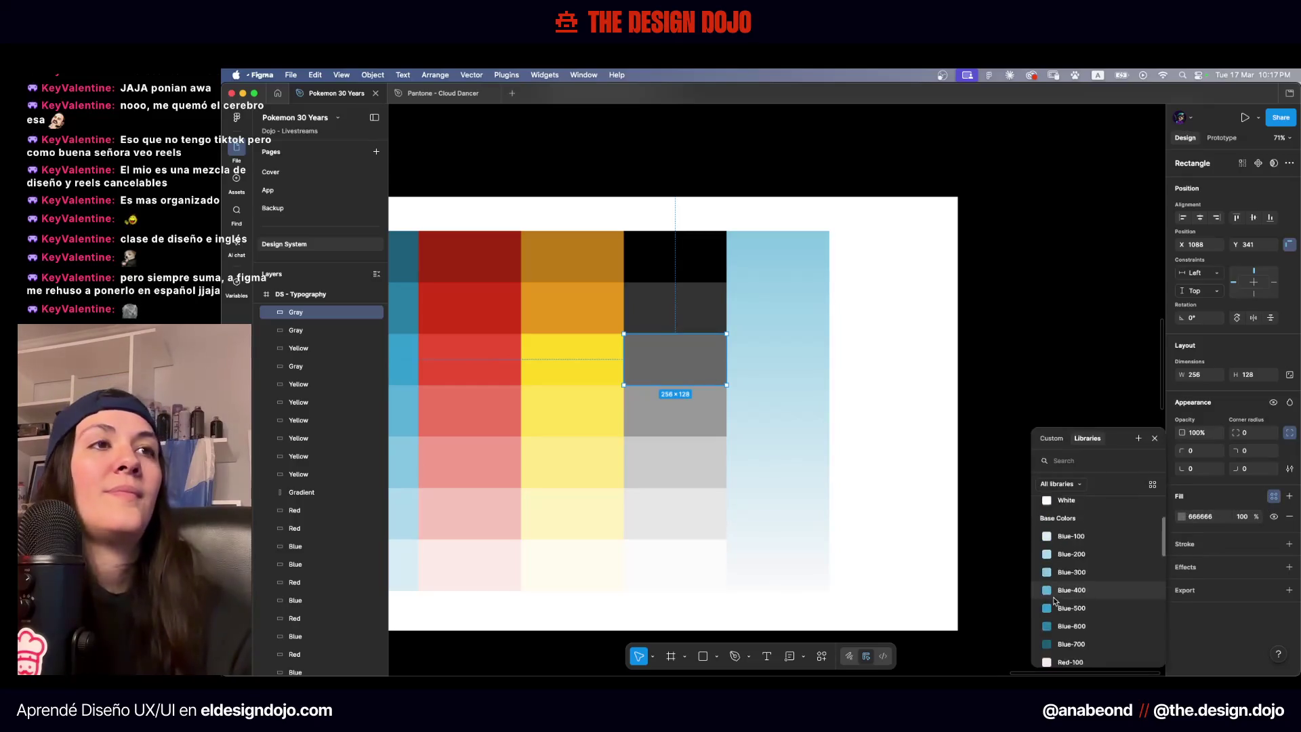
scroll(1067, 586, down, 4)
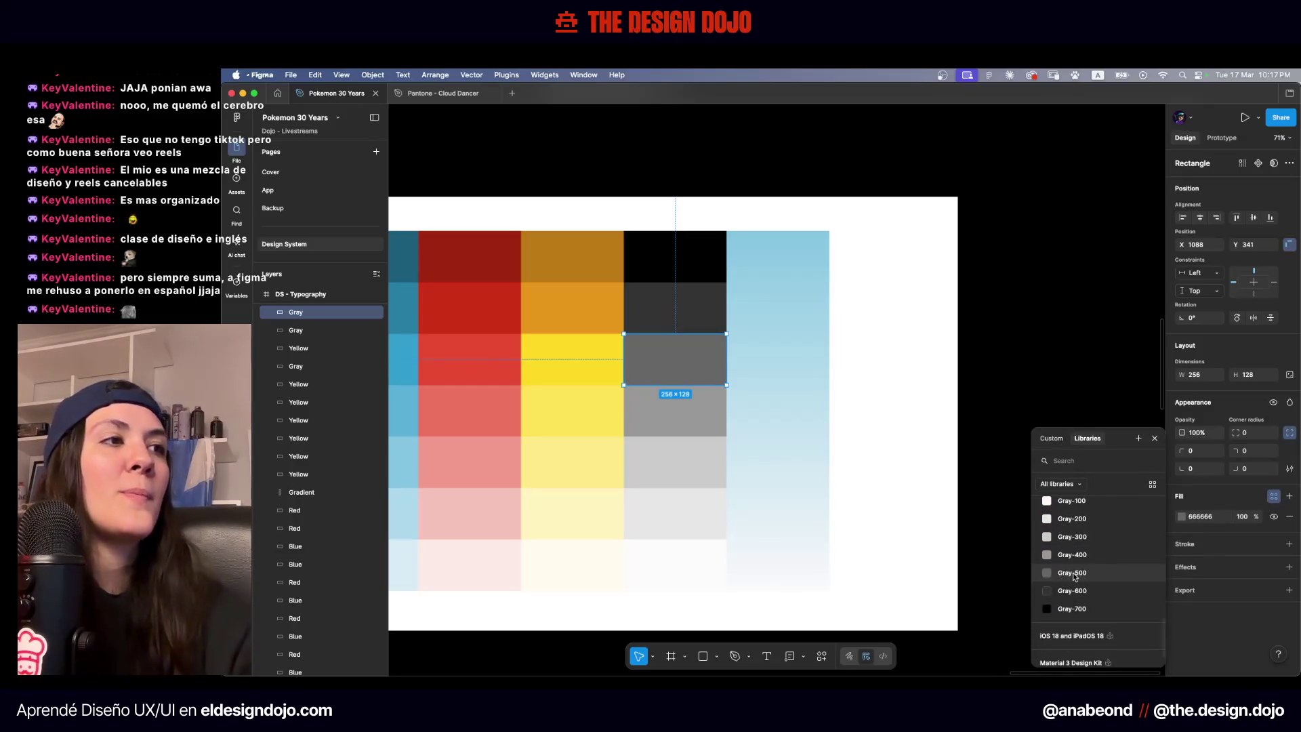
click(1073, 575)
Bind the following gray swatches to Gray-400 and Gray-300
key(ctrl+d)
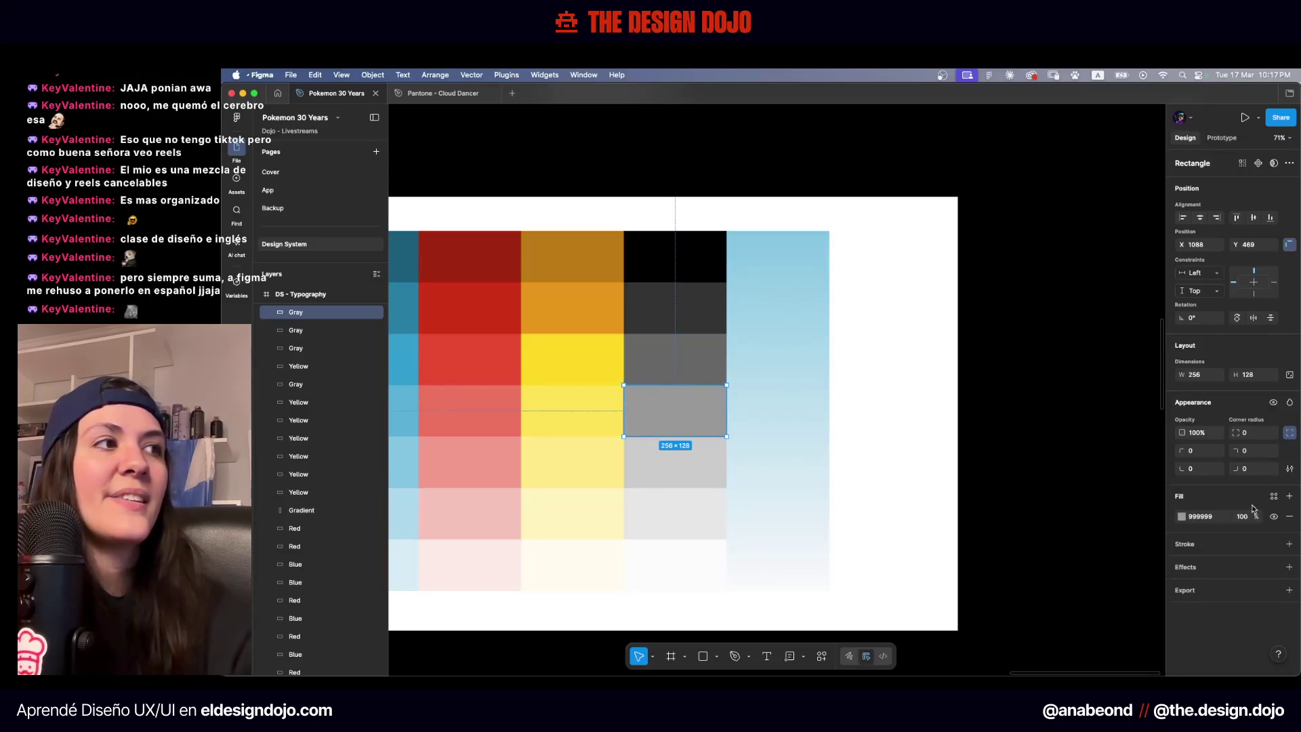
click(1273, 496)
scroll(1084, 573, down, 14)
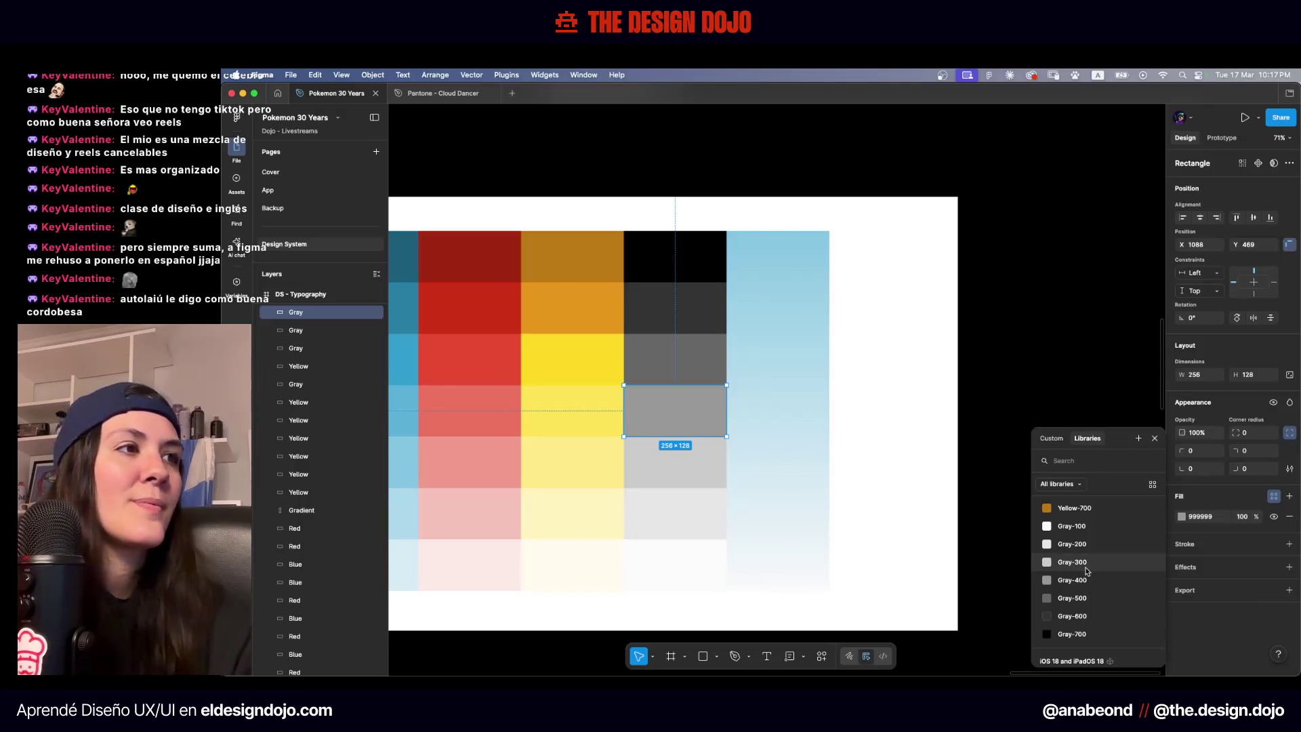
click(1084, 562)
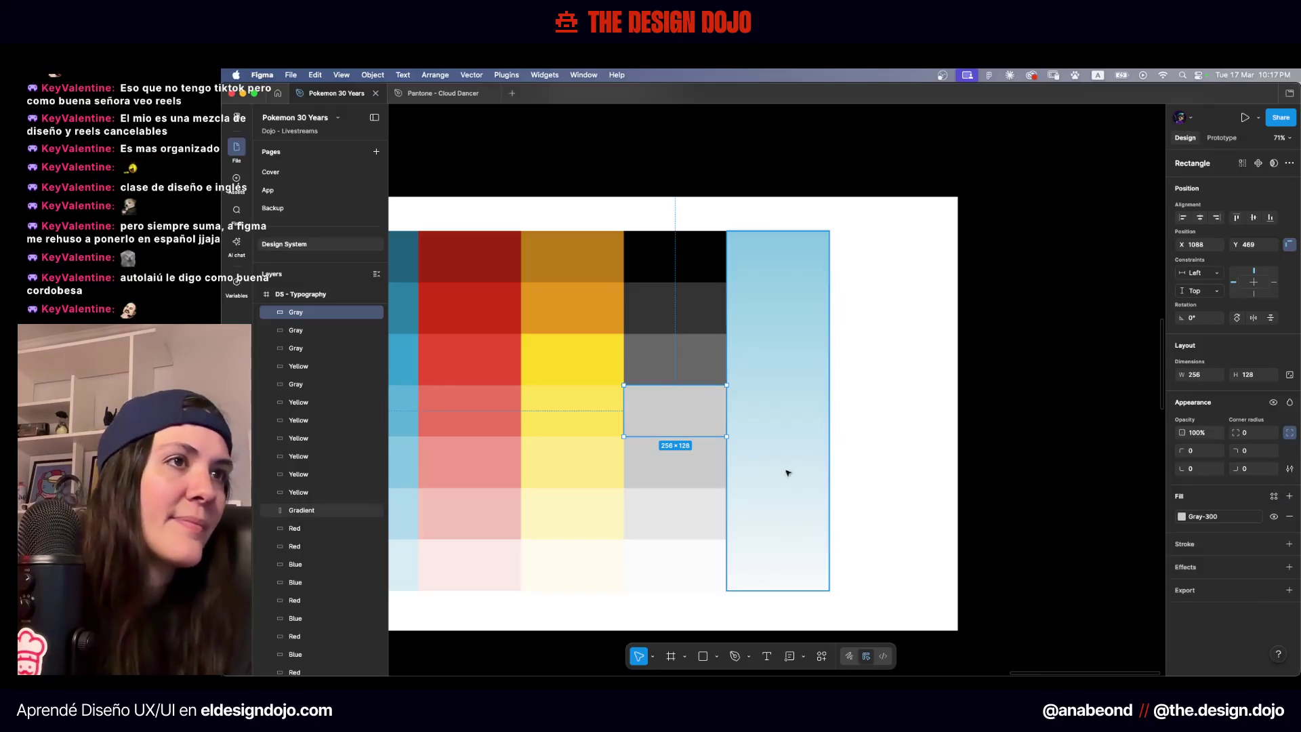
click(1234, 519)
click(1069, 603)
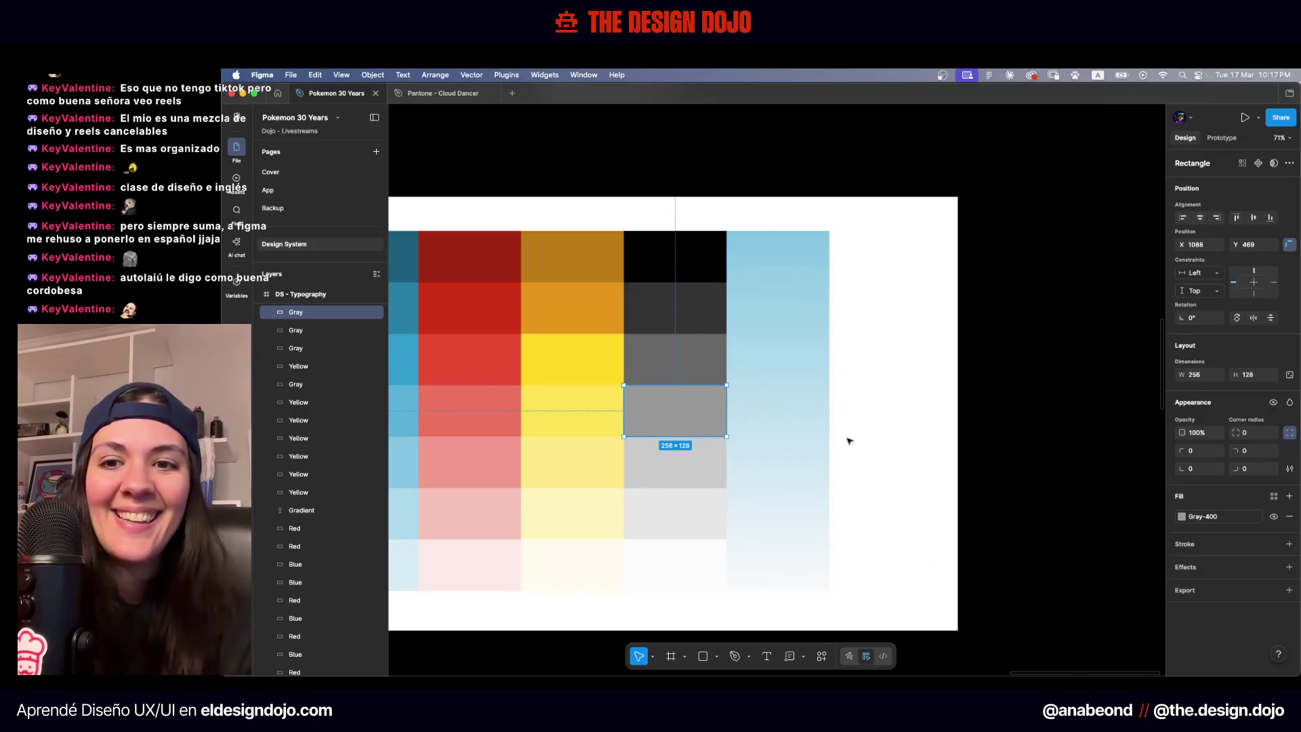
key(ctrl+d)
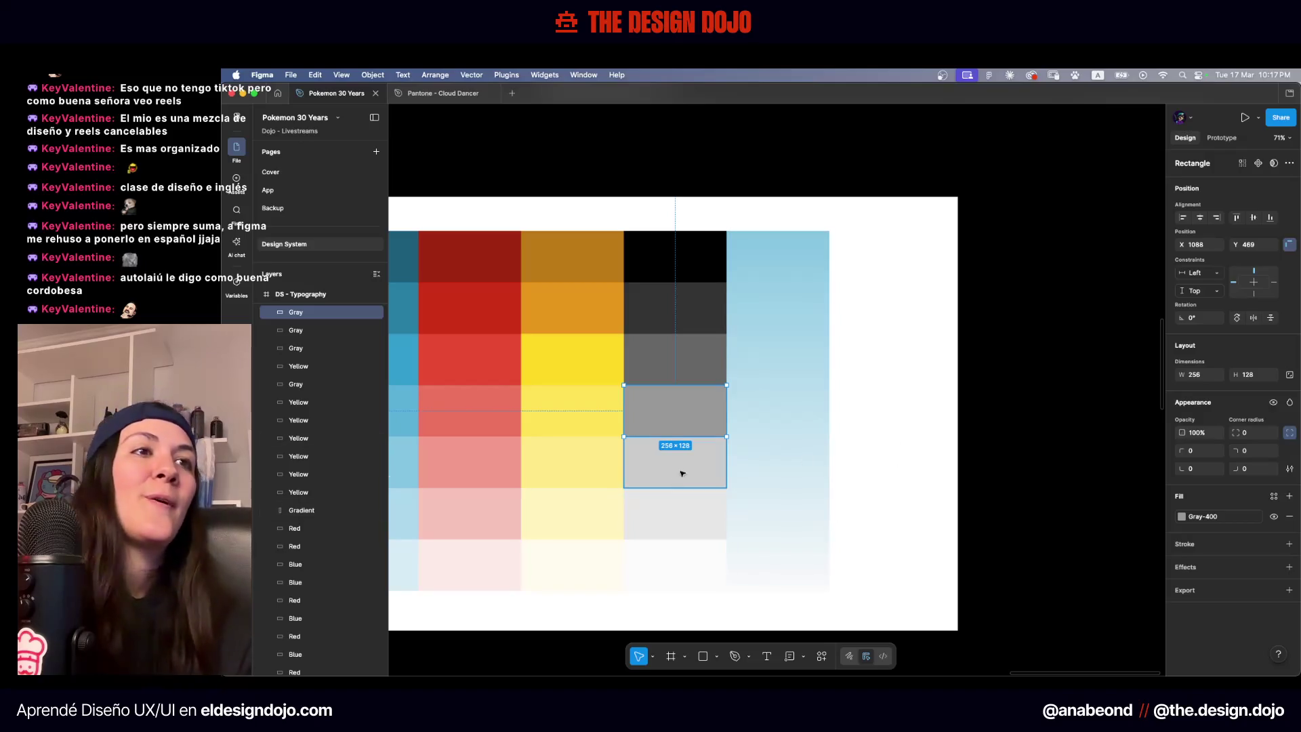
click(1273, 496)
scroll(1073, 575, down, 5)
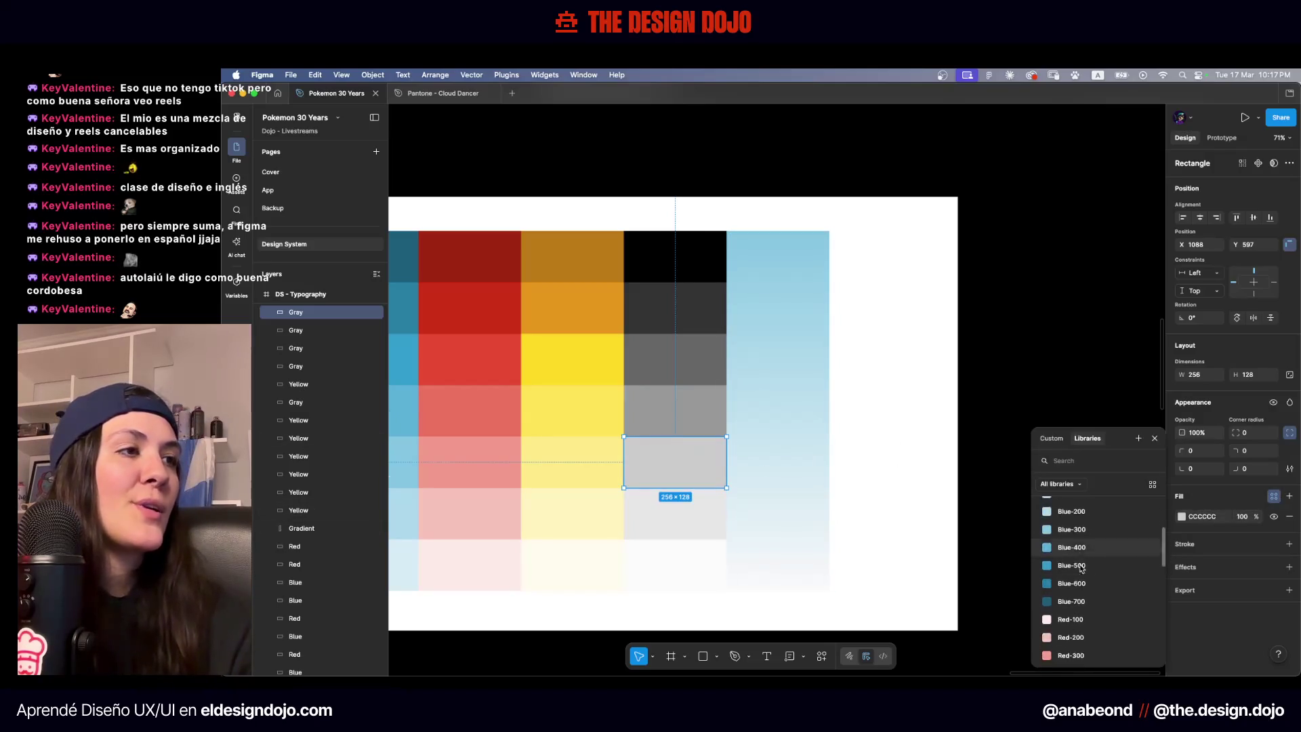
scroll(1074, 574, down, 4)
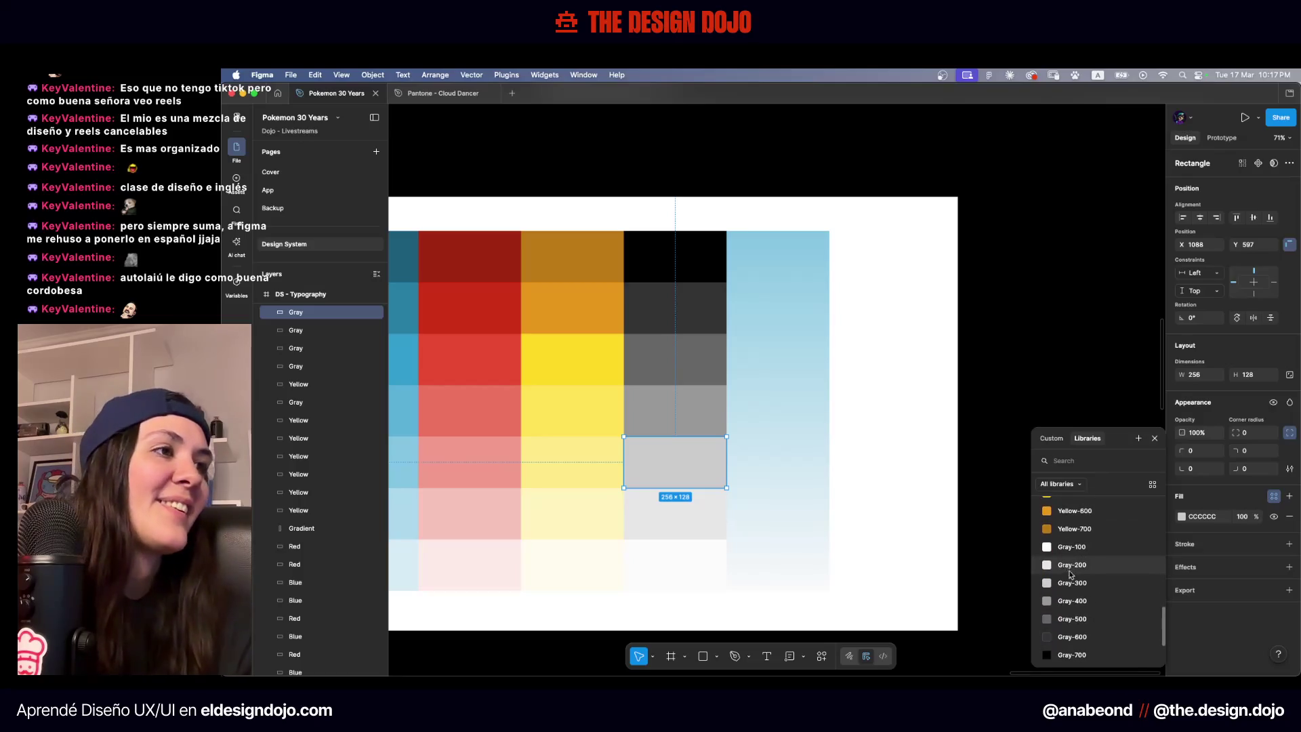
click(1065, 589)
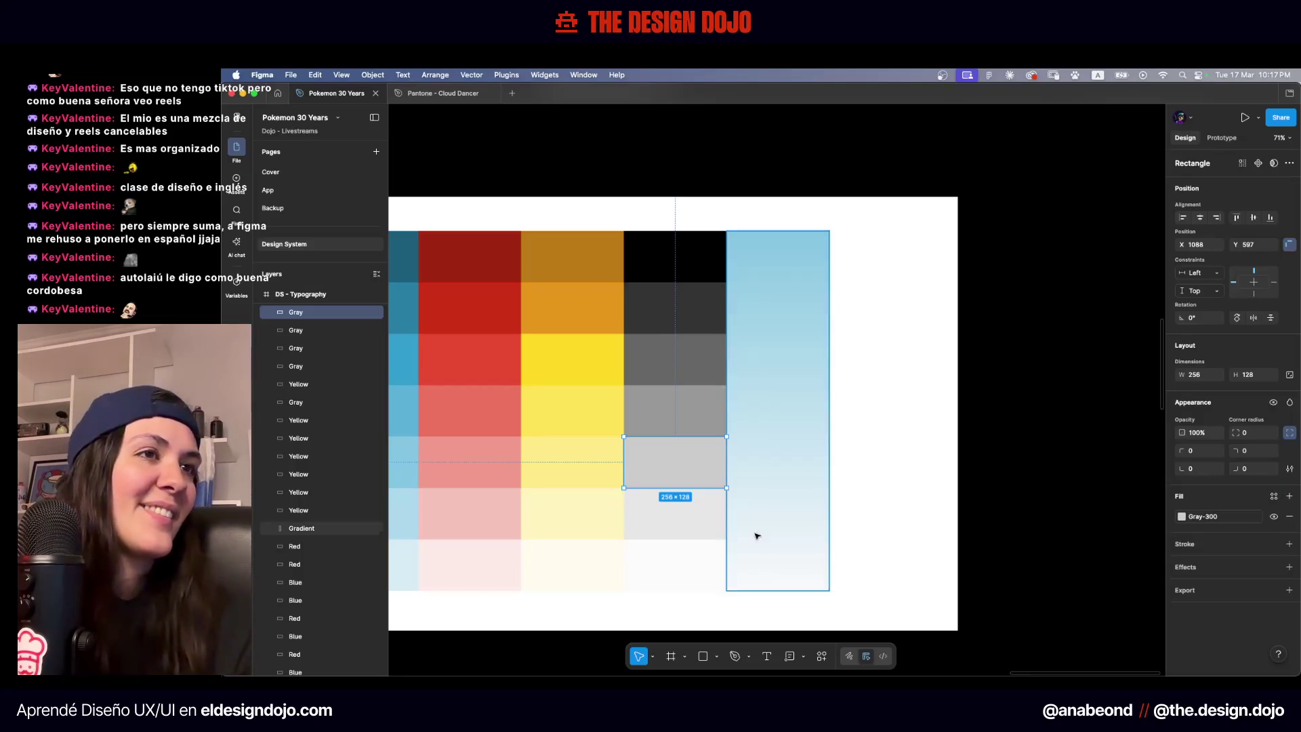
Bind the next swatch to Gray-200, then duplicate it and give the copy a Gray library colour
key(ctrl+d)
click(1274, 496)
scroll(1057, 596, down, 10)
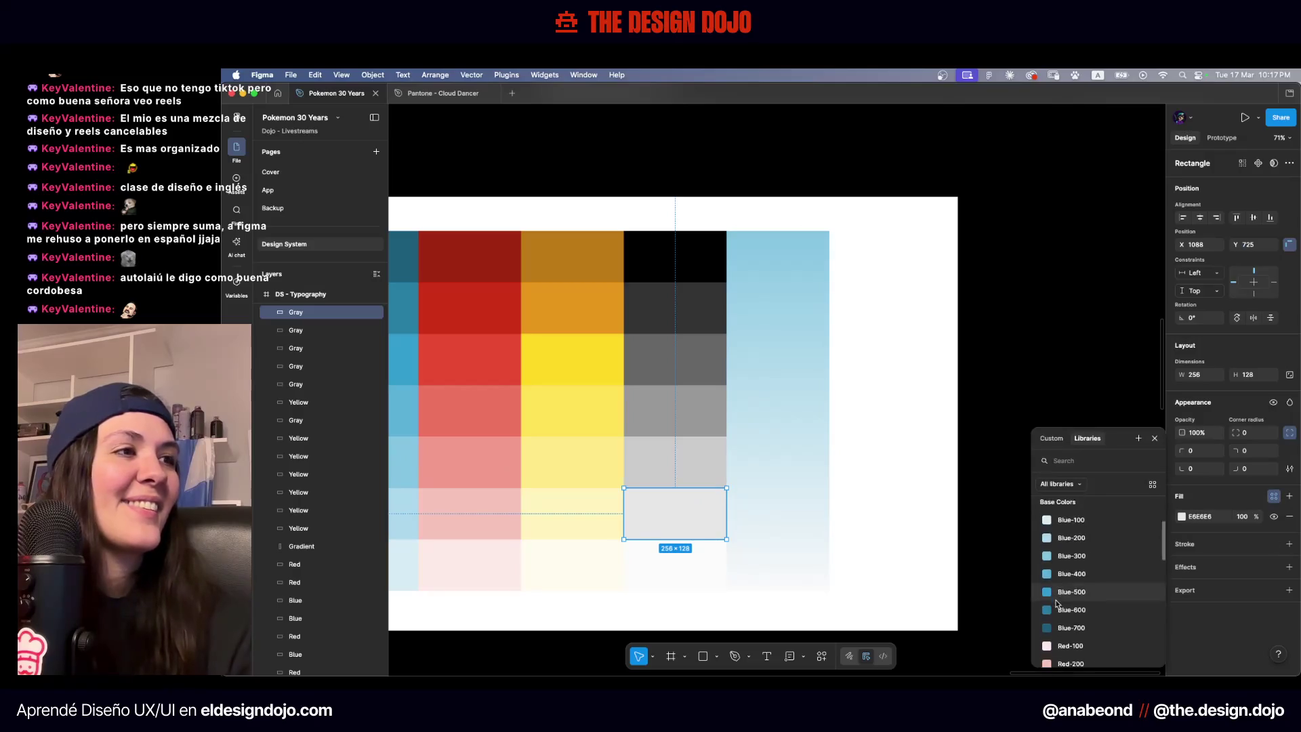
scroll(1056, 597, down, 5)
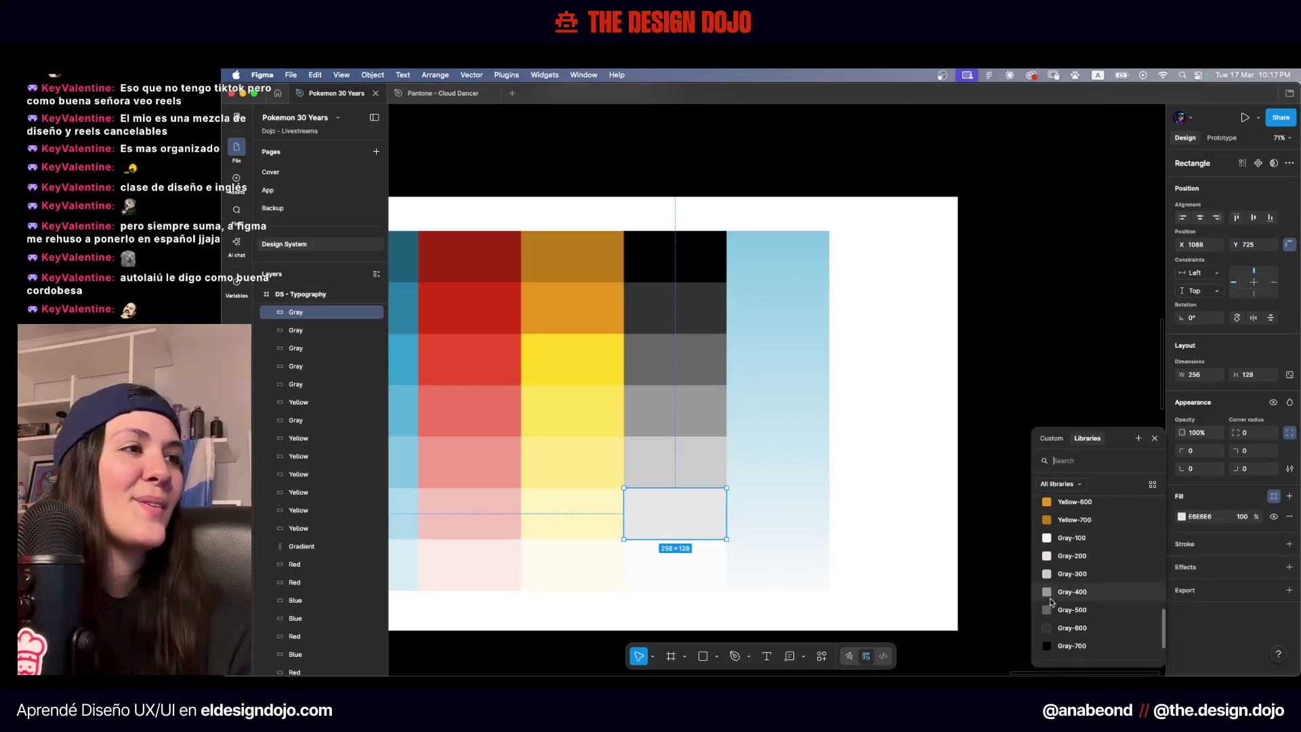
click(1069, 553)
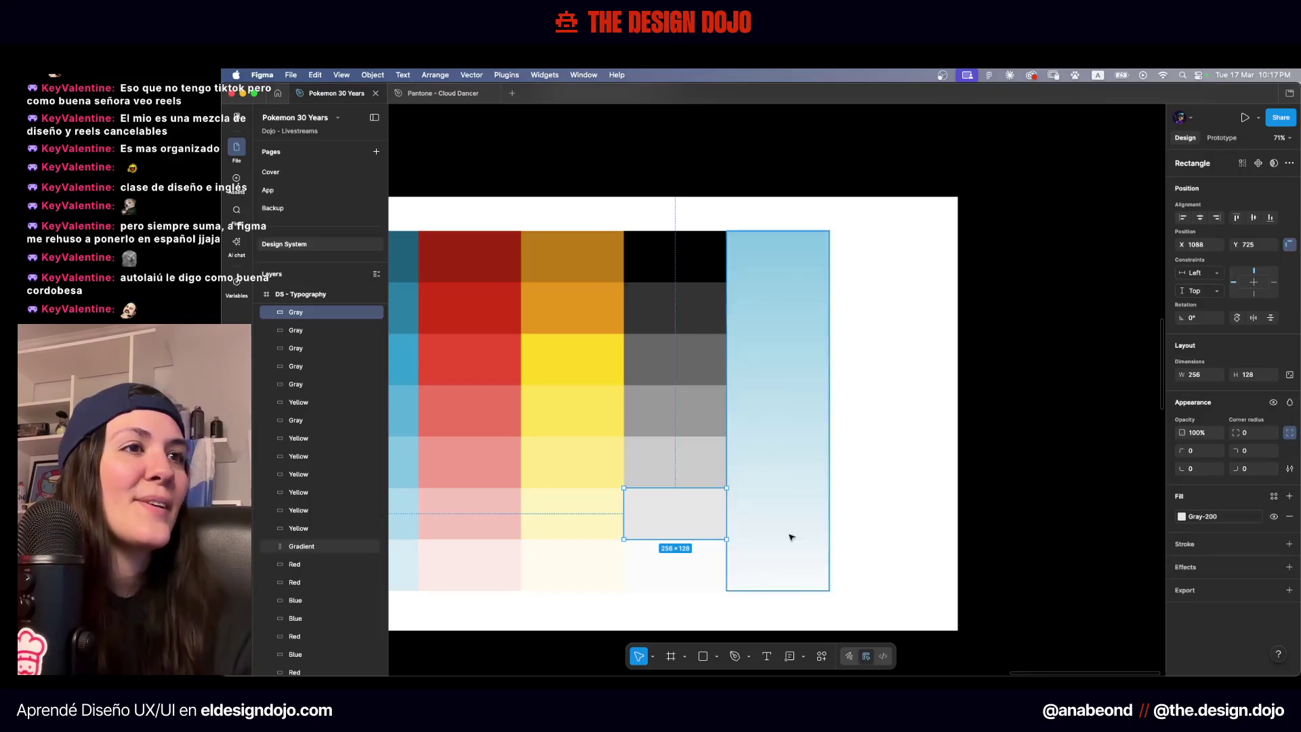
key(super+d)
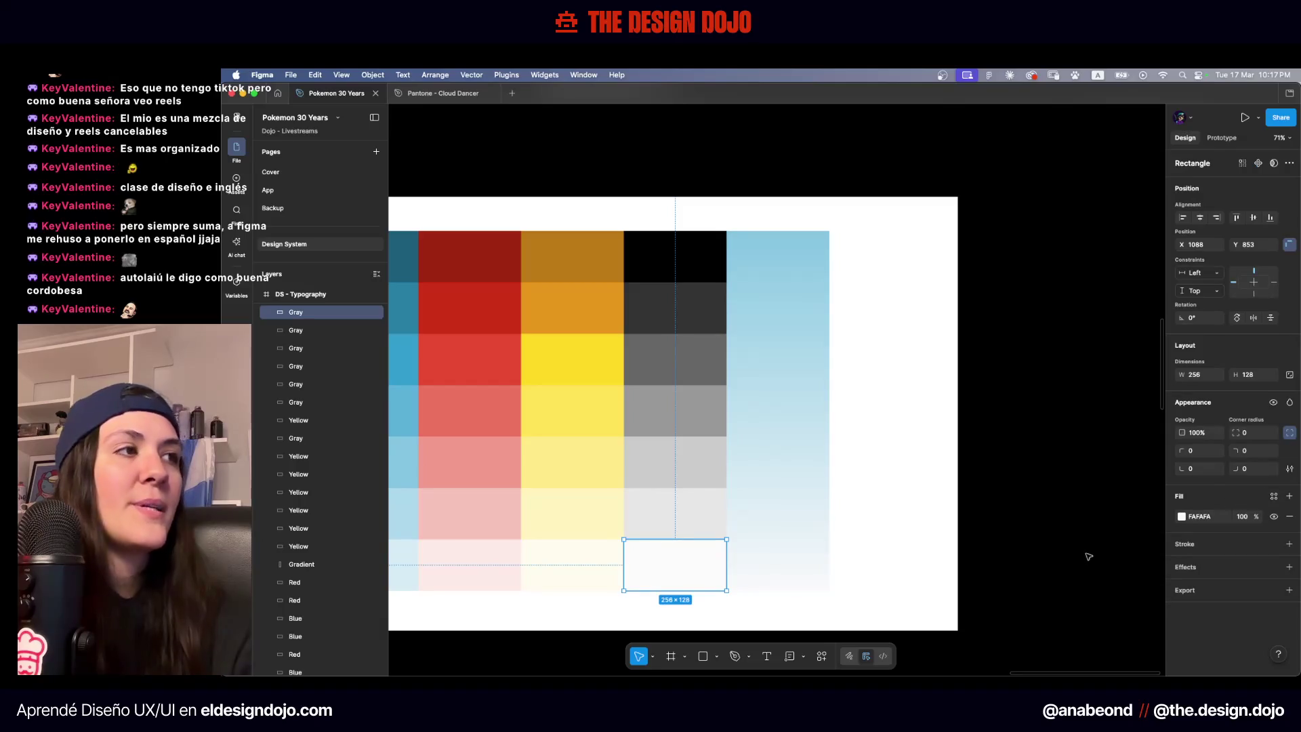
click(1271, 499)
scroll(1091, 555, down, 10)
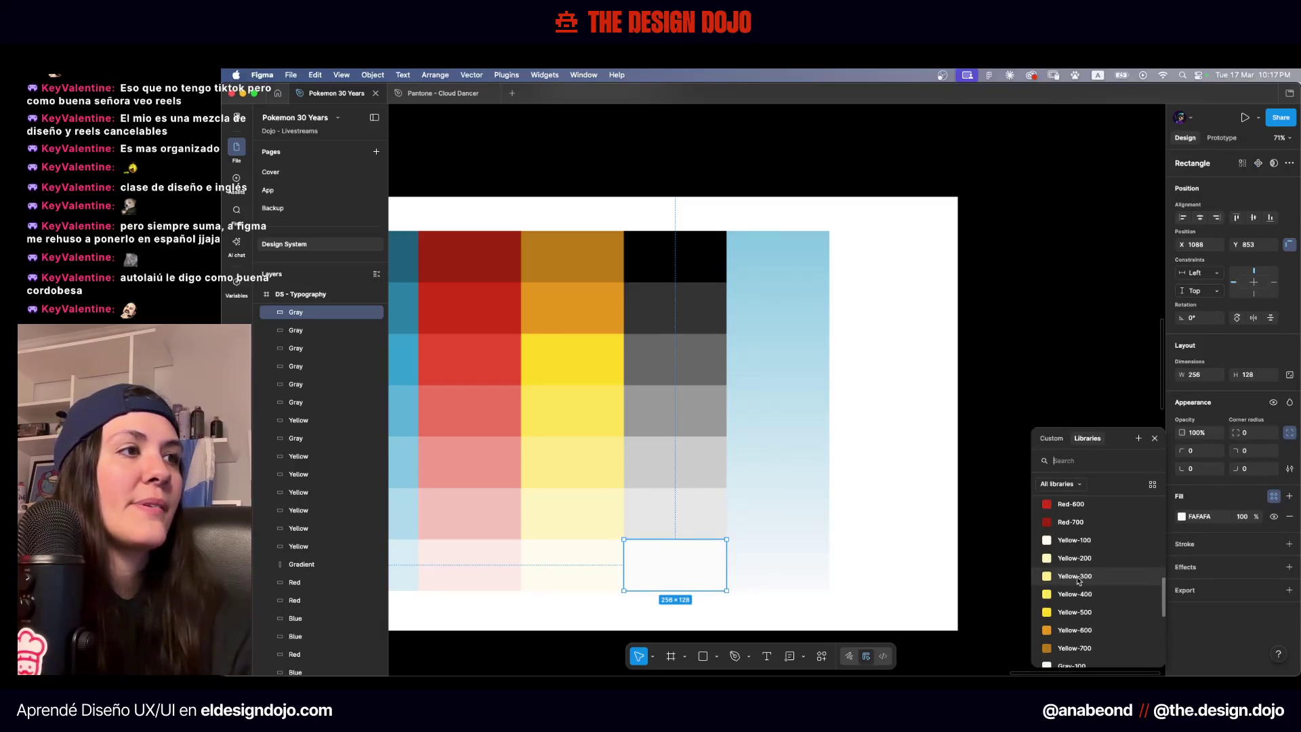
scroll(1095, 547, down, 3)
click(1070, 552)
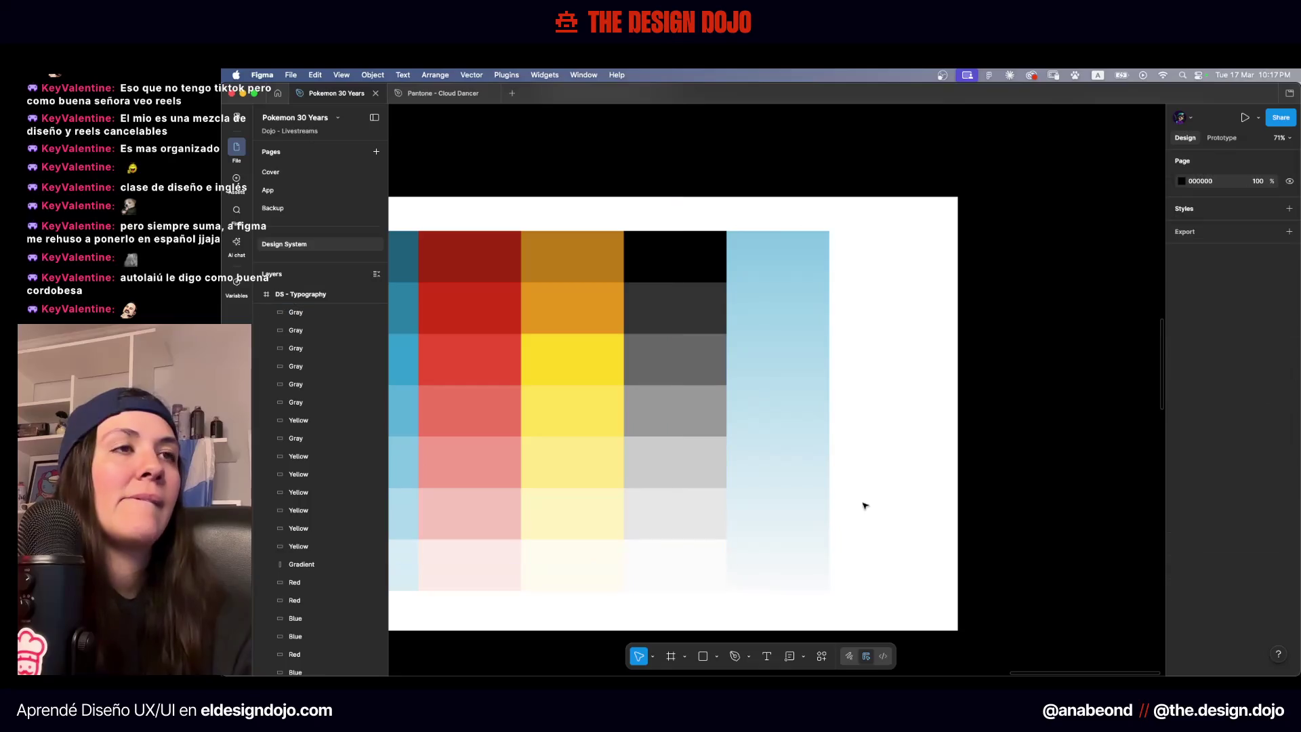
Set the gradient rectangle's starting stop to the Blue-300 variable
click(864, 502)
scroll(903, 441, down, 5)
click(851, 387)
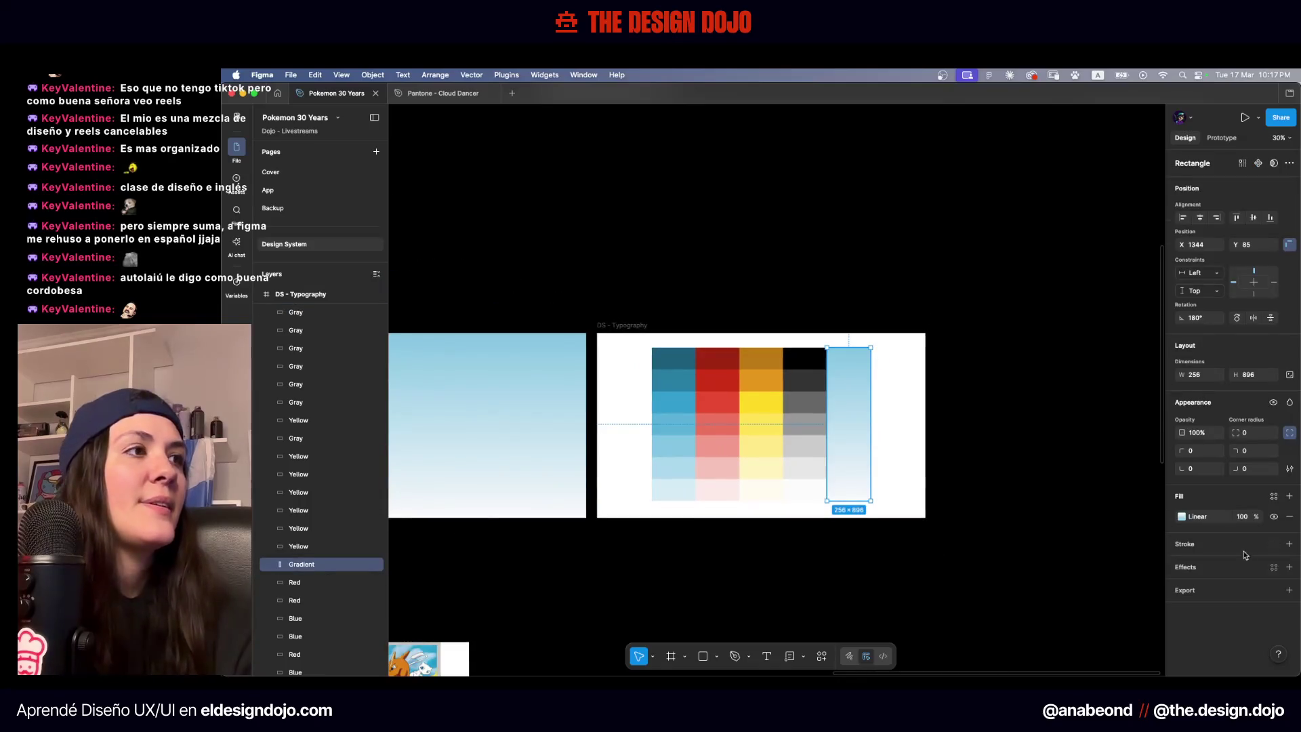
click(1181, 517)
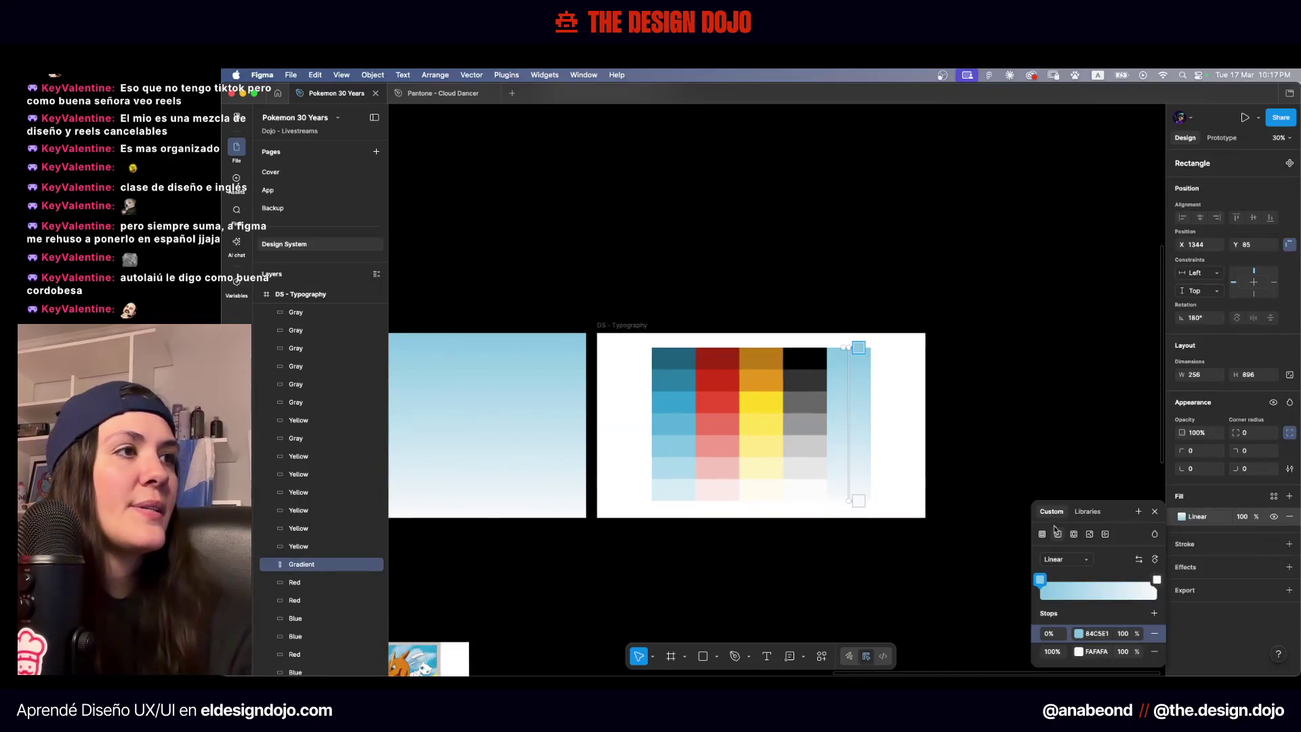
click(1079, 634)
click(955, 400)
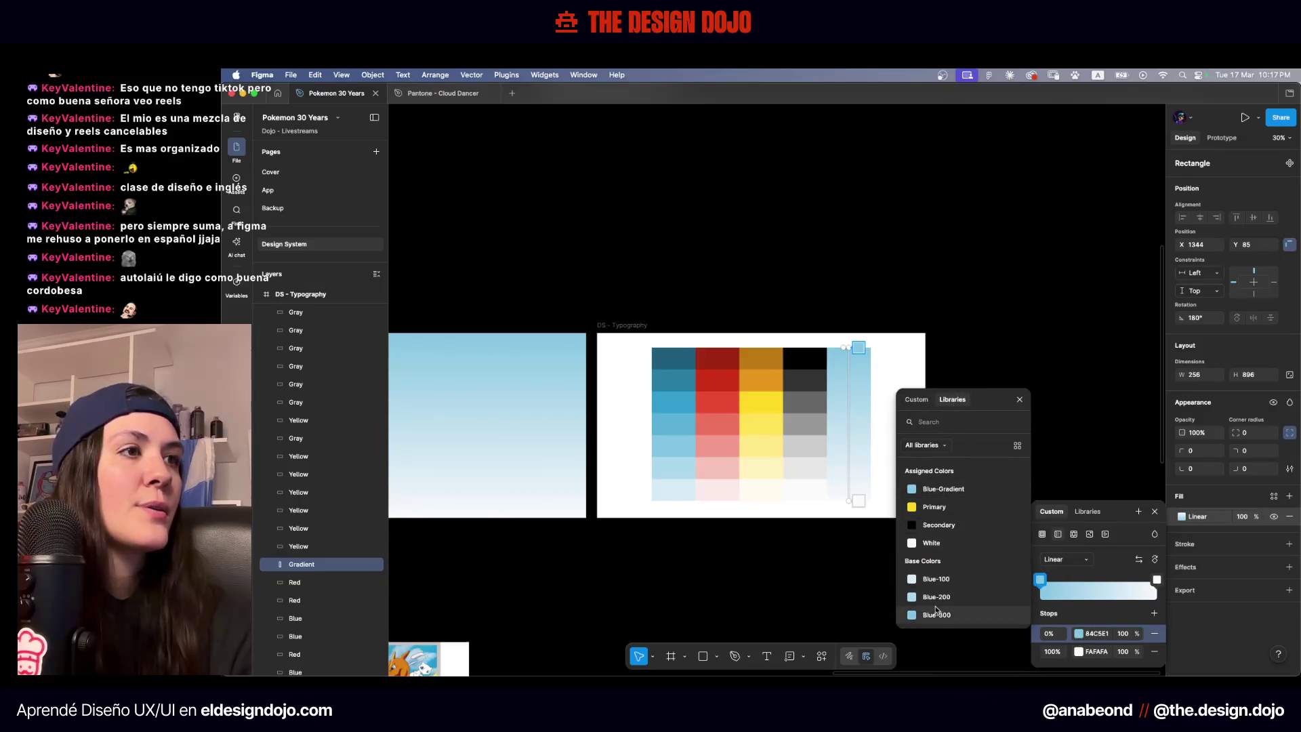
scroll(937, 596, down, 1)
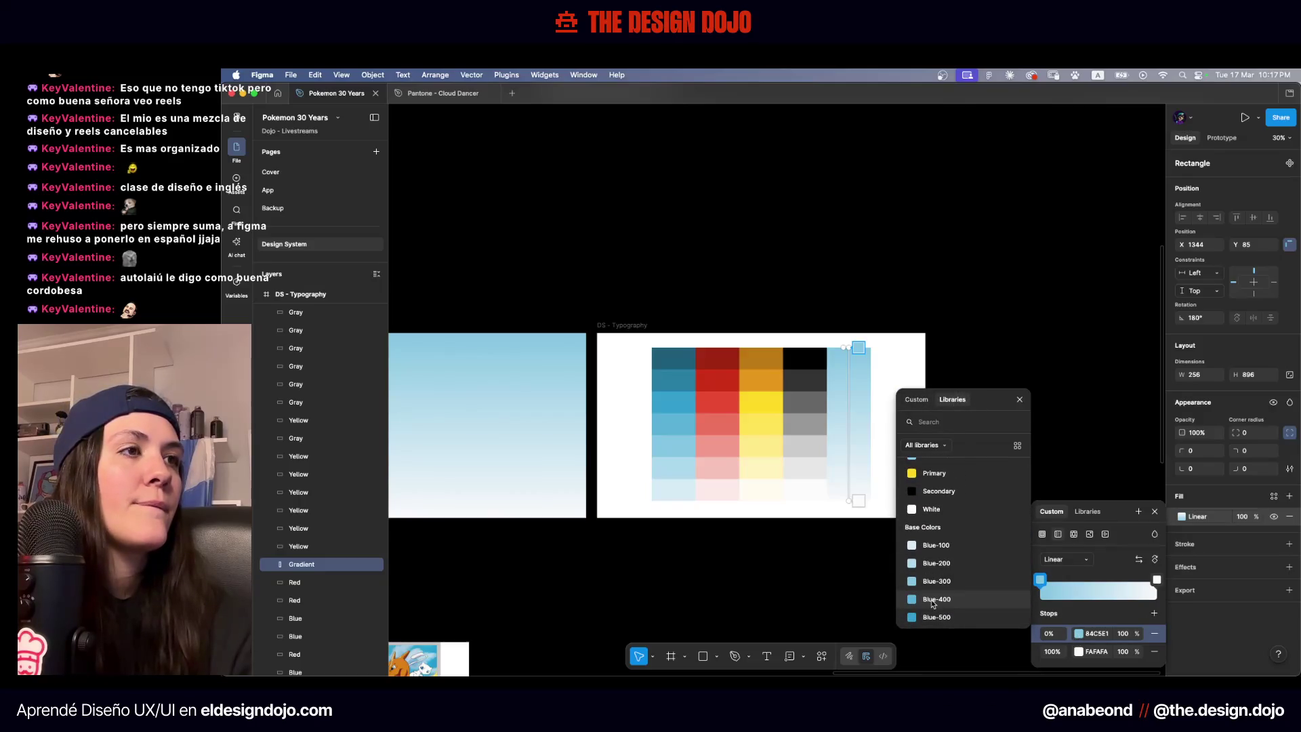
click(948, 565)
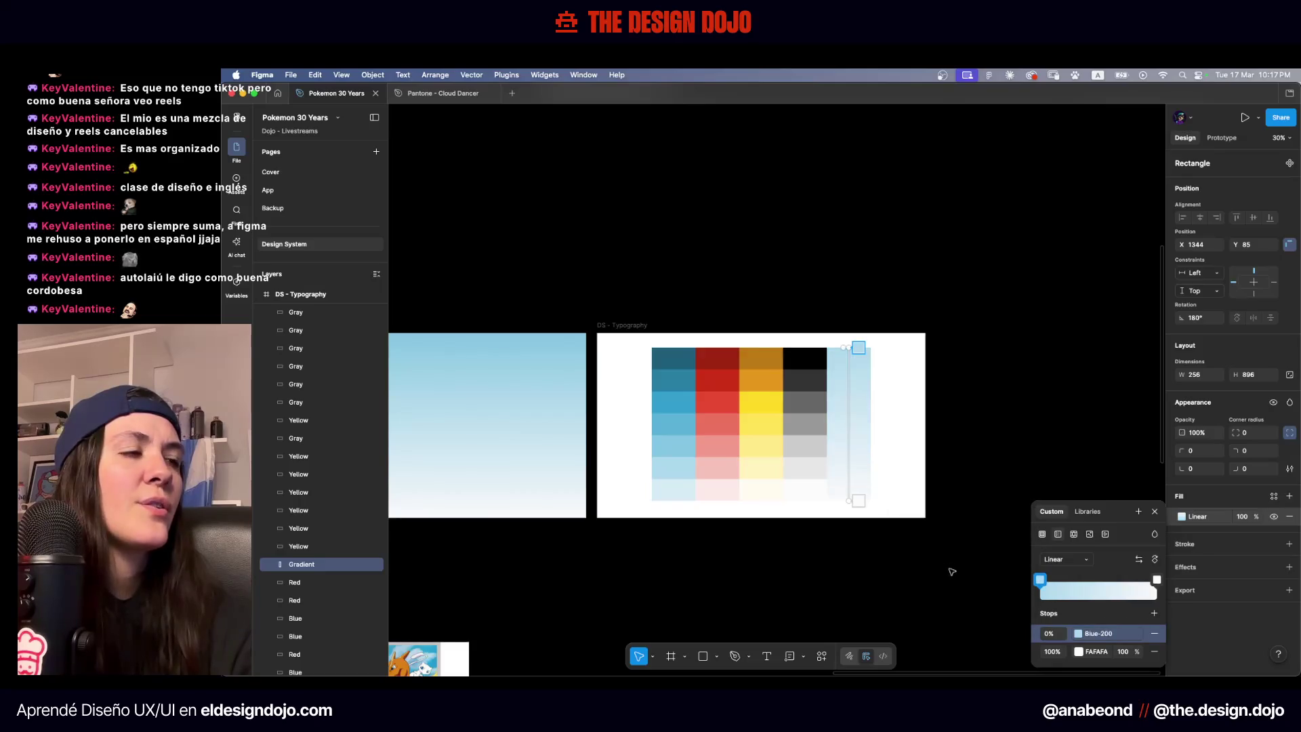
key(ctrl+z)
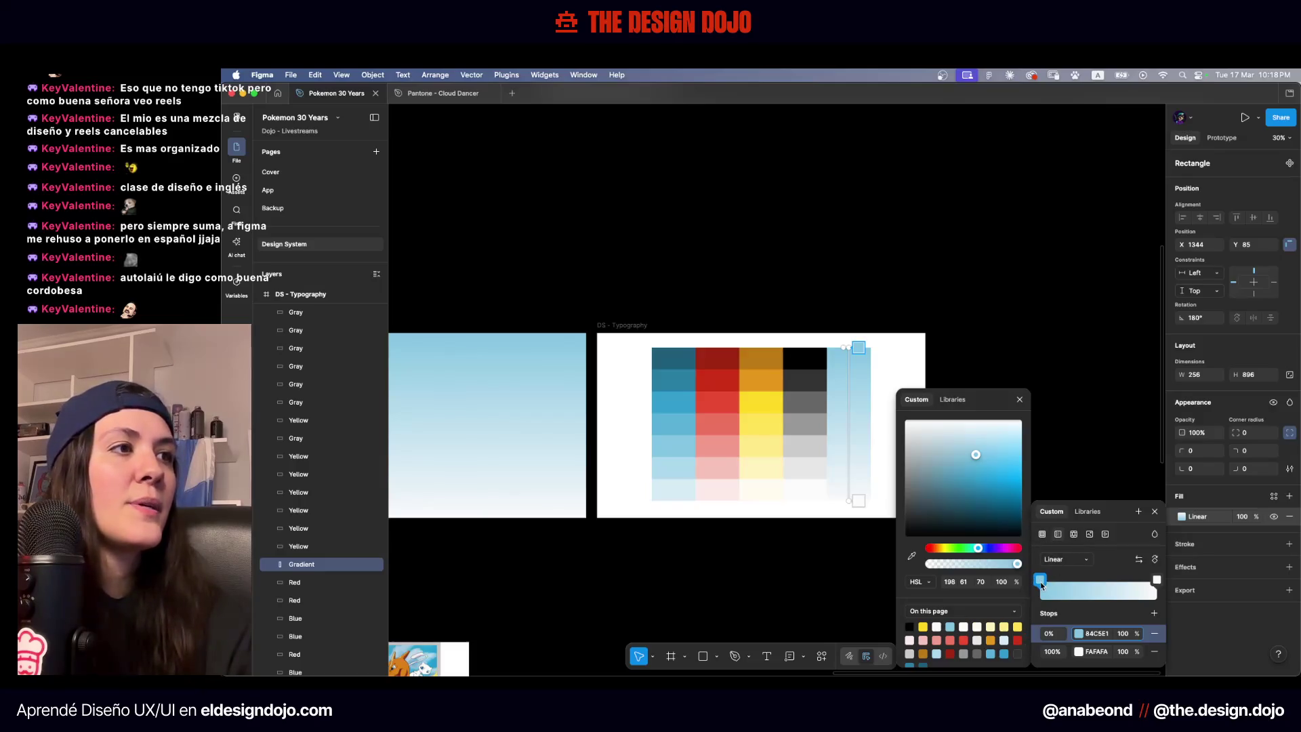
click(951, 400)
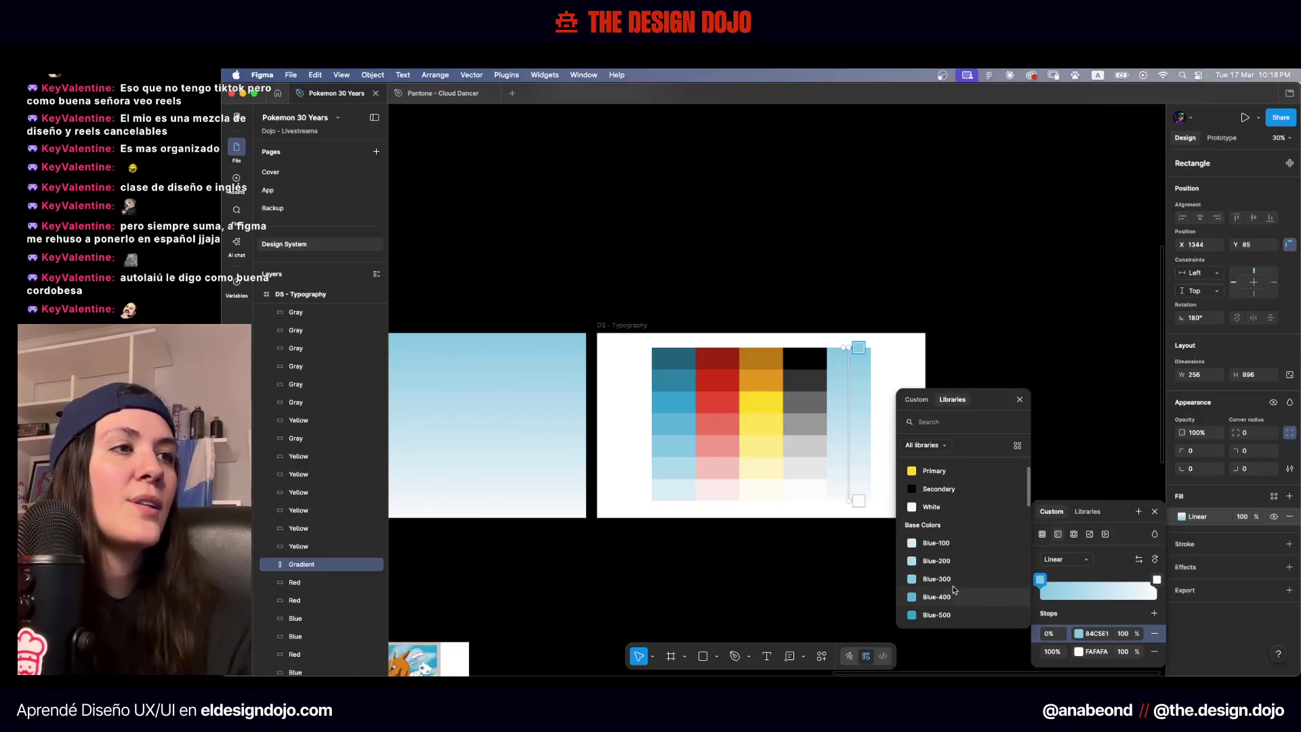
click(954, 583)
scroll(882, 409, up, 5)
Set the gradient's end stop to the Gray-100 variable
click(1078, 651)
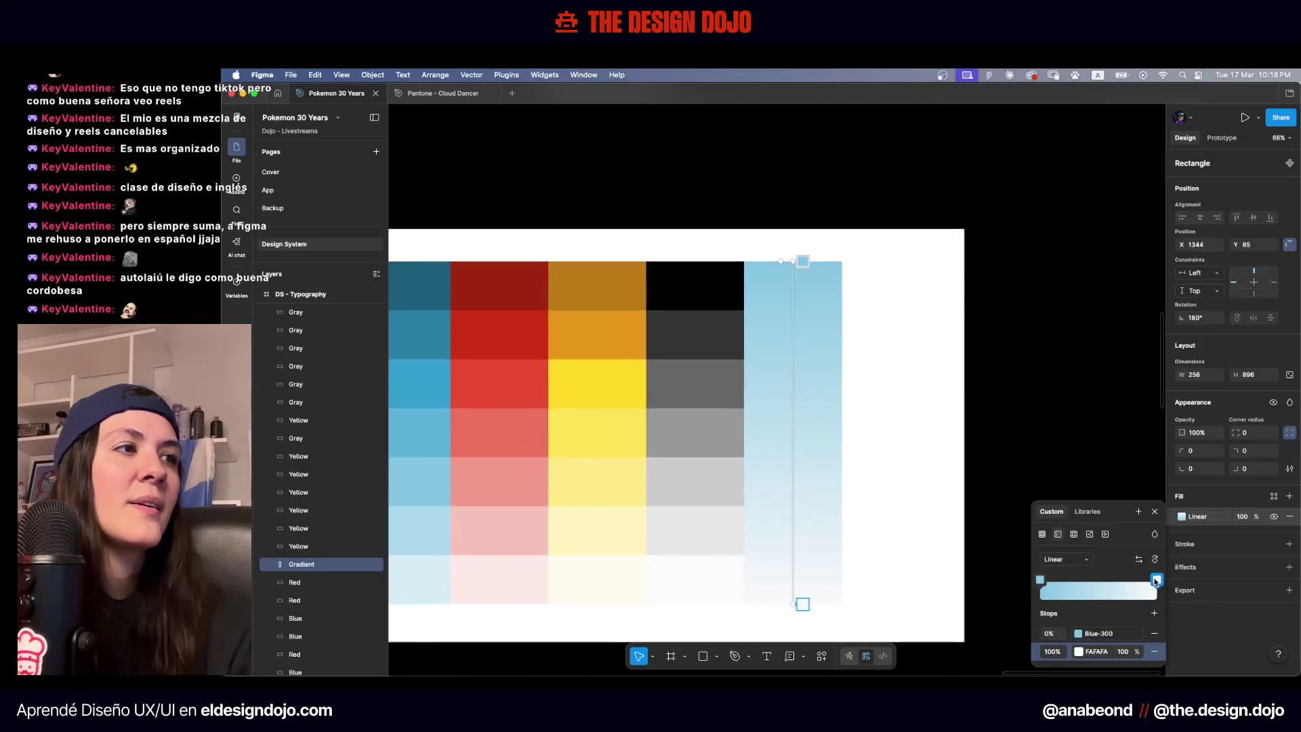
click(951, 400)
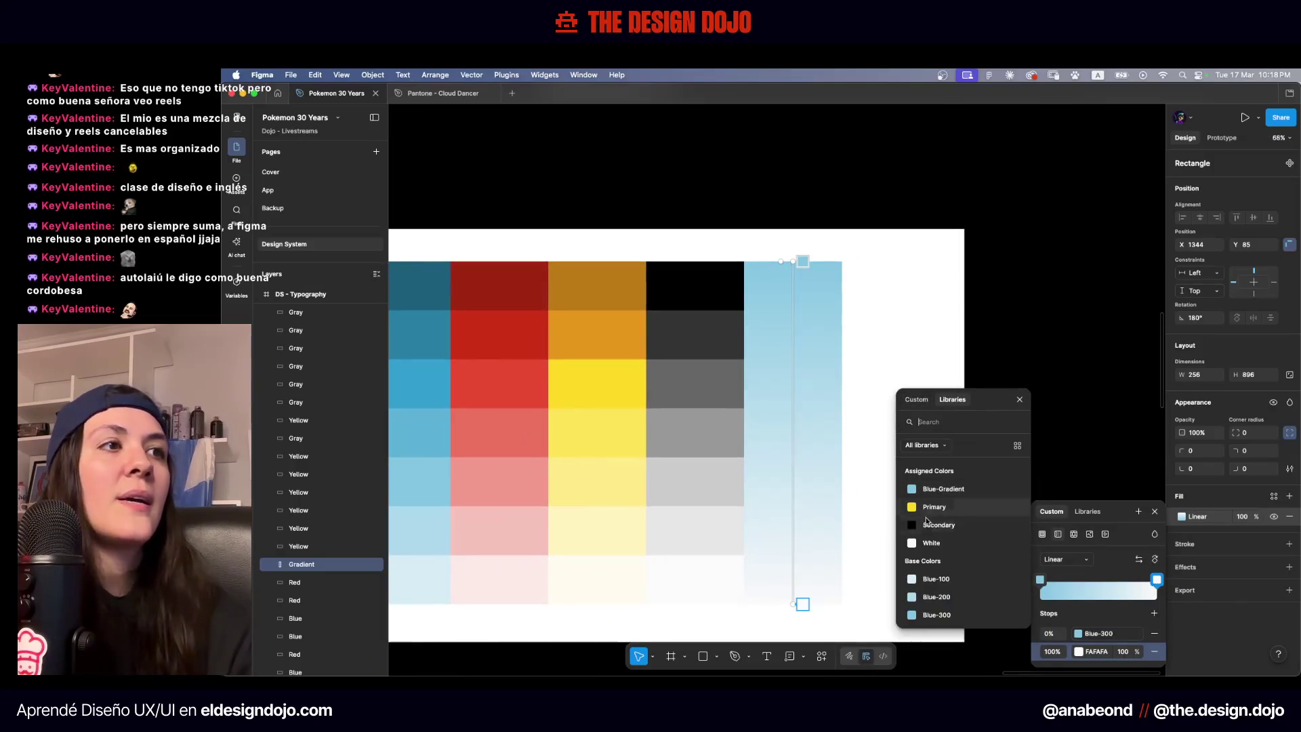
scroll(950, 532, down, 5)
scroll(950, 533, down, 8)
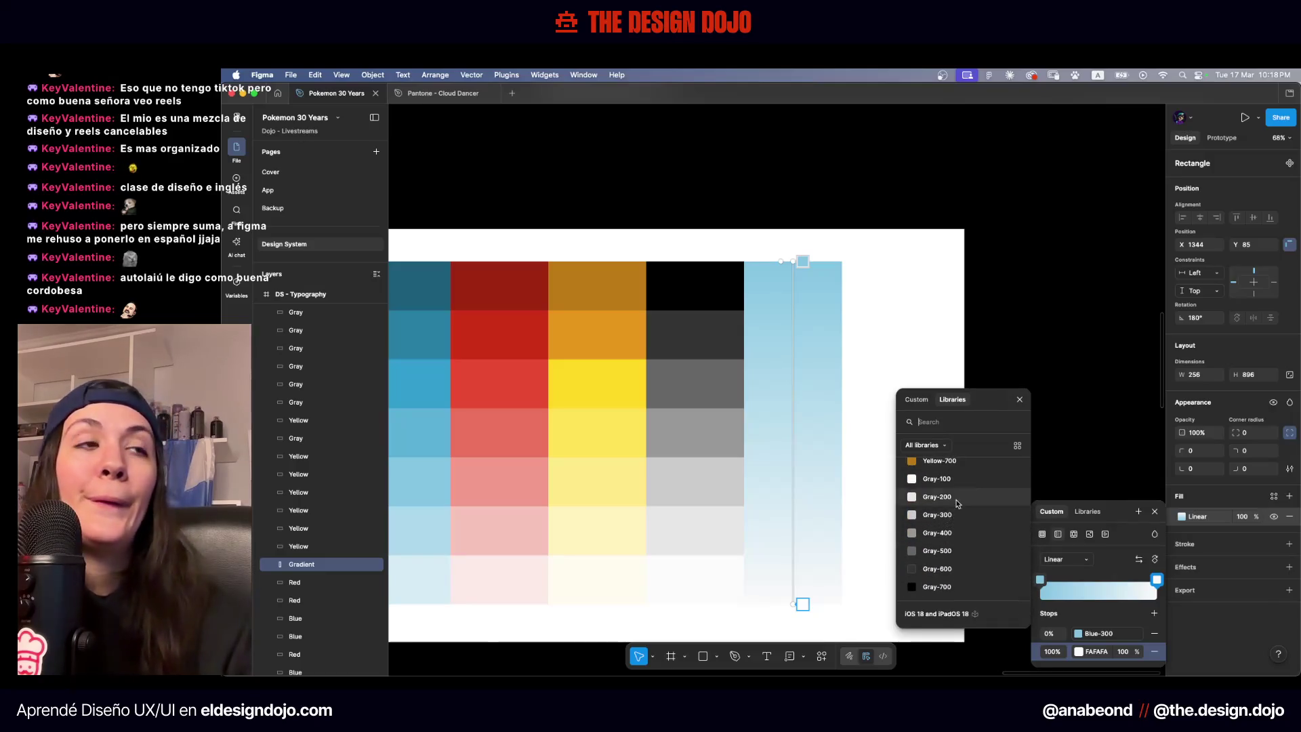
click(908, 480)
scroll(908, 484, down, 5)
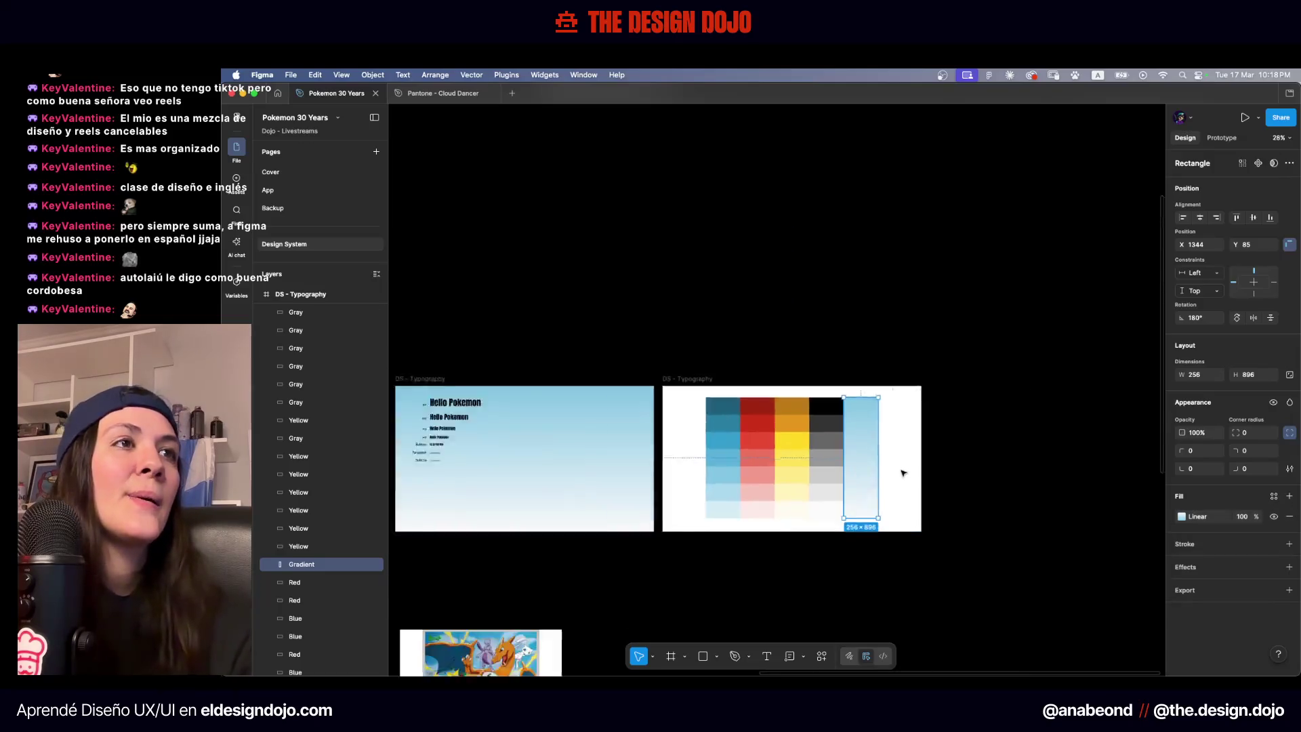
Apply the Secondary colour variable to all six Hello Pokemon sample texts
click(633, 348)
scroll(966, 392, up, 5)
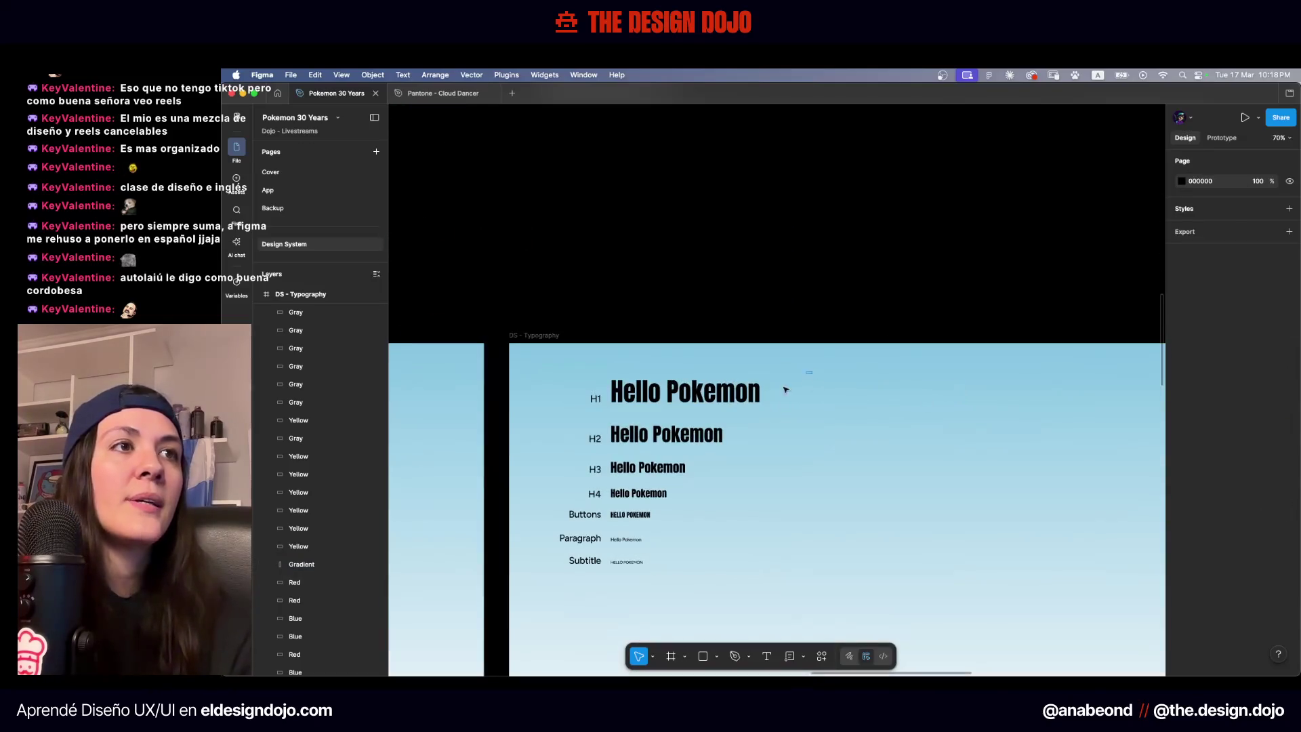
click(745, 392)
click(1274, 608)
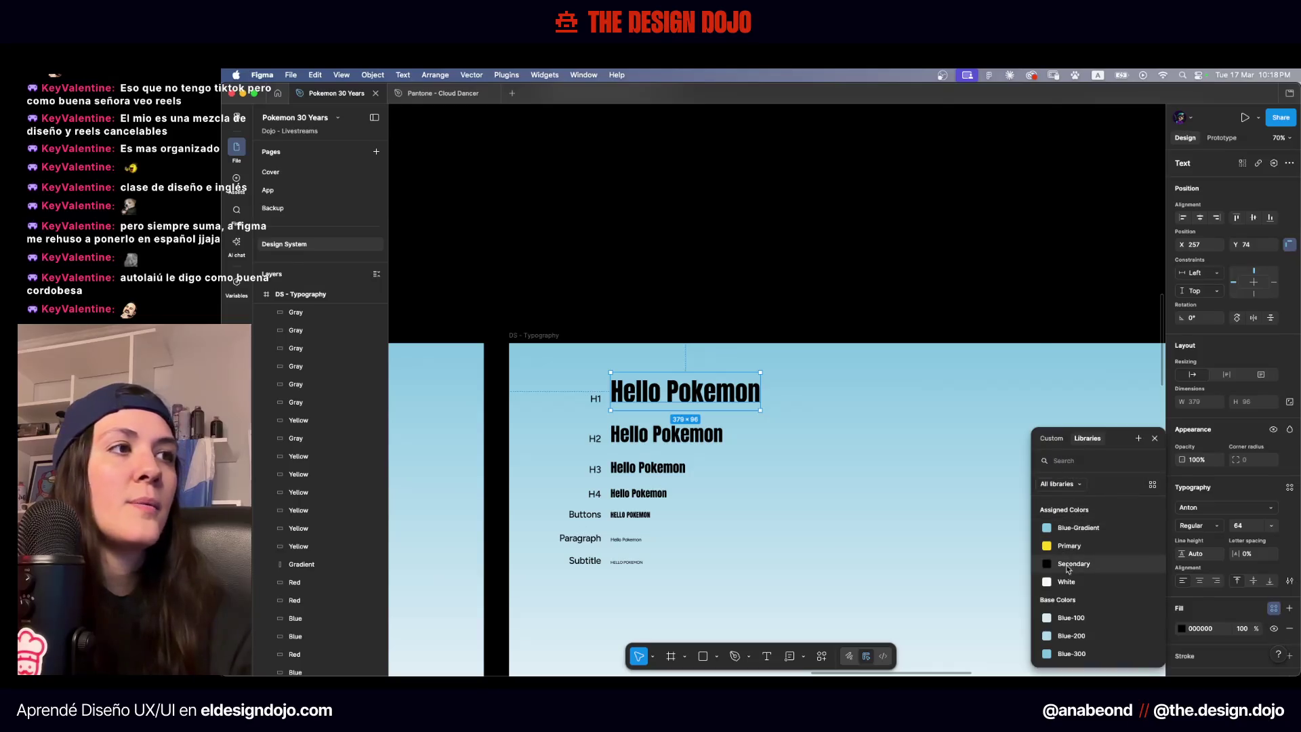
click(1071, 556)
mouse_move(863, 382)
mouse_down()
mouse_move(613, 575)
mouse_move(608, 613)
mouse_up()
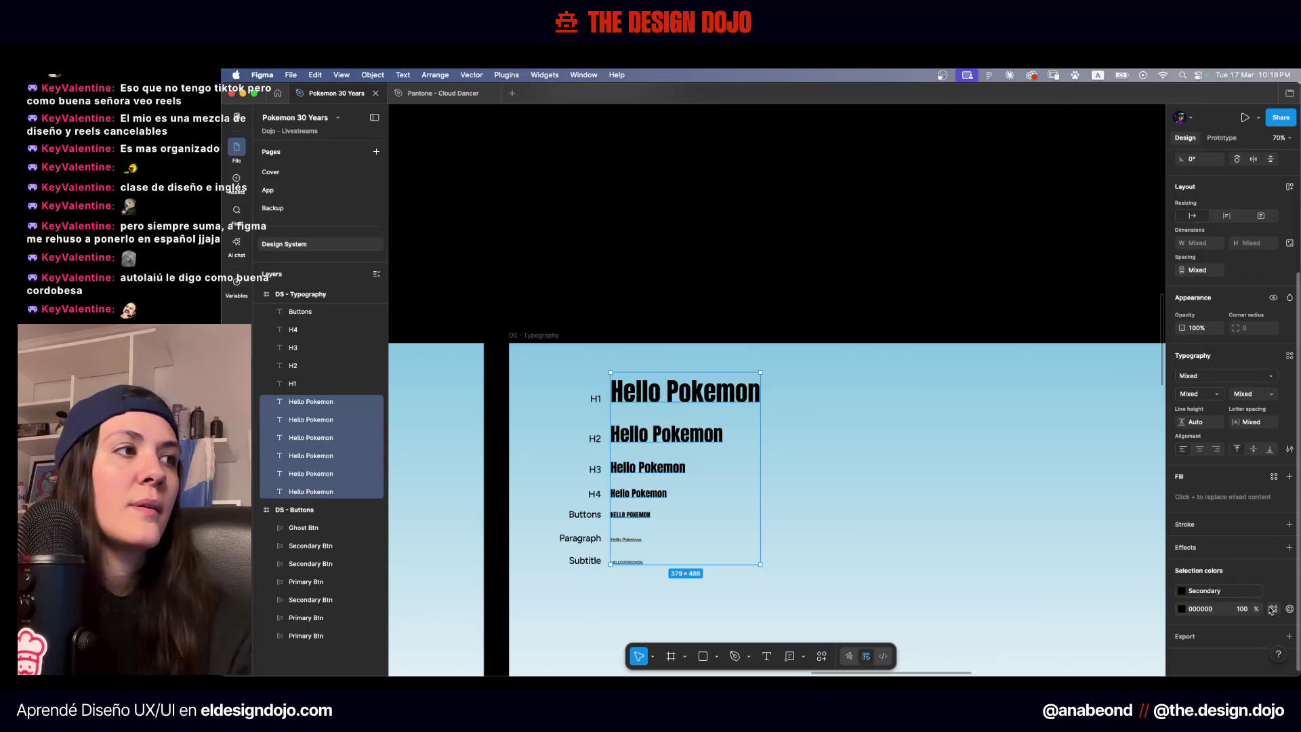
click(1271, 610)
click(972, 488)
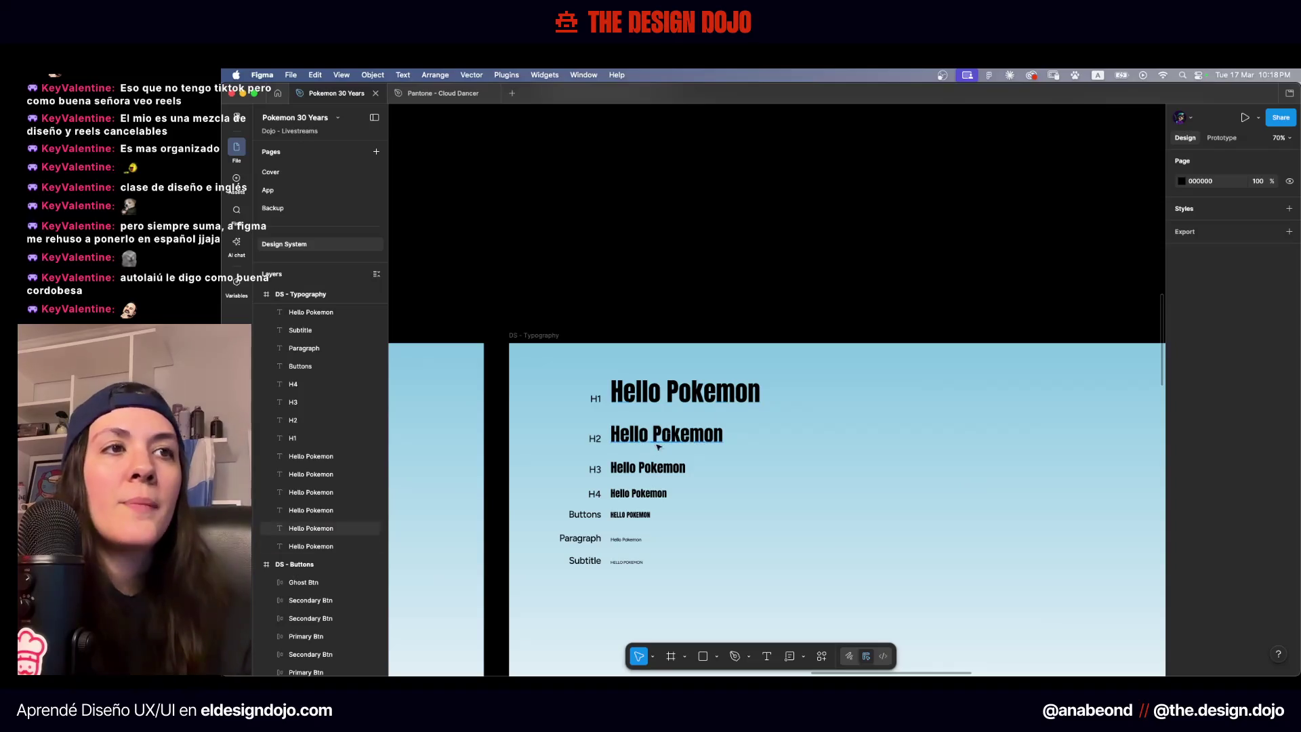
Apply a library colour variable to the seven H1–Subtitle labels
drag(538, 380, 605, 609)
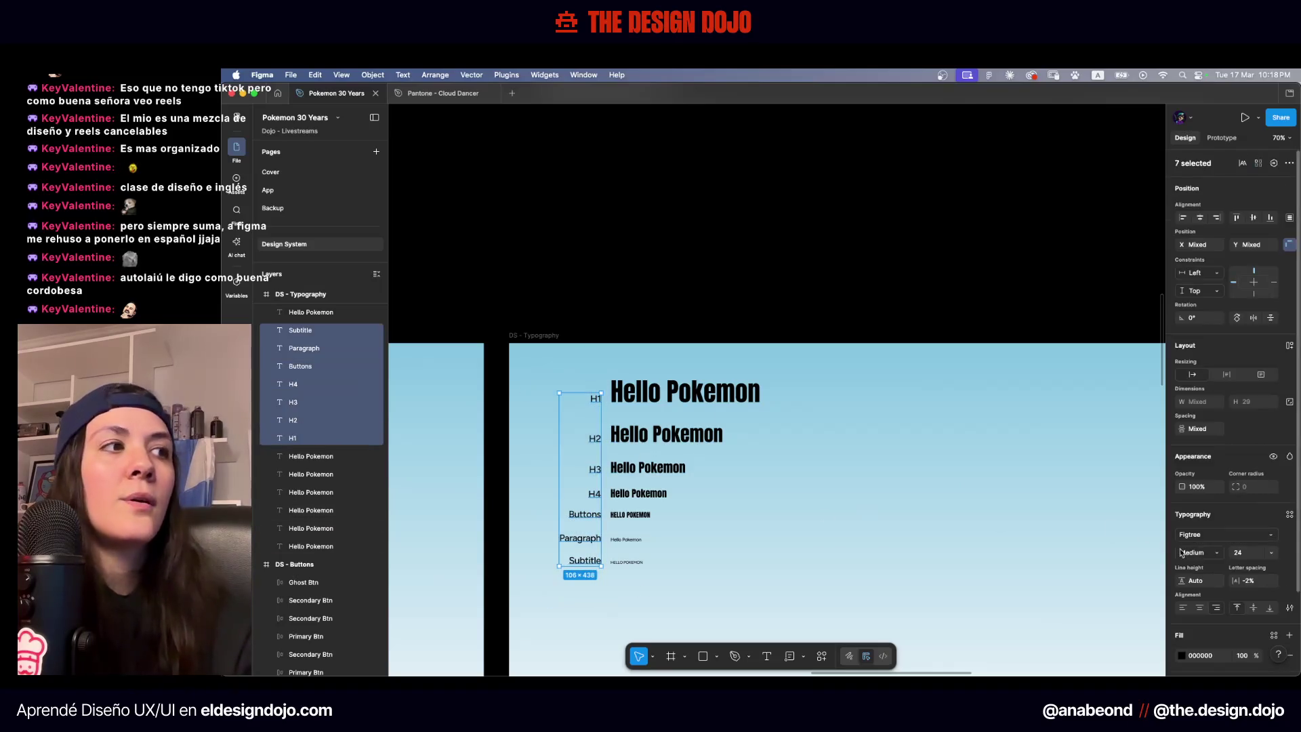
scroll(1263, 564, down, 3)
click(1274, 542)
click(943, 511)
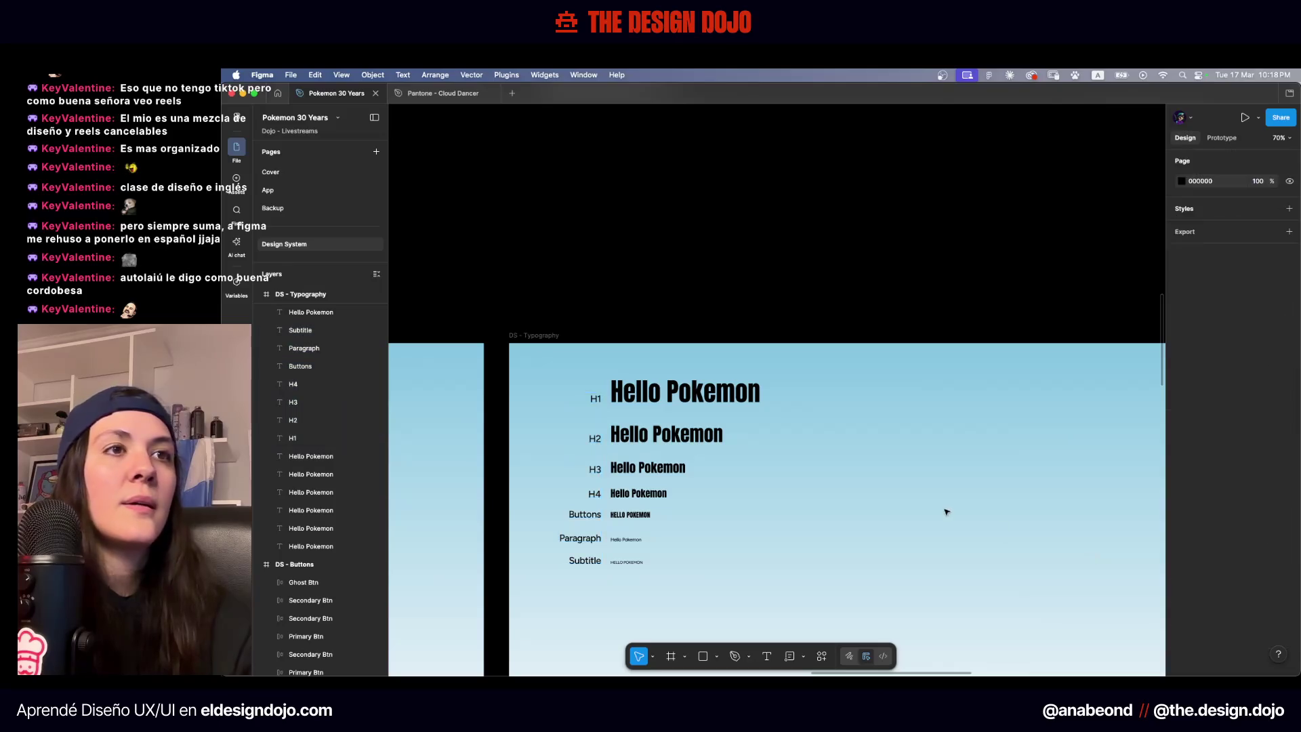
scroll(970, 505, down, 5)
scroll(969, 505, right, 2)
scroll(969, 504, down, 1)
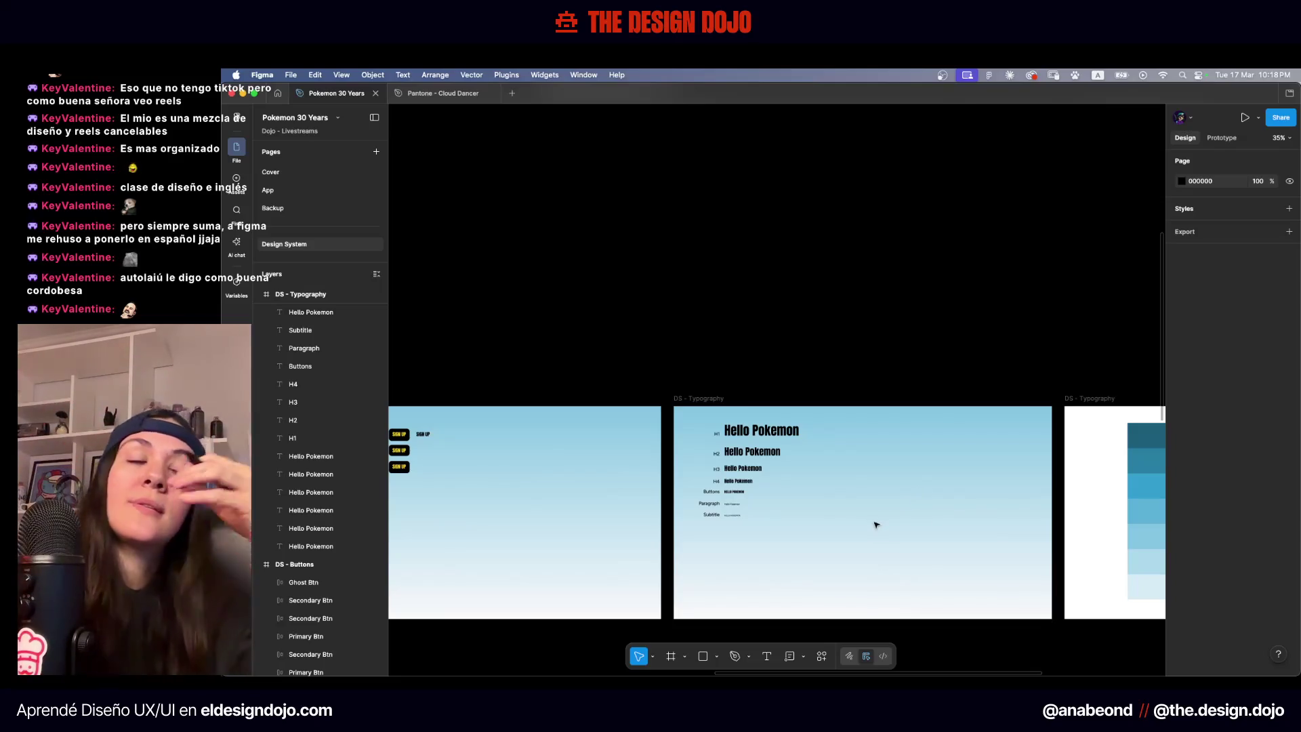
Bring the DS - Buttons frame into view and marquee-select its second row of SIGN UP buttons
scroll(816, 387, down, 3)
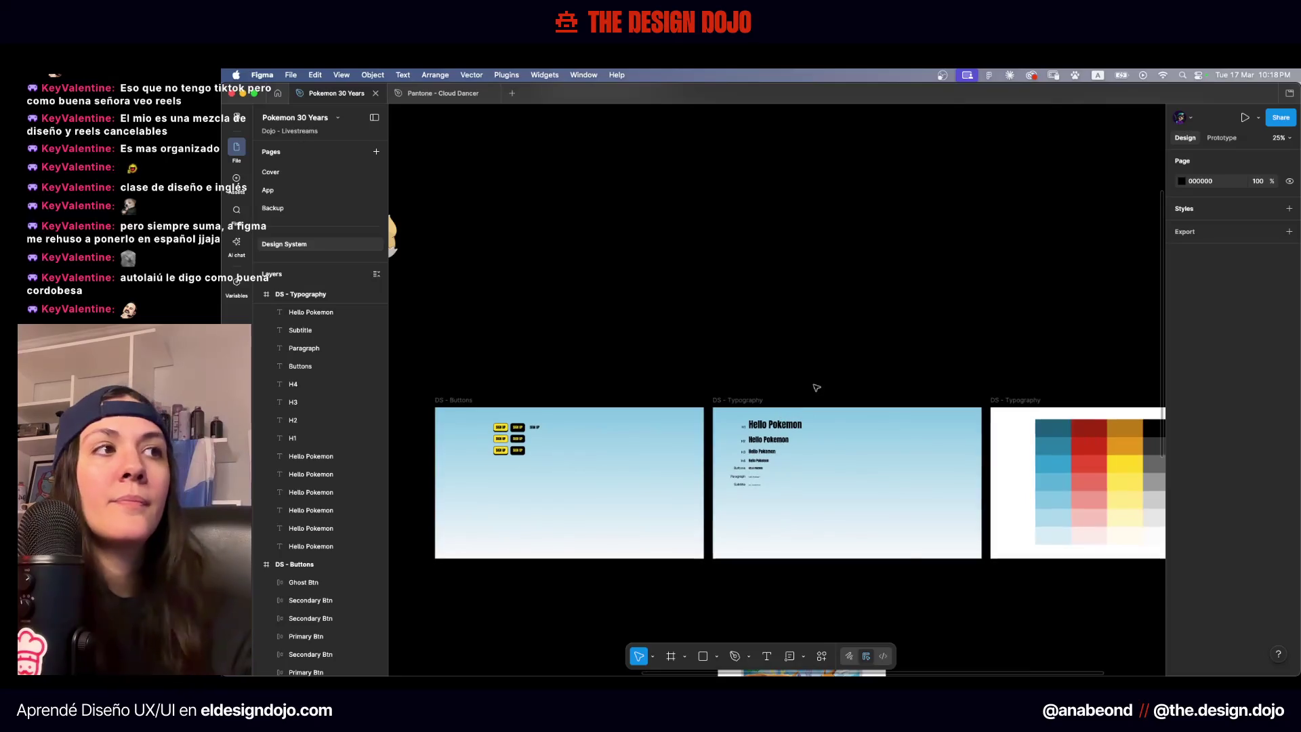
scroll(817, 388, right, 3)
scroll(854, 334, left, 3)
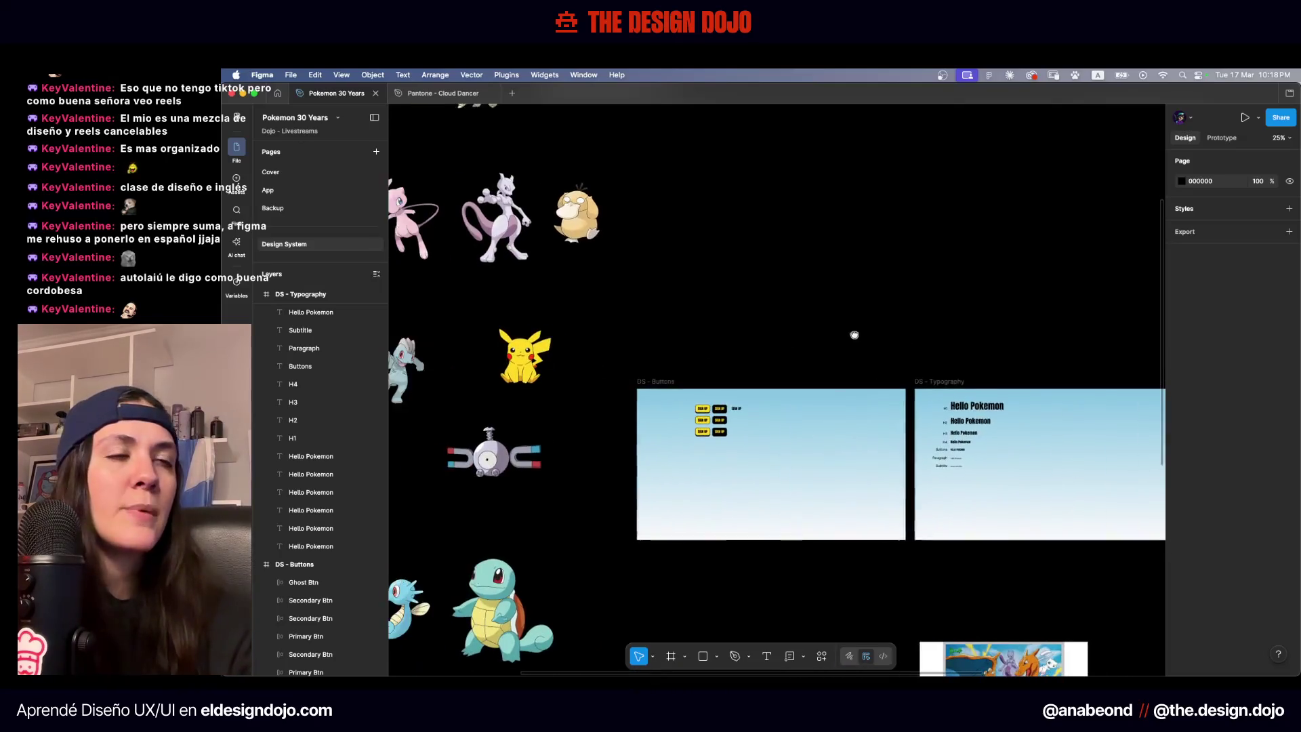
scroll(840, 305, up, 10)
scroll(693, 420, right, 2)
scroll(692, 420, up, 1)
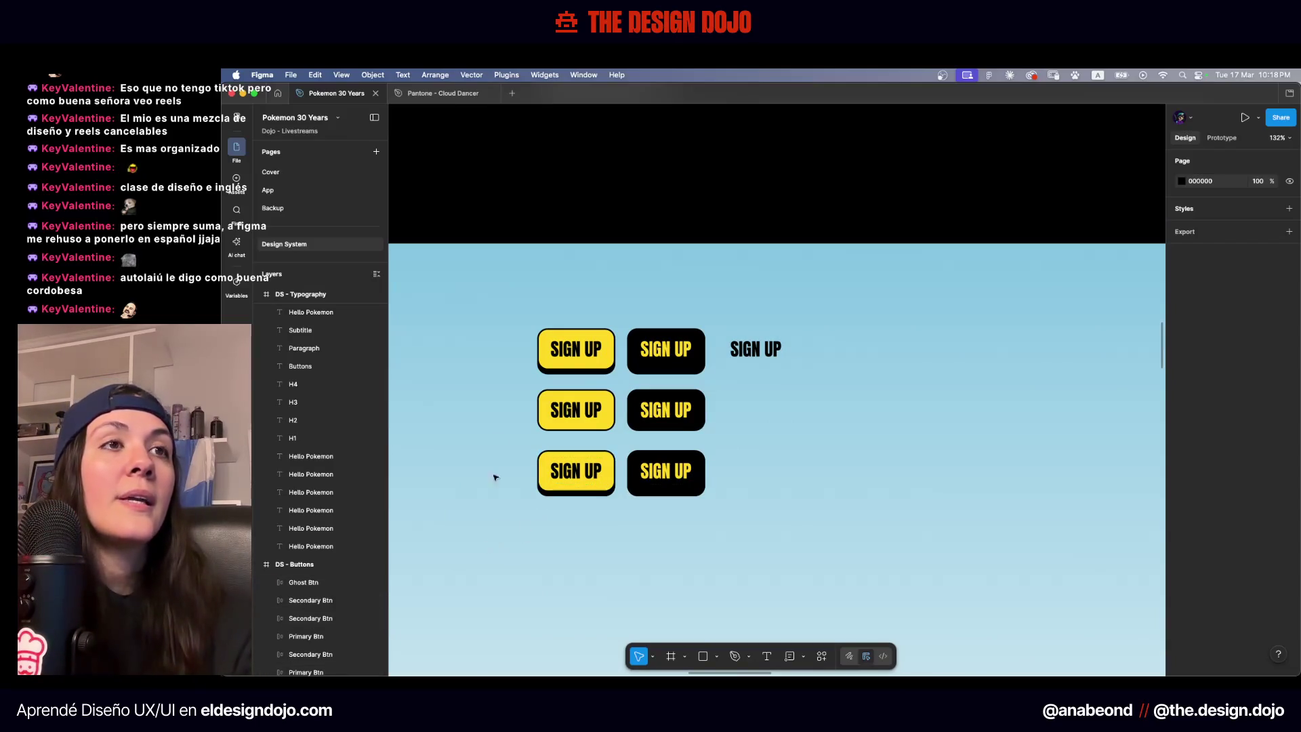
drag(584, 344, 586, 347)
mouse_move(499, 407)
mouse_down()
mouse_move(759, 415)
mouse_move(748, 440)
mouse_up()
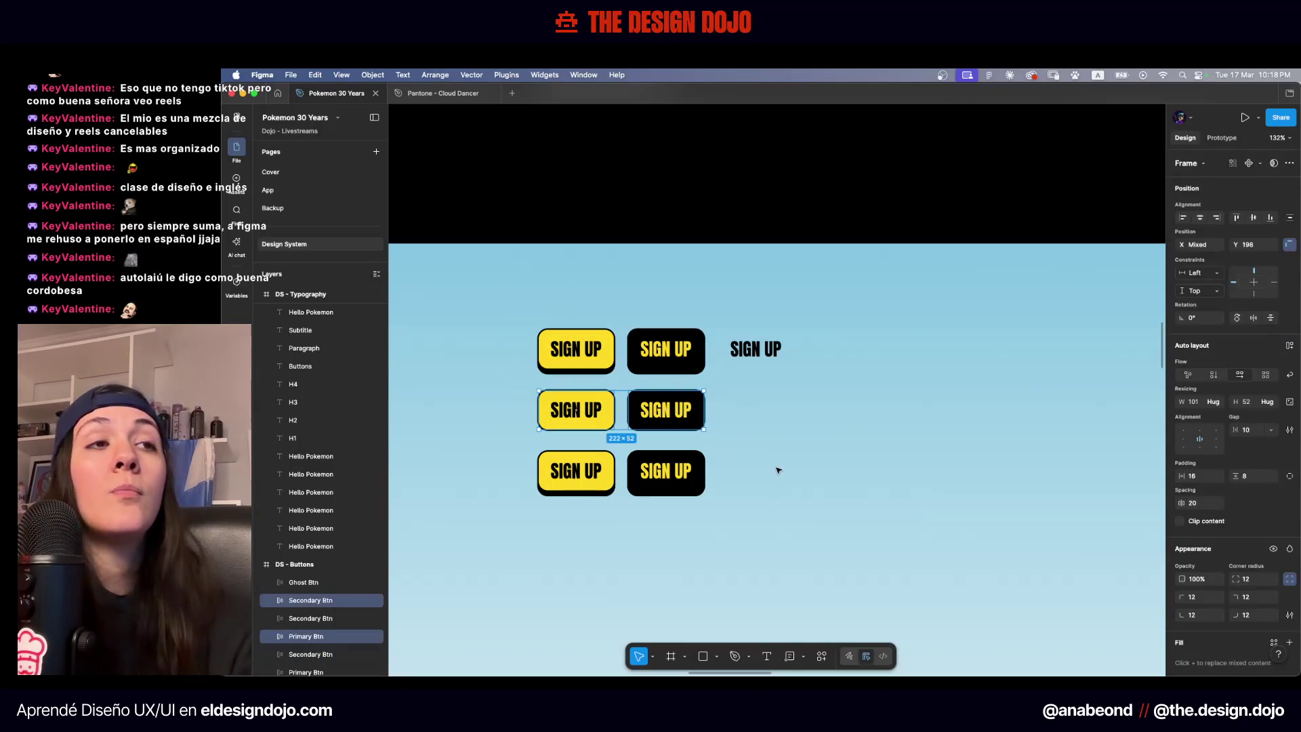
scroll(755, 476, up, 5)
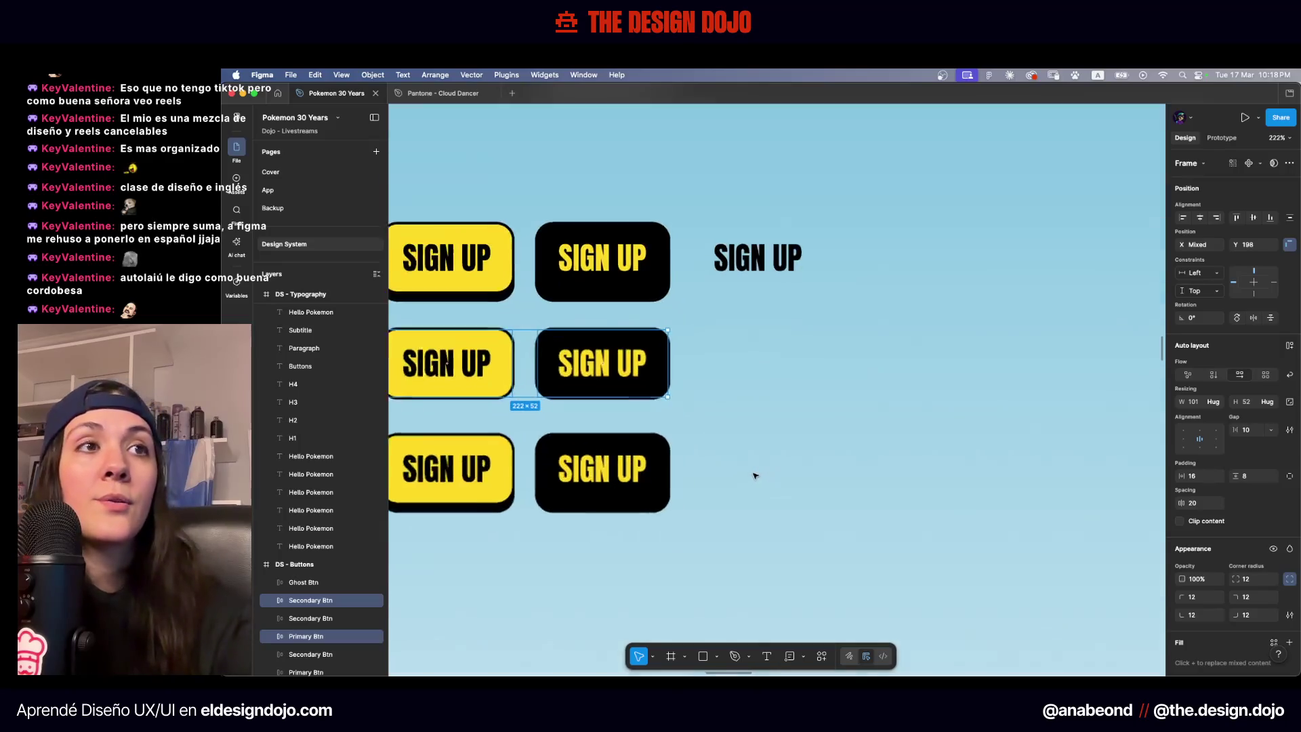
scroll(755, 475, left, 3)
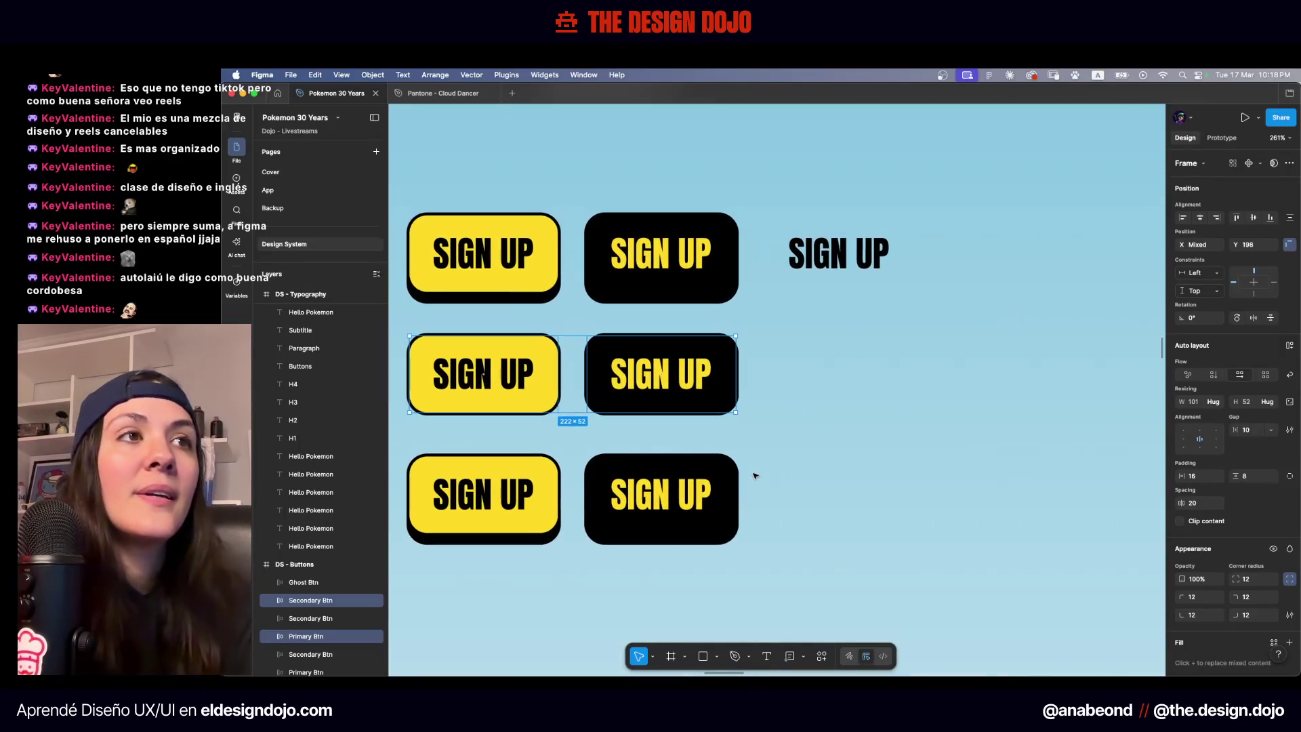
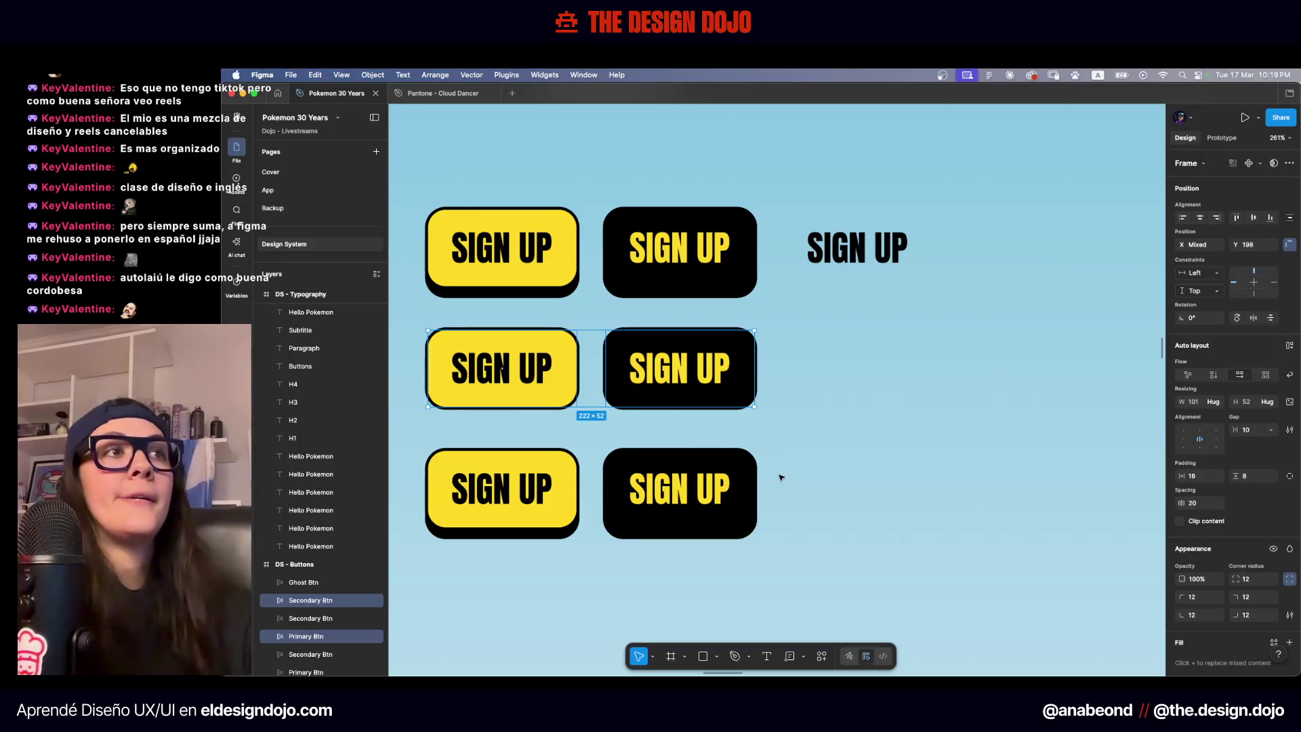
Alt-drag a copy of the plain SIGN UP text button into row two beside the black button
click(888, 259)
mouse_move(888, 258)
alt+mouse_down()
mouse_move(893, 400)
mouse_move(893, 378)
alt+mouse_up()
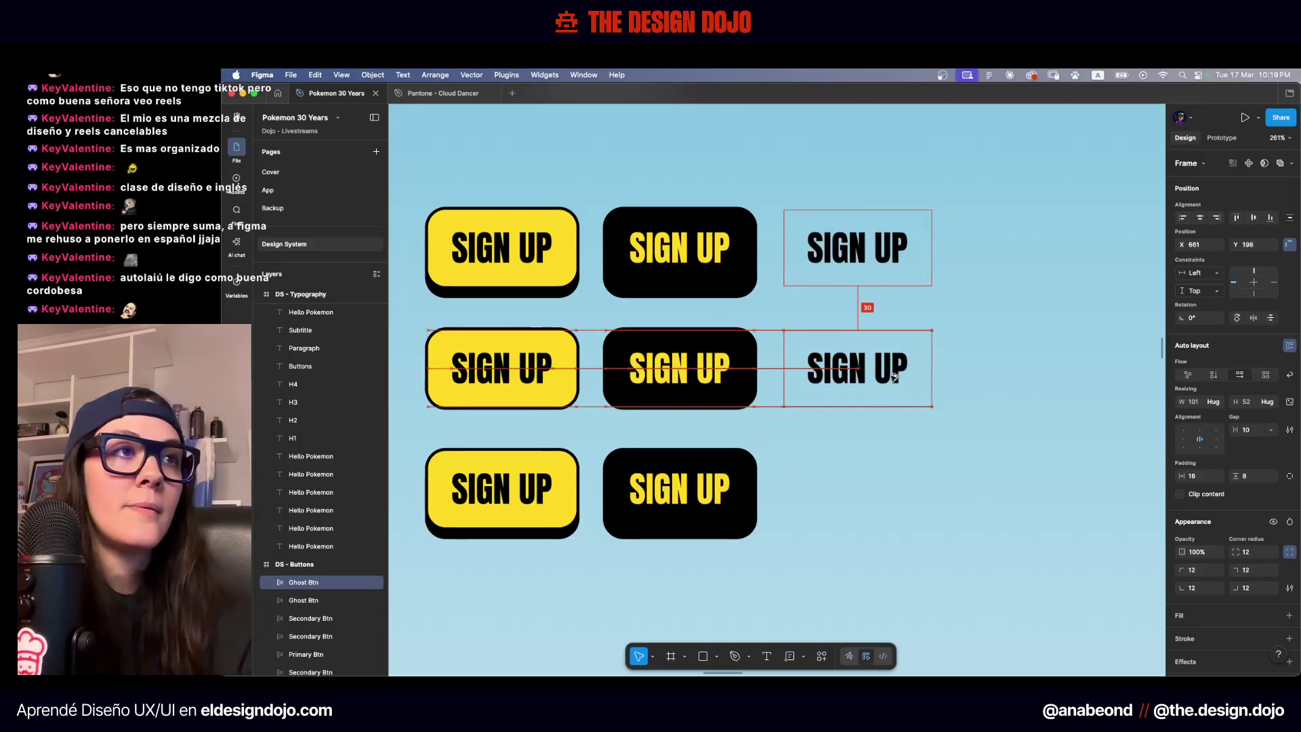
click(937, 441)
Select the bottom-left yellow and bottom black SIGN UP buttons together
scroll(820, 471, right, 2)
scroll(816, 474, down, 3)
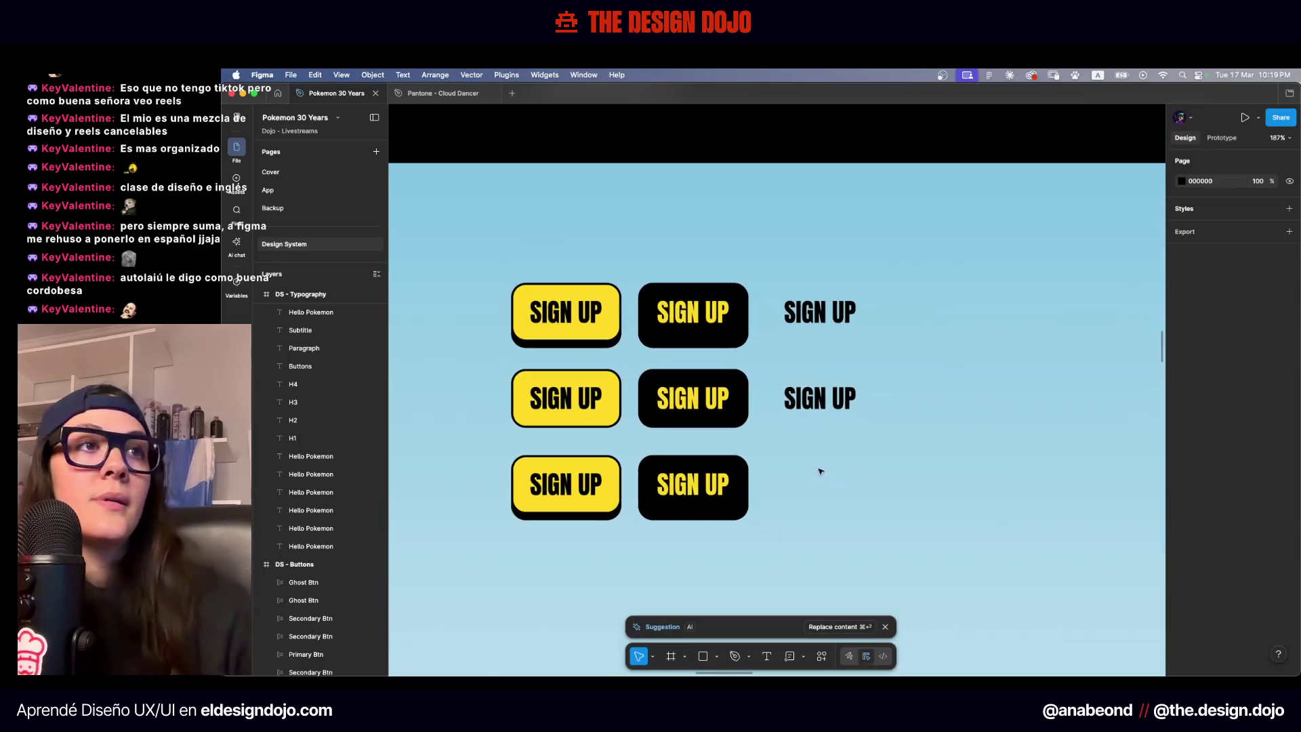
click(584, 455)
click(602, 447)
shift+click(669, 448)
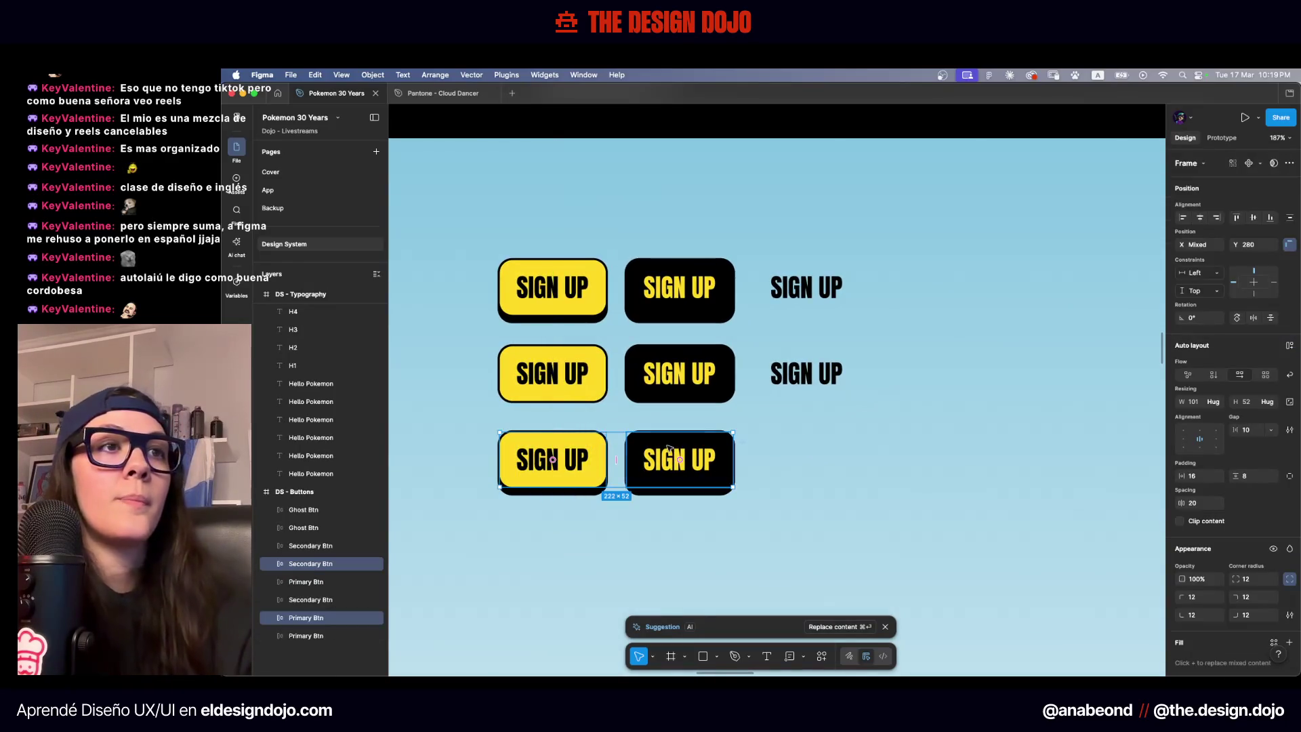
scroll(1226, 406, down, 5)
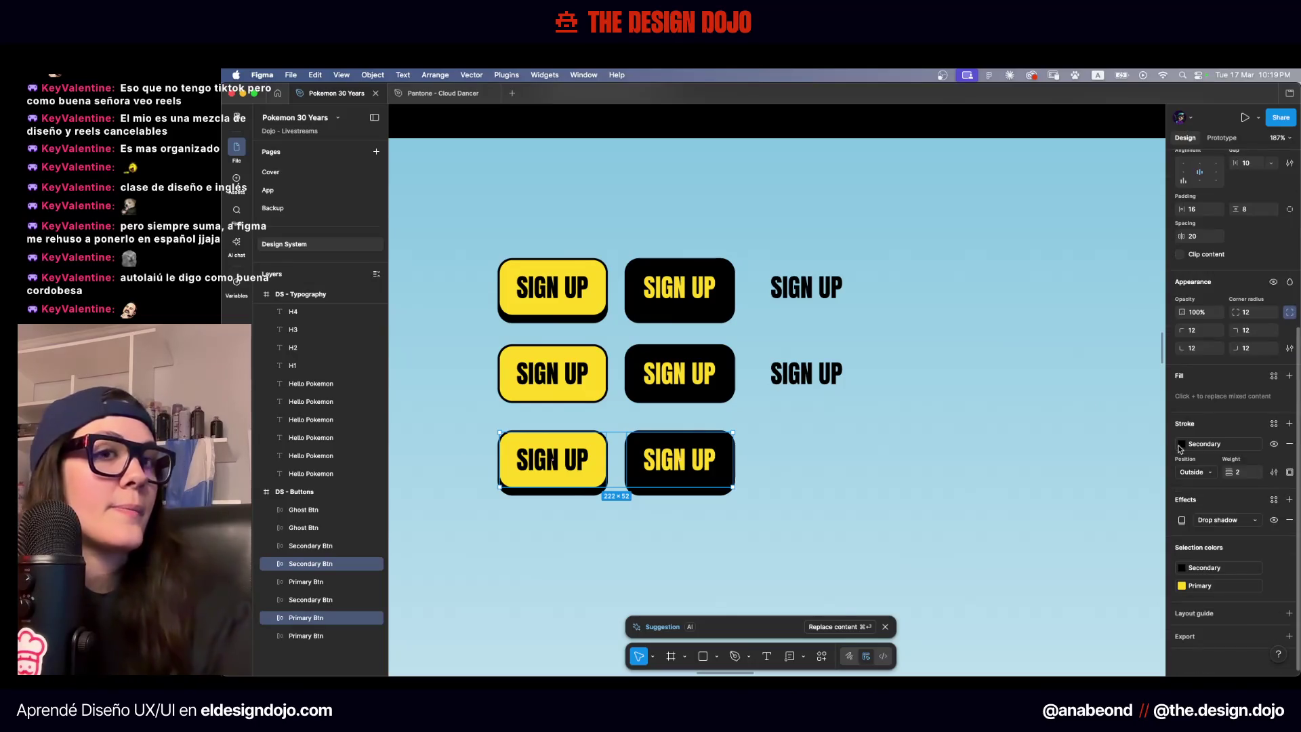
scroll(903, 420, up, 5)
scroll(903, 419, left, 5)
scroll(903, 419, up, 1)
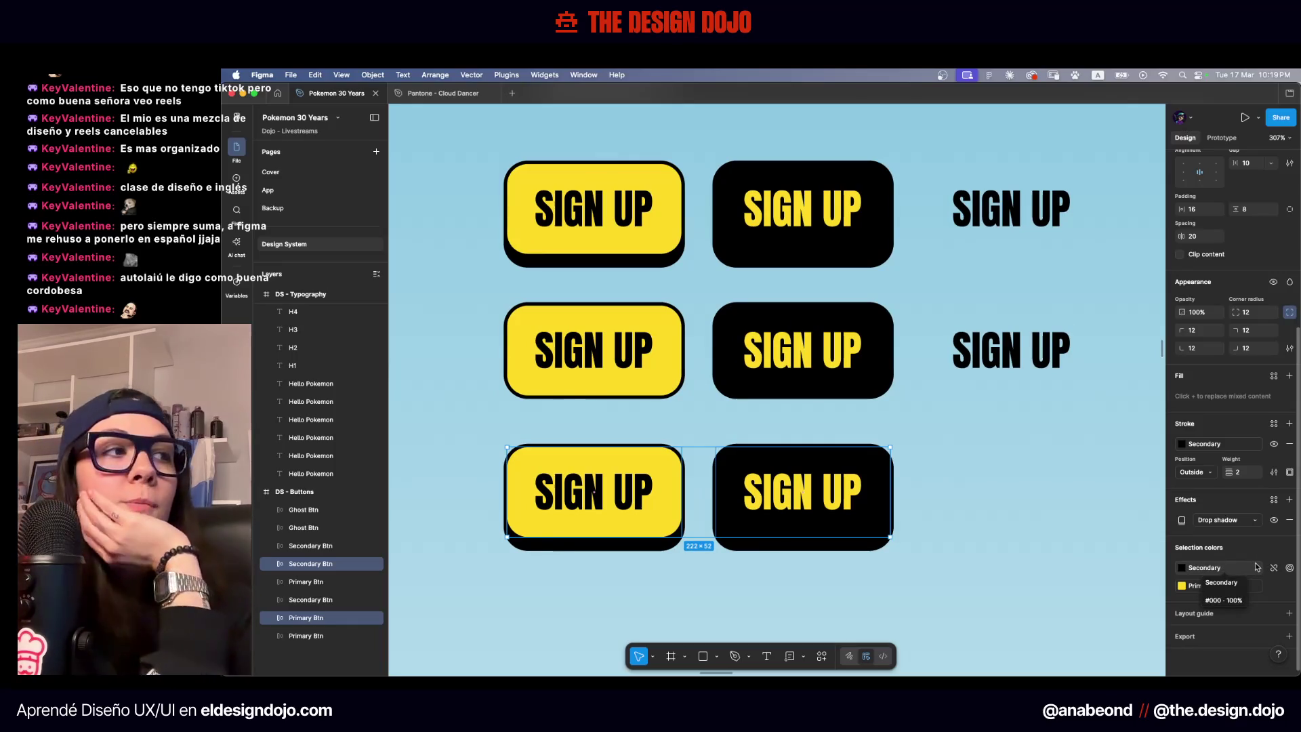
Try Gray-400 for the selected buttons' Secondary colour, then undo the change
click(1239, 567)
scroll(1115, 584, down, 5)
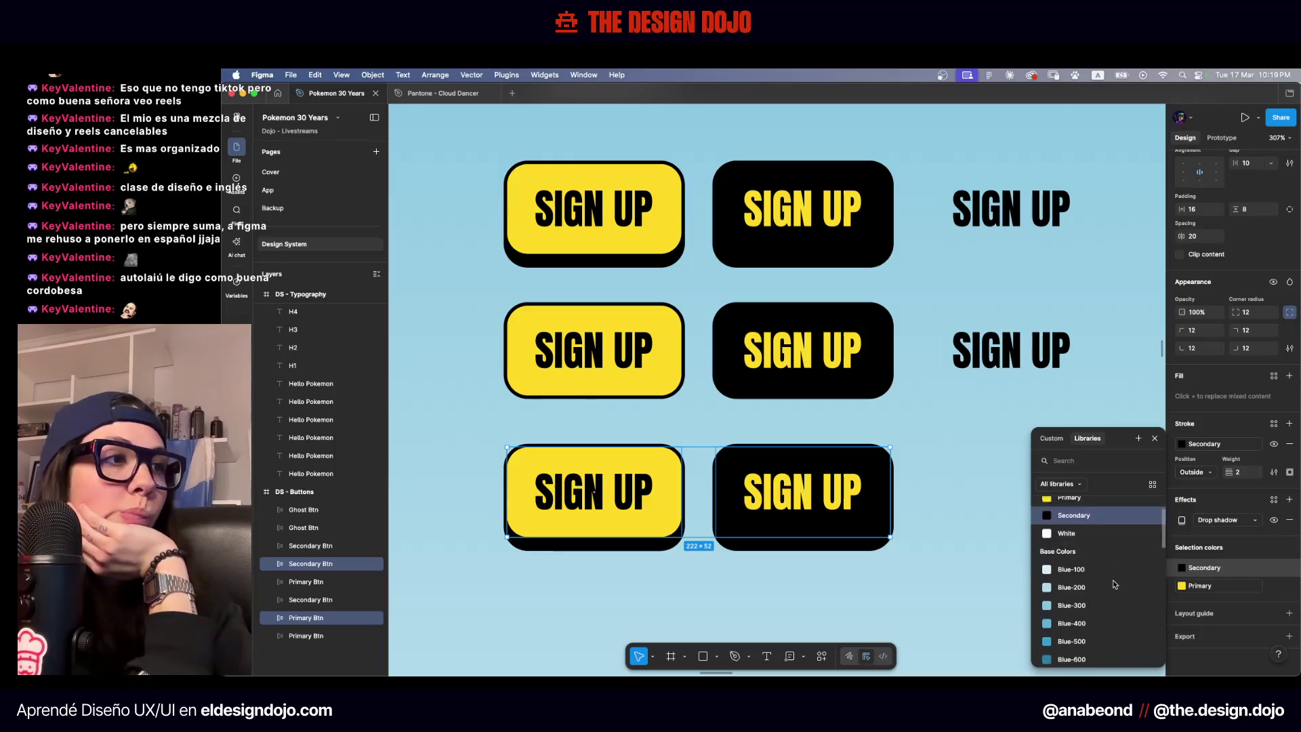
scroll(1115, 584, down, 3)
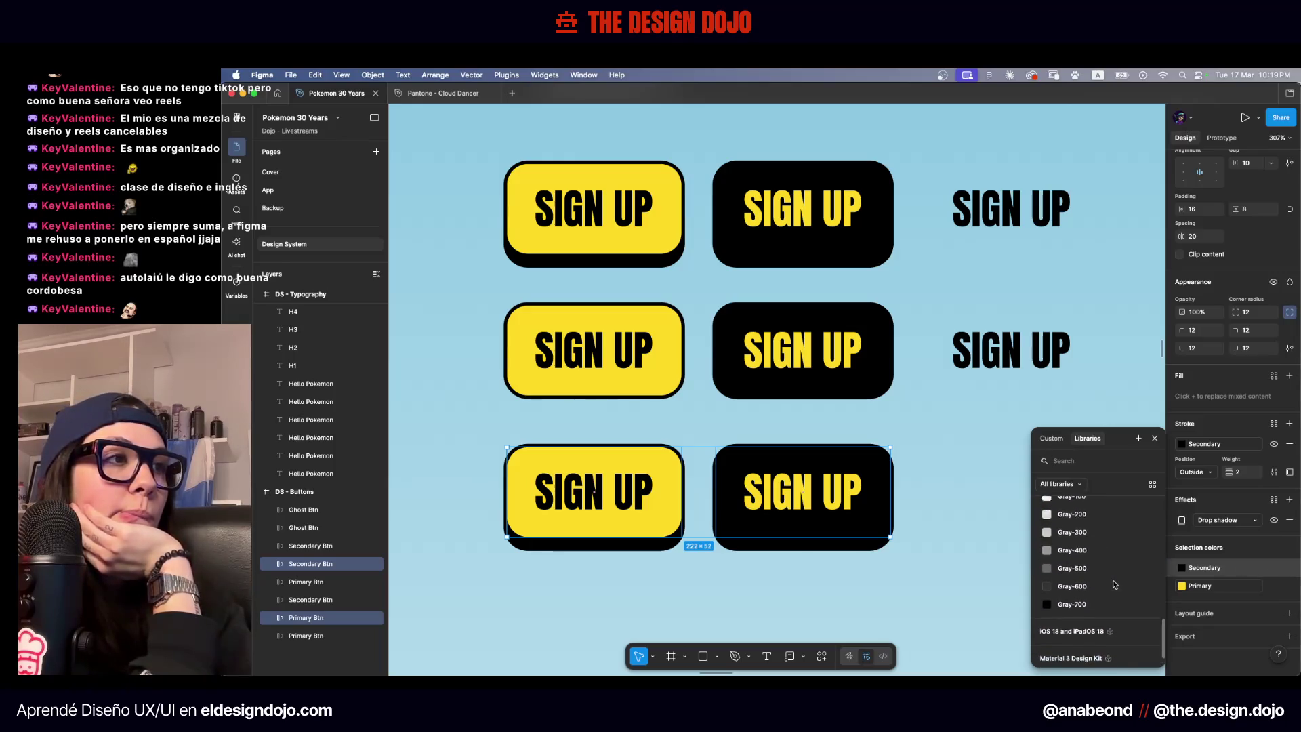
click(1092, 584)
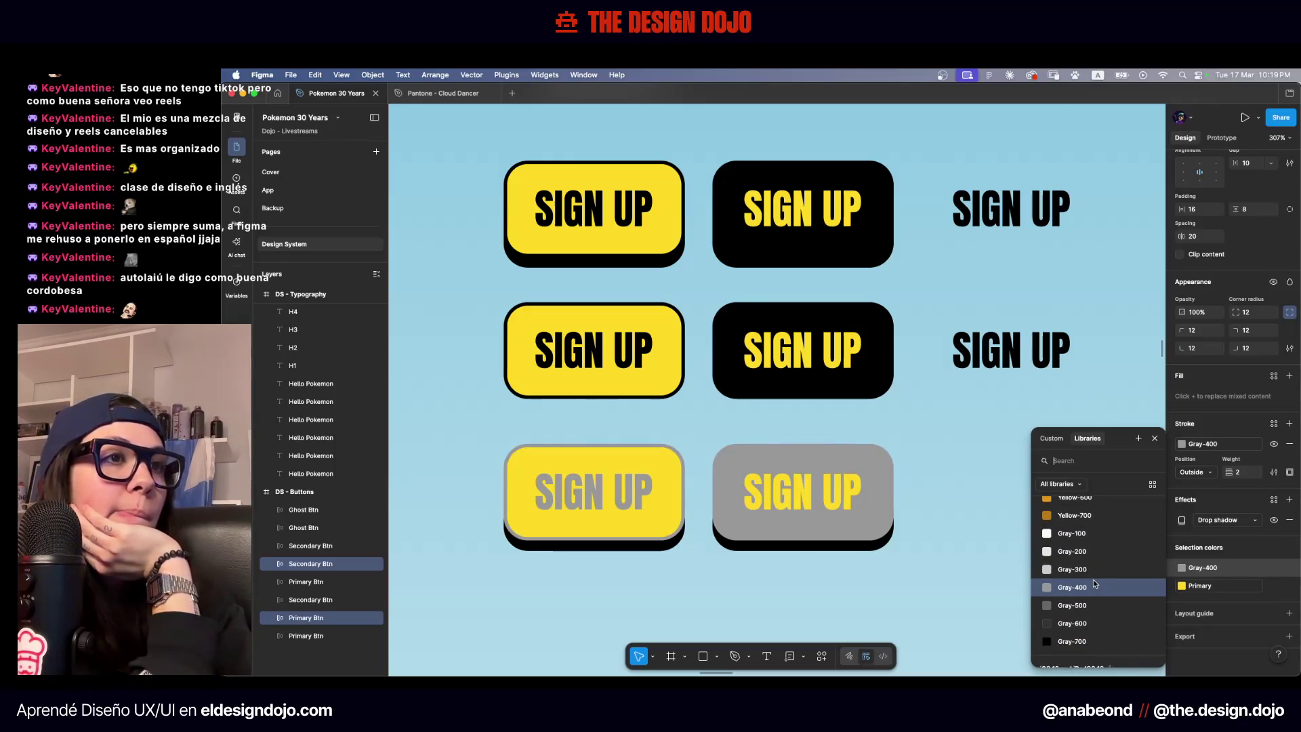
click(971, 493)
key(ctrl+z)
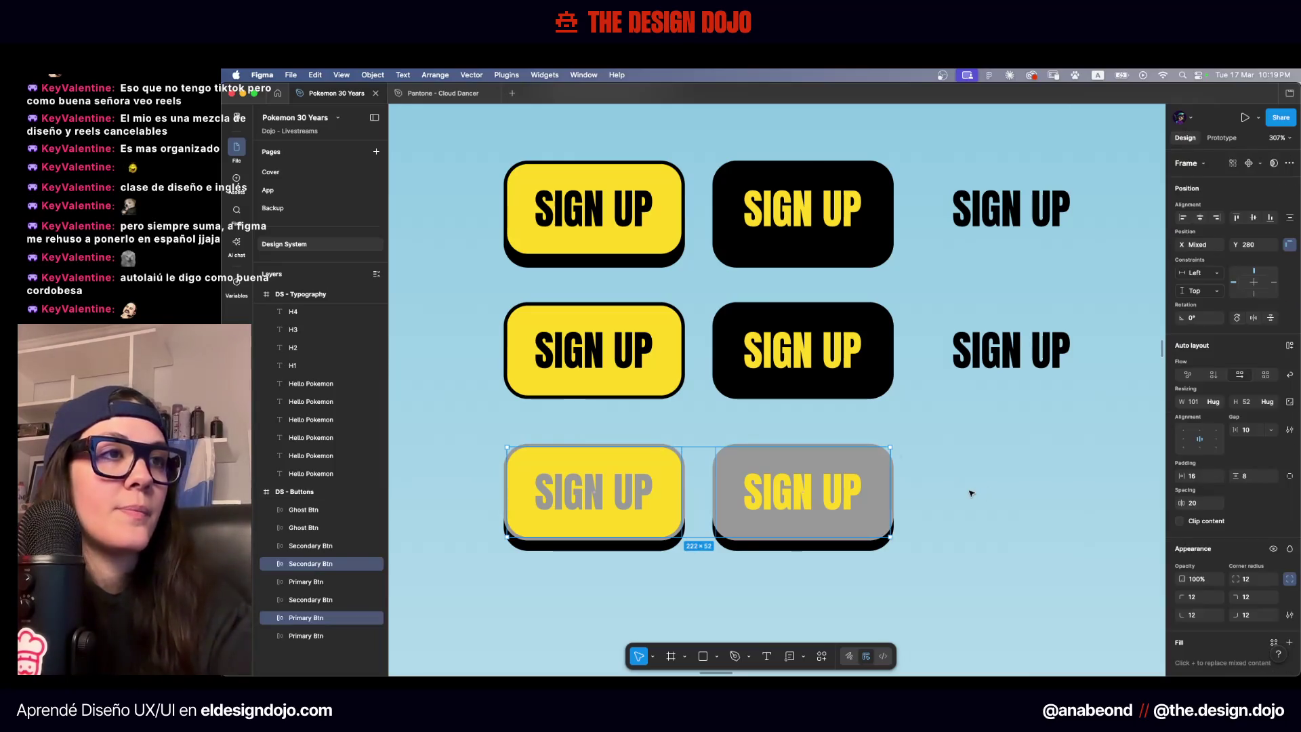
key(ctrl+z)
Select the bottom-right black button and change its yellow text colour to Gray-500
click(895, 461)
click(880, 474)
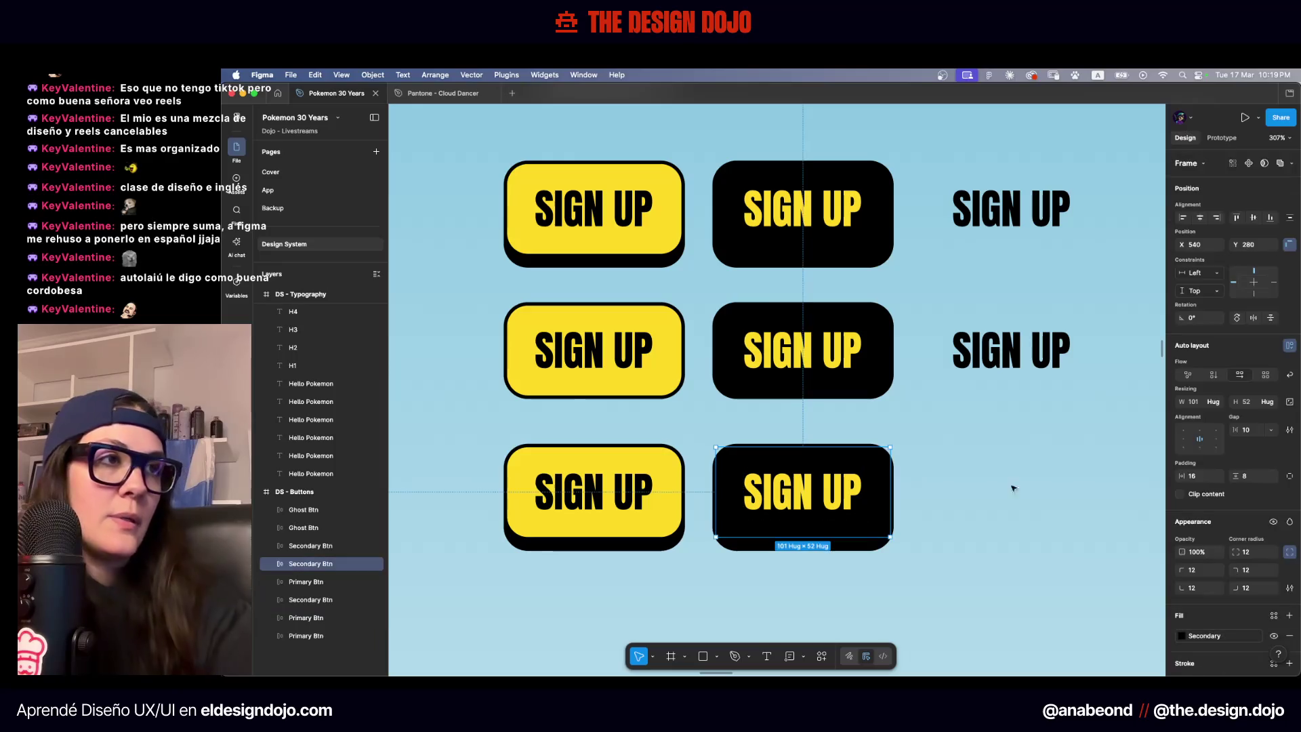
scroll(1210, 595, down, 3)
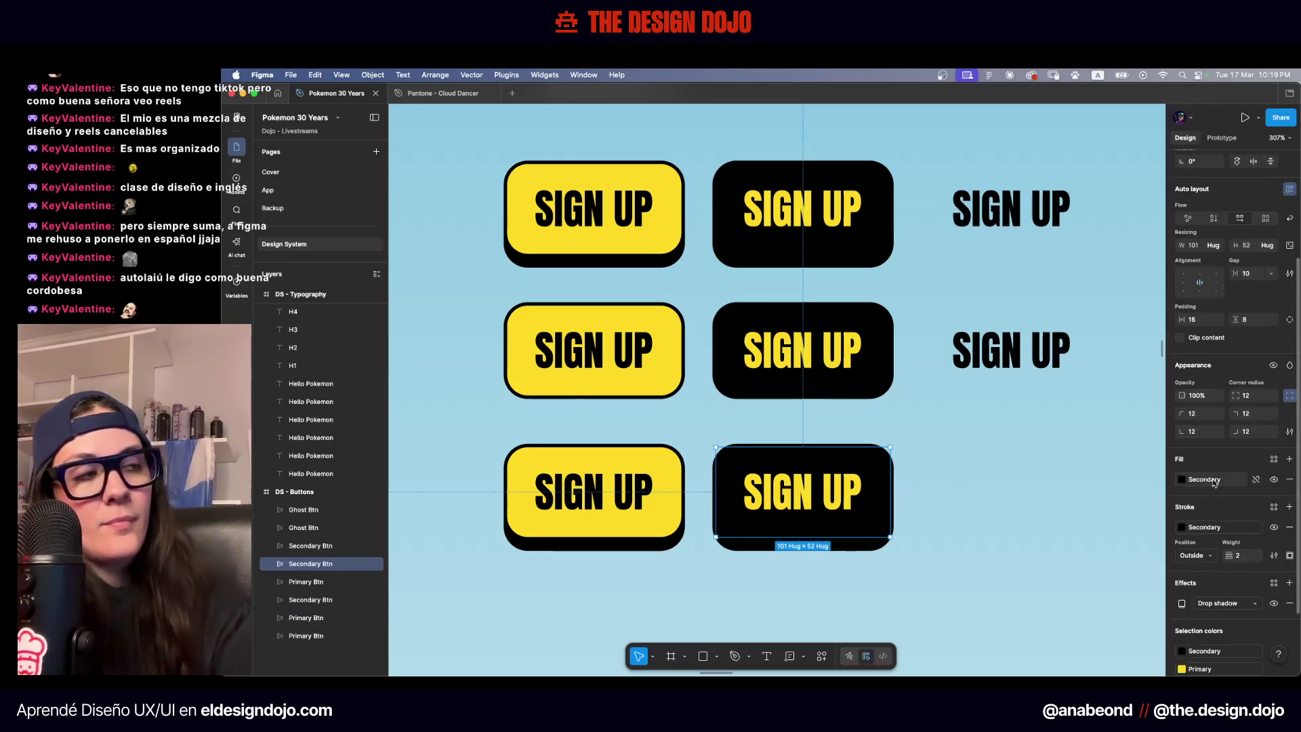
scroll(1204, 583, down, 2)
click(1211, 587)
scroll(1130, 564, down, 10)
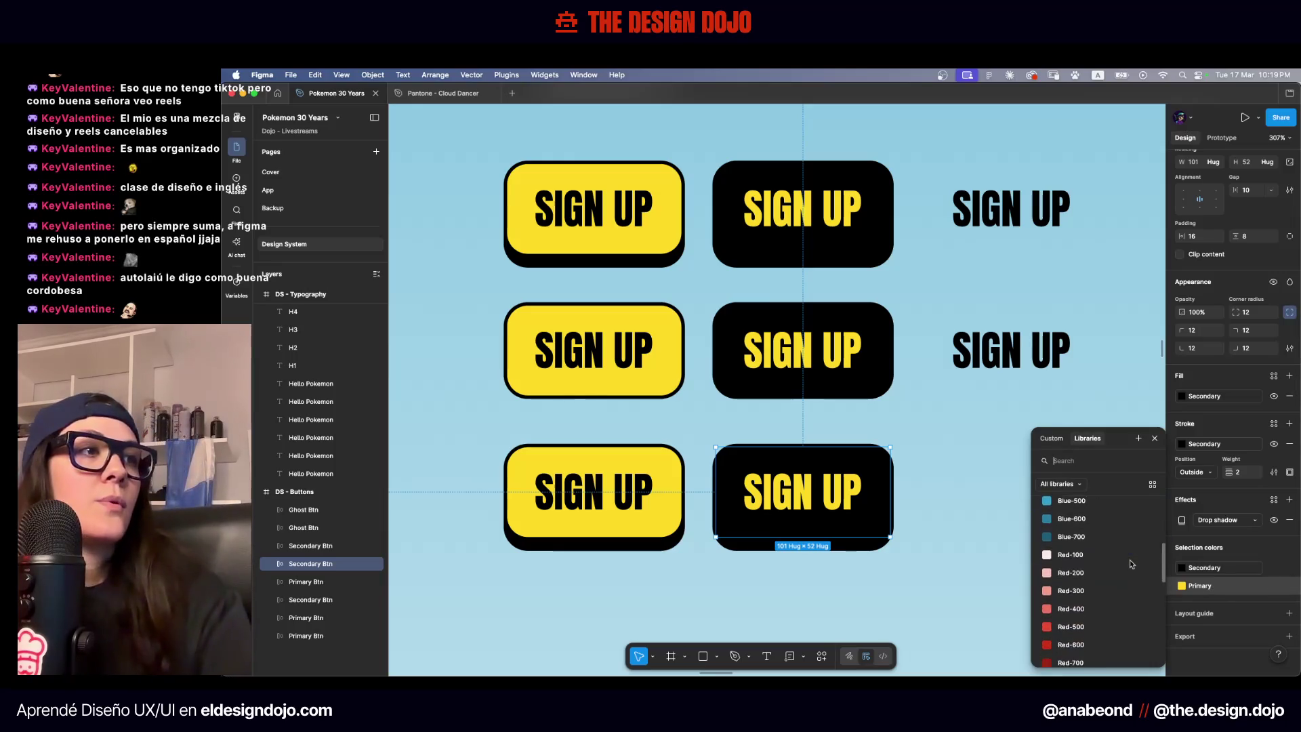
scroll(1130, 564, down, 3)
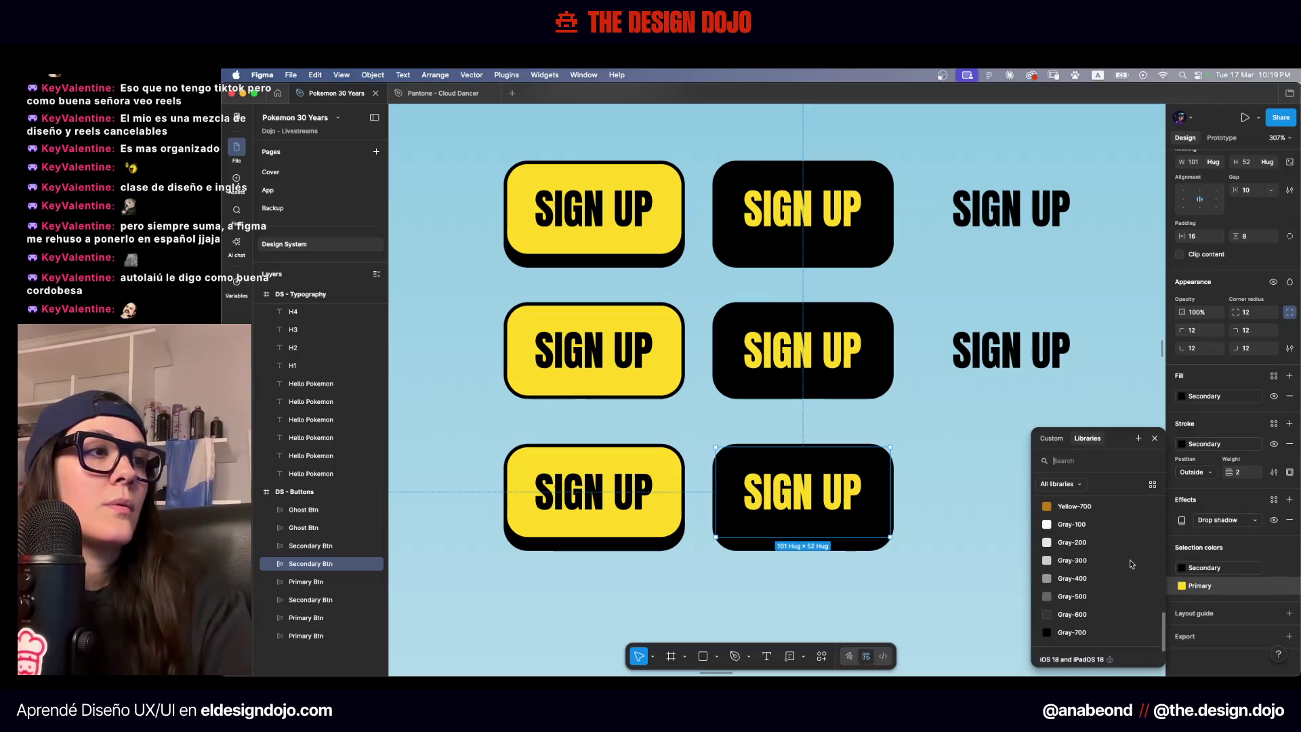
click(1071, 595)
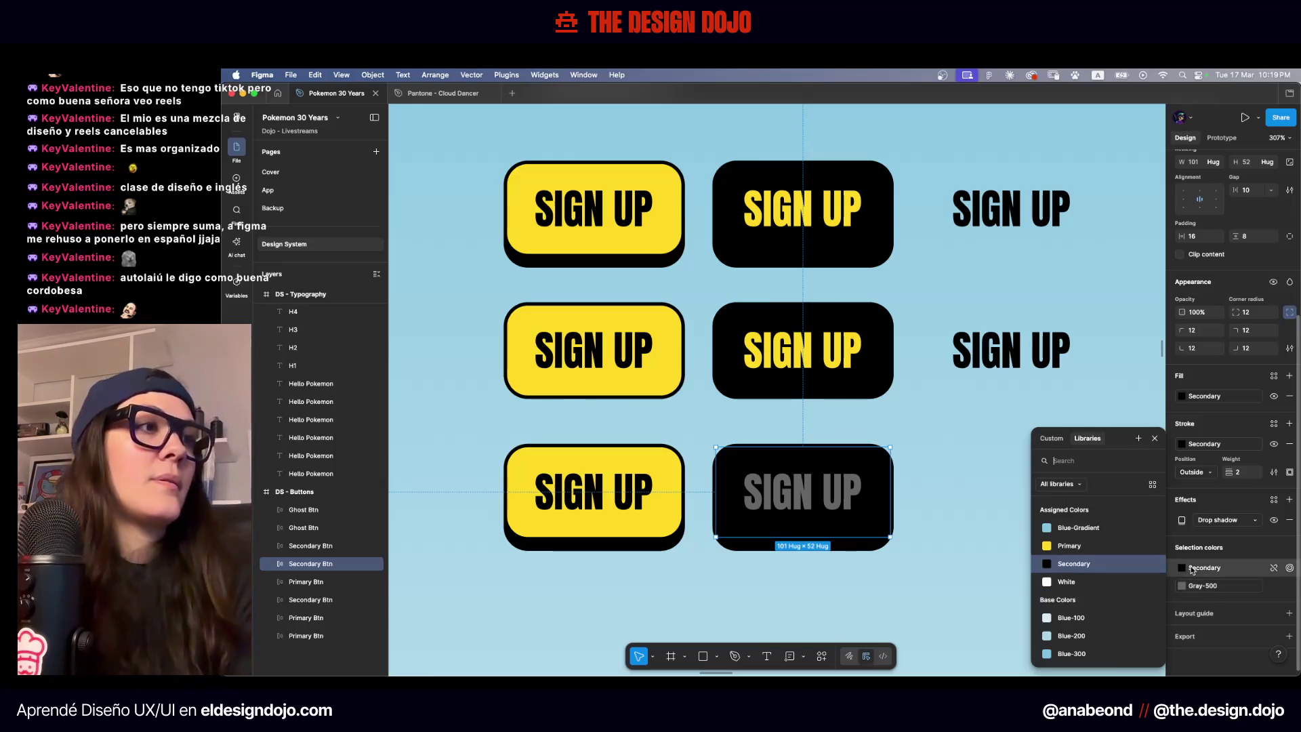
Make the button's fill and border Gray-500 and its text Gray-400
scroll(1091, 567, down, 5)
scroll(1087, 576, down, 5)
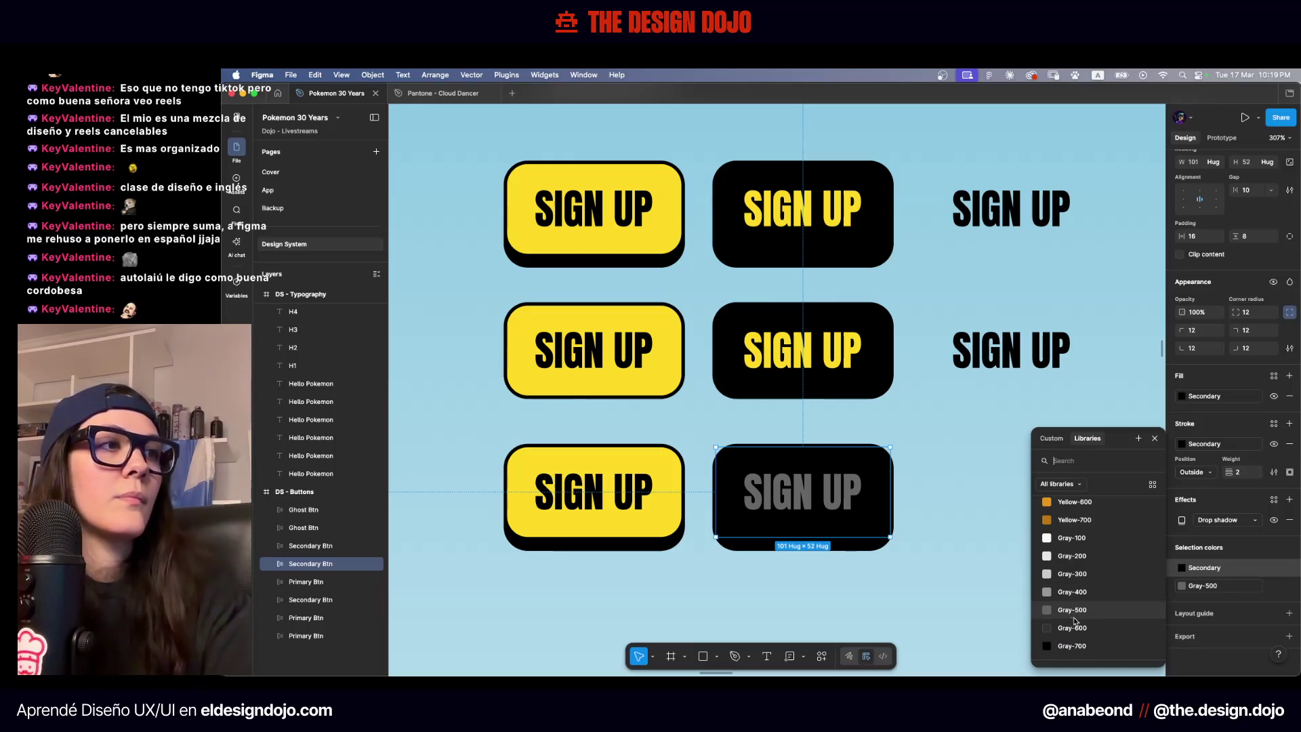
click(1065, 613)
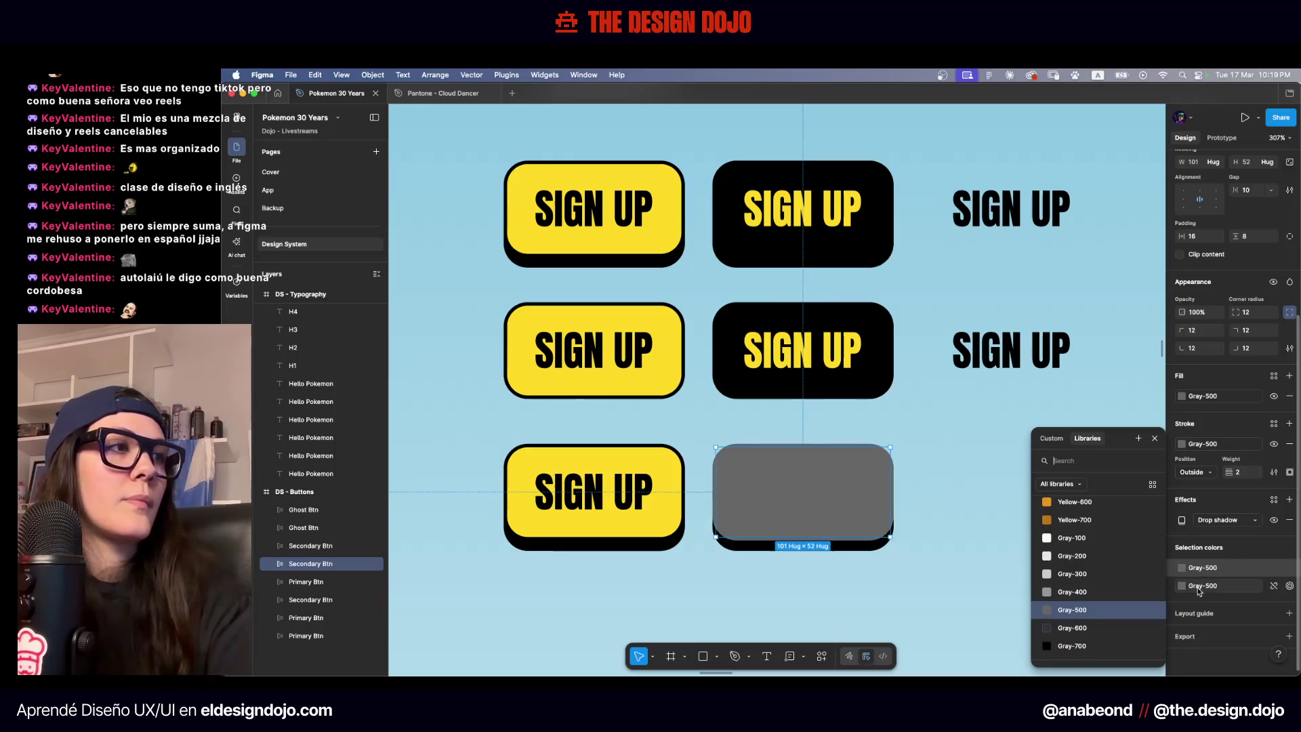
scroll(1111, 589, down, 1)
click(1112, 569)
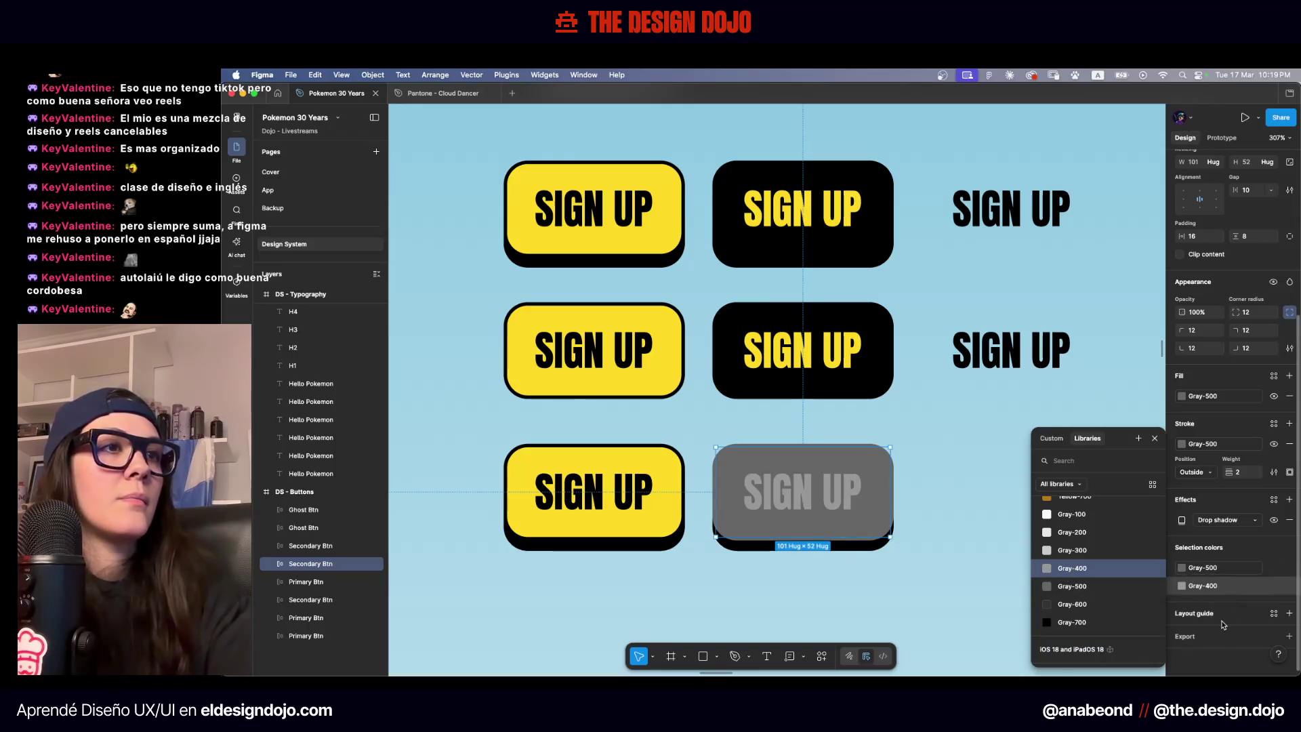
scroll(1001, 531, down, 5)
scroll(920, 490, up, 3)
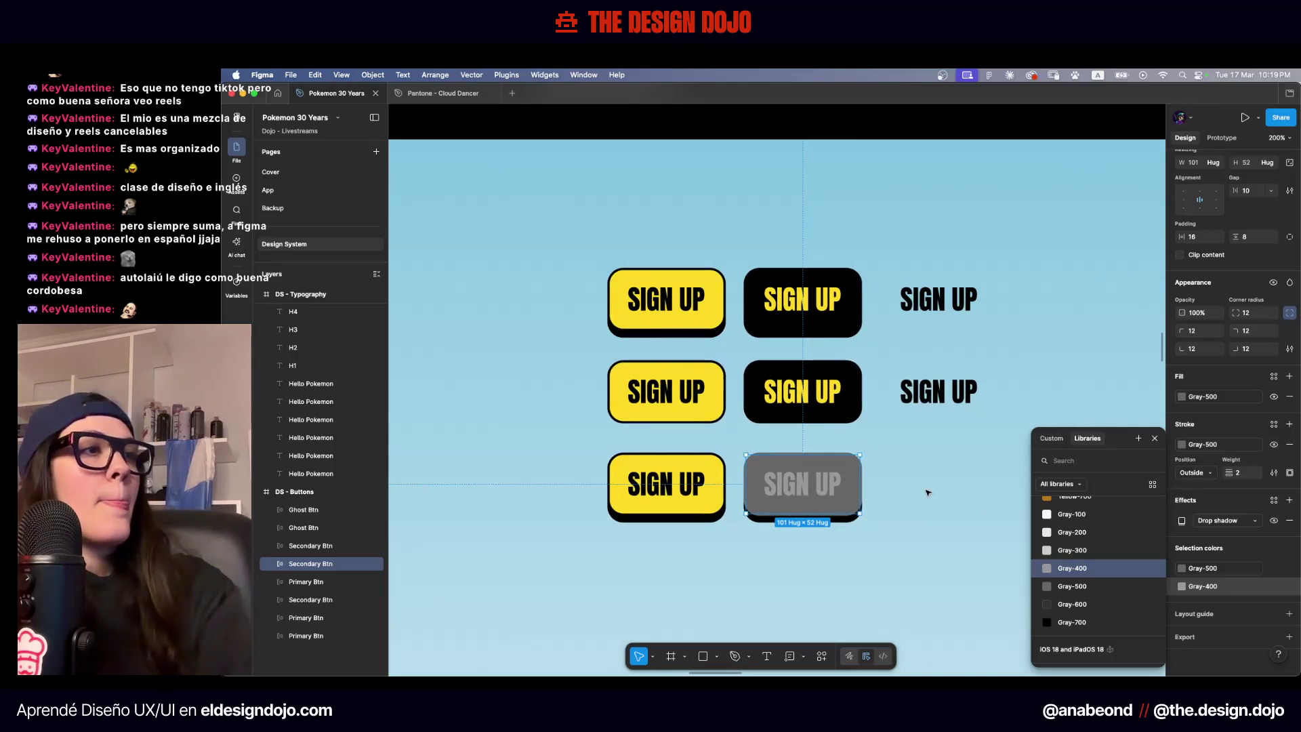
scroll(822, 495, up, 5)
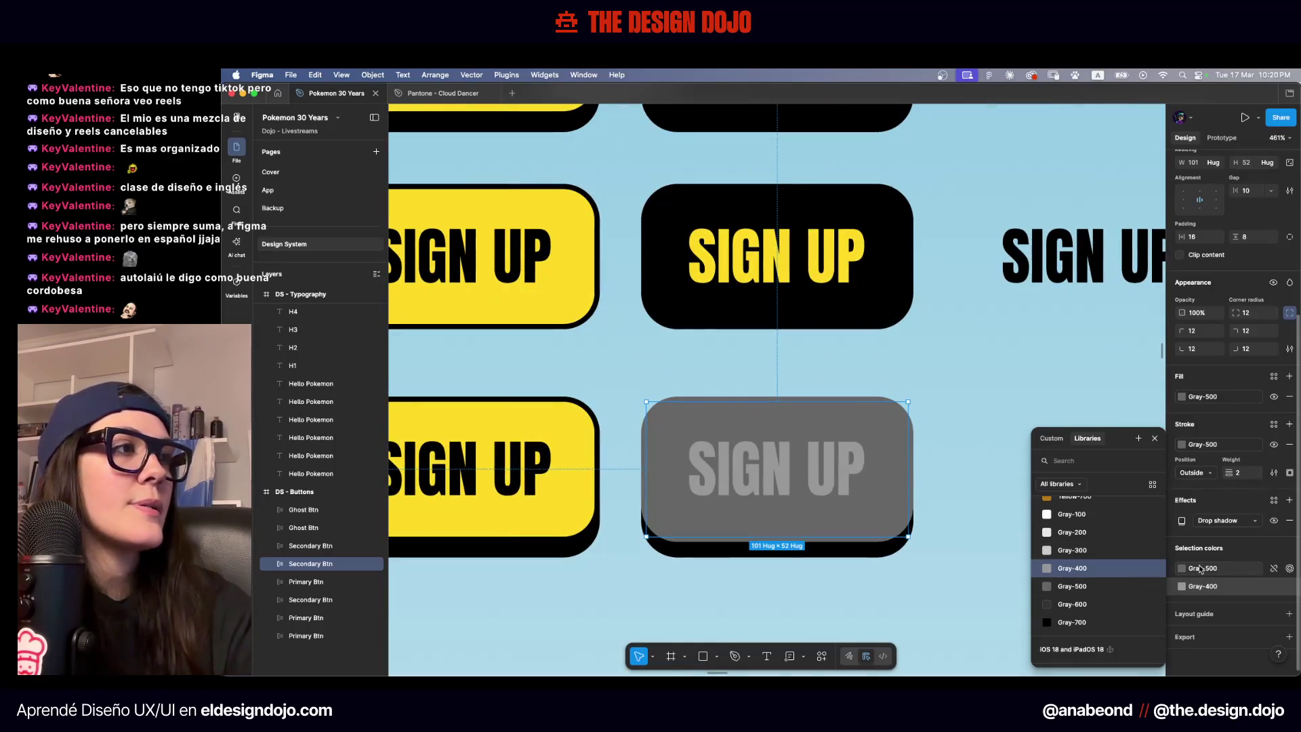
key(Down)
key(Escape)
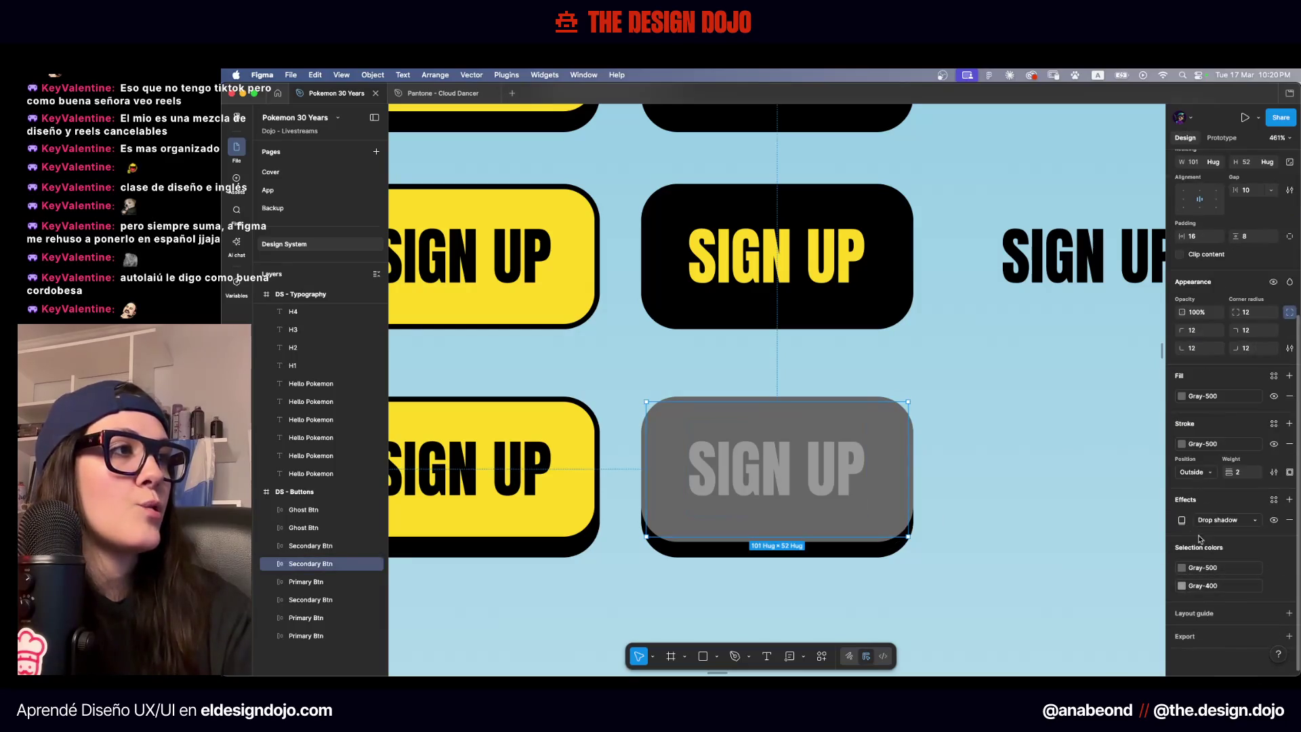
Set the button's drop shadow colour to the Gray-500 library style
click(1182, 521)
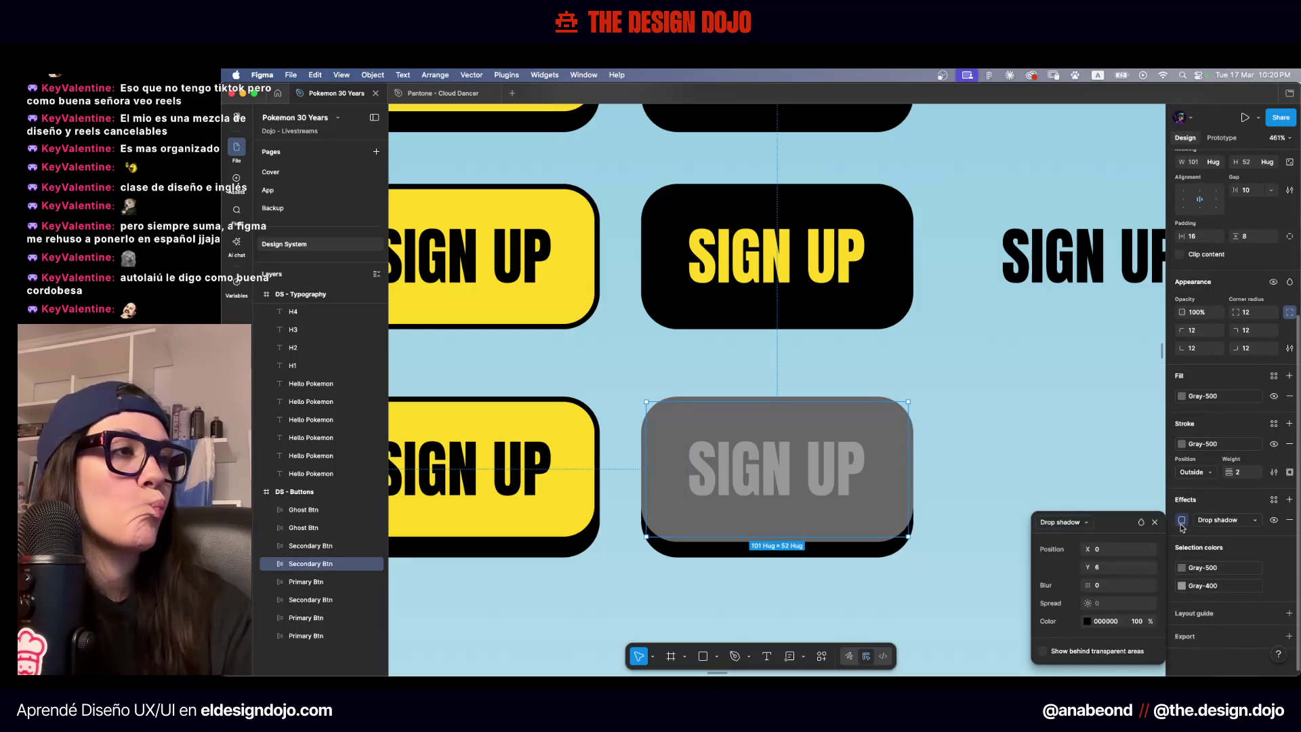
click(1087, 622)
click(955, 404)
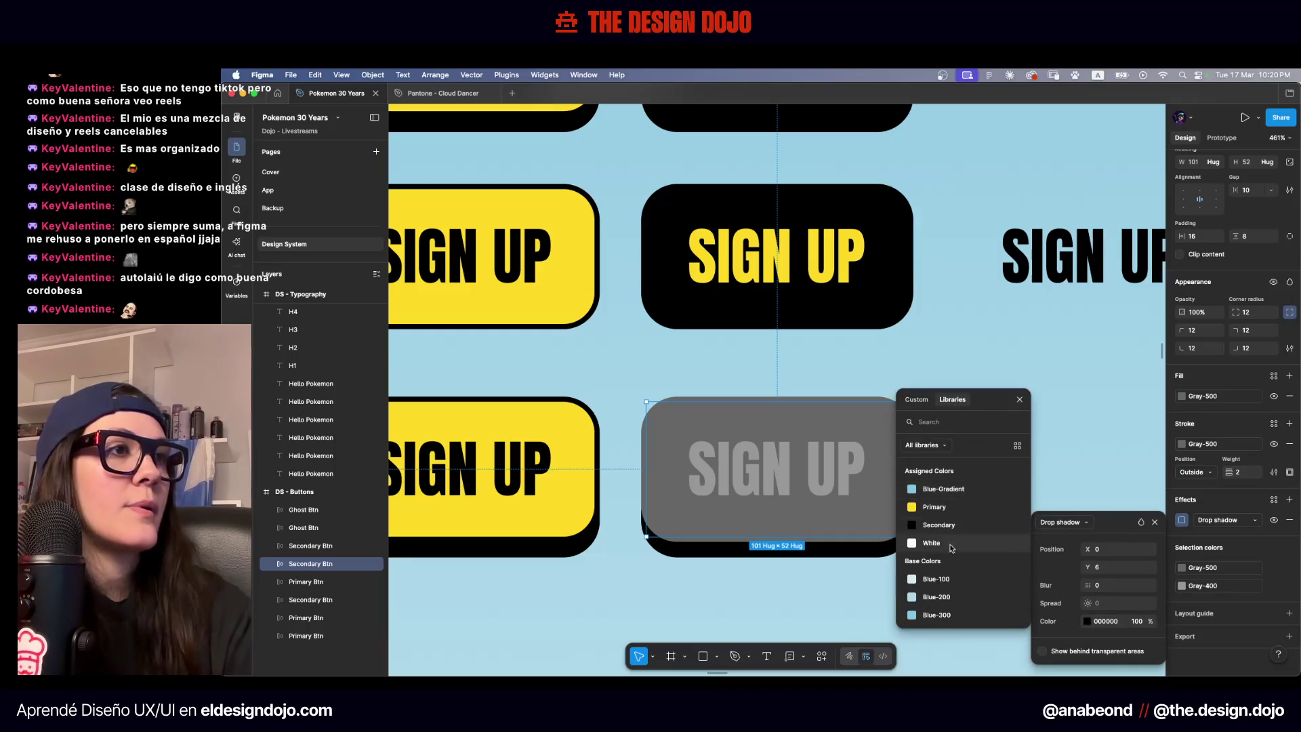
text(500)
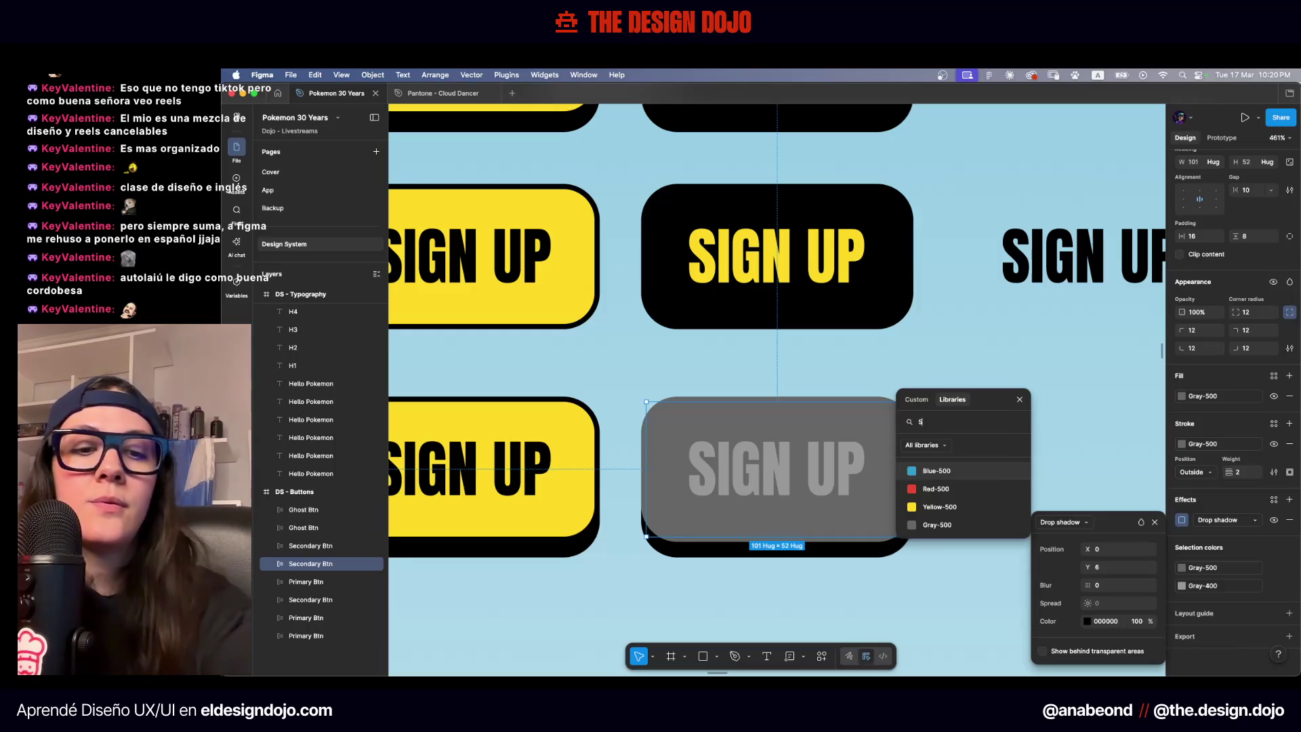
click(912, 525)
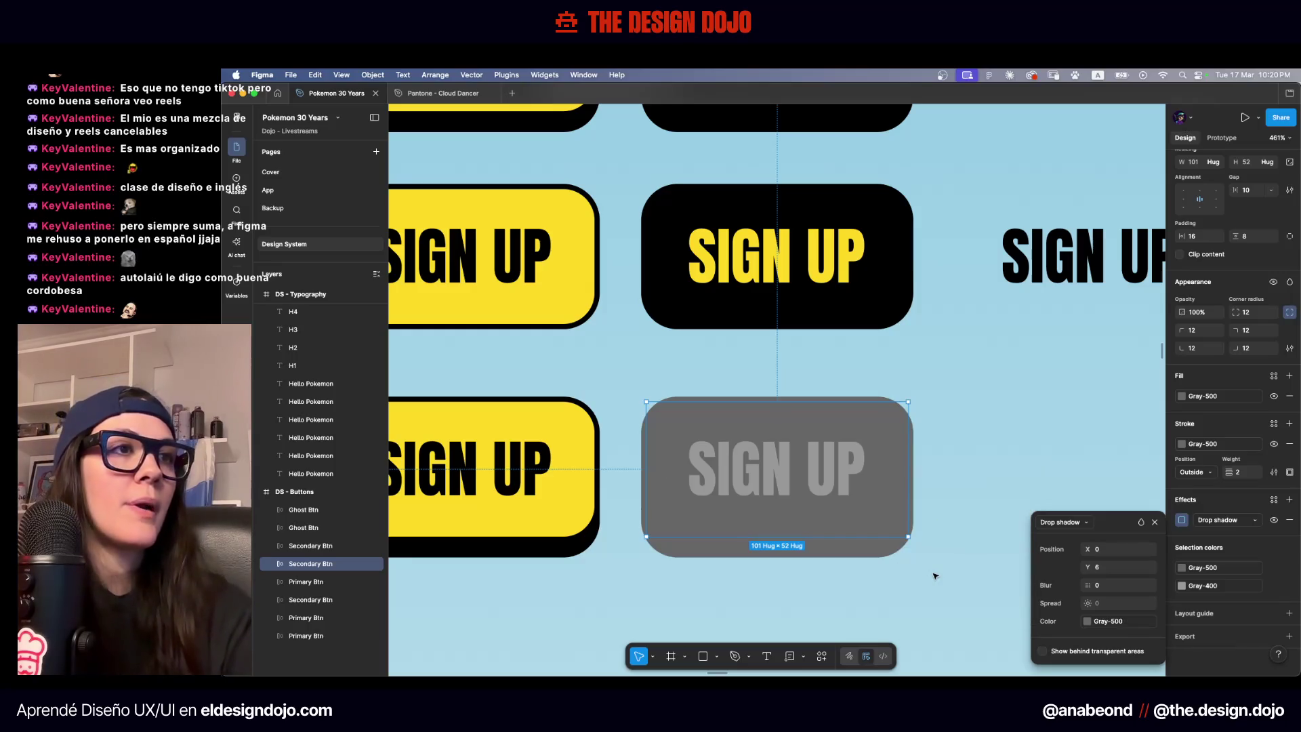
key(Escape)
key(shift+1)
scroll(934, 575, right, 3)
scroll(934, 575, down, 1)
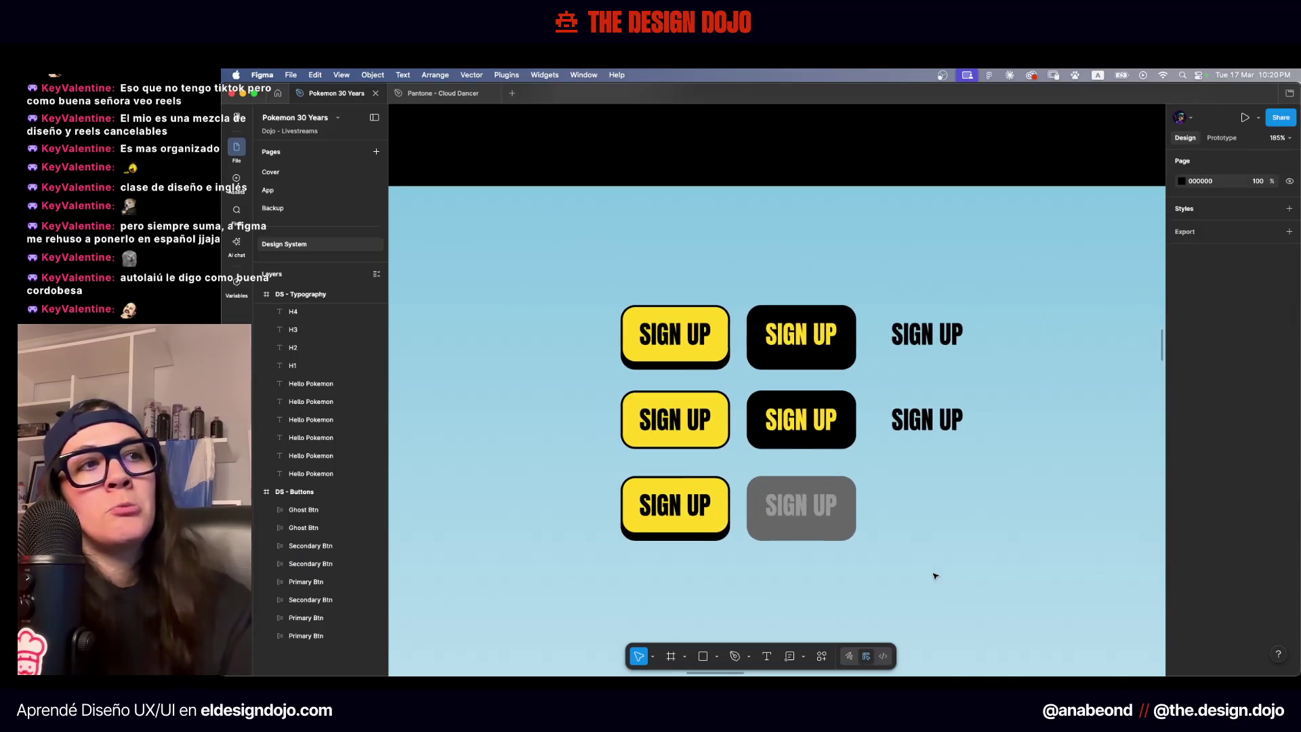
Lighten the grey button's fill and border to Gray-400 and its text to Gray-300
click(840, 536)
scroll(1219, 475, down, 5)
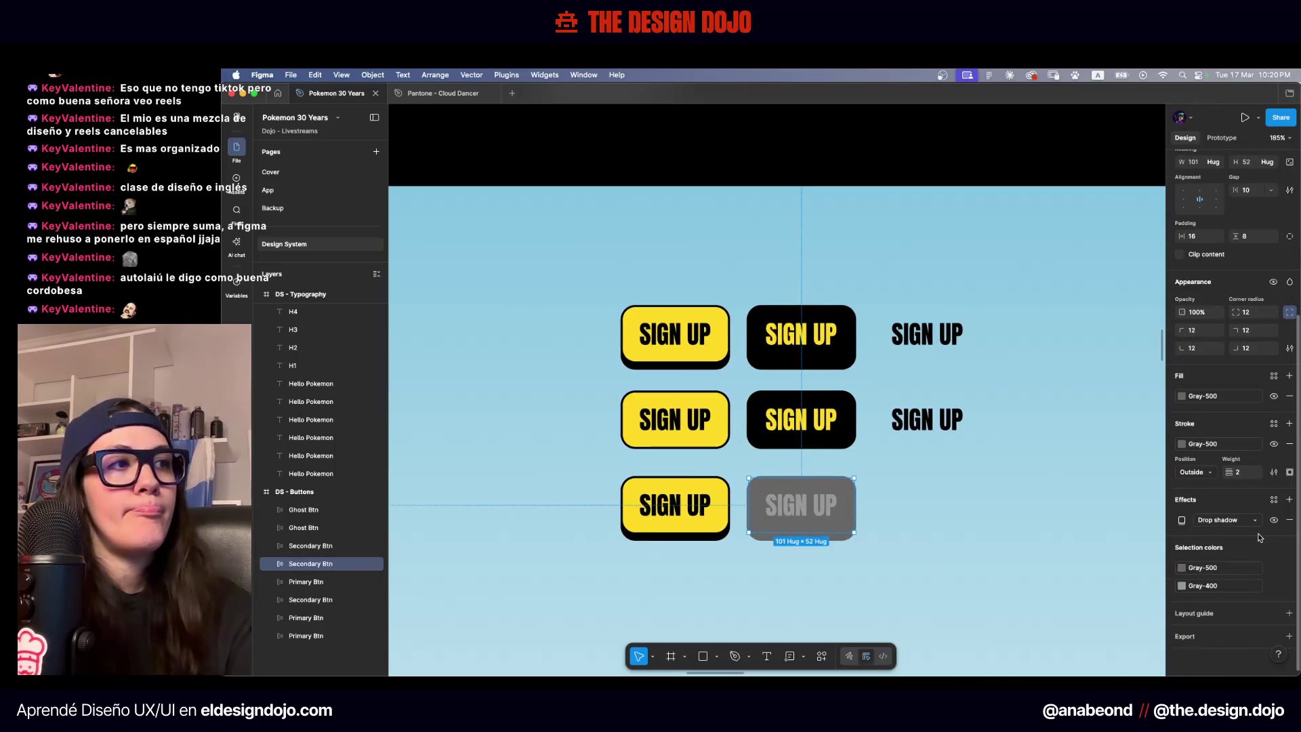
click(1216, 568)
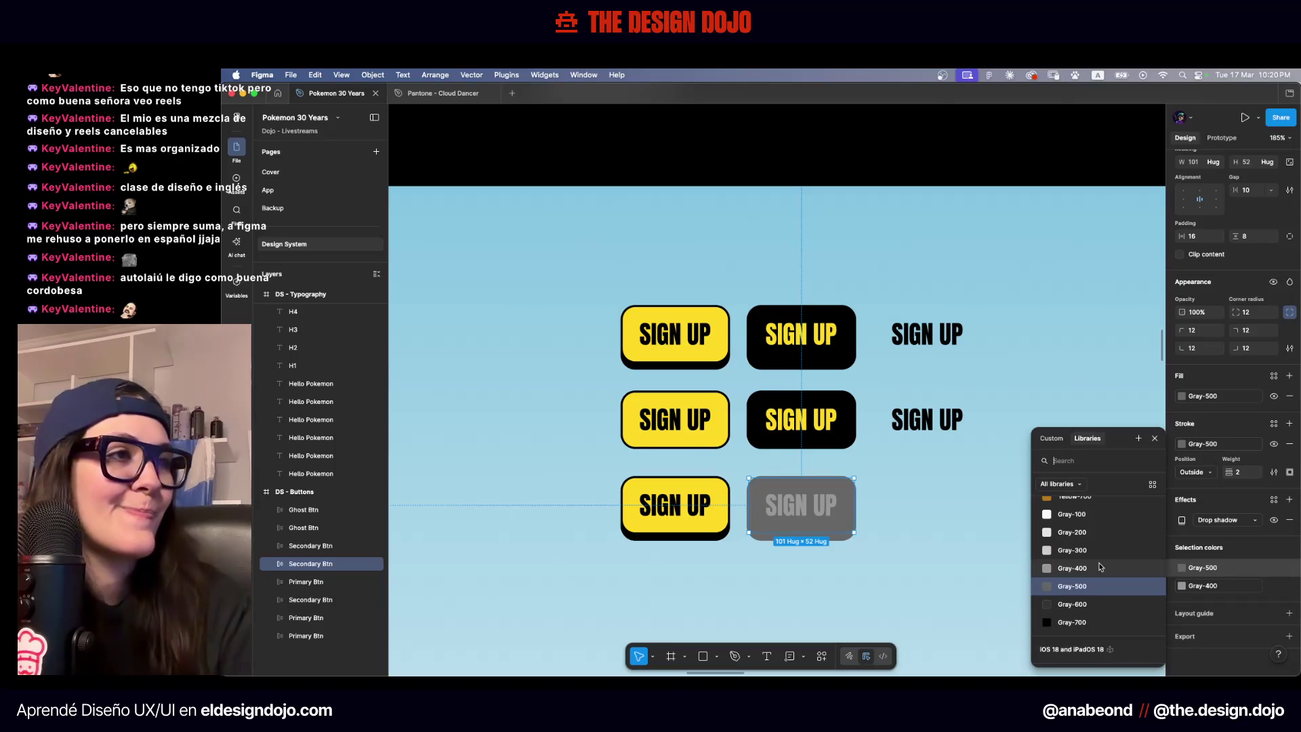
click(1072, 568)
click(1190, 583)
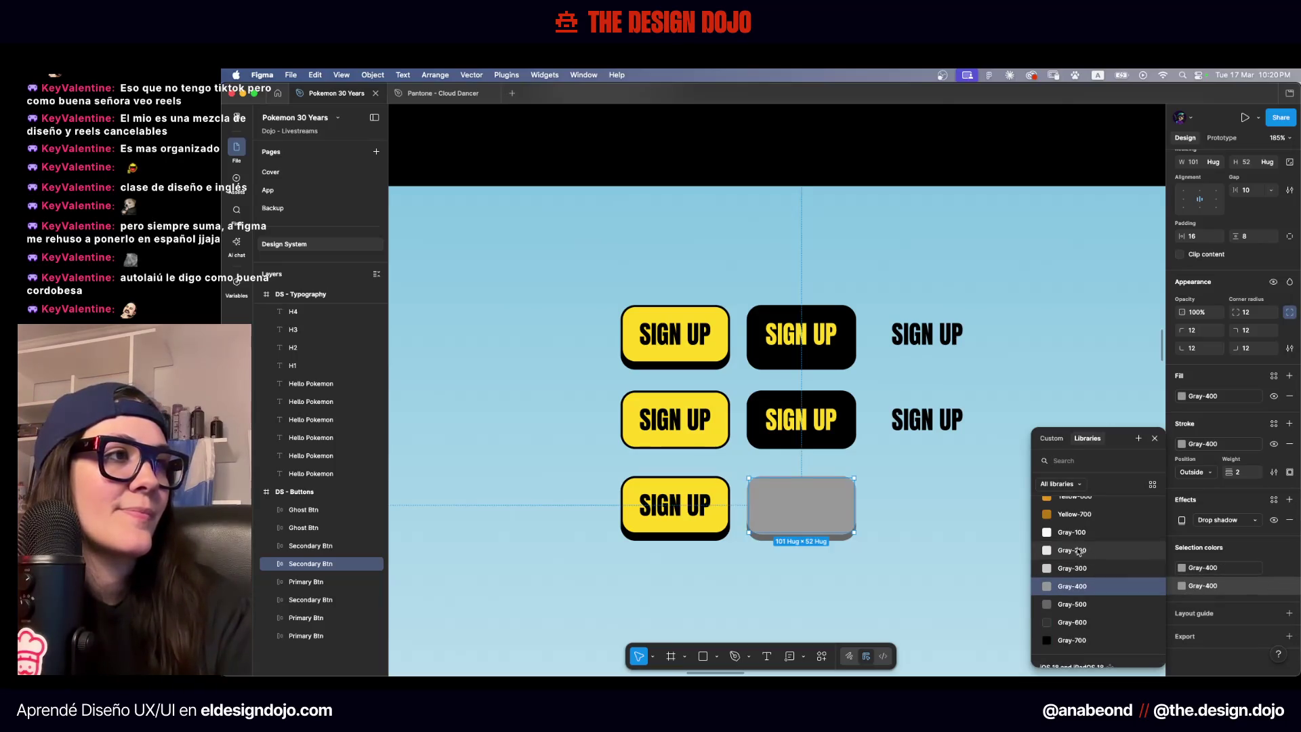
click(1072, 568)
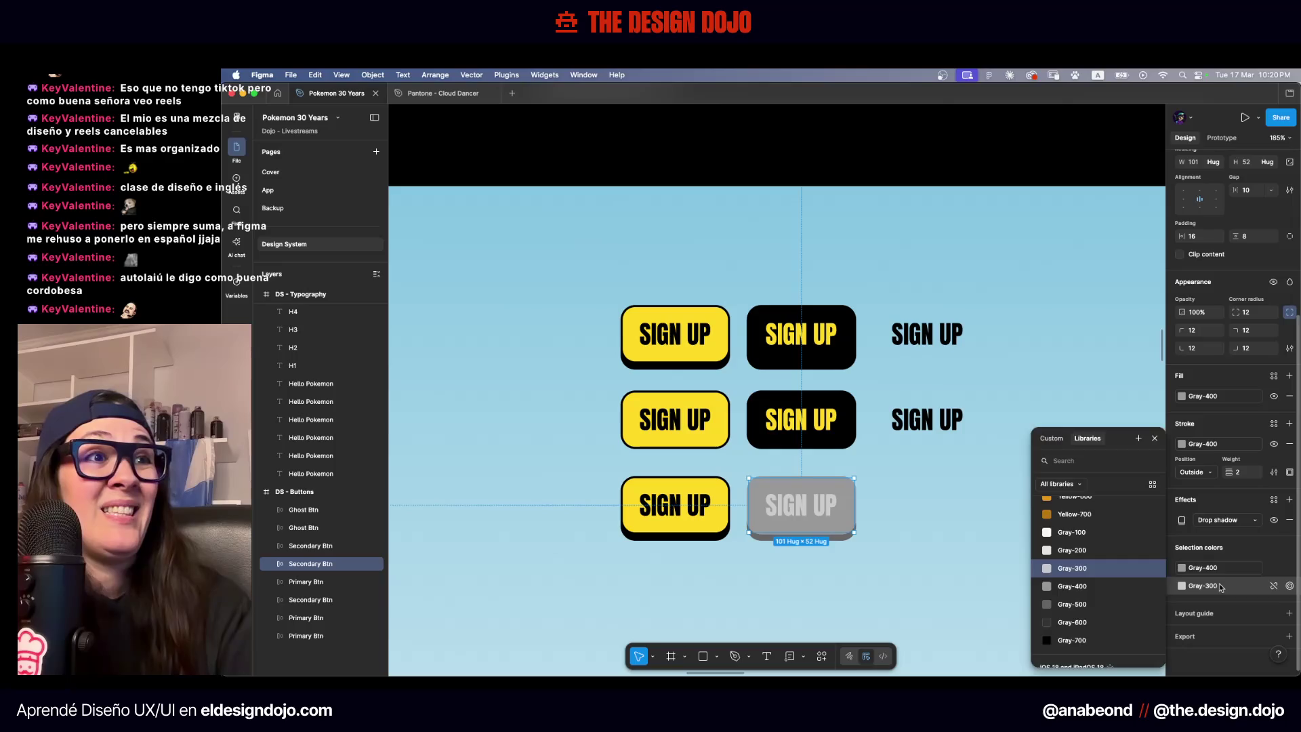
click(948, 522)
click(950, 524)
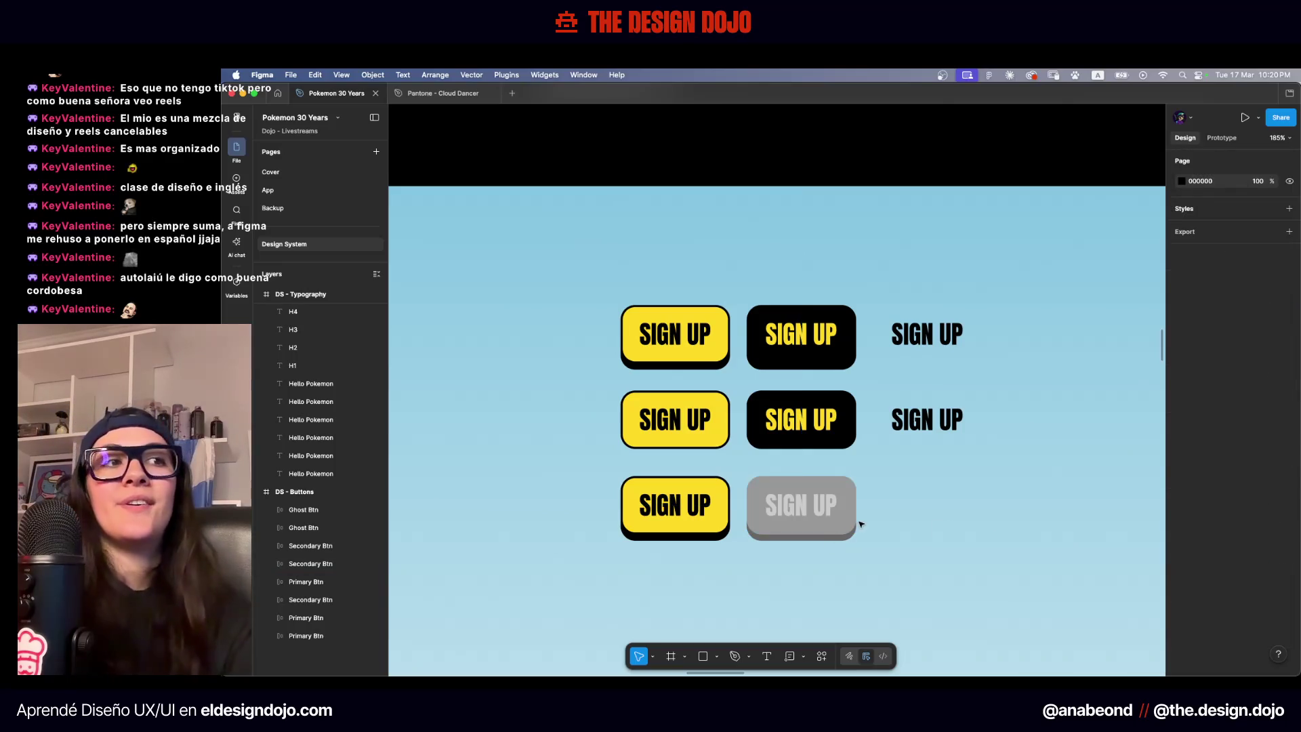
Reselect the grey button and set its drop shadow colour to Gray-400
scroll(860, 524, up, 5)
click(858, 525)
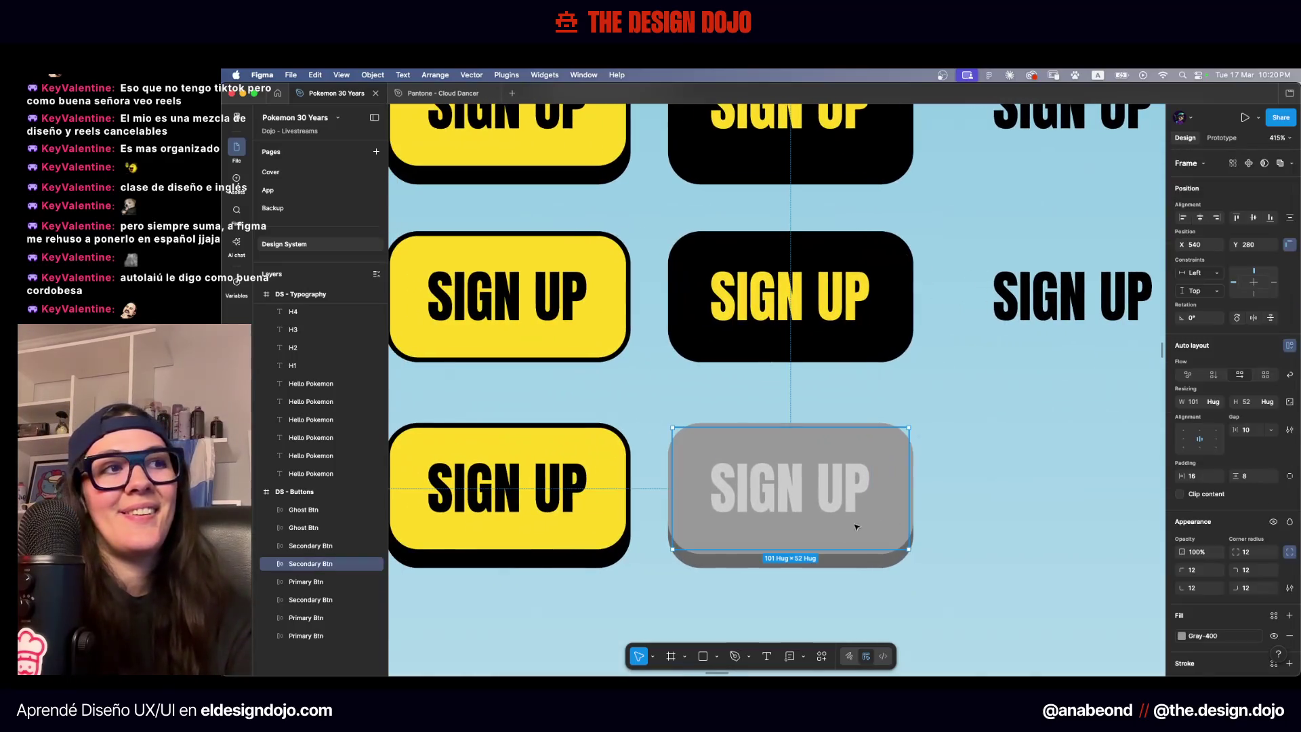
scroll(1197, 573, down, 4)
click(1185, 586)
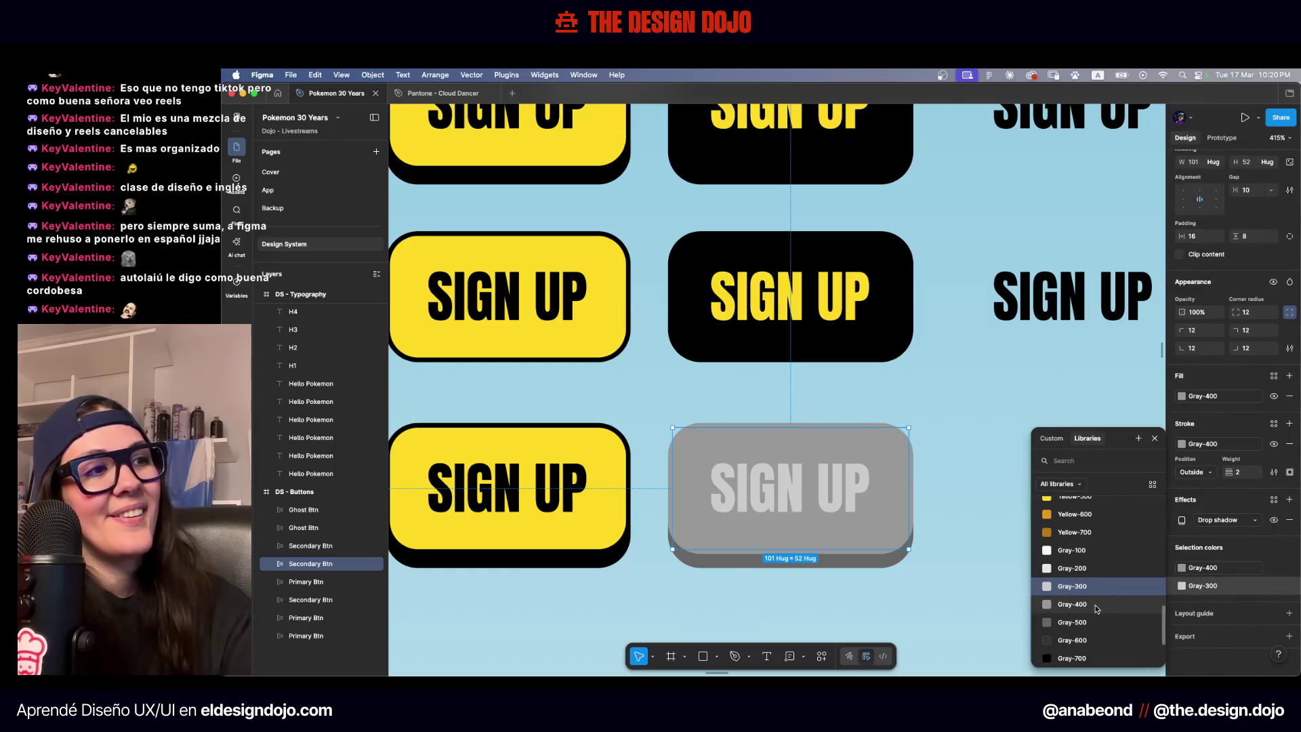
click(1226, 605)
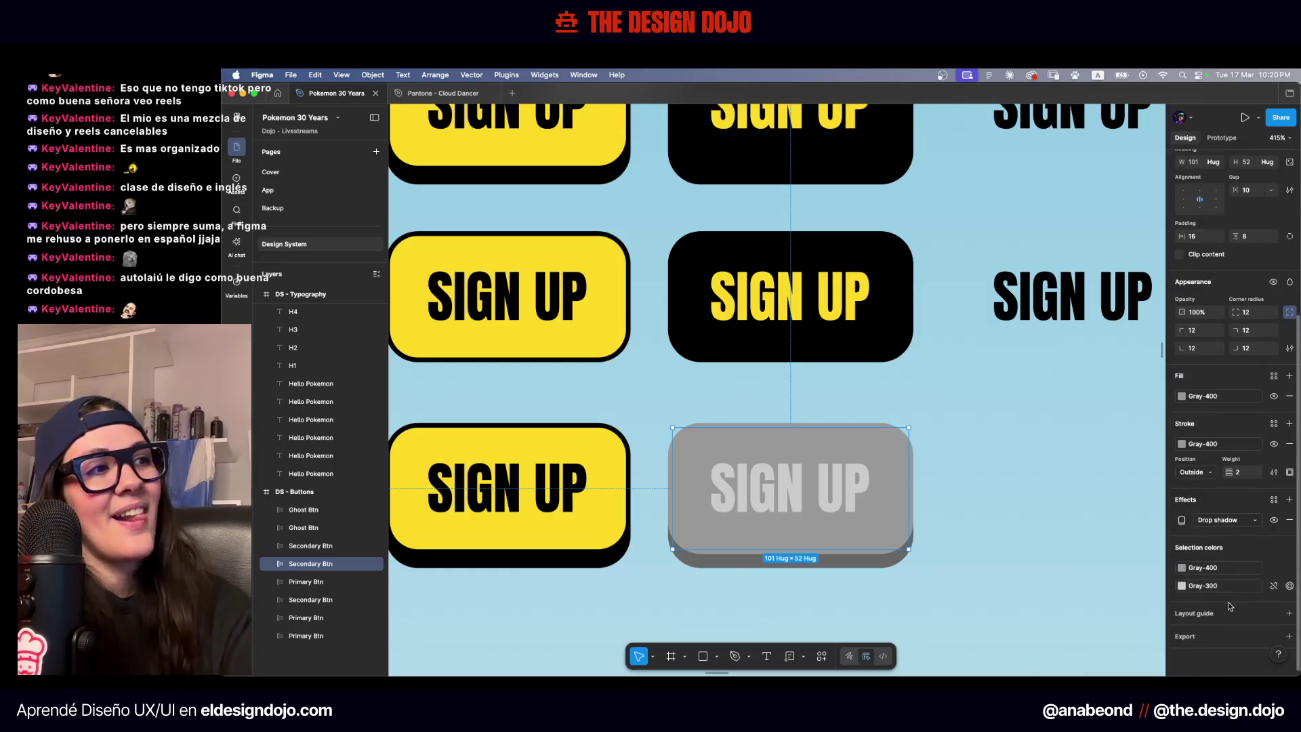
click(1181, 520)
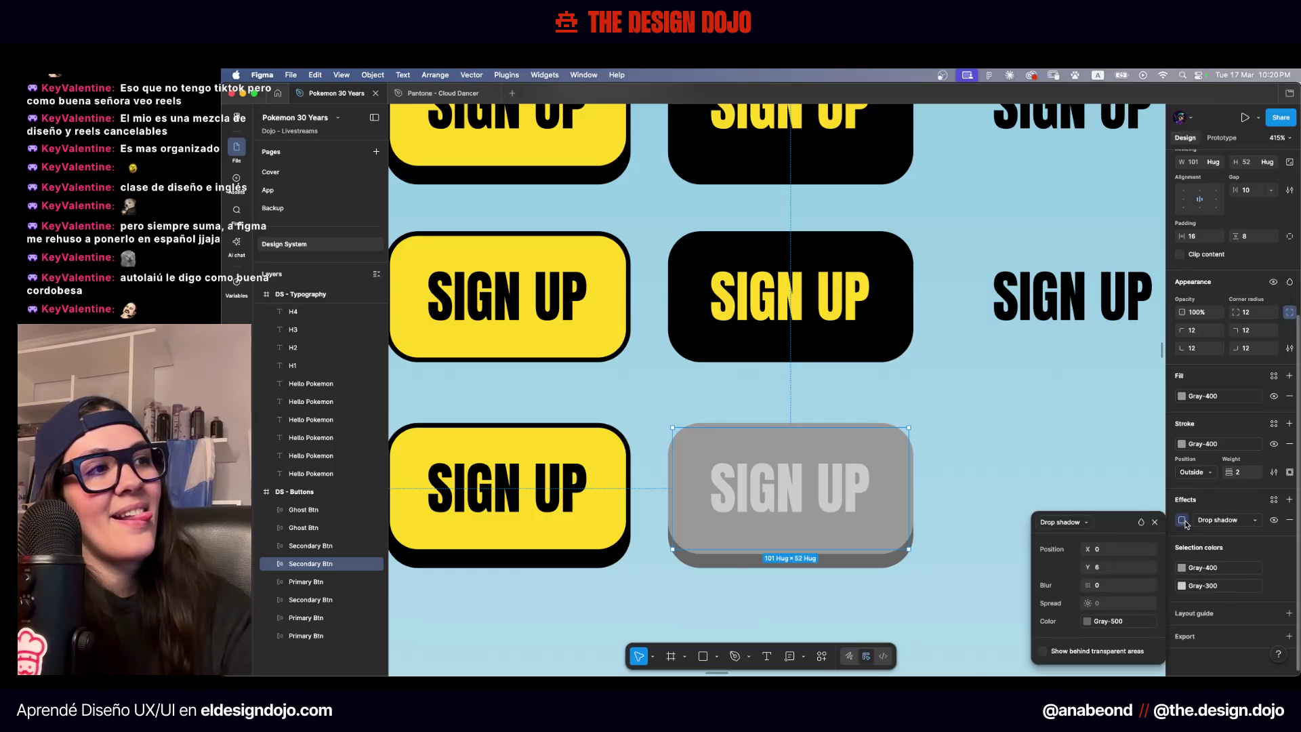
click(1087, 621)
click(1007, 569)
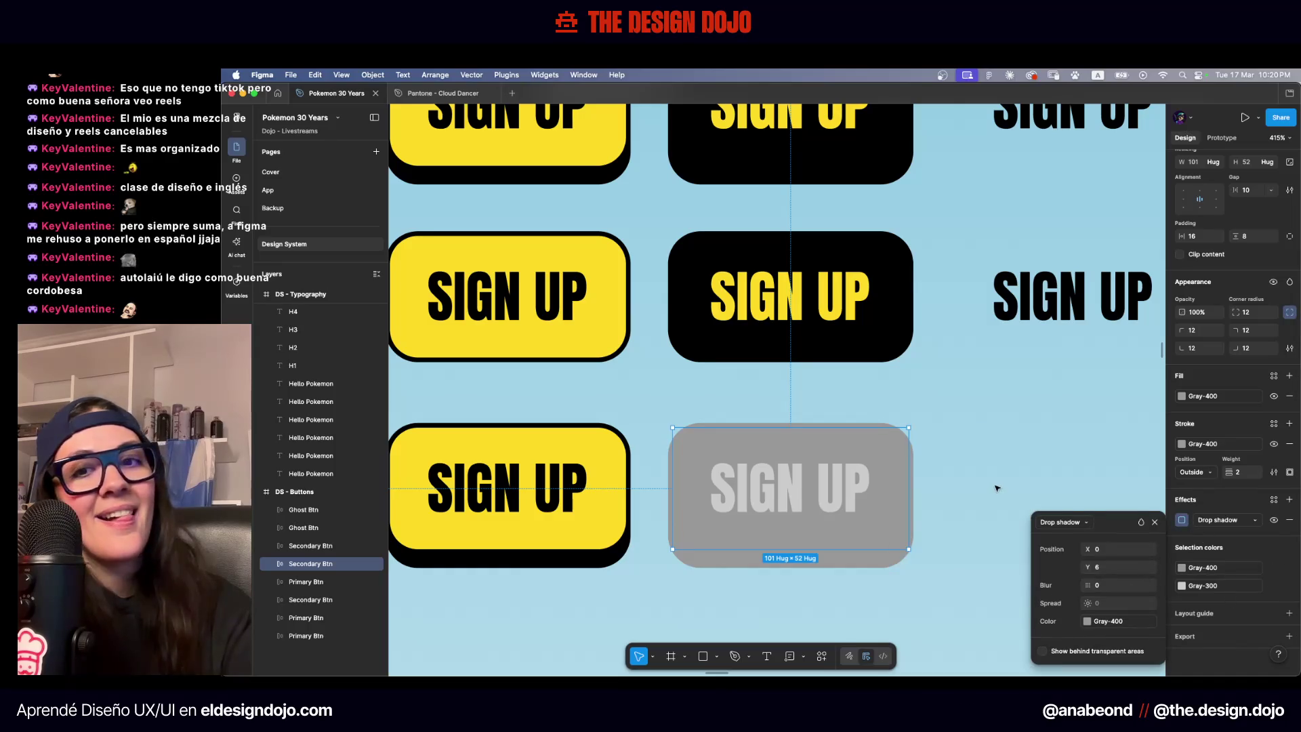
click(998, 447)
Zoom to the grey SIGN UP button and try Gray-200 for its text
key(shift+1)
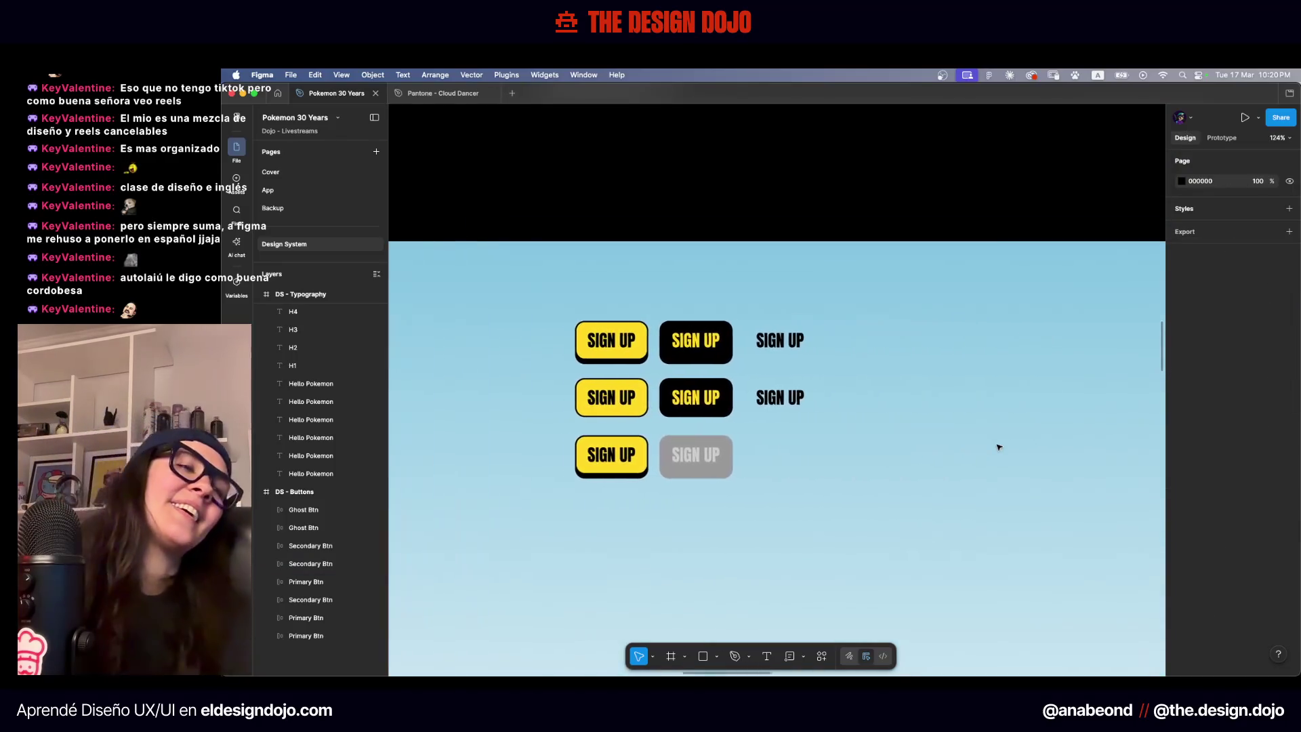
scroll(772, 434, up, 5)
click(465, 509)
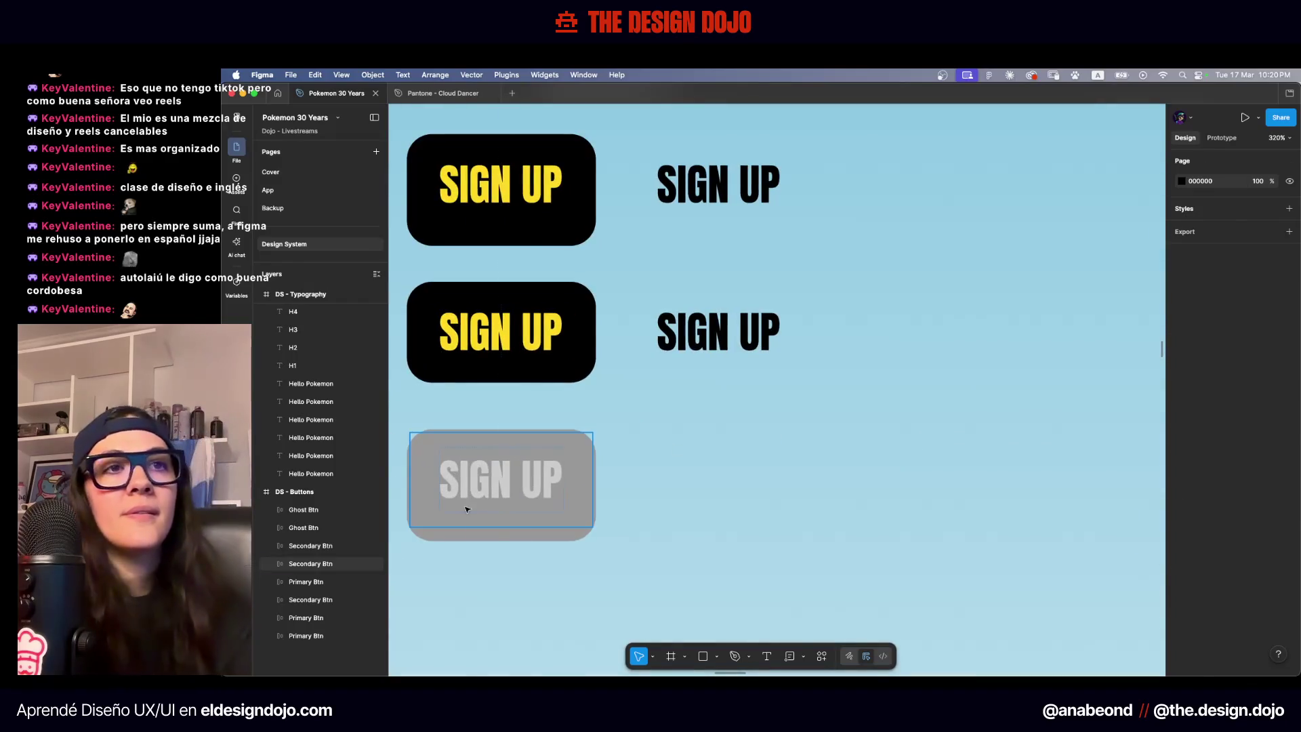
key(shift+2)
scroll(1289, 602, down, 5)
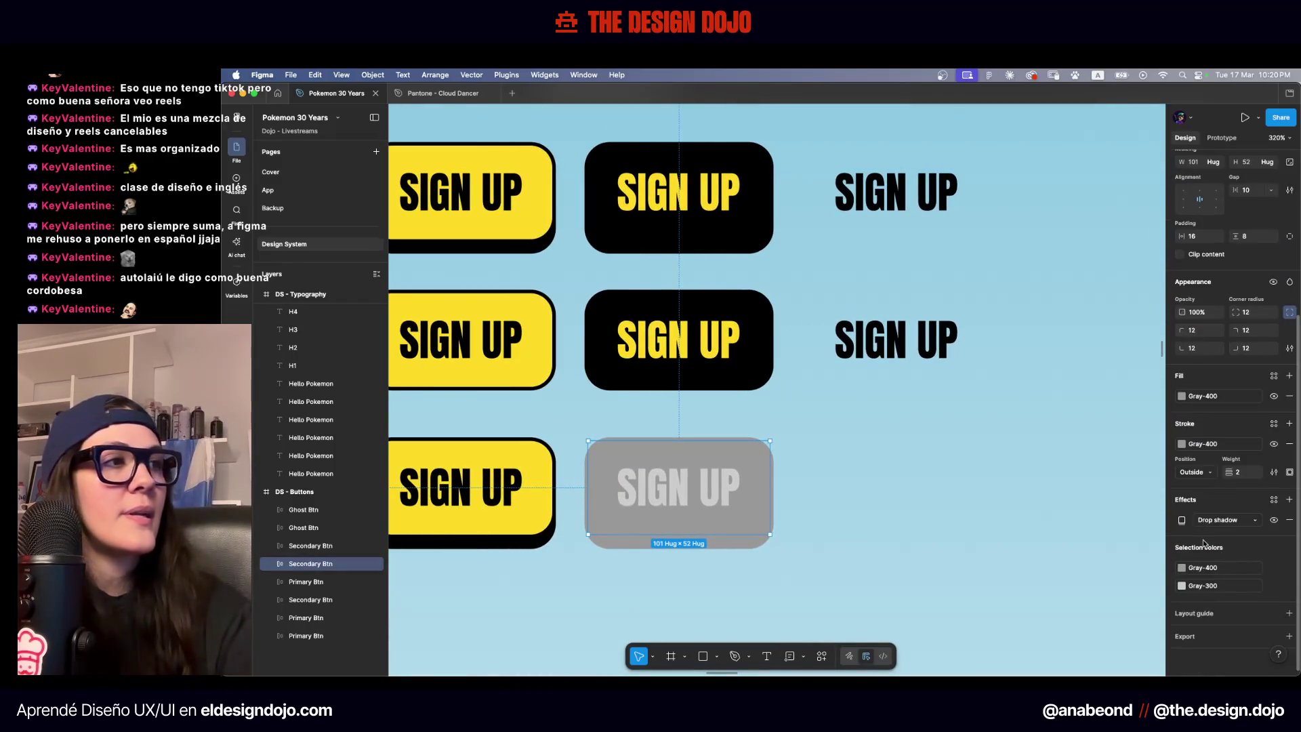
click(1182, 585)
click(1101, 566)
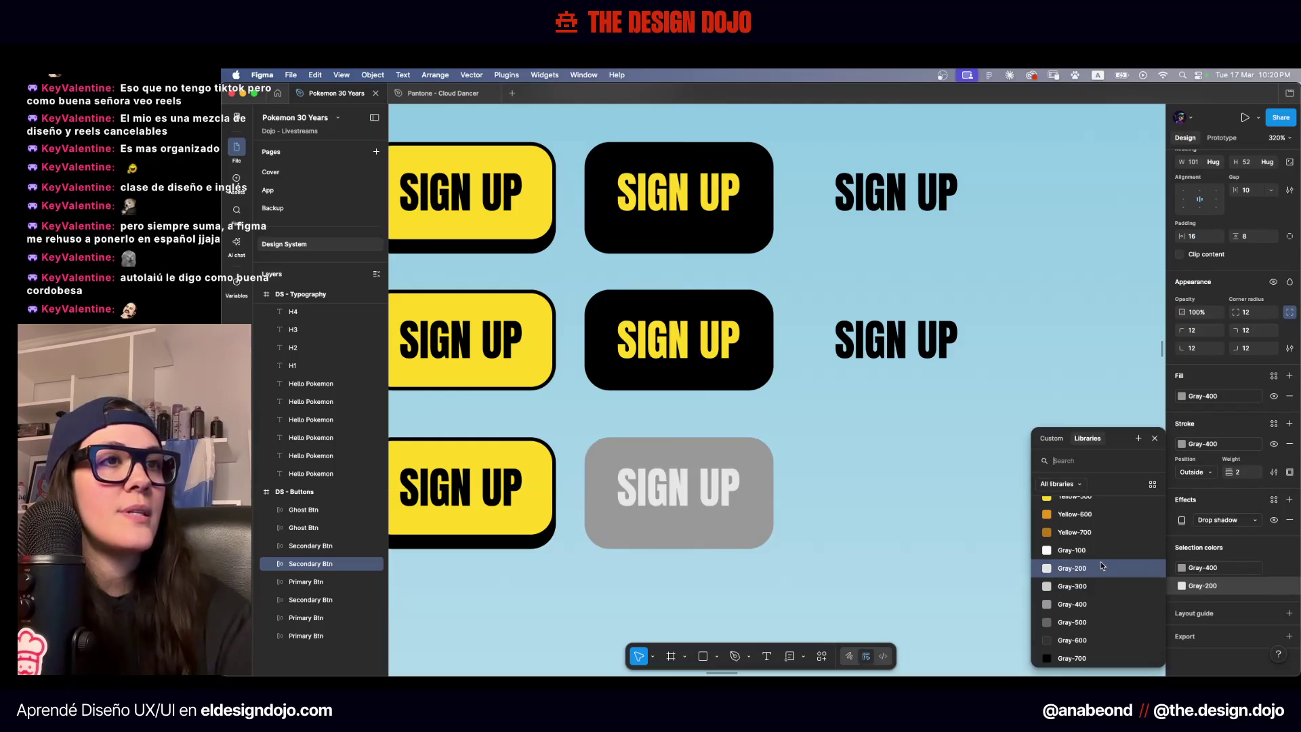
scroll(864, 501, up, 4)
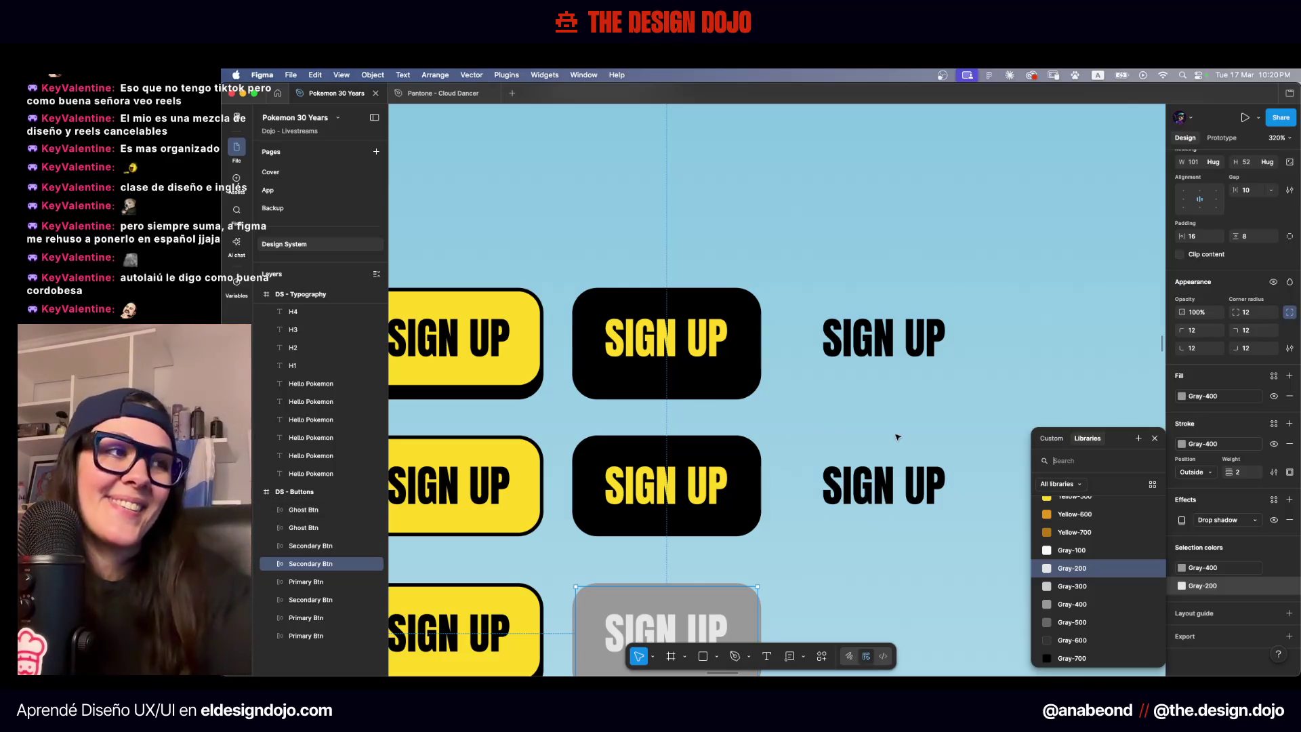
scroll(929, 432, down, 5)
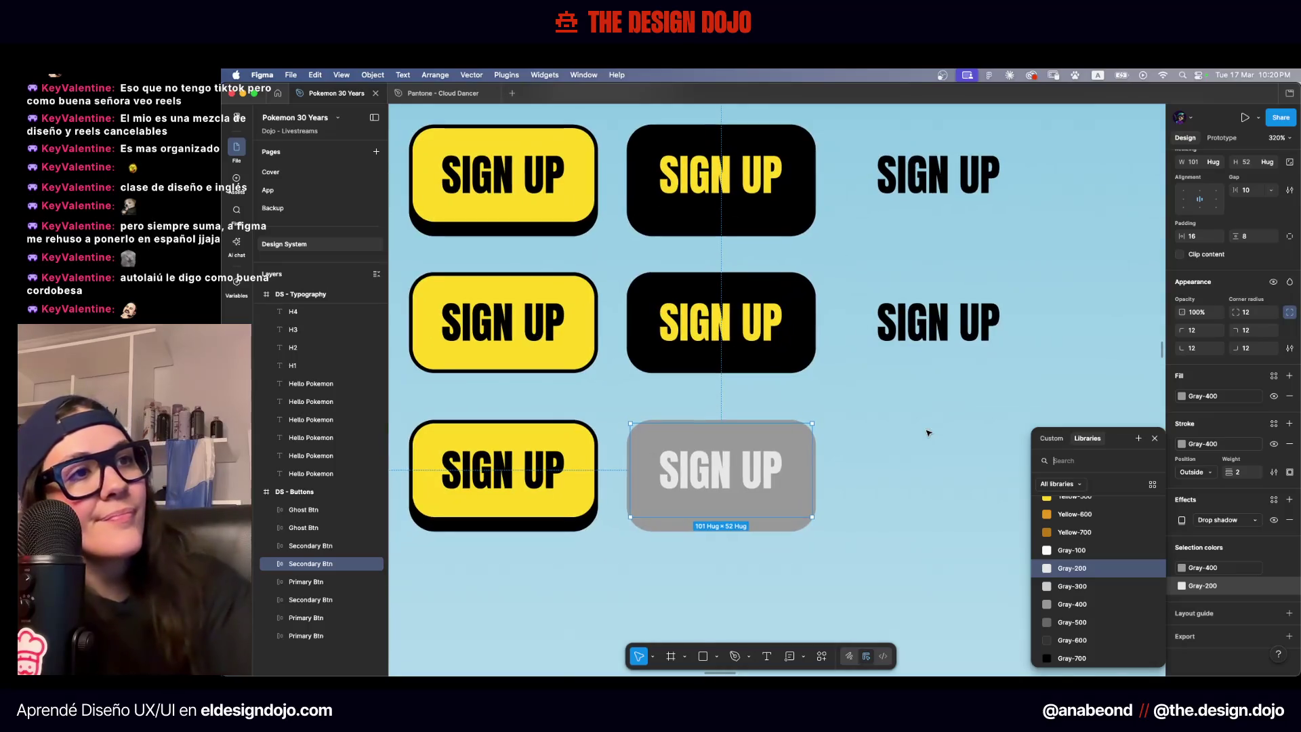
scroll(1082, 513, down, 3)
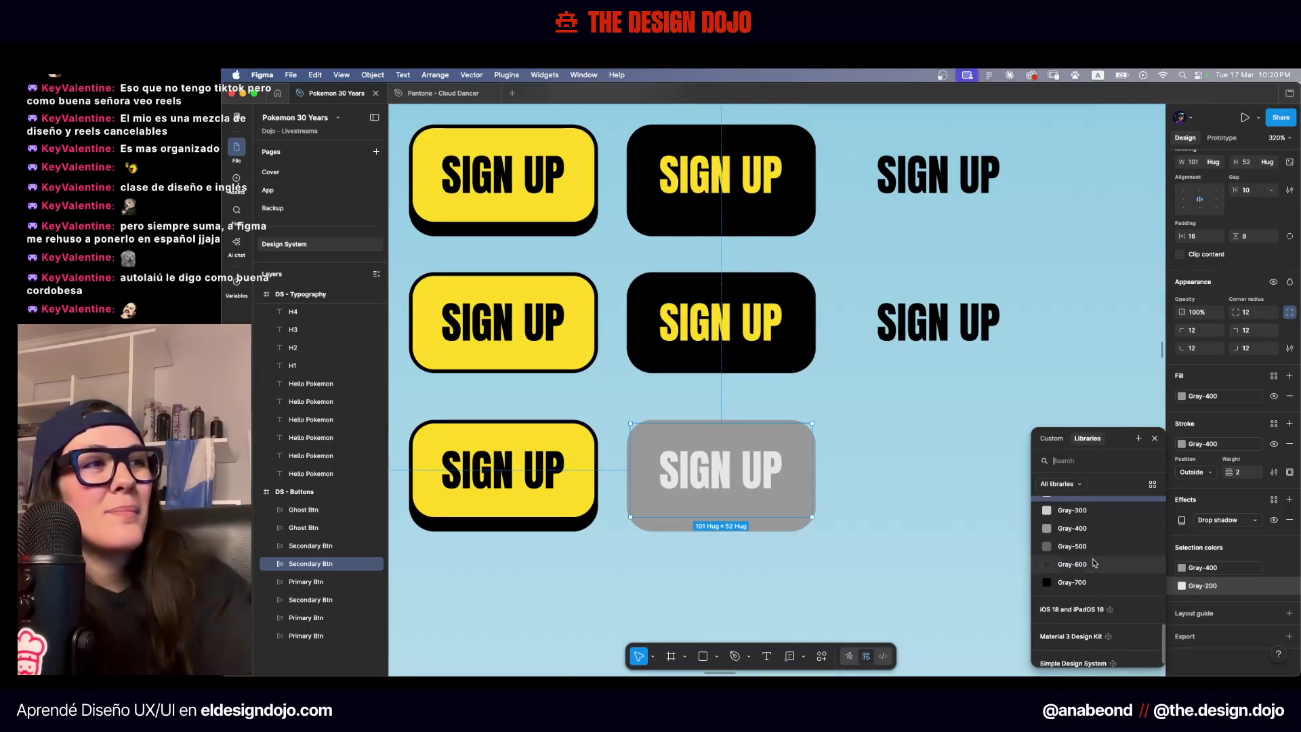
Try Gray-600, Gray-500 and Gray-400 for the text, settling on Gray-300
click(1082, 566)
click(1084, 546)
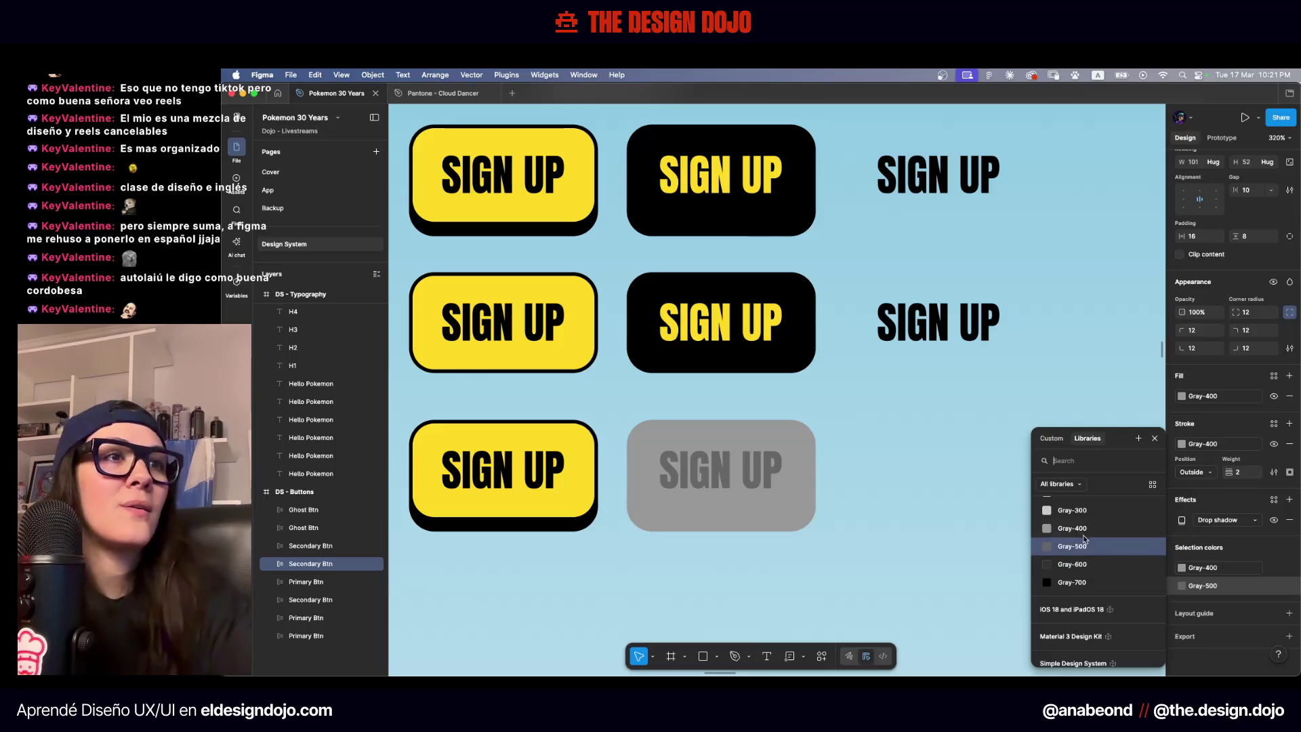
click(1084, 535)
click(1084, 546)
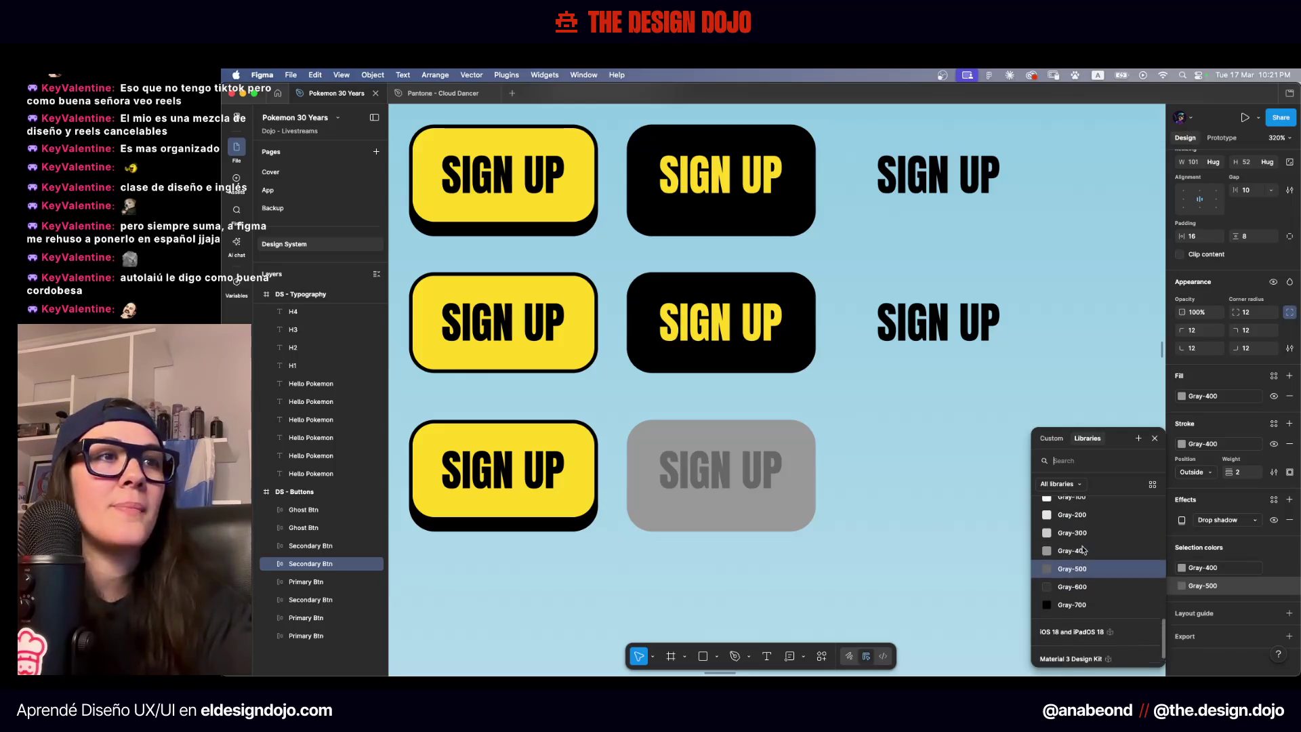
scroll(1079, 576, up, 2)
click(1076, 590)
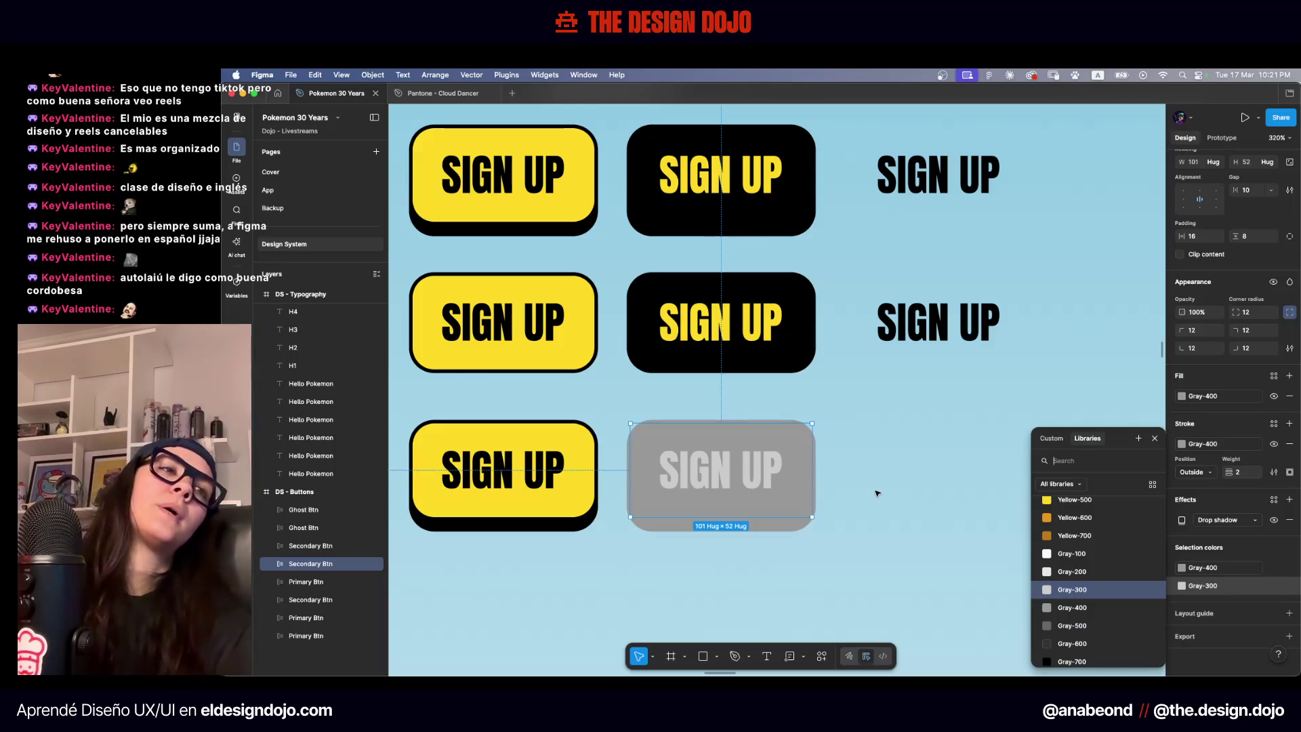
scroll(859, 300, up, 5)
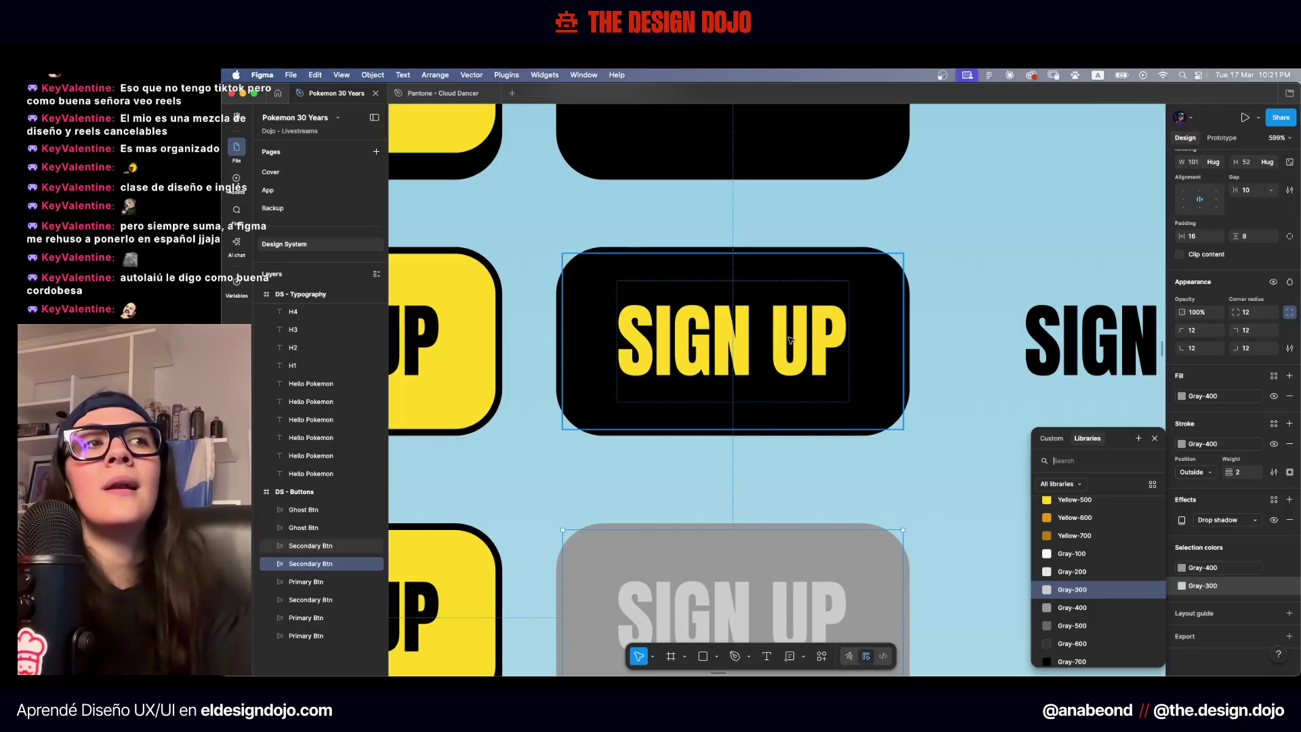
scroll(790, 340, down, 5)
click(993, 387)
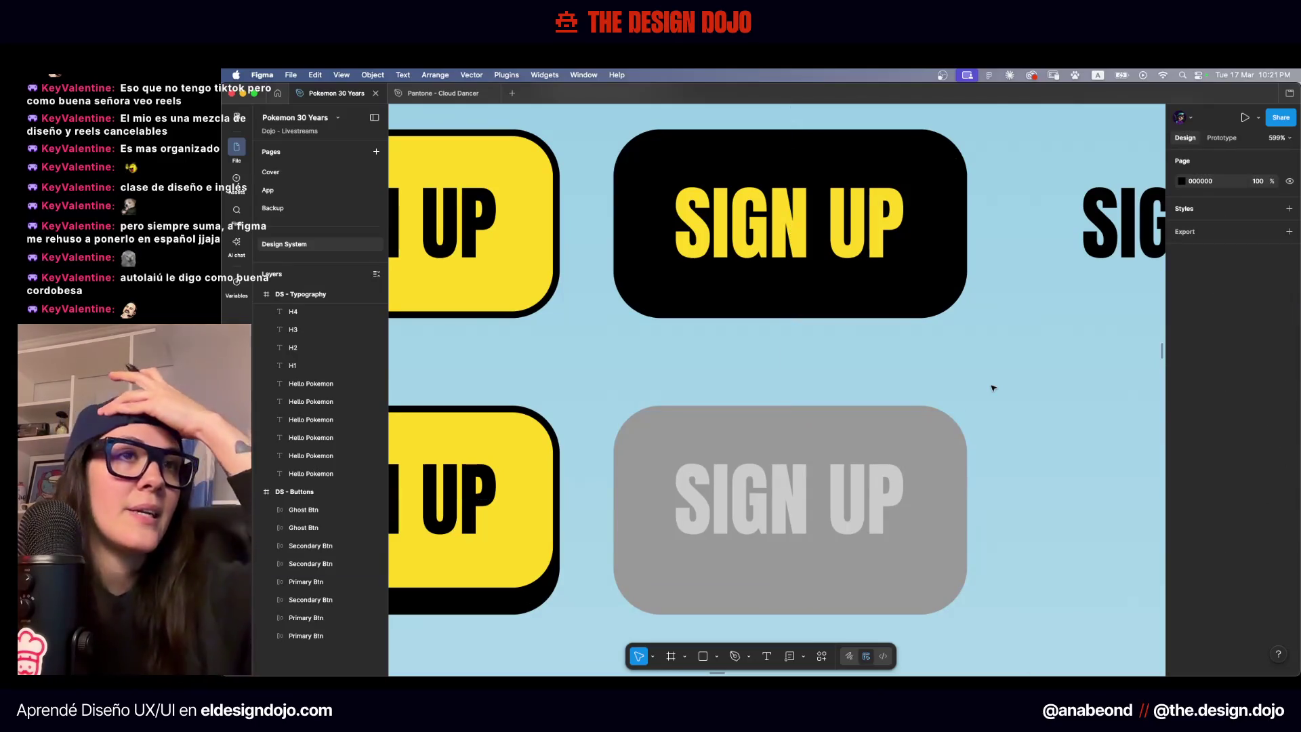
Select the bottom-left yellow button, then check the grey disabled button's colours
scroll(993, 388, down, 3)
click(736, 450)
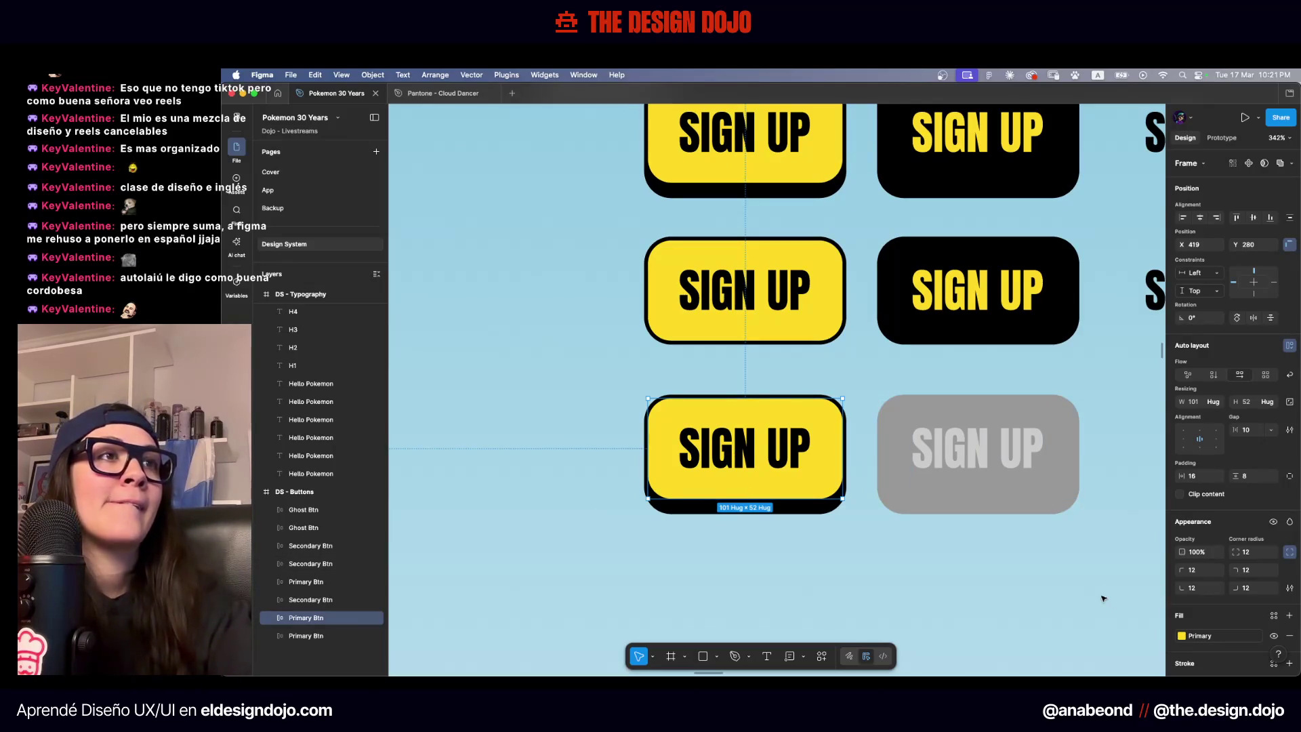
scroll(1102, 598, up, 1)
scroll(1102, 598, right, 1)
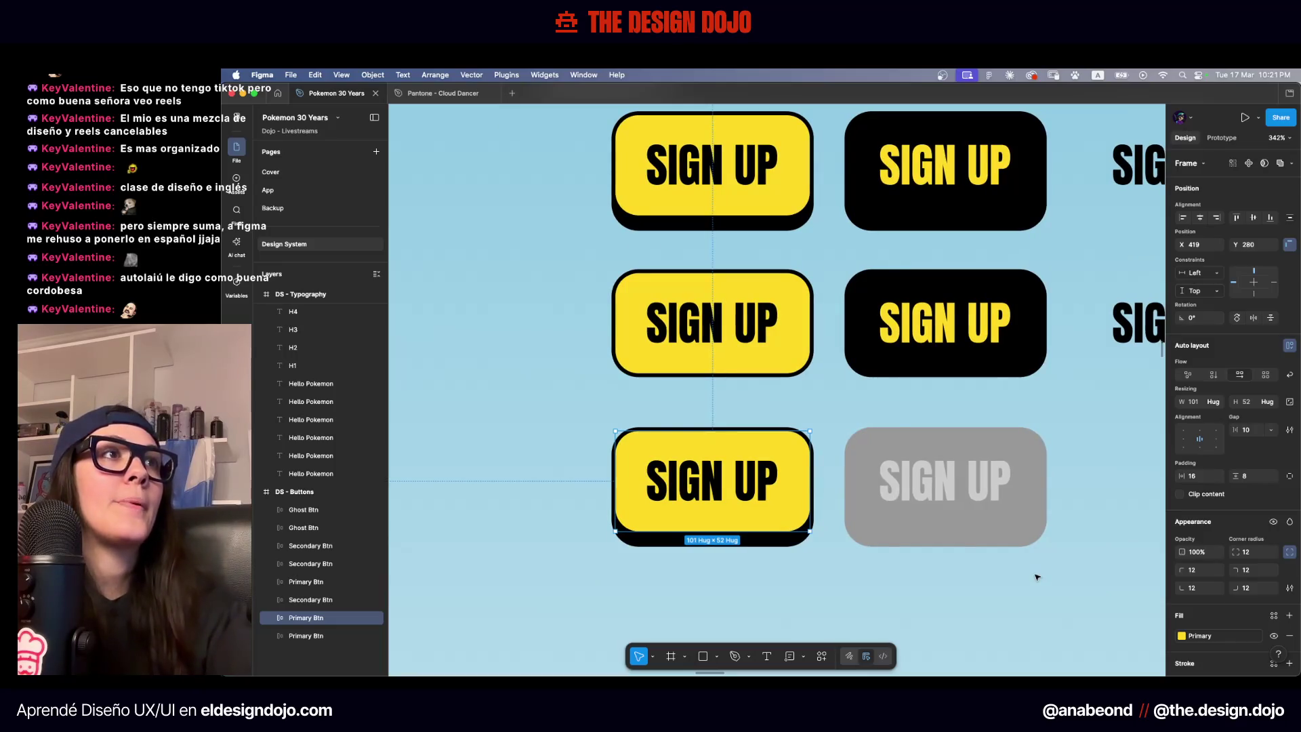
scroll(1036, 576, right, 2)
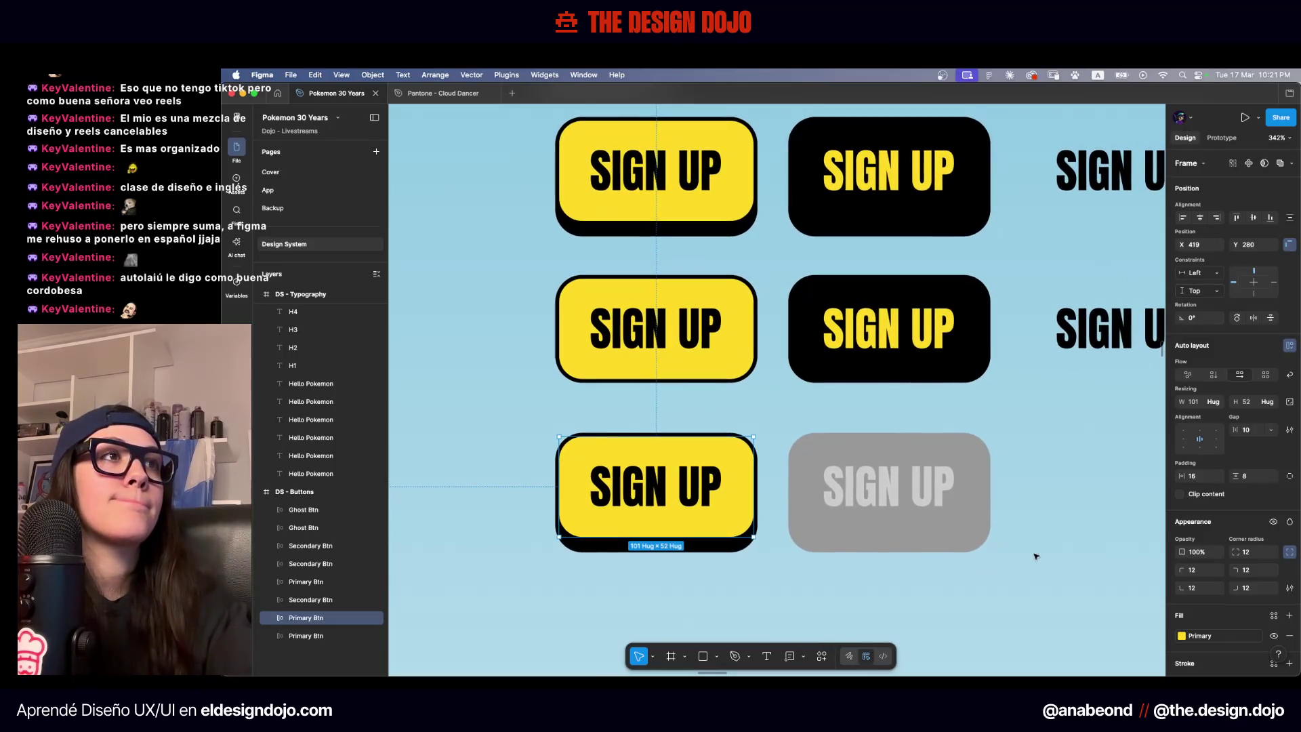
scroll(1049, 536, down, 2)
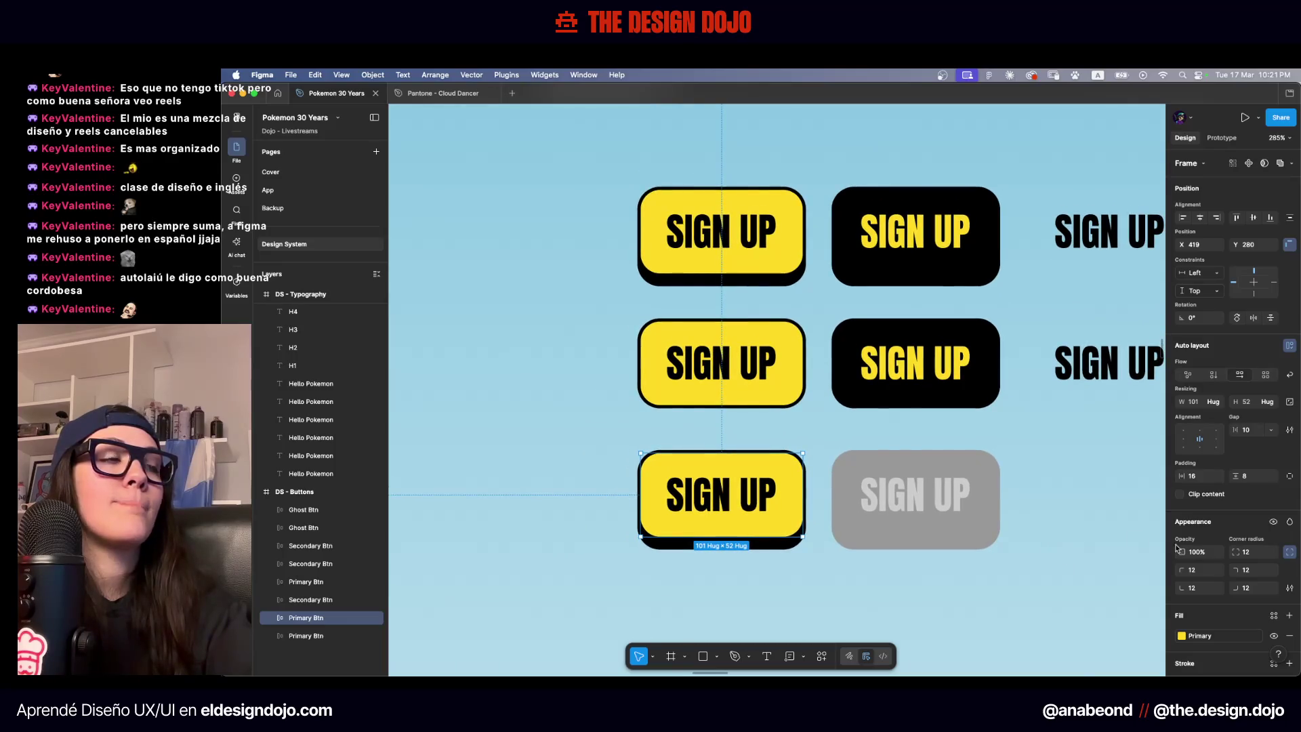
scroll(1177, 548, down, 3)
click(995, 523)
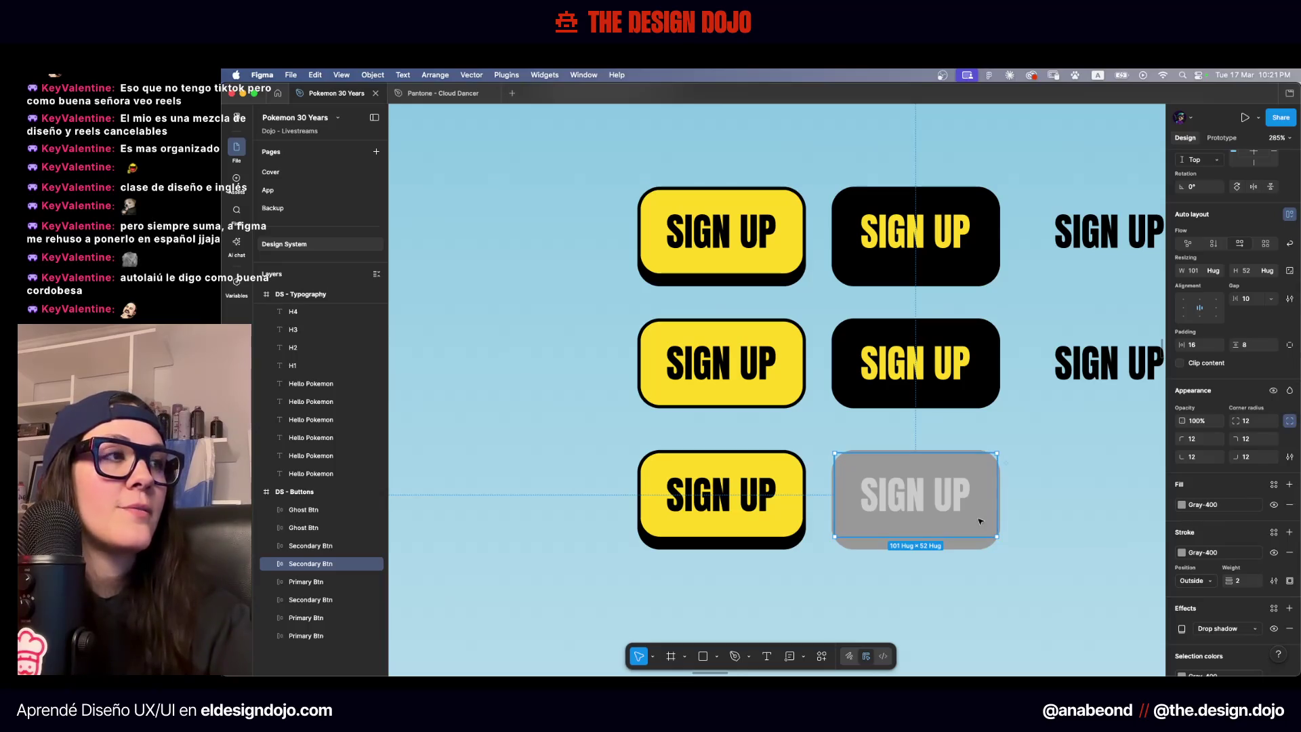
Fill the bottom-left SIGN UP button with Gray-400, found by searching 400
click(785, 494)
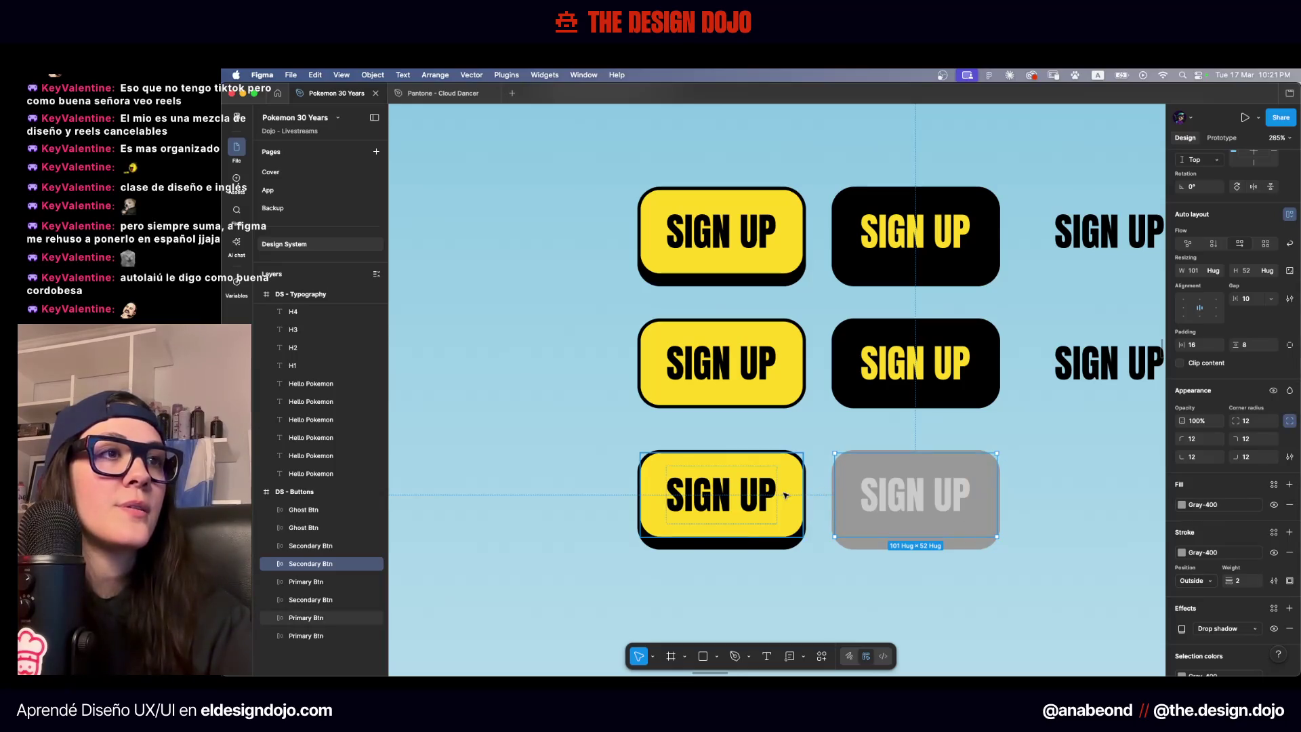
click(1198, 503)
text(400)
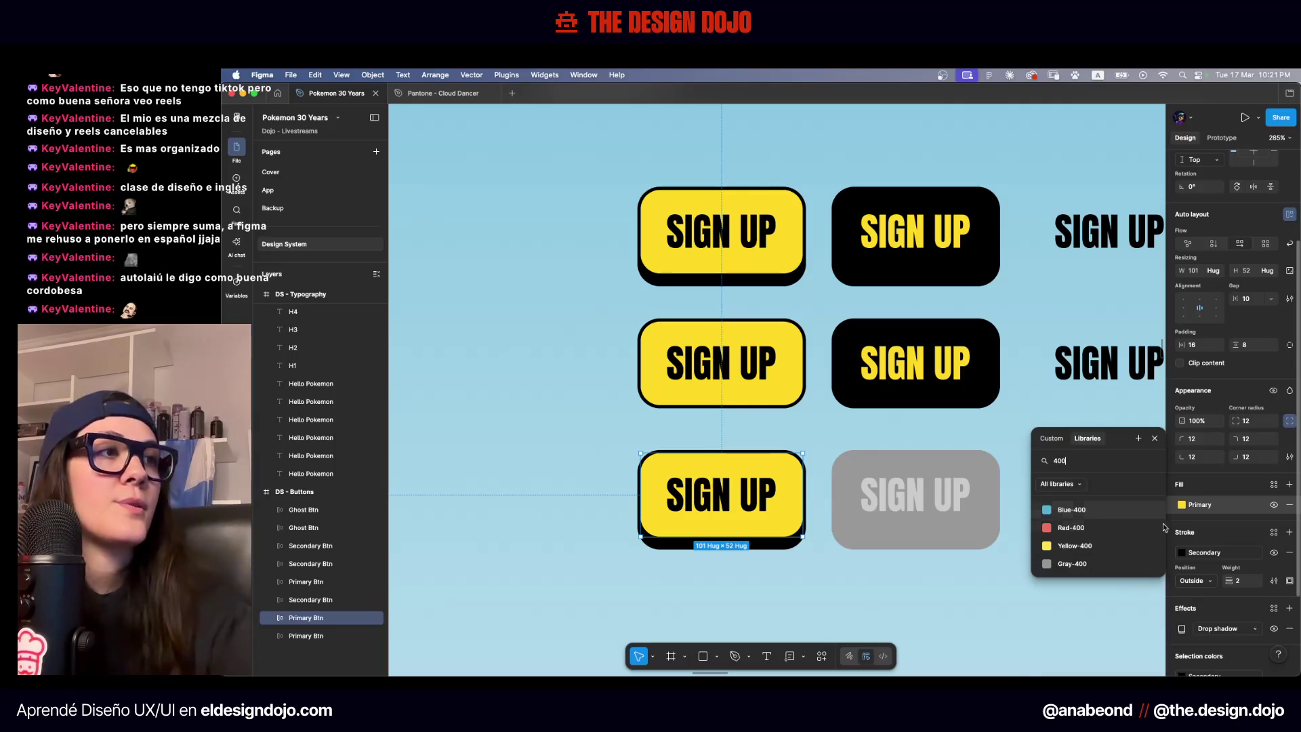
click(1072, 564)
scroll(827, 612, down, 2)
click(827, 612)
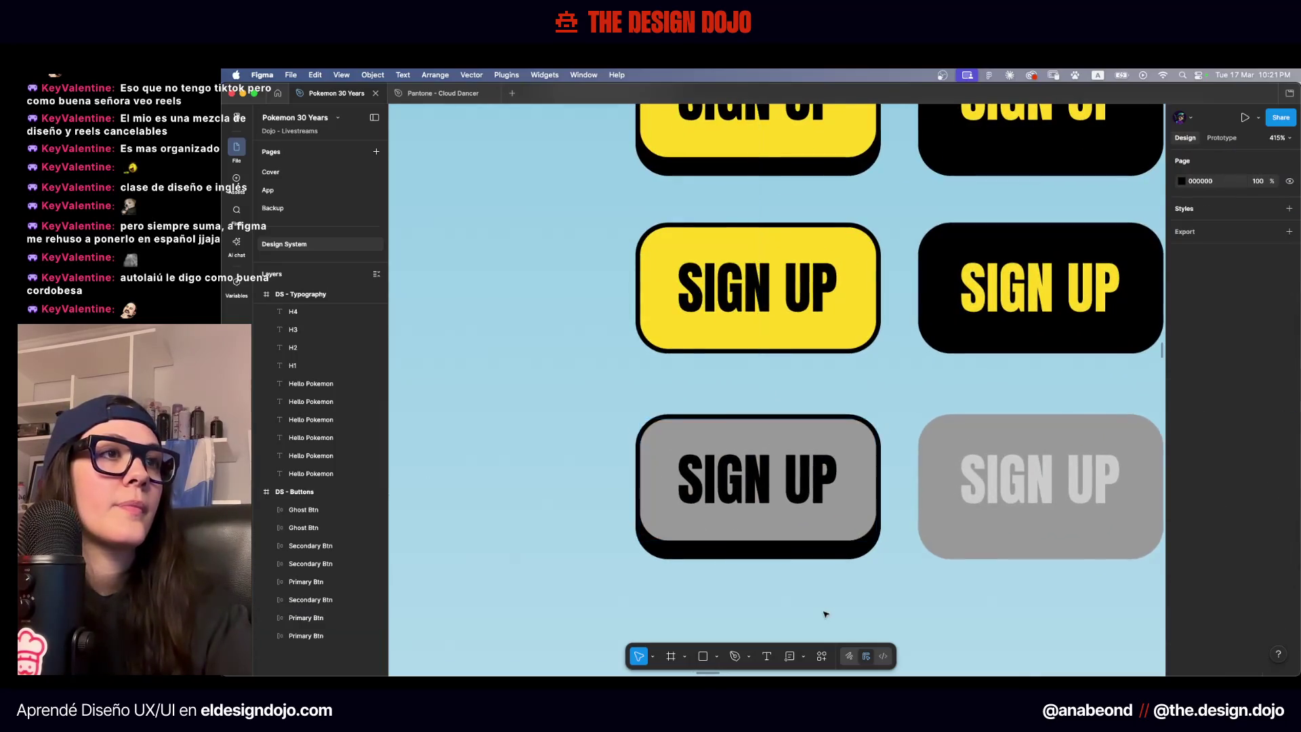
scroll(825, 614, down, 3)
scroll(825, 613, right, 2)
ctrl+scroll(825, 614, up, 2)
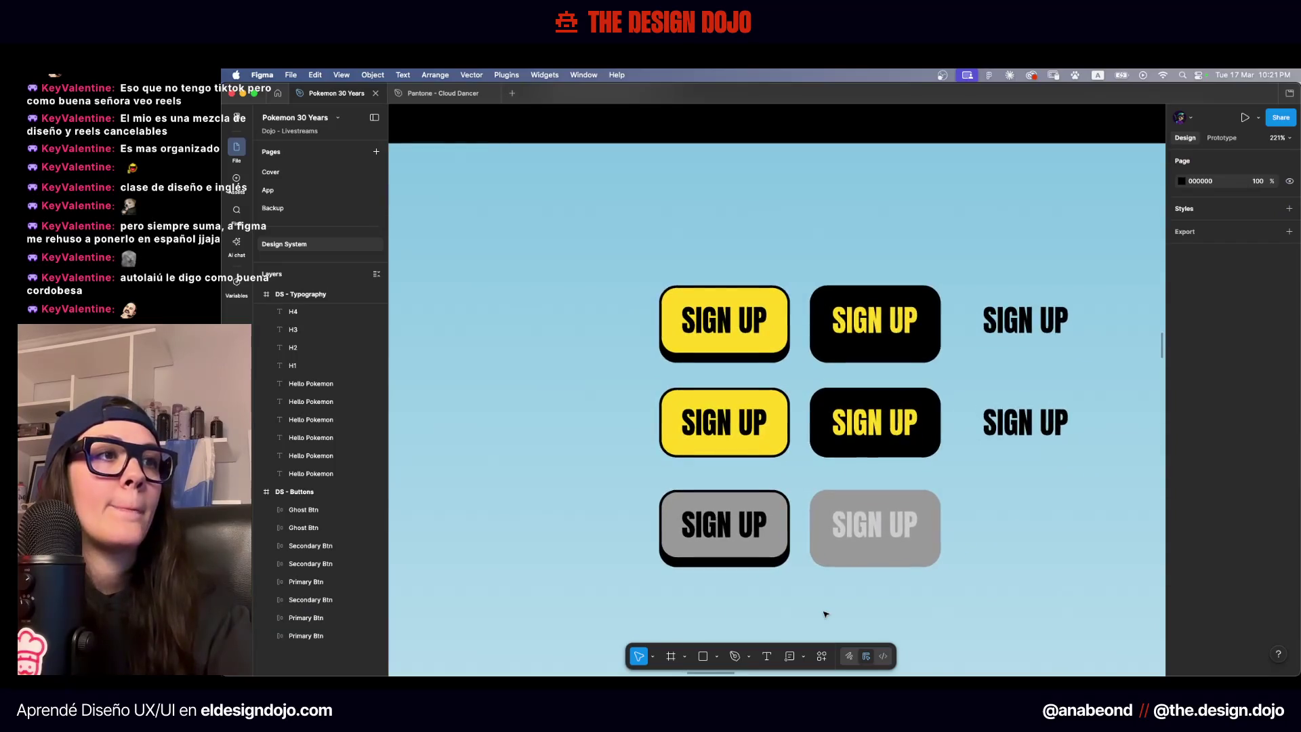
Select the middle and then the top black SIGN UP buttons, then clear the selection
scroll(825, 613, right, 2)
click(829, 429)
click(827, 345)
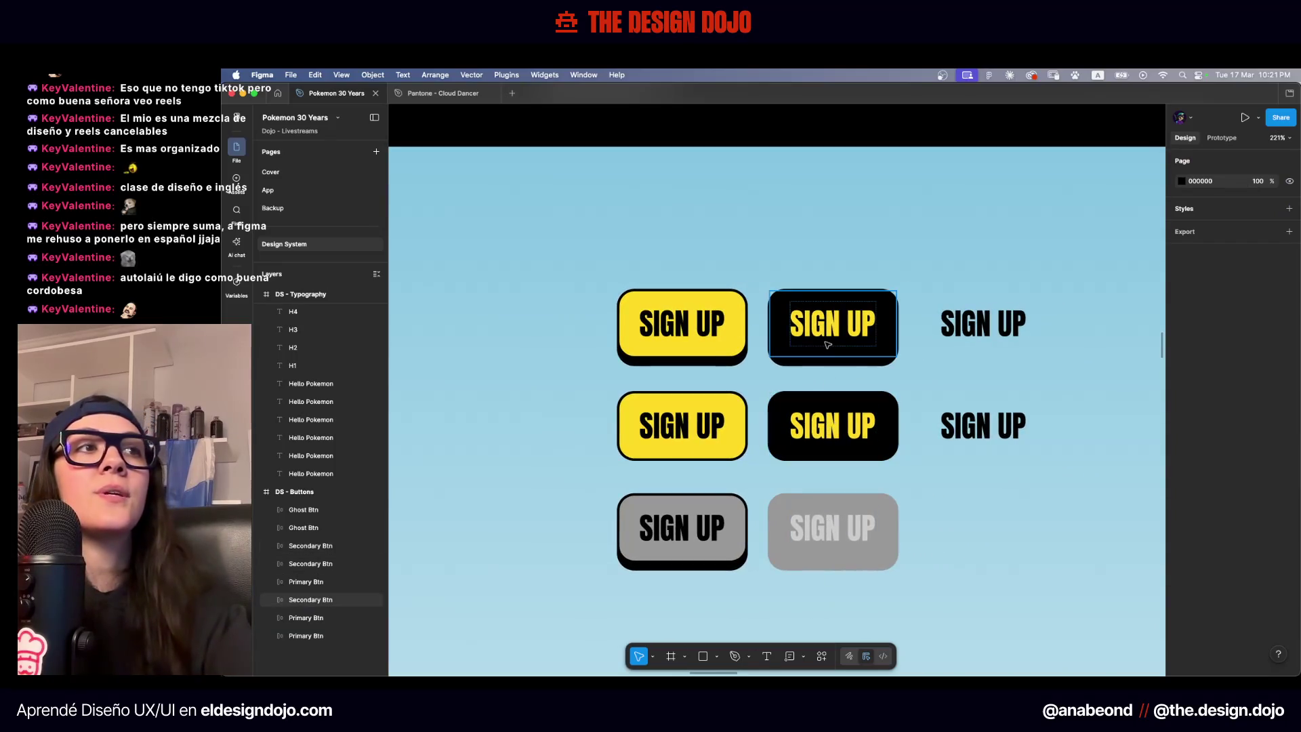
ctrl+scroll(863, 350, up, 5)
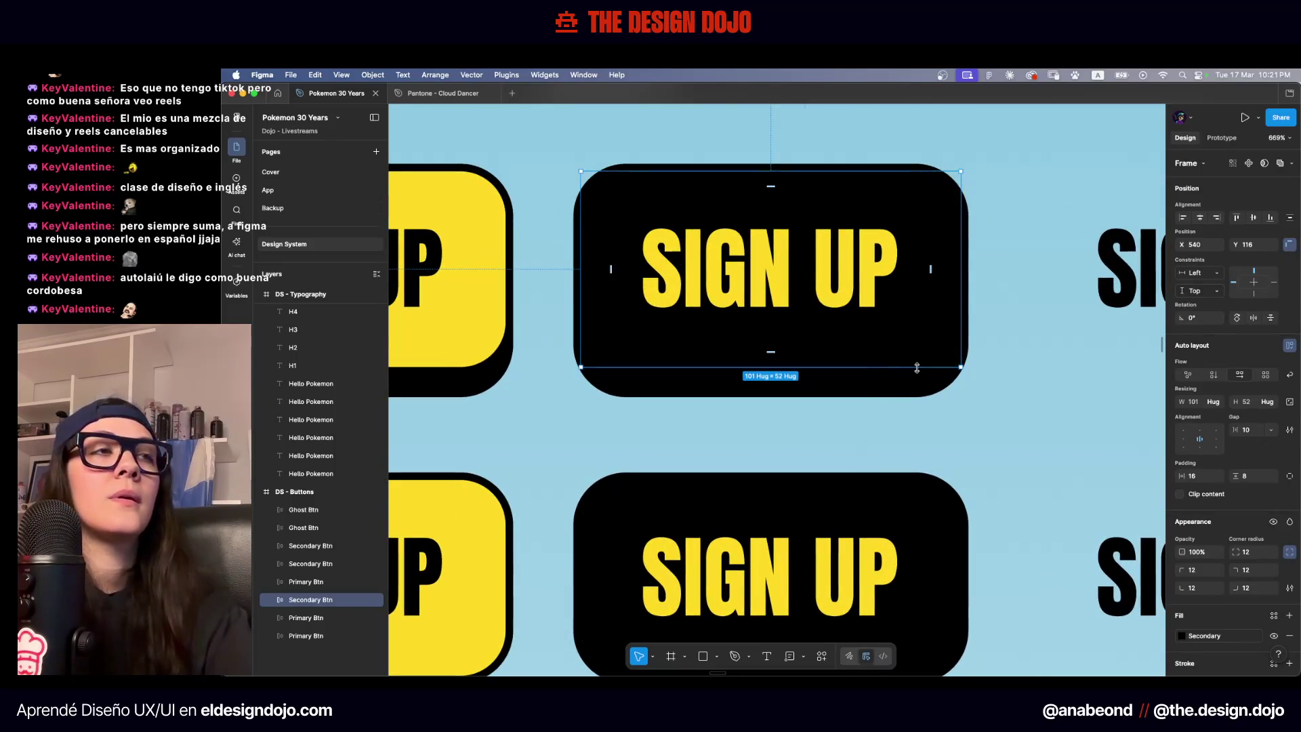
ctrl+scroll(916, 366, down, 3)
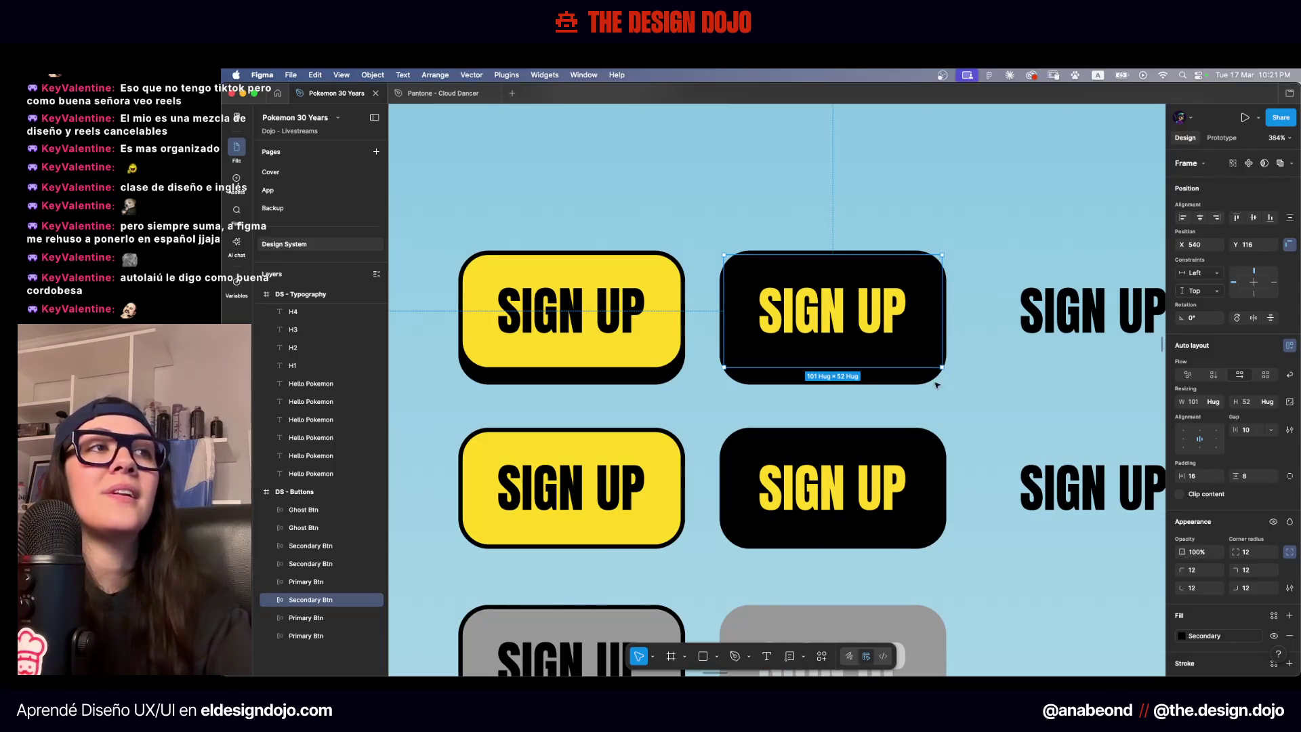
click(1007, 402)
ctrl+scroll(1007, 401, down, 1)
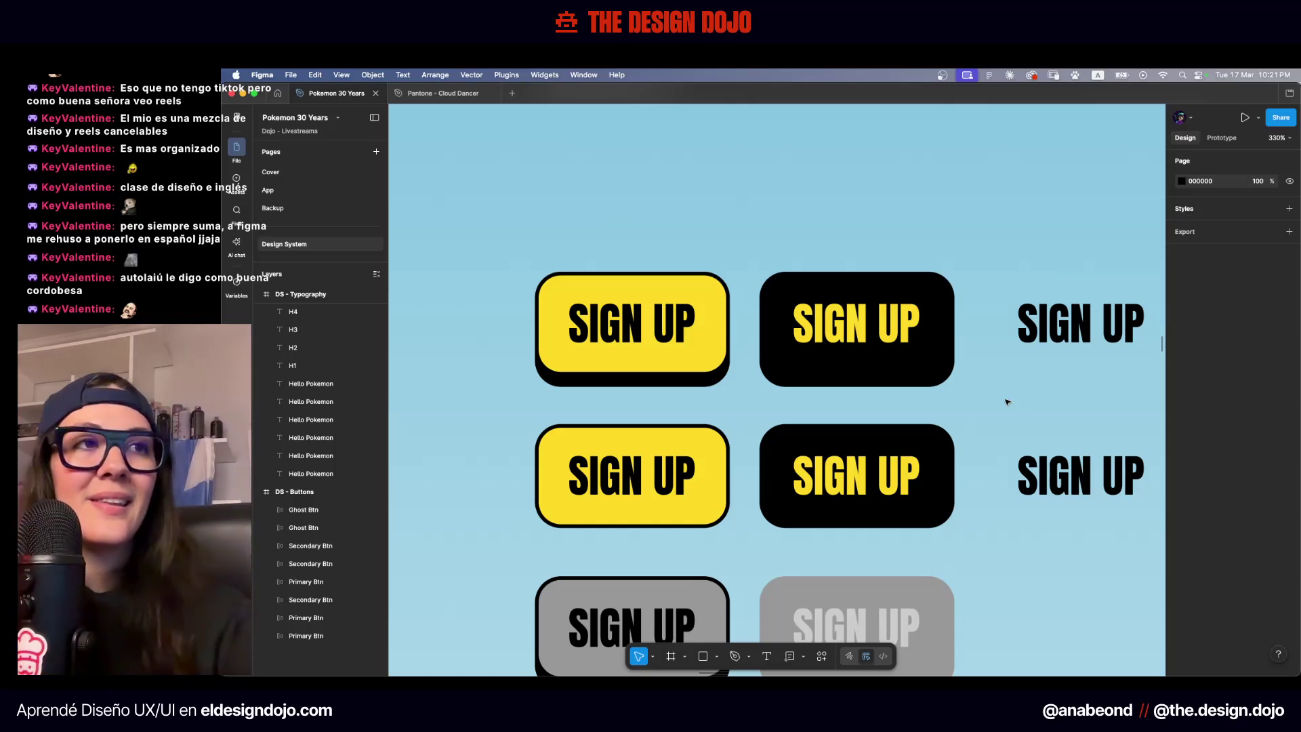
ctrl+scroll(647, 316, up, 3)
scroll(647, 317, left, 2)
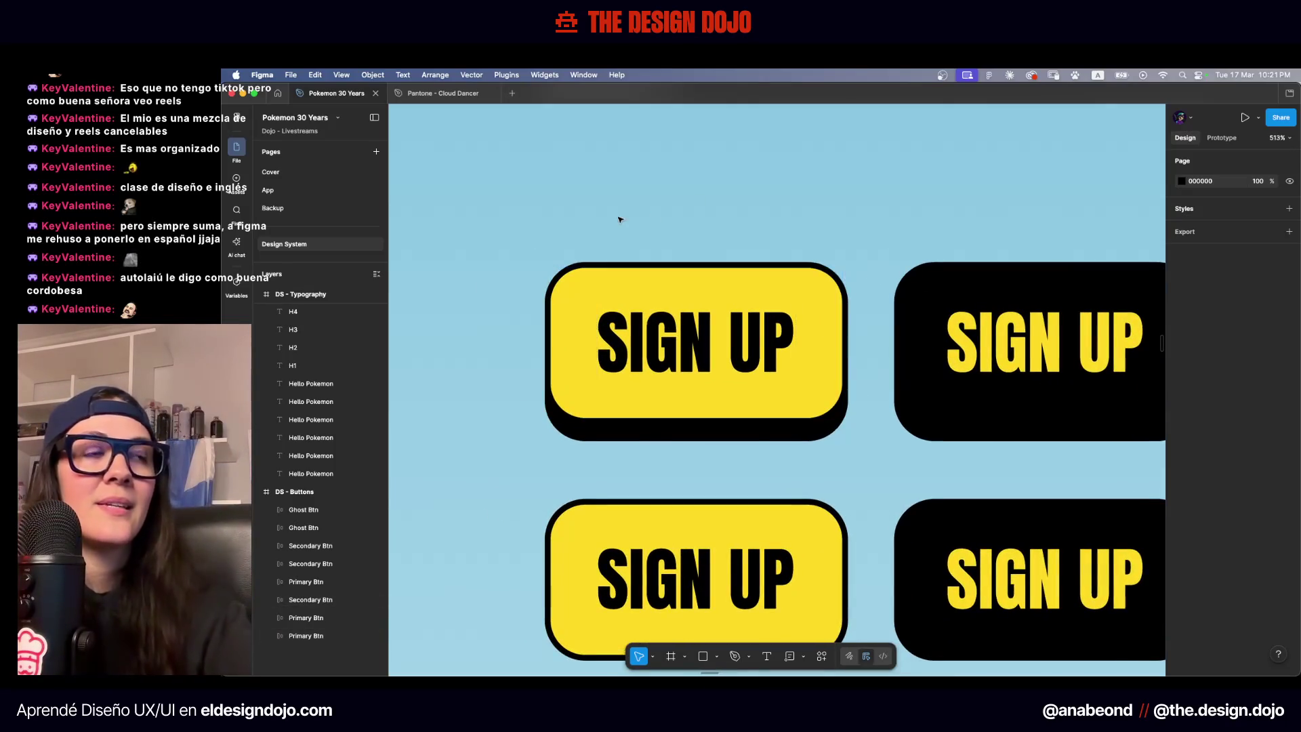
scroll(677, 227, right, 5)
Change the top black button's drop shadow colour to the Gray-600 library style
click(778, 267)
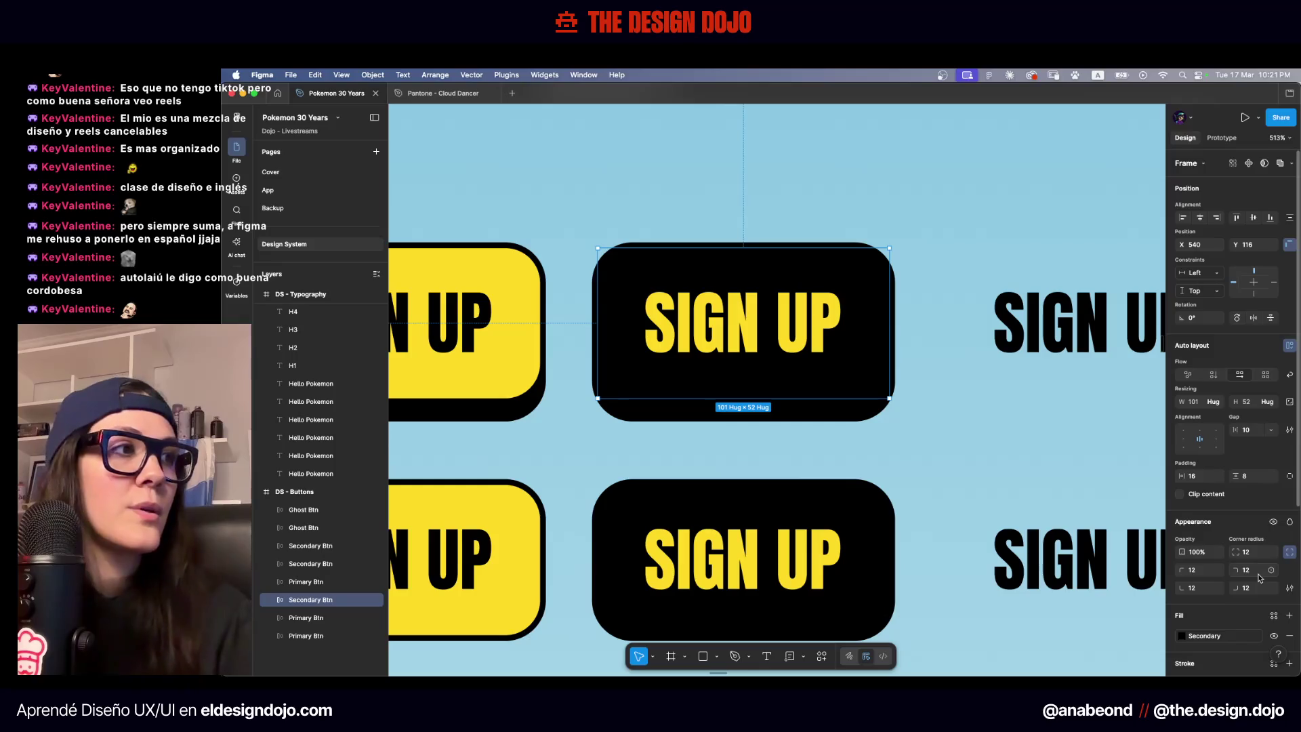
scroll(1253, 578, down, 2)
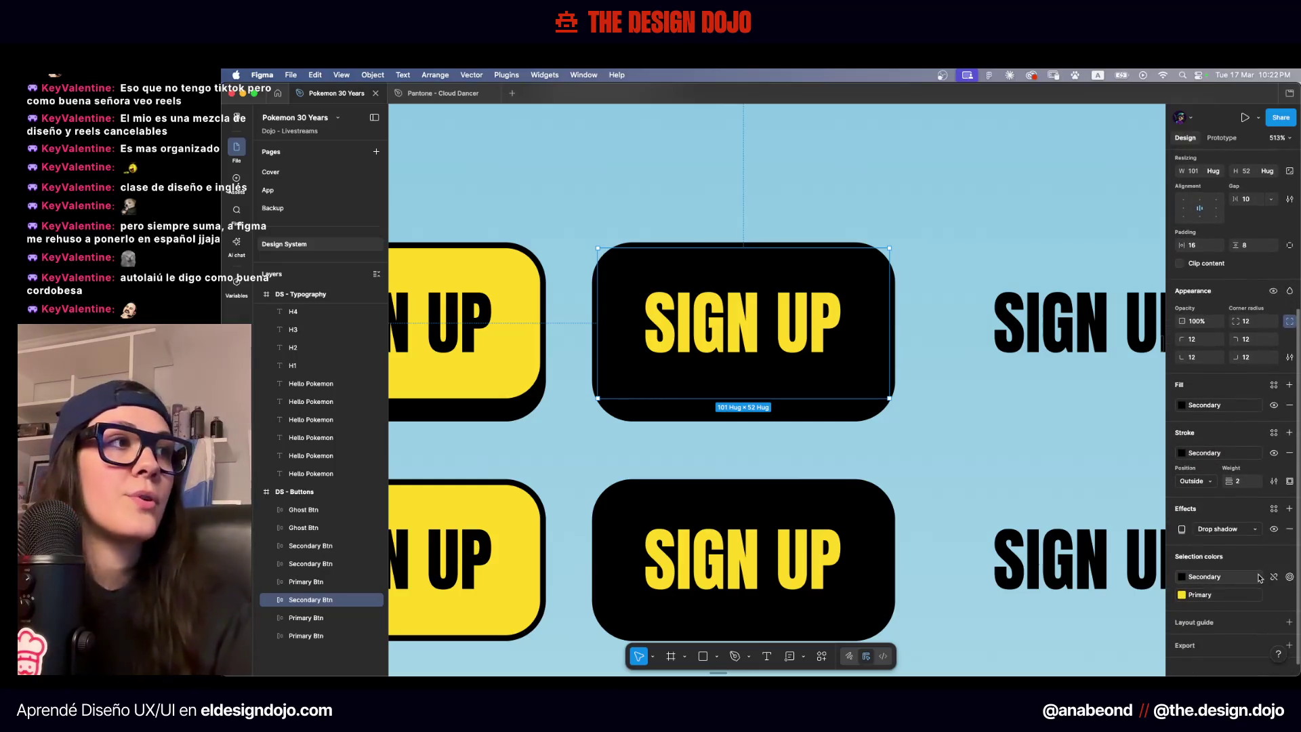
click(1182, 520)
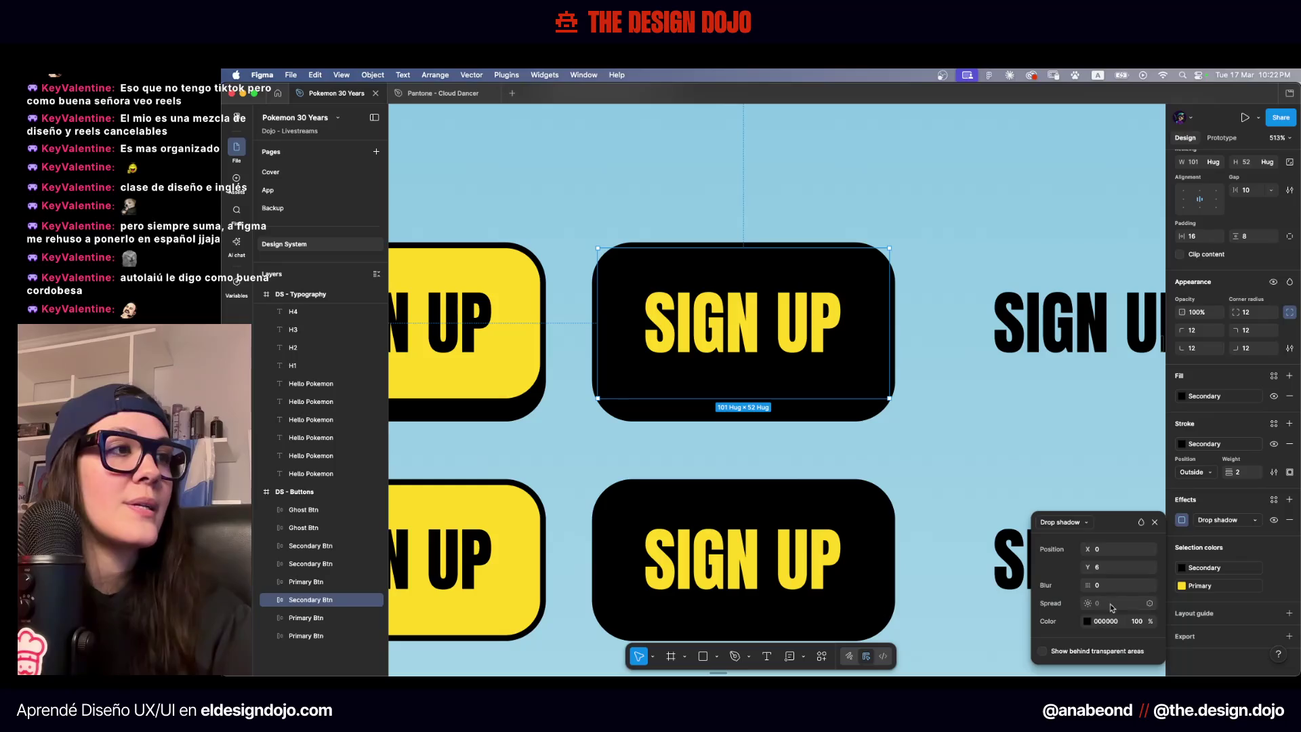
click(1085, 621)
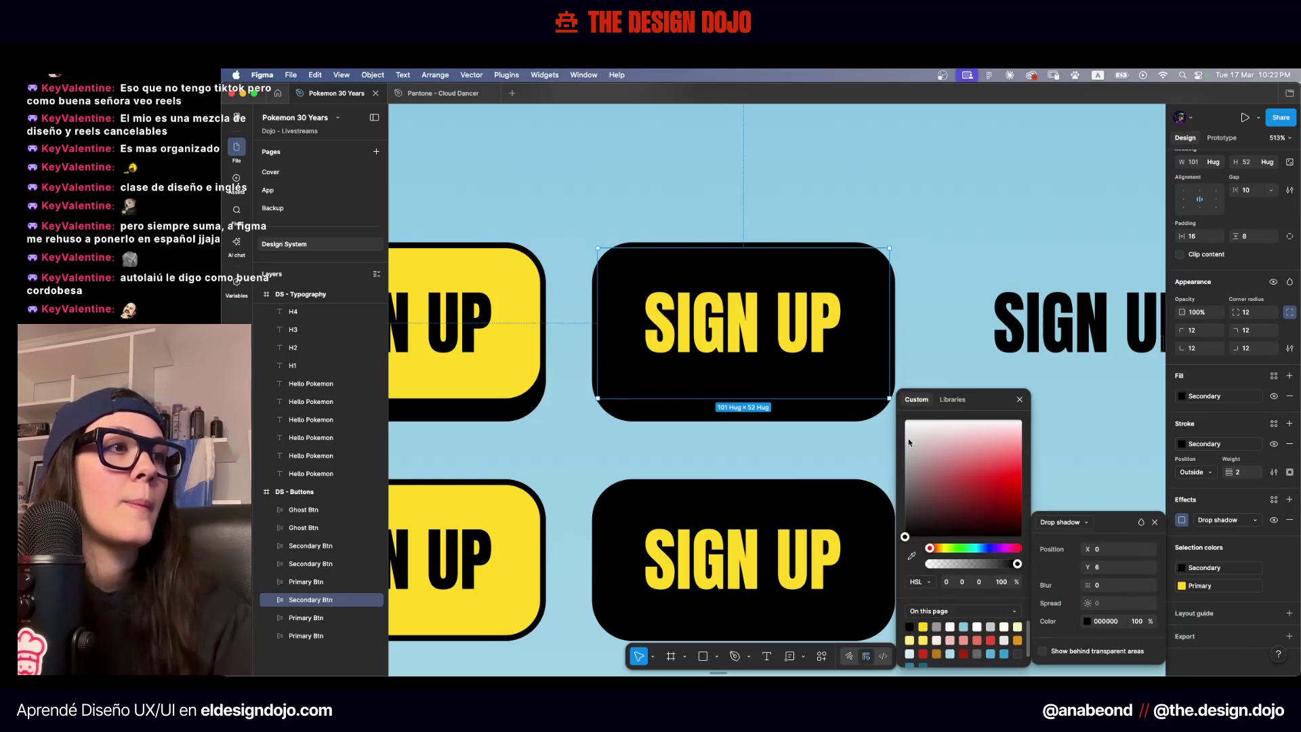
click(947, 399)
scroll(937, 548, down, 5)
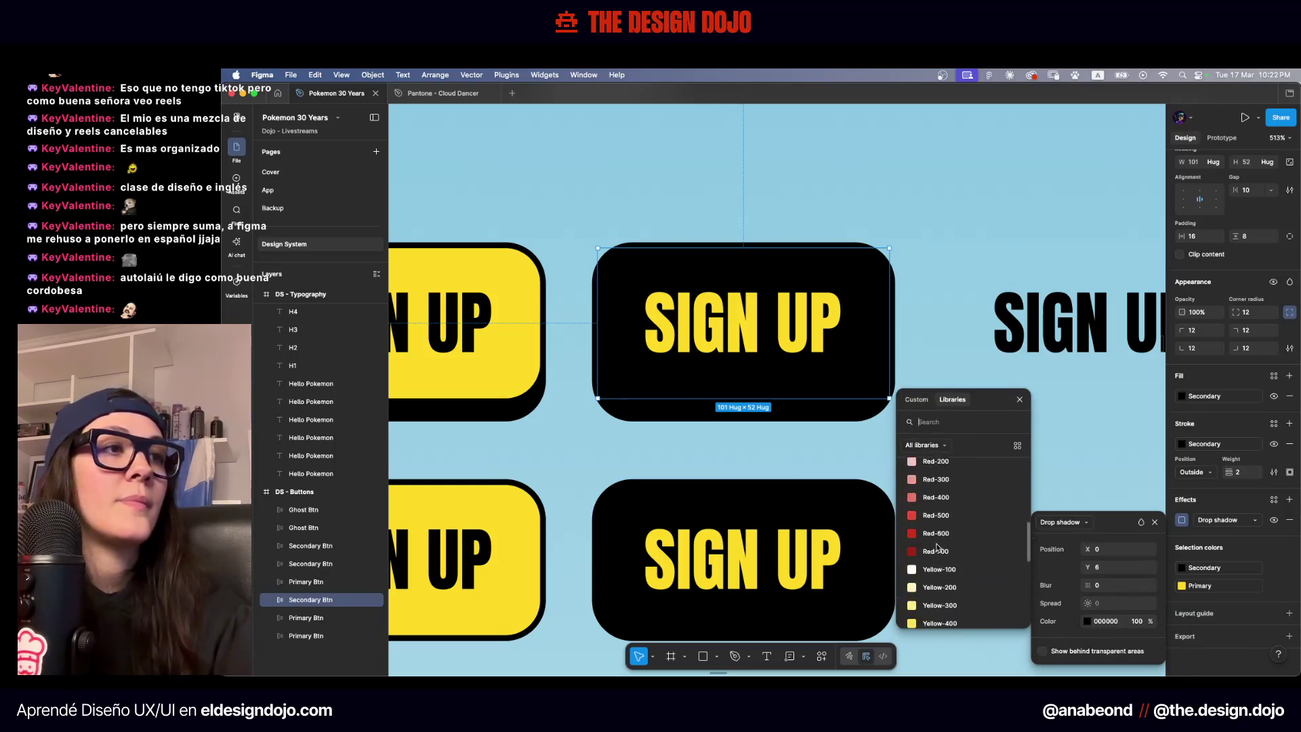
scroll(937, 548, down, 3)
click(925, 529)
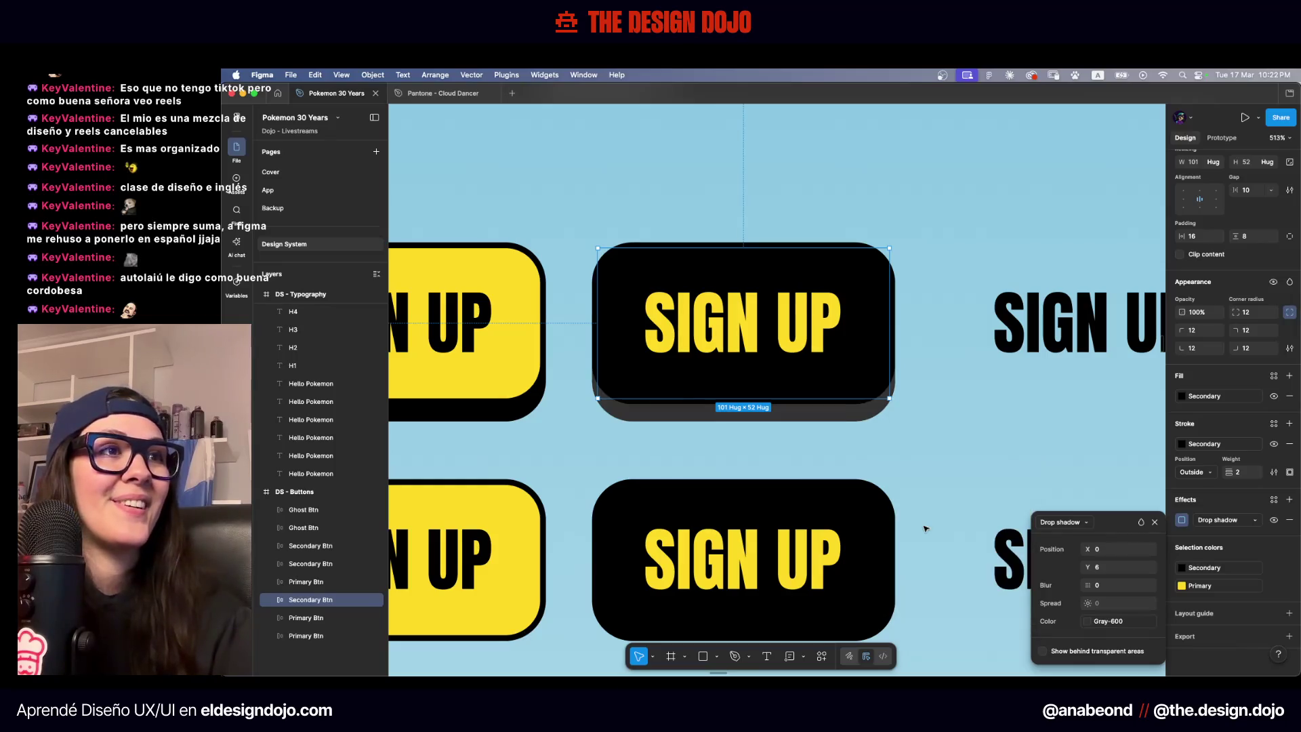
click(937, 478)
scroll(937, 477, down, 5)
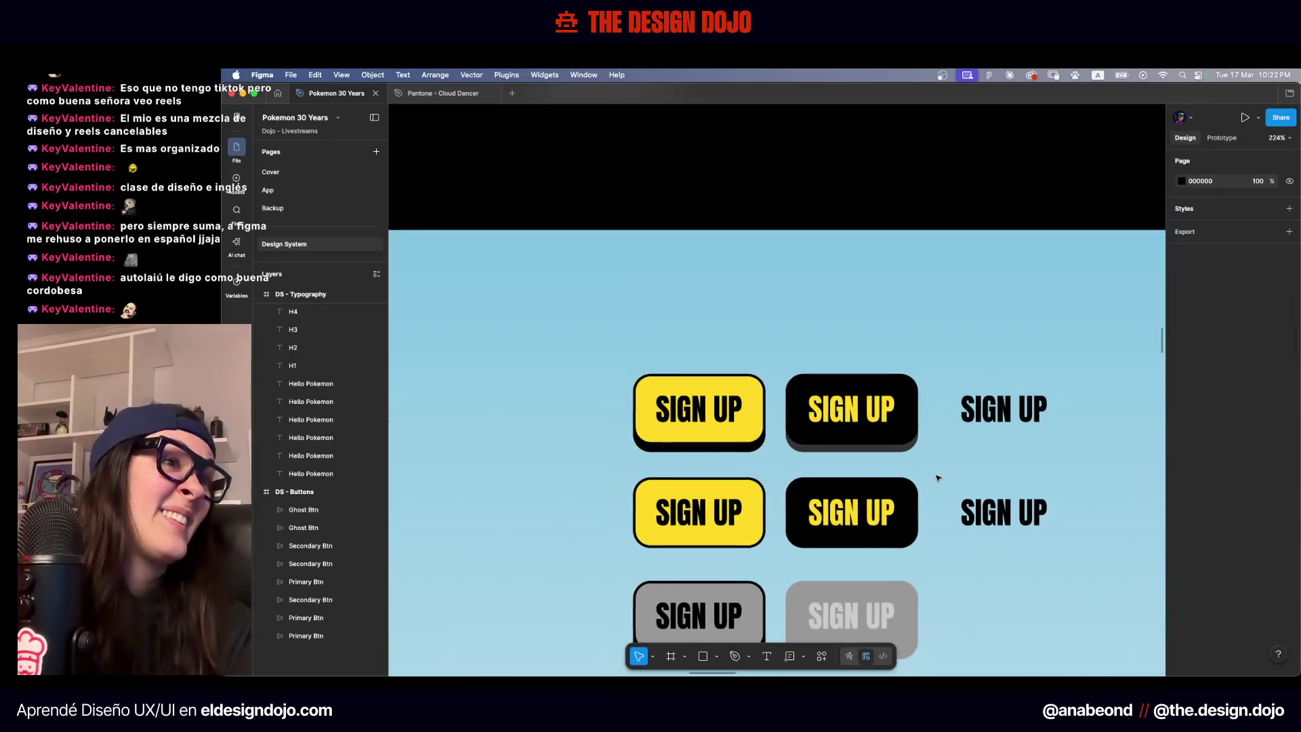
scroll(892, 445, down, 1)
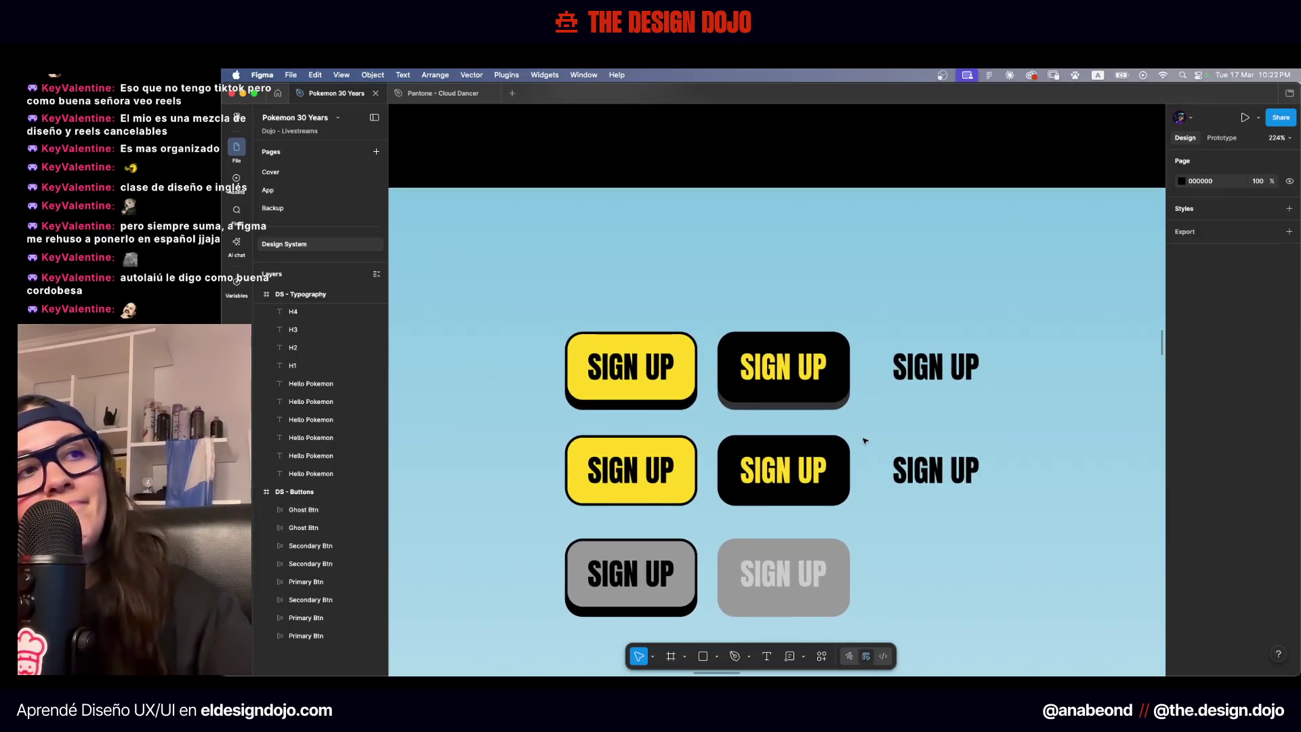
Change the light grey disabled button's drop shadow colour from Gray-400 to Gray-500
click(840, 450)
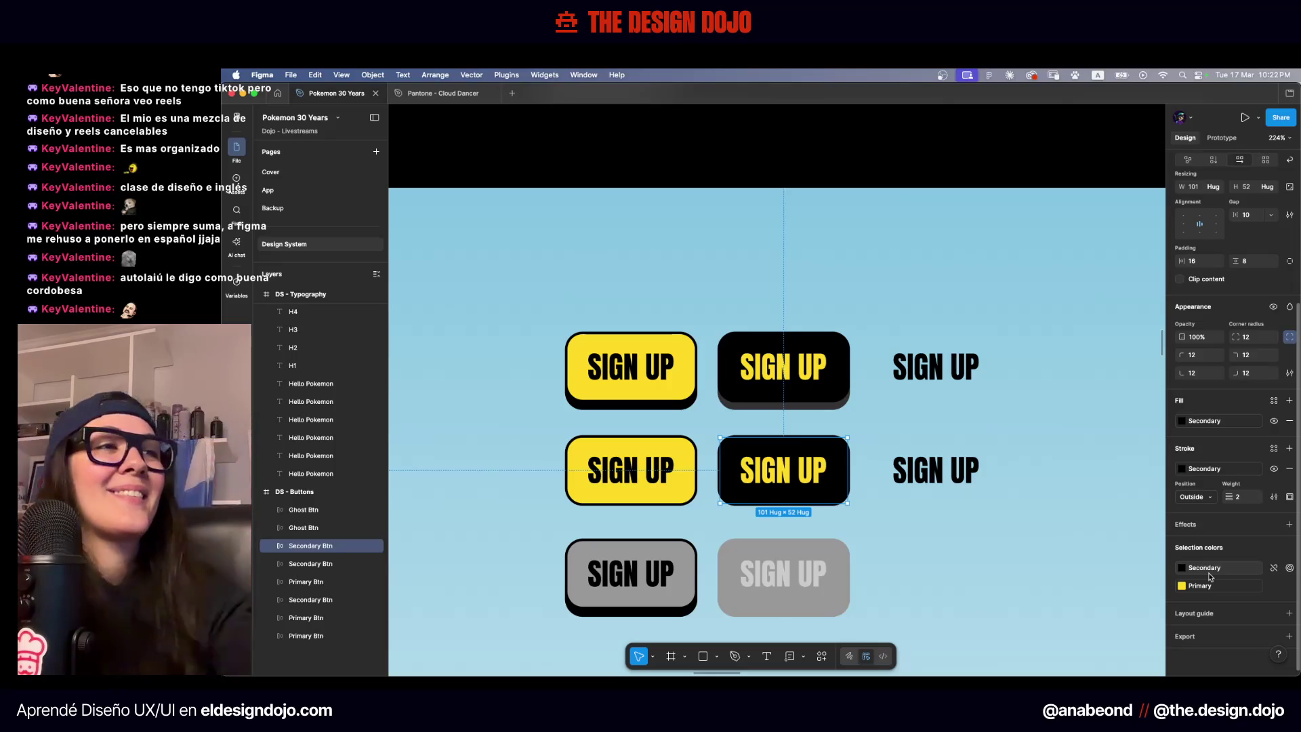
click(902, 535)
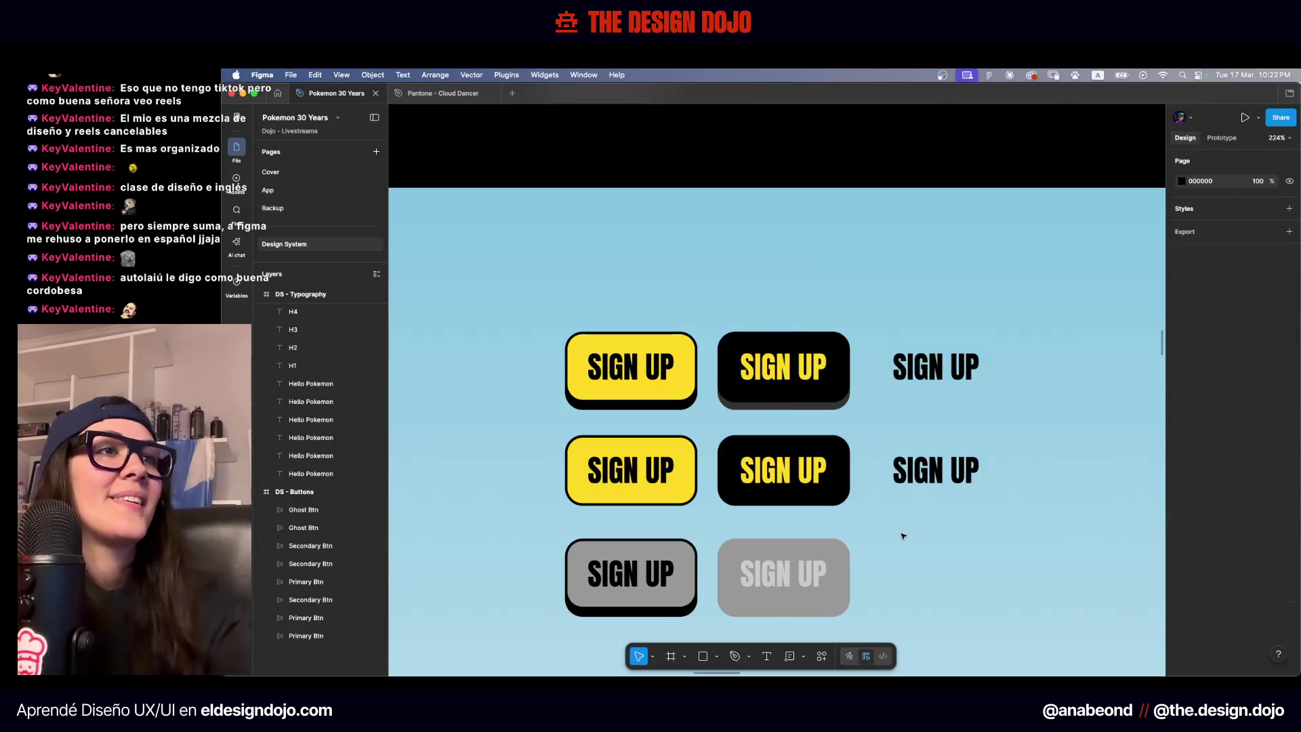
scroll(903, 536, down, 2)
click(818, 554)
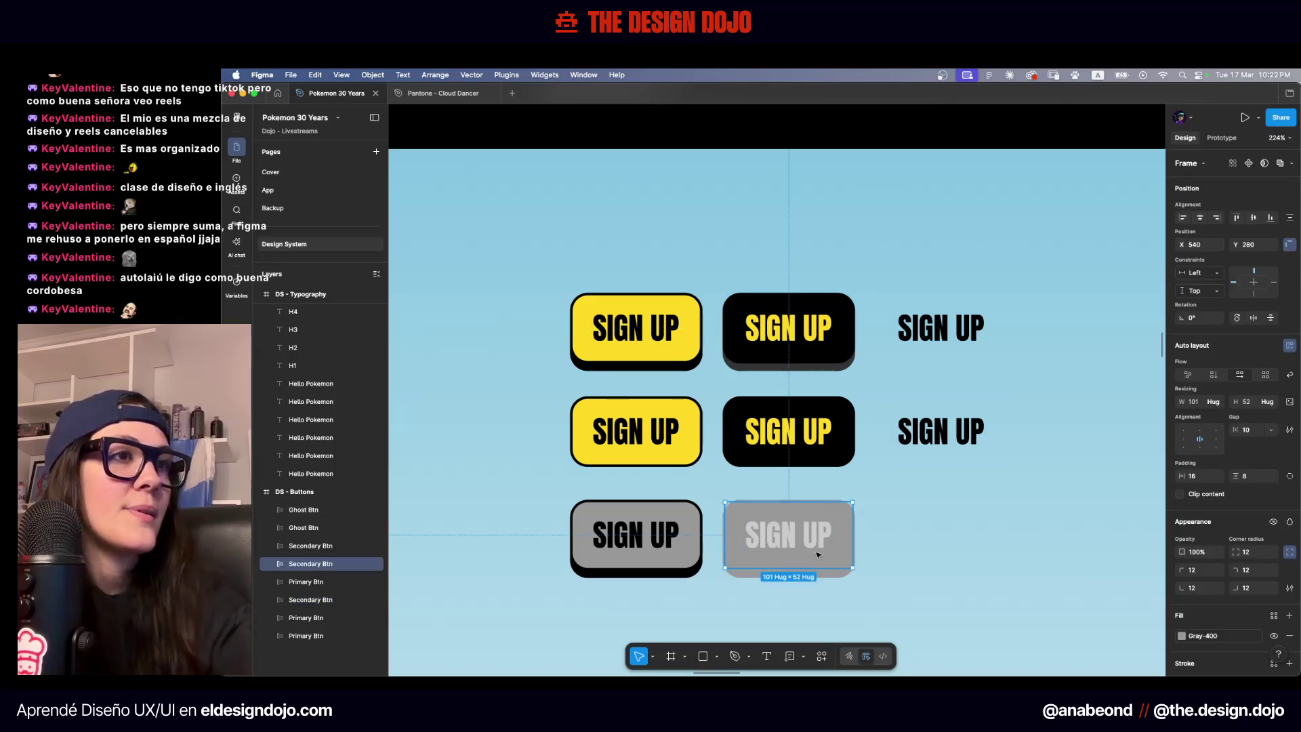
scroll(1185, 534, down, 5)
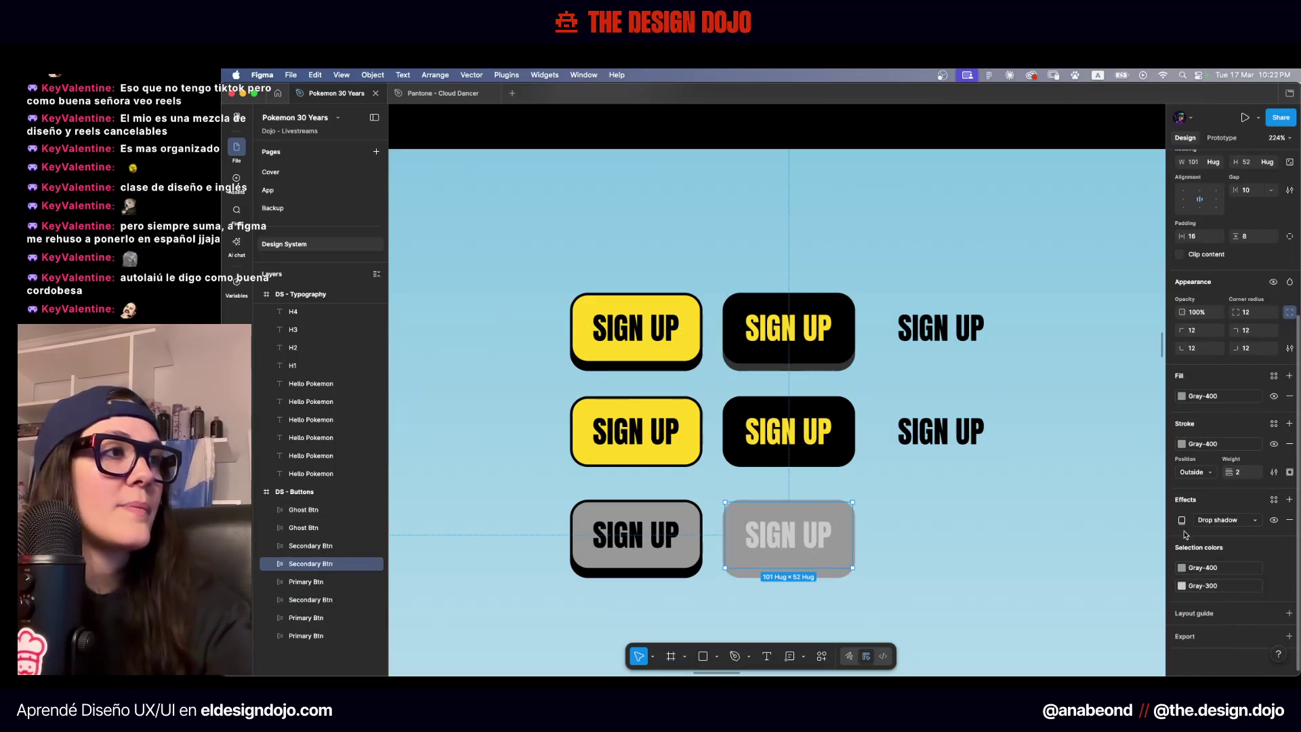
click(1182, 521)
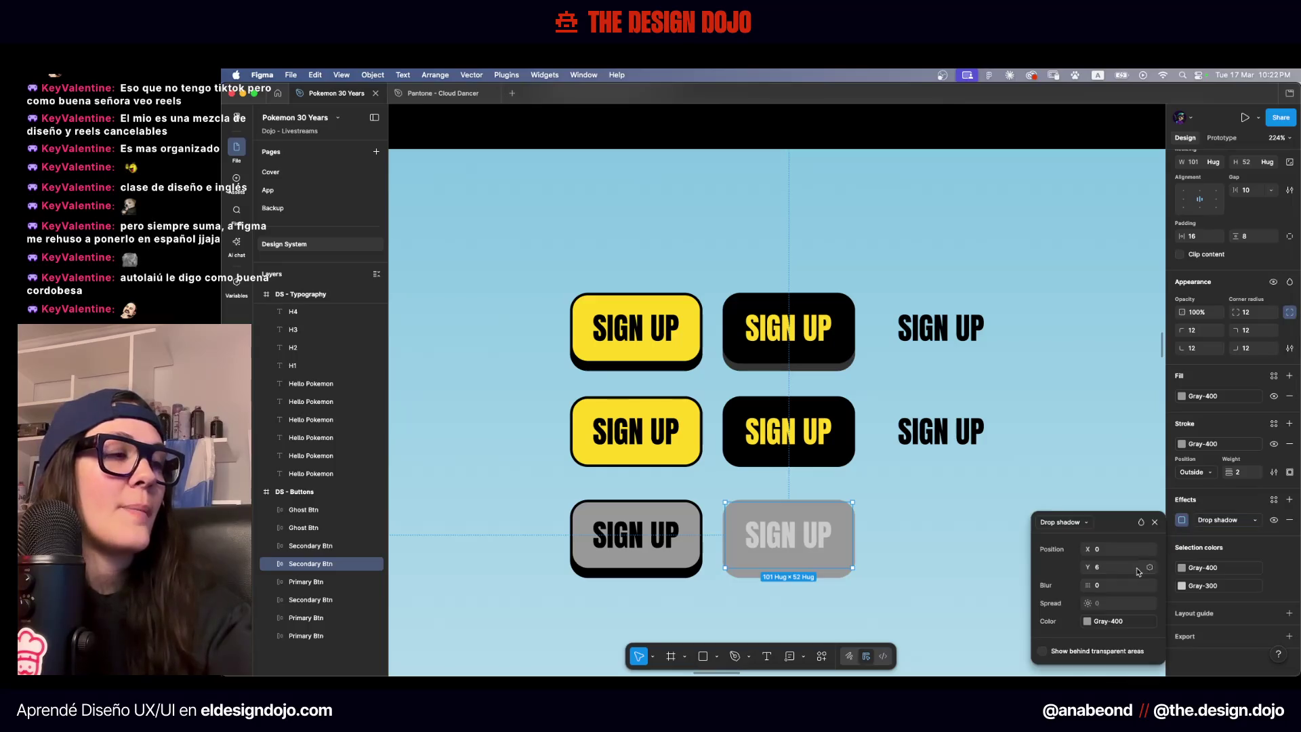
click(1091, 621)
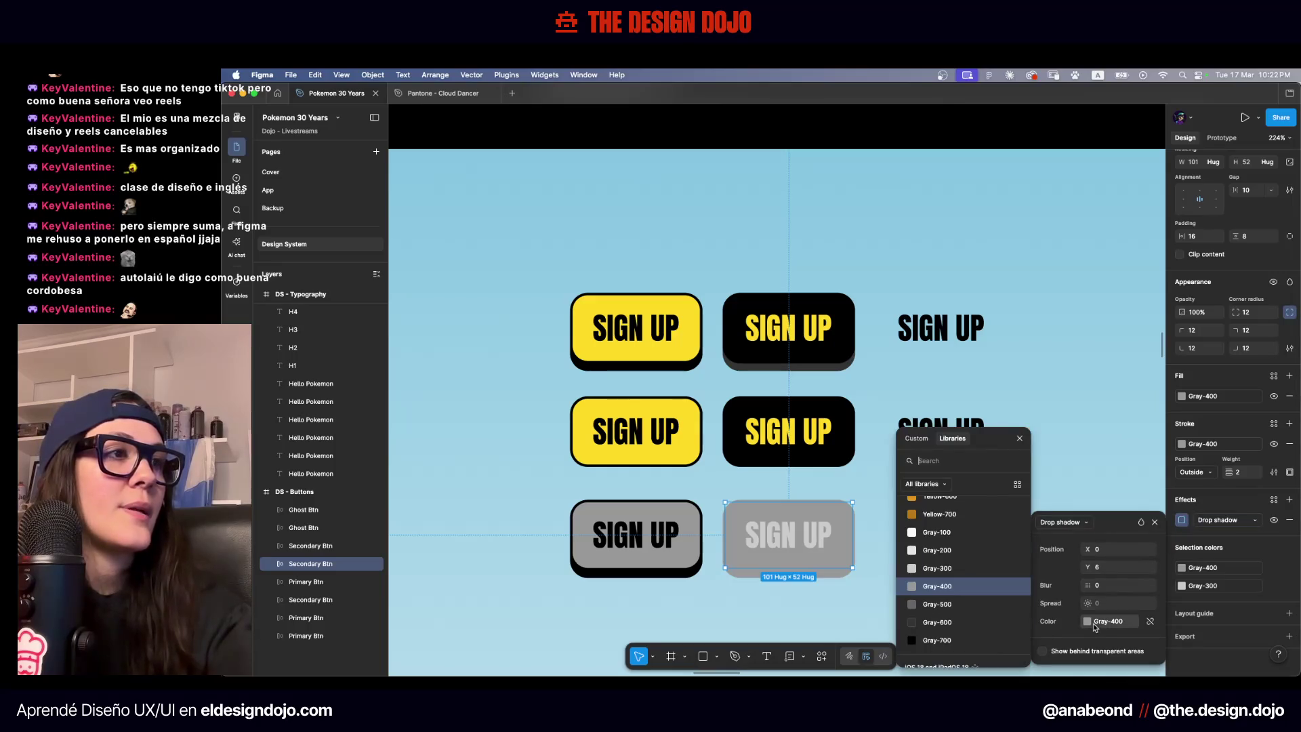
click(977, 609)
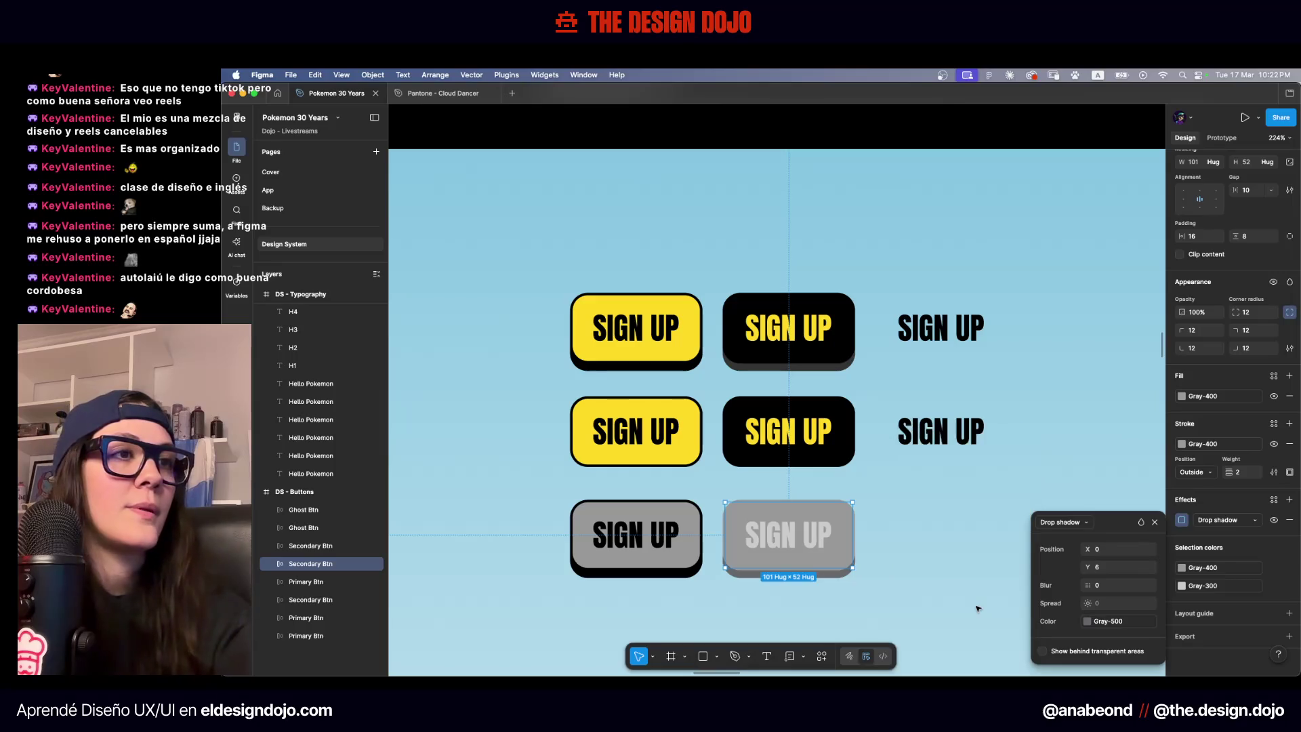
click(984, 599)
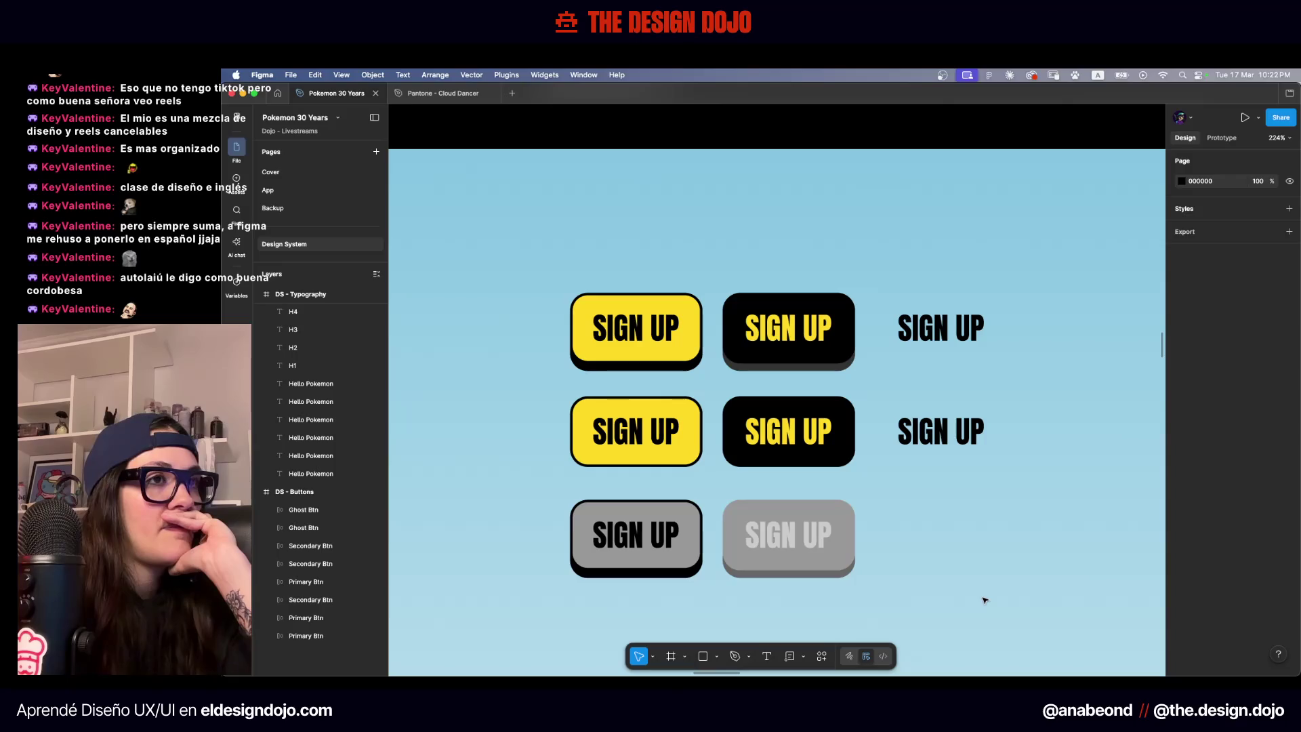
ctrl+scroll(836, 279, up, 10)
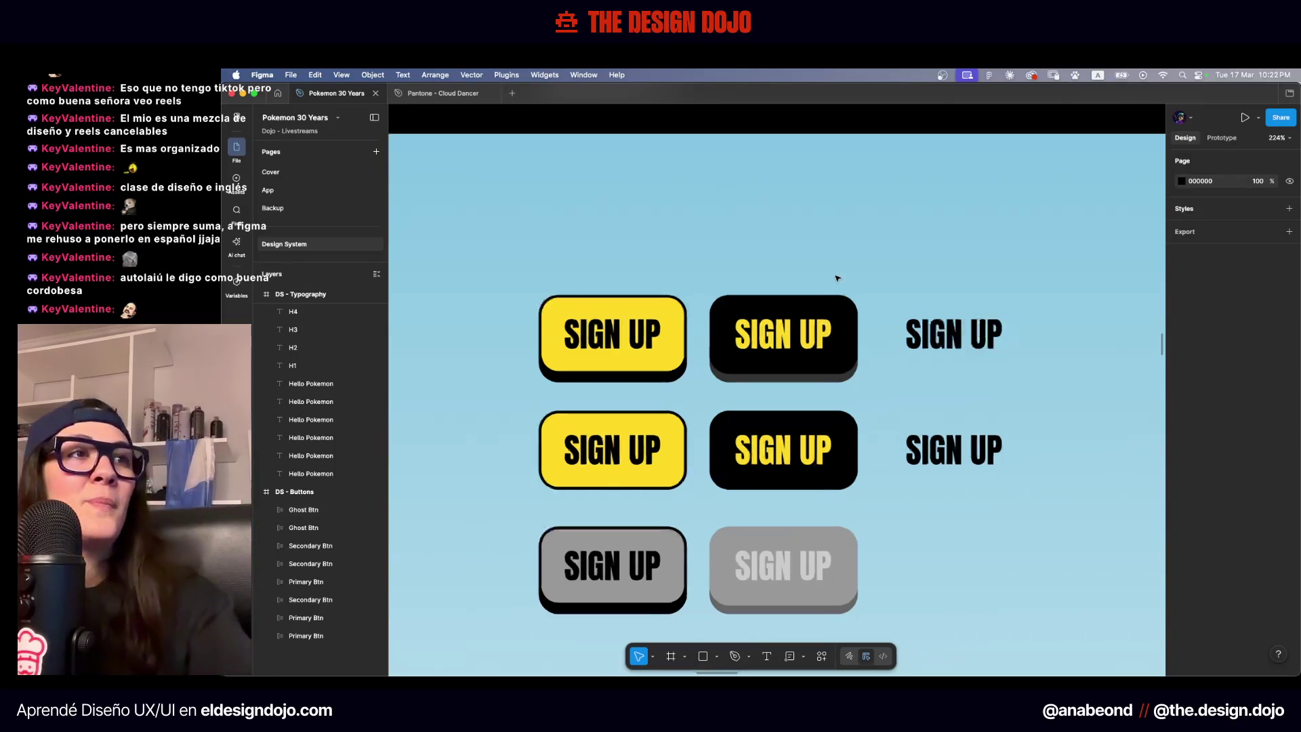
Give the top black SIGN UP button a Gray-600 outline from the library colour styles
scroll(687, 608, down, 5)
scroll(687, 608, left, 3)
click(750, 522)
ctrl+scroll(752, 524, down, 5)
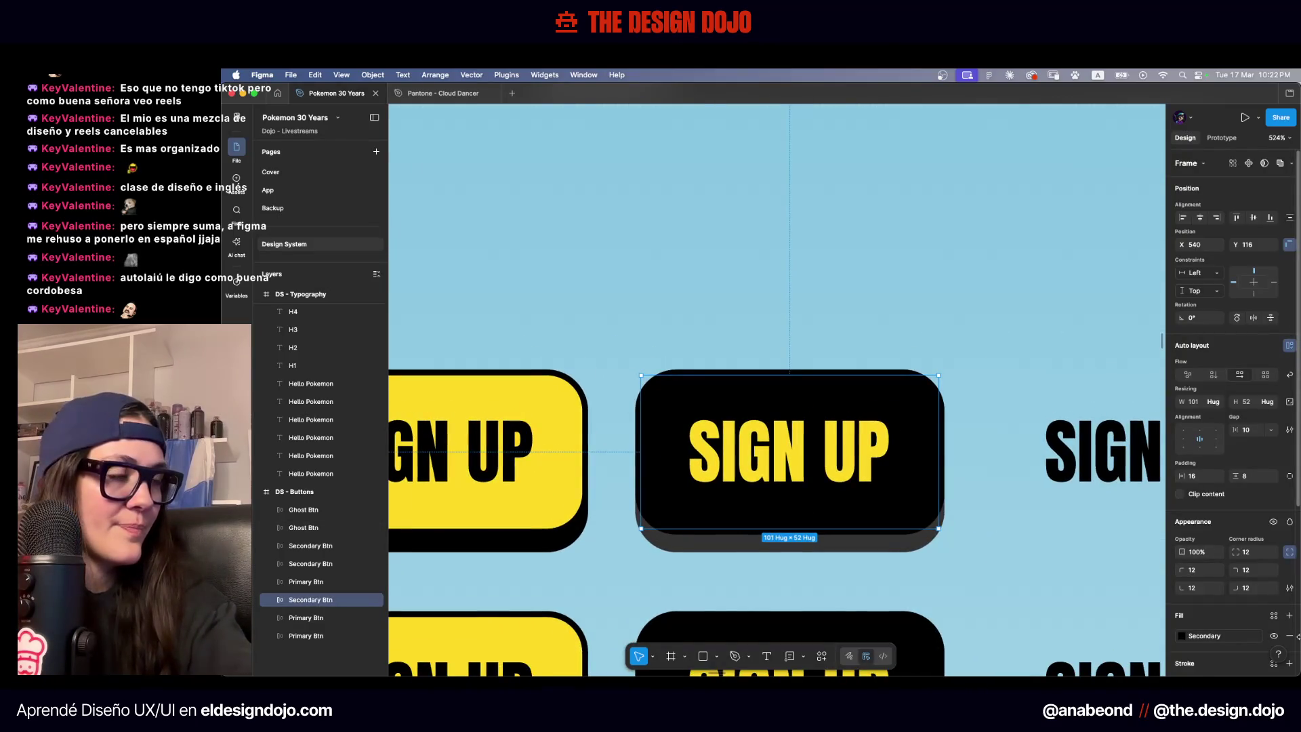
scroll(1220, 474, down, 5)
click(1182, 520)
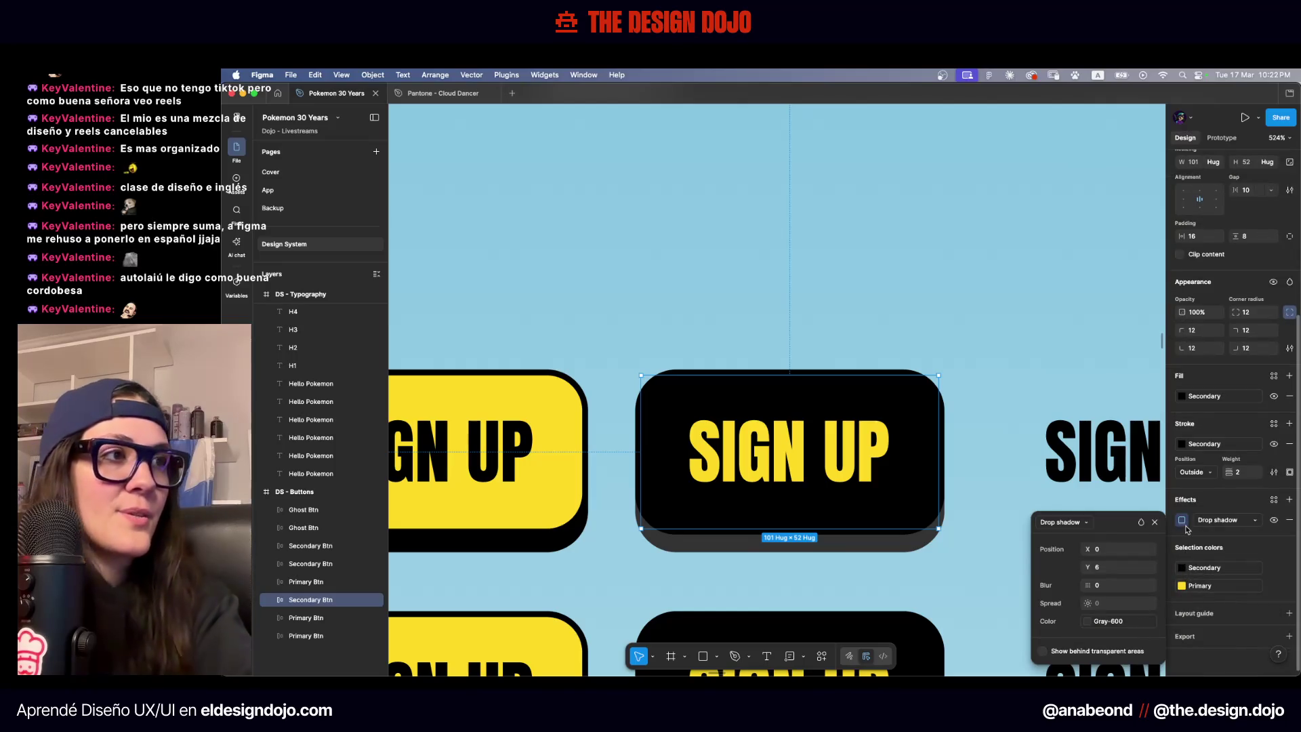
click(1182, 521)
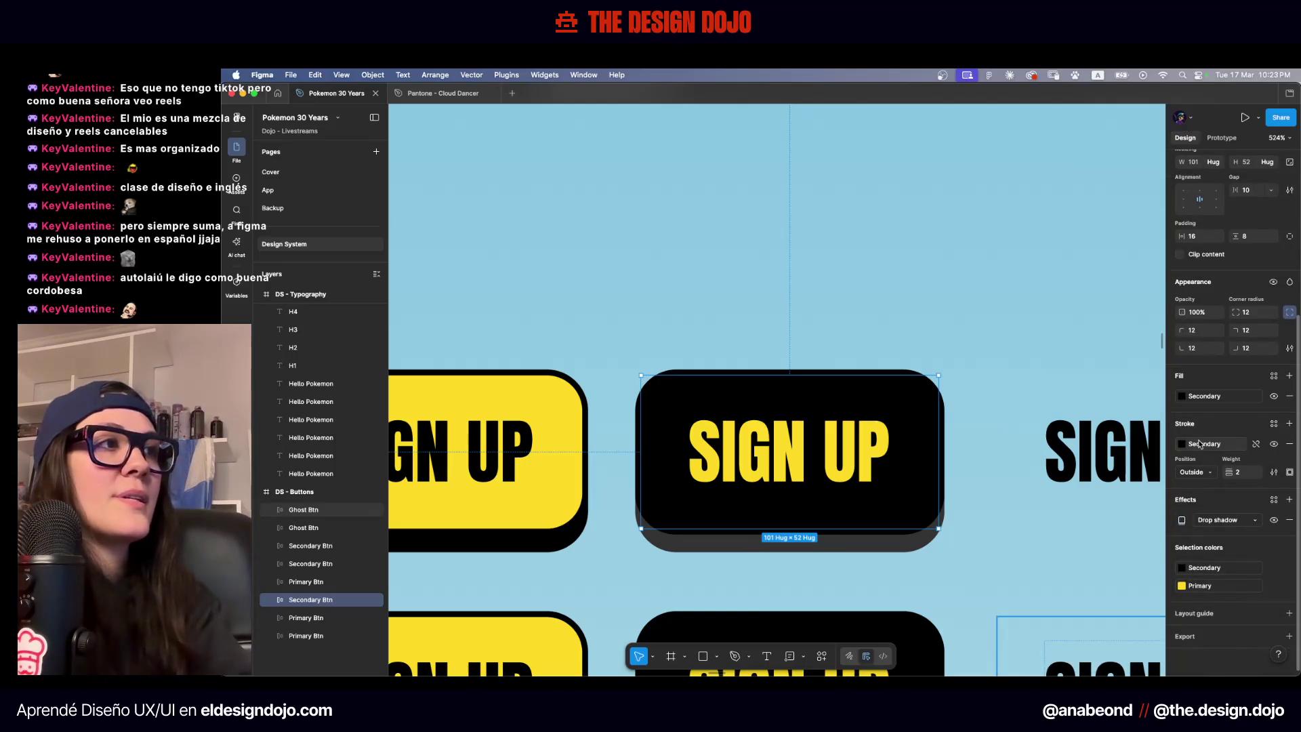
click(1199, 444)
text(600)
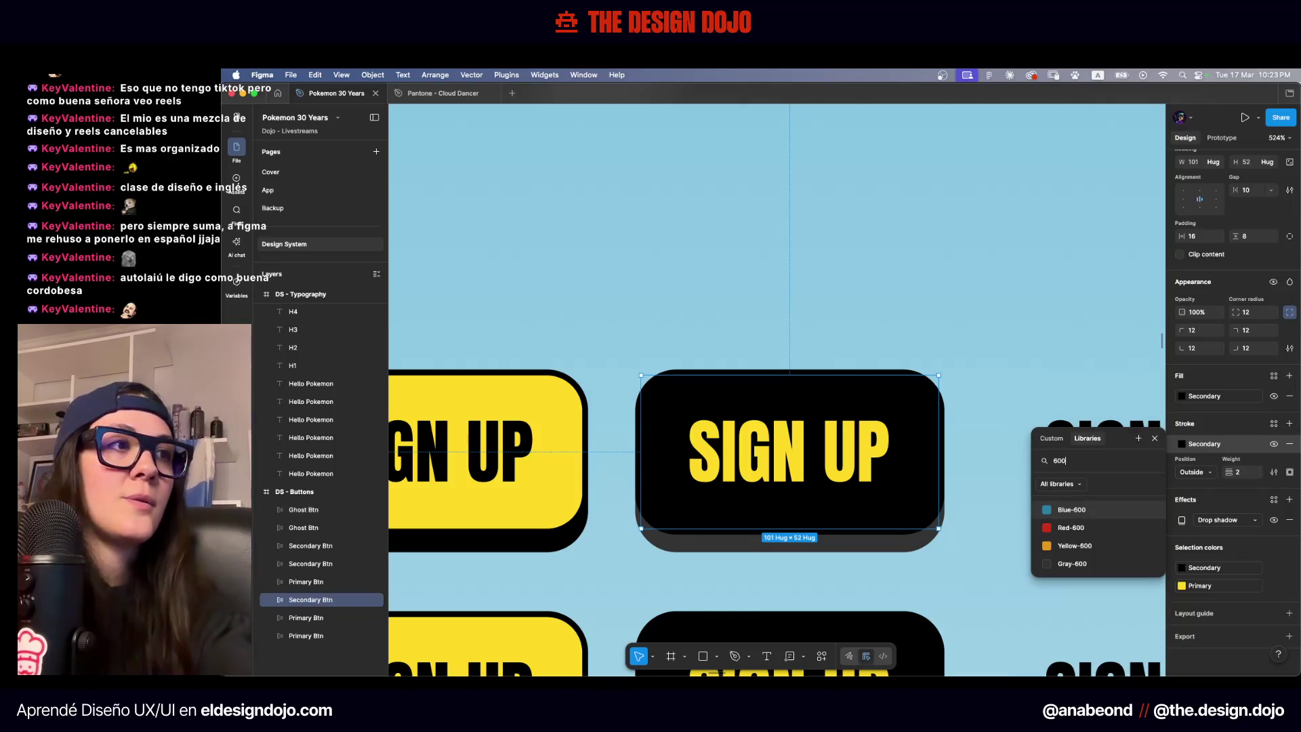
click(1072, 563)
click(1026, 584)
Try the yellow Primary outline on the middle black button, then undo it
scroll(1027, 584, down, 3)
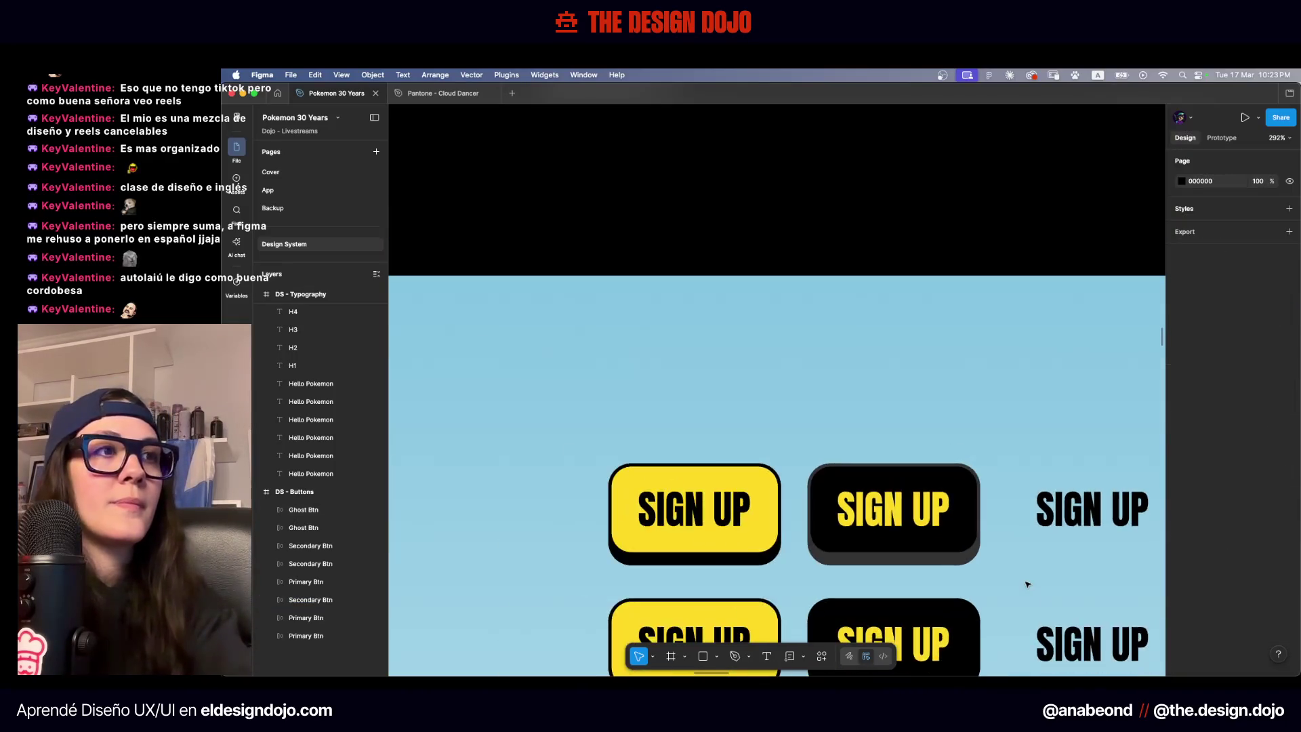
scroll(1026, 584, down, 3)
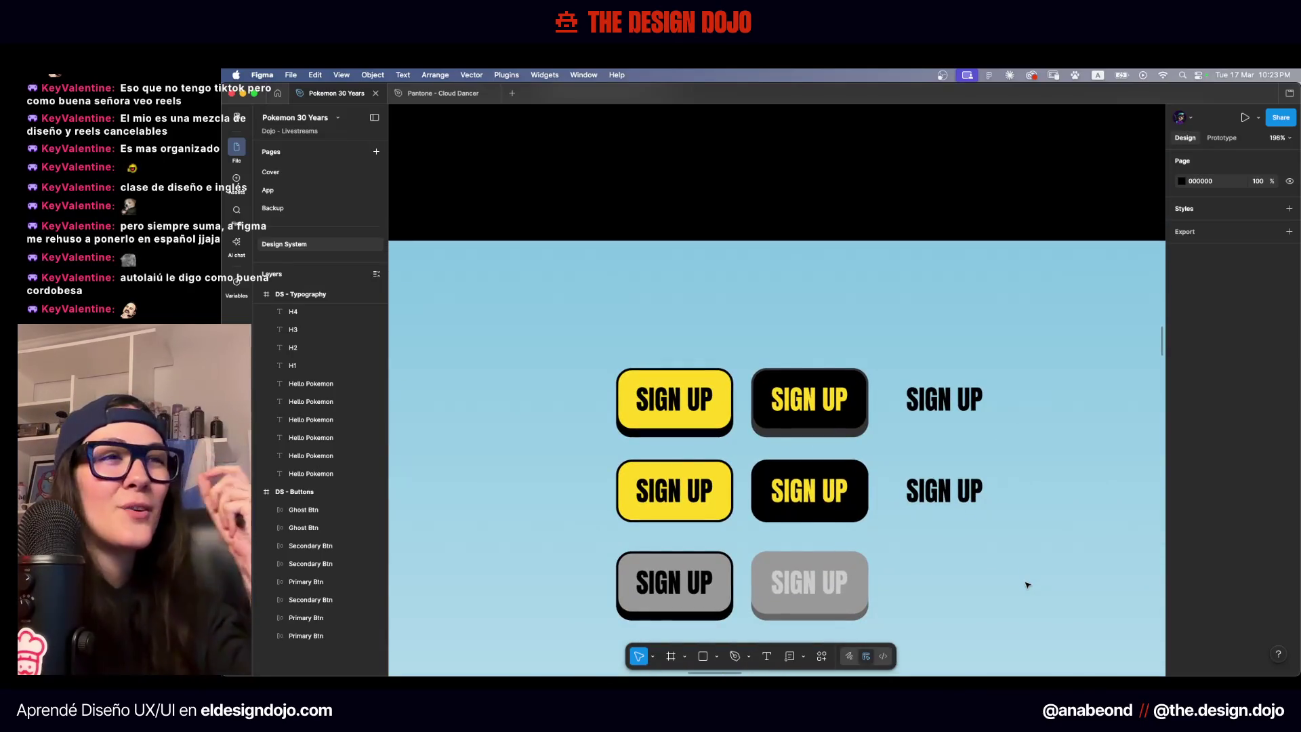
scroll(716, 467, up, 3)
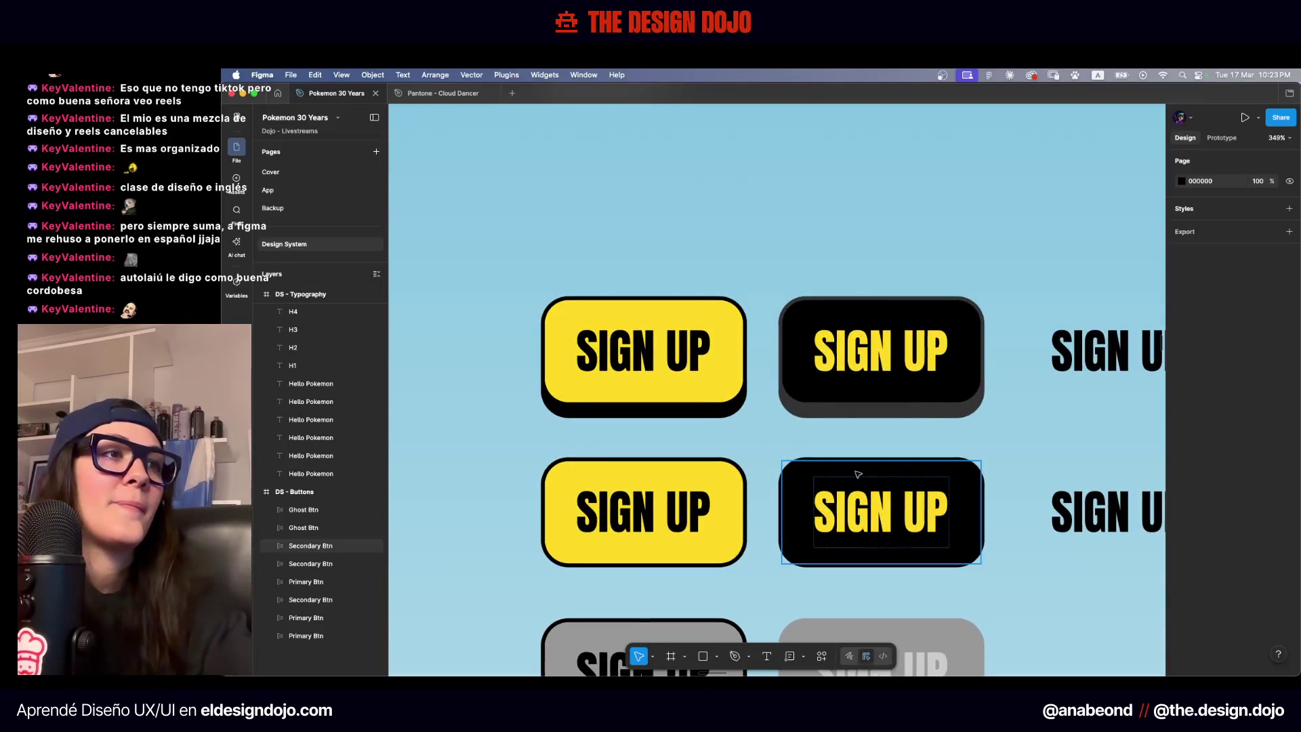
click(859, 476)
scroll(1203, 552, down, 1)
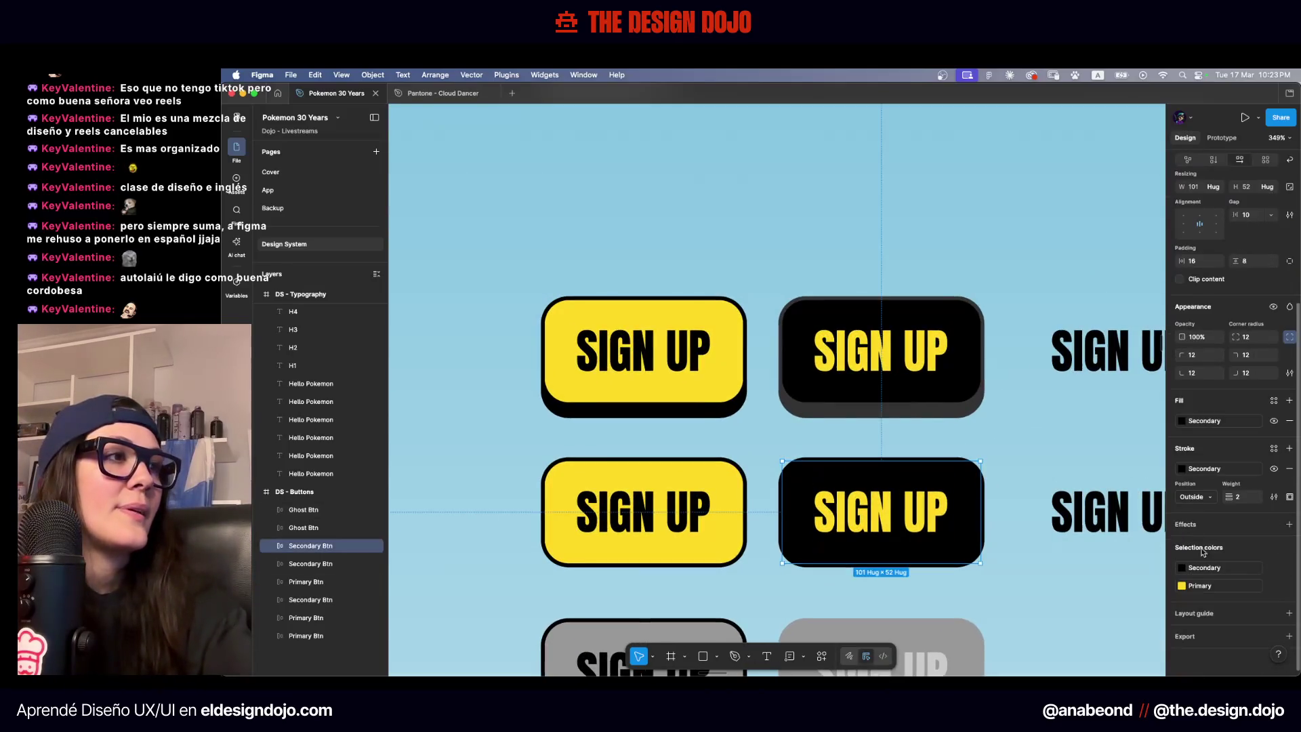
click(1200, 468)
click(1068, 545)
click(996, 588)
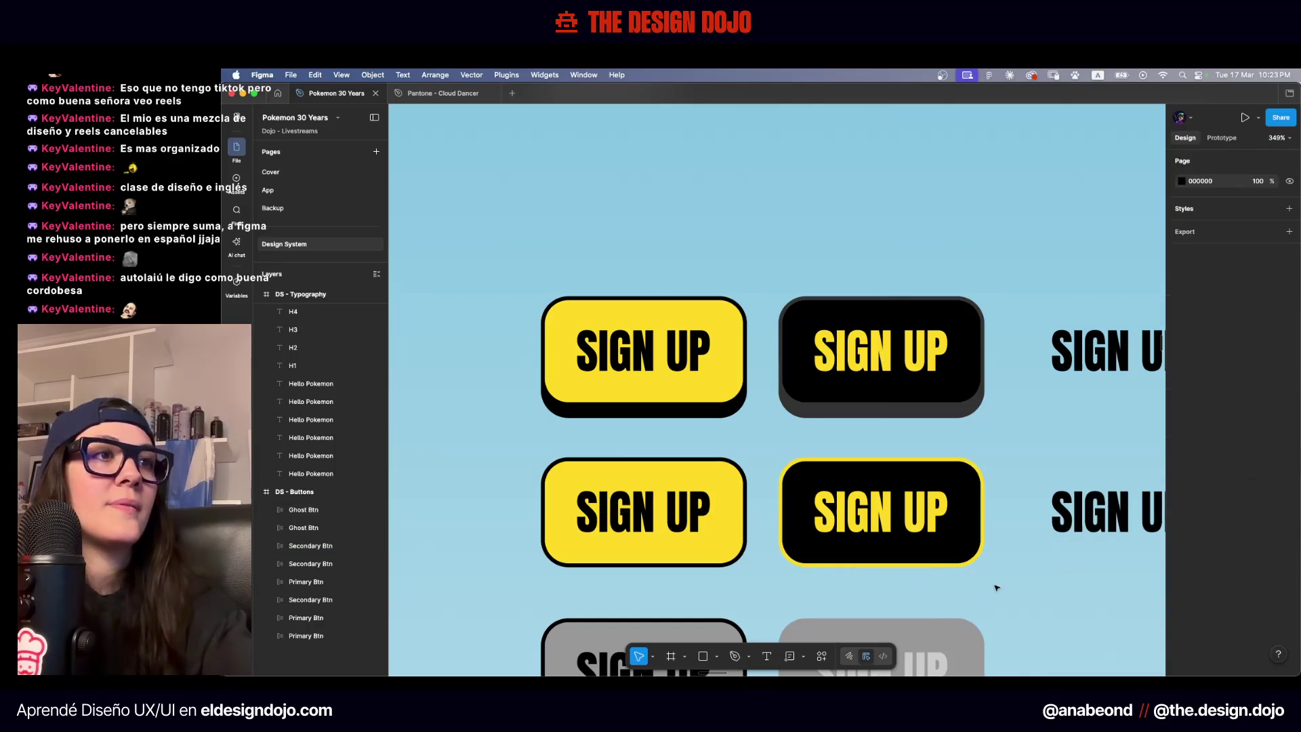
key(ctrl+z)
key(ctrl+z)
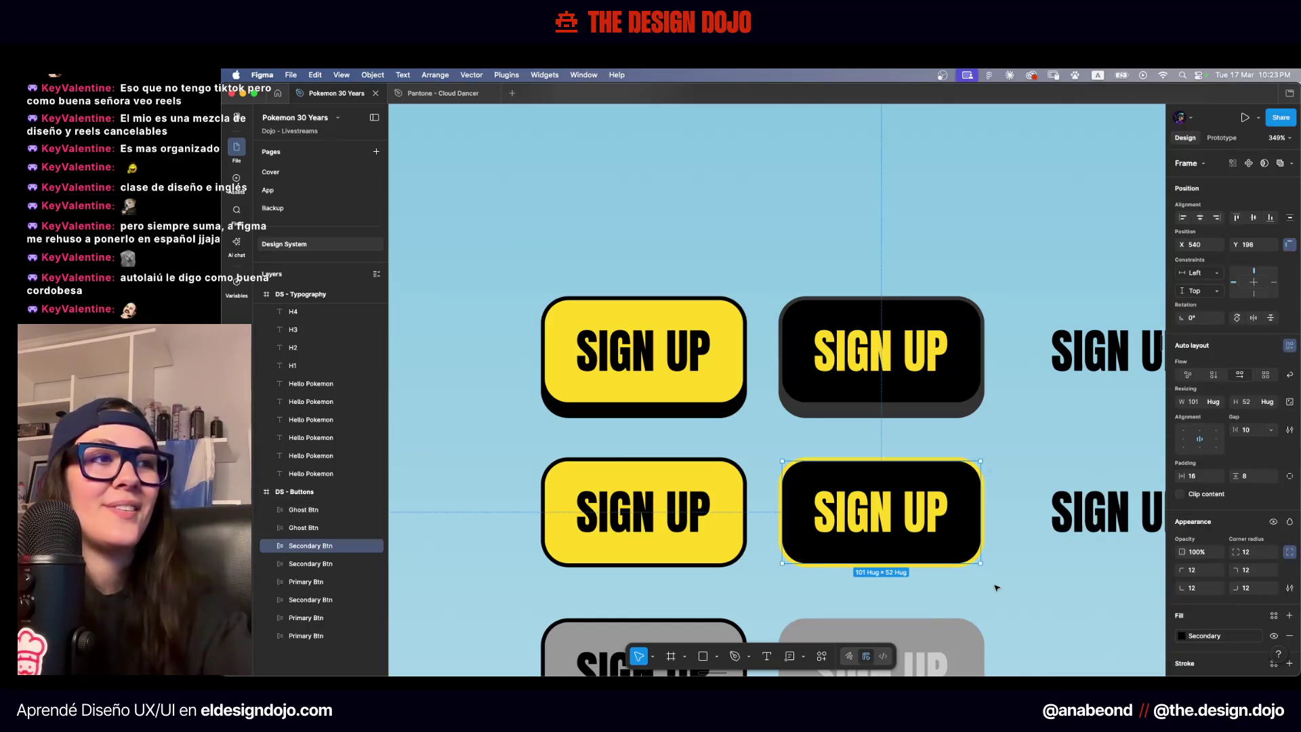
click(995, 587)
scroll(996, 588, down, 5)
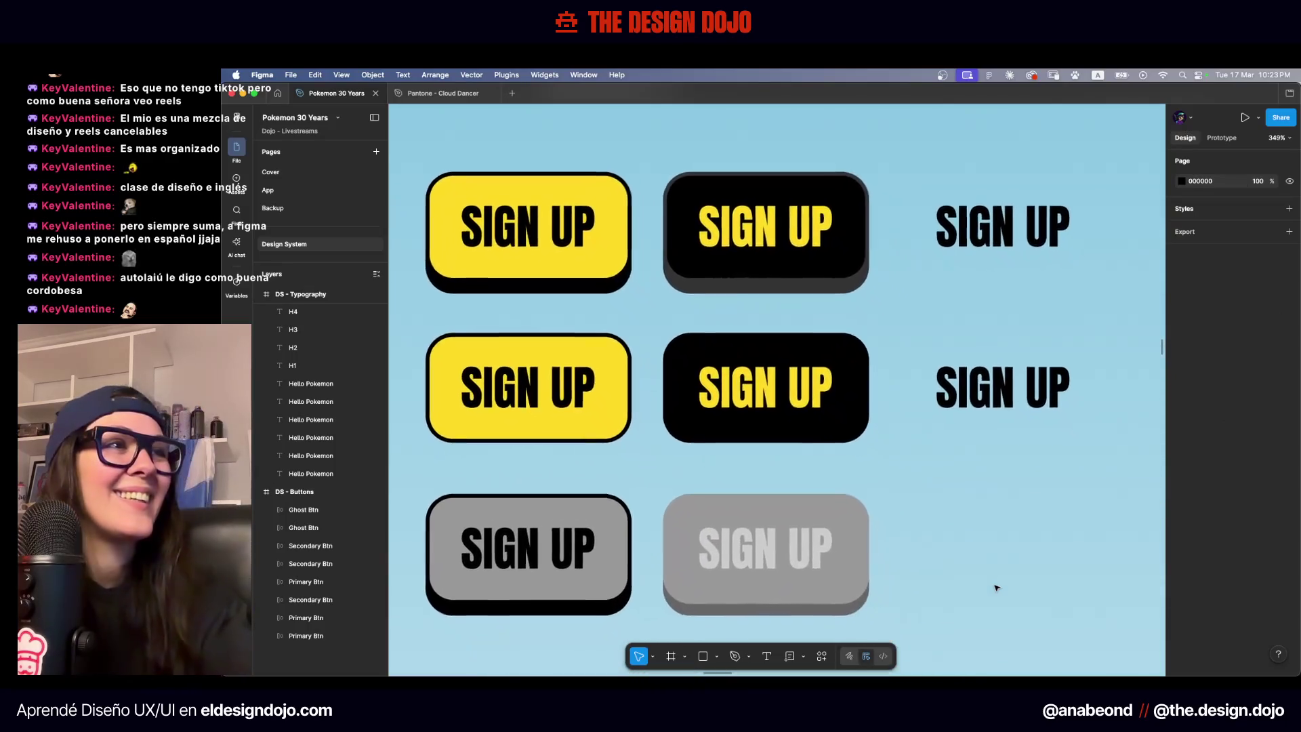
scroll(995, 587, up, 1)
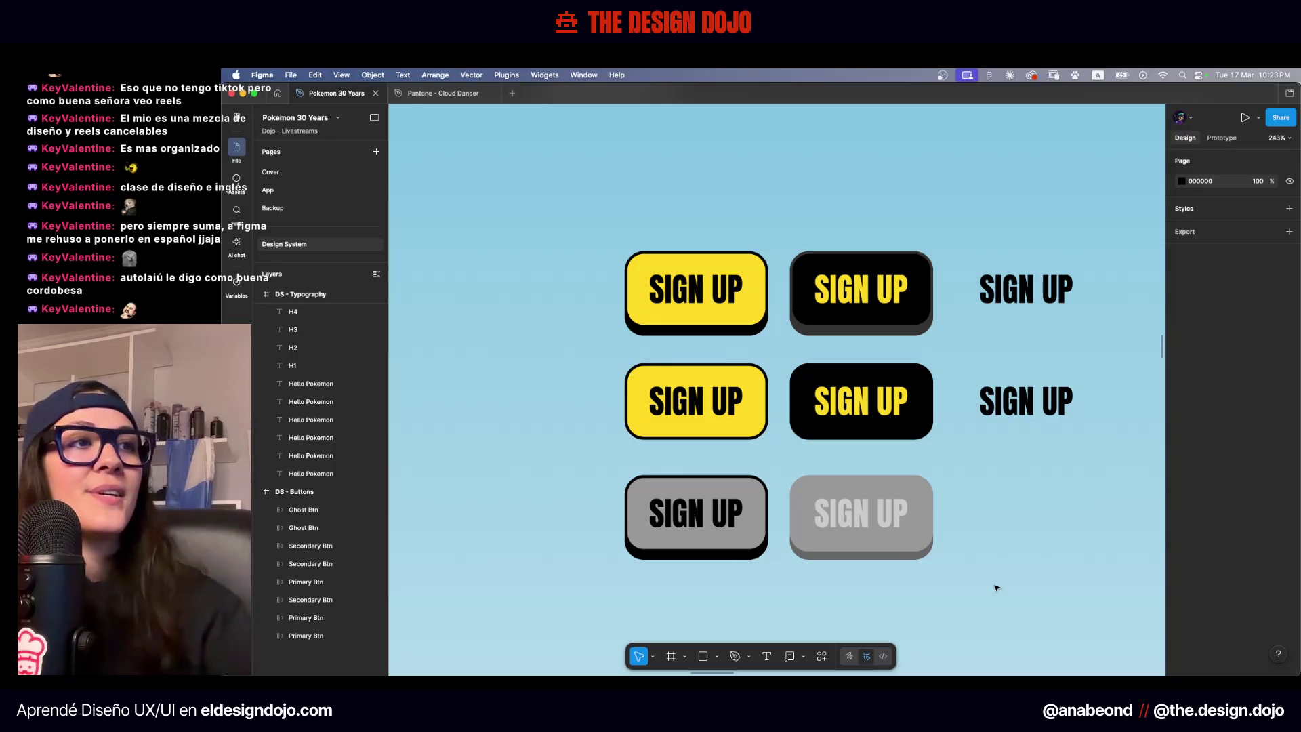
scroll(996, 588, down, 2)
scroll(995, 587, up, 2)
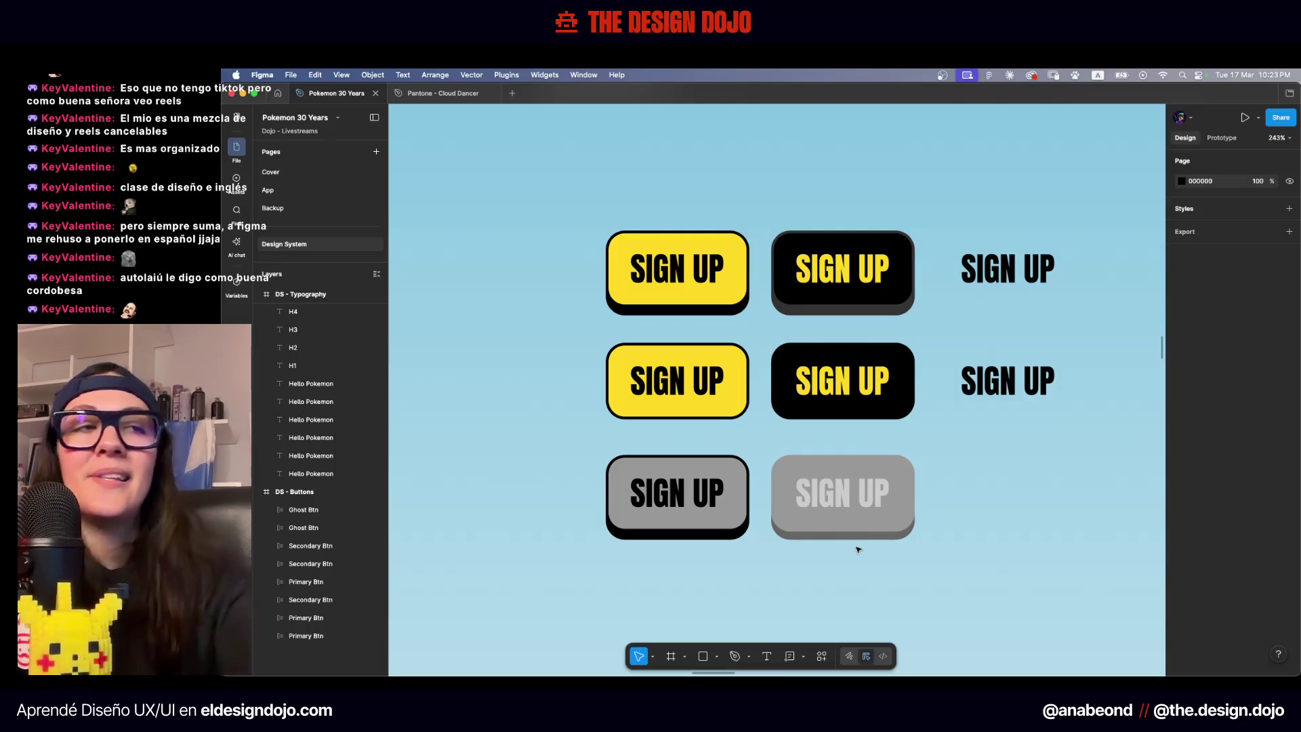
scroll(999, 474, down, 3)
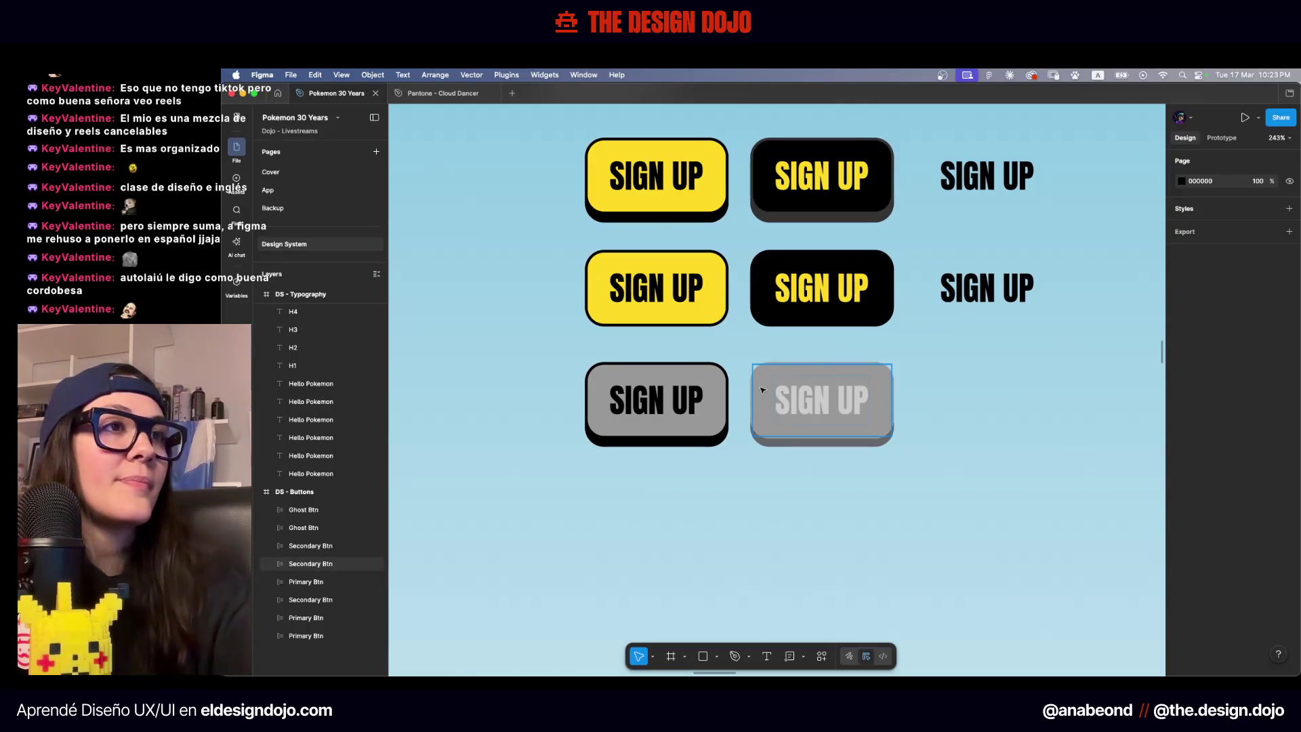
scroll(762, 390, up, 3)
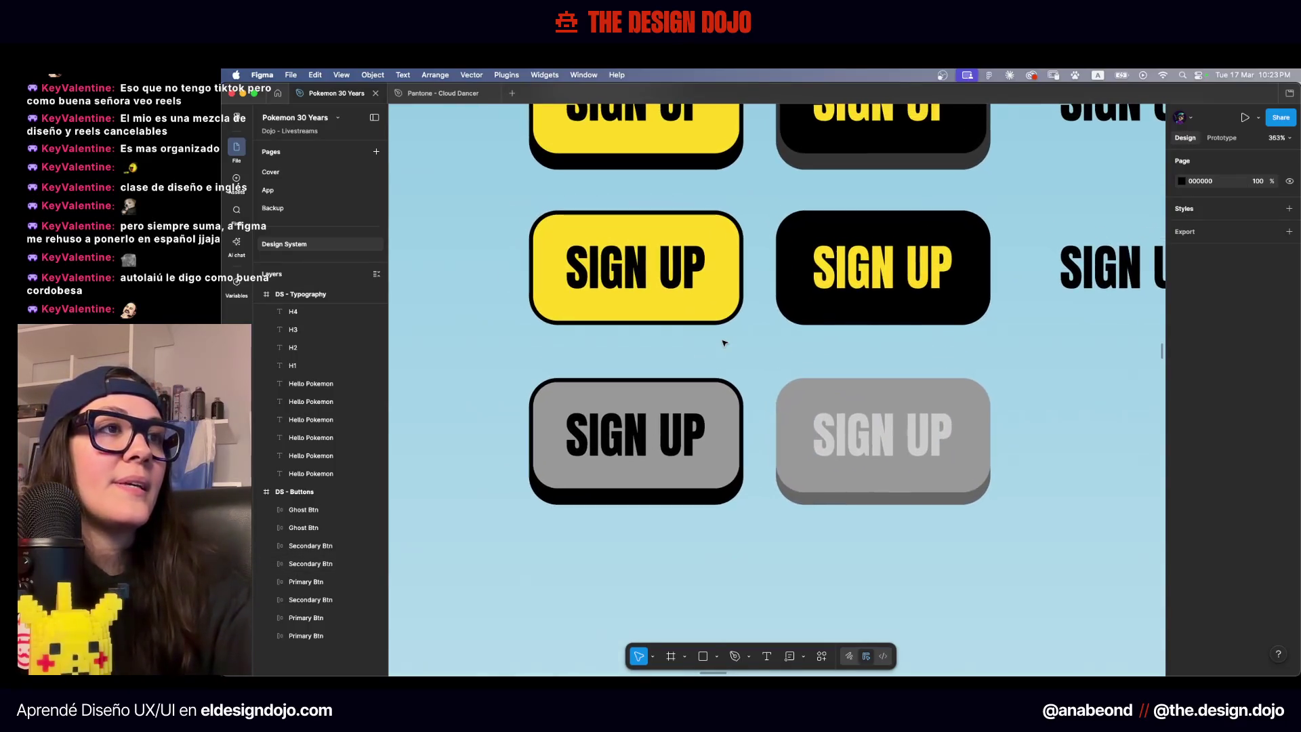
click(805, 394)
scroll(805, 394, right, 3)
scroll(805, 394, up, 5)
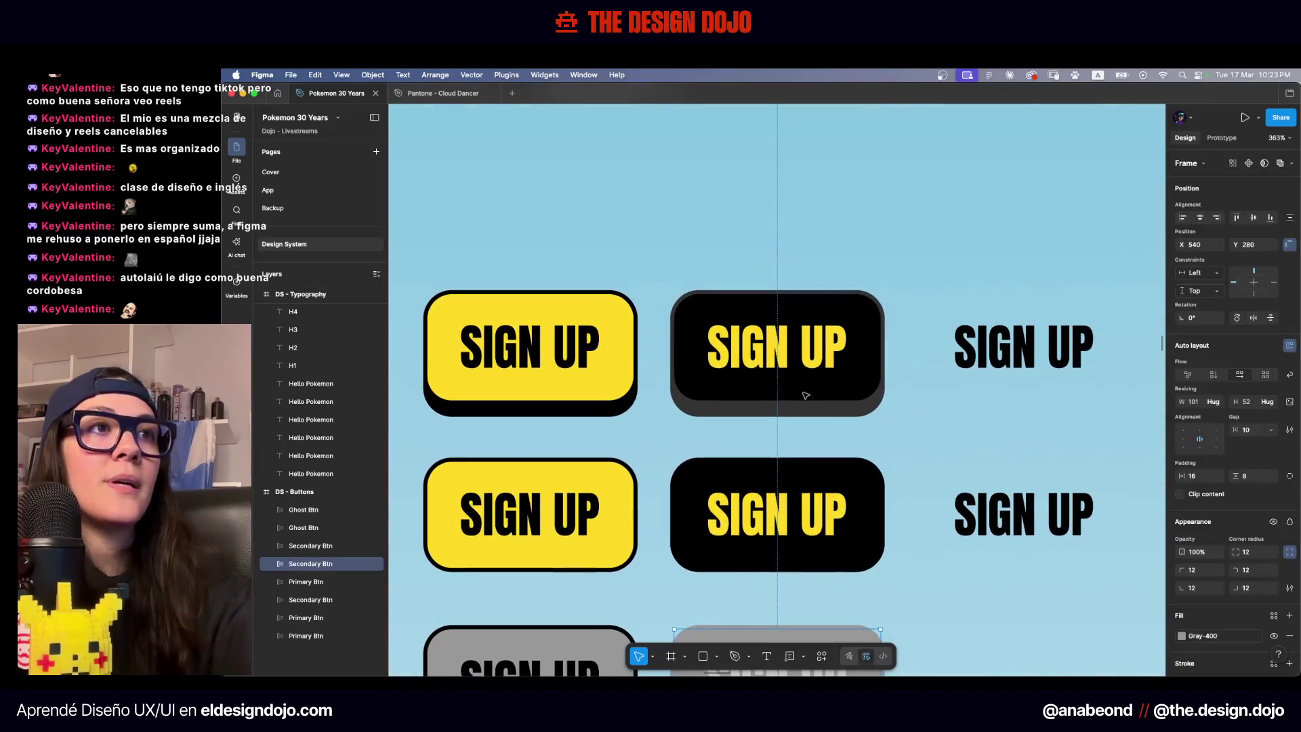
scroll(798, 468, down, 3)
scroll(790, 557, up, 4)
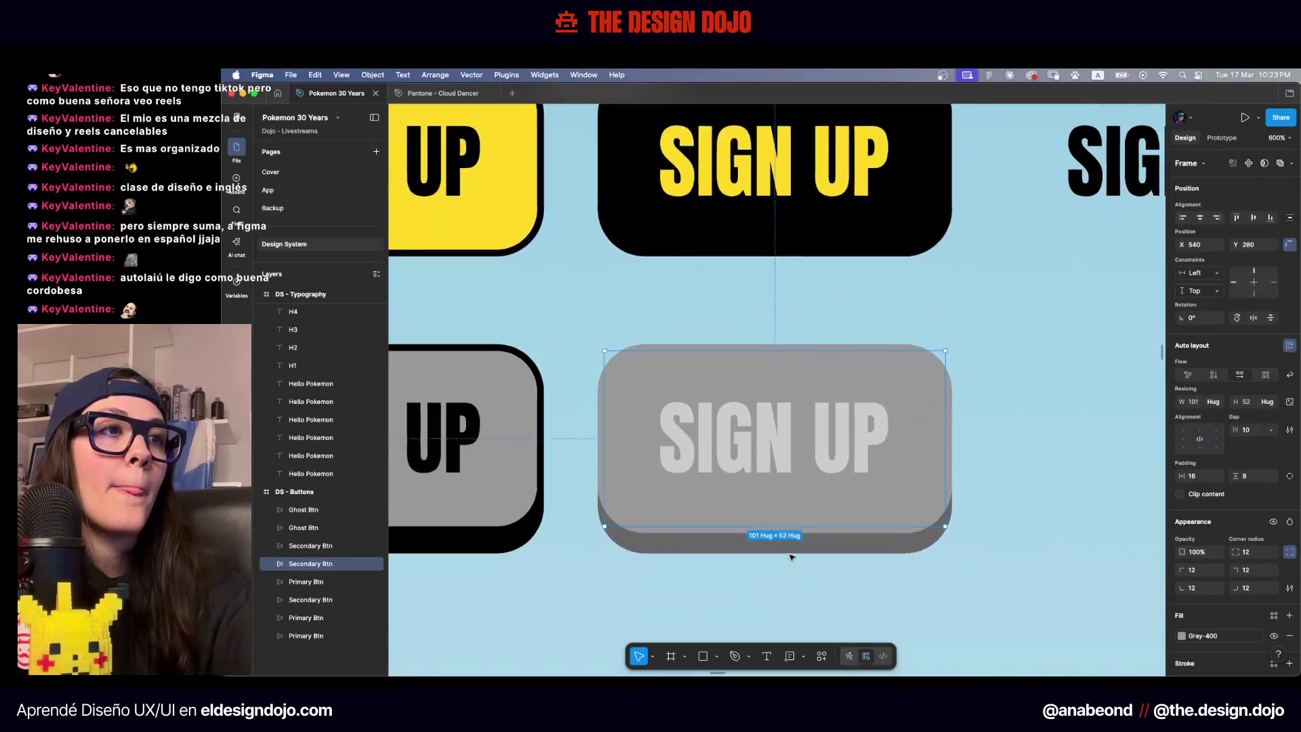
scroll(1213, 542, down, 5)
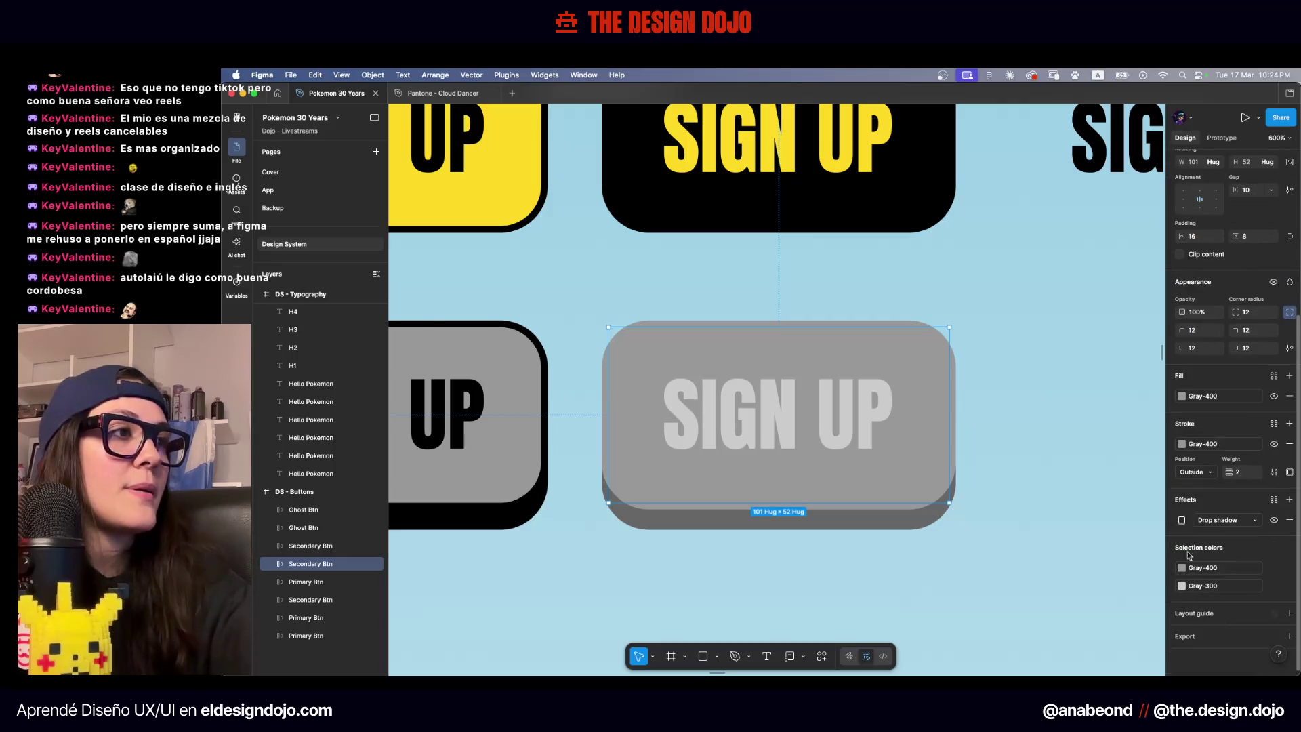
click(1183, 520)
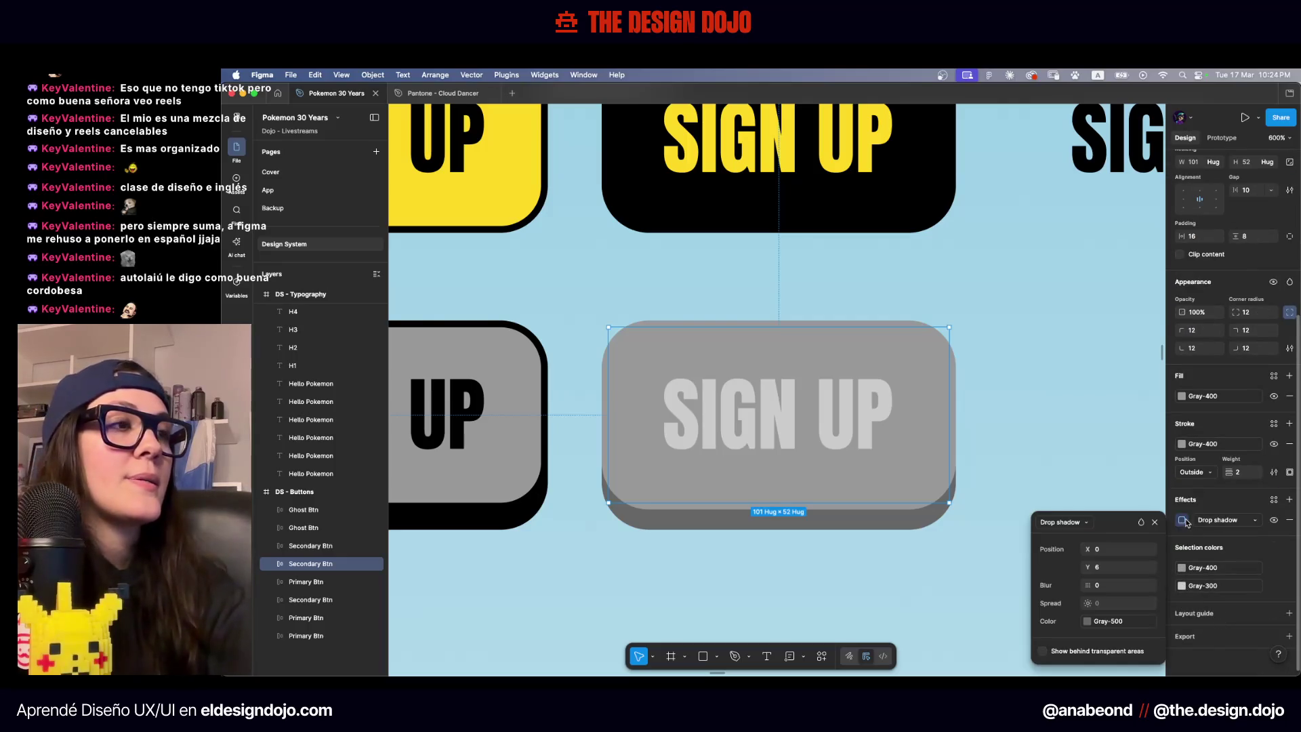
click(1182, 520)
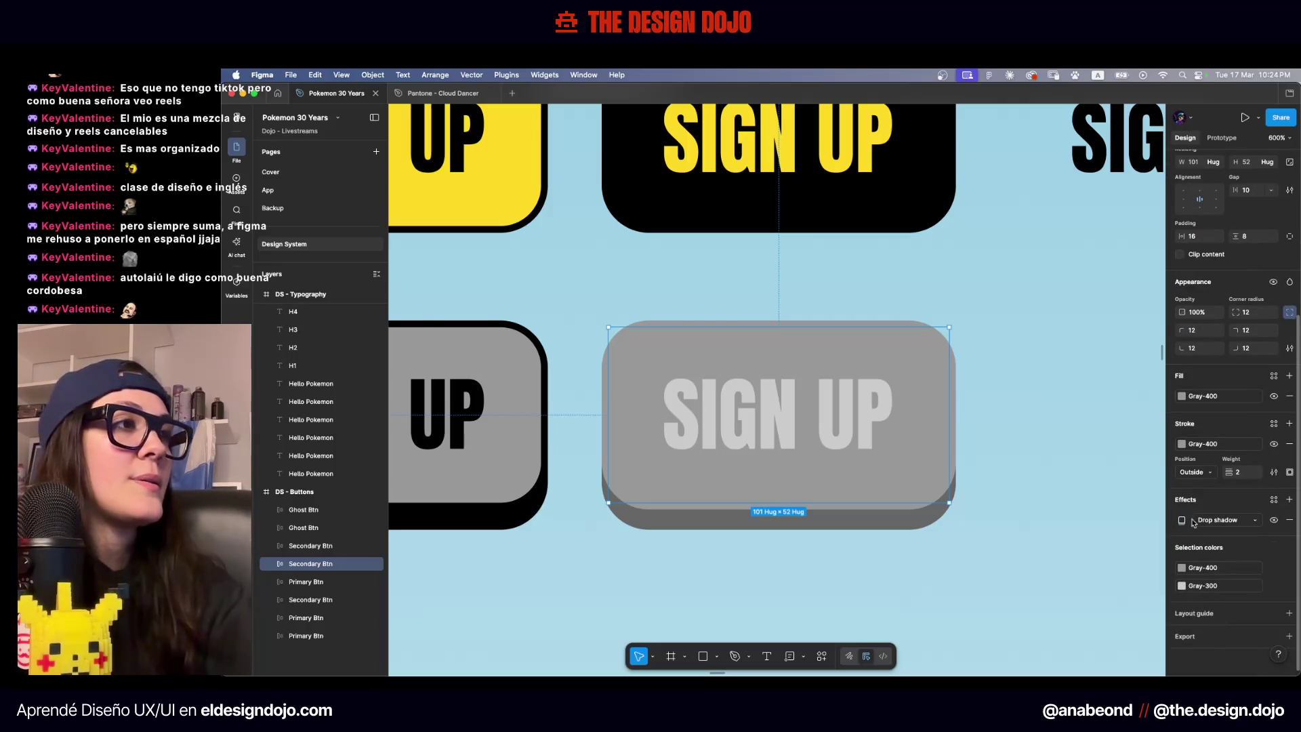
click(1204, 444)
key(Escape)
key(Escape)
scroll(1043, 593, down, 5)
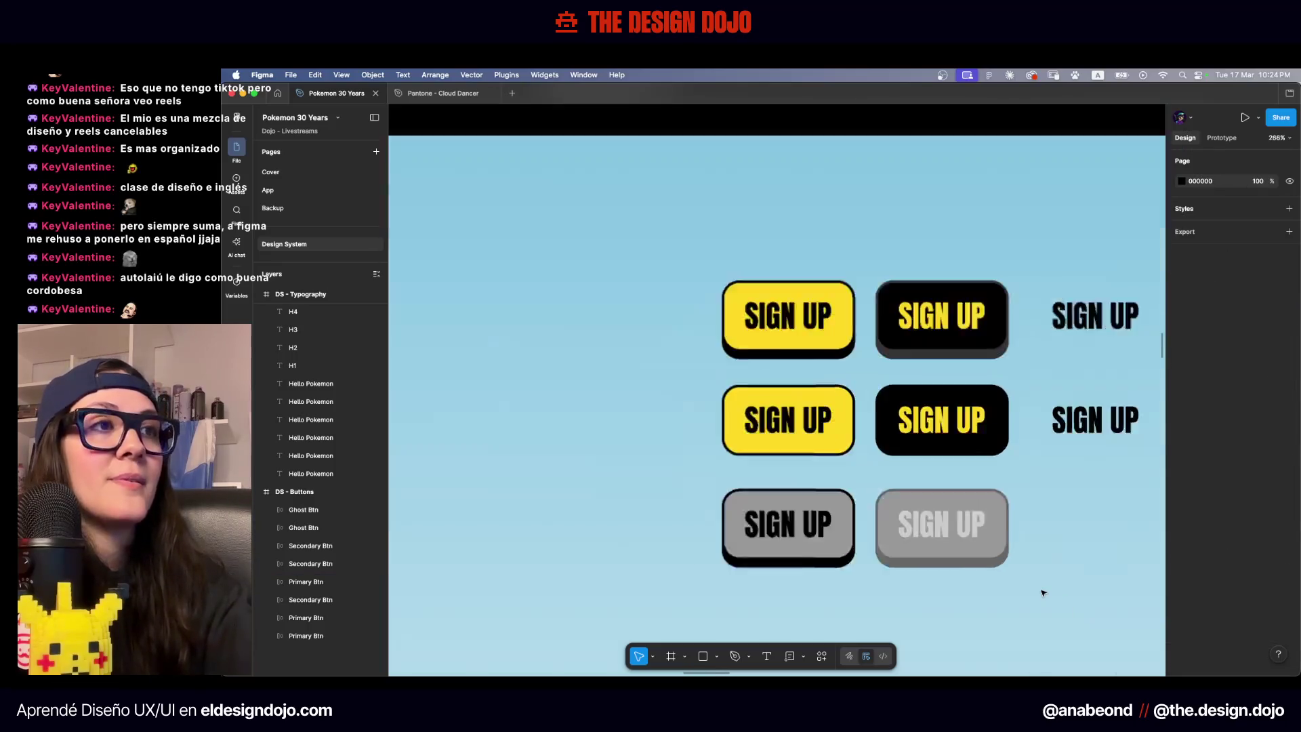
scroll(987, 579, up, 3)
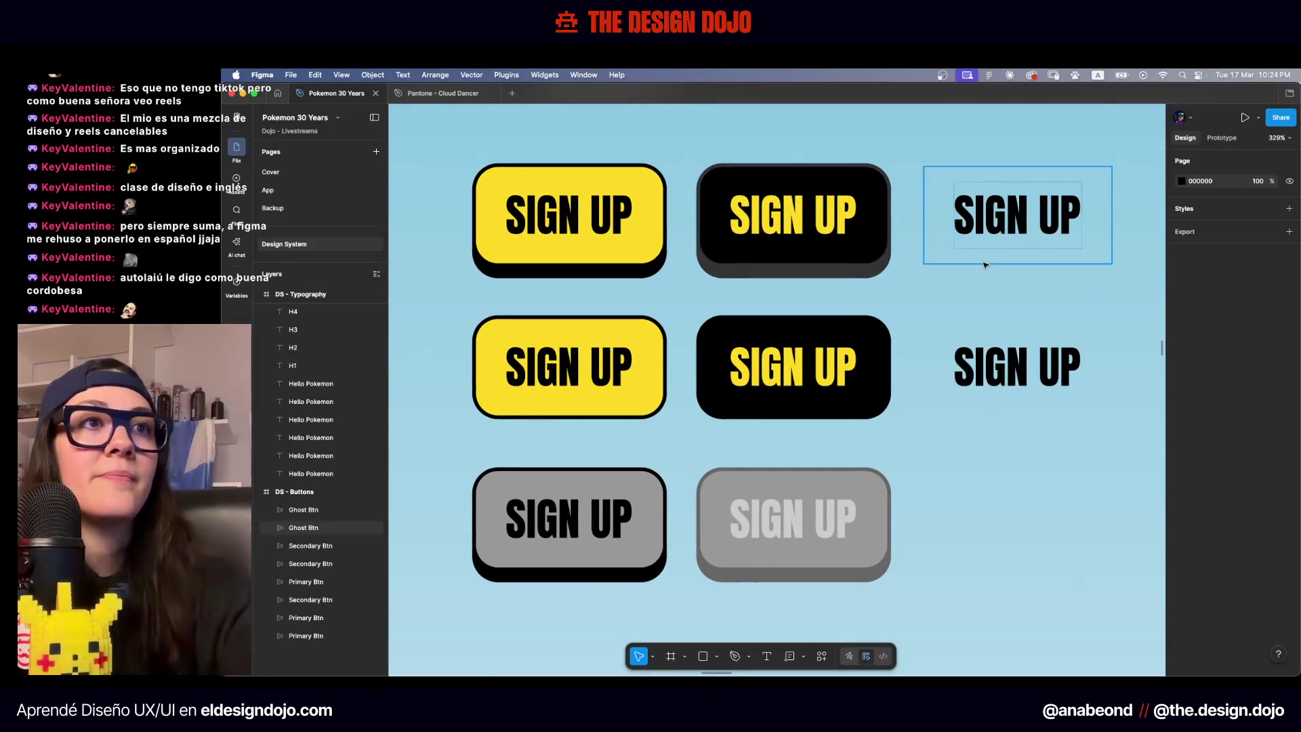
scroll(871, 438, left, 2)
scroll(872, 438, down, 1)
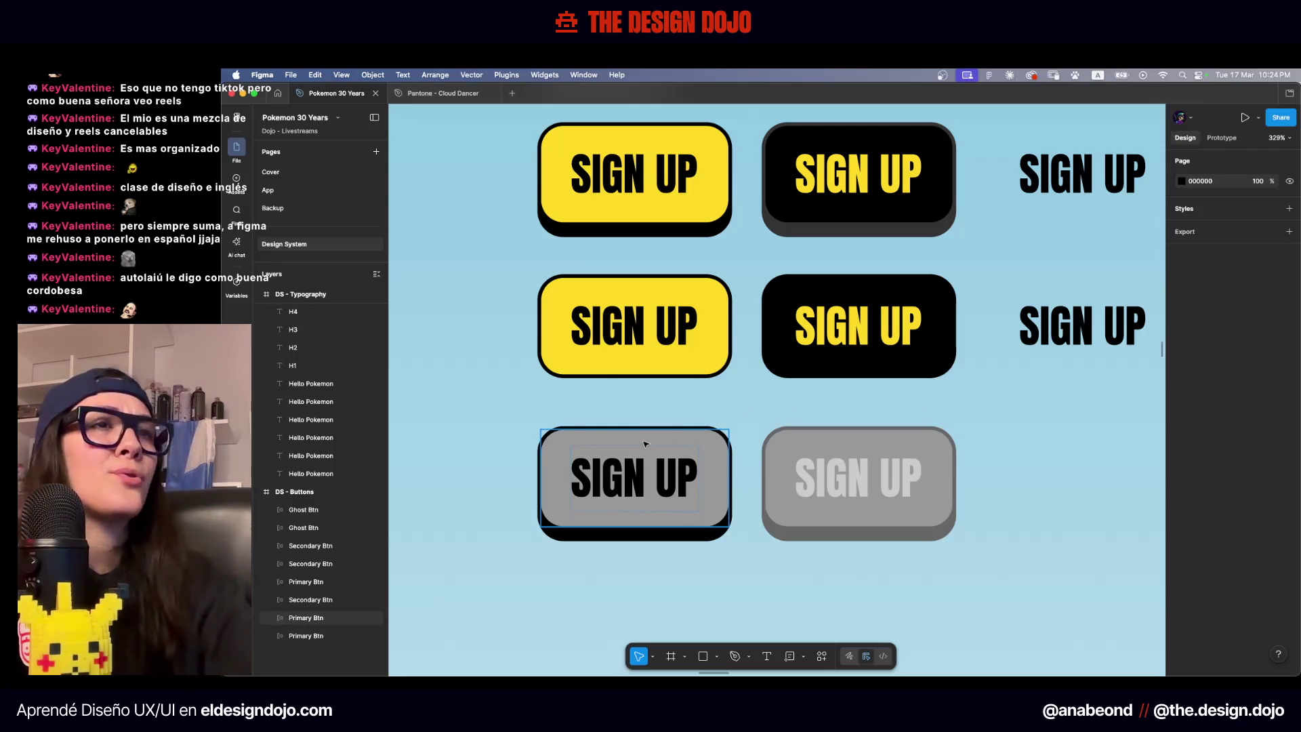
scroll(644, 447, up, 5)
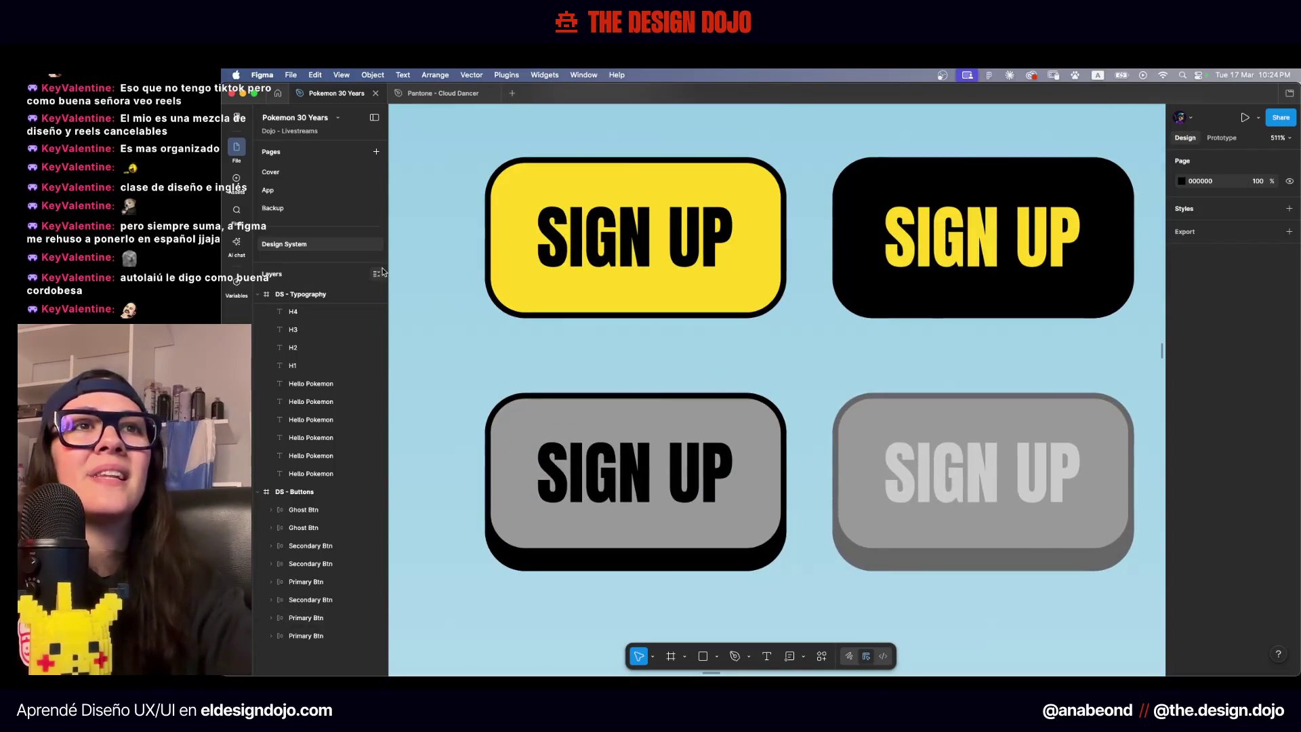
Replace the left gray button's black Secondary outline and label colour with Gray-500
click(376, 274)
scroll(440, 349, left, 2)
click(623, 428)
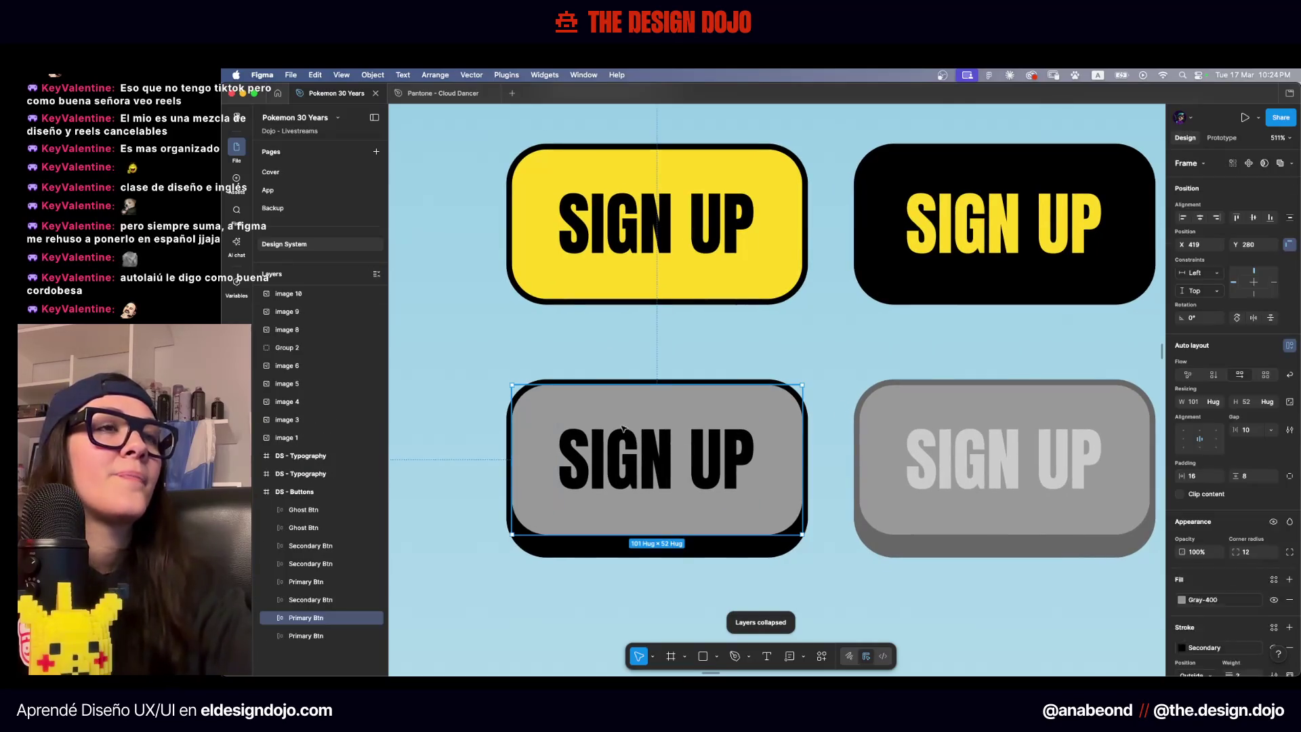
scroll(623, 428, down, 3)
click(906, 461)
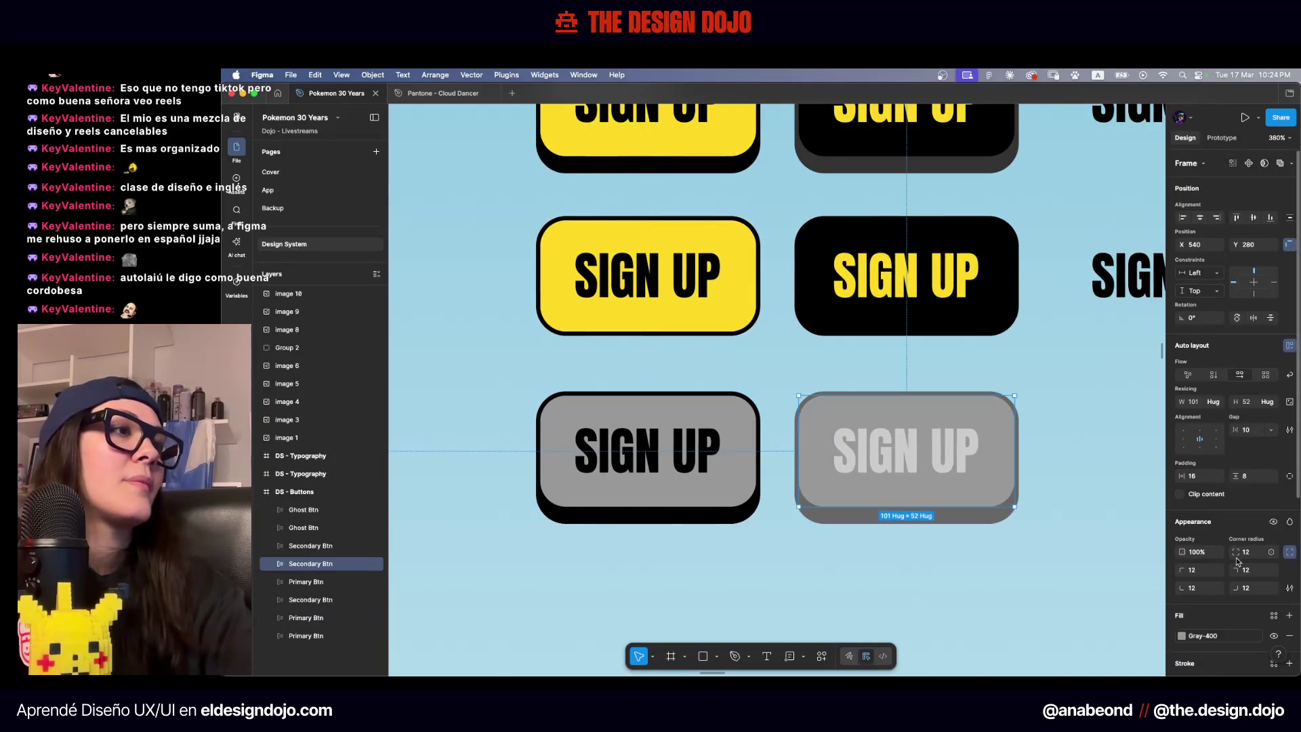
scroll(1236, 561, down, 4)
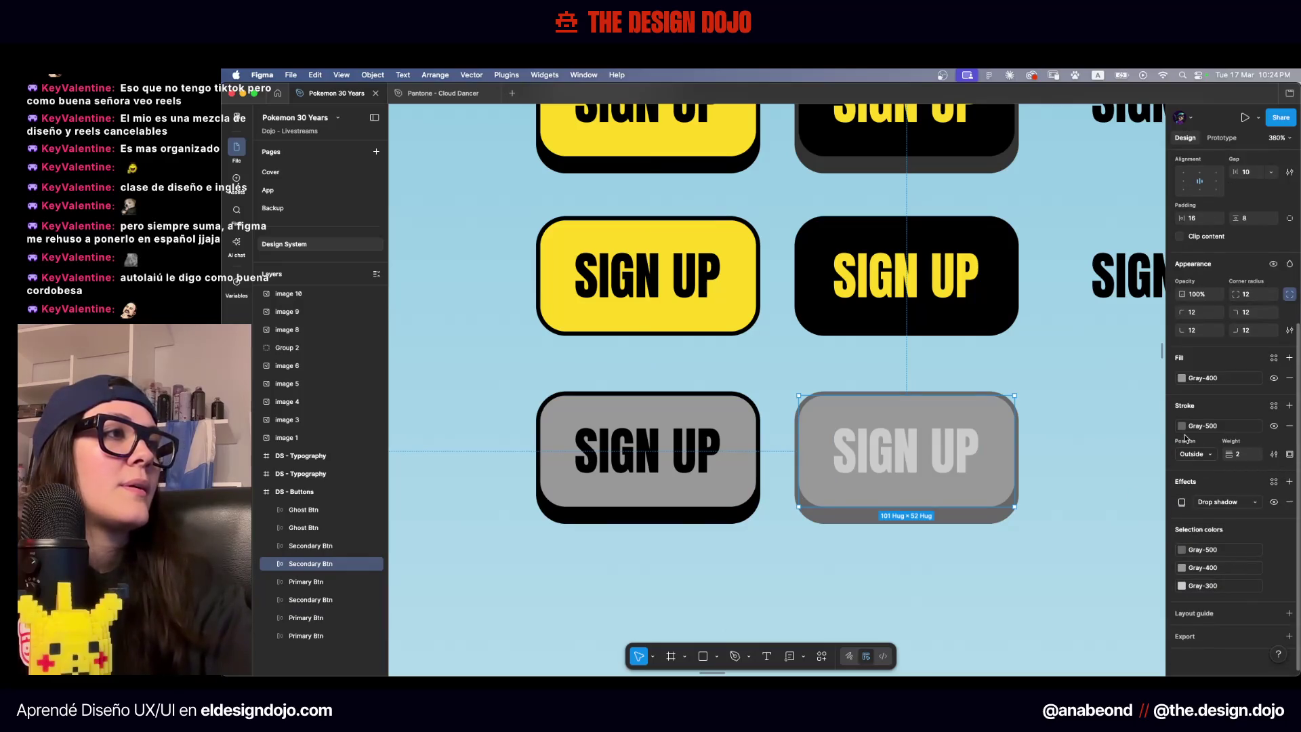
click(749, 453)
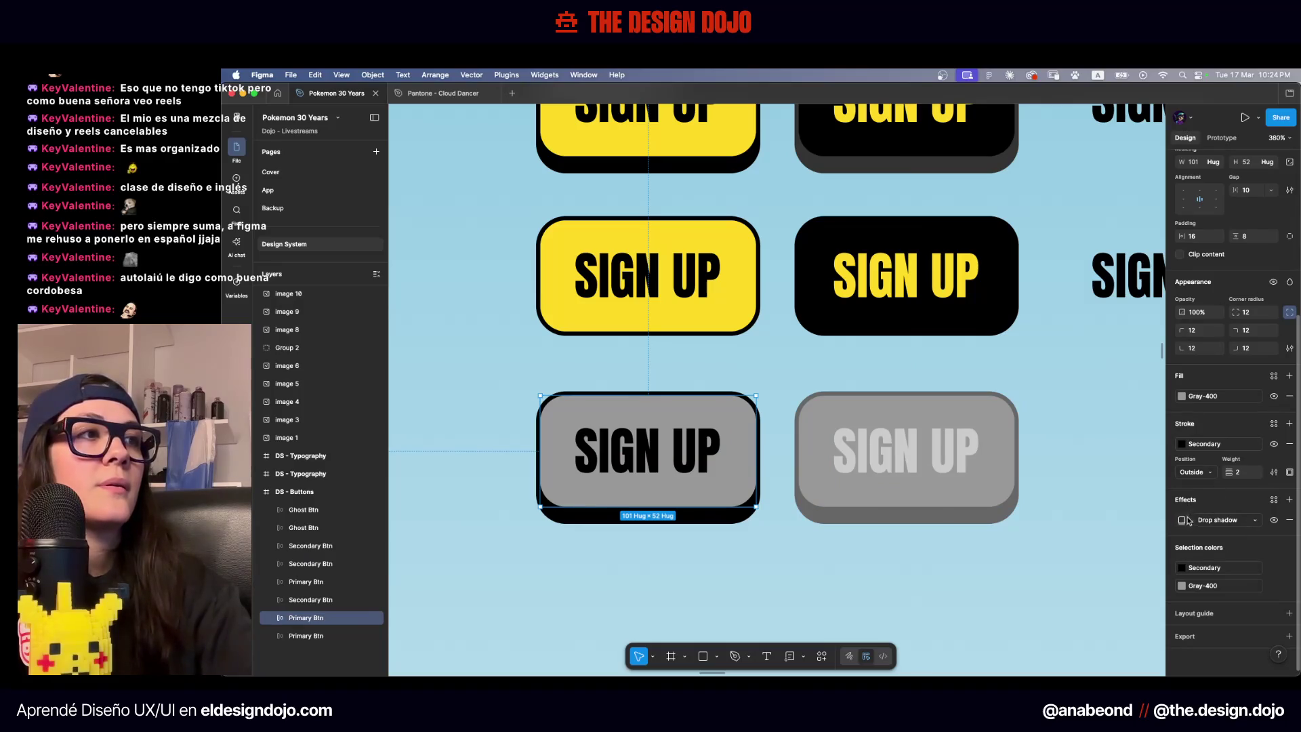
click(1191, 587)
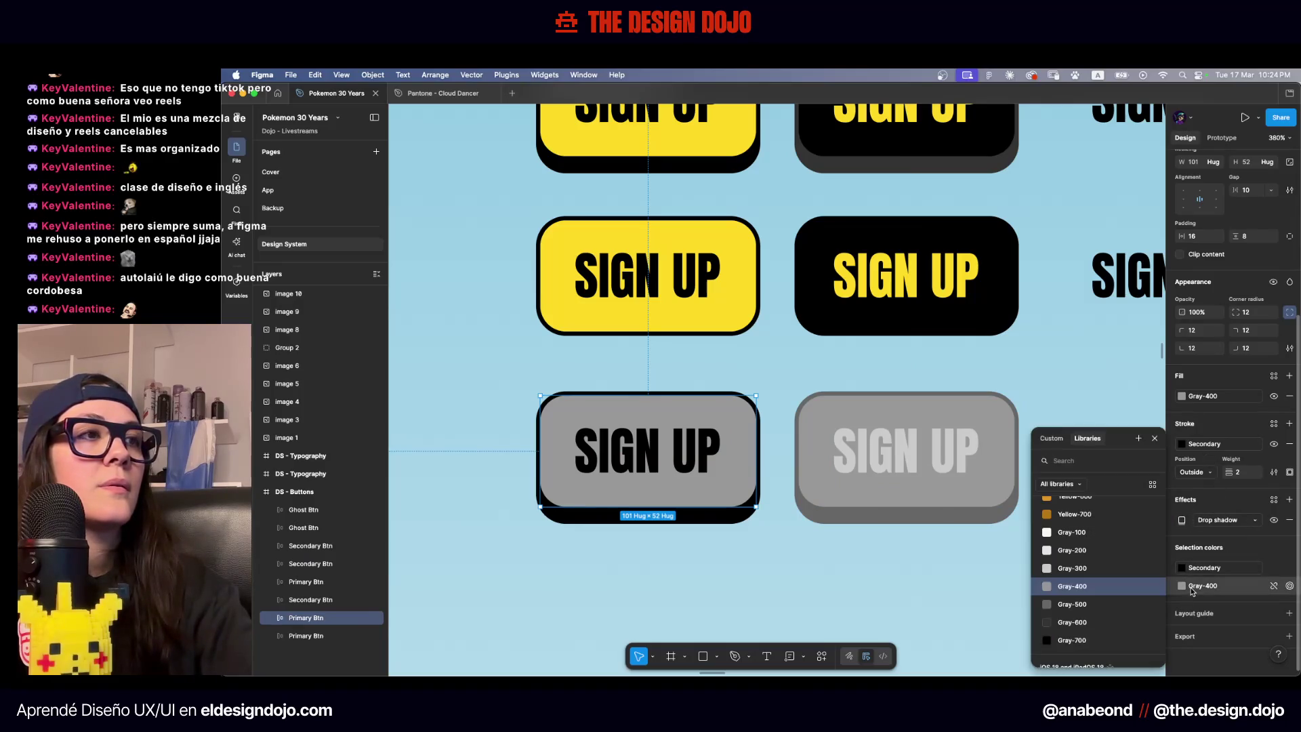
click(1202, 569)
click(1202, 569)
scroll(1097, 610, up, 5)
scroll(1097, 637, down, 5)
click(1092, 557)
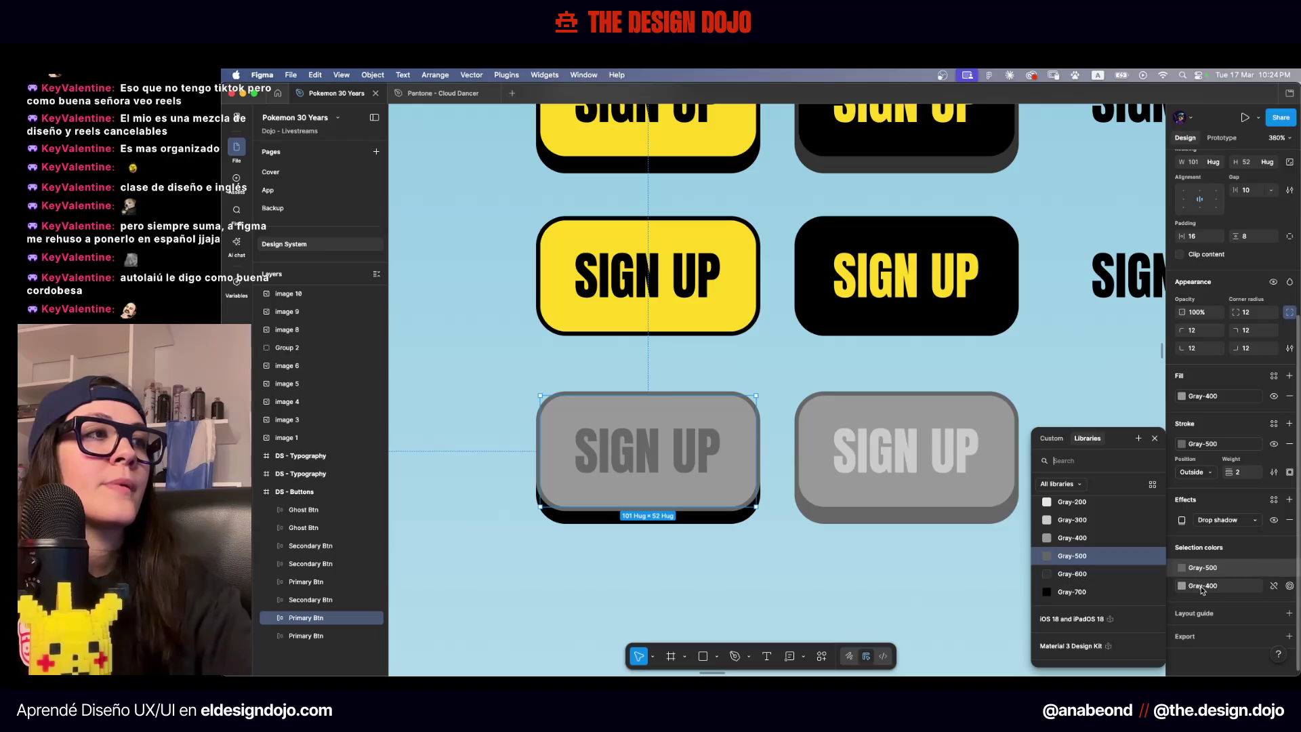
Set the left gray button's drop shadow colour to Gray-500, after trying Gray-600 and Gray-400
click(1182, 519)
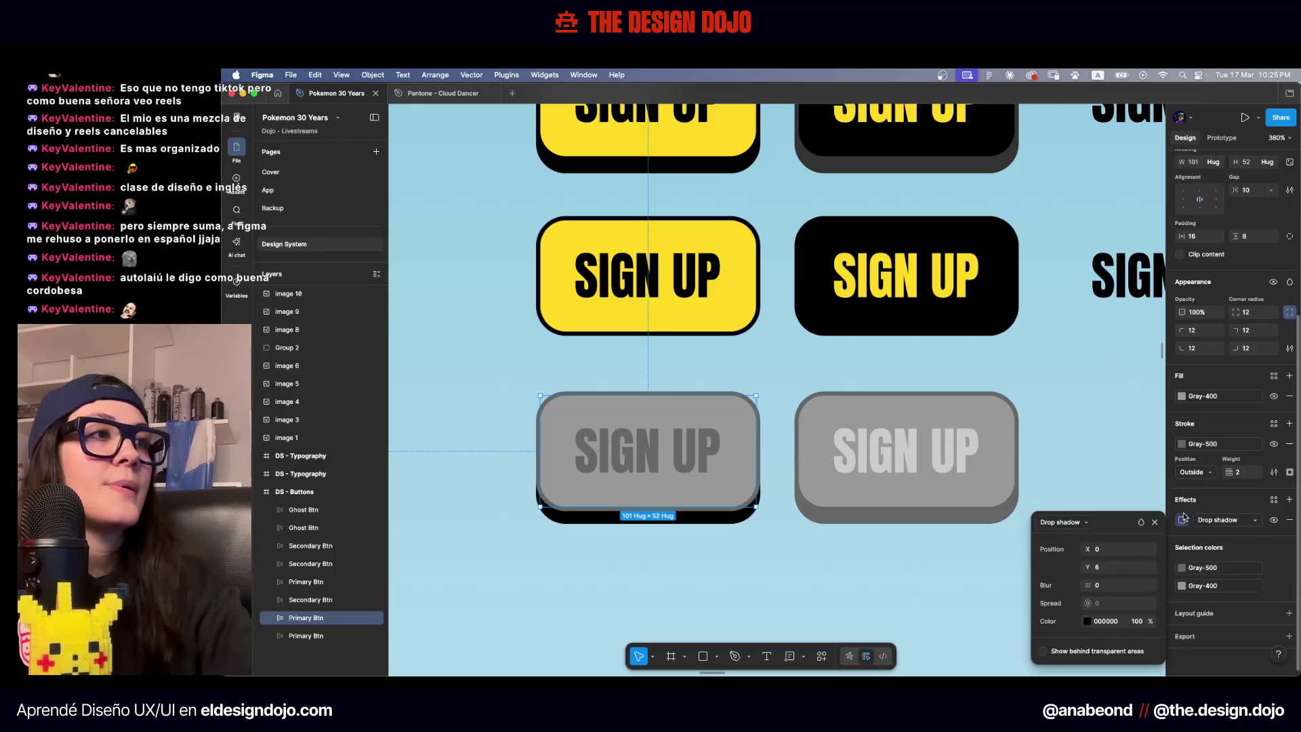
click(1088, 621)
click(952, 399)
scroll(962, 538, down, 15)
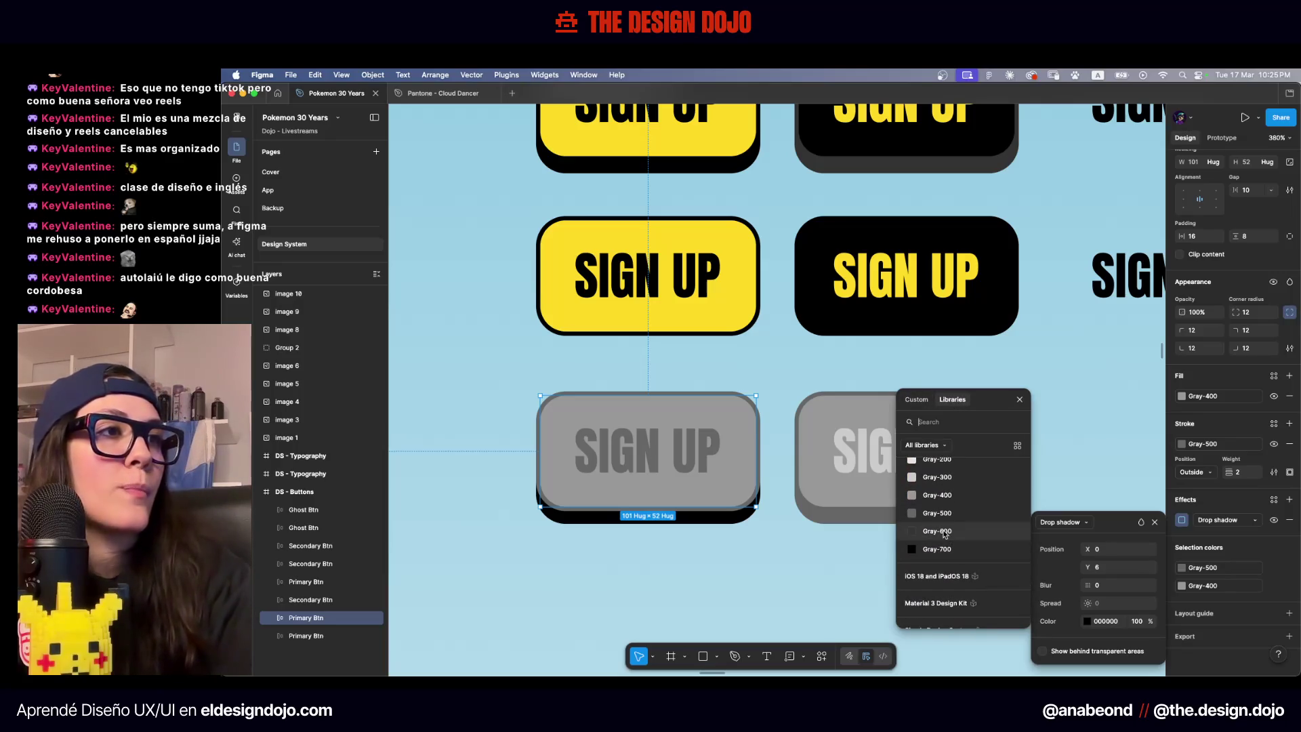
click(945, 531)
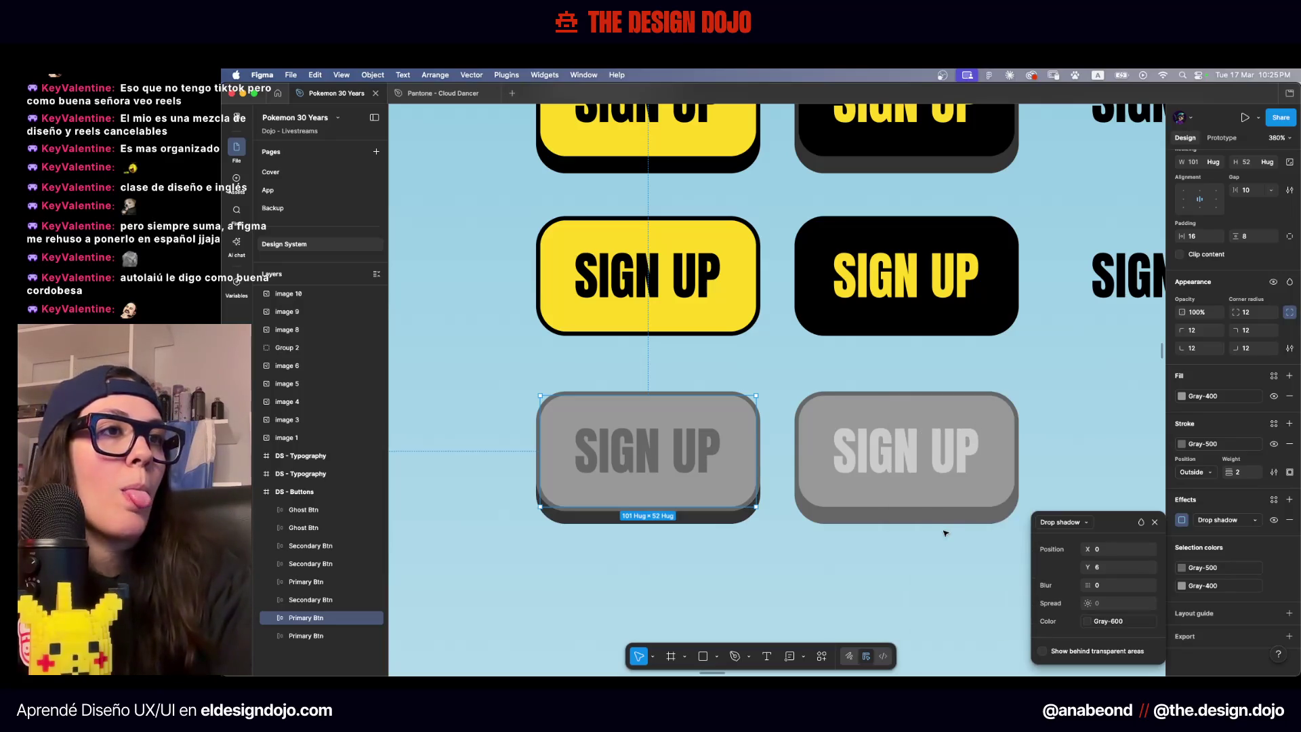
click(1088, 622)
click(974, 557)
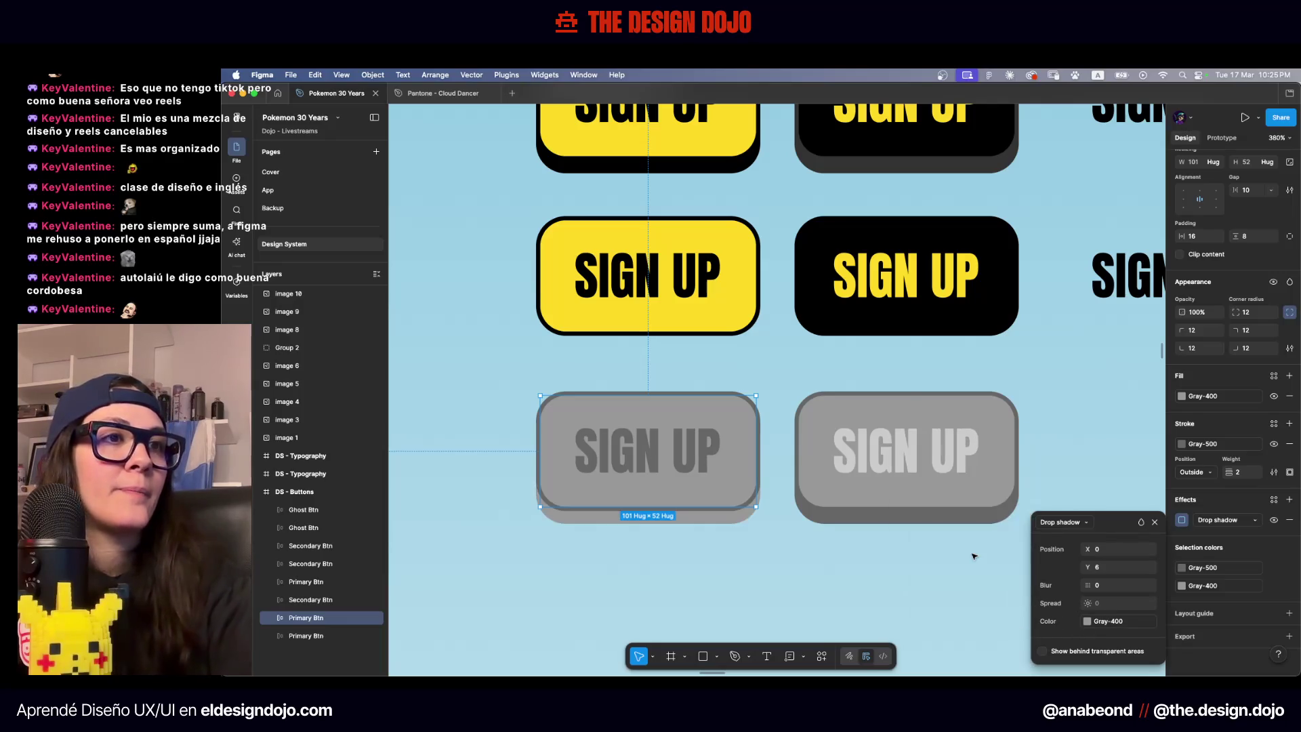
click(1090, 622)
click(964, 601)
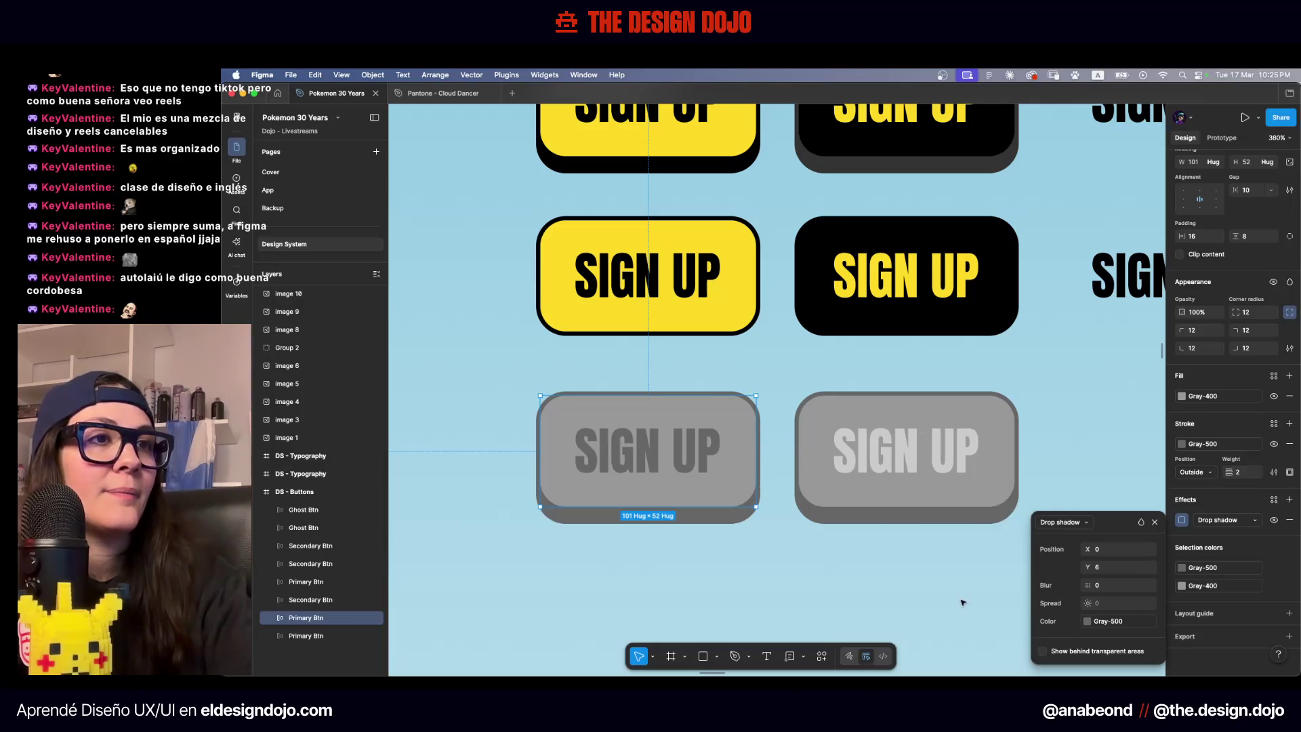
click(850, 562)
key(shift+1)
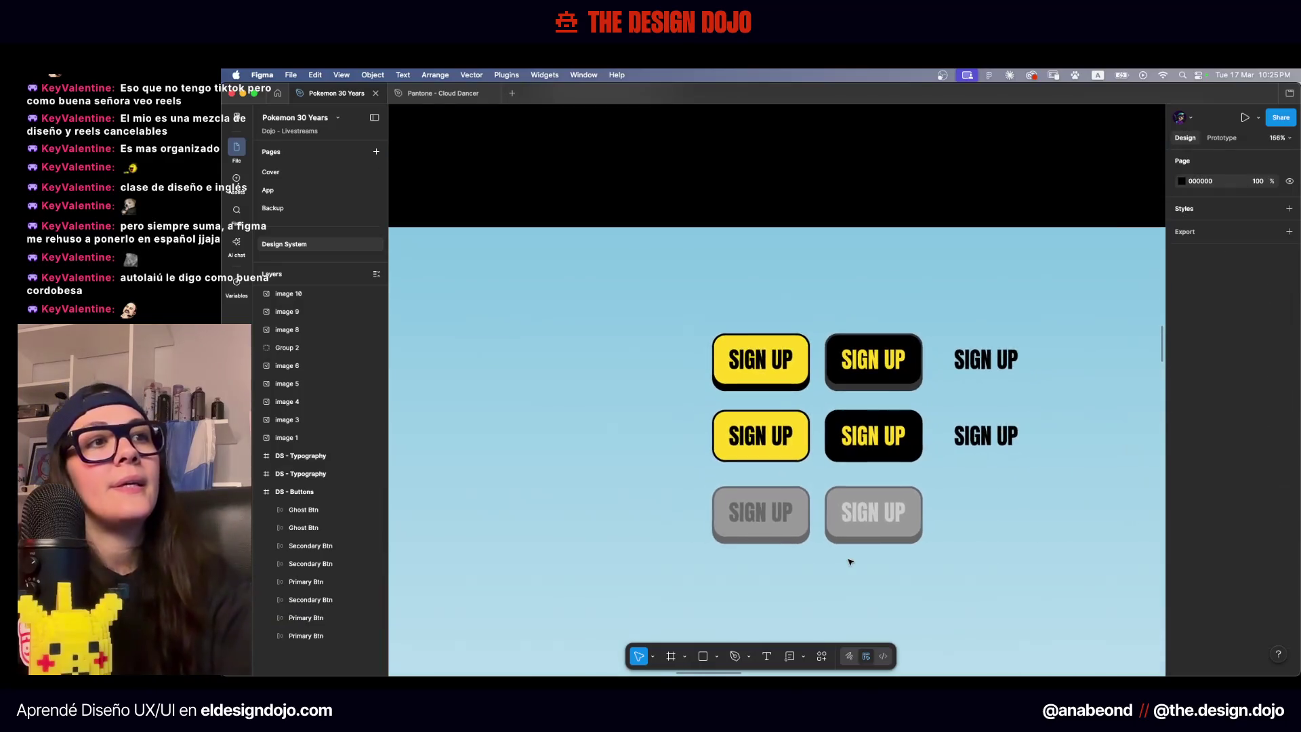
Copy the left gray label's dark gray styling onto the right gray button's SIGN UP label
scroll(850, 562, up, 3)
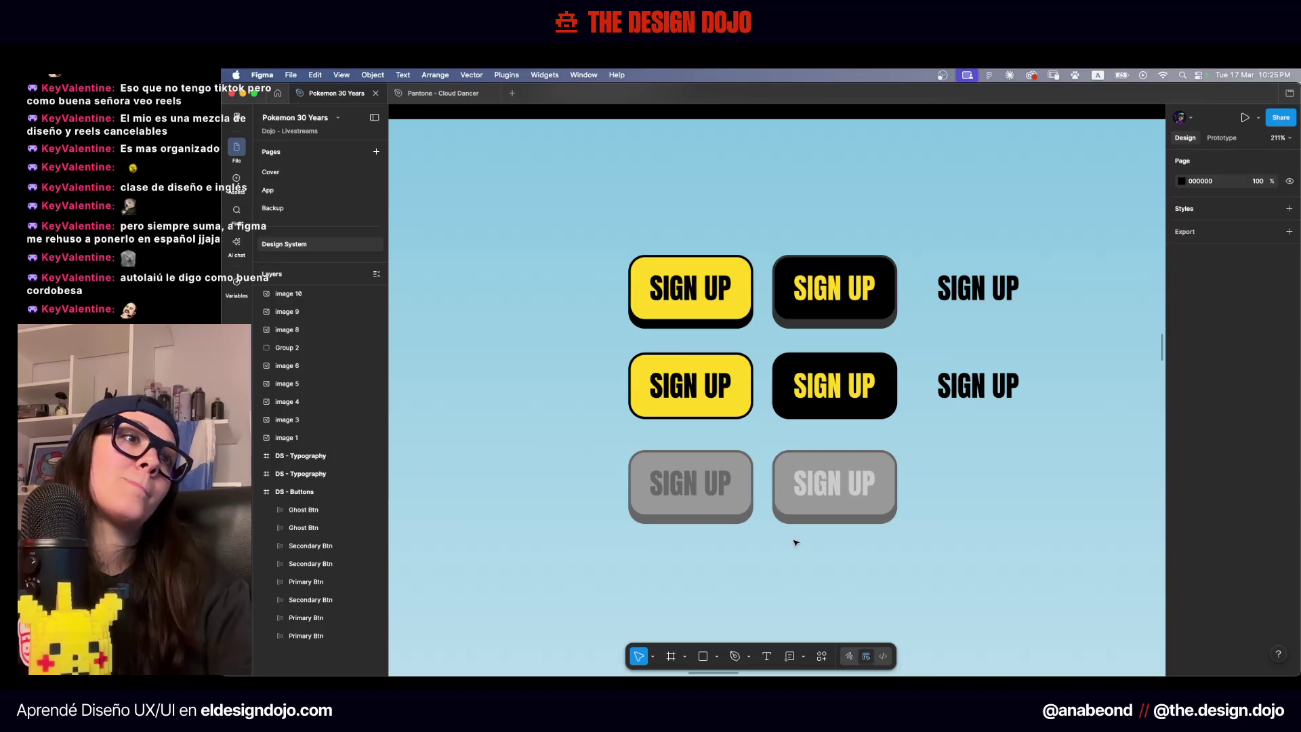
double_click(704, 477)
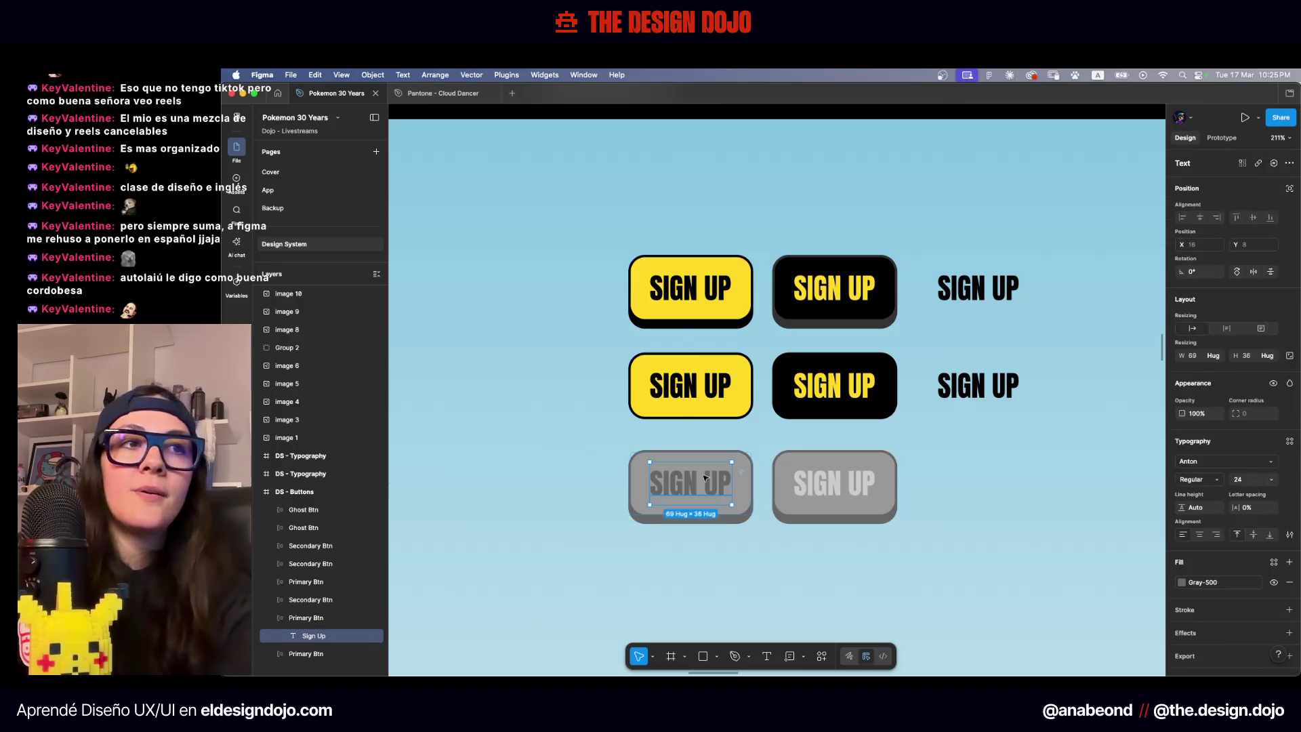
scroll(705, 478, up, 5)
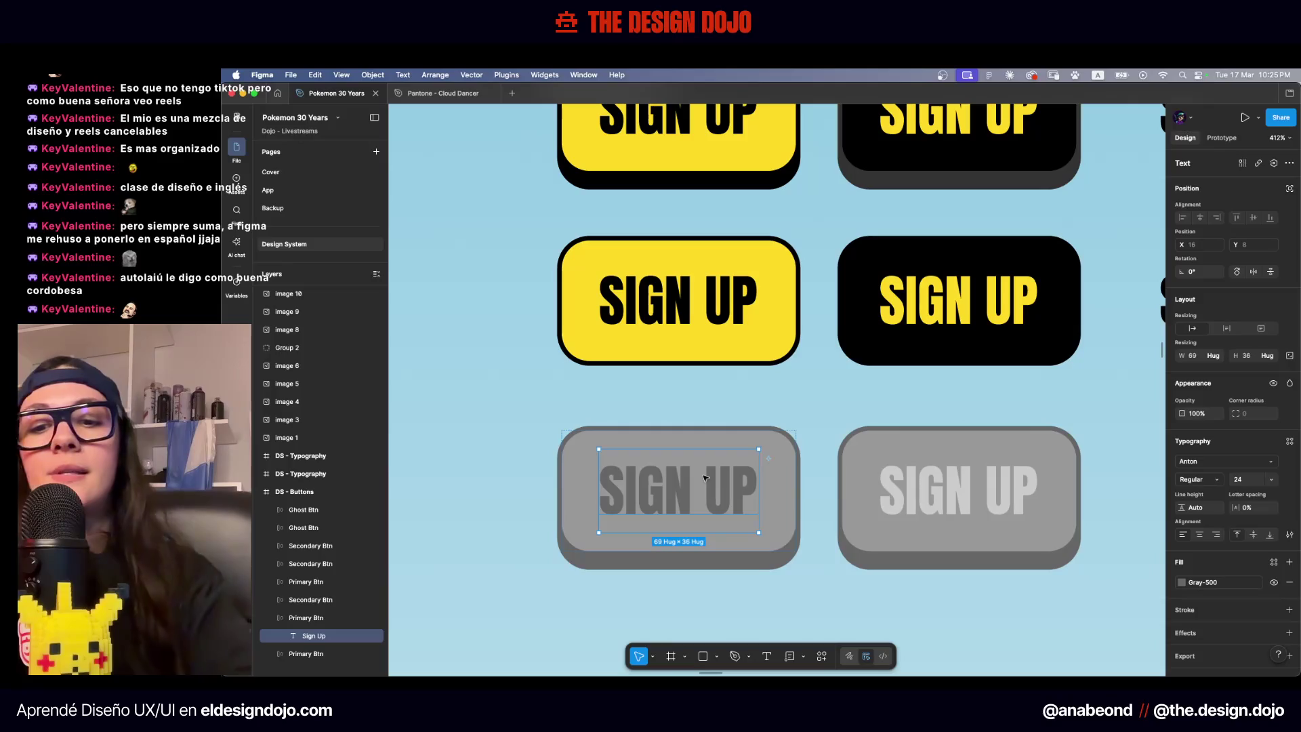
key(super+alt+c)
click(951, 496)
key(super+alt+v)
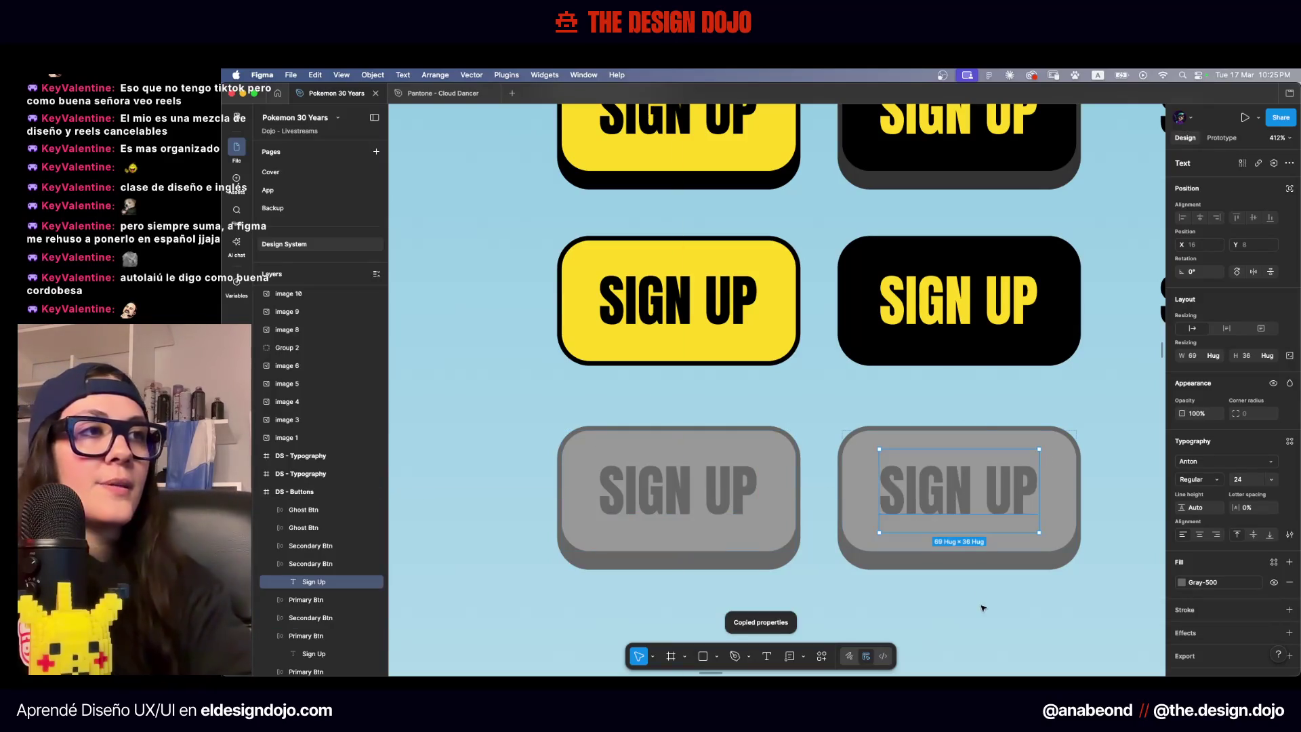
click(982, 608)
Bring up the document's color variables list from the left sidebar
scroll(983, 608, down, 5)
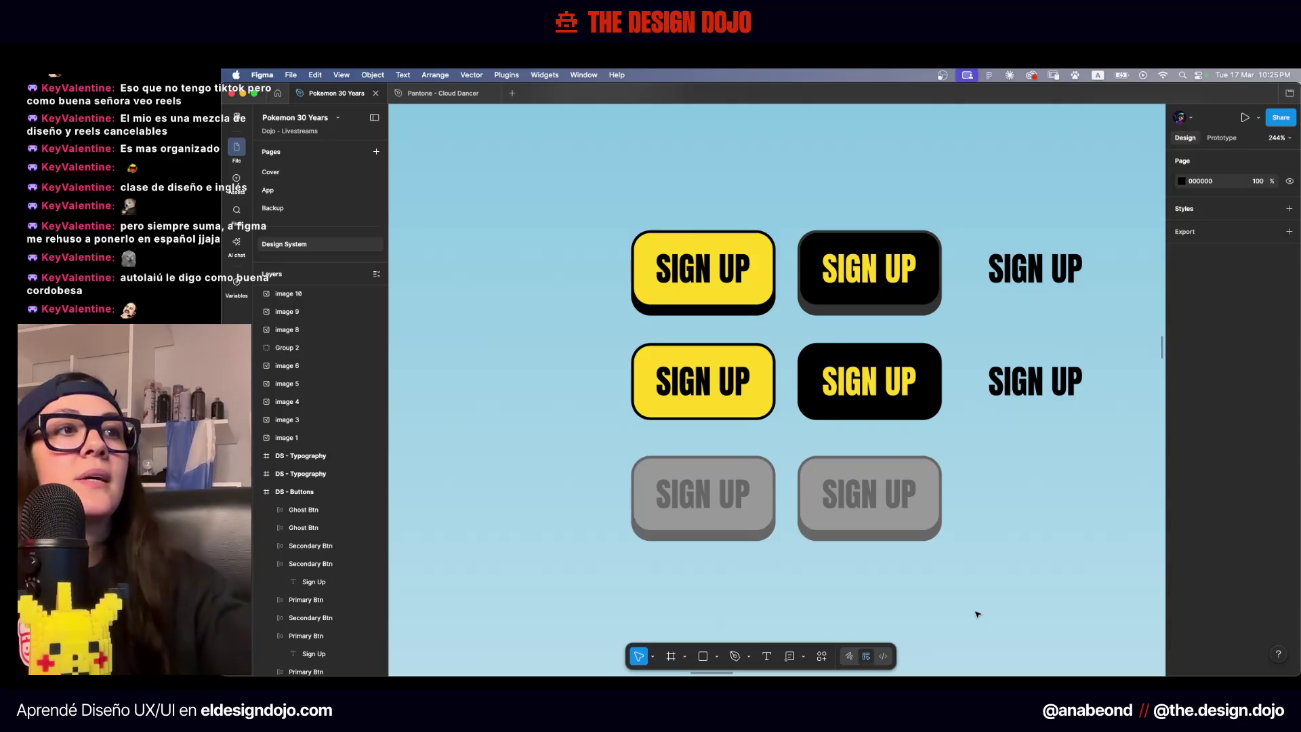
scroll(978, 614, down, 3)
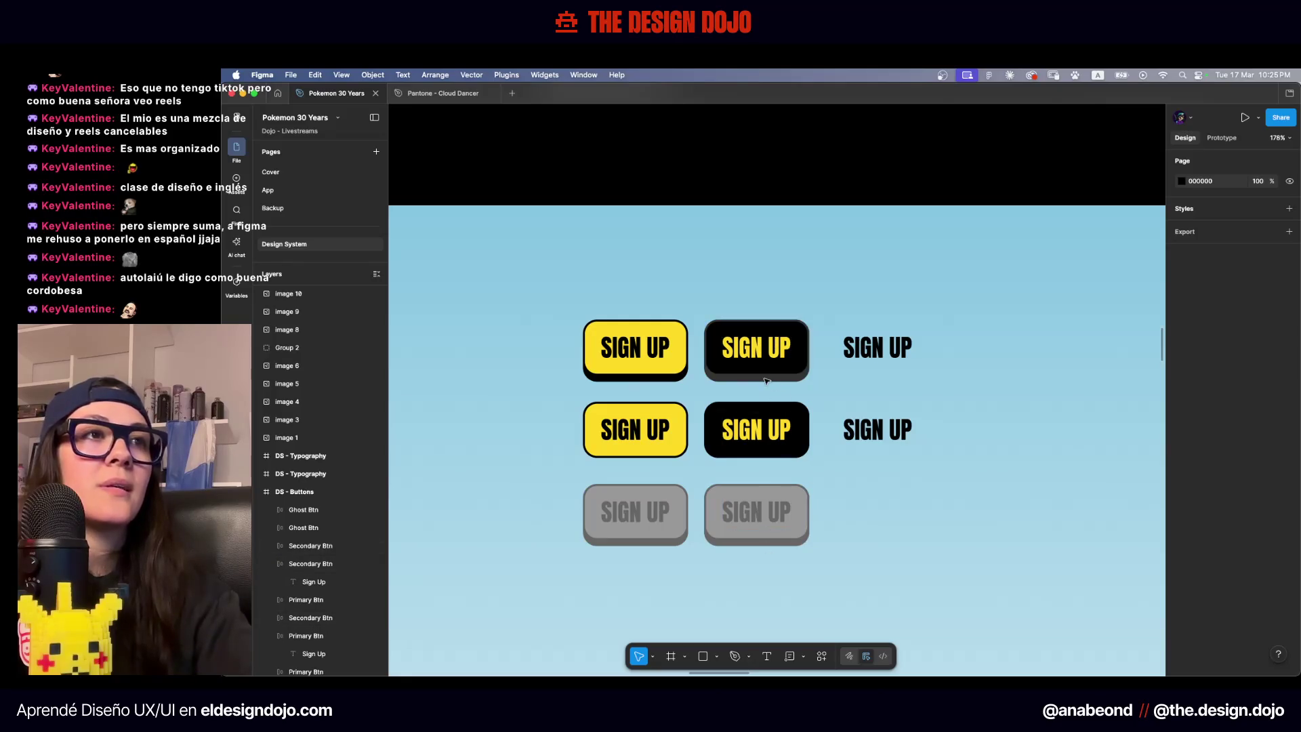
scroll(755, 393, up, 5)
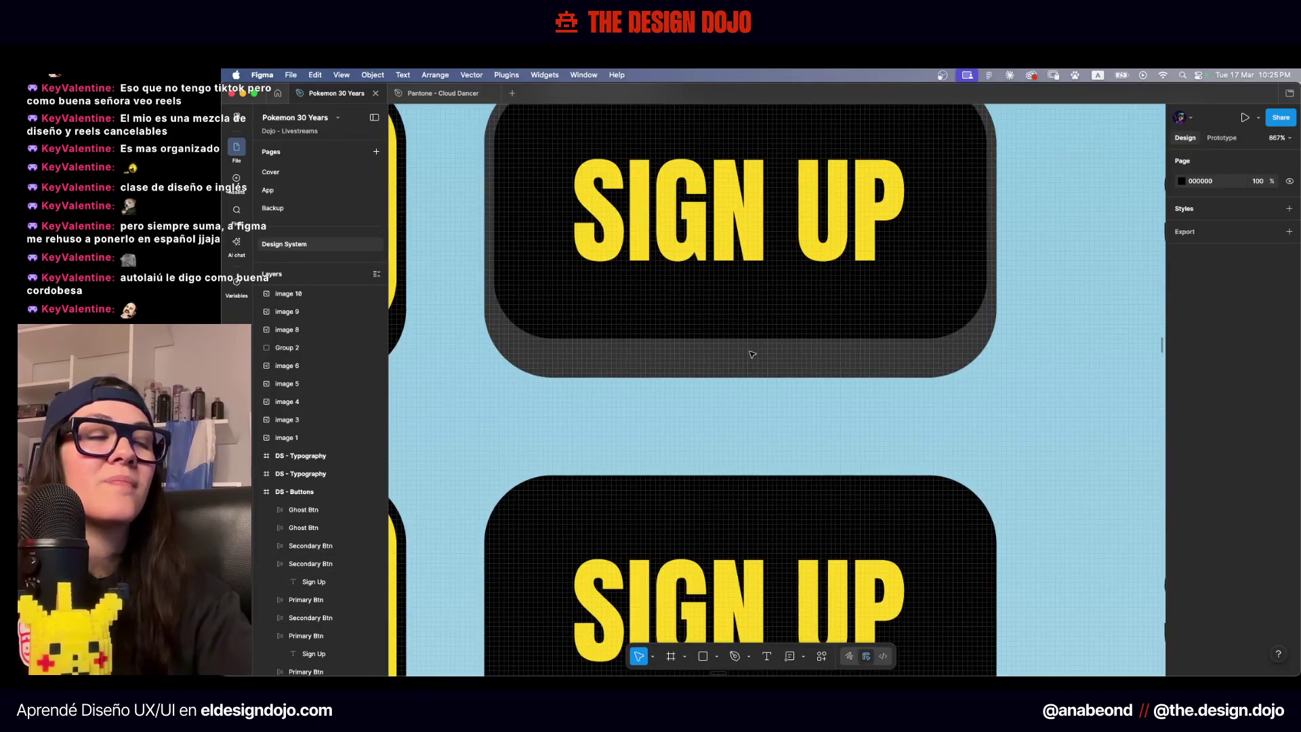
scroll(752, 354, down, 5)
scroll(750, 353, up, 3)
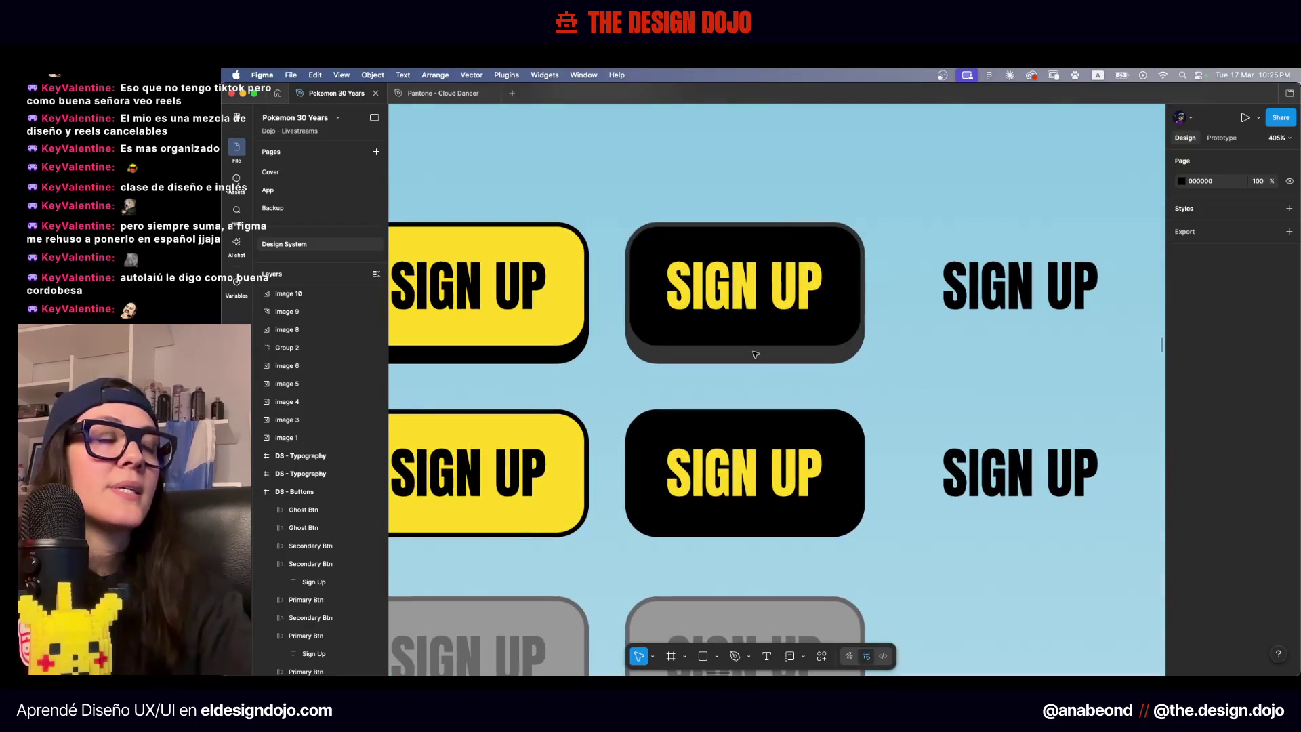
click(236, 280)
scroll(642, 204, right, 5)
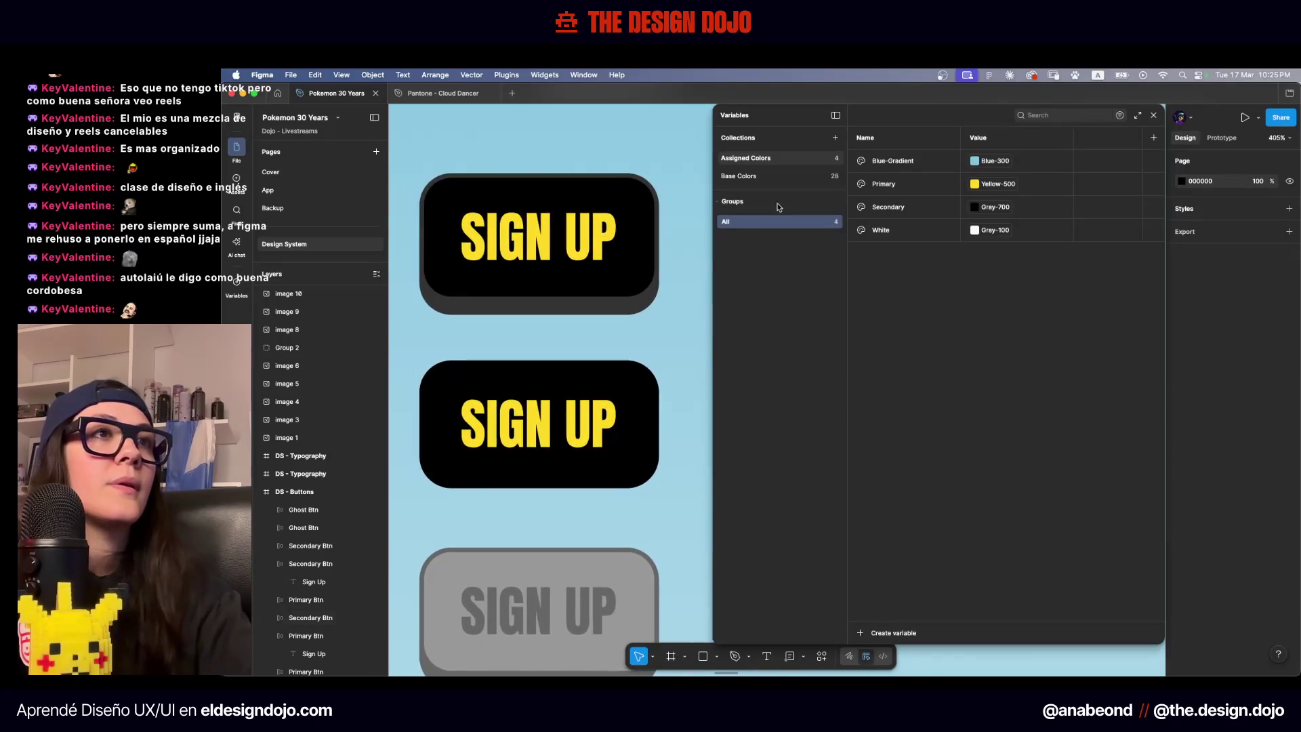
In Base Colors, set Gray-600's lightness to 10, making it 1A1A1A
click(754, 179)
scroll(1003, 379, down, 5)
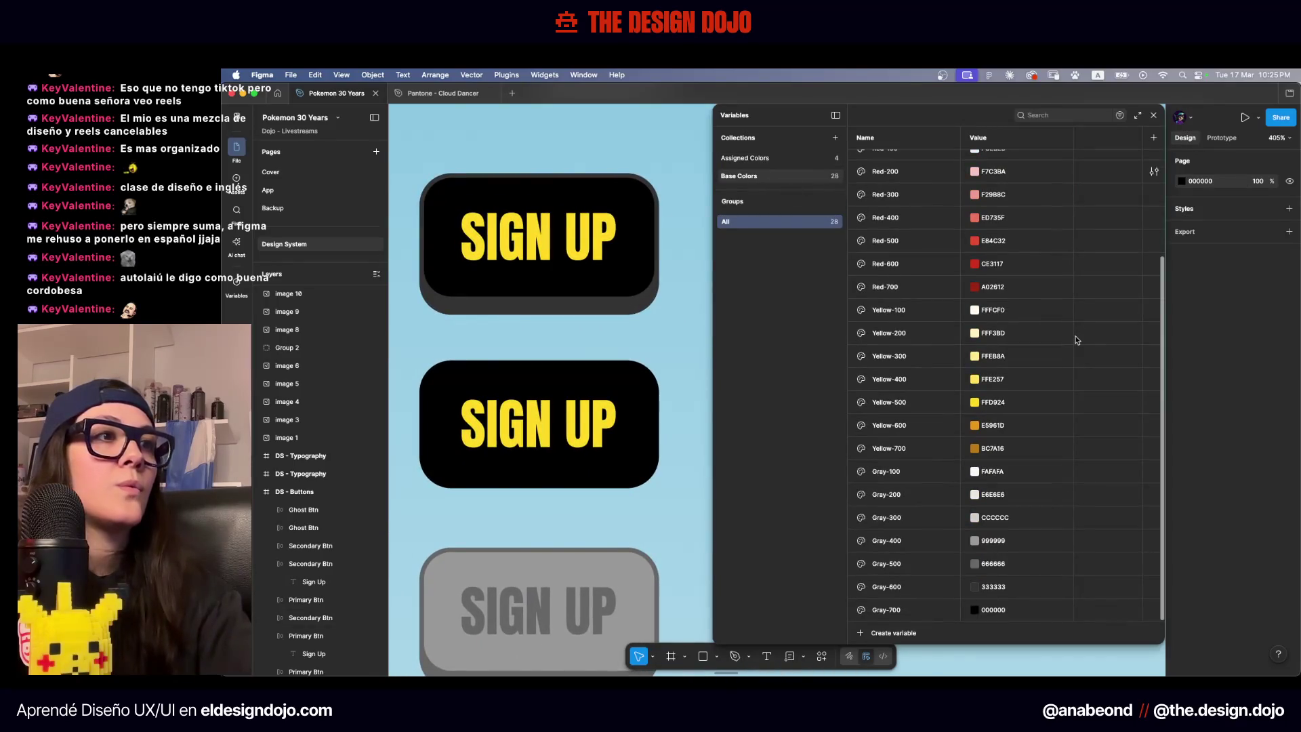
click(974, 587)
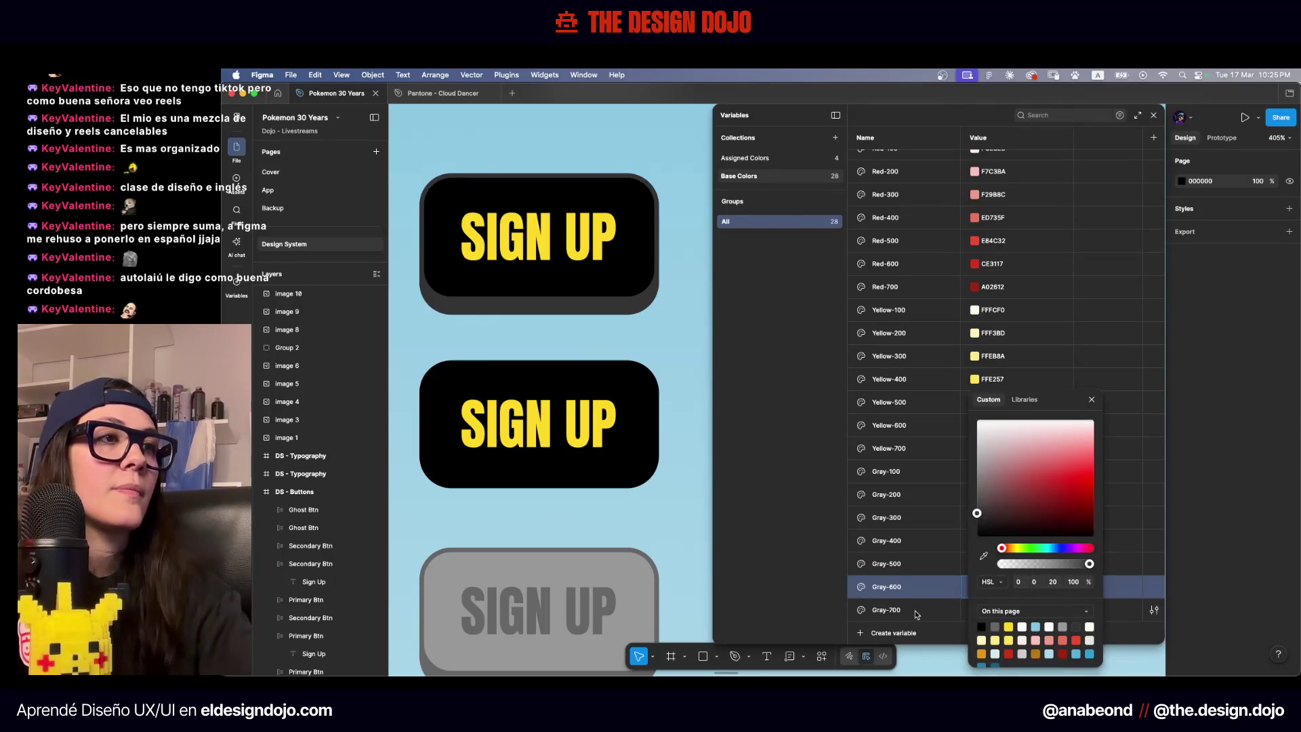
click(1059, 582)
text(10)
key(Return)
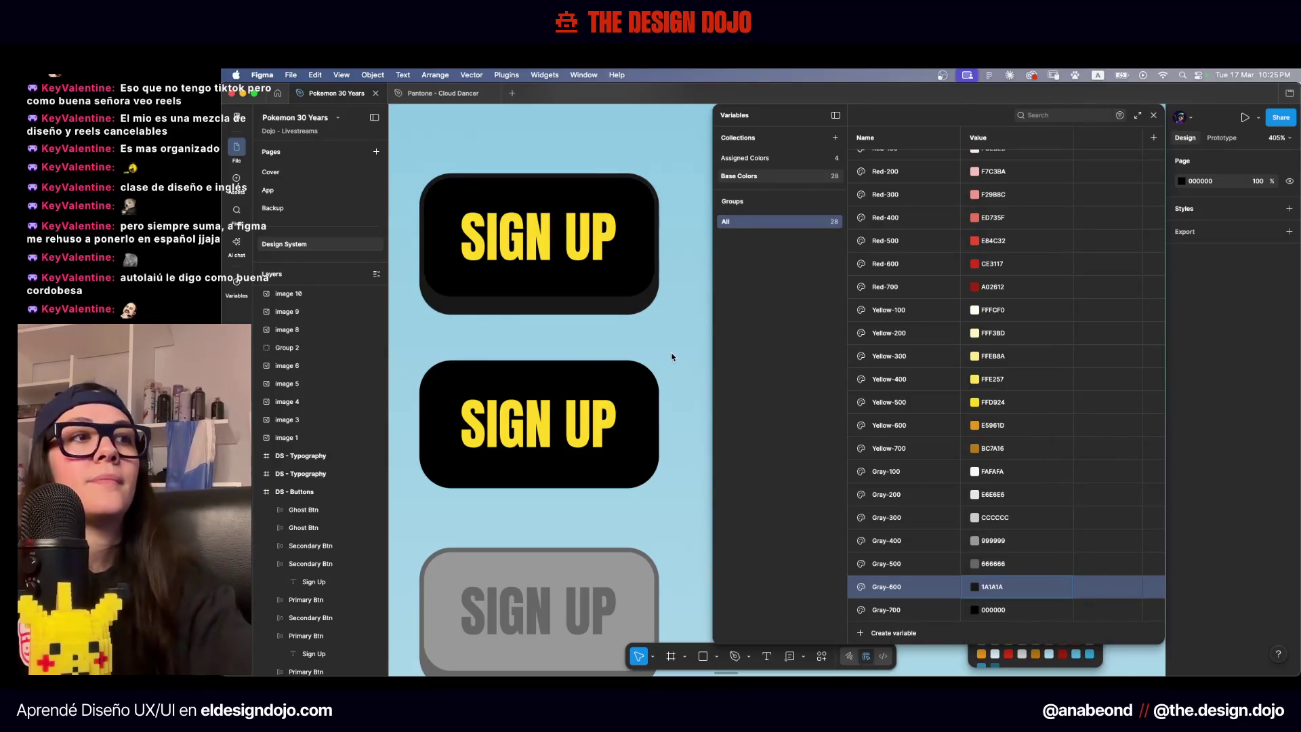
Change Gray-500 to 4D4D4D, then set its lightness to 20 for 333333
click(975, 564)
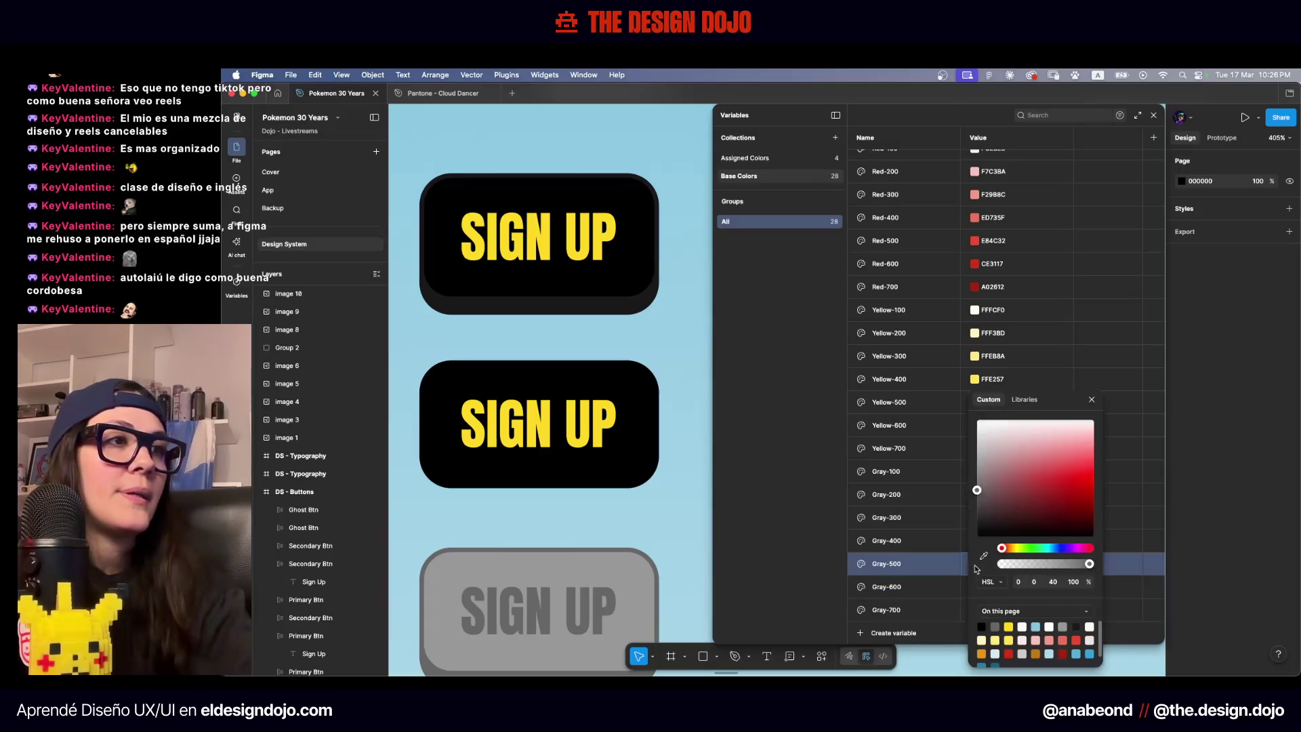
click(1052, 581)
key(Return)
text(4D4D4D)
key(Return)
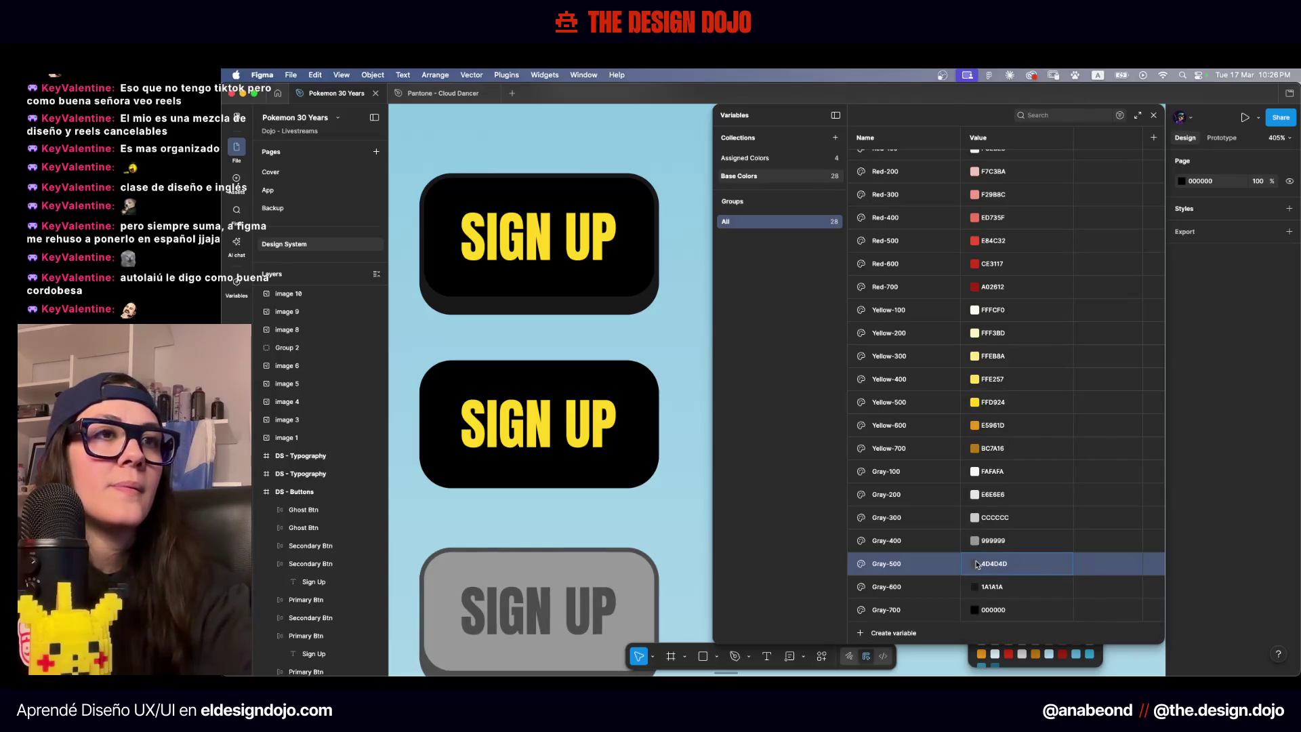
click(976, 565)
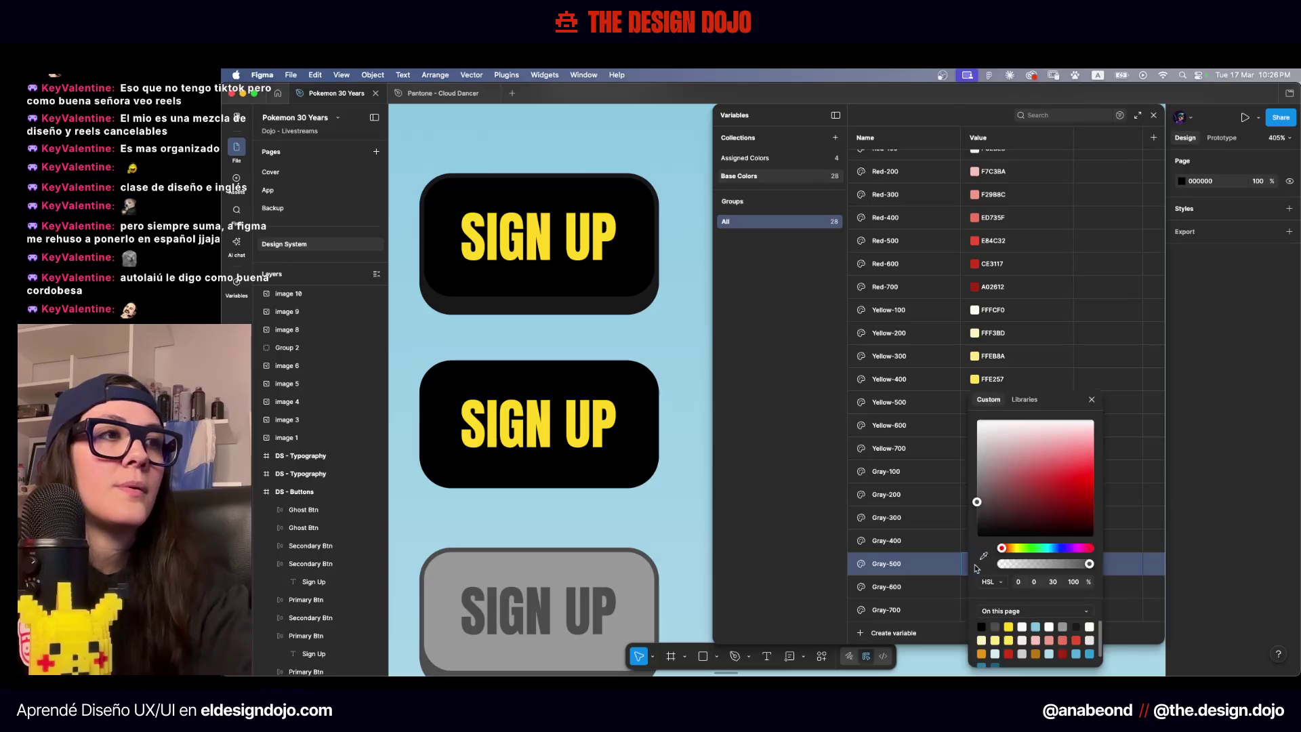
click(1053, 581)
text(20)
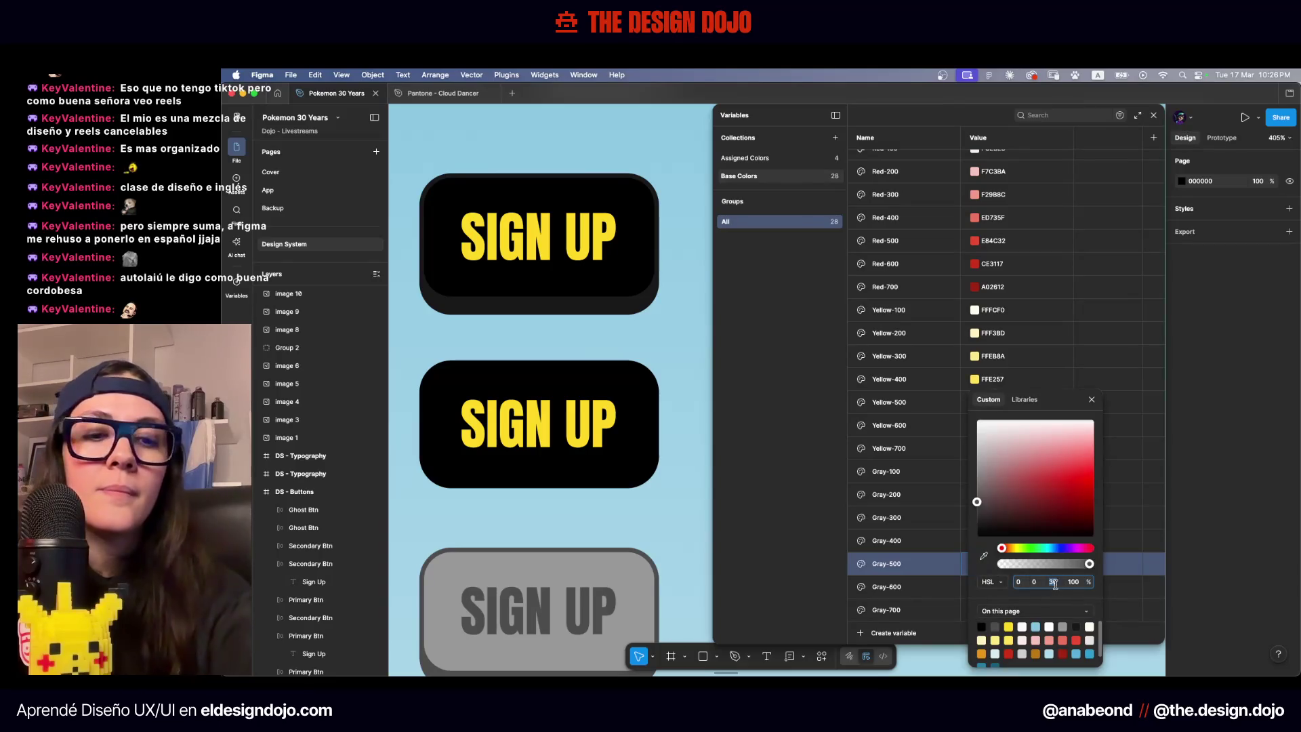
key(Return)
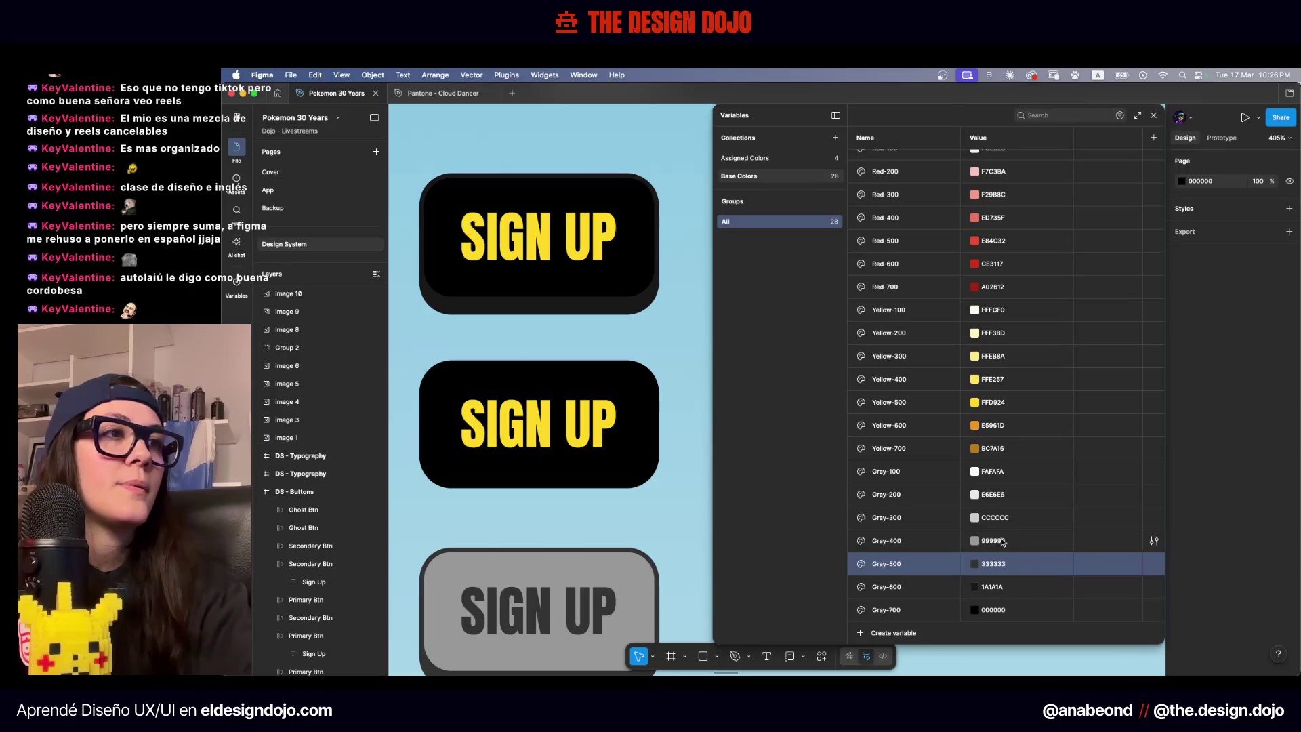
Set Gray-400's lightness to 30, making it 4D4D4D
click(975, 541)
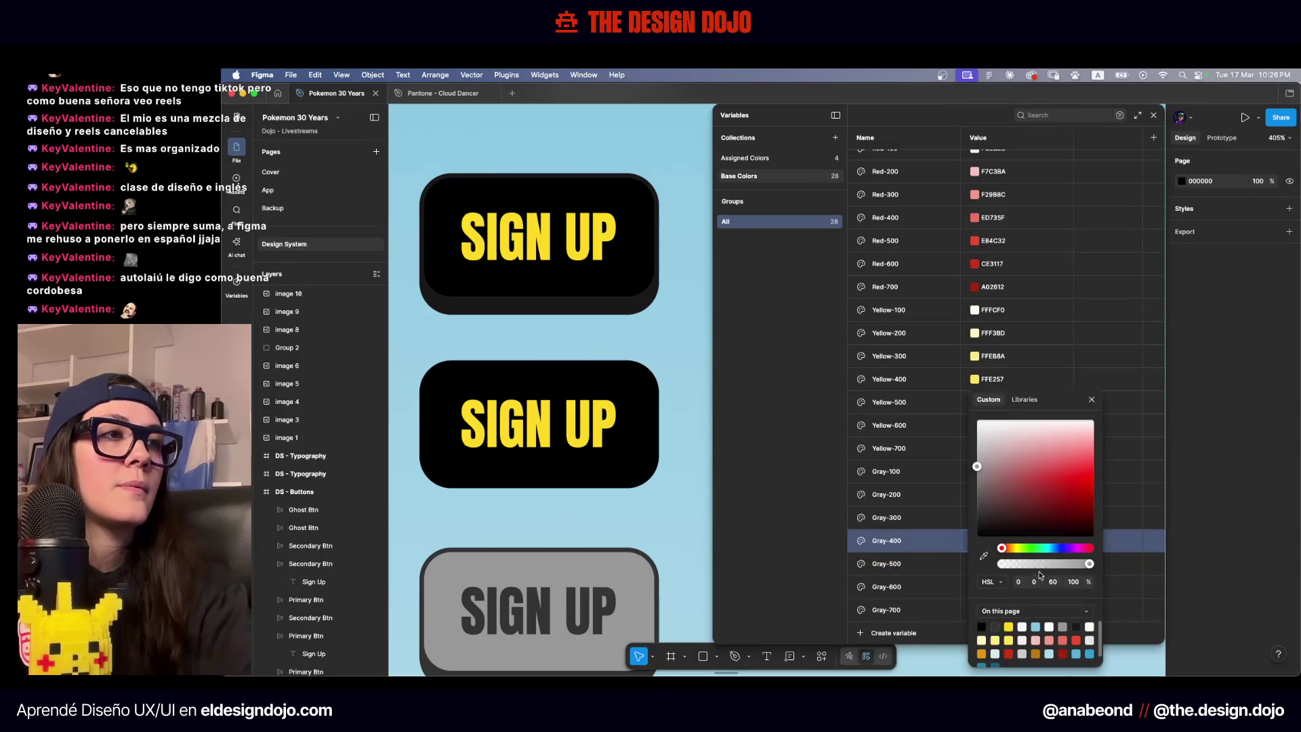
click(931, 536)
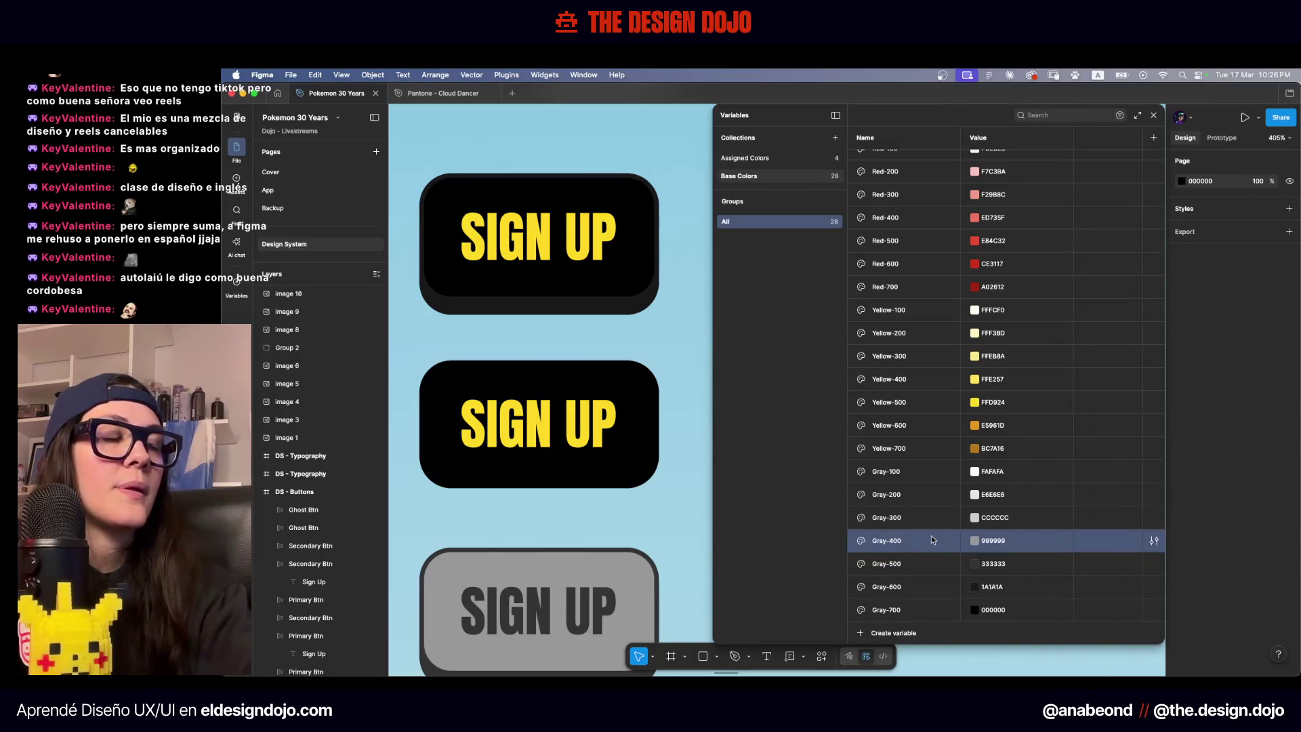
click(976, 545)
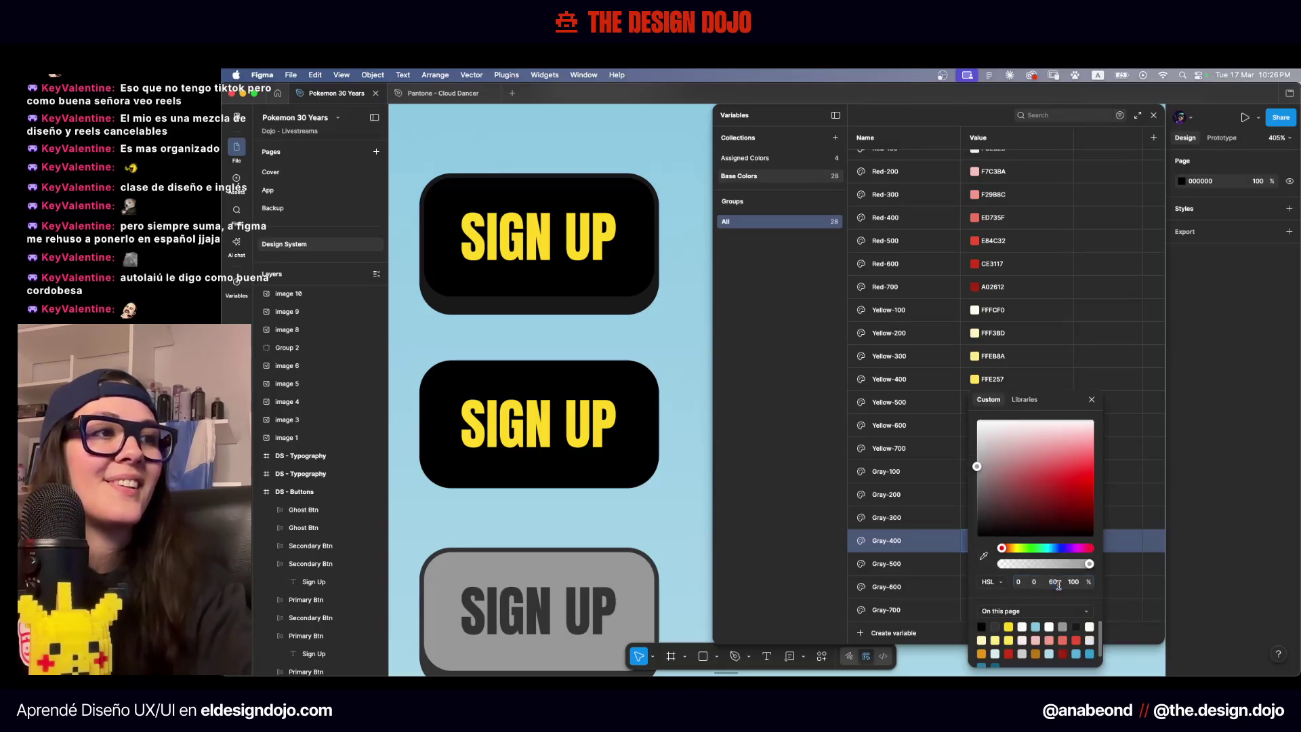
double_click(1054, 582)
text(30)
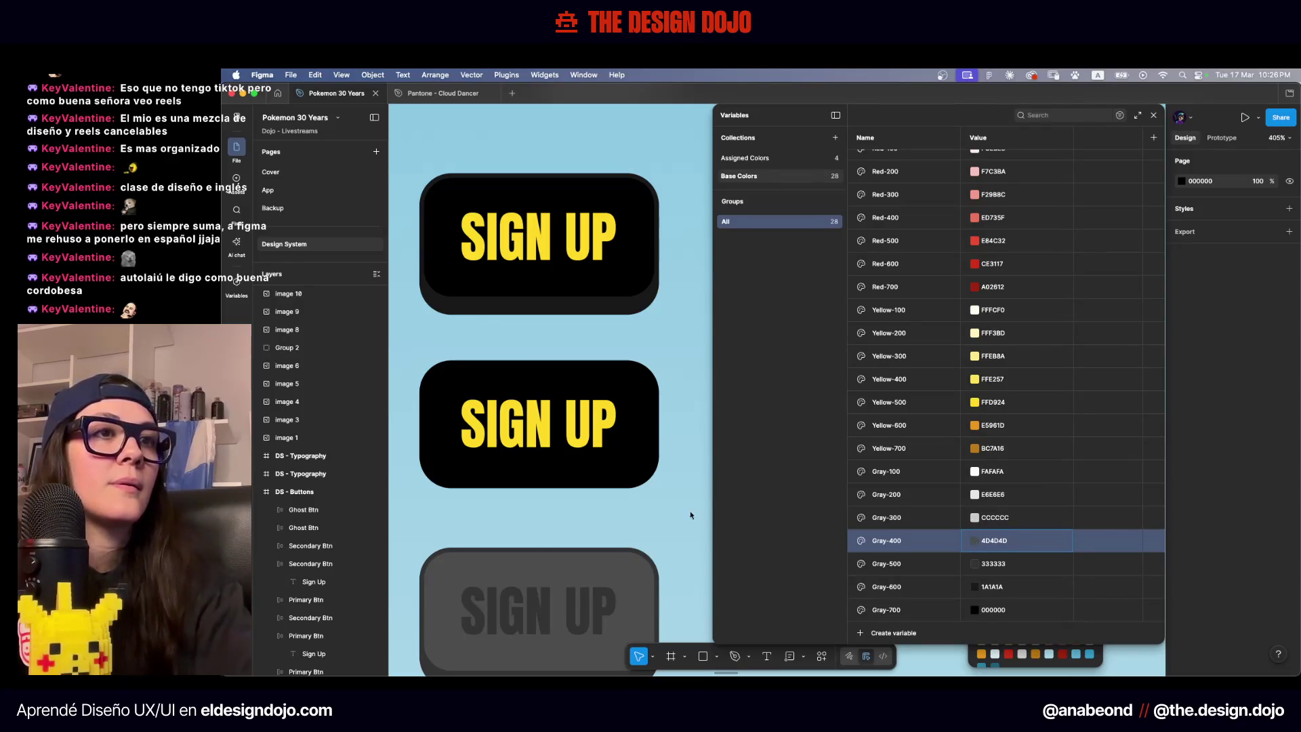
text(999999)
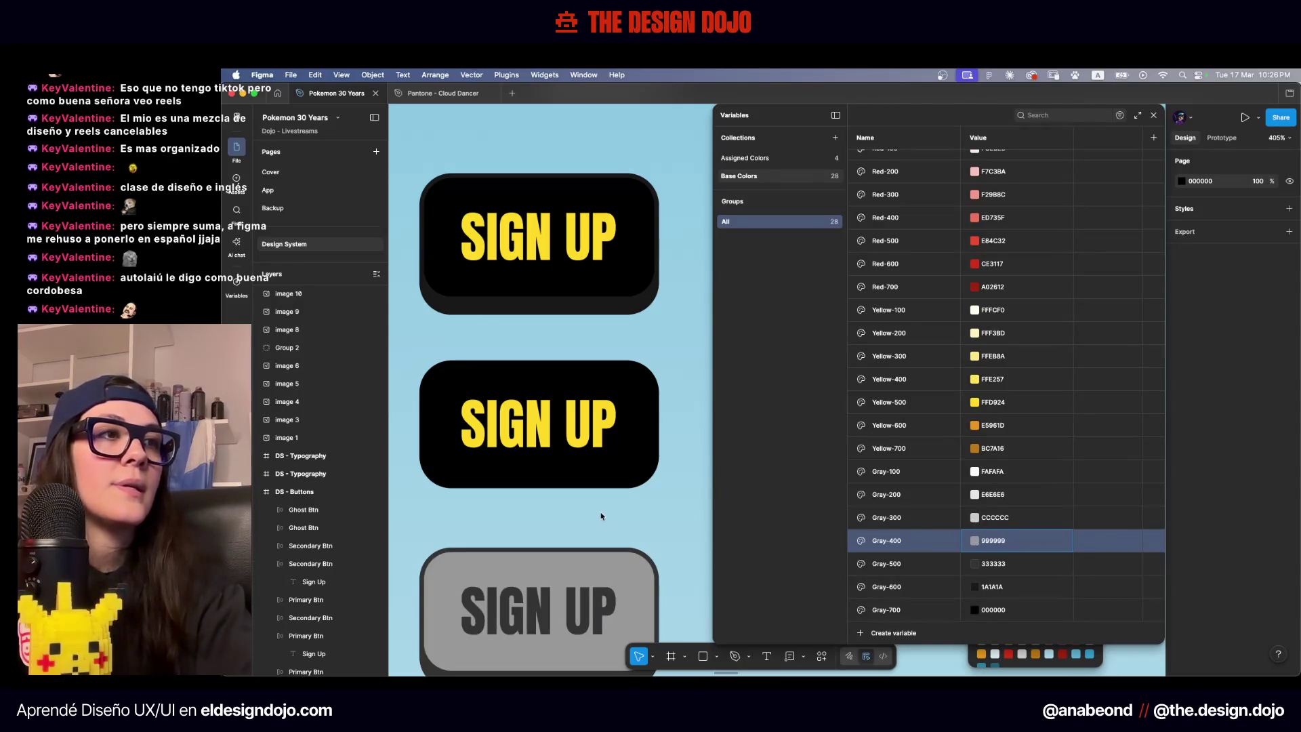
click(976, 541)
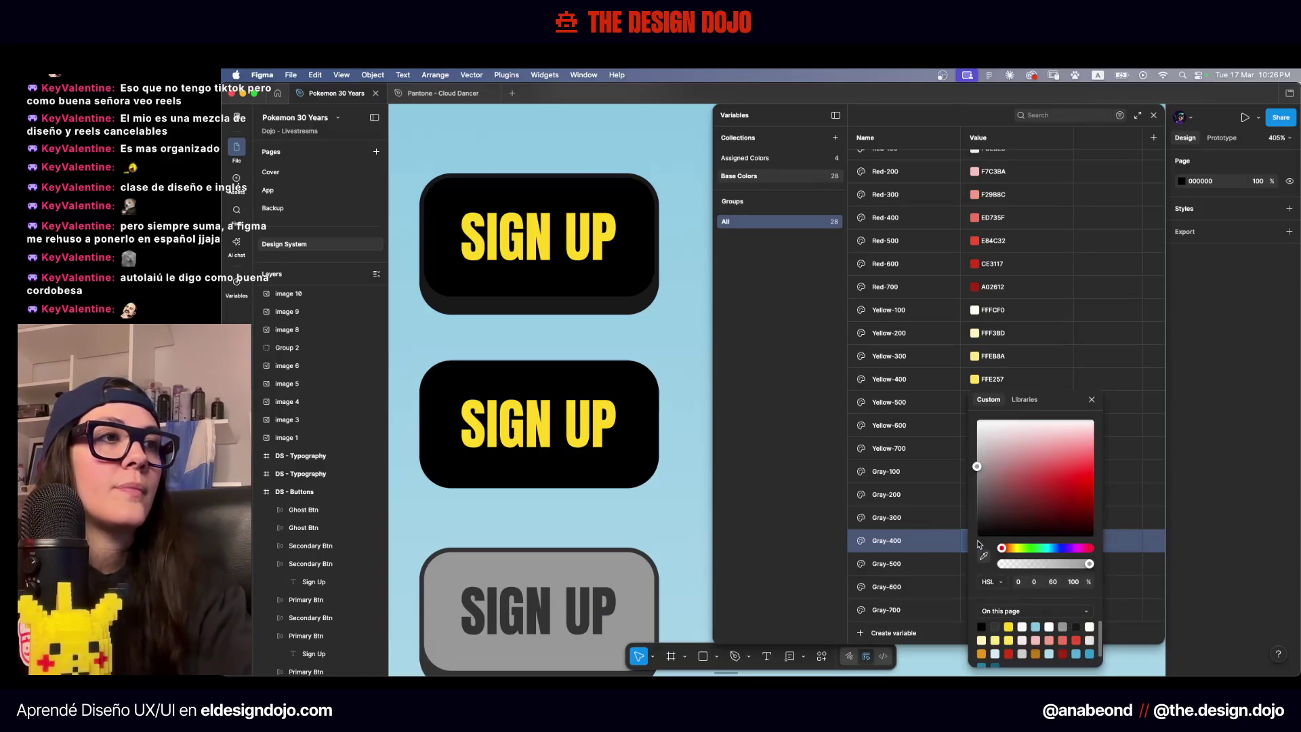
click(1052, 582)
text(30)
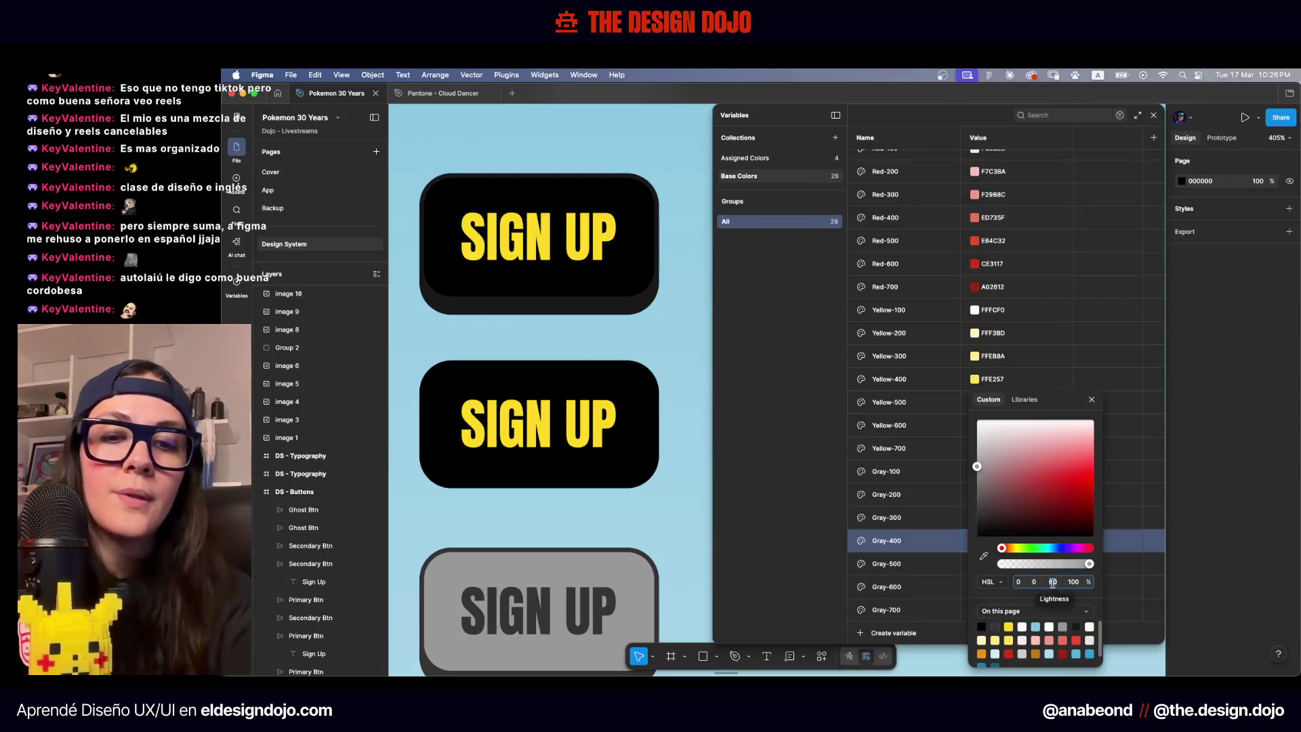
key(Return)
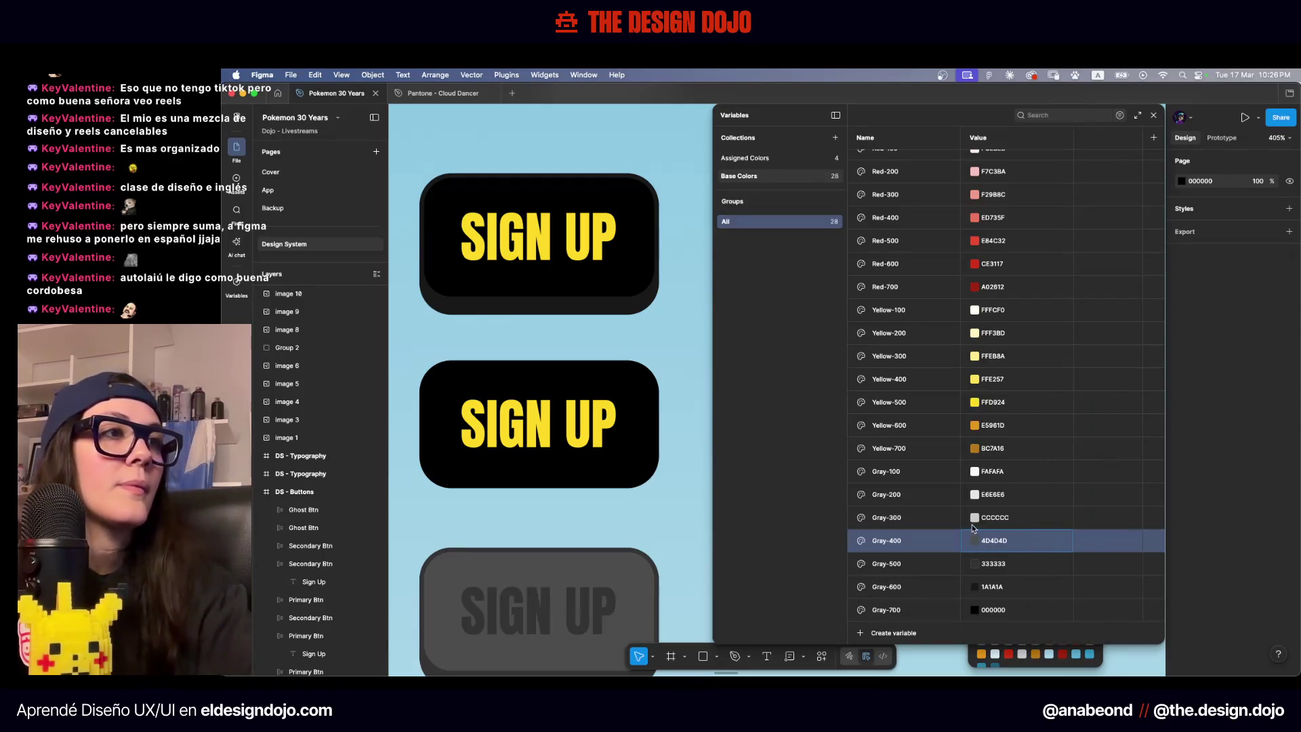
Set Gray-300's lightness to 40 (666666), leaving Gray-200 unchanged
click(975, 518)
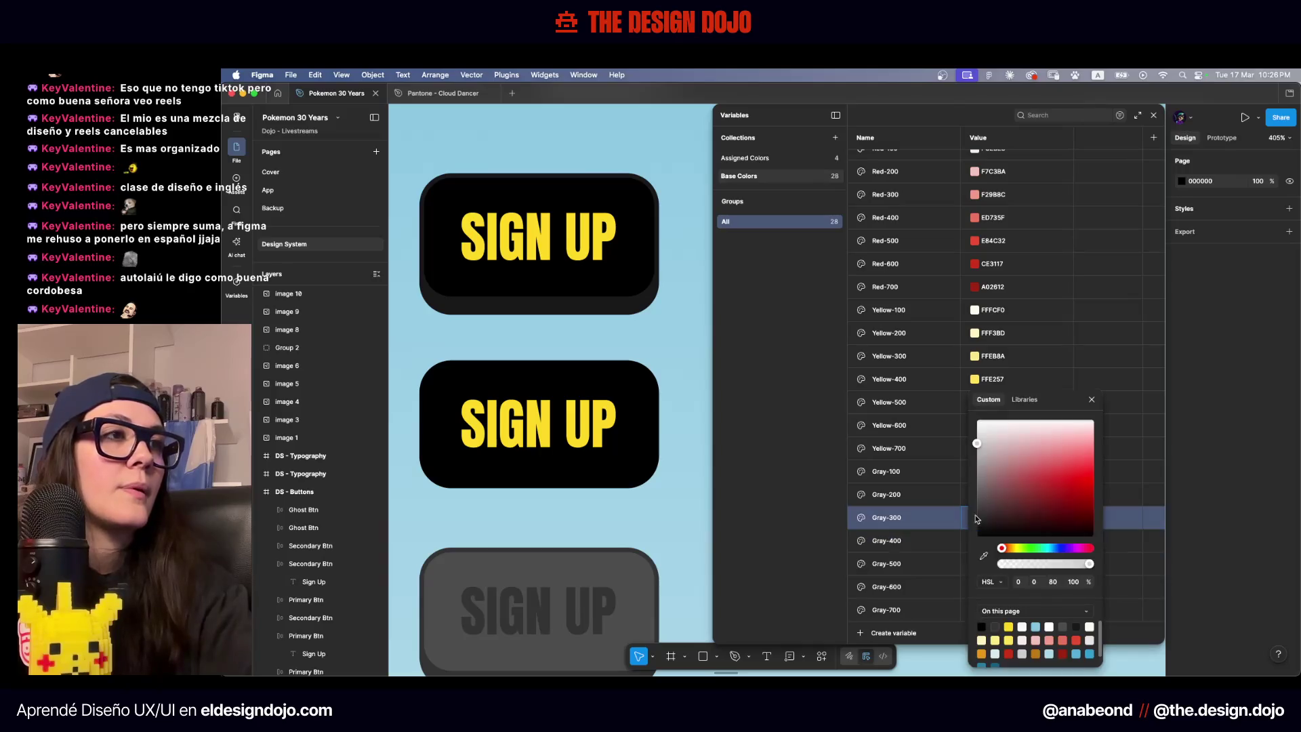
click(1053, 581)
text(40)
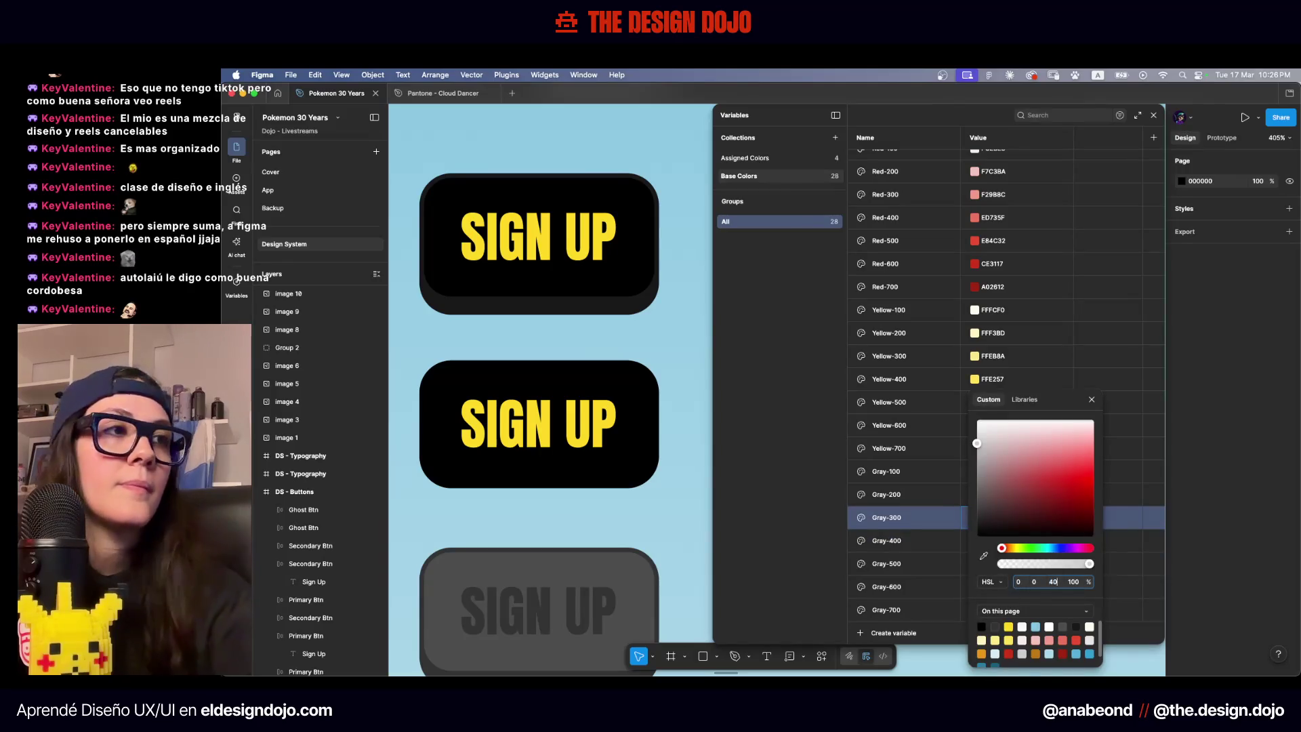
key(Return)
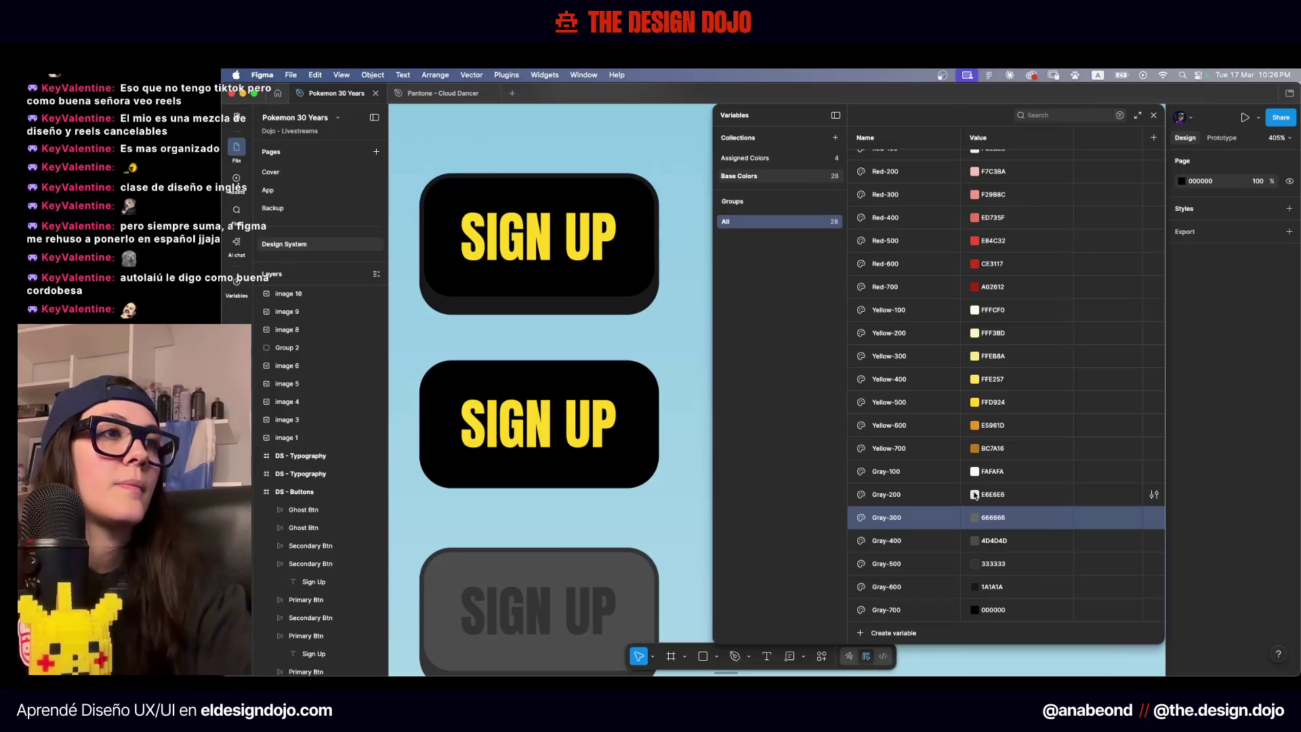
click(974, 495)
click(1052, 581)
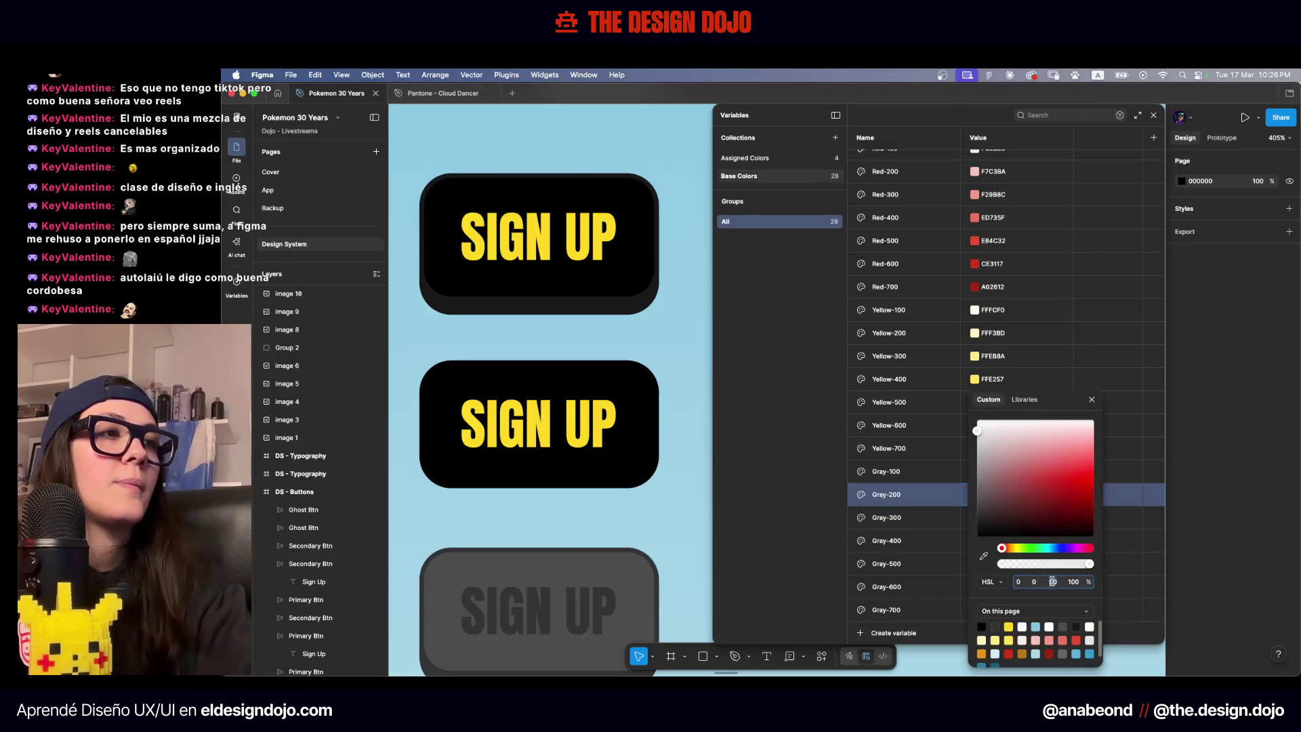
click(927, 505)
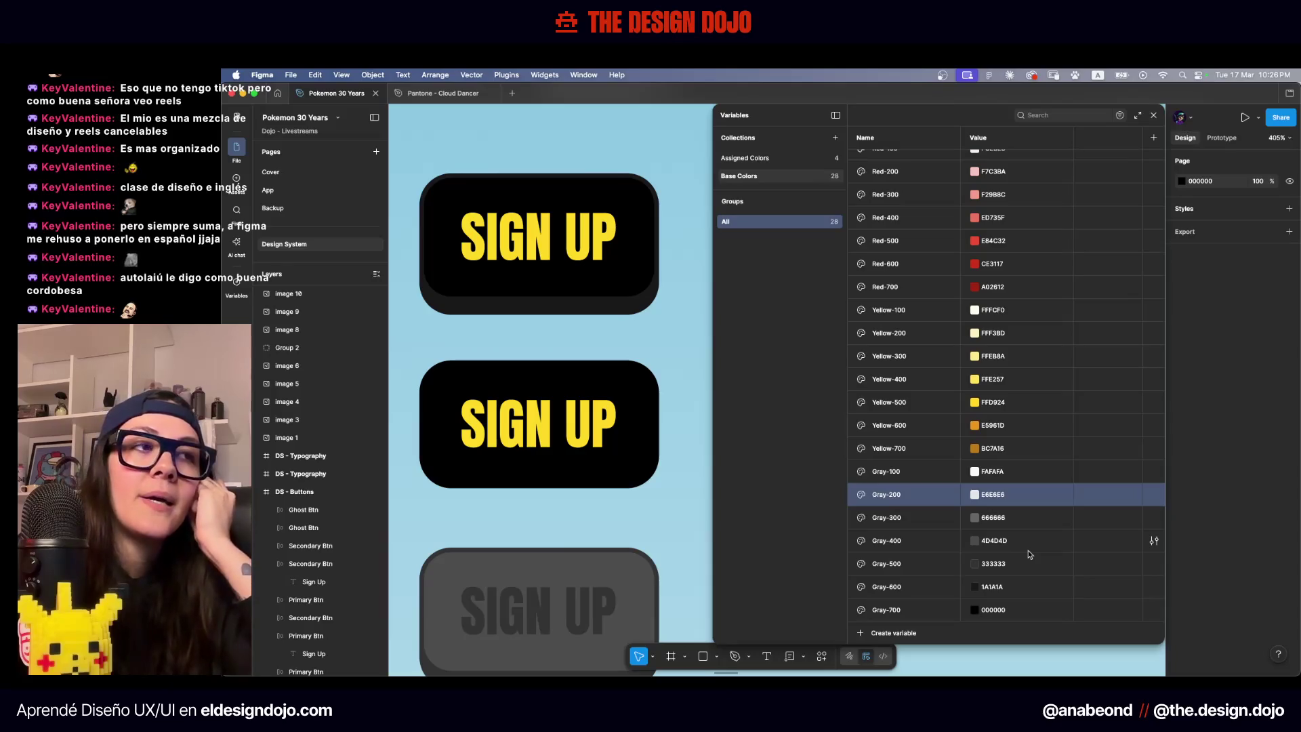
click(974, 495)
Check the ghost SIGN UP button on the canvas, then reopen and close the variables list
key(Escape)
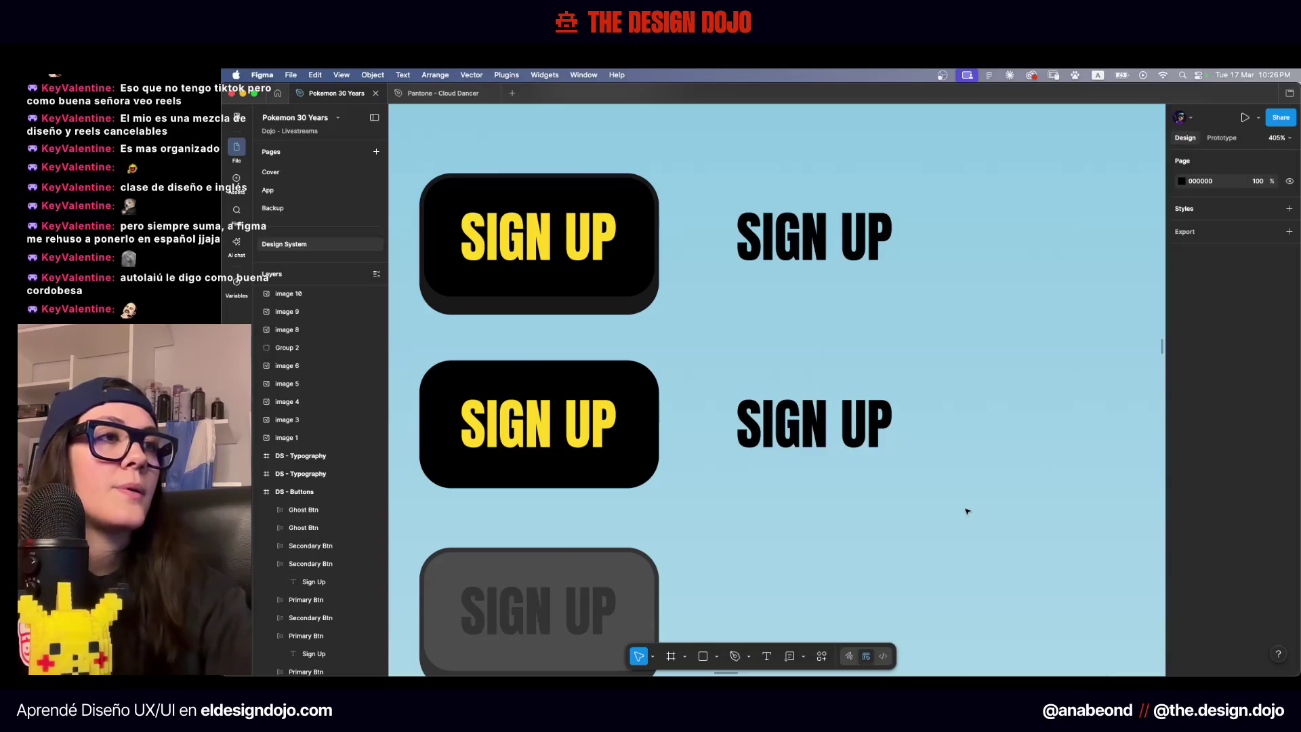
click(714, 482)
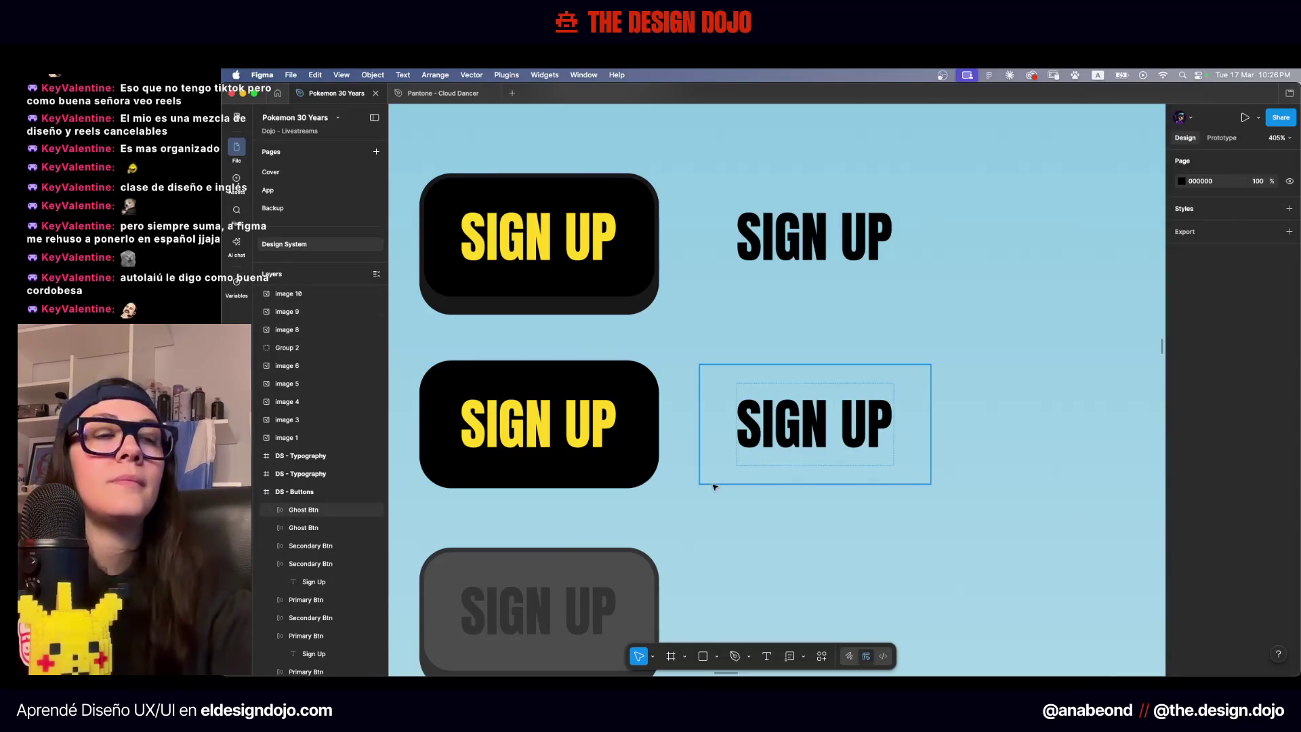
scroll(714, 486, down, 2)
click(714, 487)
scroll(714, 486, down, 1)
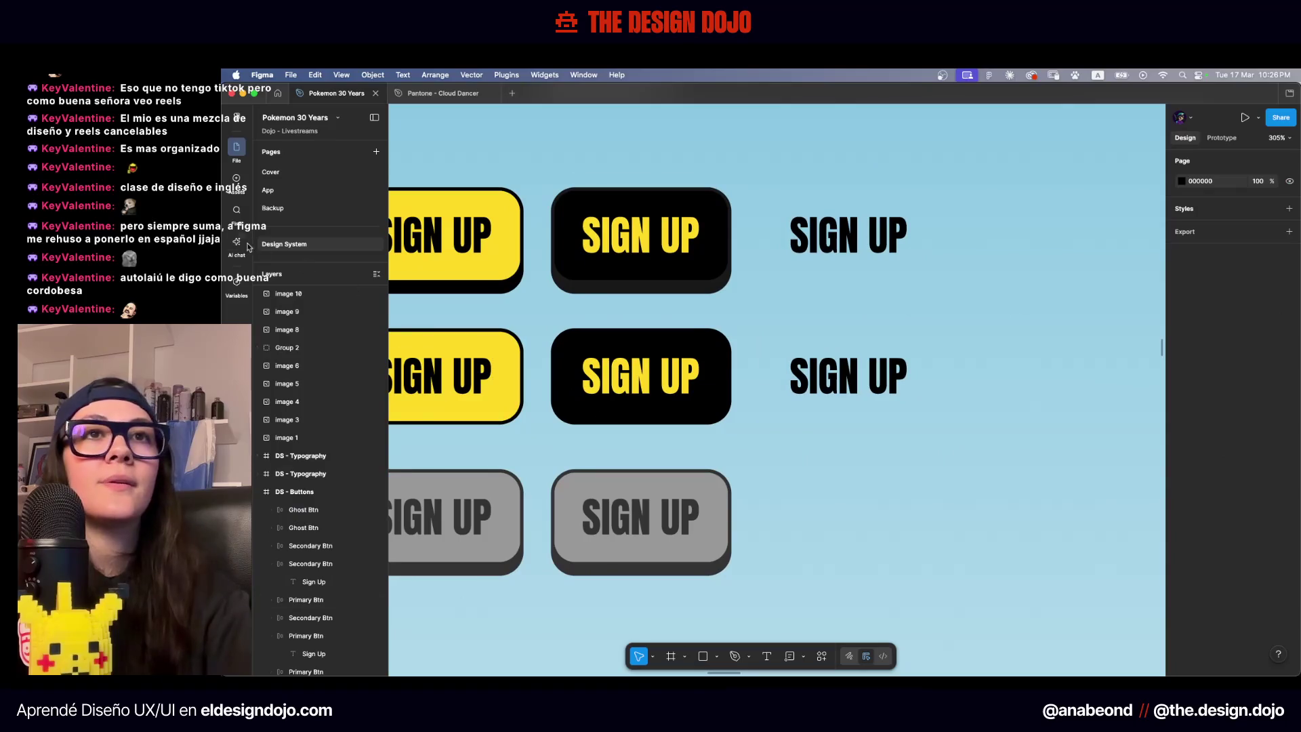
click(236, 285)
click(898, 496)
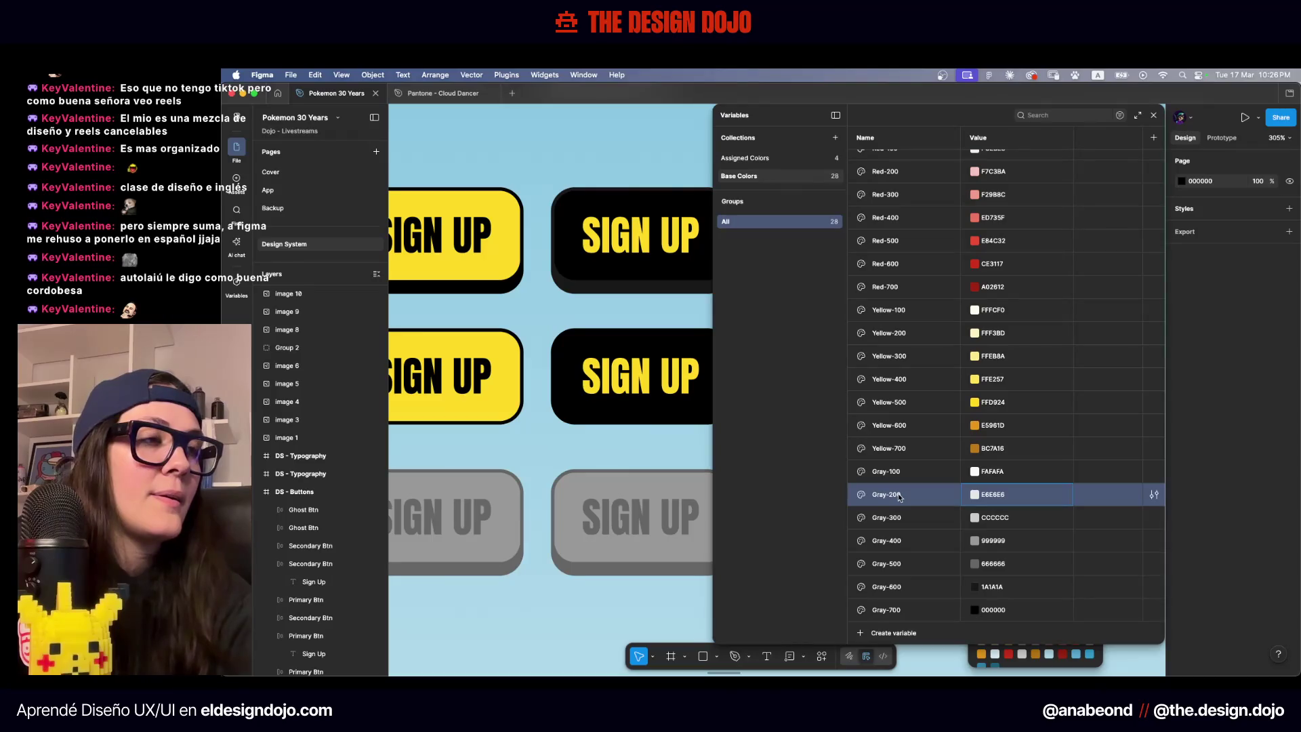
click(976, 587)
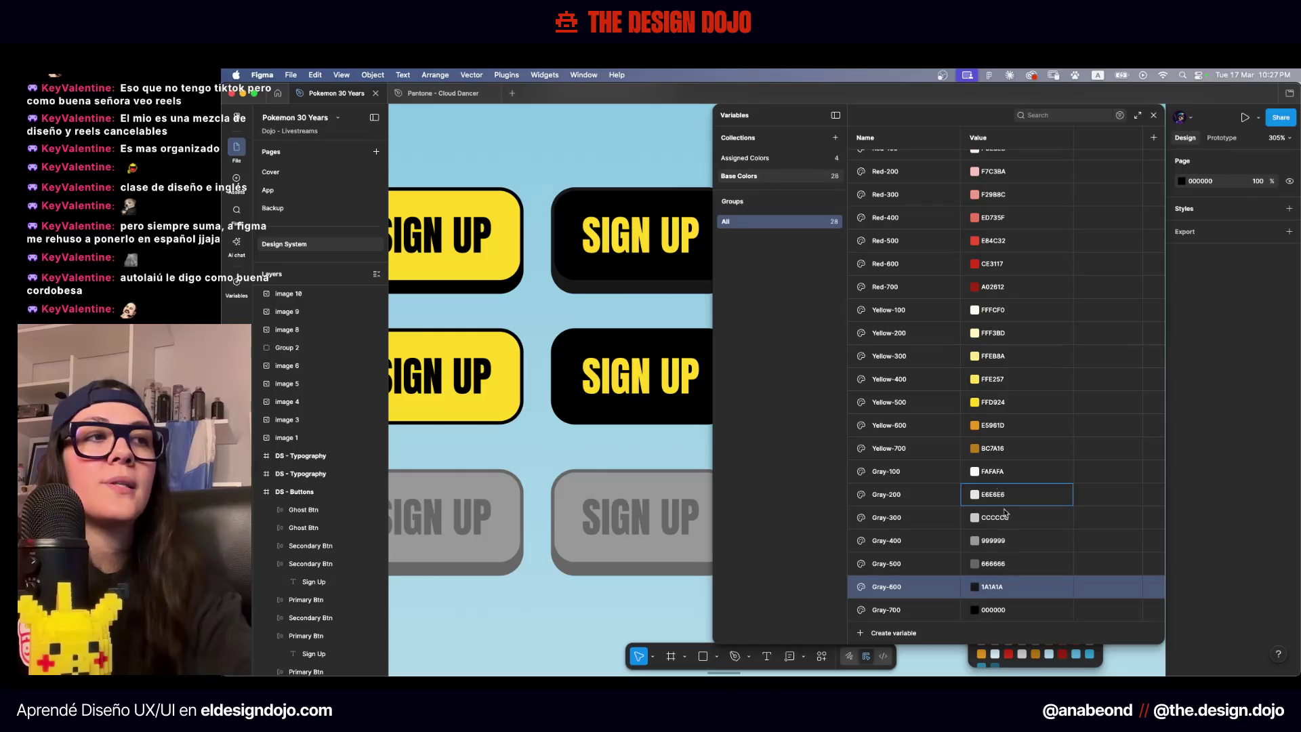
click(792, 479)
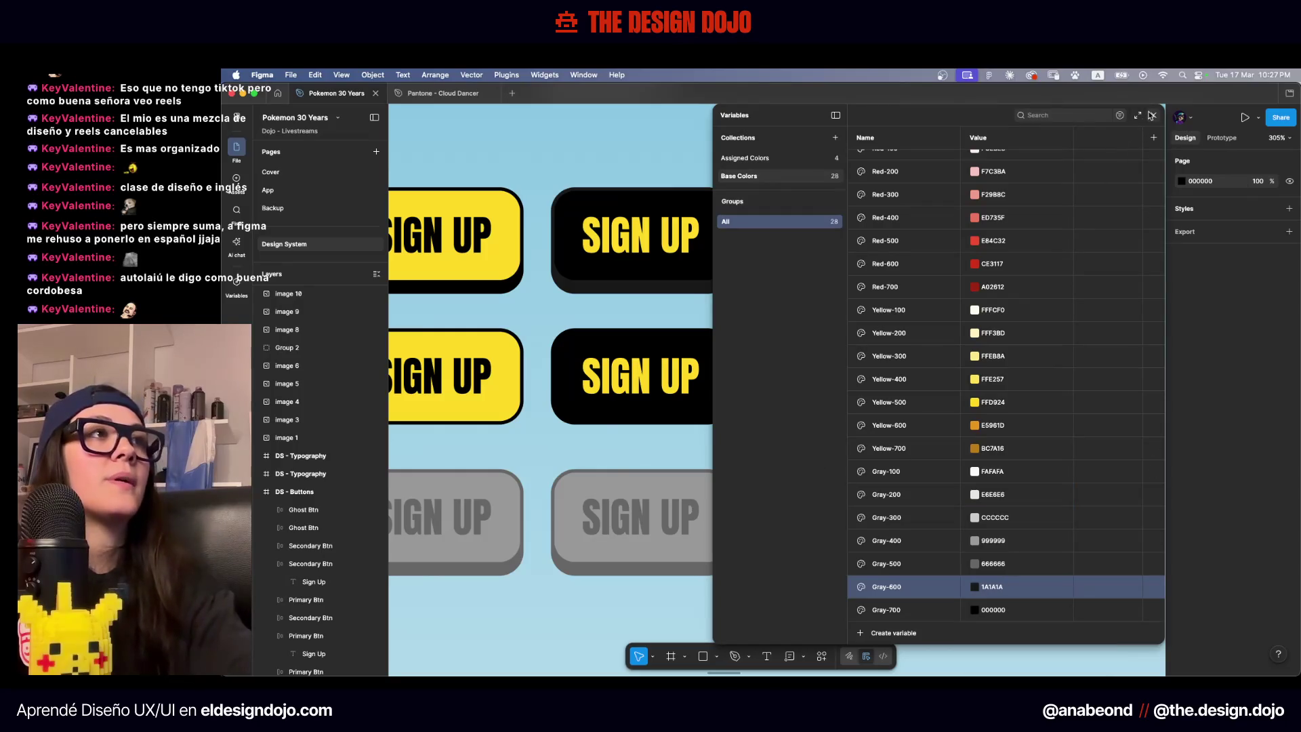
click(1151, 115)
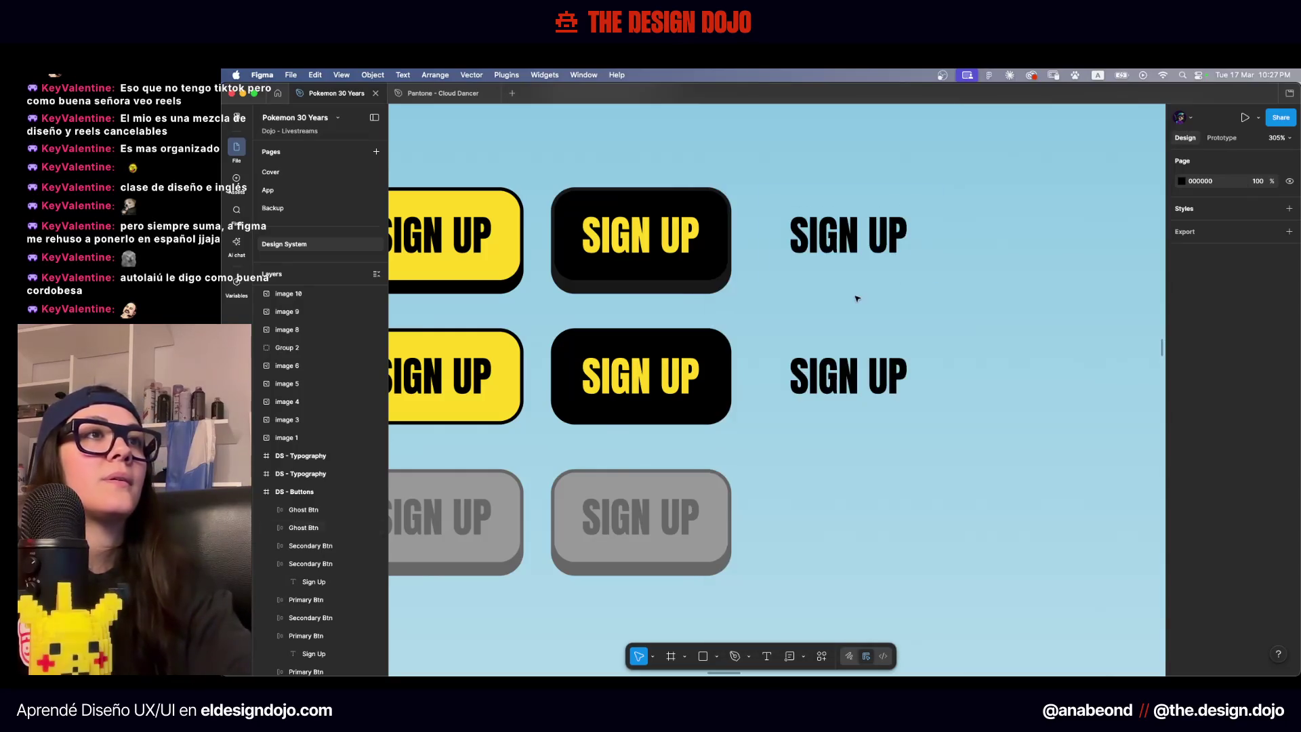
Duplicate the row-2 ghost SIGN UP button down into row 3
click(376, 276)
scroll(775, 519, down, 5)
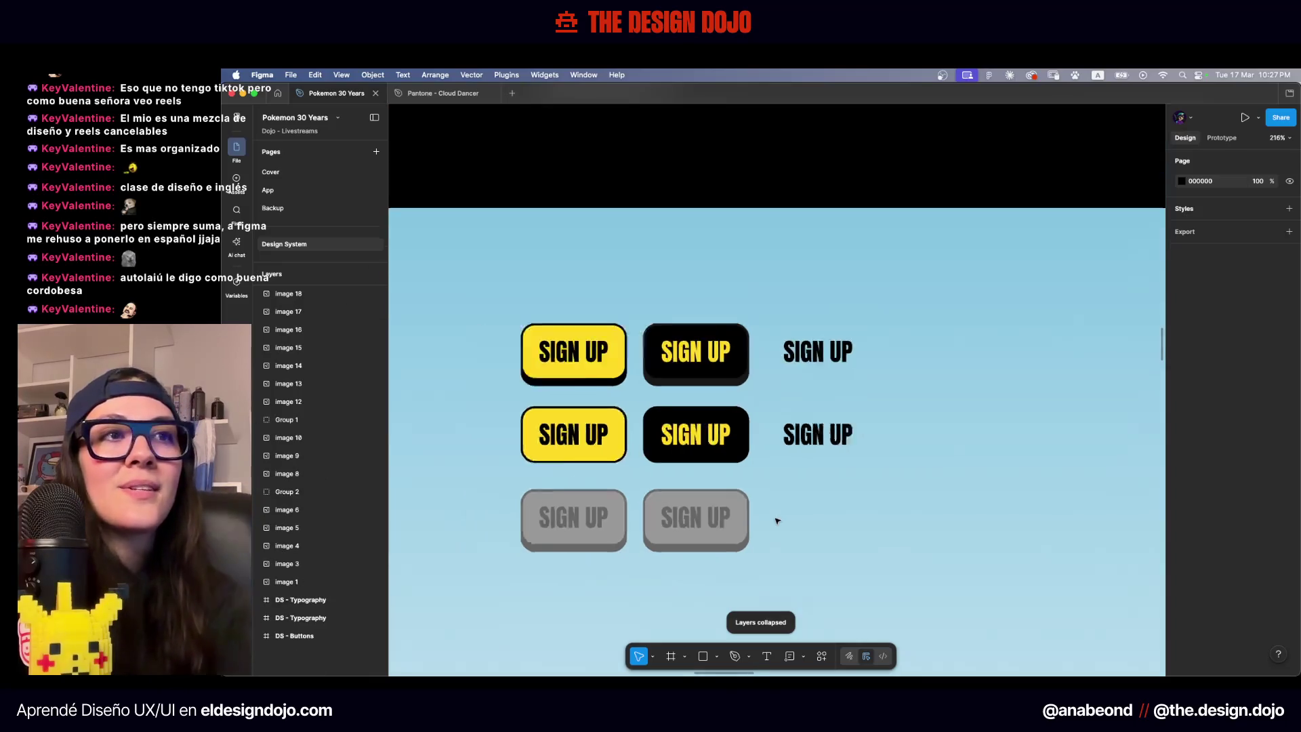
click(620, 378)
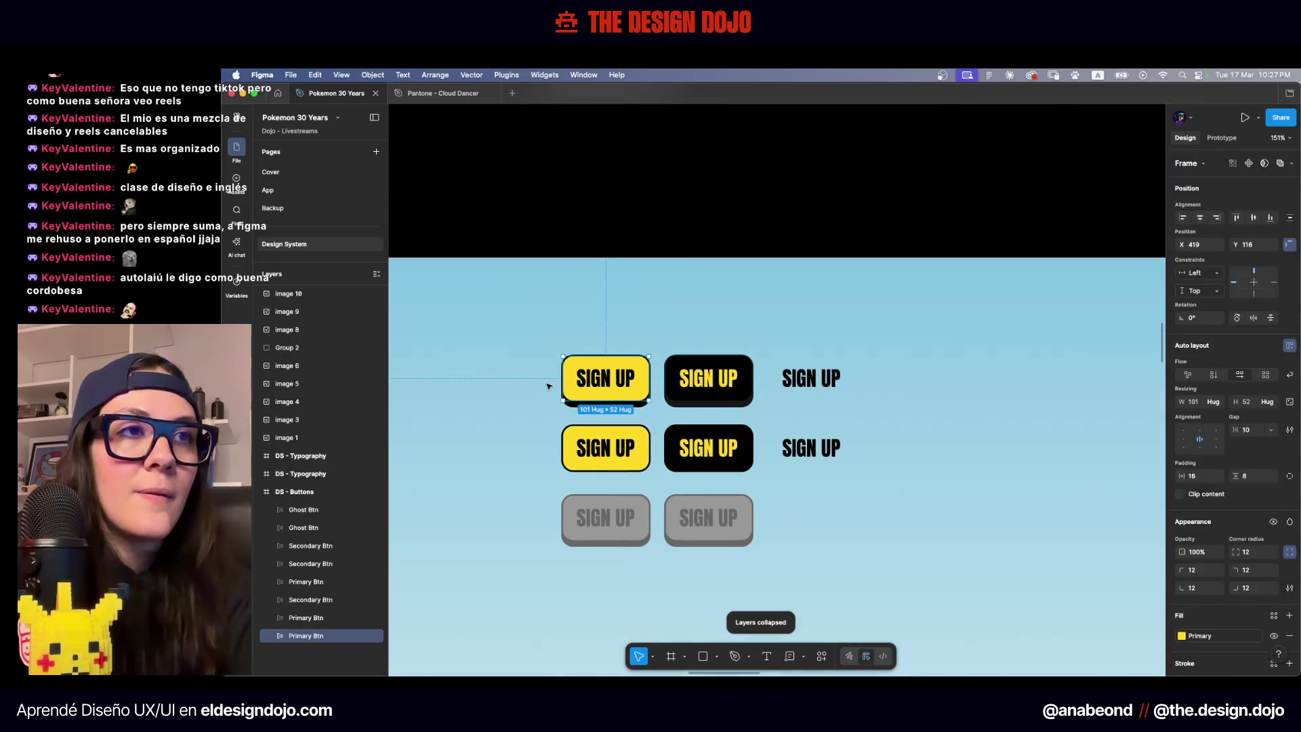
scroll(549, 382, up, 4)
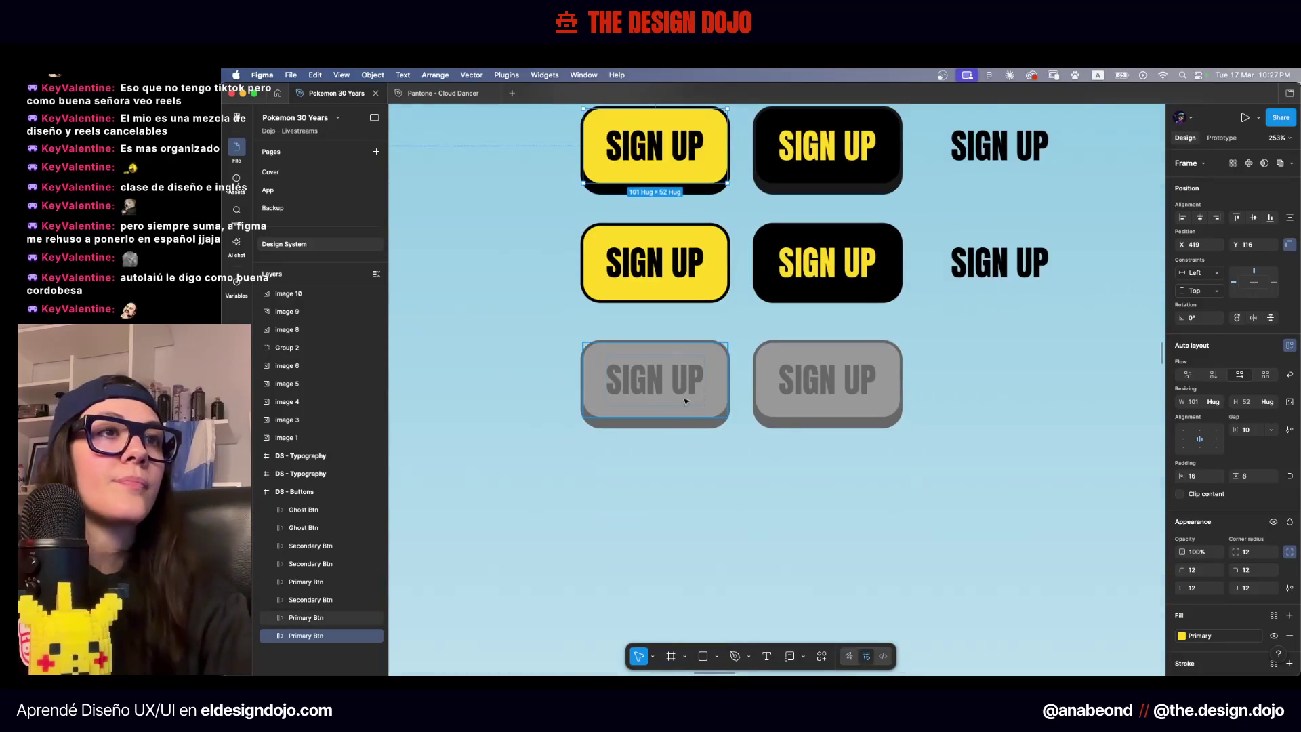
click(684, 401)
scroll(684, 401, down, 2)
click(849, 546)
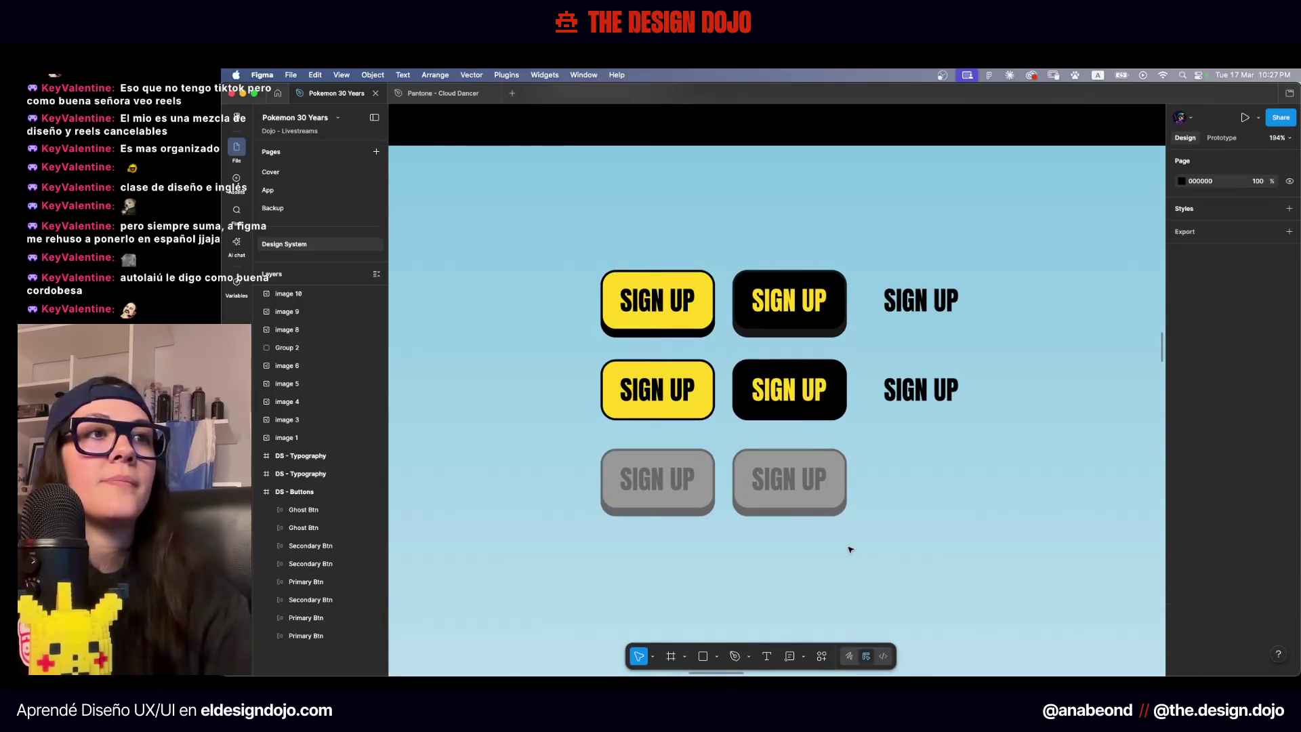
scroll(542, 288, down, 3)
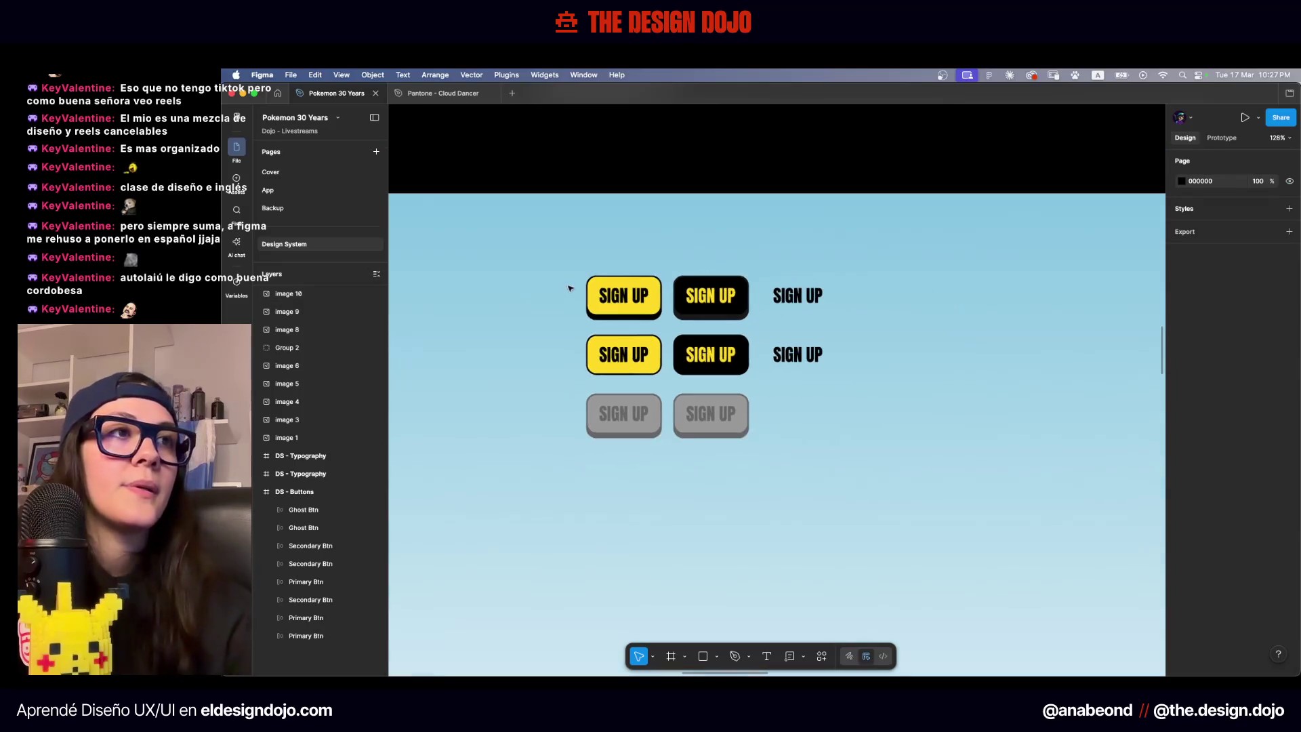
drag(733, 350, 733, 409)
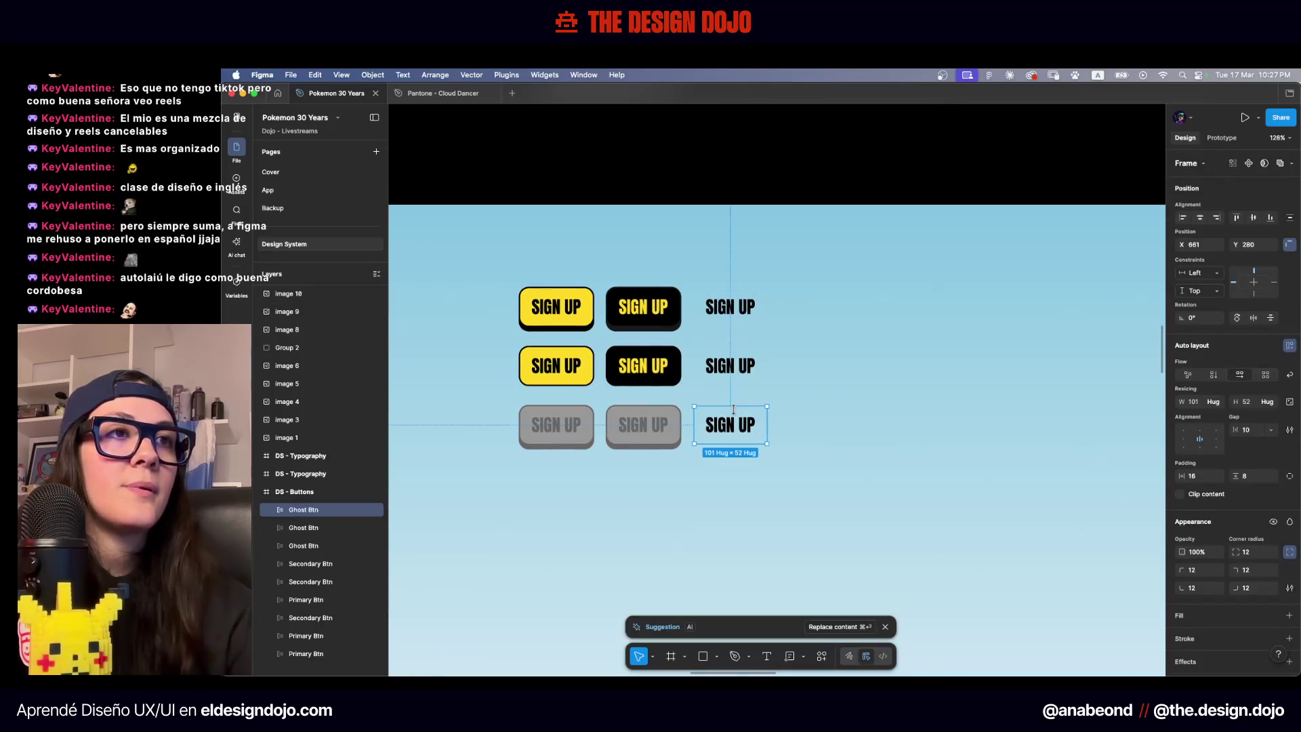
Copy the grey disabled button's text styling and paste it onto the new ghost button's SIGN UP text
double_click(643, 425)
key(ctrl+alt+c)
double_click(730, 425)
key(ctrl+alt+v)
click(856, 416)
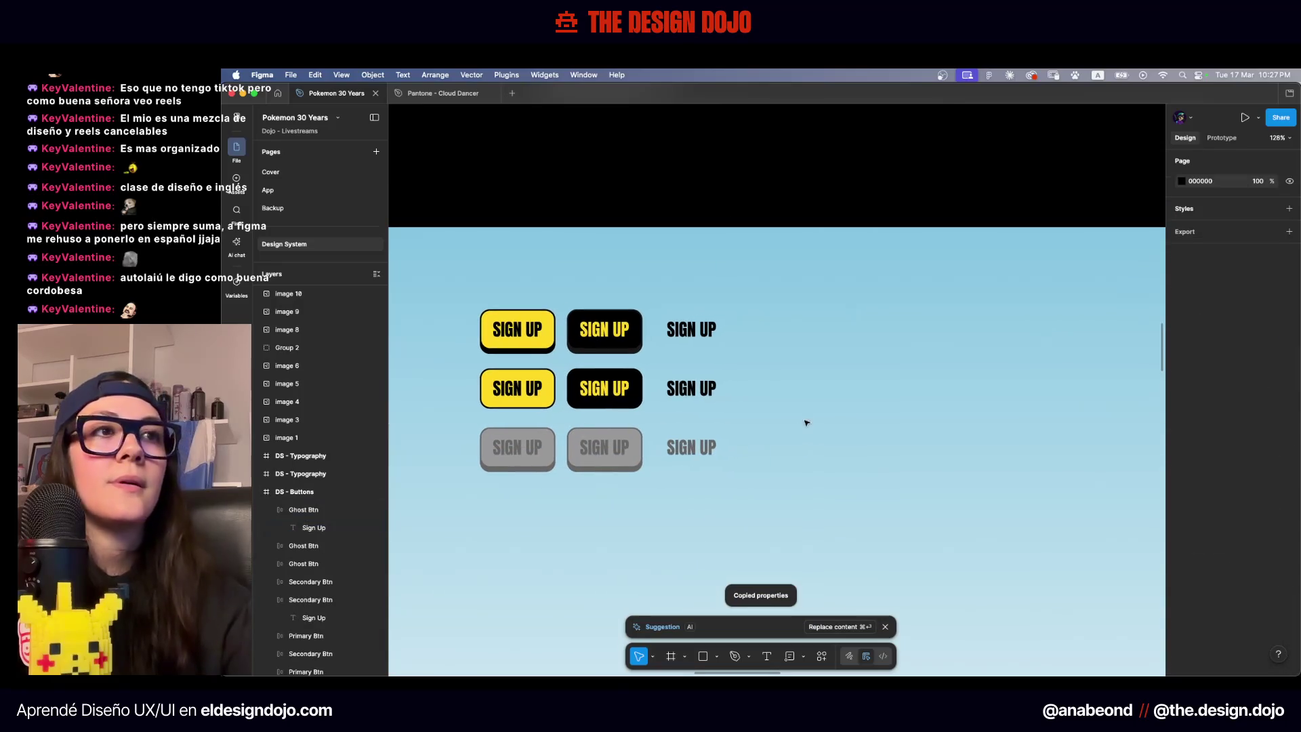
Set the row-3 ghost button's text fill to the Gray-400 colour style
scroll(804, 424, up, 1)
scroll(804, 424, right, 2)
scroll(637, 413, up, 5)
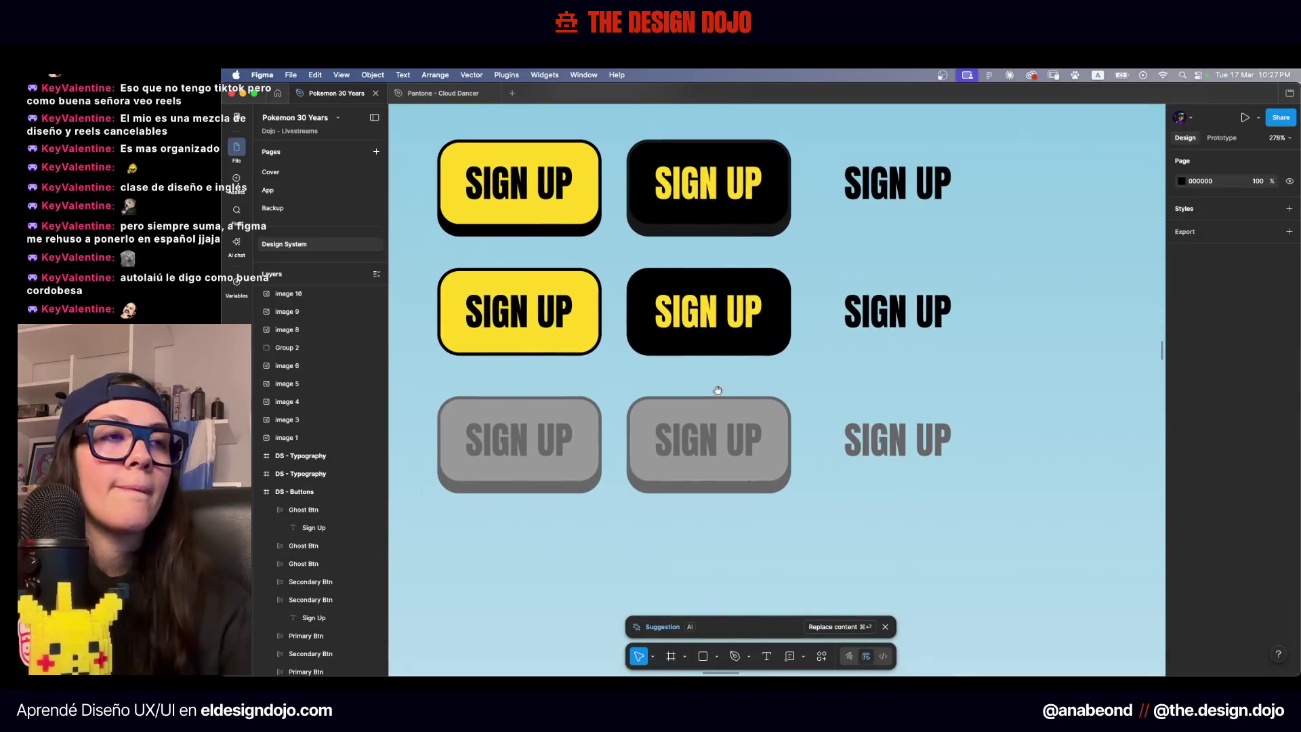
double_click(898, 439)
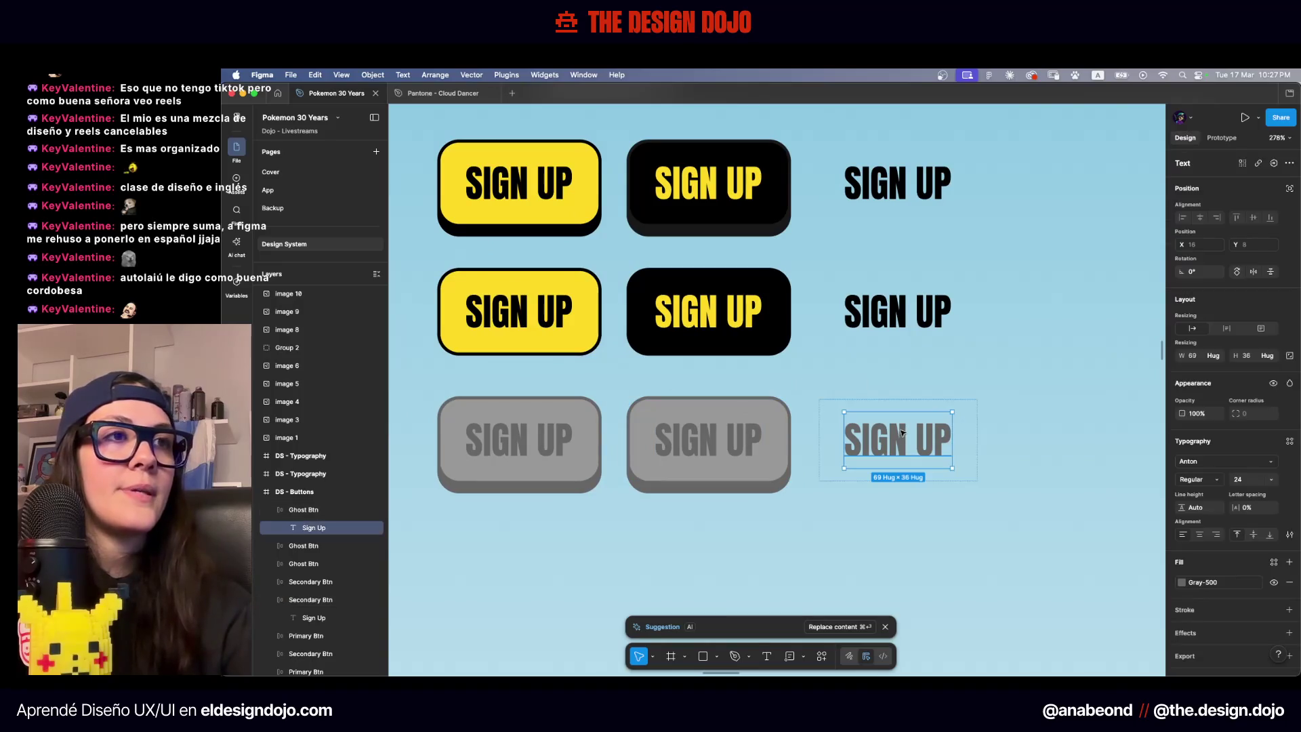
click(1192, 581)
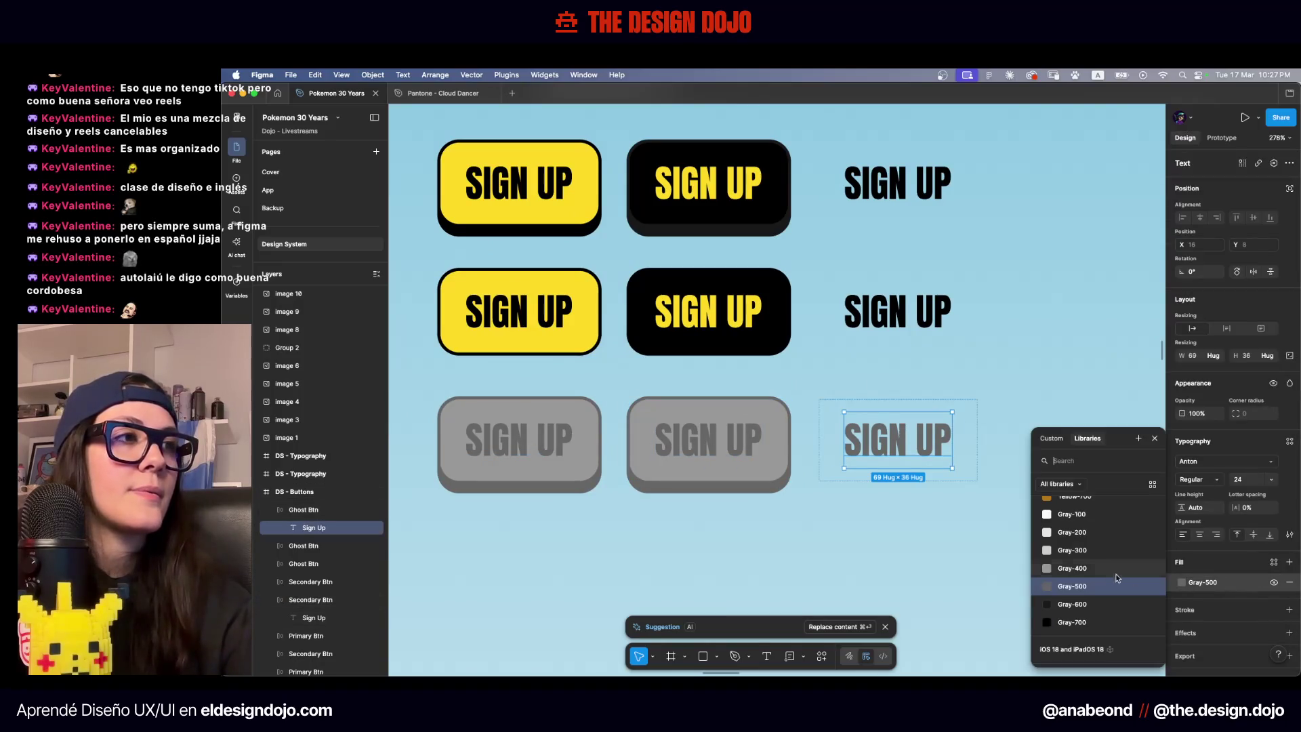
click(1088, 573)
click(1040, 557)
Move the grey ghost button up out of row 3
scroll(958, 465, up, 5)
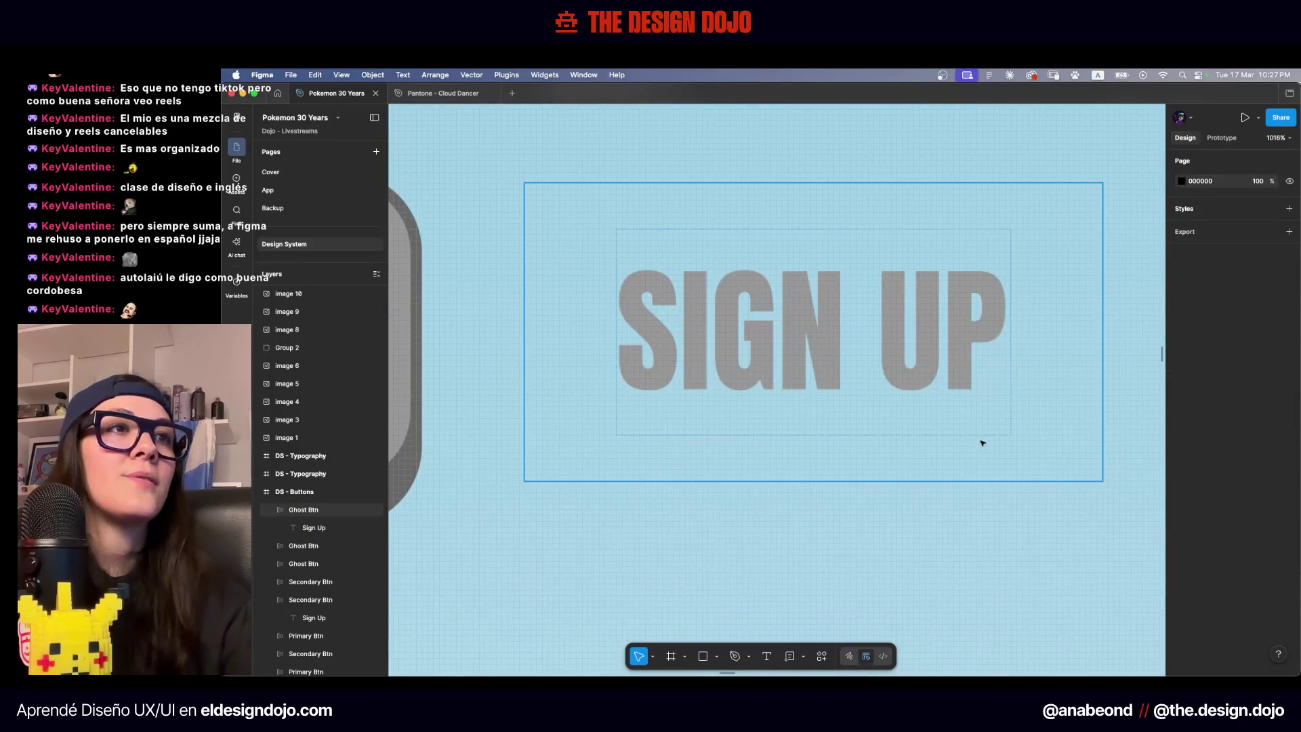
scroll(982, 441, down, 10)
mouse_move(761, 470)
mouse_down()
mouse_move(836, 354)
mouse_move(836, 235)
mouse_up()
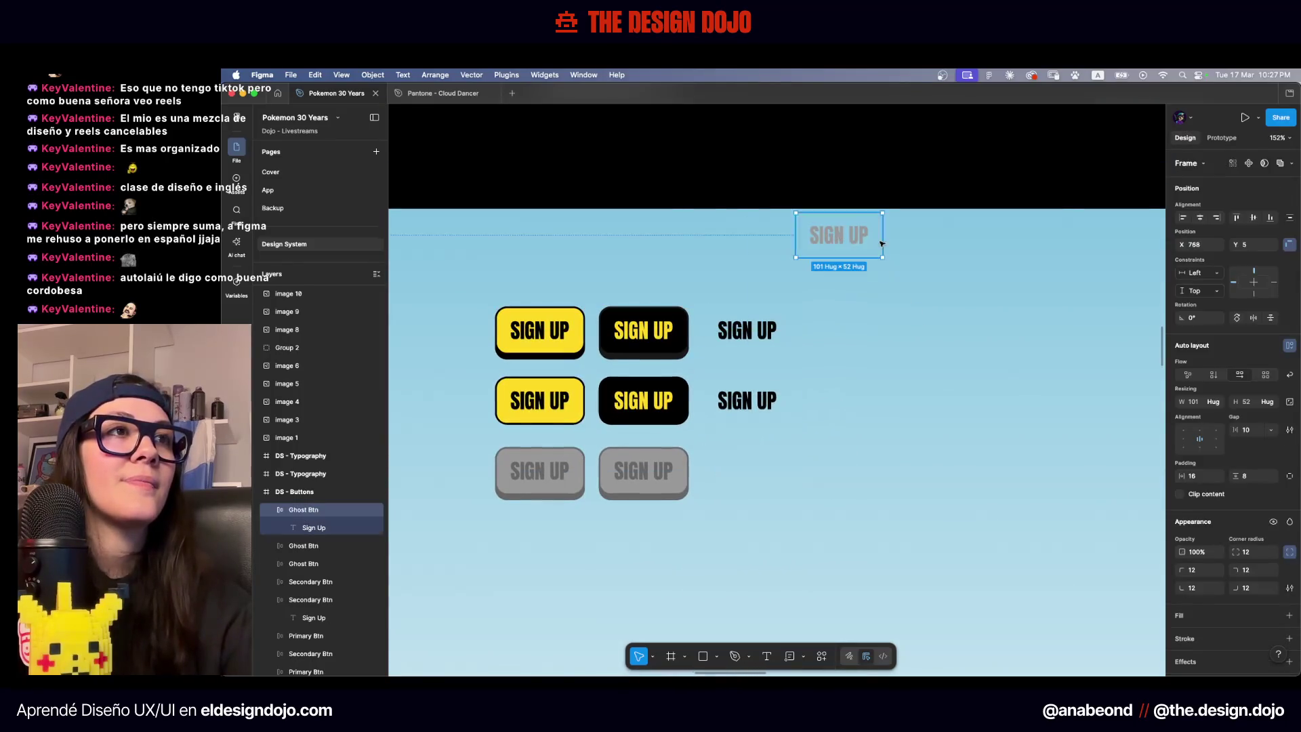
key(Escape)
scroll(847, 244, up, 10)
click(993, 356)
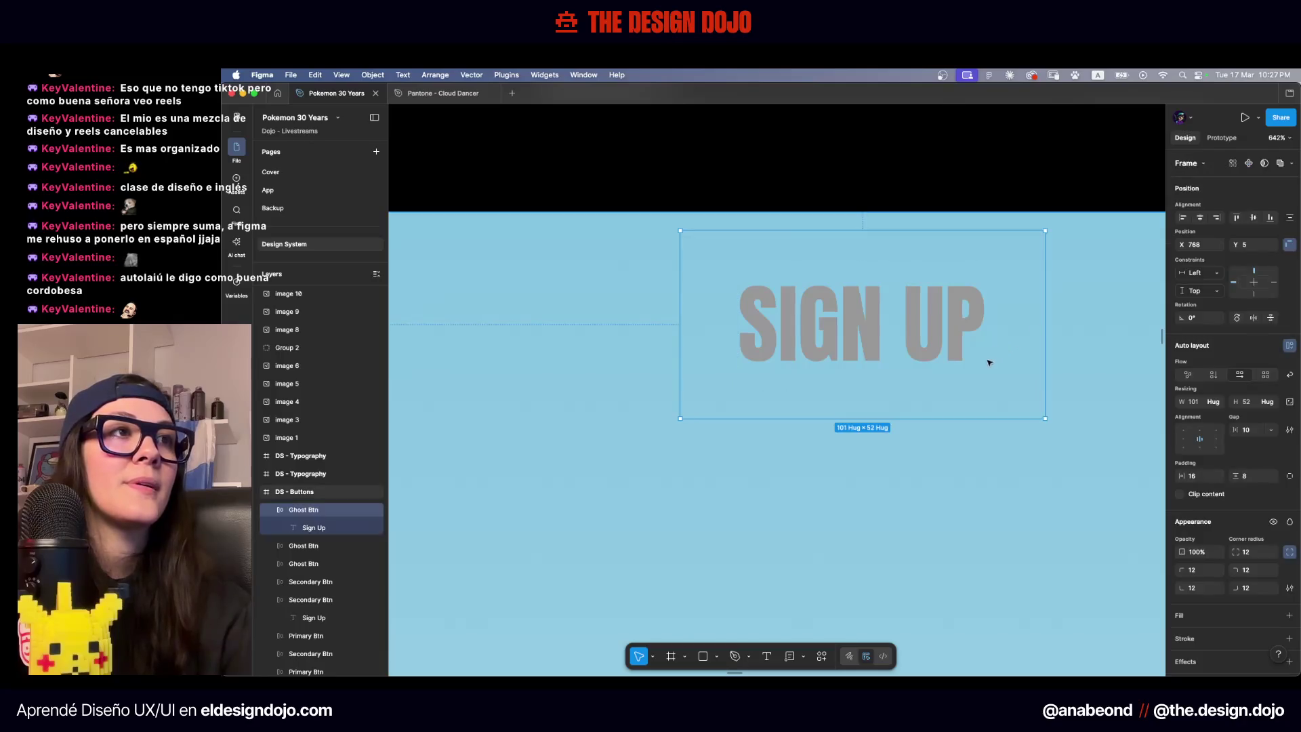
key(Escape)
Inspect the Ghost Btn frame and its Sign Up text layers, then deselect
scroll(881, 434, down, 2)
scroll(819, 482, down, 10)
click(786, 534)
key(Escape)
click(818, 467)
scroll(818, 466, up, 15)
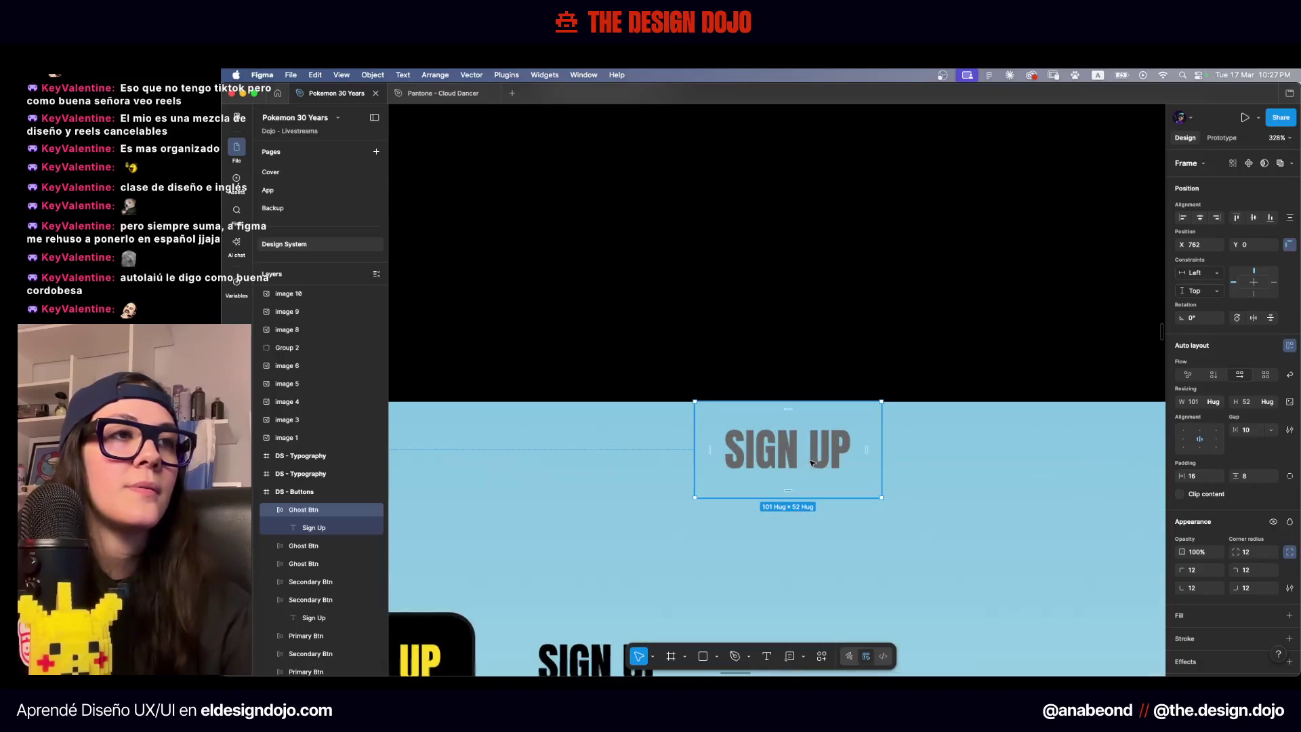
click(1042, 418)
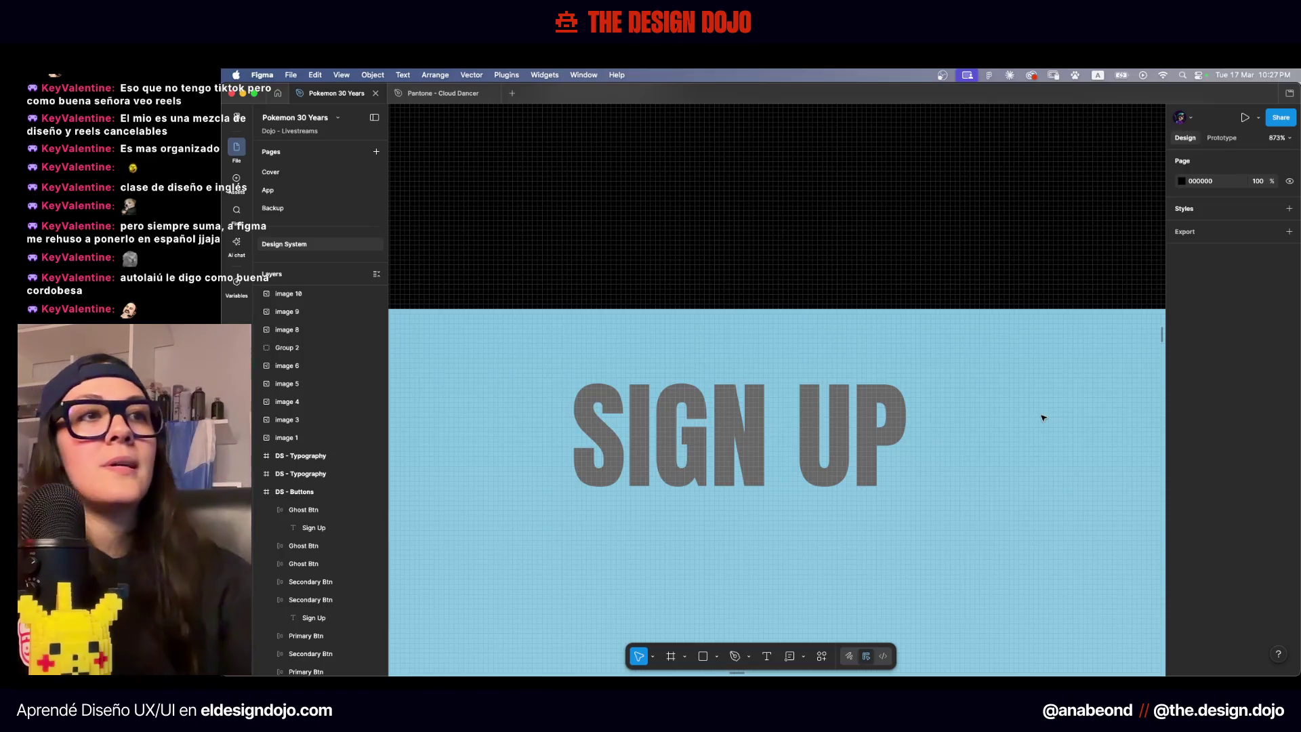
scroll(1042, 418, down, 5)
scroll(1042, 418, down, 5)
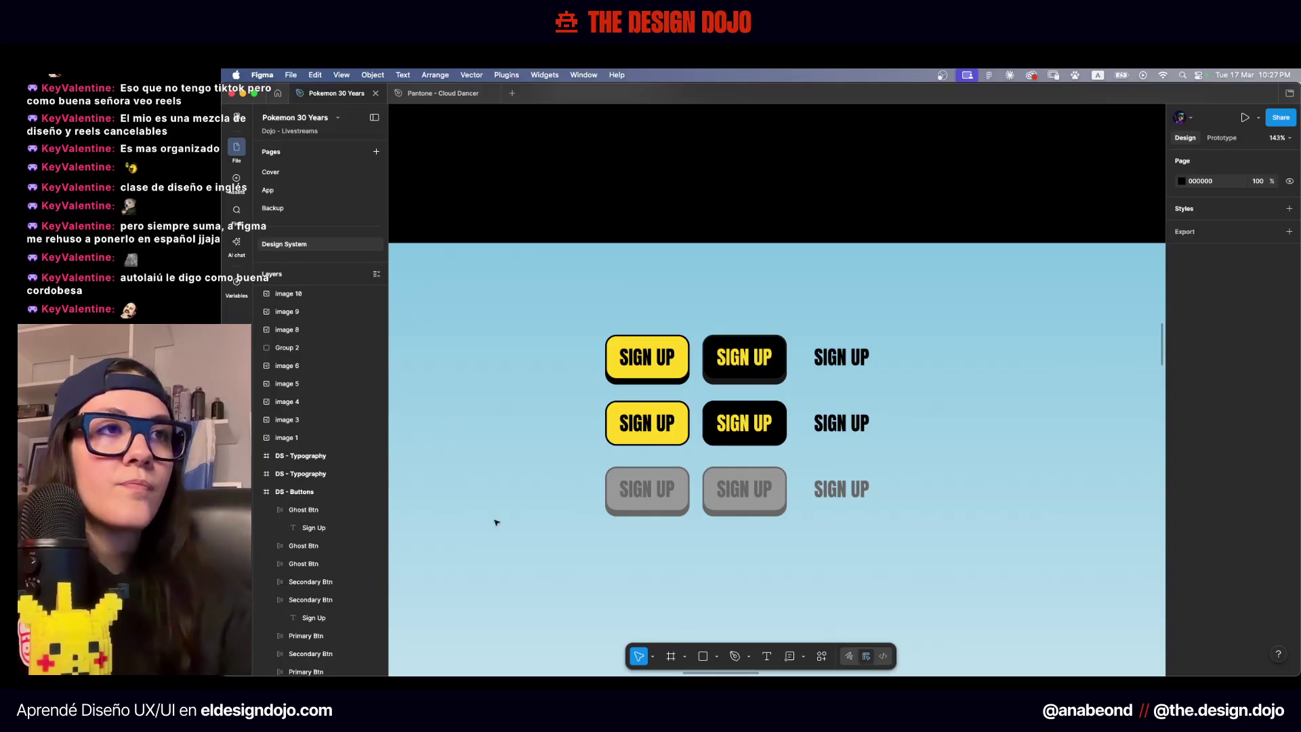
scroll(929, 355, right, 5)
Draw a thin 355×1 rectangle above the grid and fill it D9D9D9
key(r)
drag(676, 334, 966, 333)
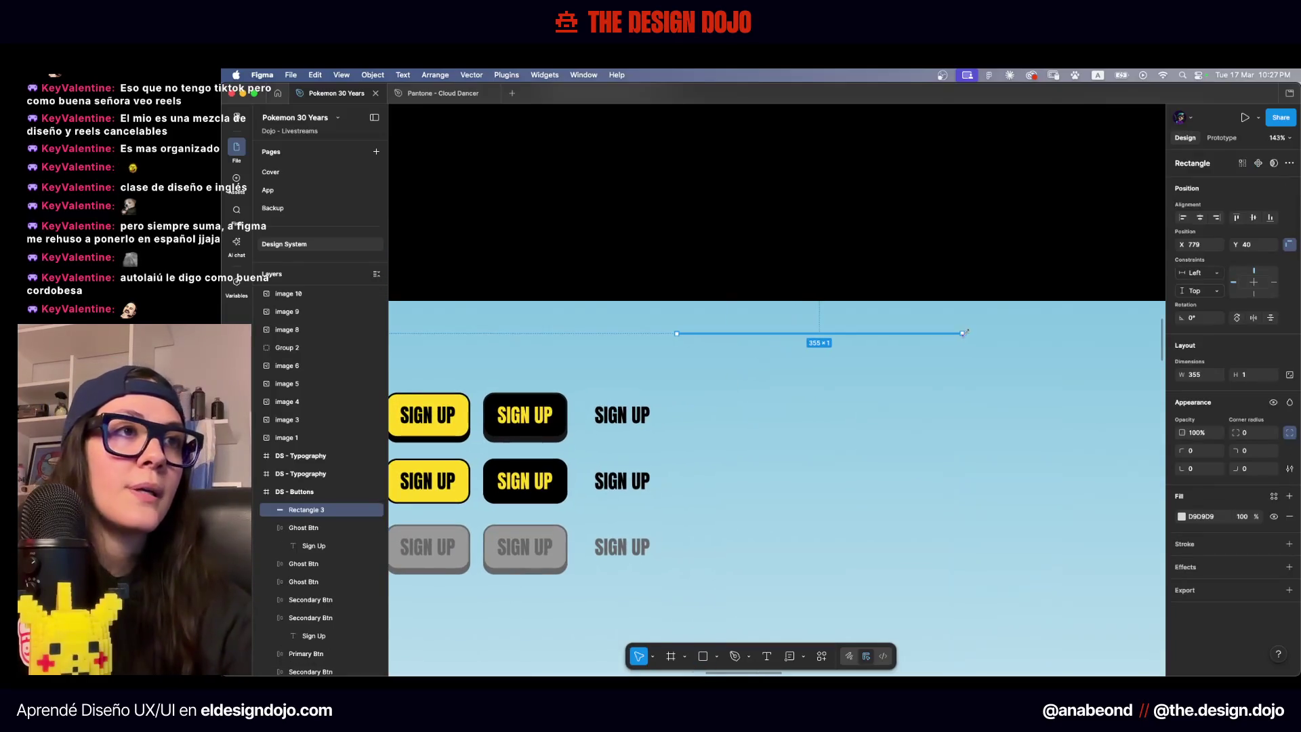
click(1236, 520)
click(1217, 522)
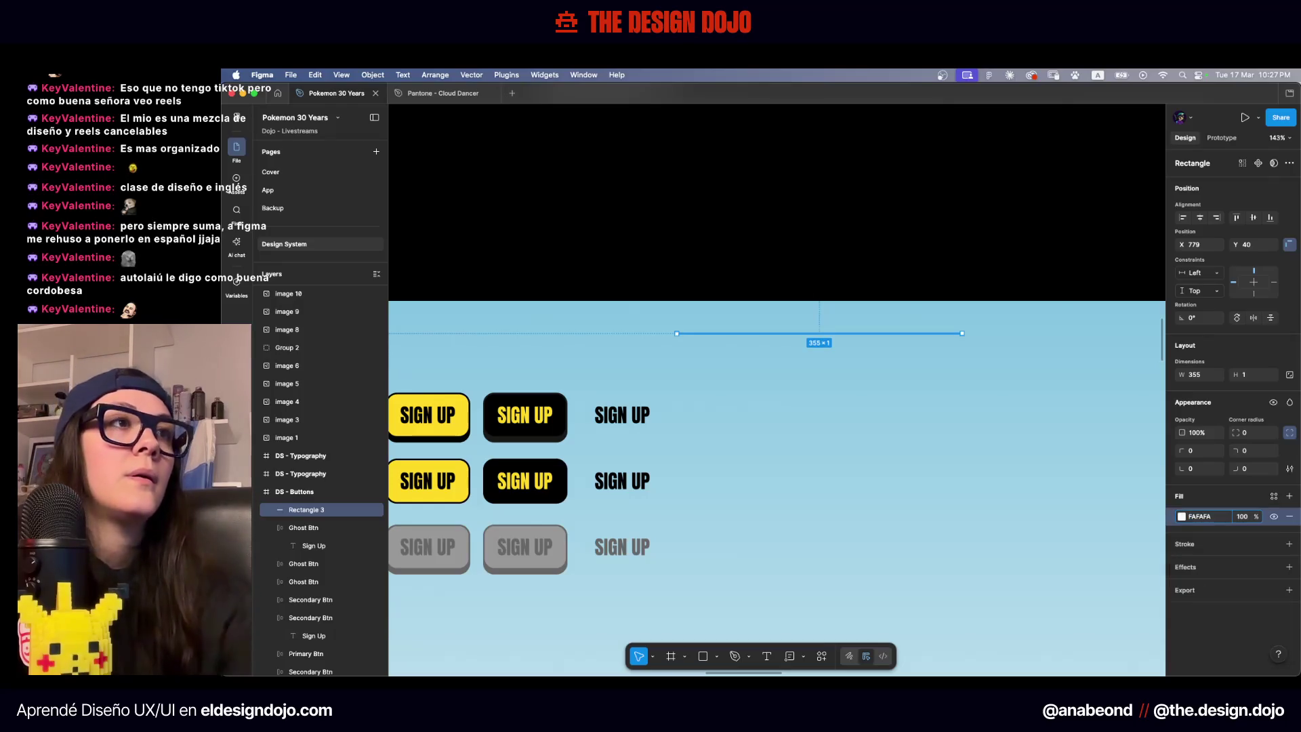
click(899, 445)
scroll(727, 372, up, 5)
click(718, 305)
click(794, 353)
scroll(794, 354, down, 5)
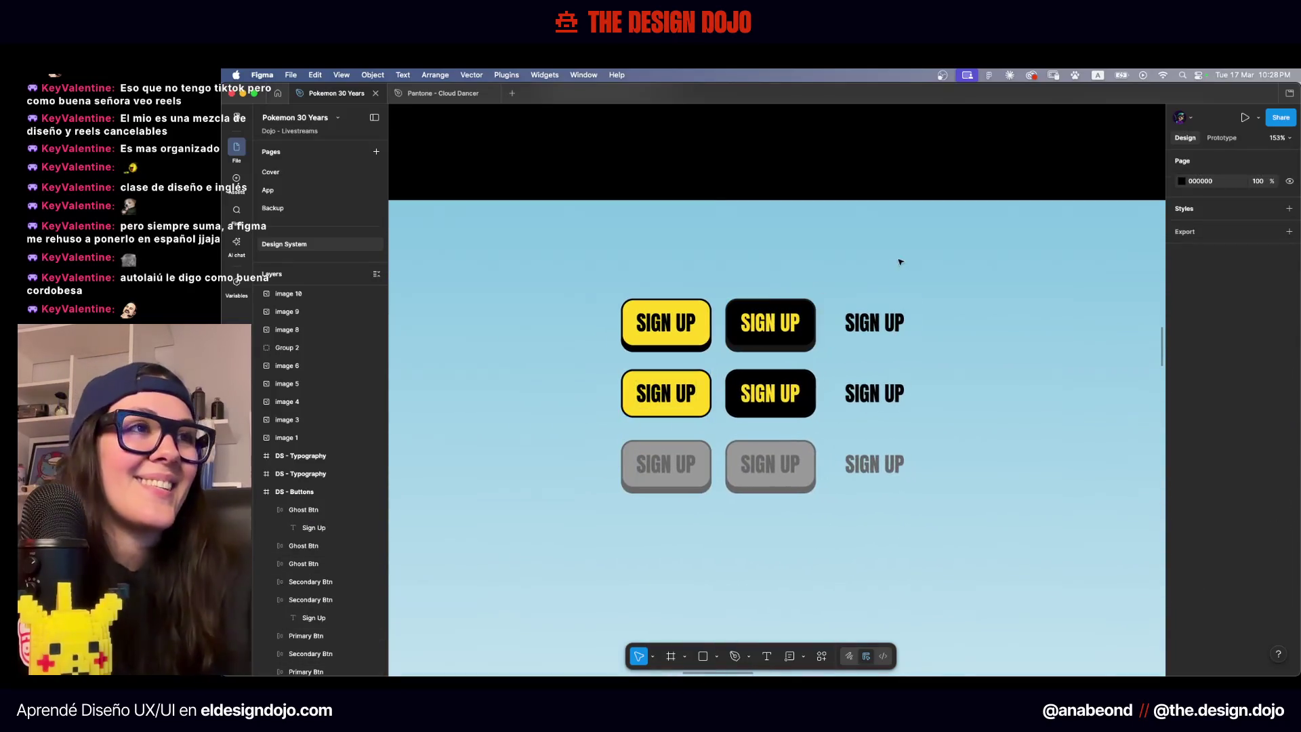
Select all nine SIGN UP buttons and shift the grid to the left
scroll(702, 263, left, 3)
drag(778, 337, 527, 342)
key(Delete)
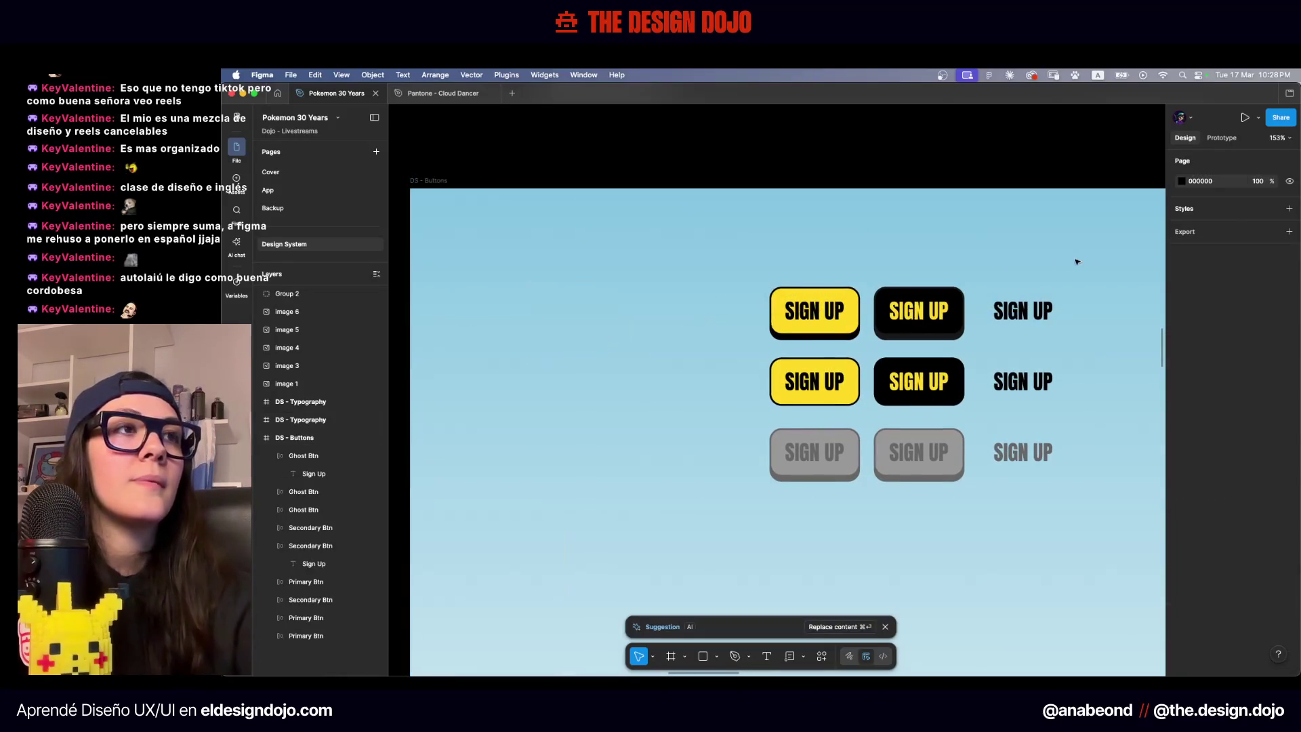
drag(1097, 249, 768, 477)
drag(909, 345, 616, 350)
Copy the yellow SIGN UP button to the right of the grid and make it a component
mouse_move(522, 312)
mouse_down()
mouse_move(910, 282)
mouse_move(1038, 250)
mouse_up()
scroll(717, 334, right, 5)
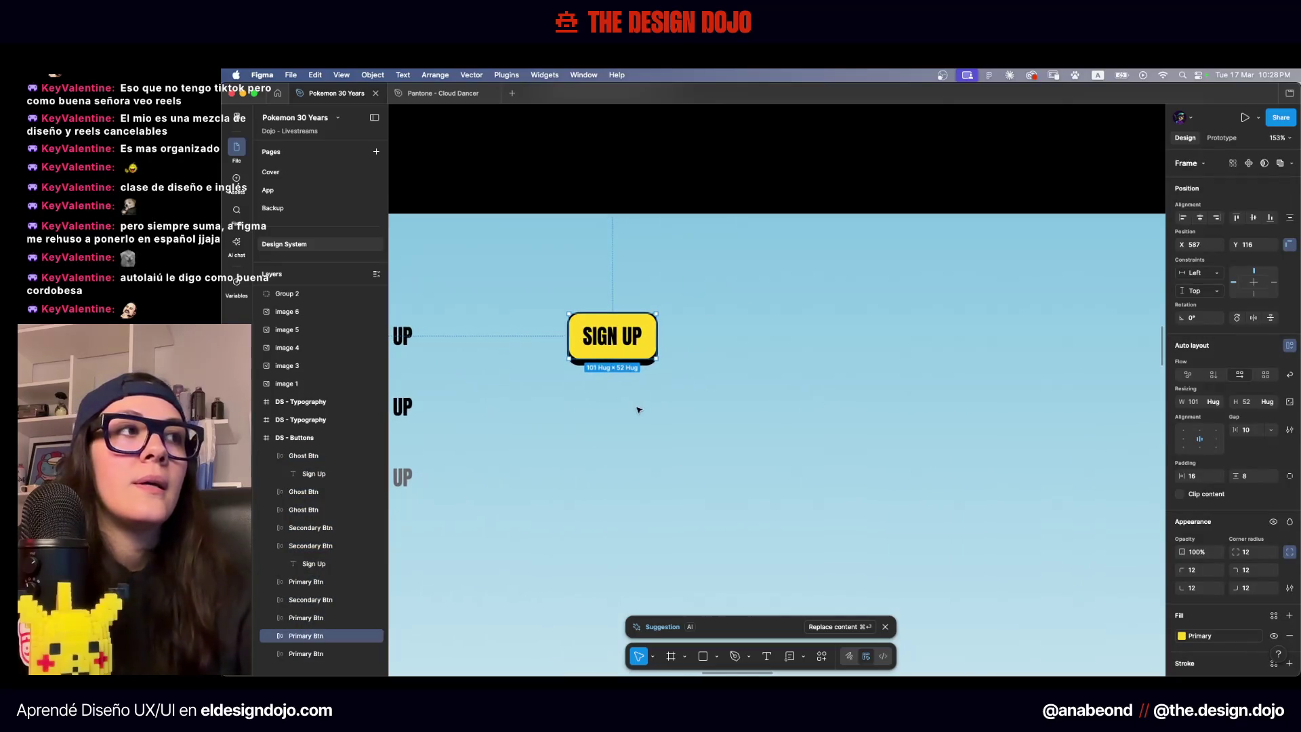
drag(645, 492, 740, 366)
scroll(735, 367, right, 2)
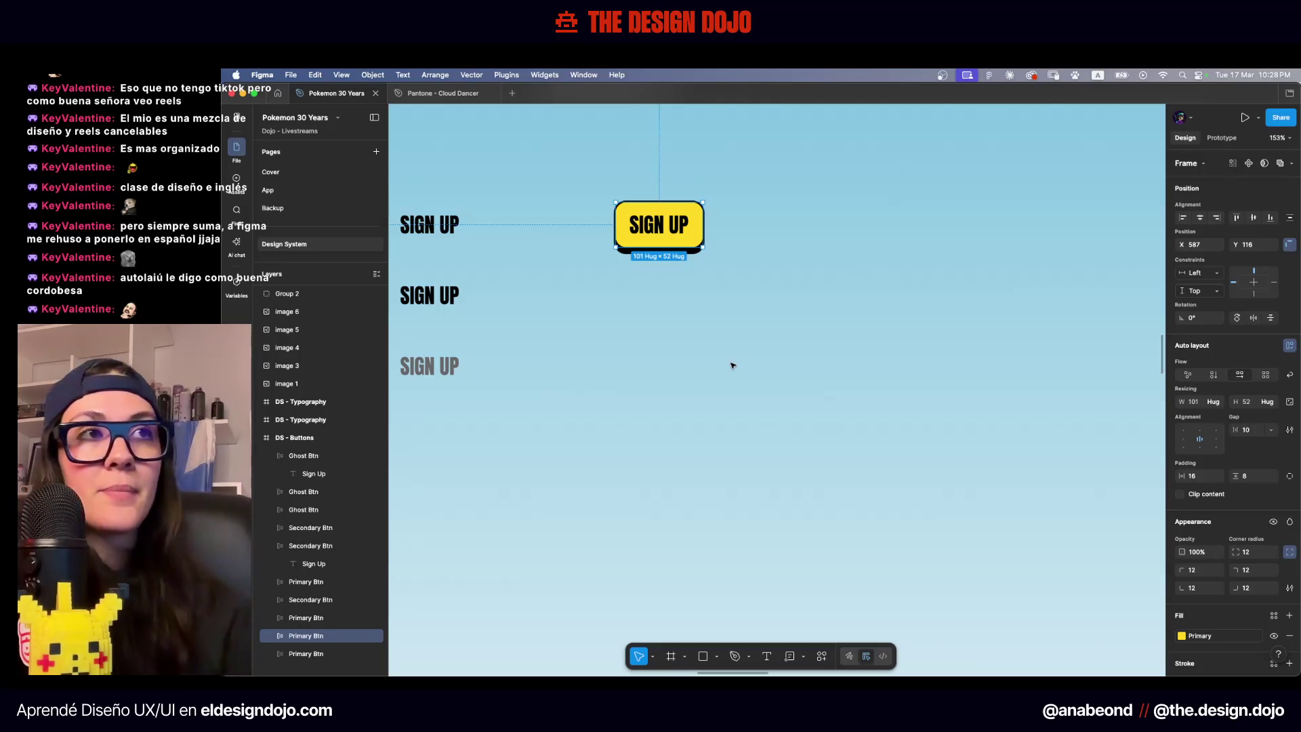
scroll(566, 418, up, 4)
scroll(566, 418, up, 5)
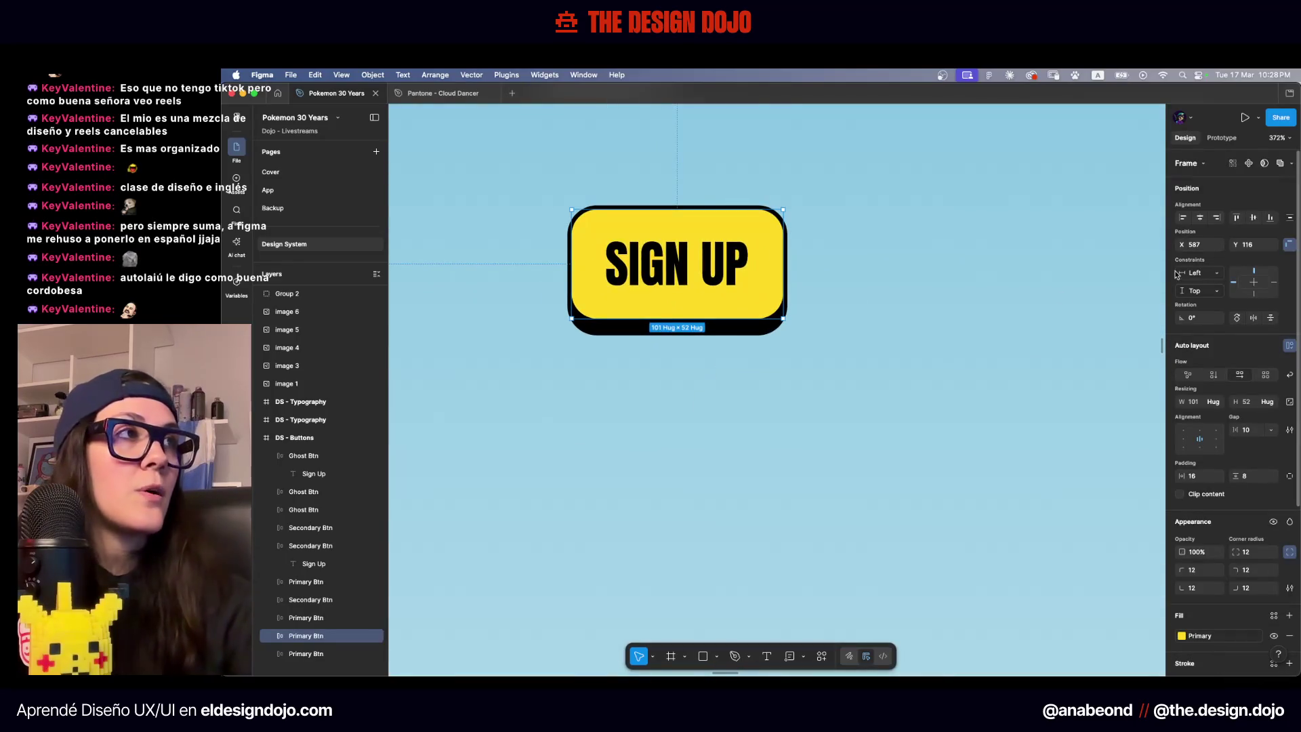
click(1248, 164)
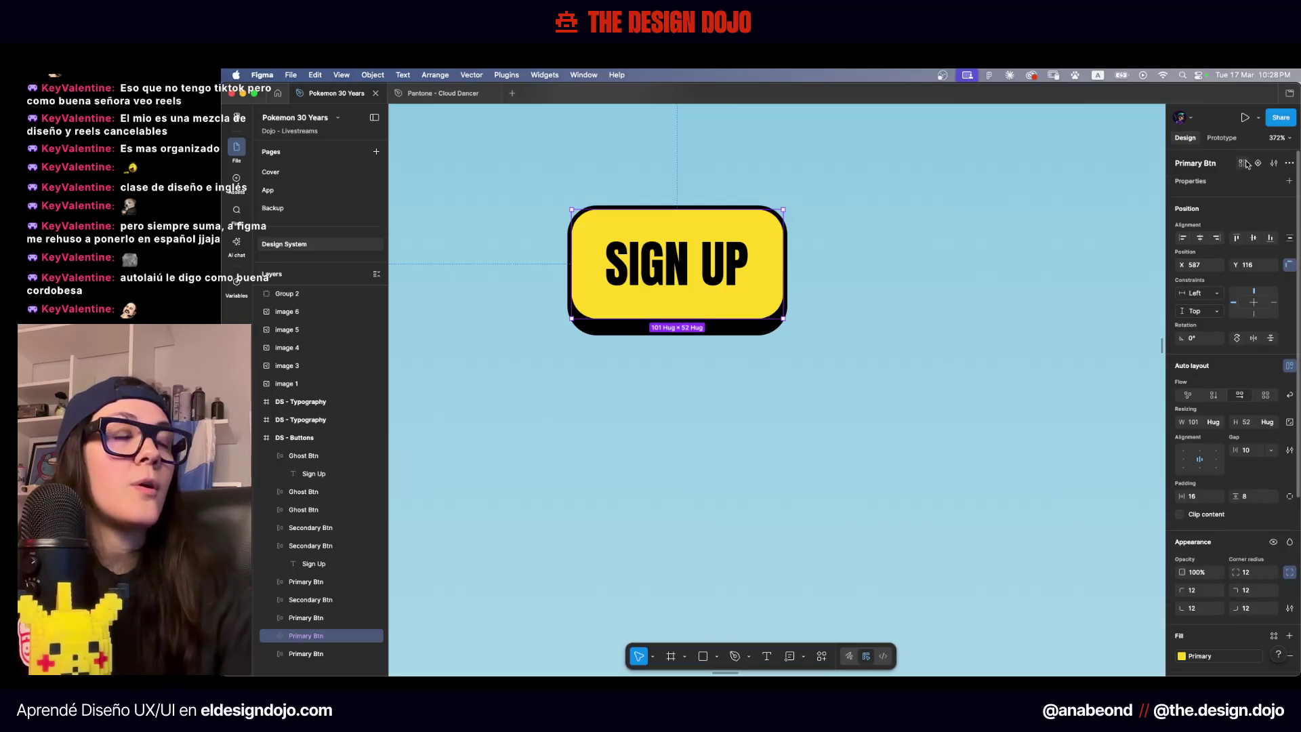
Rename the primary button component to 'Primary Btn - Parent'
scroll(284, 546, down, 1)
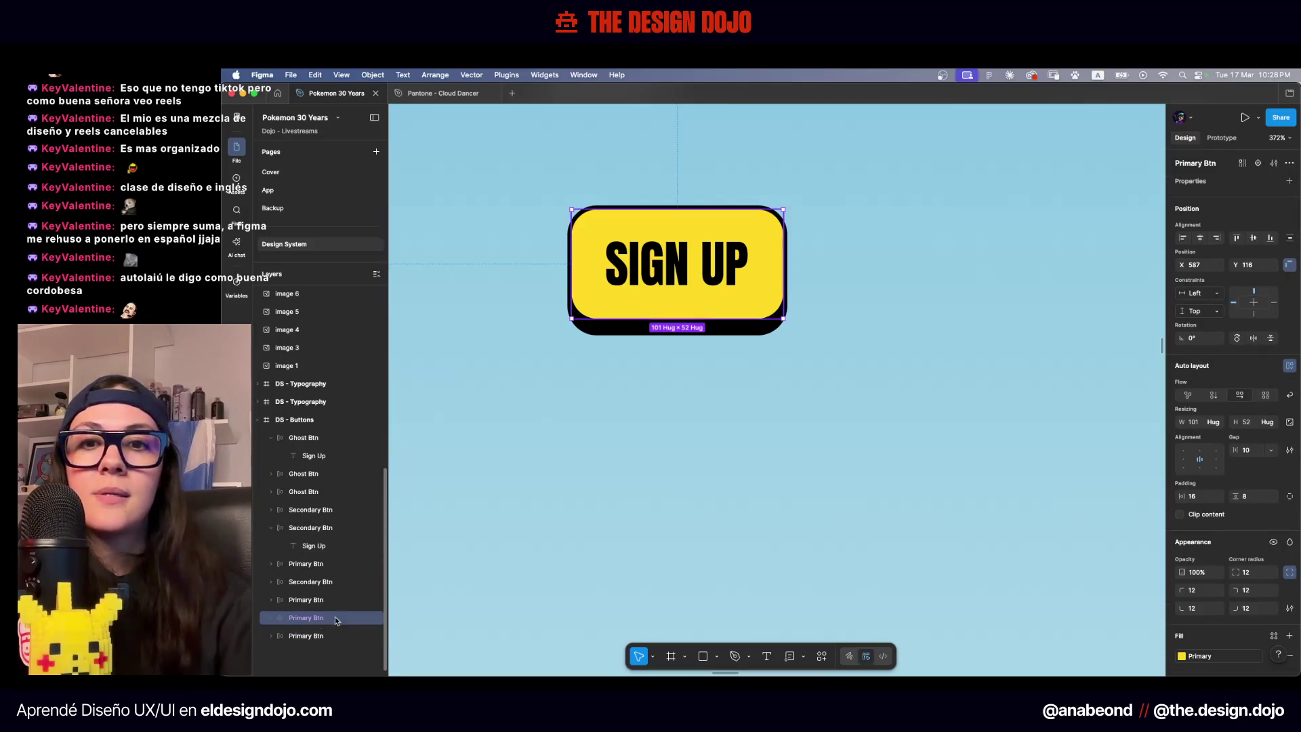
double_click(309, 619)
key(Right)
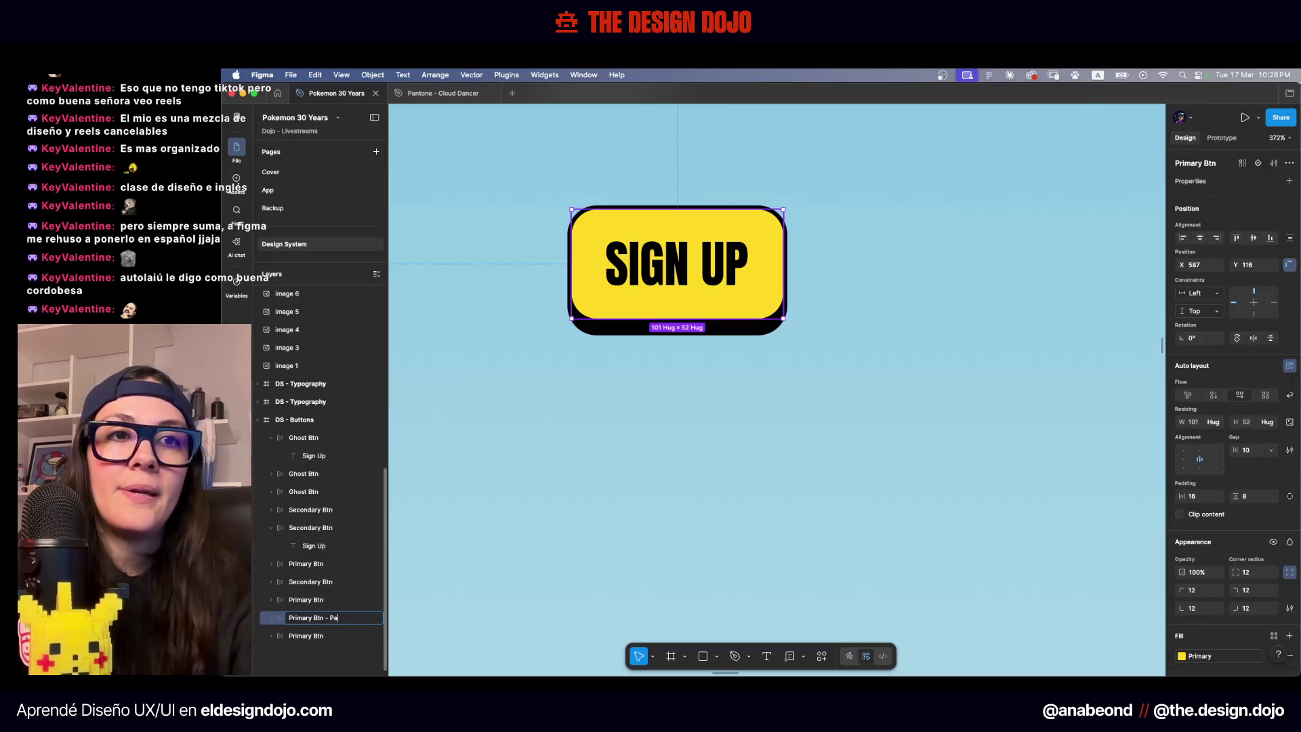
key(Return)
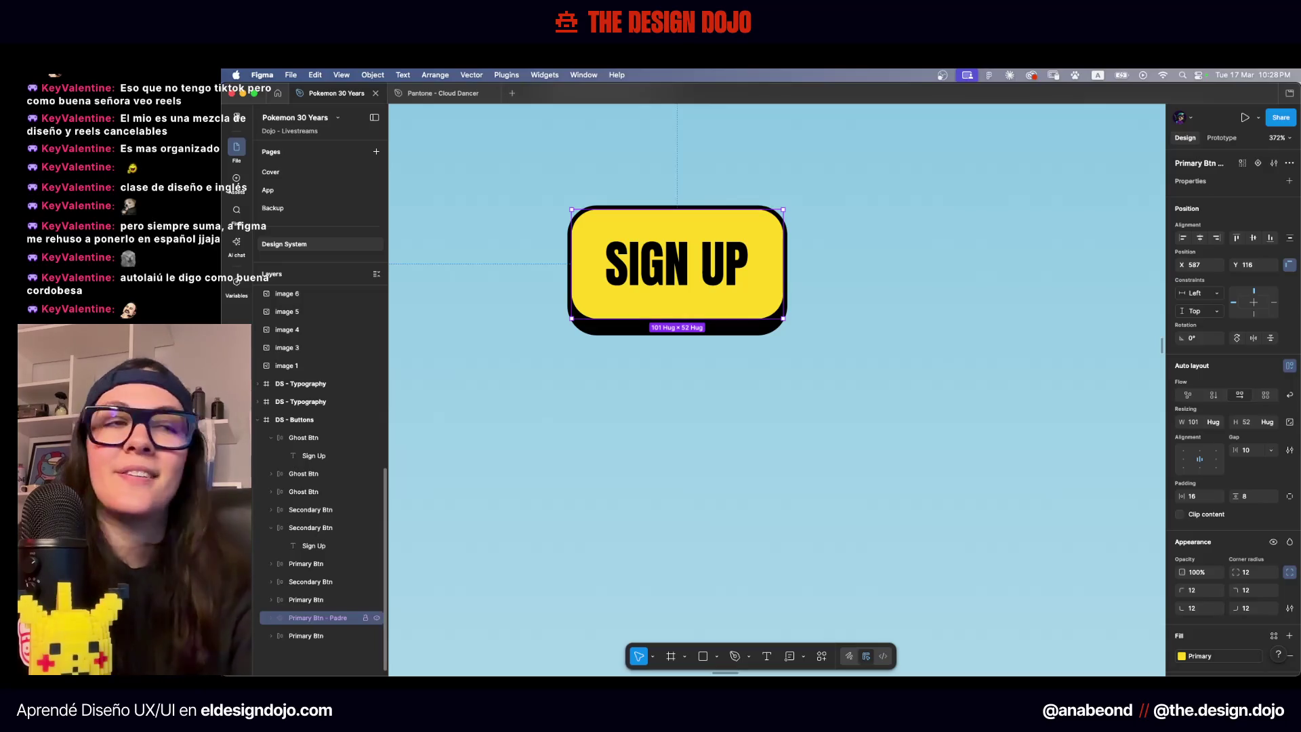
click(576, 478)
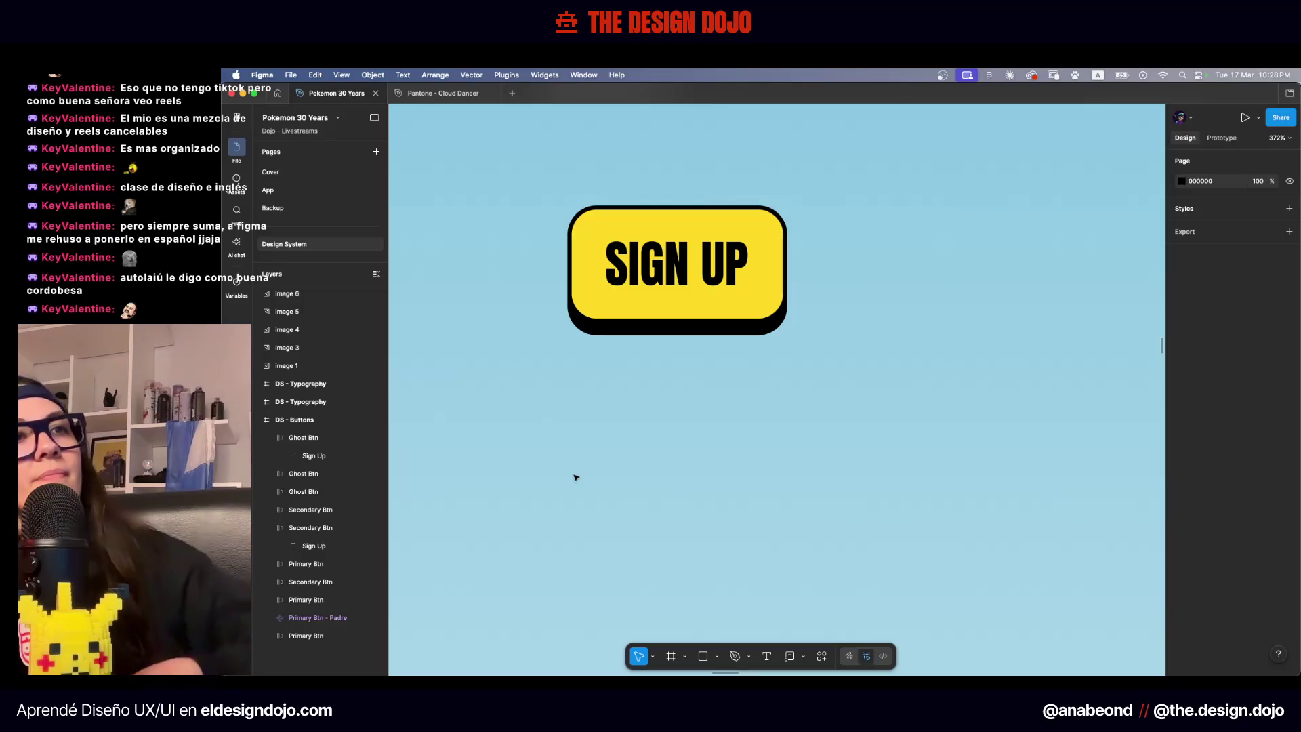
double_click(317, 617)
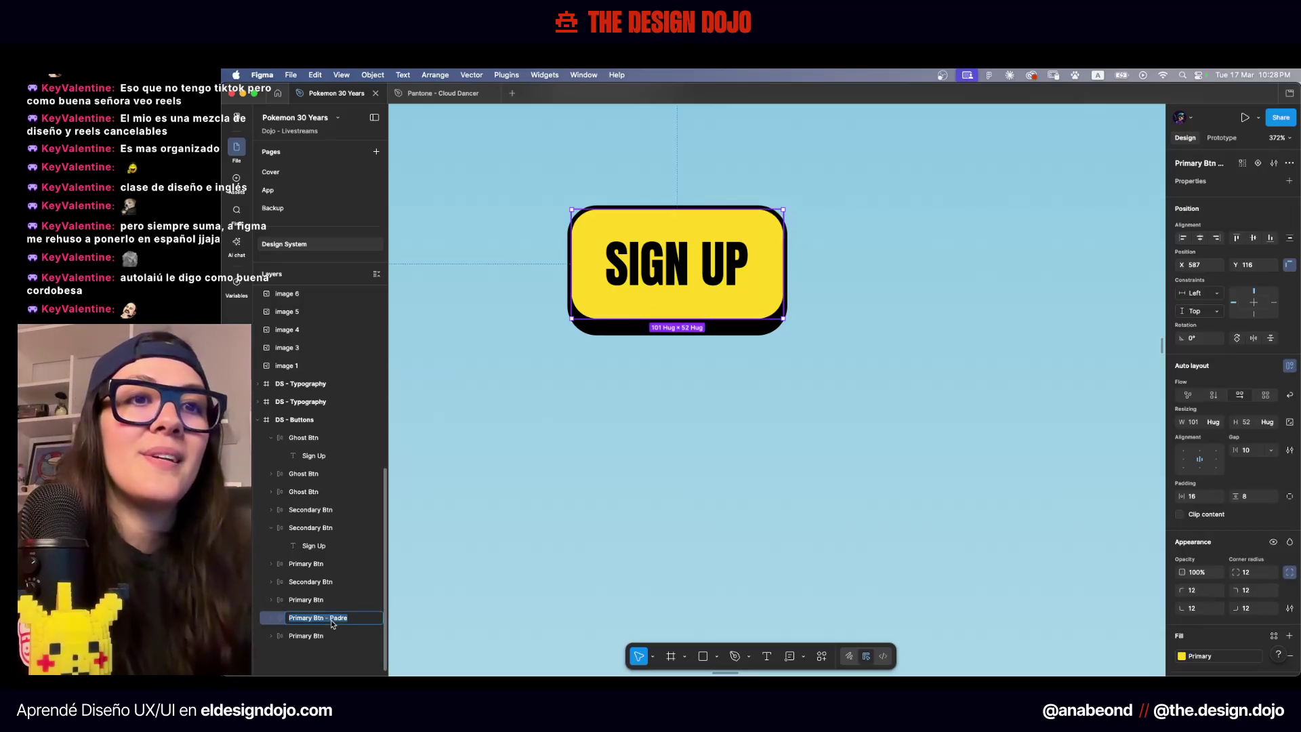
text(rent)
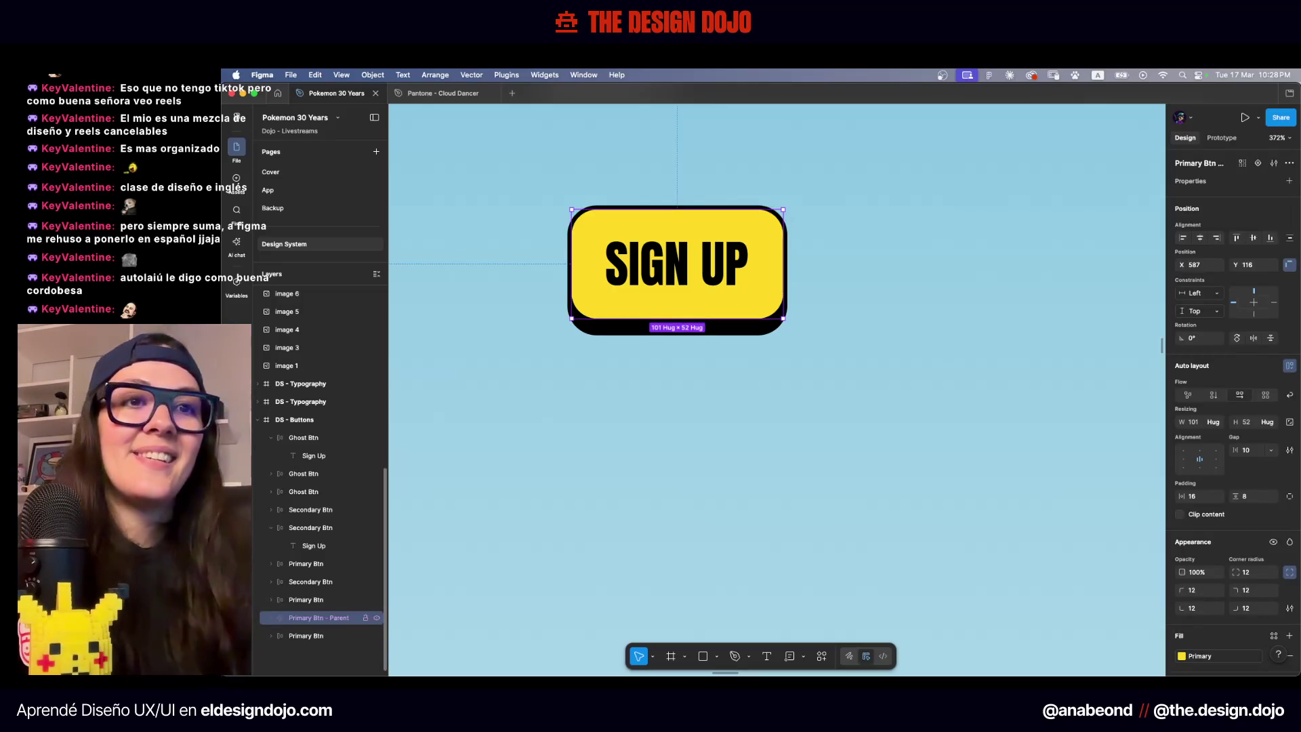
click(984, 171)
Place a copy of the Primary Btn - Parent component just to its right
scroll(757, 282, right, 2)
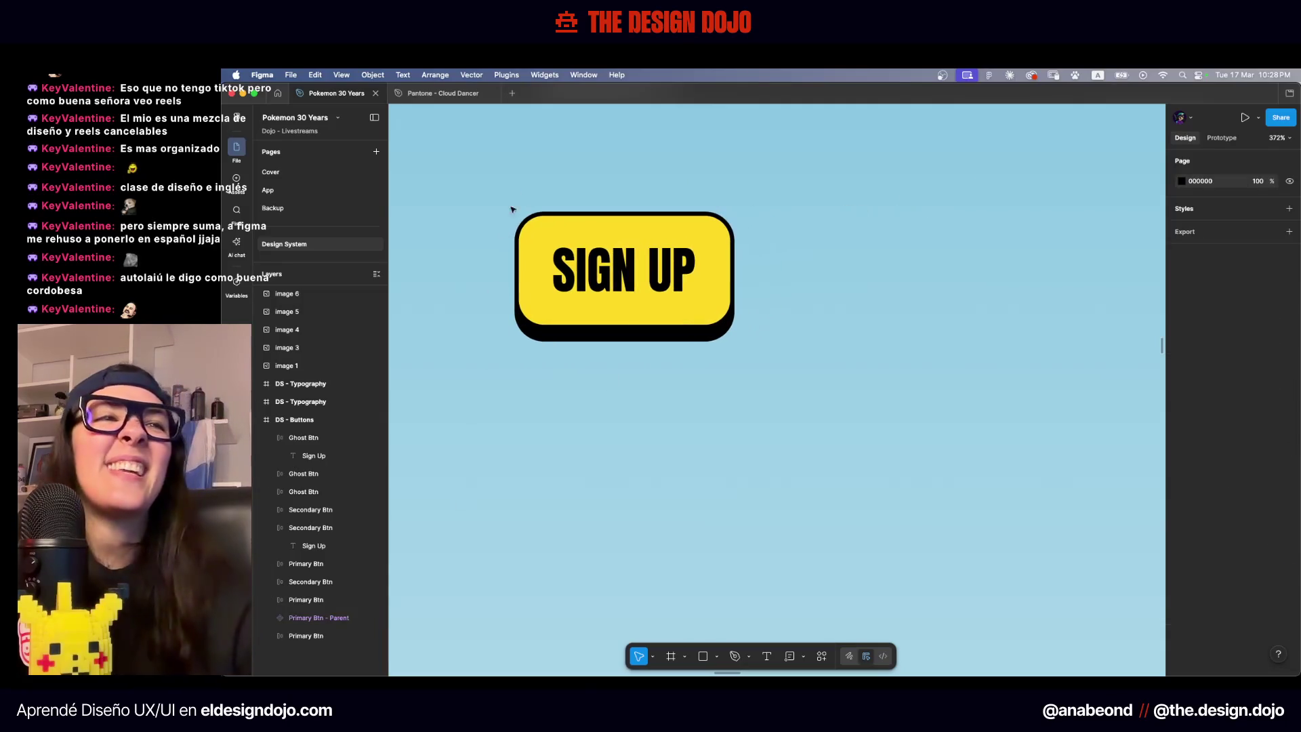
click(525, 224)
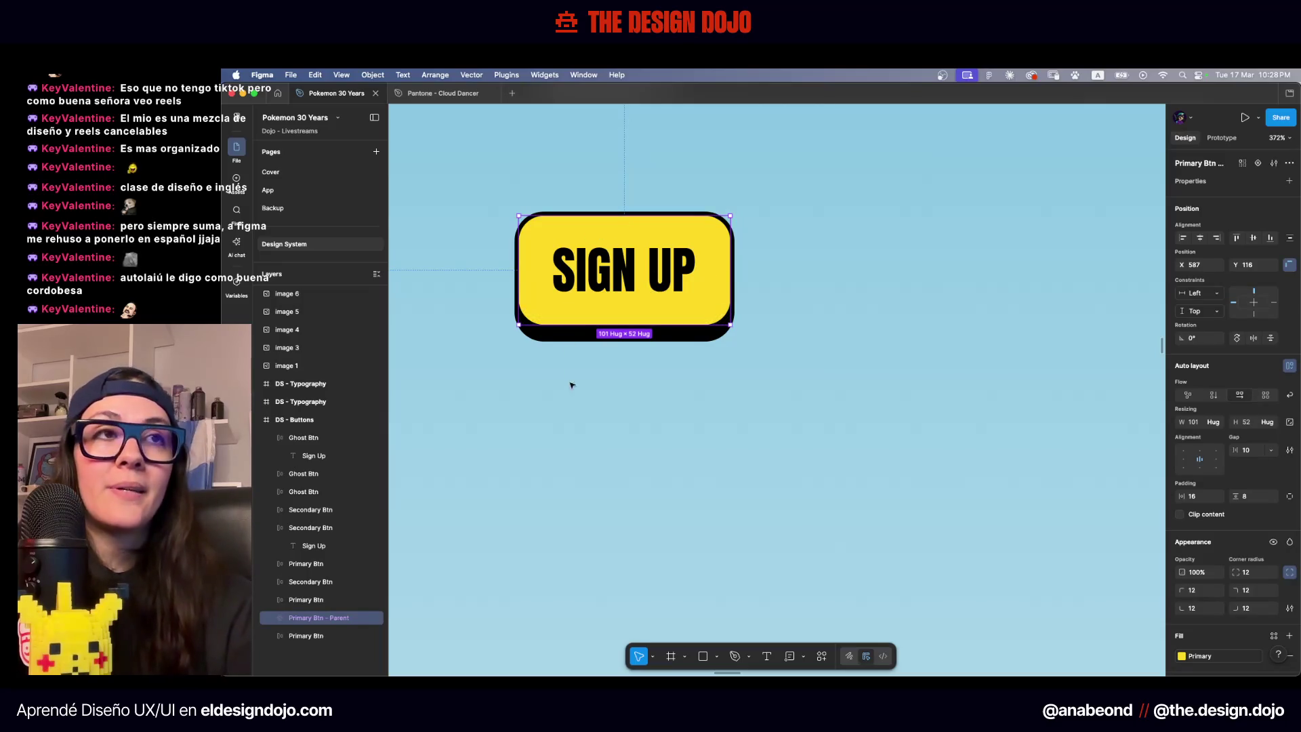
click(579, 402)
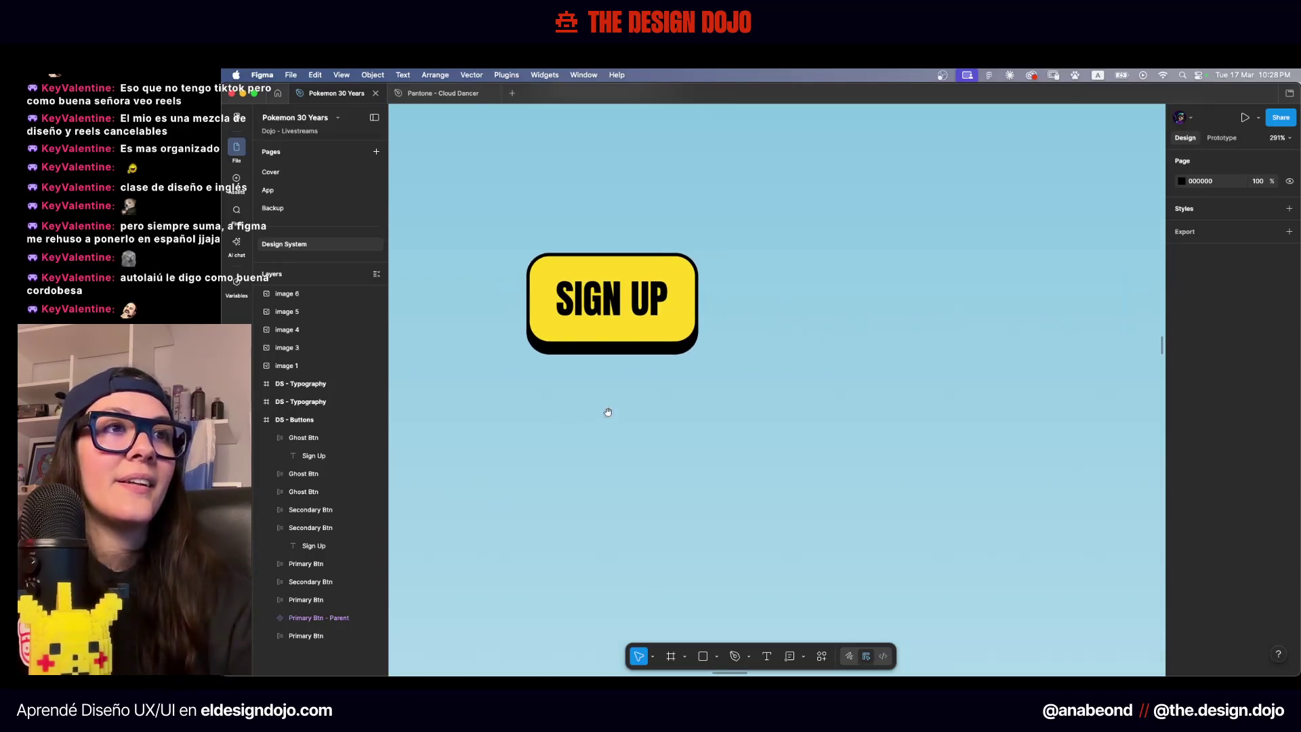
scroll(539, 414, down, 3)
mouse_move(508, 295)
alt+mouse_down()
mouse_move(771, 295)
mouse_move(729, 295)
alt+mouse_up()
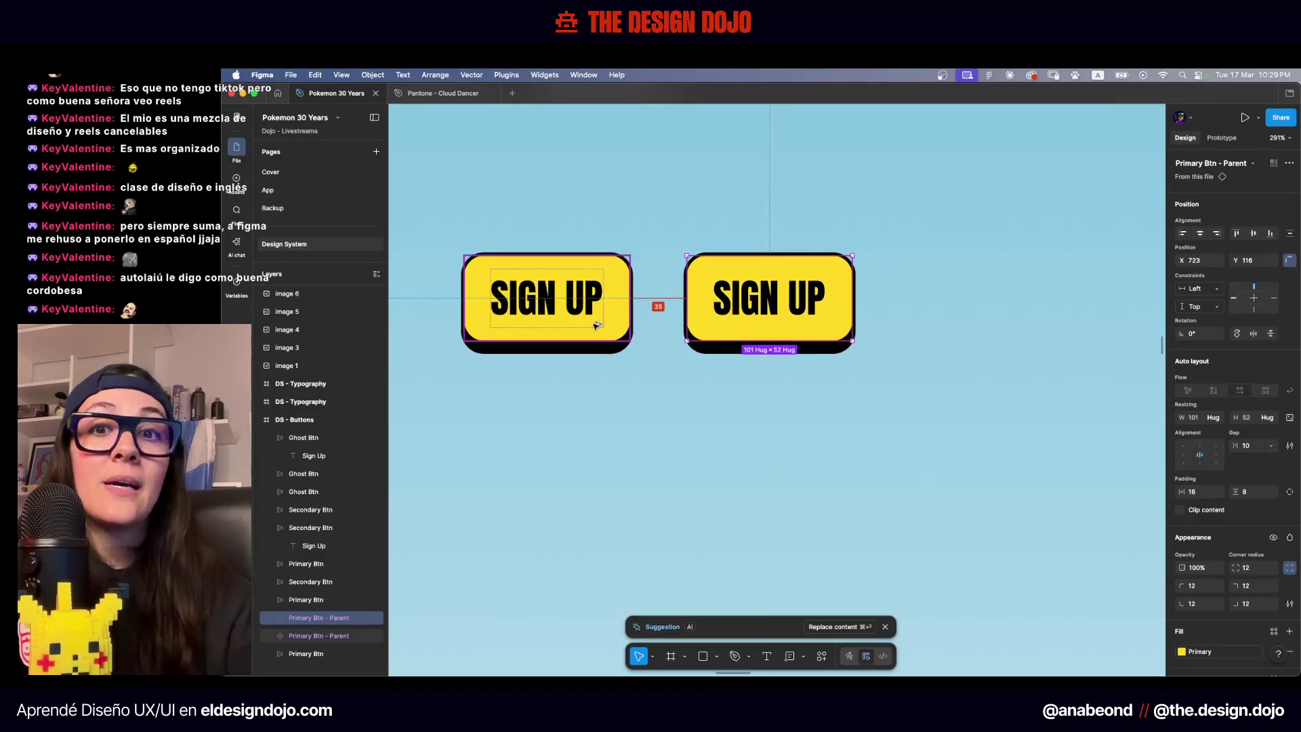